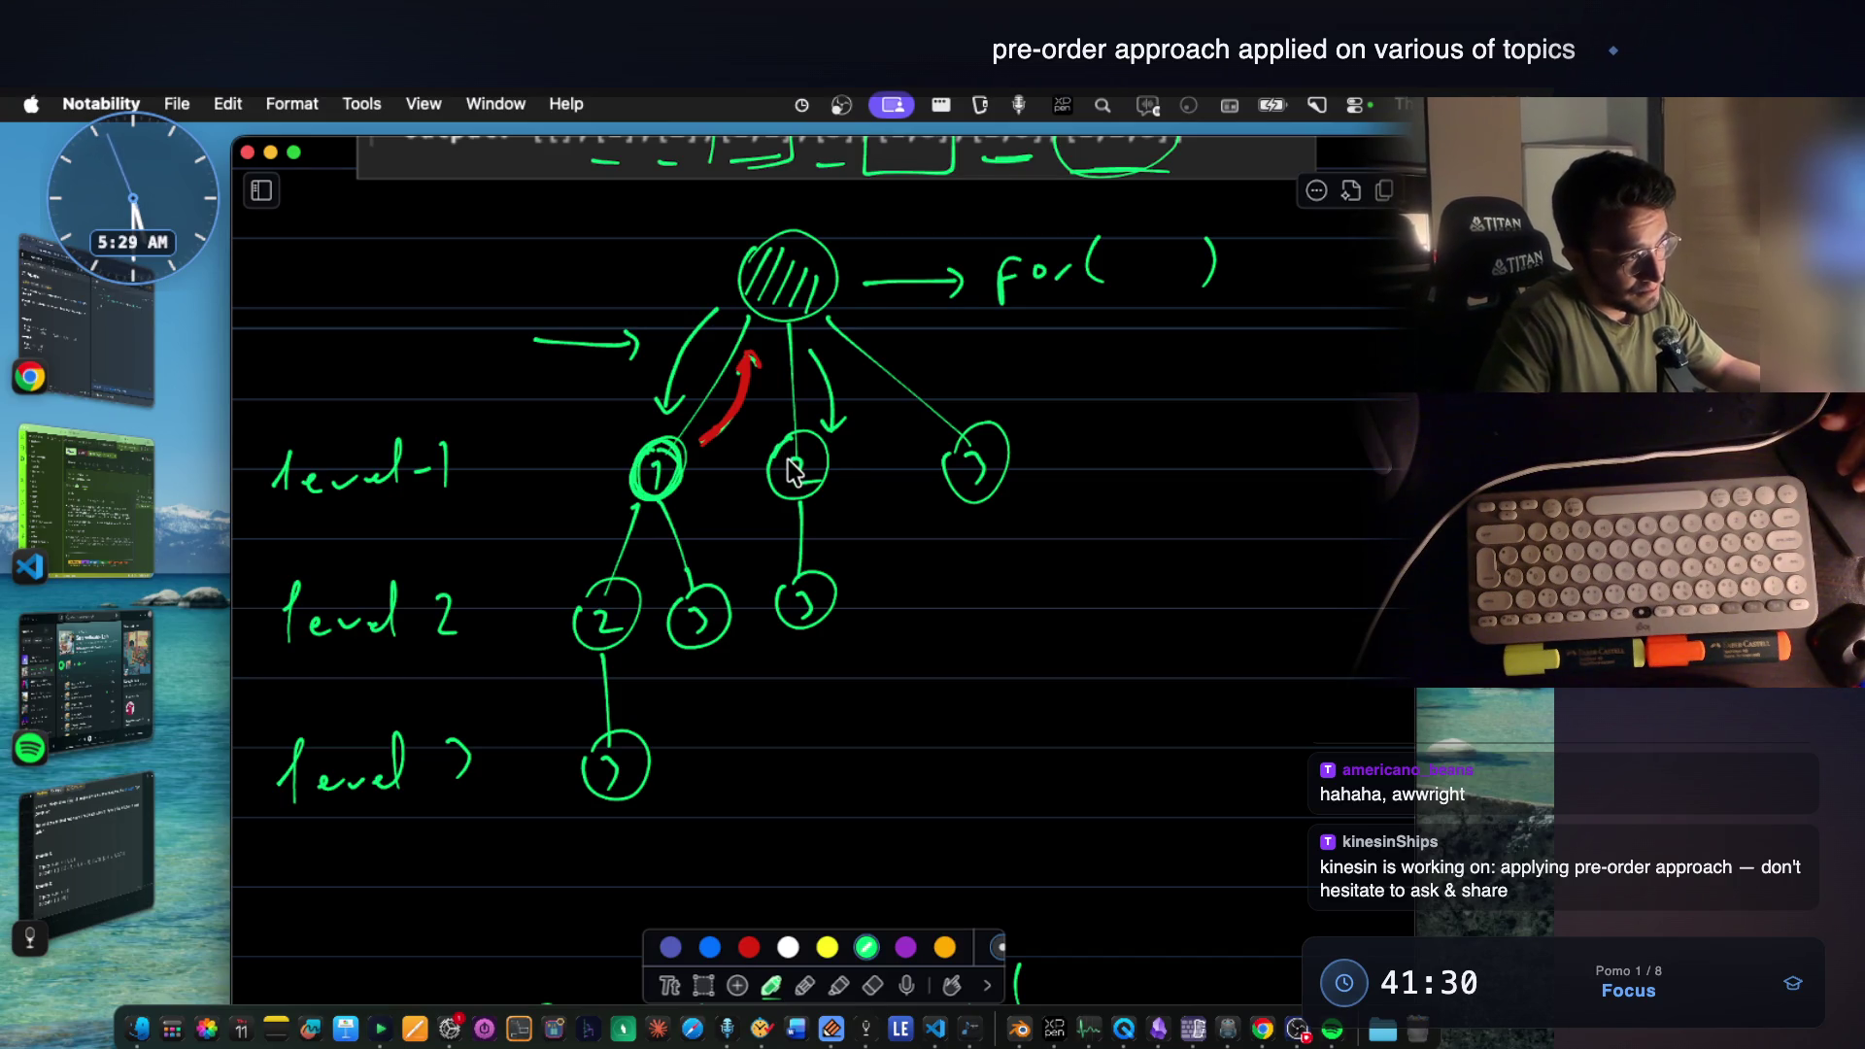
{"action": "scroll", "coordinate": [820, 499], "scroll_direction": "down", "scroll_amount": 5}
{"action": "scroll", "coordinate": [984, 754], "scroll_direction": "down", "scroll_amount": 4}
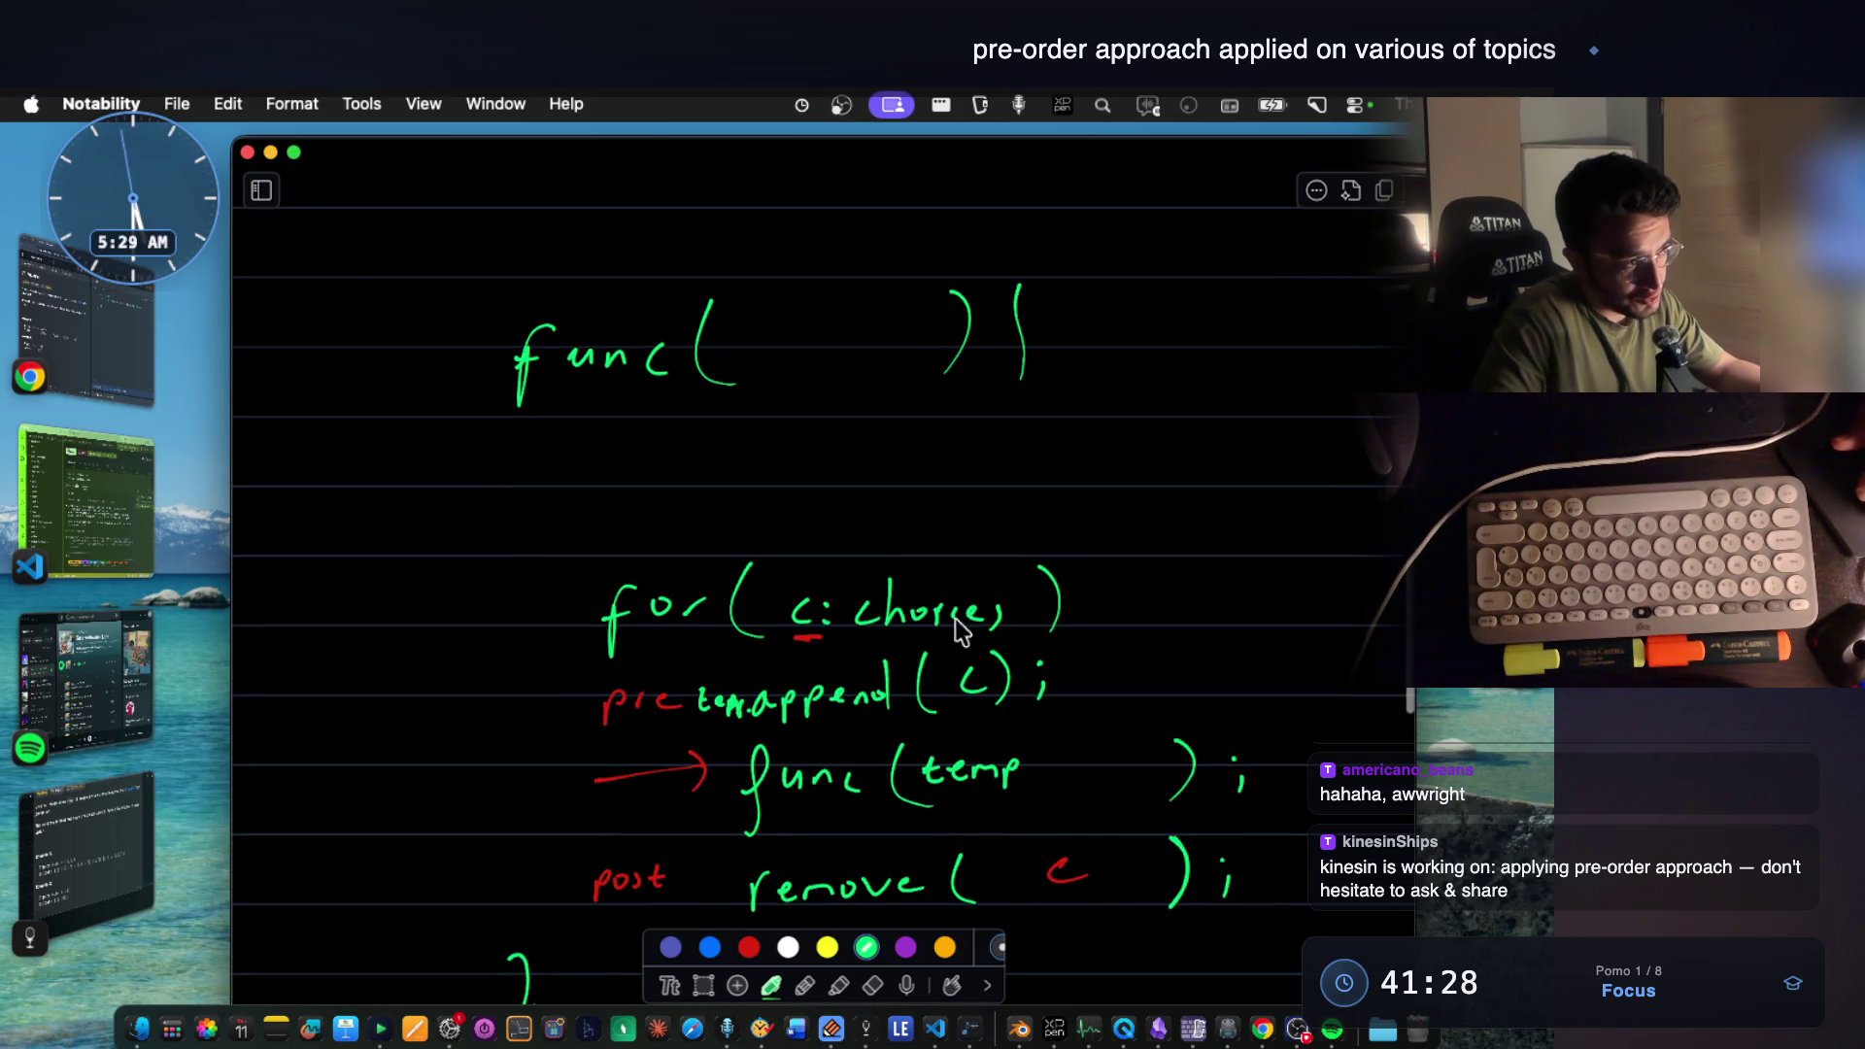
Number the for-loop choices 1, 2, 3 above 'chores' in green ink.
{"action": "left_click_drag", "start_coordinate": [872, 552], "coordinate": [878, 567]}
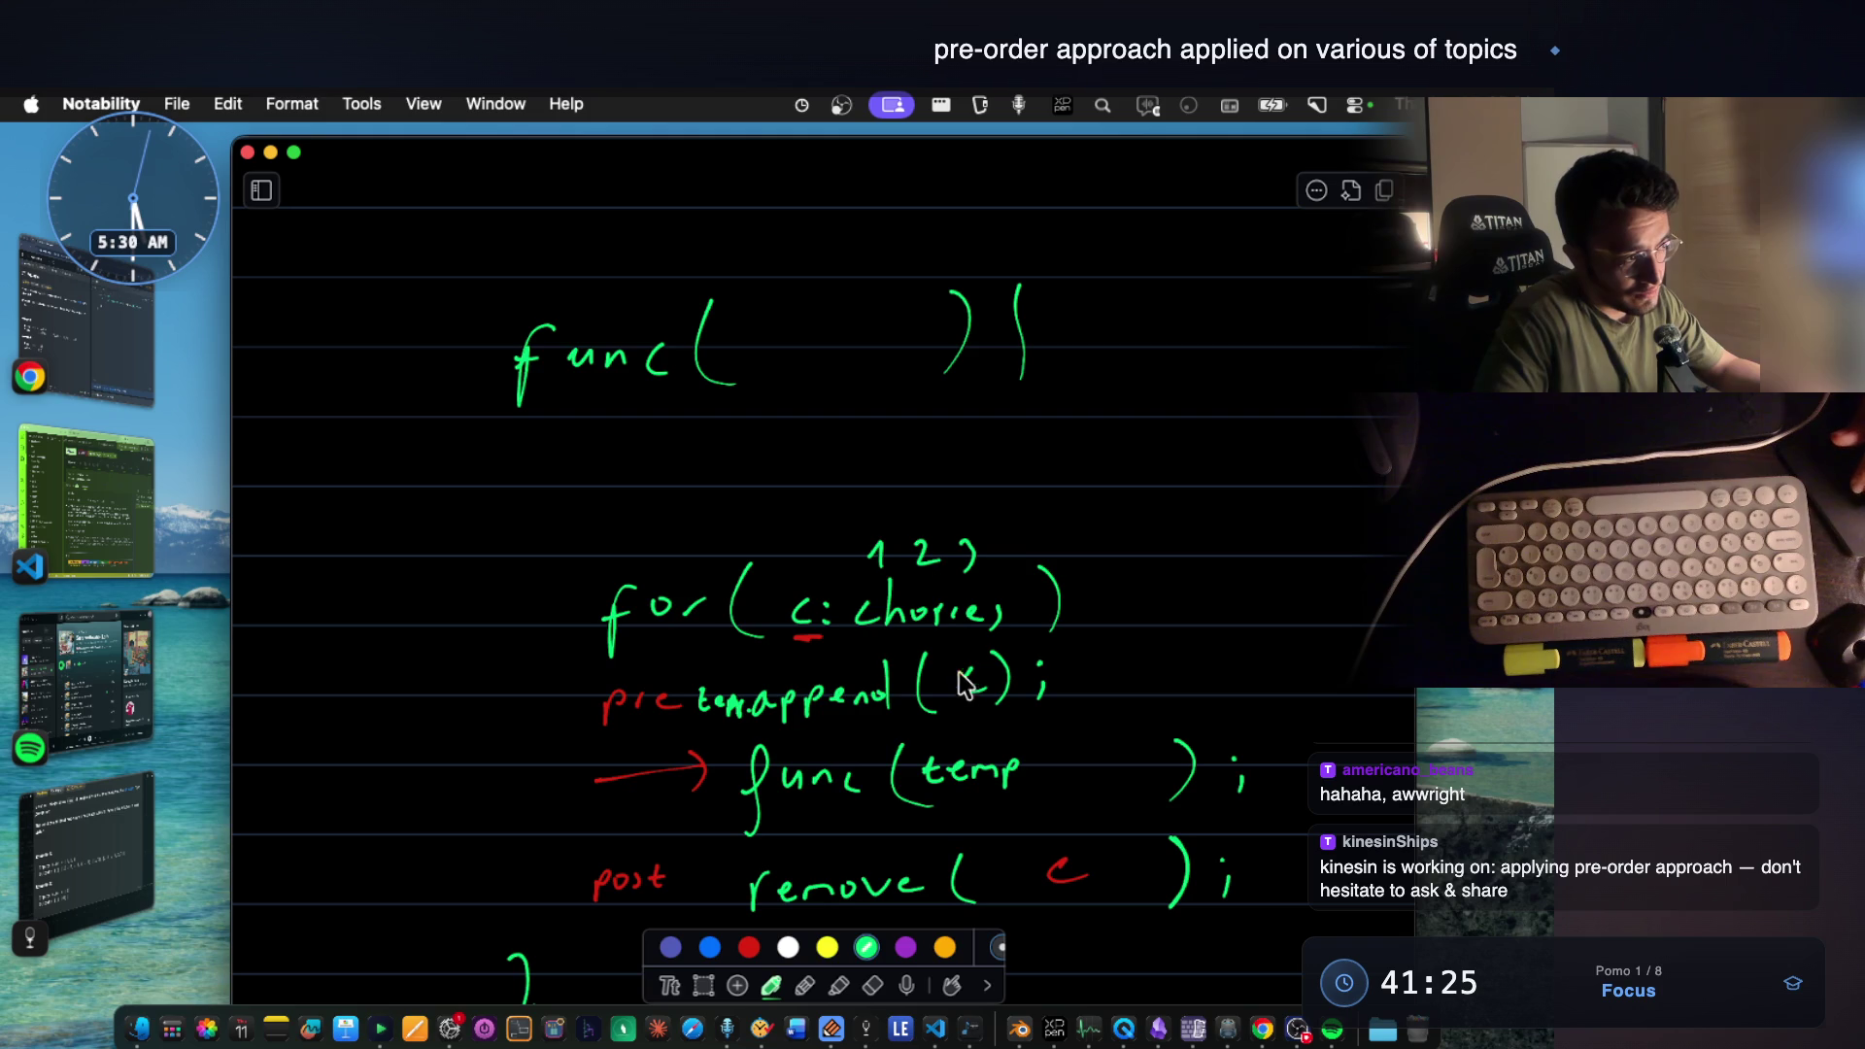
{"action": "scroll", "coordinate": [994, 764], "scroll_direction": "down", "scroll_amount": 1}
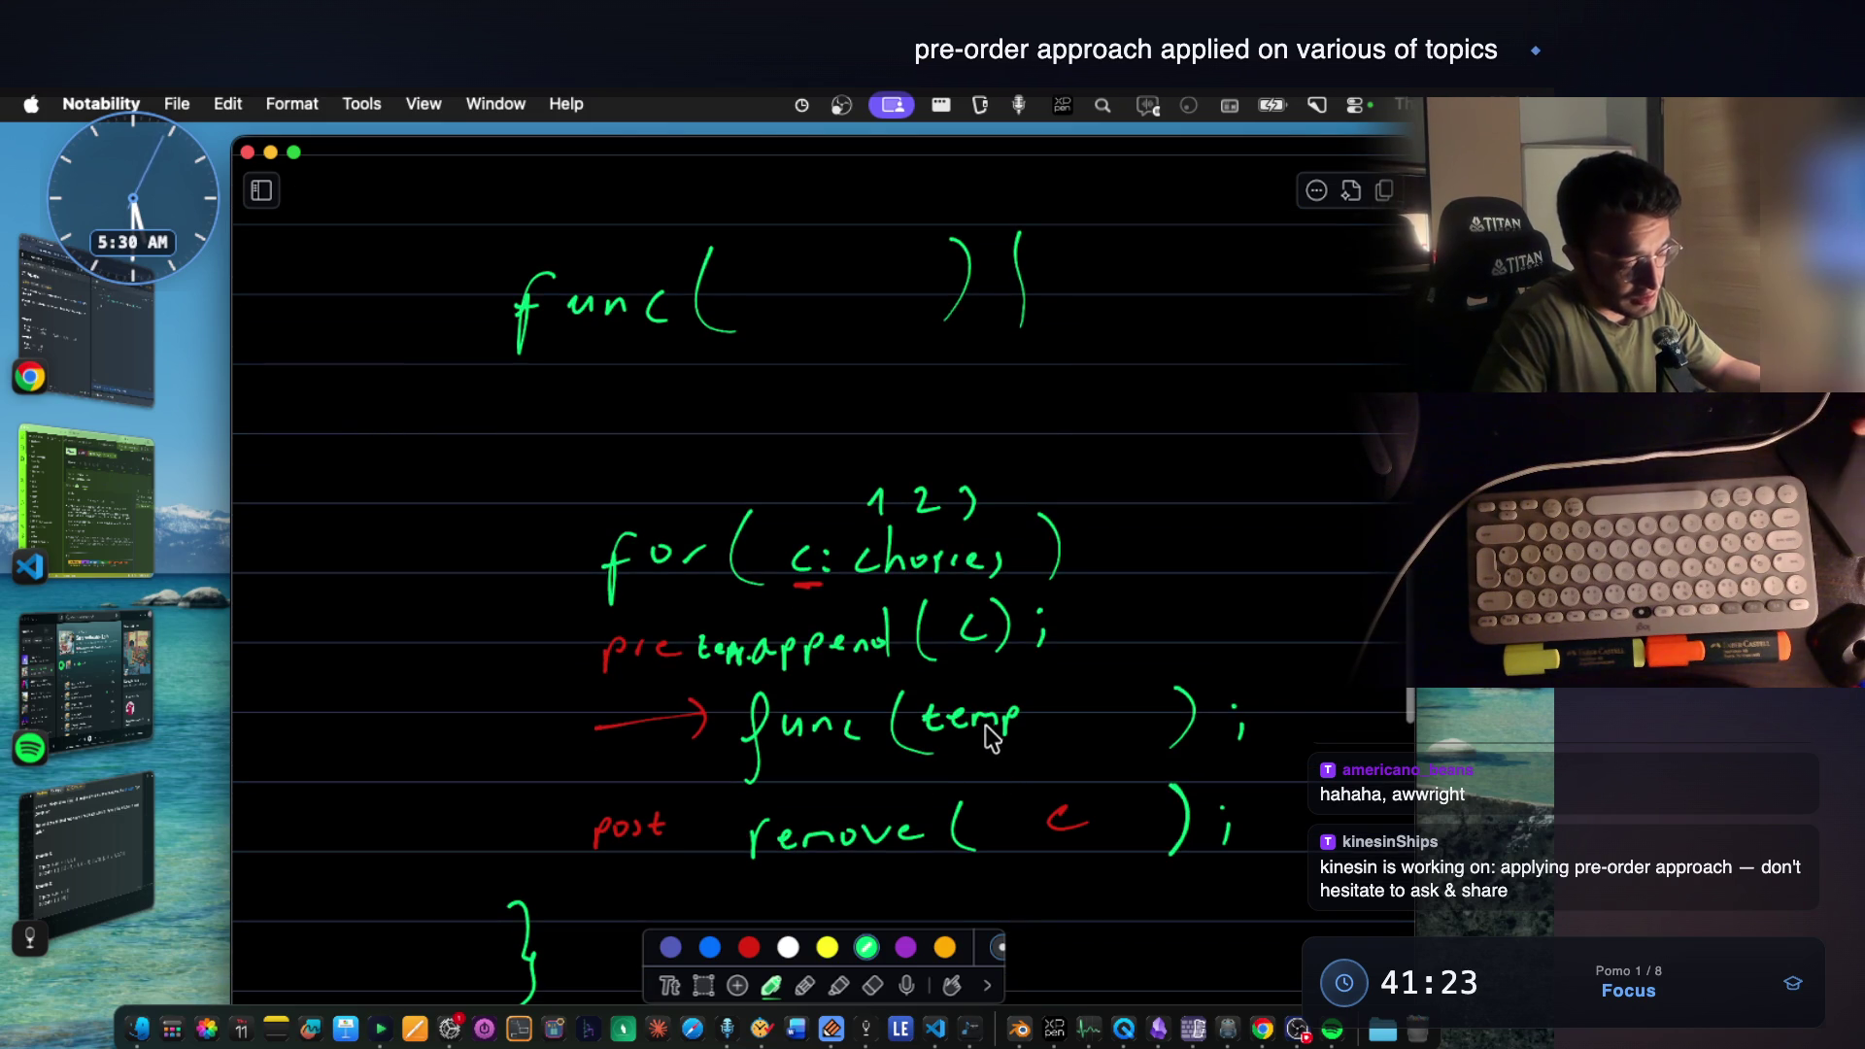
{"action": "scroll", "coordinate": [991, 739], "scroll_direction": "up", "scroll_amount": 5}
{"action": "scroll", "coordinate": [892, 547], "scroll_direction": "up", "scroll_amount": 5}
{"action": "scroll", "coordinate": [755, 405], "scroll_direction": "up", "scroll_amount": 1}
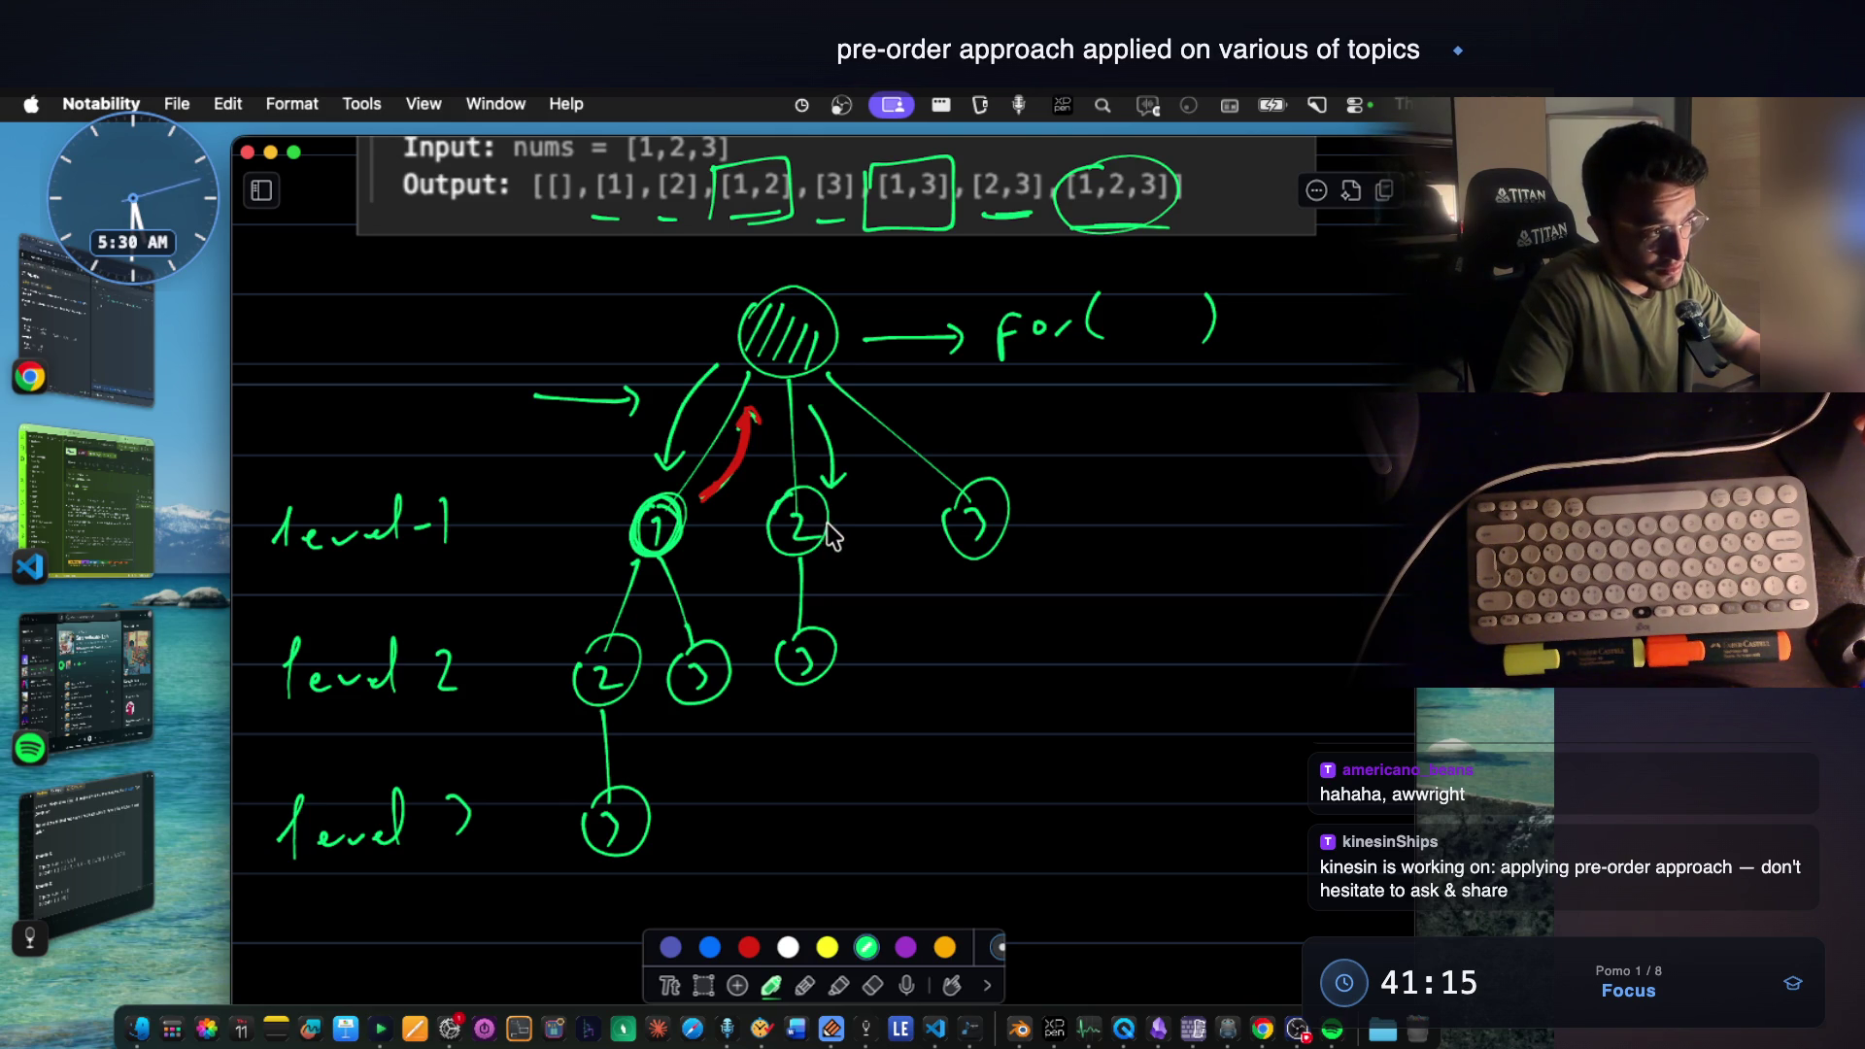
{"action": "scroll", "coordinate": [816, 515], "scroll_direction": "down", "scroll_amount": 5}
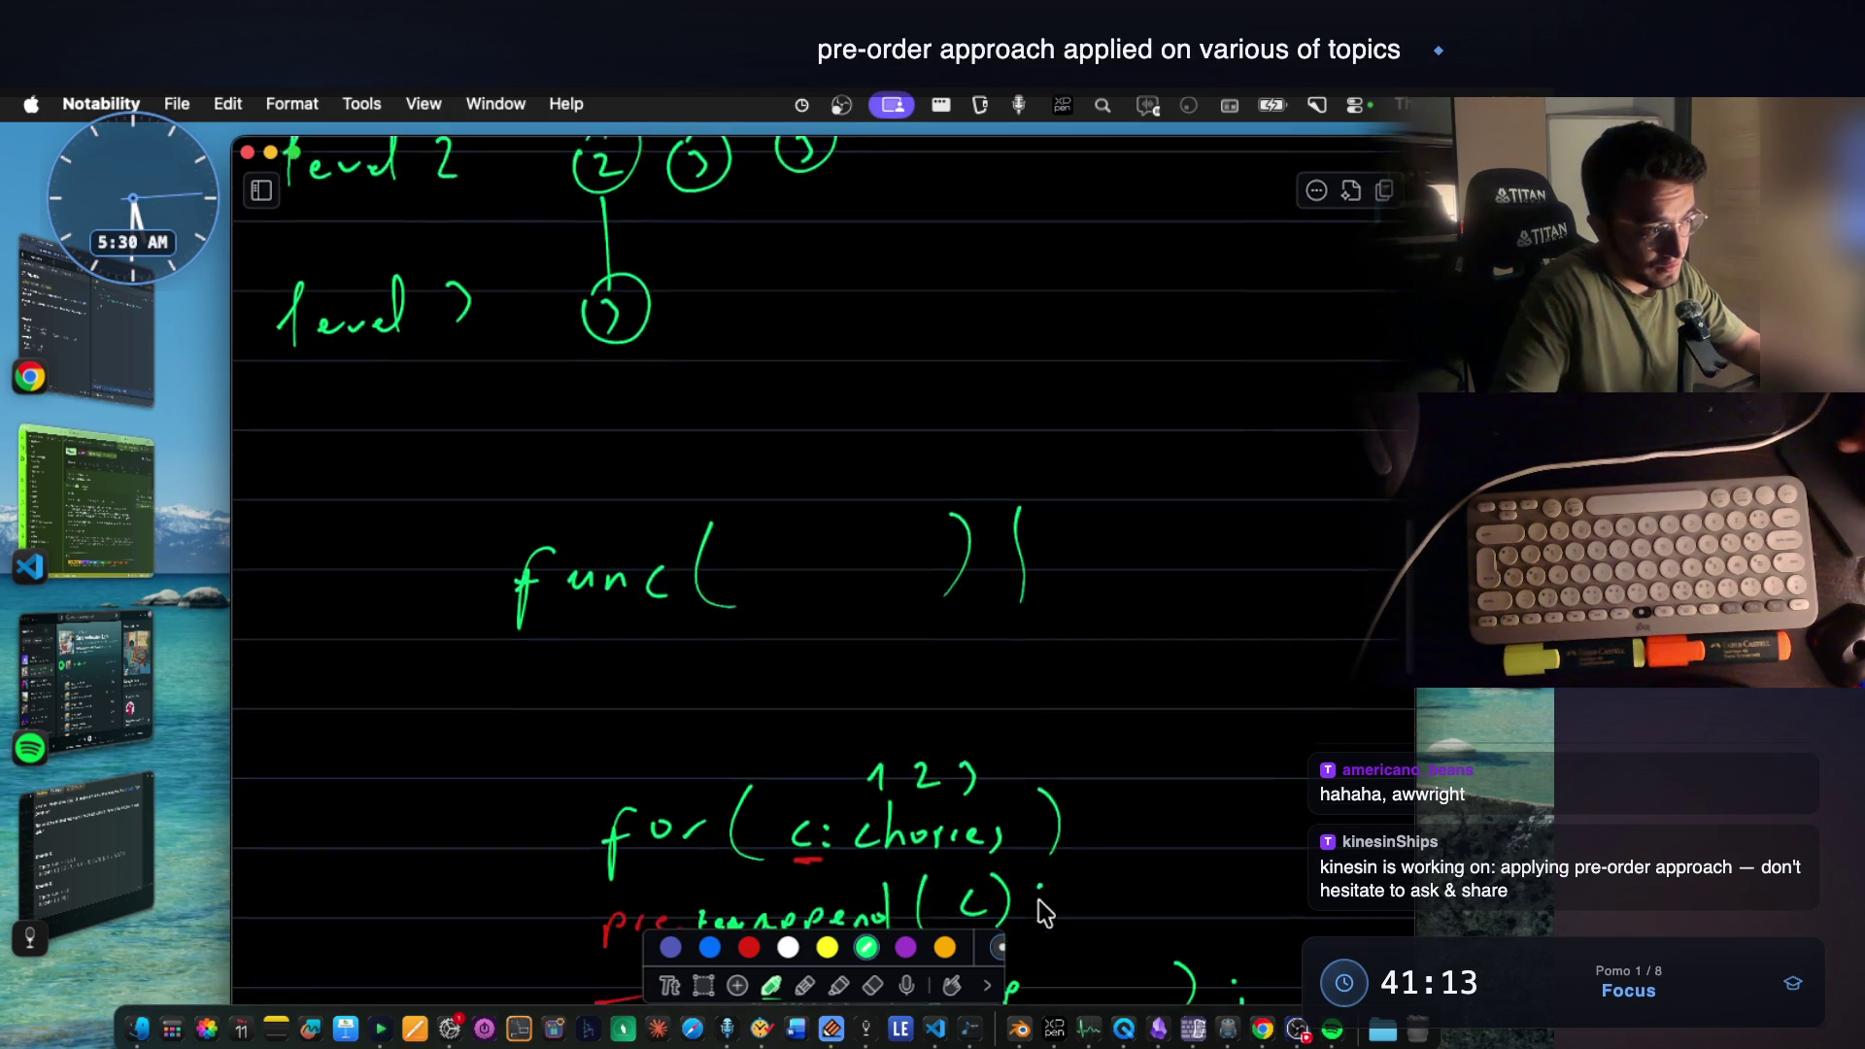
{"action": "scroll", "coordinate": [934, 699], "scroll_direction": "down", "scroll_amount": 4}
{"action": "scroll", "coordinate": [992, 671], "scroll_direction": "up", "scroll_amount": 5}
{"action": "scroll", "coordinate": [929, 542], "scroll_direction": "up", "scroll_amount": 2}
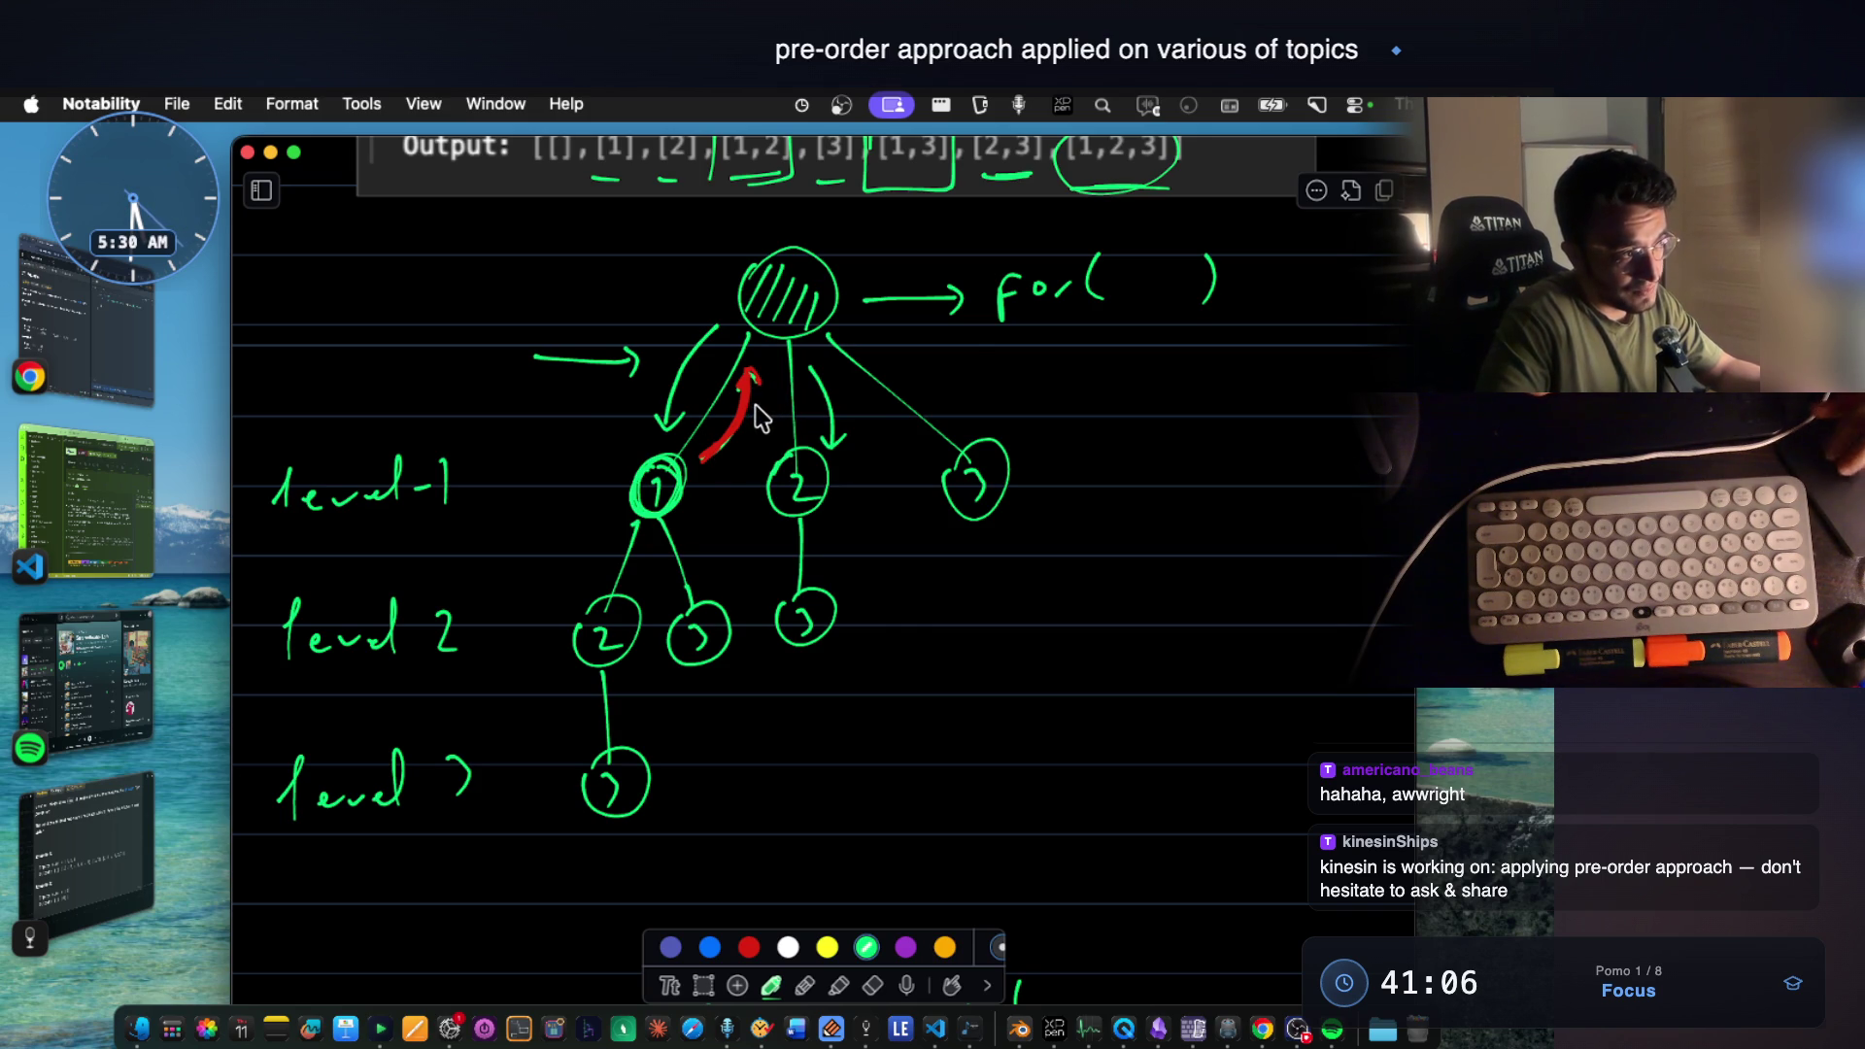
{"action": "scroll", "coordinate": [992, 737], "scroll_direction": "down", "scroll_amount": 5}
{"action": "scroll", "coordinate": [992, 787], "scroll_direction": "down", "scroll_amount": 5}
{"action": "scroll", "coordinate": [1003, 700], "scroll_direction": "up", "scroll_amount": 6}
{"action": "scroll", "coordinate": [1003, 701], "scroll_direction": "up", "scroll_amount": 3}
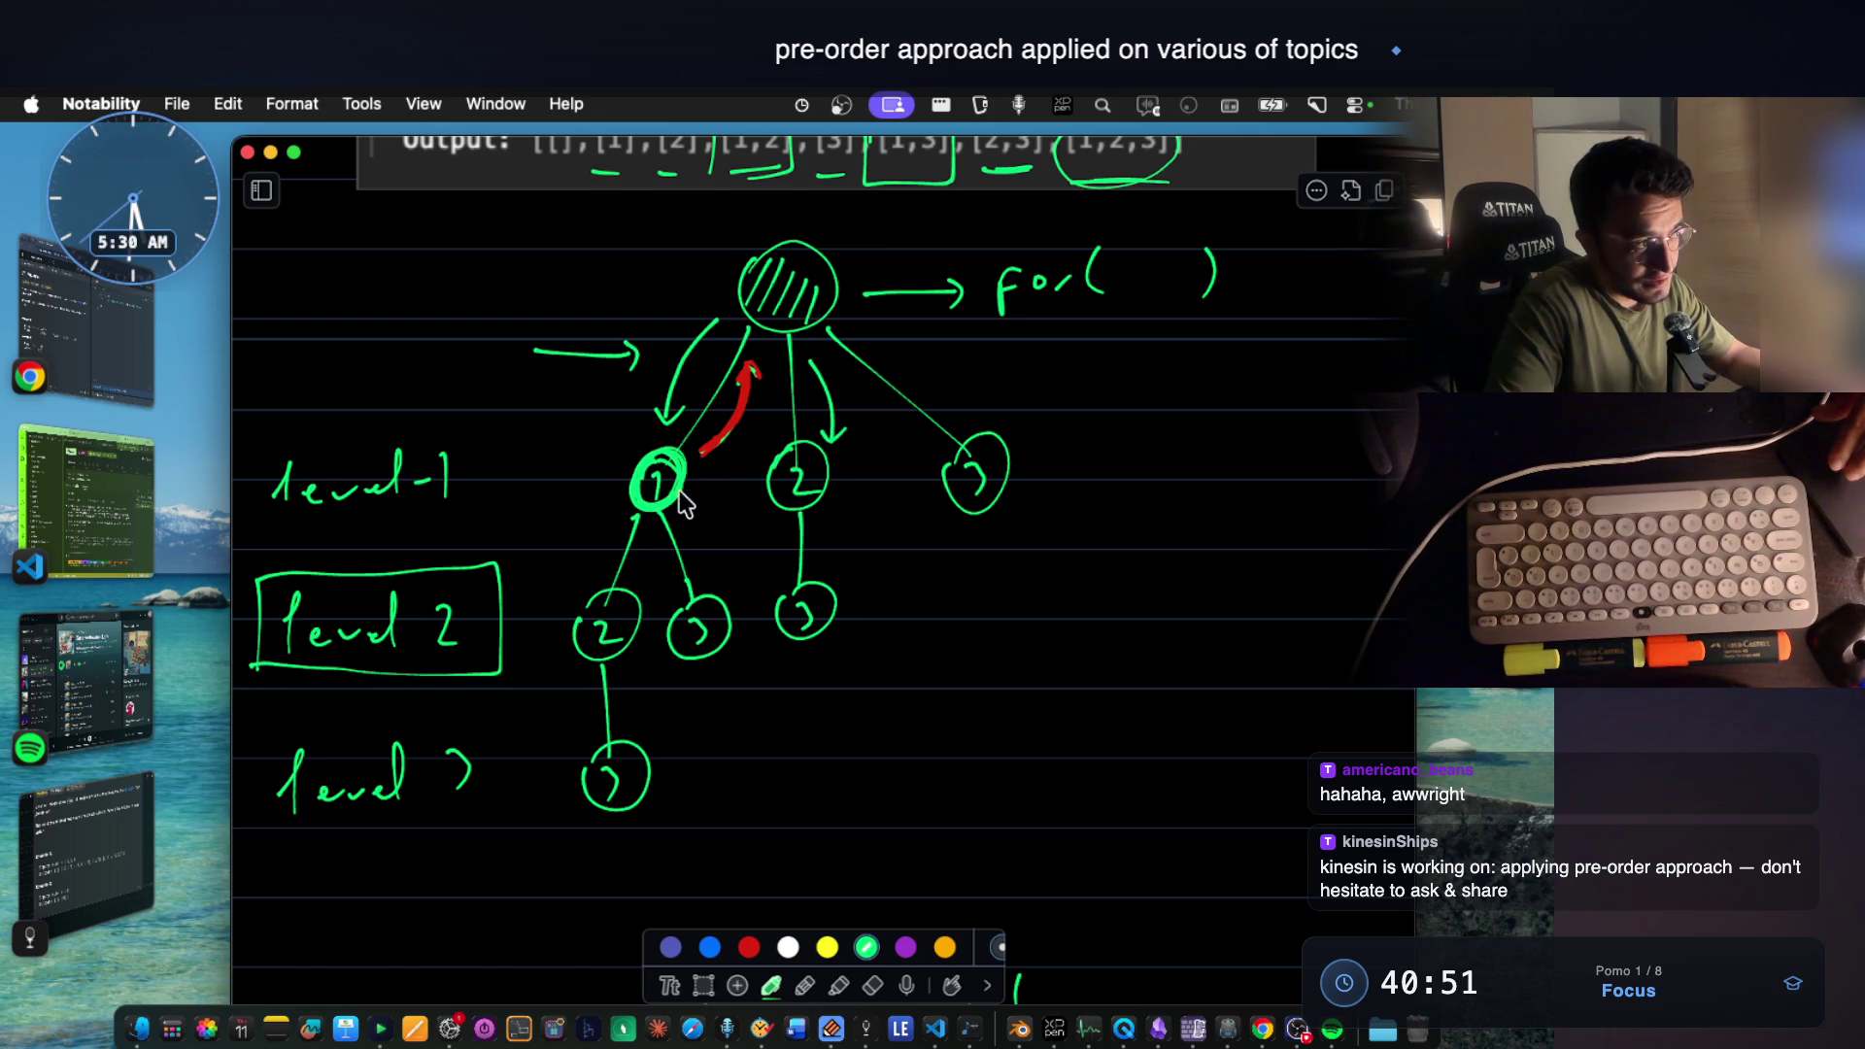
{"action": "scroll", "coordinate": [702, 509], "scroll_direction": "down", "scroll_amount": 3}
{"action": "scroll", "coordinate": [703, 509], "scroll_direction": "down", "scroll_amount": 3}
{"action": "scroll", "coordinate": [702, 509], "scroll_direction": "down", "scroll_amount": 4}
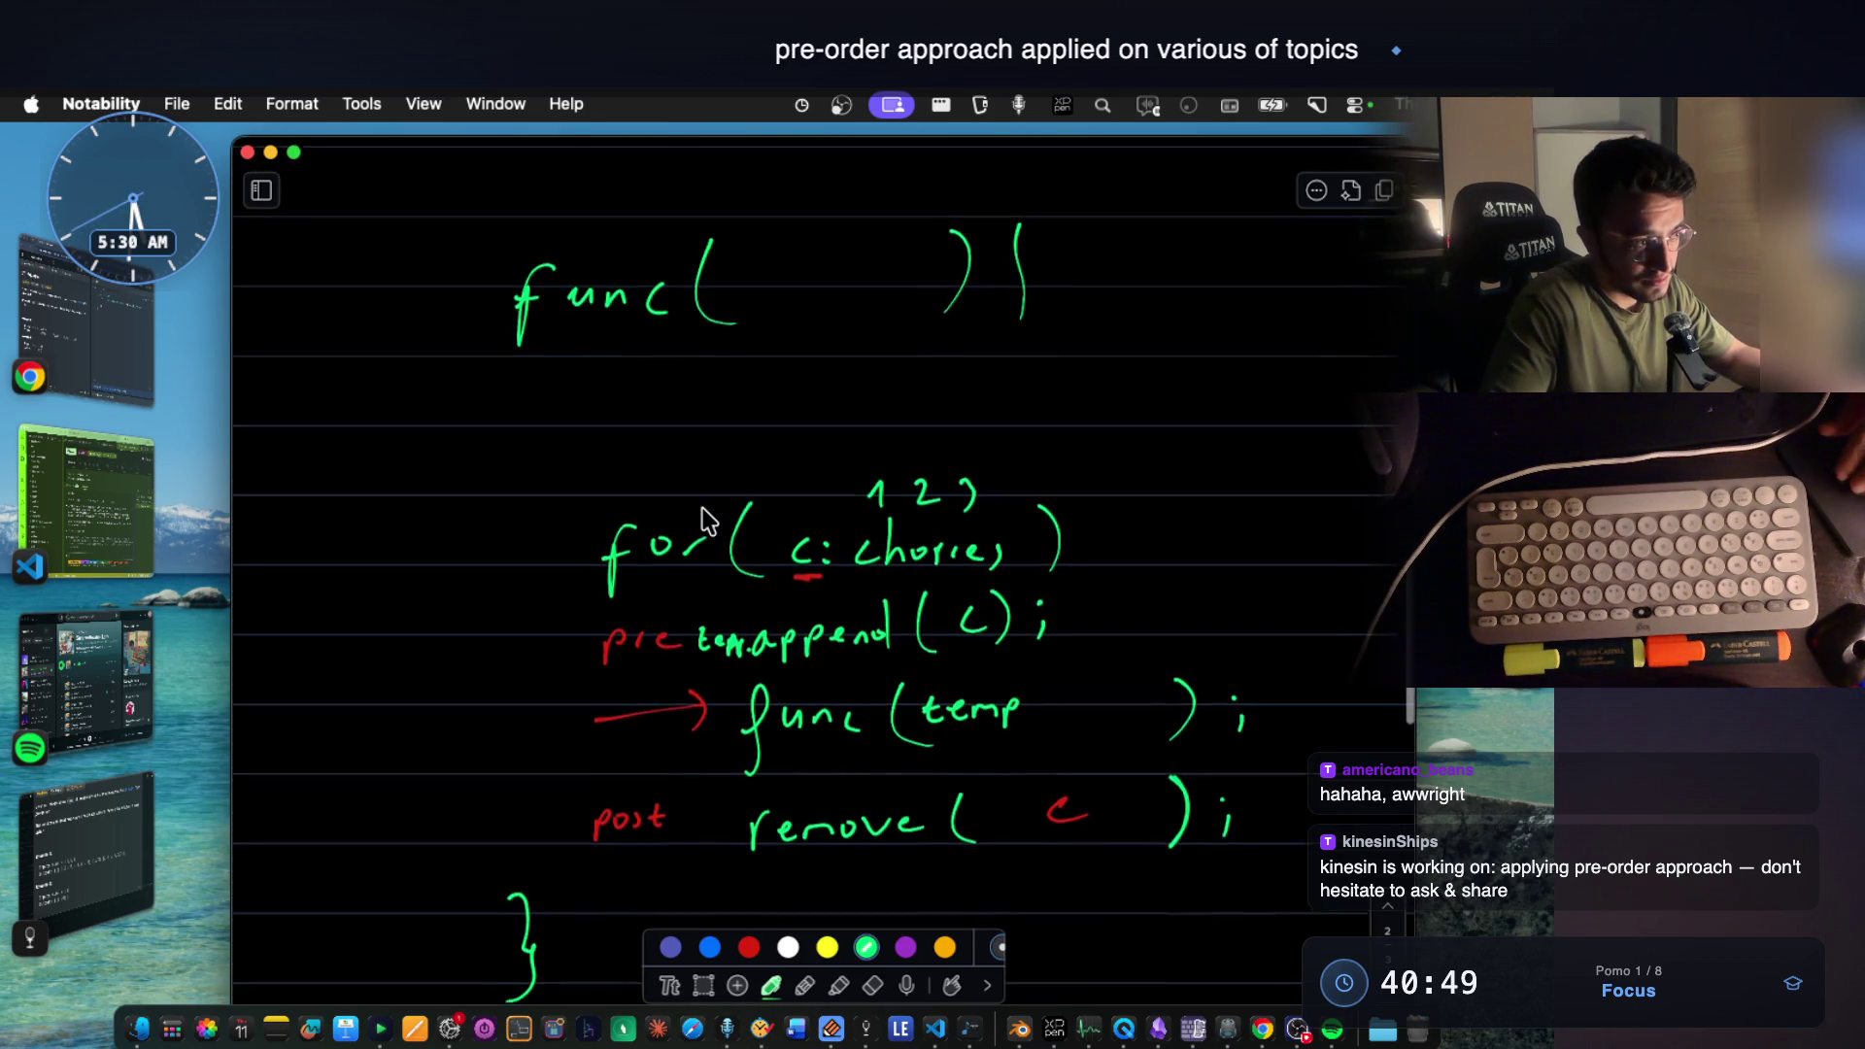
{"action": "scroll", "coordinate": [702, 513], "scroll_direction": "up", "scroll_amount": 1}
{"action": "scroll", "coordinate": [702, 514], "scroll_direction": "up", "scroll_amount": 2}
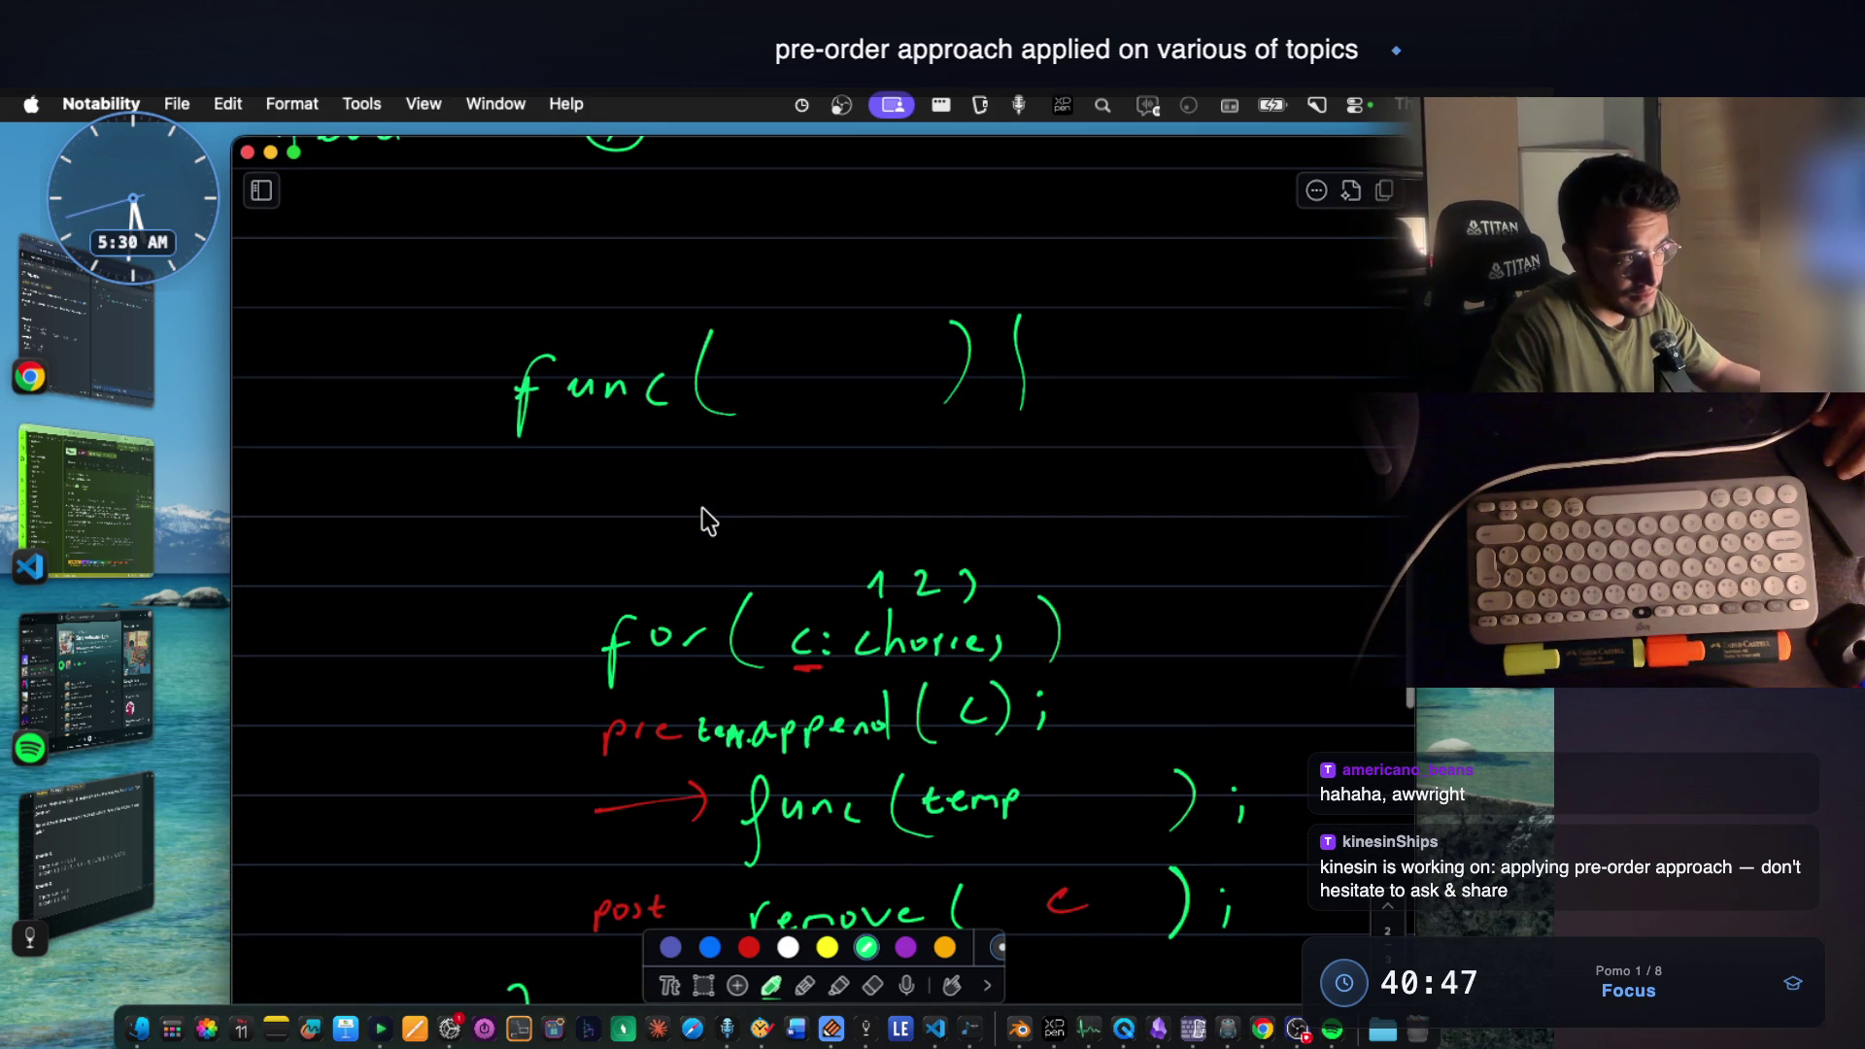
{"action": "scroll", "coordinate": [703, 509], "scroll_direction": "down", "scroll_amount": 1}
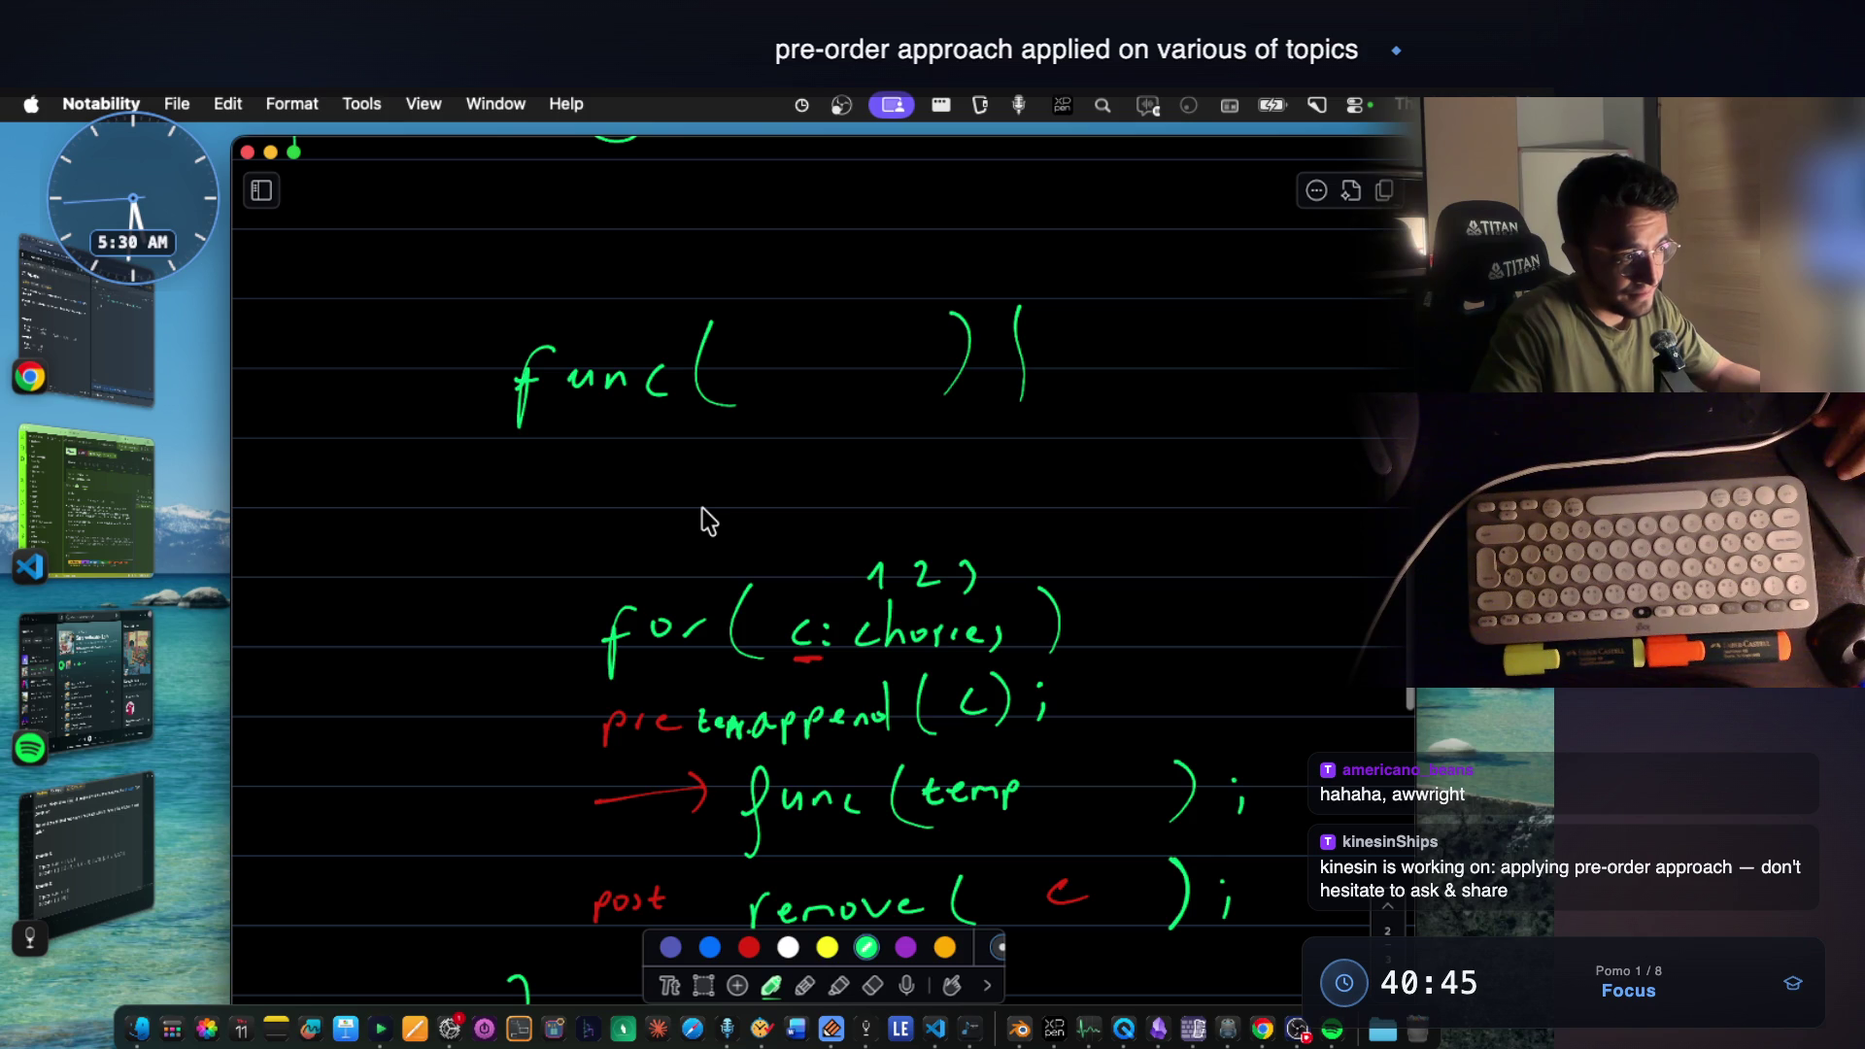
{"action": "scroll", "coordinate": [702, 522], "scroll_direction": "down", "scroll_amount": 2}
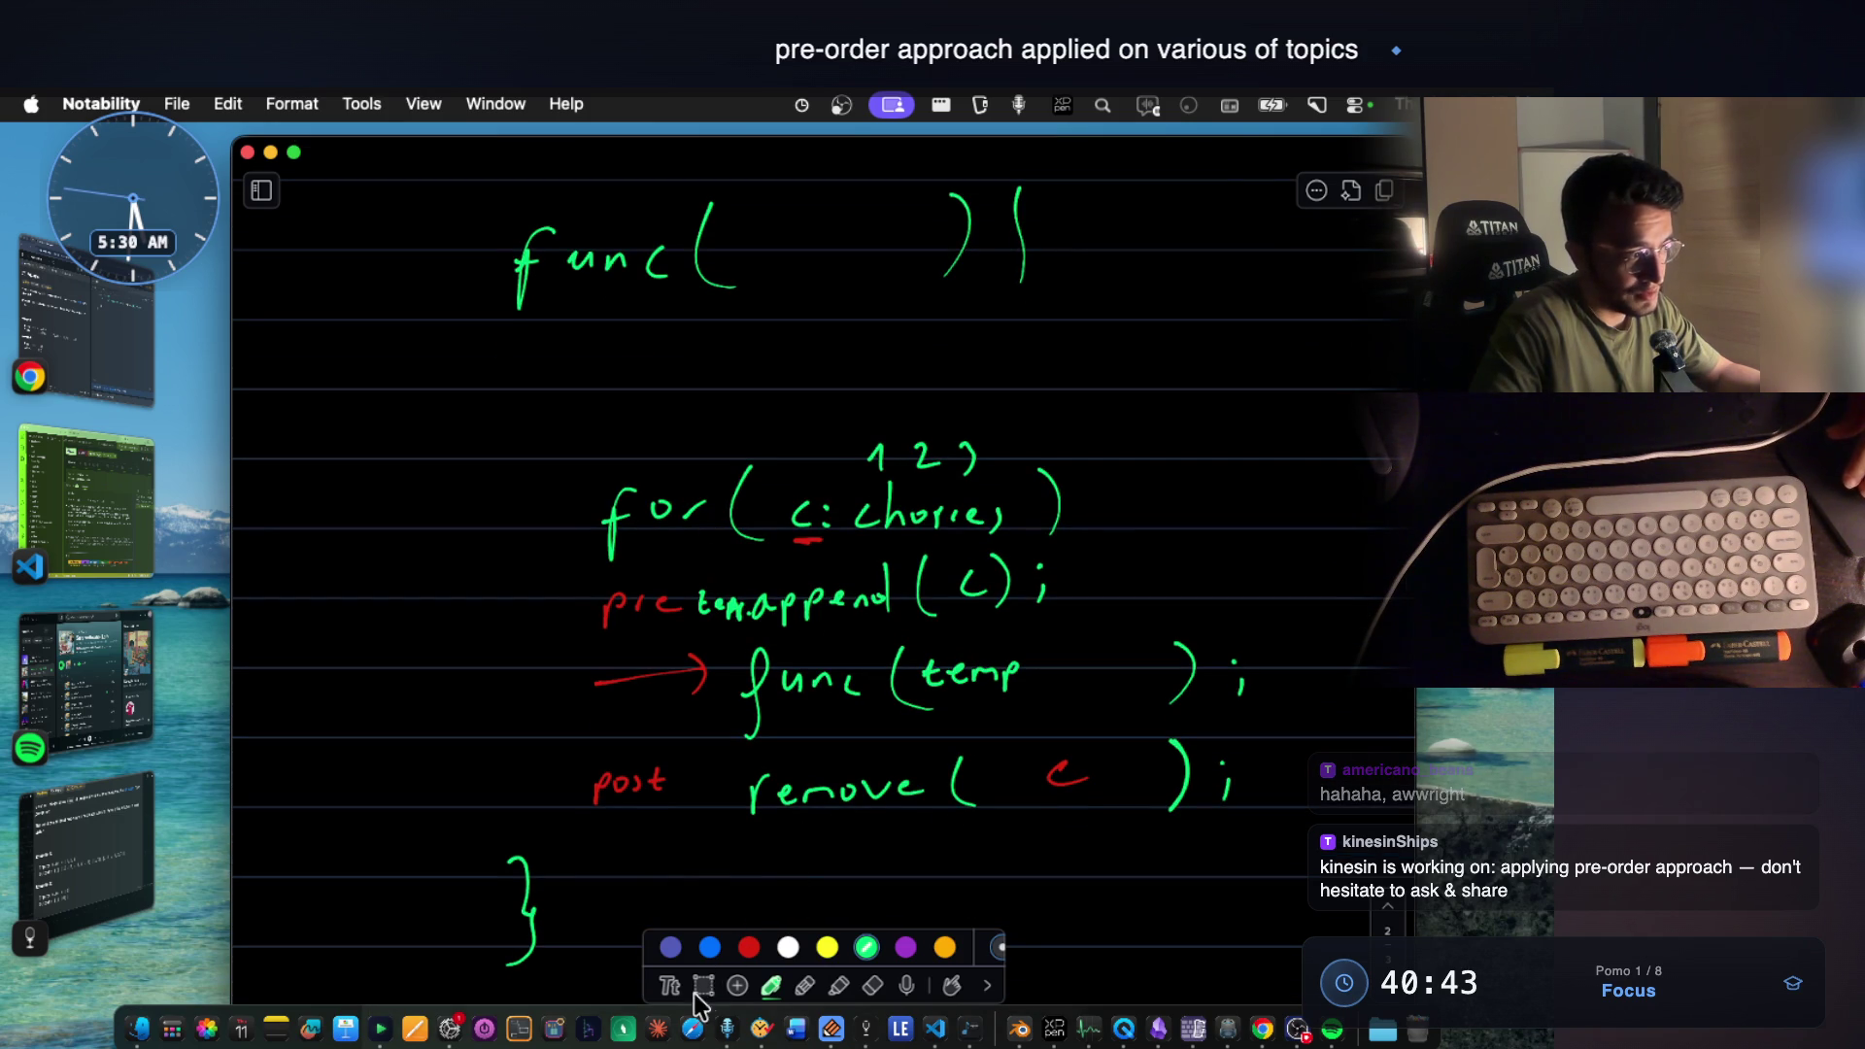
{"action": "scroll", "coordinate": [714, 994], "scroll_direction": "down", "scroll_amount": 2}
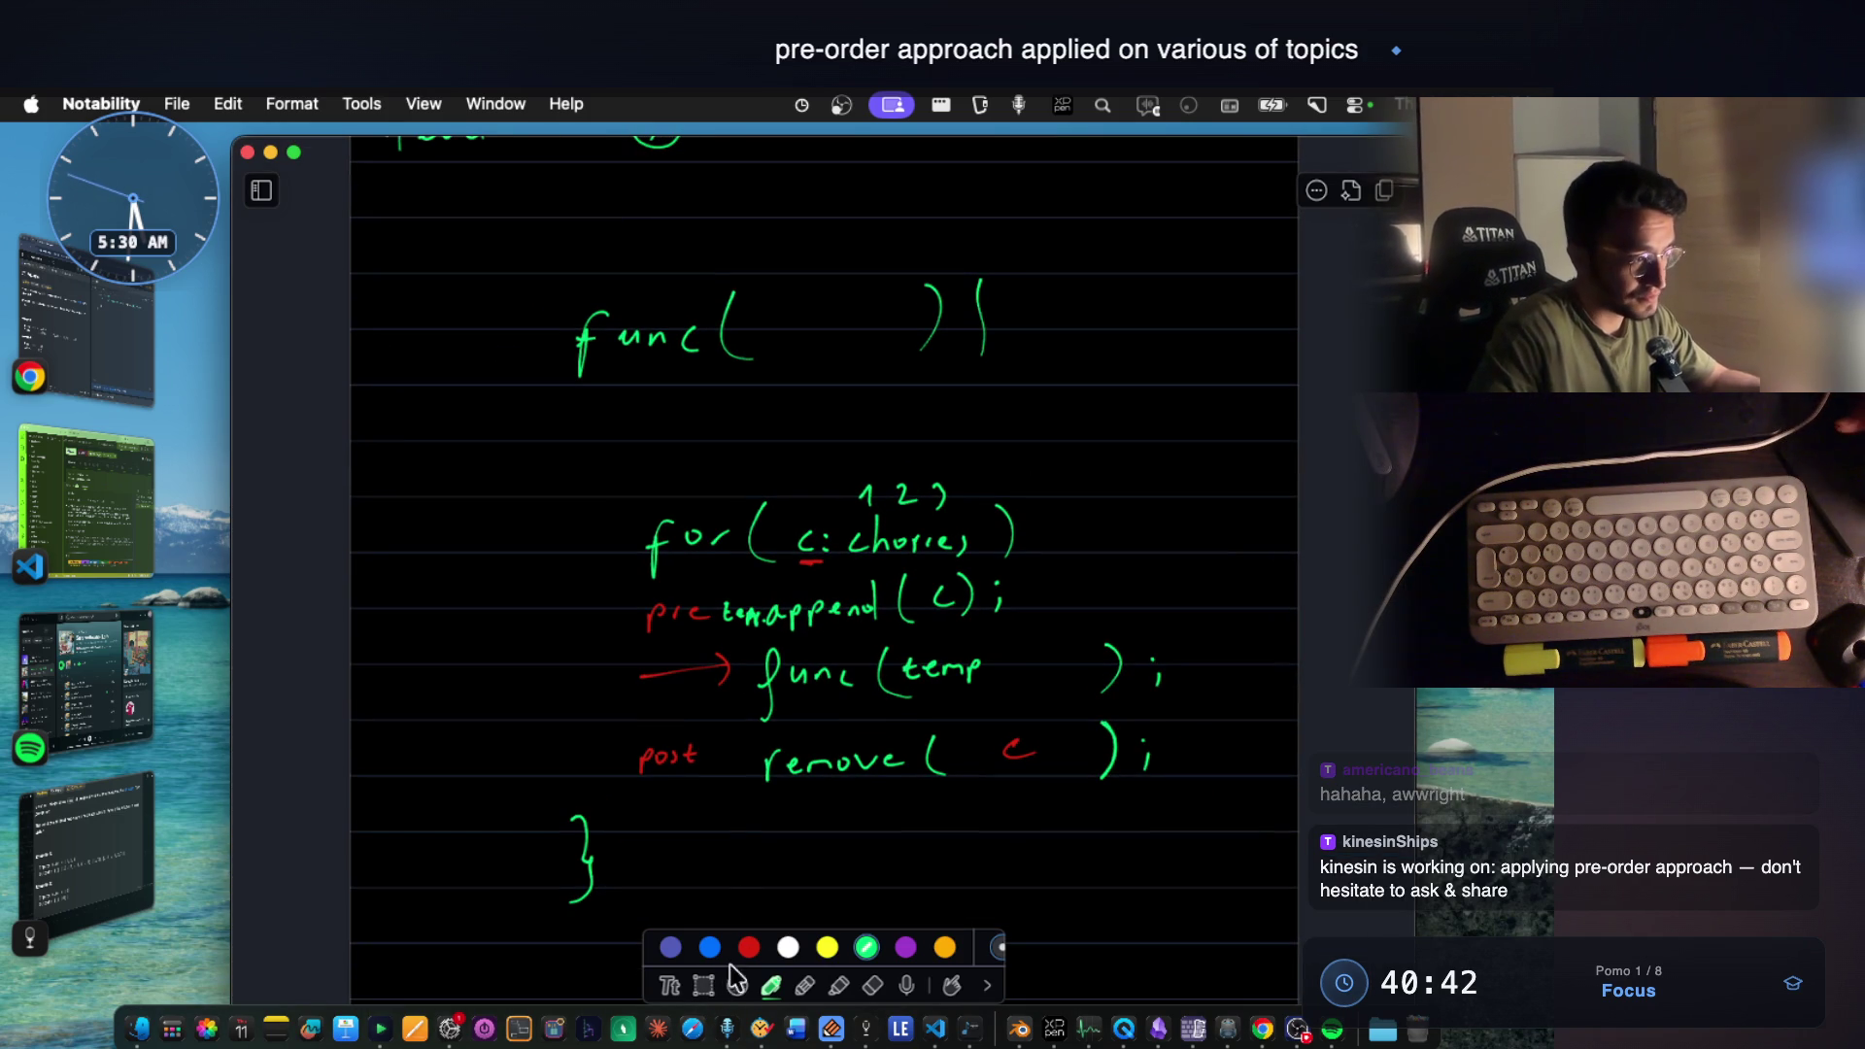
Lasso the func/for pseudocode block, copy it, and paste the duplicate below the original.
{"action": "left_click", "coordinate": [702, 985]}
{"action": "scroll", "coordinate": [496, 248], "scroll_direction": "down", "scroll_amount": 2}
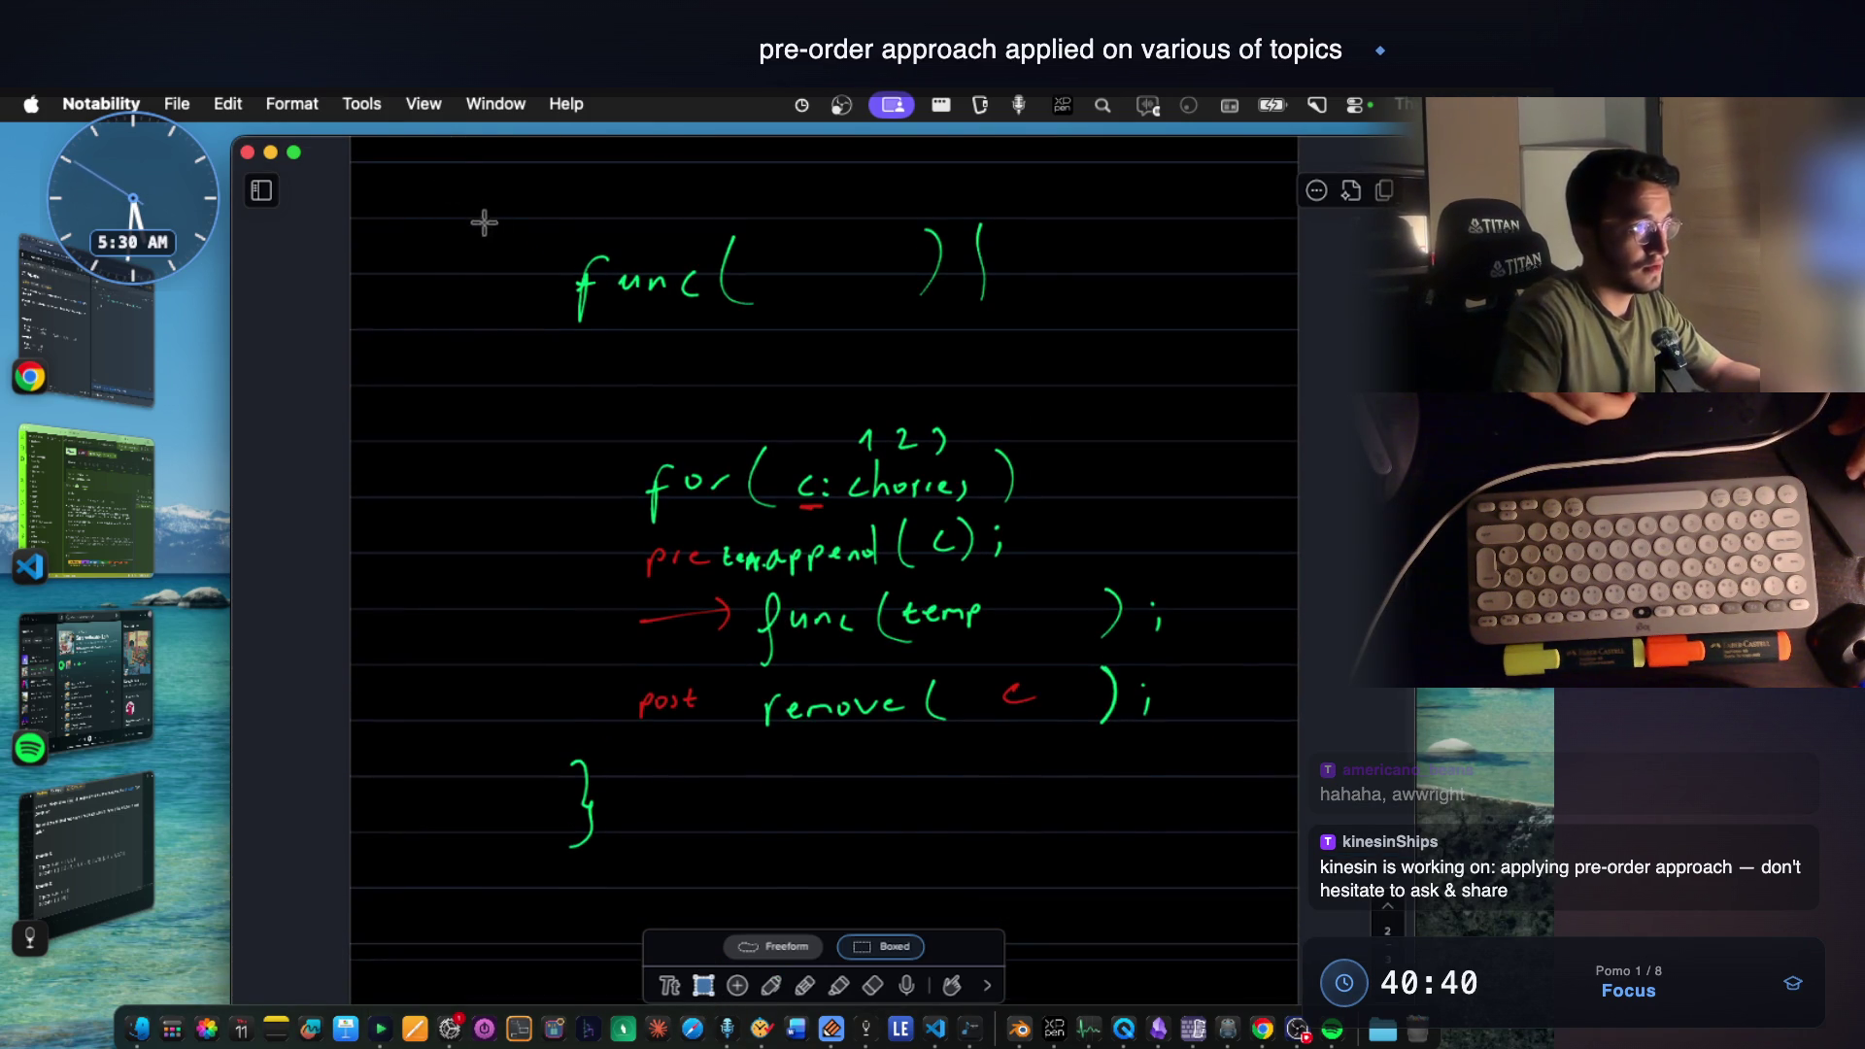
{"action": "scroll", "coordinate": [488, 223], "scroll_direction": "up", "scroll_amount": 2}
{"action": "left_click_drag", "start_coordinate": [465, 257], "coordinate": [635, 362]}
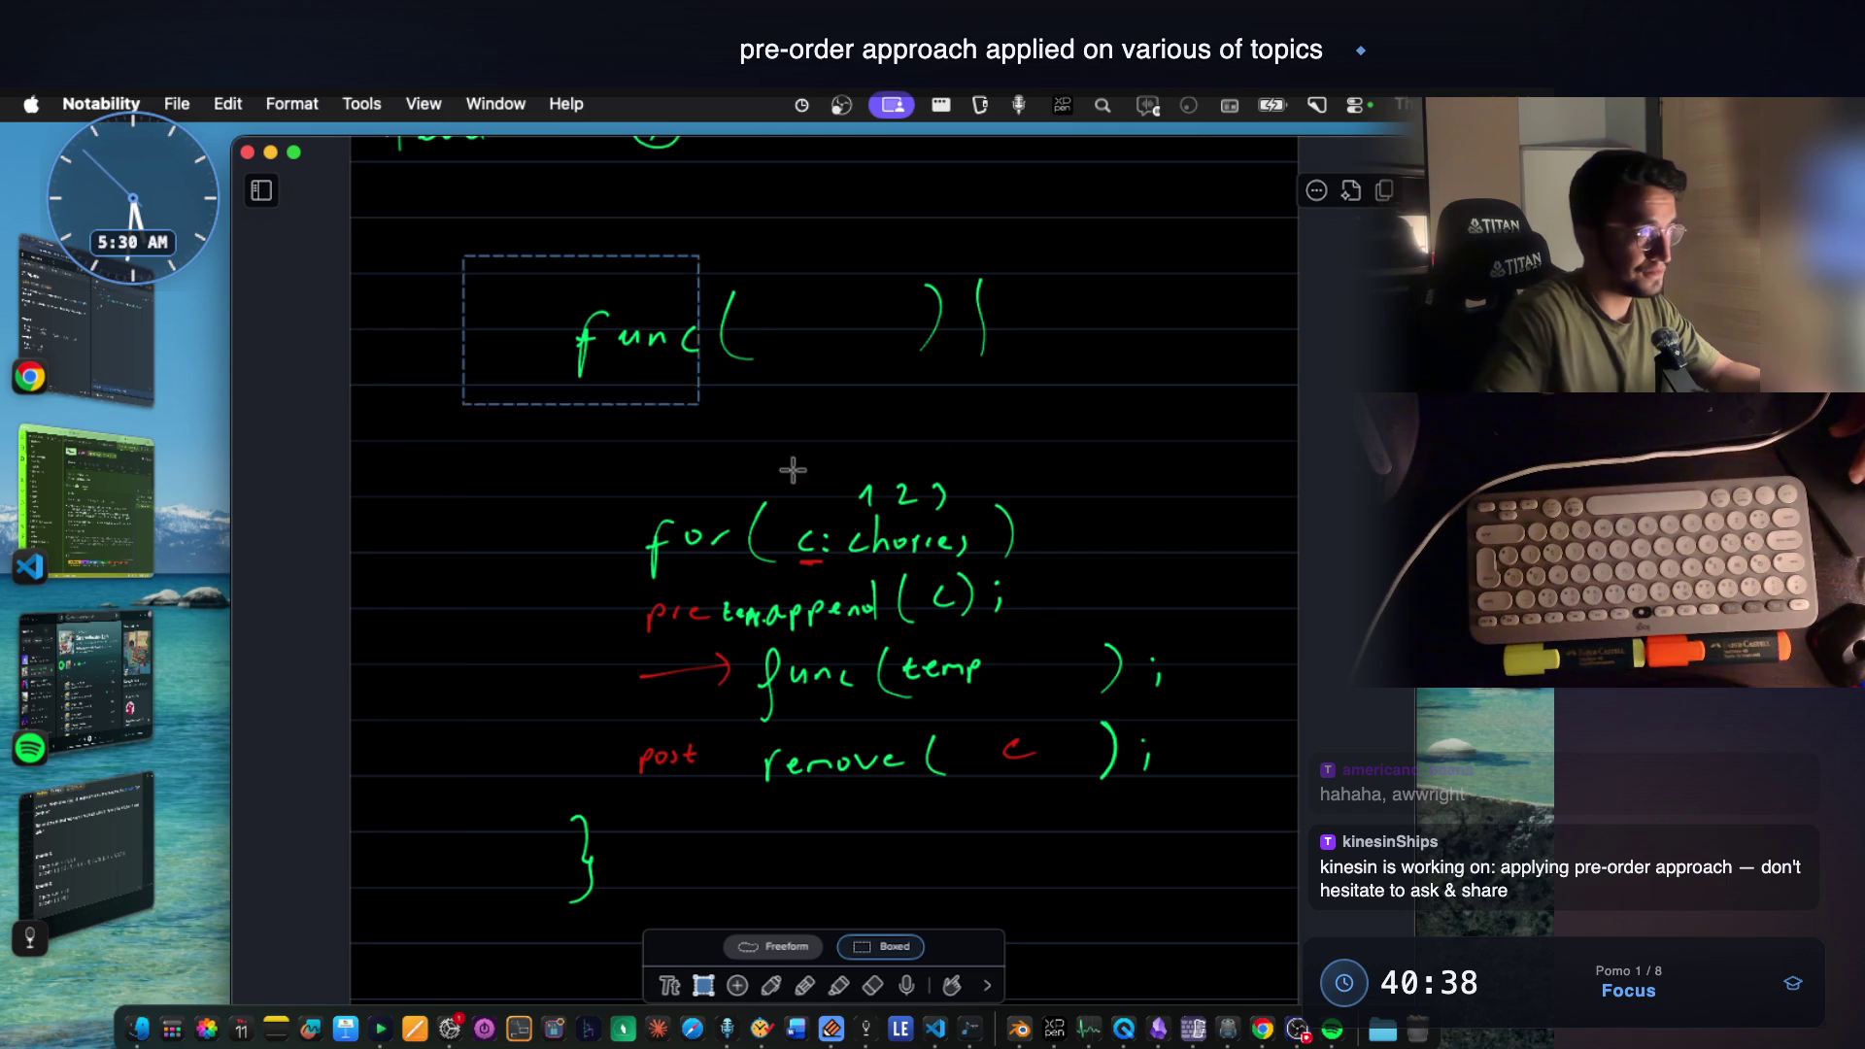
{"action": "left_click_drag", "start_coordinate": [730, 425], "coordinate": [1228, 936]}
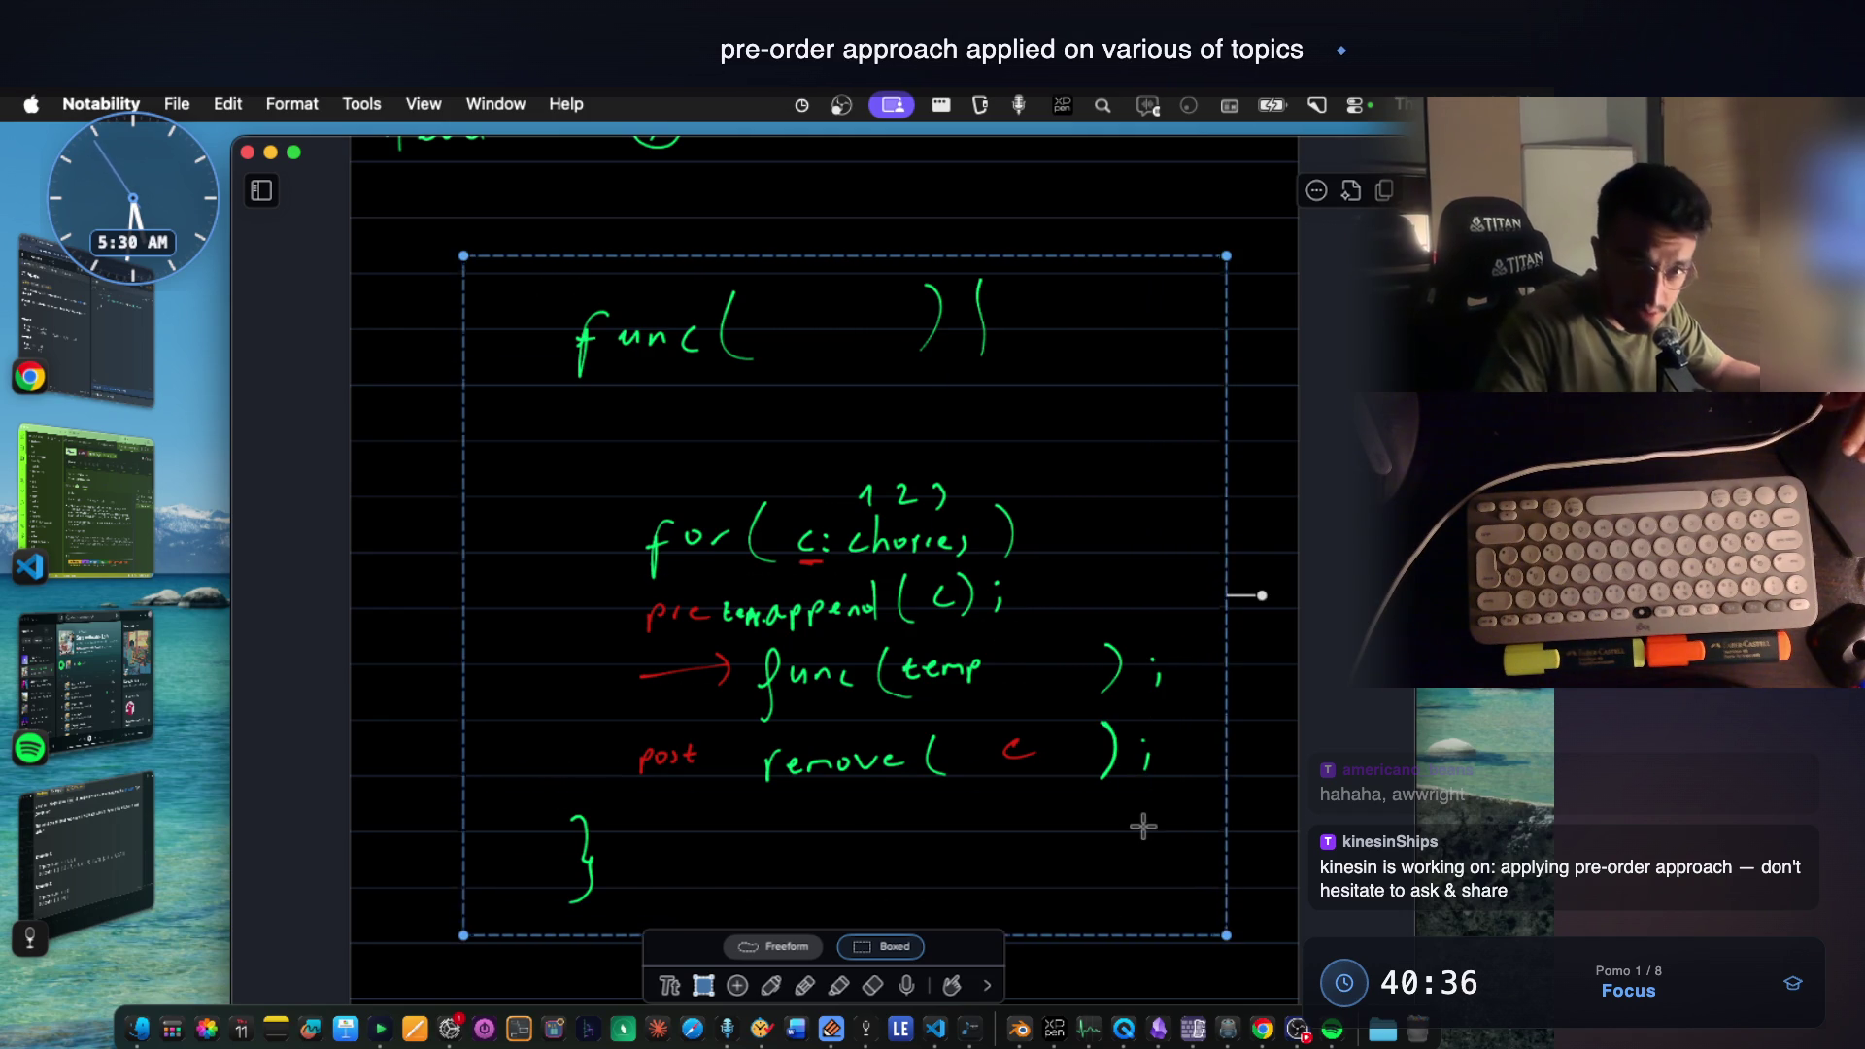
{"action": "key", "text": "Escape"}
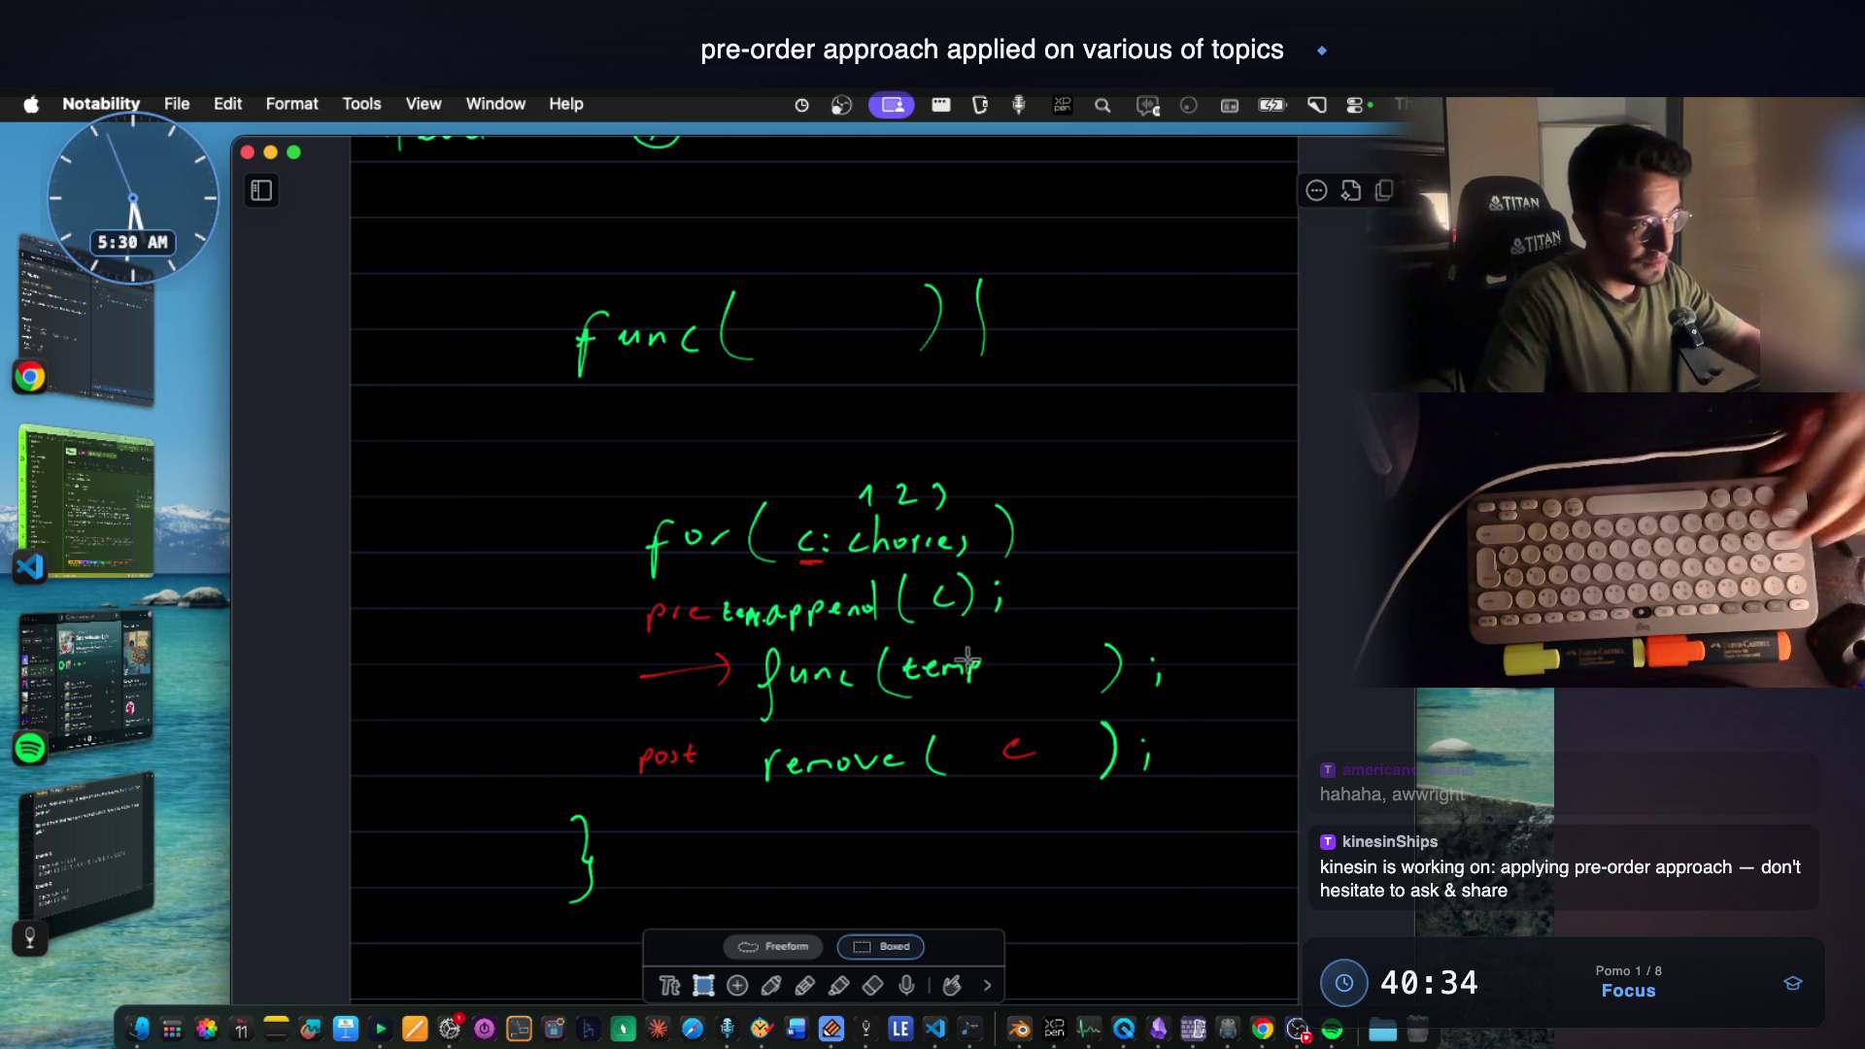
{"action": "scroll", "coordinate": [934, 613], "scroll_direction": "down", "scroll_amount": 10}
{"action": "scroll", "coordinate": [875, 549], "scroll_direction": "down", "scroll_amount": 3}
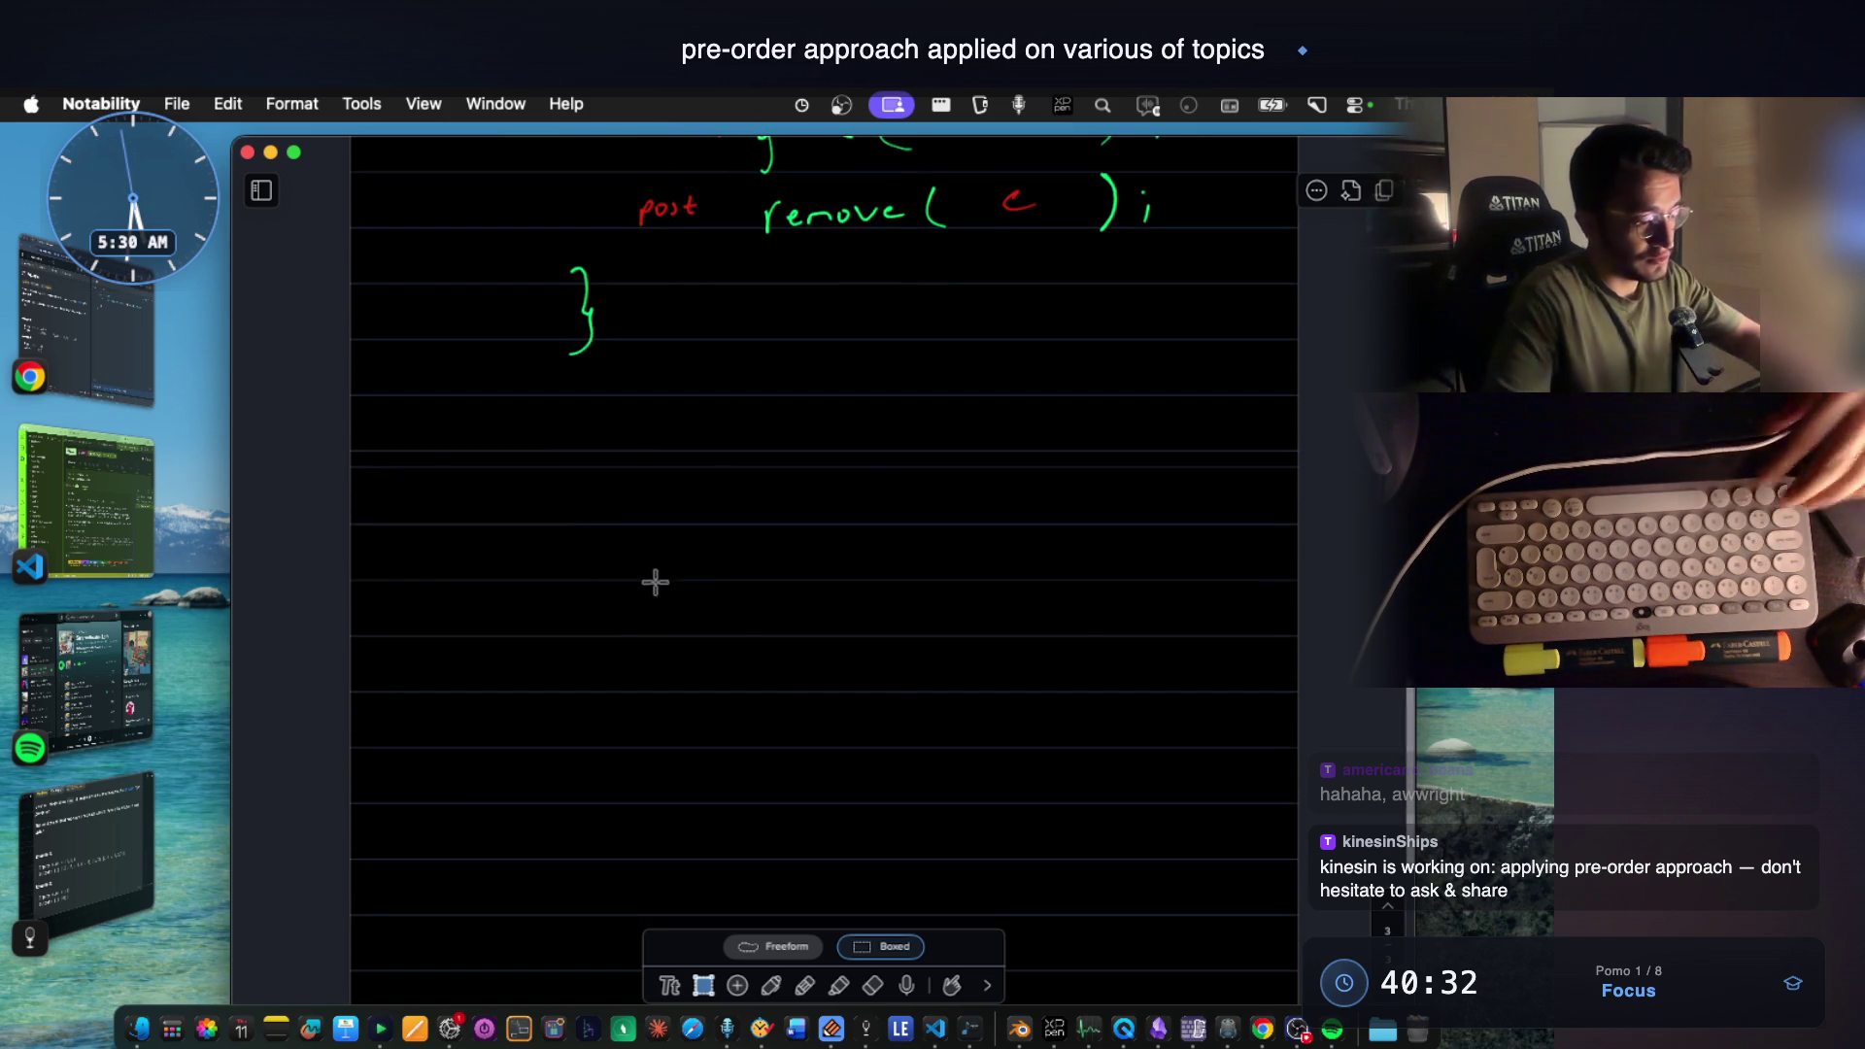
{"action": "key", "text": "super+v"}
{"action": "mouse_move", "coordinate": [937, 455]}
{"action": "left_mouse_down"}
{"action": "mouse_move", "coordinate": [937, 629]}
{"action": "mouse_move", "coordinate": [964, 634]}
{"action": "left_mouse_up"}
{"action": "left_click", "coordinate": [1181, 416]}
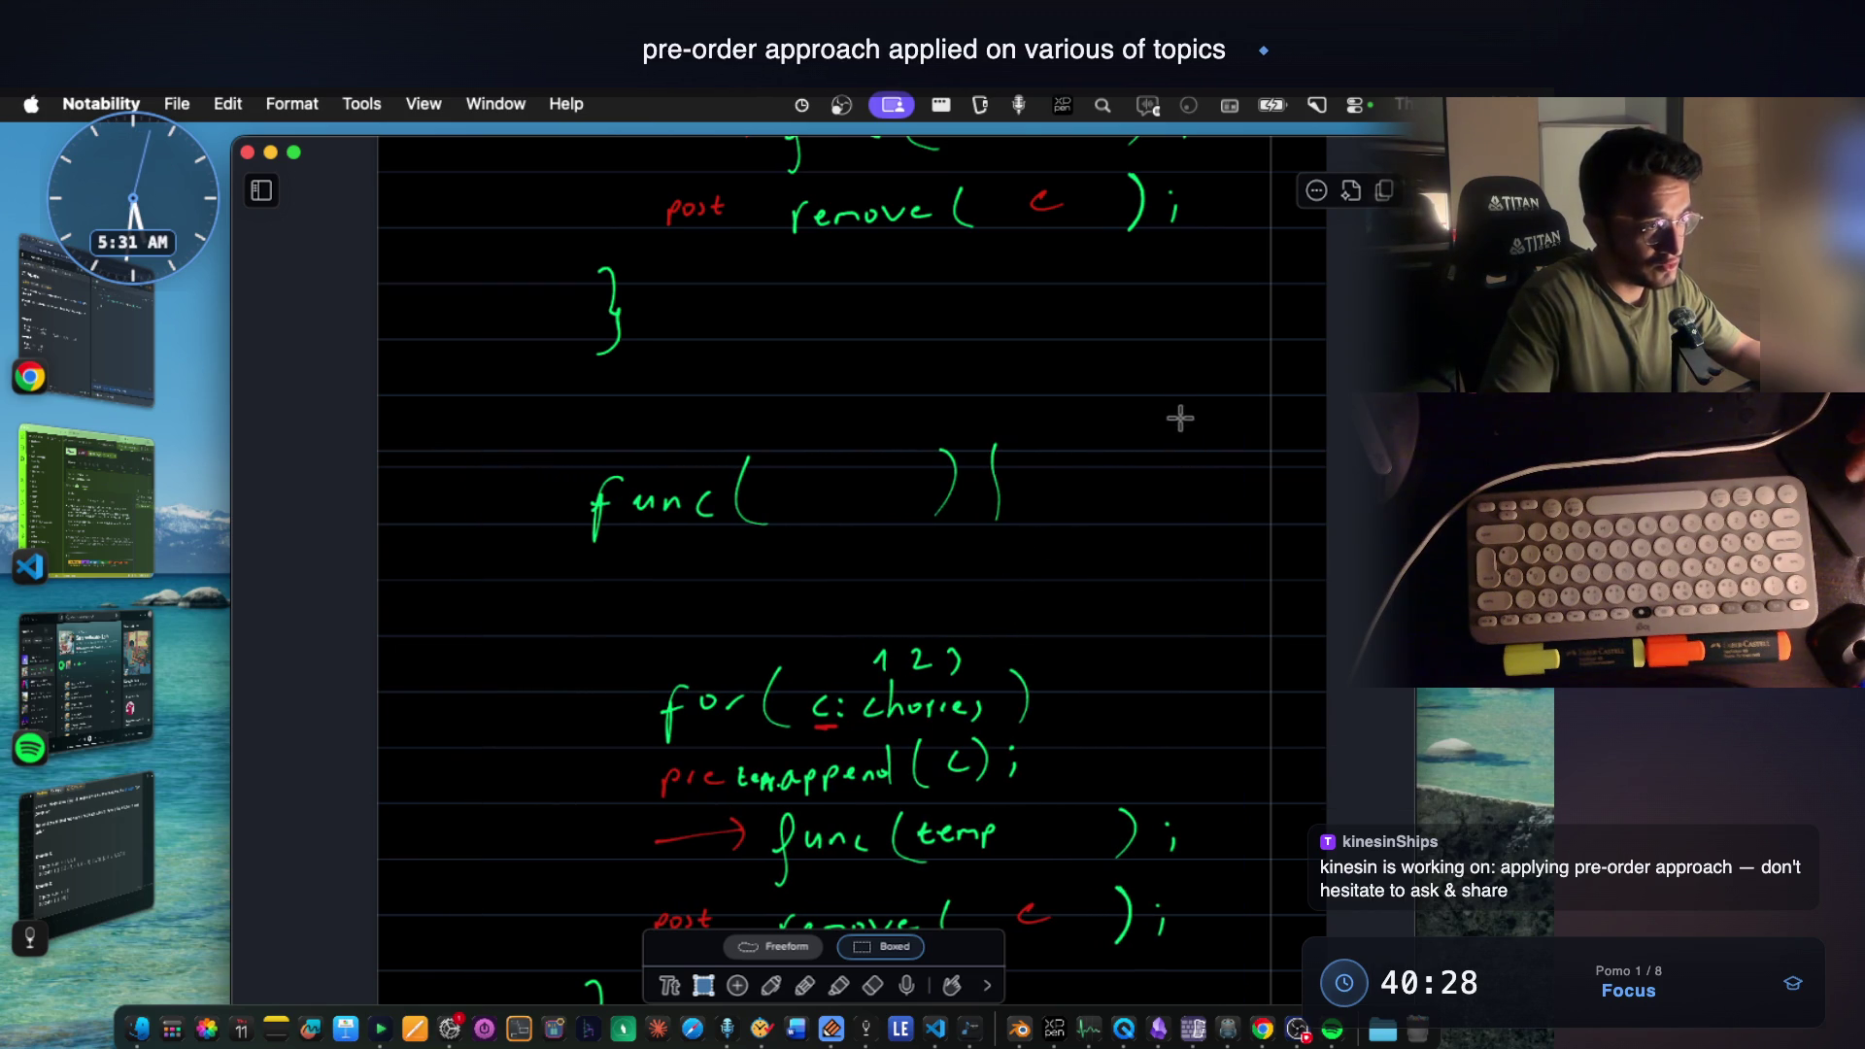
{"action": "scroll", "coordinate": [1111, 447], "scroll_direction": "down", "scroll_amount": 1}
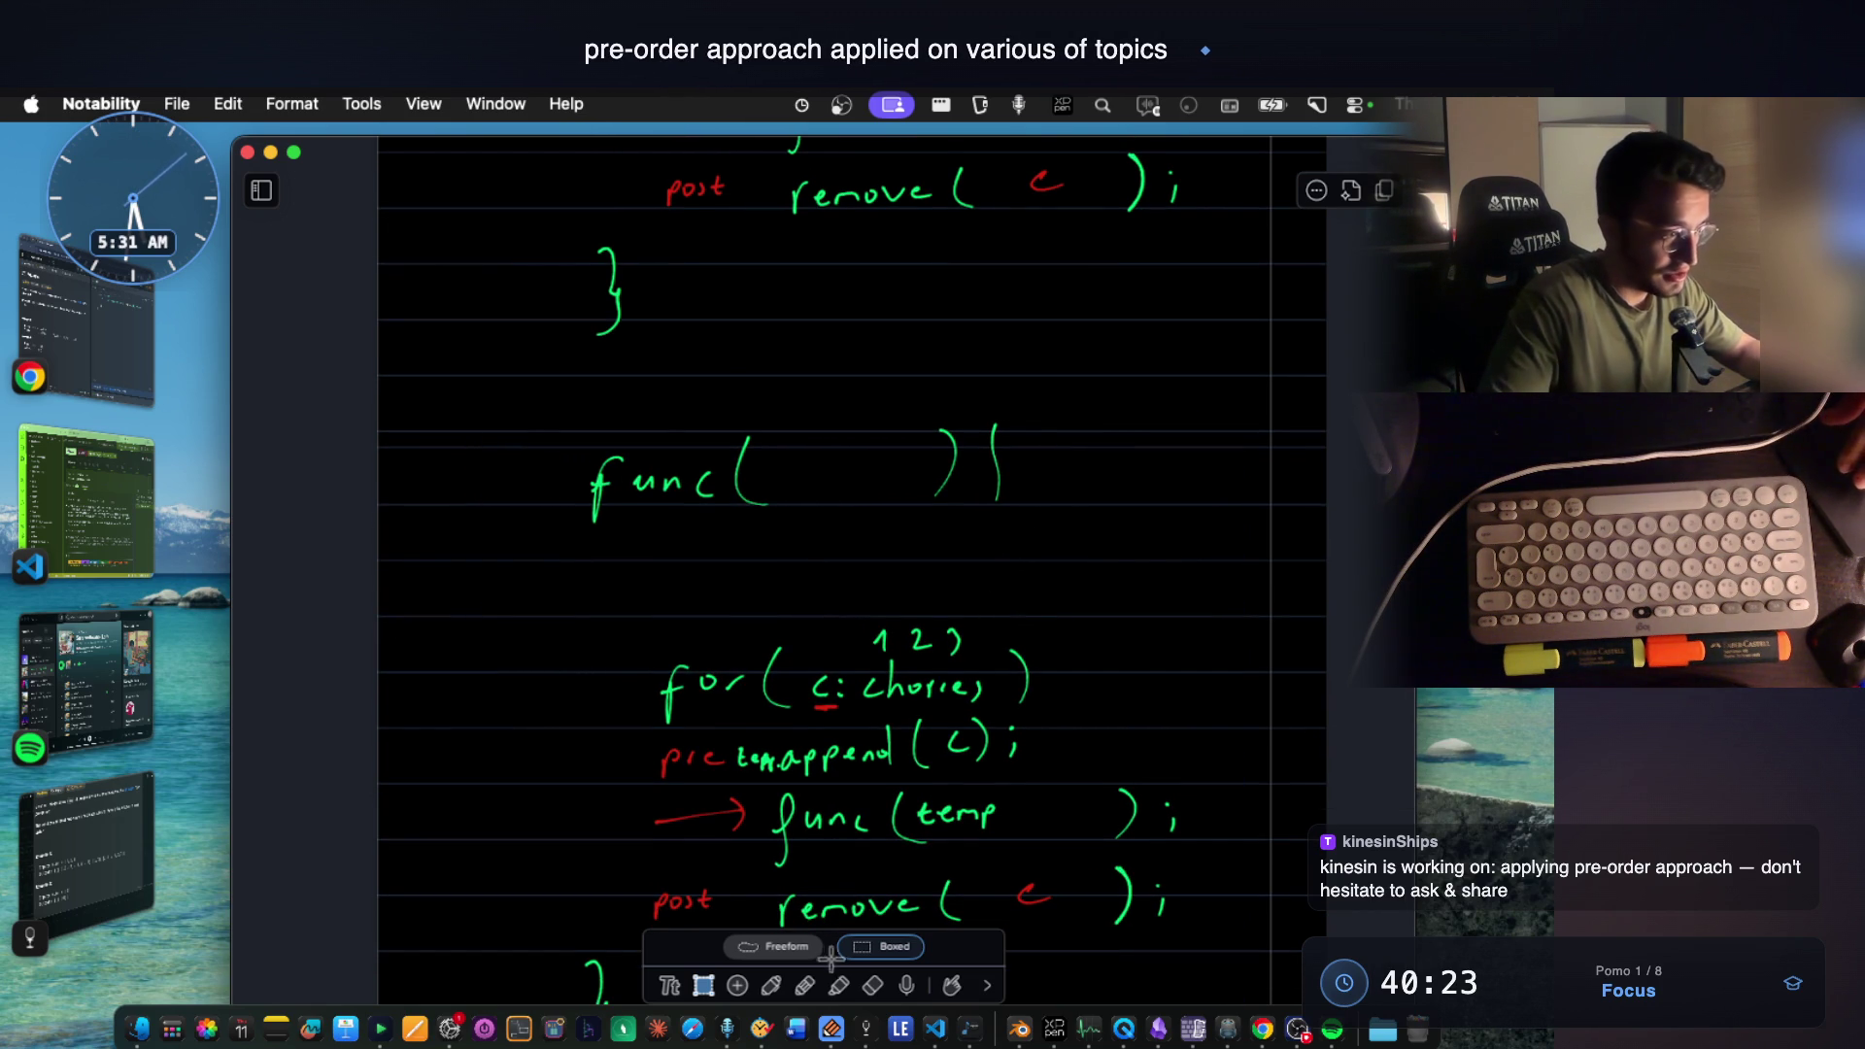
Erase the red pre/post labels, arrow and 1 2 3 numbering from the copied block.
{"action": "left_click", "coordinate": [875, 985]}
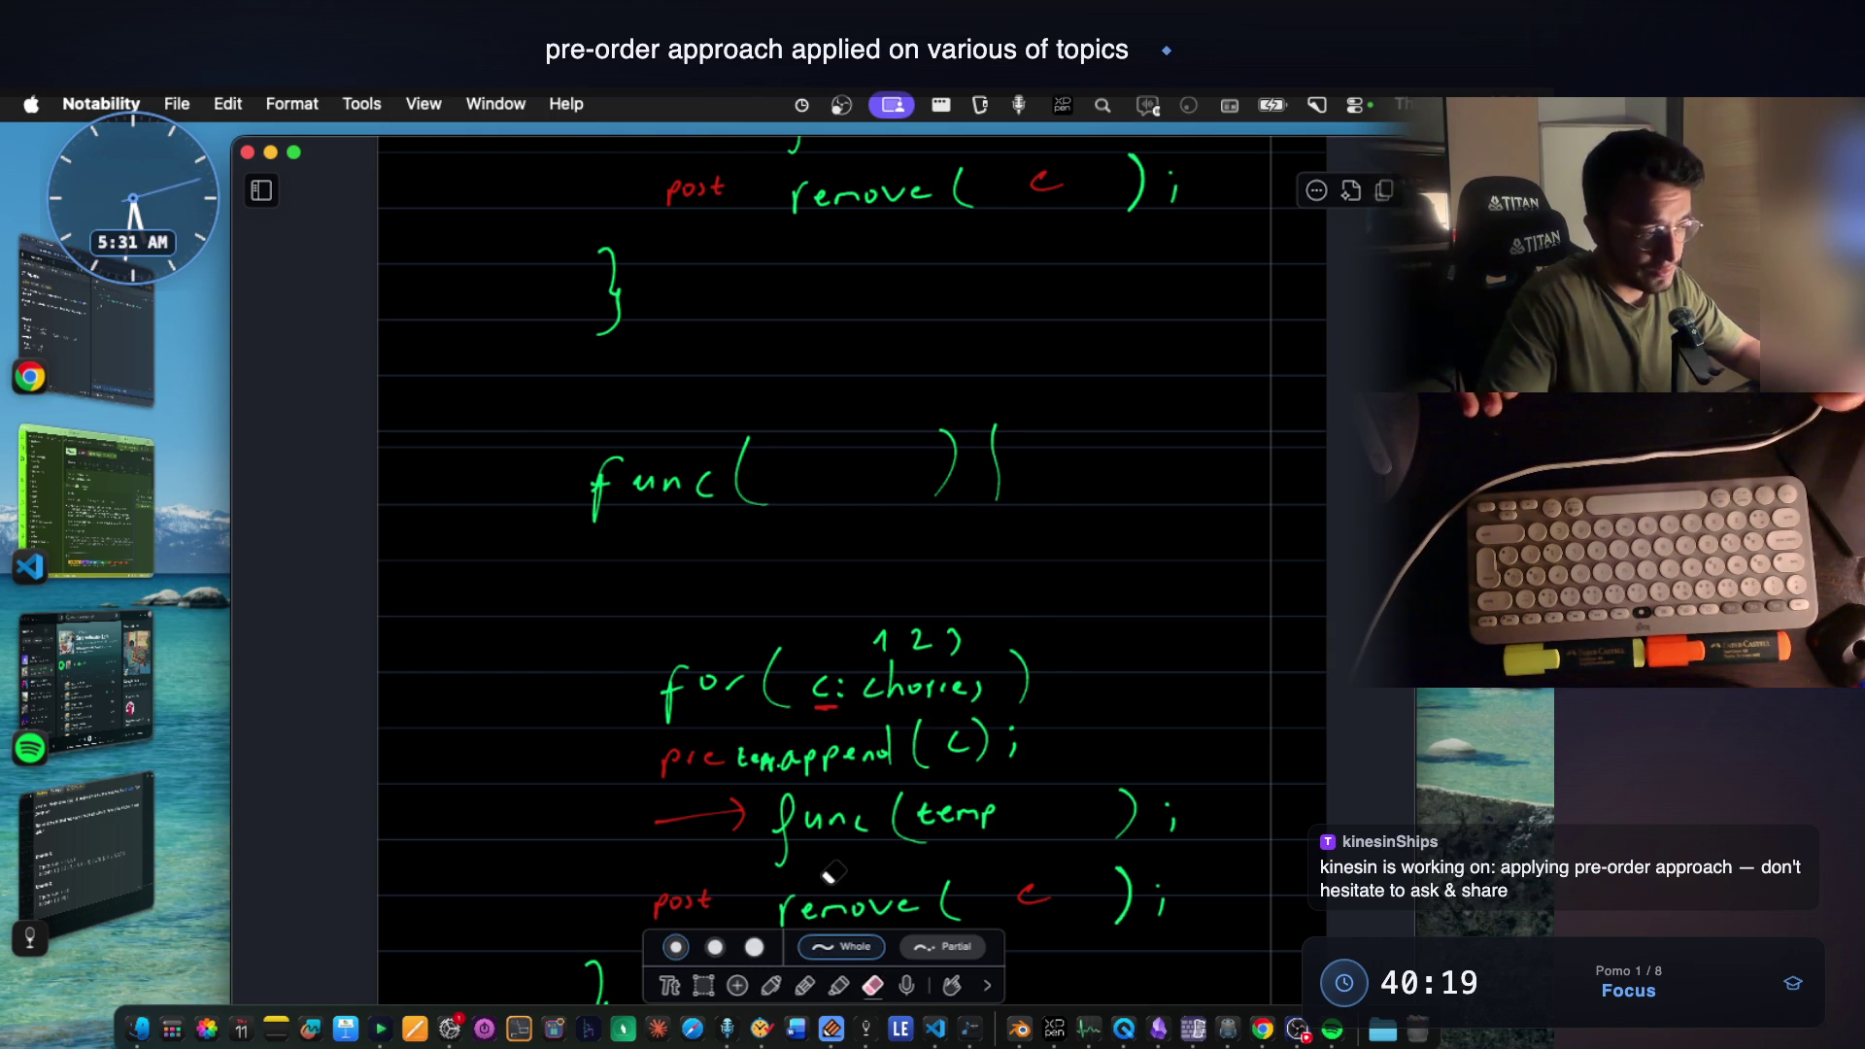
{"action": "scroll", "coordinate": [827, 875], "scroll_direction": "down", "scroll_amount": 2}
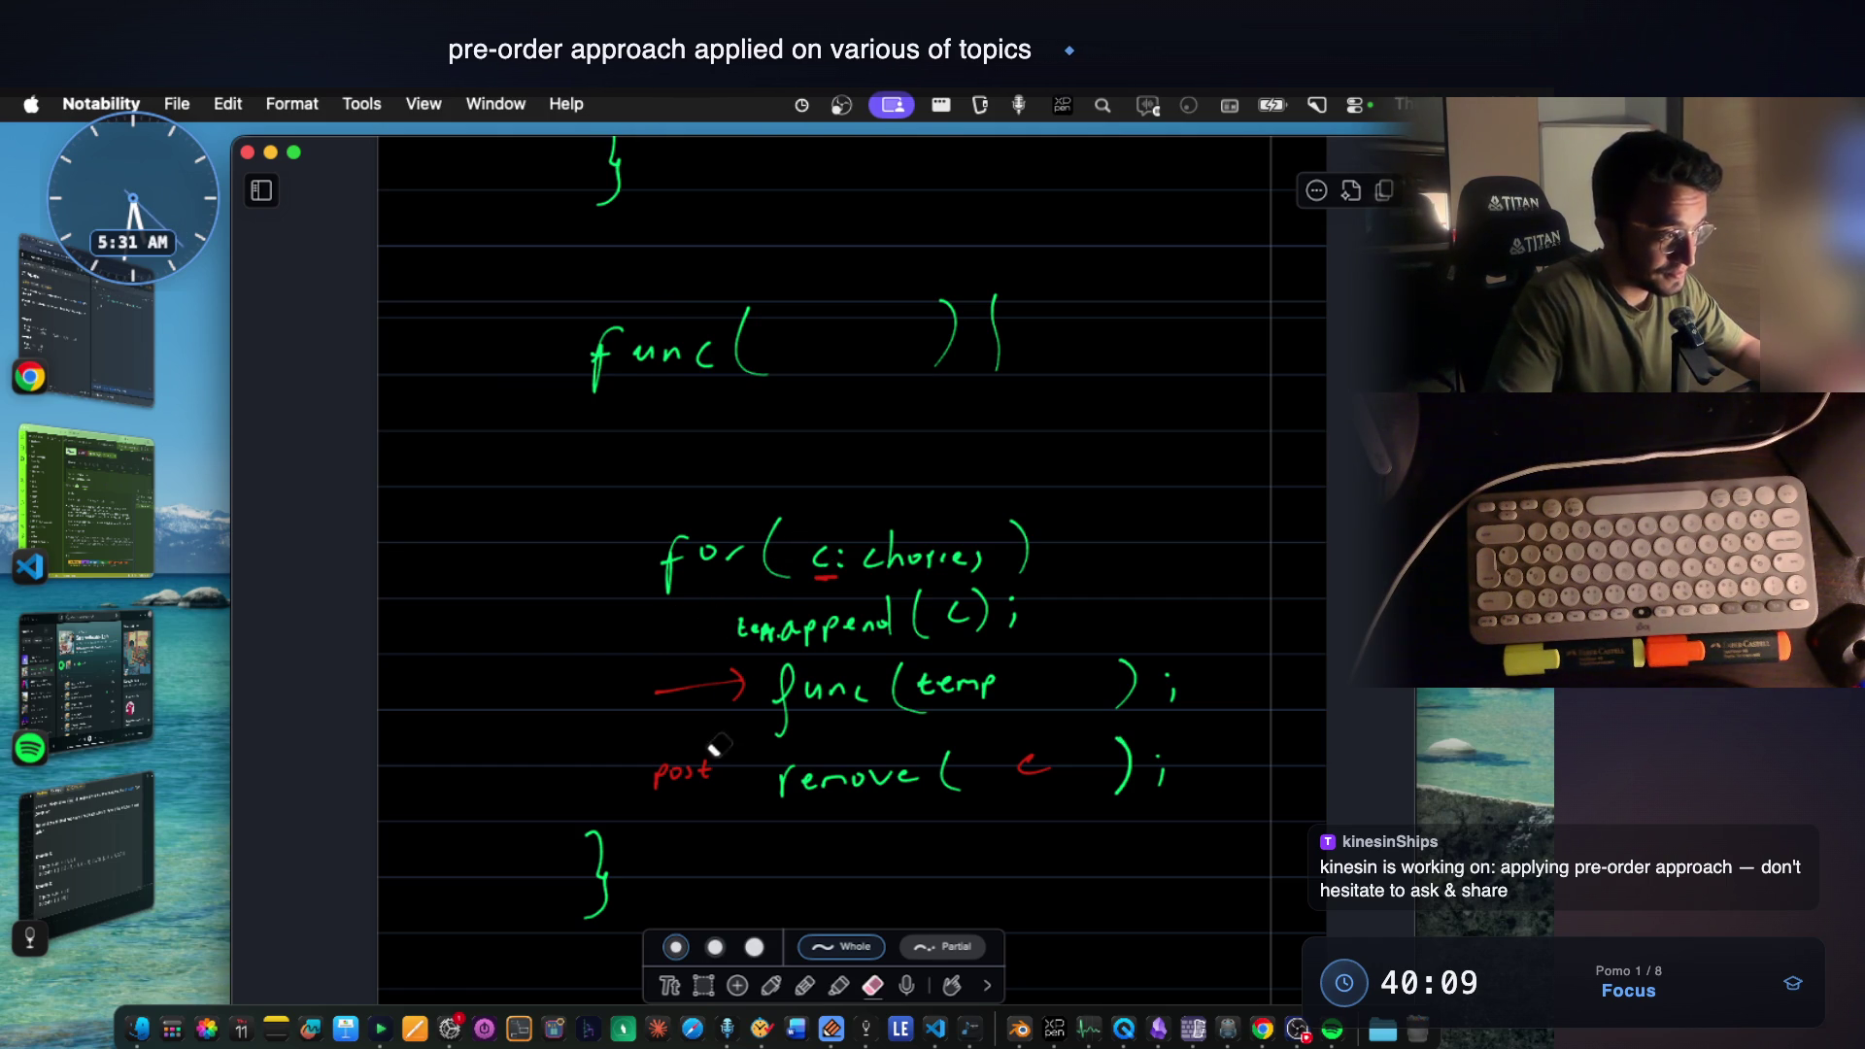
{"action": "left_click_drag", "start_coordinate": [705, 689], "coordinate": [716, 761]}
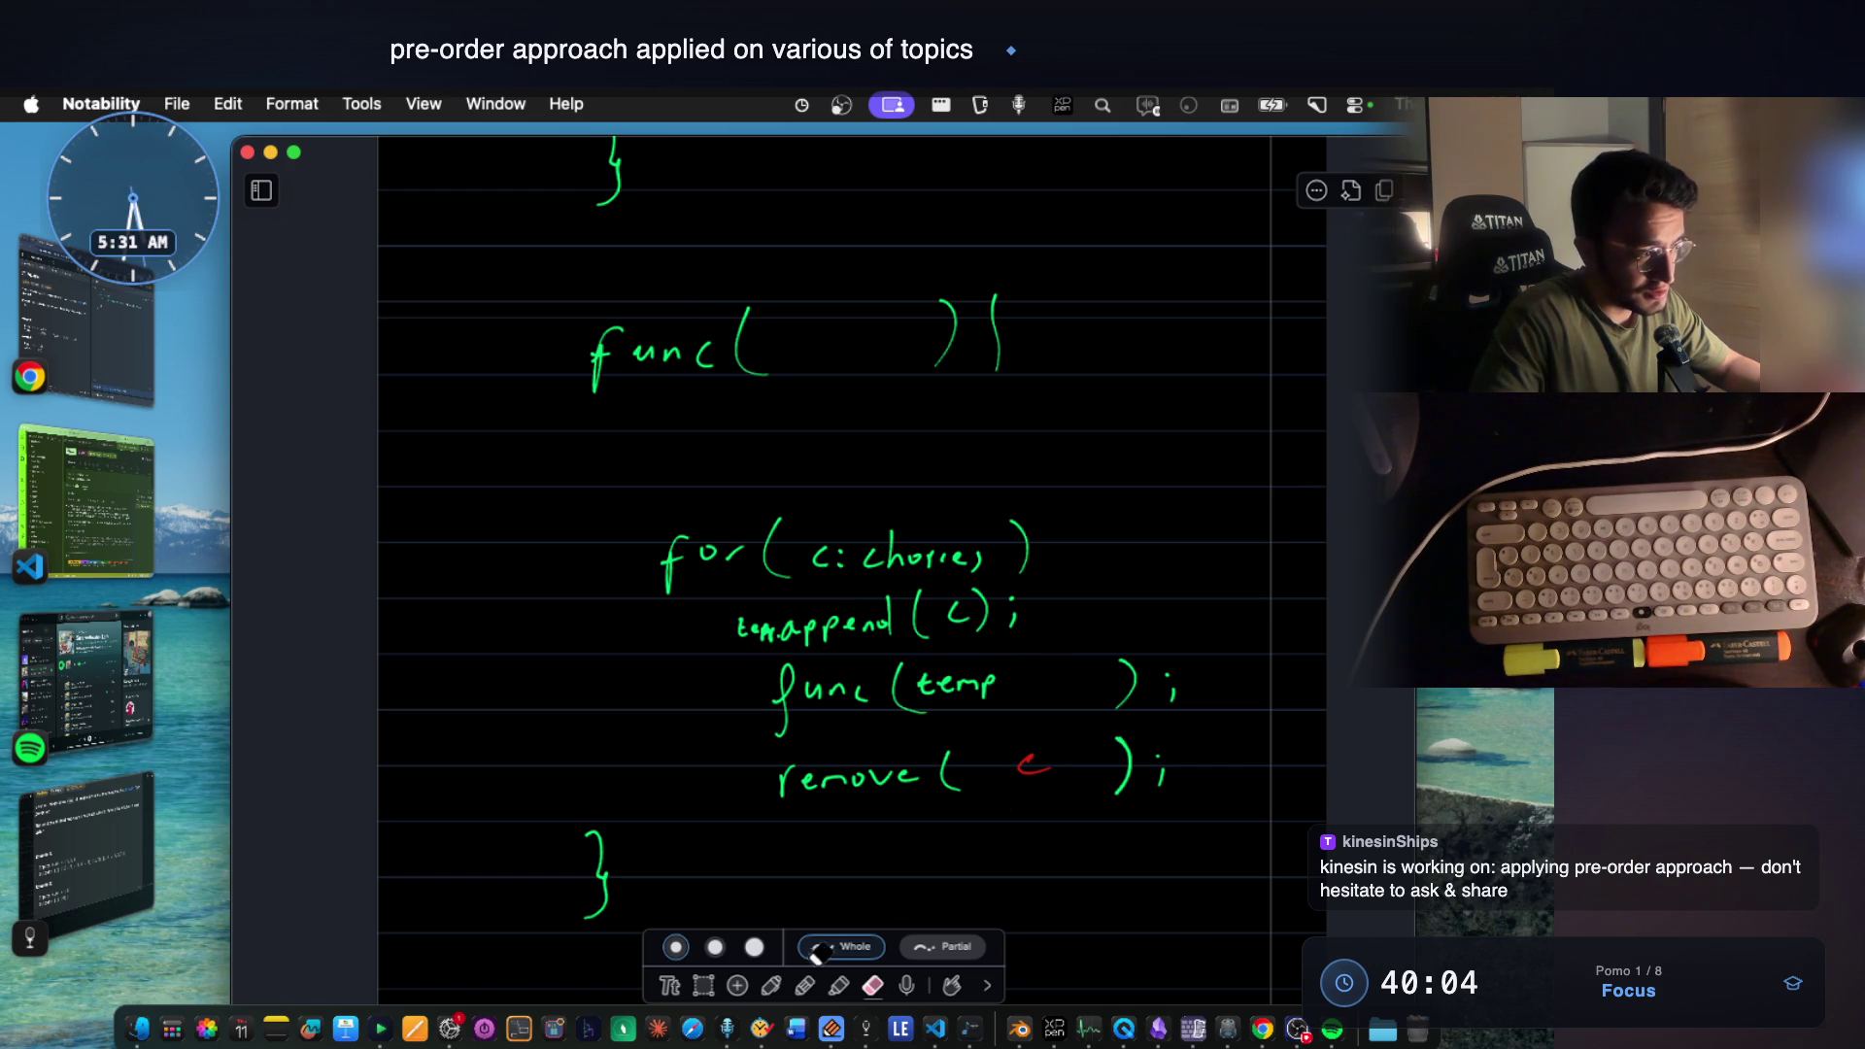
{"action": "left_click", "coordinate": [771, 986]}
{"action": "scroll", "coordinate": [938, 499], "scroll_direction": "up", "scroll_amount": 3}
{"action": "scroll", "coordinate": [916, 404], "scroll_direction": "up", "scroll_amount": 3}
{"action": "scroll", "coordinate": [904, 404], "scroll_direction": "down", "scroll_amount": 5}
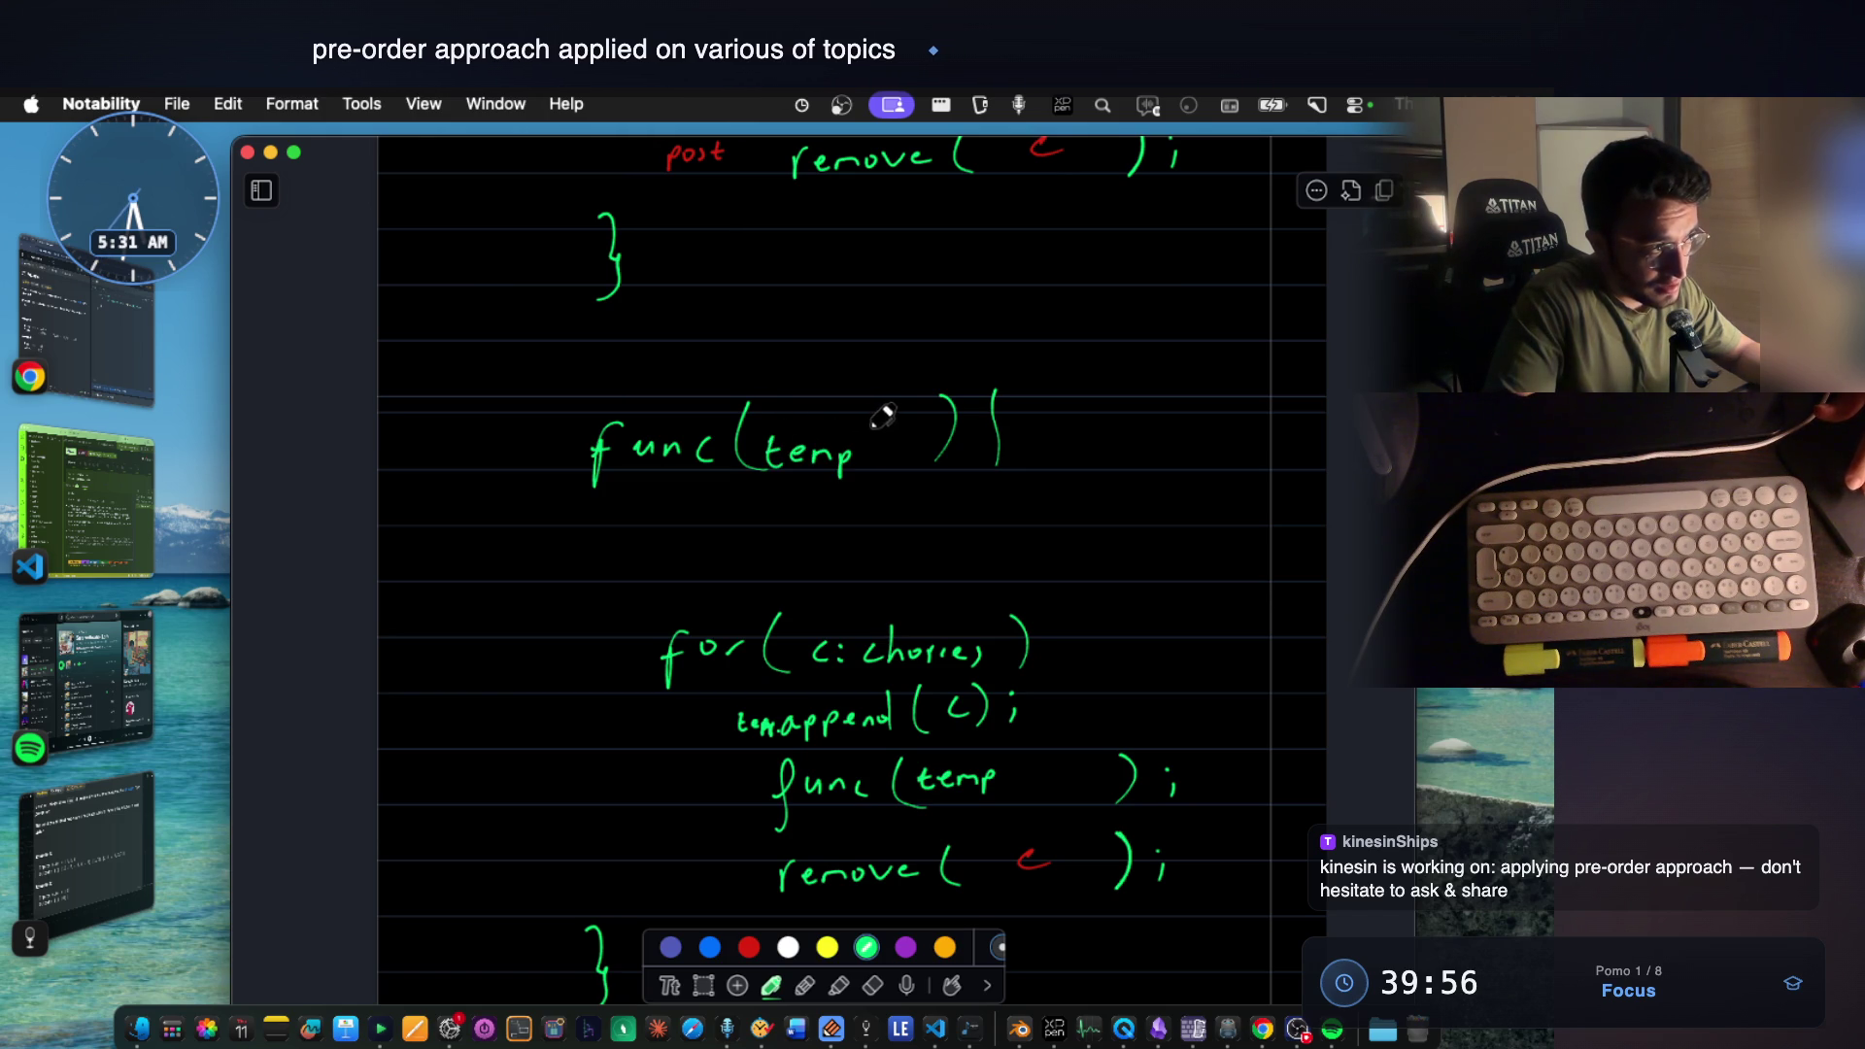
Write temp[] as the func argument and change the loop's append to temp.append(c).
{"action": "left_click_drag", "start_coordinate": [904, 437], "coordinate": [911, 481]}
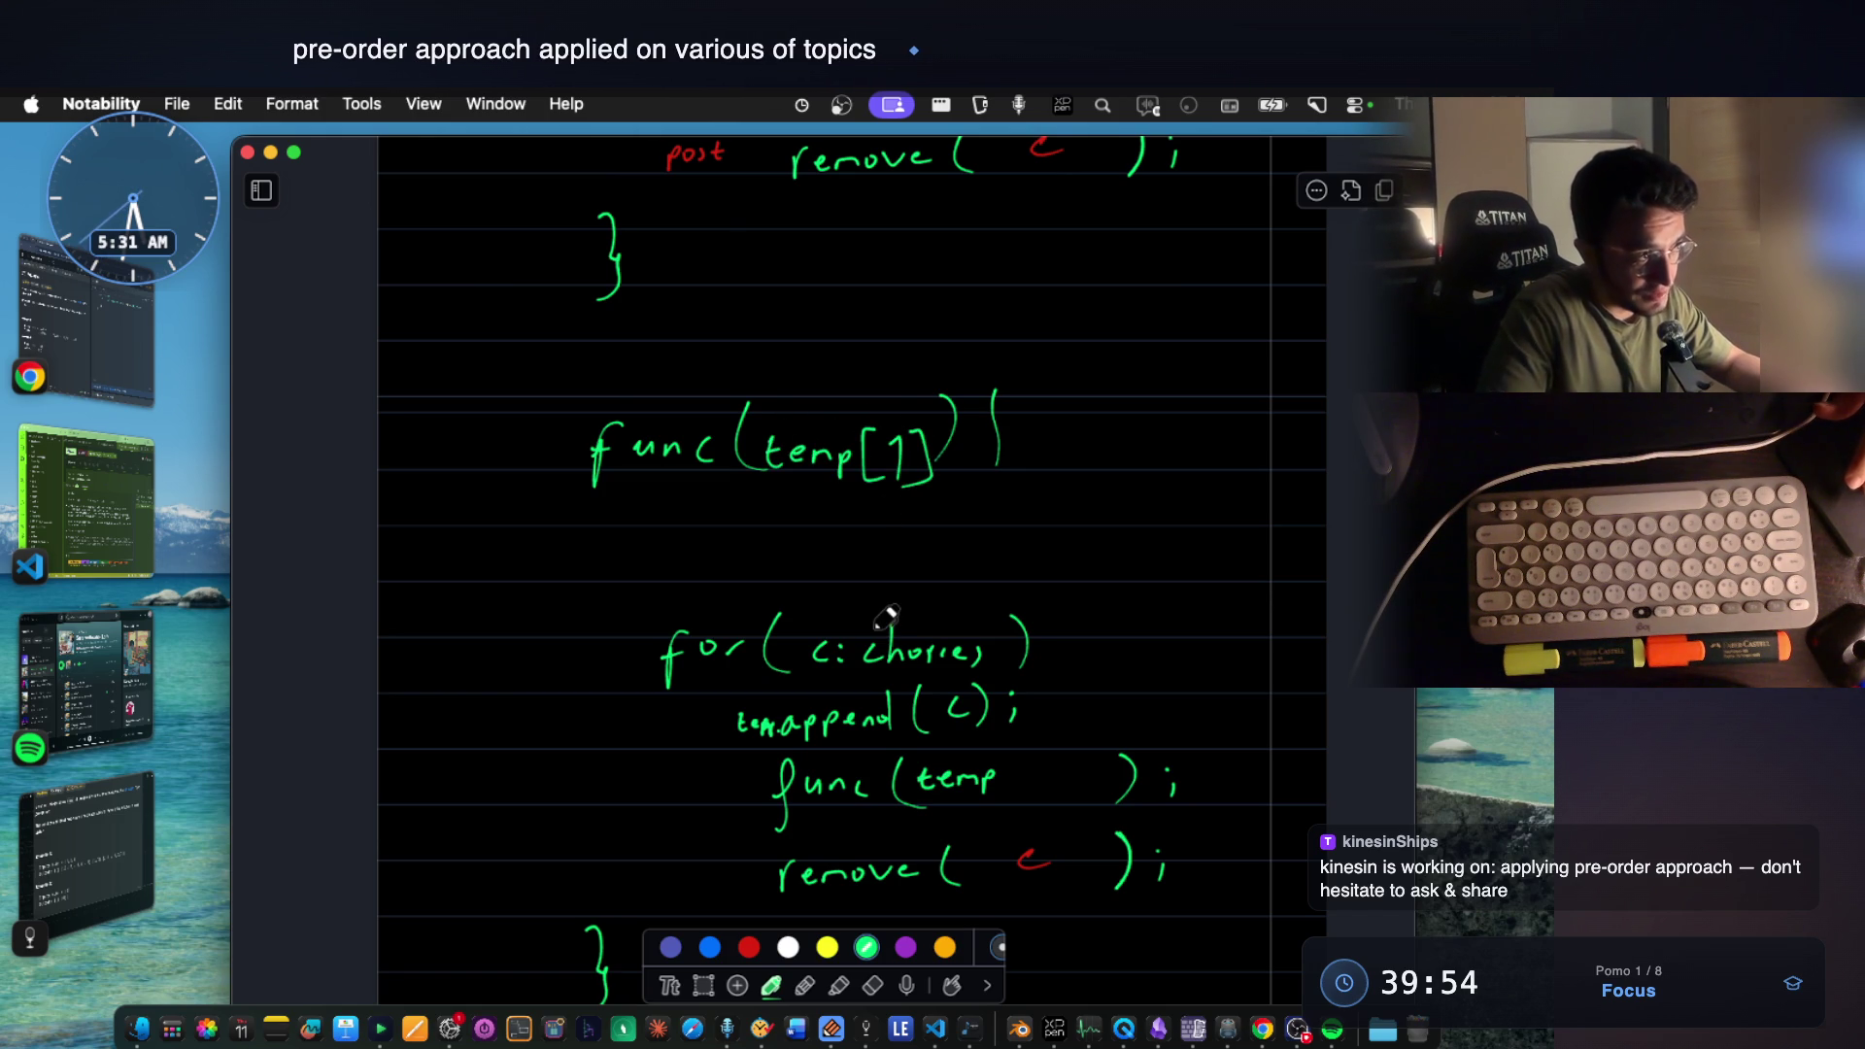
{"action": "scroll", "coordinate": [886, 615], "scroll_direction": "down", "scroll_amount": 1}
{"action": "scroll", "coordinate": [911, 590], "scroll_direction": "down", "scroll_amount": 1}
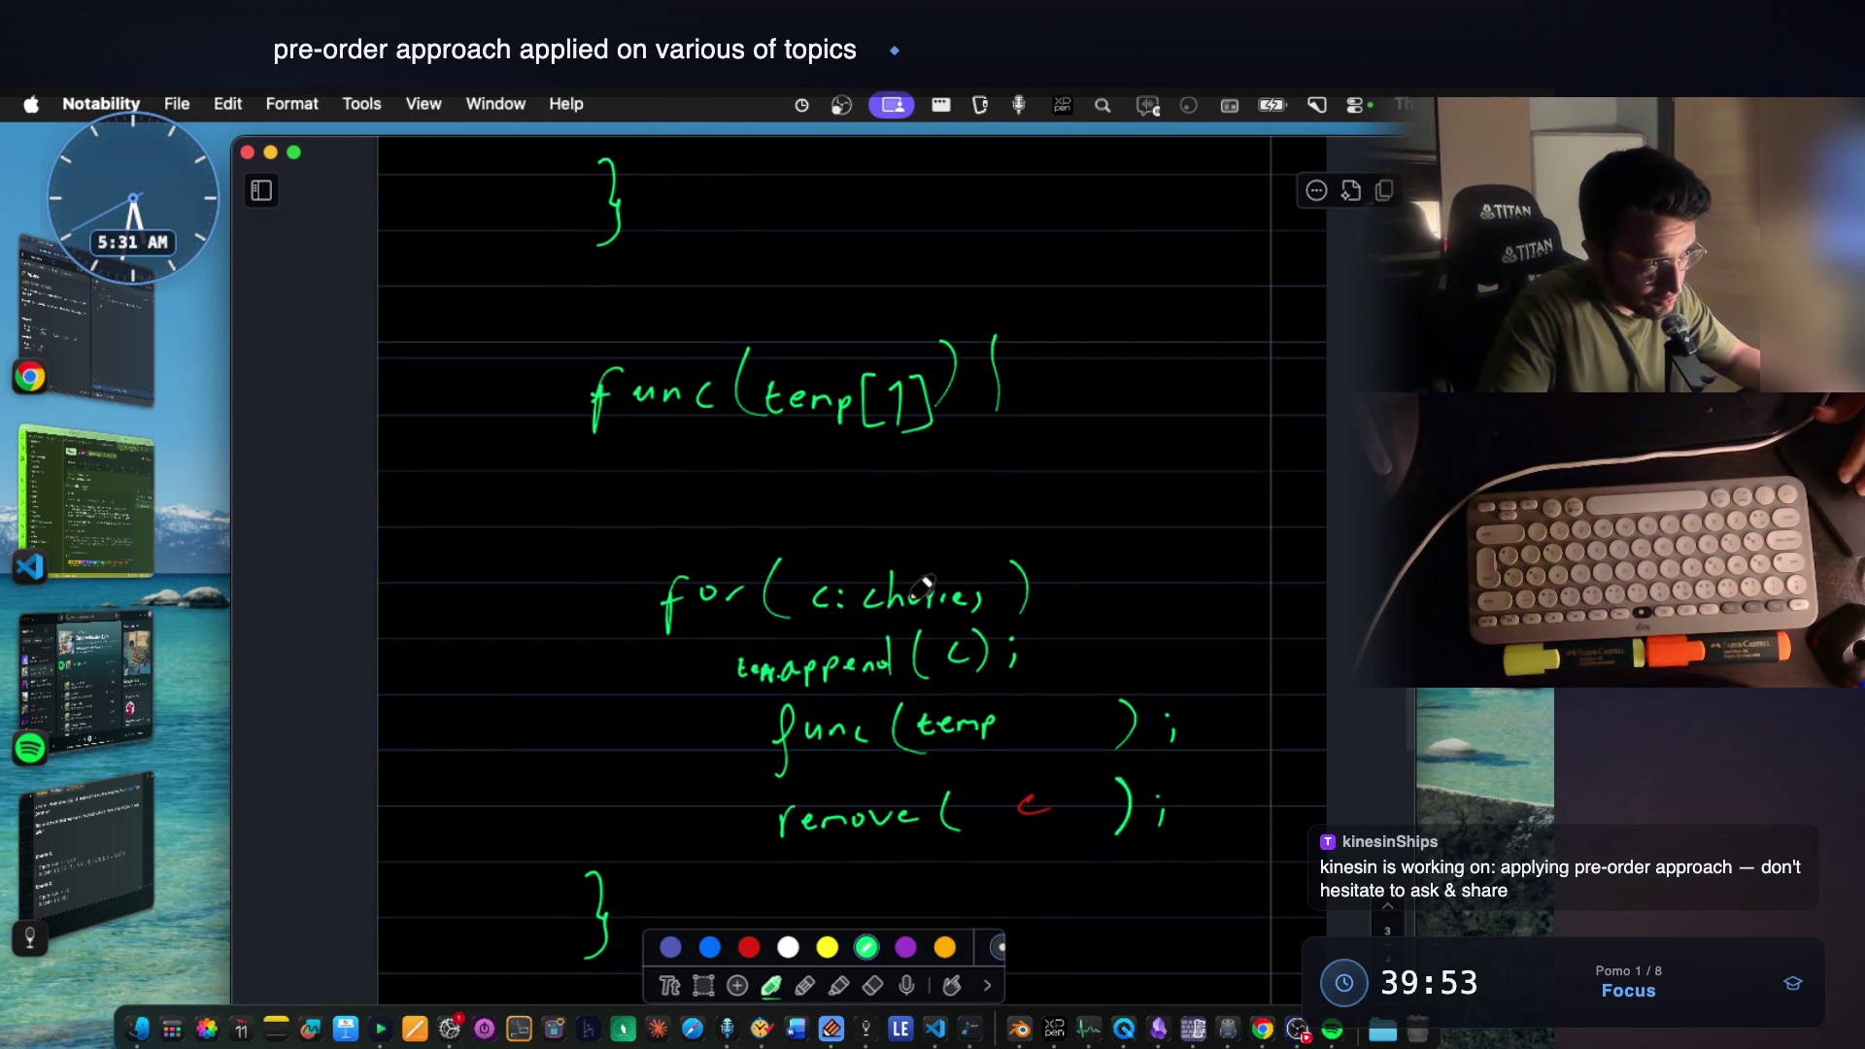
{"action": "scroll", "coordinate": [882, 543], "scroll_direction": "up", "scroll_amount": 3}
{"action": "scroll", "coordinate": [885, 546], "scroll_direction": "down", "scroll_amount": 2}
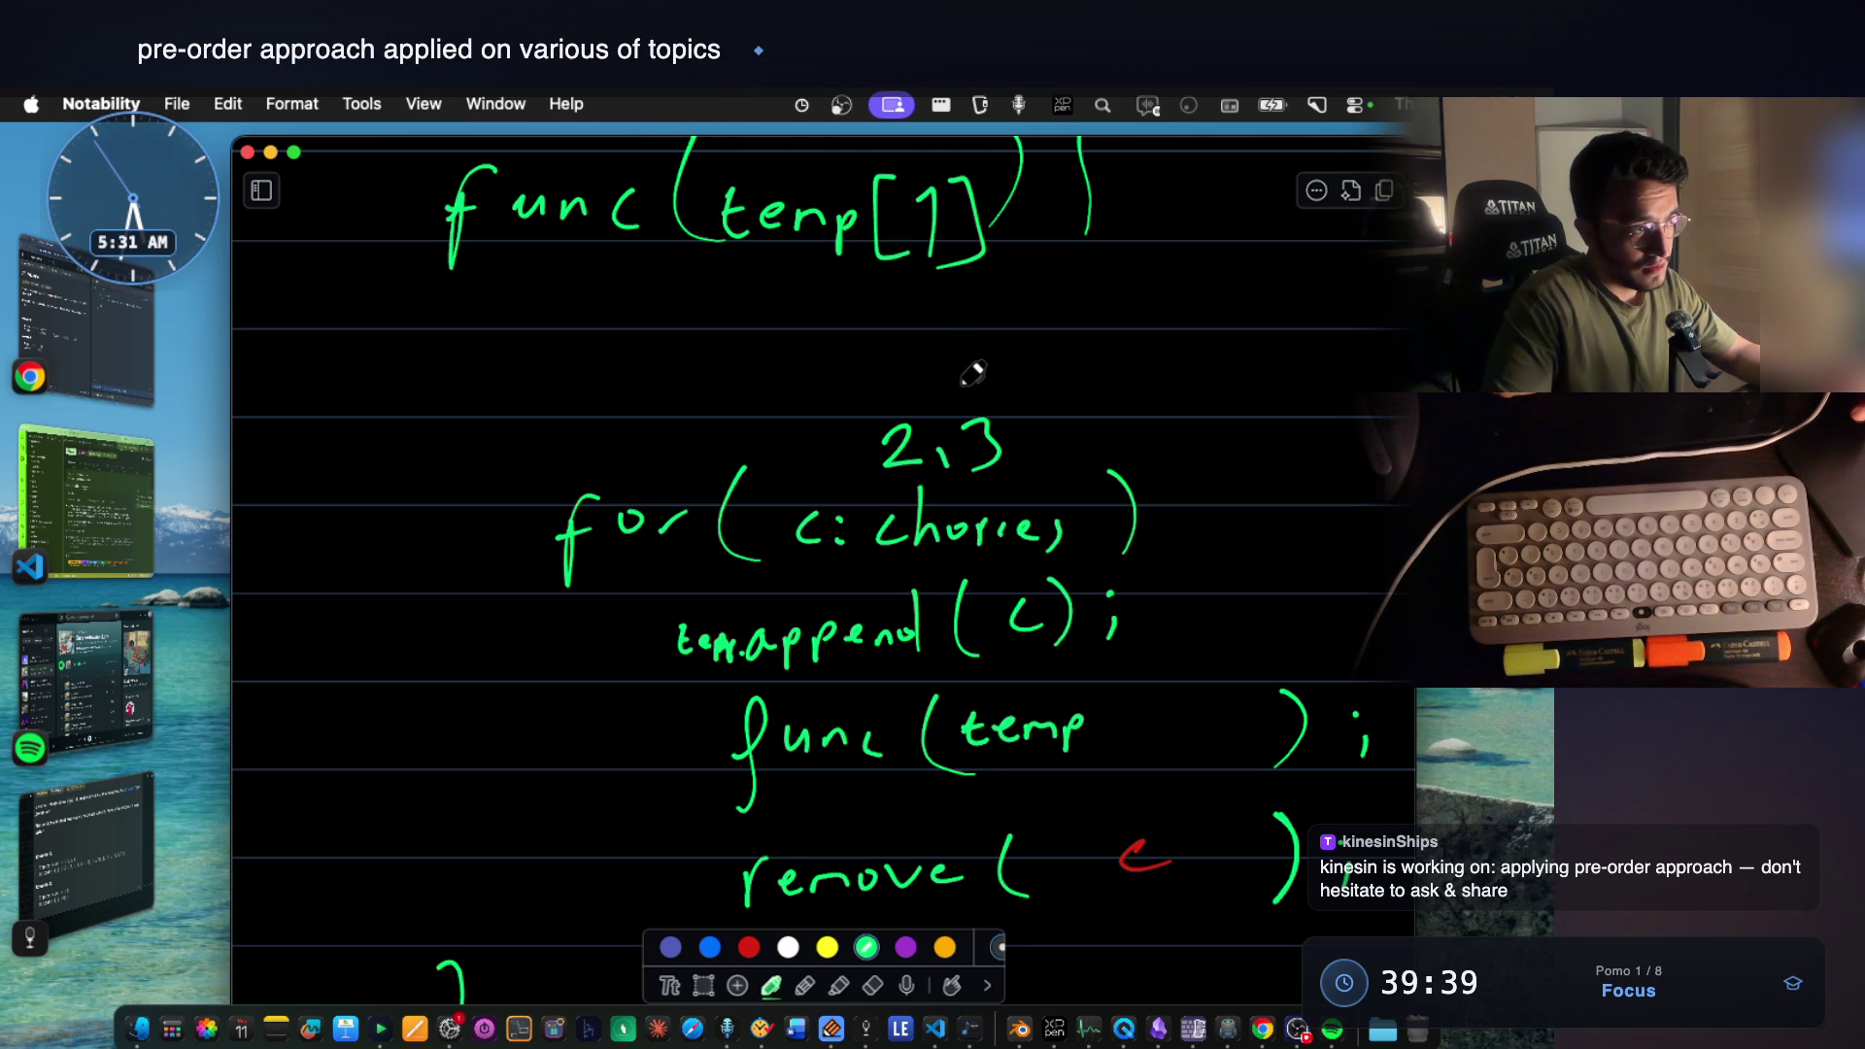
{"action": "scroll", "coordinate": [976, 376], "scroll_direction": "down", "scroll_amount": 1}
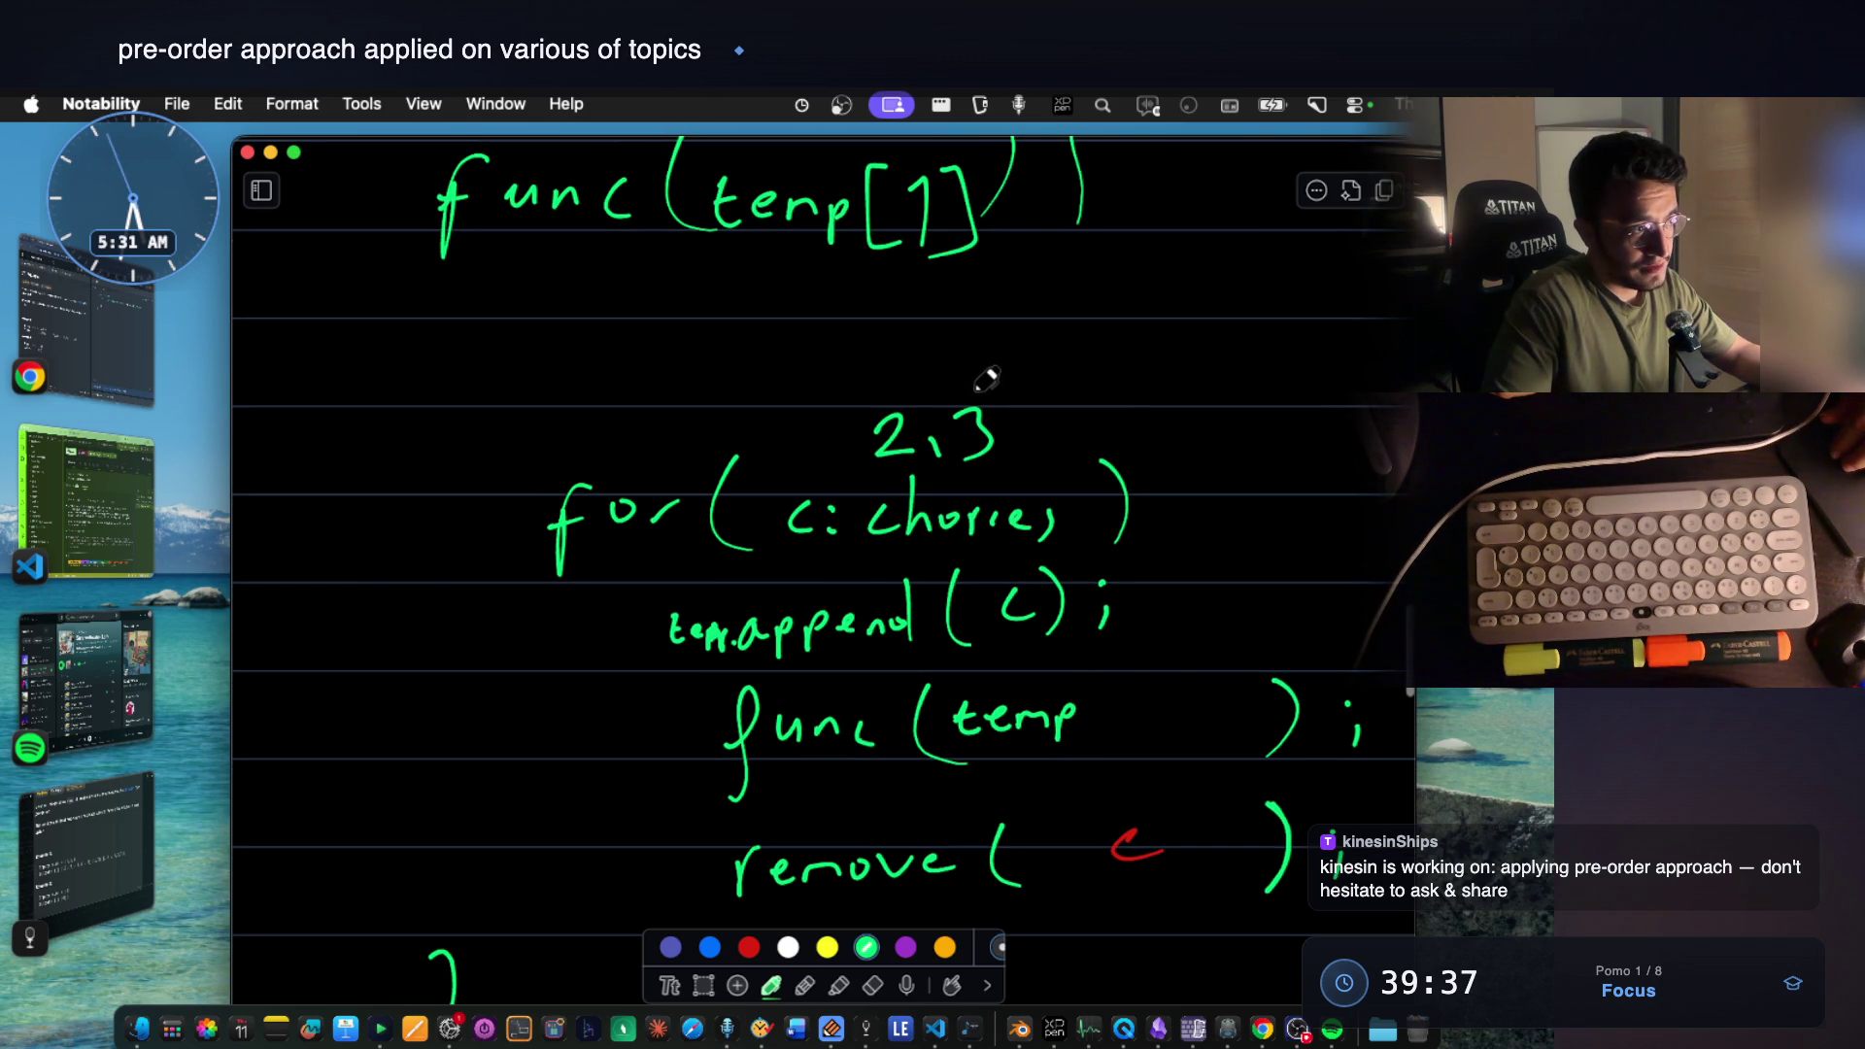
{"action": "left_click", "coordinate": [873, 986]}
{"action": "left_click_drag", "start_coordinate": [671, 632], "coordinate": [685, 624]}
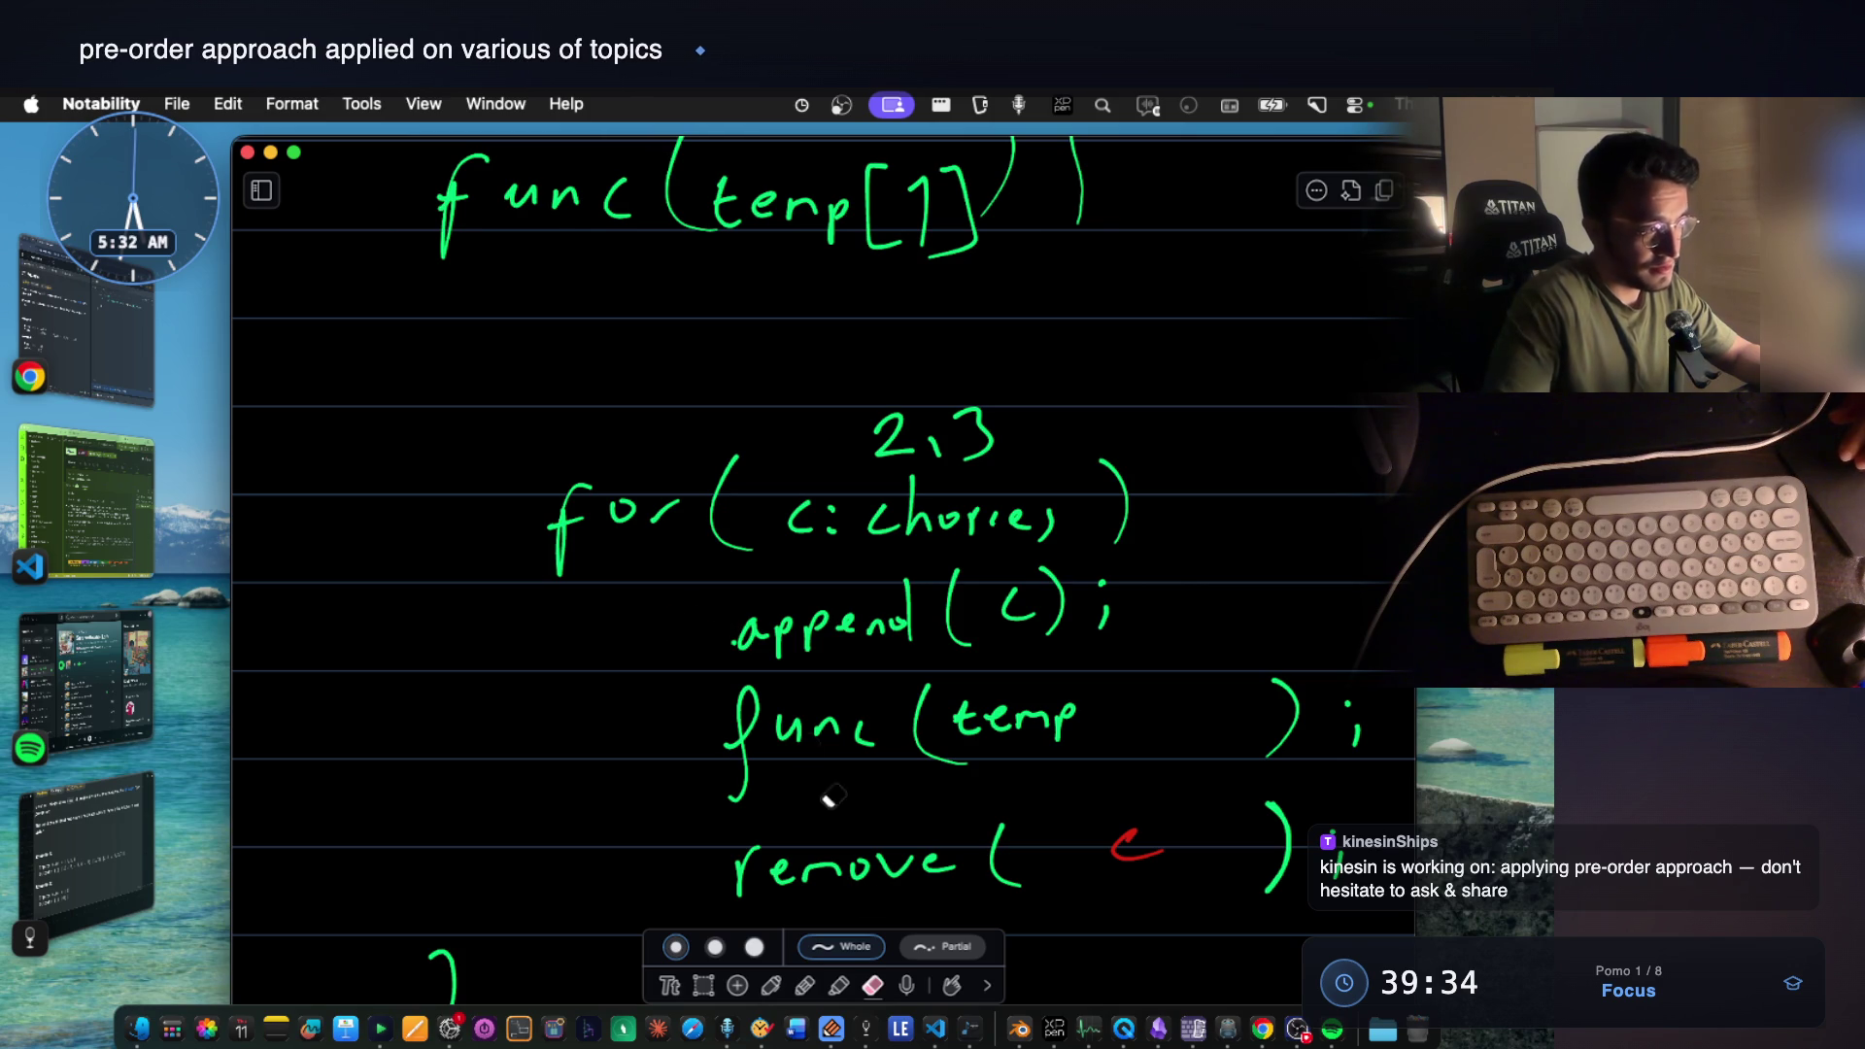
{"action": "left_click", "coordinate": [804, 986]}
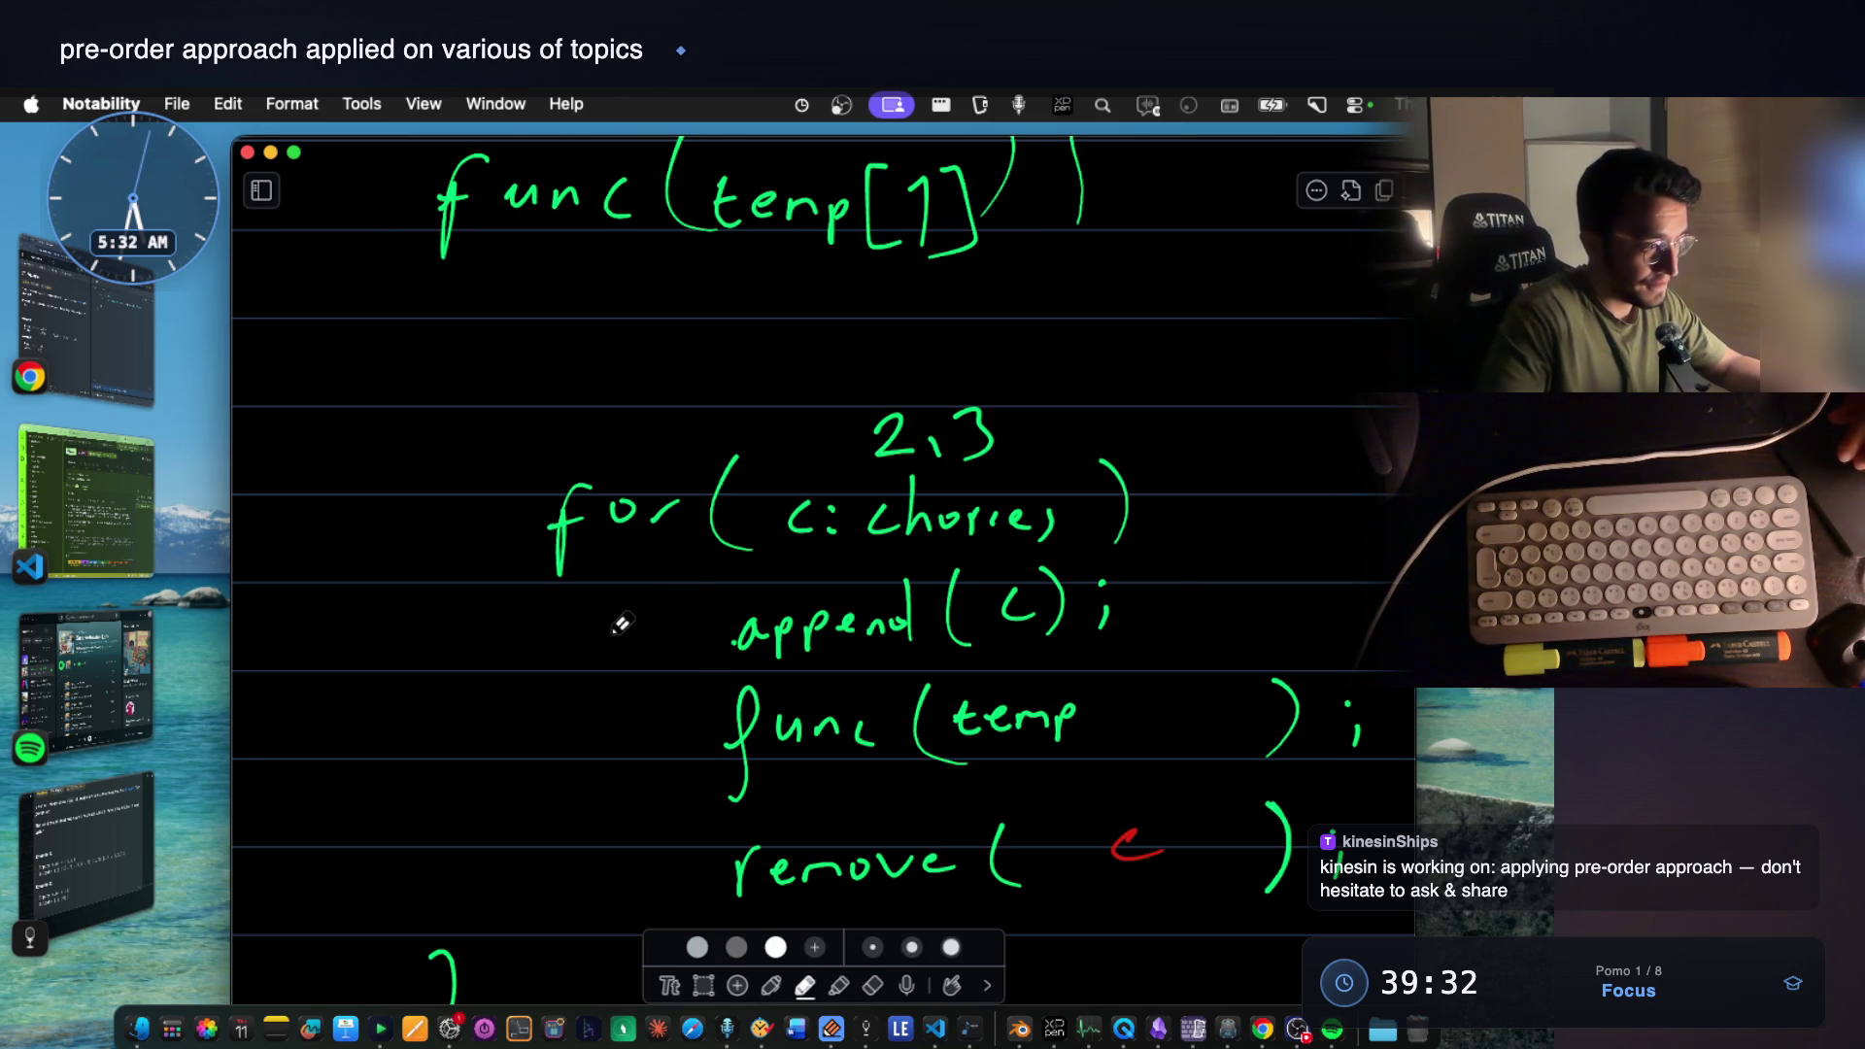
{"action": "left_click", "coordinate": [770, 985]}
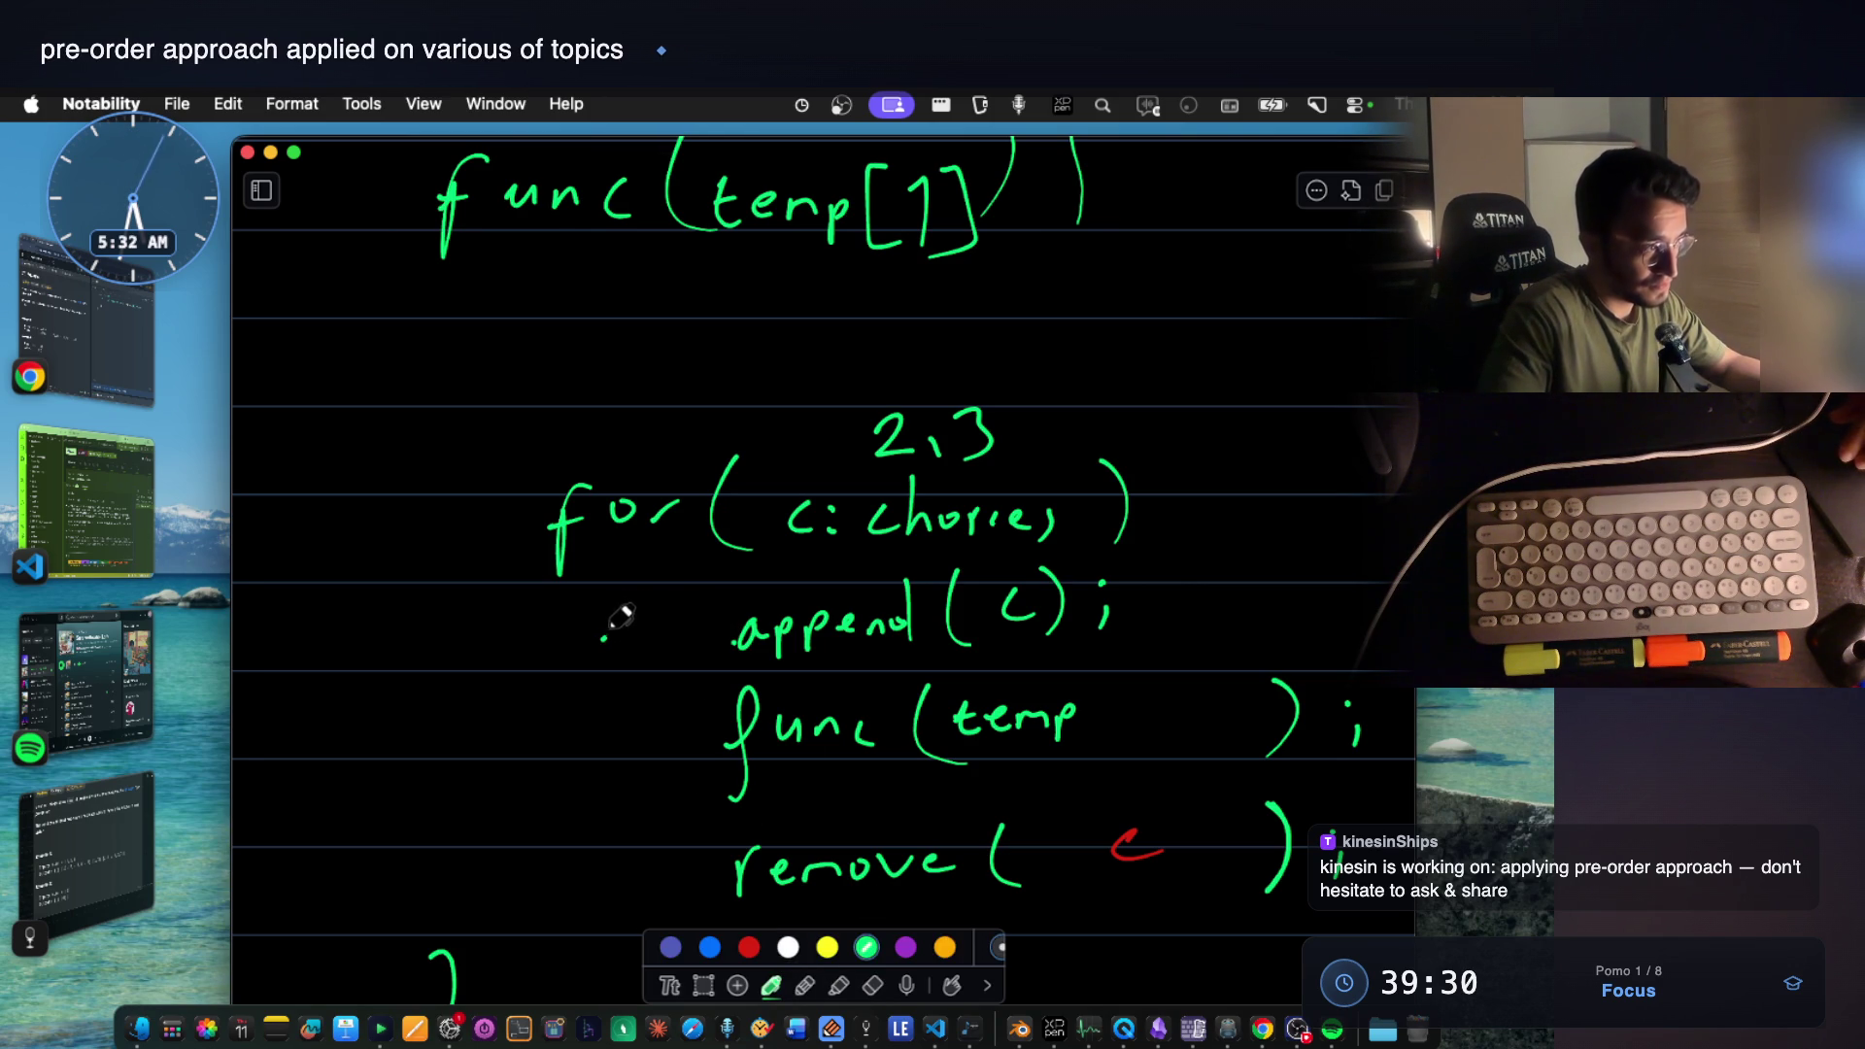
{"action": "left_click_drag", "start_coordinate": [628, 617], "coordinate": [667, 627]}
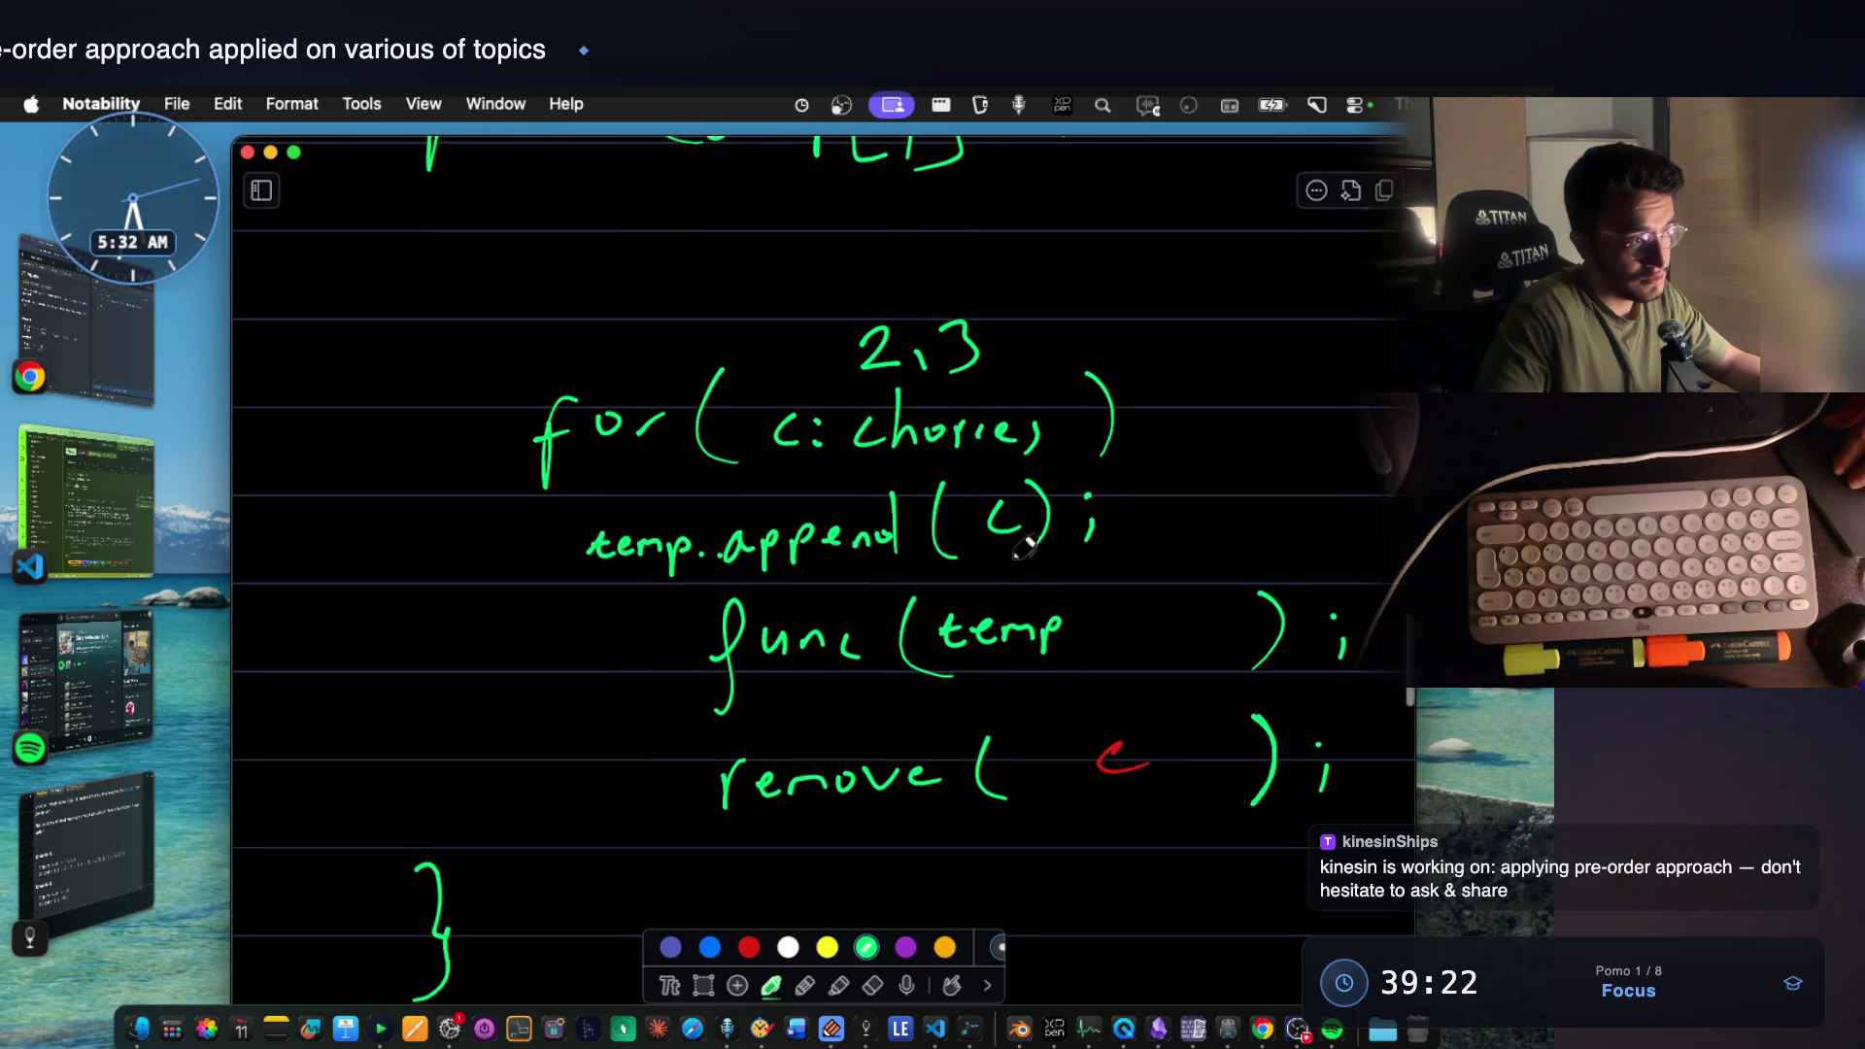
{"action": "scroll", "coordinate": [1005, 553], "scroll_direction": "up", "scroll_amount": 5}
{"action": "scroll", "coordinate": [985, 535], "scroll_direction": "up", "scroll_amount": 5}
{"action": "scroll", "coordinate": [976, 526], "scroll_direction": "up", "scroll_amount": 3}
{"action": "scroll", "coordinate": [969, 518], "scroll_direction": "up", "scroll_amount": 5}
{"action": "scroll", "coordinate": [962, 513], "scroll_direction": "up", "scroll_amount": 5}
{"action": "scroll", "coordinate": [961, 511], "scroll_direction": "up", "scroll_amount": 2}
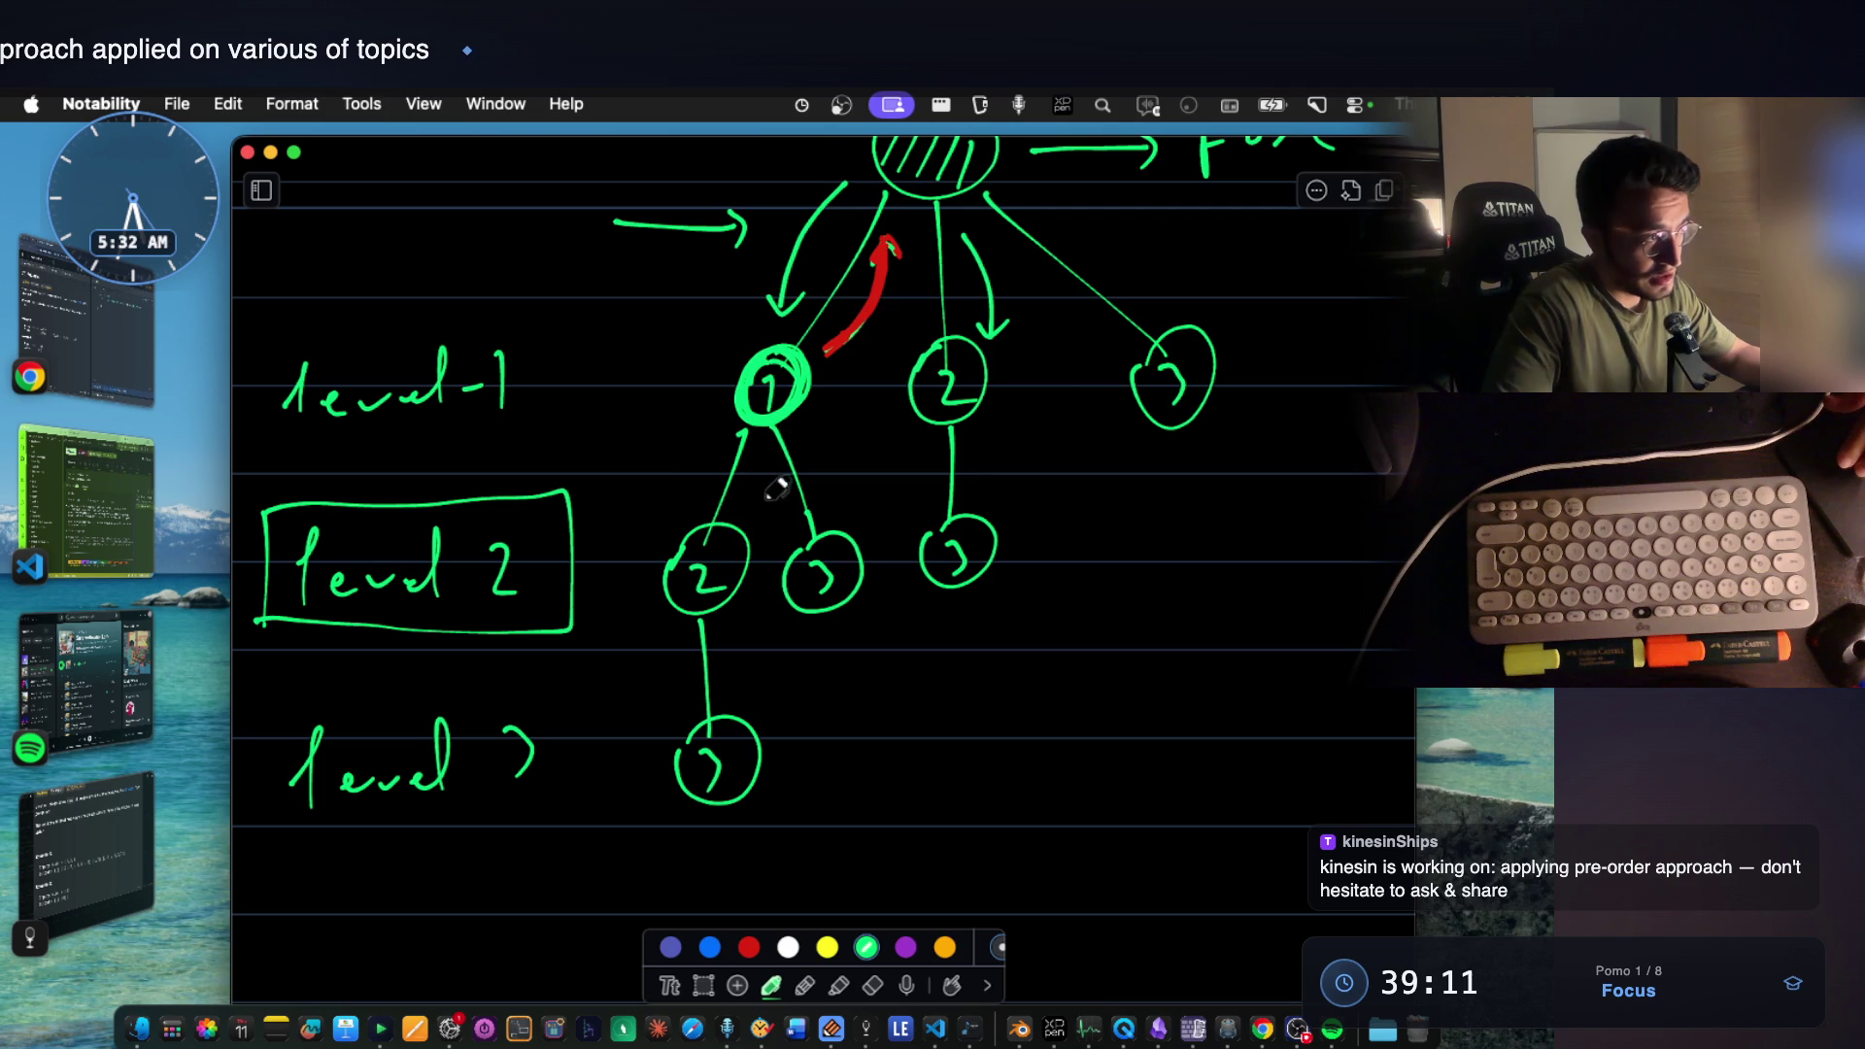
Draw green arrows linking node 1 to its children 2 and 3 in the recursion tree.
{"action": "mouse_move", "coordinate": [751, 486]}
{"action": "left_mouse_down"}
{"action": "mouse_move", "coordinate": [842, 513]}
{"action": "mouse_move", "coordinate": [851, 498]}
{"action": "left_mouse_up"}
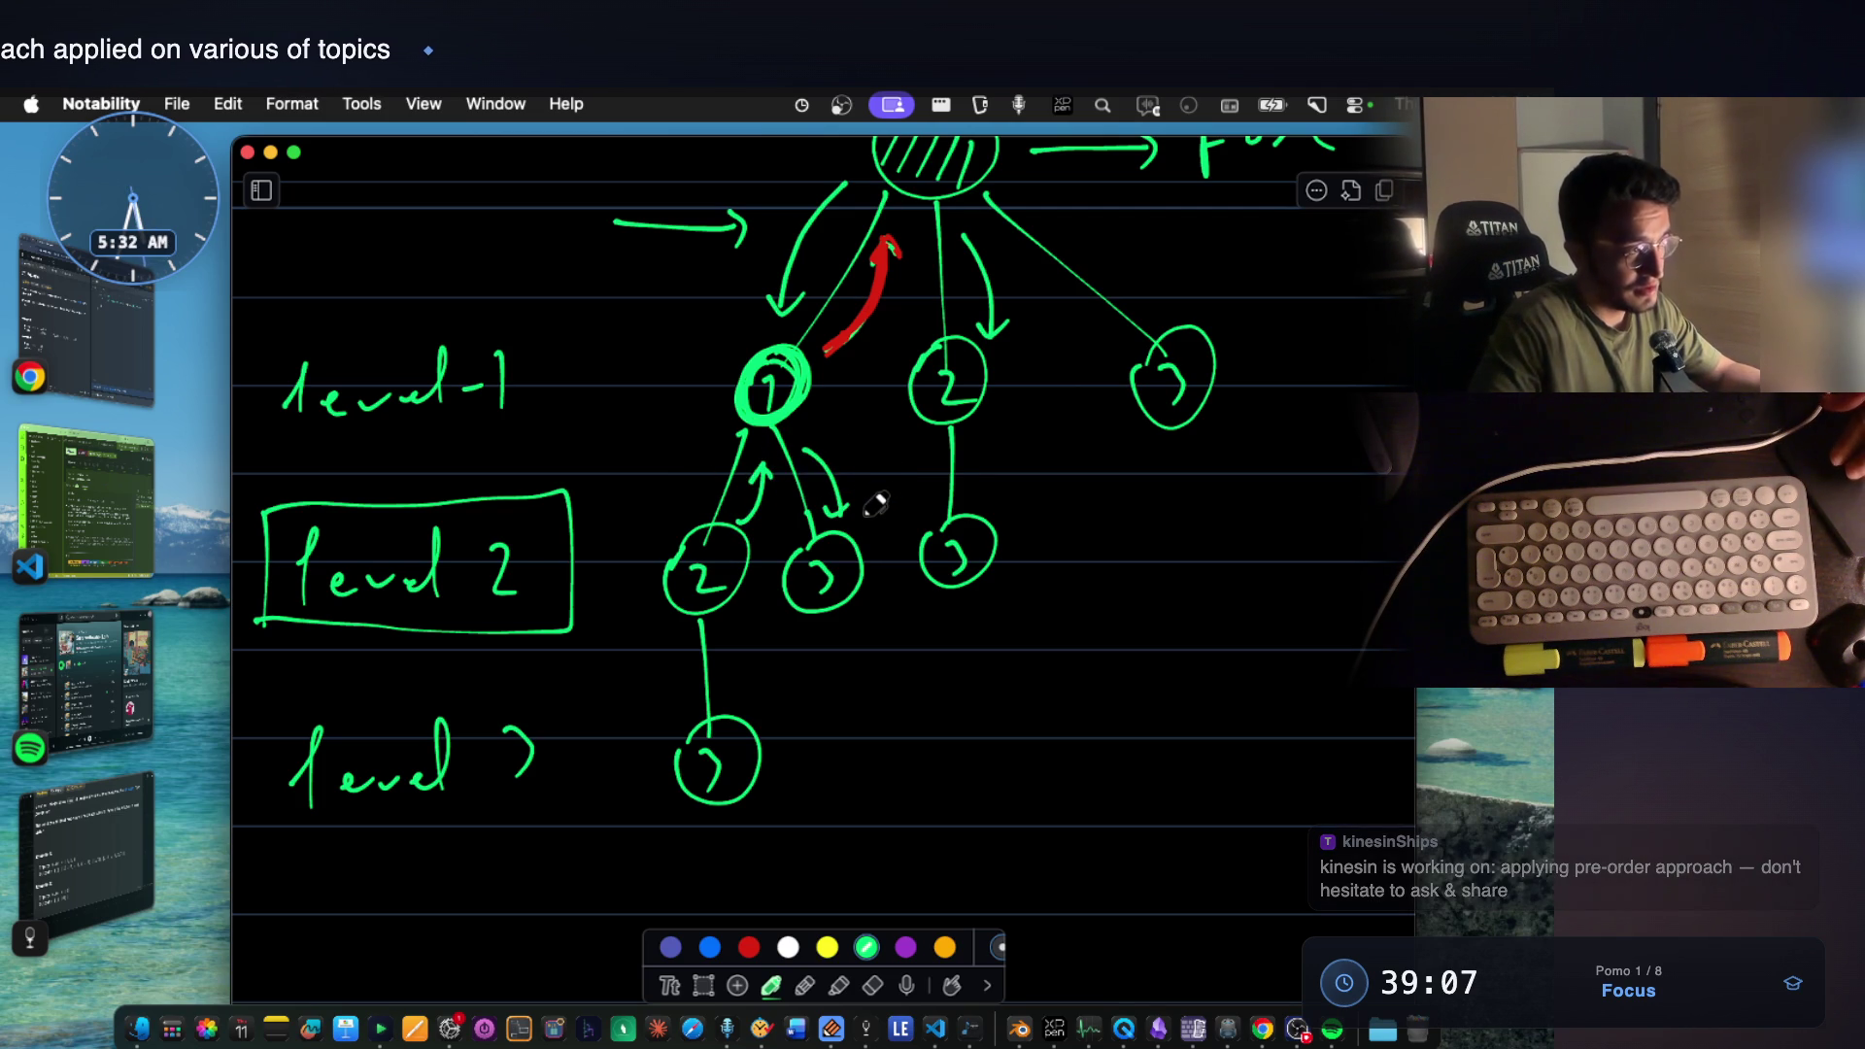
{"action": "scroll", "coordinate": [874, 504], "scroll_direction": "down", "scroll_amount": 1}
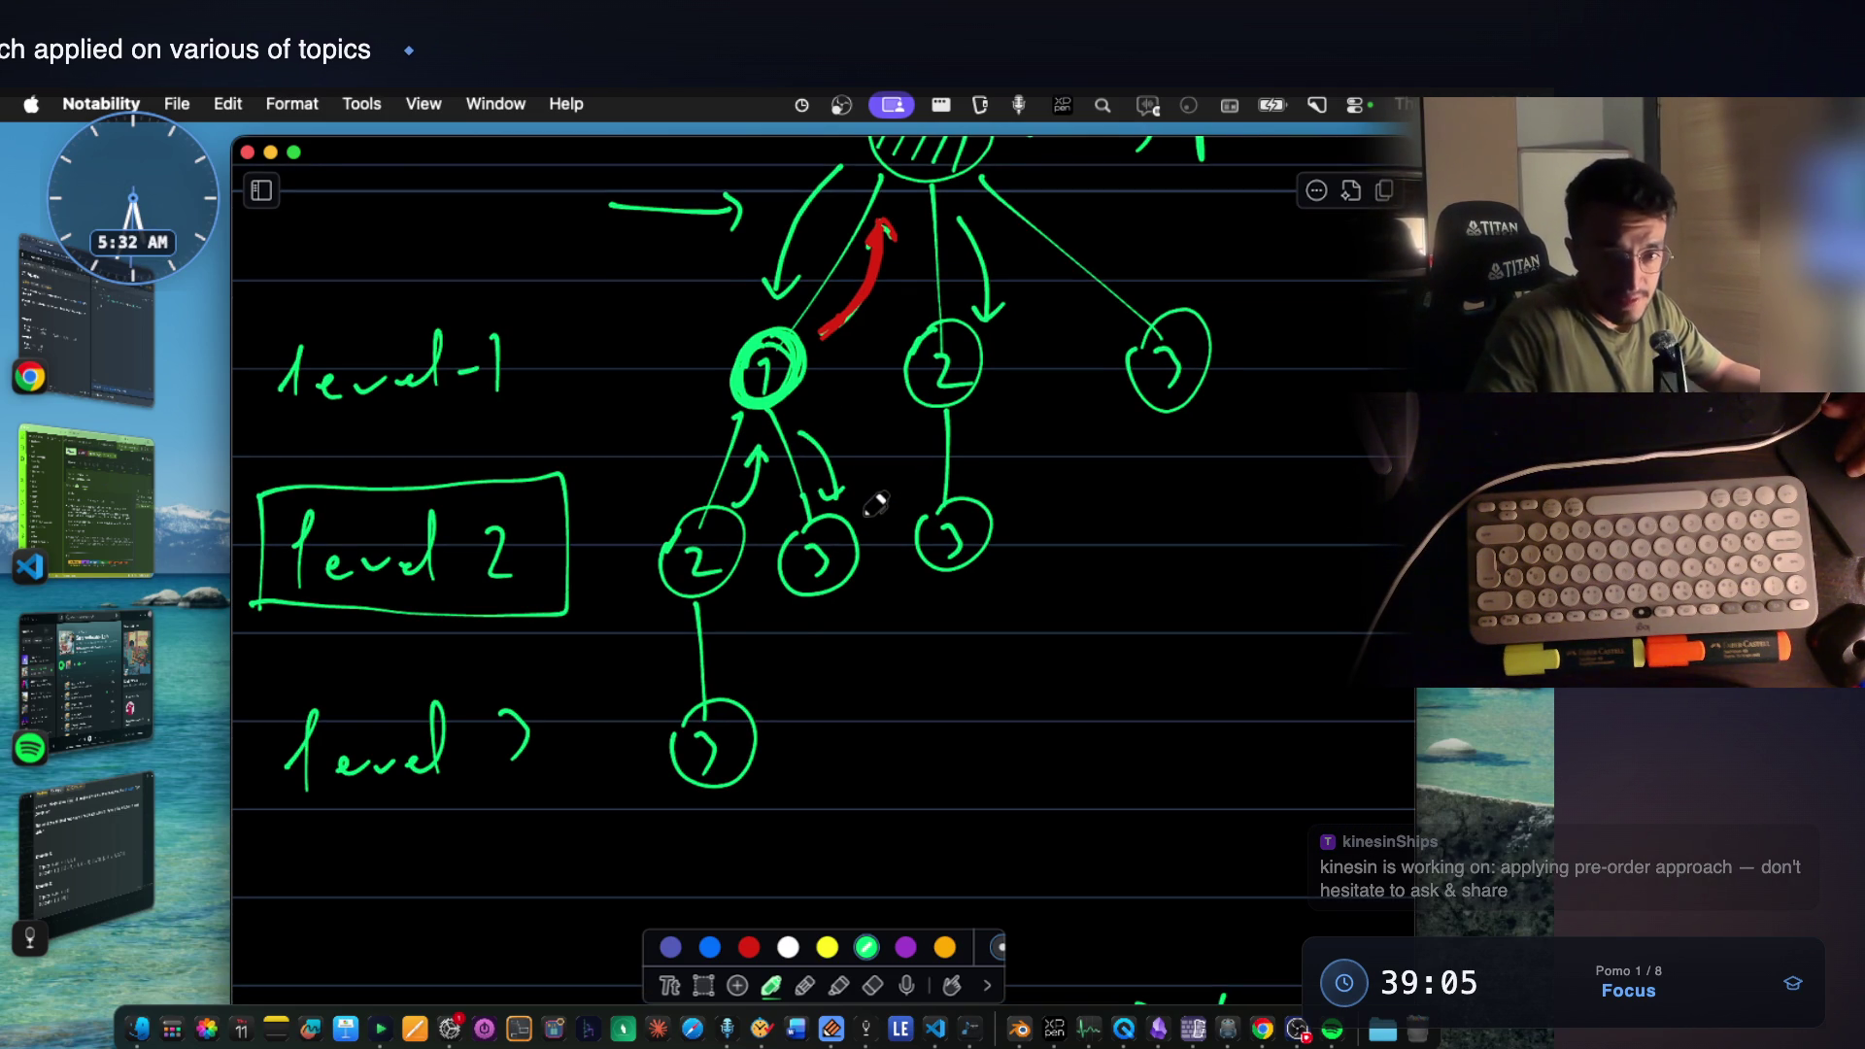
{"action": "scroll", "coordinate": [874, 504], "scroll_direction": "down", "scroll_amount": 2}
{"action": "scroll", "coordinate": [874, 504], "scroll_direction": "down", "scroll_amount": 5}
{"action": "scroll", "coordinate": [875, 505], "scroll_direction": "down", "scroll_amount": 5}
{"action": "scroll", "coordinate": [874, 504], "scroll_direction": "up", "scroll_amount": 2}
{"action": "scroll", "coordinate": [874, 505], "scroll_direction": "down", "scroll_amount": 5}
{"action": "scroll", "coordinate": [875, 504], "scroll_direction": "down", "scroll_amount": 3}
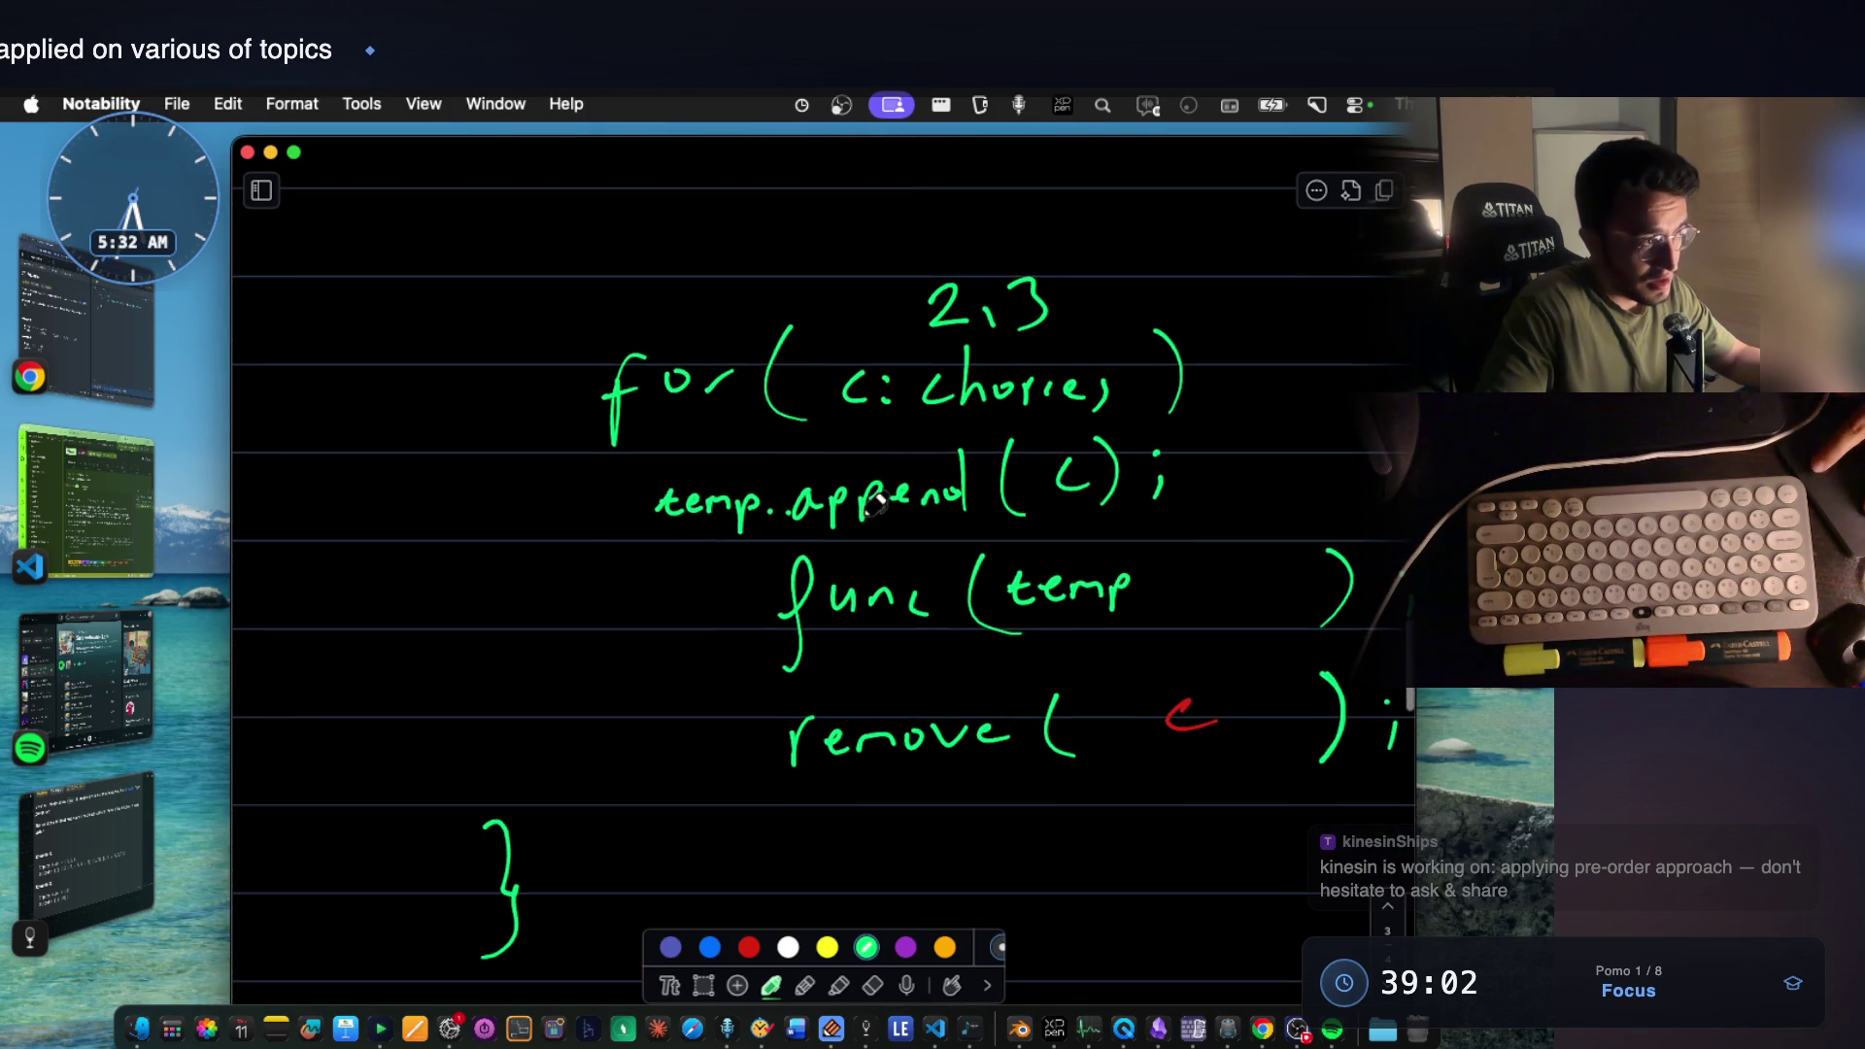
{"action": "scroll", "coordinate": [884, 529], "scroll_direction": "down", "scroll_amount": 2}
{"action": "scroll", "coordinate": [884, 529], "scroll_direction": "down", "scroll_amount": 1}
{"action": "scroll", "coordinate": [884, 529], "scroll_direction": "up", "scroll_amount": 2}
{"action": "scroll", "coordinate": [884, 529], "scroll_direction": "up", "scroll_amount": 2}
{"action": "scroll", "coordinate": [884, 529], "scroll_direction": "down", "scroll_amount": 1}
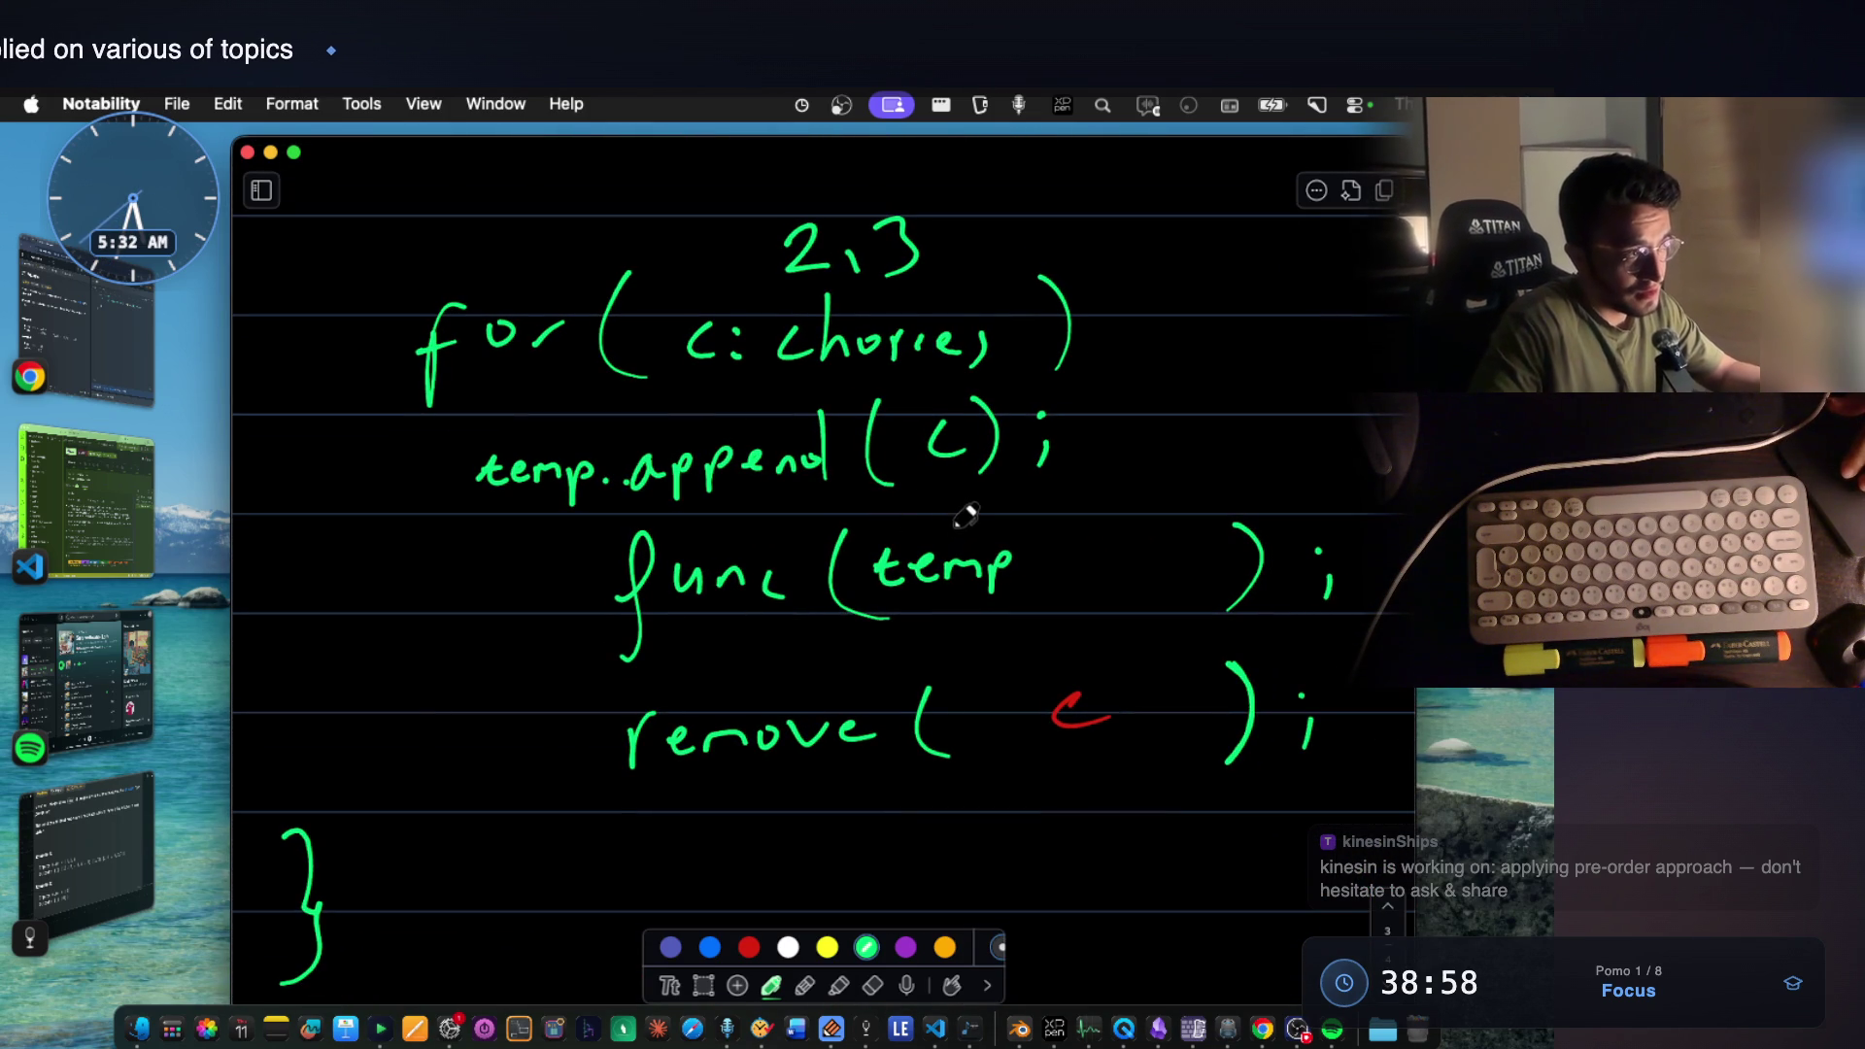
{"action": "scroll", "coordinate": [948, 470], "scroll_direction": "up", "scroll_amount": 3}
Circle the 2,3 above the loop, arrow to func(temp), and underline c in temp.append(c).
{"action": "left_click_drag", "start_coordinate": [879, 347], "coordinate": [821, 382]}
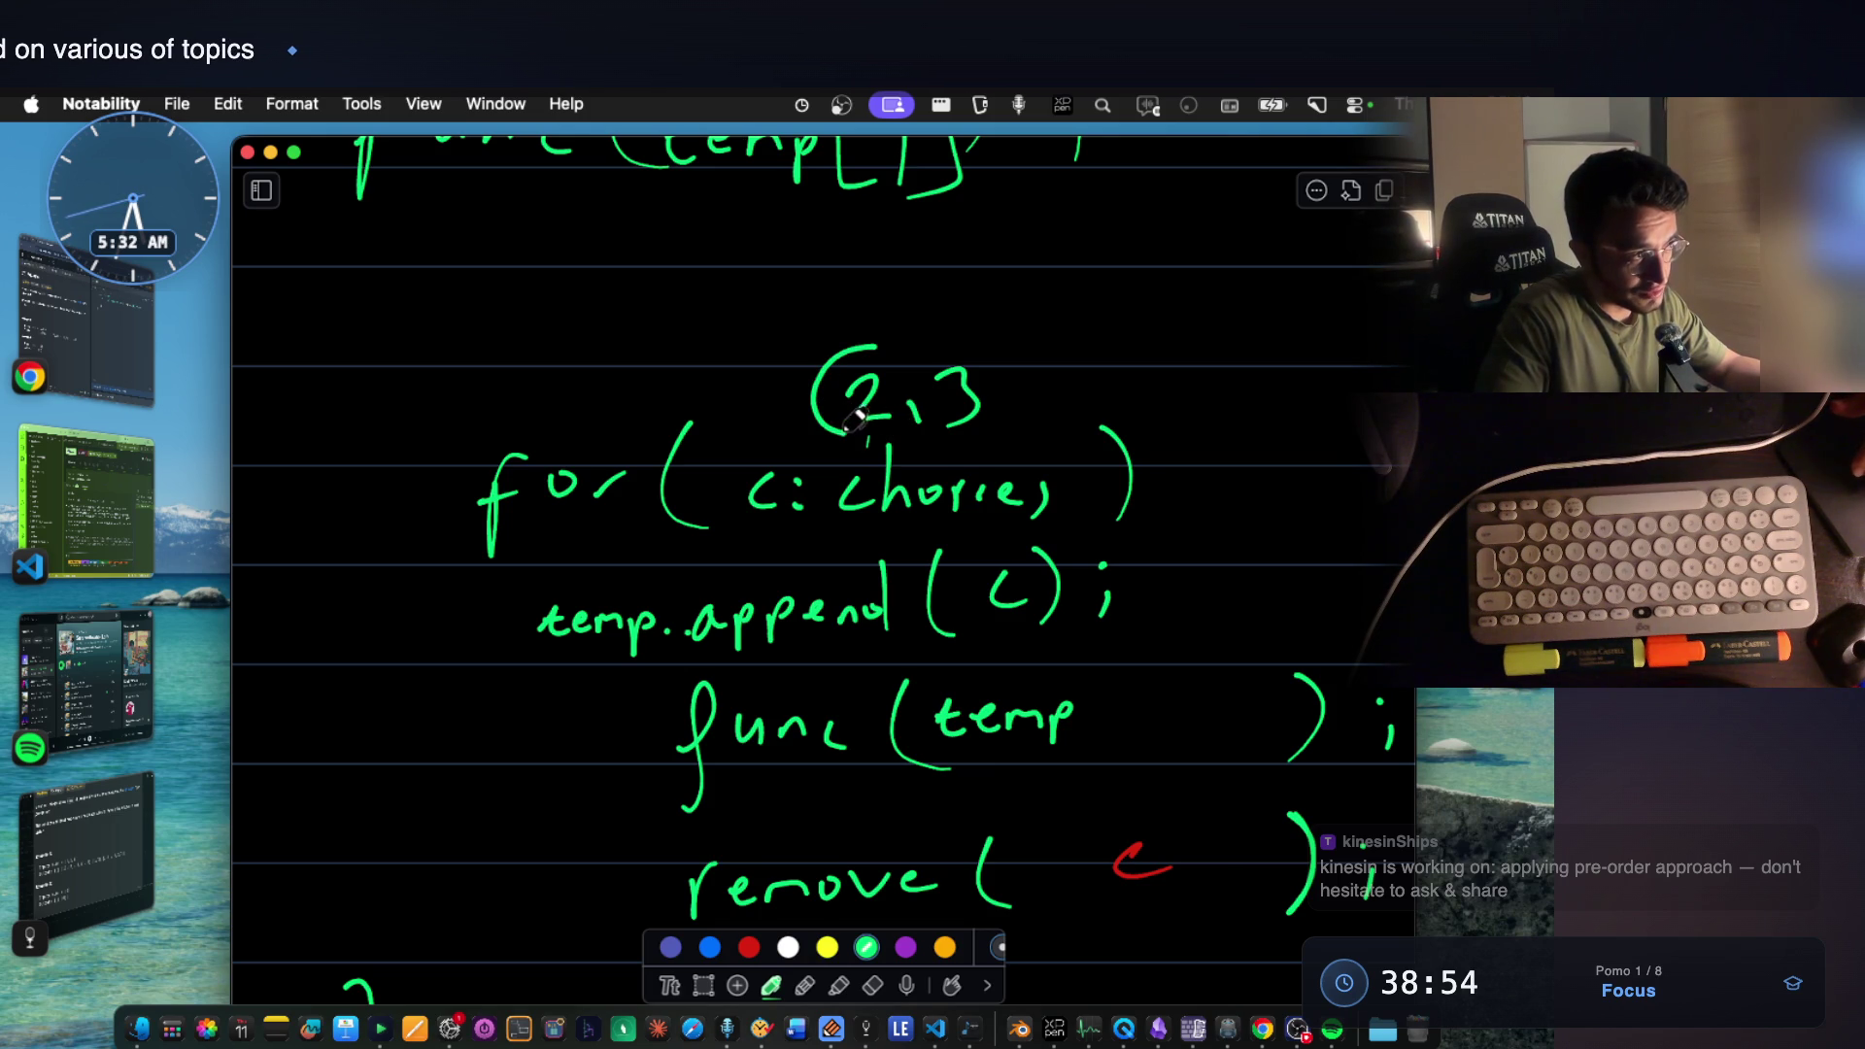
{"action": "left_click_drag", "start_coordinate": [932, 426], "coordinate": [950, 339]}
{"action": "scroll", "coordinate": [853, 341], "scroll_direction": "down", "scroll_amount": 2}
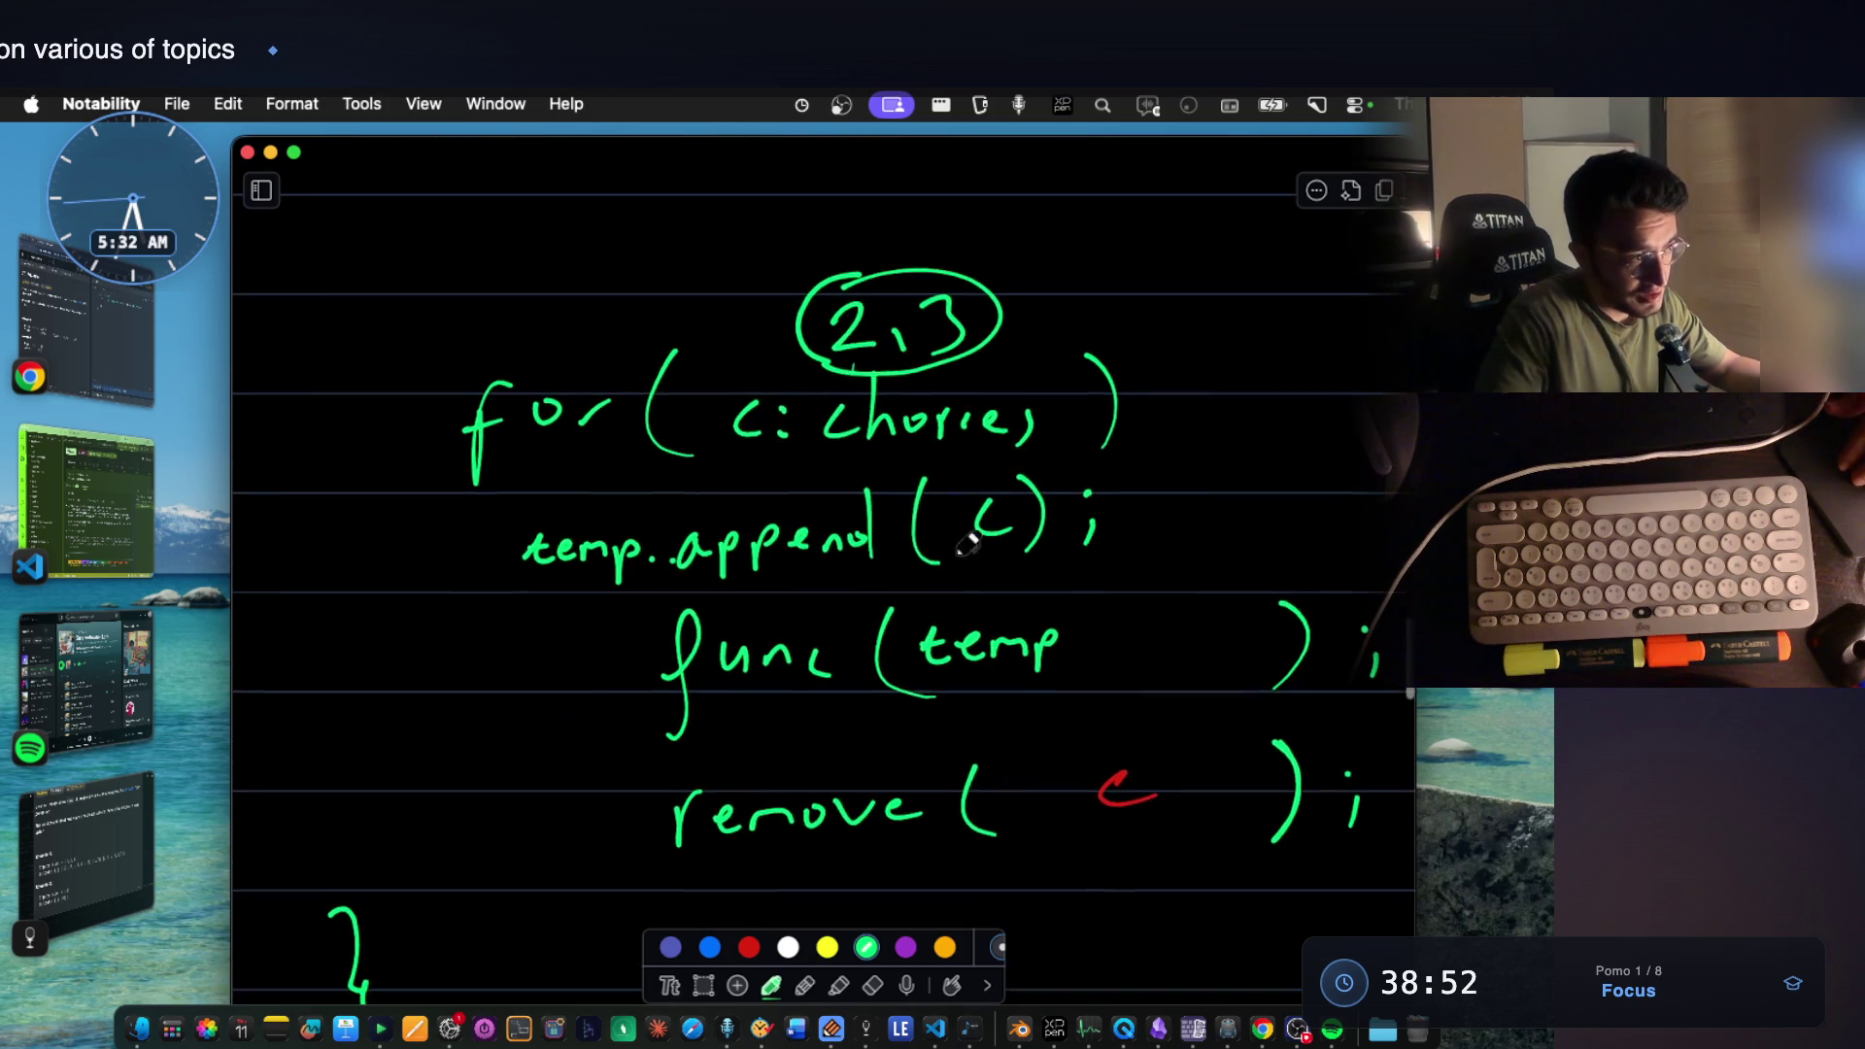
{"action": "mouse_move", "coordinate": [487, 665]}
{"action": "left_mouse_down"}
{"action": "mouse_move", "coordinate": [627, 664]}
{"action": "mouse_move", "coordinate": [606, 686]}
{"action": "left_mouse_up"}
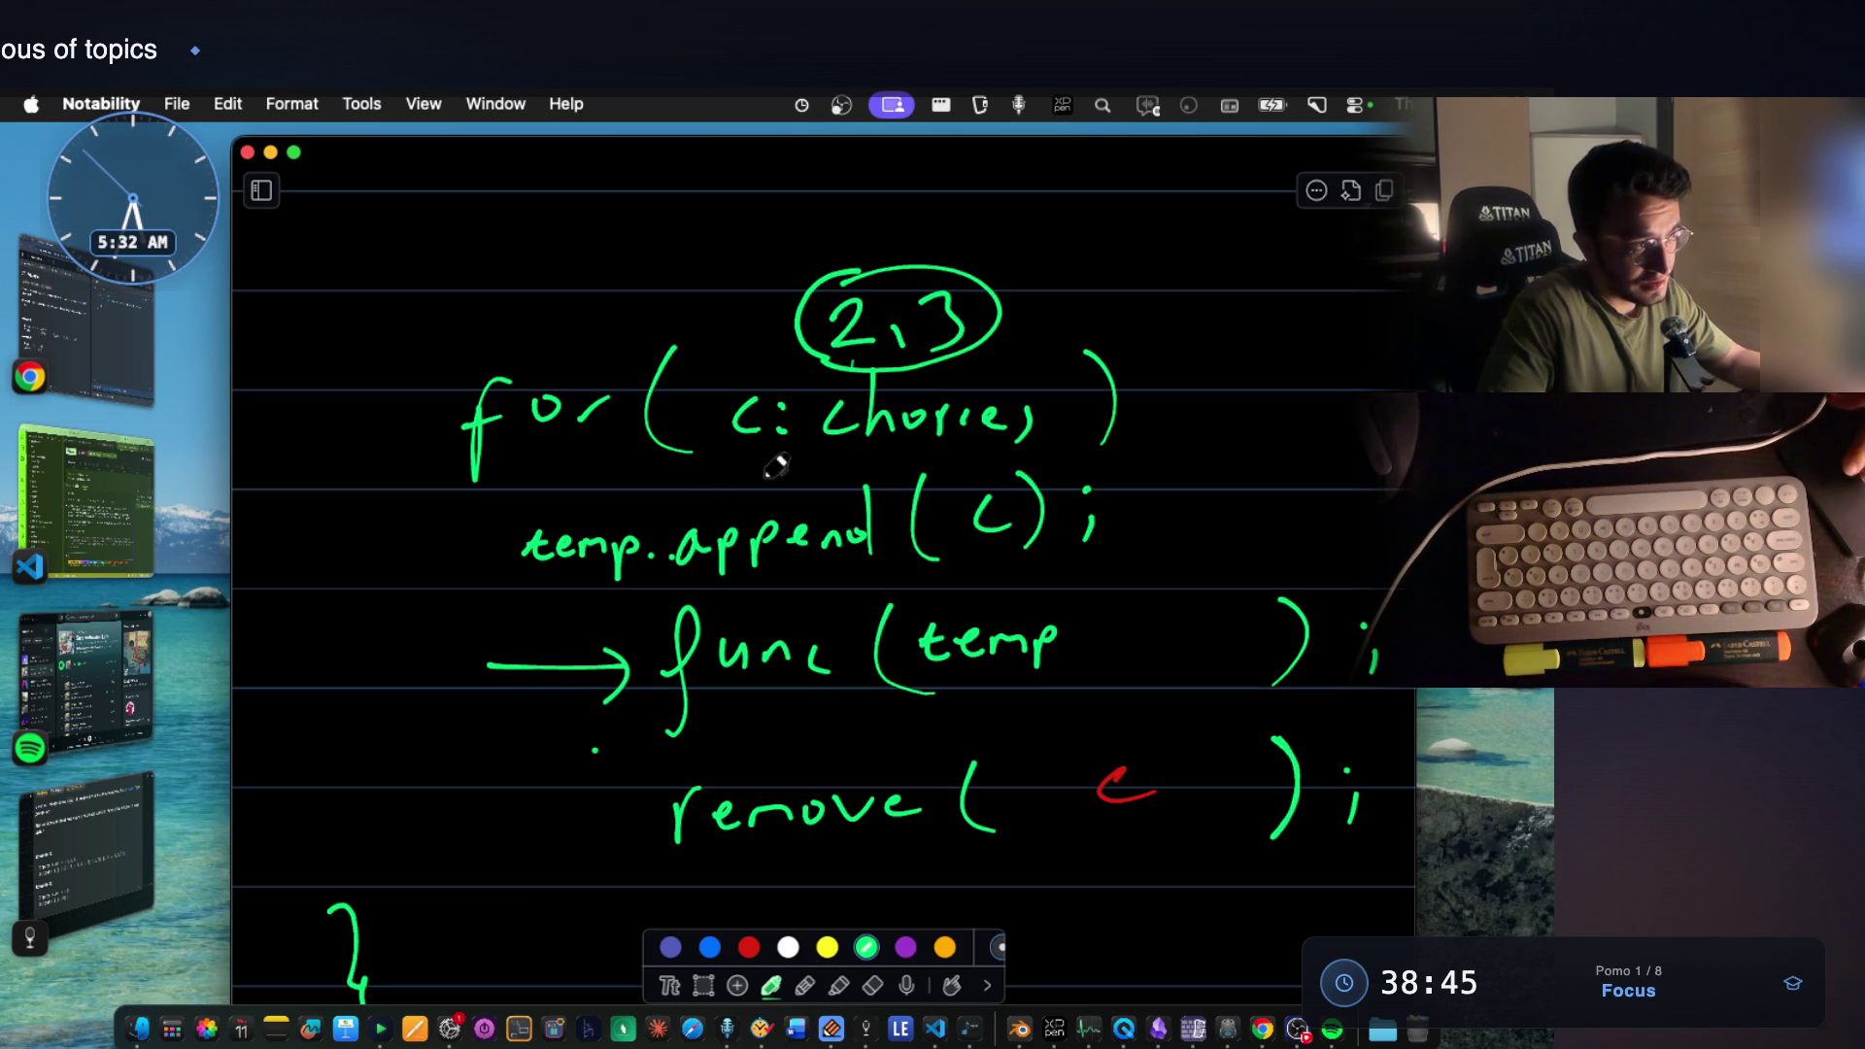
{"action": "mouse_move", "coordinate": [1003, 514]}
{"action": "left_mouse_down"}
{"action": "mouse_move", "coordinate": [979, 552]}
{"action": "mouse_move", "coordinate": [994, 546]}
{"action": "left_mouse_up"}
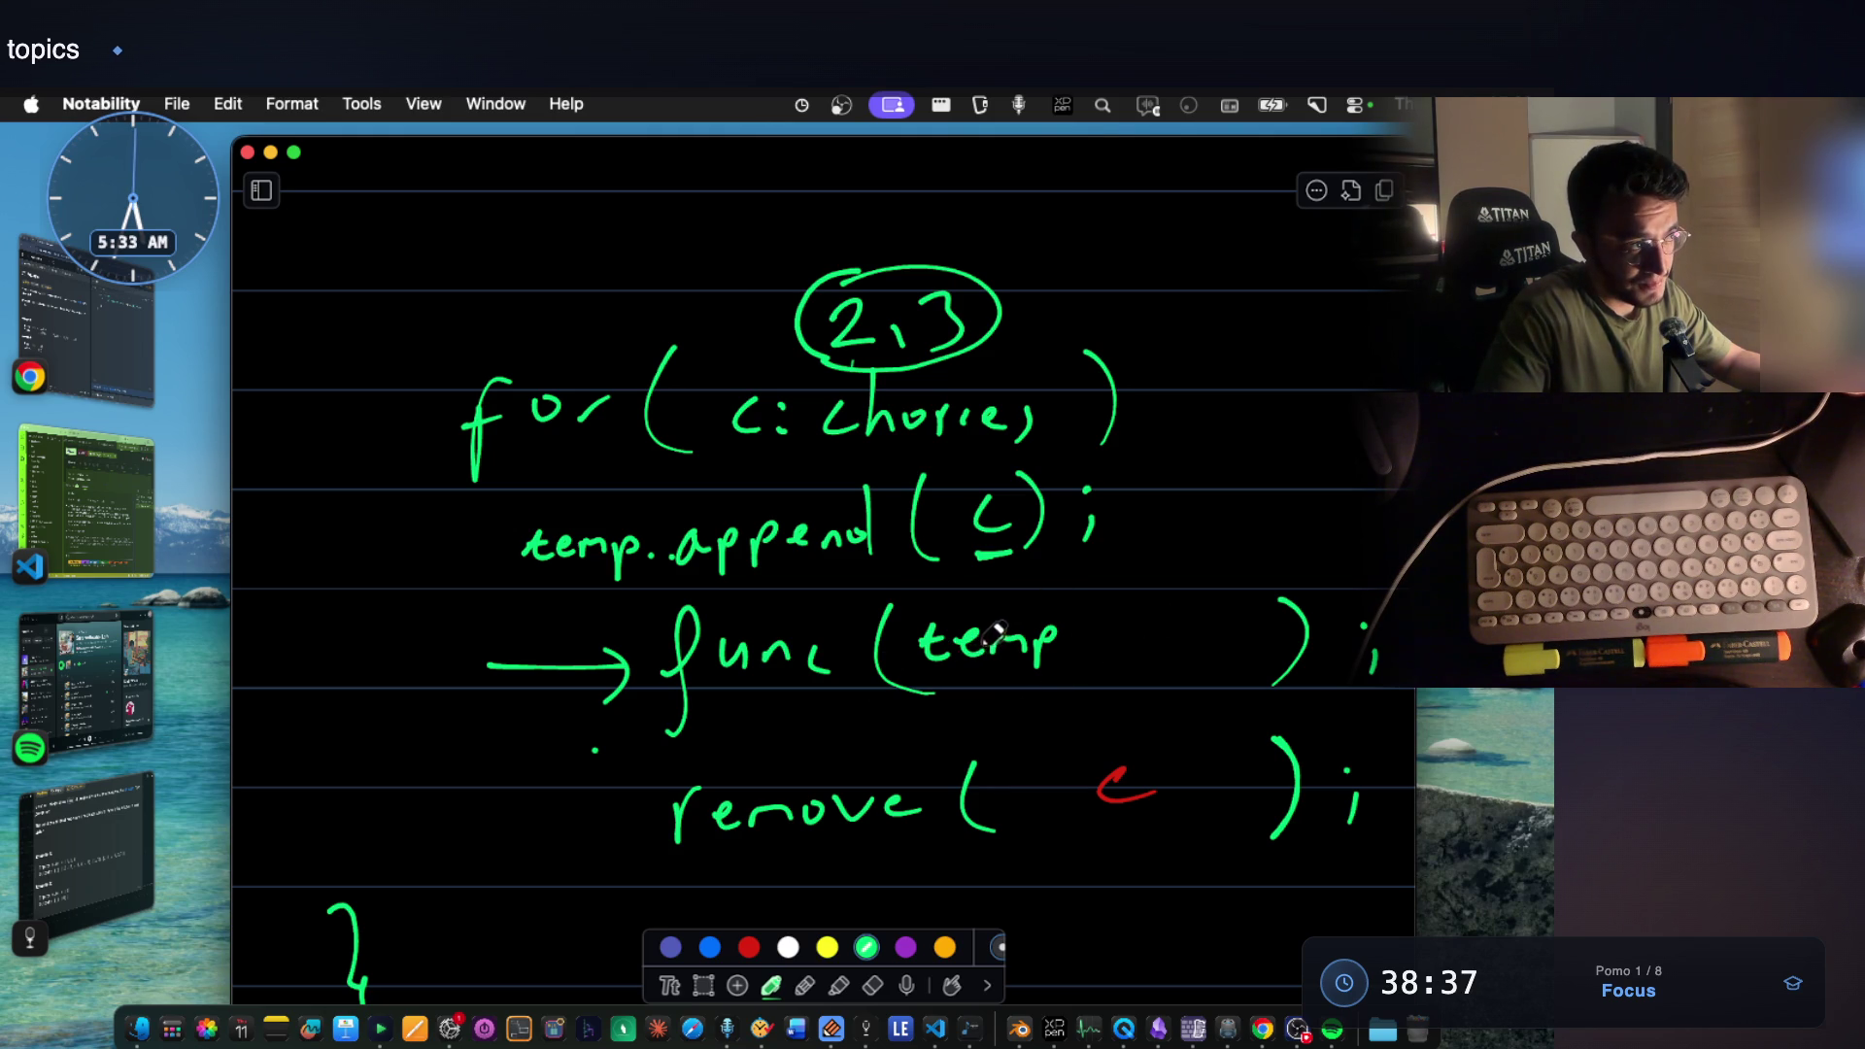
Cross out the 2 in the circled 2,3 and begin writing 'used' beside it.
{"action": "left_click_drag", "start_coordinate": [874, 259], "coordinate": [824, 368]}
{"action": "left_click_drag", "start_coordinate": [801, 249], "coordinate": [876, 310]}
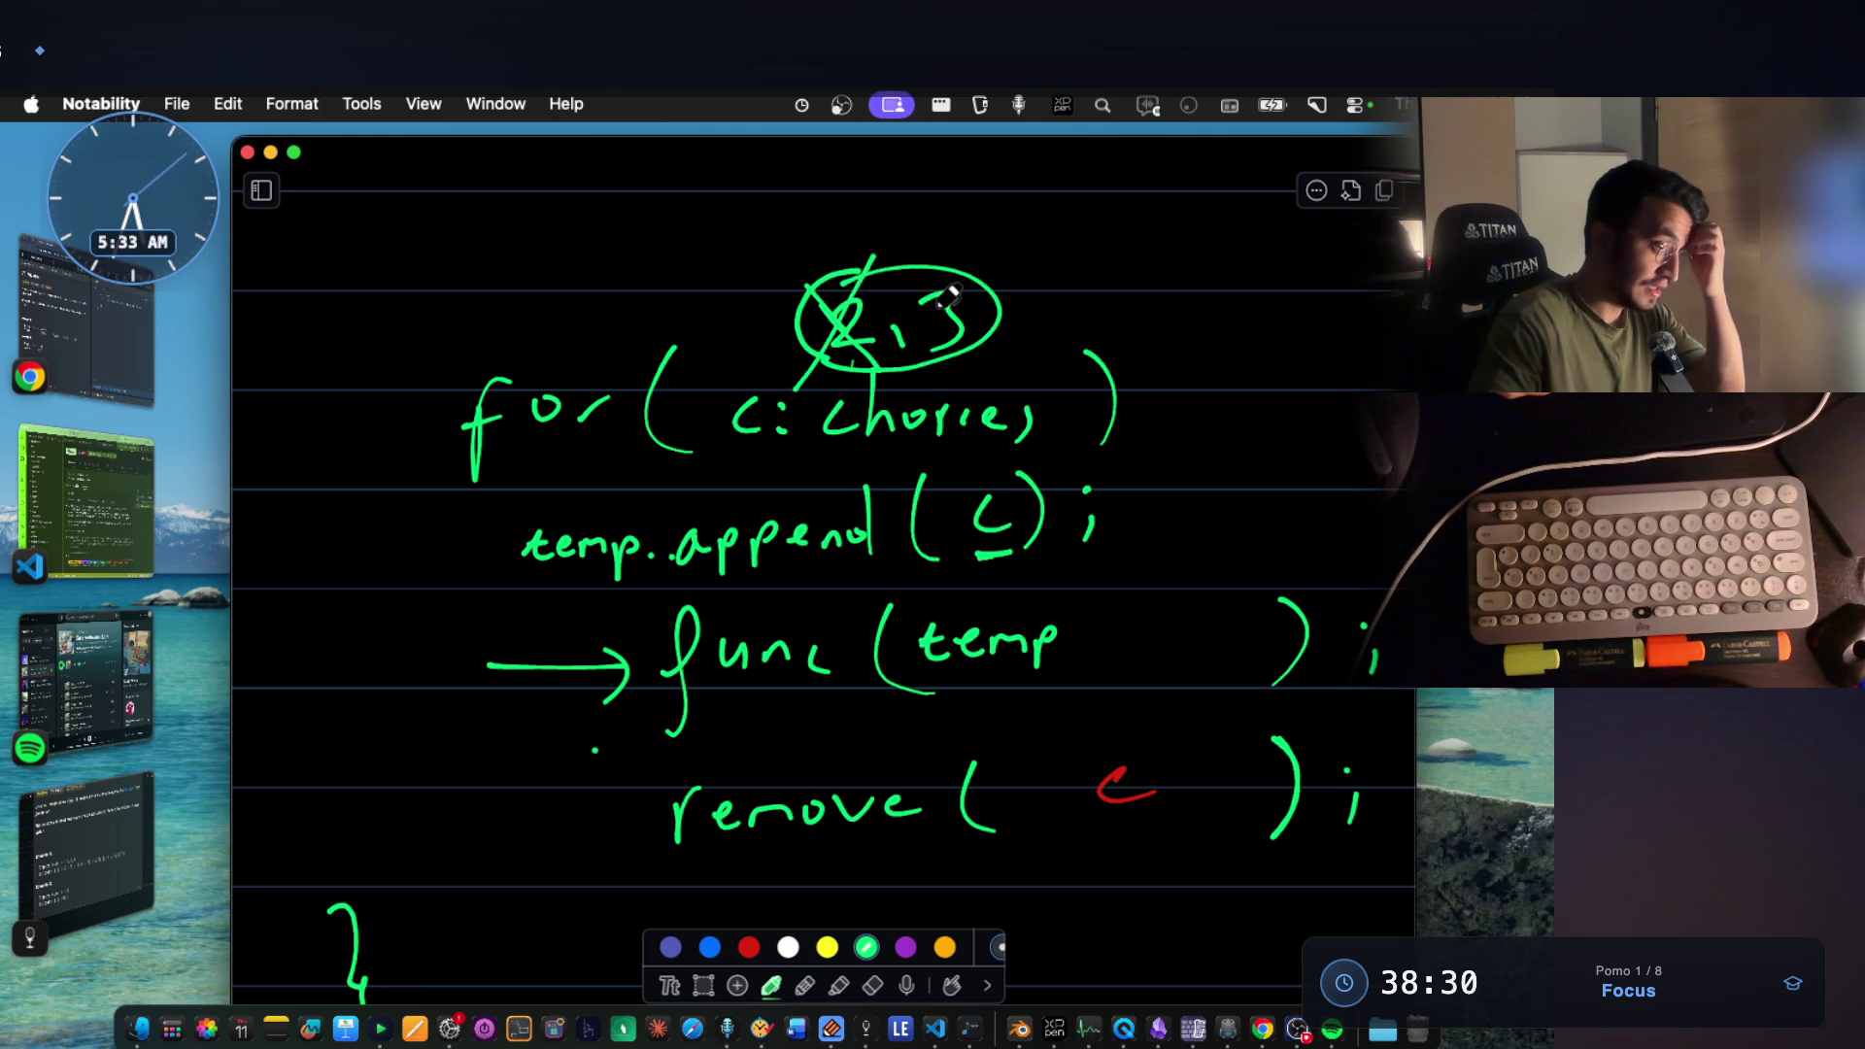
{"action": "mouse_move", "coordinate": [1060, 257]}
{"action": "left_mouse_down"}
{"action": "mouse_move", "coordinate": [1165, 274]}
{"action": "mouse_move", "coordinate": [1190, 245]}
{"action": "left_mouse_up"}
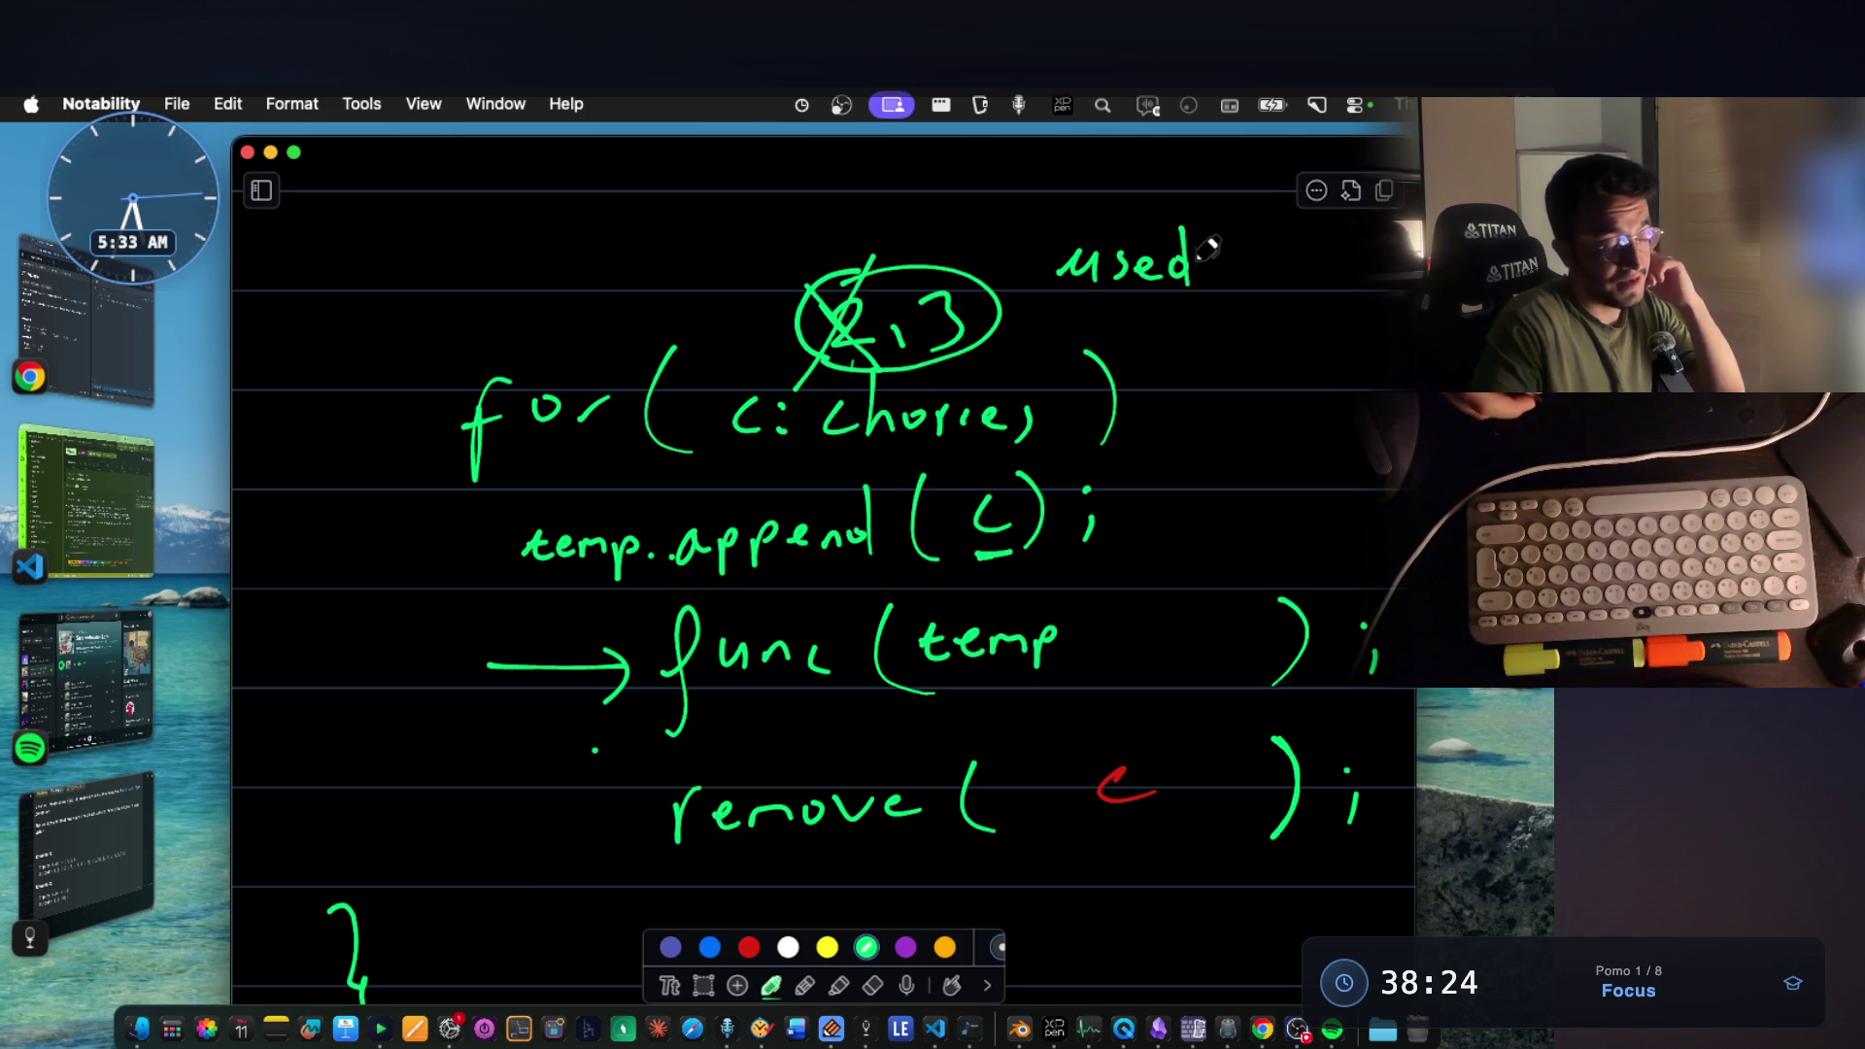
Write underlined 'used[ ]' beside the circled 2,3 and 'used[2]++' after temp.append(c).
{"action": "mouse_move", "coordinate": [1236, 239]}
{"action": "left_mouse_down"}
{"action": "mouse_move", "coordinate": [1234, 283]}
{"action": "mouse_move", "coordinate": [1271, 286]}
{"action": "left_mouse_up"}
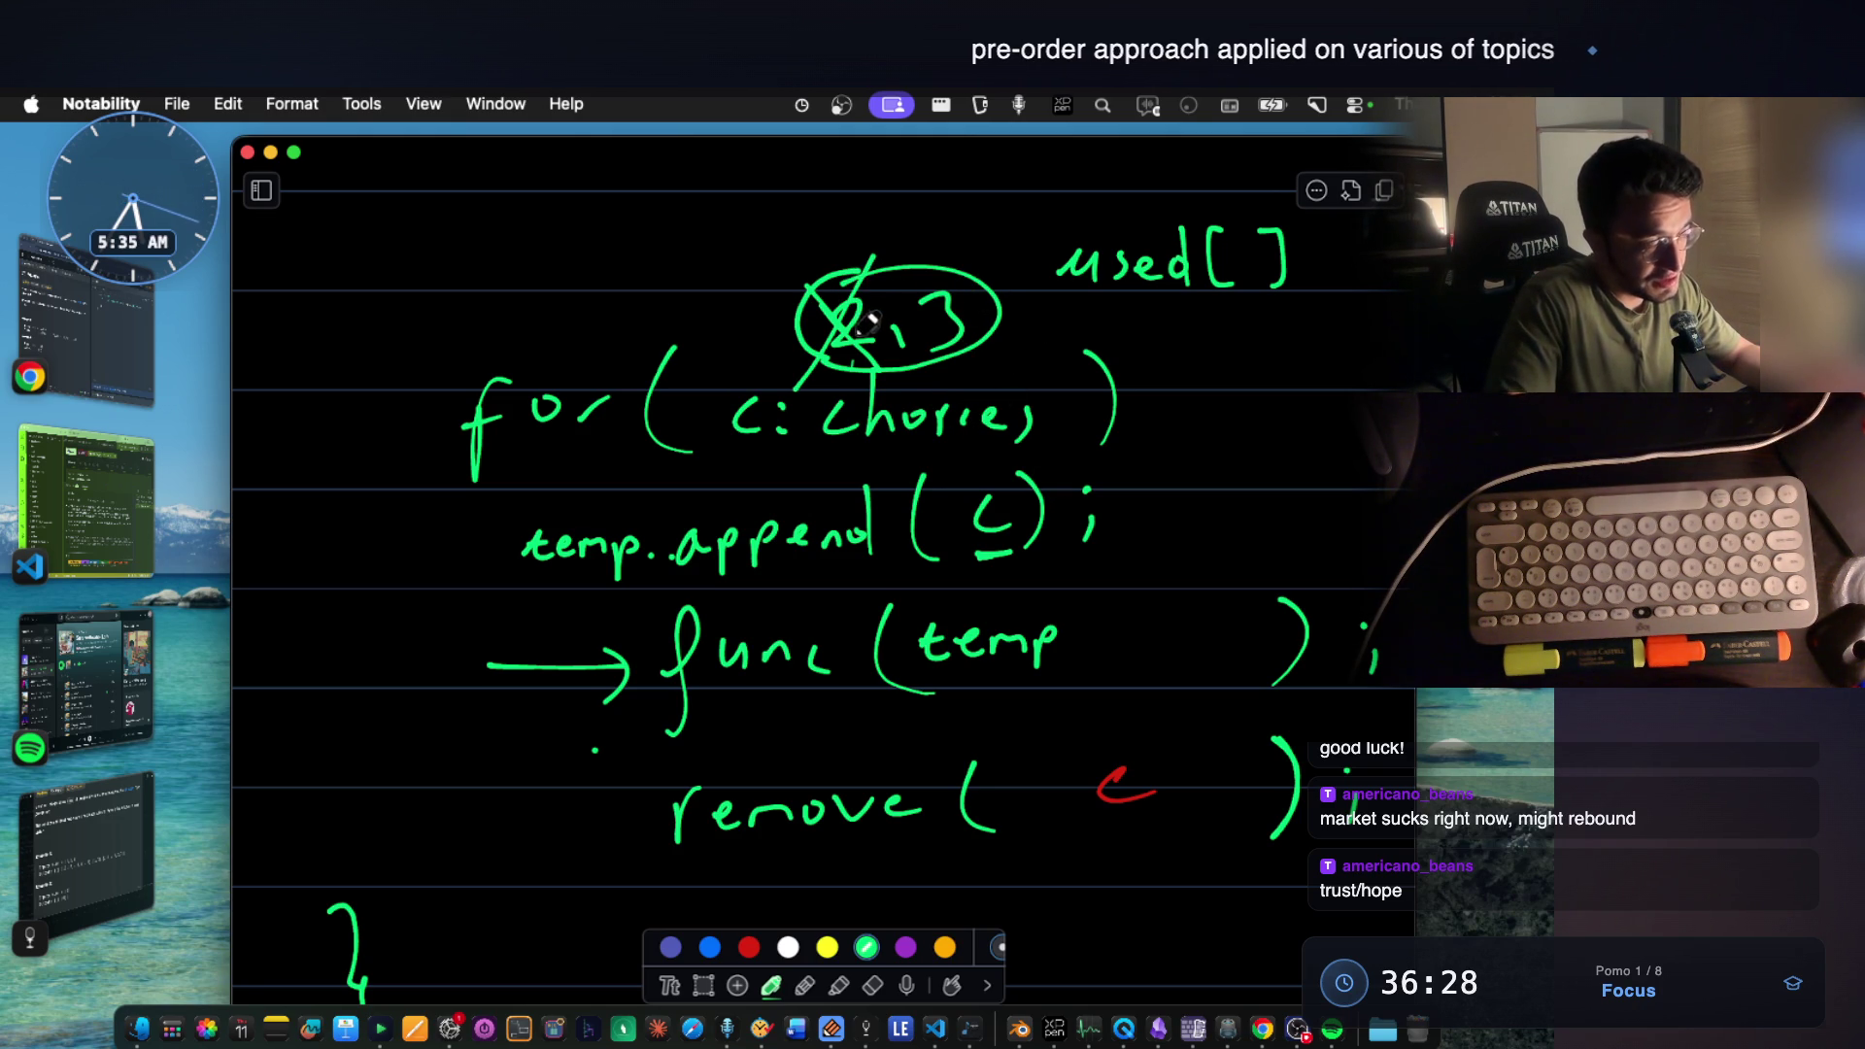
{"action": "left_click_drag", "start_coordinate": [1073, 315], "coordinate": [1293, 320]}
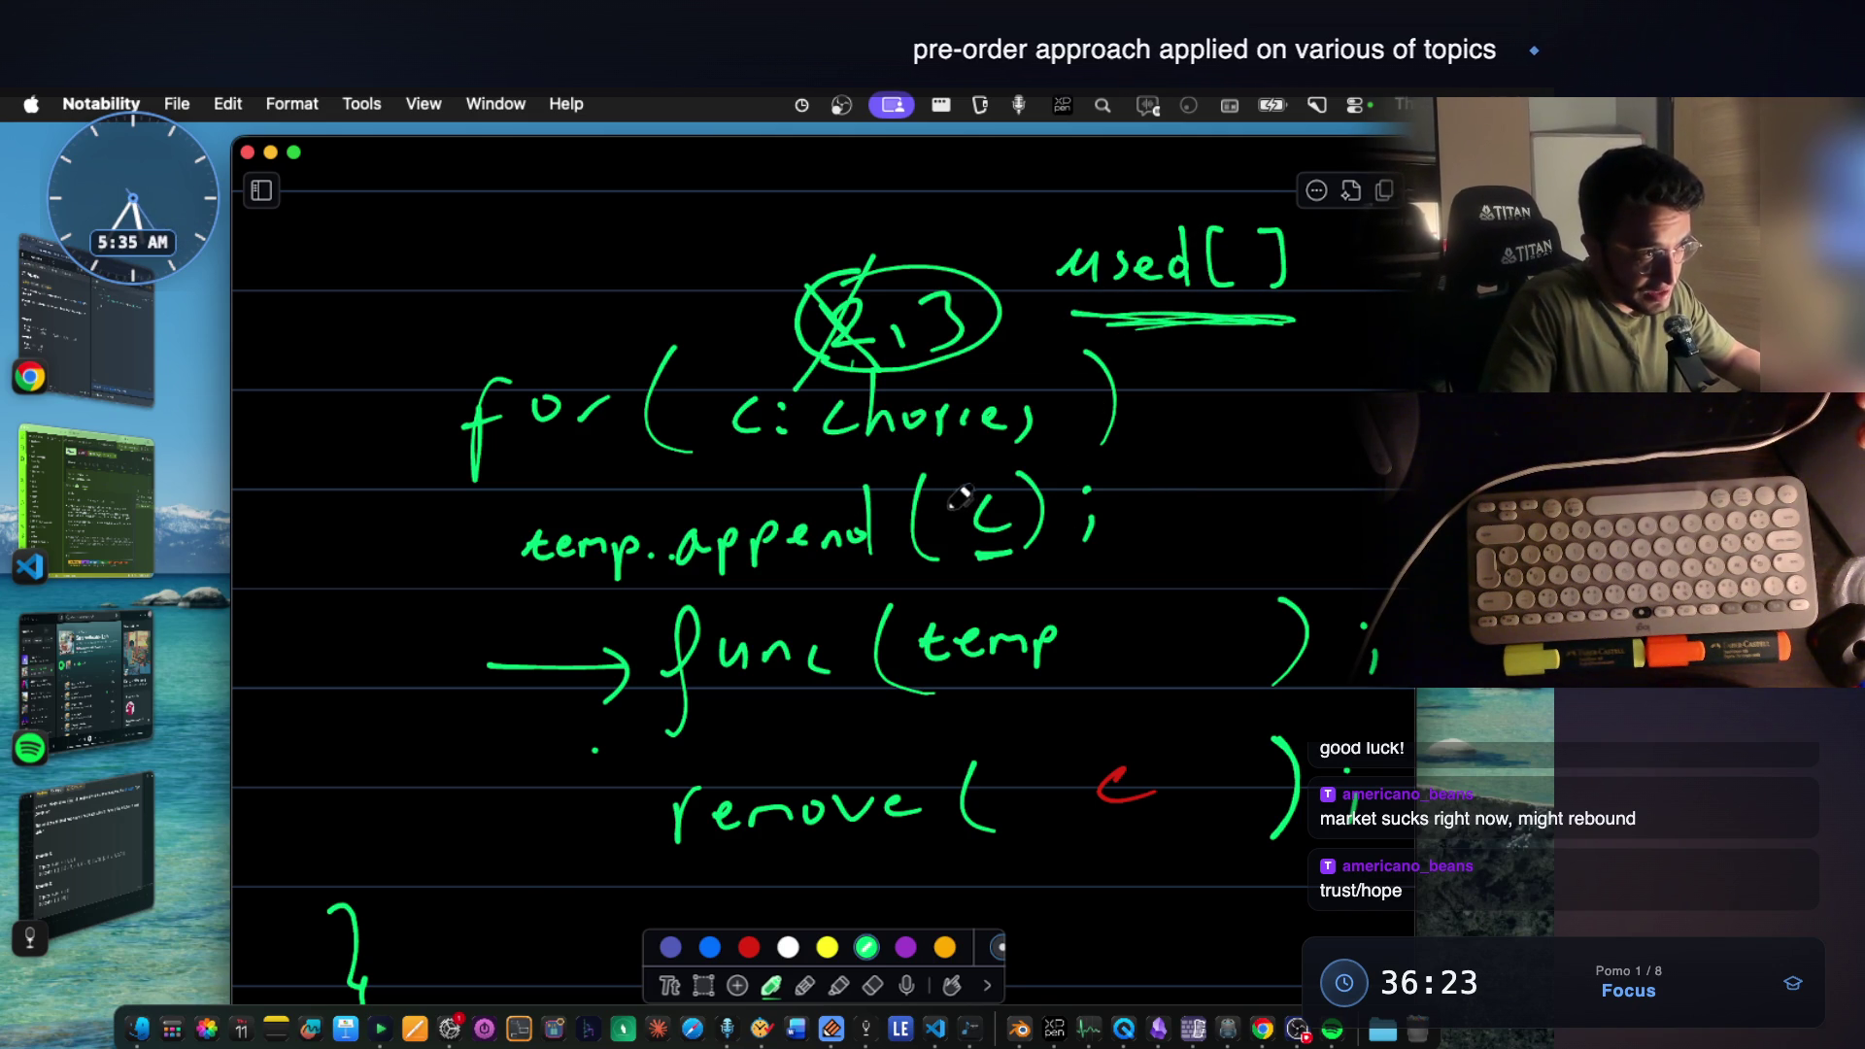
{"action": "mouse_move", "coordinate": [1182, 504]}
{"action": "left_mouse_down"}
{"action": "mouse_move", "coordinate": [1191, 528]}
{"action": "mouse_move", "coordinate": [1221, 501]}
{"action": "mouse_move", "coordinate": [1268, 533]}
{"action": "mouse_move", "coordinate": [1393, 506]}
{"action": "mouse_move", "coordinate": [1378, 528]}
{"action": "left_mouse_up"}
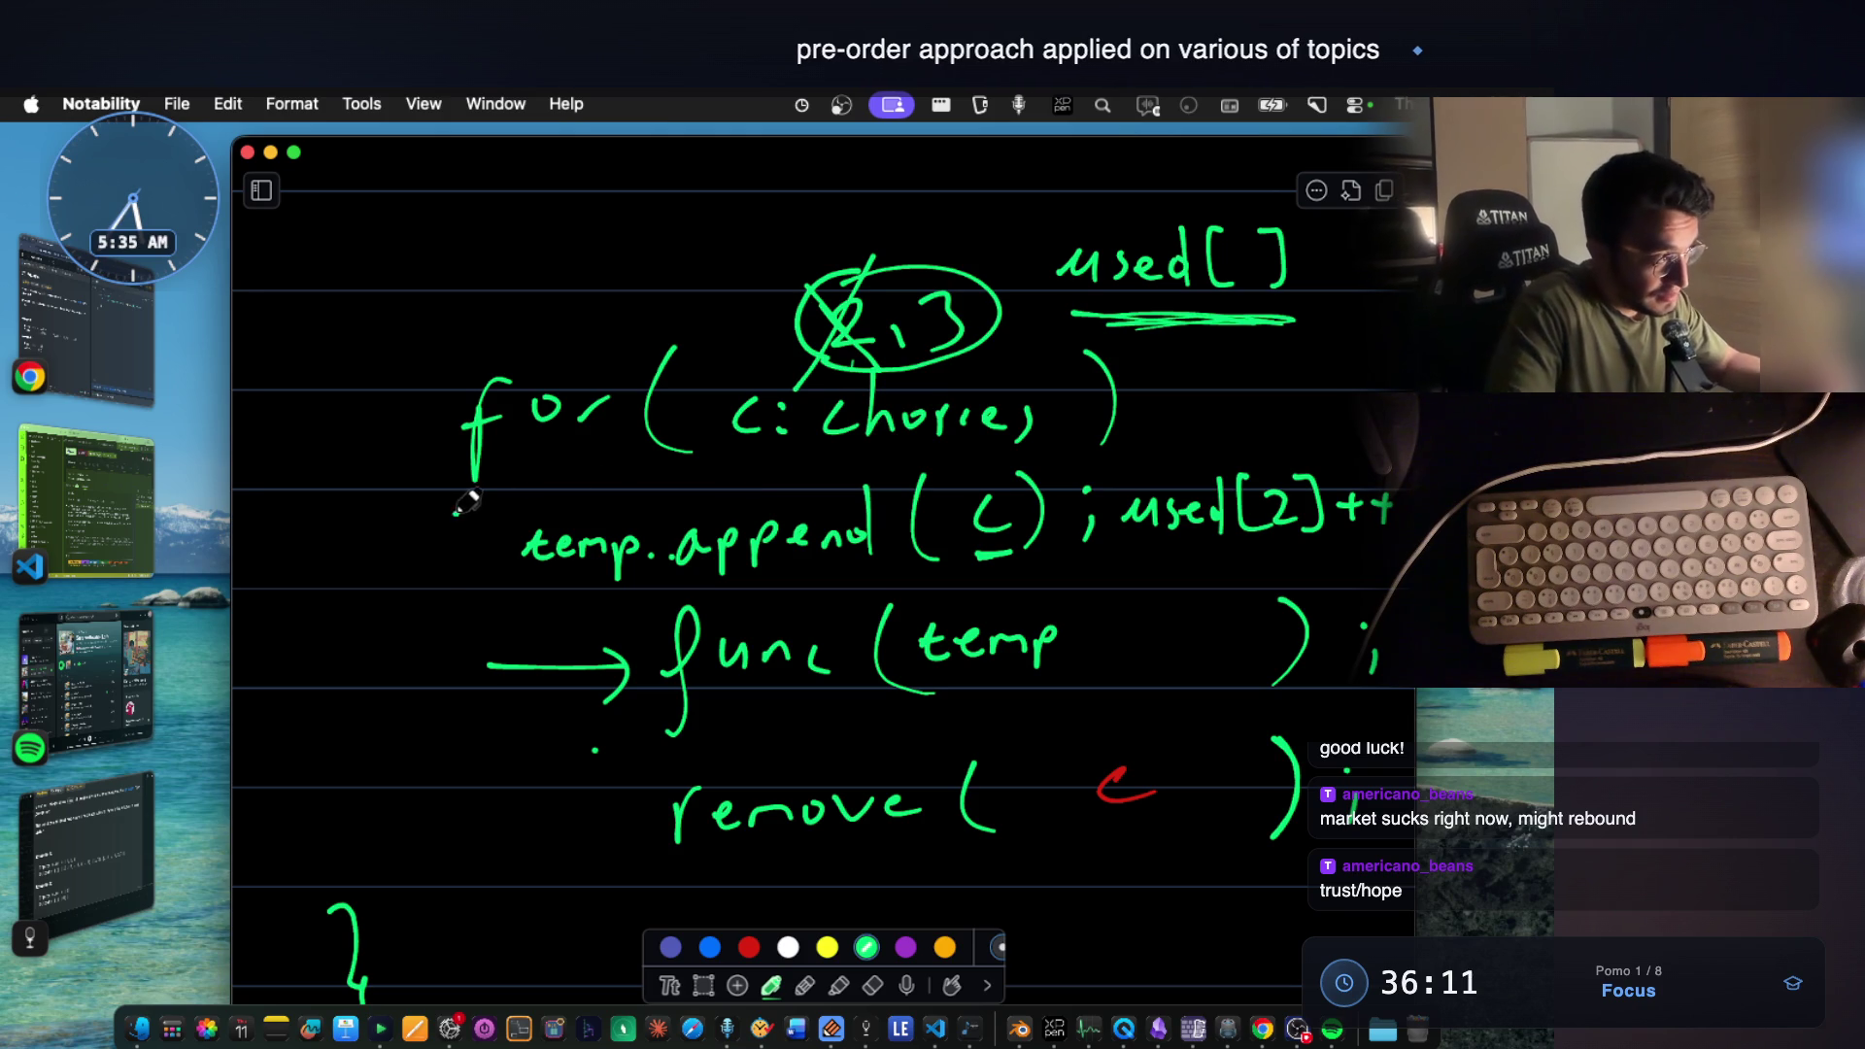
{"action": "left_click_drag", "start_coordinate": [469, 511], "coordinate": [481, 603]}
{"action": "scroll", "coordinate": [505, 477], "scroll_direction": "down", "scroll_amount": 2}
{"action": "scroll", "coordinate": [505, 476], "scroll_direction": "down", "scroll_amount": 2}
{"action": "mouse_move", "coordinate": [422, 328]}
{"action": "left_mouse_down"}
{"action": "mouse_move", "coordinate": [569, 825]}
{"action": "mouse_move", "coordinate": [551, 845]}
{"action": "left_mouse_up"}
{"action": "scroll", "coordinate": [557, 788], "scroll_direction": "up", "scroll_amount": 4}
{"action": "scroll", "coordinate": [656, 655], "scroll_direction": "down", "scroll_amount": 10}
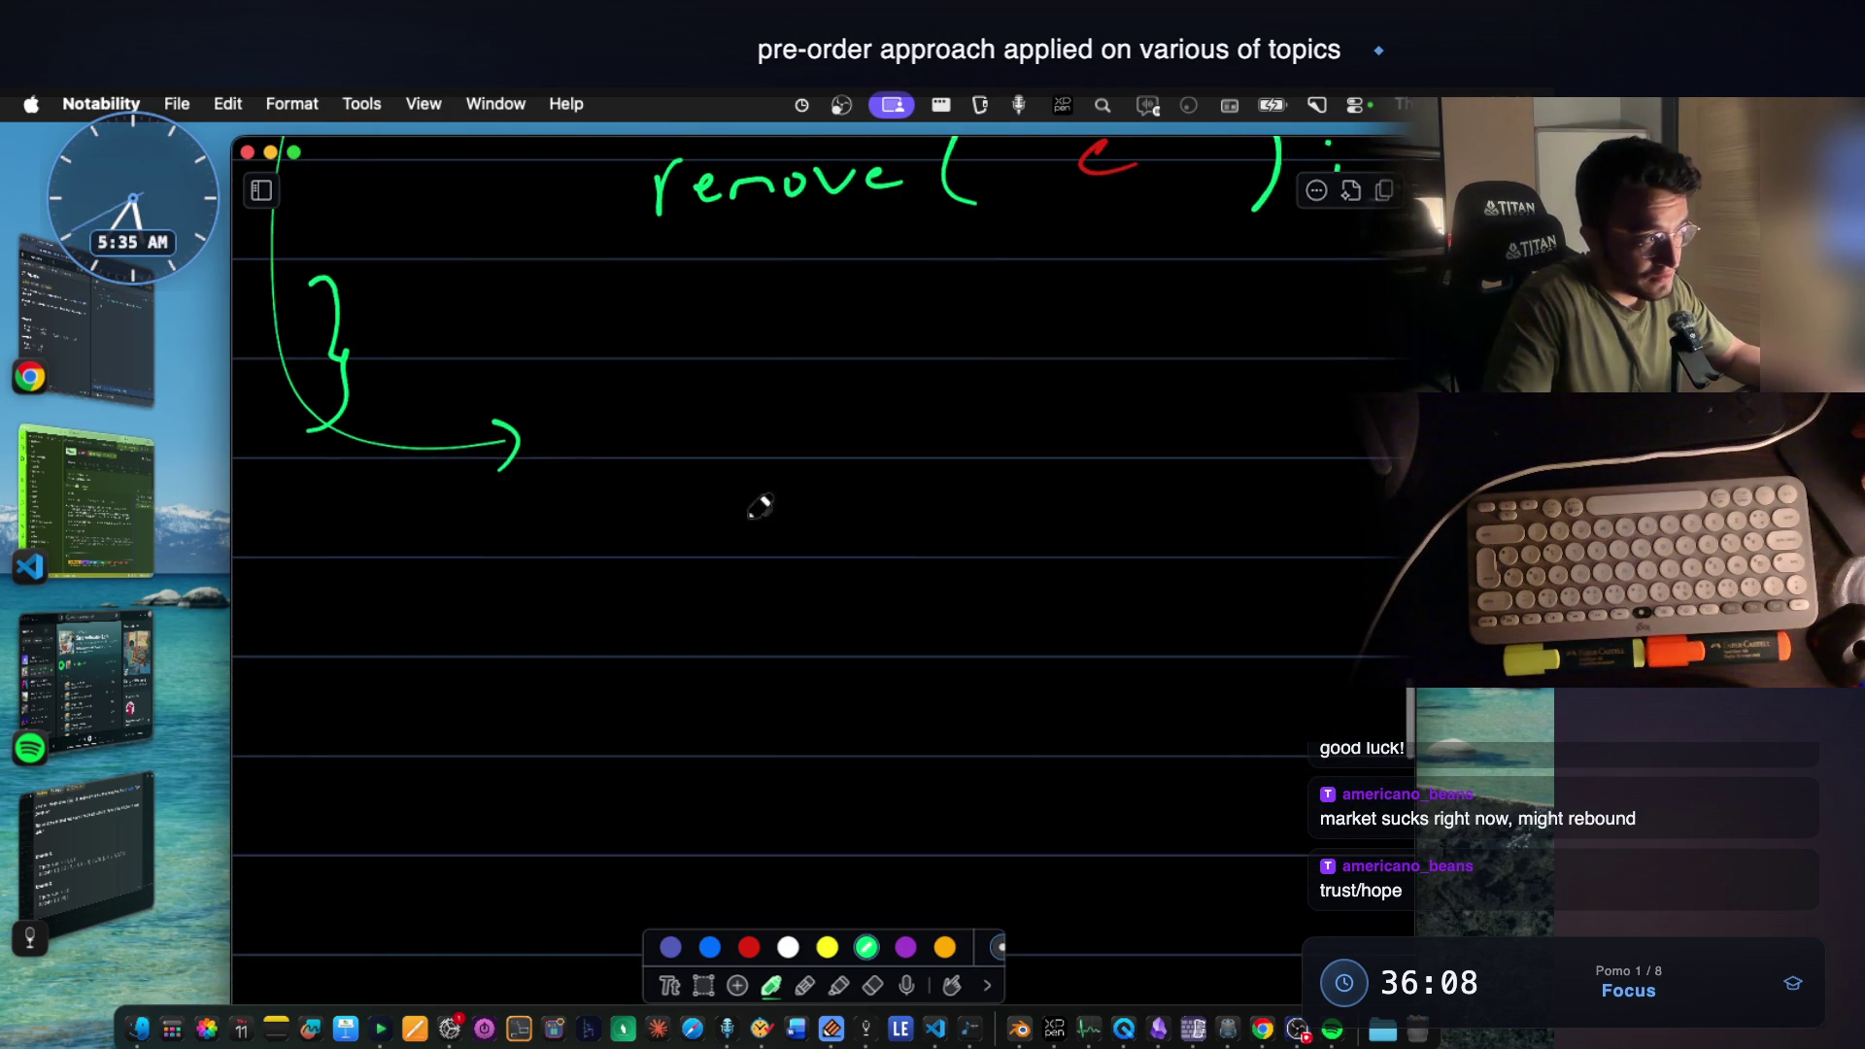
{"action": "mouse_move", "coordinate": [582, 478]}
{"action": "left_mouse_down"}
{"action": "mouse_move", "coordinate": [614, 476]}
{"action": "mouse_move", "coordinate": [598, 524]}
{"action": "left_mouse_up"}
{"action": "scroll", "coordinate": [612, 511], "scroll_direction": "up", "scroll_amount": 6}
{"action": "scroll", "coordinate": [613, 511], "scroll_direction": "up", "scroll_amount": 5}
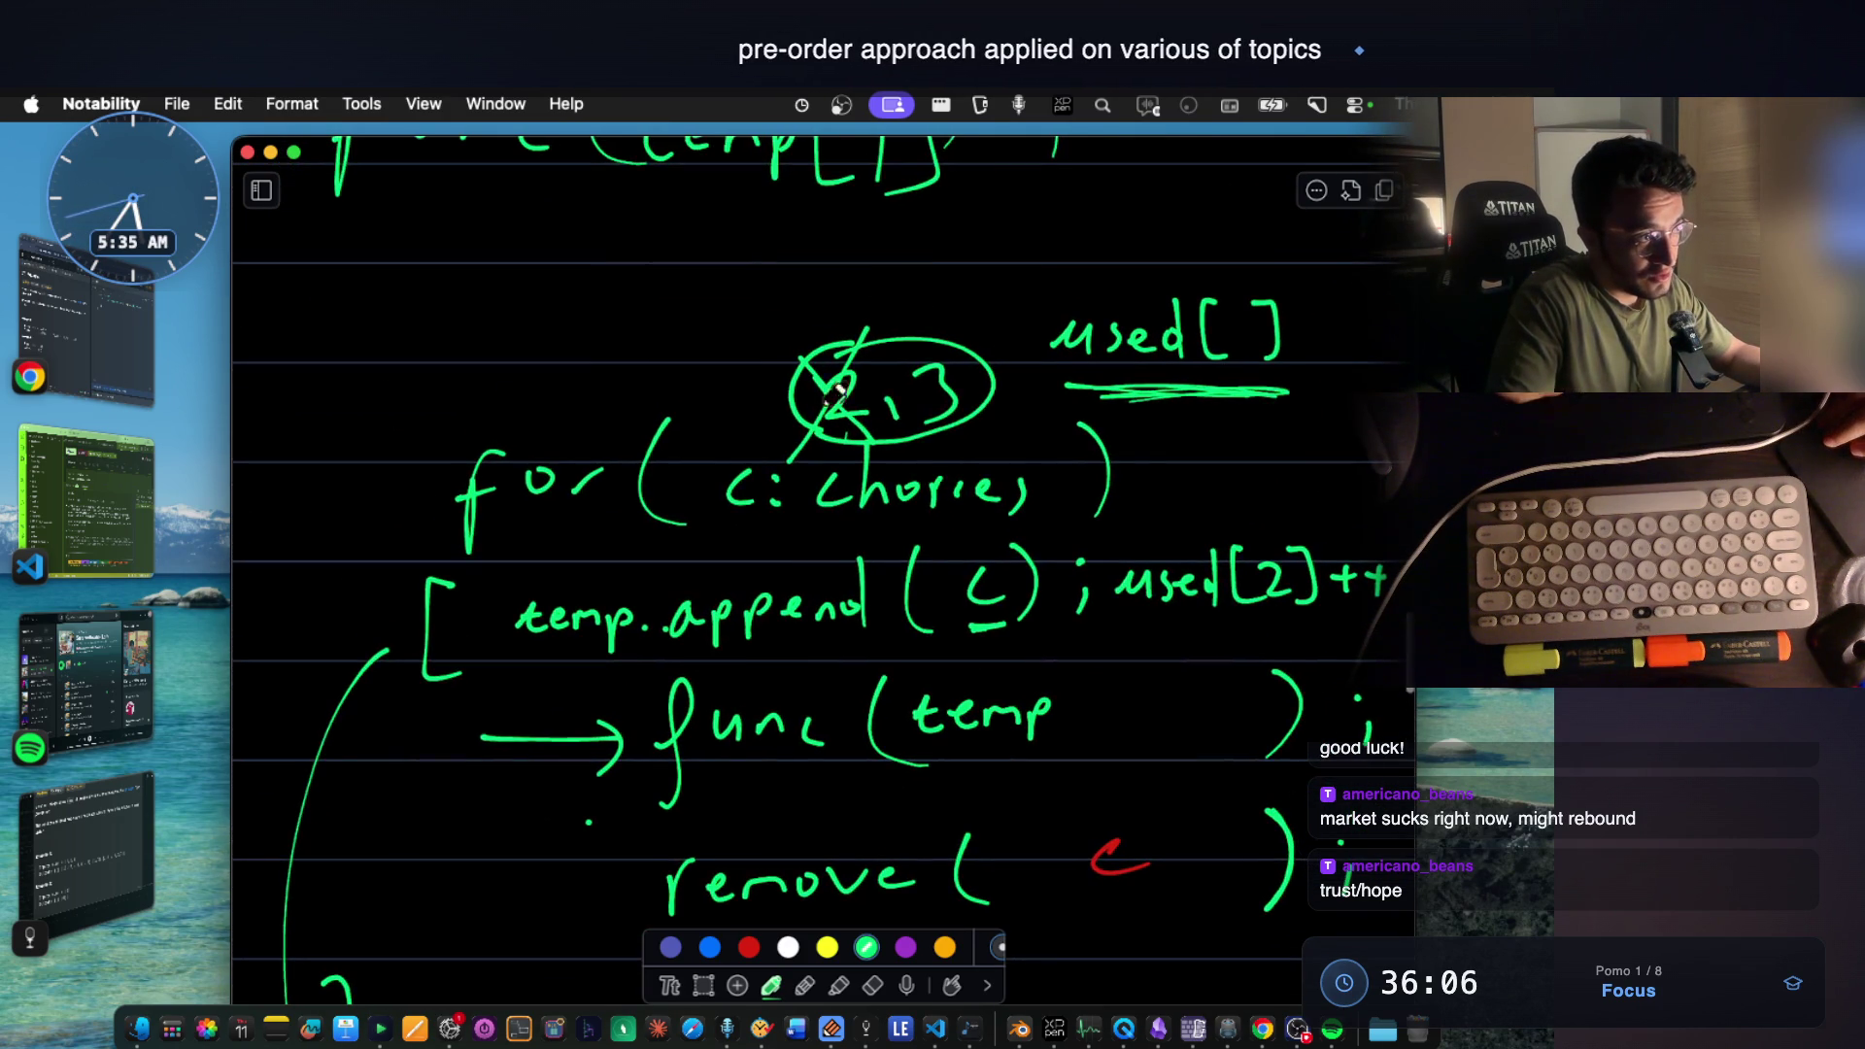
{"action": "scroll", "coordinate": [860, 382], "scroll_direction": "down", "scroll_amount": 8}
{"action": "scroll", "coordinate": [861, 382], "scroll_direction": "down", "scroll_amount": 5}
{"action": "left_click_drag", "start_coordinate": [668, 411], "coordinate": [650, 499]}
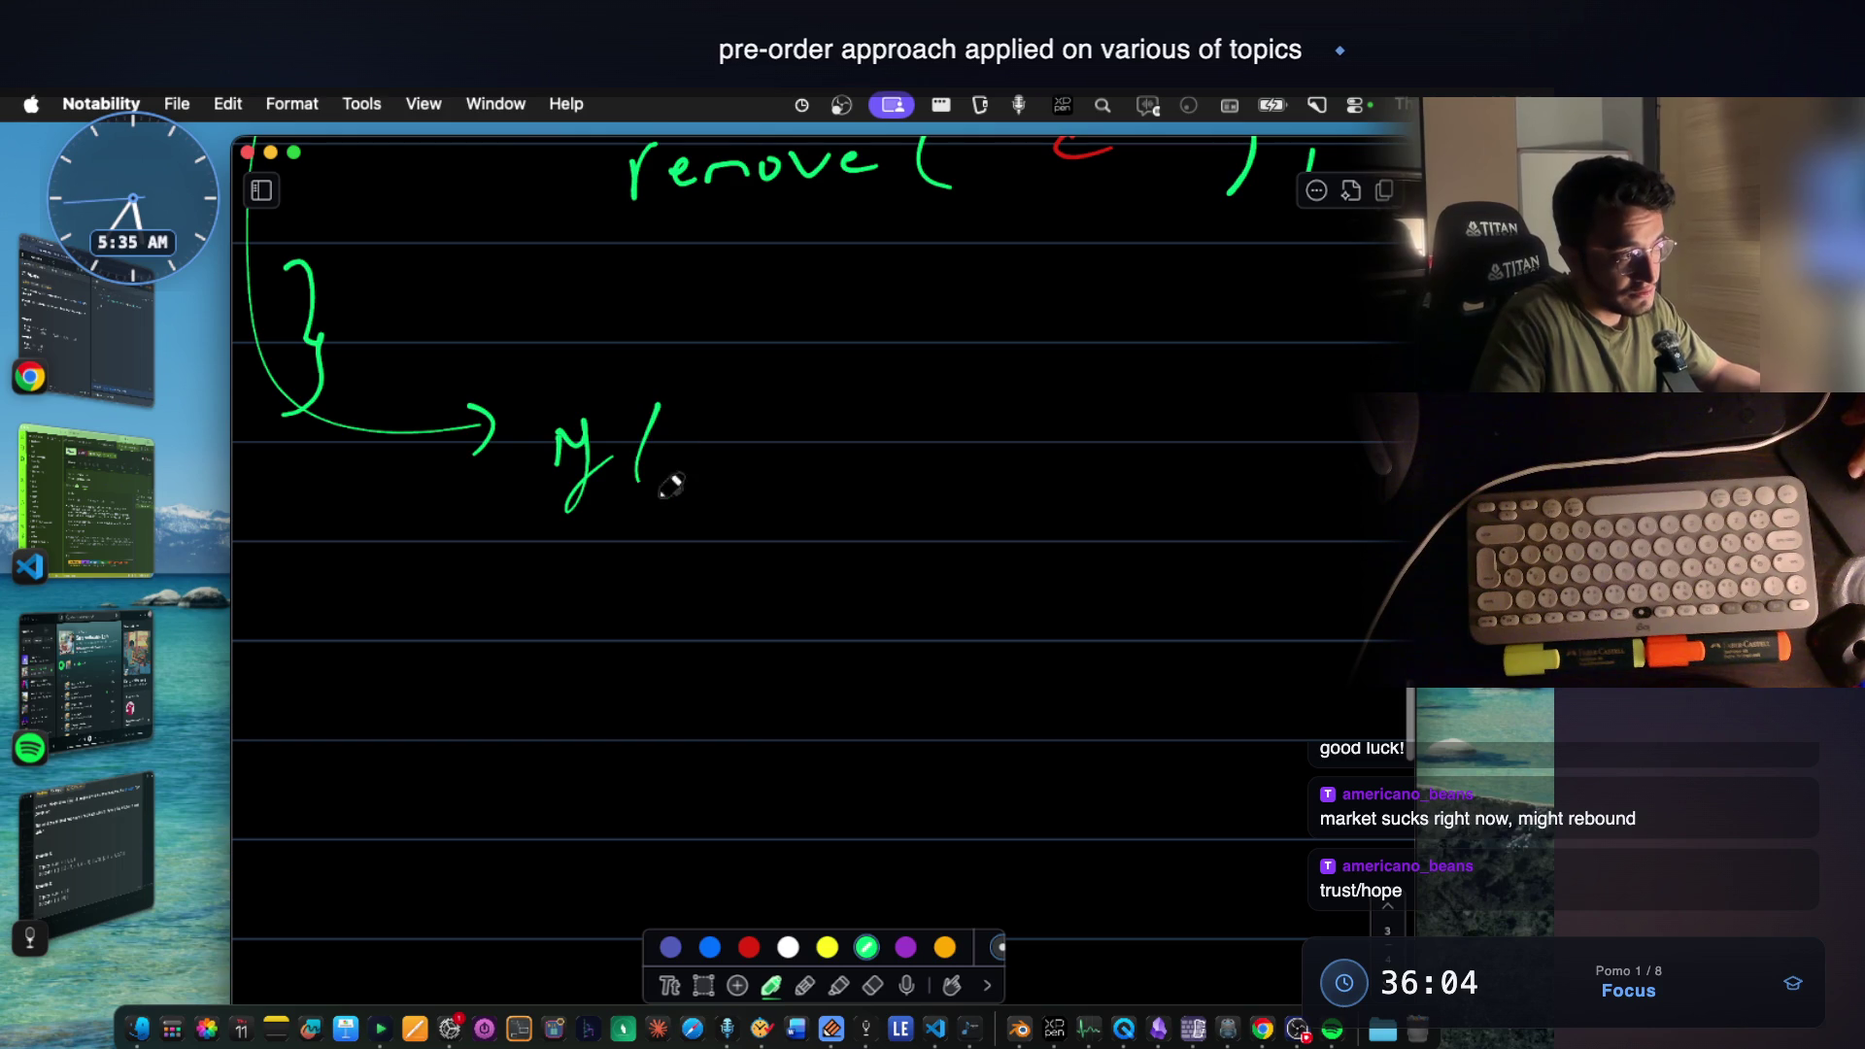
Handwrite the 'if (used[c] == 1)' check below the loop and start labelling it 'marking'.
{"action": "left_click_drag", "start_coordinate": [711, 441], "coordinate": [752, 463]}
{"action": "mouse_move", "coordinate": [788, 455]}
{"action": "left_mouse_down"}
{"action": "mouse_move", "coordinate": [875, 478]}
{"action": "mouse_move", "coordinate": [918, 466]}
{"action": "left_mouse_up"}
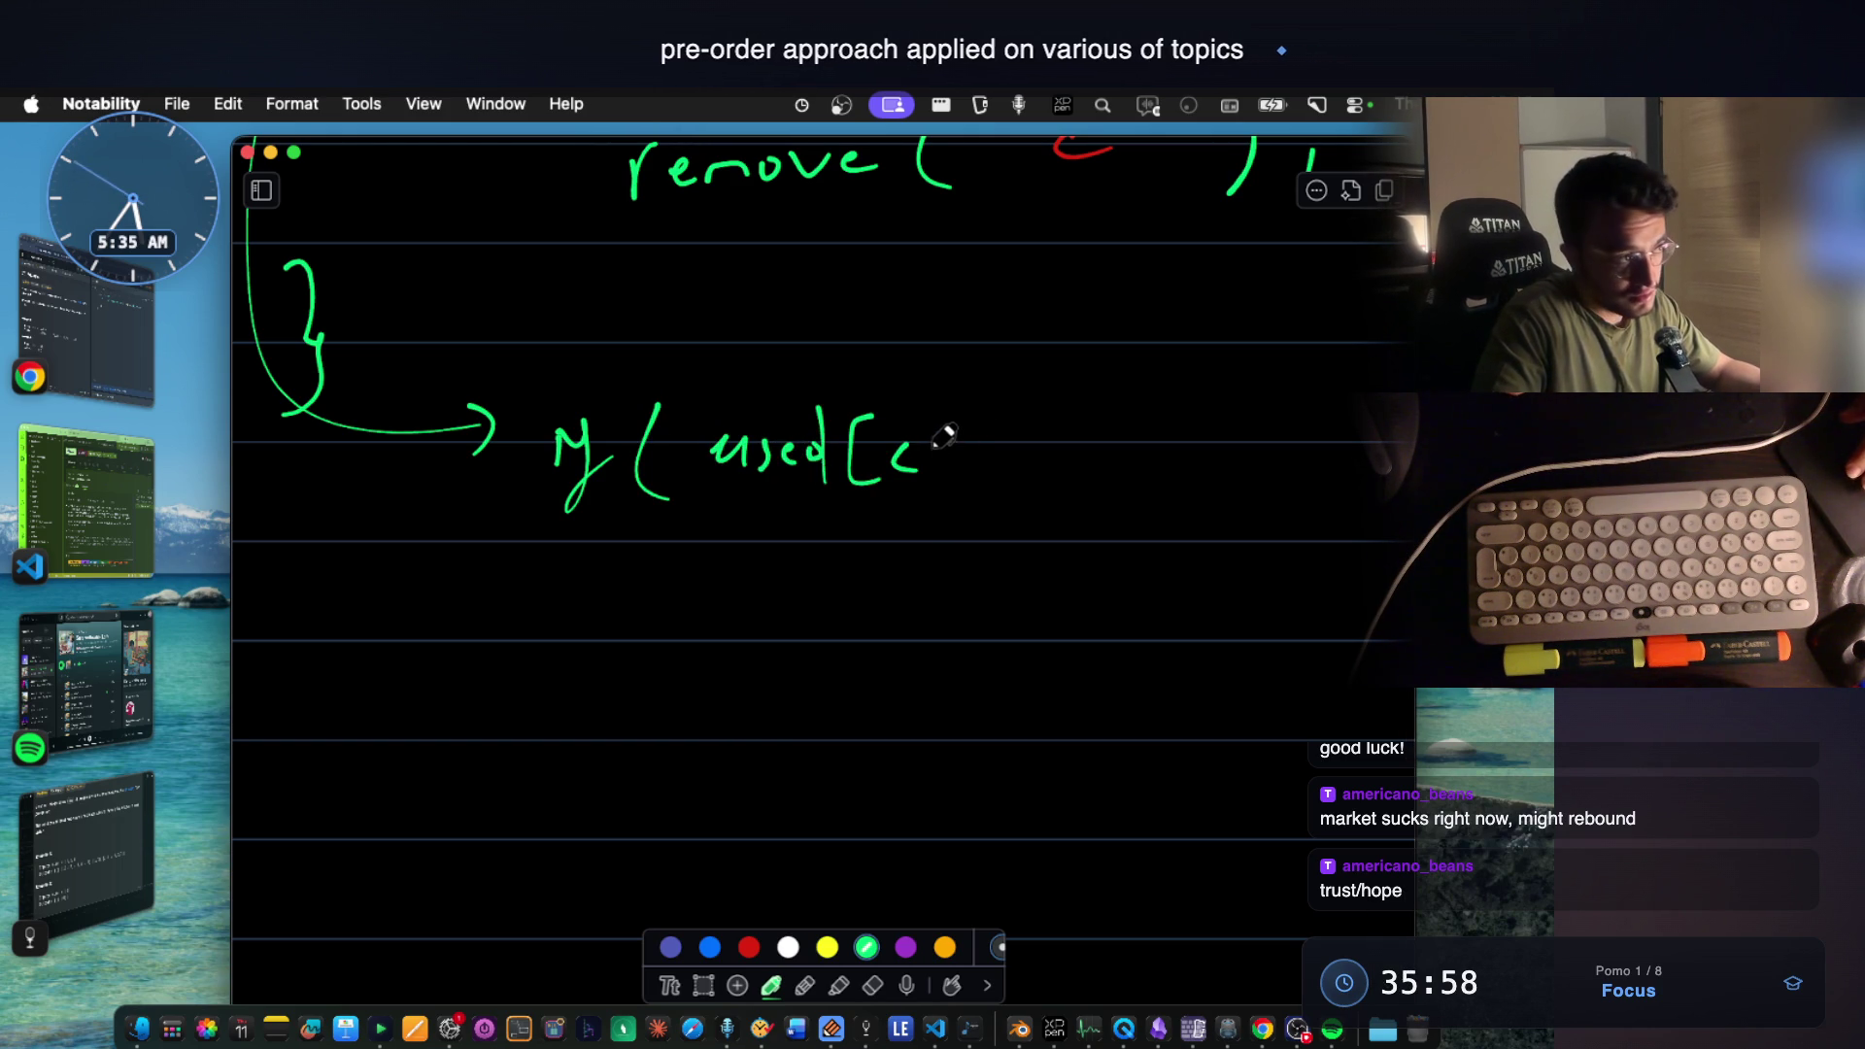
{"action": "mouse_move", "coordinate": [934, 420]}
{"action": "left_mouse_down"}
{"action": "mouse_move", "coordinate": [937, 481]}
{"action": "mouse_move", "coordinate": [1021, 438]}
{"action": "left_mouse_up"}
{"action": "left_click_drag", "start_coordinate": [994, 459], "coordinate": [1069, 438]}
{"action": "left_click_drag", "start_coordinate": [1044, 458], "coordinate": [1091, 463]}
{"action": "left_click_drag", "start_coordinate": [1119, 395], "coordinate": [1116, 499]}
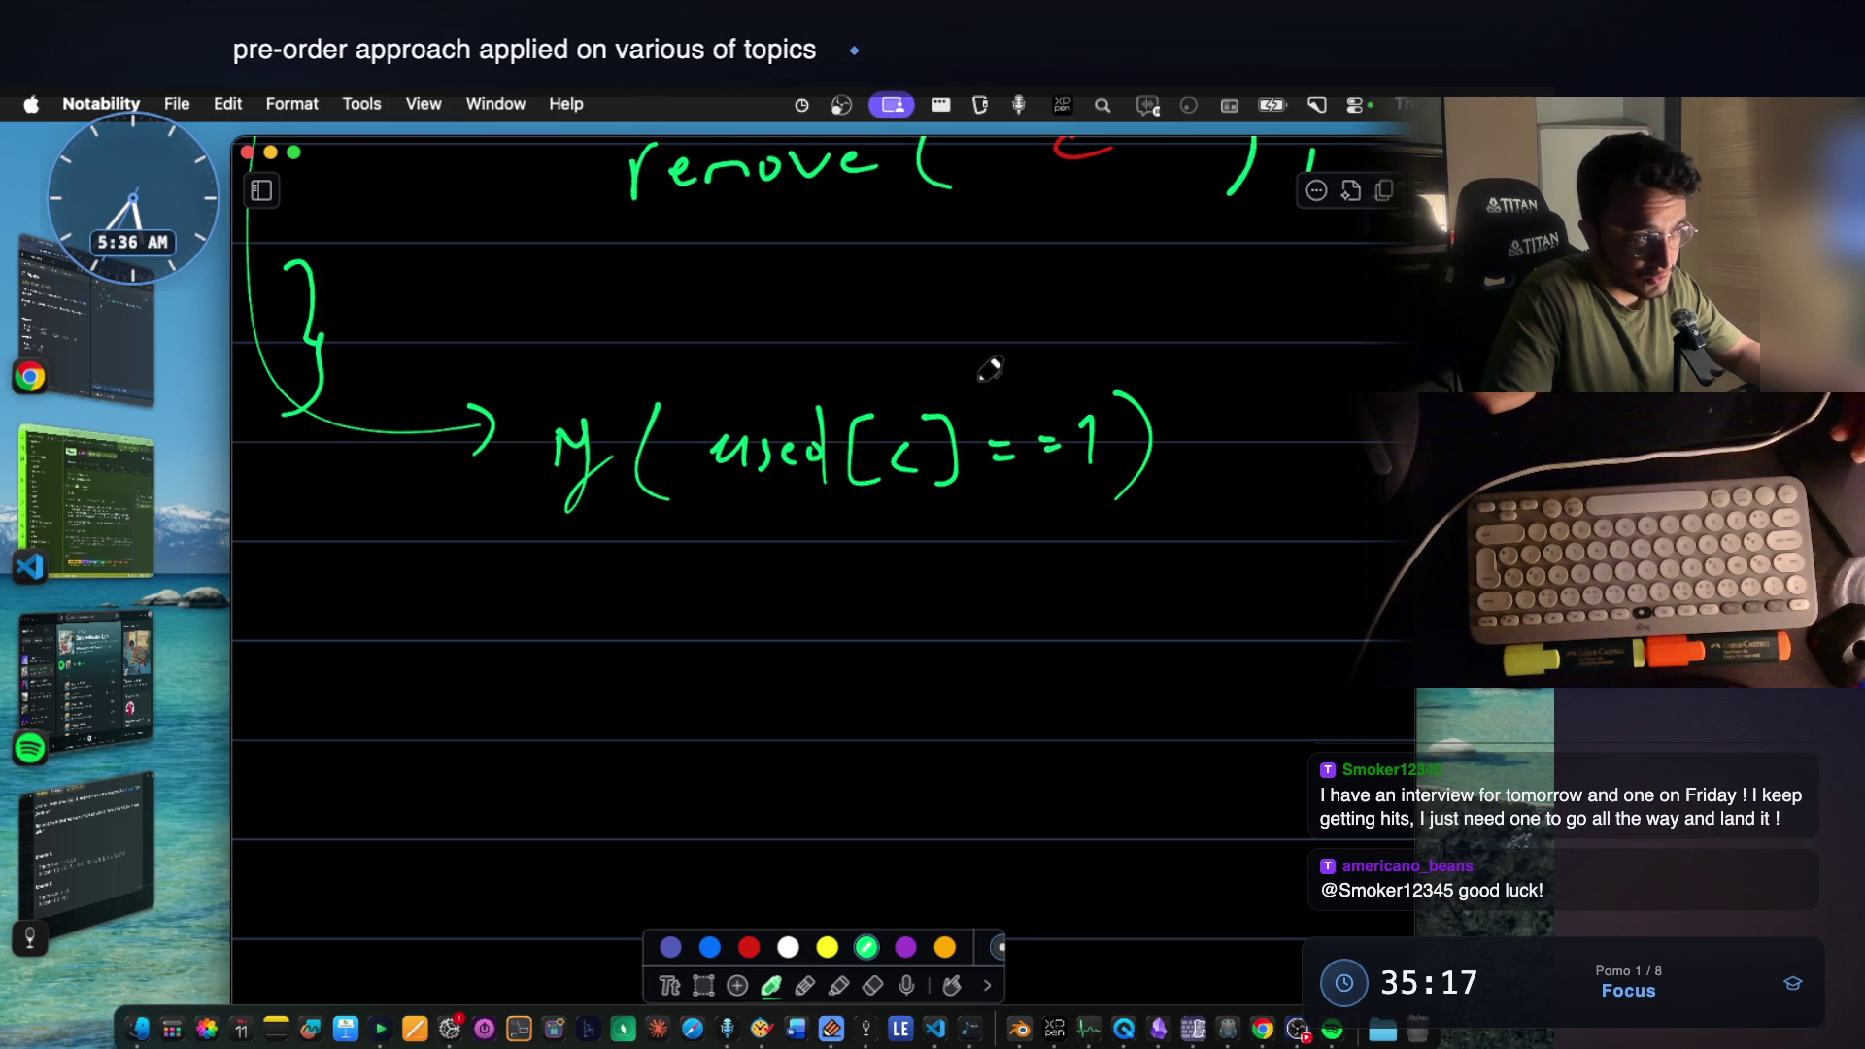
{"action": "left_click_drag", "start_coordinate": [695, 365], "coordinate": [756, 346]}
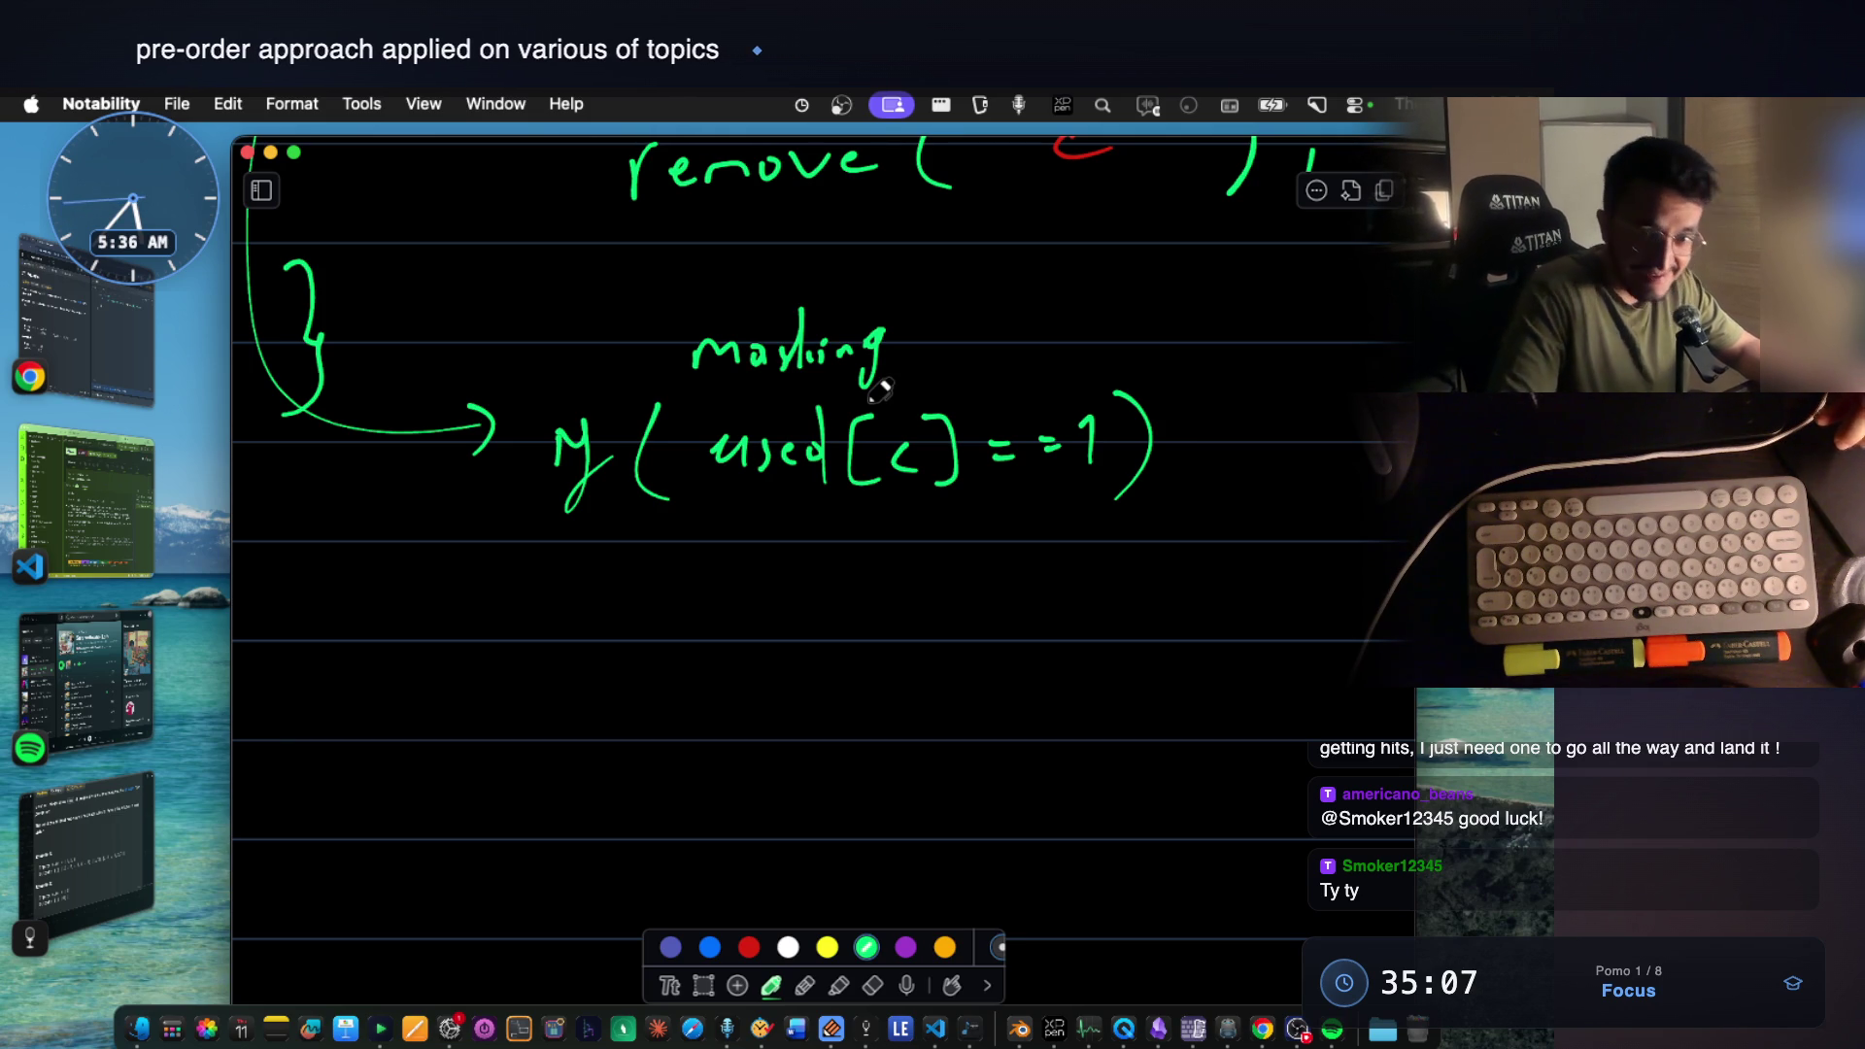
{"action": "scroll", "coordinate": [1015, 456], "scroll_direction": "down", "scroll_amount": 2}
{"action": "scroll", "coordinate": [835, 368], "scroll_direction": "down", "scroll_amount": 1}
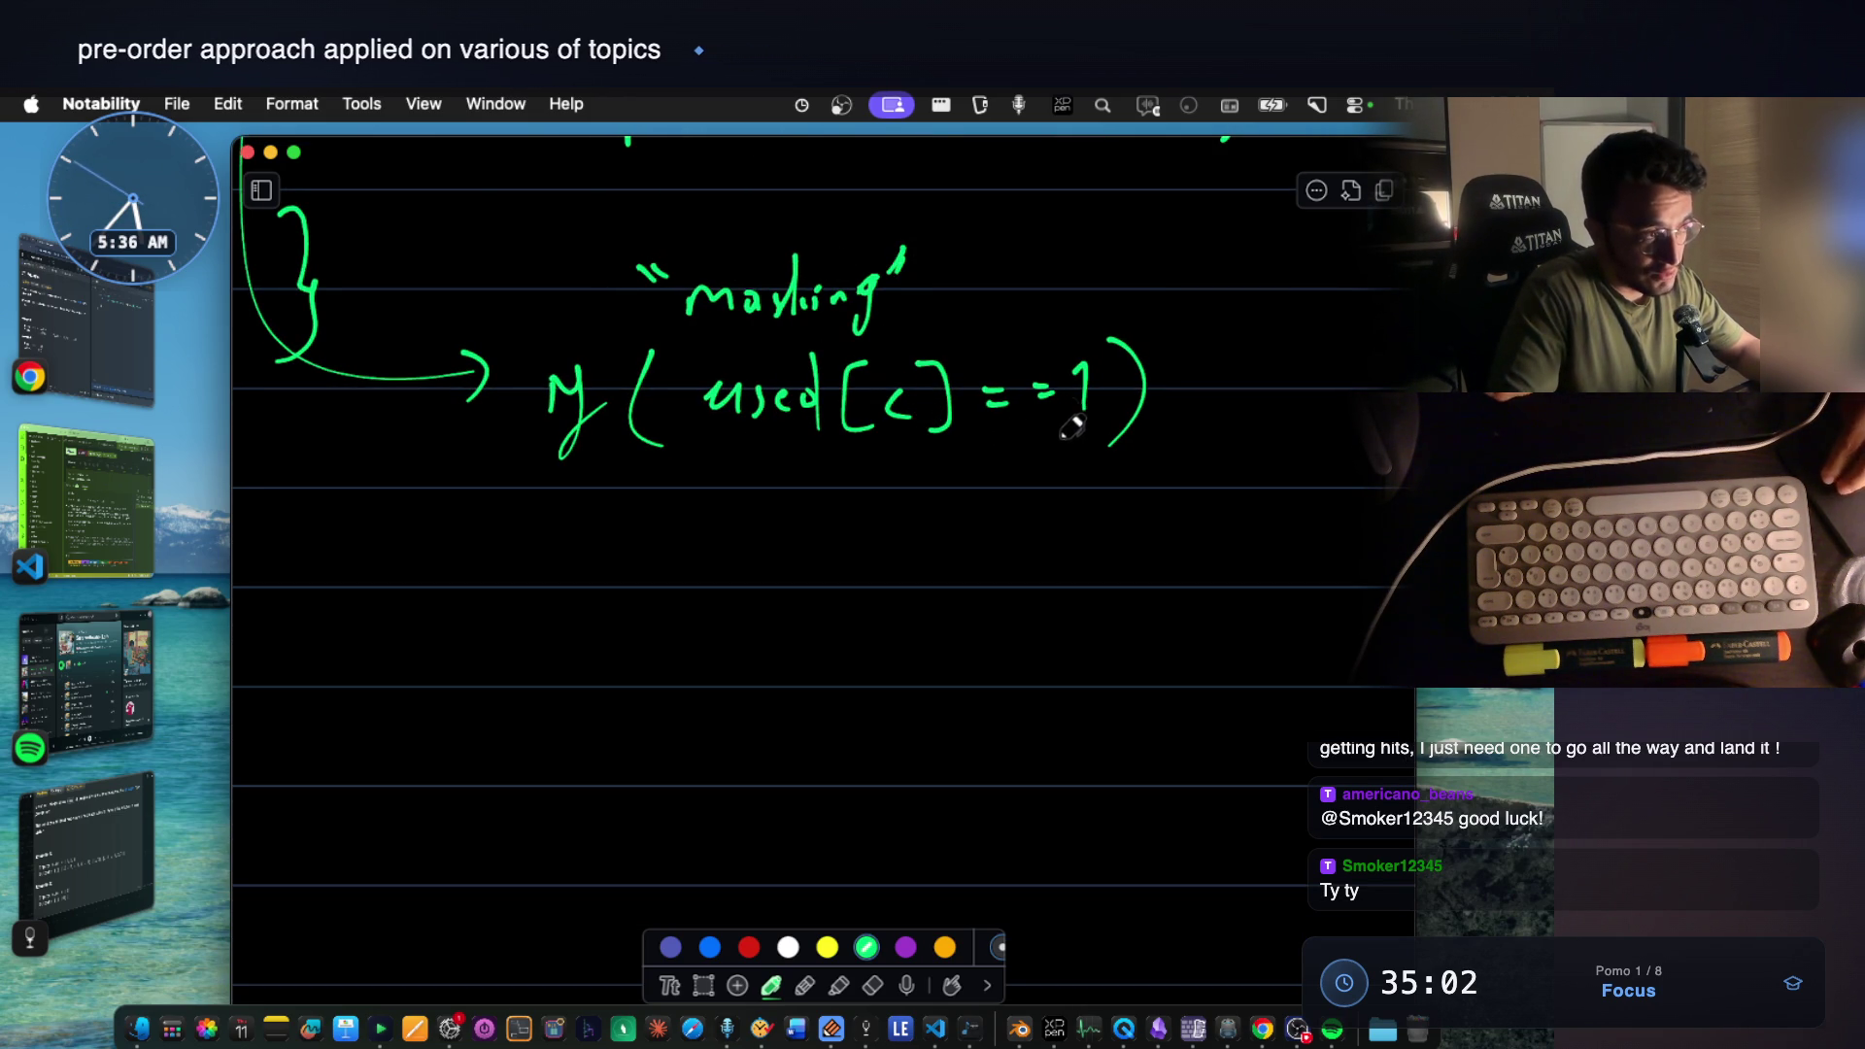
Write 'continue;' beneath the if (used[c] == 1) check.
{"action": "mouse_move", "coordinate": [758, 497]}
{"action": "left_mouse_down"}
{"action": "mouse_move", "coordinate": [875, 527]}
{"action": "mouse_move", "coordinate": [915, 498]}
{"action": "left_mouse_up"}
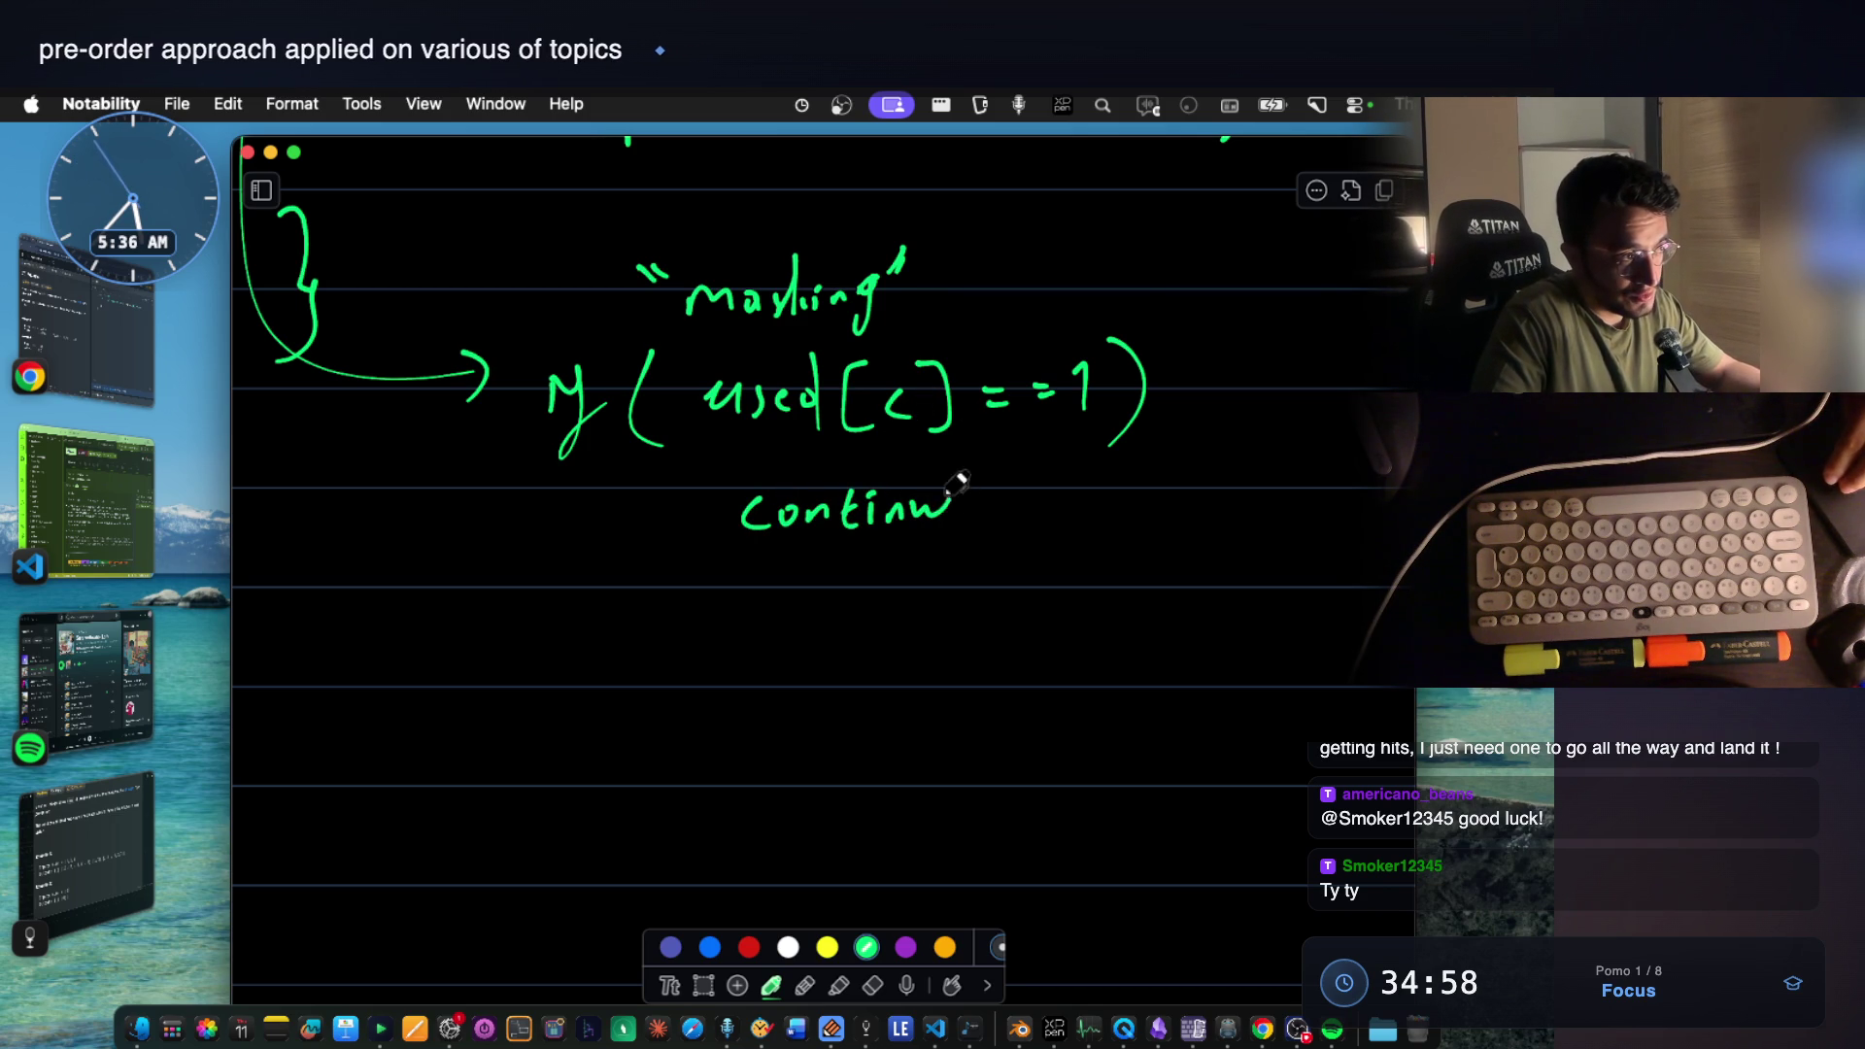
{"action": "scroll", "coordinate": [995, 489], "scroll_direction": "up", "scroll_amount": 3}
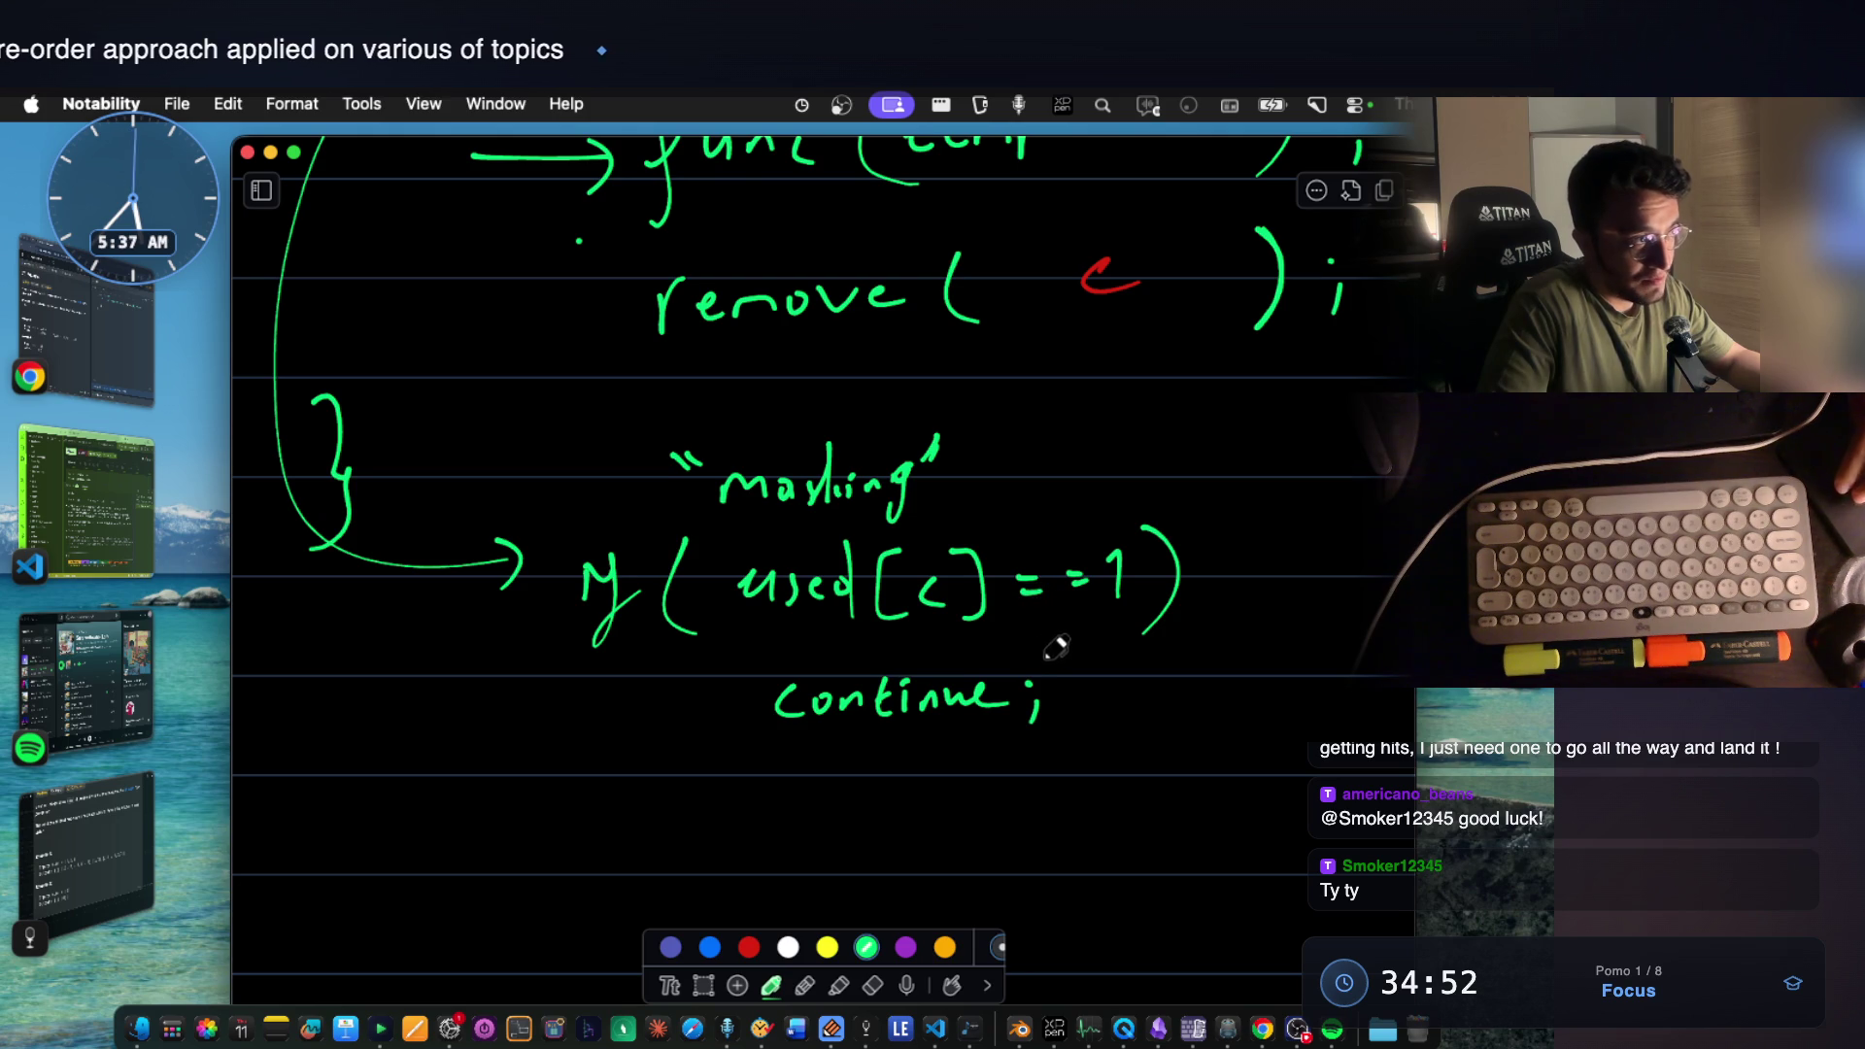
{"action": "scroll", "coordinate": [1052, 649], "scroll_direction": "up", "scroll_amount": 5}
{"action": "scroll", "coordinate": [1052, 650], "scroll_direction": "up", "scroll_amount": 2}
{"action": "scroll", "coordinate": [1052, 650], "scroll_direction": "up", "scroll_amount": 1}
{"action": "scroll", "coordinate": [1051, 650], "scroll_direction": "up", "scroll_amount": 2}
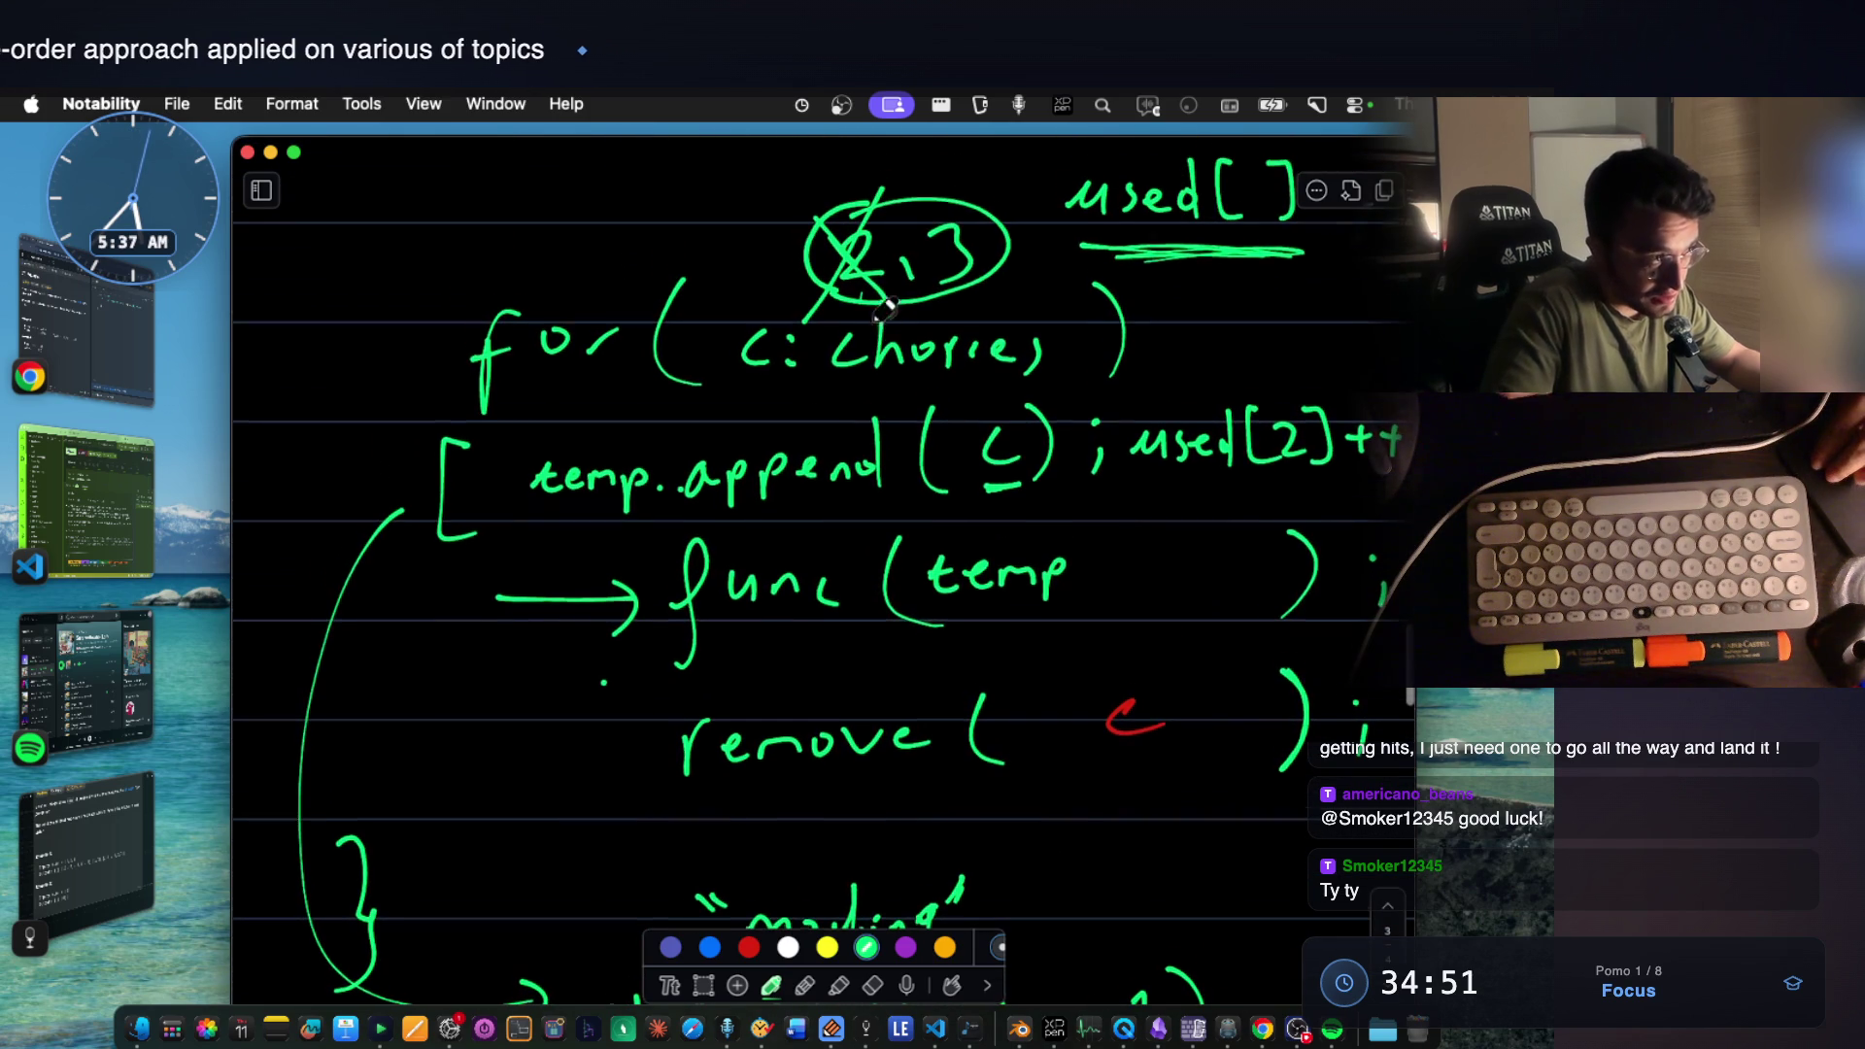
{"action": "scroll", "coordinate": [885, 310], "scroll_direction": "up", "scroll_amount": 1}
{"action": "scroll", "coordinate": [933, 309], "scroll_direction": "up", "scroll_amount": 1}
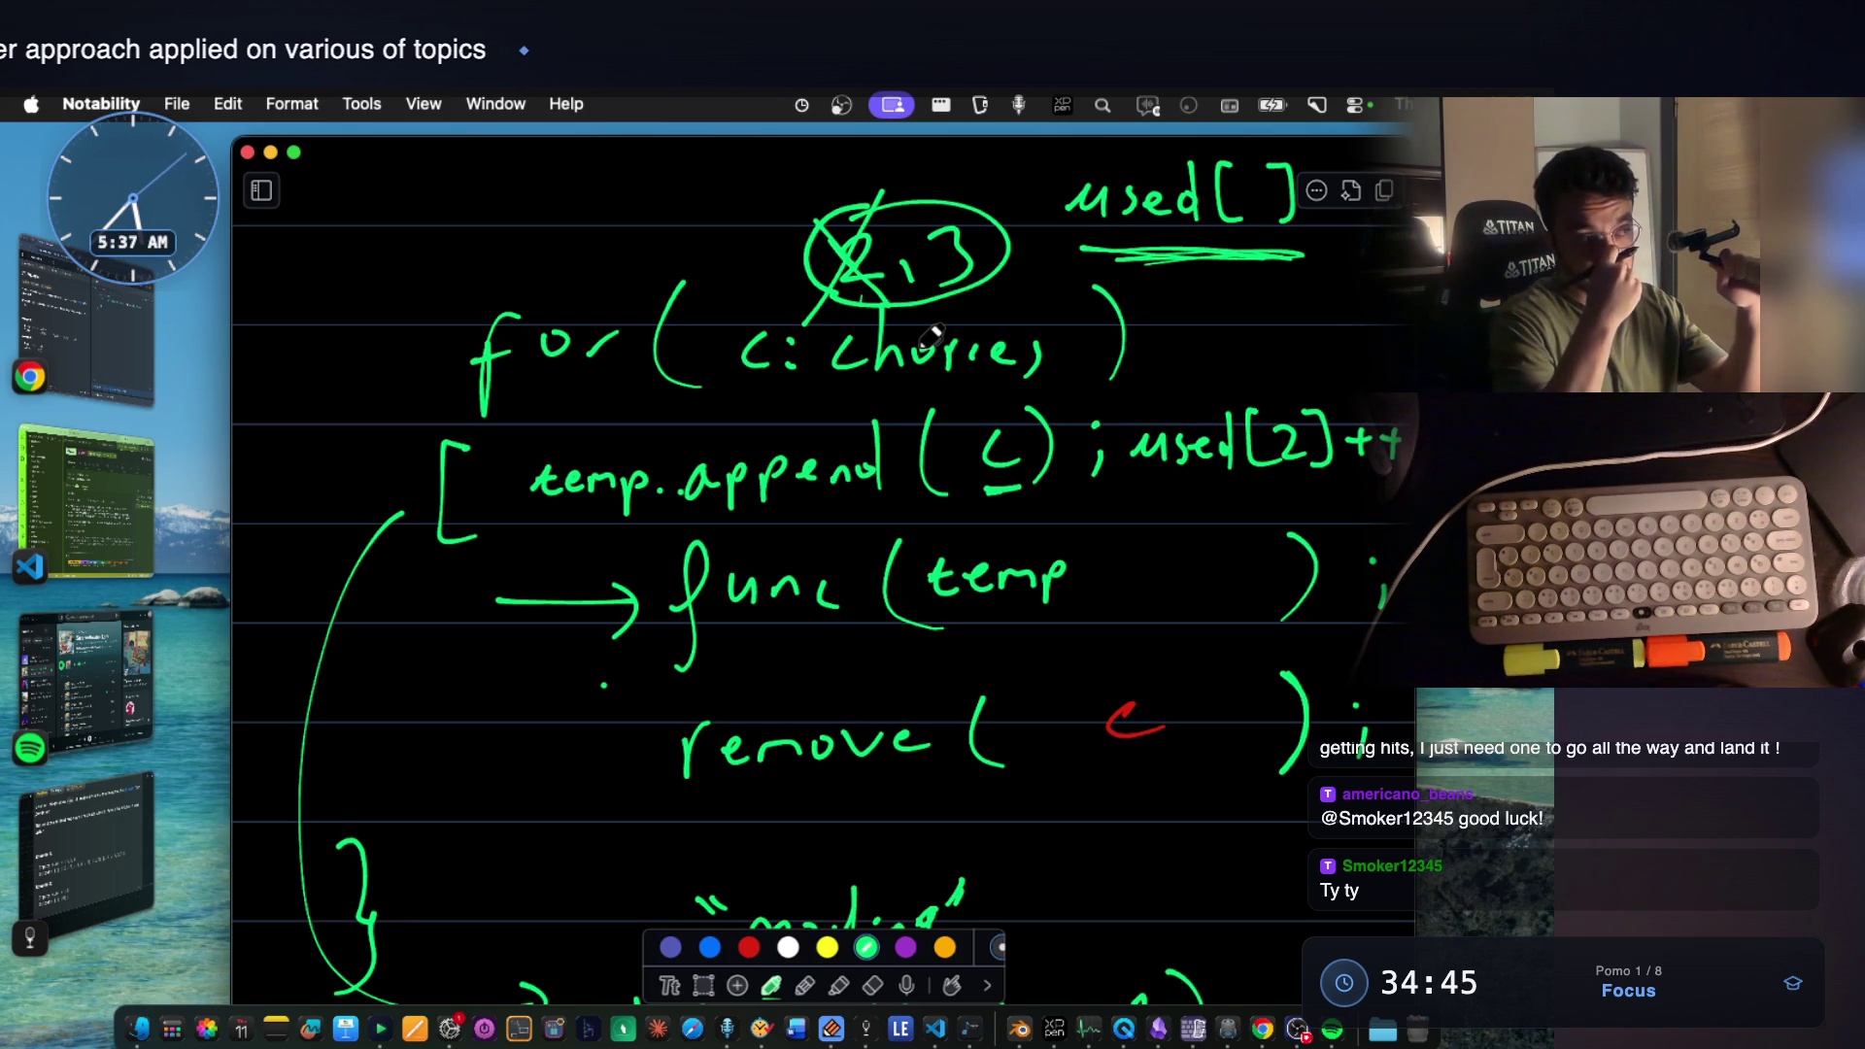
{"action": "scroll", "coordinate": [933, 332], "scroll_direction": "up", "scroll_amount": 5}
{"action": "scroll", "coordinate": [933, 333], "scroll_direction": "up", "scroll_amount": 5}
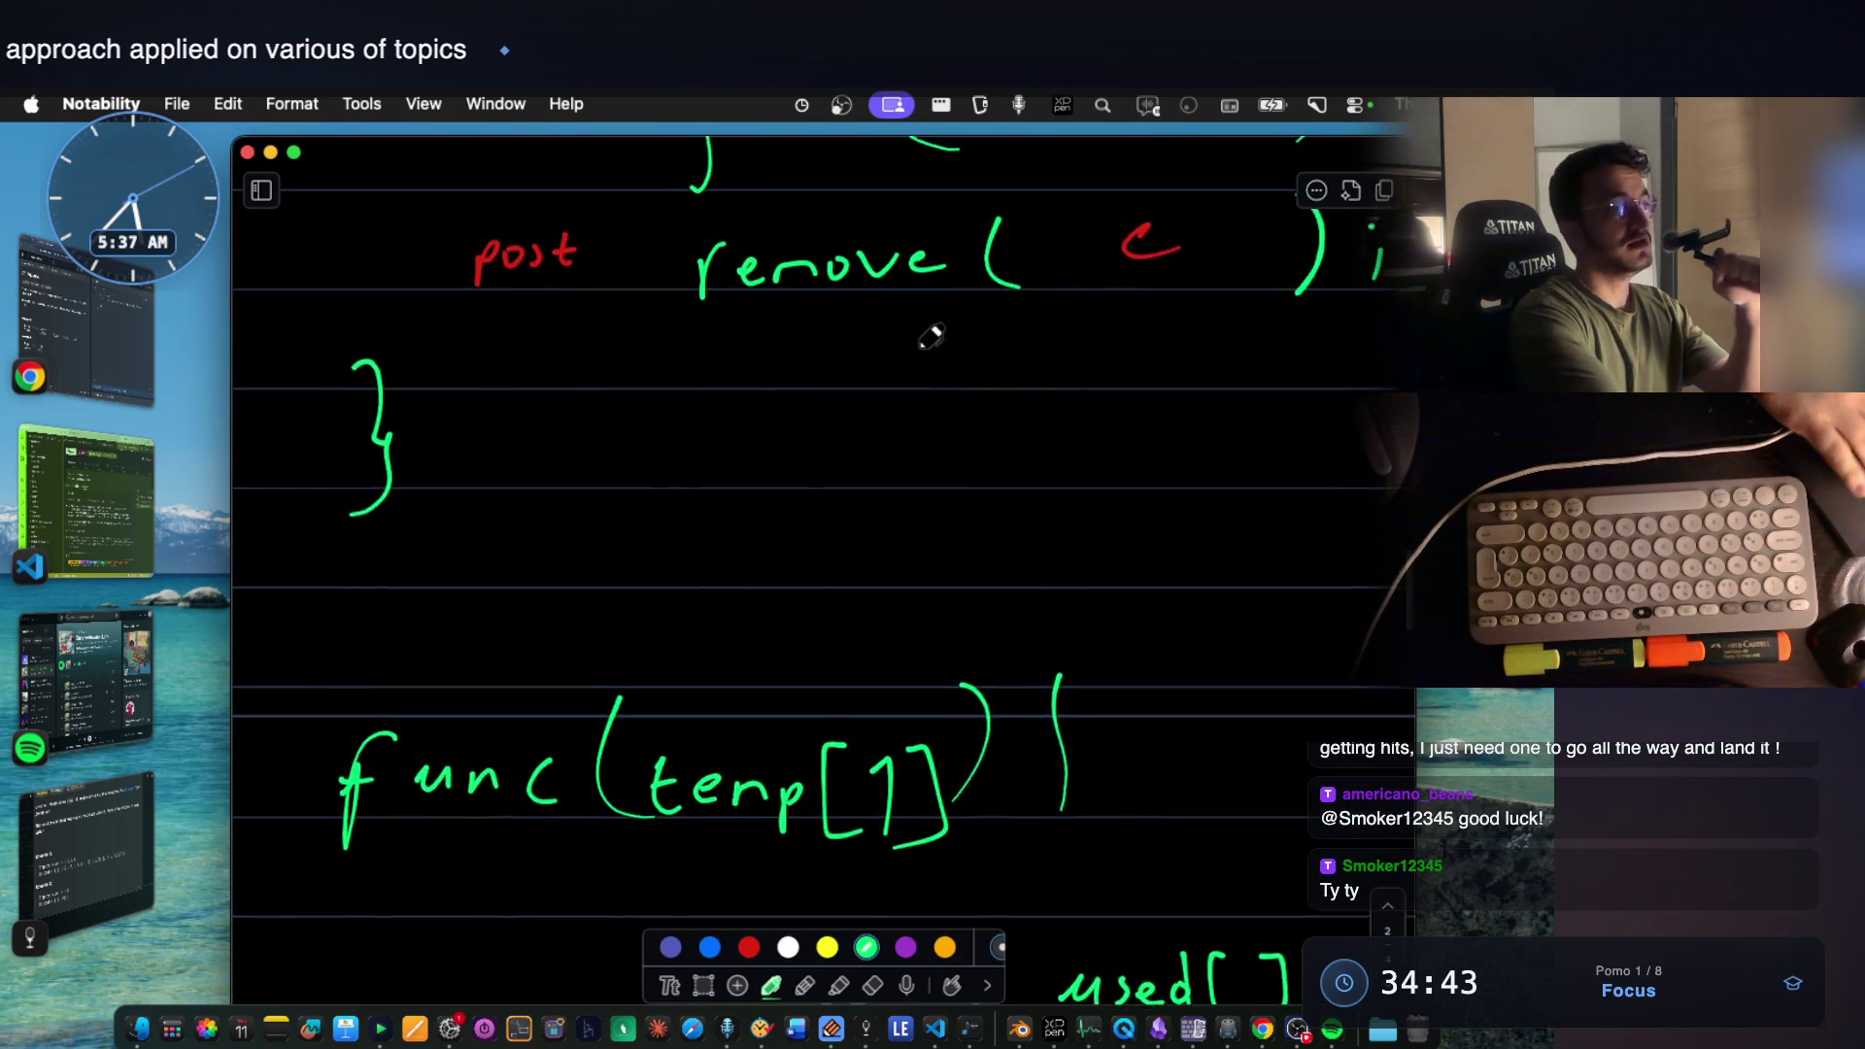
{"action": "scroll", "coordinate": [929, 336], "scroll_direction": "up", "scroll_amount": 3}
{"action": "scroll", "coordinate": [930, 336], "scroll_direction": "up", "scroll_amount": 3}
{"action": "scroll", "coordinate": [930, 337], "scroll_direction": "up", "scroll_amount": 1}
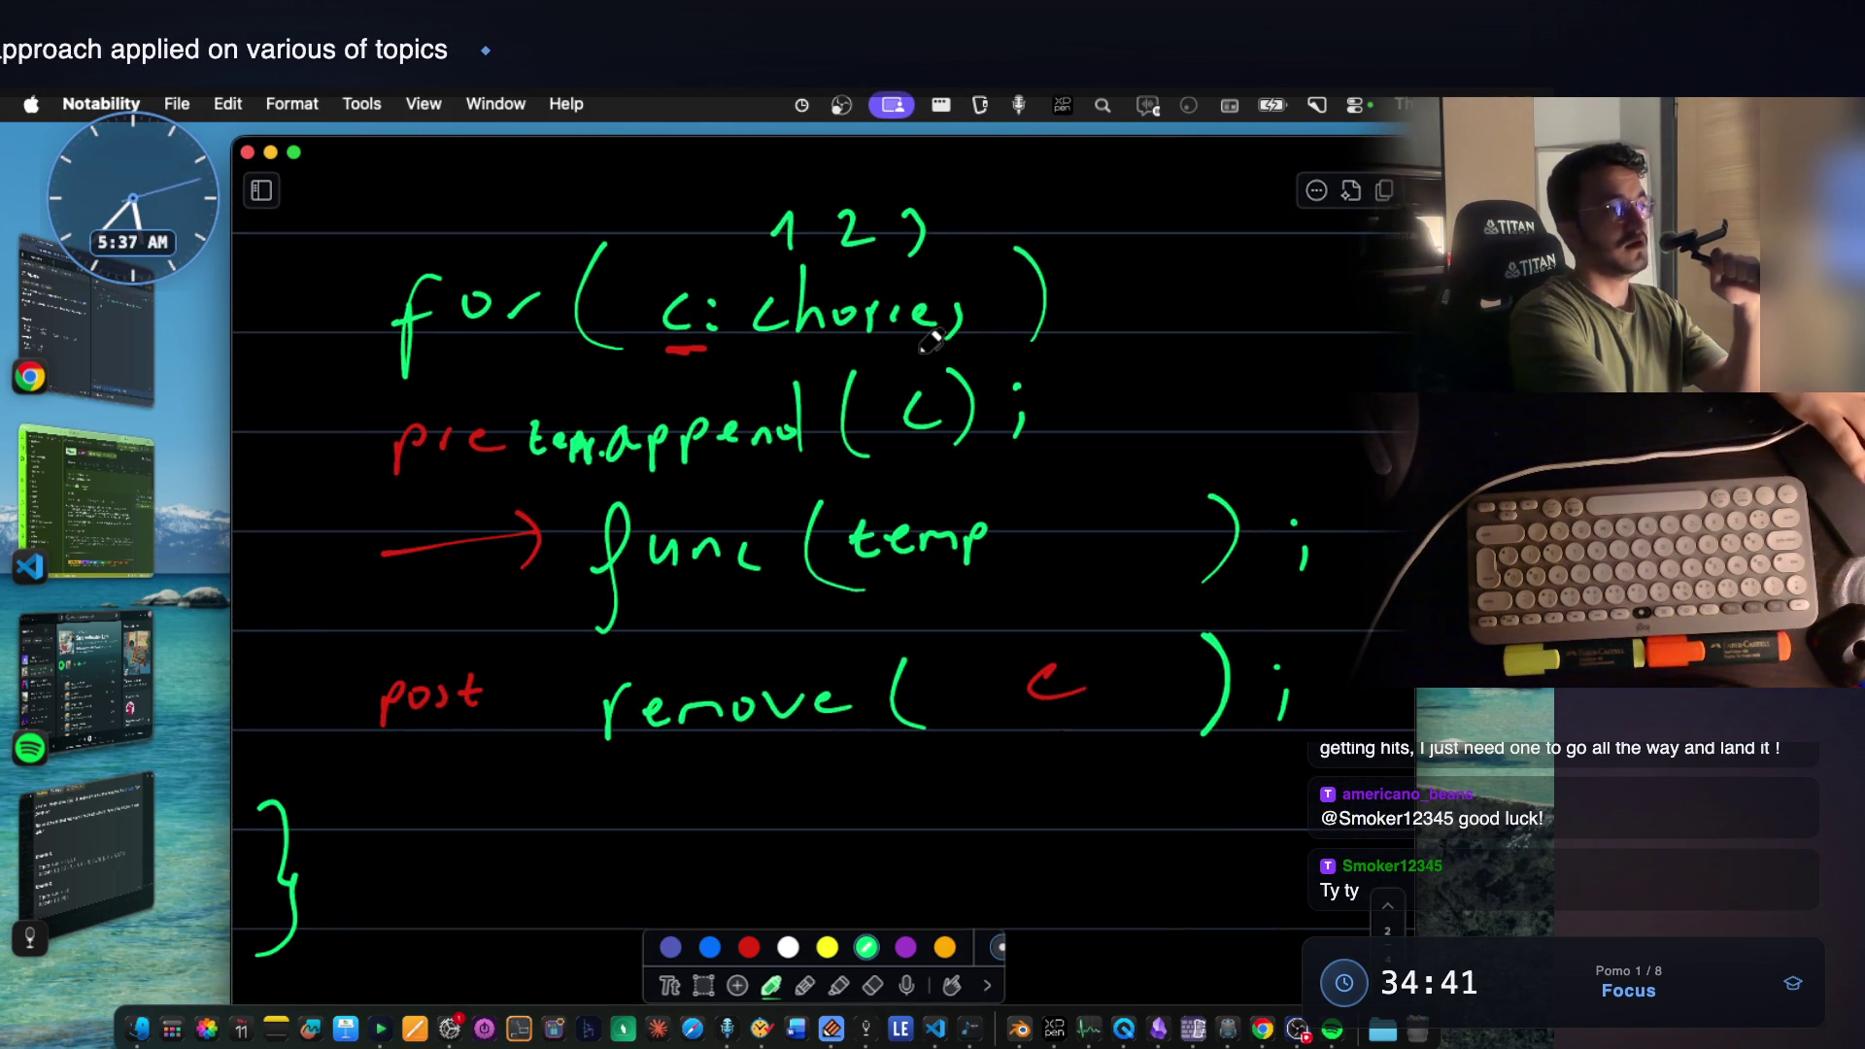
{"action": "scroll", "coordinate": [929, 337], "scroll_direction": "up", "scroll_amount": 5}
{"action": "scroll", "coordinate": [931, 336], "scroll_direction": "up", "scroll_amount": 5}
{"action": "scroll", "coordinate": [930, 337], "scroll_direction": "up", "scroll_amount": 5}
{"action": "scroll", "coordinate": [930, 337], "scroll_direction": "up", "scroll_amount": 5}
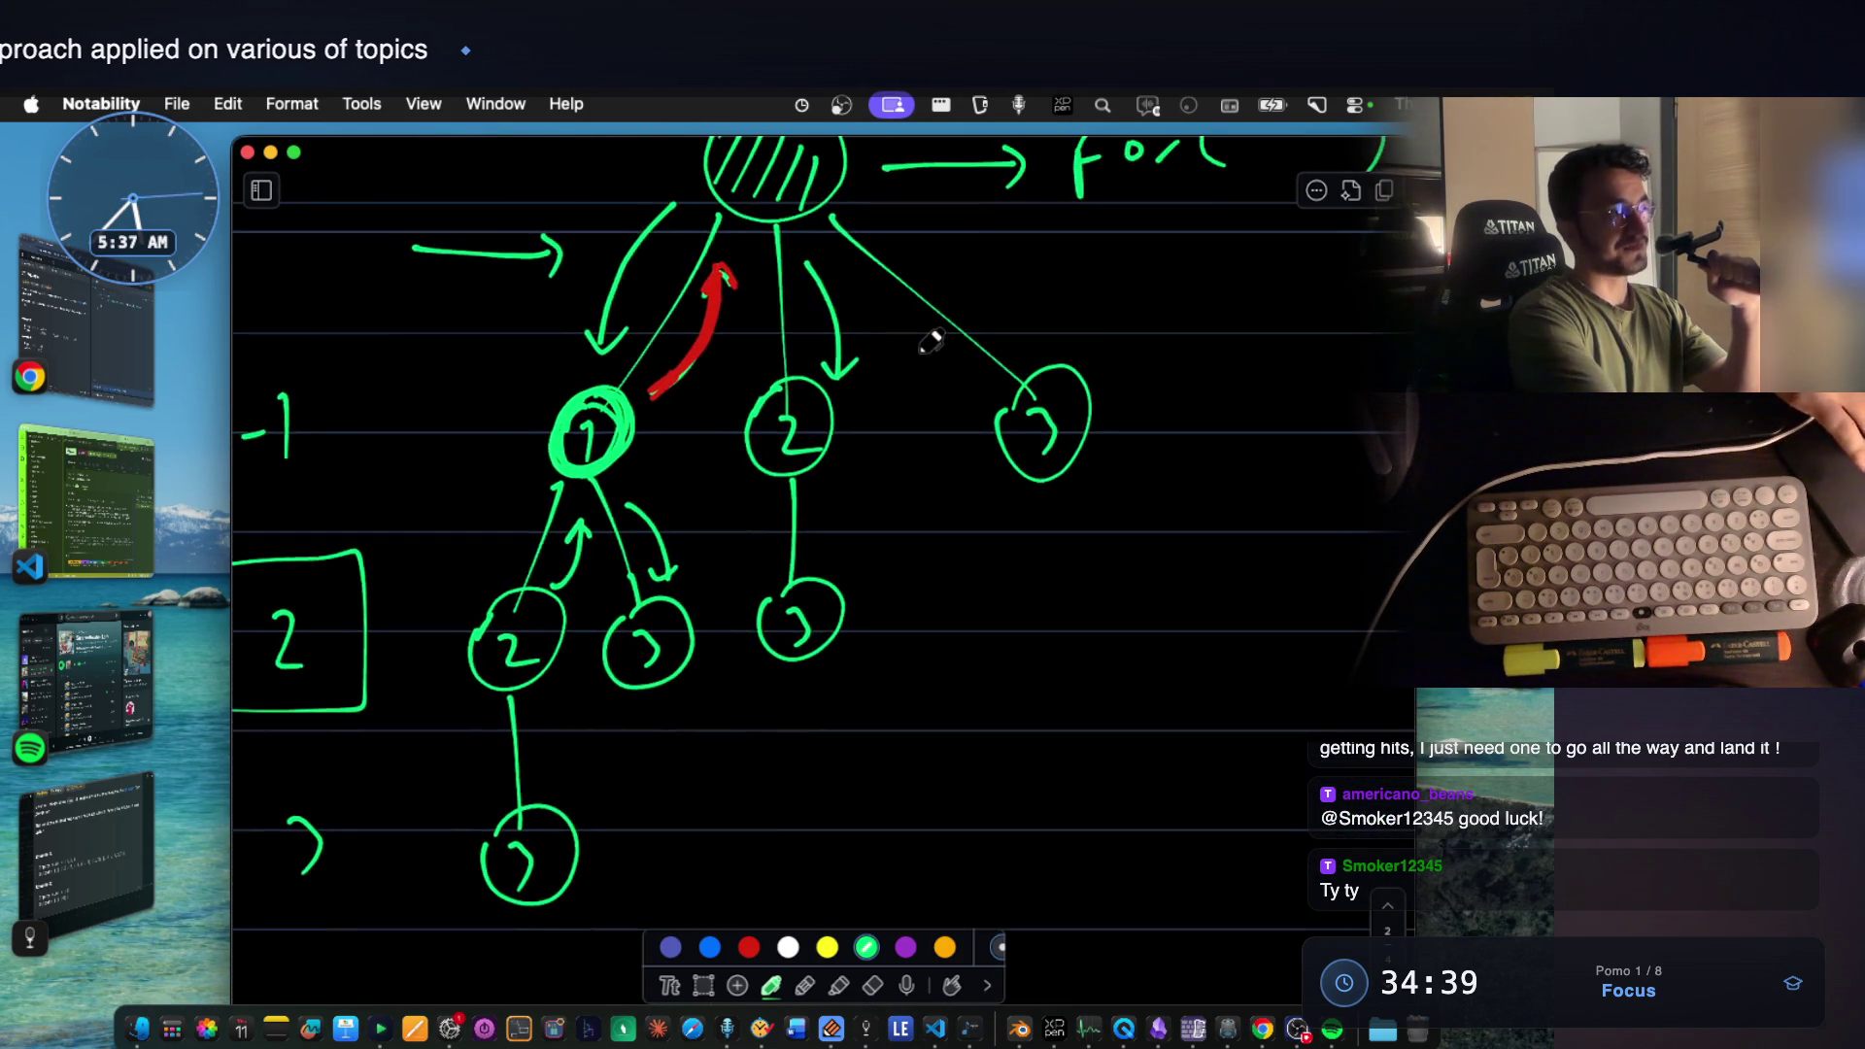
{"action": "scroll", "coordinate": [929, 340], "scroll_direction": "down", "scroll_amount": 3}
{"action": "scroll", "coordinate": [929, 340], "scroll_direction": "left", "scroll_amount": 2}
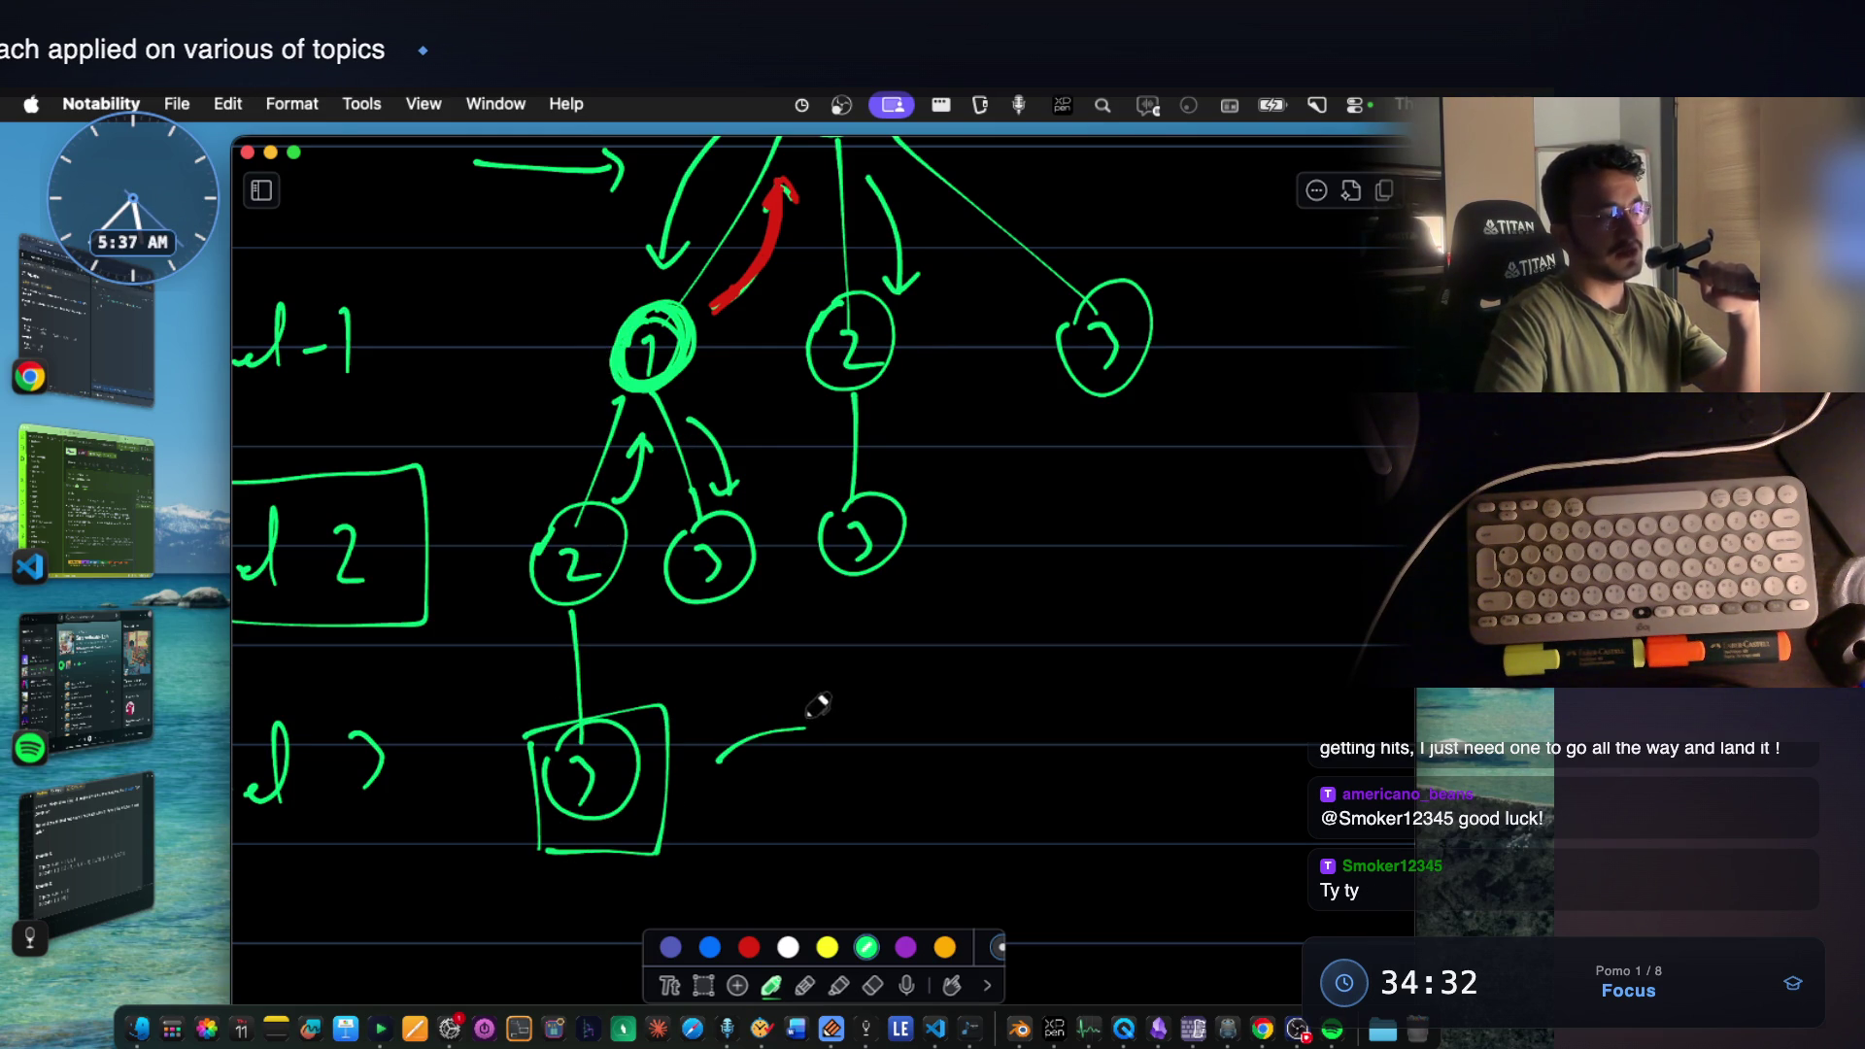
Arrow from the boxed node 3 to 'used[1] = 1', with 'used[2]' written beneath.
{"action": "left_click_drag", "start_coordinate": [802, 719], "coordinate": [812, 749]}
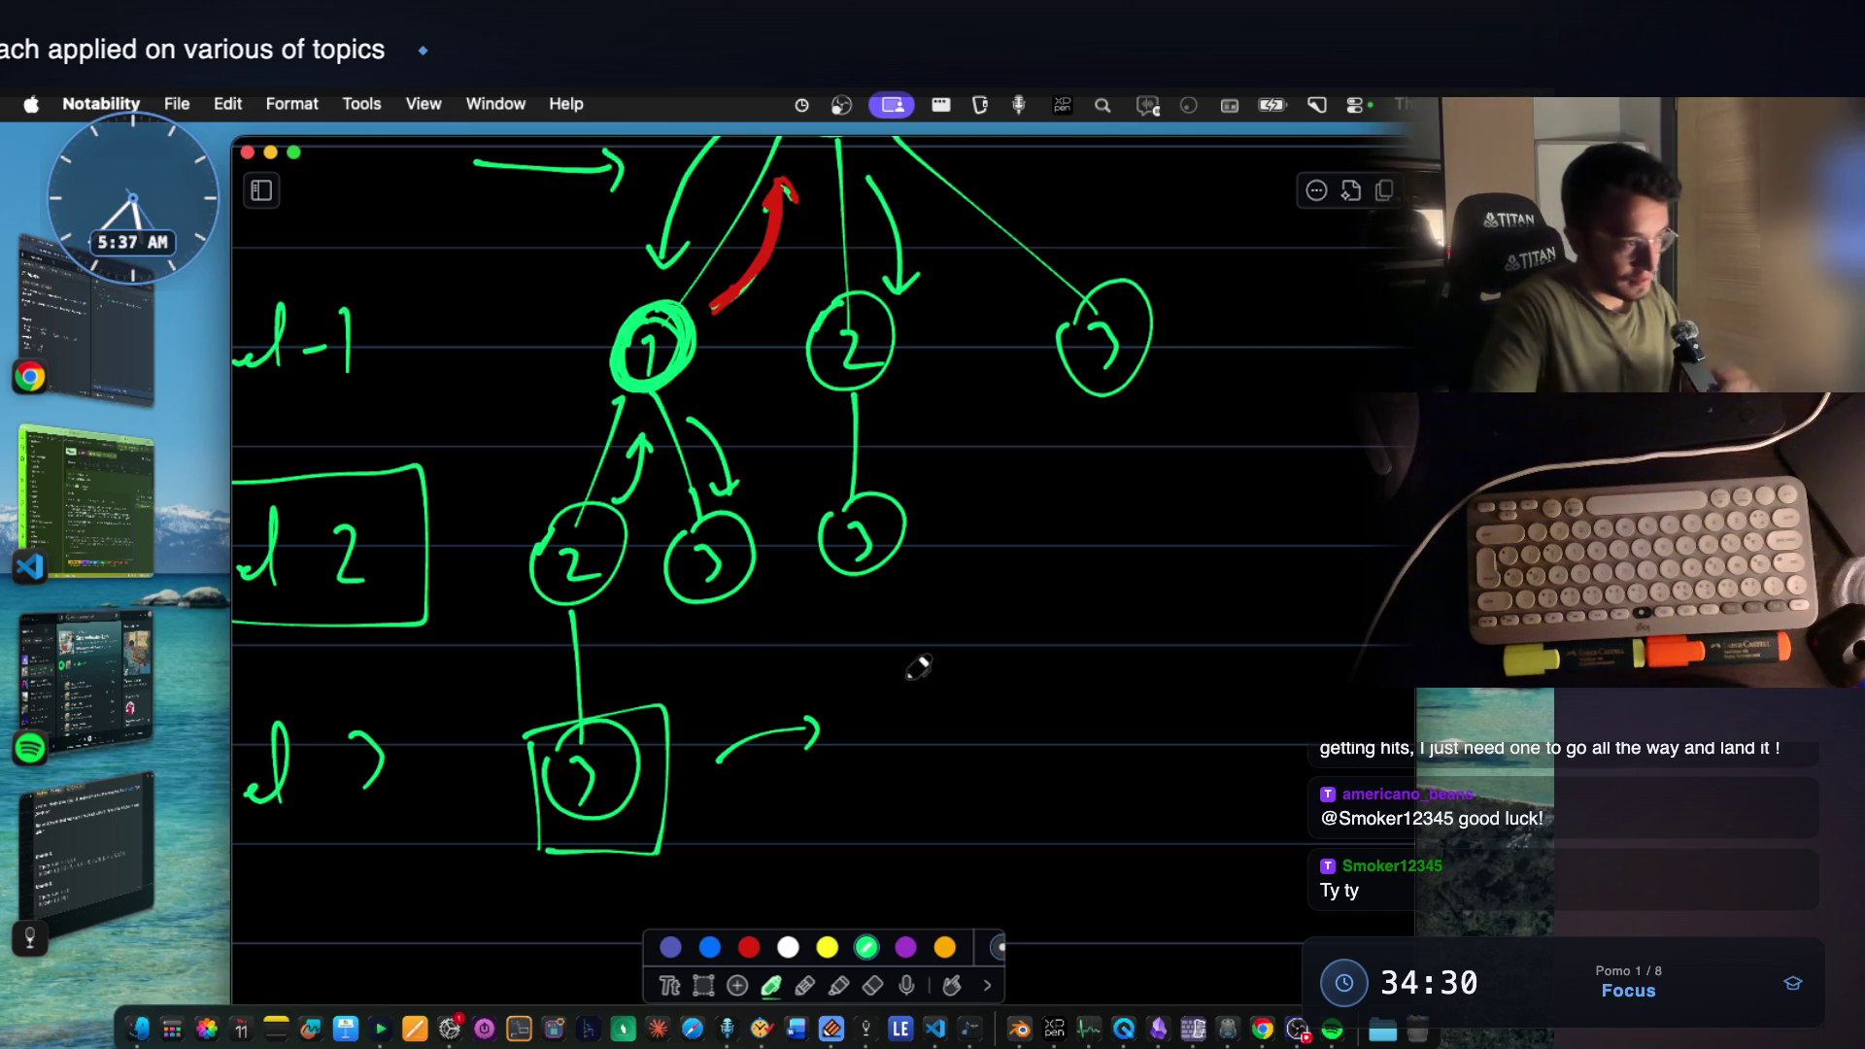
{"action": "scroll", "coordinate": [905, 644], "scroll_direction": "down", "scroll_amount": 5}
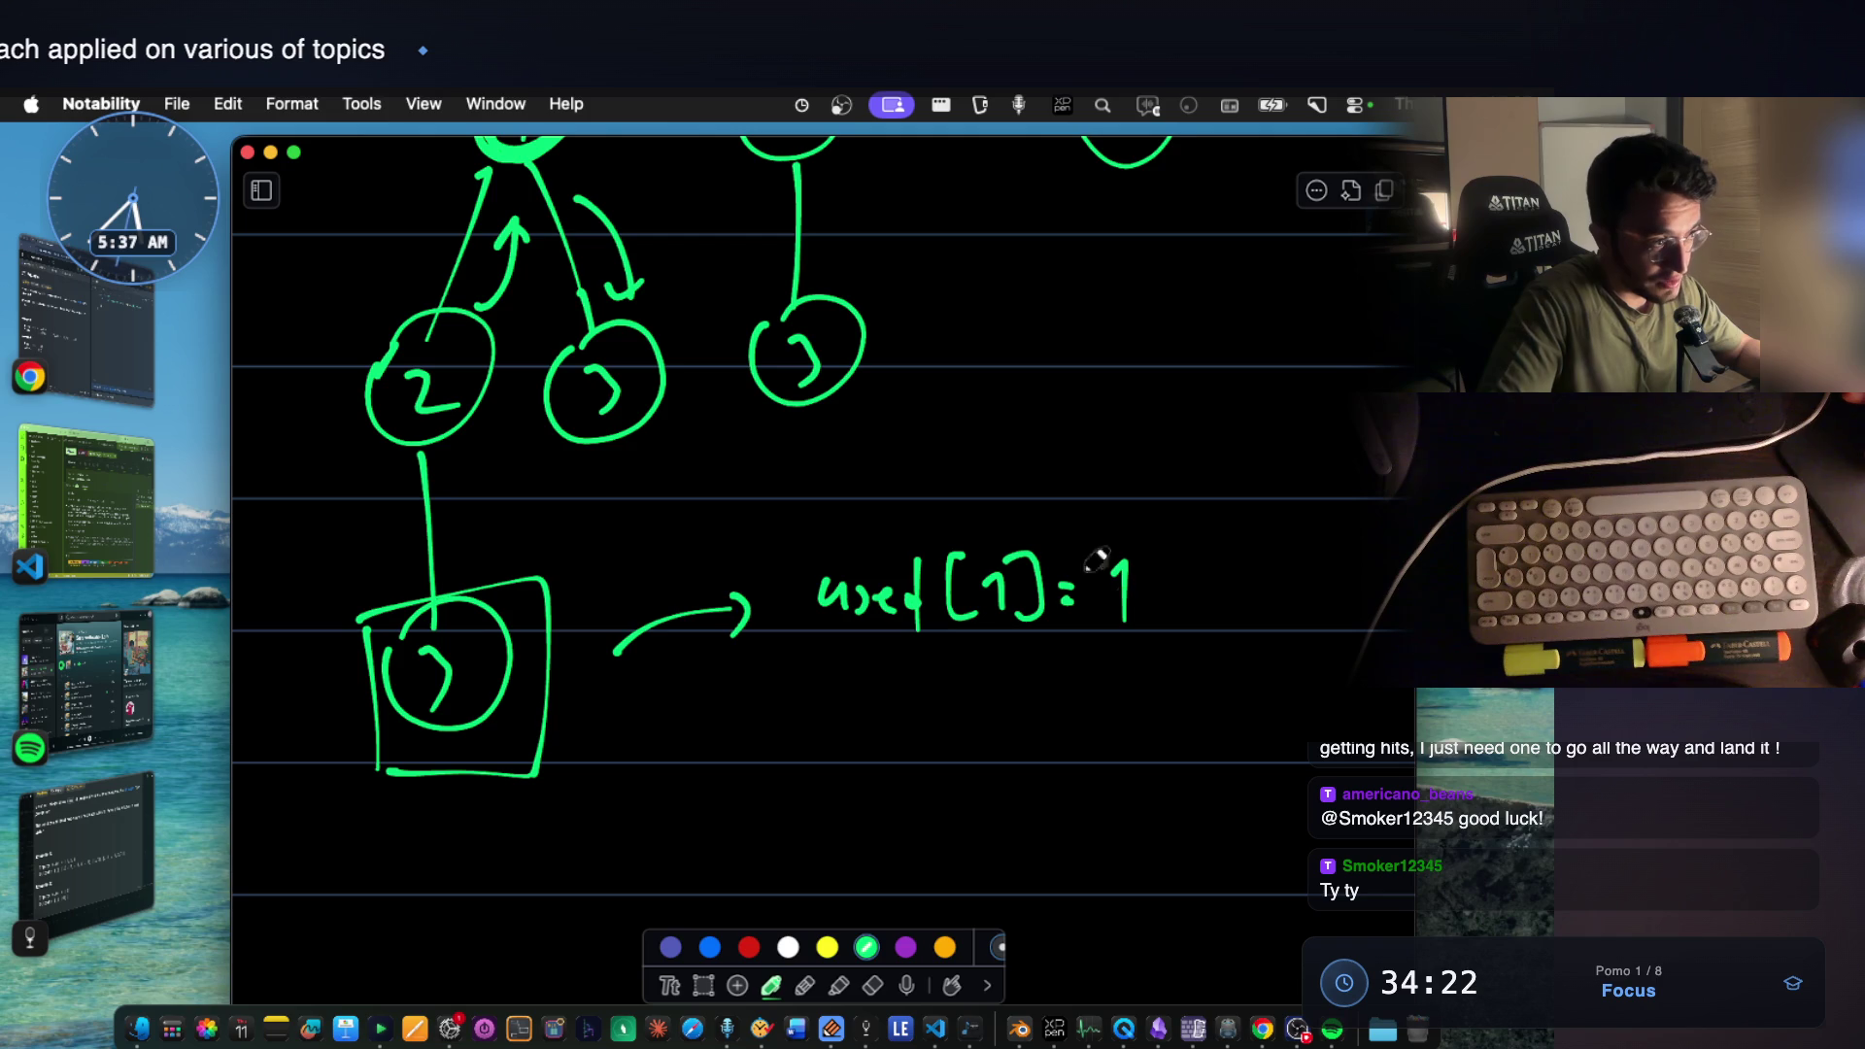
{"action": "left_click_drag", "start_coordinate": [813, 685], "coordinate": [924, 701]}
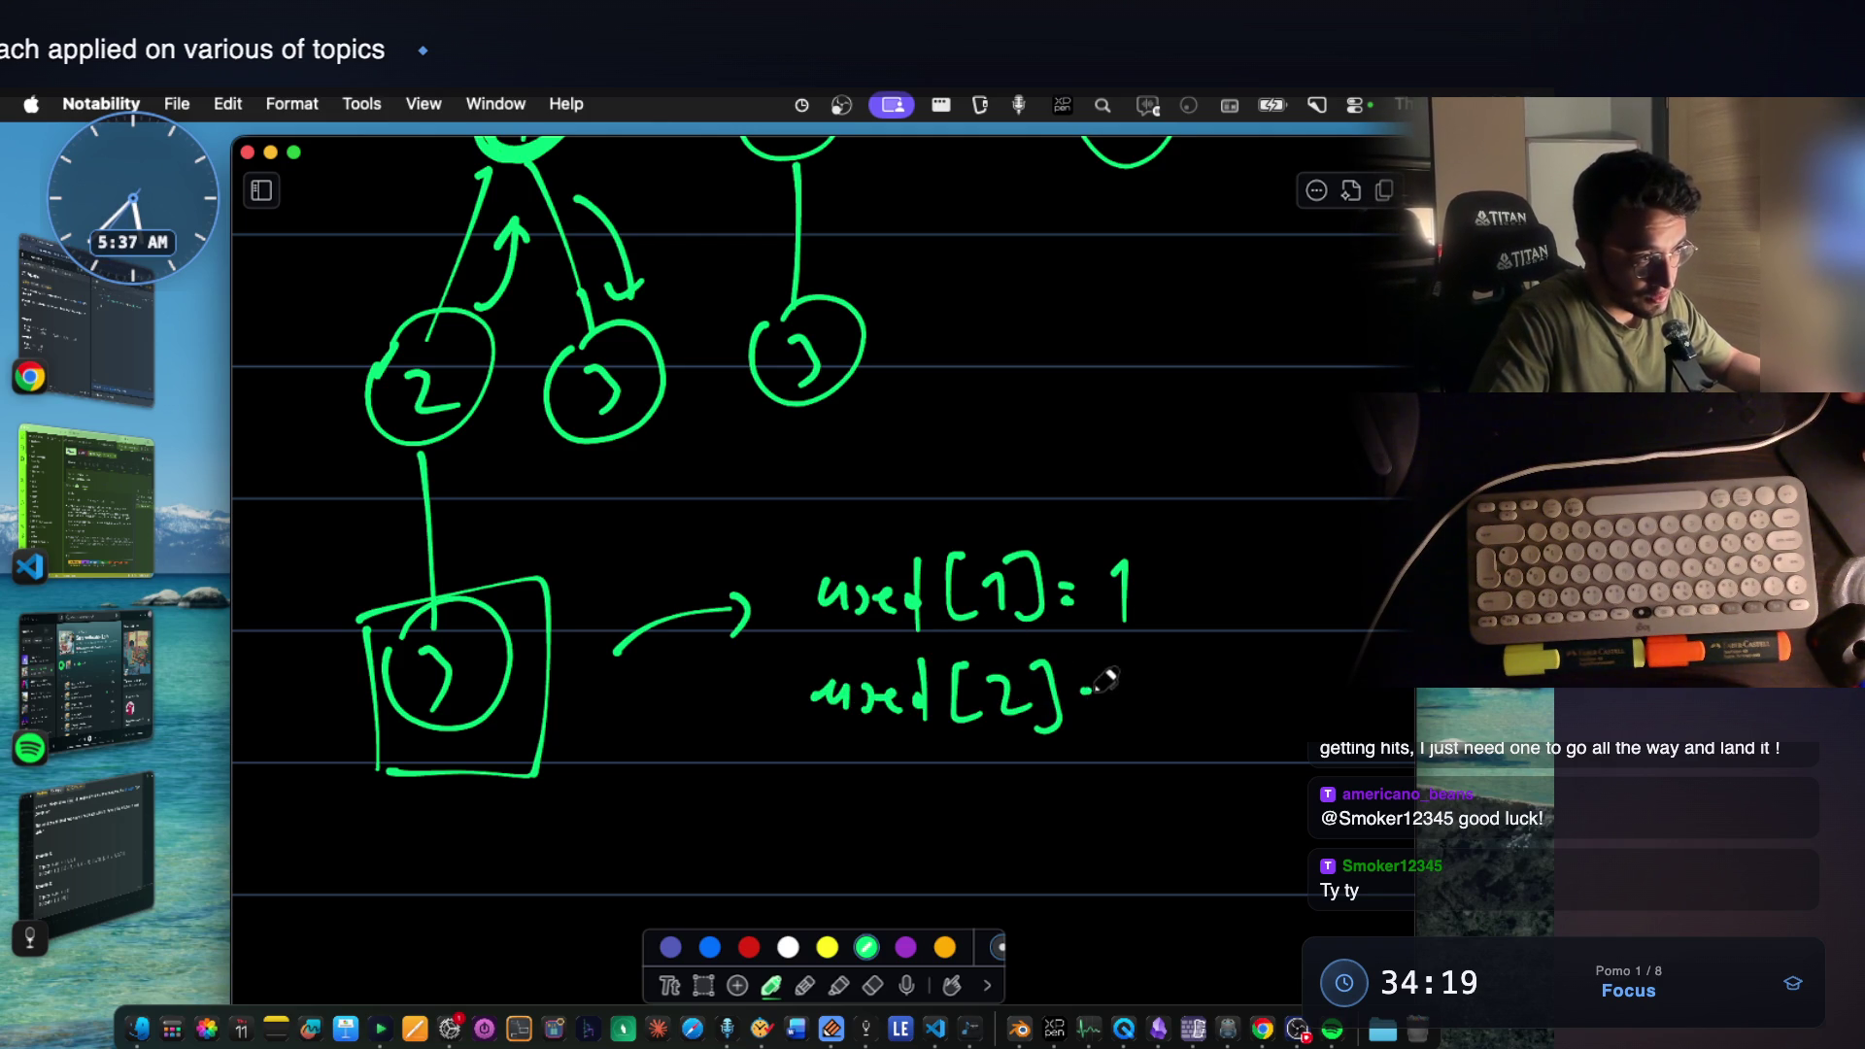
{"action": "scroll", "coordinate": [926, 576], "scroll_direction": "down", "scroll_amount": 3}
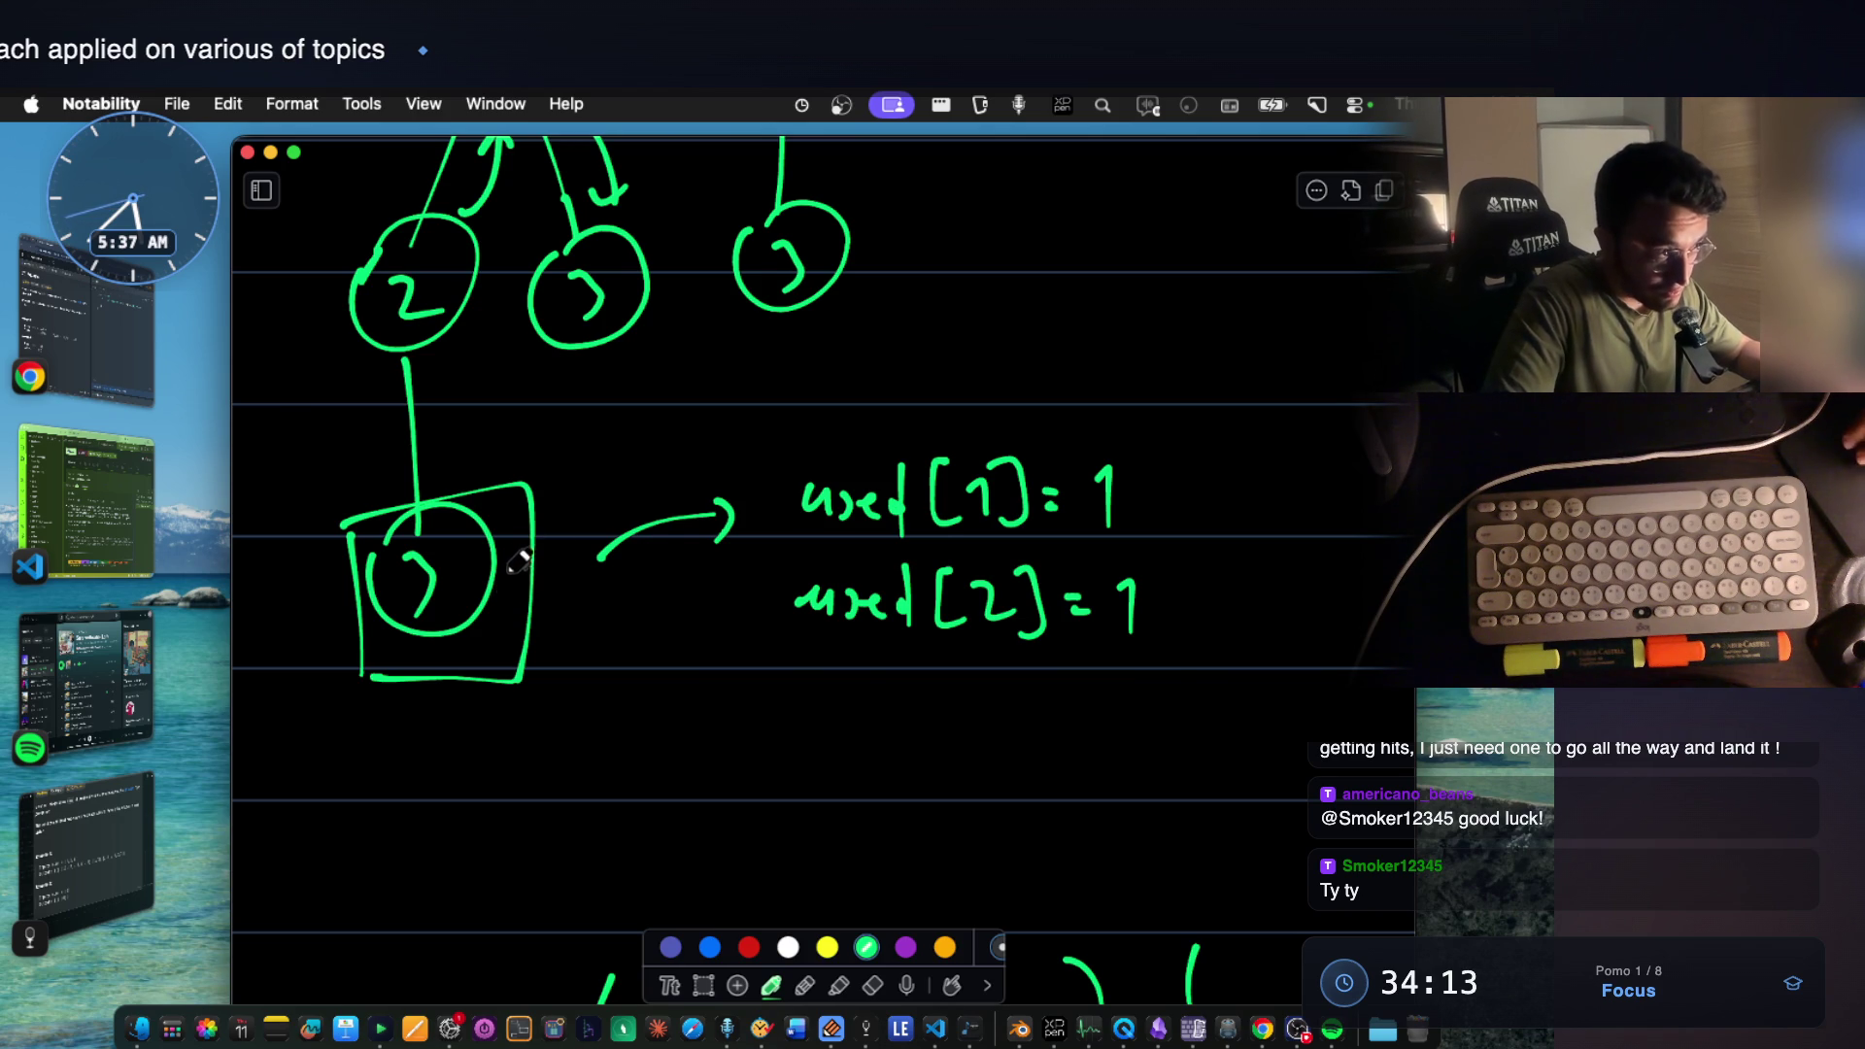
{"action": "scroll", "coordinate": [890, 699], "scroll_direction": "down", "scroll_amount": 2}
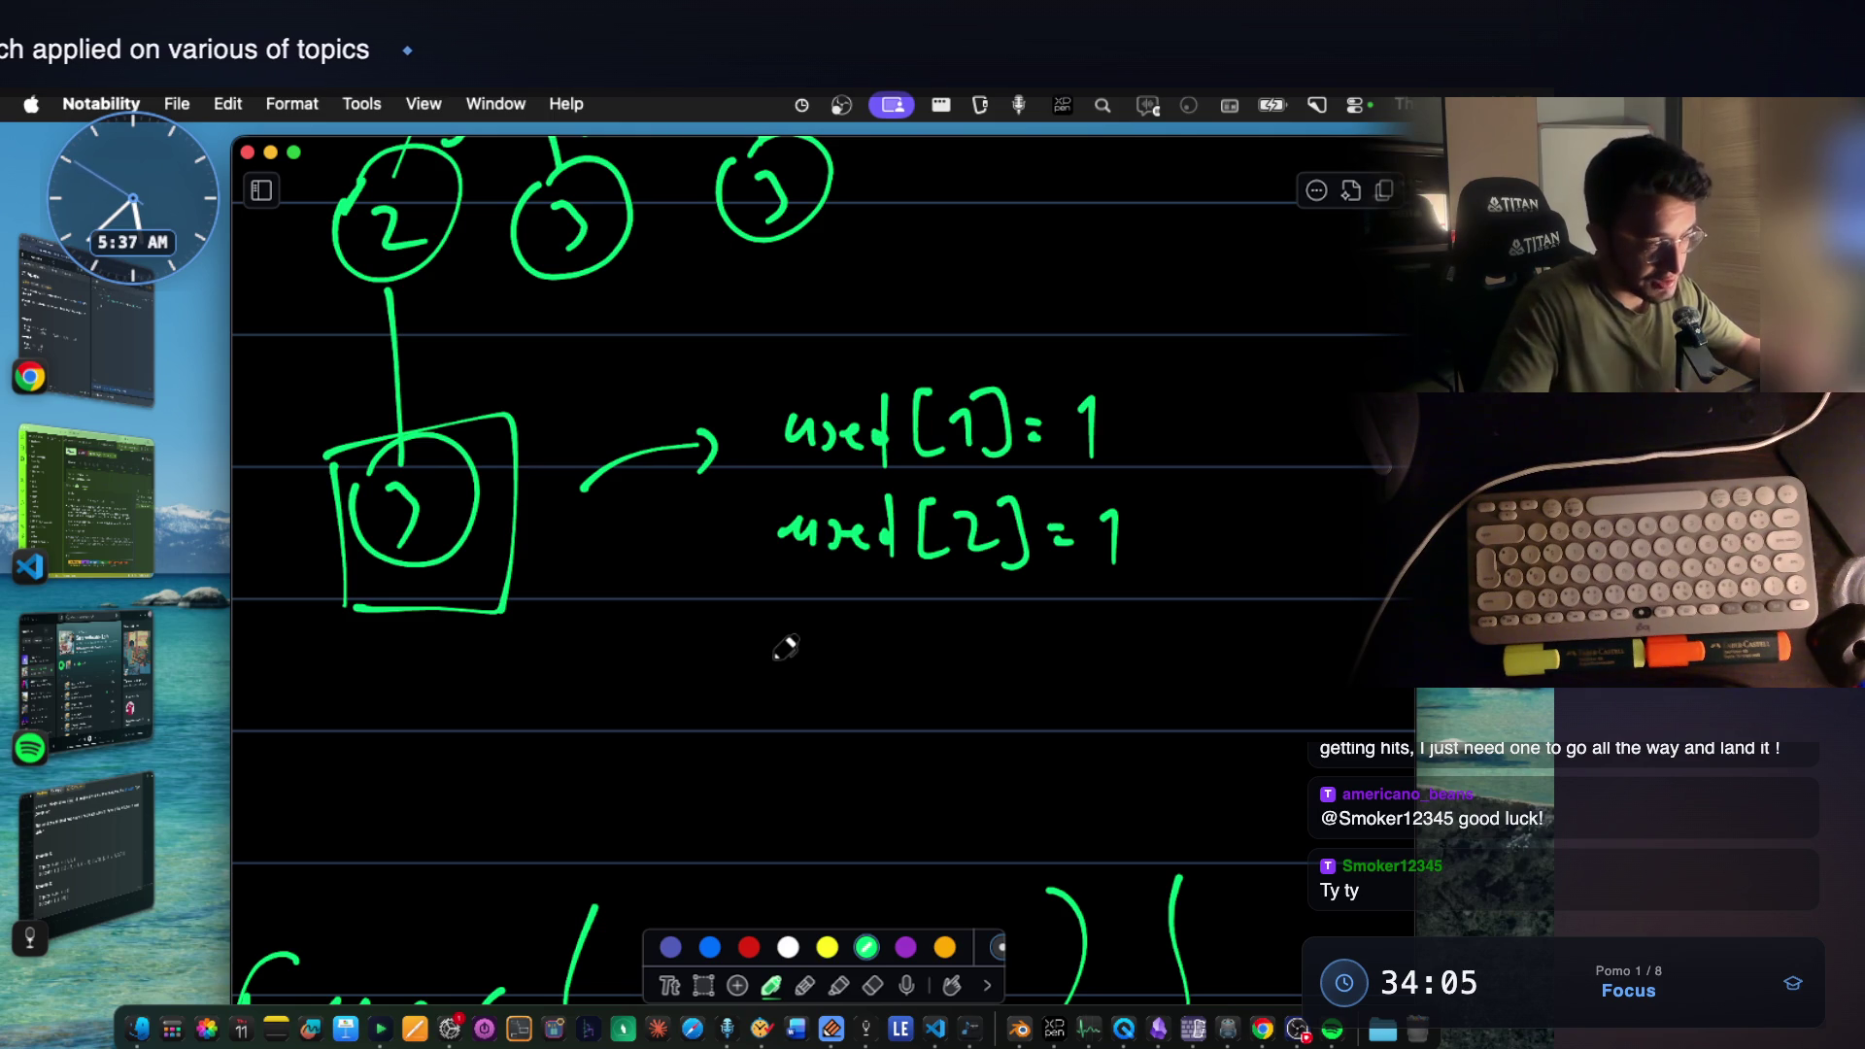
{"action": "scroll", "coordinate": [784, 648], "scroll_direction": "down", "scroll_amount": 5}
{"action": "scroll", "coordinate": [846, 657], "scroll_direction": "down", "scroll_amount": 3}
{"action": "scroll", "coordinate": [905, 671], "scroll_direction": "down", "scroll_amount": 5}
{"action": "scroll", "coordinate": [961, 693], "scroll_direction": "down", "scroll_amount": 5}
{"action": "scroll", "coordinate": [962, 693], "scroll_direction": "down", "scroll_amount": 5}
{"action": "scroll", "coordinate": [954, 671], "scroll_direction": "down", "scroll_amount": 2}
{"action": "scroll", "coordinate": [944, 641], "scroll_direction": "down", "scroll_amount": 1}
{"action": "scroll", "coordinate": [934, 613], "scroll_direction": "down", "scroll_amount": 2}
{"action": "scroll", "coordinate": [934, 614], "scroll_direction": "down", "scroll_amount": 2}
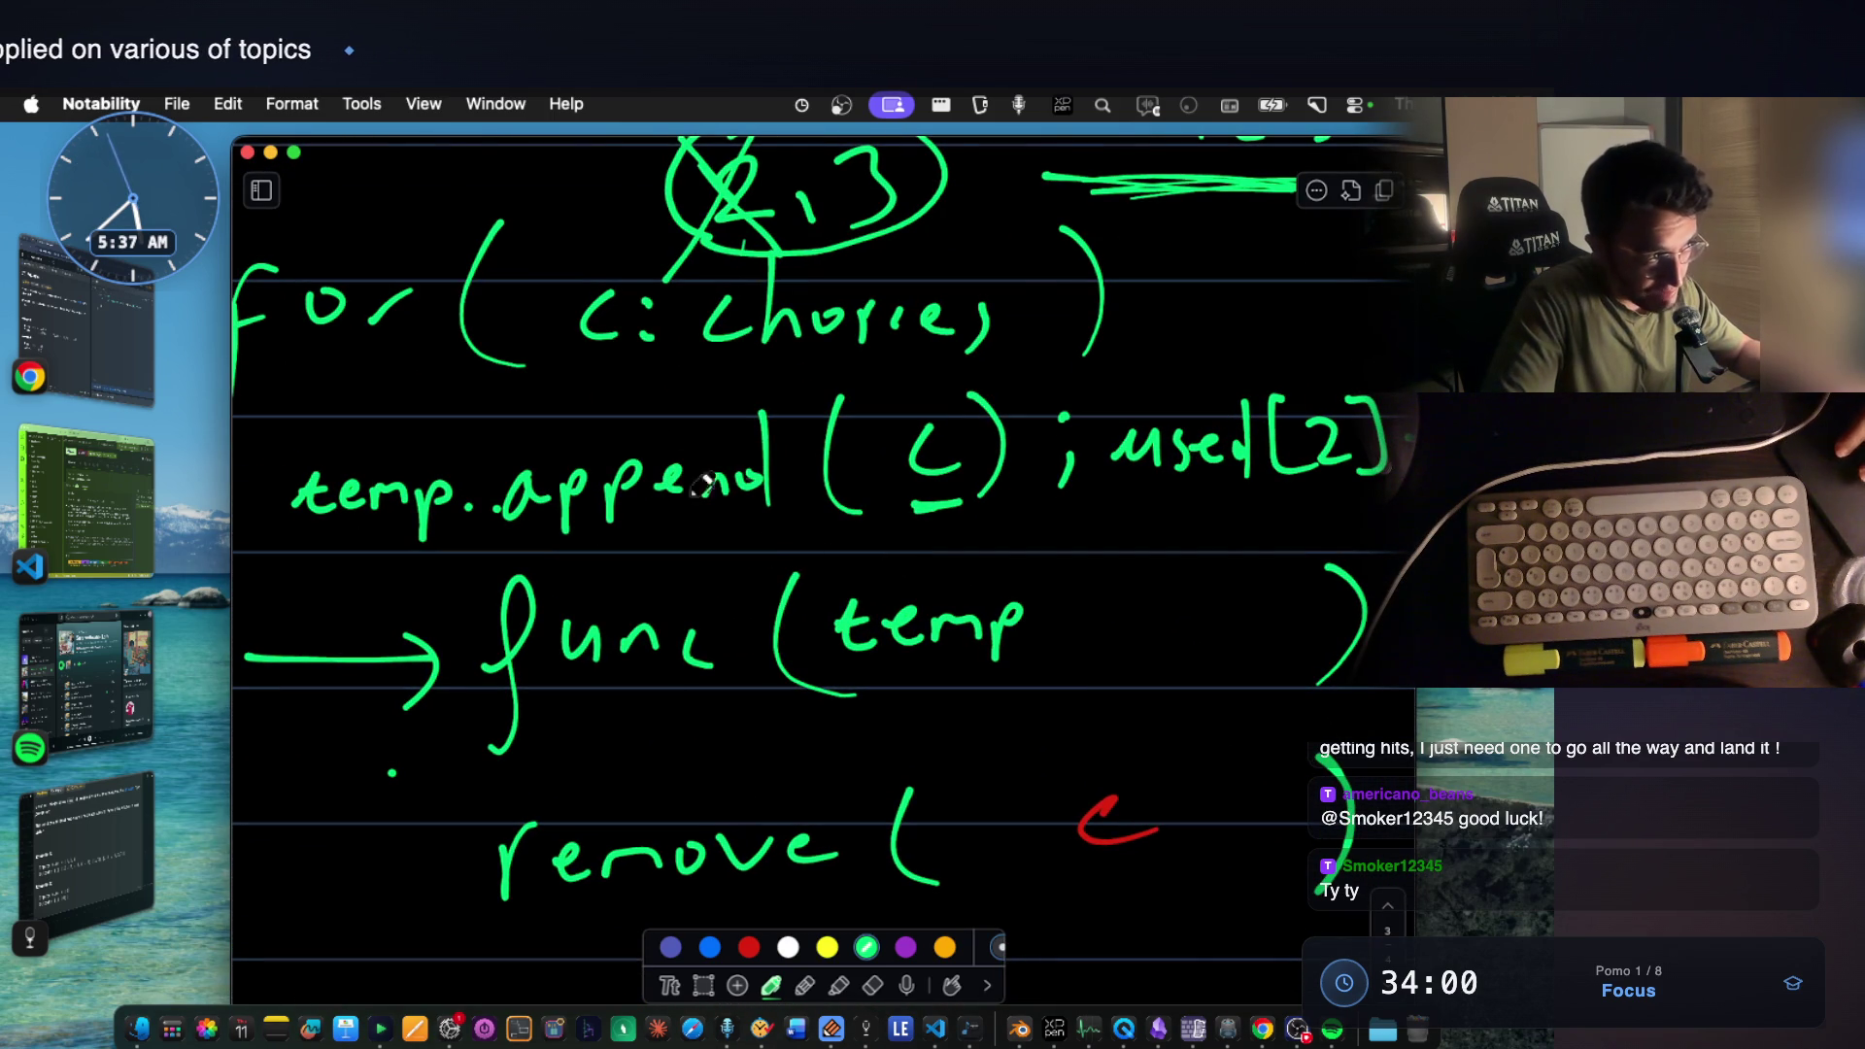
{"action": "scroll", "coordinate": [1212, 456], "scroll_direction": "down", "scroll_amount": 1}
{"action": "scroll", "coordinate": [1073, 603], "scroll_direction": "down", "scroll_amount": 5}
{"action": "scroll", "coordinate": [894, 645], "scroll_direction": "down", "scroll_amount": 2}
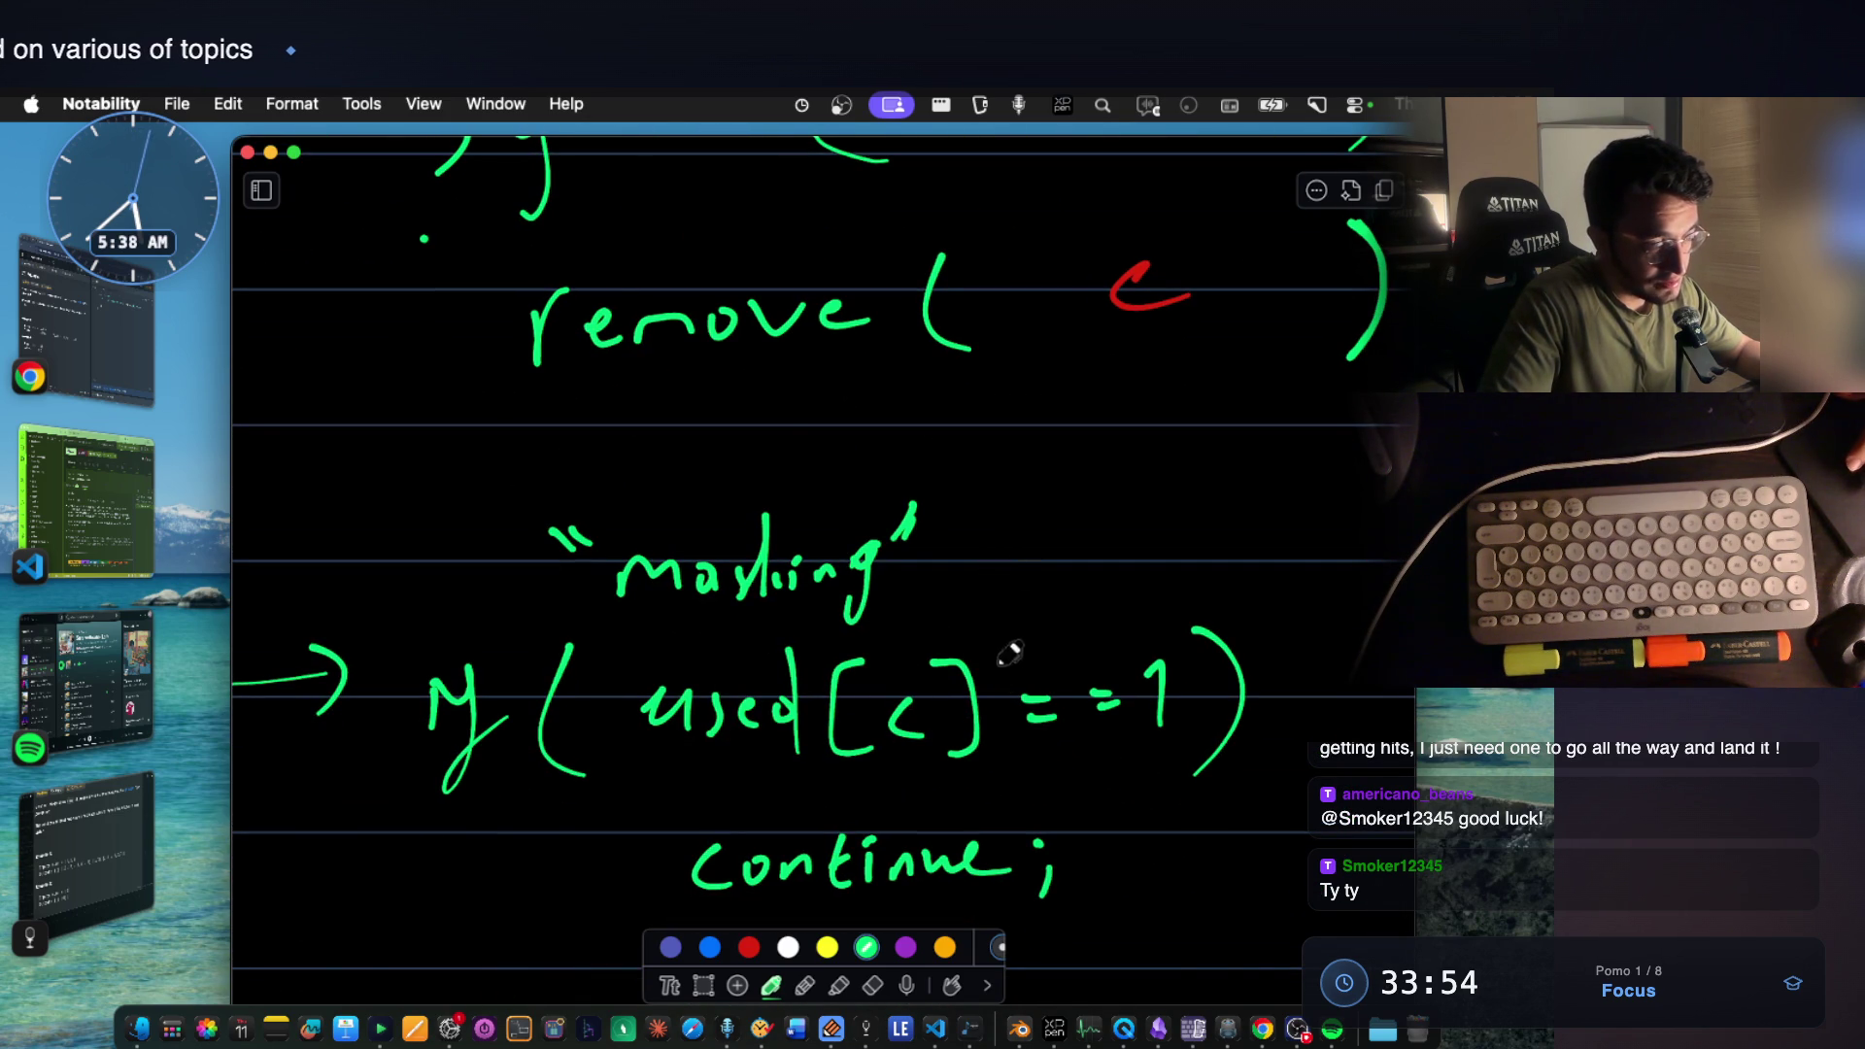
Underline the 1 in used[c]==1 and screenshot the for-loop and marking-check code block.
{"action": "left_click_drag", "start_coordinate": [1124, 757], "coordinate": [1180, 751]}
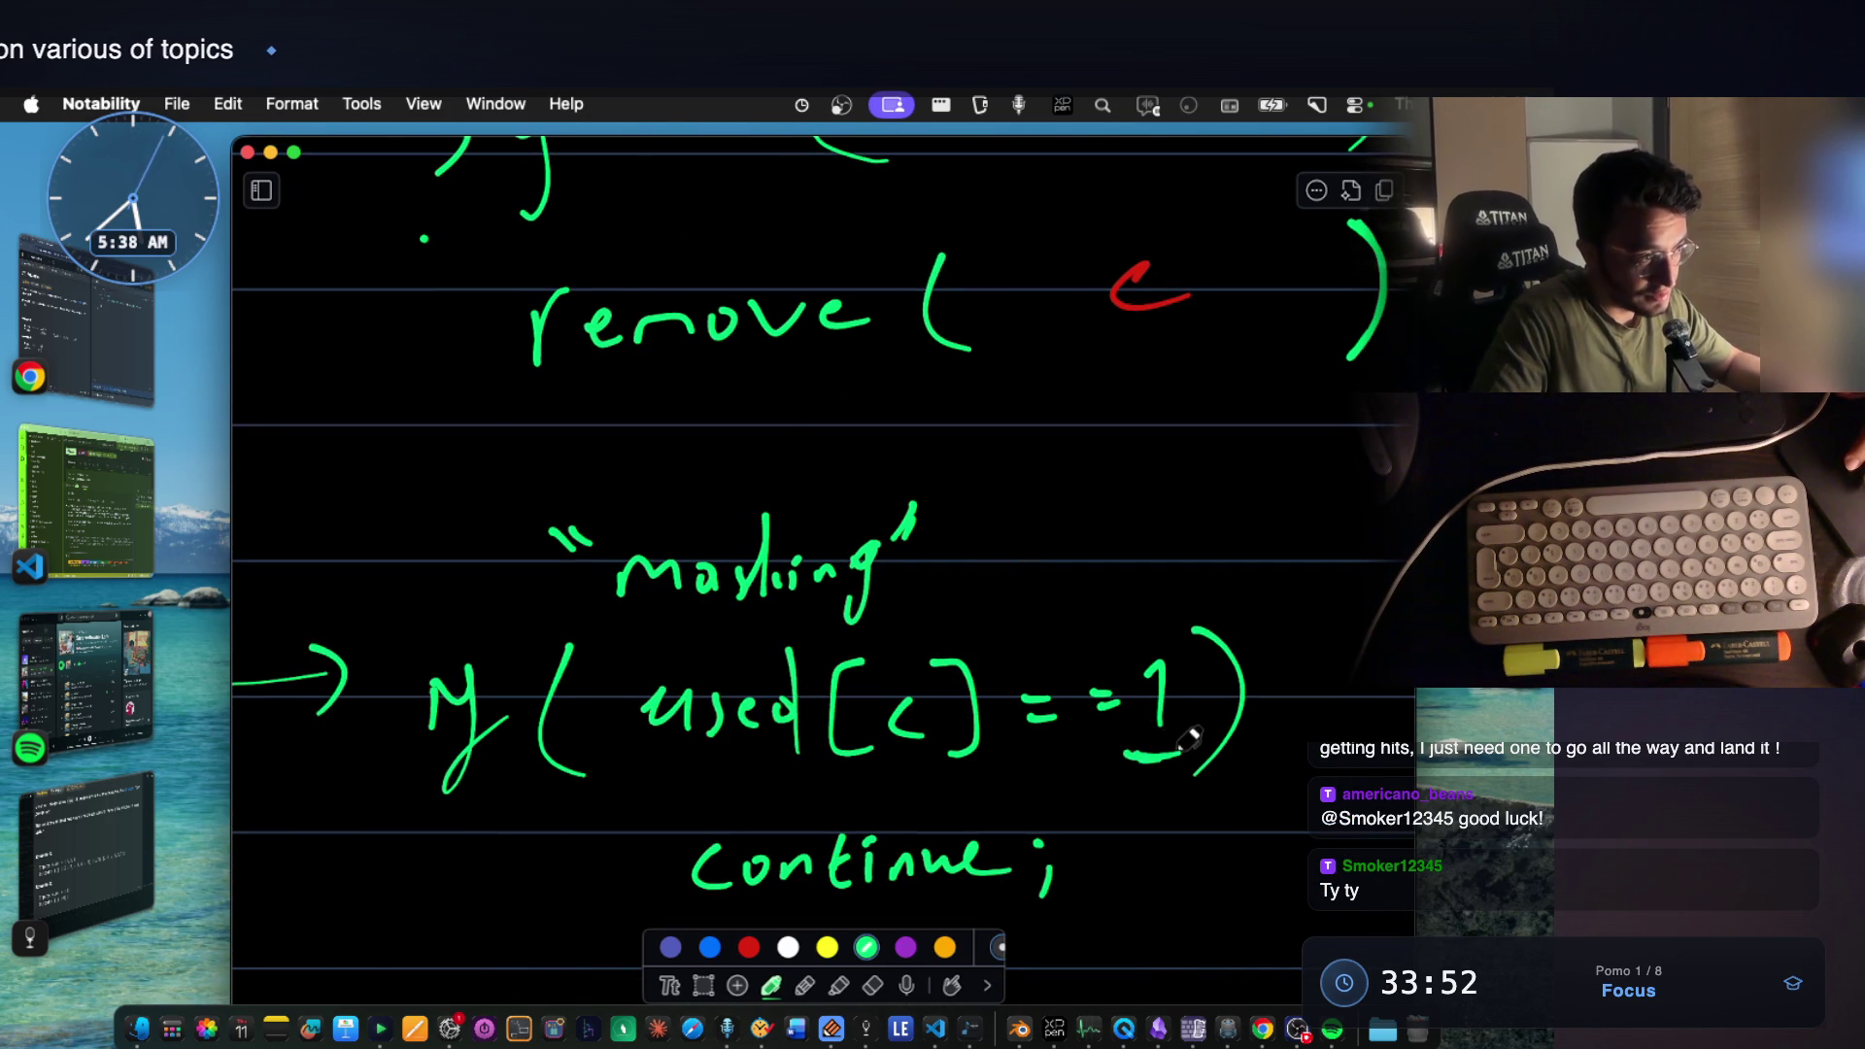
{"action": "scroll", "coordinate": [871, 755], "scroll_direction": "down", "scroll_amount": 1}
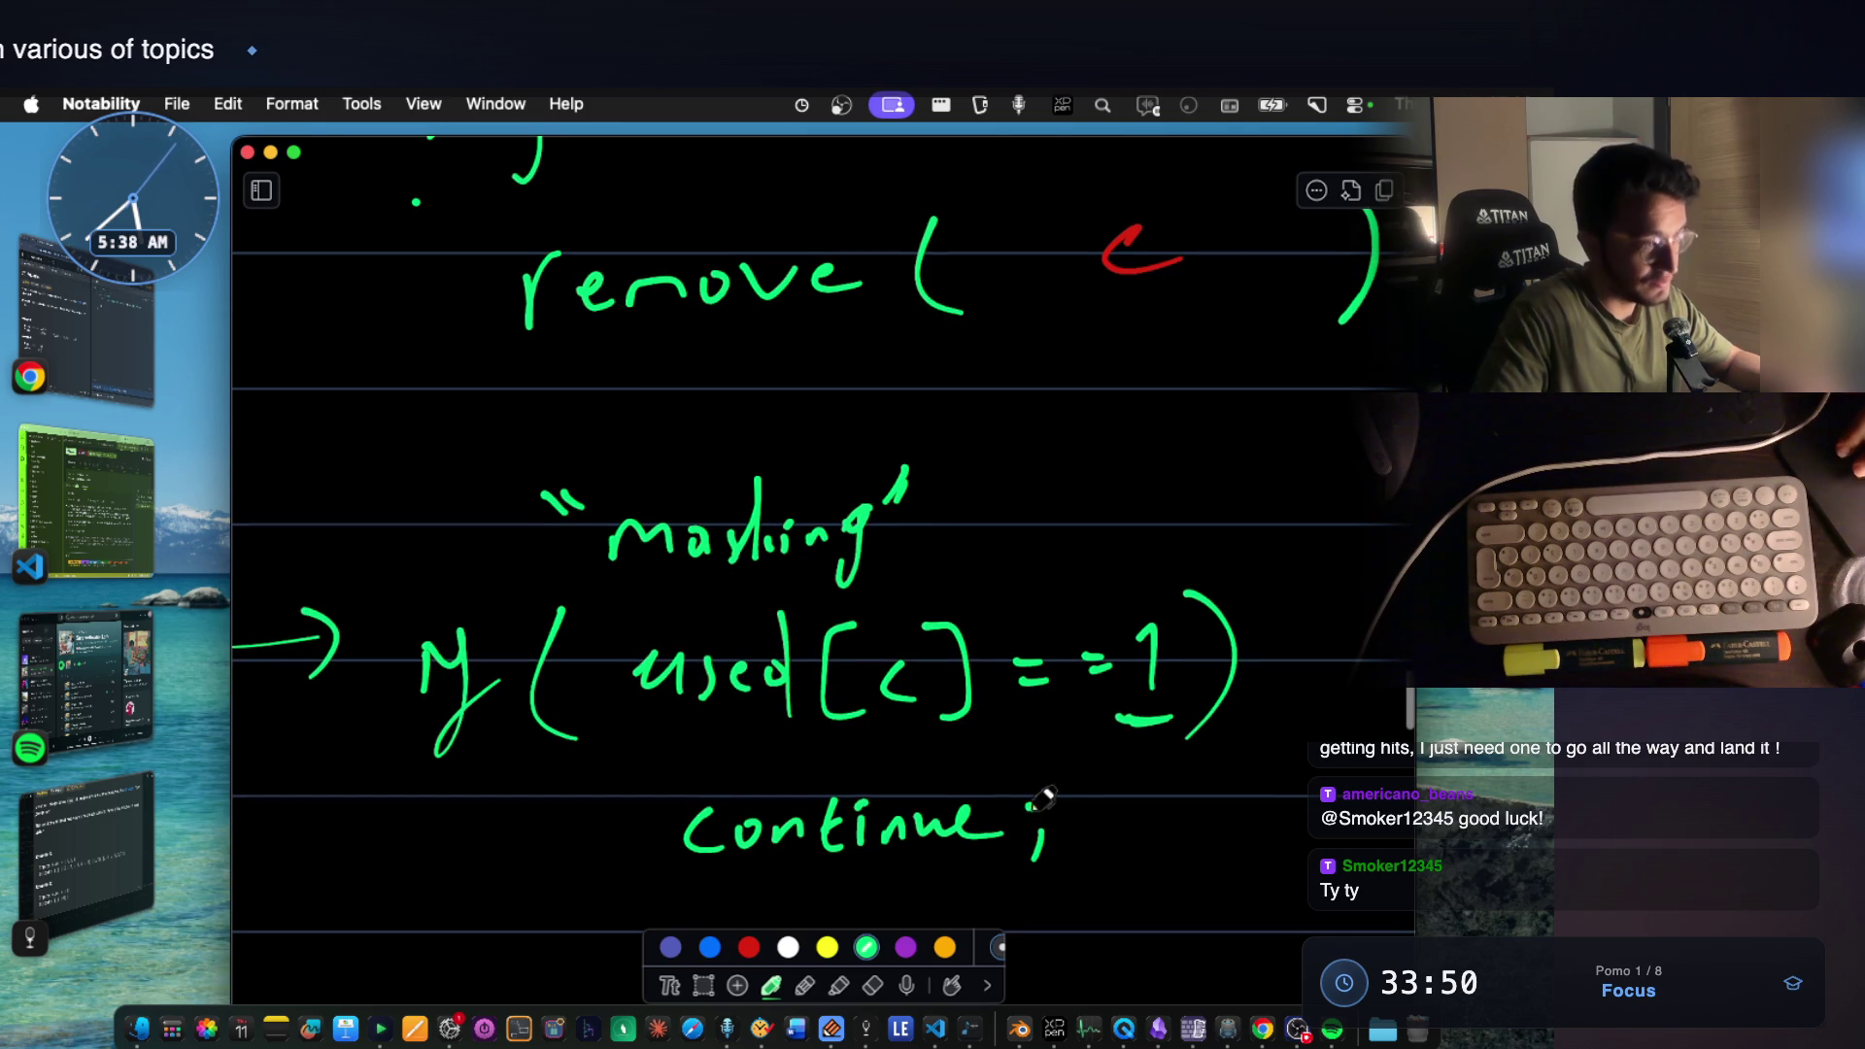
{"action": "scroll", "coordinate": [1028, 729], "scroll_direction": "down", "scroll_amount": 1}
{"action": "scroll", "coordinate": [1015, 651], "scroll_direction": "down", "scroll_amount": 3}
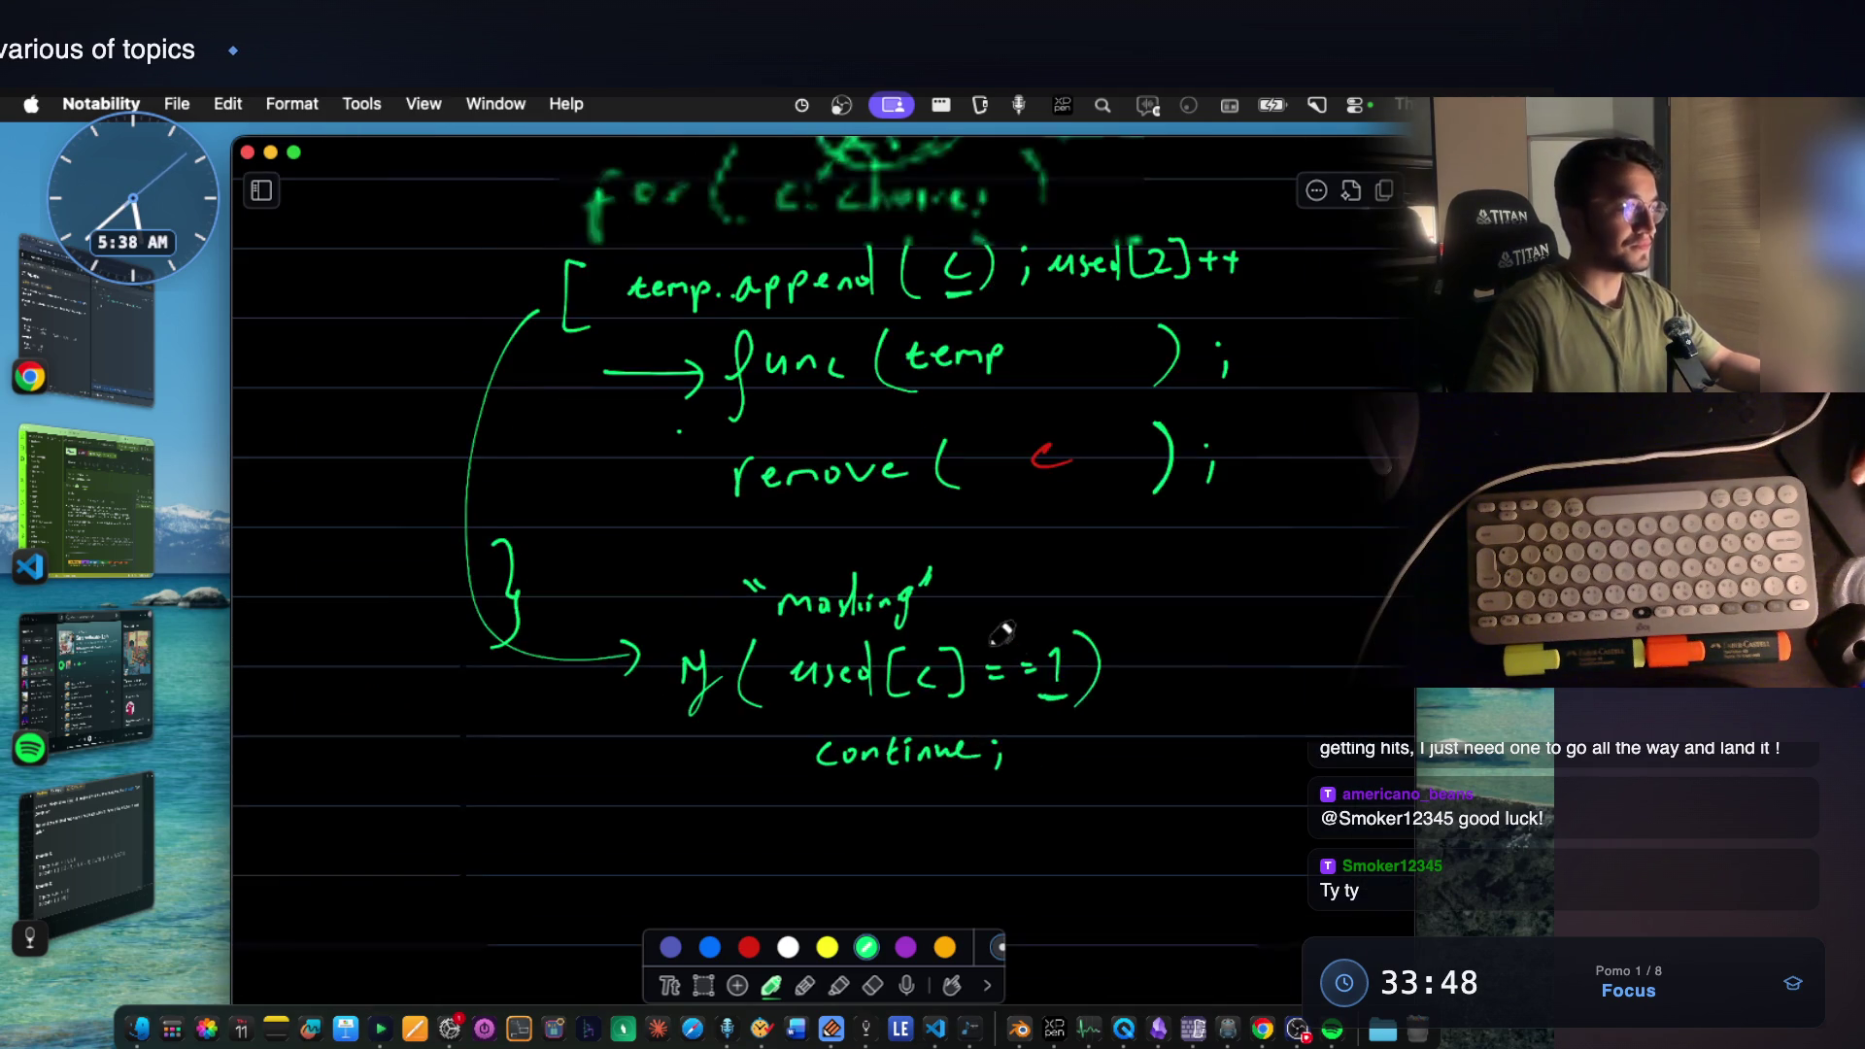
{"action": "scroll", "coordinate": [1016, 652], "scroll_direction": "up", "scroll_amount": 1}
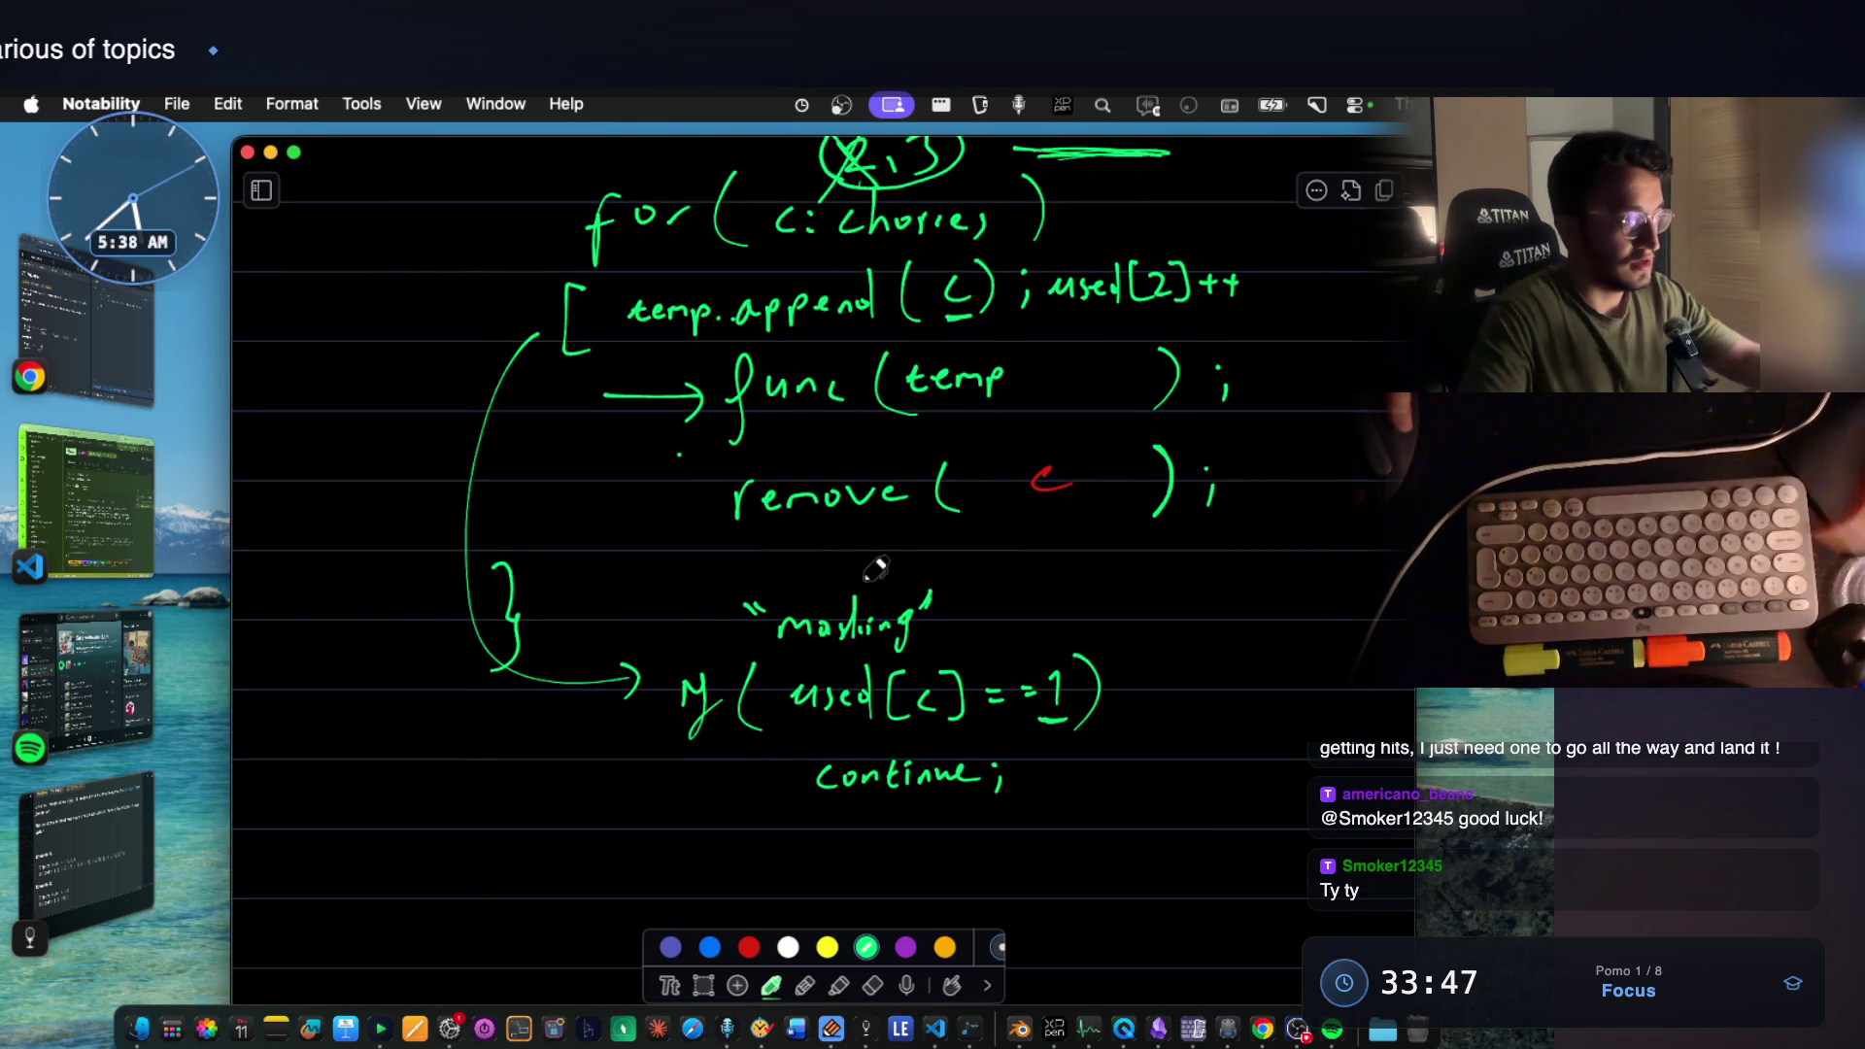
{"action": "scroll", "coordinate": [873, 571], "scroll_direction": "up", "scroll_amount": 2}
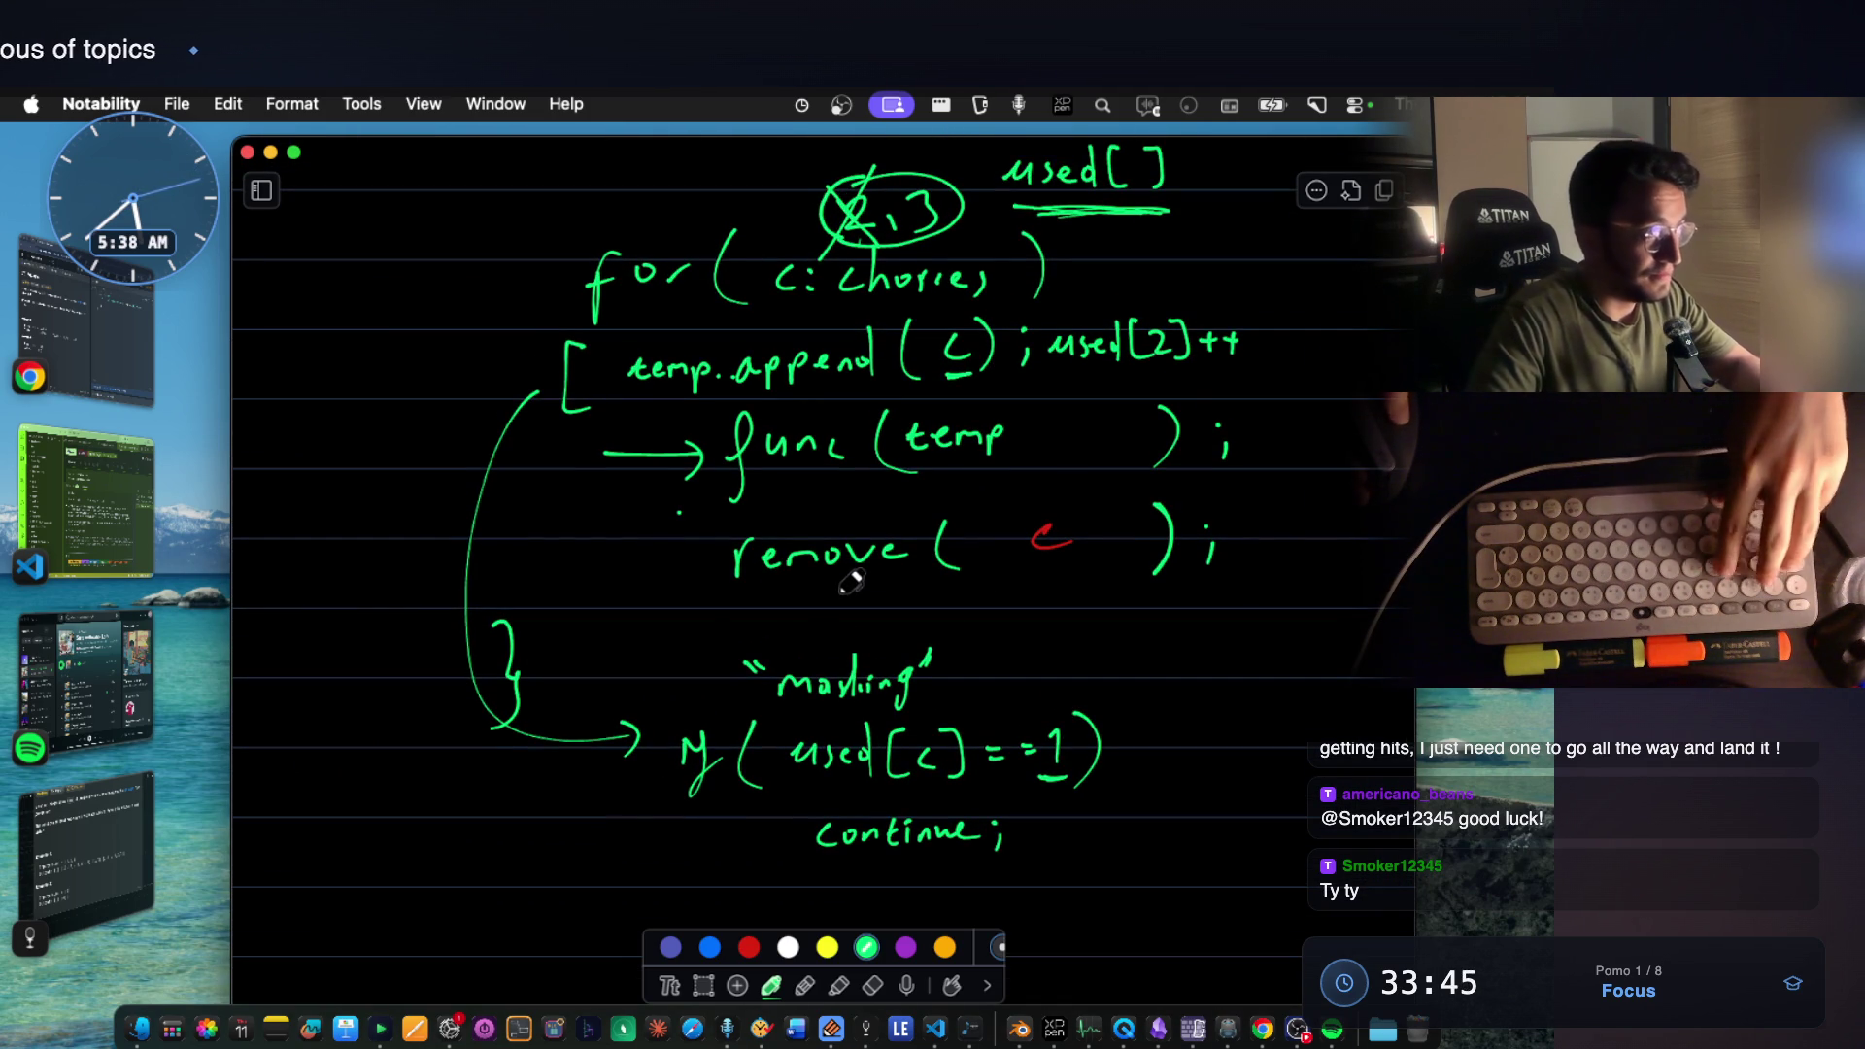
{"action": "key", "text": "super+shift+4"}
{"action": "left_click_drag", "start_coordinate": [385, 147], "coordinate": [1340, 901]}
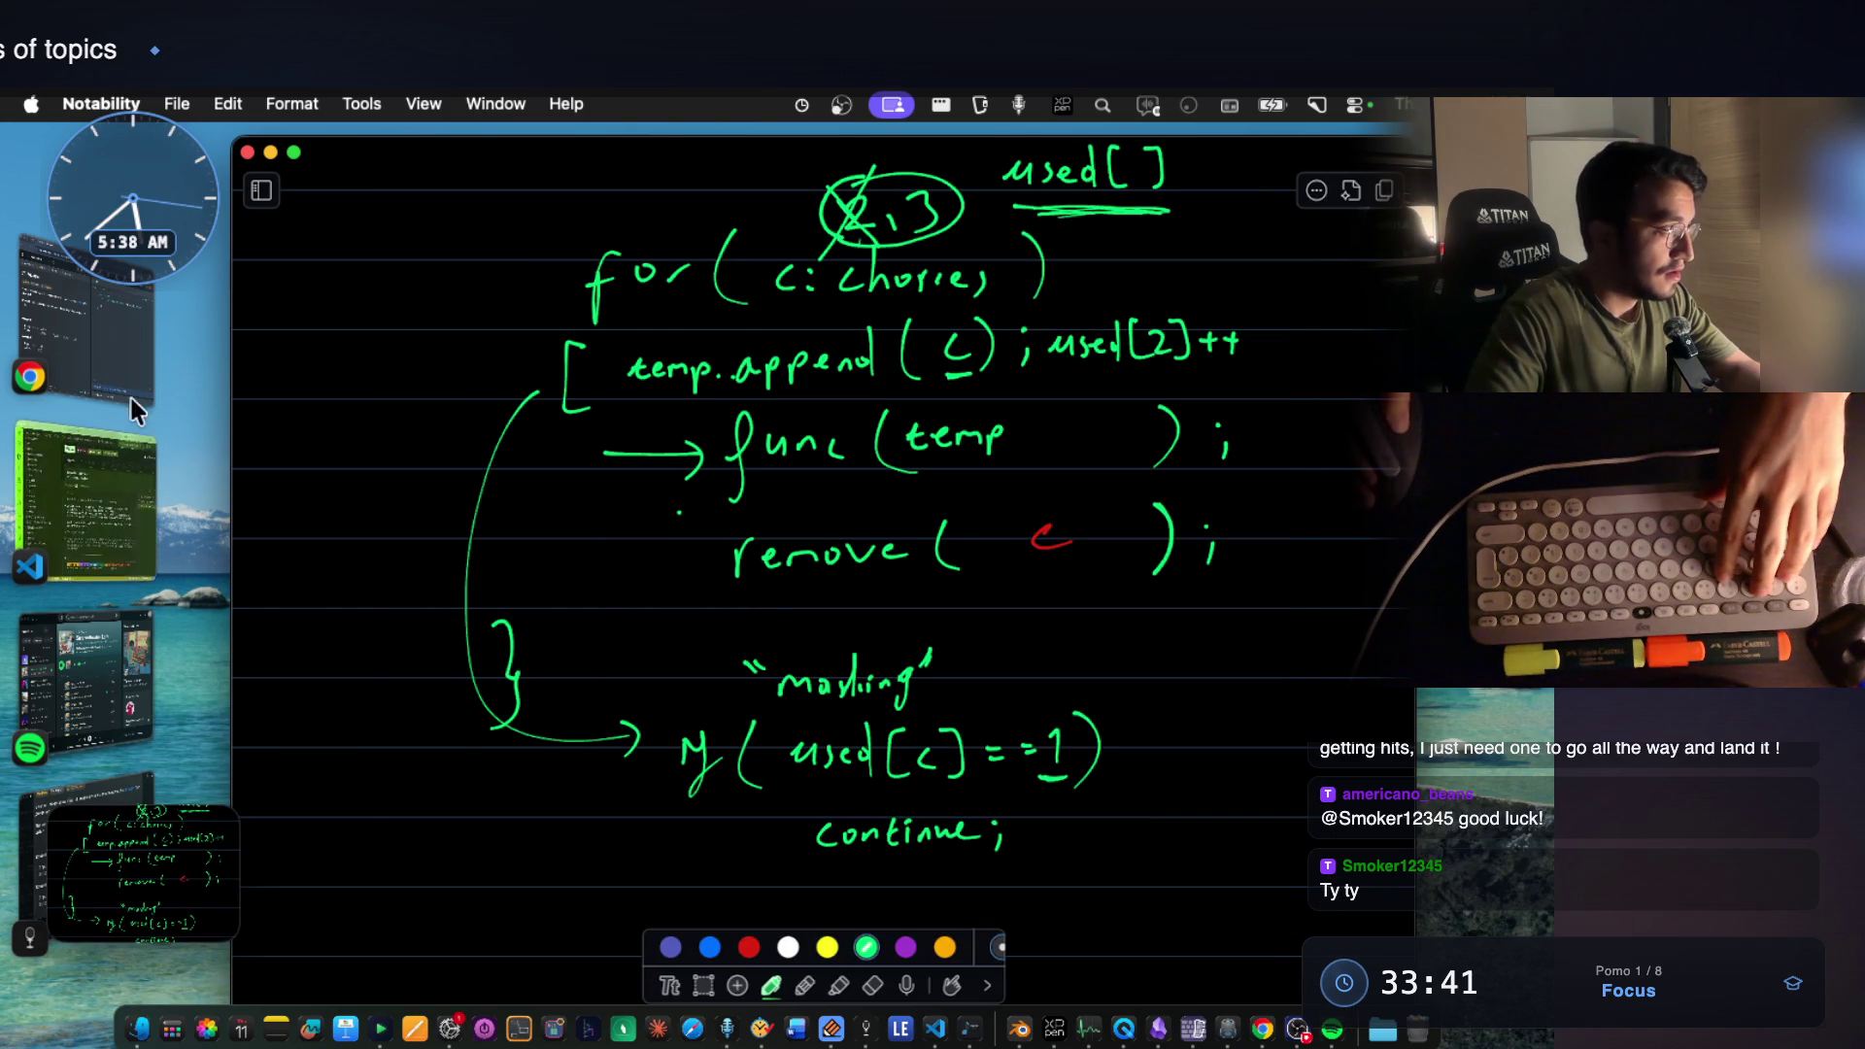
{"action": "left_click", "coordinate": [875, 1032]}
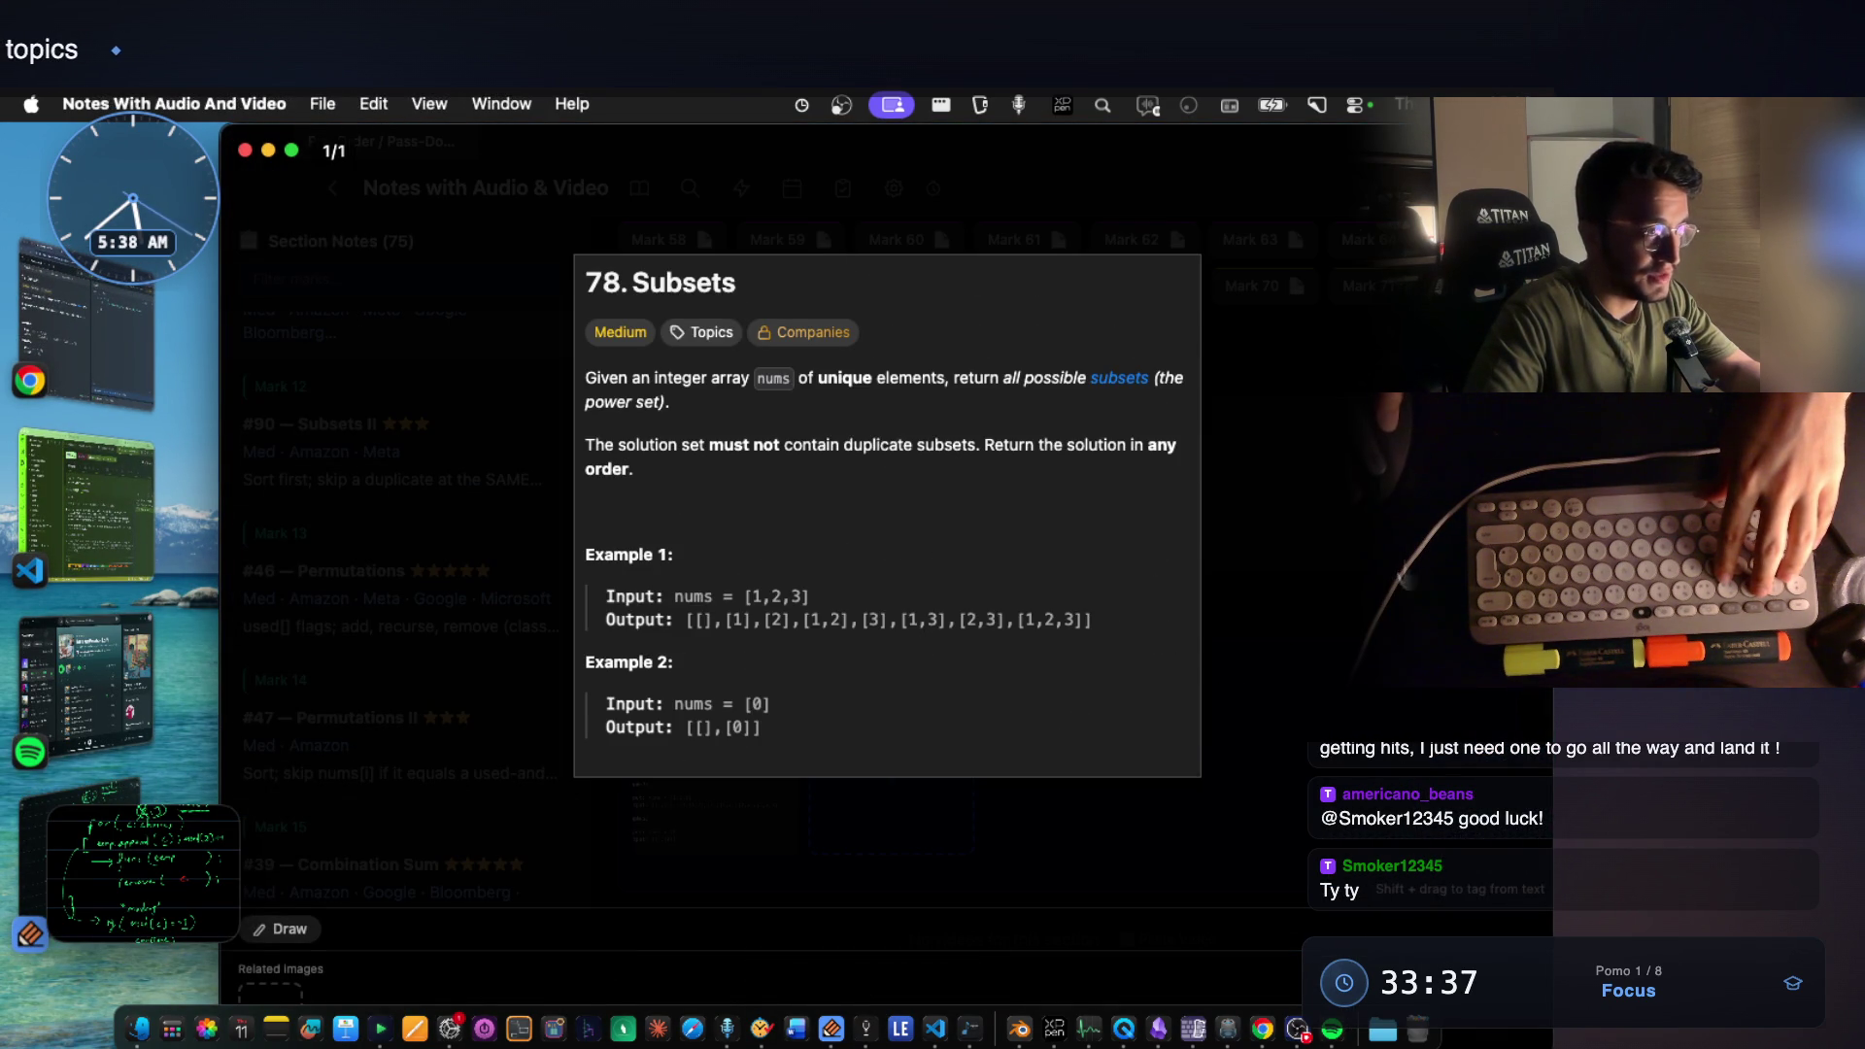
Screenshot the pre/post for-loop block and paste it into the #78 Subsets empty image slot.
{"action": "left_click", "coordinate": [1269, 646]}
{"action": "key", "text": "super+Tab"}
{"action": "scroll", "coordinate": [948, 509], "scroll_direction": "up", "scroll_amount": 2}
{"action": "scroll", "coordinate": [949, 508], "scroll_direction": "up", "scroll_amount": 5}
{"action": "scroll", "coordinate": [948, 508], "scroll_direction": "up", "scroll_amount": 5}
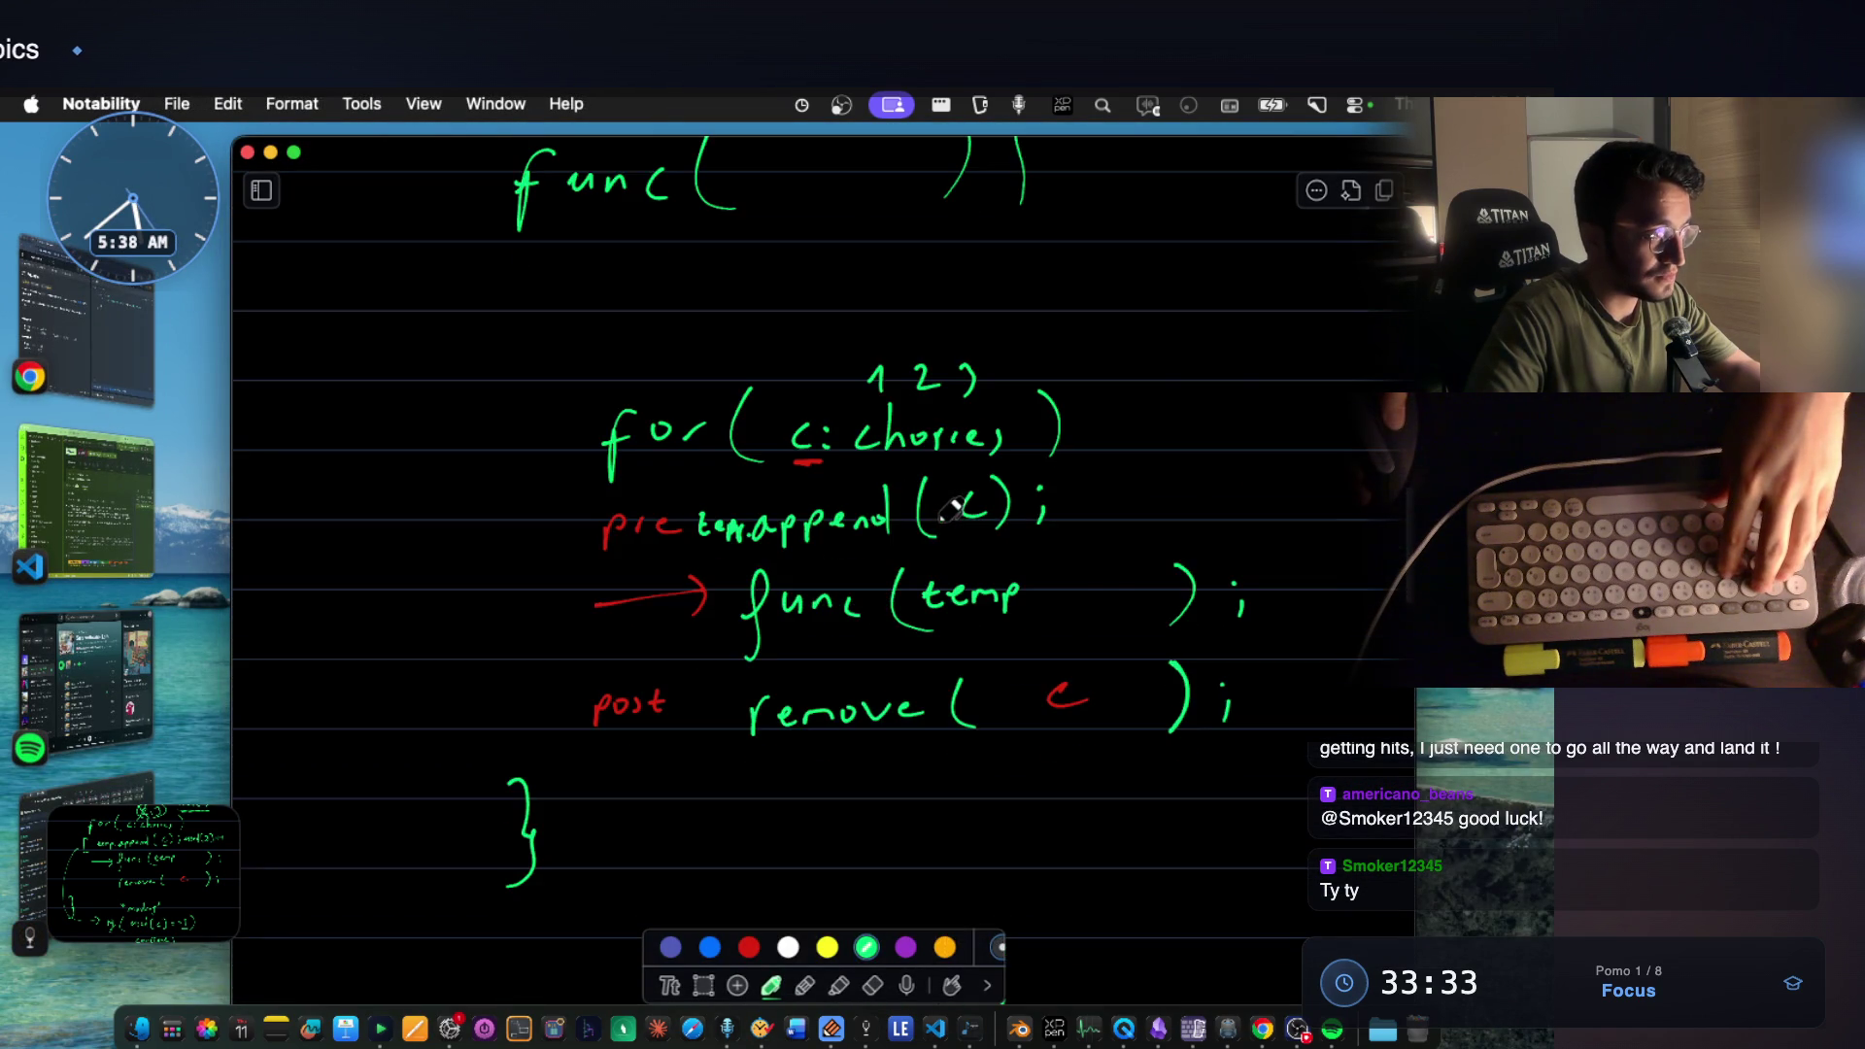
{"action": "key", "text": "super+shift+4"}
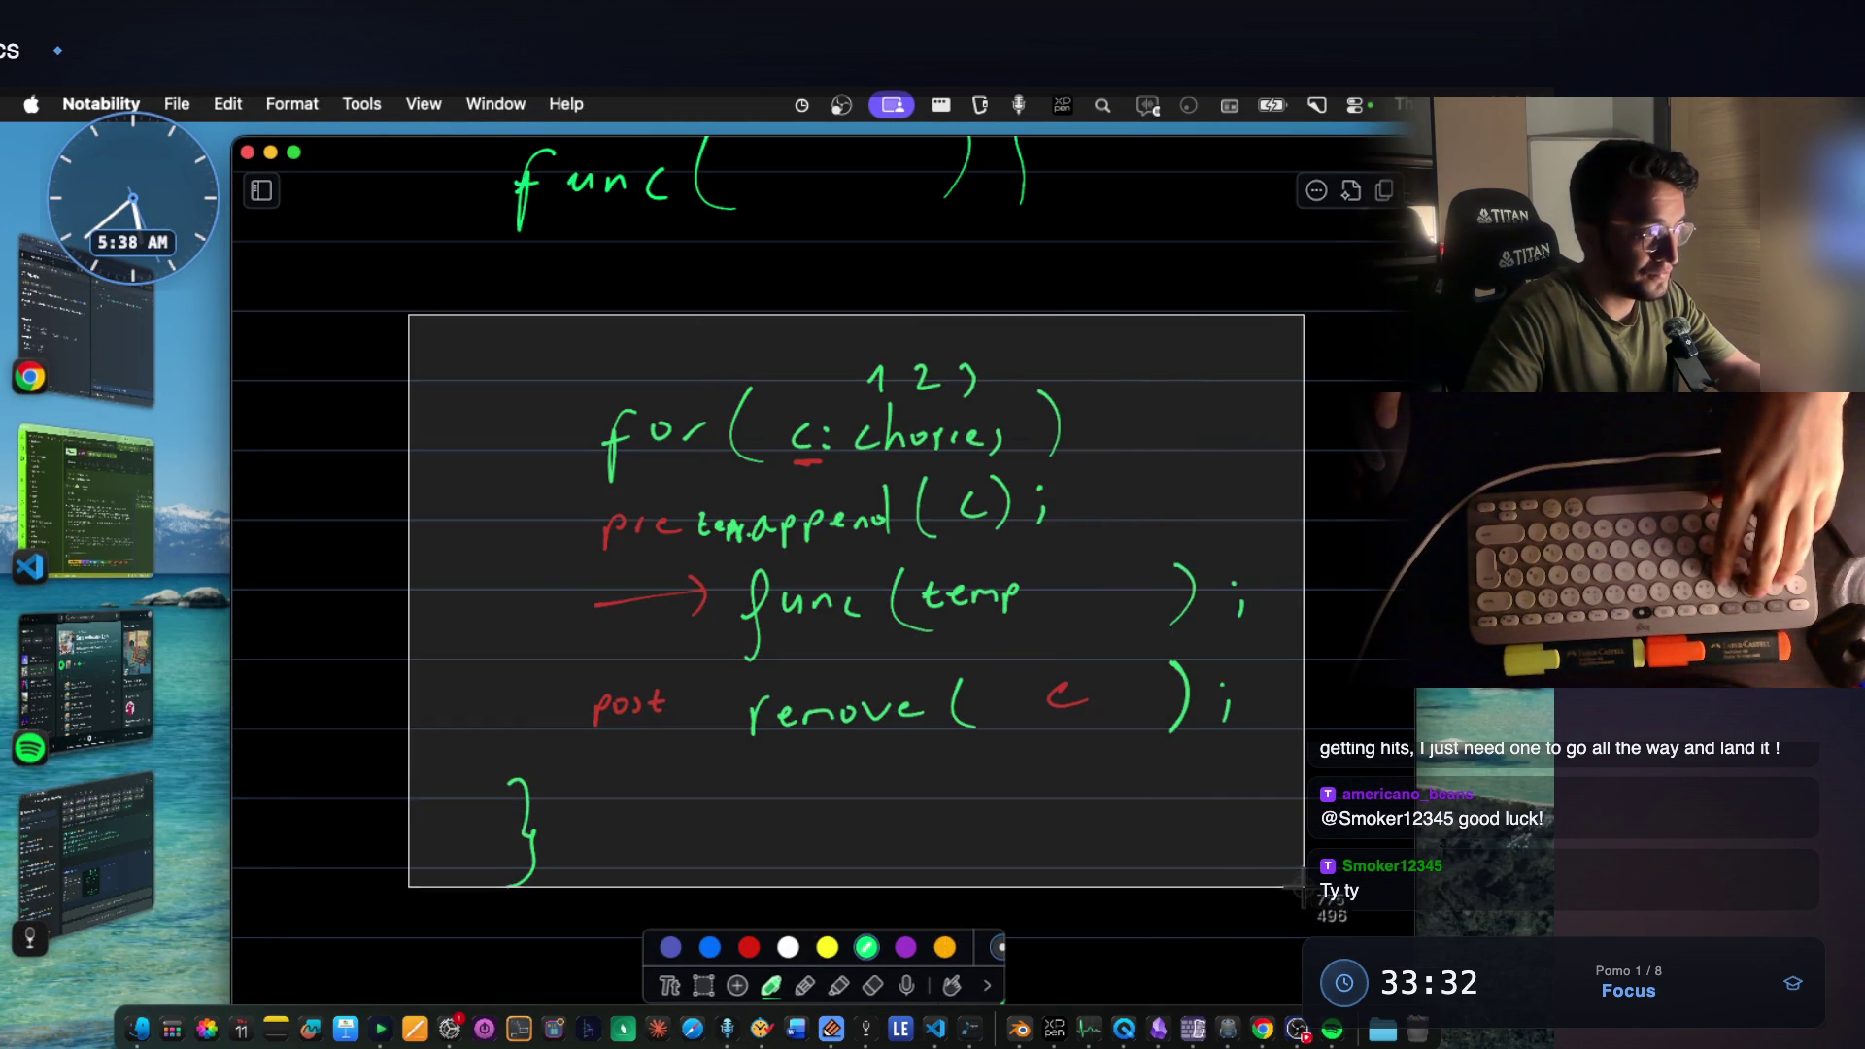
{"action": "left_click_drag", "start_coordinate": [408, 312], "coordinate": [1305, 898]}
{"action": "key", "text": "super+Tab"}
{"action": "left_click", "coordinate": [1073, 759]}
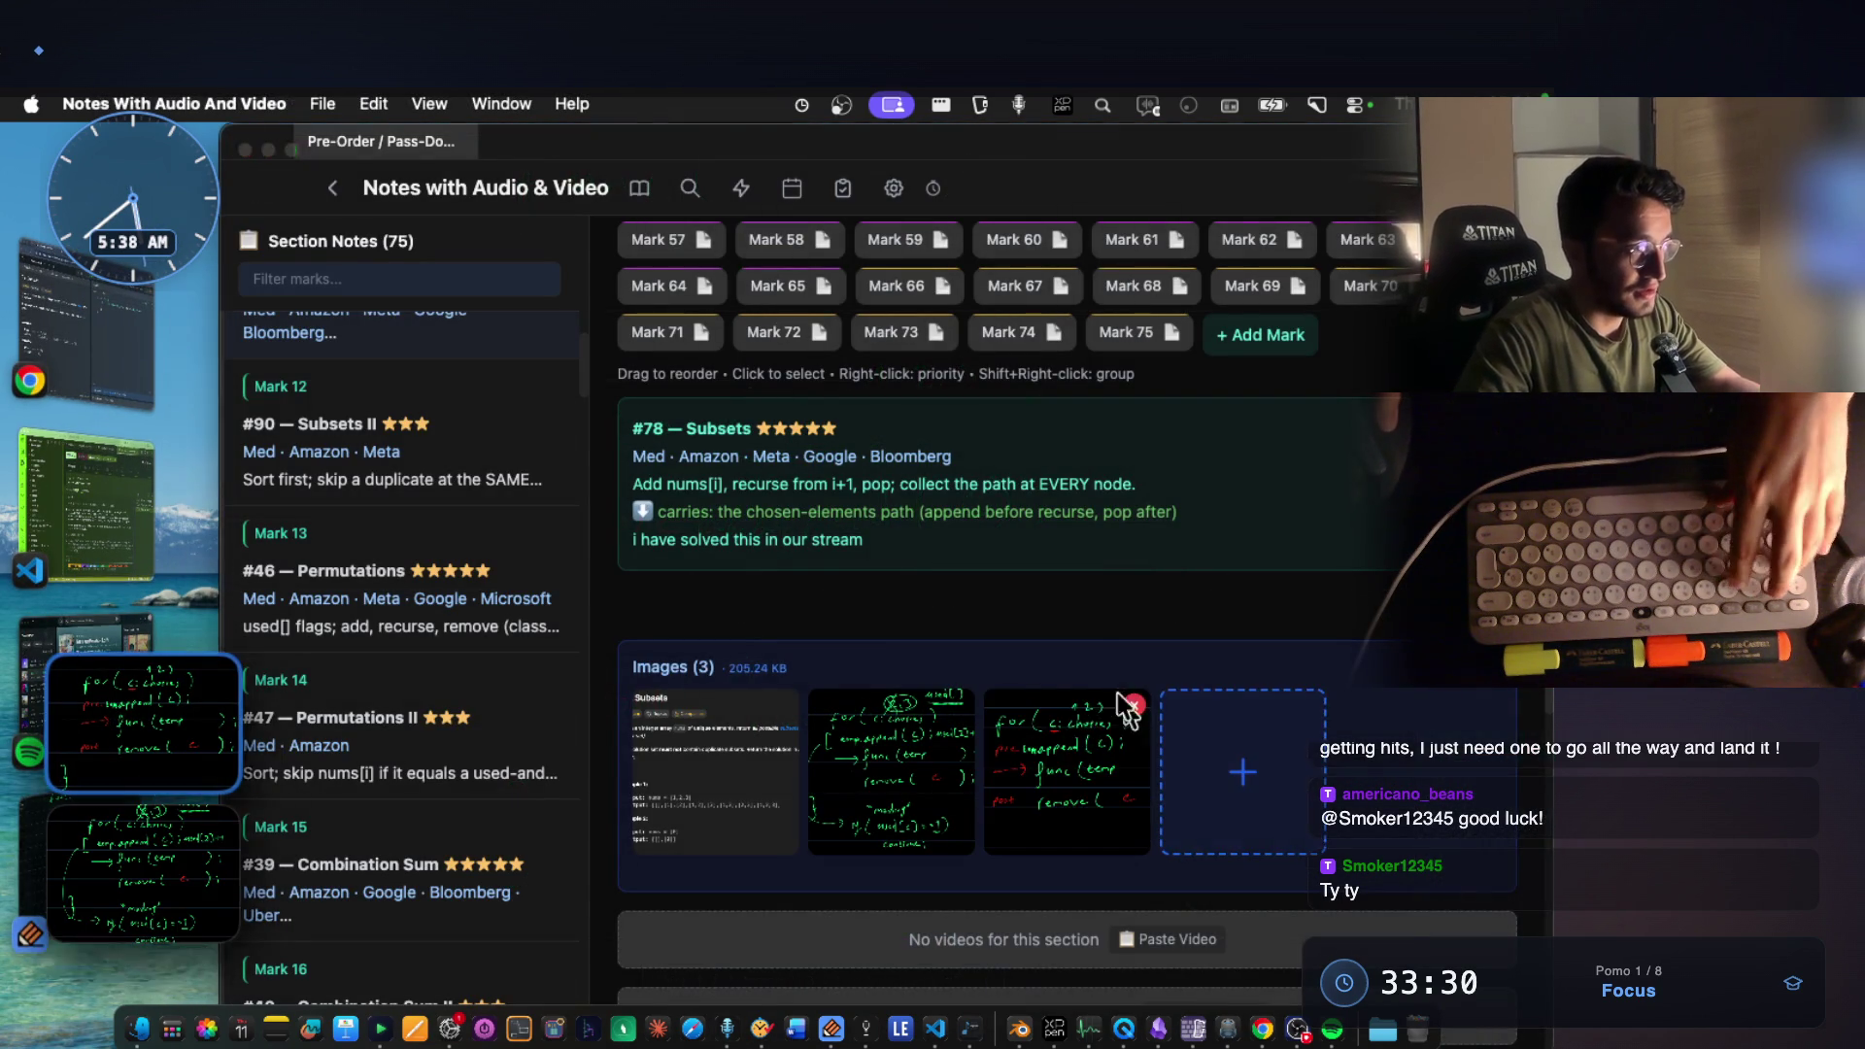
Screenshot the recursion tree with its level labels from the handwritten notes.
{"action": "key", "text": "super+Tab"}
{"action": "scroll", "coordinate": [960, 543], "scroll_direction": "up", "scroll_amount": 5}
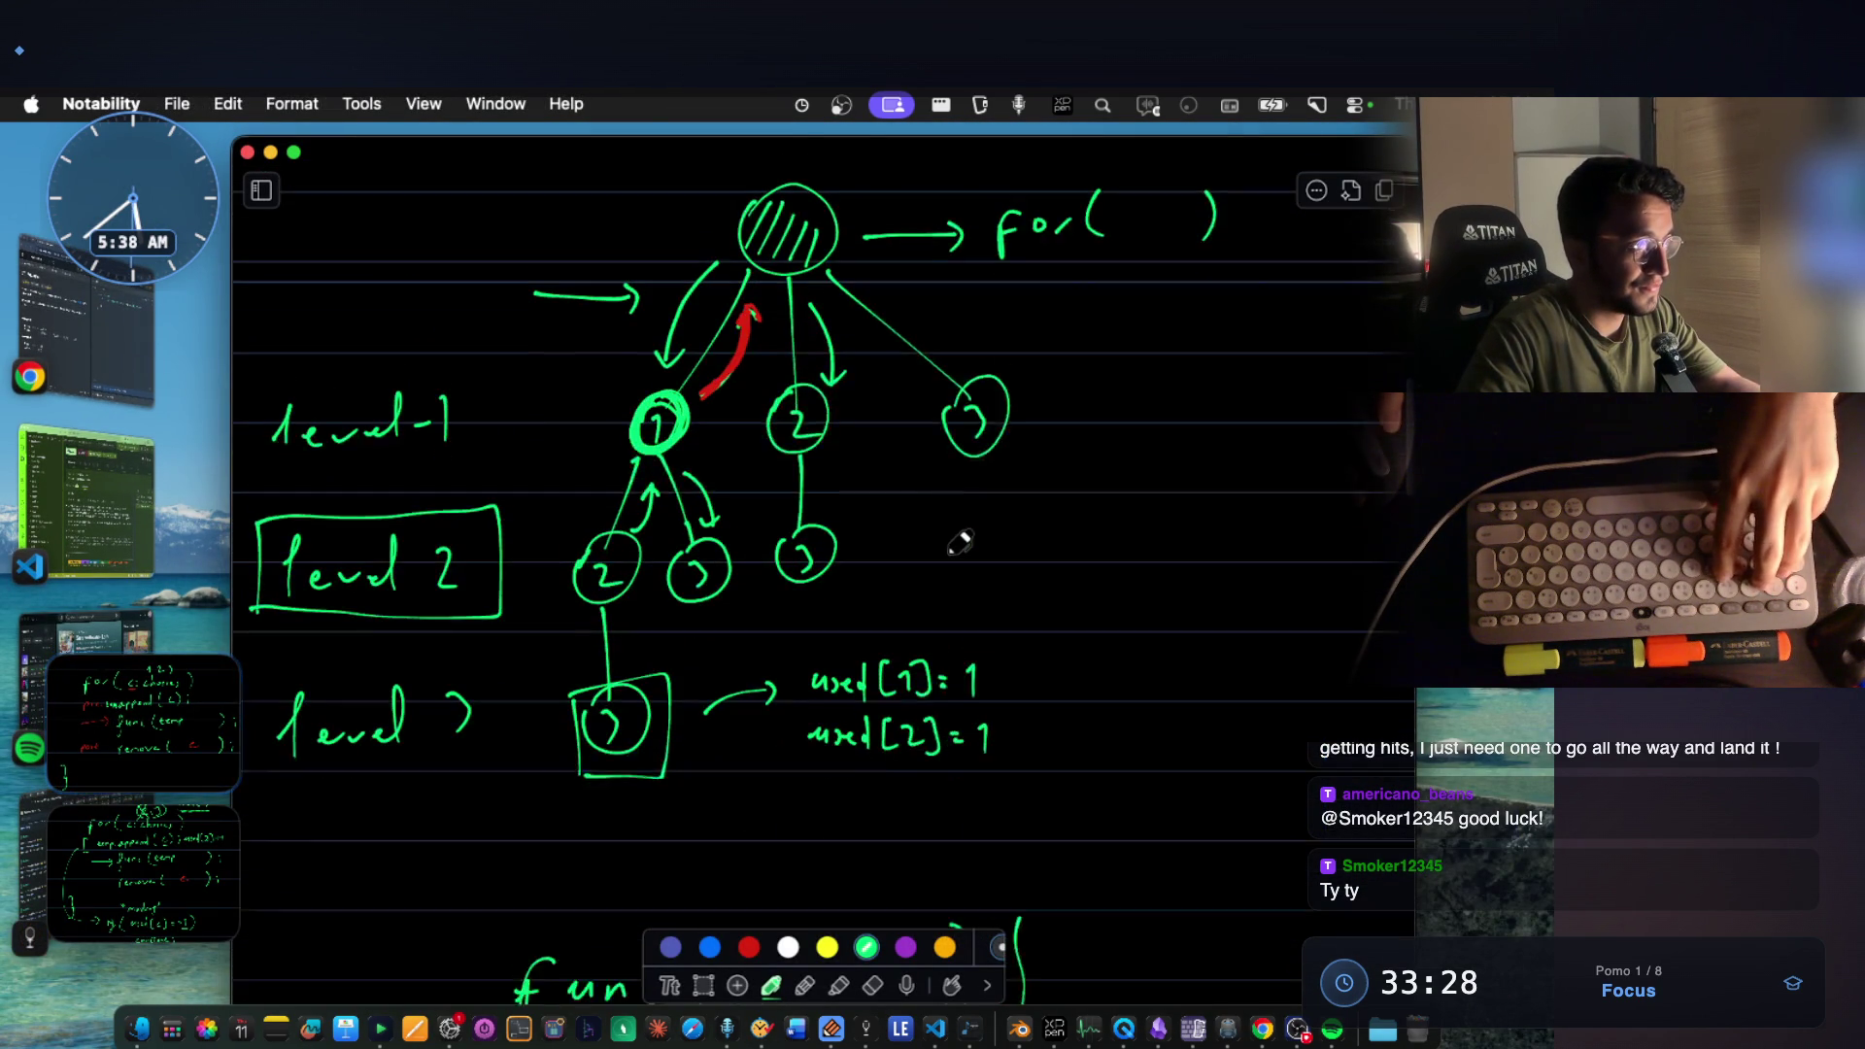
{"action": "key", "text": "super+shift+4"}
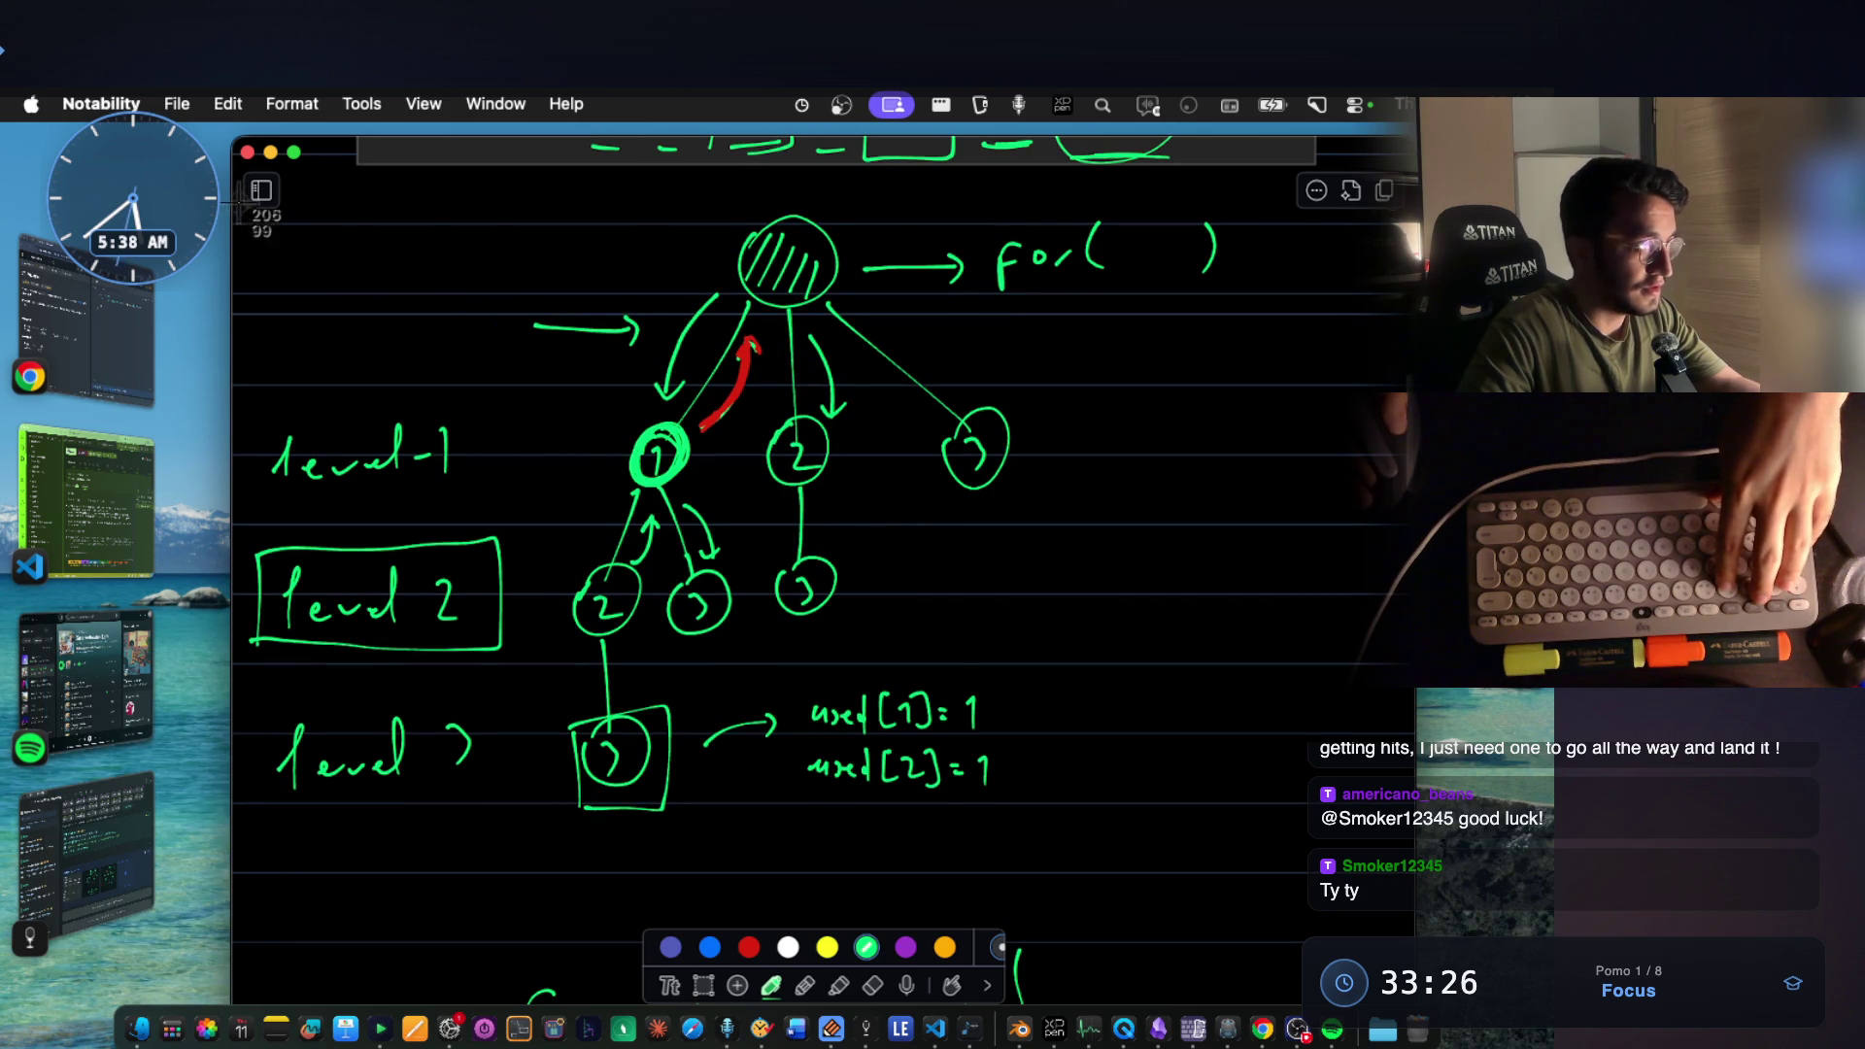
{"action": "left_click_drag", "start_coordinate": [238, 201], "coordinate": [1276, 854]}
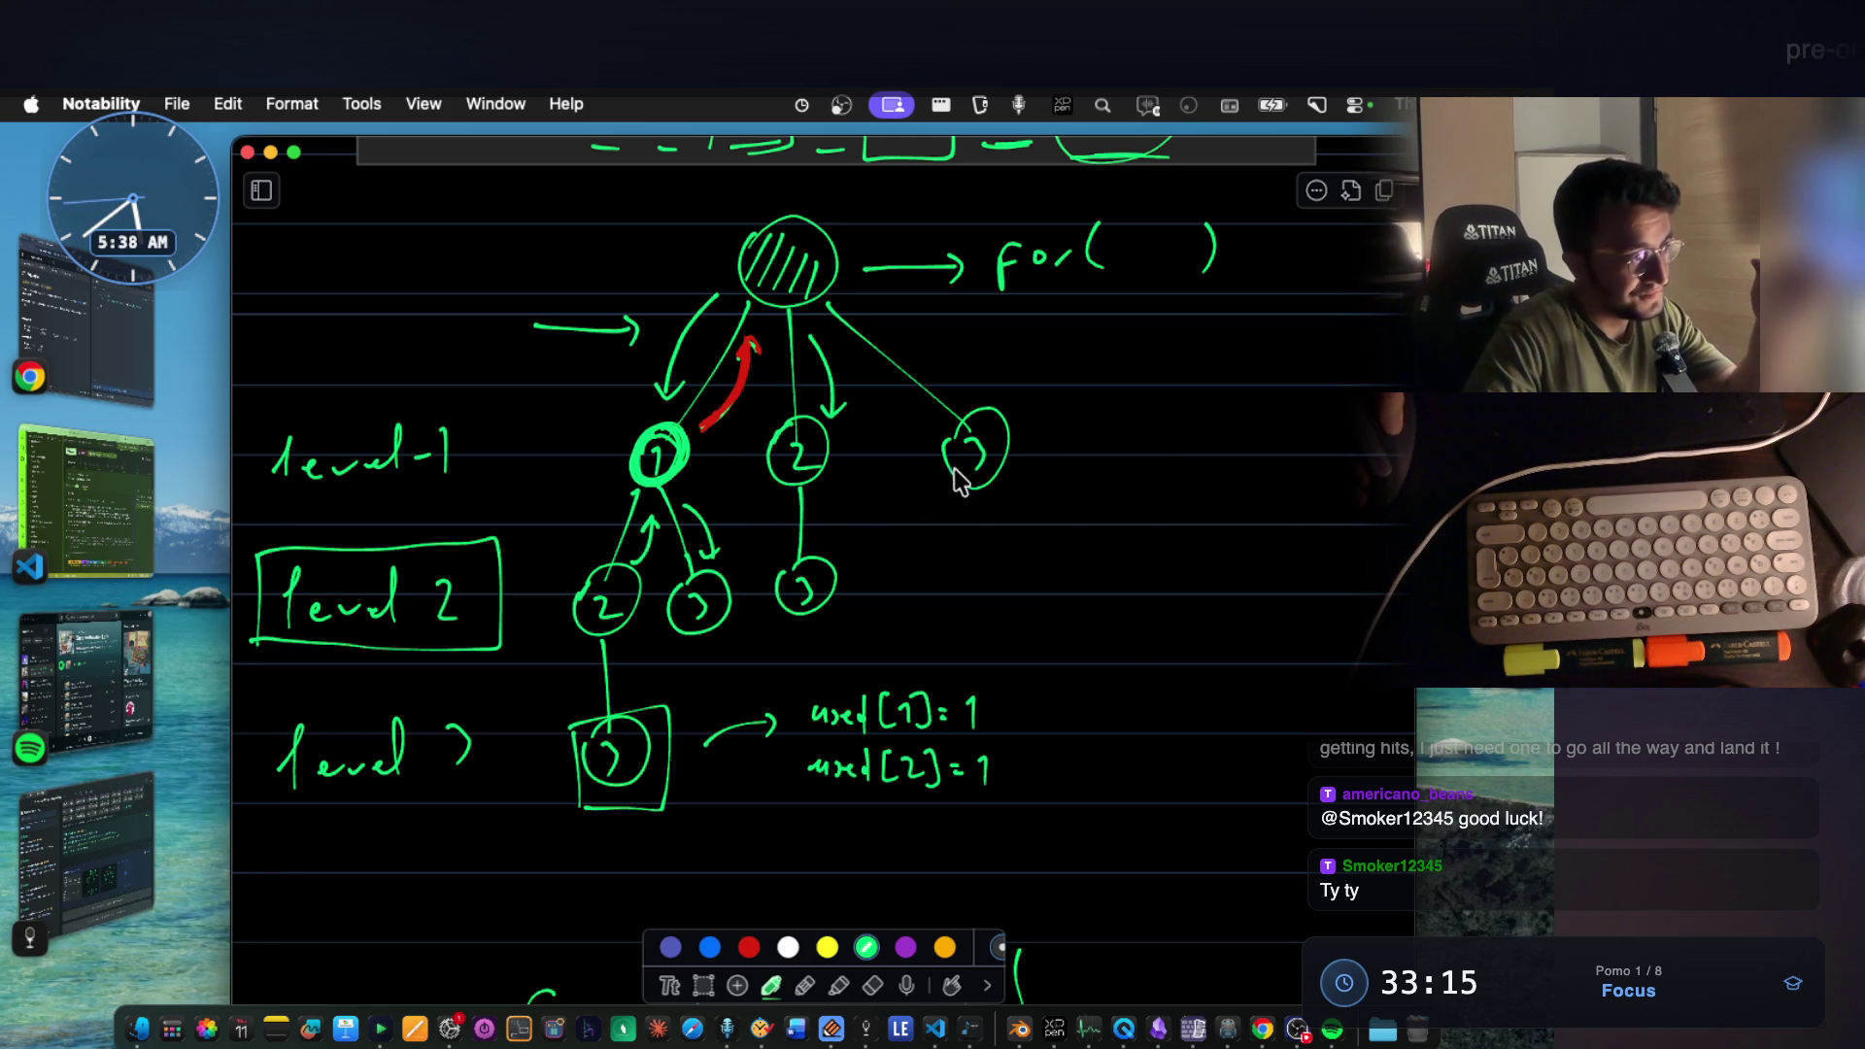
{"action": "left_click", "coordinate": [88, 853]}
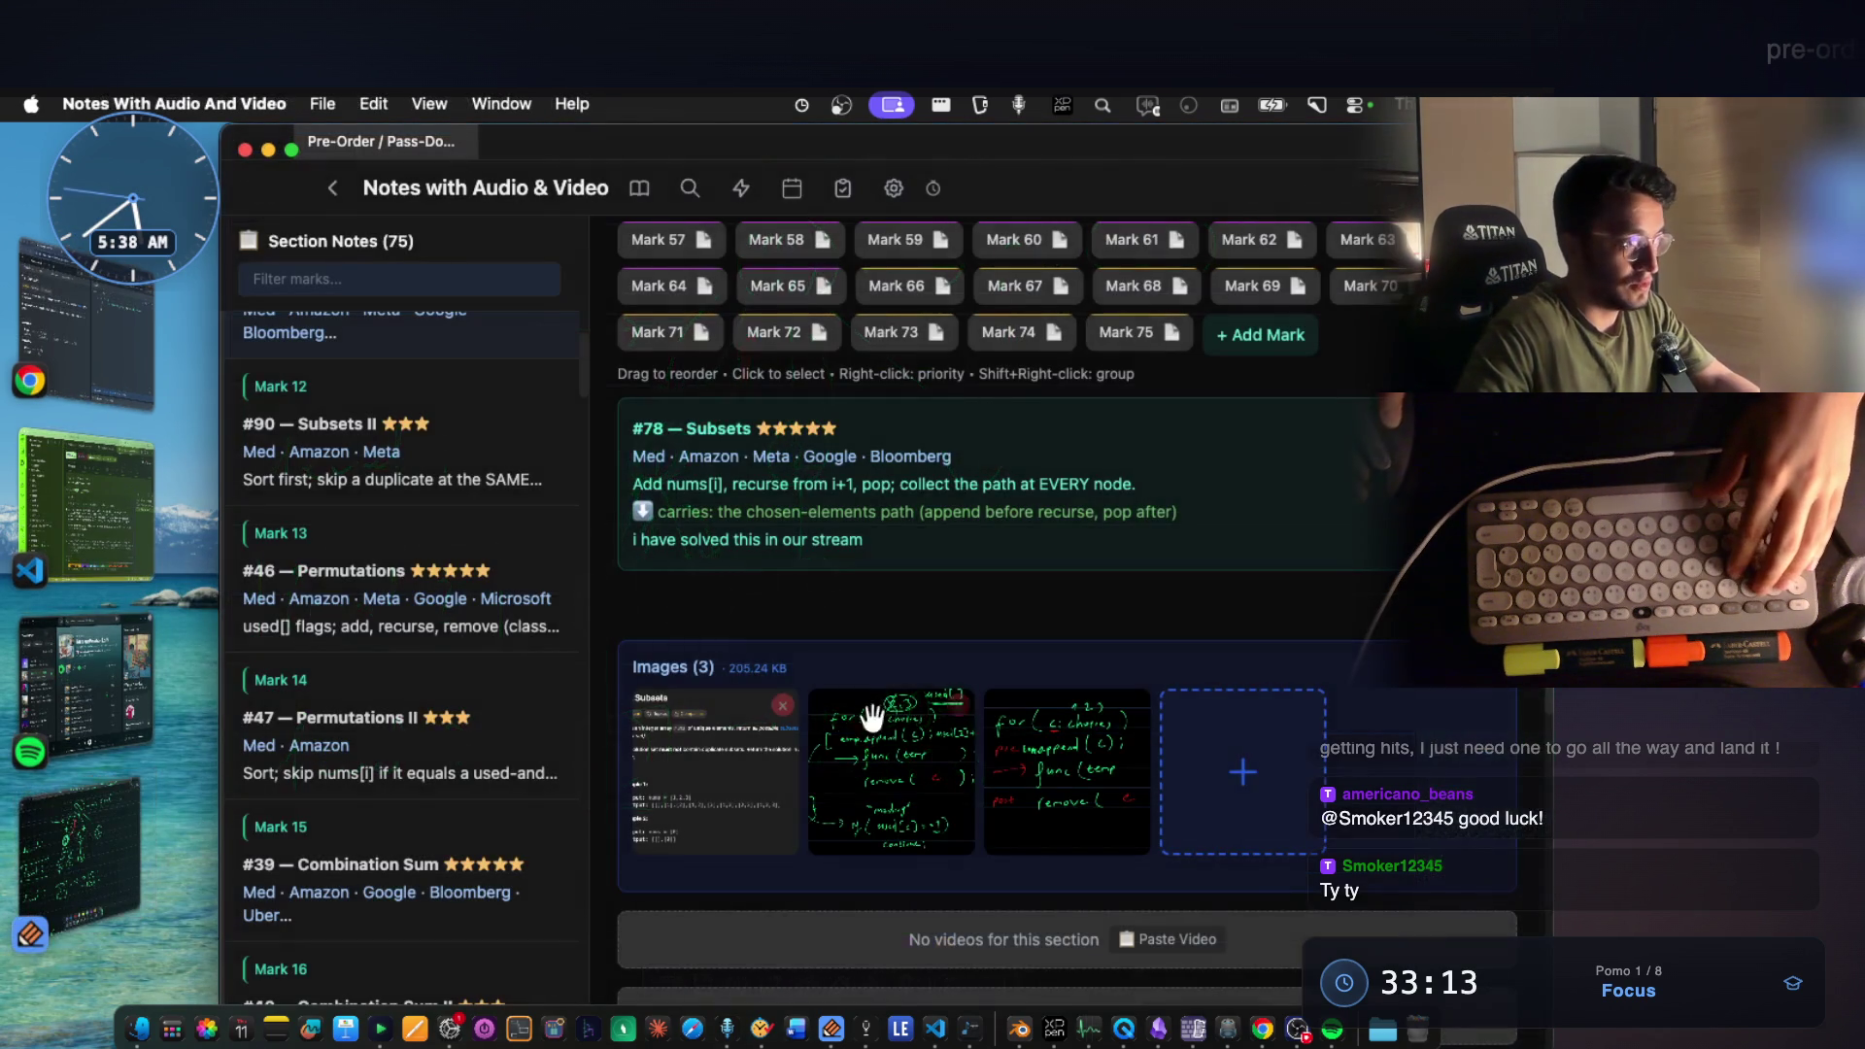
{"action": "scroll", "coordinate": [1056, 525], "scroll_direction": "up", "scroll_amount": 5}
{"action": "scroll", "coordinate": [1068, 561], "scroll_direction": "up", "scroll_amount": 3}
Open the Mark 12 #90 Subsets II note, then bring the LeetCode browser forward.
{"action": "left_click", "coordinate": [1034, 493]}
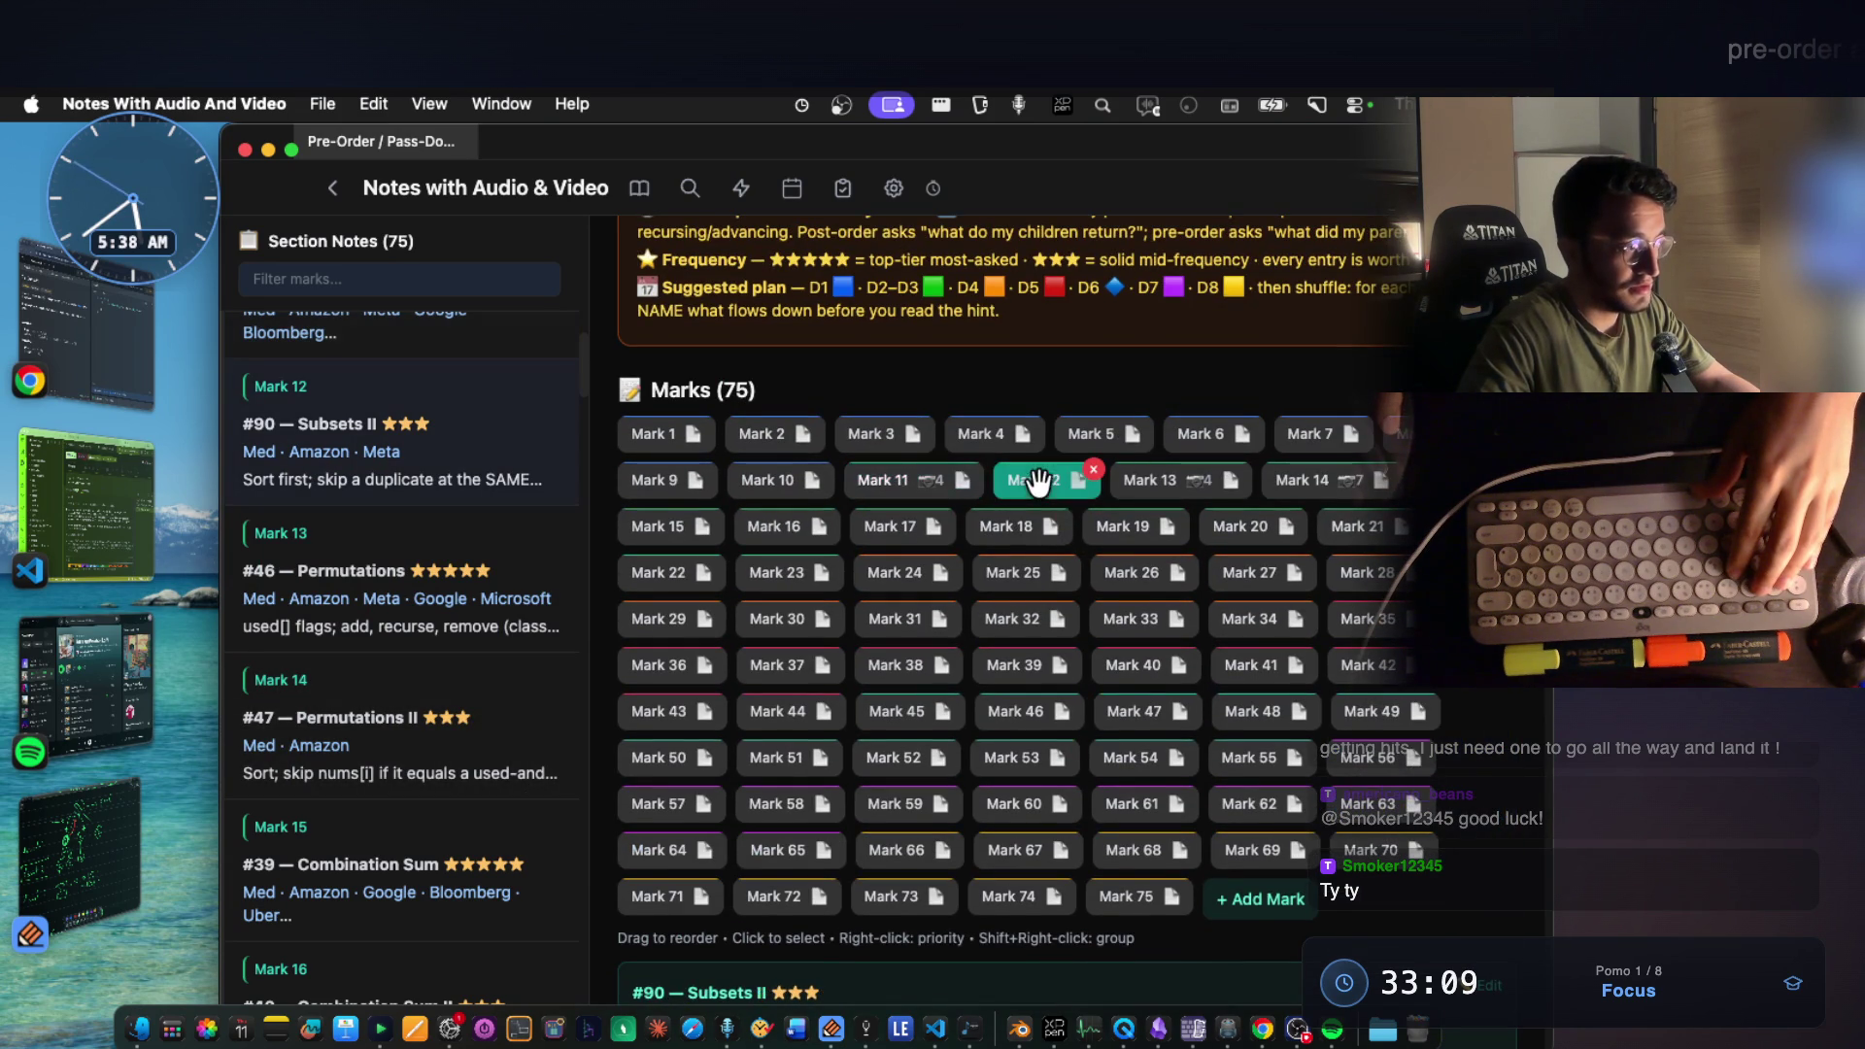
{"action": "scroll", "coordinate": [949, 623], "scroll_direction": "down", "scroll_amount": 5}
{"action": "scroll", "coordinate": [852, 567], "scroll_direction": "up", "scroll_amount": 3}
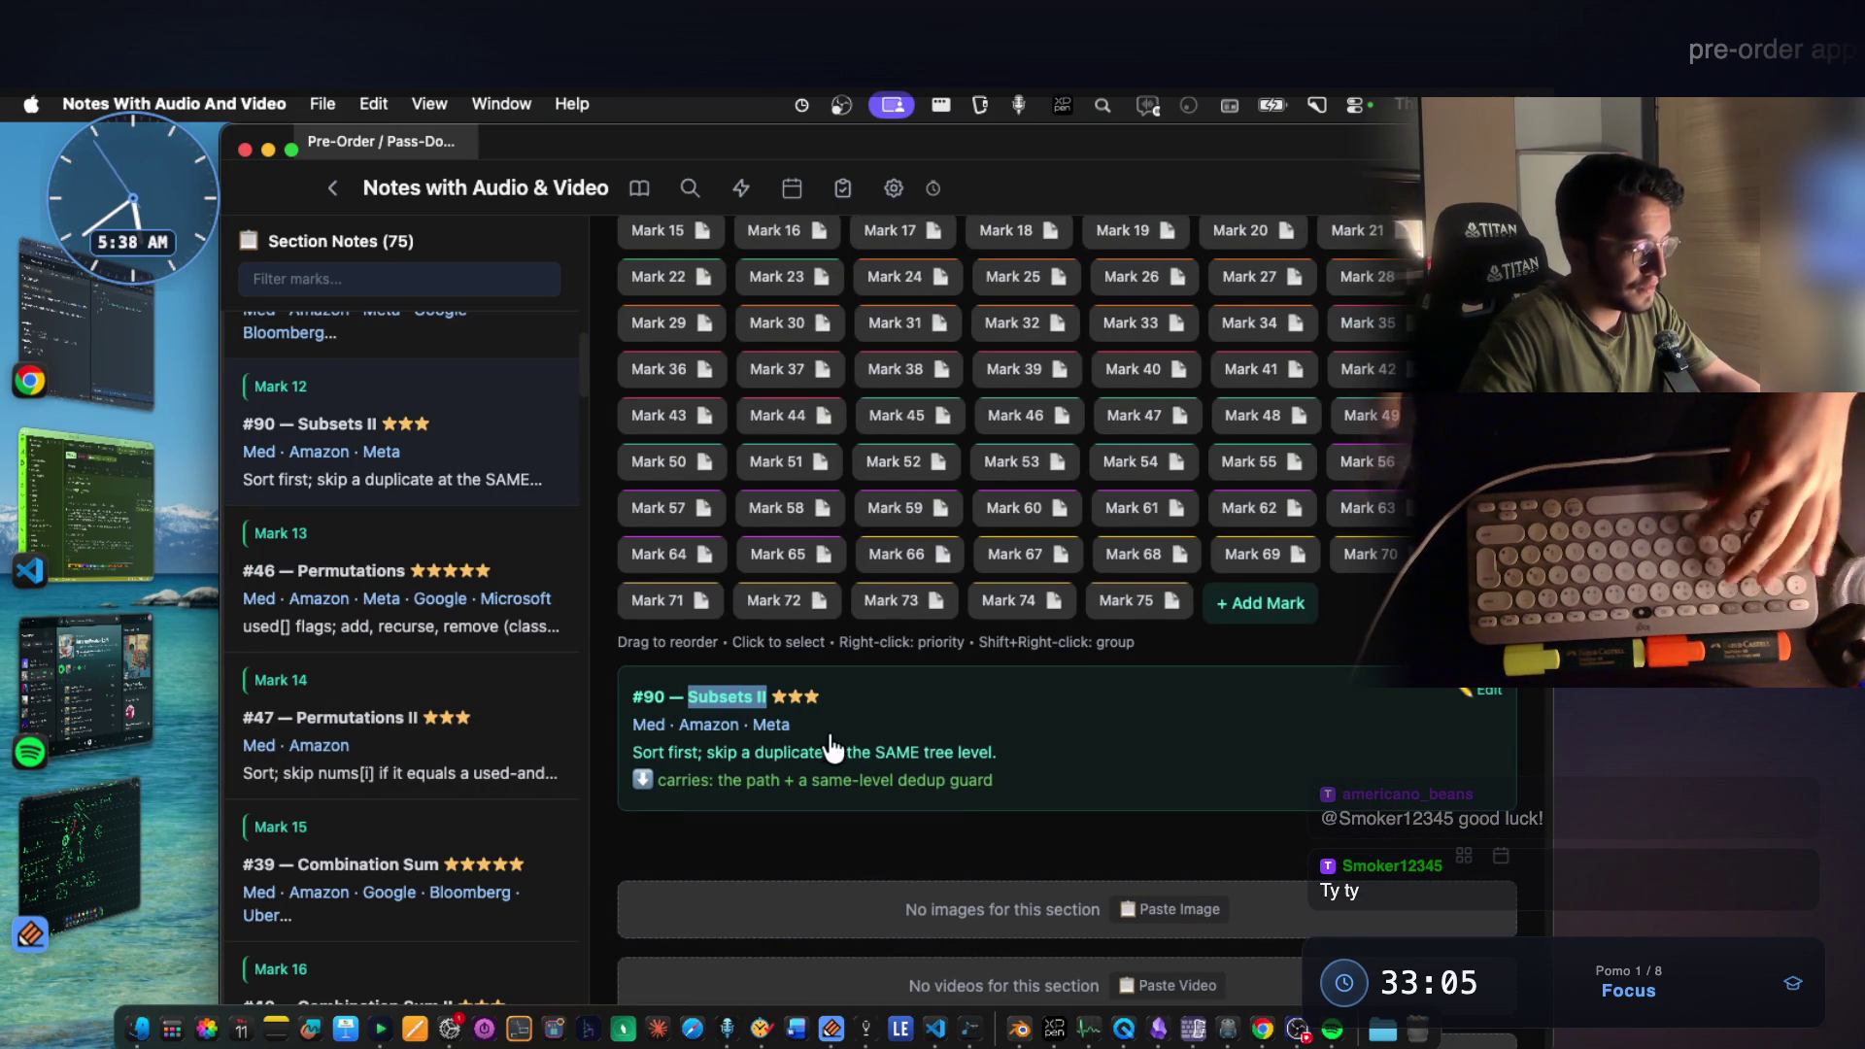
{"action": "left_click", "coordinate": [100, 348]}
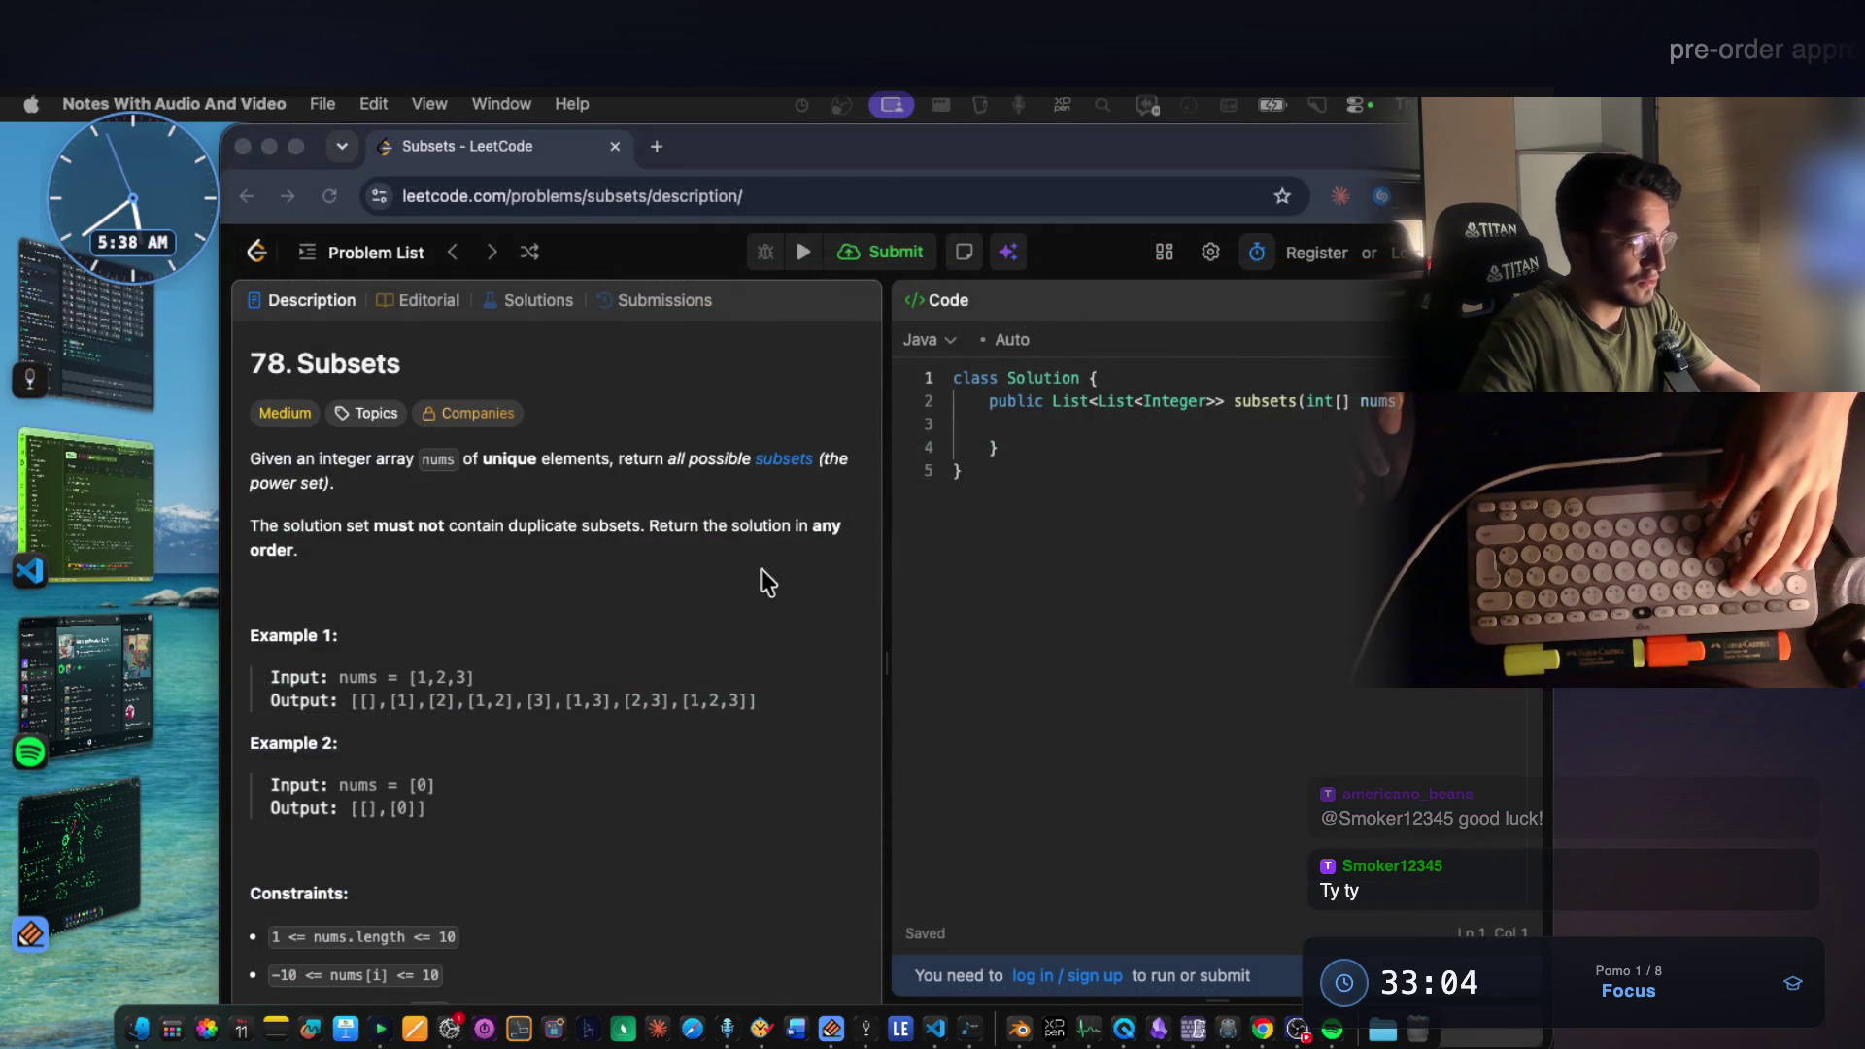
Search 'Subsets II leetcode' in a new tab and open the LeetCode problem result.
{"action": "key", "text": "super+t"}
{"action": "type", "text": "Subsets II"}
{"action": "type", "text": "l"}
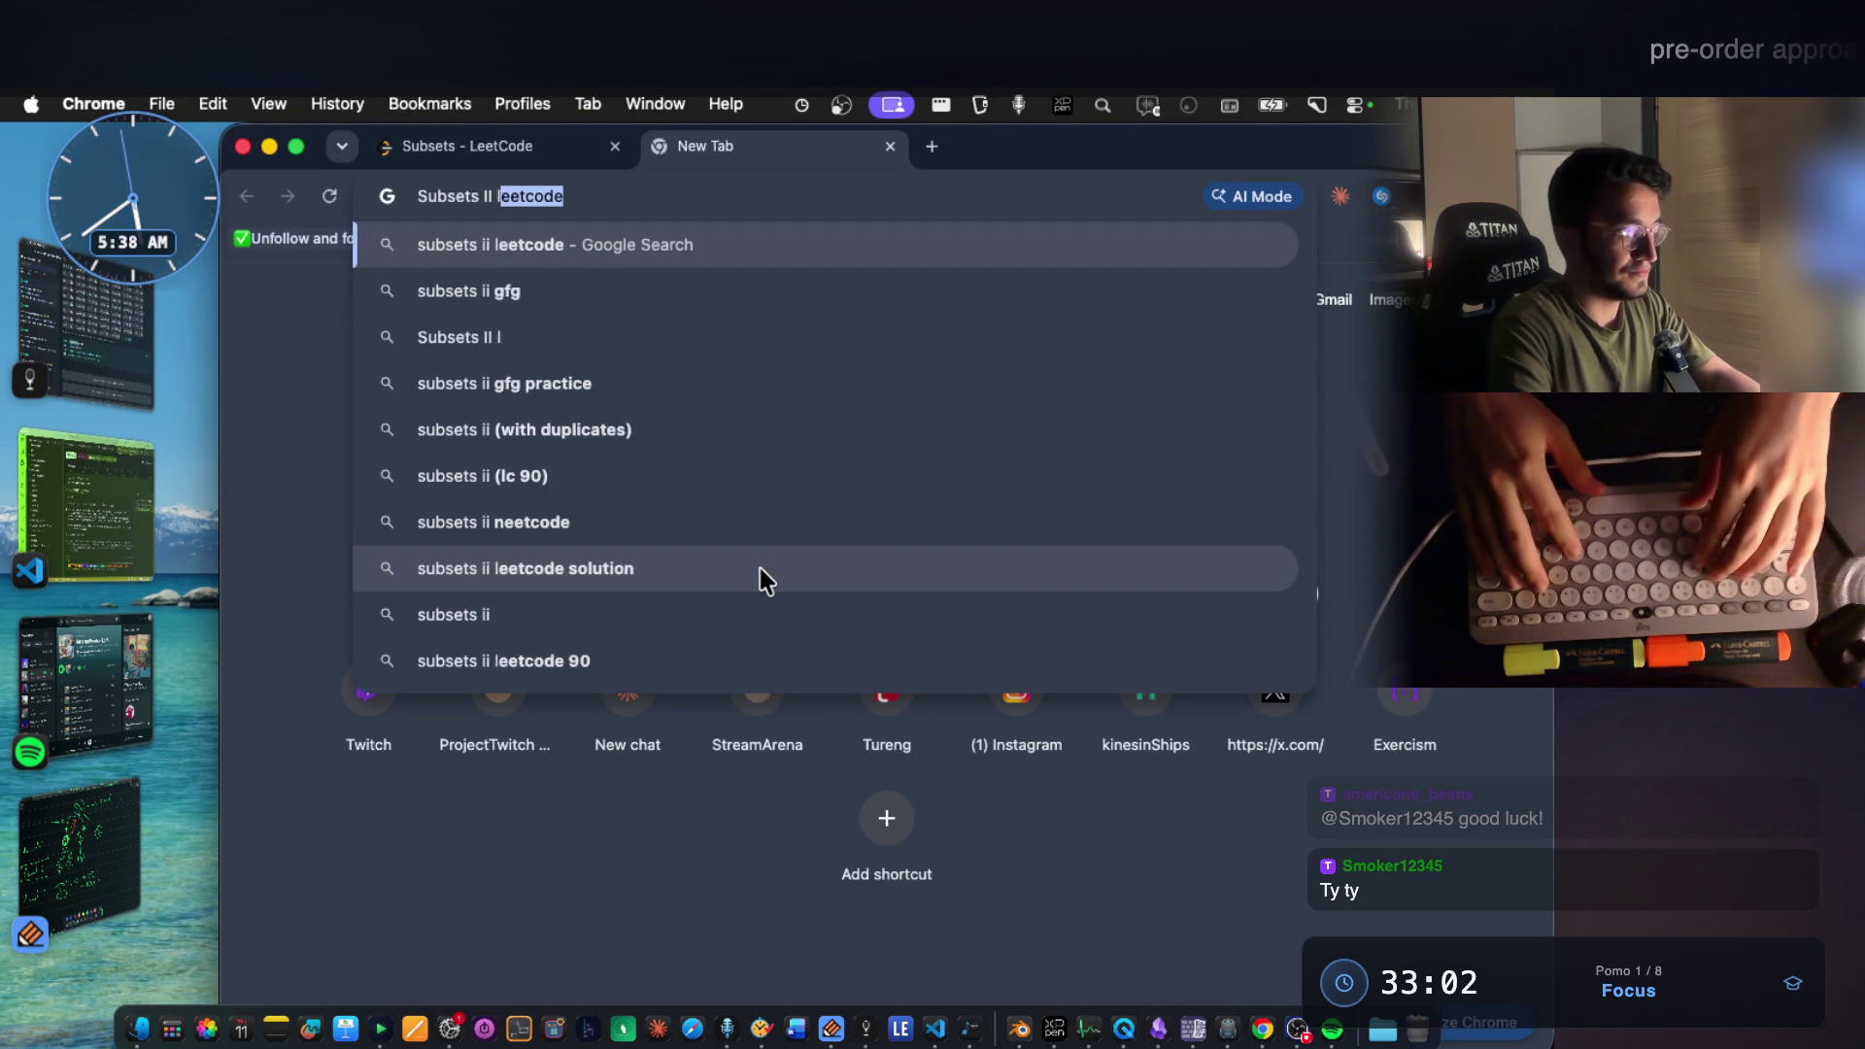
{"action": "type", "text": "eetcode"}
{"action": "key", "text": "Return"}
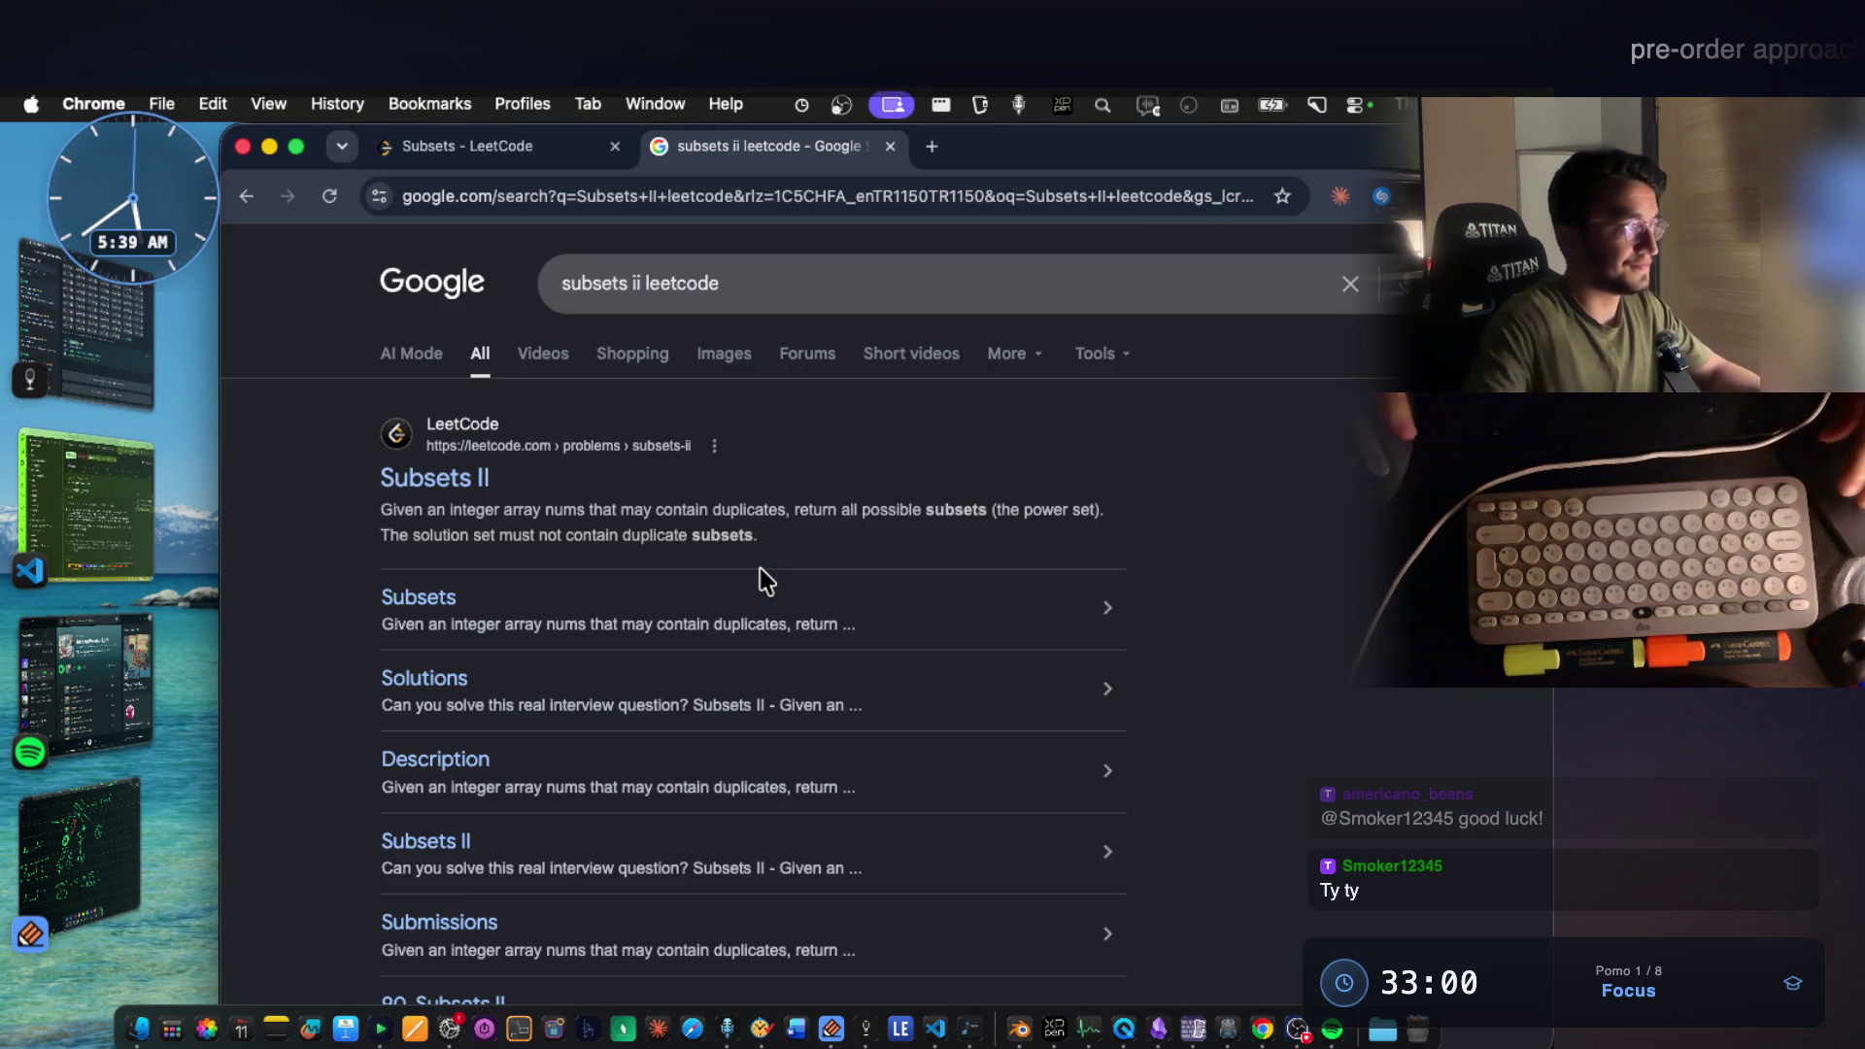
{"action": "left_click", "coordinate": [453, 497]}
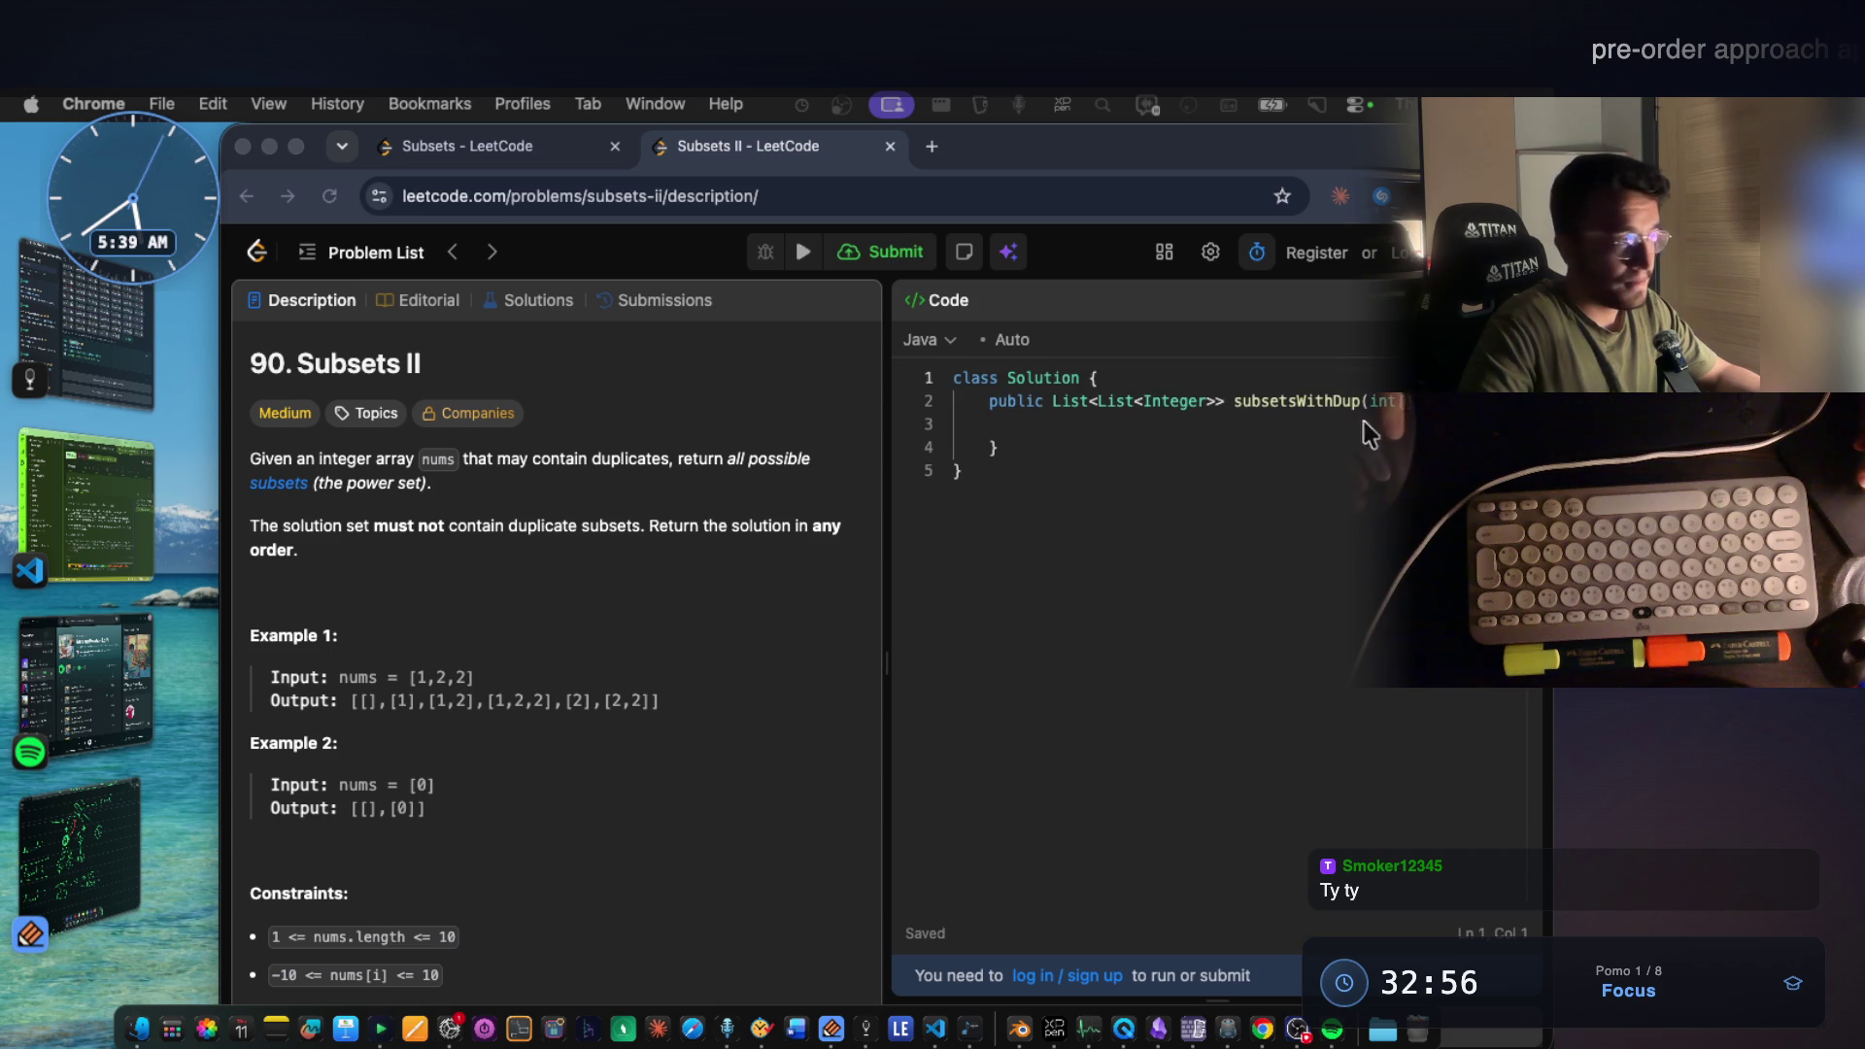
{"action": "left_click", "coordinate": [777, 616]}
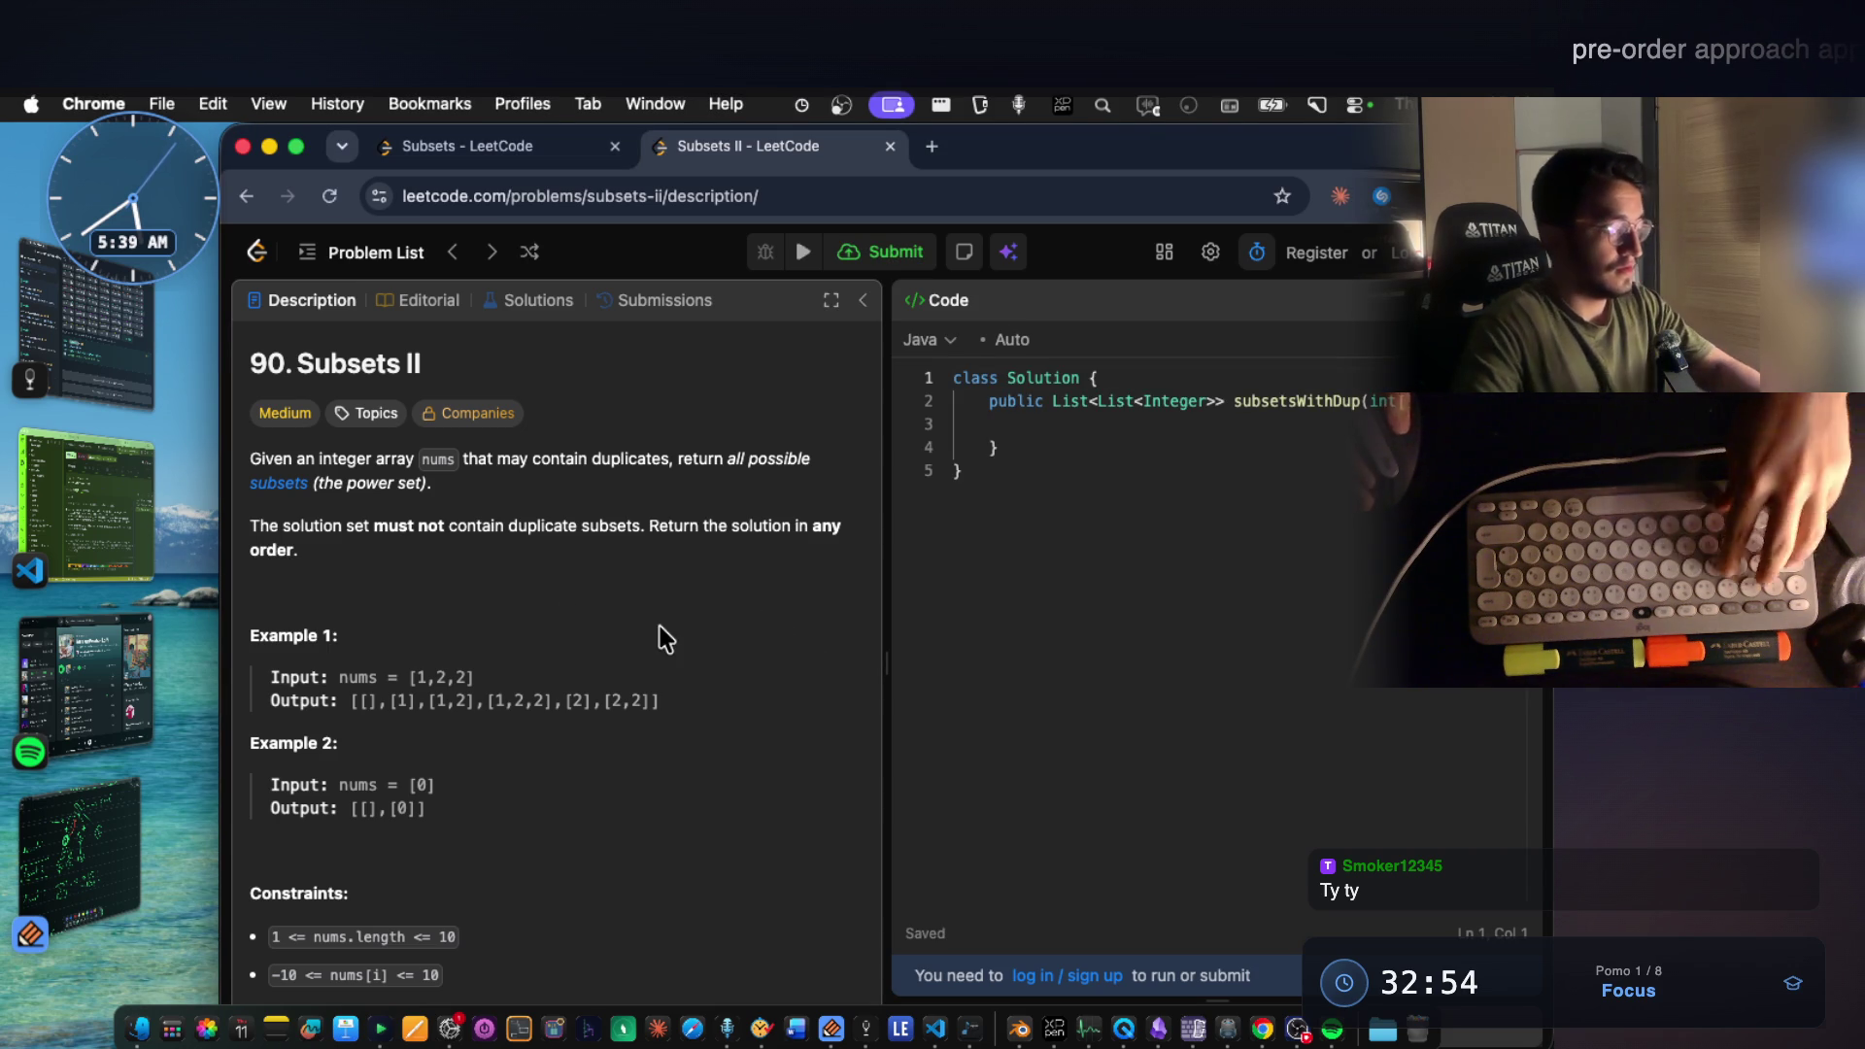
Screenshot the Subsets II problem description and bring the notes app forward.
{"action": "key", "text": "super+shift+4"}
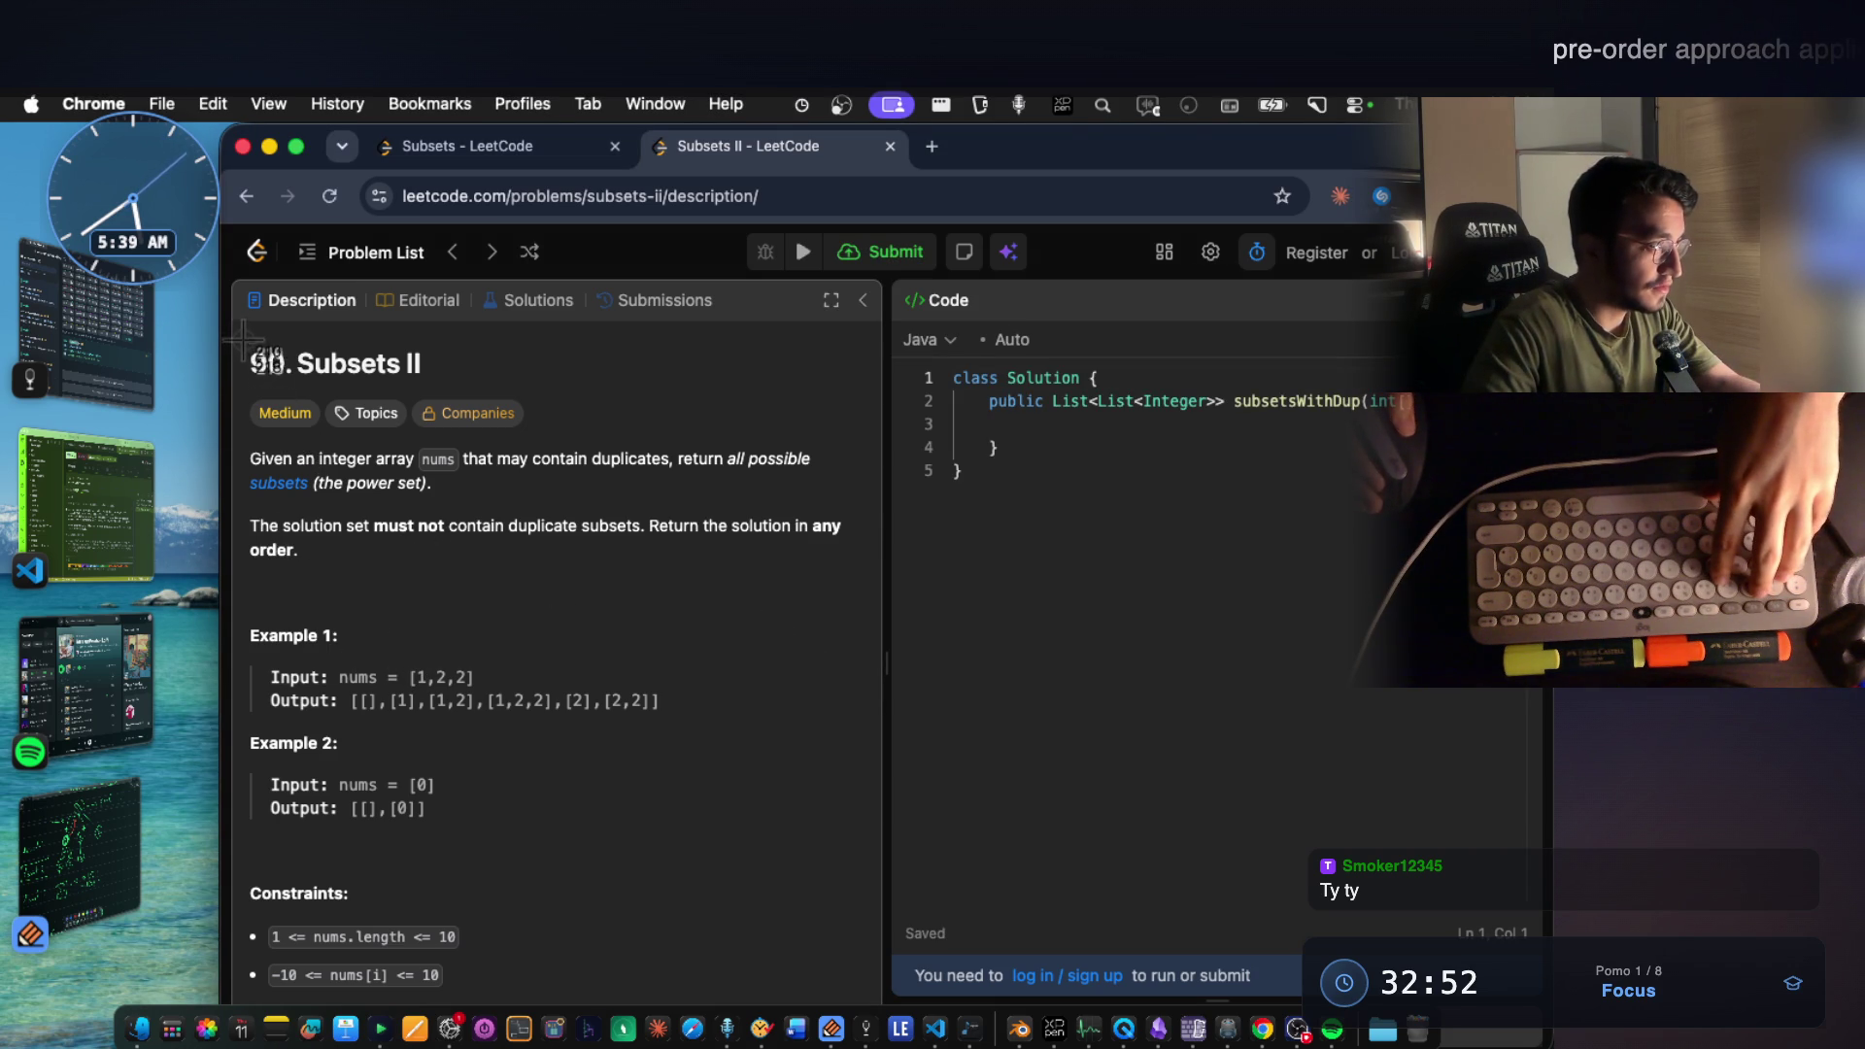
{"action": "left_click_drag", "start_coordinate": [251, 339], "coordinate": [878, 866]}
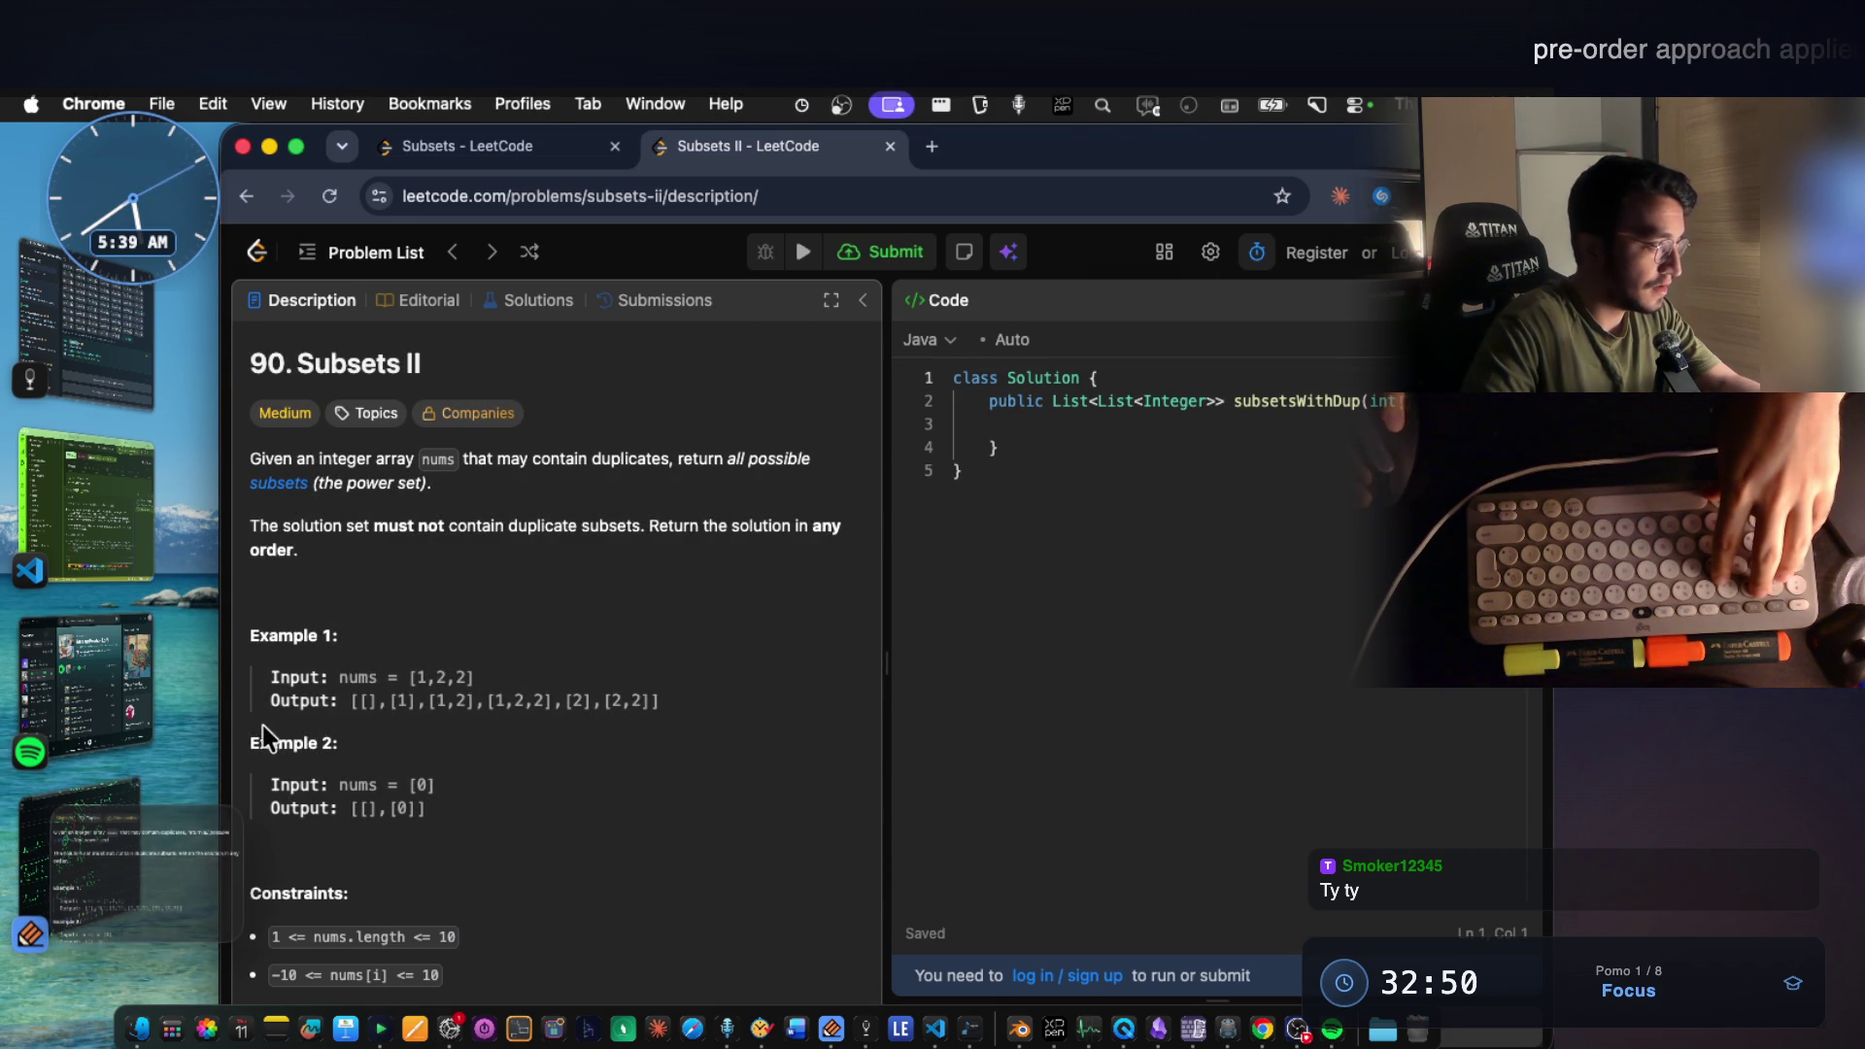
{"action": "left_click", "coordinate": [88, 371]}
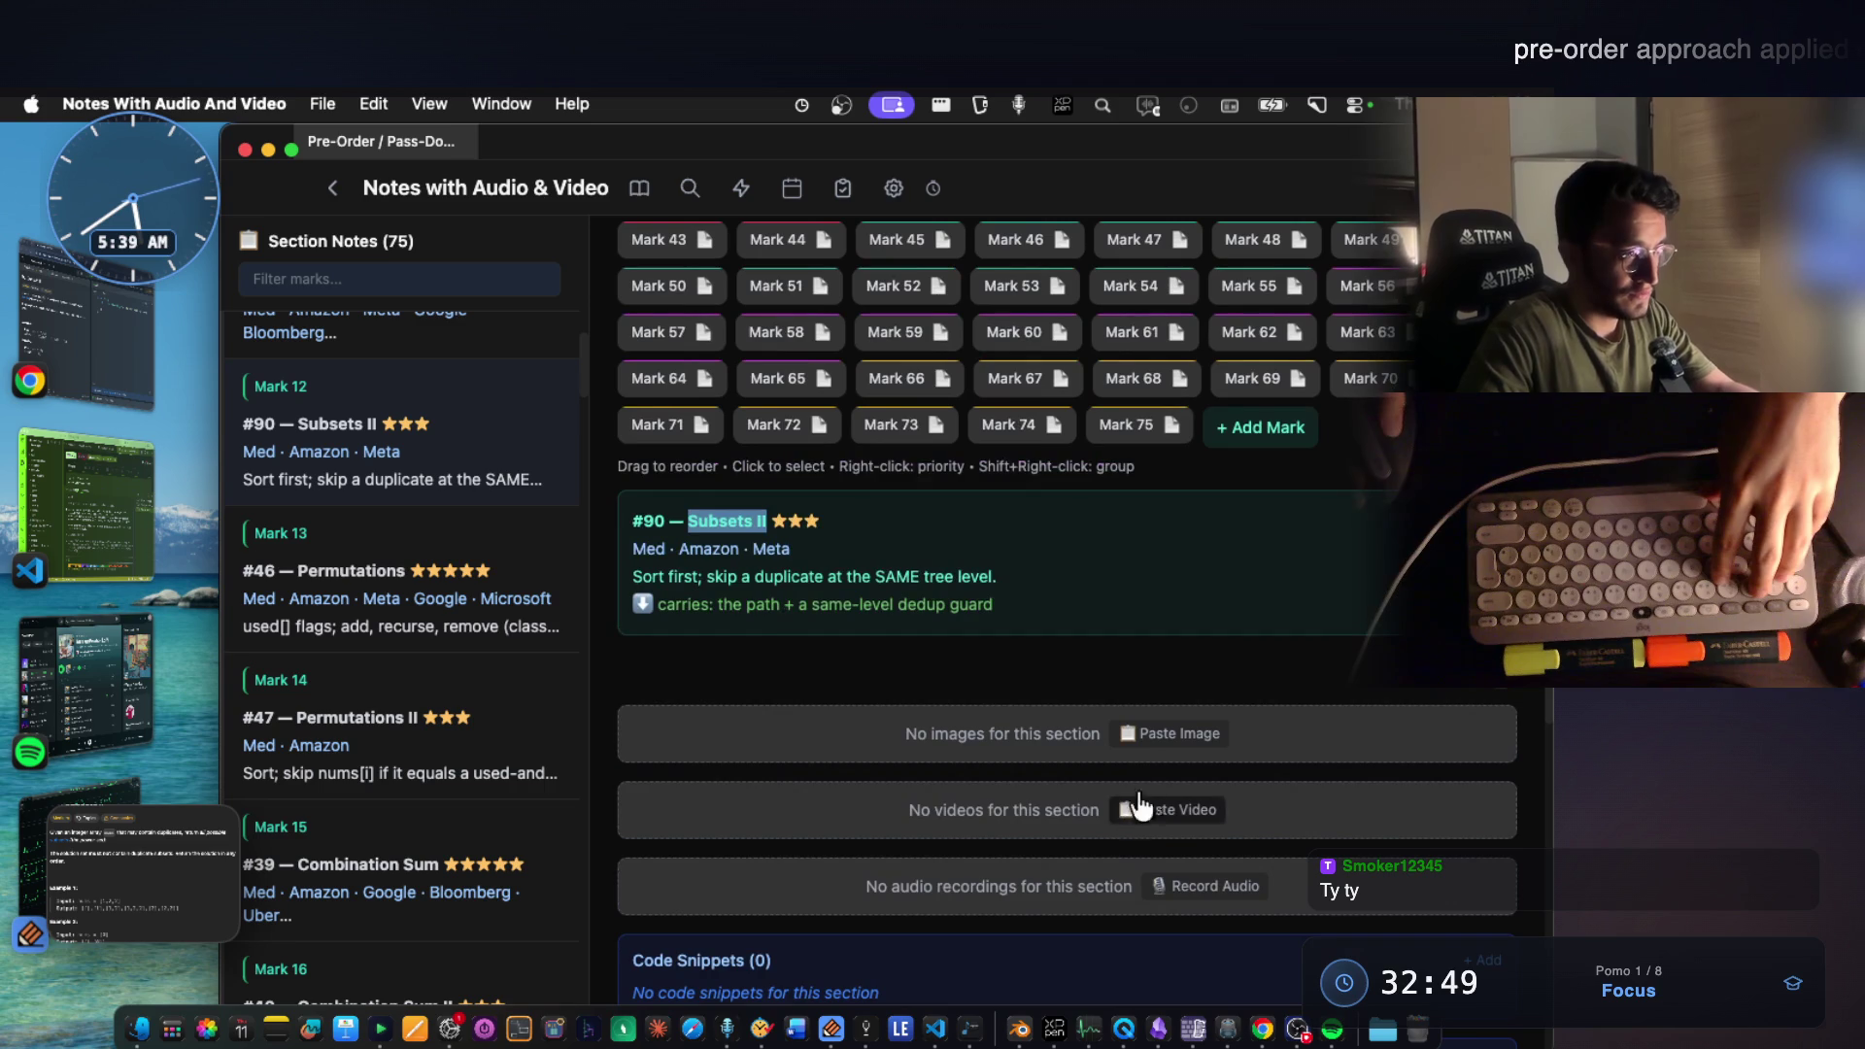
Paste the Subsets II screenshot into the #90 note and capture its Example 1 input/output lines.
{"action": "left_click", "coordinate": [1153, 755]}
{"action": "left_click", "coordinate": [737, 819]}
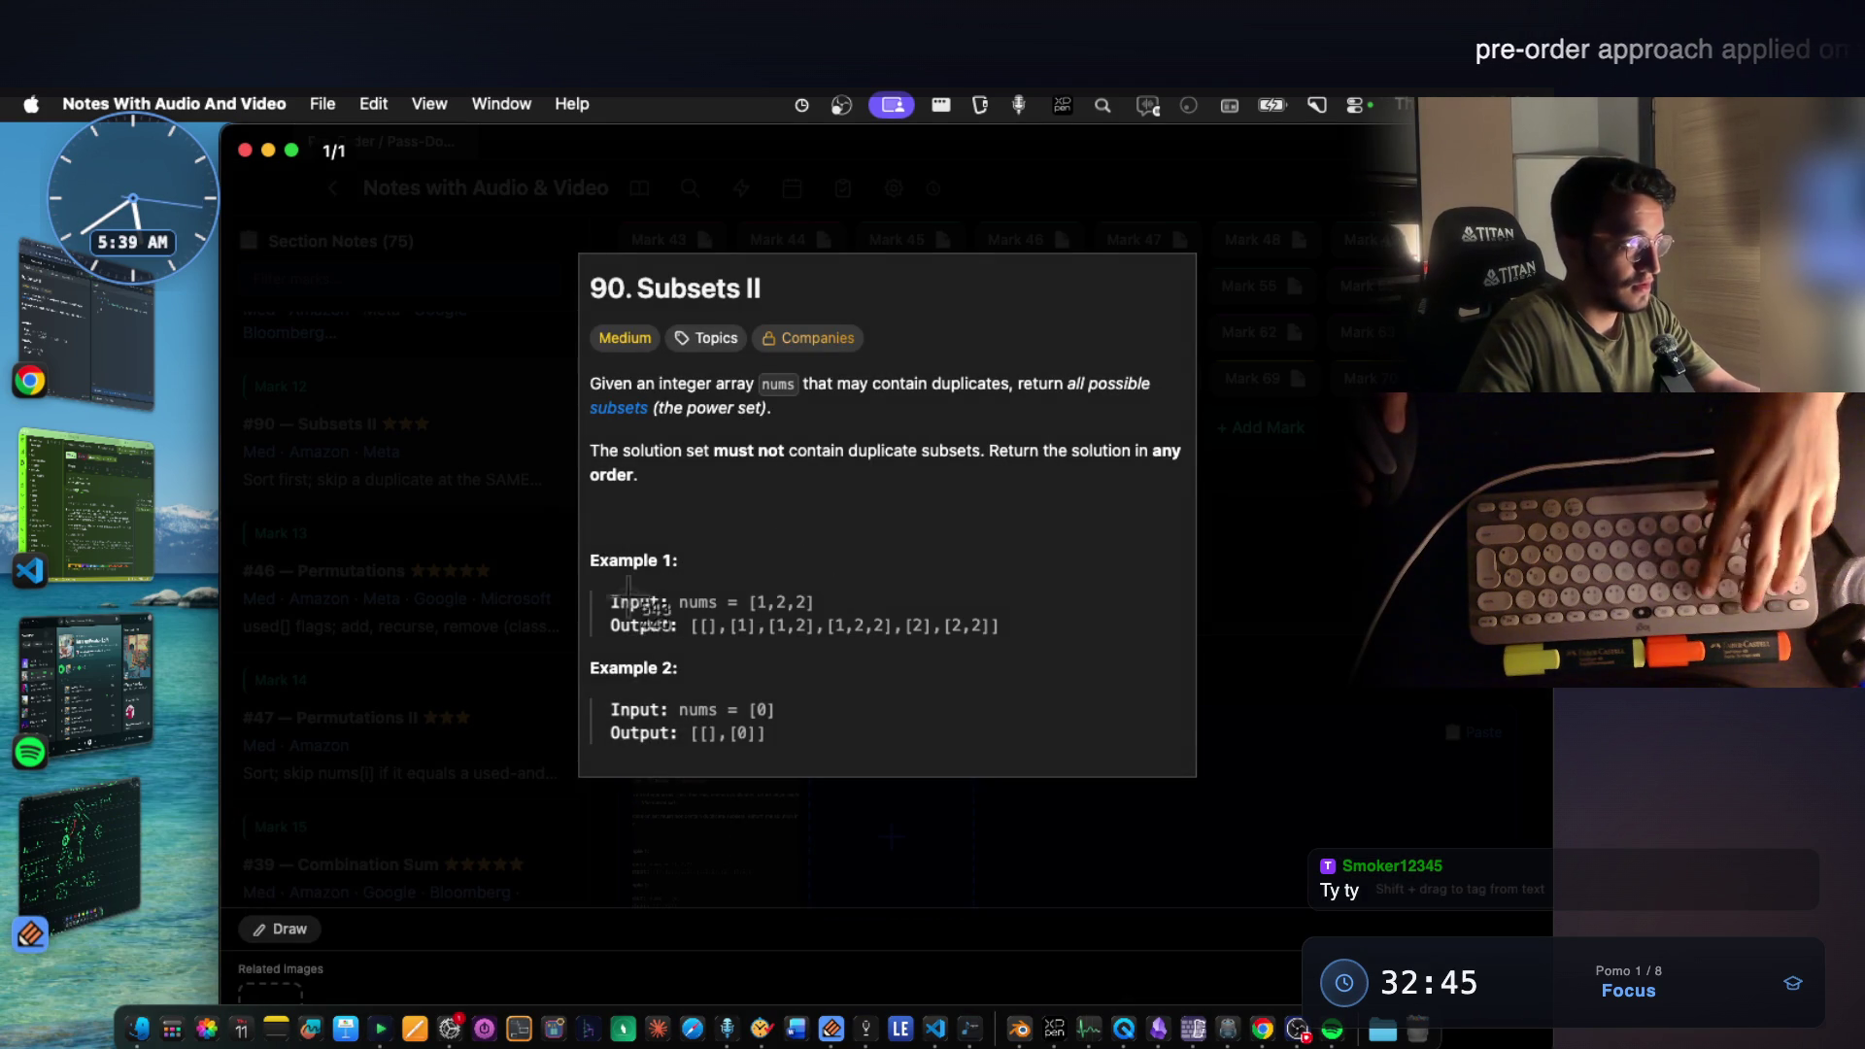
{"action": "key", "text": "super+shift+4"}
{"action": "left_click_drag", "start_coordinate": [598, 578], "coordinate": [1040, 659]}
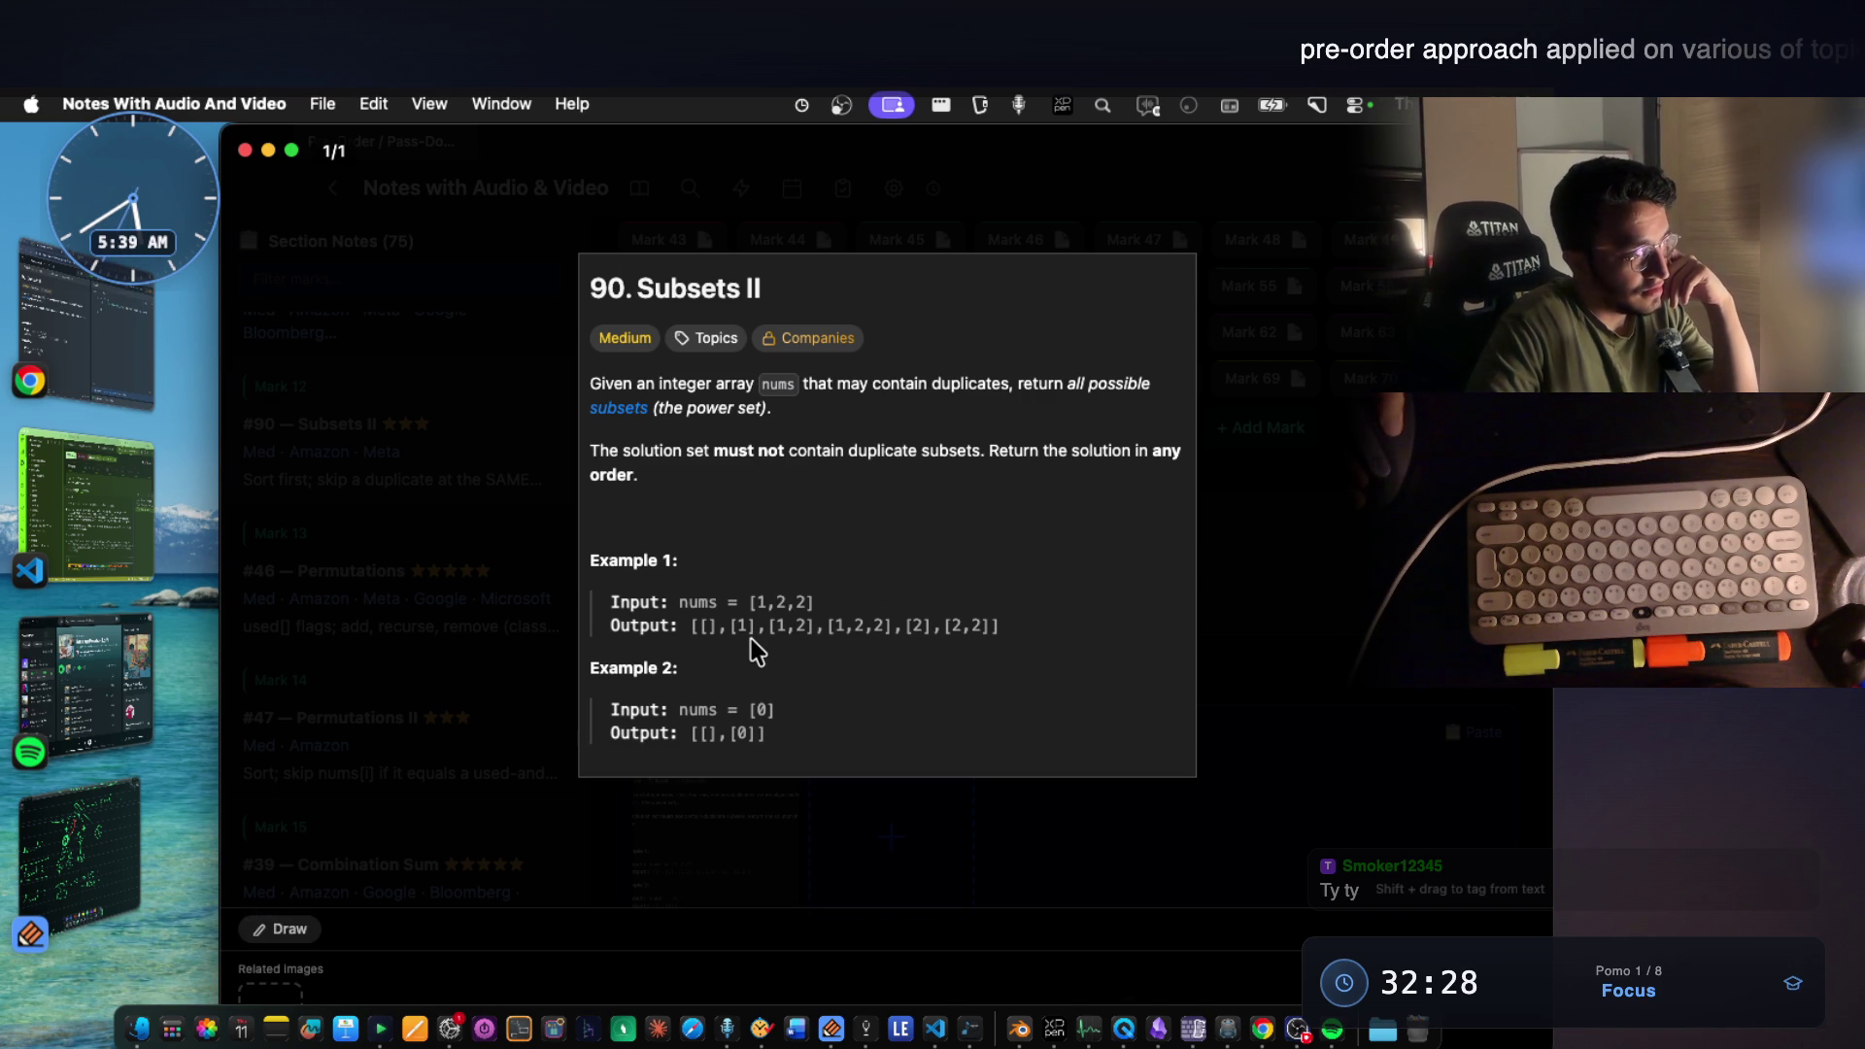
{"action": "left_click", "coordinate": [1217, 670]}
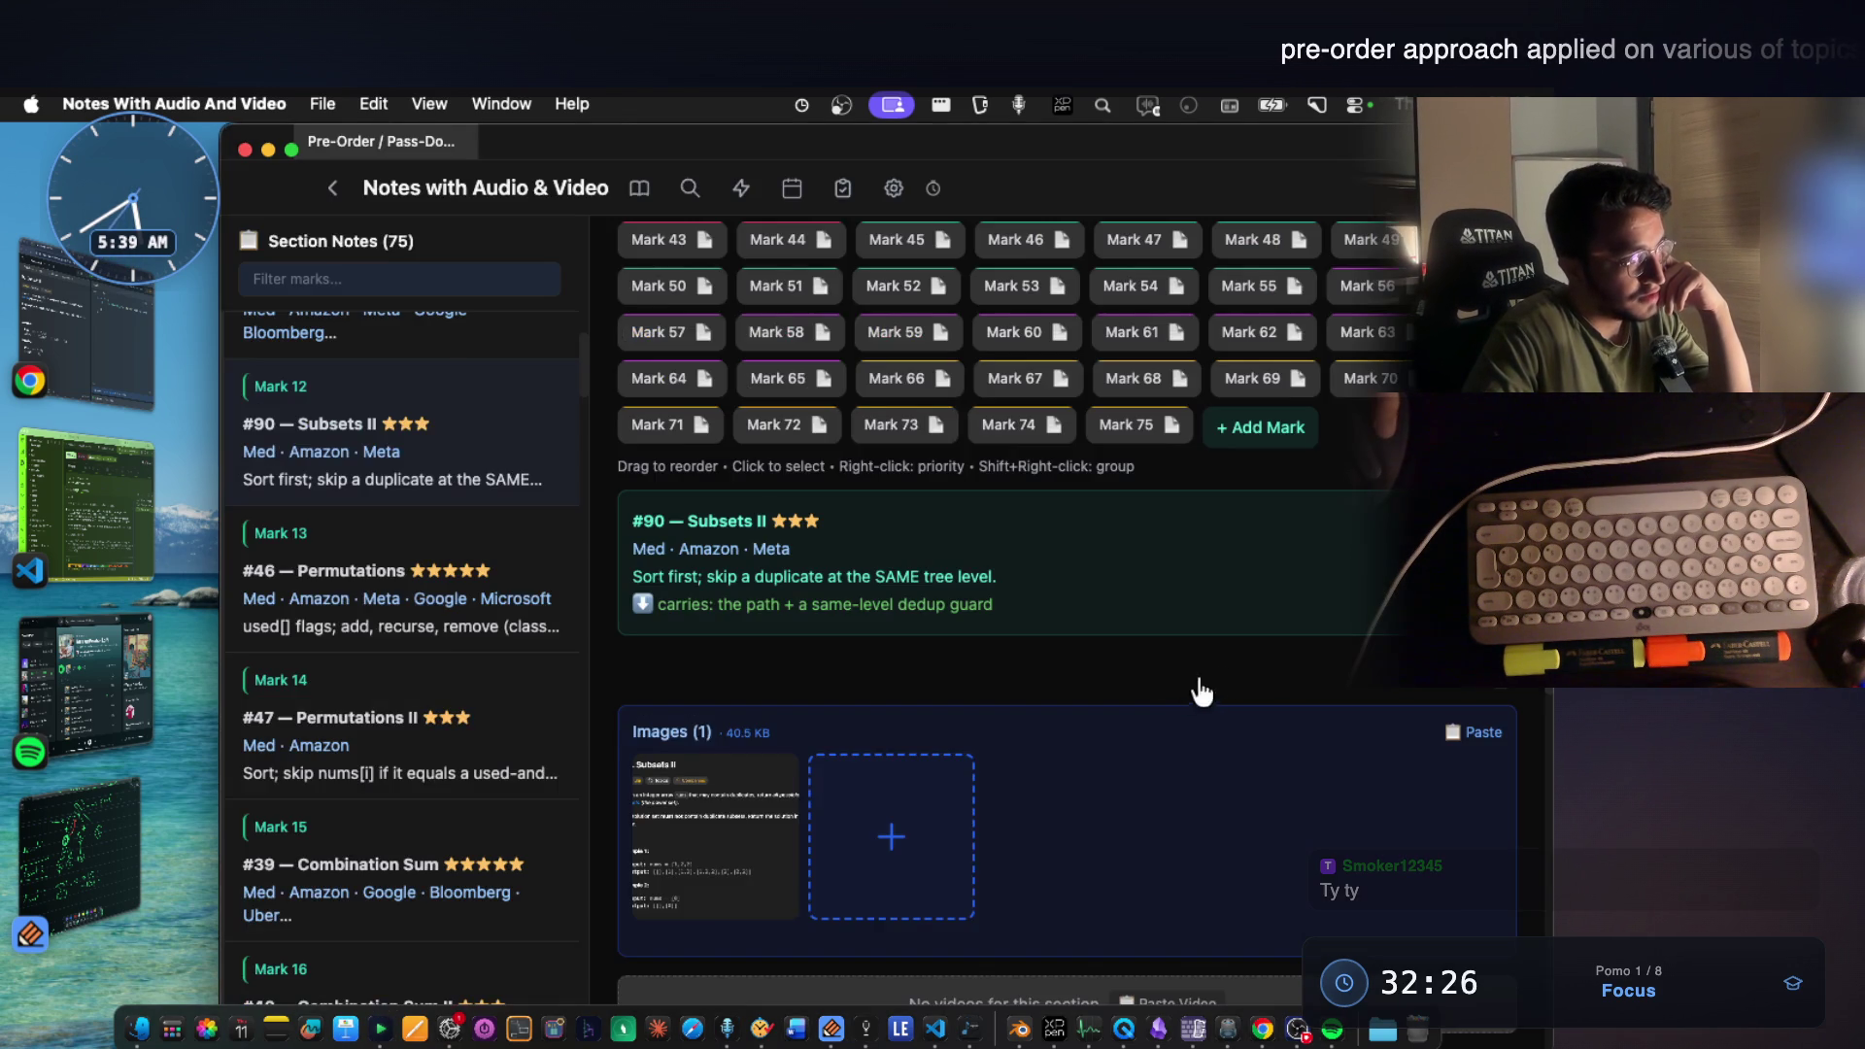
{"action": "scroll", "coordinate": [875, 423], "scroll_direction": "up", "scroll_amount": 5}
From the #78 Subsets note's problem image, capture the [1,2,3] Example 1 lines.
{"action": "left_click", "coordinate": [947, 387]}
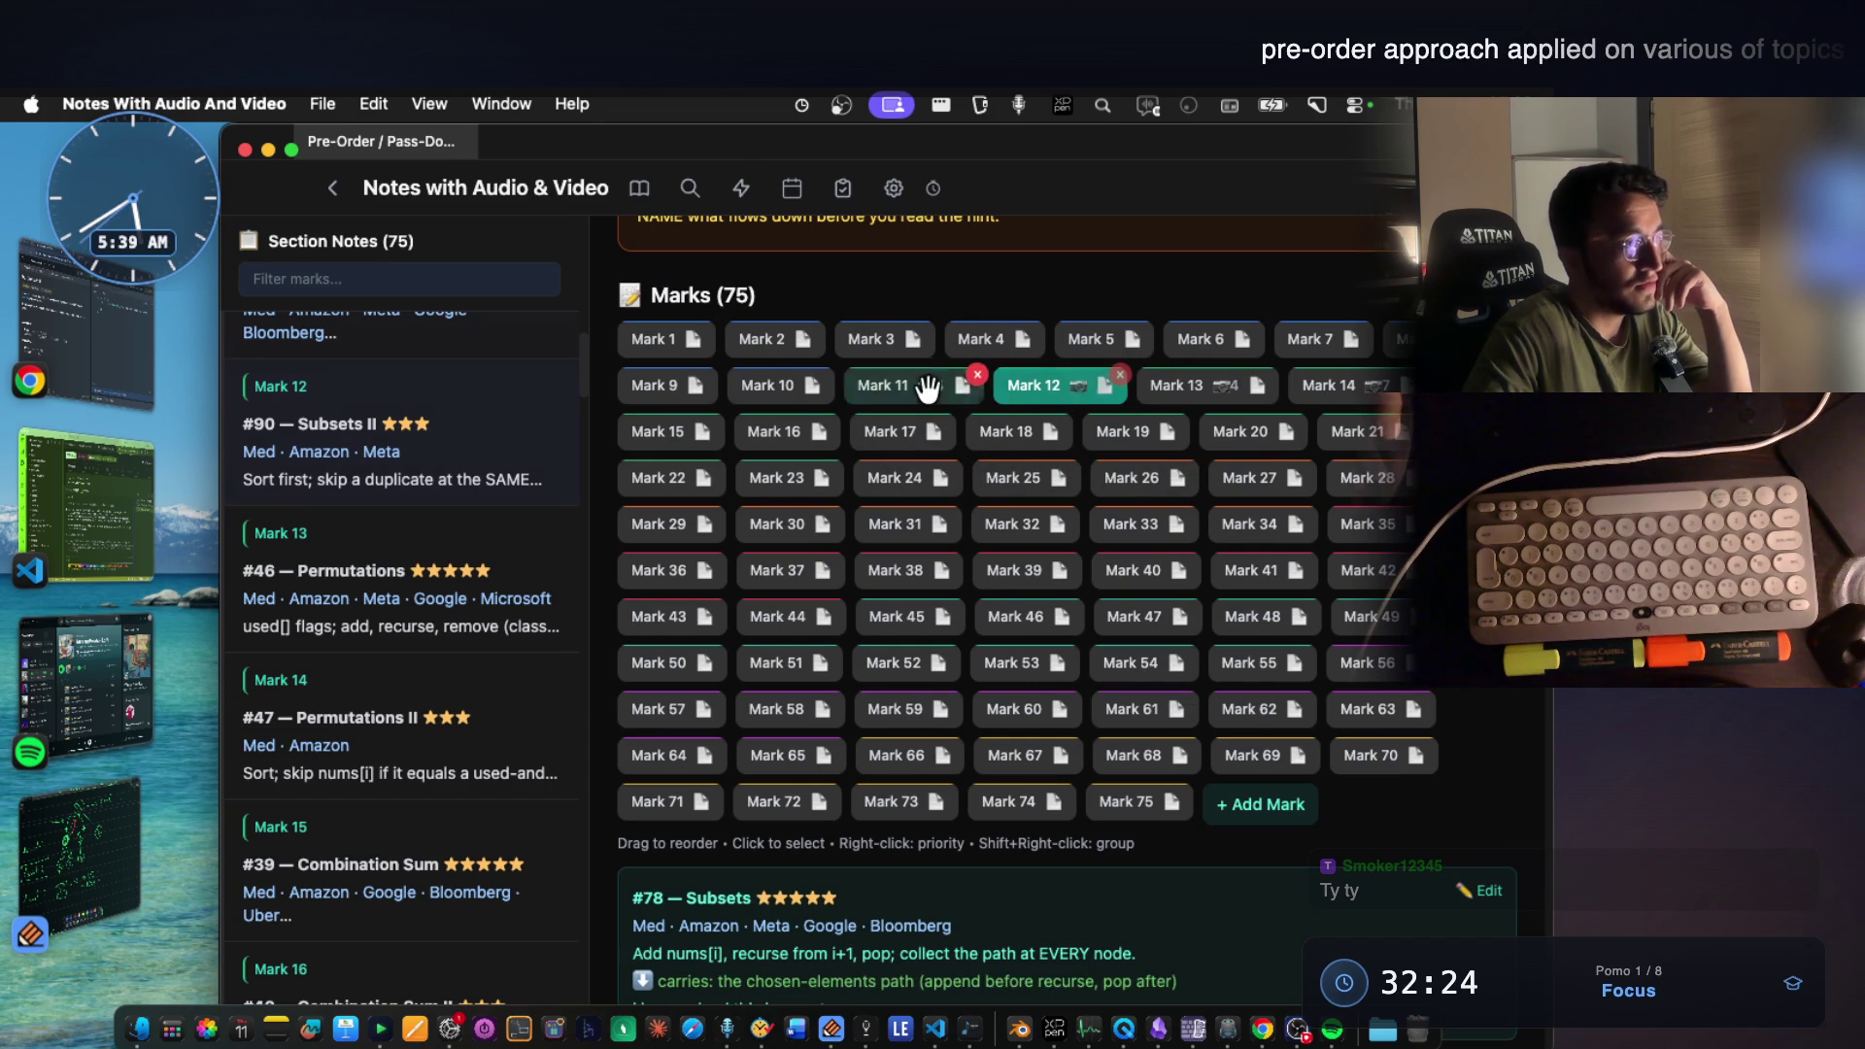
{"action": "scroll", "coordinate": [999, 641], "scroll_direction": "down", "scroll_amount": 8}
{"action": "left_click", "coordinate": [704, 658]}
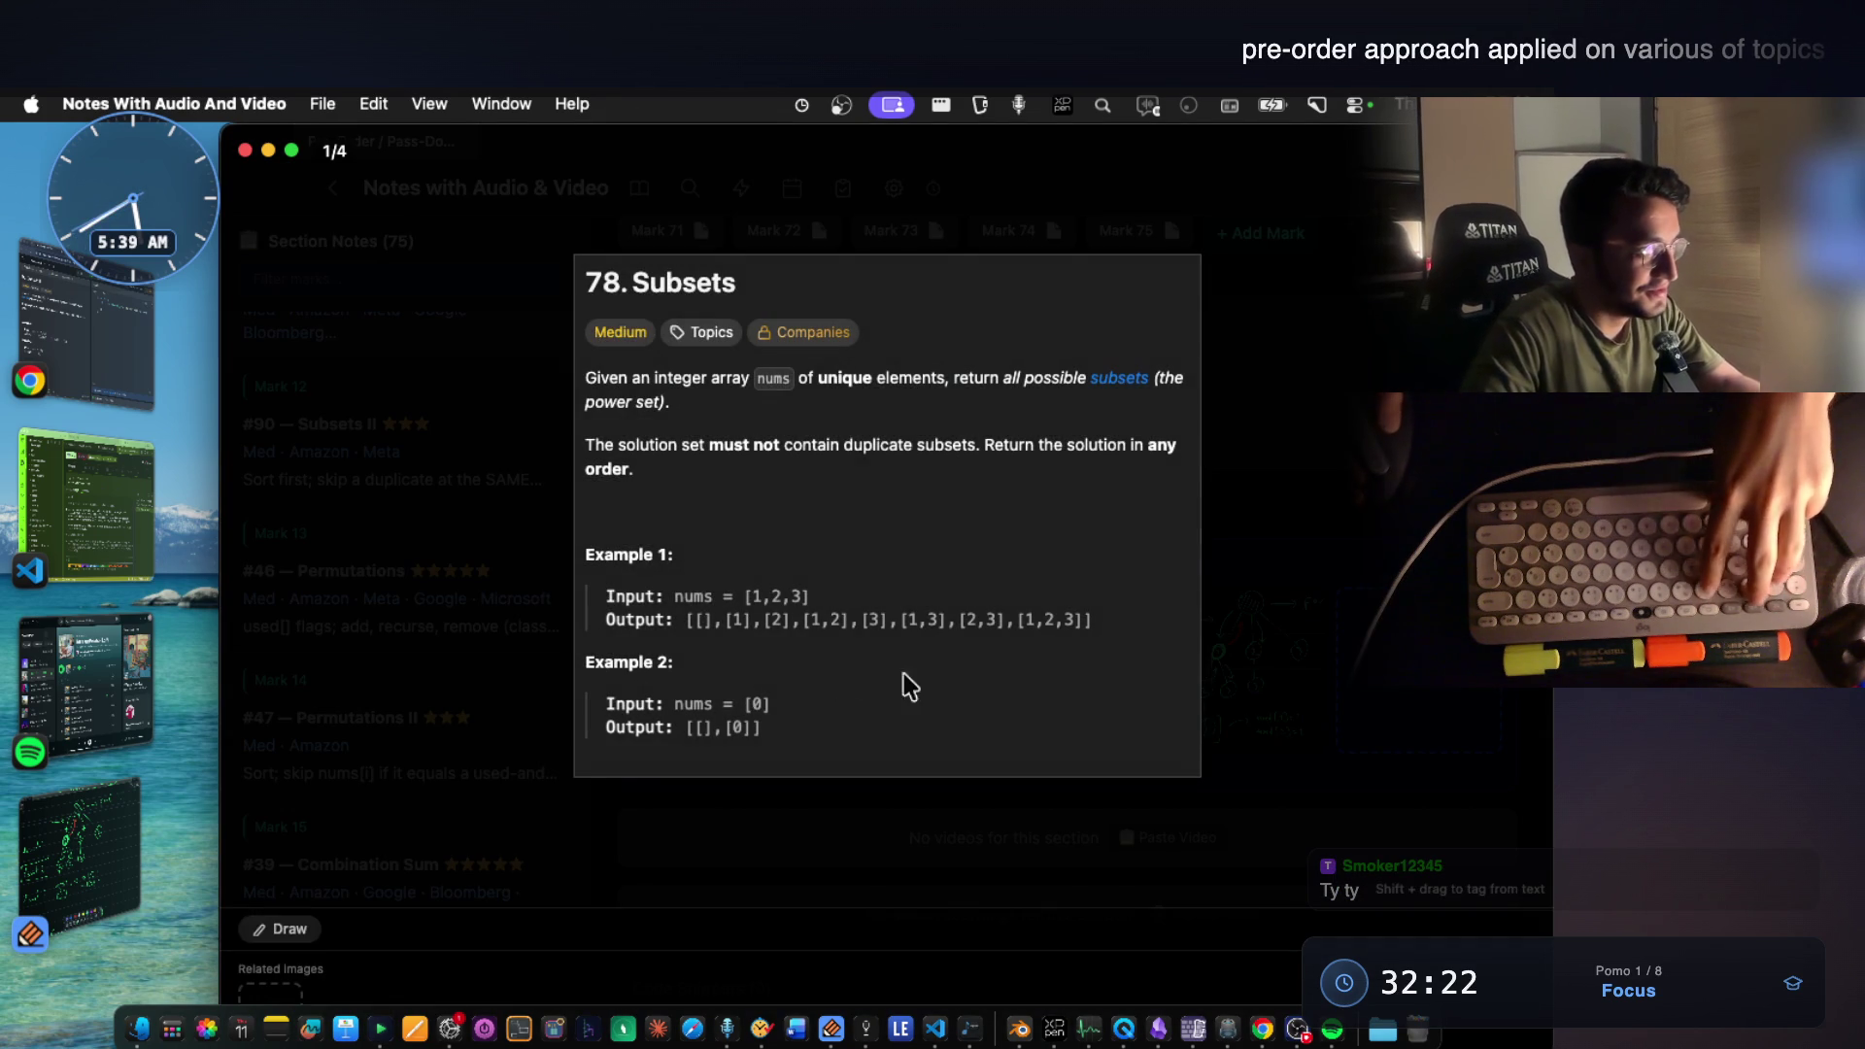
{"action": "key", "text": "super+shift+4"}
{"action": "left_click_drag", "start_coordinate": [601, 572], "coordinate": [1123, 641]}
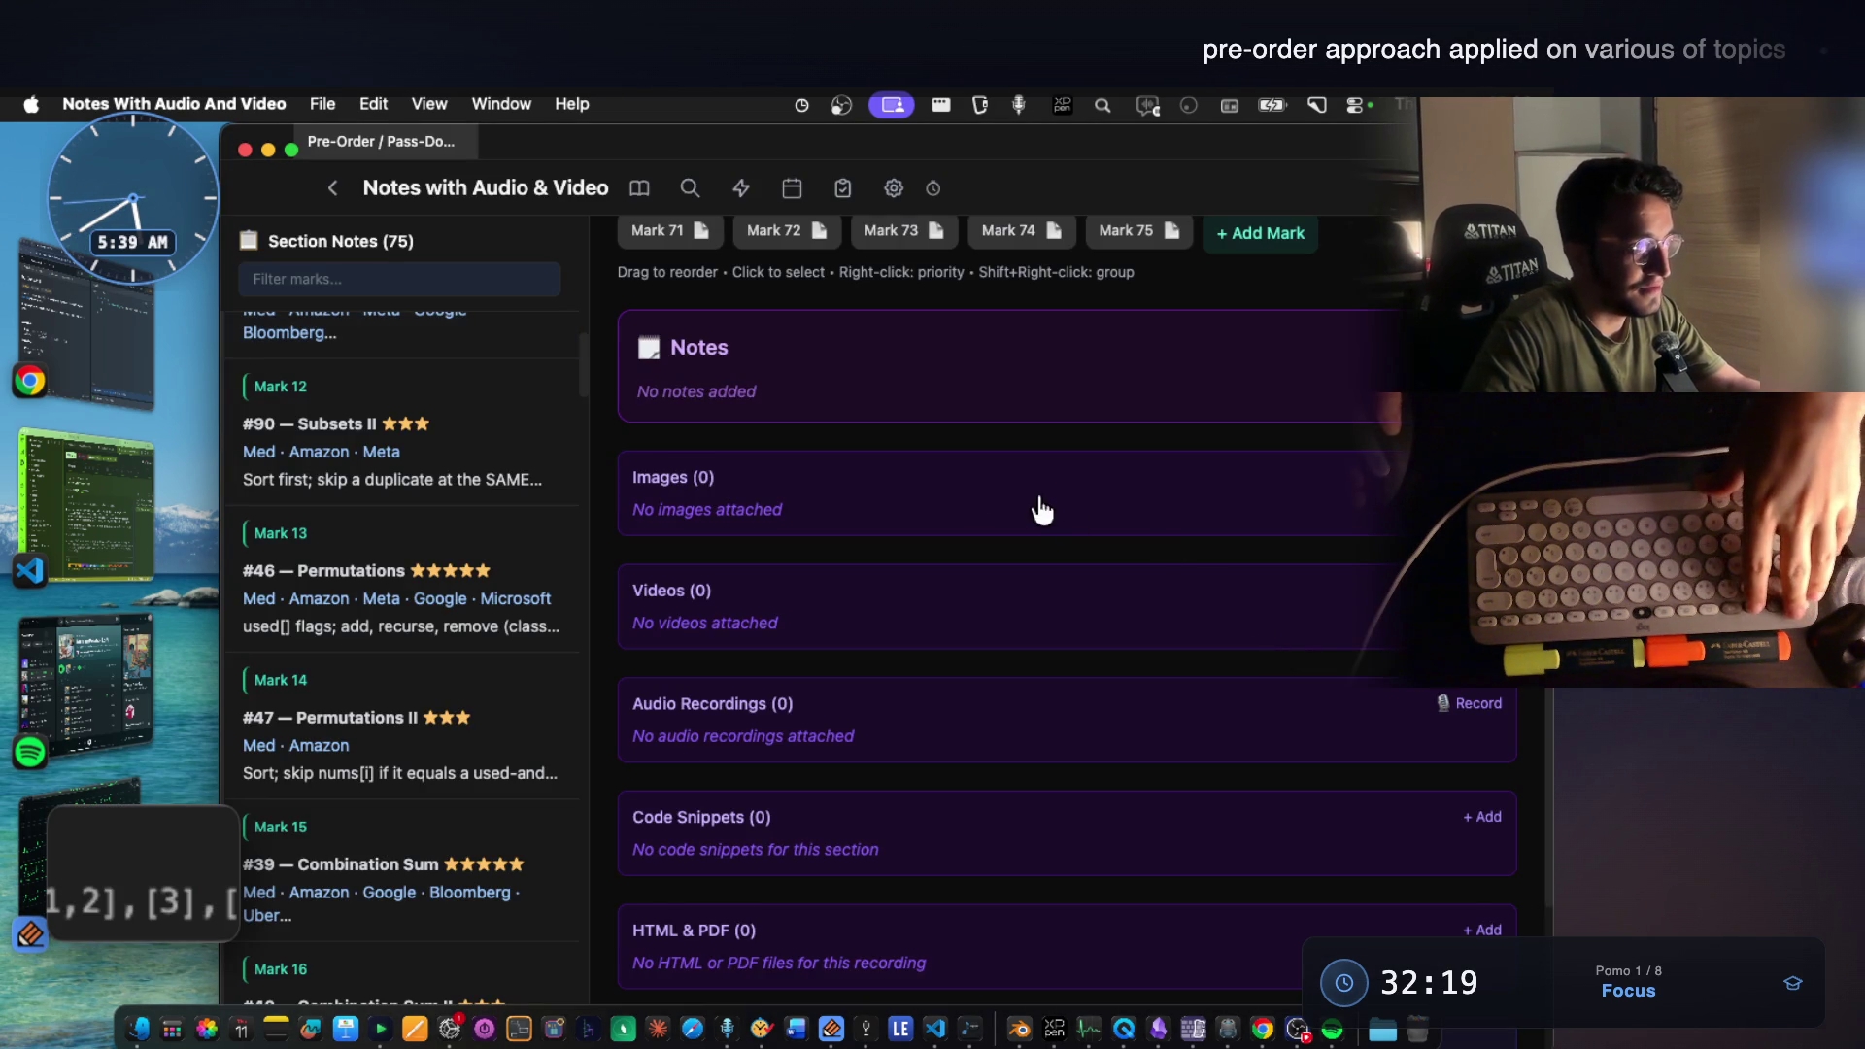
{"action": "scroll", "coordinate": [974, 492], "scroll_direction": "up", "scroll_amount": 3}
{"action": "scroll", "coordinate": [973, 492], "scroll_direction": "up", "scroll_amount": 3}
Add the example image to #90, capture the [1,2,2] Example 1 lines and paste them onto the Notability page.
{"action": "left_click", "coordinate": [1037, 426]}
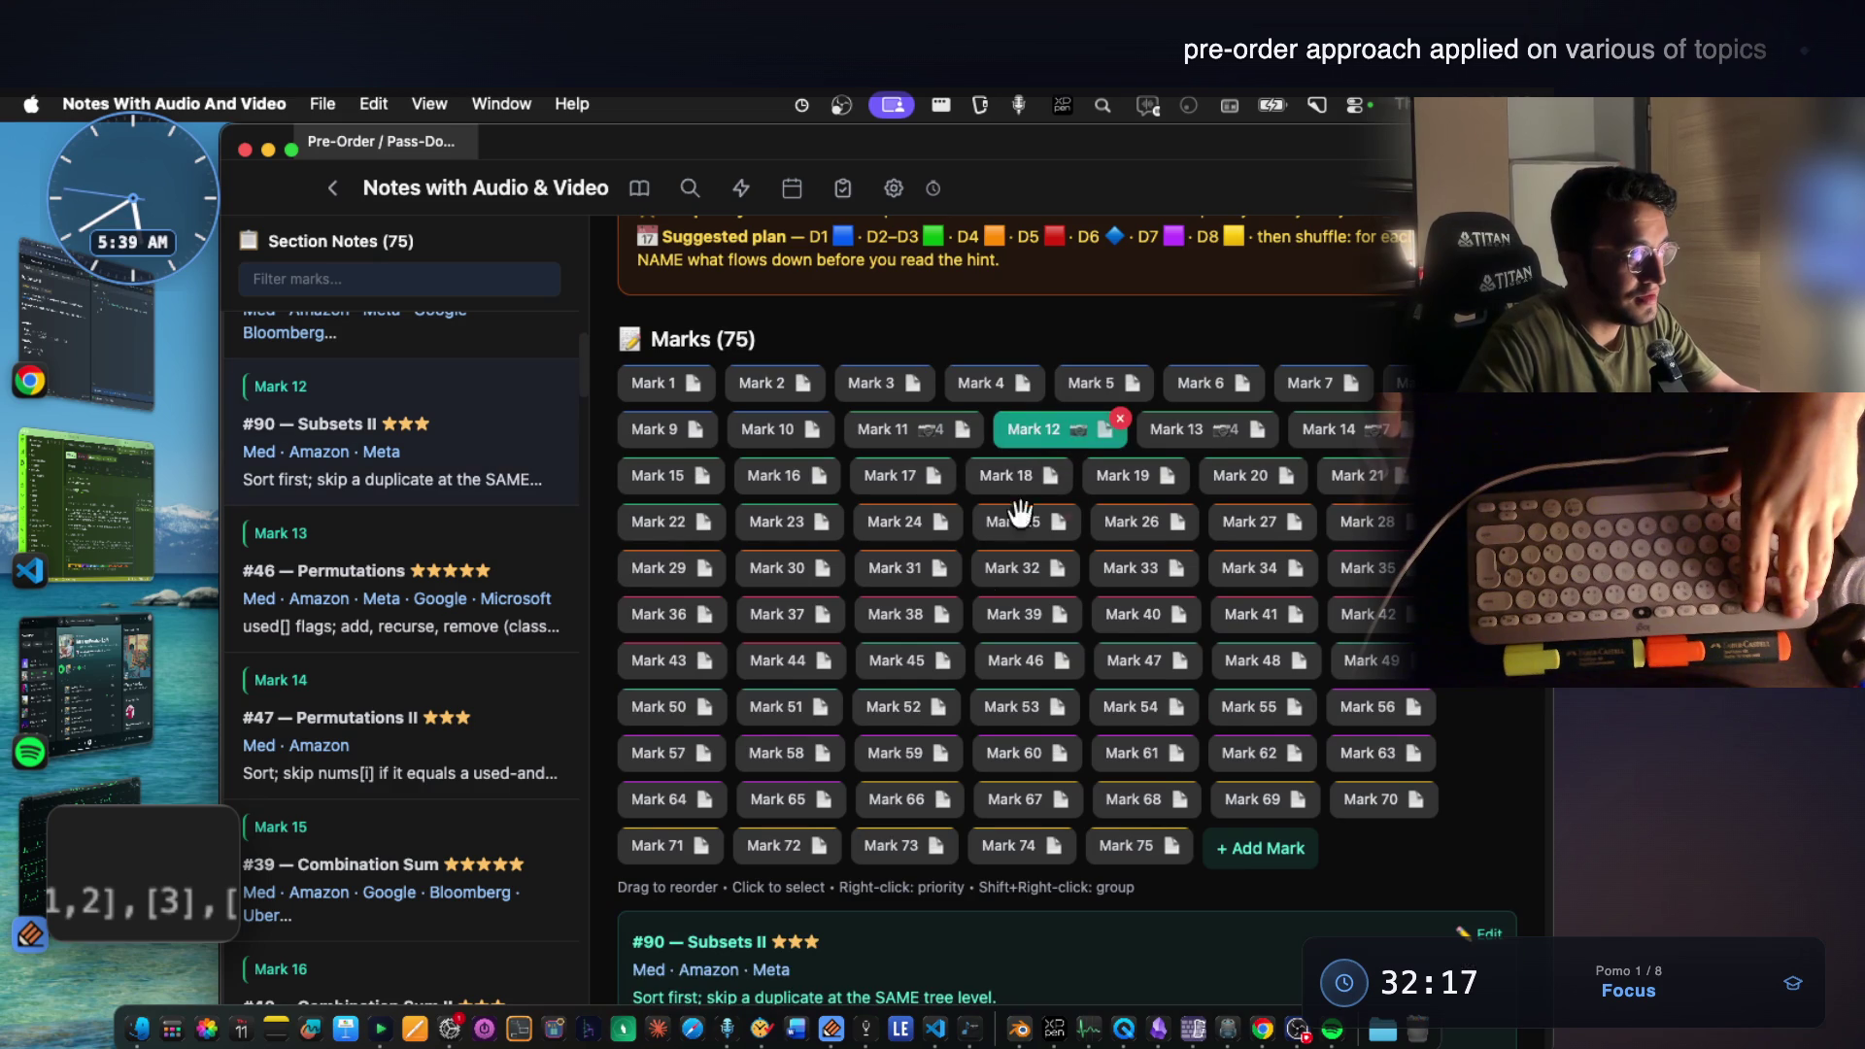
{"action": "scroll", "coordinate": [974, 618], "scroll_direction": "down", "scroll_amount": 5}
{"action": "left_click", "coordinate": [927, 842]}
{"action": "scroll", "coordinate": [714, 583], "scroll_direction": "down", "scroll_amount": 3}
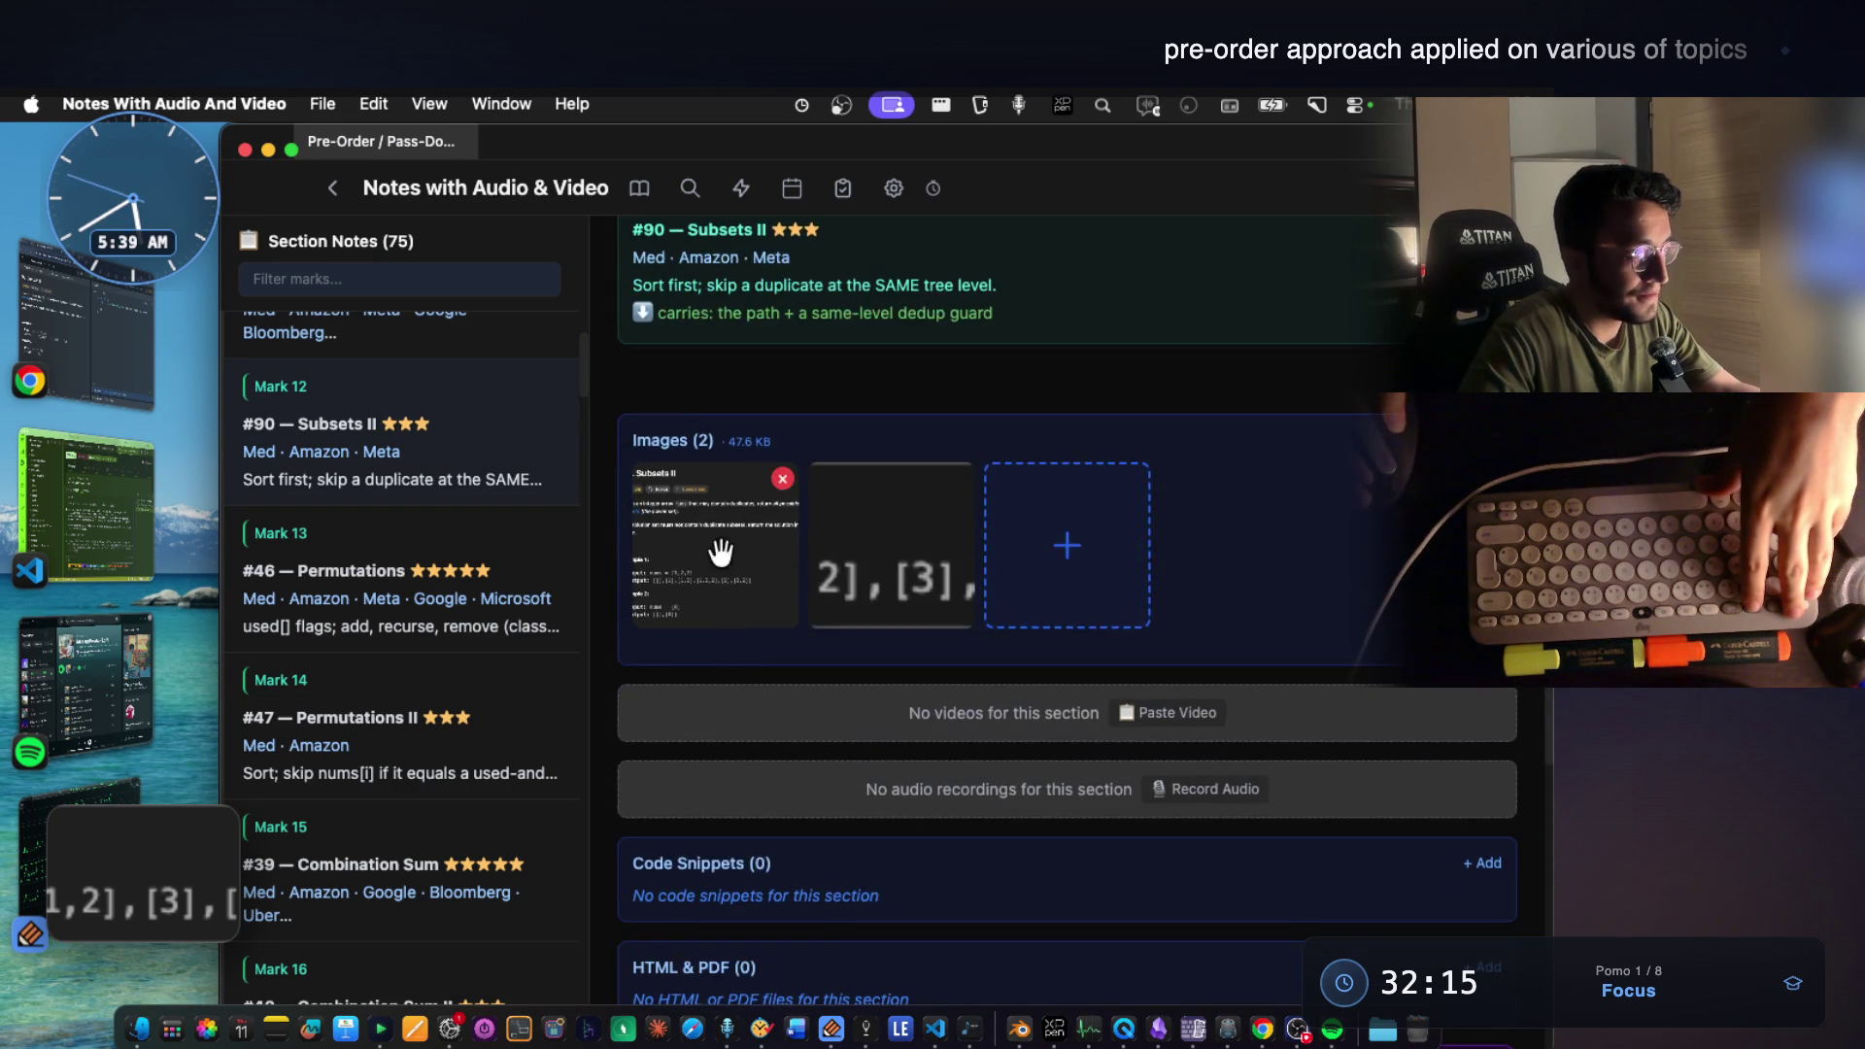
{"action": "left_click", "coordinate": [718, 500]}
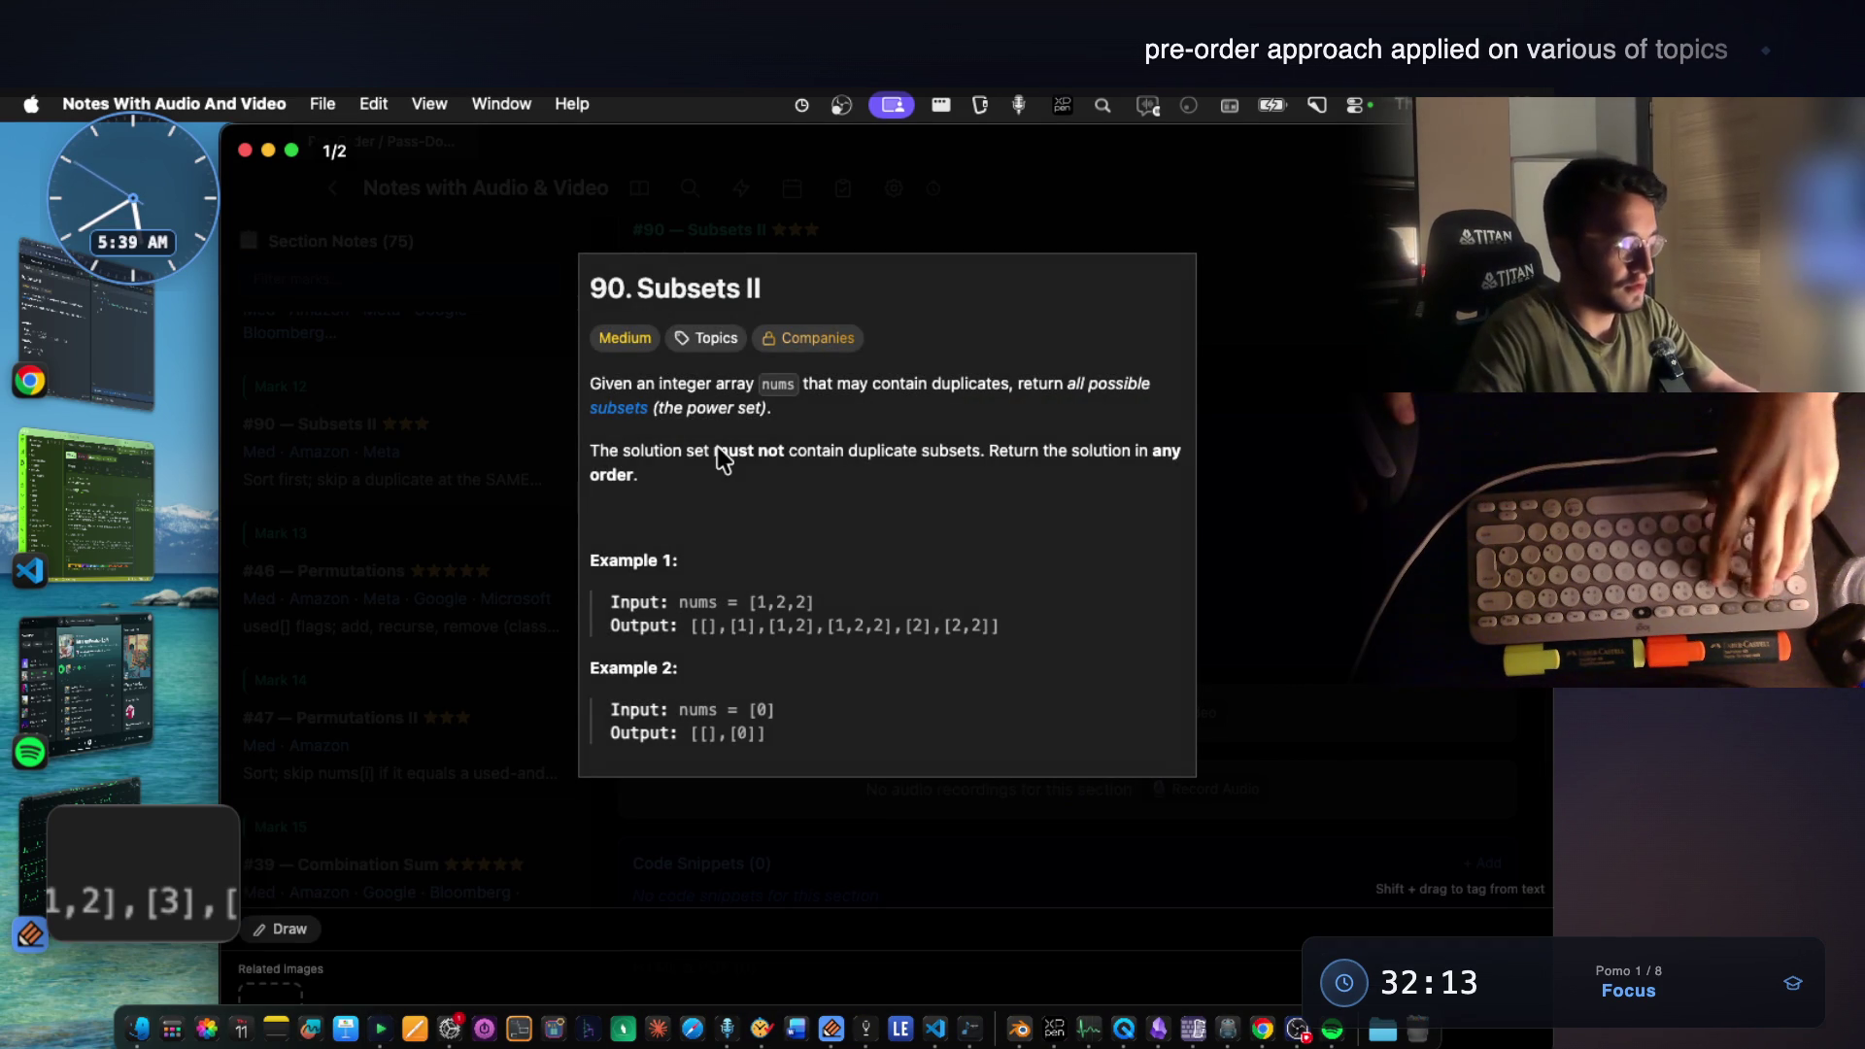
{"action": "key", "text": "super+shift+4"}
{"action": "left_click_drag", "start_coordinate": [602, 576], "coordinate": [1030, 675]}
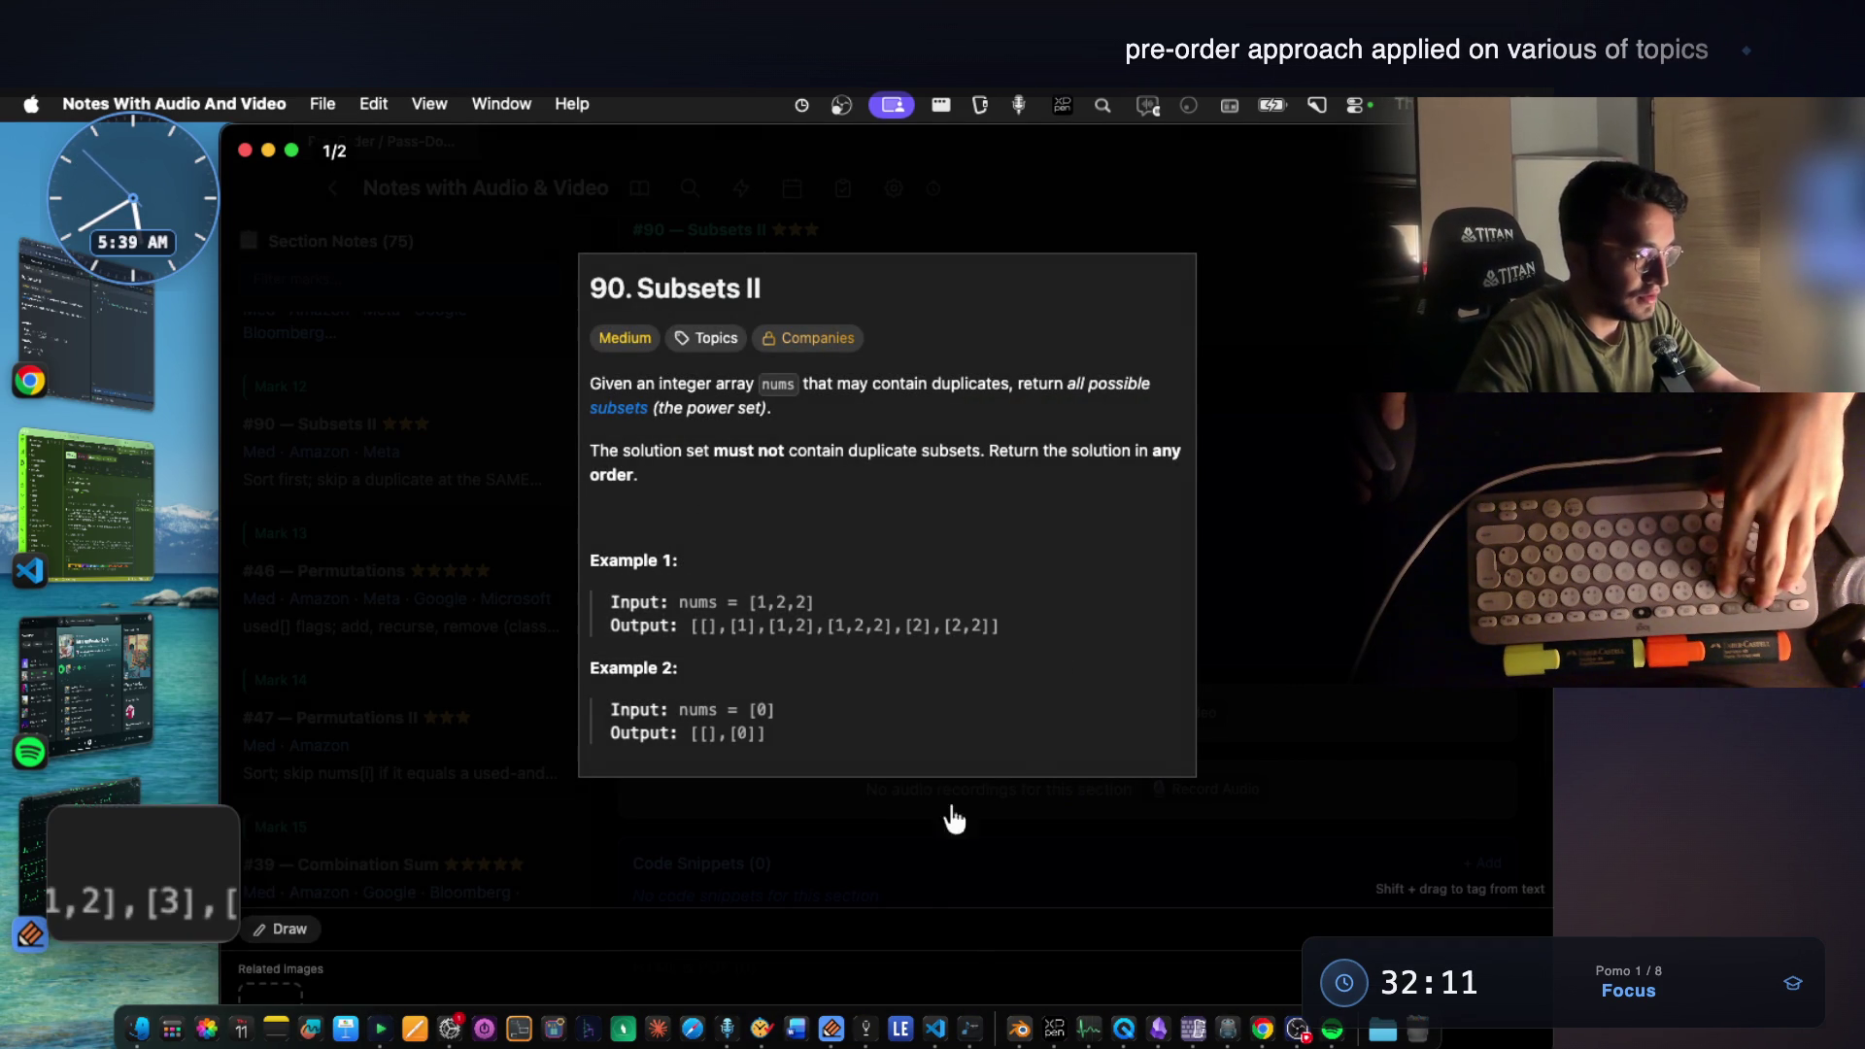
{"action": "left_click", "coordinate": [830, 1028]}
{"action": "scroll", "coordinate": [810, 717], "scroll_direction": "down", "scroll_amount": 5}
{"action": "scroll", "coordinate": [811, 717], "scroll_direction": "down", "scroll_amount": 5}
{"action": "scroll", "coordinate": [807, 705], "scroll_direction": "down", "scroll_amount": 5}
{"action": "scroll", "coordinate": [805, 692], "scroll_direction": "down", "scroll_amount": 3}
{"action": "scroll", "coordinate": [805, 689], "scroll_direction": "up", "scroll_amount": 3}
{"action": "scroll", "coordinate": [802, 687], "scroll_direction": "up", "scroll_amount": 5}
{"action": "key", "text": "super+v"}
Move the [1,2,2] example right, capture the [1,2,3] example lines and paste them onto the page.
{"action": "left_click_drag", "start_coordinate": [860, 554], "coordinate": [1084, 569]}
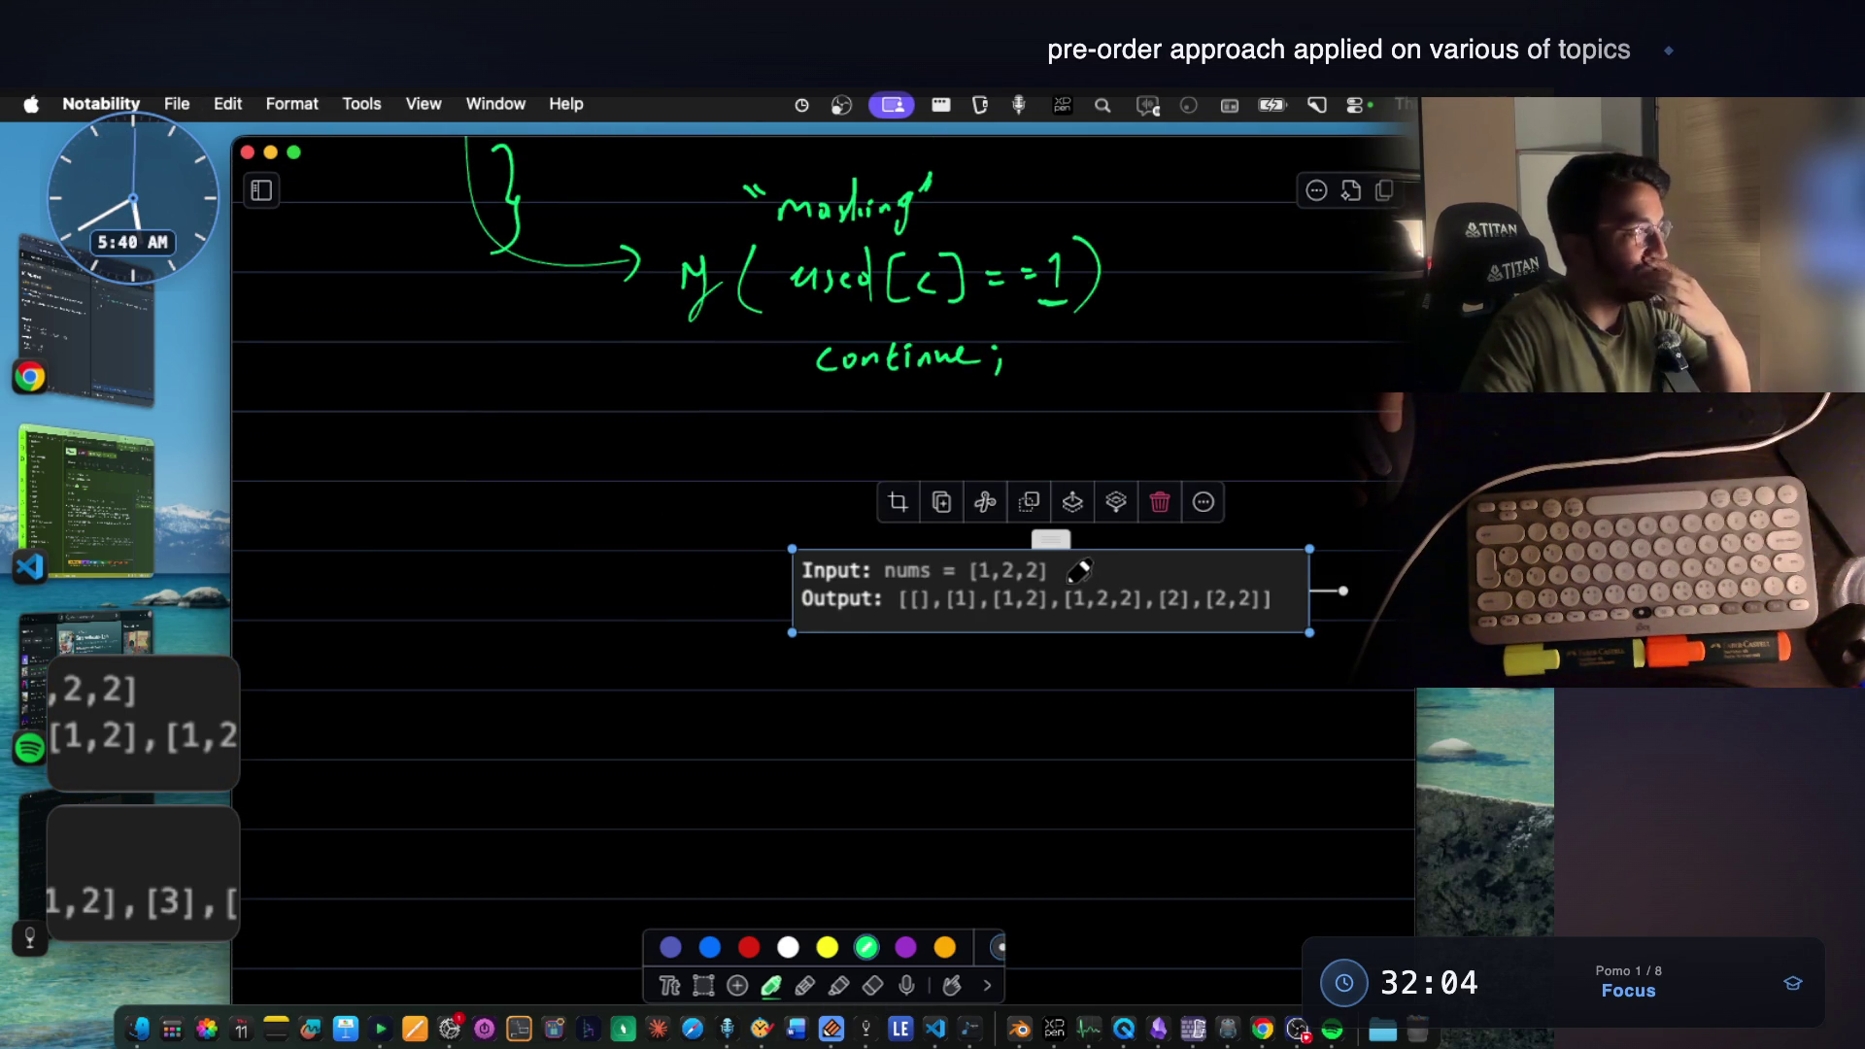
{"action": "key", "text": "super+Tab"}
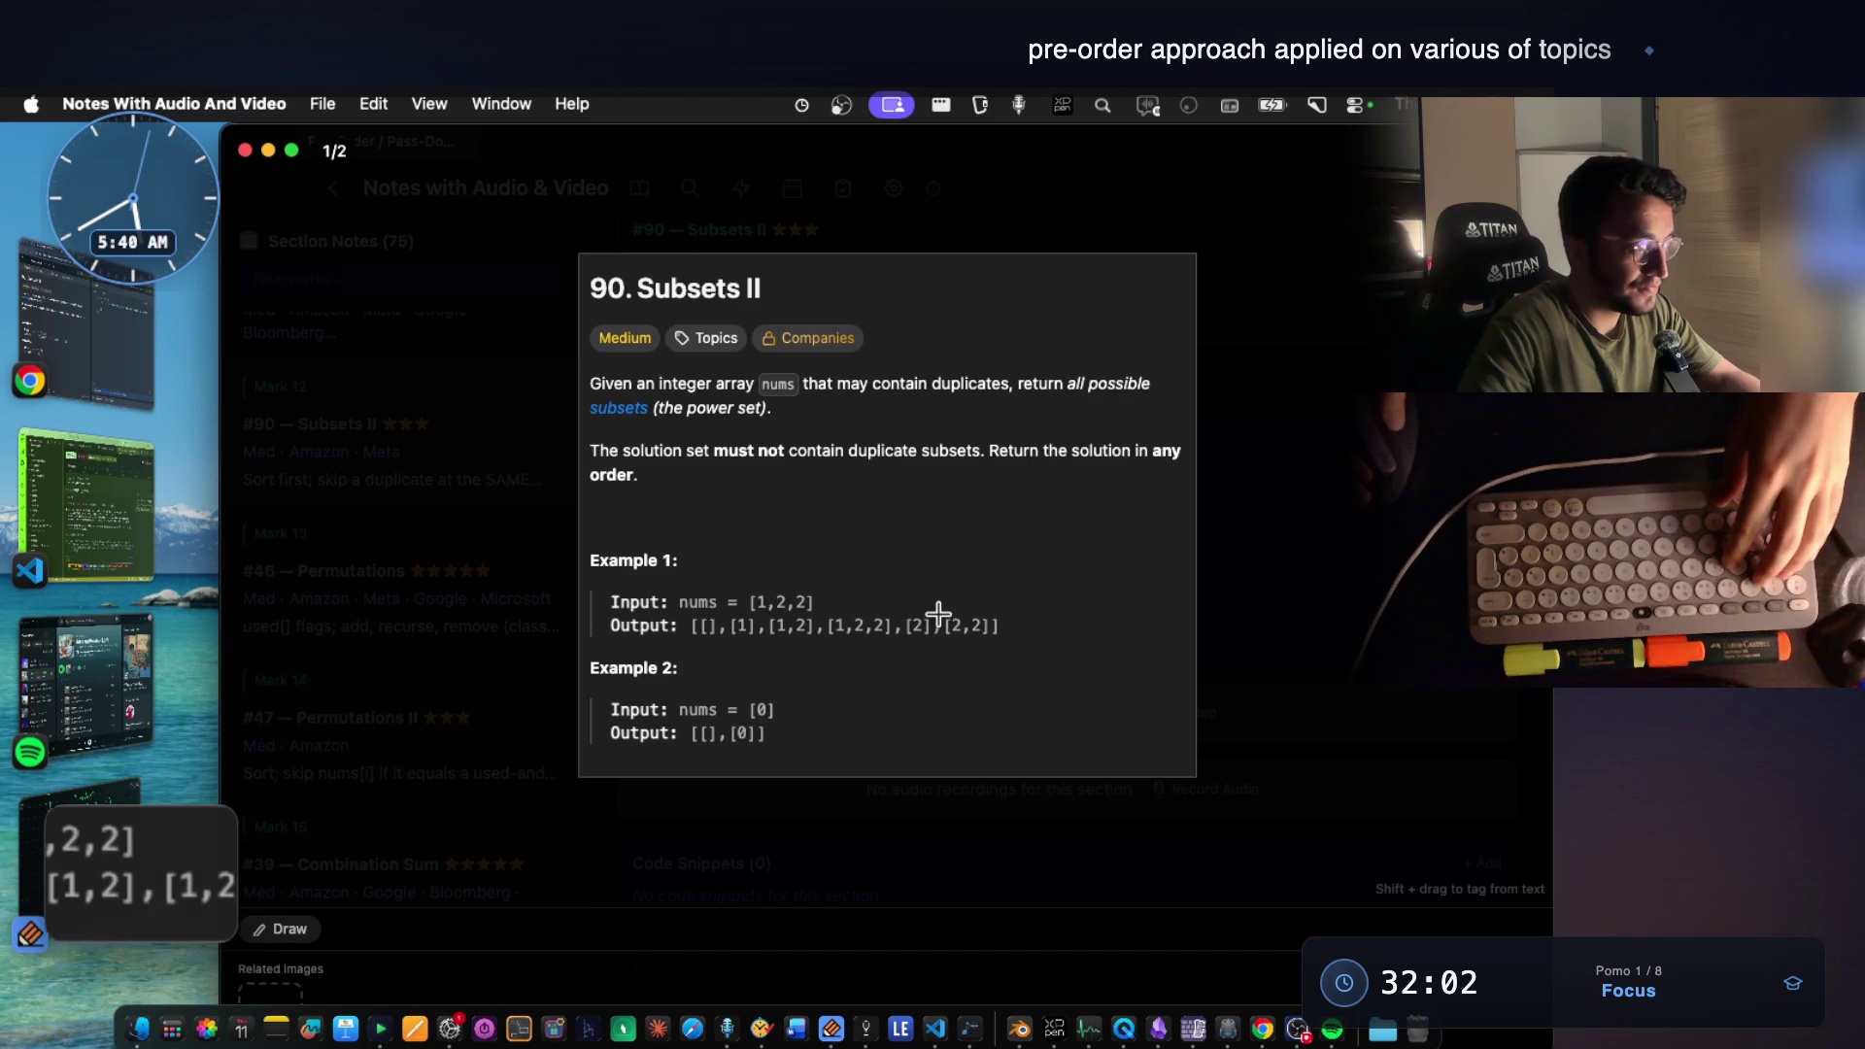
{"action": "key", "text": "Right"}
{"action": "key", "text": "super+shift+4"}
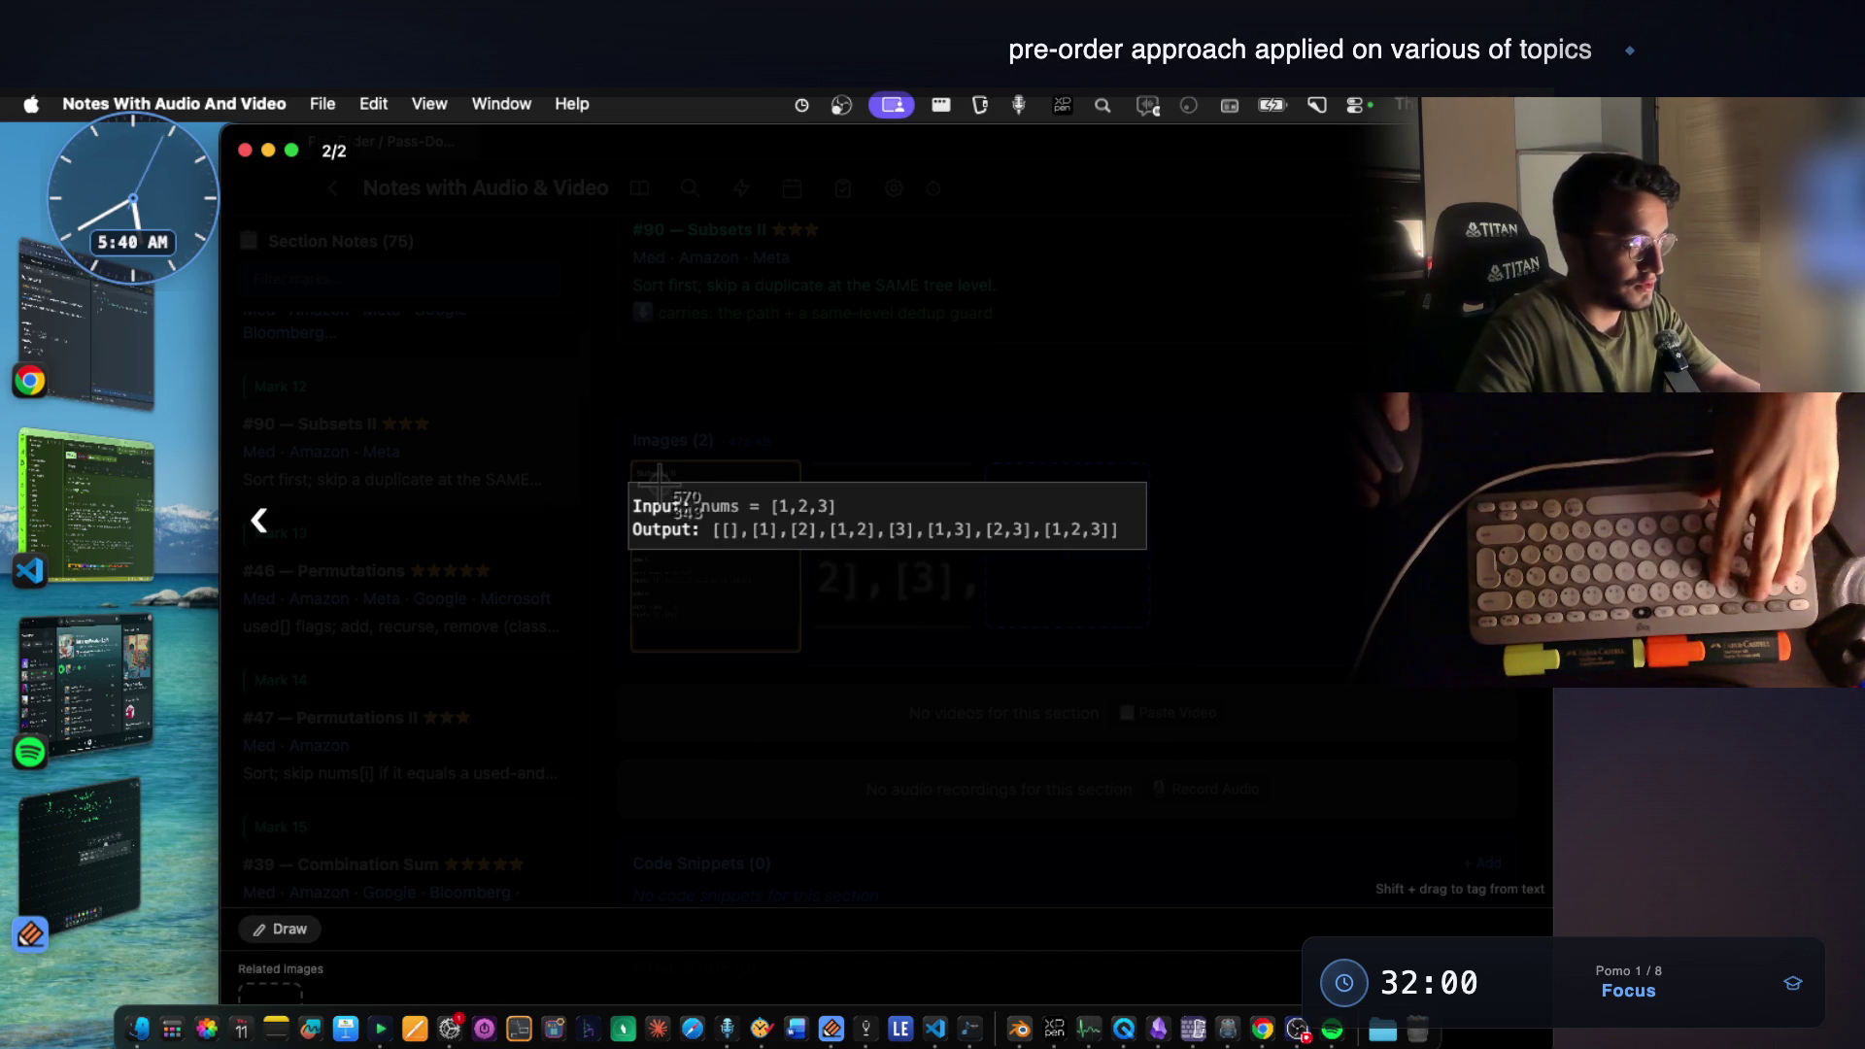
{"action": "left_click_drag", "start_coordinate": [631, 482], "coordinate": [1149, 552]}
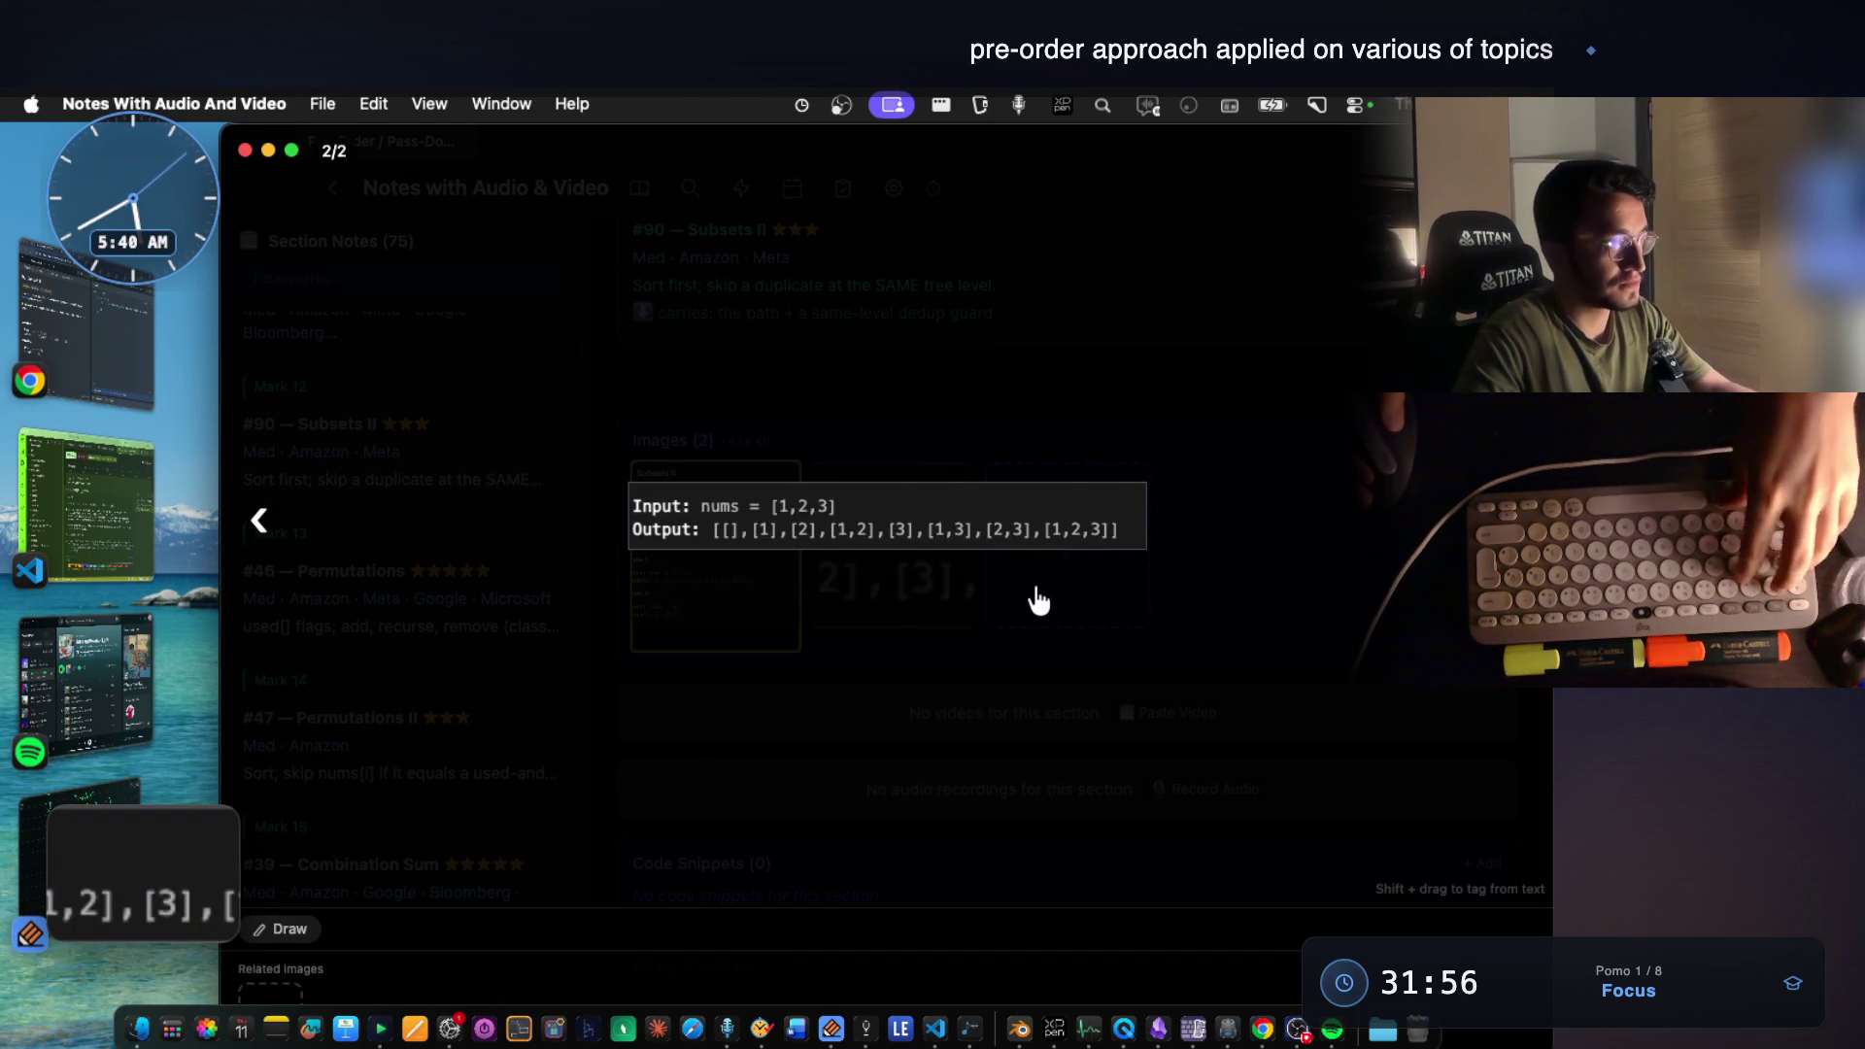
{"action": "key", "text": "super+Tab"}
{"action": "key", "text": "super+v"}
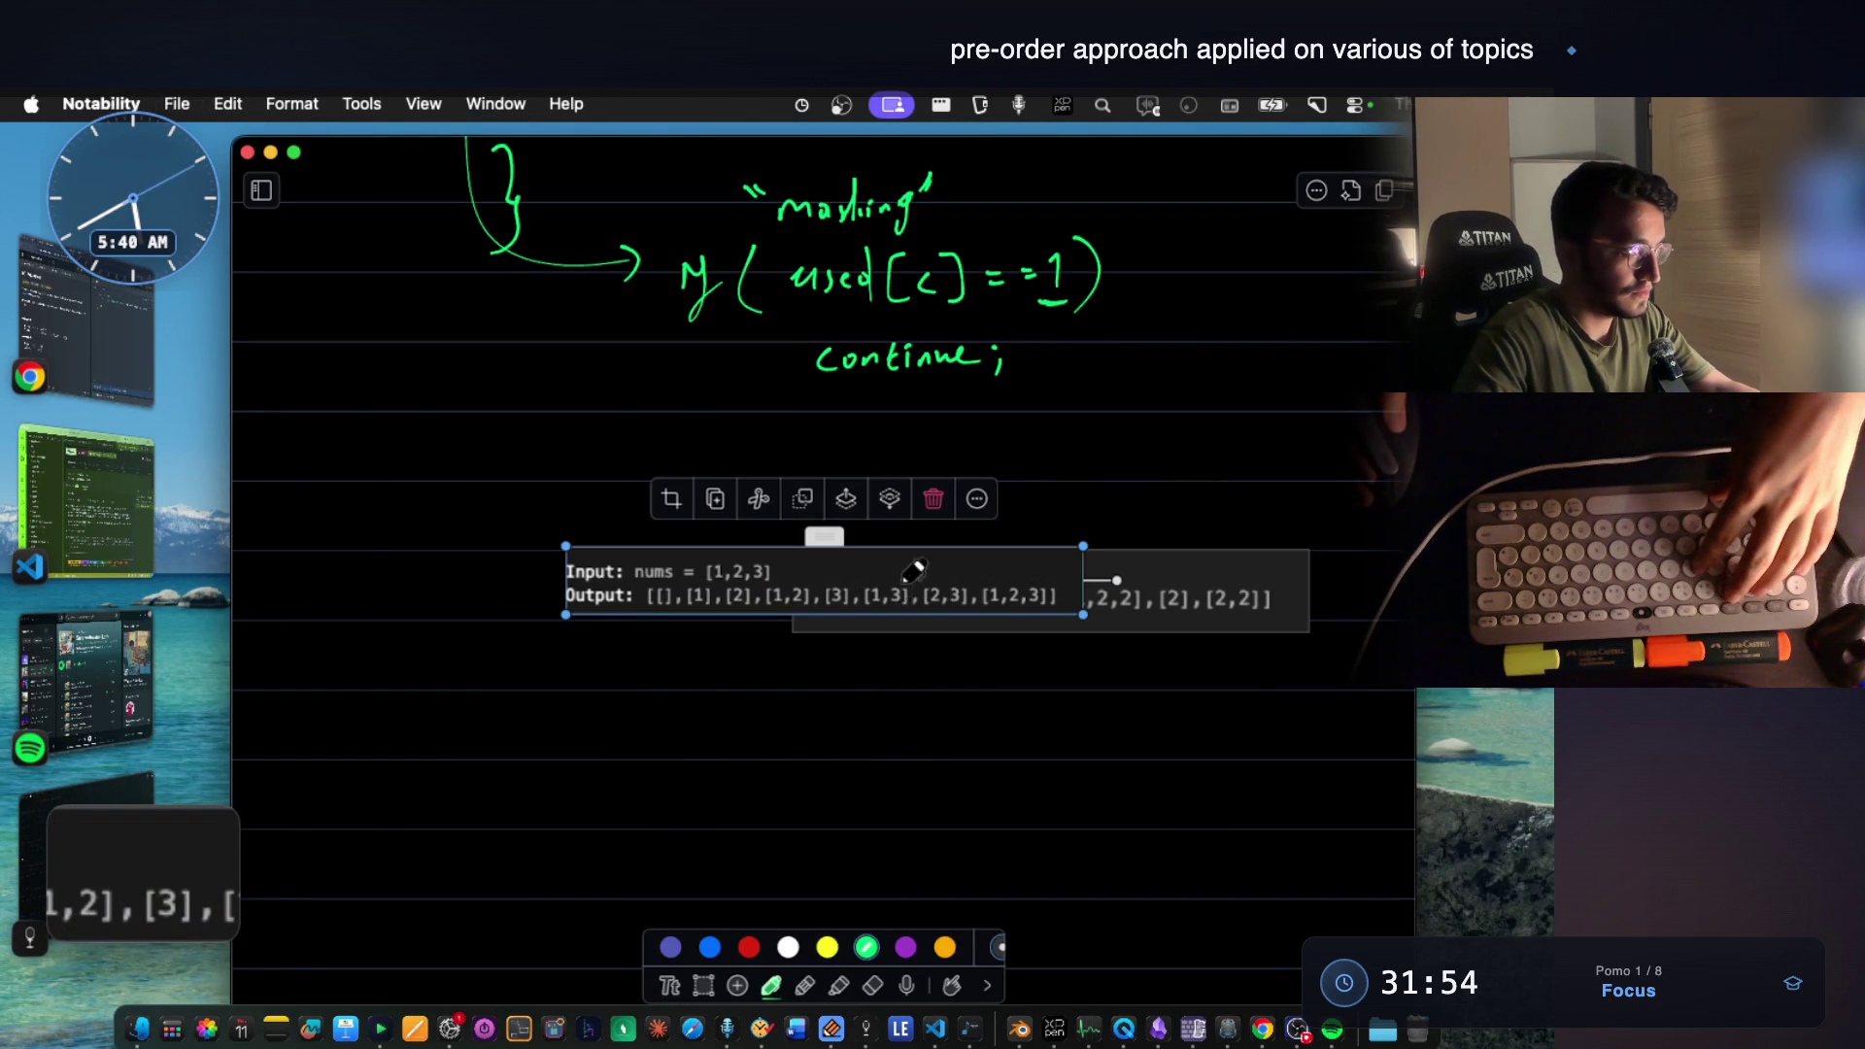
Place the [1,2,3] example on the left and lasso-nudge the [1,2,2] image slightly right.
{"action": "left_click_drag", "start_coordinate": [914, 571], "coordinate": [632, 562]}
{"action": "left_click", "coordinate": [962, 580]}
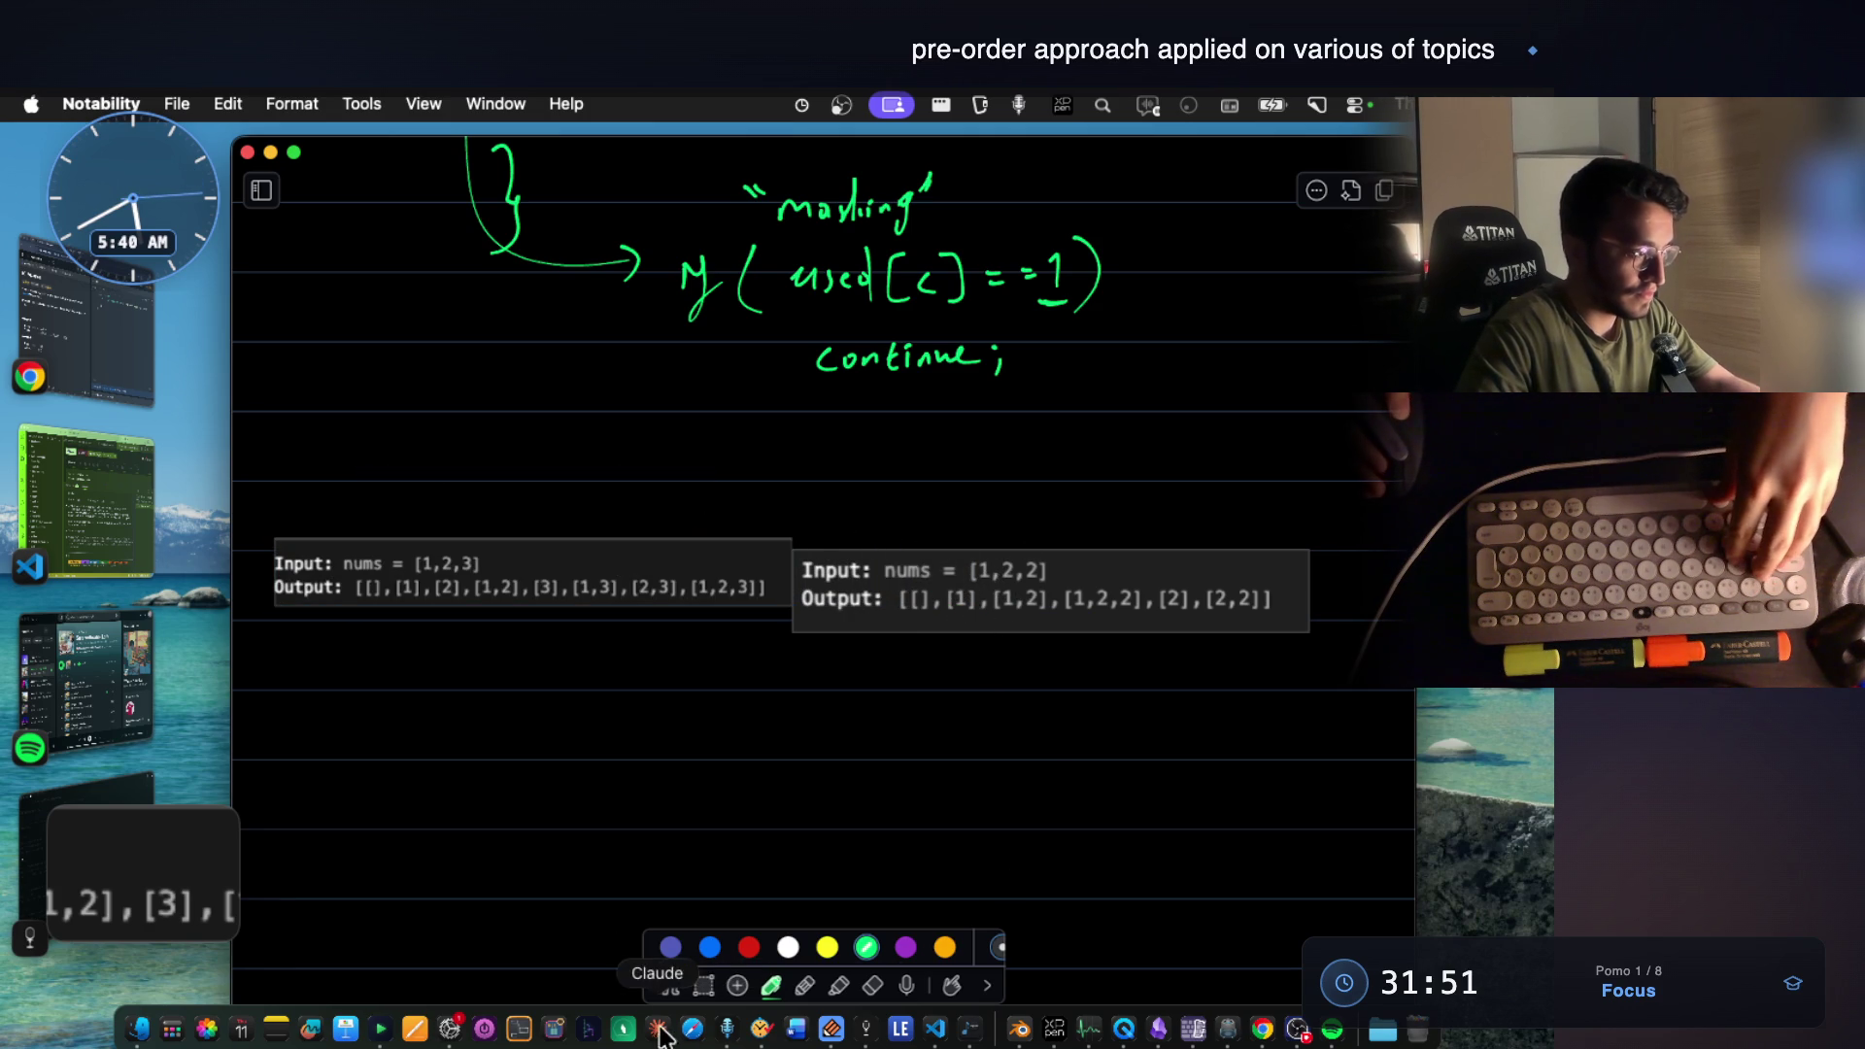
{"action": "left_click", "coordinate": [704, 981]}
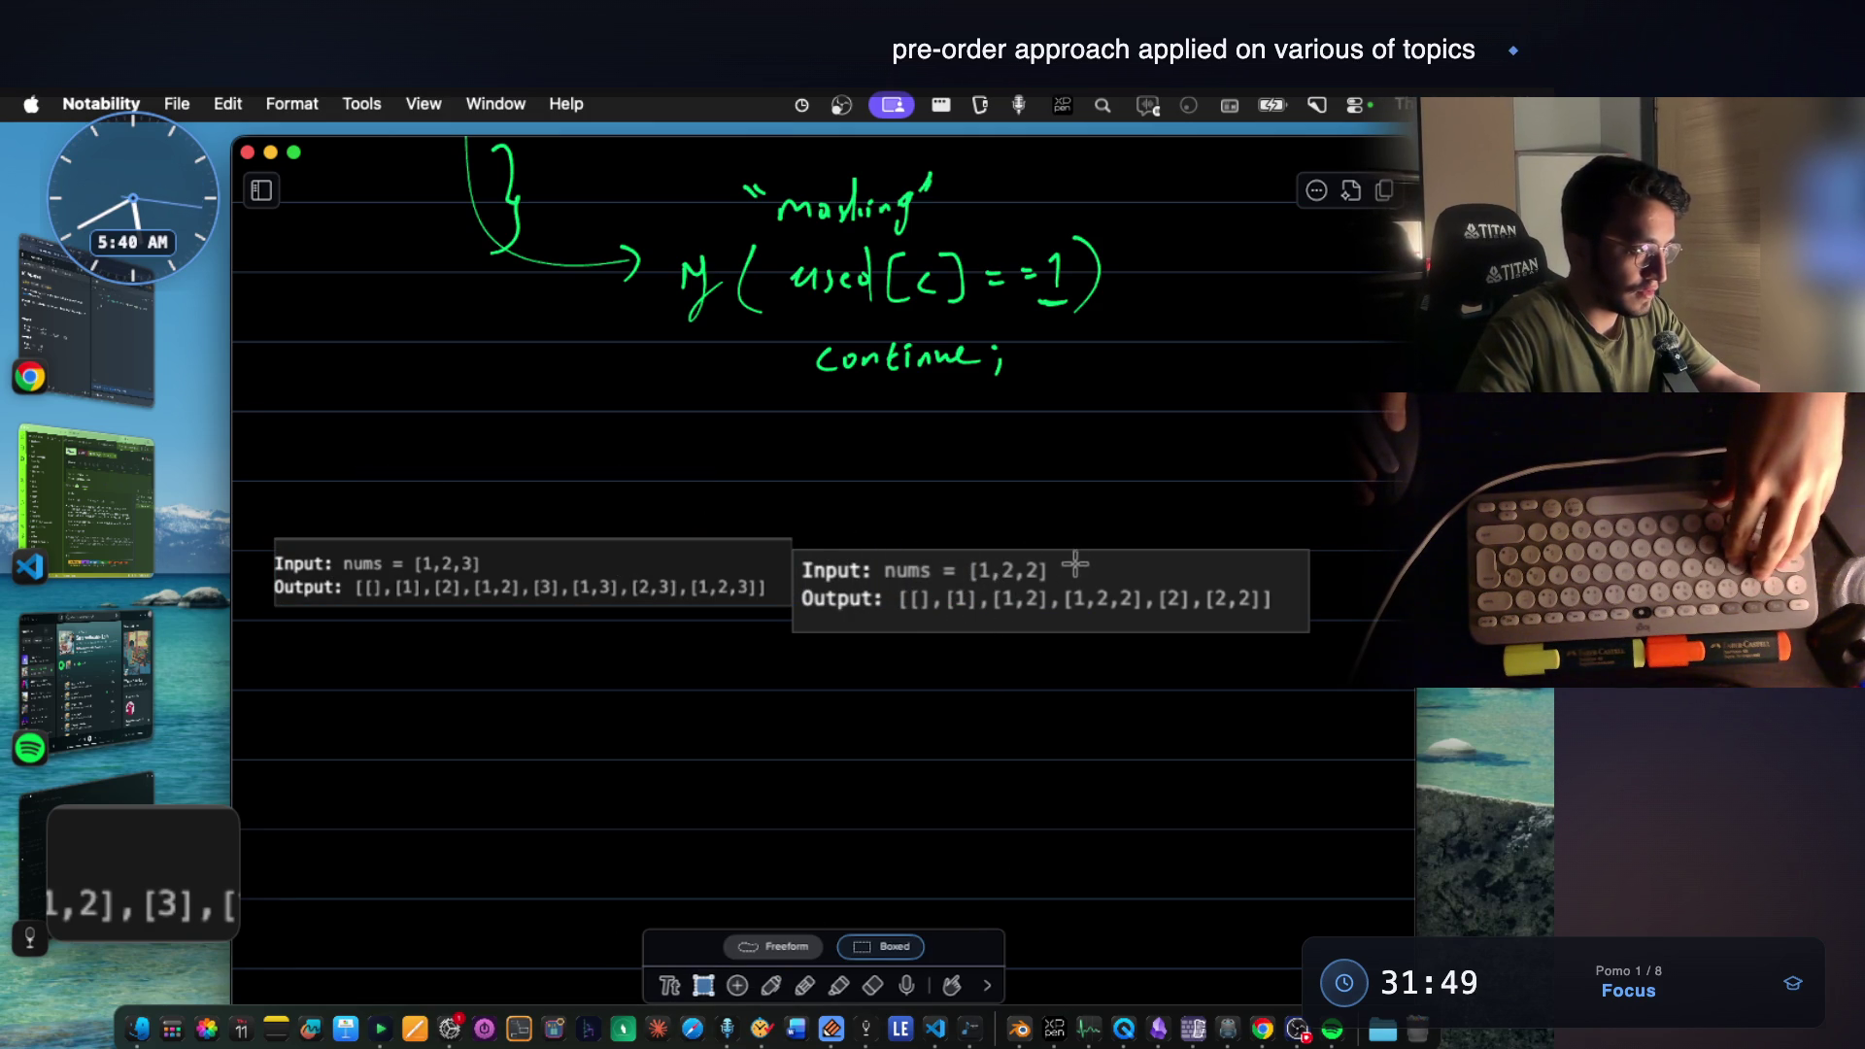
{"action": "left_click", "coordinate": [1123, 557]}
{"action": "left_click_drag", "start_coordinate": [1033, 583], "coordinate": [1073, 573]}
{"action": "left_click", "coordinate": [1065, 678]}
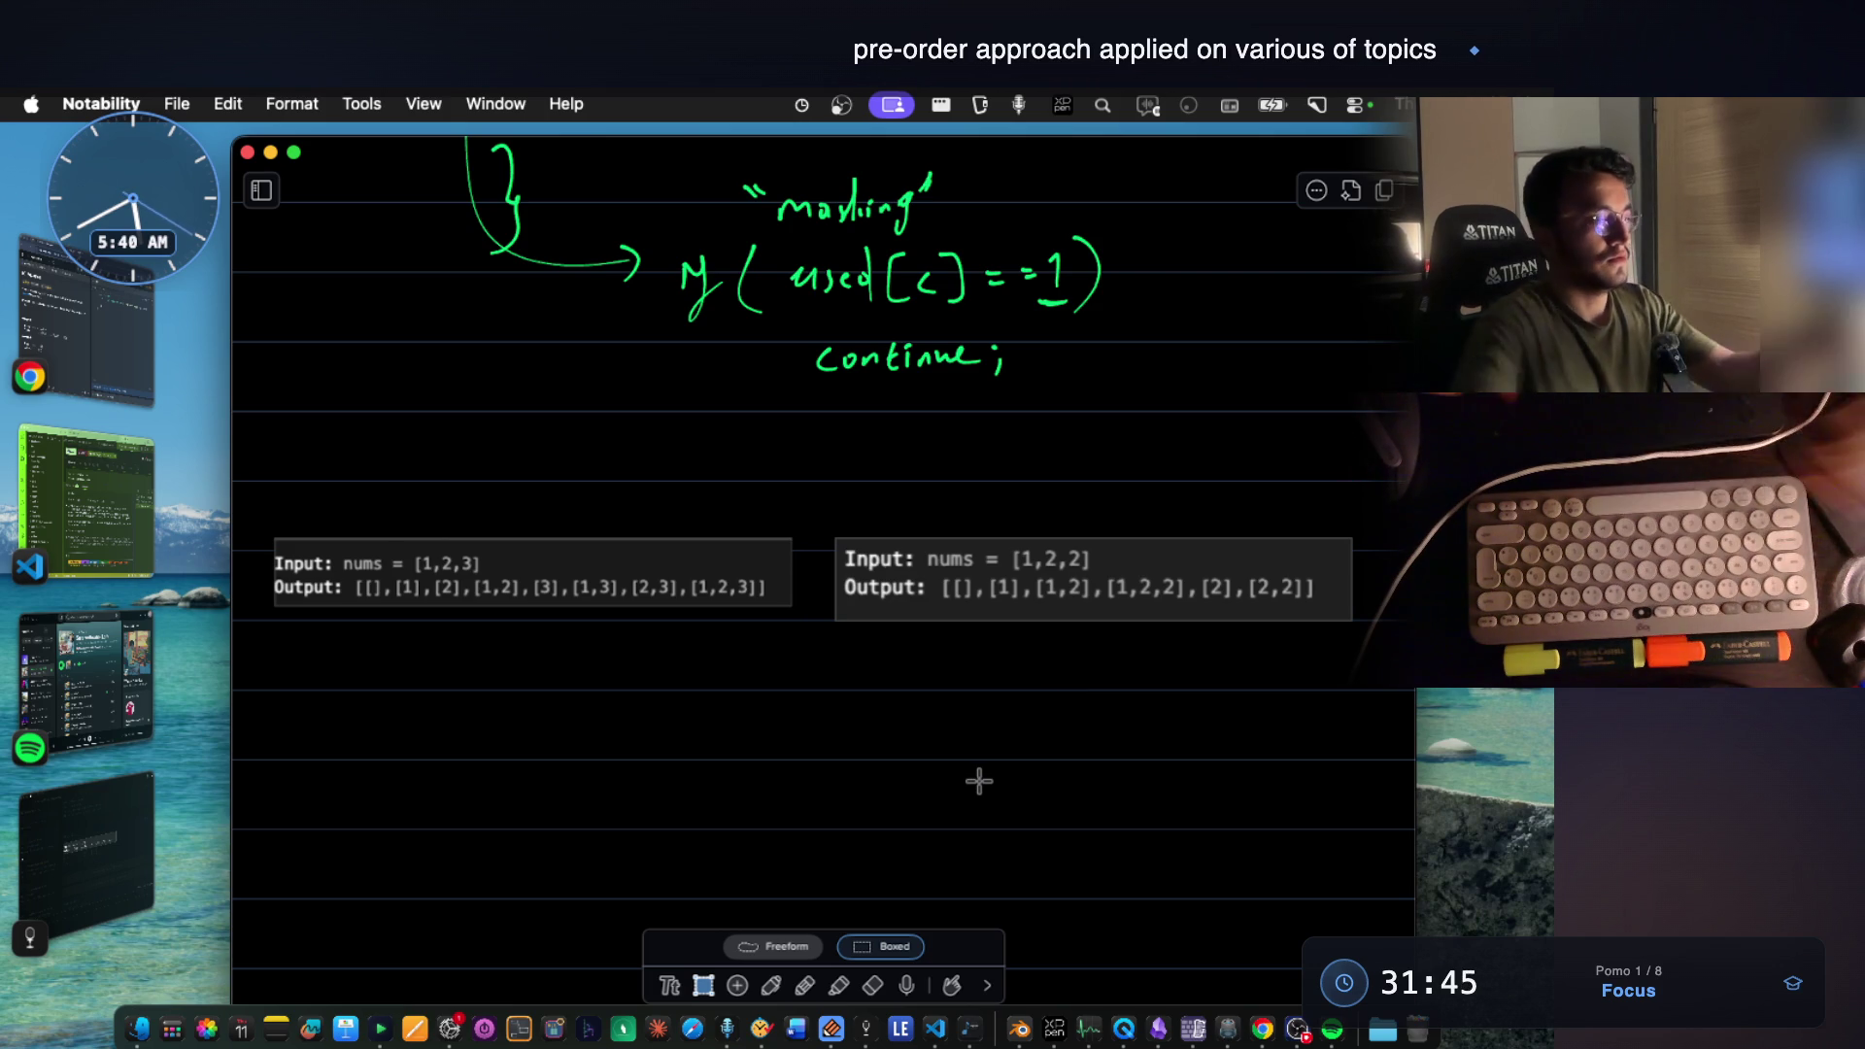
Label the first example with the pen, enlarge the notes view, and undo the circle around Dup's last 2.
{"action": "key", "text": "p"}
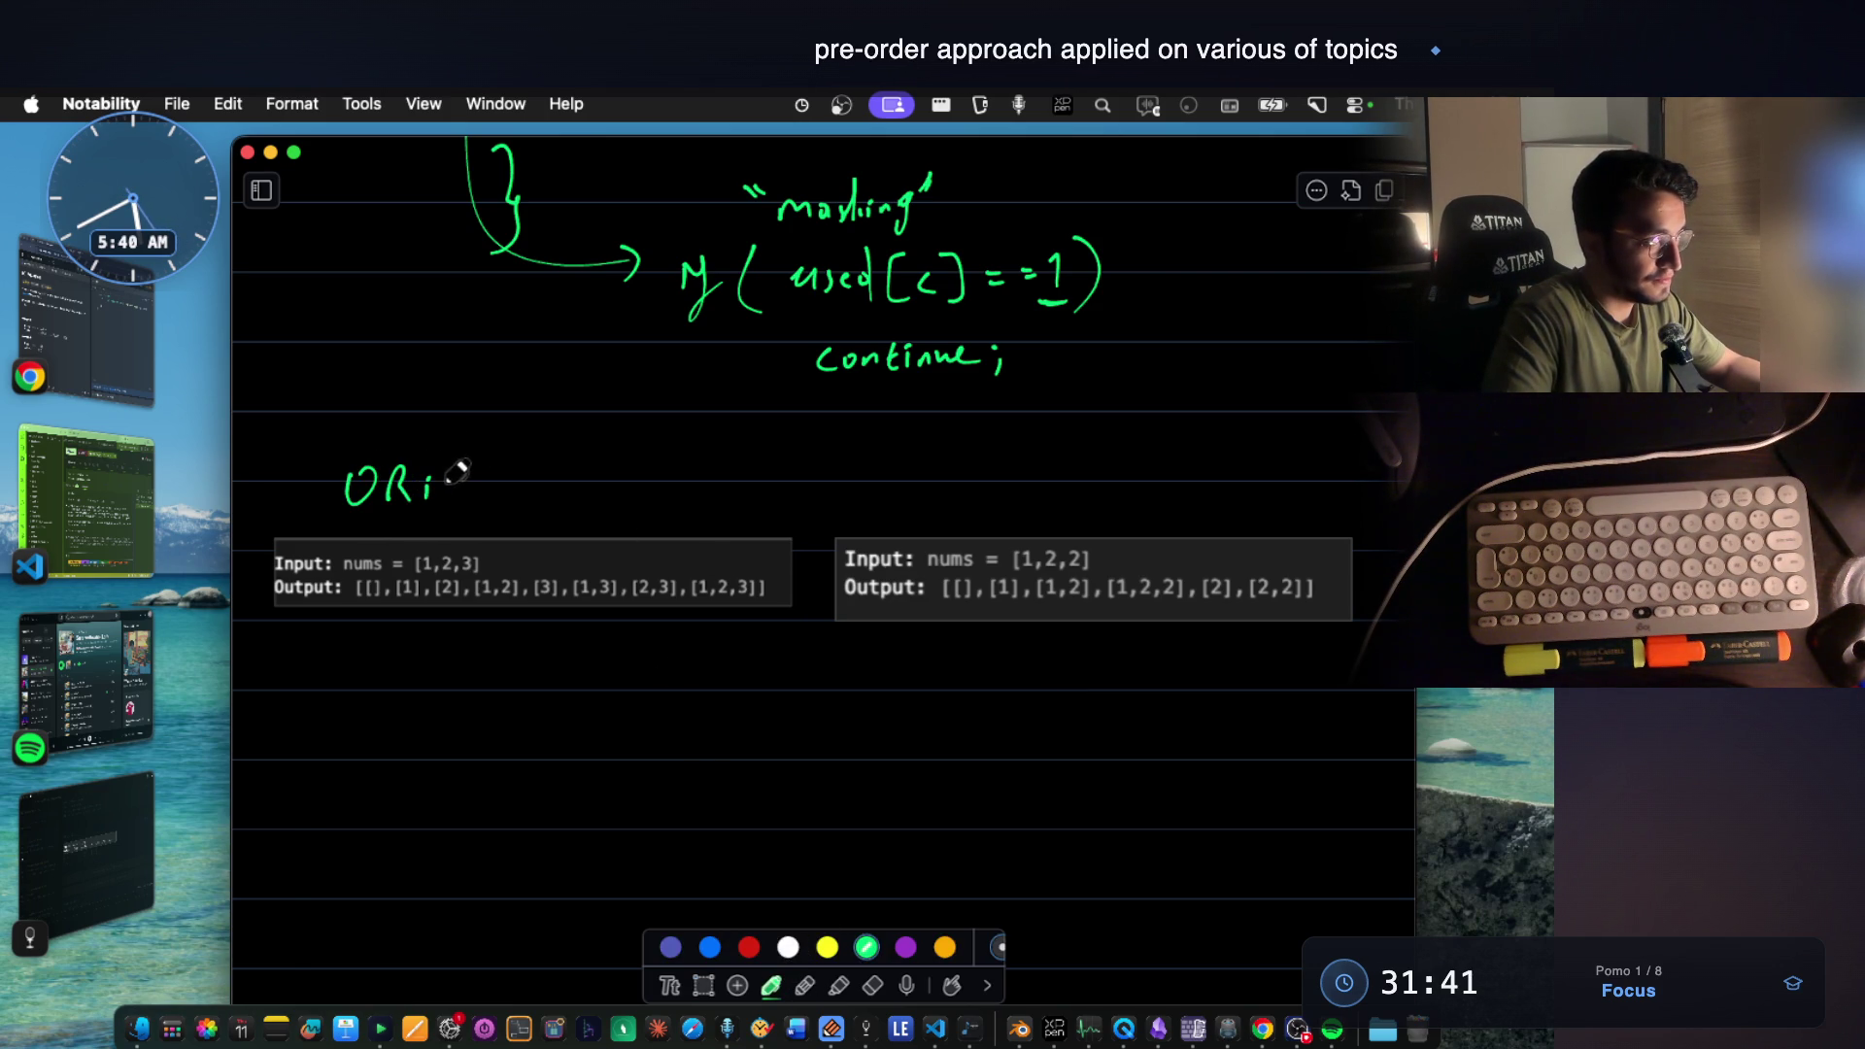
{"action": "left_click_drag", "start_coordinate": [528, 490], "coordinate": [542, 502]}
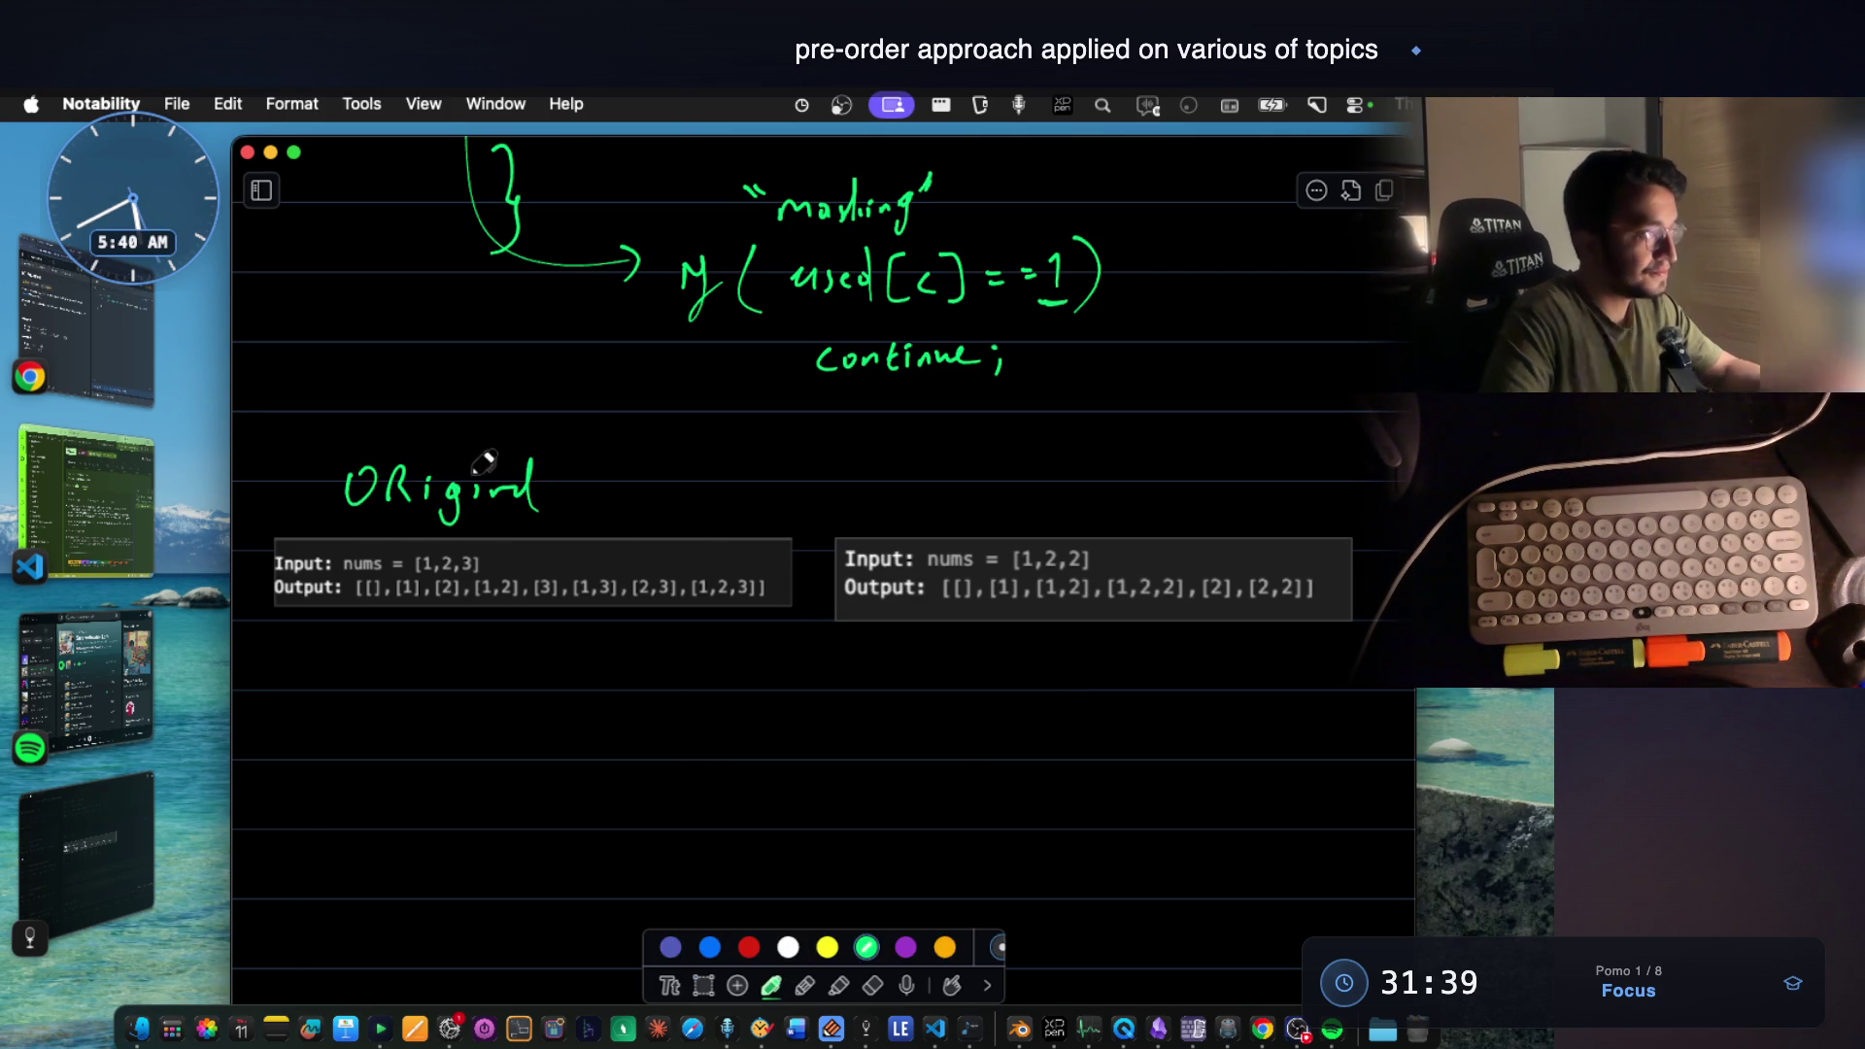
{"action": "scroll", "coordinate": [556, 522], "scroll_direction": "down", "scroll_amount": 2}
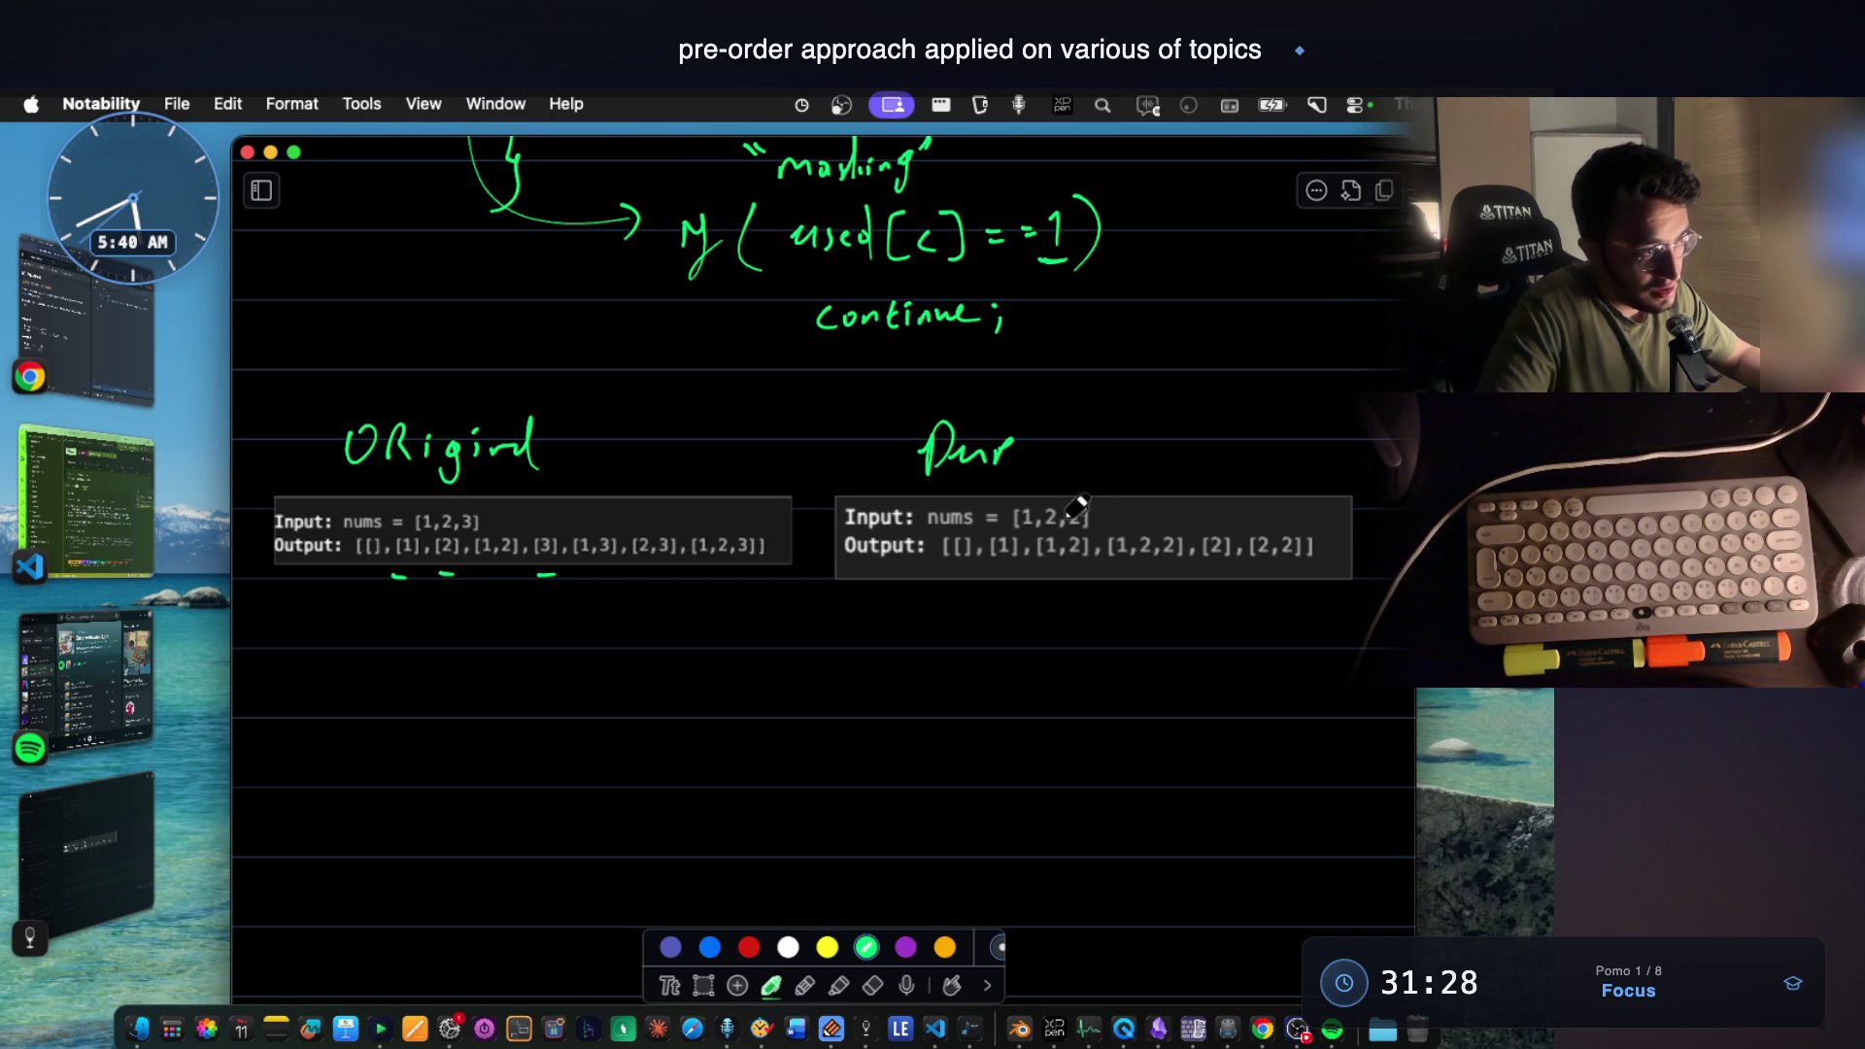
{"action": "left_click_drag", "start_coordinate": [1075, 502], "coordinate": [1086, 519]}
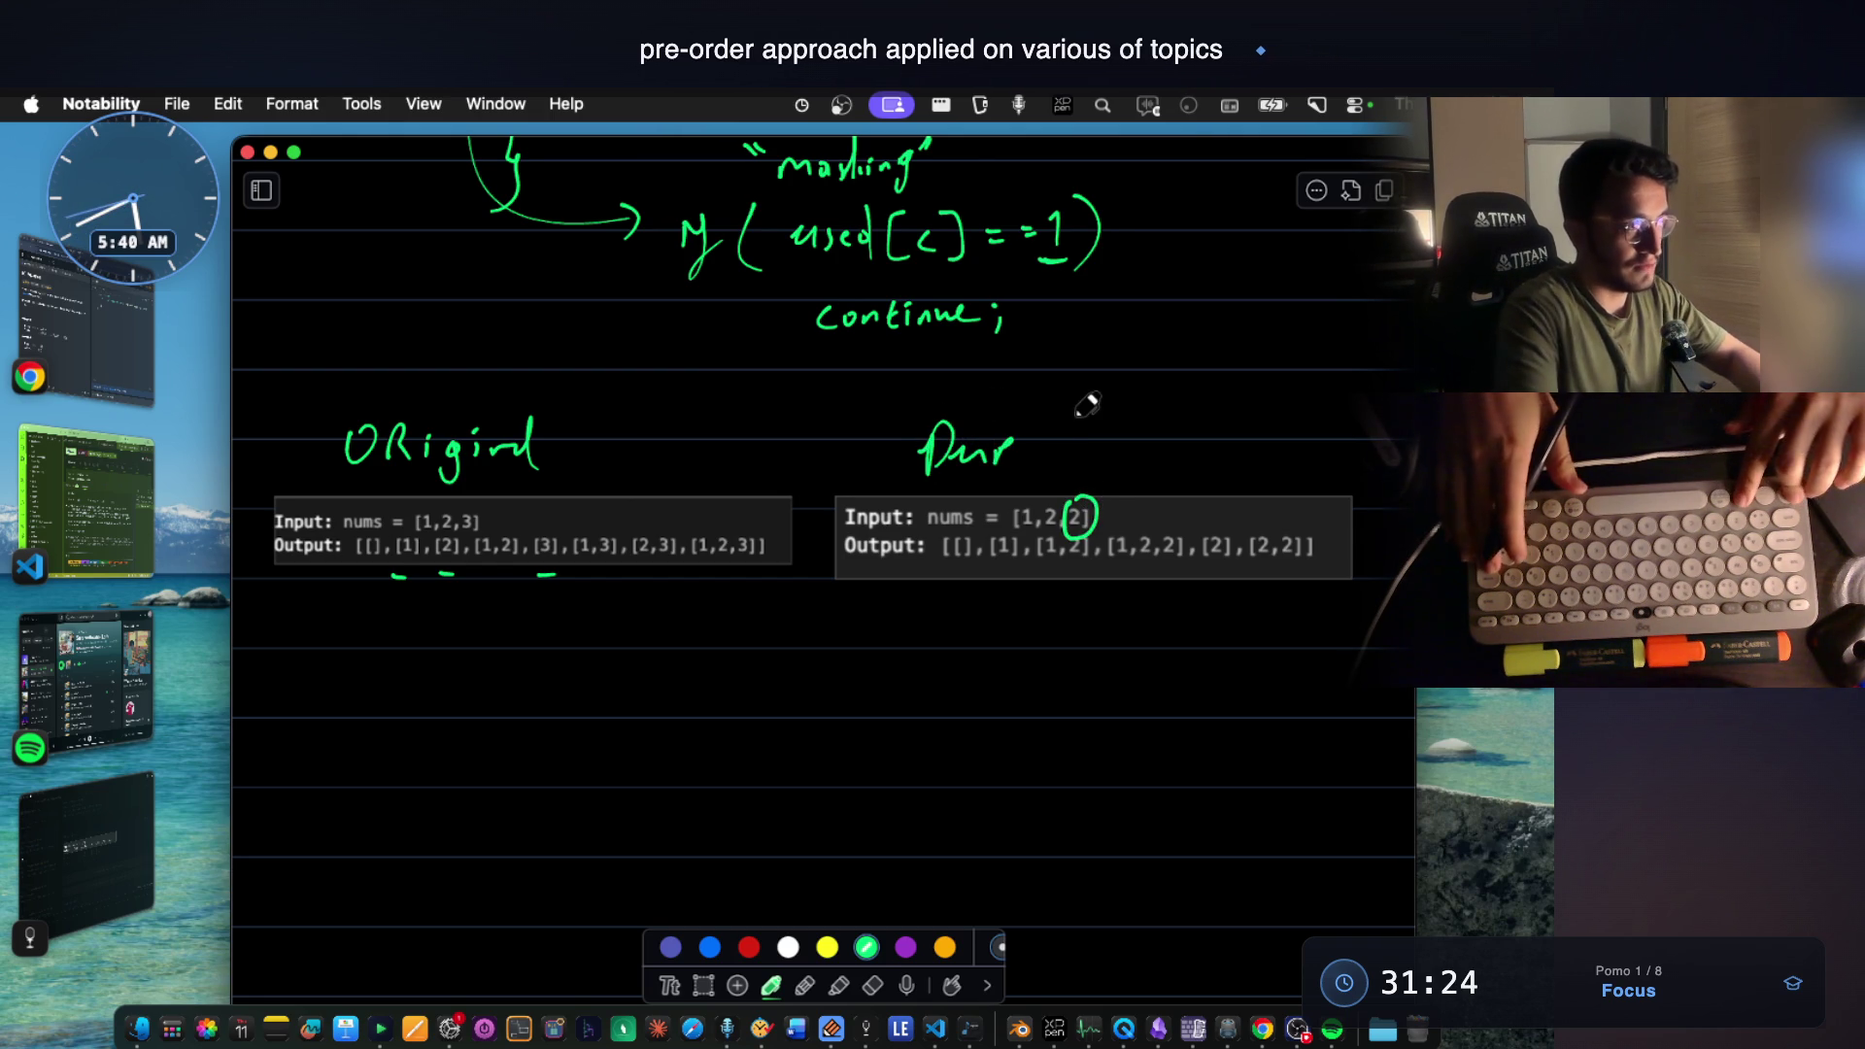
{"action": "key", "text": "ctrl+alt+Return"}
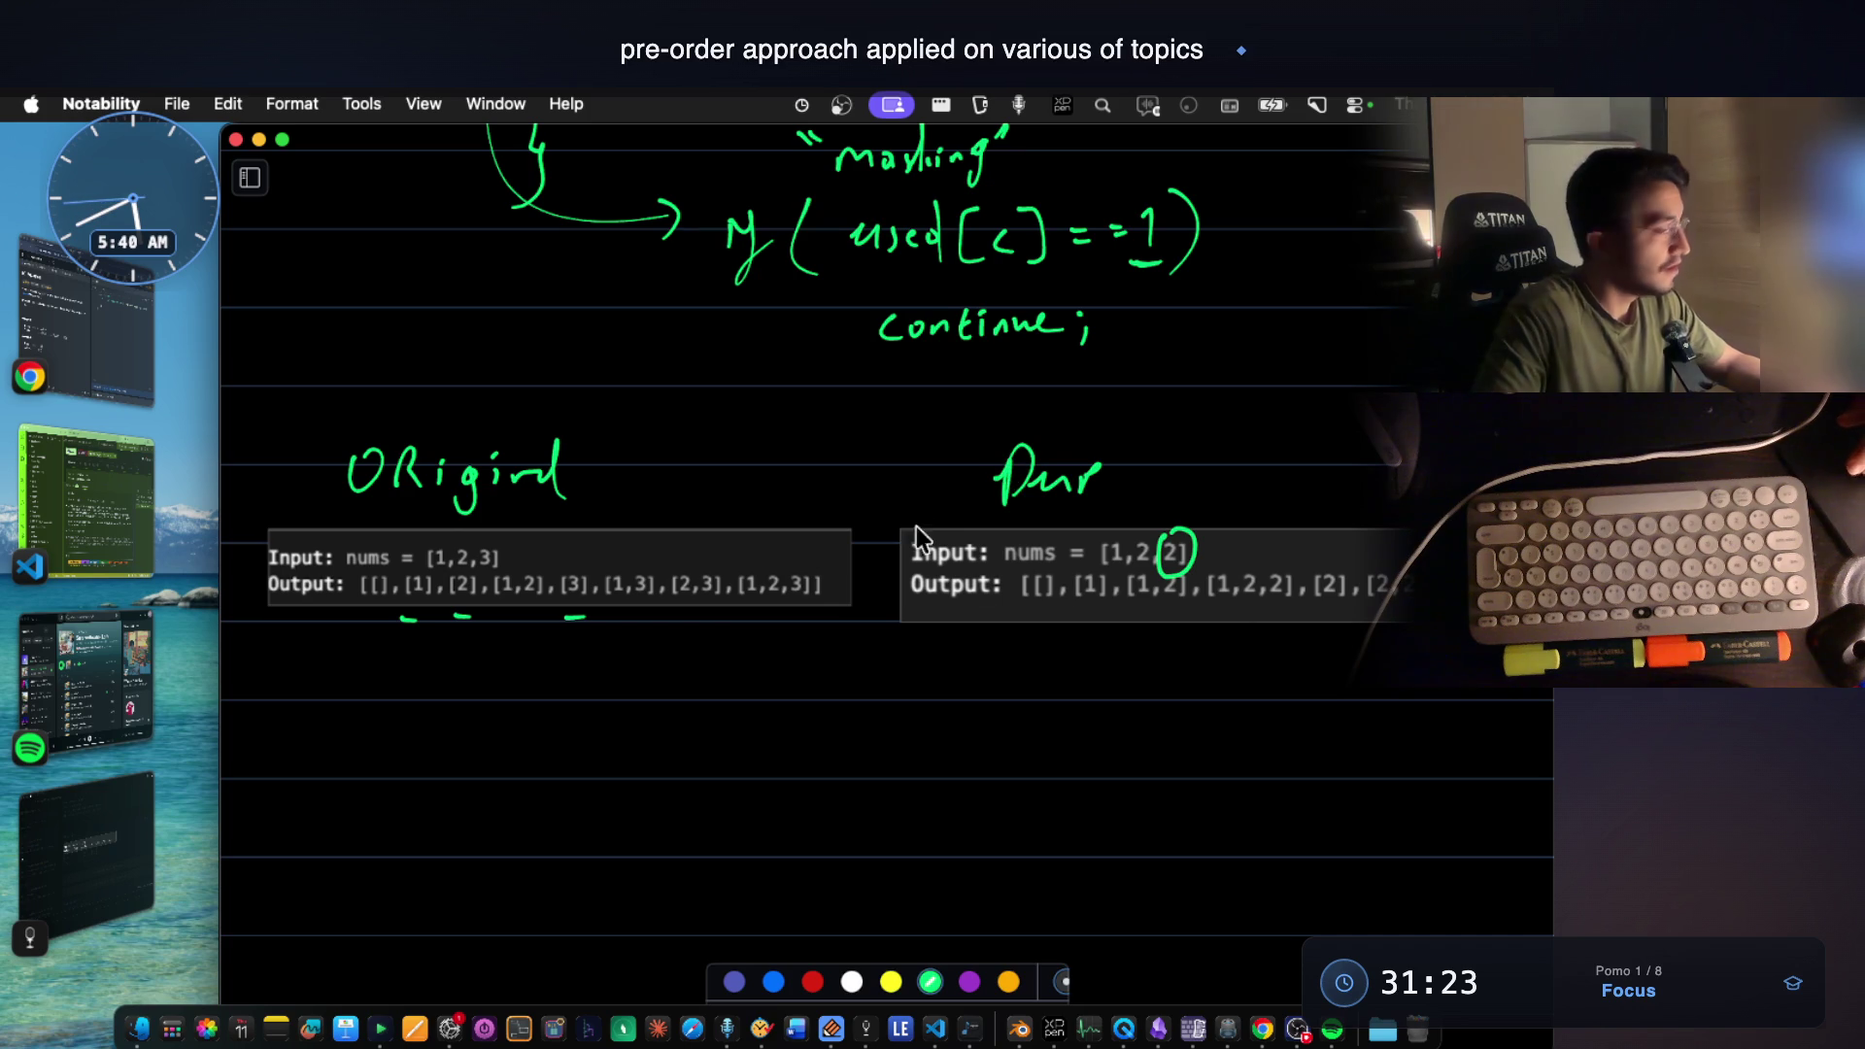
{"action": "scroll", "coordinate": [1197, 569], "scroll_direction": "down", "scroll_amount": 1}
{"action": "scroll", "coordinate": [1198, 569], "scroll_direction": "down", "scroll_amount": 1}
{"action": "key", "text": "super+z"}
{"action": "scroll", "coordinate": [1104, 583], "scroll_direction": "down", "scroll_amount": 2}
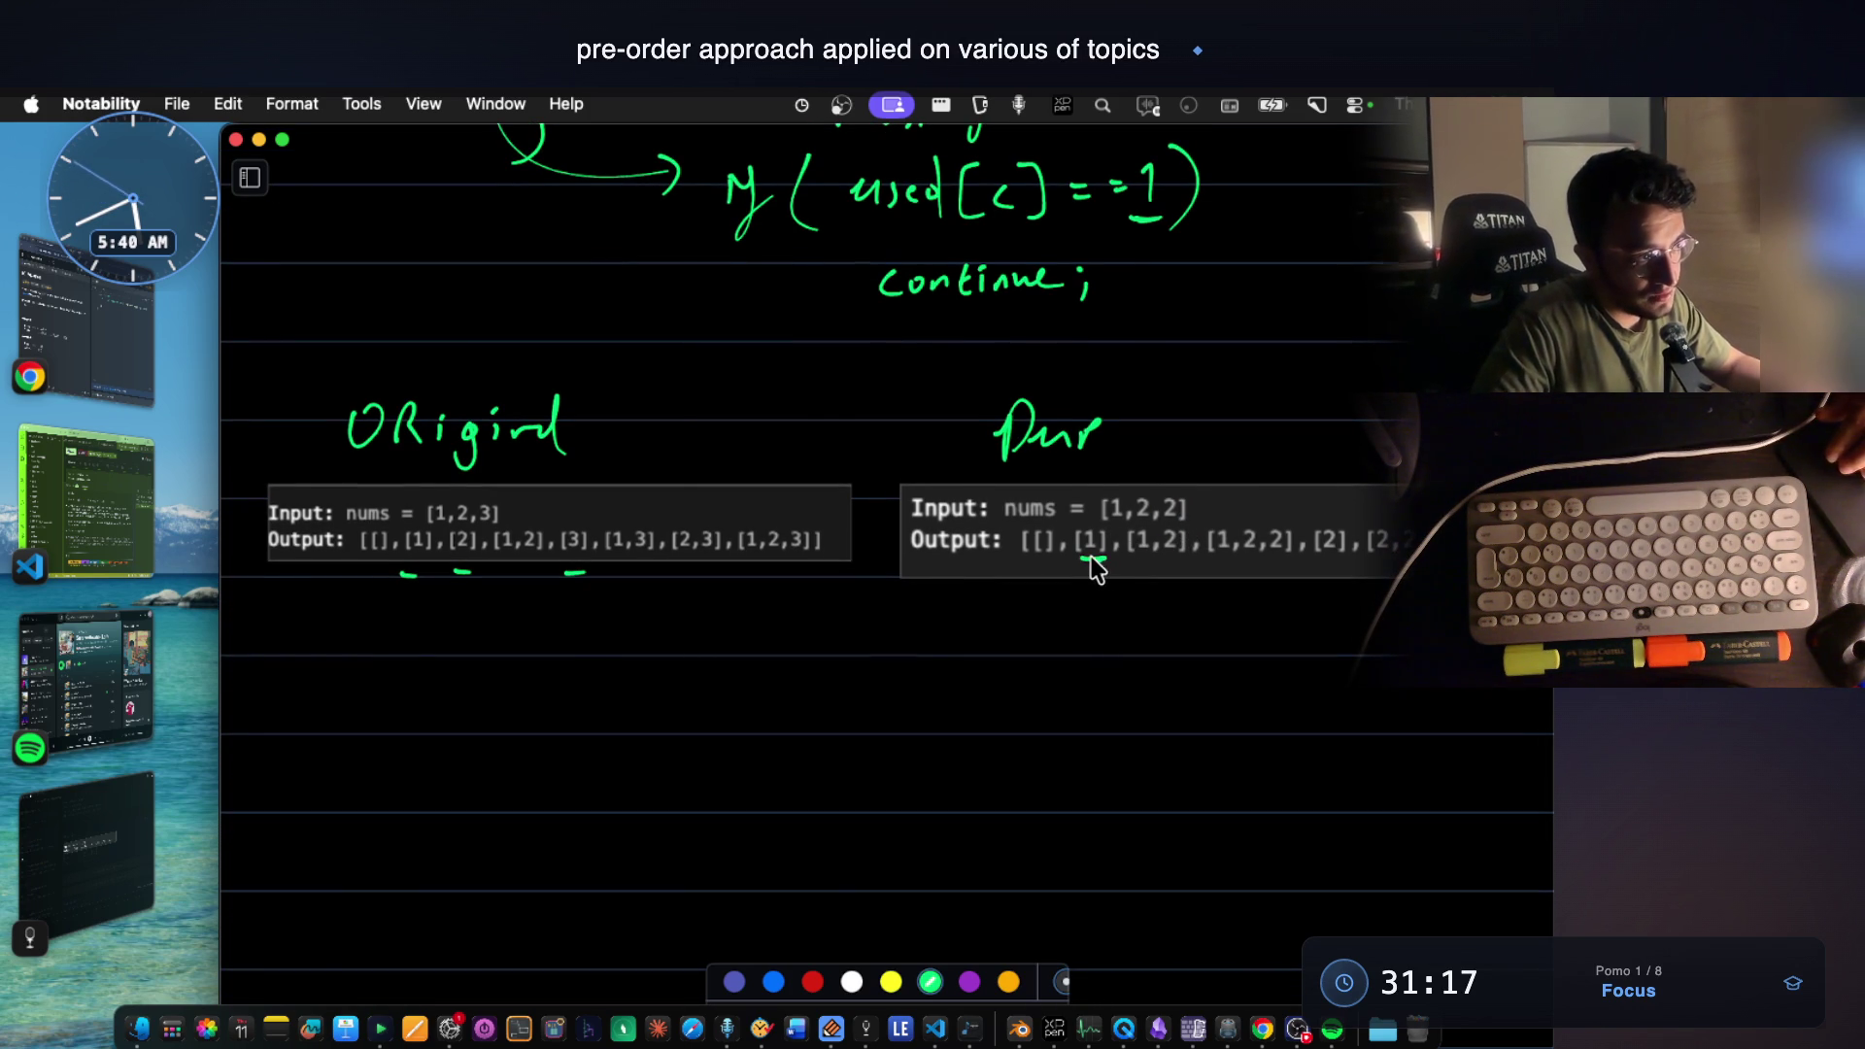
{"action": "scroll", "coordinate": [1111, 511], "scroll_direction": "down", "scroll_amount": 1}
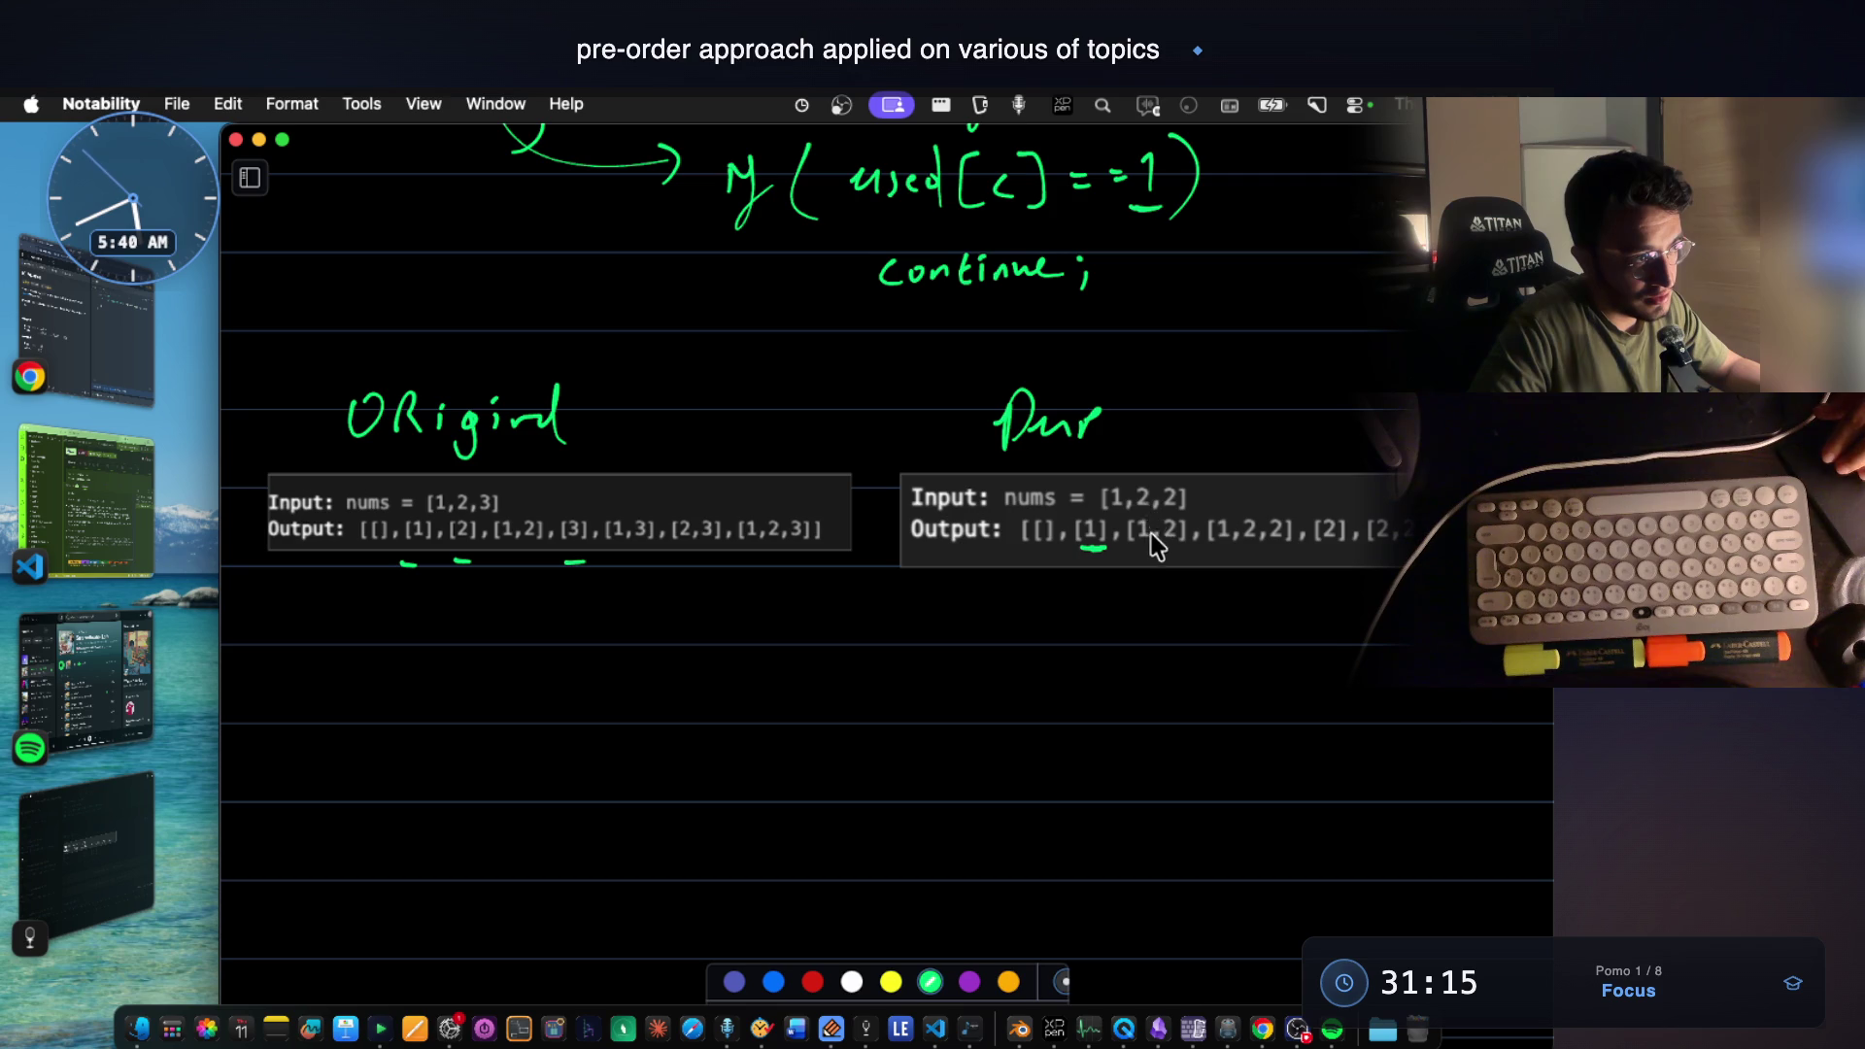
{"action": "scroll", "coordinate": [1148, 520], "scroll_direction": "down", "scroll_amount": 4}
{"action": "scroll", "coordinate": [1131, 529], "scroll_direction": "down", "scroll_amount": 1}
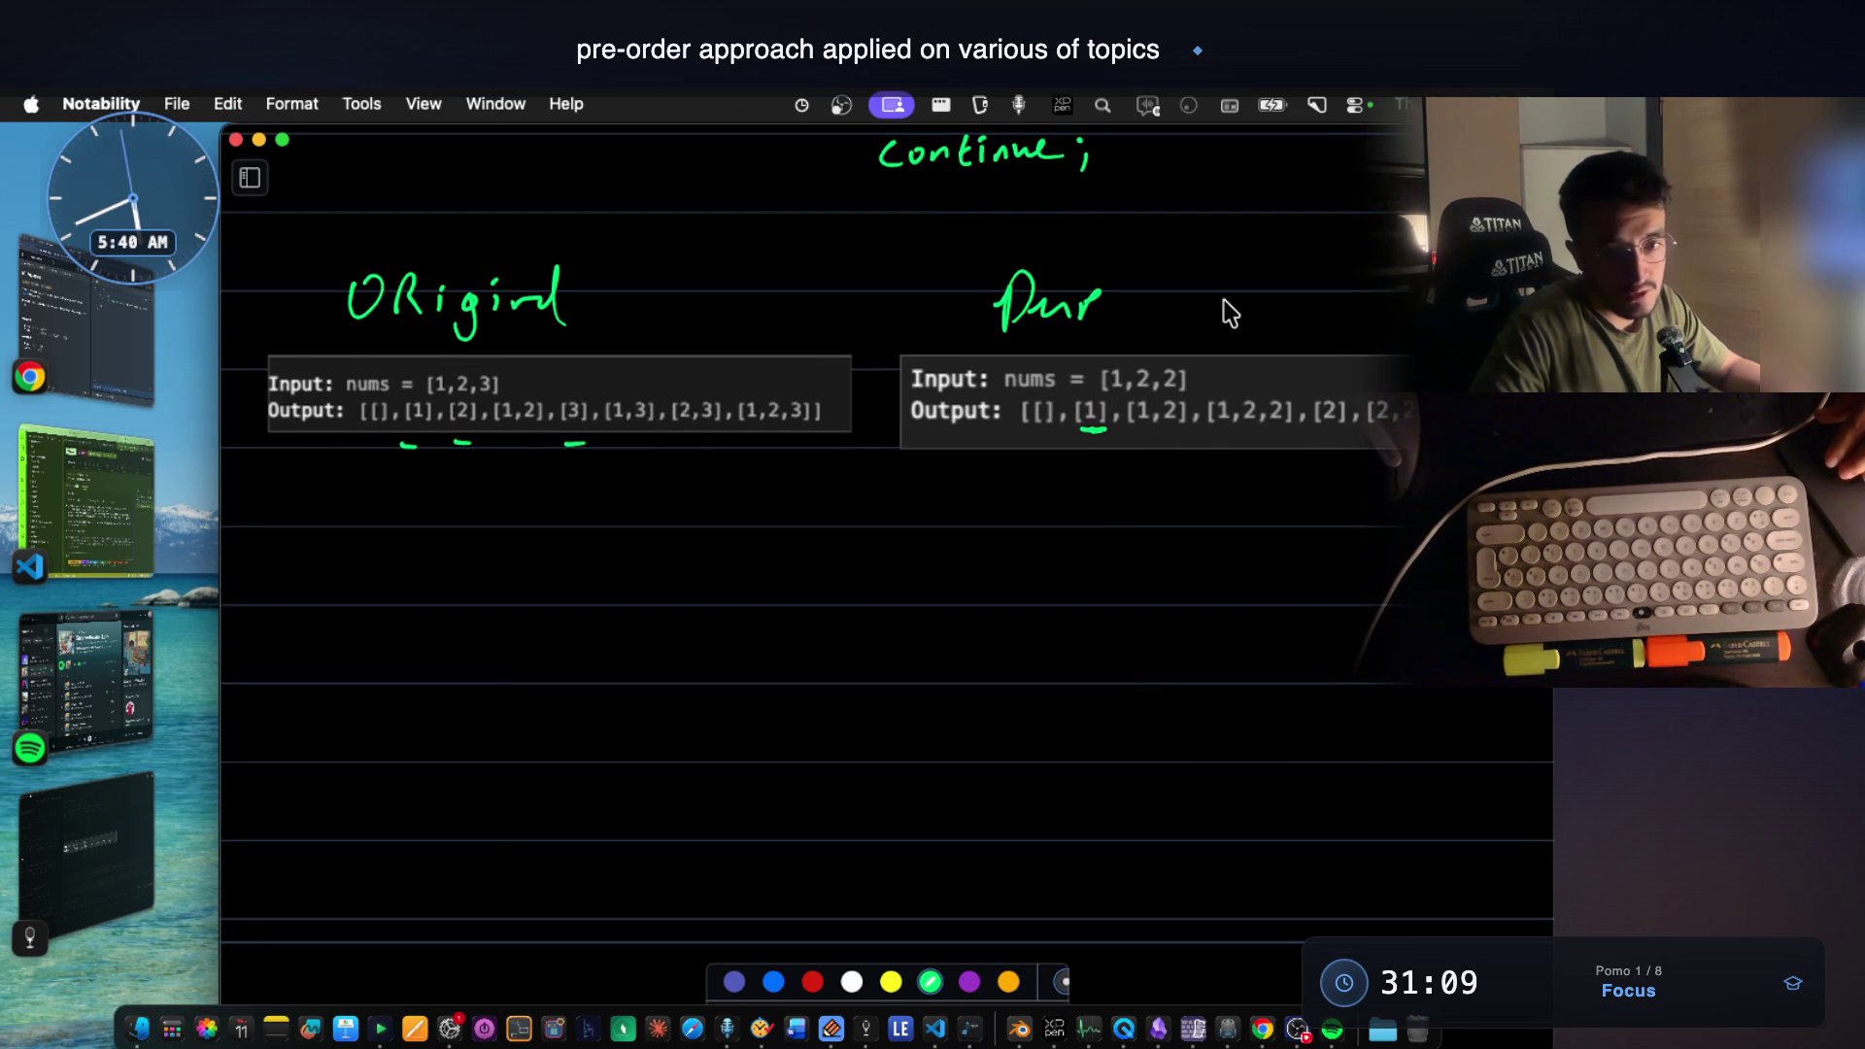
{"action": "scroll", "coordinate": [1122, 467], "scroll_direction": "down", "scroll_amount": 1}
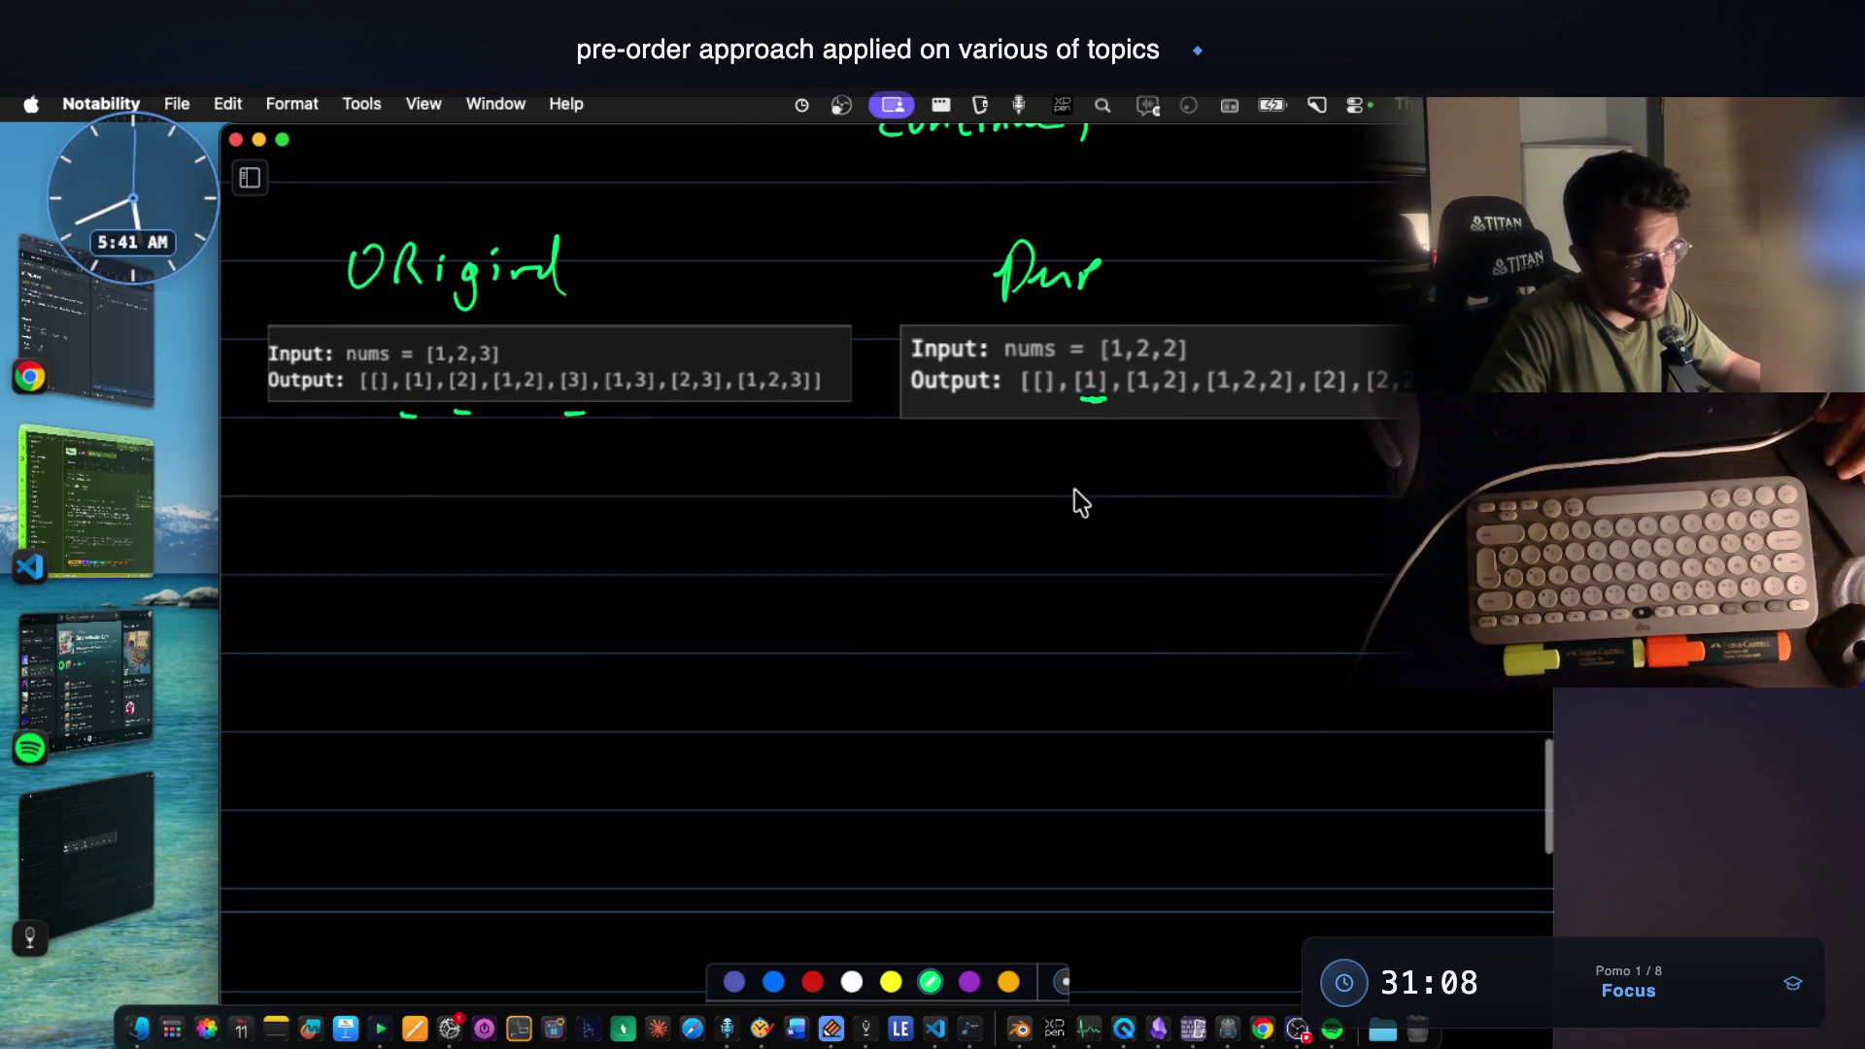
{"action": "scroll", "coordinate": [1108, 496], "scroll_direction": "down", "scroll_amount": 2}
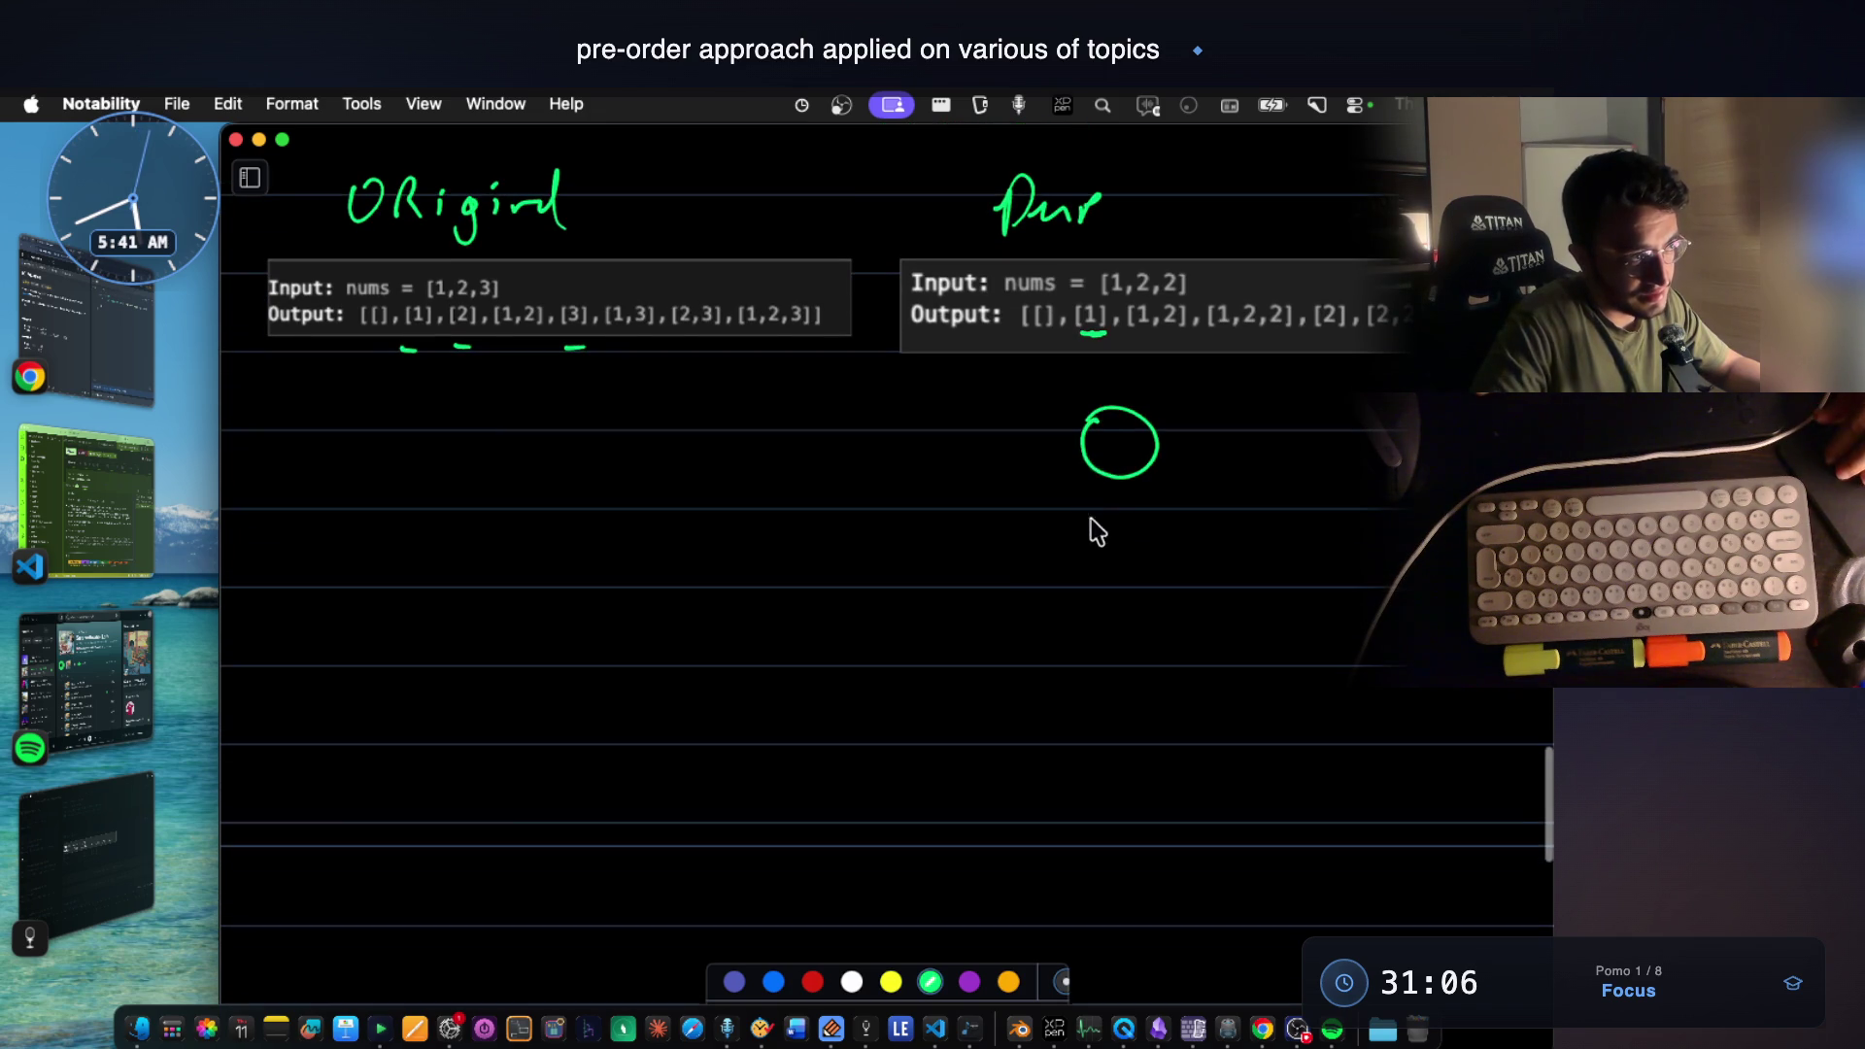
{"action": "left_click_drag", "start_coordinate": [1097, 469], "coordinate": [1026, 567]}
Draw the root's third branch with its 1 and 2 end nodes and underline the Dup input elements.
{"action": "left_click_drag", "start_coordinate": [1136, 471], "coordinate": [1253, 576]}
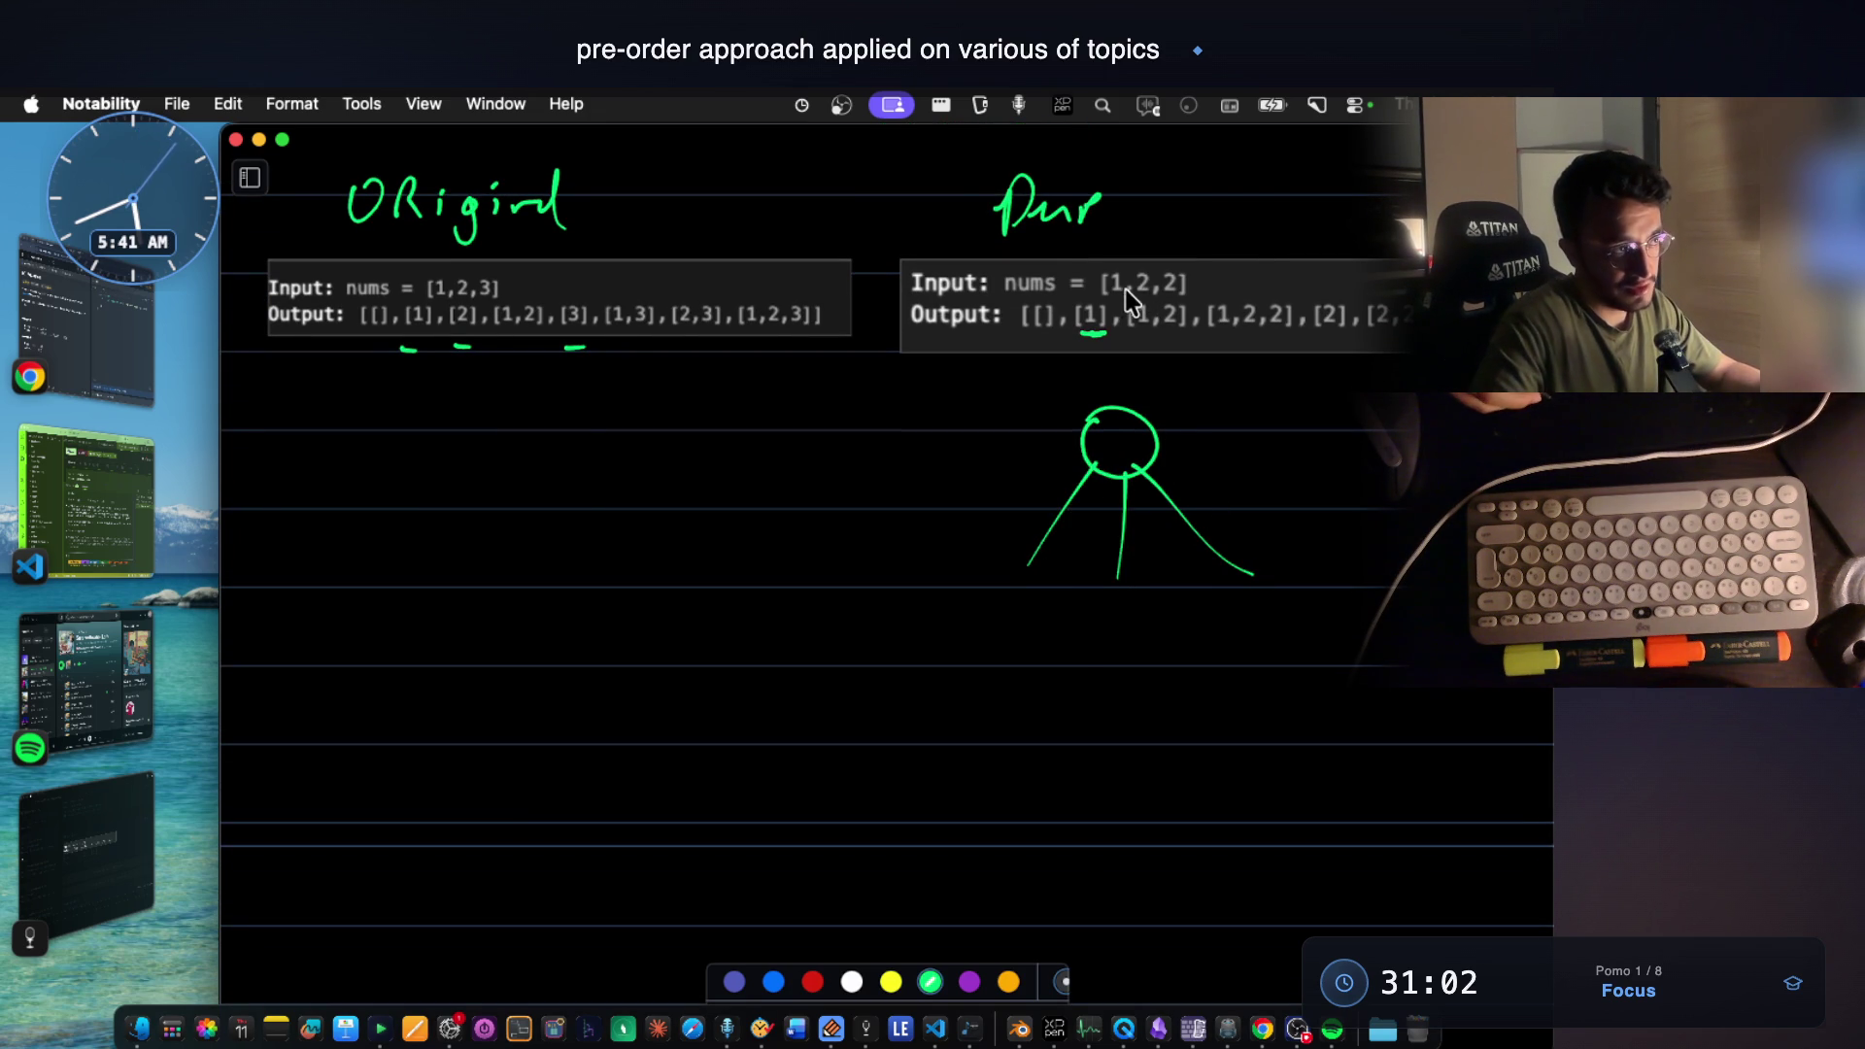
{"action": "left_click_drag", "start_coordinate": [1158, 296], "coordinate": [1182, 295]}
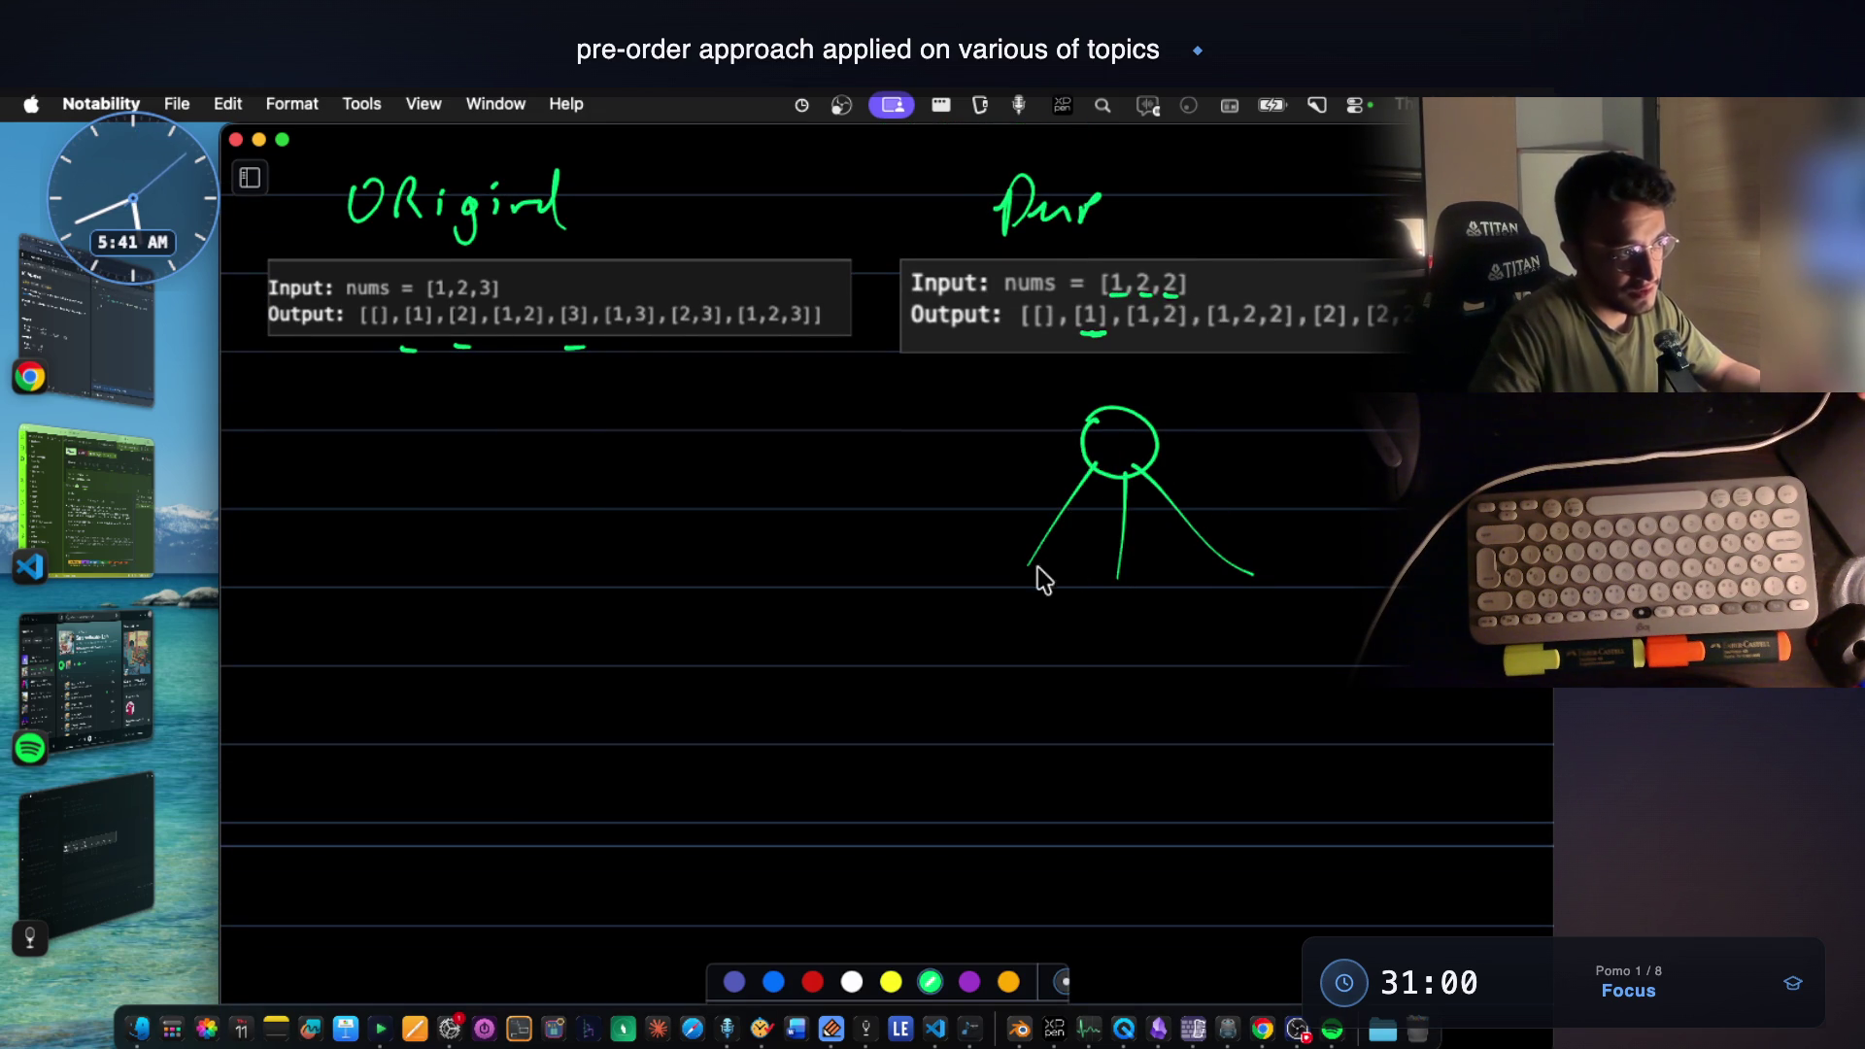
{"action": "left_click_drag", "start_coordinate": [1019, 554], "coordinate": [1021, 565]}
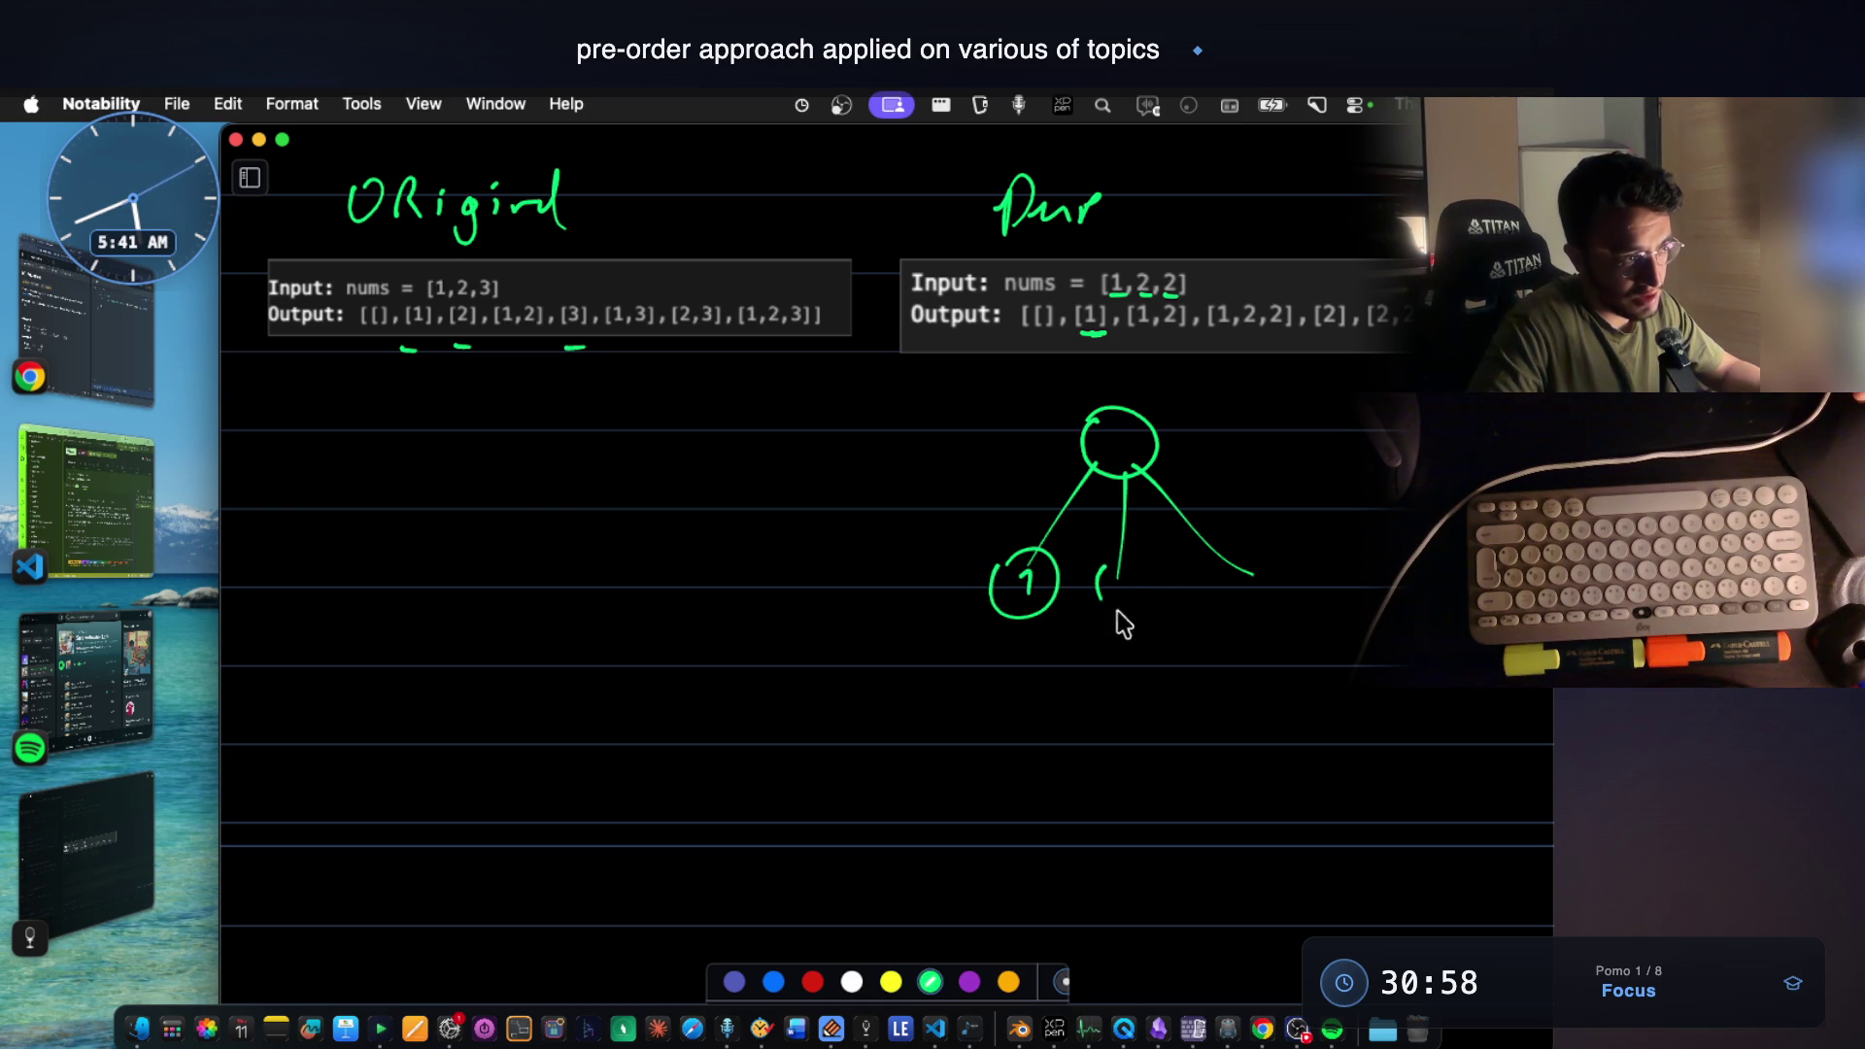
{"action": "mouse_move", "coordinate": [1248, 571]}
{"action": "left_mouse_down"}
{"action": "mouse_move", "coordinate": [1262, 551]}
{"action": "mouse_move", "coordinate": [1289, 592]}
{"action": "left_mouse_up"}
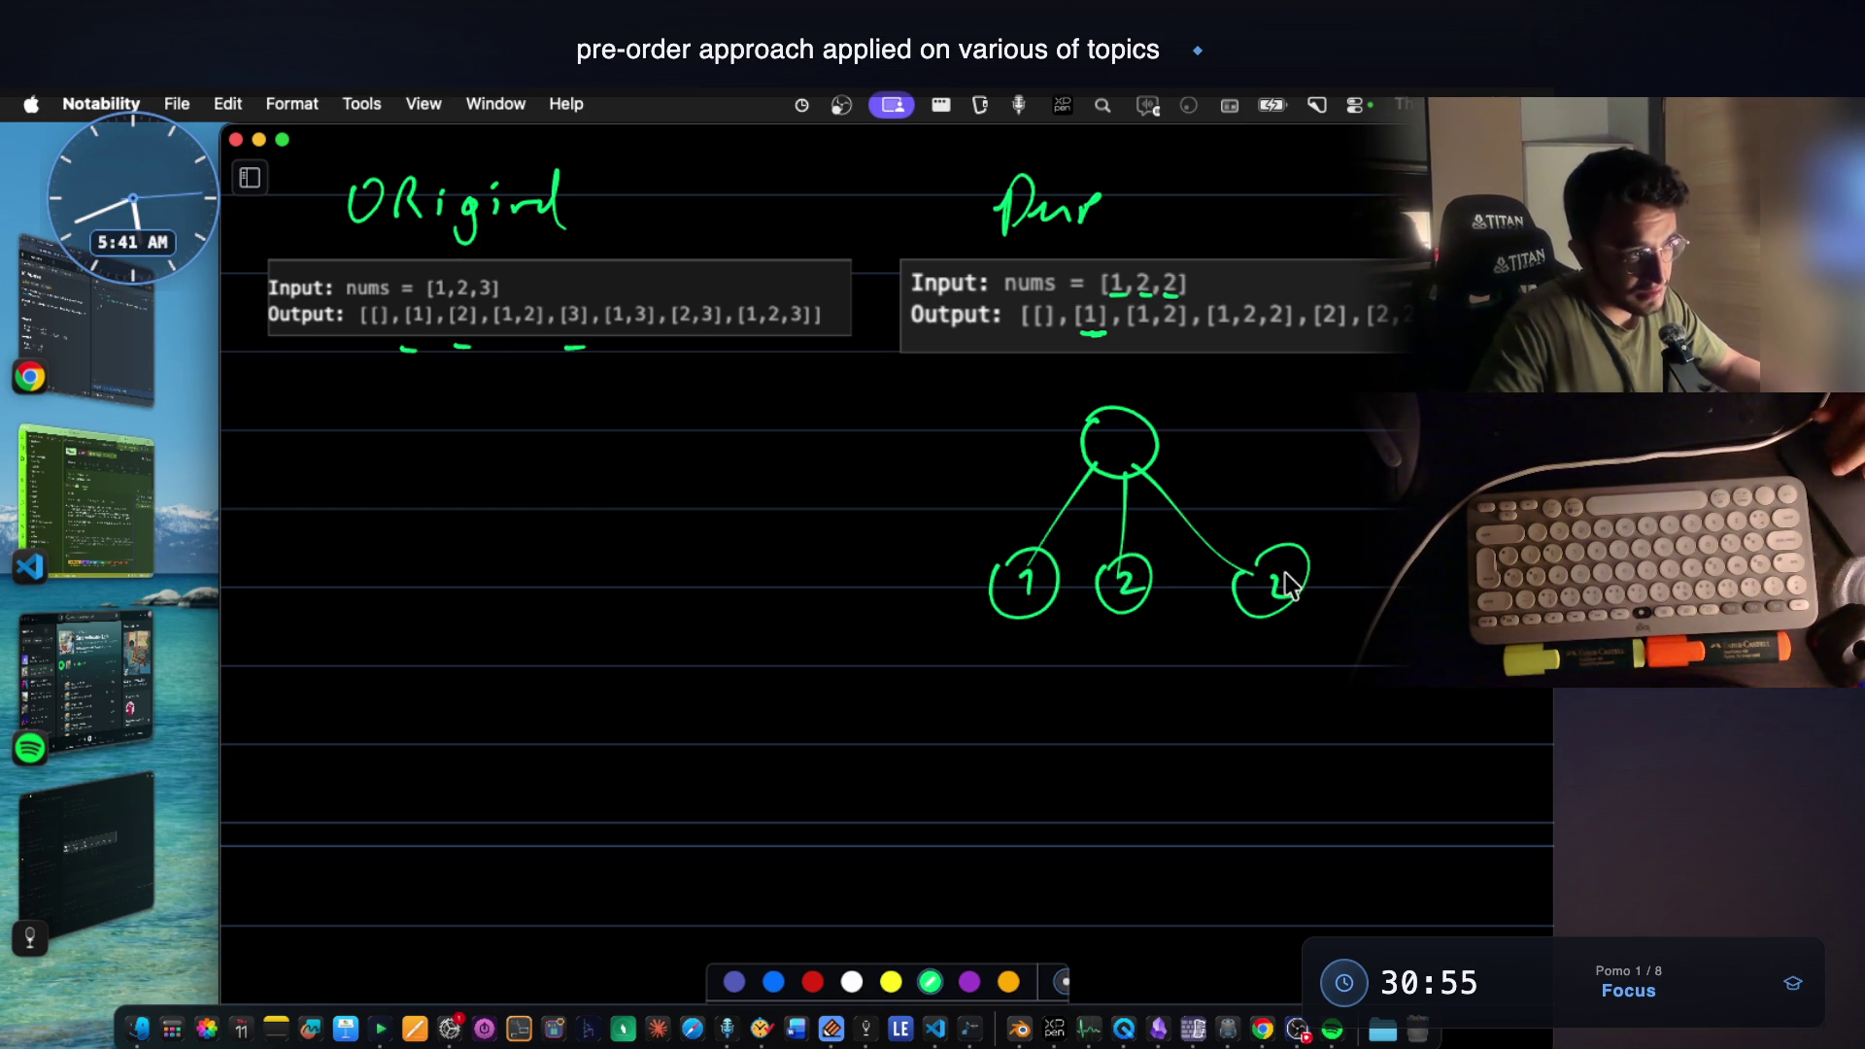
{"action": "scroll", "coordinate": [1166, 438], "scroll_direction": "down", "scroll_amount": 2}
Draw node 1's three branches to children 1, 2, 2 in green.
{"action": "left_click_drag", "start_coordinate": [1079, 302], "coordinate": [1106, 302]}
{"action": "mouse_move", "coordinate": [1020, 583]}
{"action": "left_mouse_down"}
{"action": "mouse_move", "coordinate": [967, 682]}
{"action": "mouse_move", "coordinate": [1069, 658]}
{"action": "mouse_move", "coordinate": [963, 650]}
{"action": "mouse_move", "coordinate": [963, 696]}
{"action": "left_mouse_up"}
{"action": "scroll", "coordinate": [1071, 693], "scroll_direction": "down", "scroll_amount": 2}
{"action": "left_click_drag", "start_coordinate": [1058, 663], "coordinate": [1071, 658]}
{"action": "left_click_drag", "start_coordinate": [1061, 664], "coordinate": [1081, 697]}
{"action": "left_click_drag", "start_coordinate": [1046, 553], "coordinate": [1183, 698]}
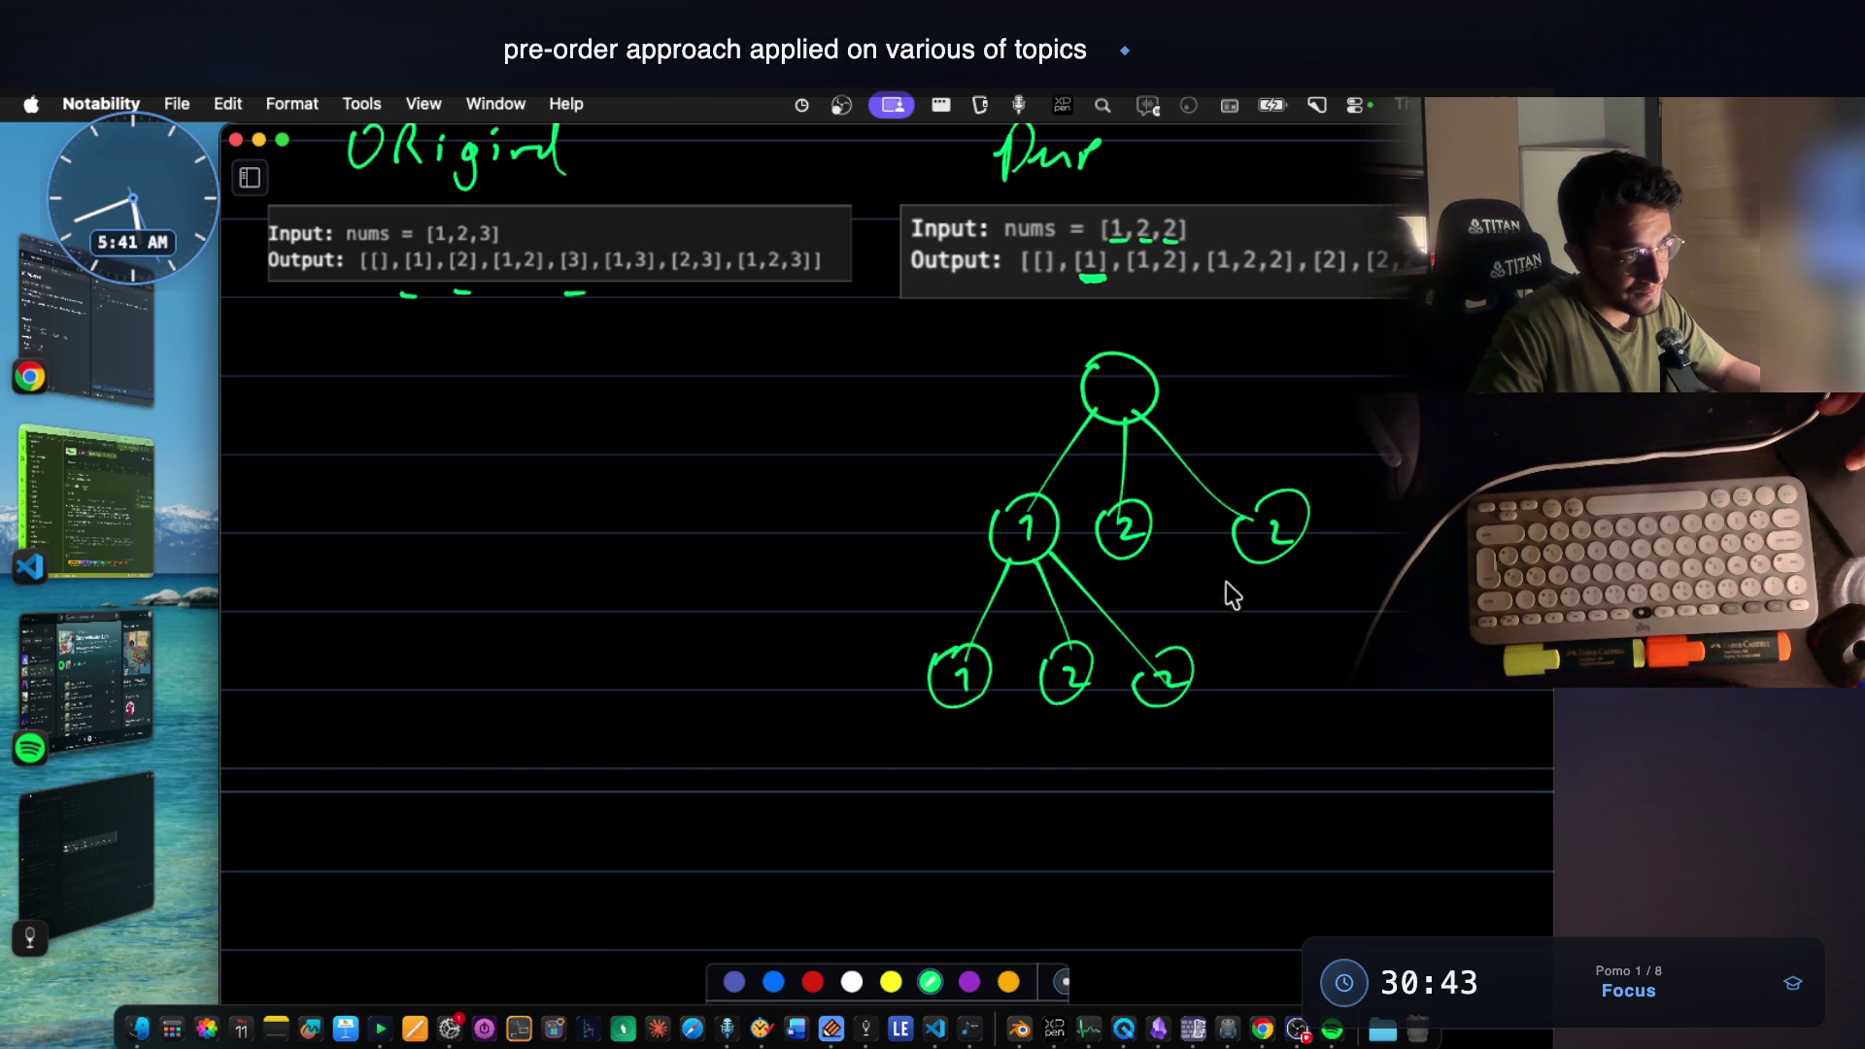
{"action": "scroll", "coordinate": [1165, 482], "scroll_direction": "down", "scroll_amount": 2}
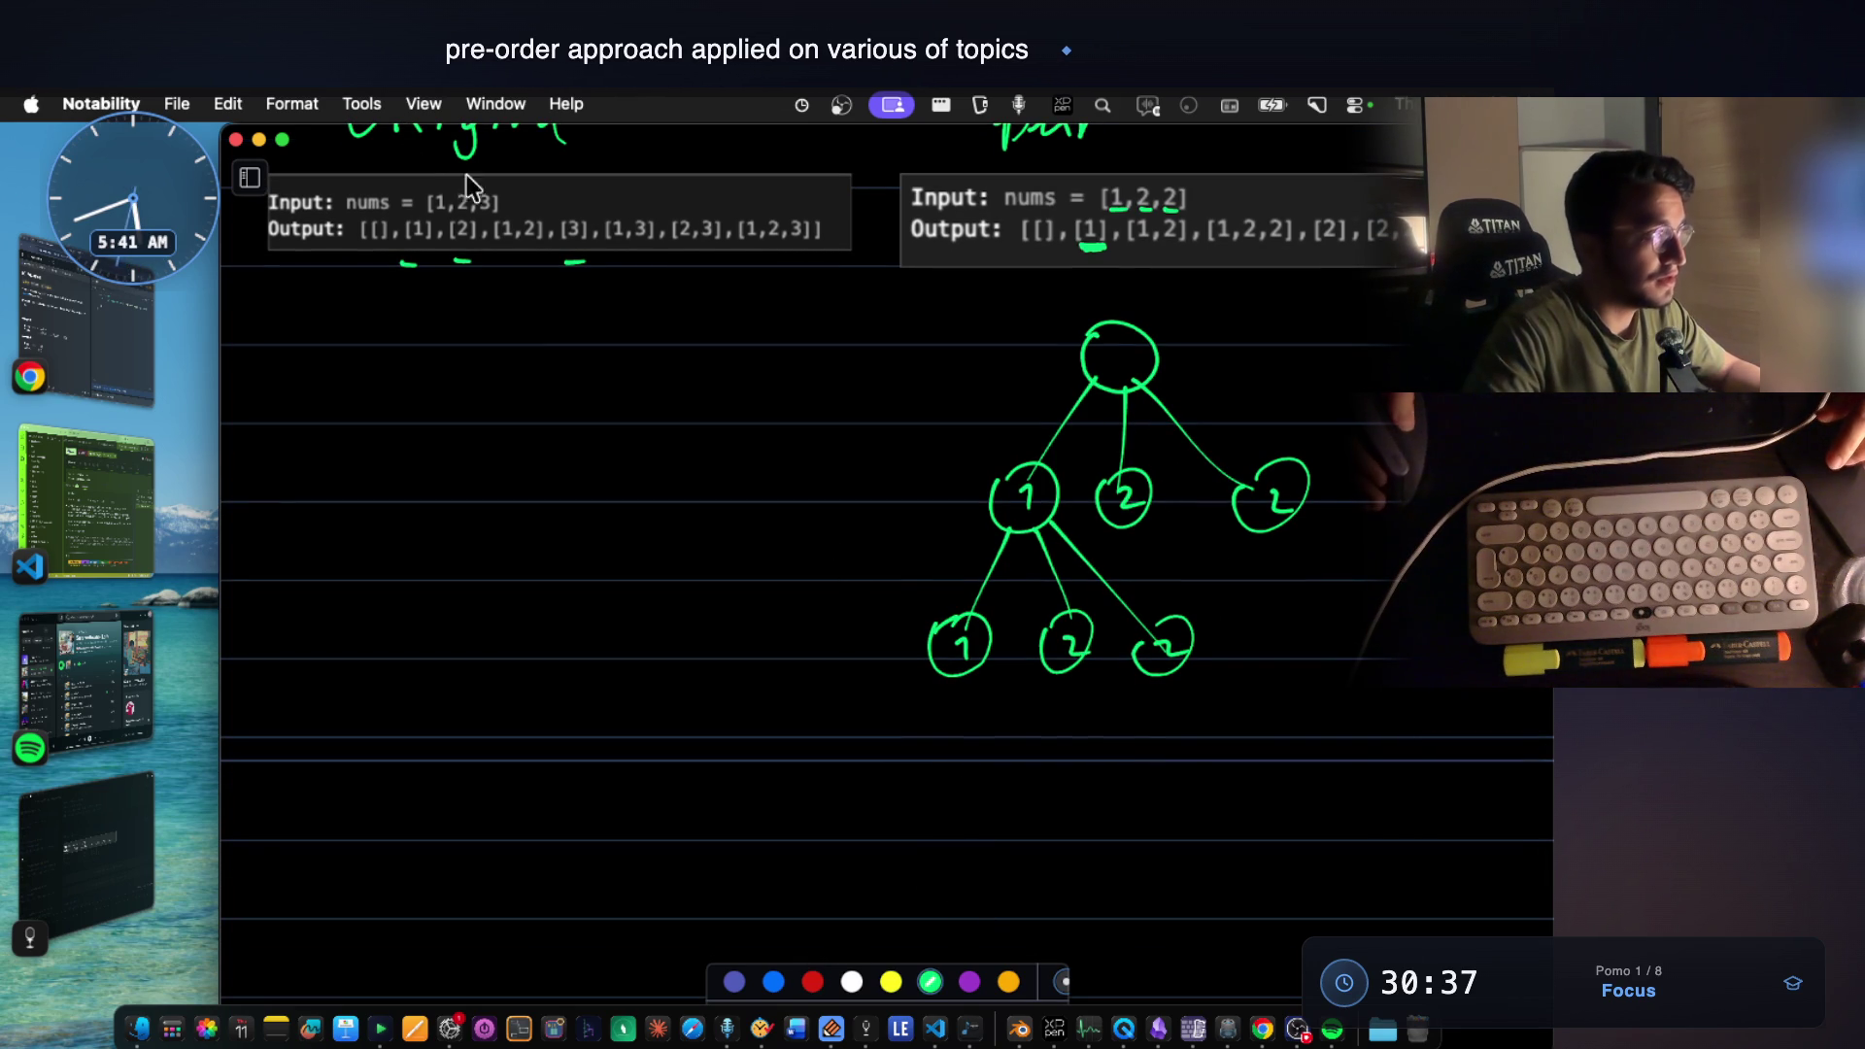
{"action": "left_click_drag", "start_coordinate": [305, 135], "coordinate": [262, 160]}
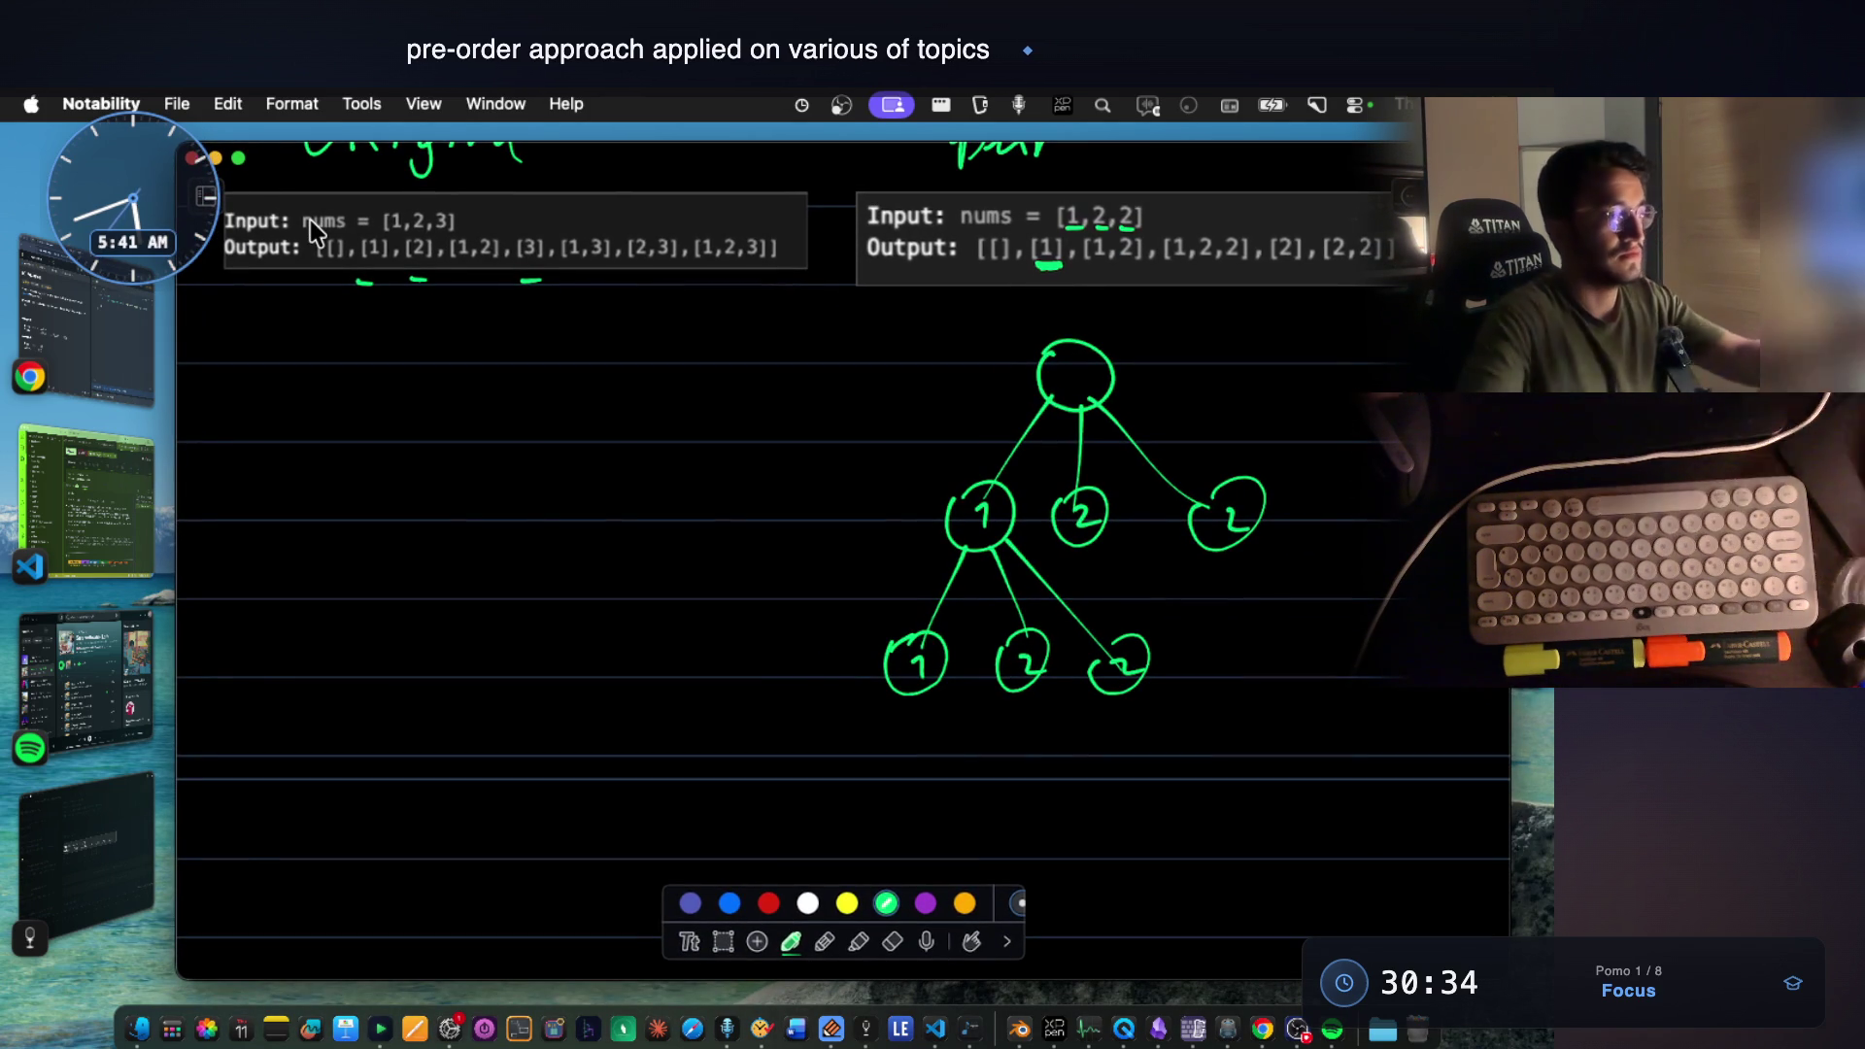
Box-select the whole recursion tree, paste a copy and move it to the left.
{"action": "left_click", "coordinate": [724, 943]}
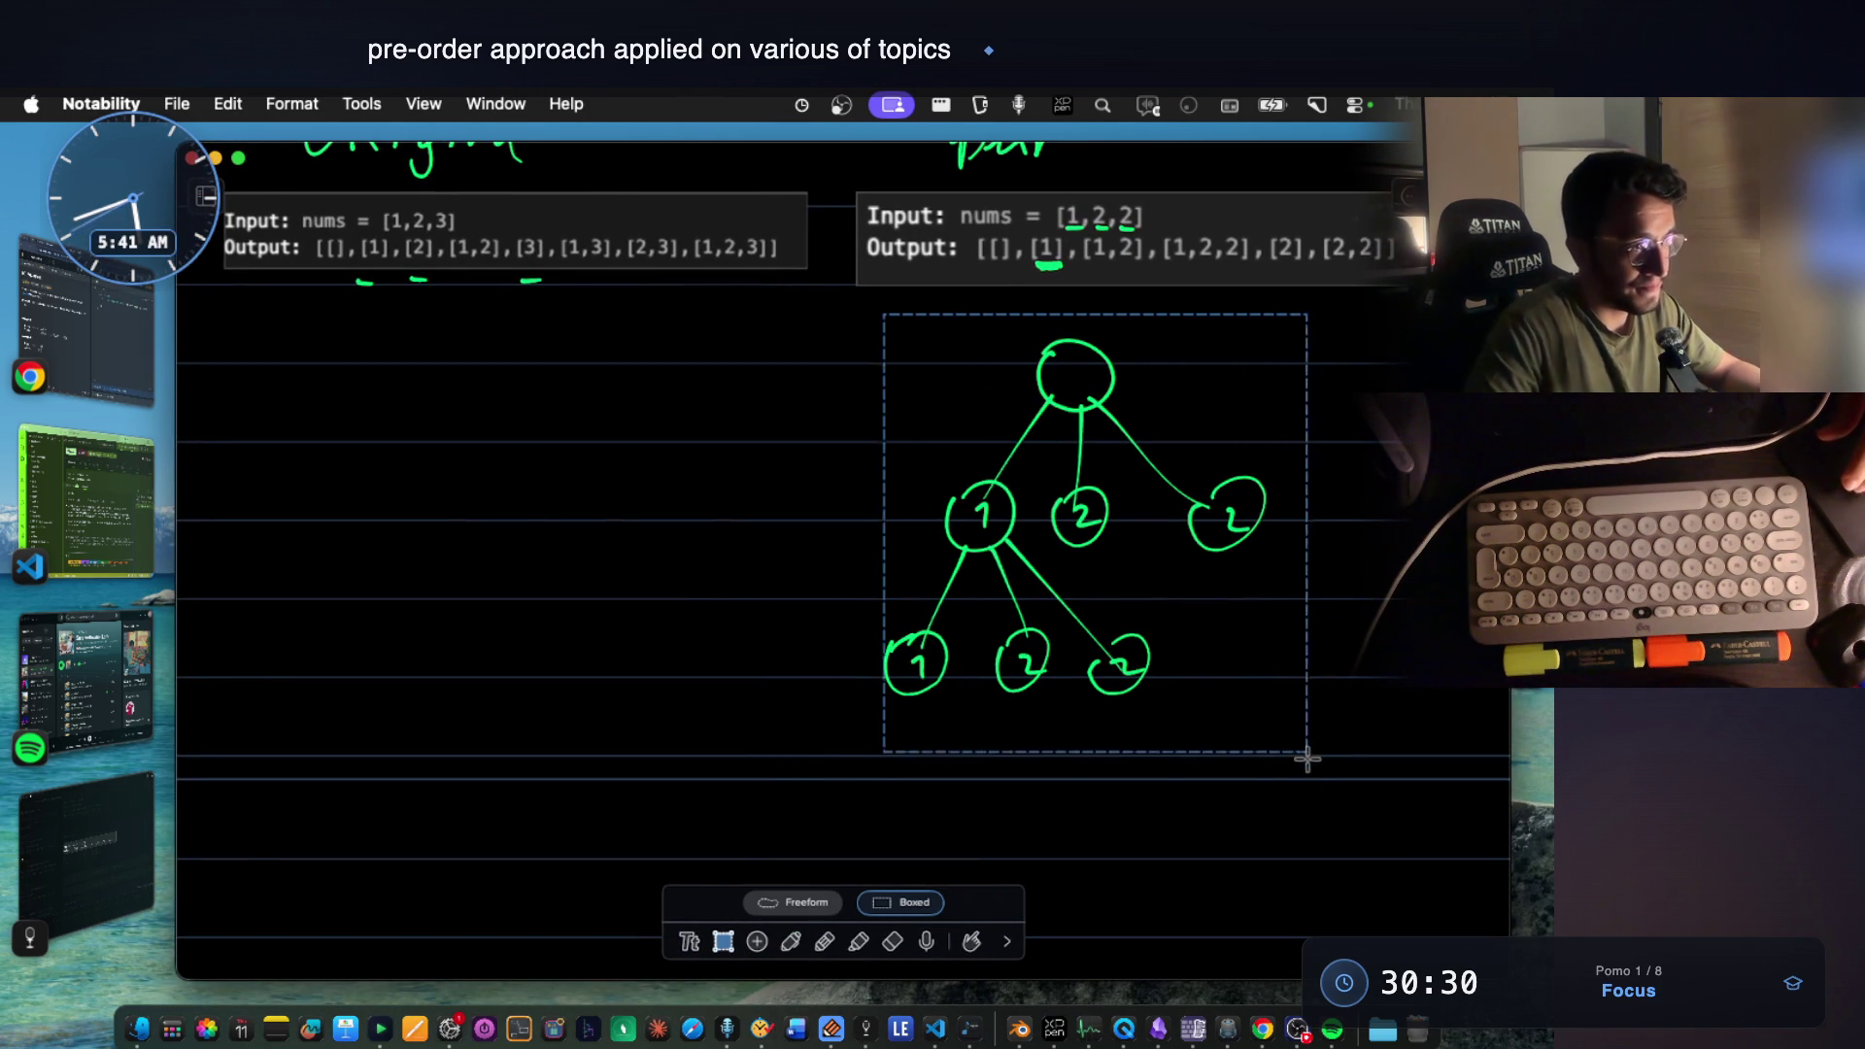
{"action": "left_click_drag", "start_coordinate": [971, 382], "coordinate": [1316, 774]}
{"action": "left_click", "coordinate": [1041, 774]}
{"action": "key", "text": "super+v"}
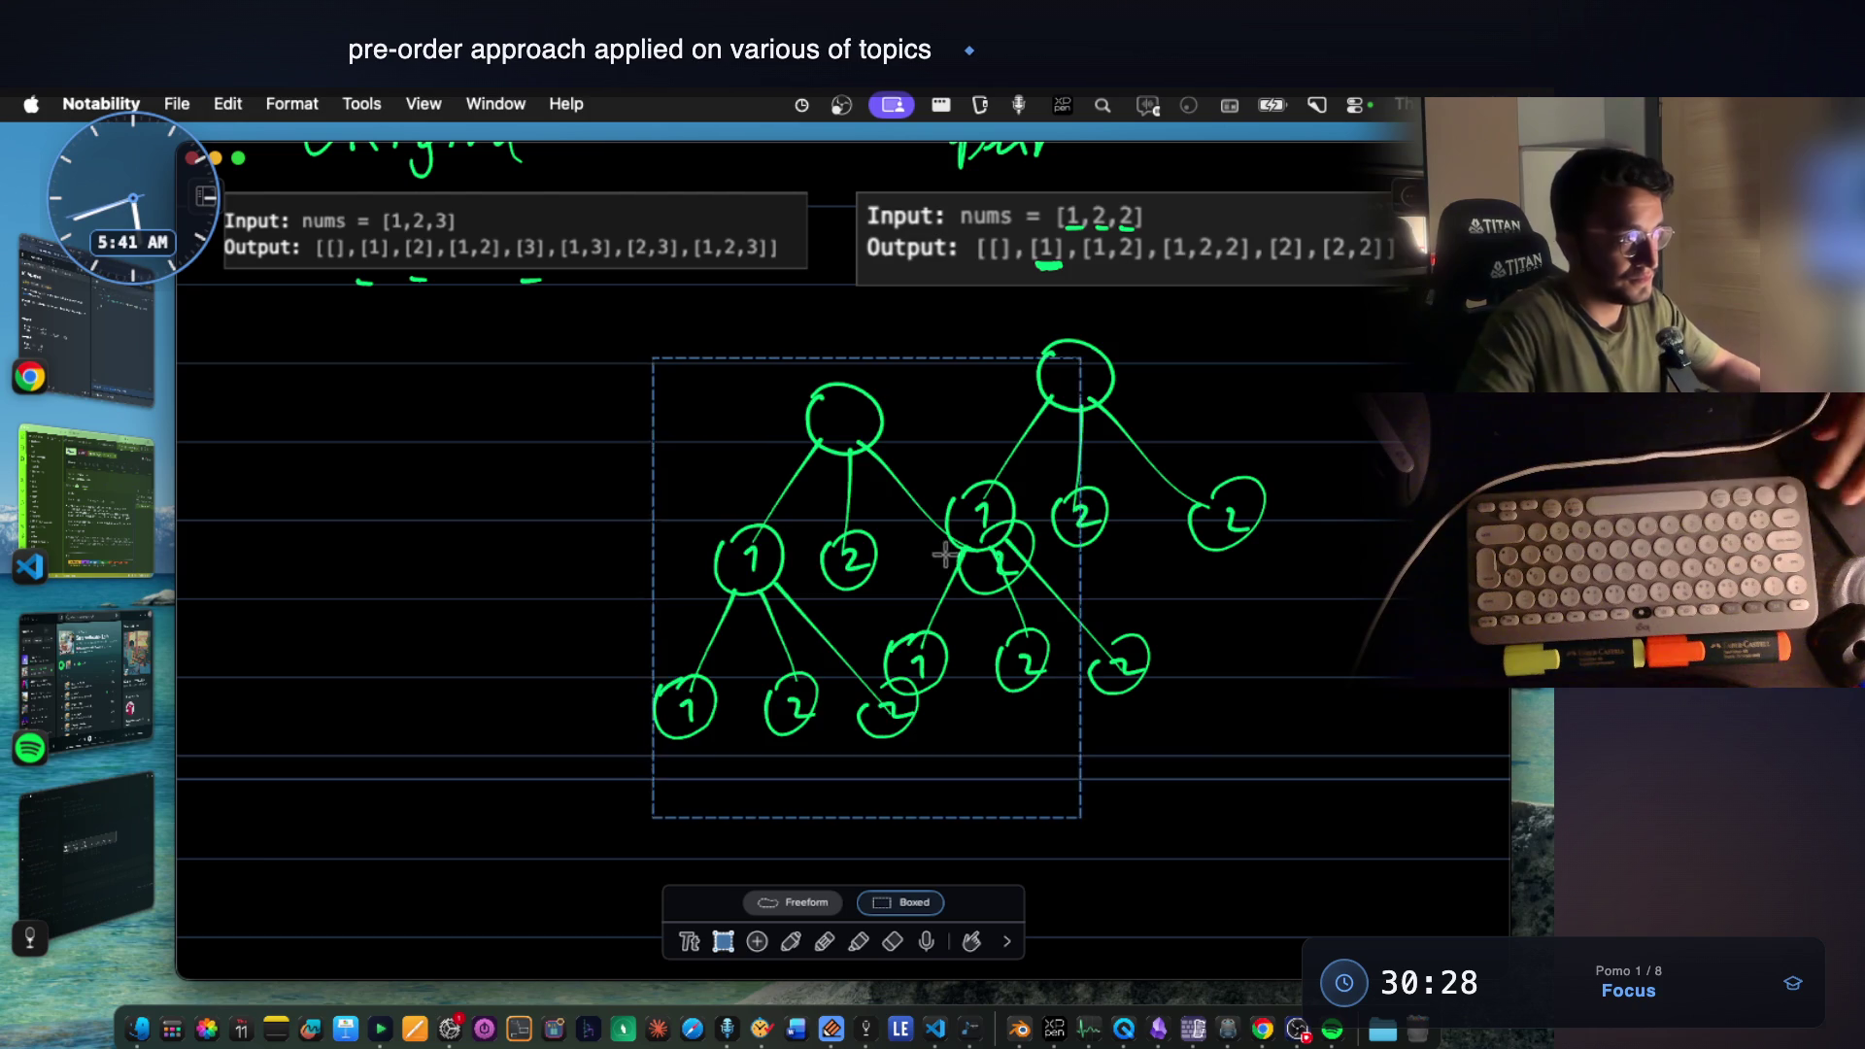
{"action": "left_click_drag", "start_coordinate": [932, 555], "coordinate": [720, 528]}
{"action": "left_click", "coordinate": [1060, 762]}
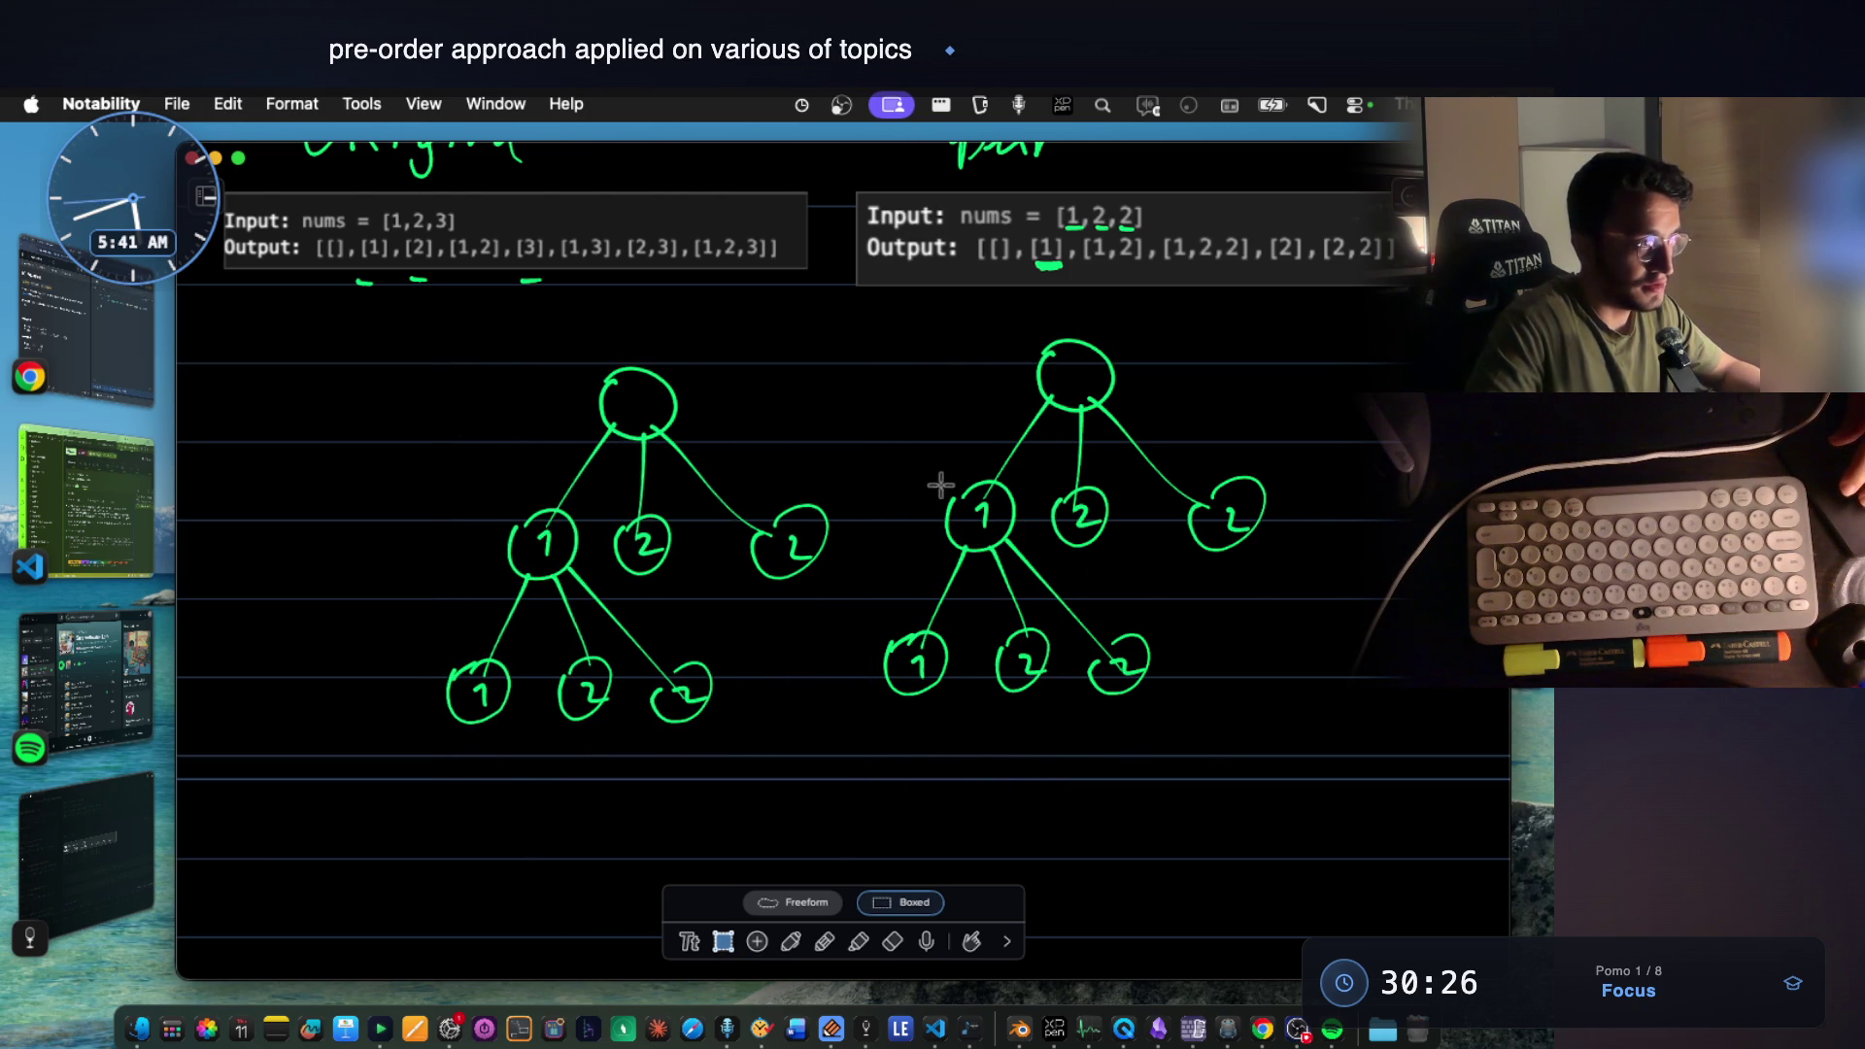
Shift the original tree right and the copy up so the two trees sit side by side.
{"action": "left_click_drag", "start_coordinate": [870, 324], "coordinate": [1253, 729]}
{"action": "left_click_drag", "start_coordinate": [1119, 671], "coordinate": [1311, 670]}
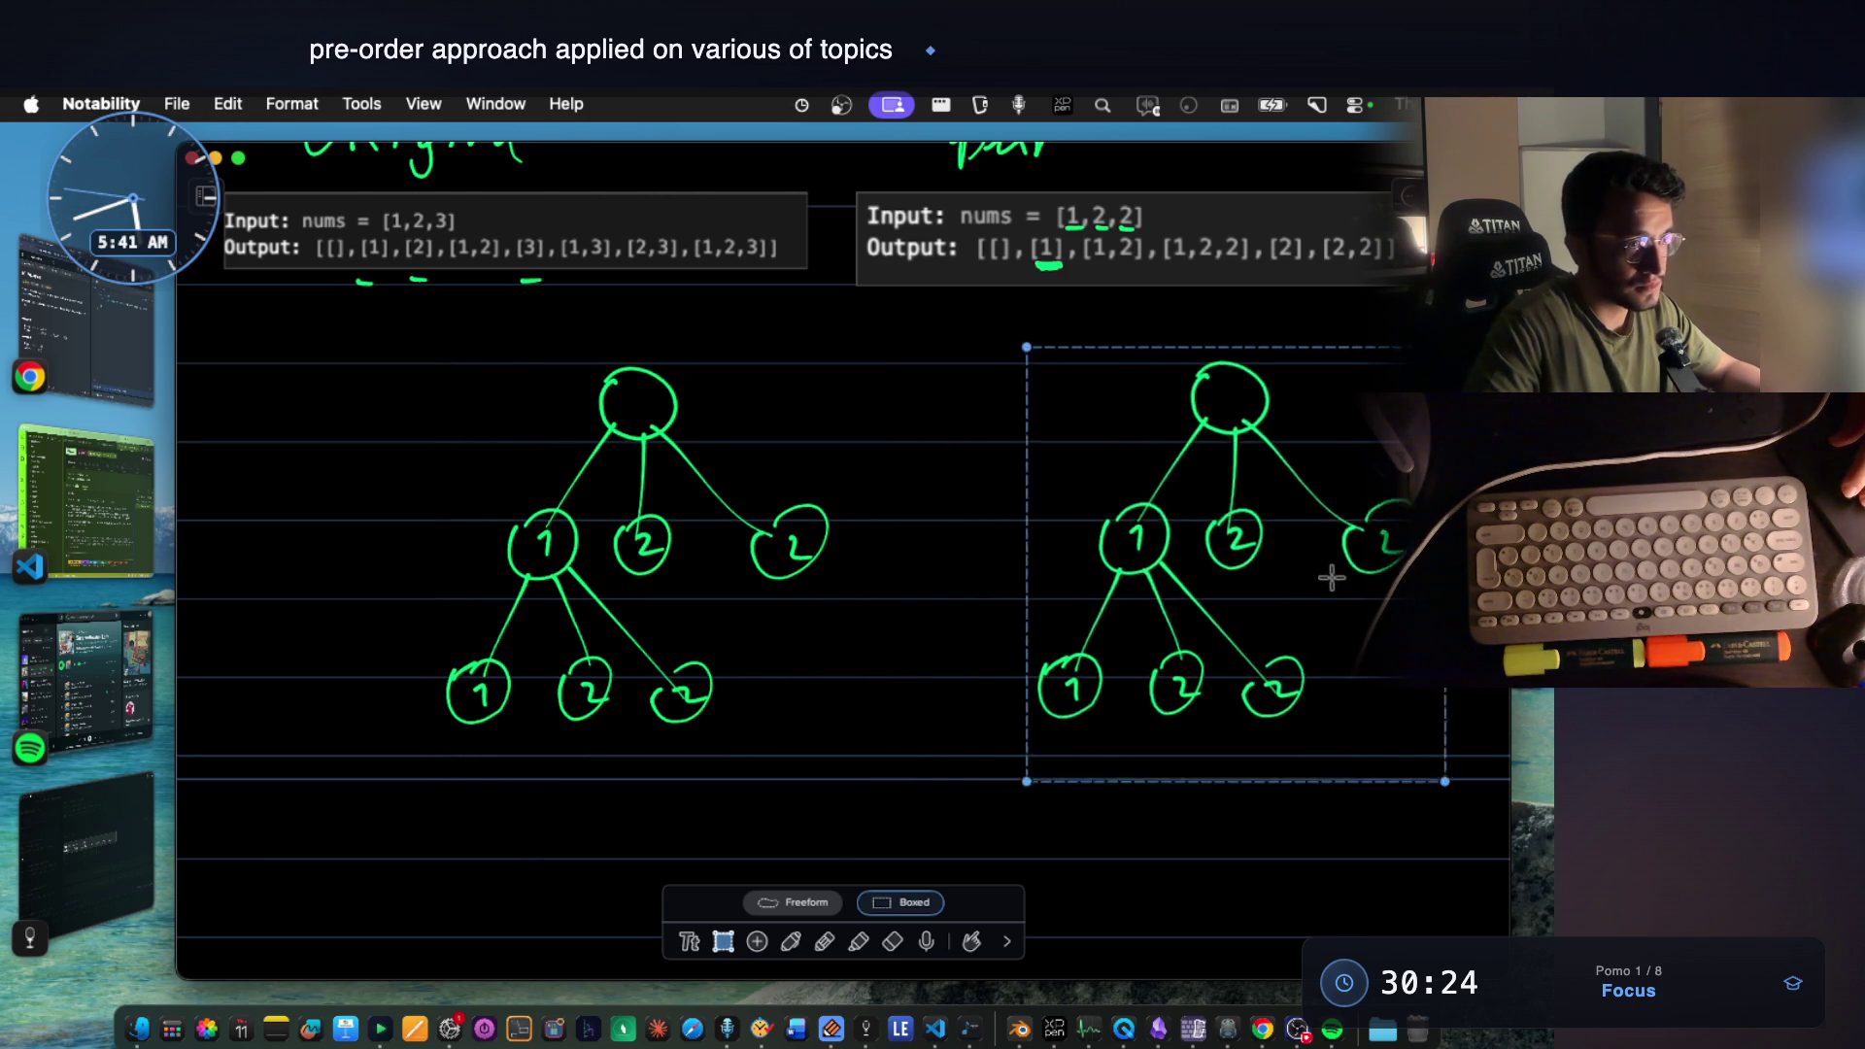
{"action": "left_click", "coordinate": [841, 526]}
{"action": "left_click_drag", "start_coordinate": [380, 377], "coordinate": [899, 788]}
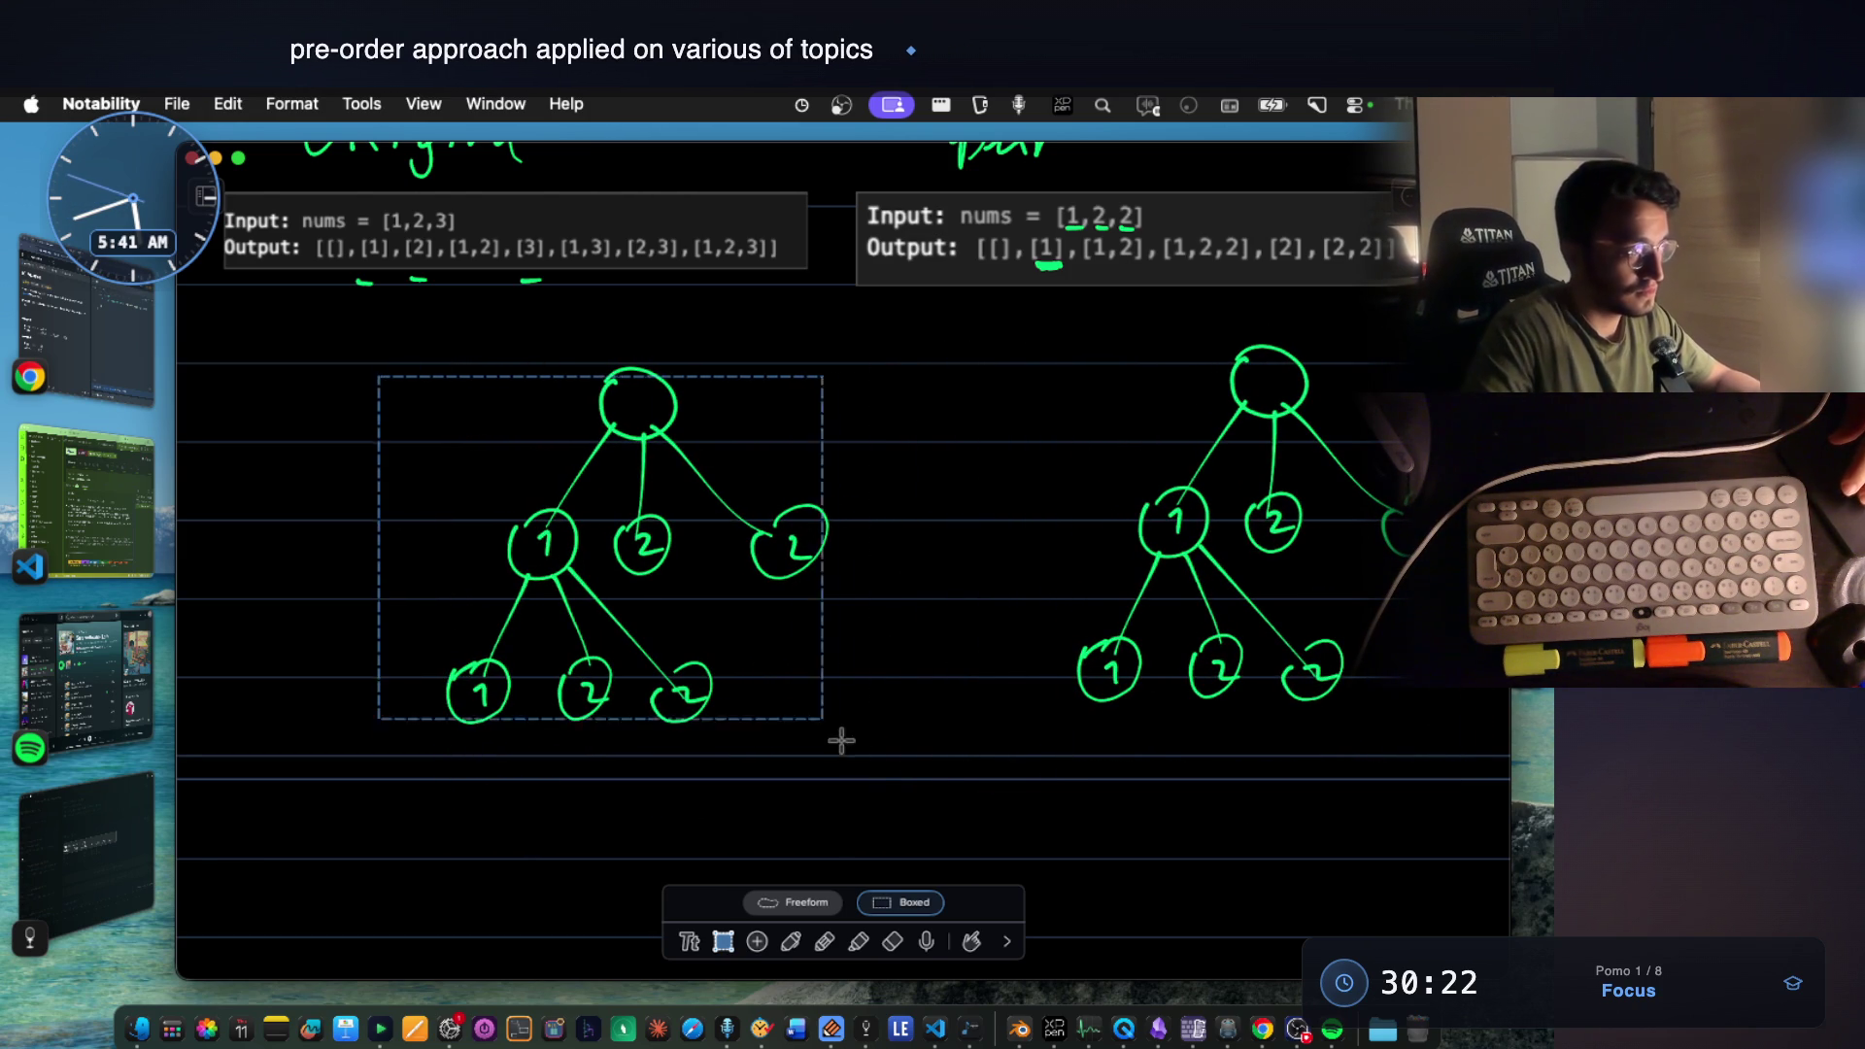
{"action": "left_click_drag", "start_coordinate": [806, 666], "coordinate": [940, 618]}
{"action": "left_click", "coordinate": [1113, 816]}
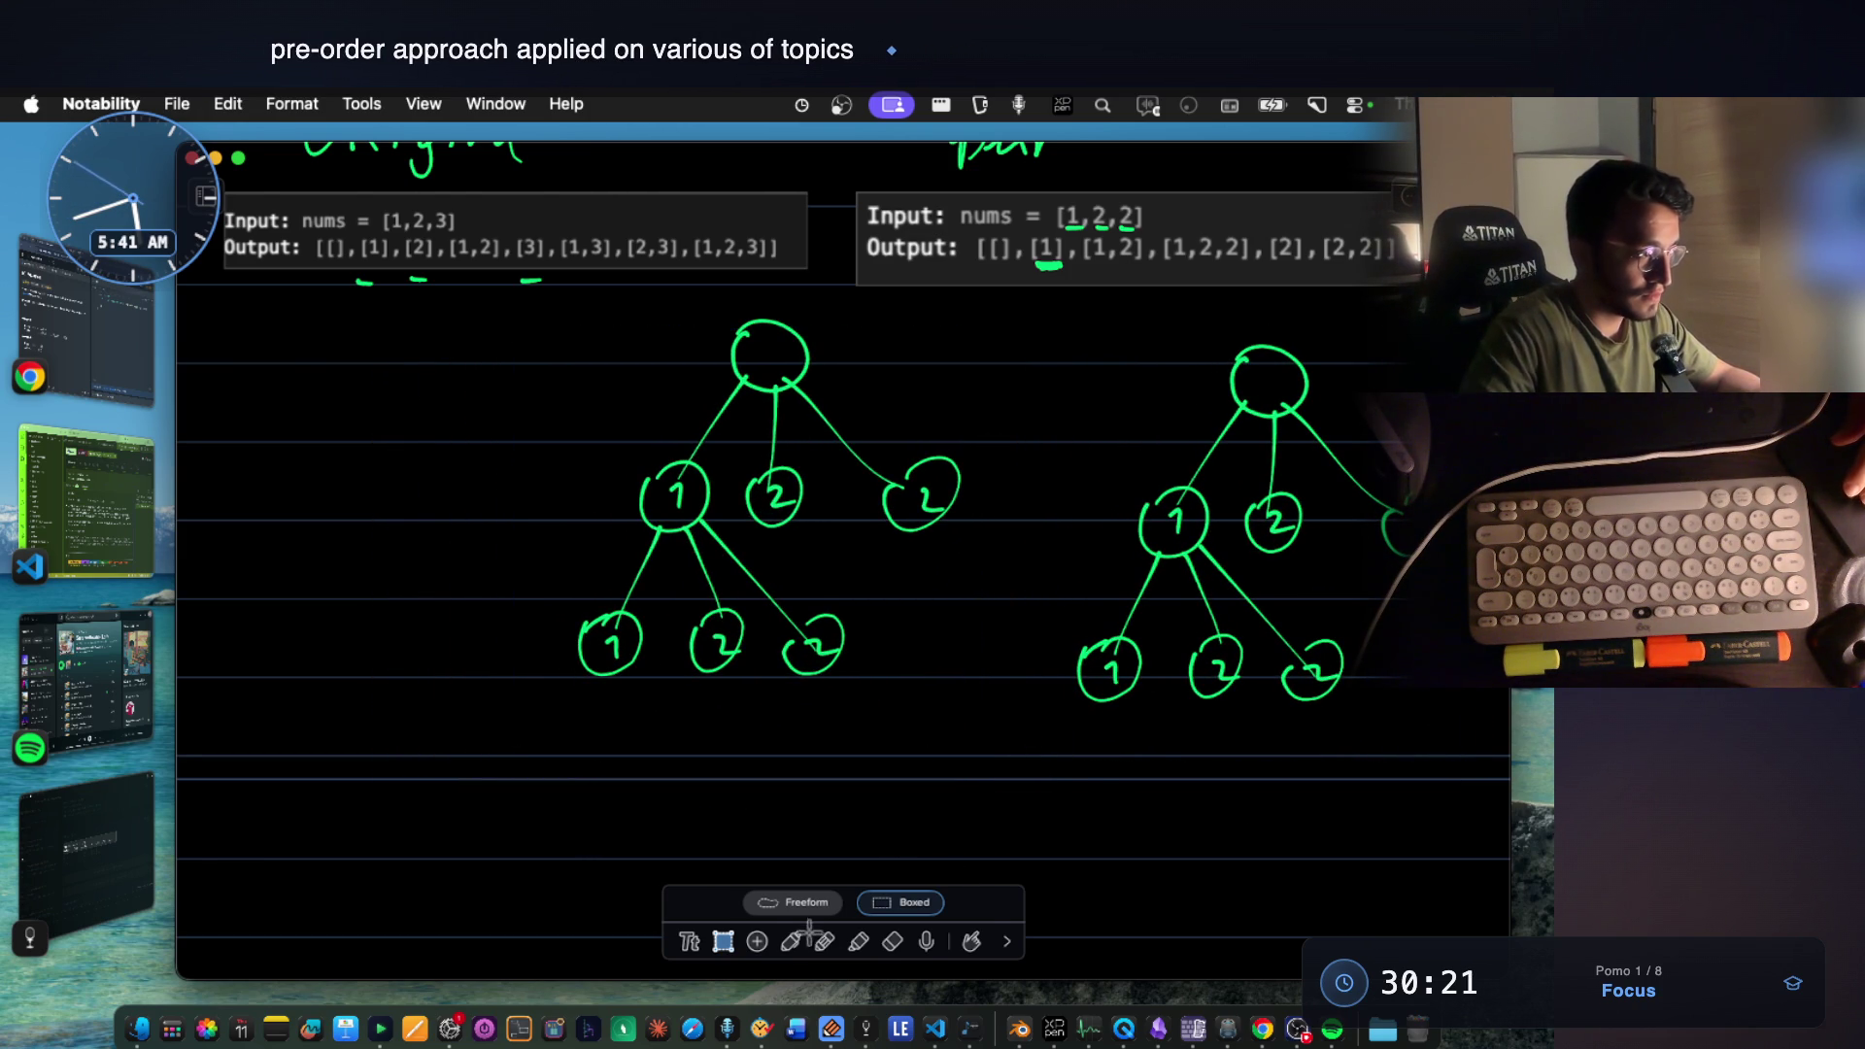
{"action": "left_click", "coordinate": [791, 939]}
{"action": "scroll", "coordinate": [1052, 292], "scroll_direction": "up", "scroll_amount": 2}
{"action": "left_click_drag", "start_coordinate": [1085, 302], "coordinate": [1110, 302]}
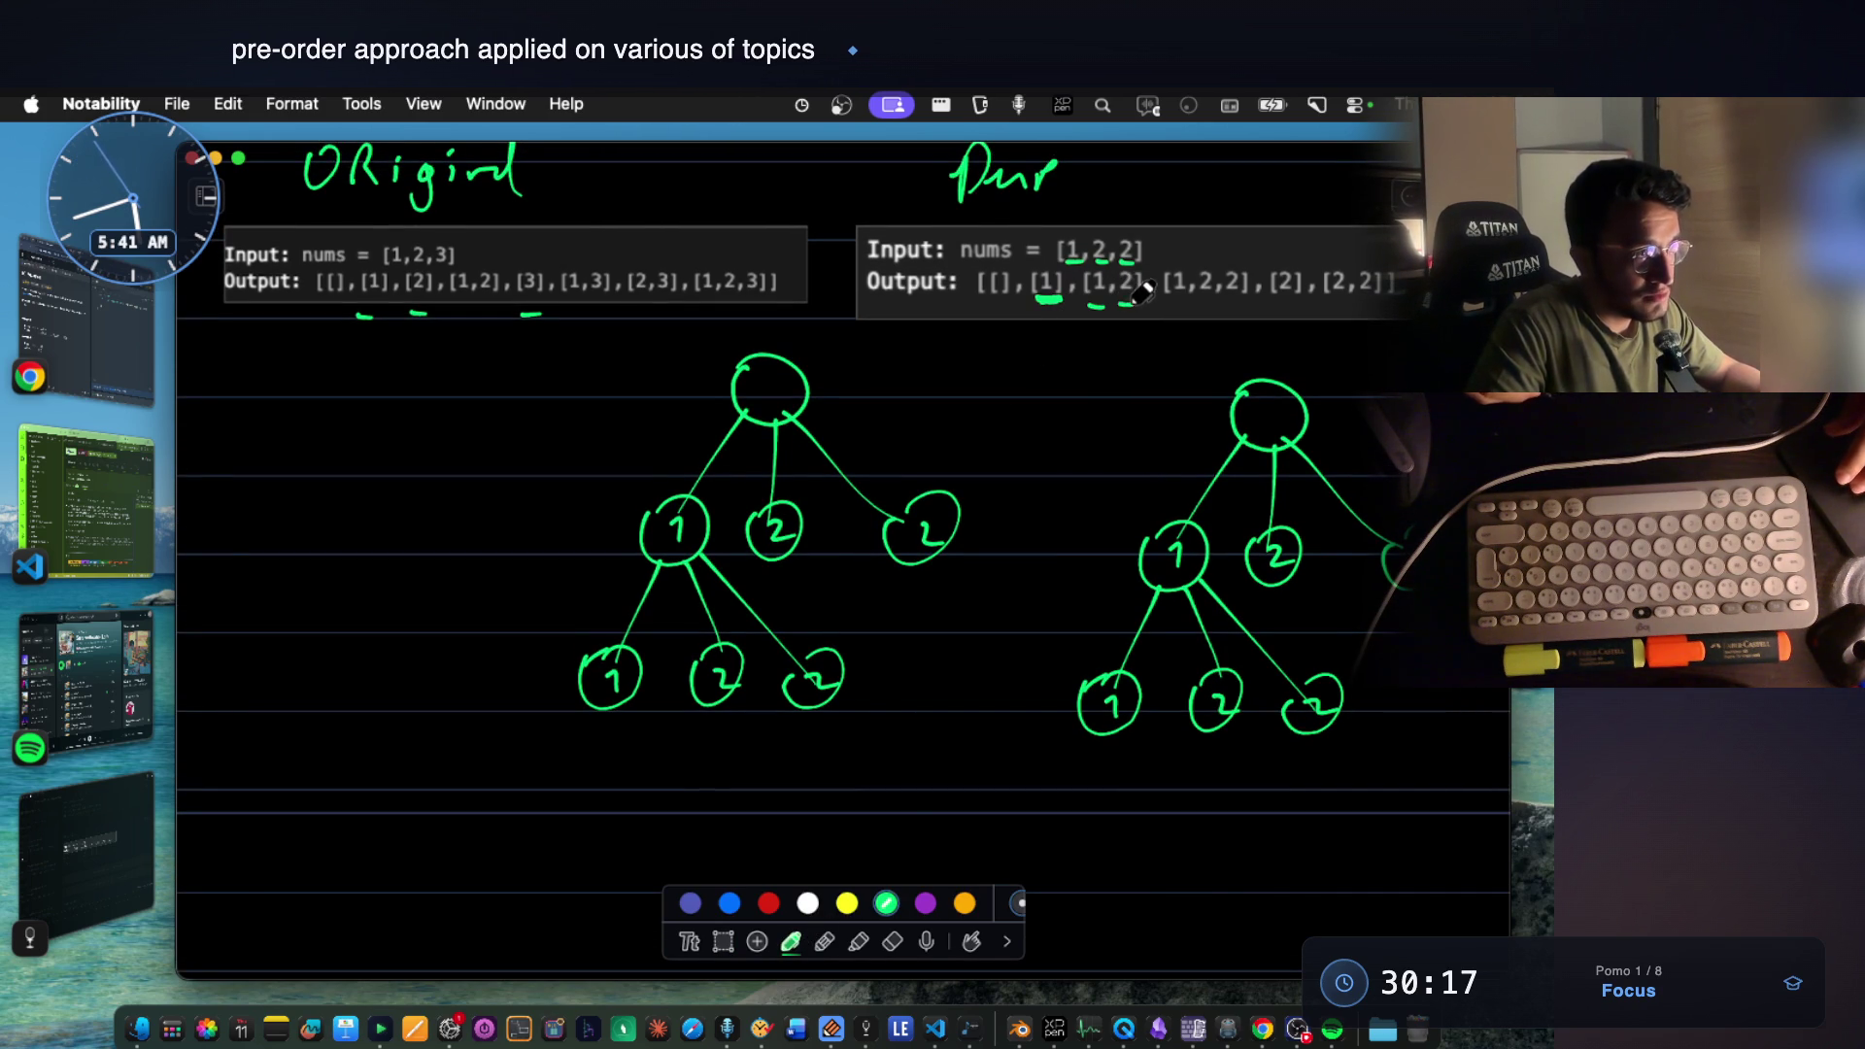
Erase node 1's children in the left tree and draw a 2 node with a primed 2′ below it.
{"action": "left_click", "coordinate": [892, 940]}
{"action": "left_click_drag", "start_coordinate": [720, 666], "coordinate": [758, 672]}
{"action": "left_click_drag", "start_coordinate": [719, 603], "coordinate": [722, 605]}
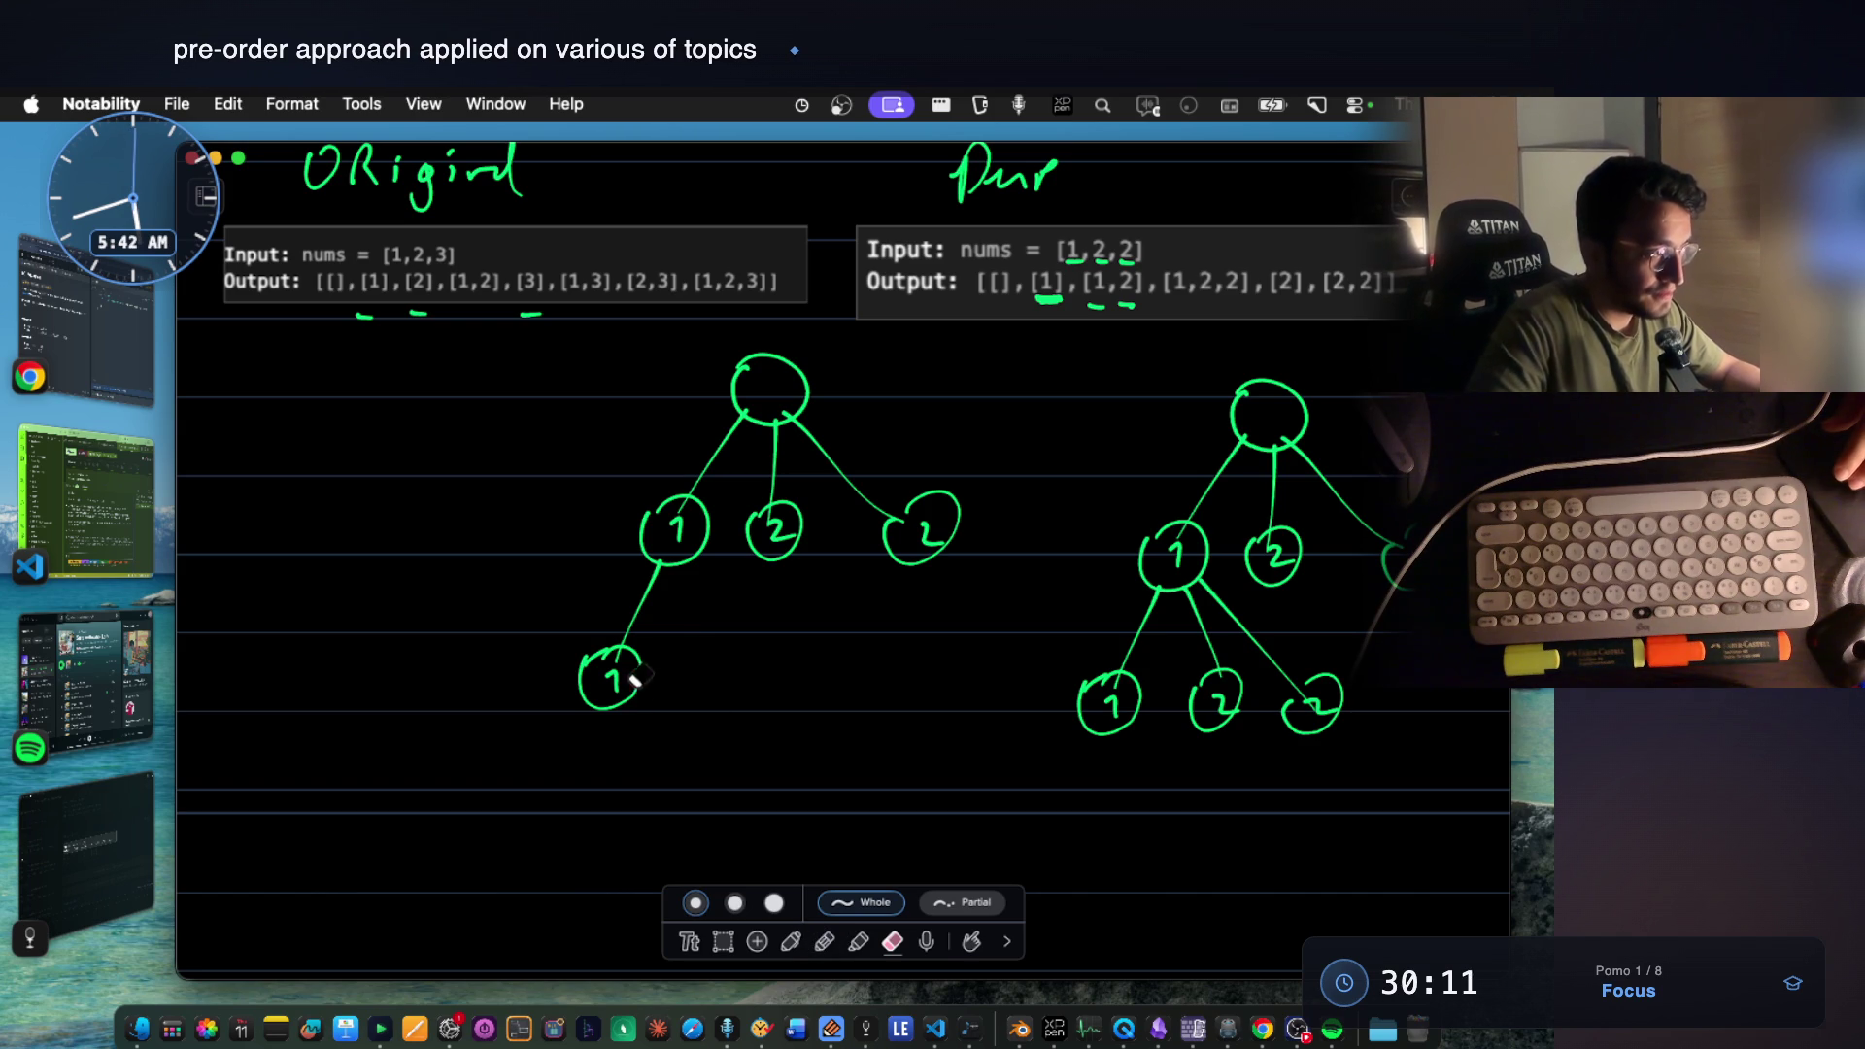
{"action": "left_click", "coordinate": [790, 942]}
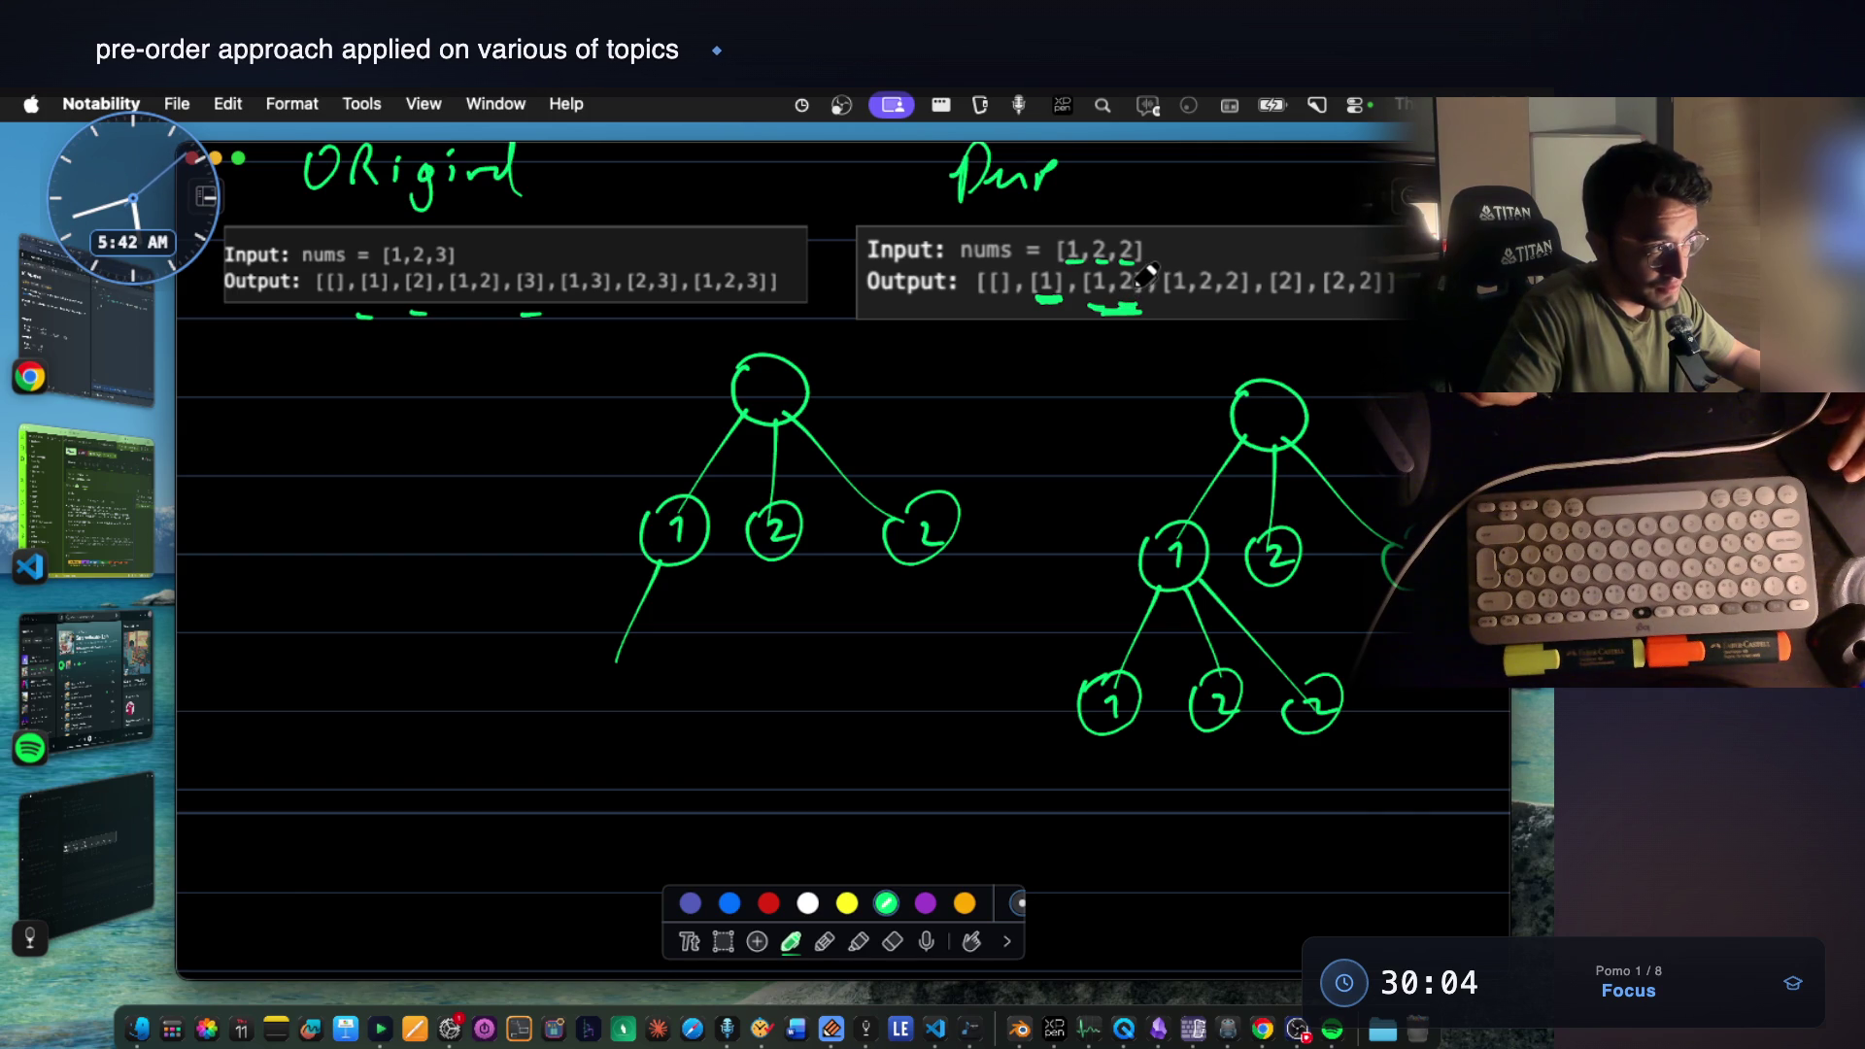
{"action": "mouse_move", "coordinate": [666, 672]}
{"action": "left_mouse_down"}
{"action": "mouse_move", "coordinate": [618, 663]}
{"action": "mouse_move", "coordinate": [633, 702]}
{"action": "left_mouse_up"}
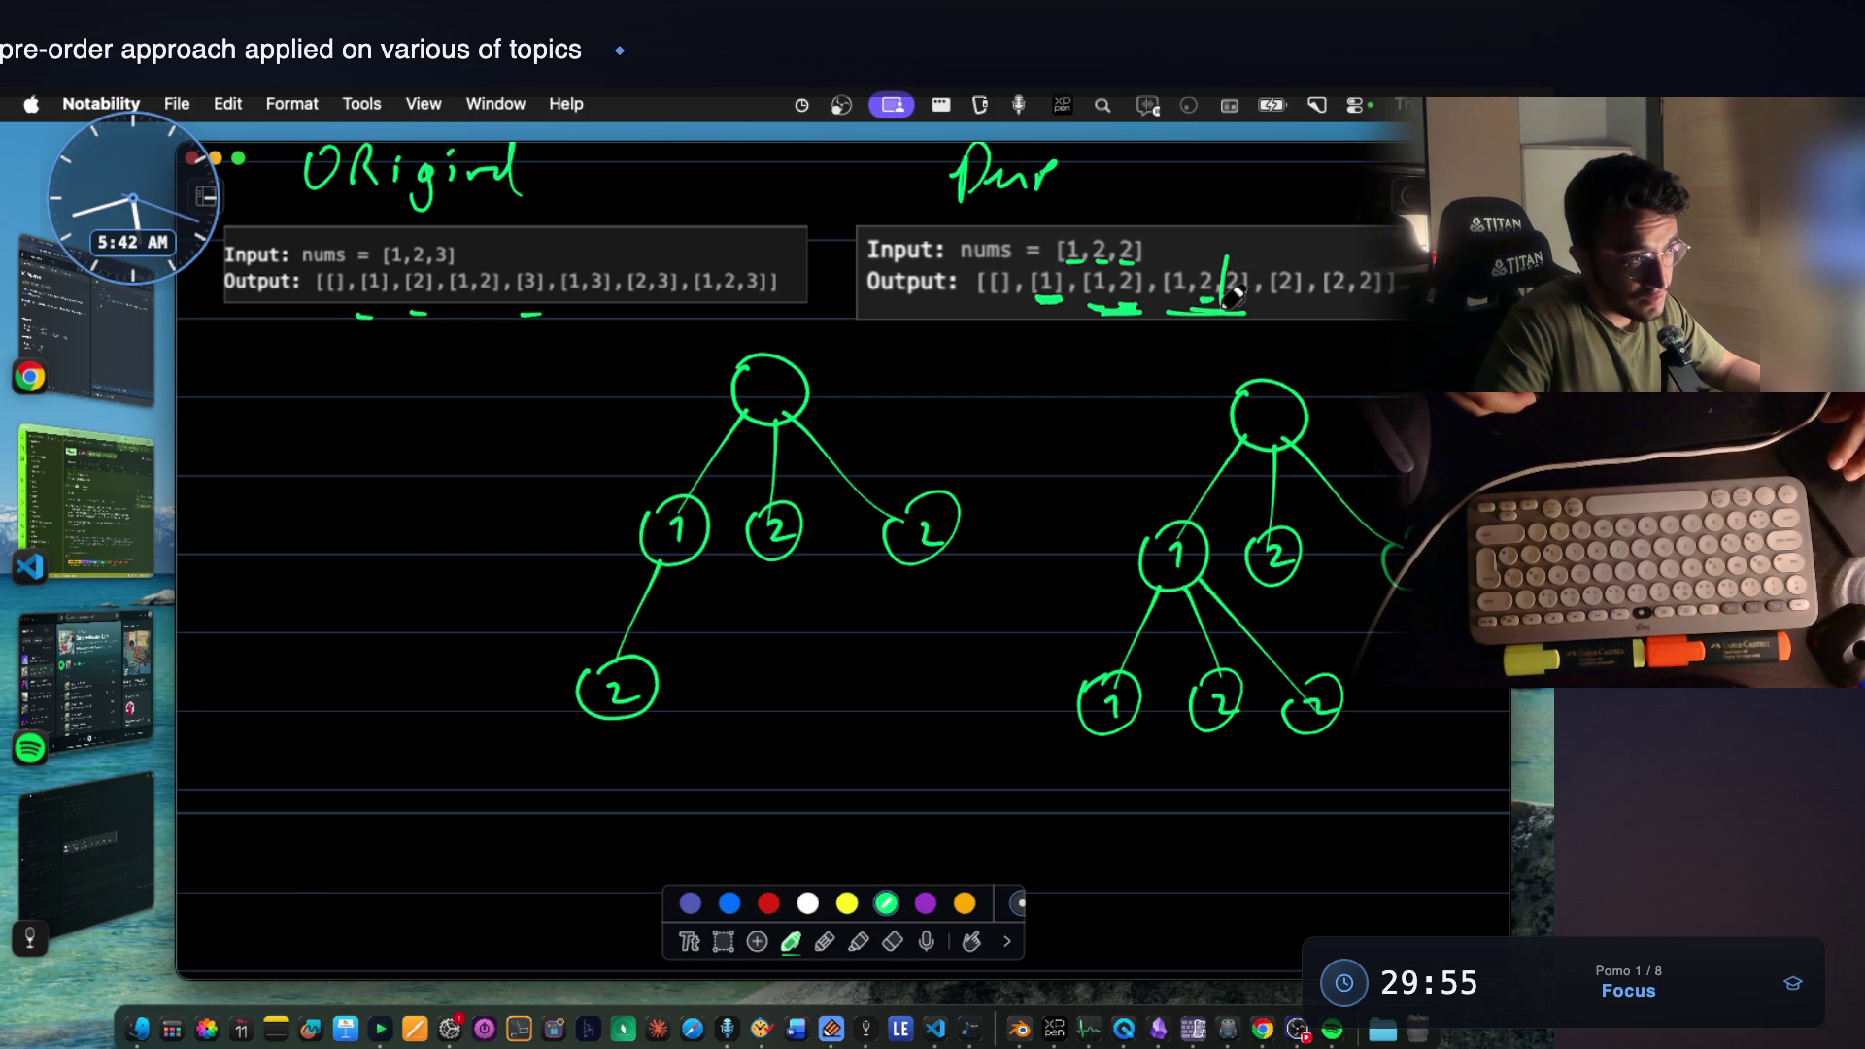
{"action": "scroll", "coordinate": [874, 511], "scroll_direction": "down", "scroll_amount": 2}
{"action": "left_click_drag", "start_coordinate": [614, 665], "coordinate": [612, 757]}
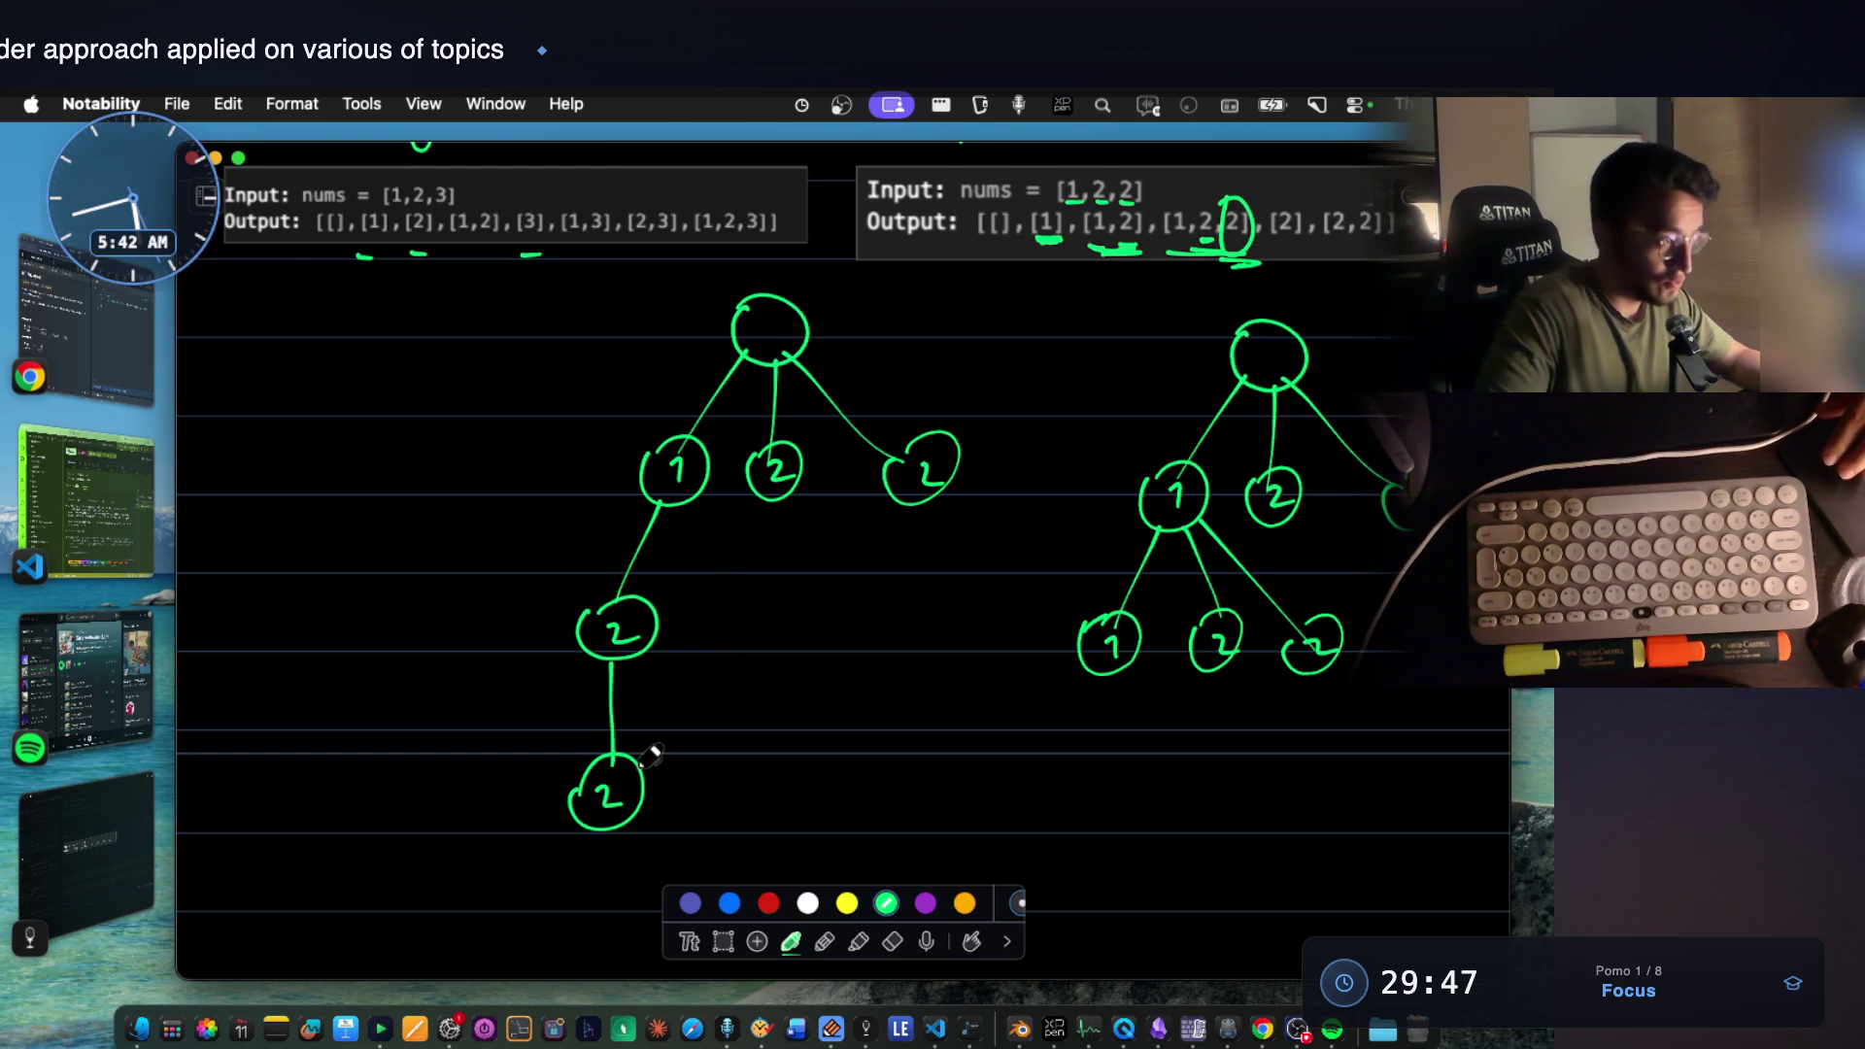
{"action": "left_click_drag", "start_coordinate": [645, 752], "coordinate": [645, 771]}
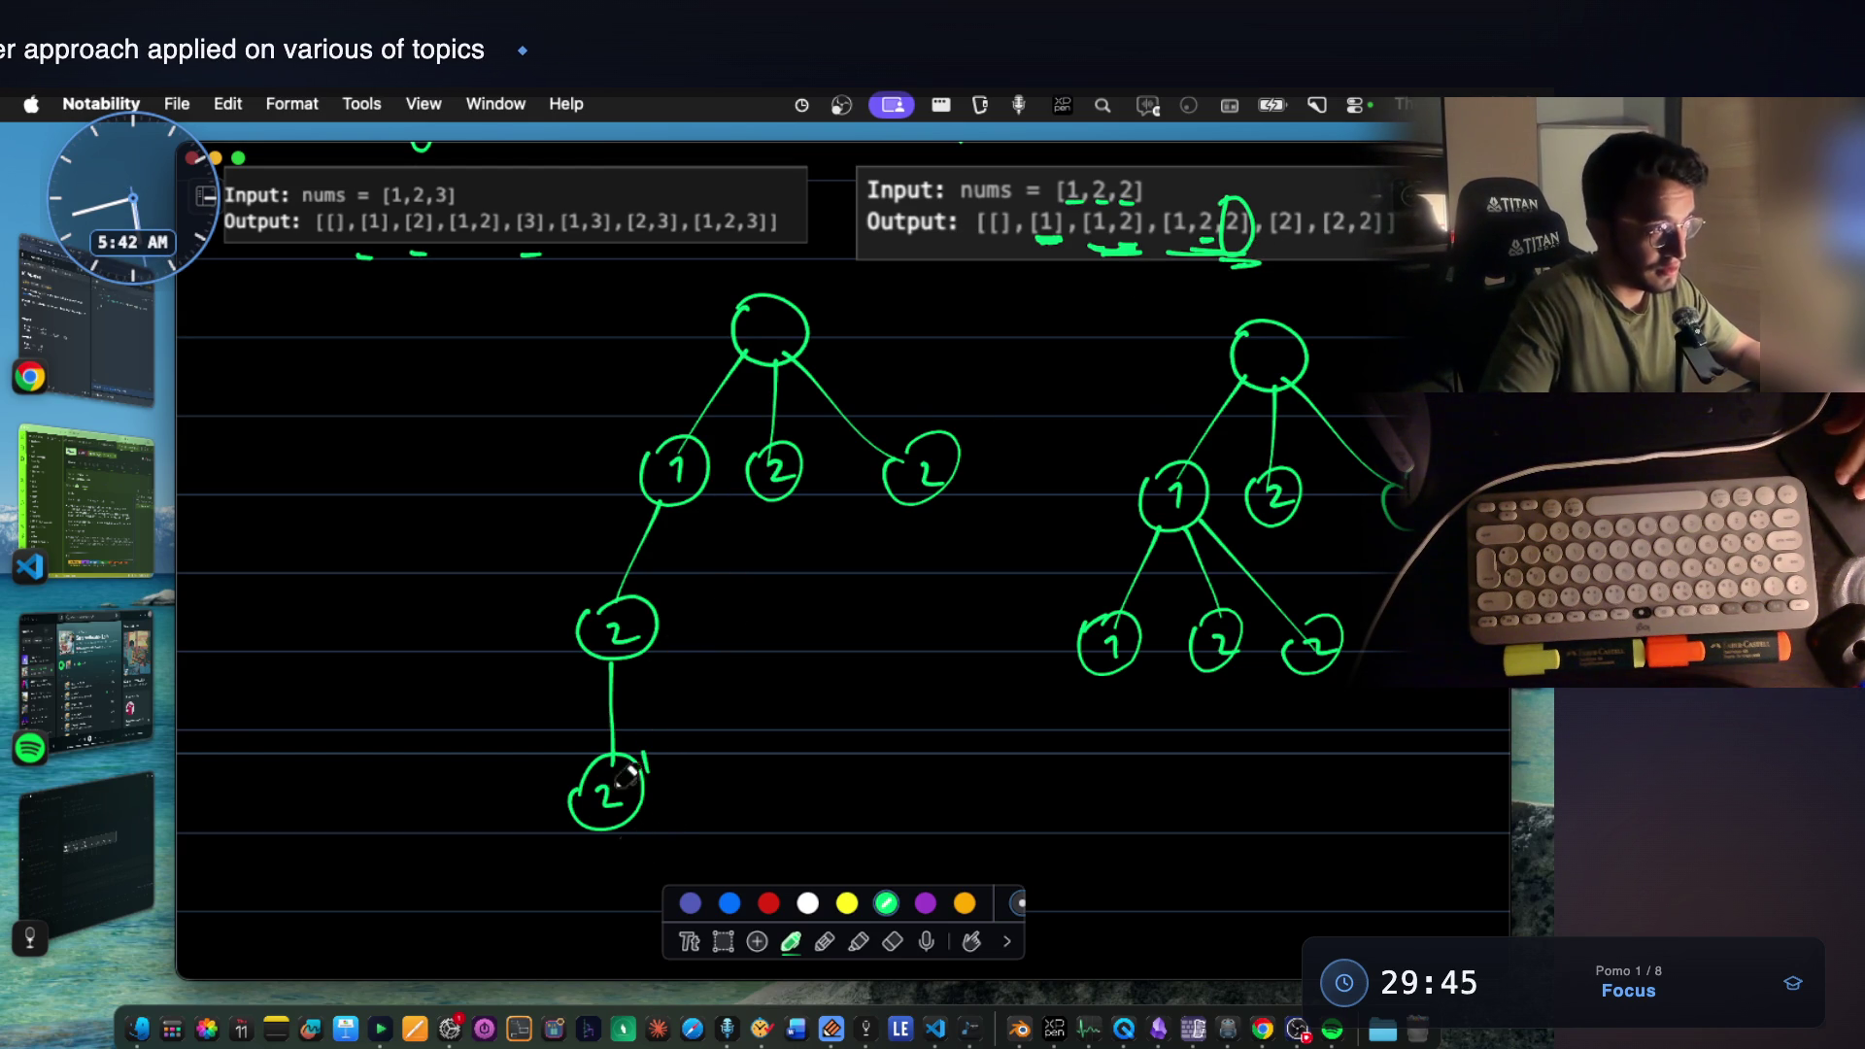
{"action": "scroll", "coordinate": [1003, 454], "scroll_direction": "up", "scroll_amount": 1}
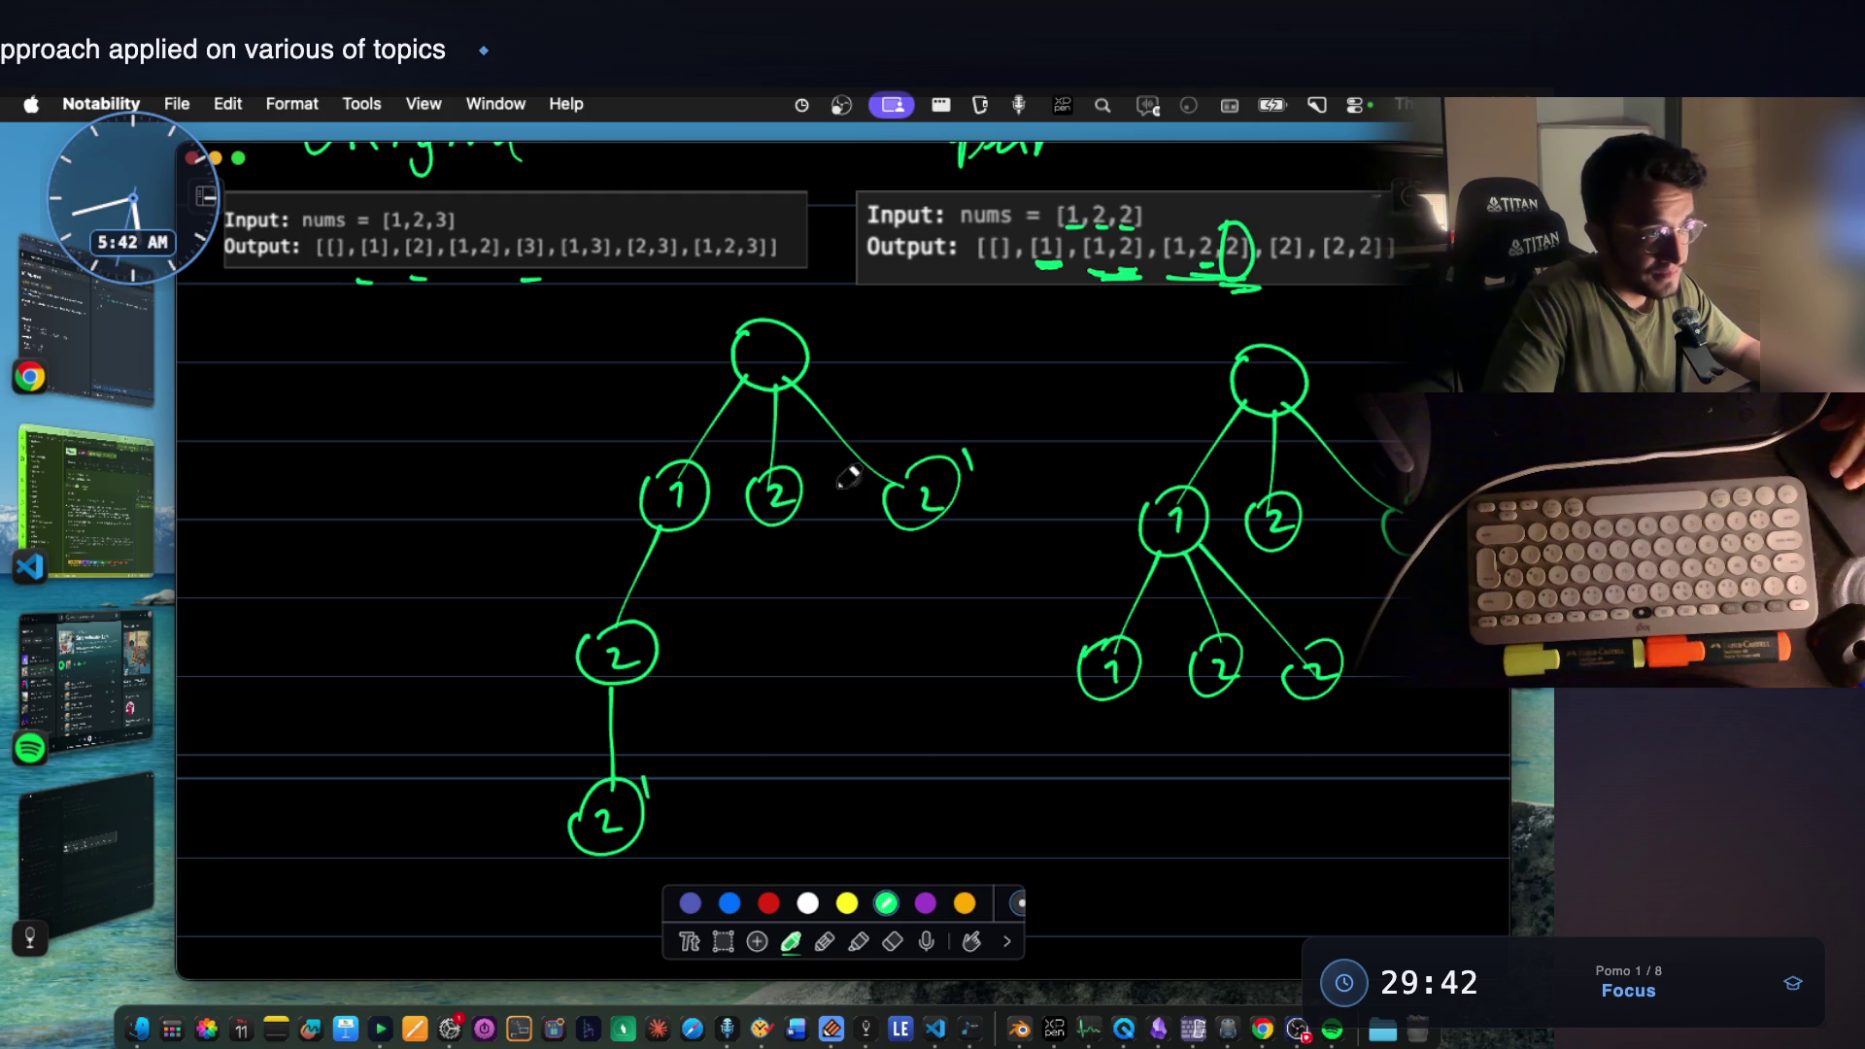
{"action": "scroll", "coordinate": [1341, 251], "scroll_direction": "up", "scroll_amount": 2}
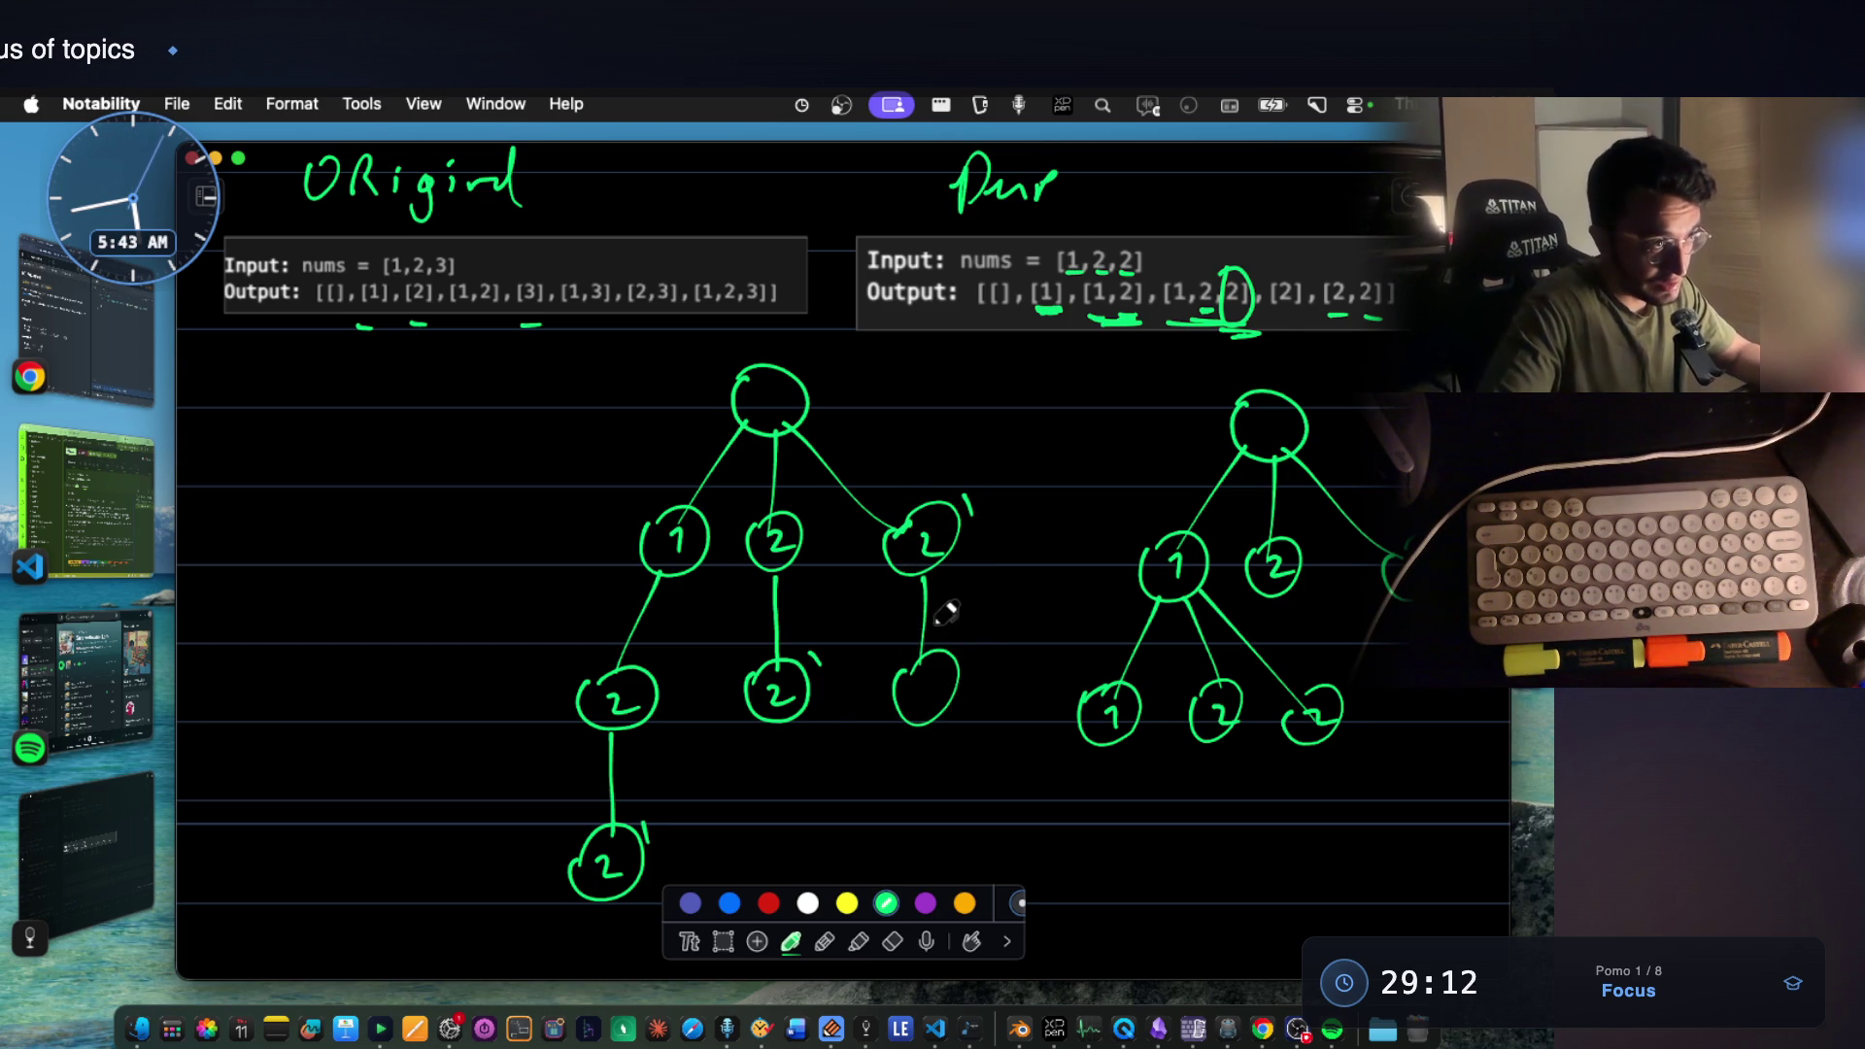
Circle the last [2,2] output, write the [2',2] ordering and cross it out in red.
{"action": "left_click_drag", "start_coordinate": [1333, 262], "coordinate": [1355, 277]}
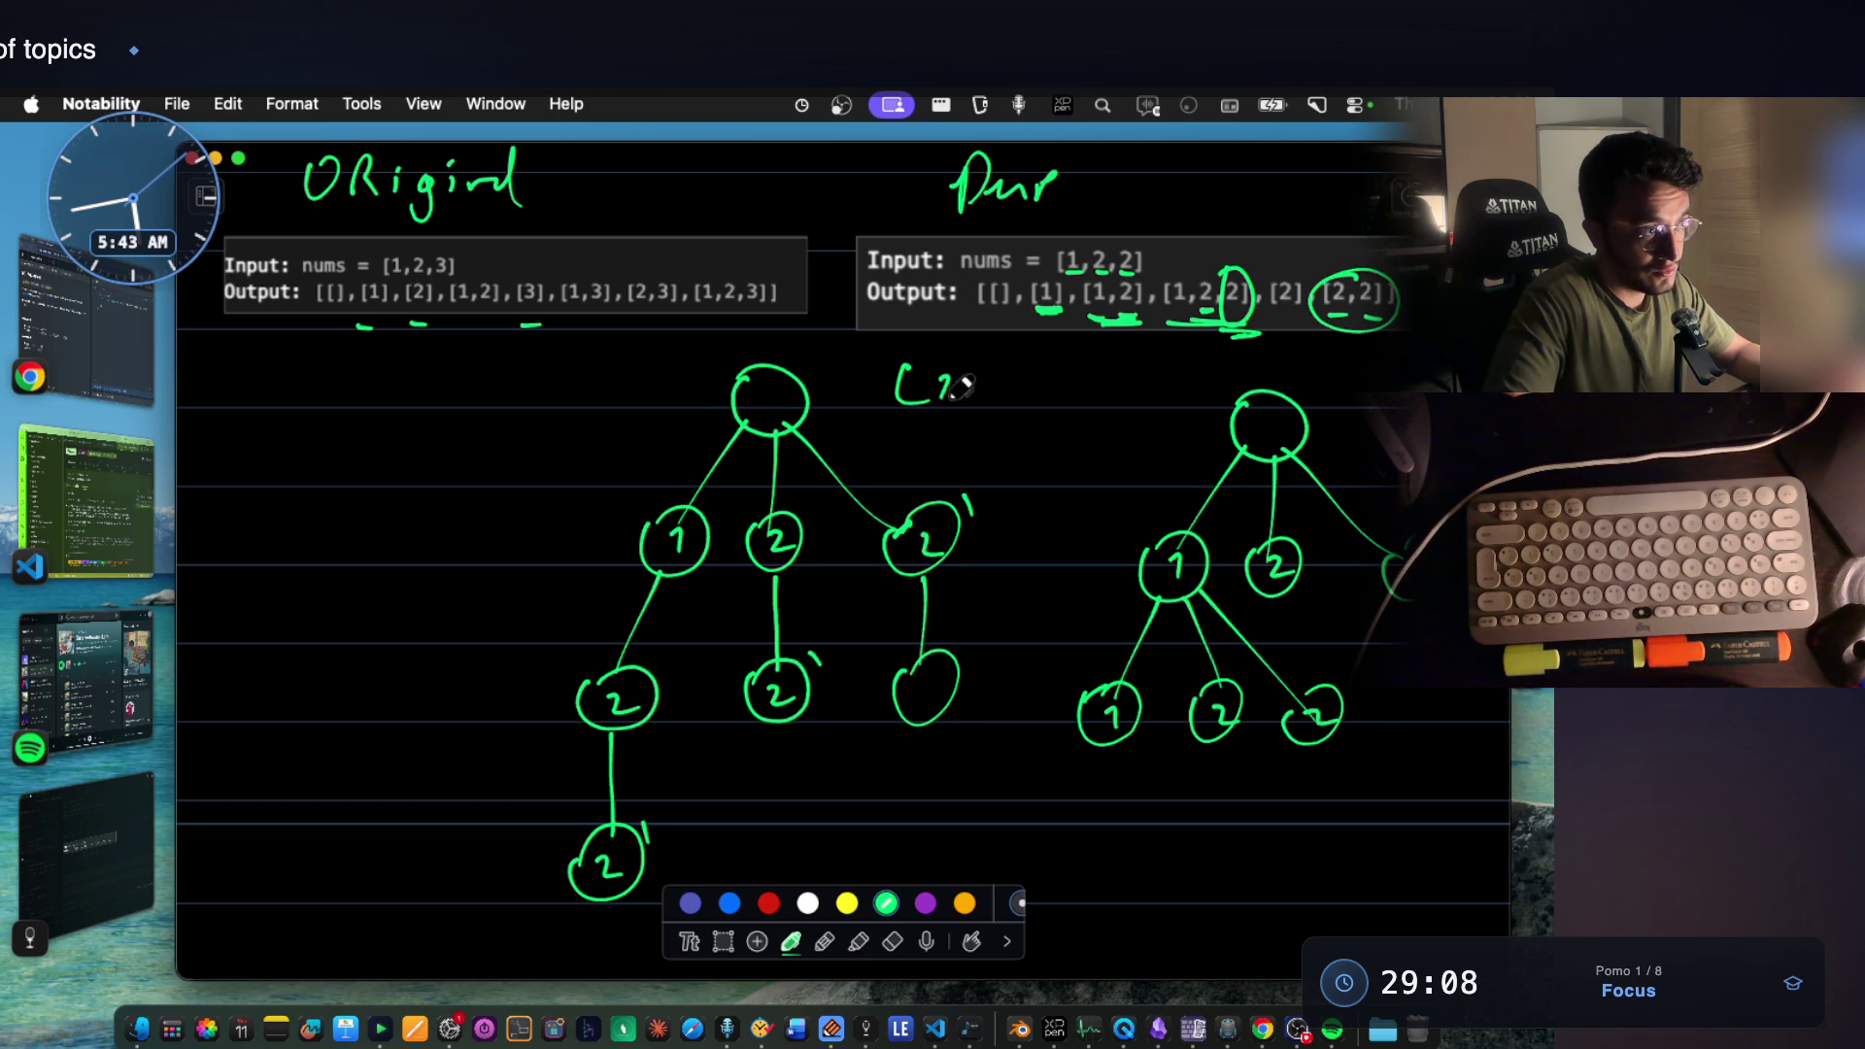
{"action": "mouse_move", "coordinate": [915, 434]}
{"action": "left_mouse_down"}
{"action": "mouse_move", "coordinate": [908, 473]}
{"action": "mouse_move", "coordinate": [962, 466]}
{"action": "left_mouse_up"}
{"action": "left_click_drag", "start_coordinate": [976, 434], "coordinate": [995, 463]}
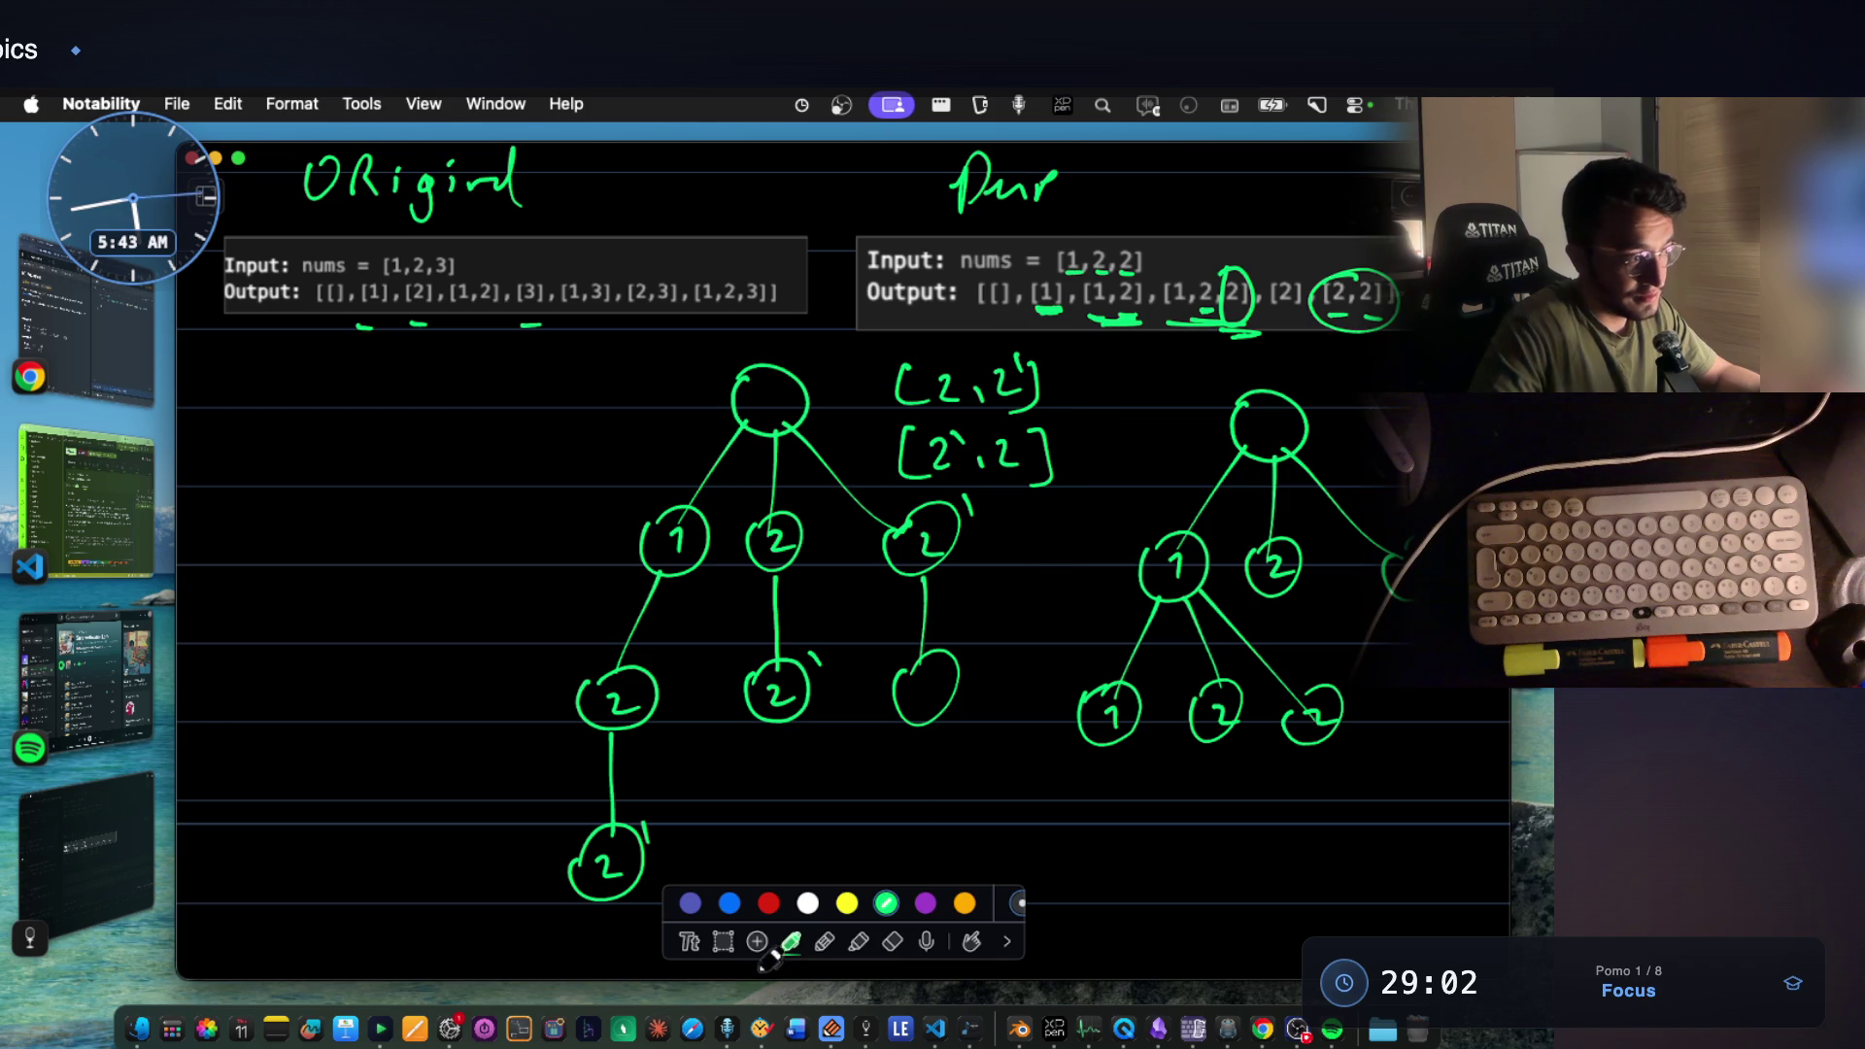
{"action": "left_click", "coordinate": [769, 902]}
{"action": "mouse_move", "coordinate": [892, 481]}
{"action": "left_mouse_down"}
{"action": "mouse_move", "coordinate": [1049, 425]}
{"action": "mouse_move", "coordinate": [1055, 487]}
{"action": "left_mouse_up"}
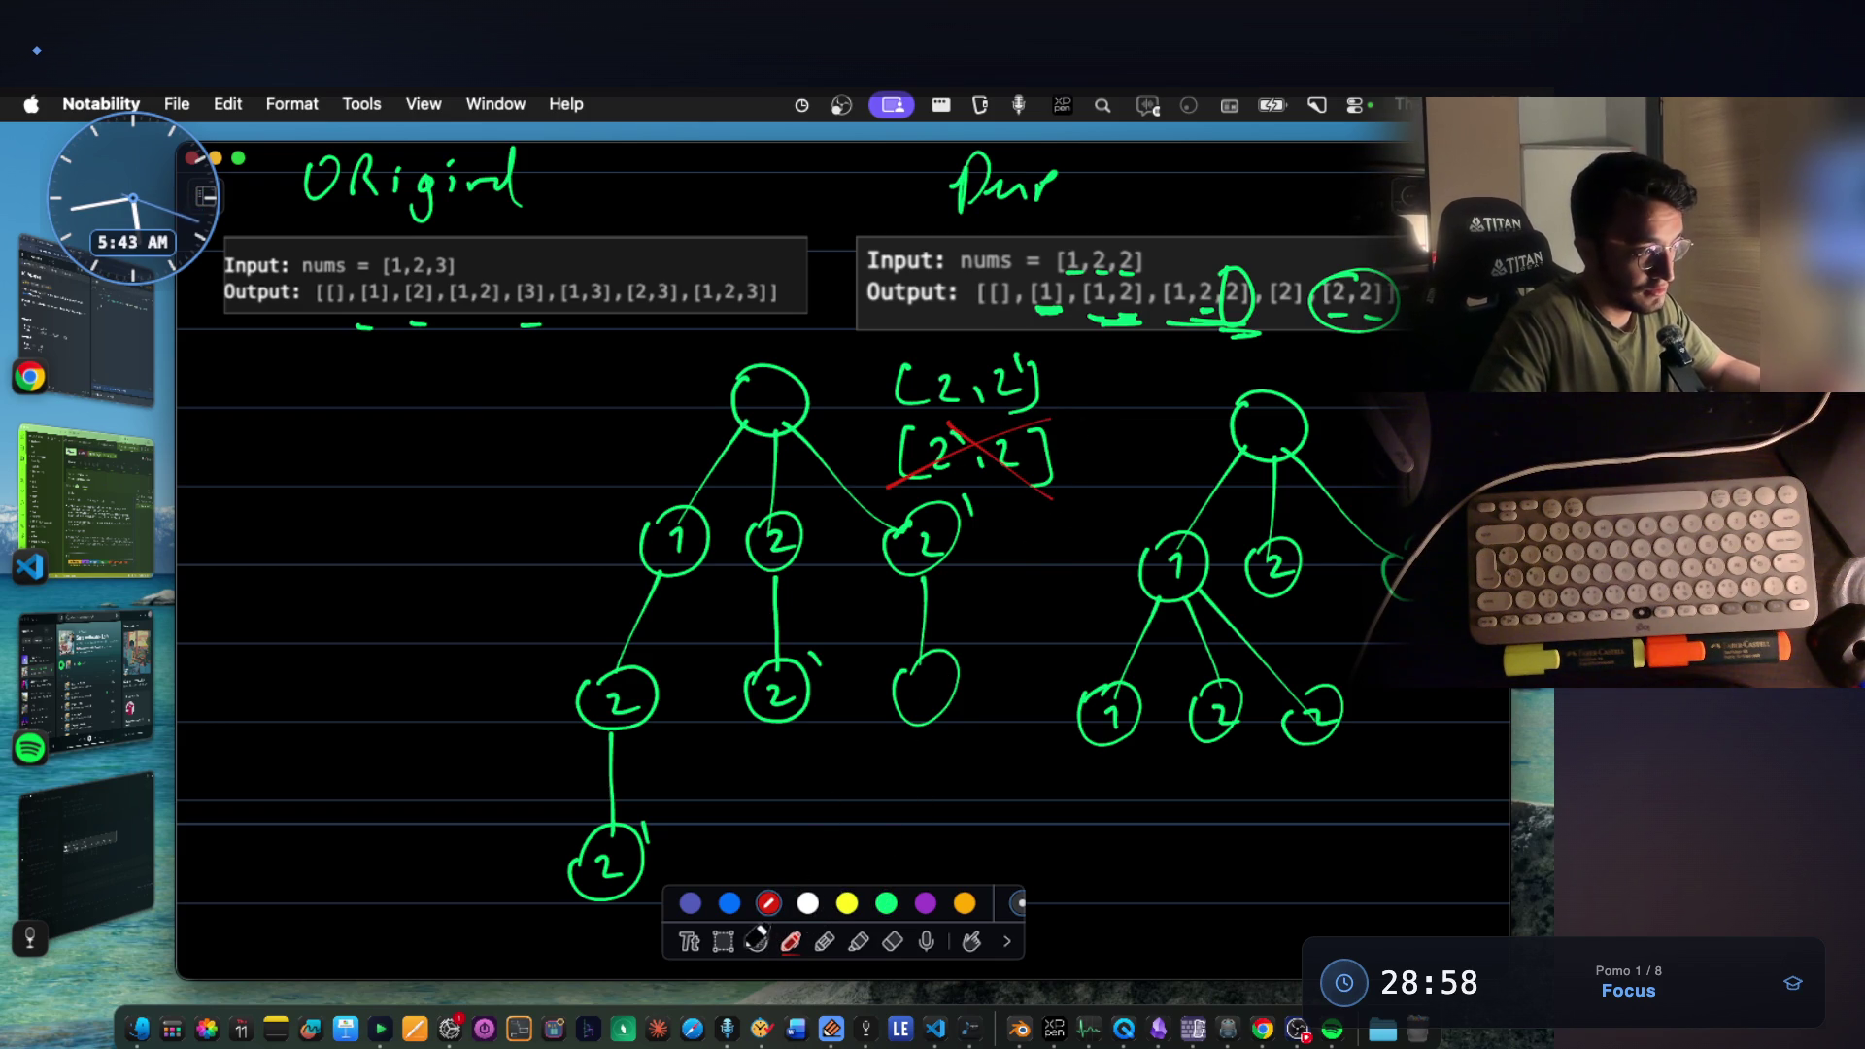
Erase the stray branch under the right 2' node and return to the green pen.
{"action": "left_click", "coordinate": [895, 938]}
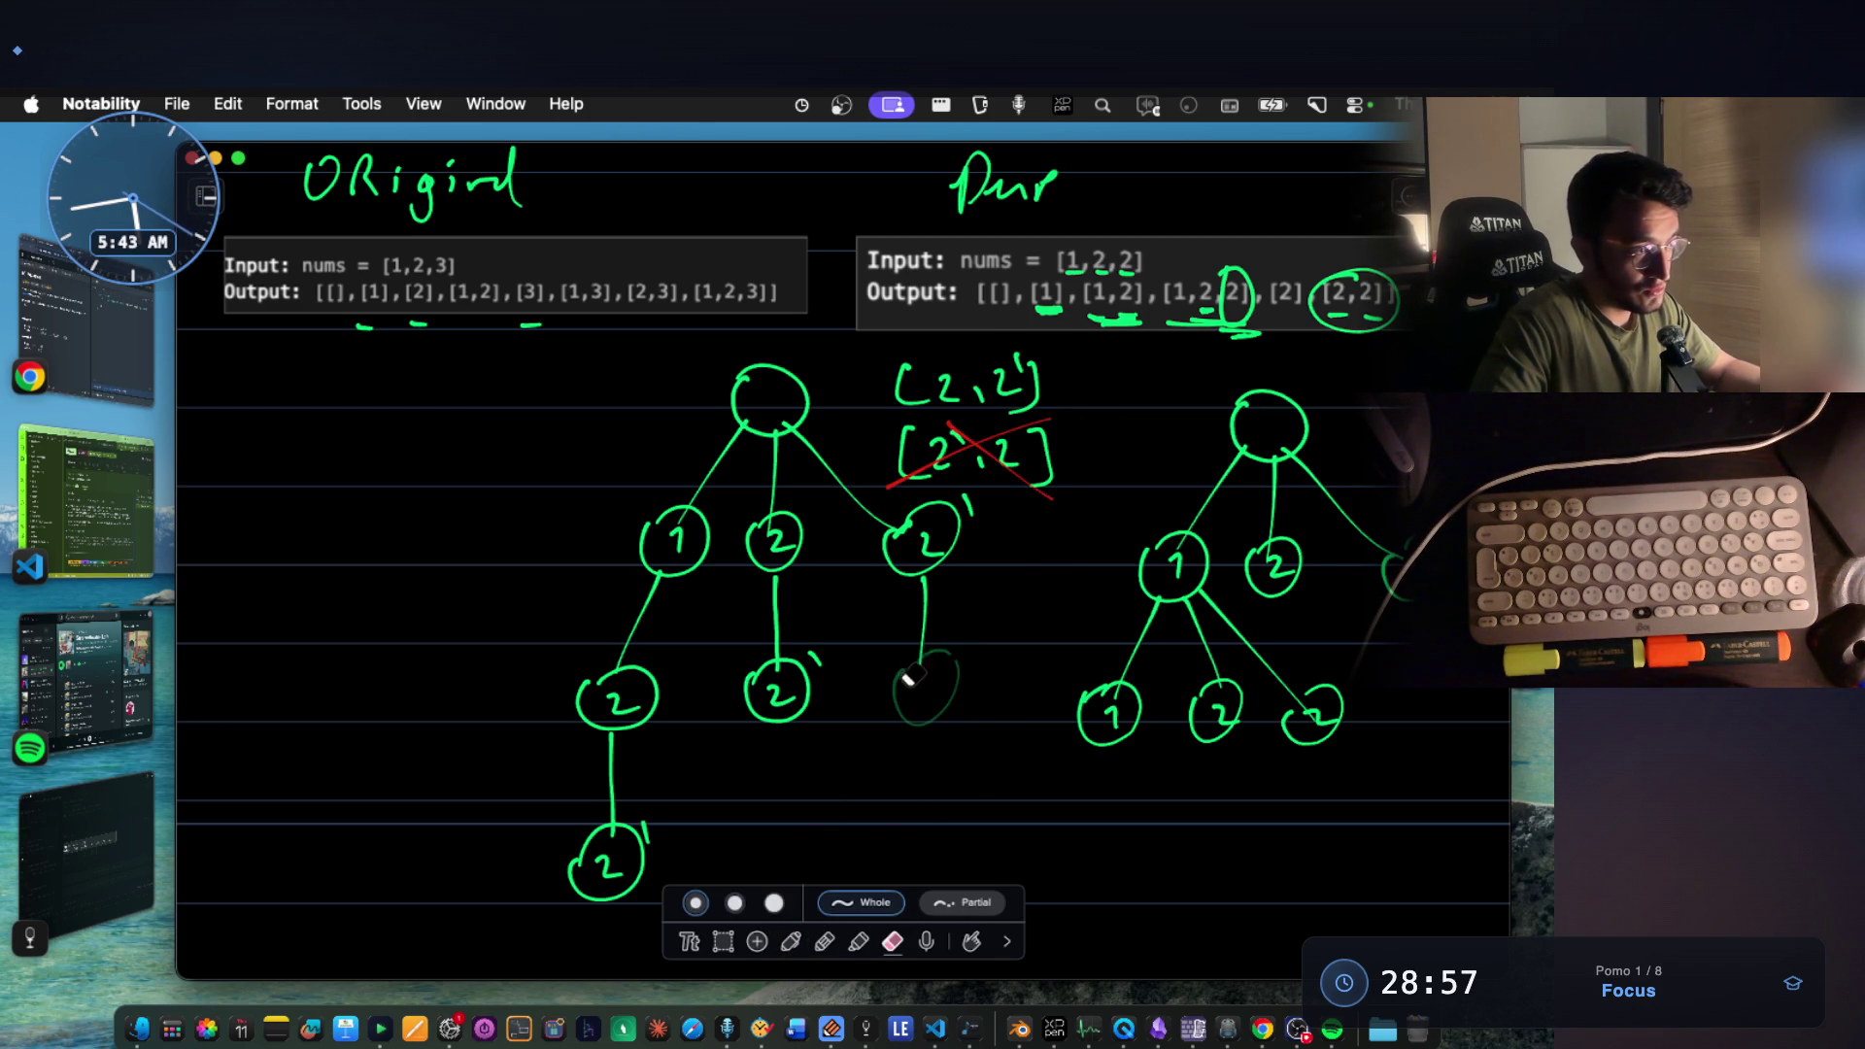
{"action": "left_click_drag", "start_coordinate": [932, 631], "coordinate": [895, 845]}
{"action": "left_click", "coordinate": [790, 939]}
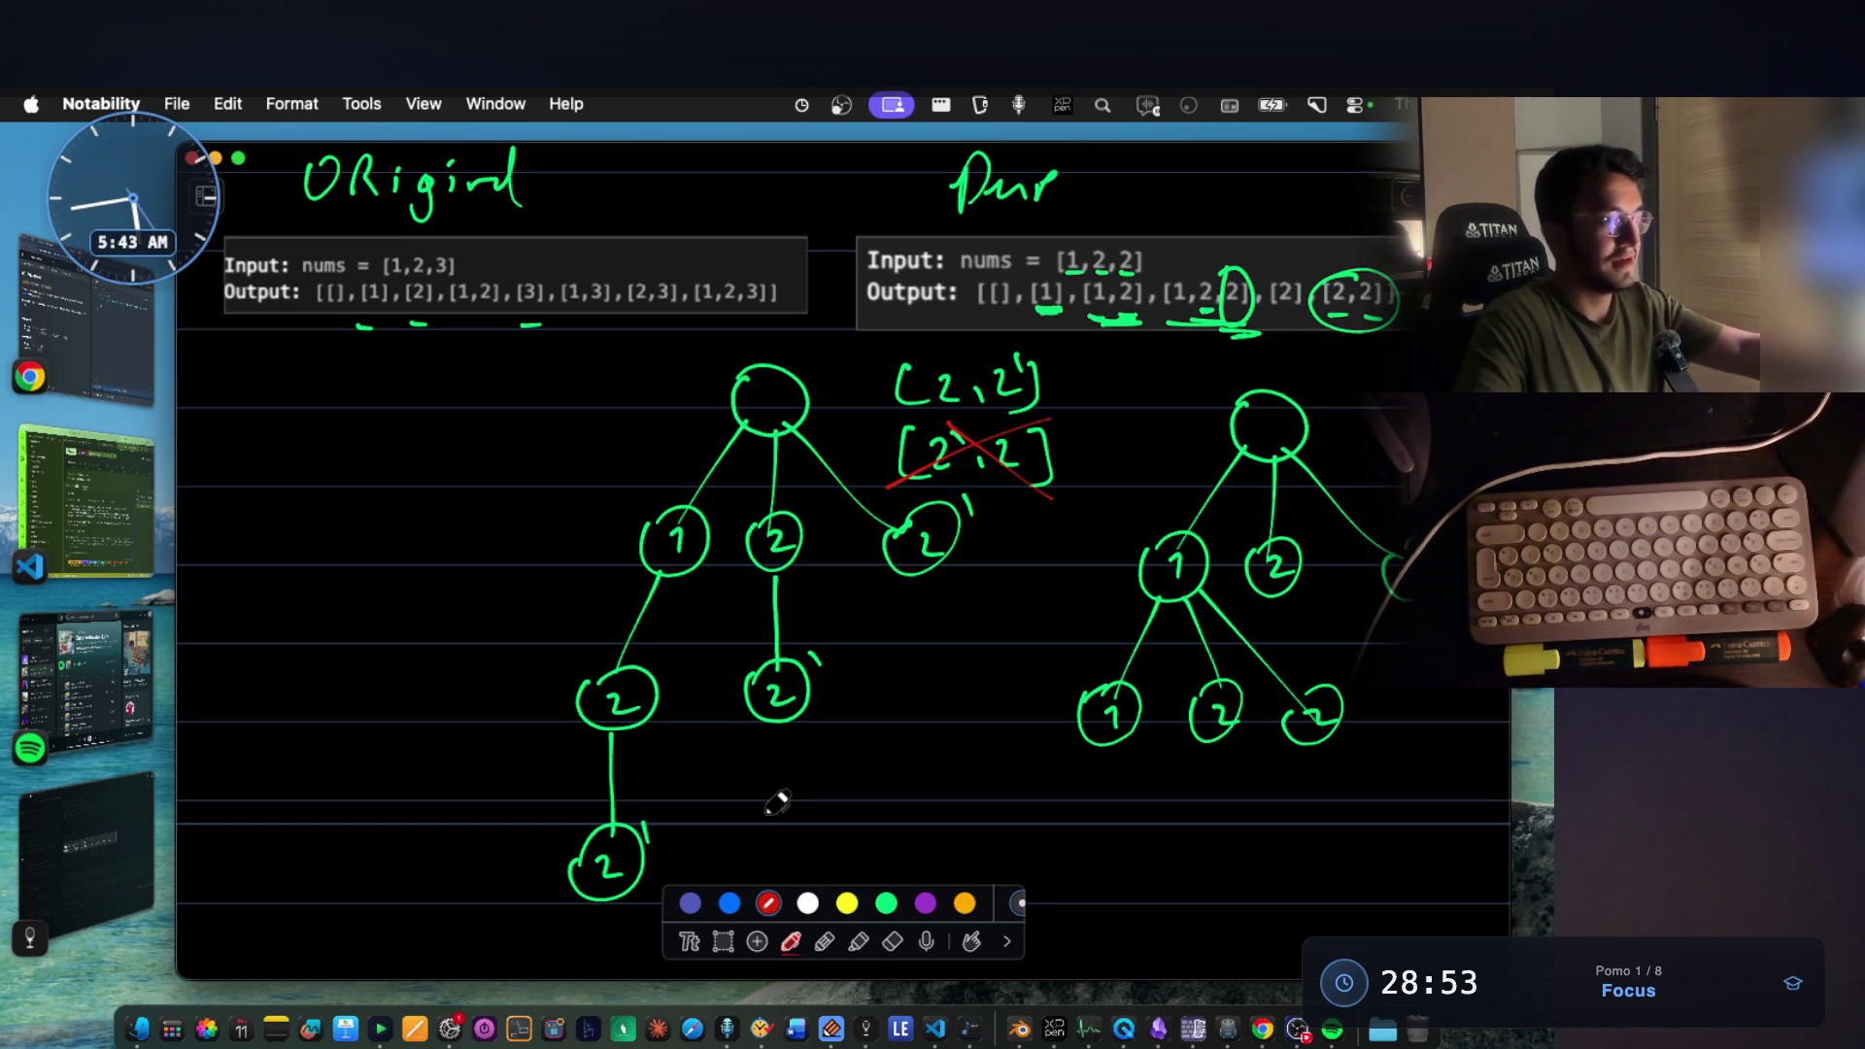
{"action": "left_click", "coordinate": [887, 901]}
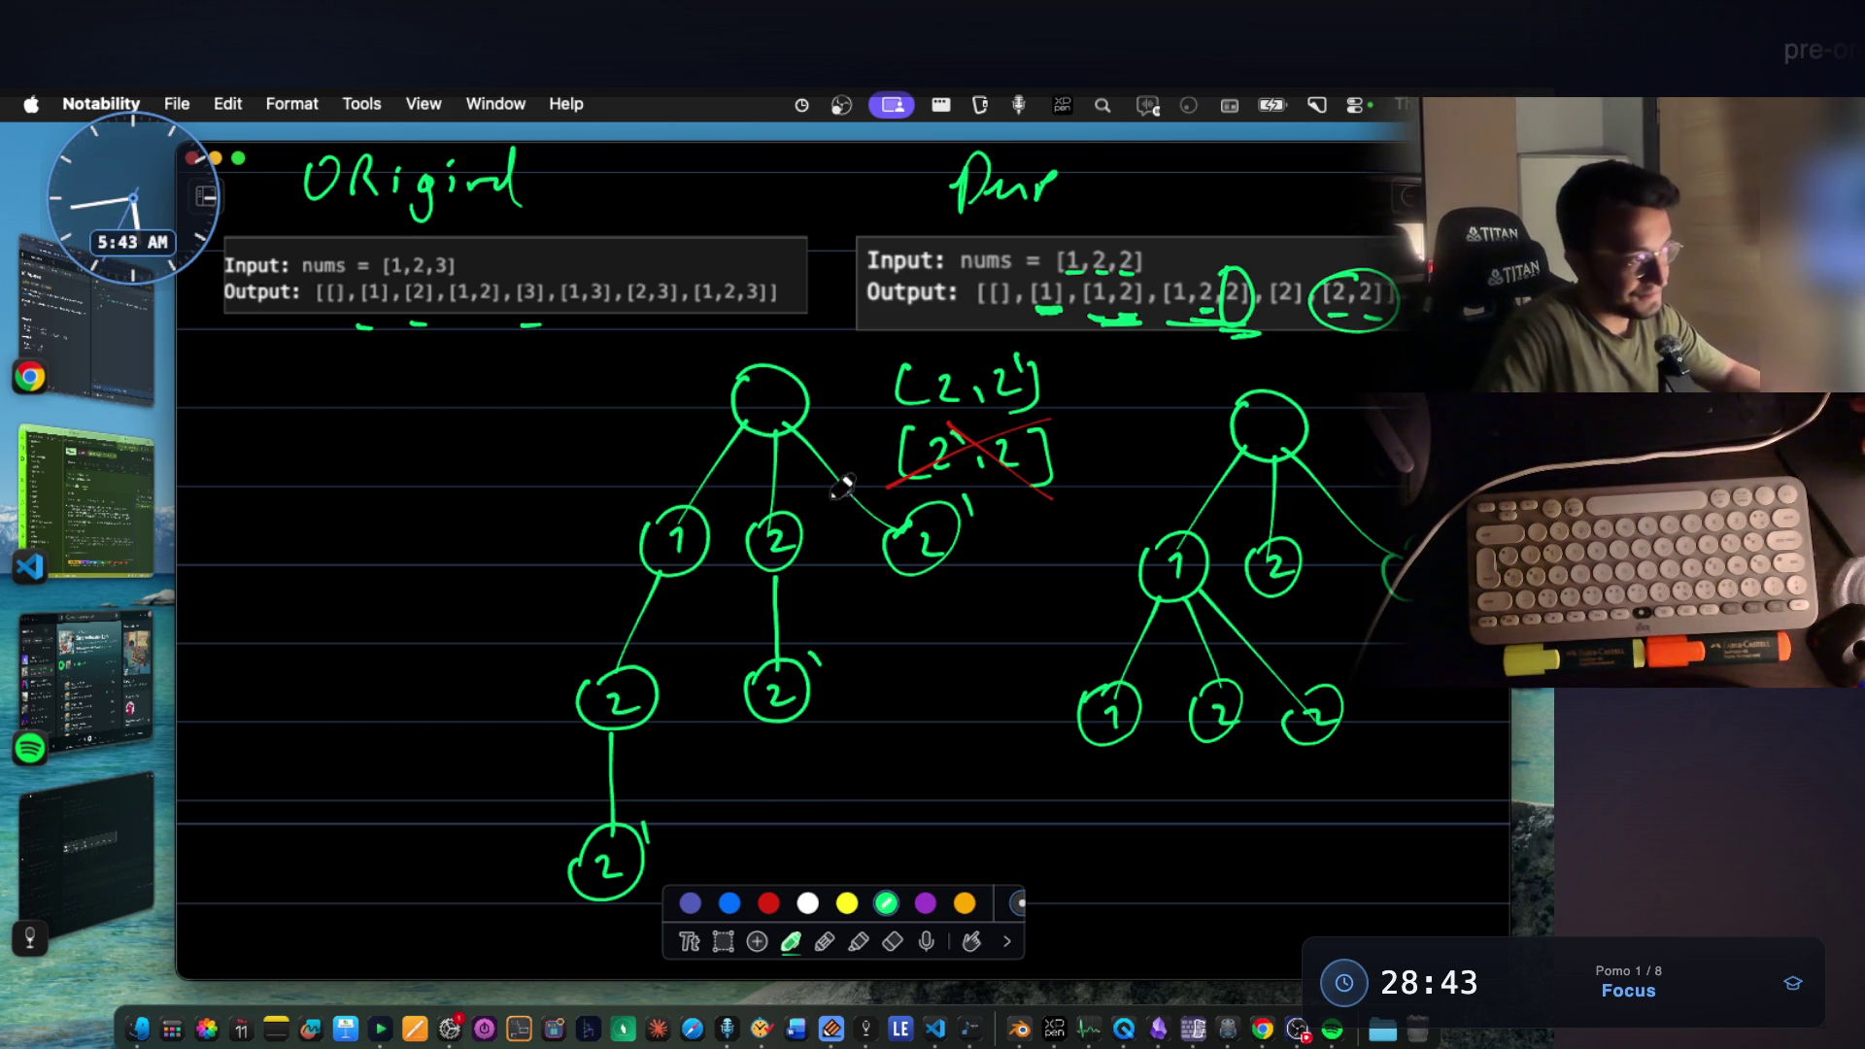
{"action": "scroll", "coordinate": [845, 467], "scroll_direction": "down", "scroll_amount": 3}
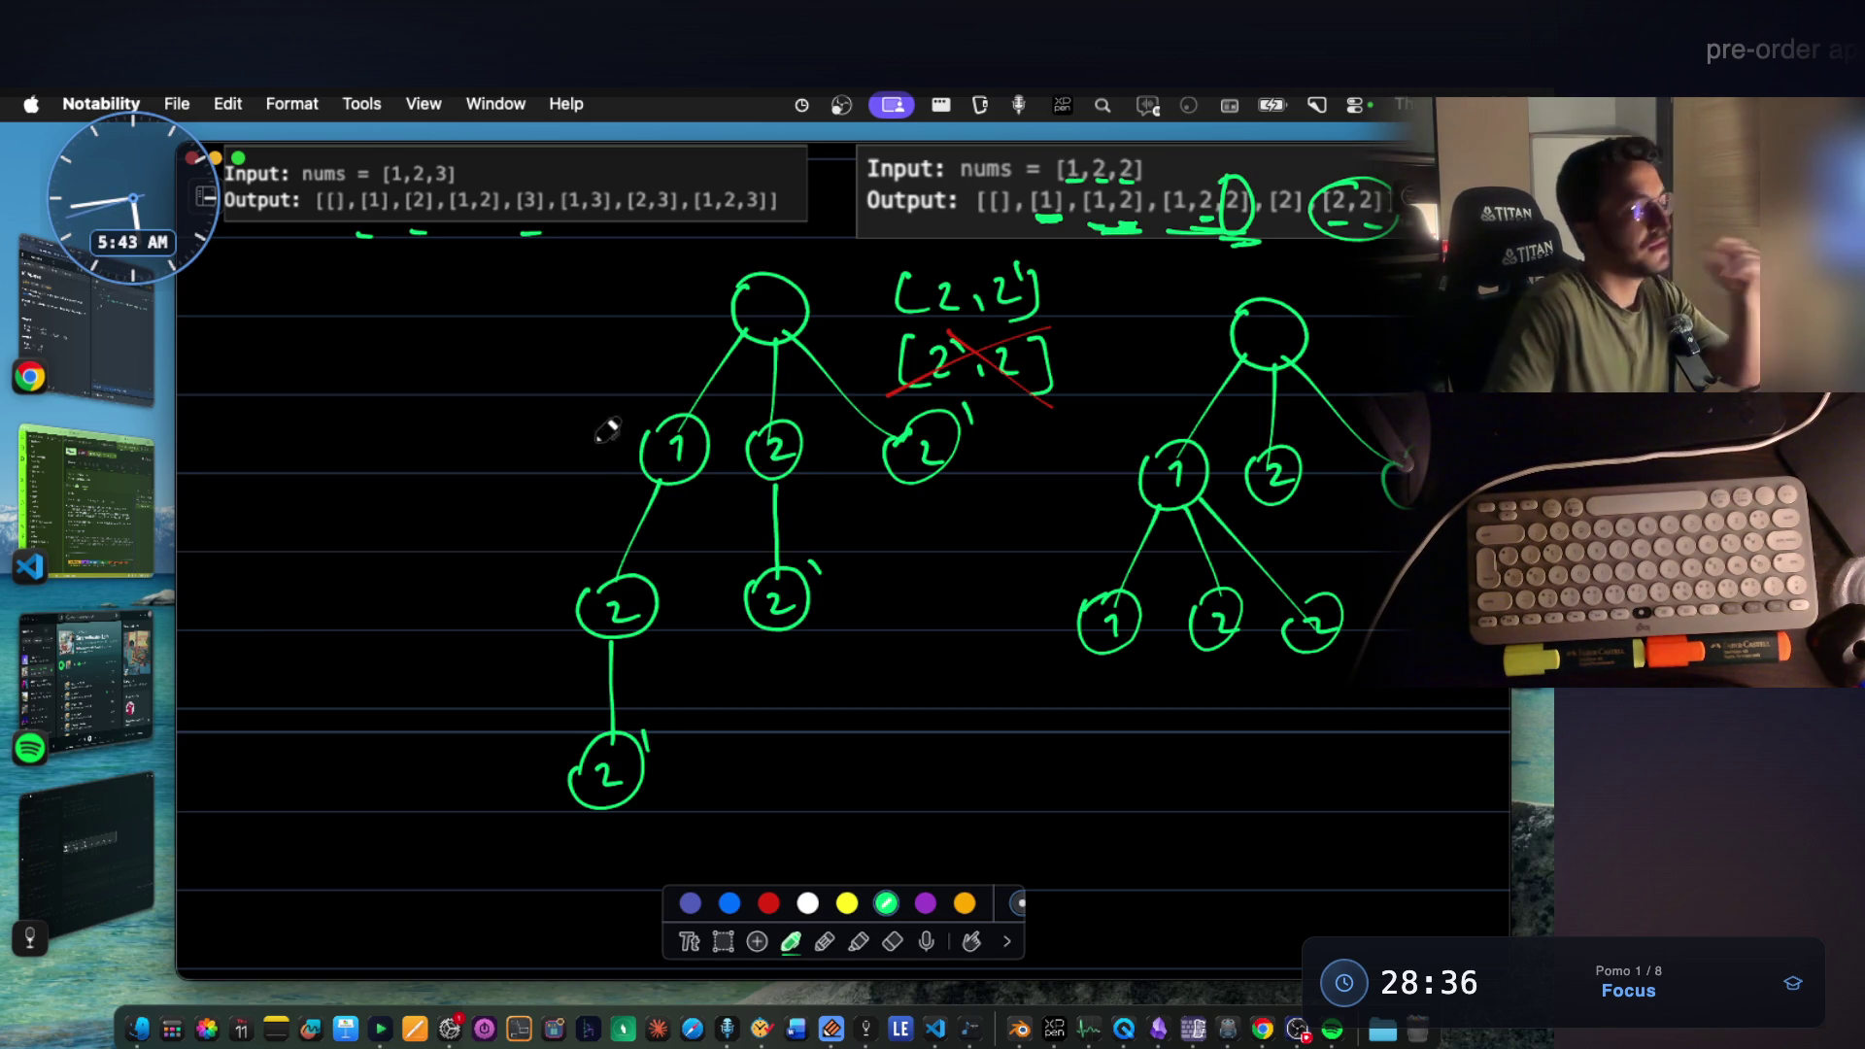
{"action": "scroll", "coordinate": [715, 491], "scroll_direction": "down", "scroll_amount": 4}
{"action": "scroll", "coordinate": [719, 441], "scroll_direction": "down", "scroll_amount": 5}
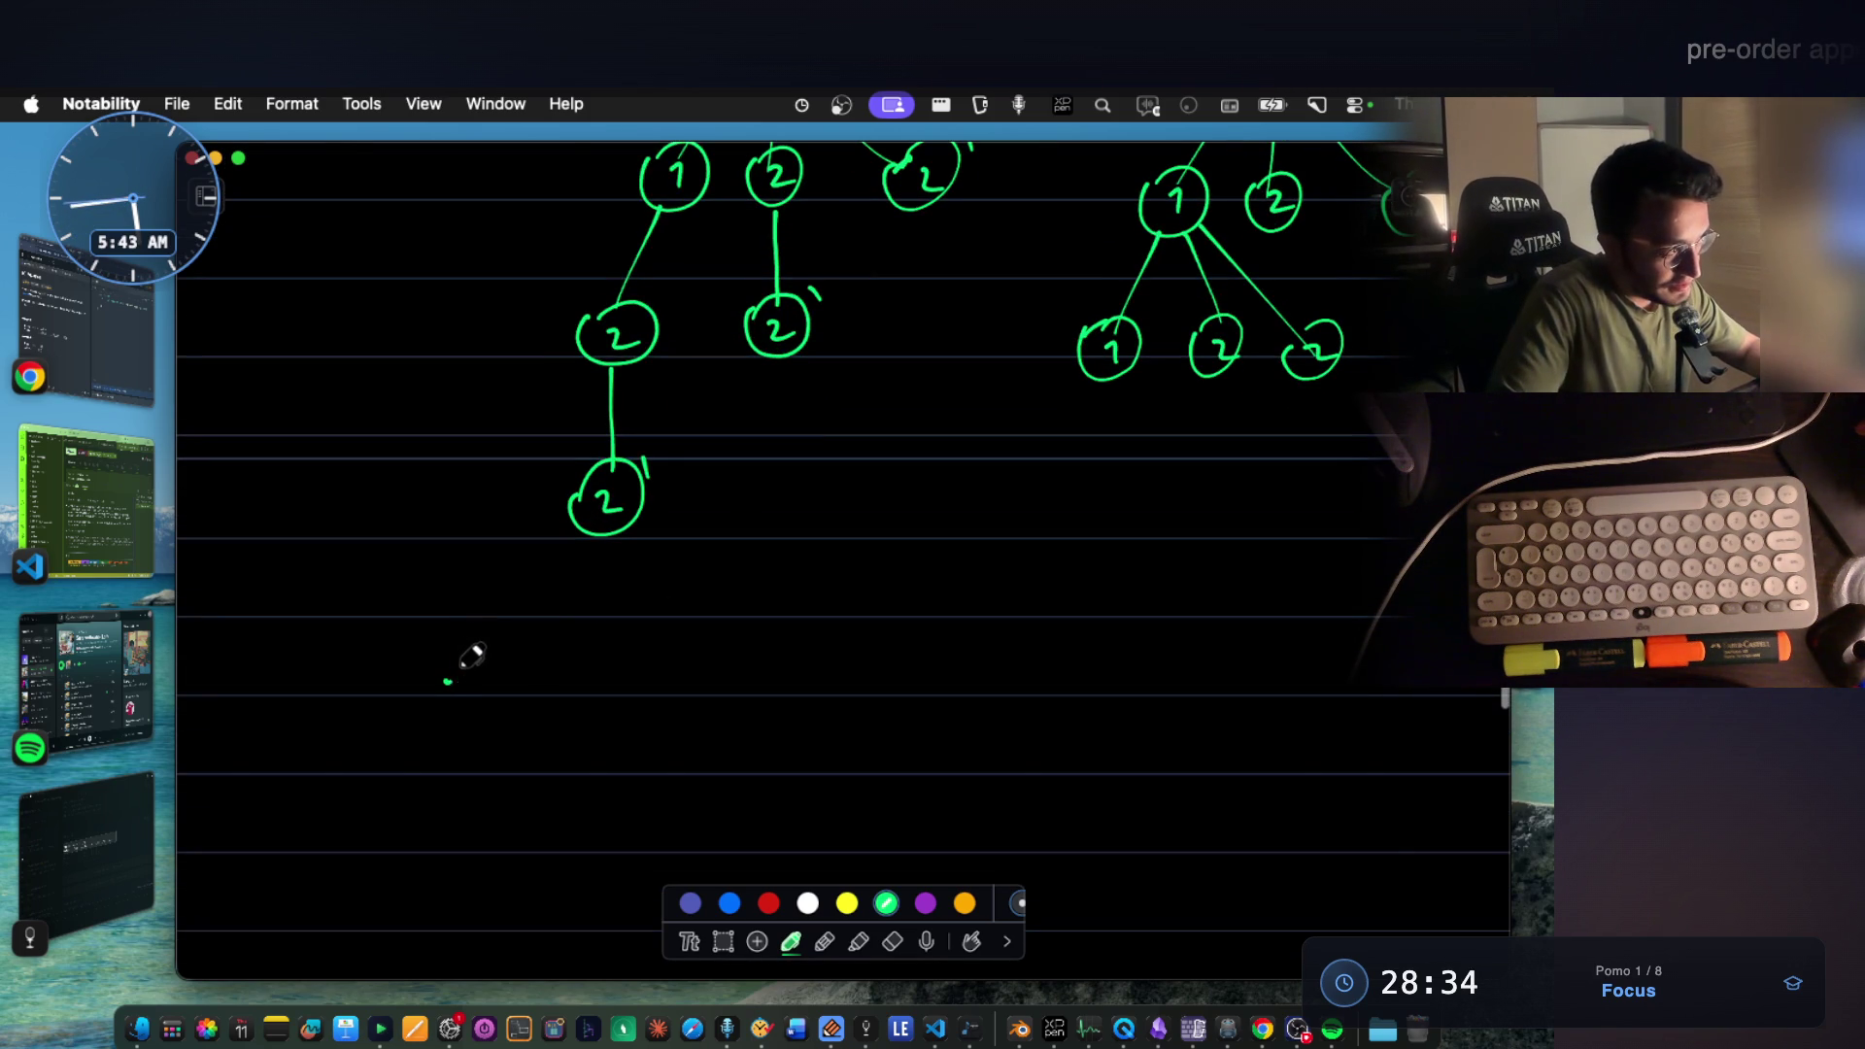
{"action": "left_click_drag", "start_coordinate": [571, 673], "coordinate": [559, 691]}
{"action": "scroll", "coordinate": [708, 575], "scroll_direction": "down", "scroll_amount": 2}
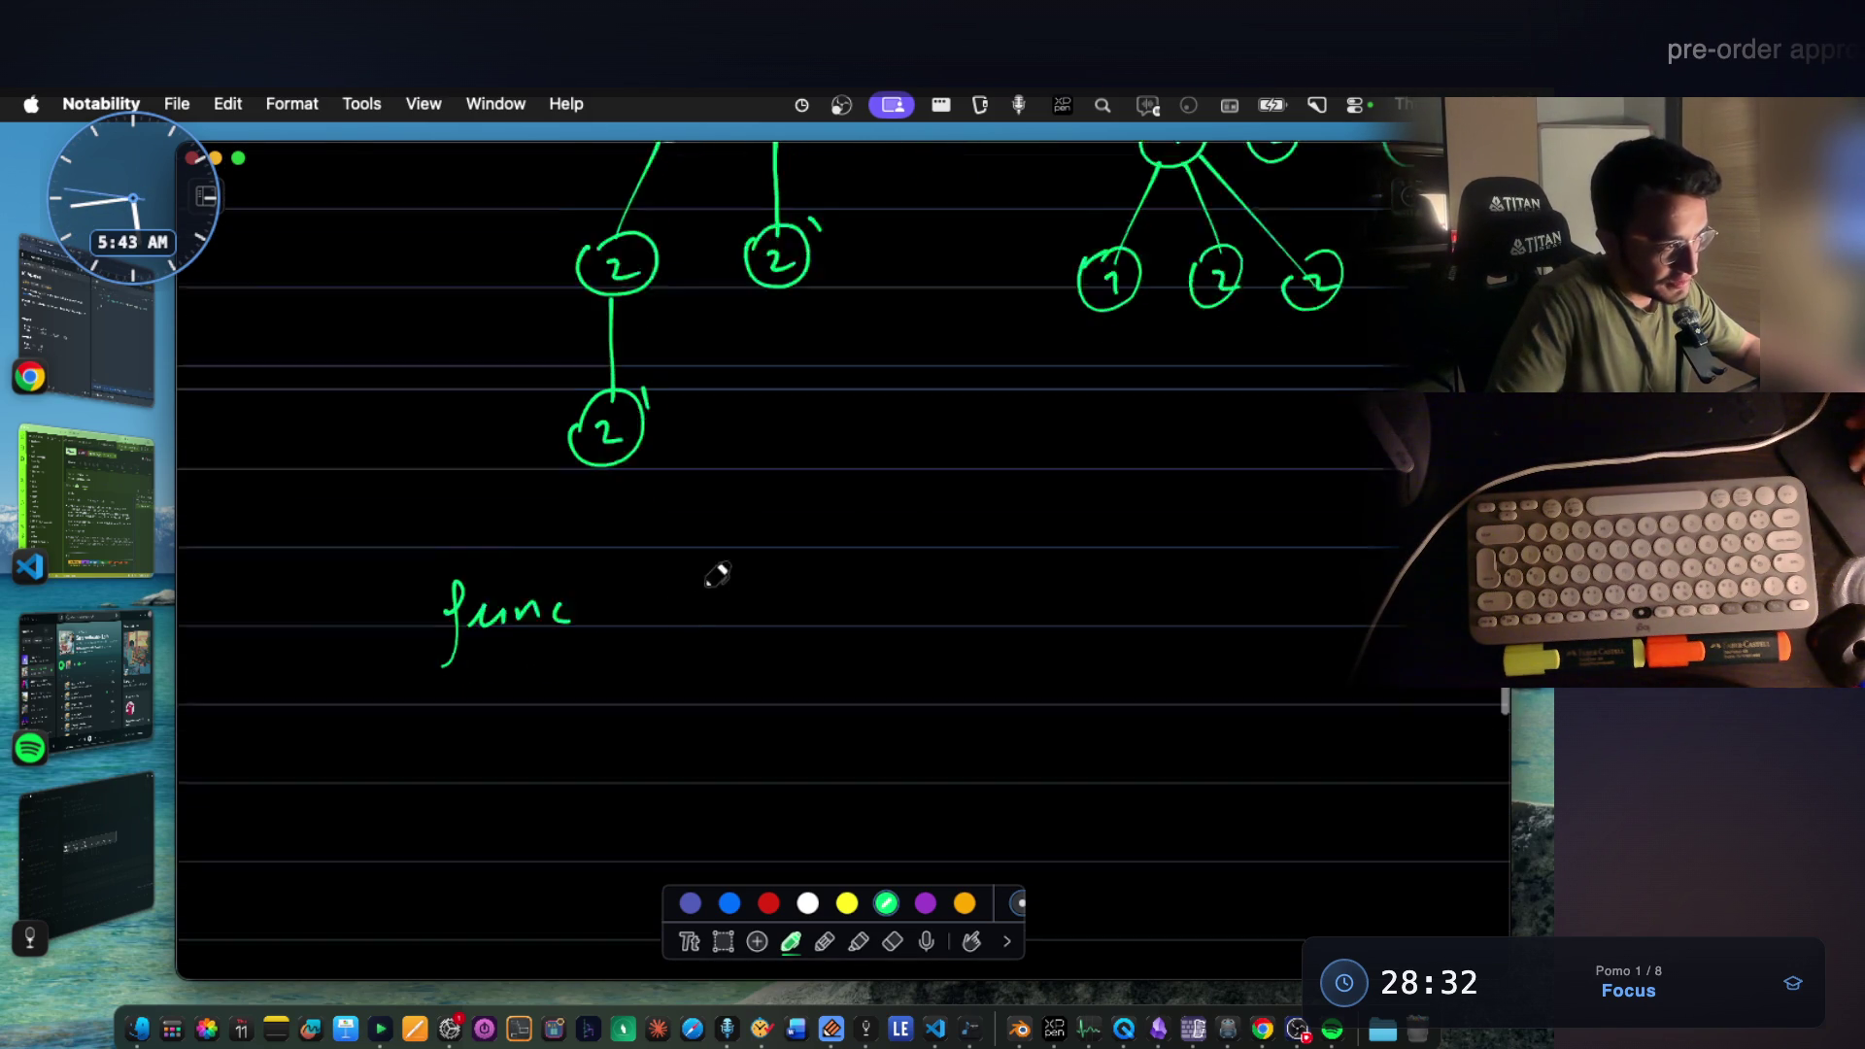
{"action": "scroll", "coordinate": [719, 580], "scroll_direction": "down", "scroll_amount": 3}
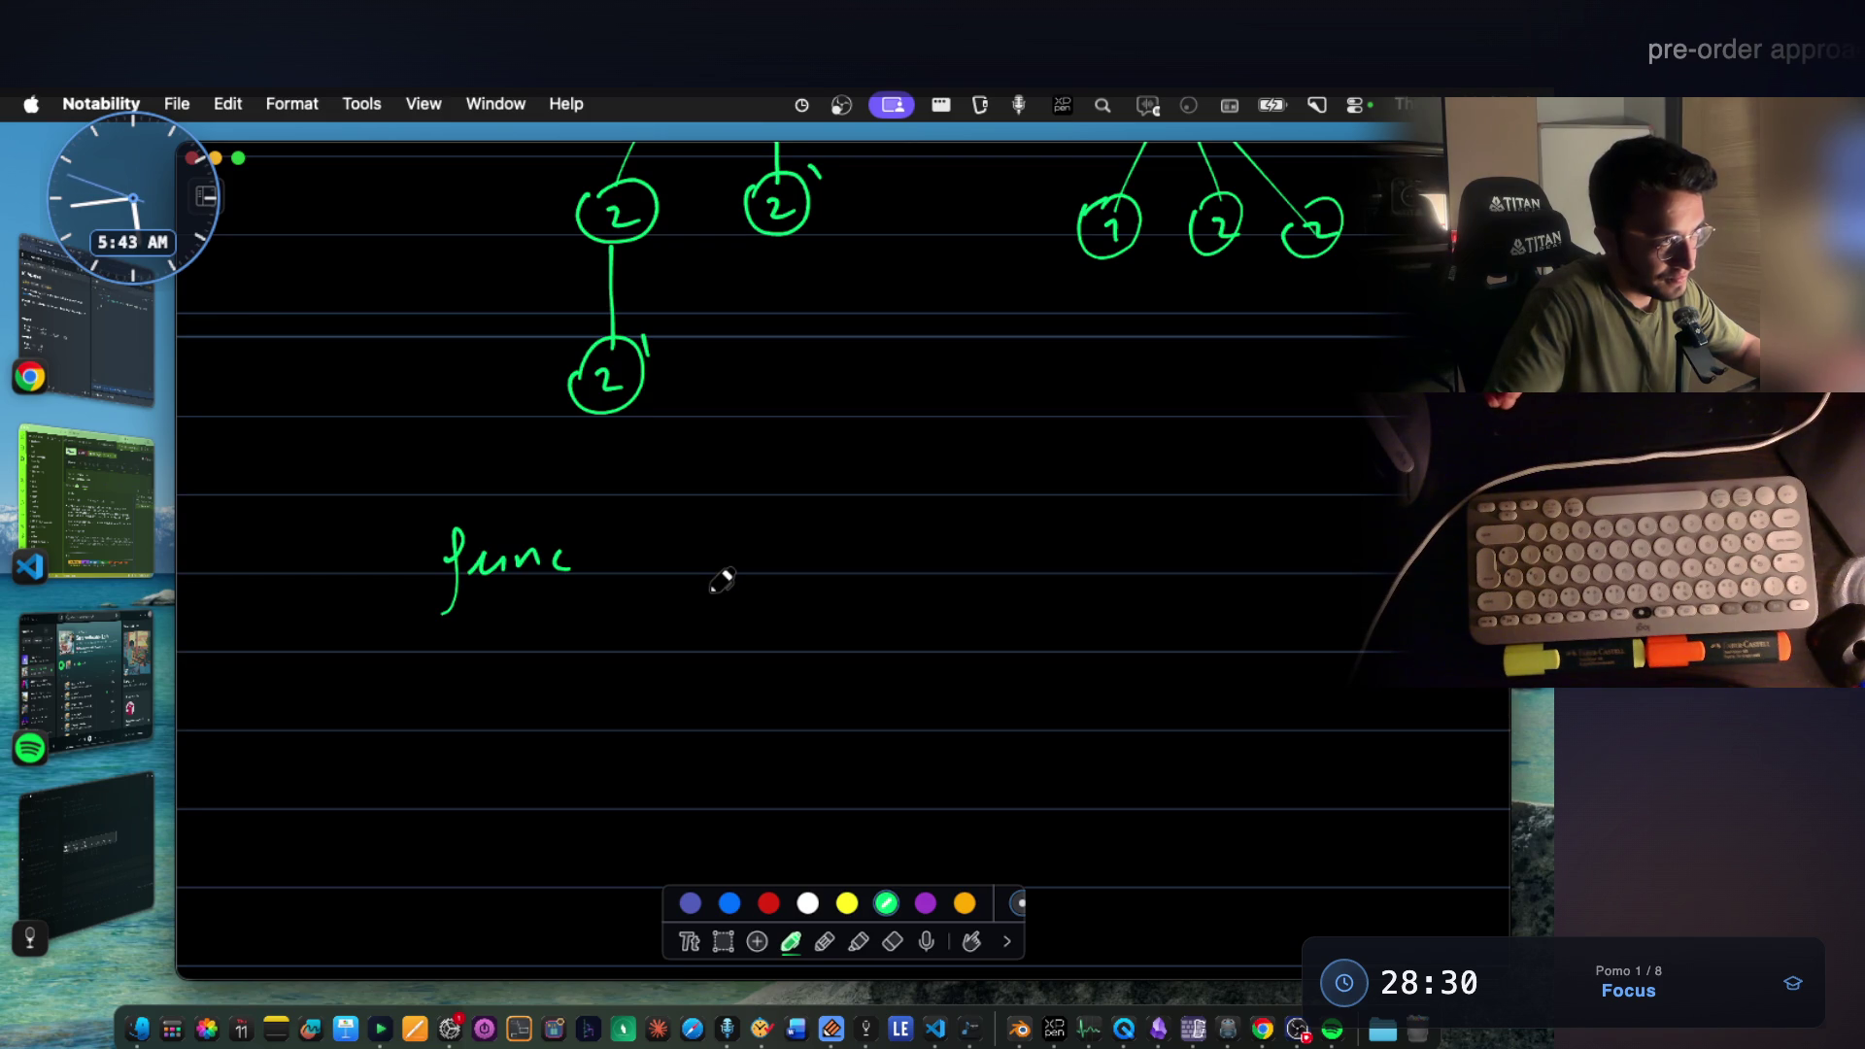
{"action": "scroll", "coordinate": [686, 581], "scroll_direction": "up", "scroll_amount": 2}
{"action": "left_click_drag", "start_coordinate": [622, 643], "coordinate": [636, 658]}
{"action": "left_click_drag", "start_coordinate": [961, 573], "coordinate": [967, 653]}
{"action": "scroll", "coordinate": [947, 568], "scroll_direction": "down", "scroll_amount": 3}
{"action": "scroll", "coordinate": [603, 470], "scroll_direction": "down", "scroll_amount": 2}
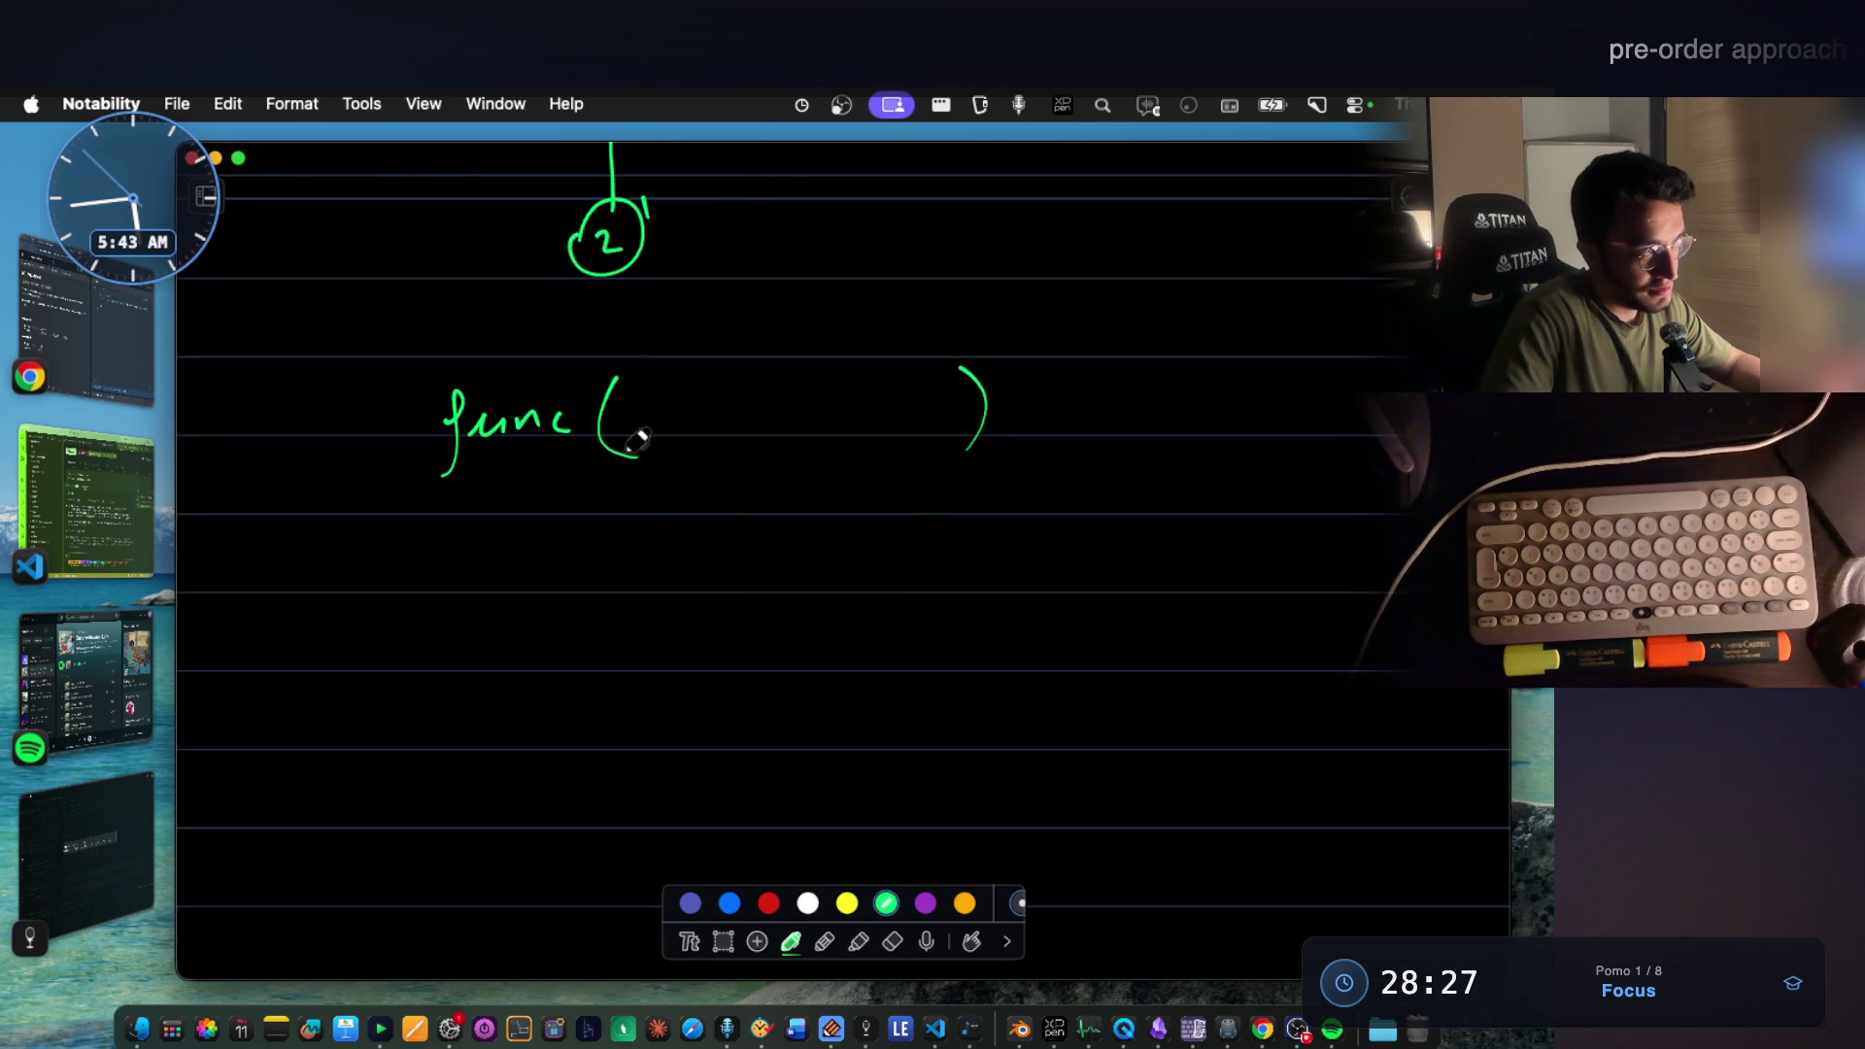
{"action": "scroll", "coordinate": [627, 536], "scroll_direction": "down", "scroll_amount": 2}
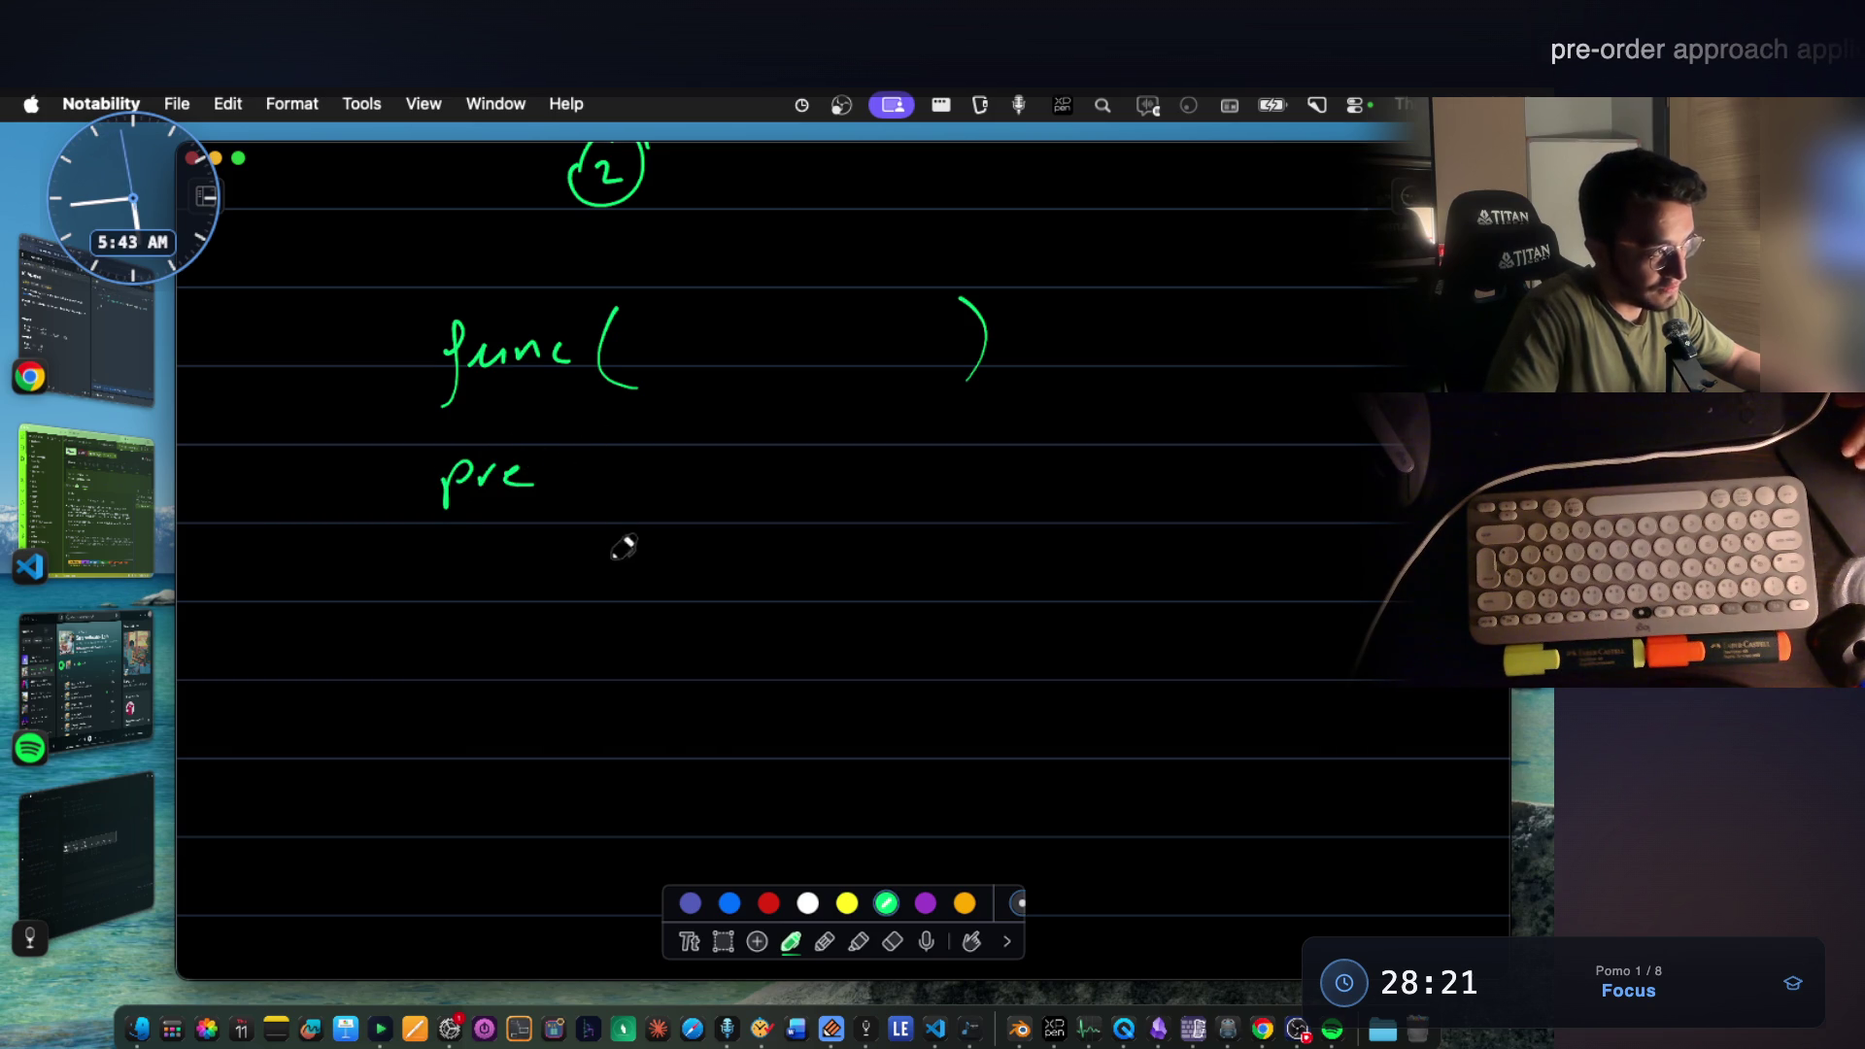
{"action": "scroll", "coordinate": [618, 537], "scroll_direction": "down", "scroll_amount": 1}
Write the for( ) loop header below pre, undoing a stray circle around pre.
{"action": "mouse_move", "coordinate": [613, 550]}
{"action": "left_mouse_down"}
{"action": "mouse_move", "coordinate": [592, 607]}
{"action": "mouse_move", "coordinate": [650, 556]}
{"action": "left_mouse_up"}
{"action": "left_click_drag", "start_coordinate": [675, 577], "coordinate": [702, 551]}
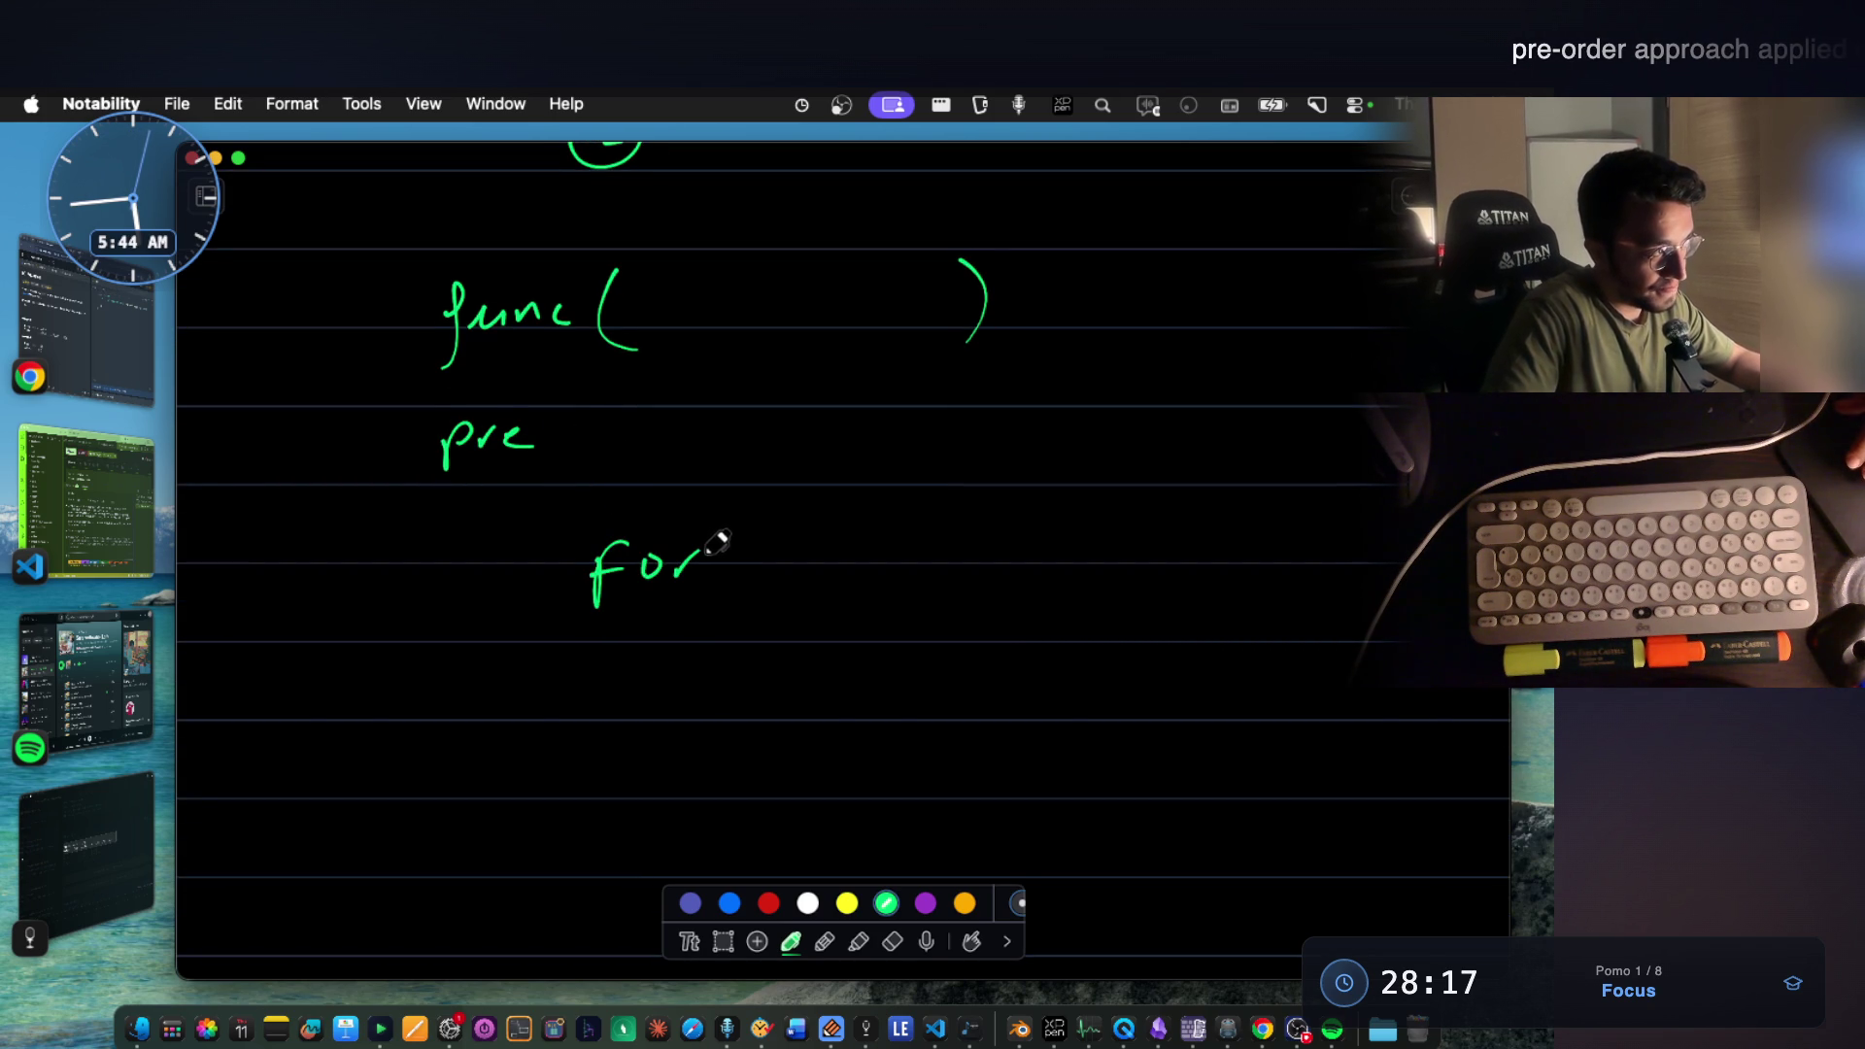
{"action": "mouse_move", "coordinate": [430, 408]}
{"action": "left_mouse_down"}
{"action": "mouse_move", "coordinate": [574, 470]}
{"action": "mouse_move", "coordinate": [480, 371]}
{"action": "left_mouse_up"}
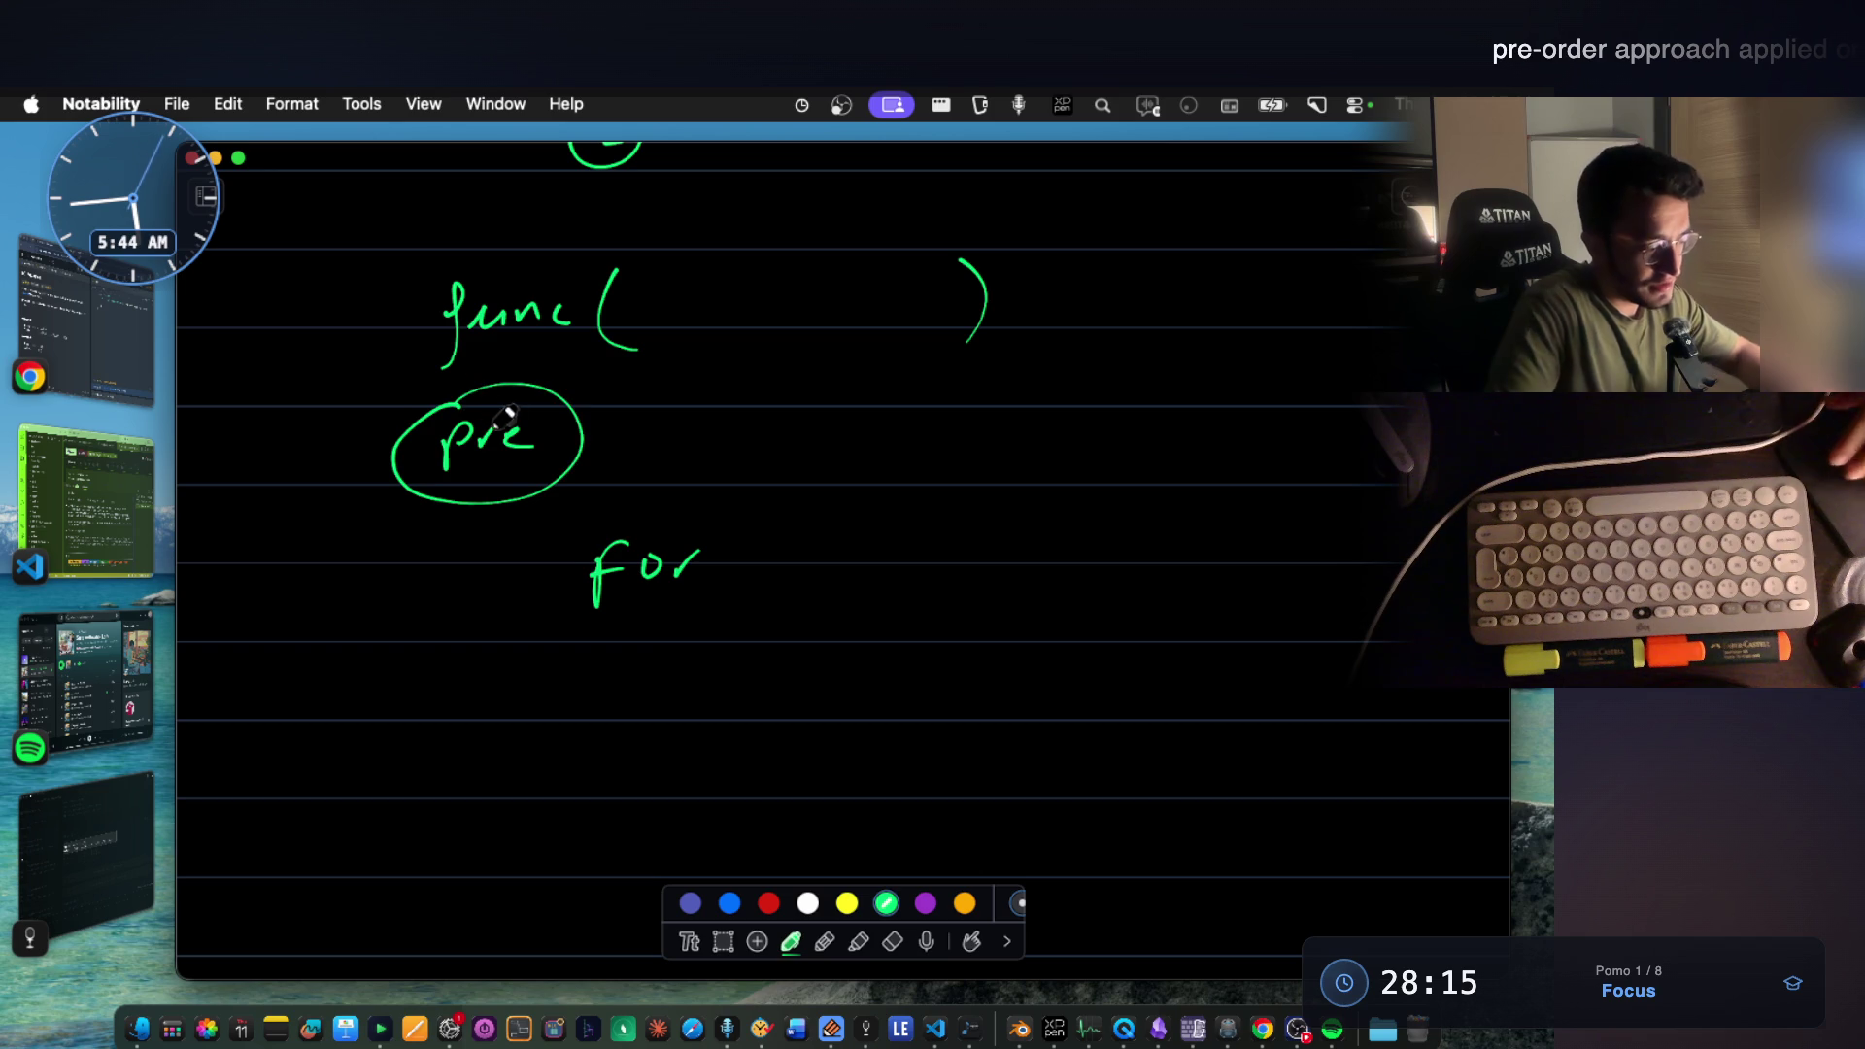
{"action": "key", "text": "super+z"}
{"action": "key", "text": "super+z"}
{"action": "mouse_move", "coordinate": [685, 579]}
{"action": "left_mouse_down"}
{"action": "mouse_move", "coordinate": [722, 553]}
{"action": "mouse_move", "coordinate": [820, 591]}
{"action": "left_mouse_up"}
{"action": "left_click_drag", "start_coordinate": [1108, 474], "coordinate": [1103, 586]}
{"action": "scroll", "coordinate": [874, 594], "scroll_direction": "down", "scroll_amount": 3}
{"action": "mouse_move", "coordinate": [664, 584]}
{"action": "left_mouse_down"}
{"action": "mouse_move", "coordinate": [701, 539]}
{"action": "mouse_move", "coordinate": [756, 557]}
{"action": "left_mouse_up"}
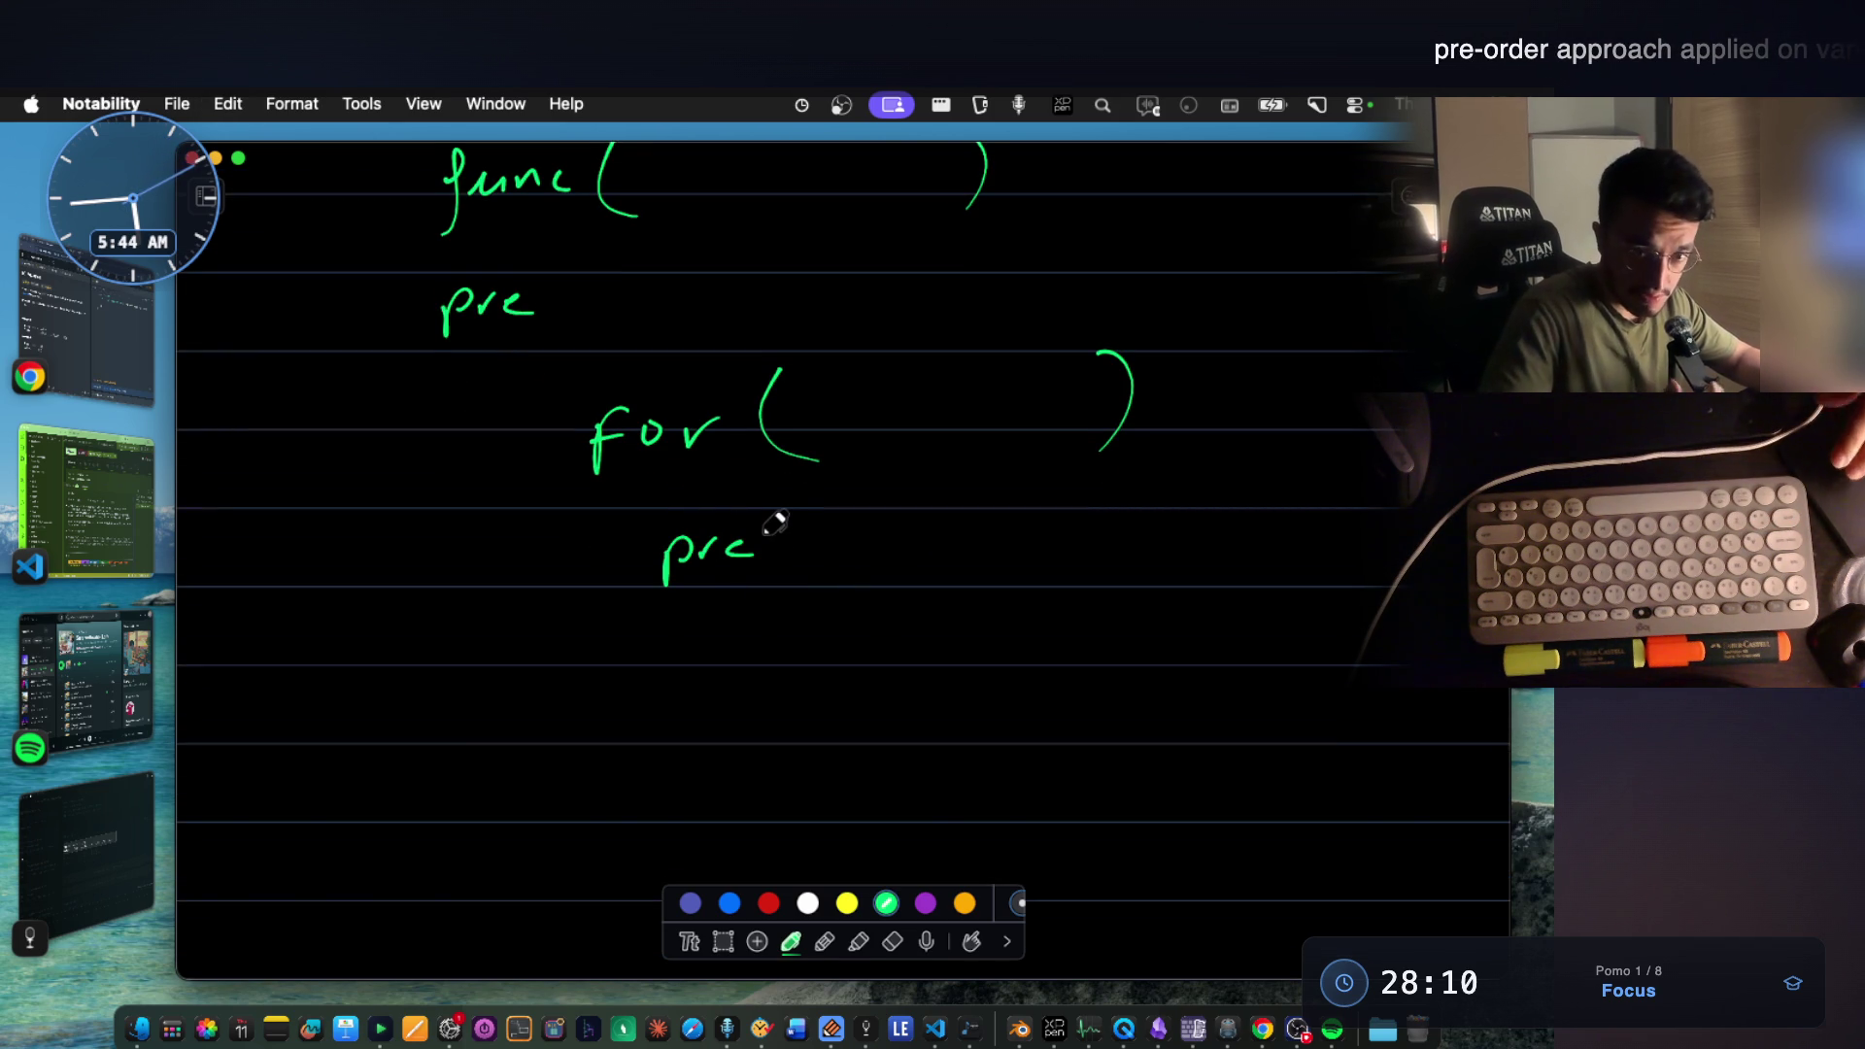
{"action": "scroll", "coordinate": [816, 583], "scroll_direction": "down", "scroll_amount": 2}
Add the recursive func( ) call inside the loop and mark the upper pre as a // comment.
{"action": "mouse_move", "coordinate": [781, 577]}
{"action": "left_mouse_down"}
{"action": "mouse_move", "coordinate": [758, 653]}
{"action": "mouse_move", "coordinate": [840, 588]}
{"action": "mouse_move", "coordinate": [931, 629]}
{"action": "left_mouse_up"}
{"action": "left_click_drag", "start_coordinate": [1084, 552], "coordinate": [1115, 626]}
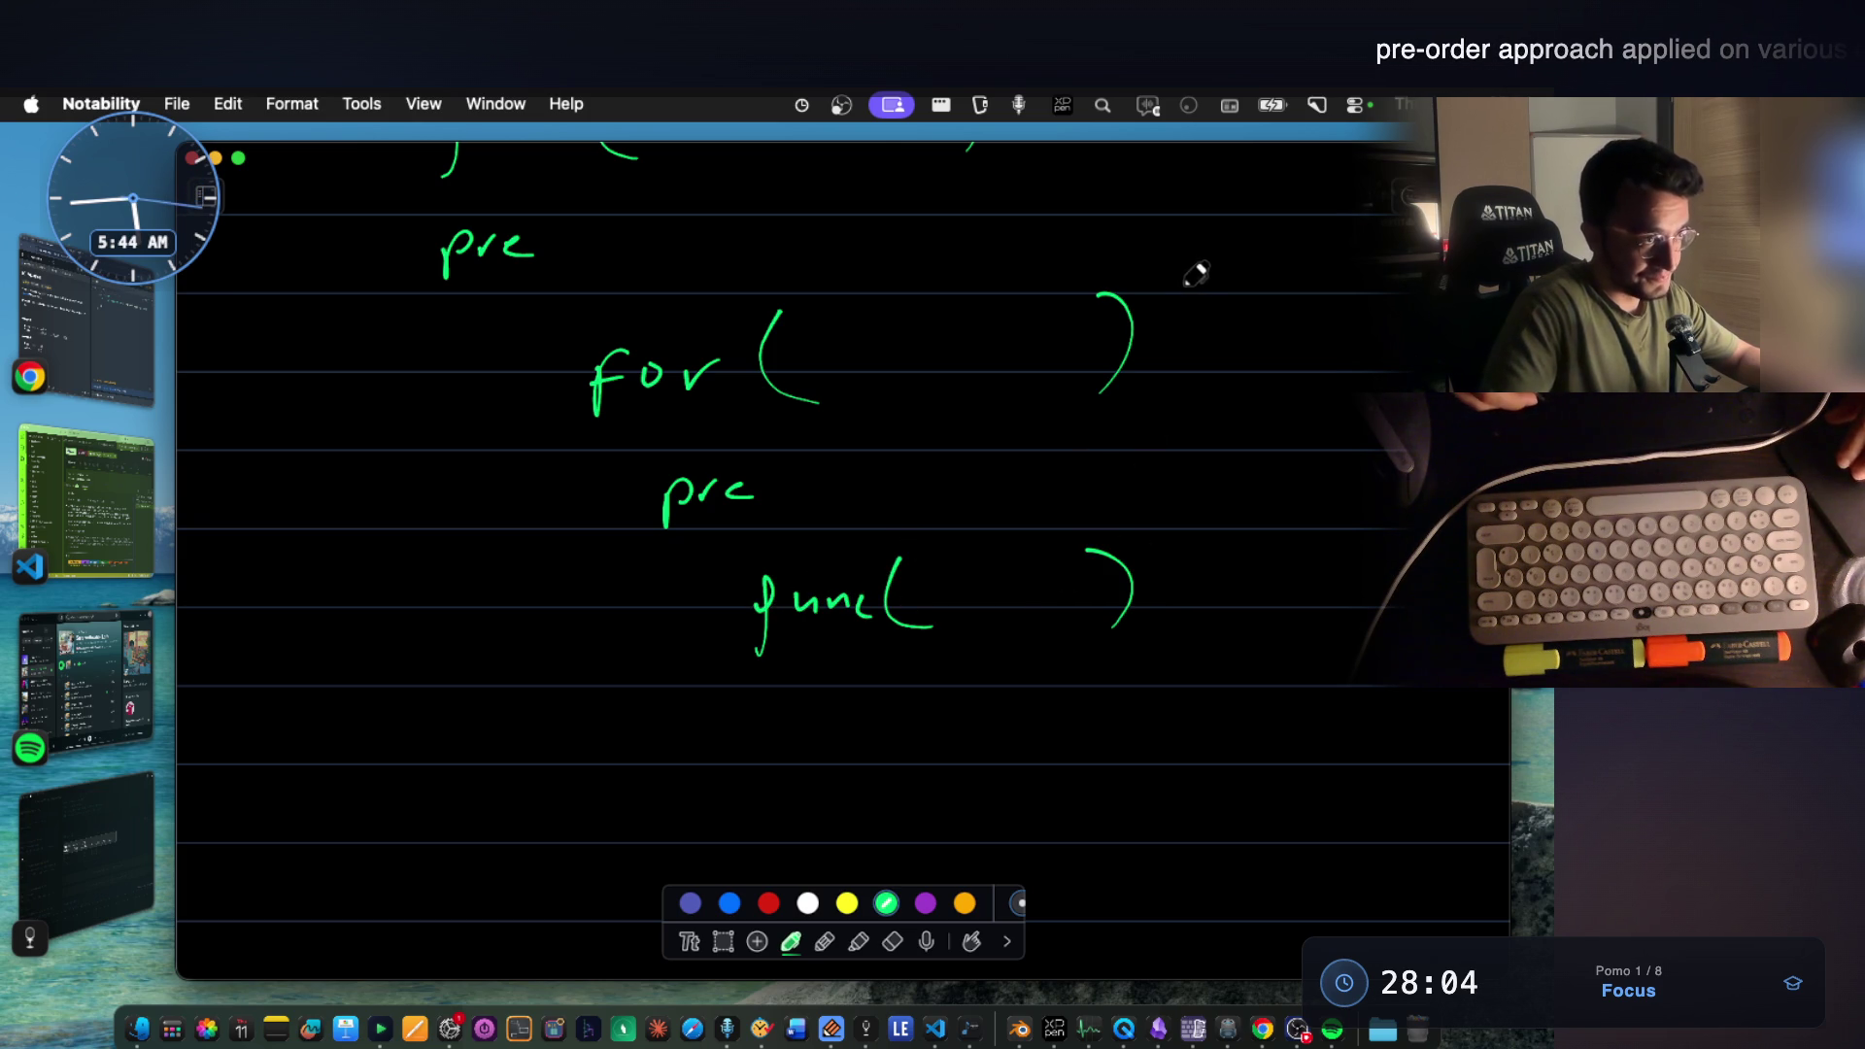
{"action": "scroll", "coordinate": [1005, 634], "scroll_direction": "down", "scroll_amount": 3}
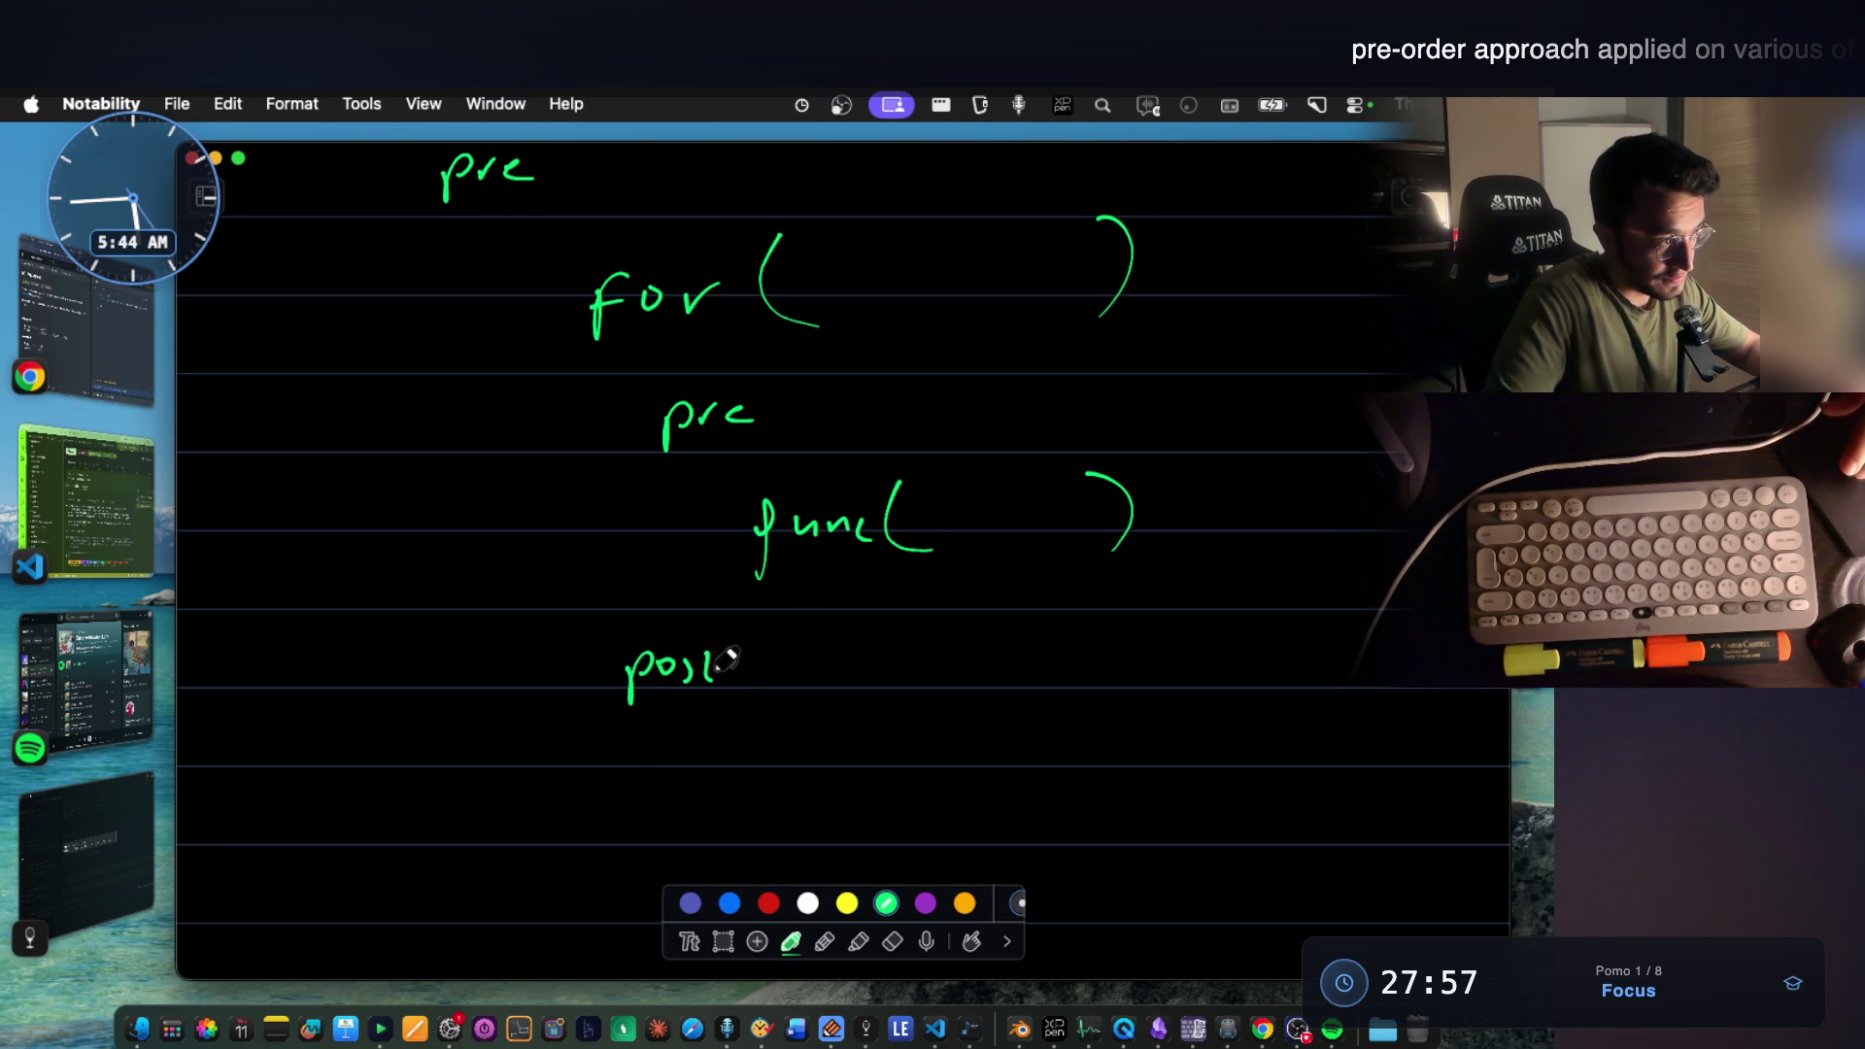
{"action": "left_click_drag", "start_coordinate": [747, 641], "coordinate": [732, 685]}
{"action": "left_click_drag", "start_coordinate": [763, 641], "coordinate": [751, 685]}
{"action": "left_click_drag", "start_coordinate": [751, 397], "coordinate": [728, 446]}
{"action": "left_click_drag", "start_coordinate": [787, 390], "coordinate": [765, 446]}
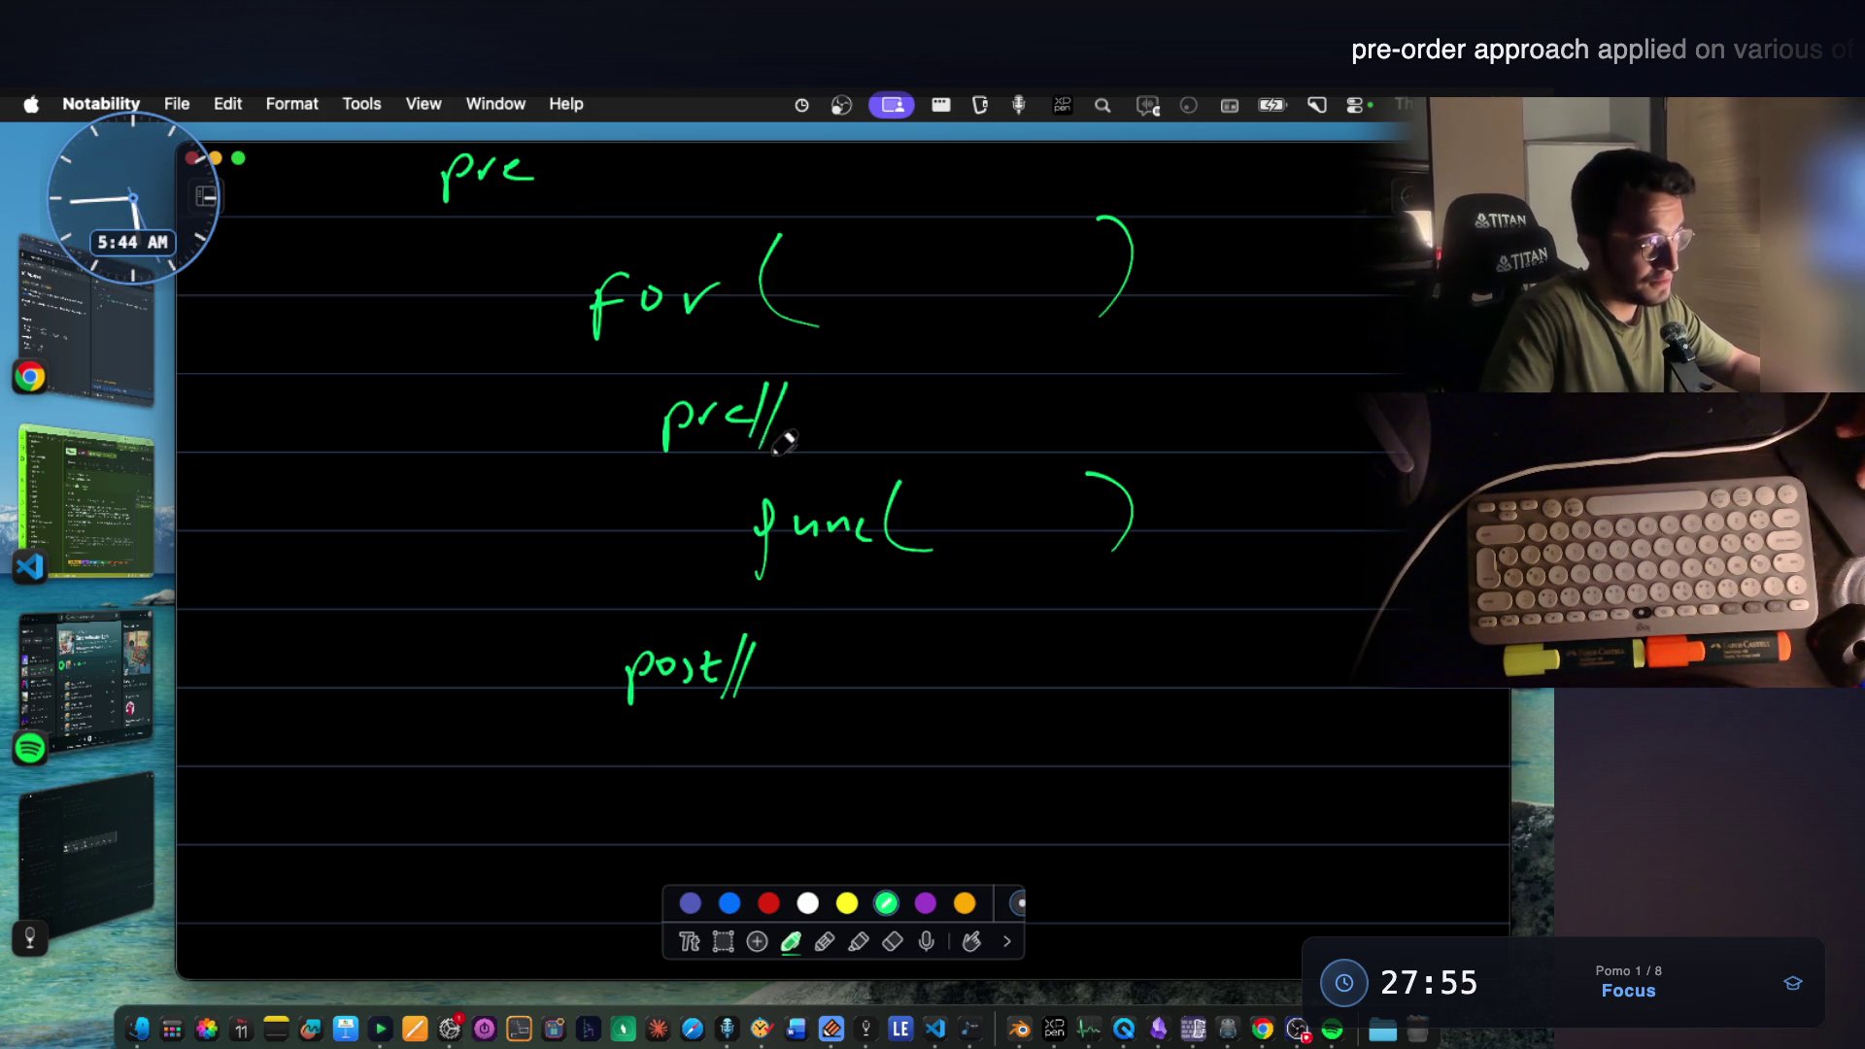
{"action": "scroll", "coordinate": [683, 389], "scroll_direction": "up", "scroll_amount": 5}
{"action": "scroll", "coordinate": [684, 389], "scroll_direction": "down", "scroll_amount": 3}
{"action": "scroll", "coordinate": [684, 389], "scroll_direction": "down", "scroll_amount": 3}
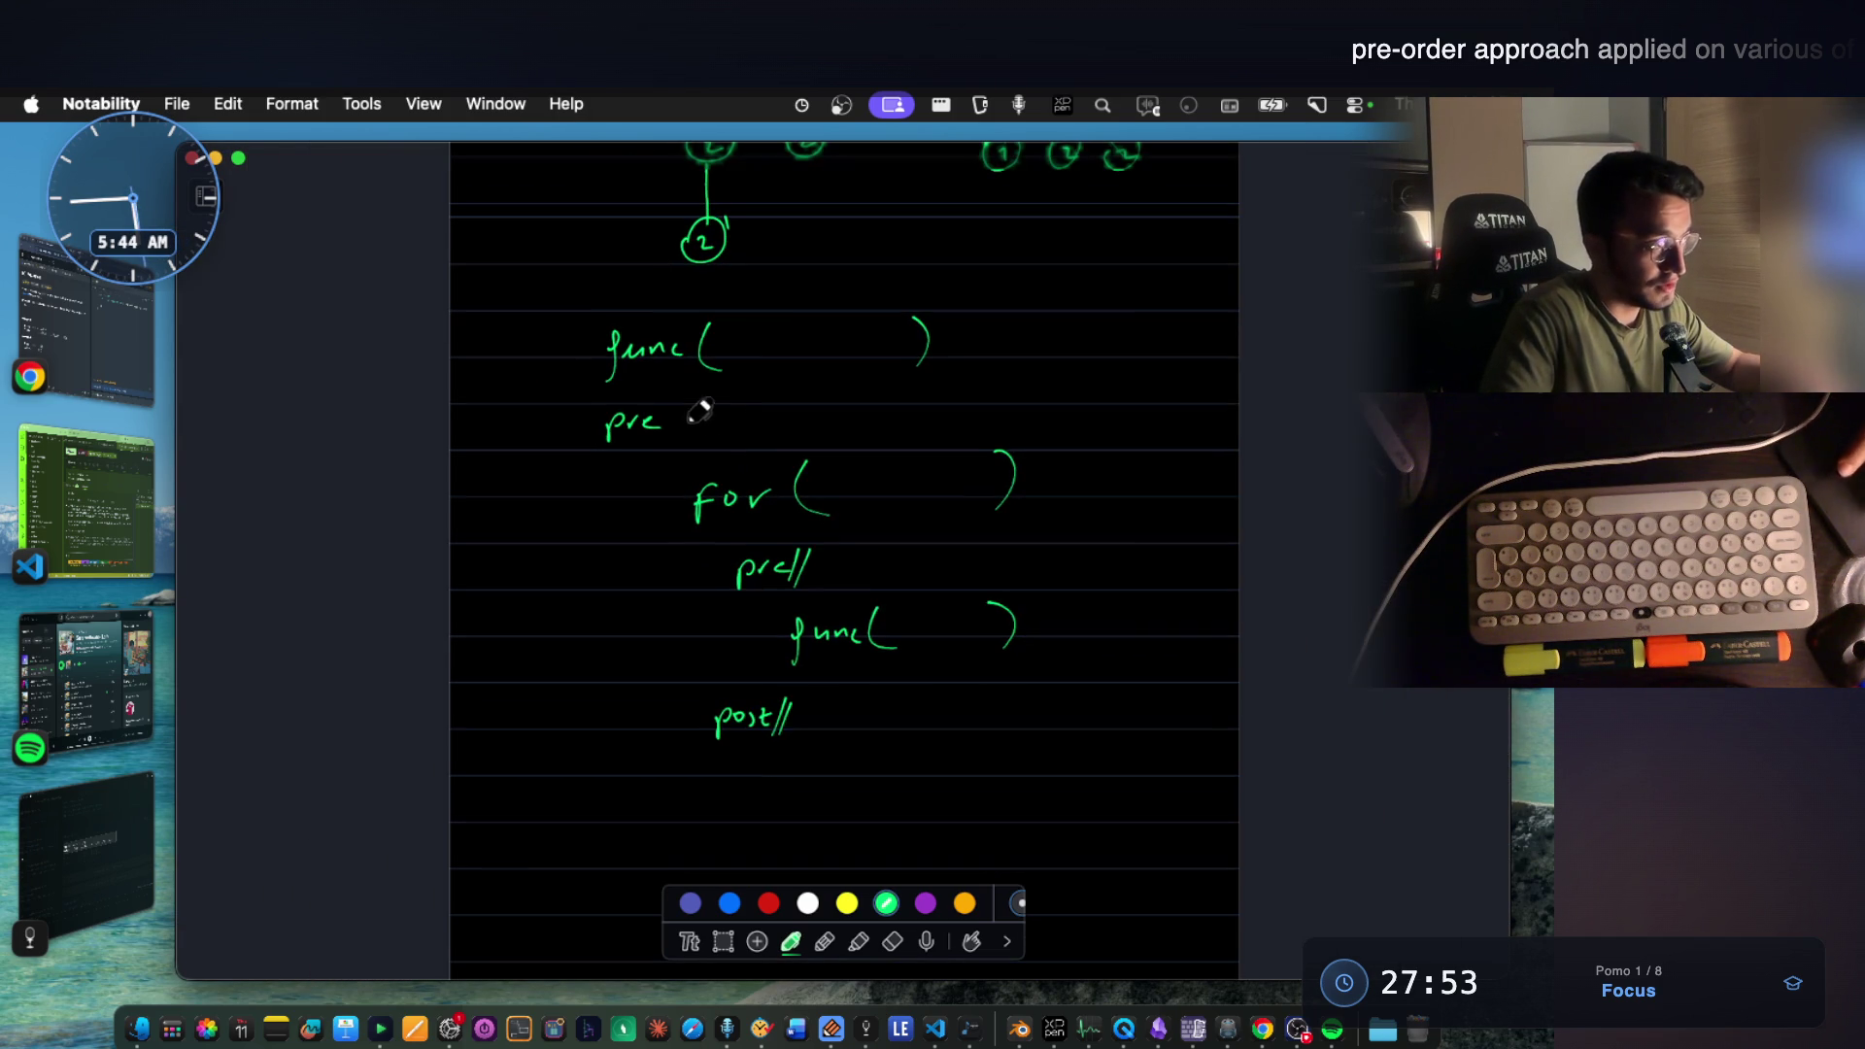
{"action": "left_click_drag", "start_coordinate": [680, 399], "coordinate": [669, 433]}
{"action": "left_click_drag", "start_coordinate": [694, 400], "coordinate": [684, 432]}
{"action": "key", "text": "super+z"}
{"action": "key", "text": "super+z"}
{"action": "key", "text": "super+z"}
{"action": "key", "text": "super+z"}
{"action": "key", "text": "super+z"}
{"action": "key", "text": "super+z"}
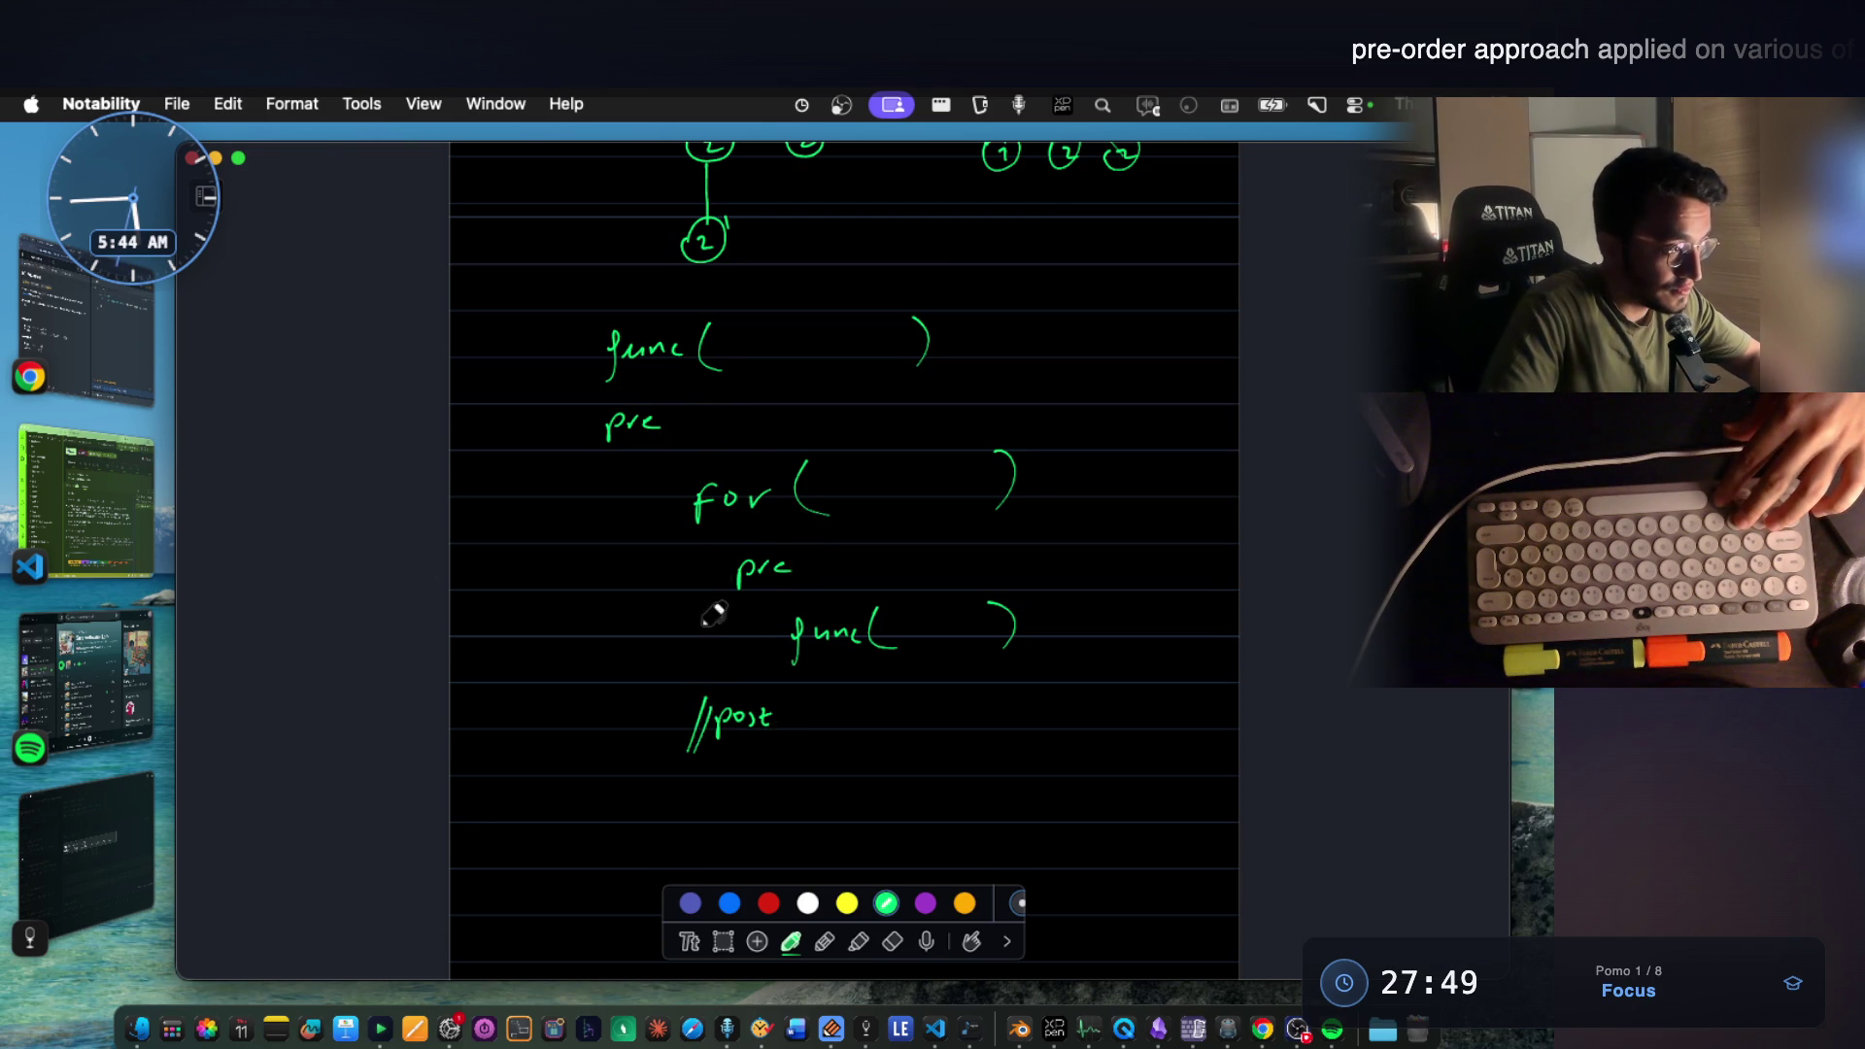
{"action": "left_click_drag", "start_coordinate": [590, 386], "coordinate": [586, 449]}
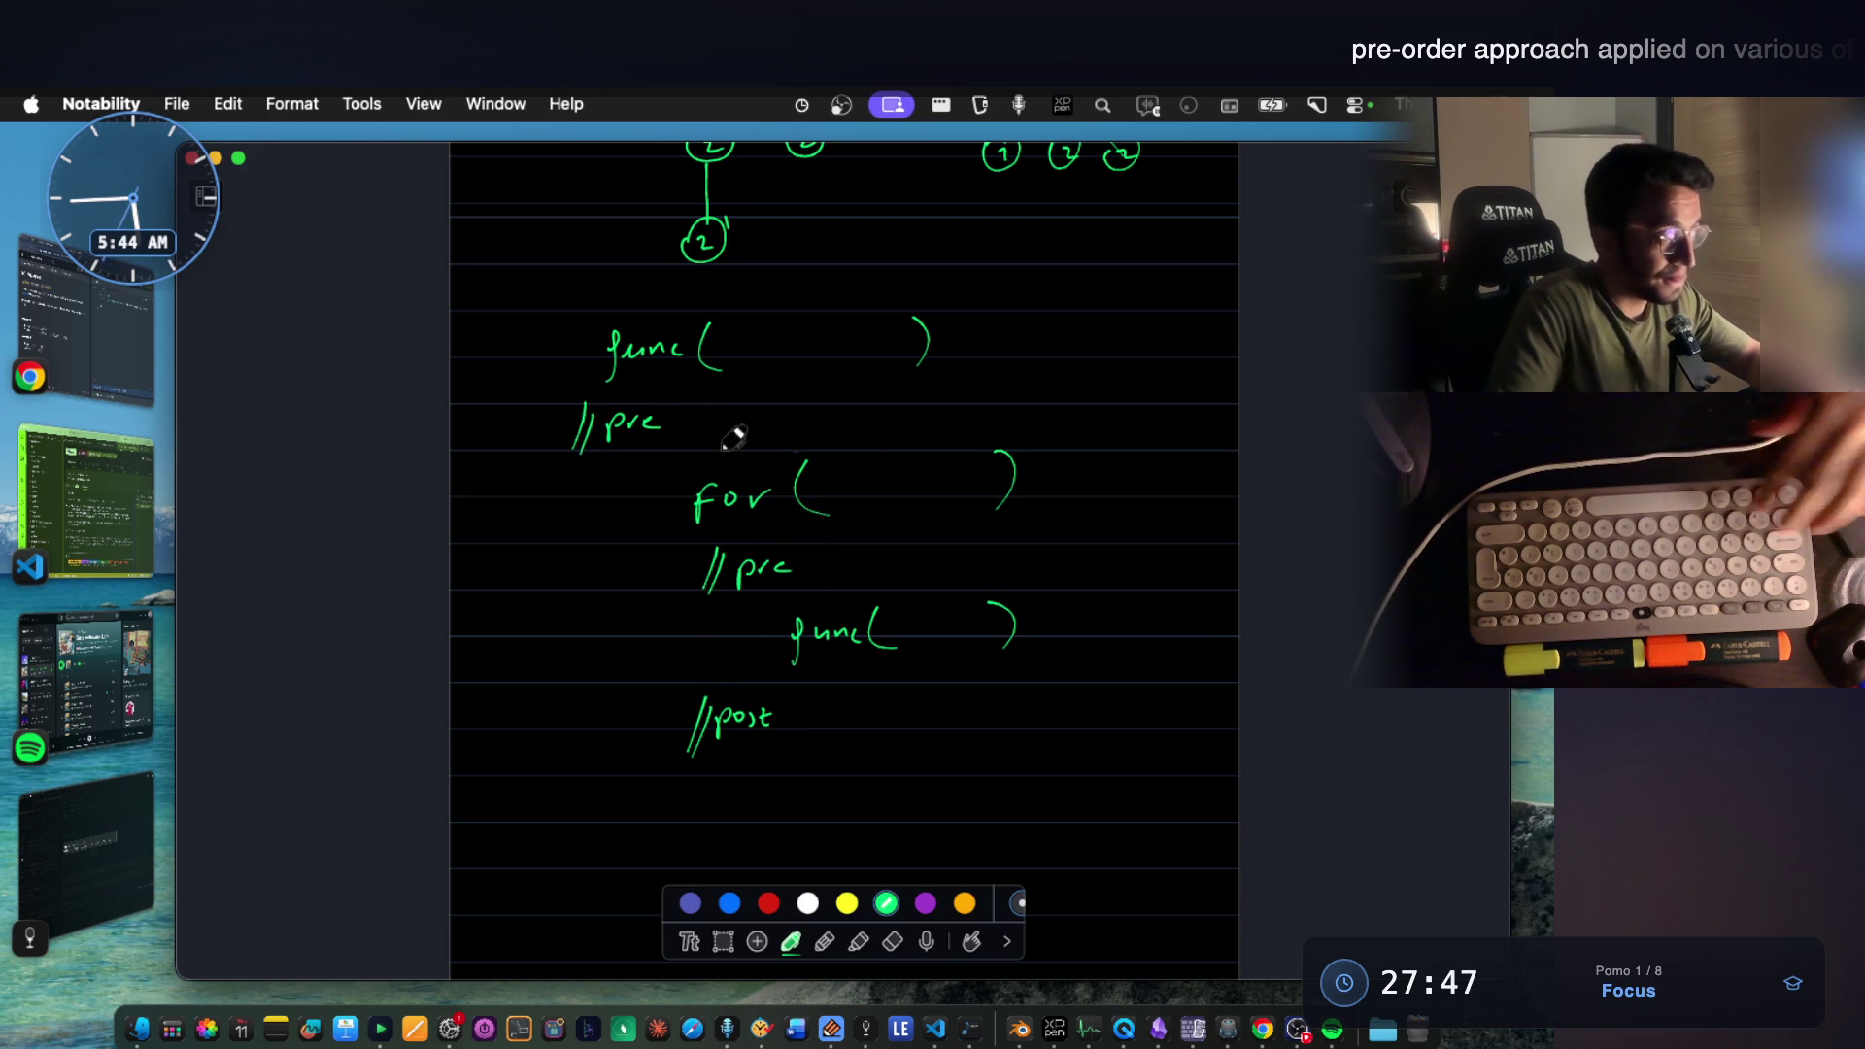
{"action": "scroll", "coordinate": [867, 476], "scroll_direction": "up", "scroll_amount": 5}
{"action": "scroll", "coordinate": [866, 477], "scroll_direction": "up", "scroll_amount": 3}
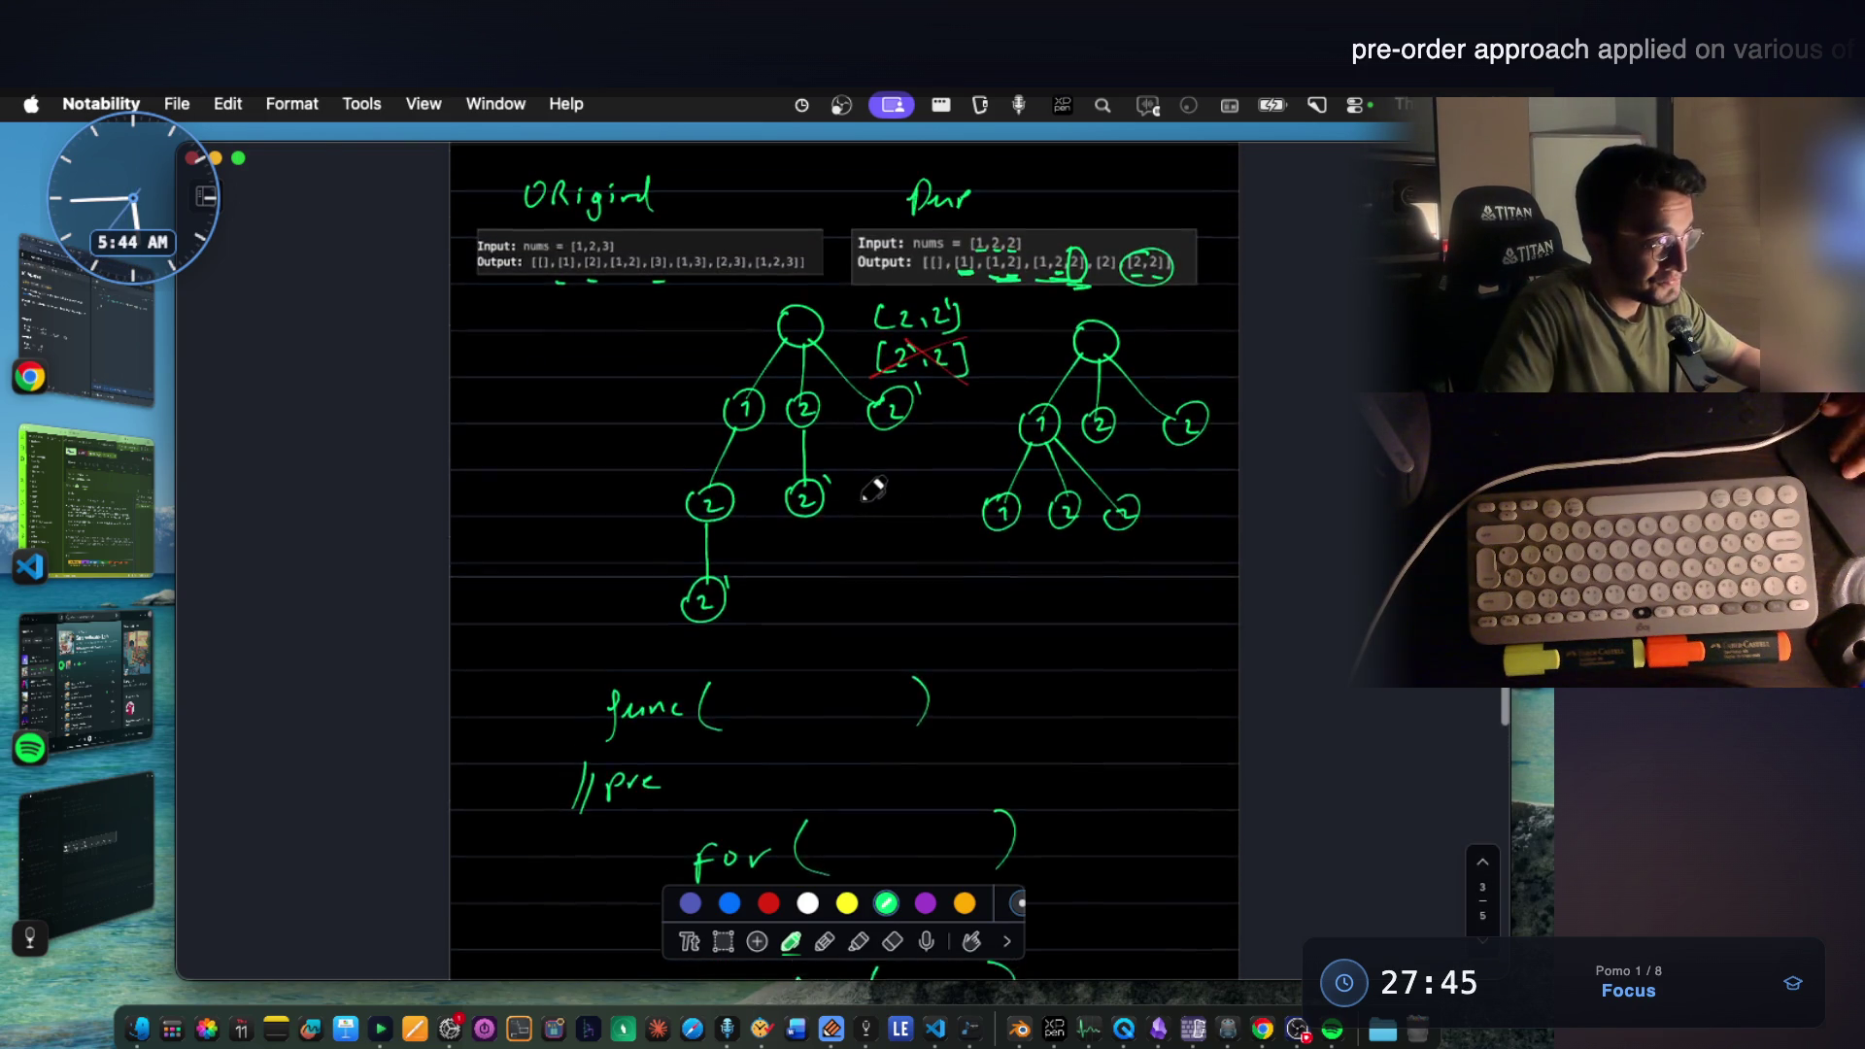
{"action": "scroll", "coordinate": [869, 484], "scroll_direction": "up", "scroll_amount": 3}
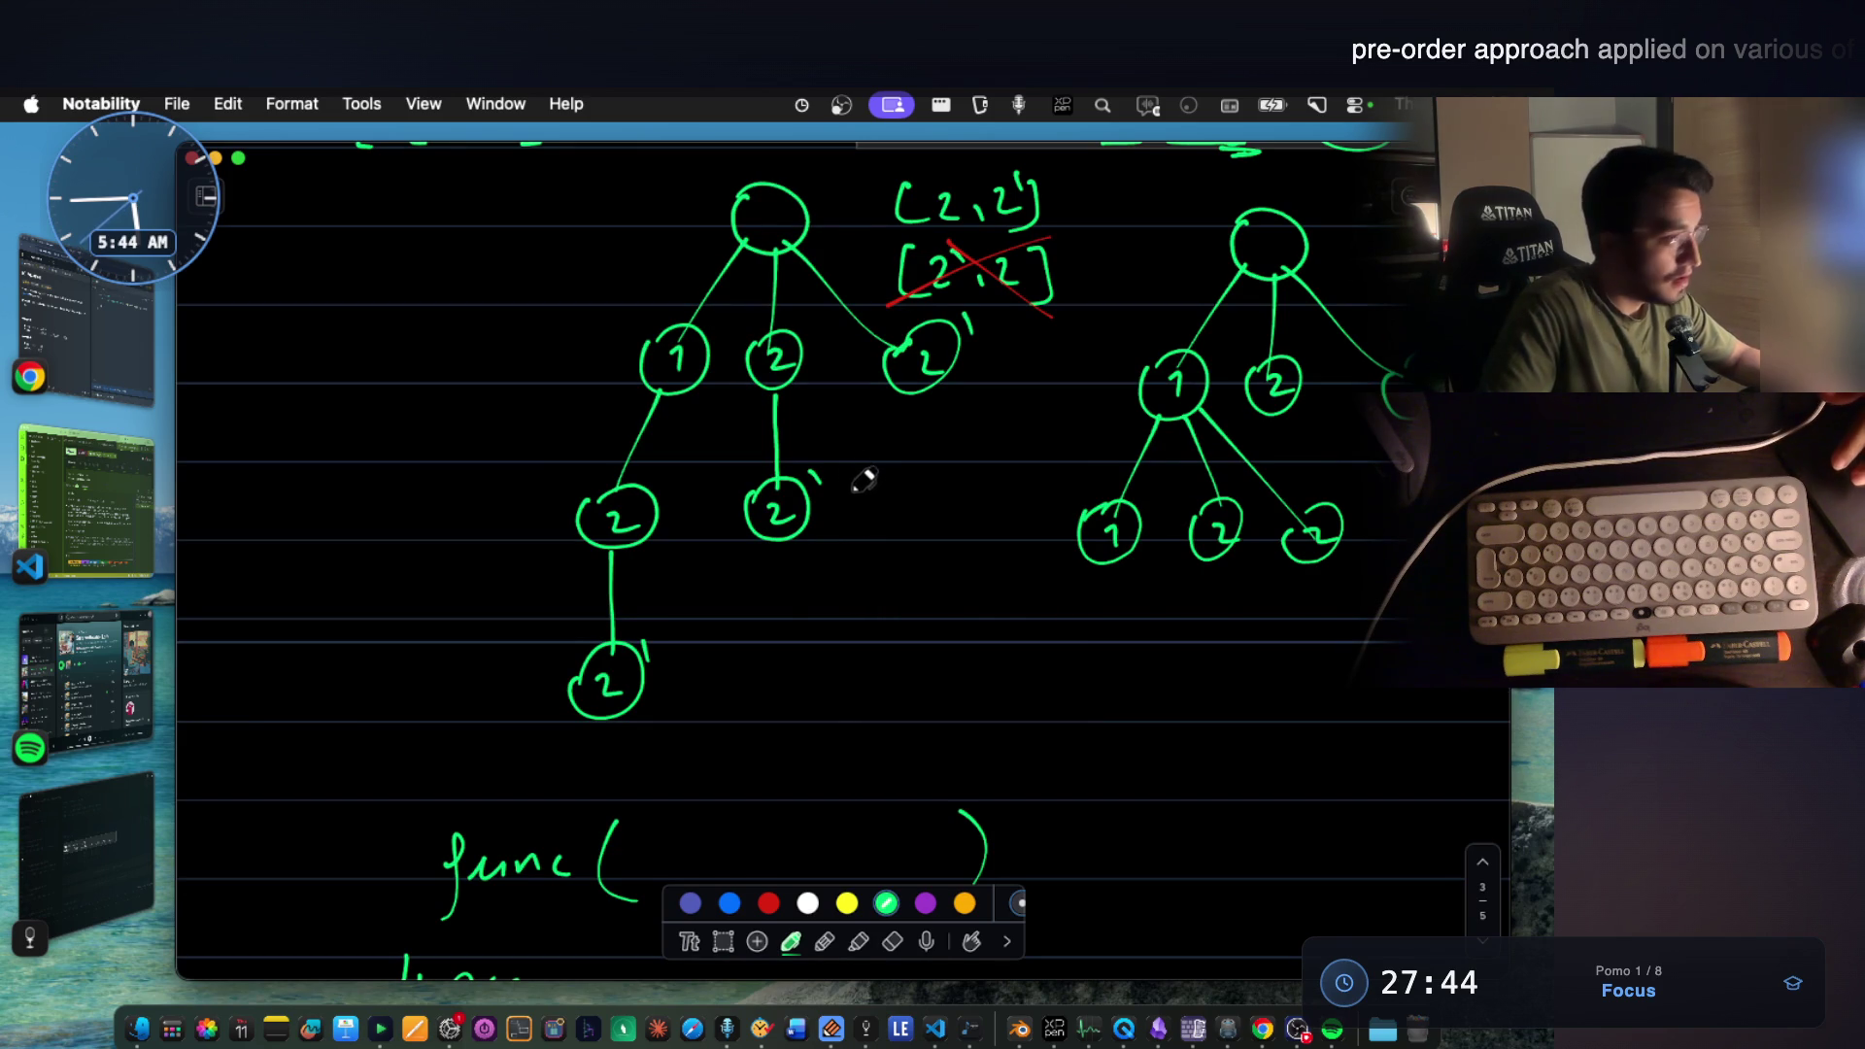
{"action": "scroll", "coordinate": [865, 482], "scroll_direction": "up", "scroll_amount": 1}
{"action": "scroll", "coordinate": [864, 481], "scroll_direction": "up", "scroll_amount": 2}
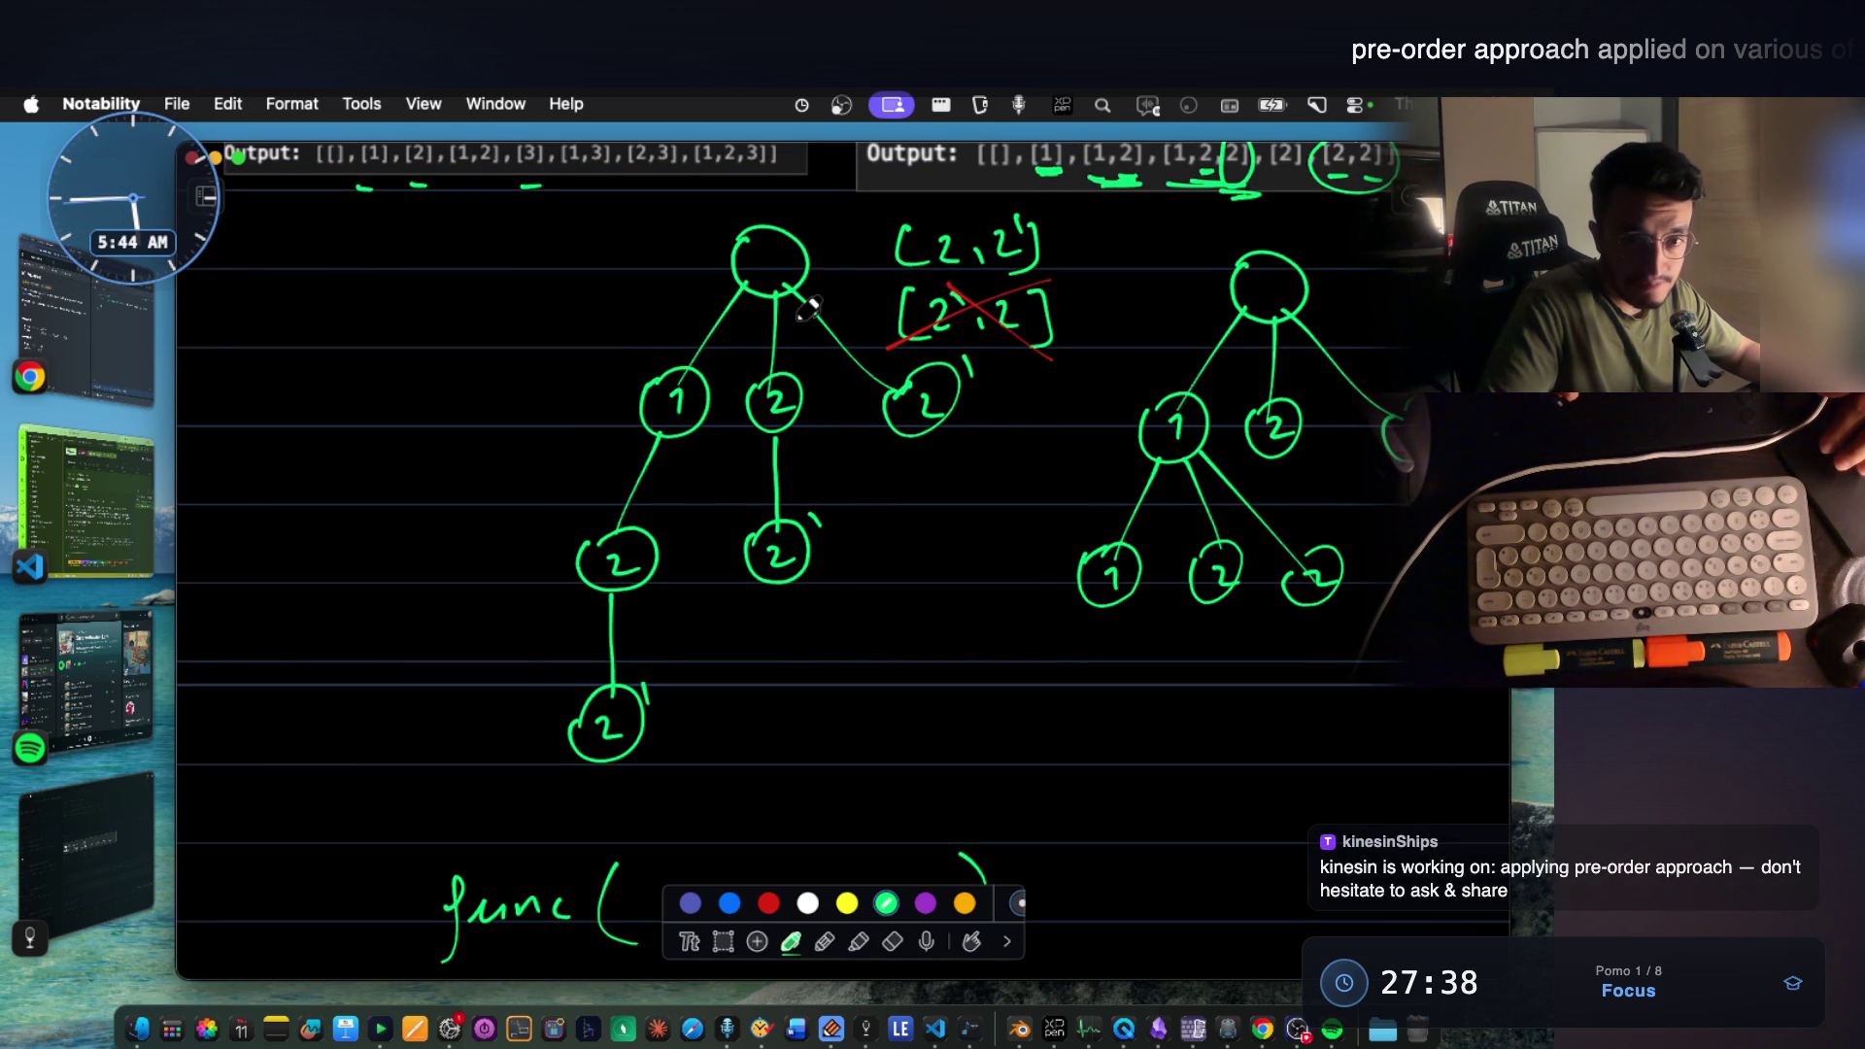
{"action": "scroll", "coordinate": [914, 437], "scroll_direction": "down", "scroll_amount": 3}
{"action": "scroll", "coordinate": [907, 445], "scroll_direction": "down", "scroll_amount": 5}
{"action": "scroll", "coordinate": [802, 422], "scroll_direction": "down", "scroll_amount": 1}
{"action": "scroll", "coordinate": [757, 379], "scroll_direction": "up", "scroll_amount": 7}
{"action": "scroll", "coordinate": [796, 342], "scroll_direction": "up", "scroll_amount": 5}
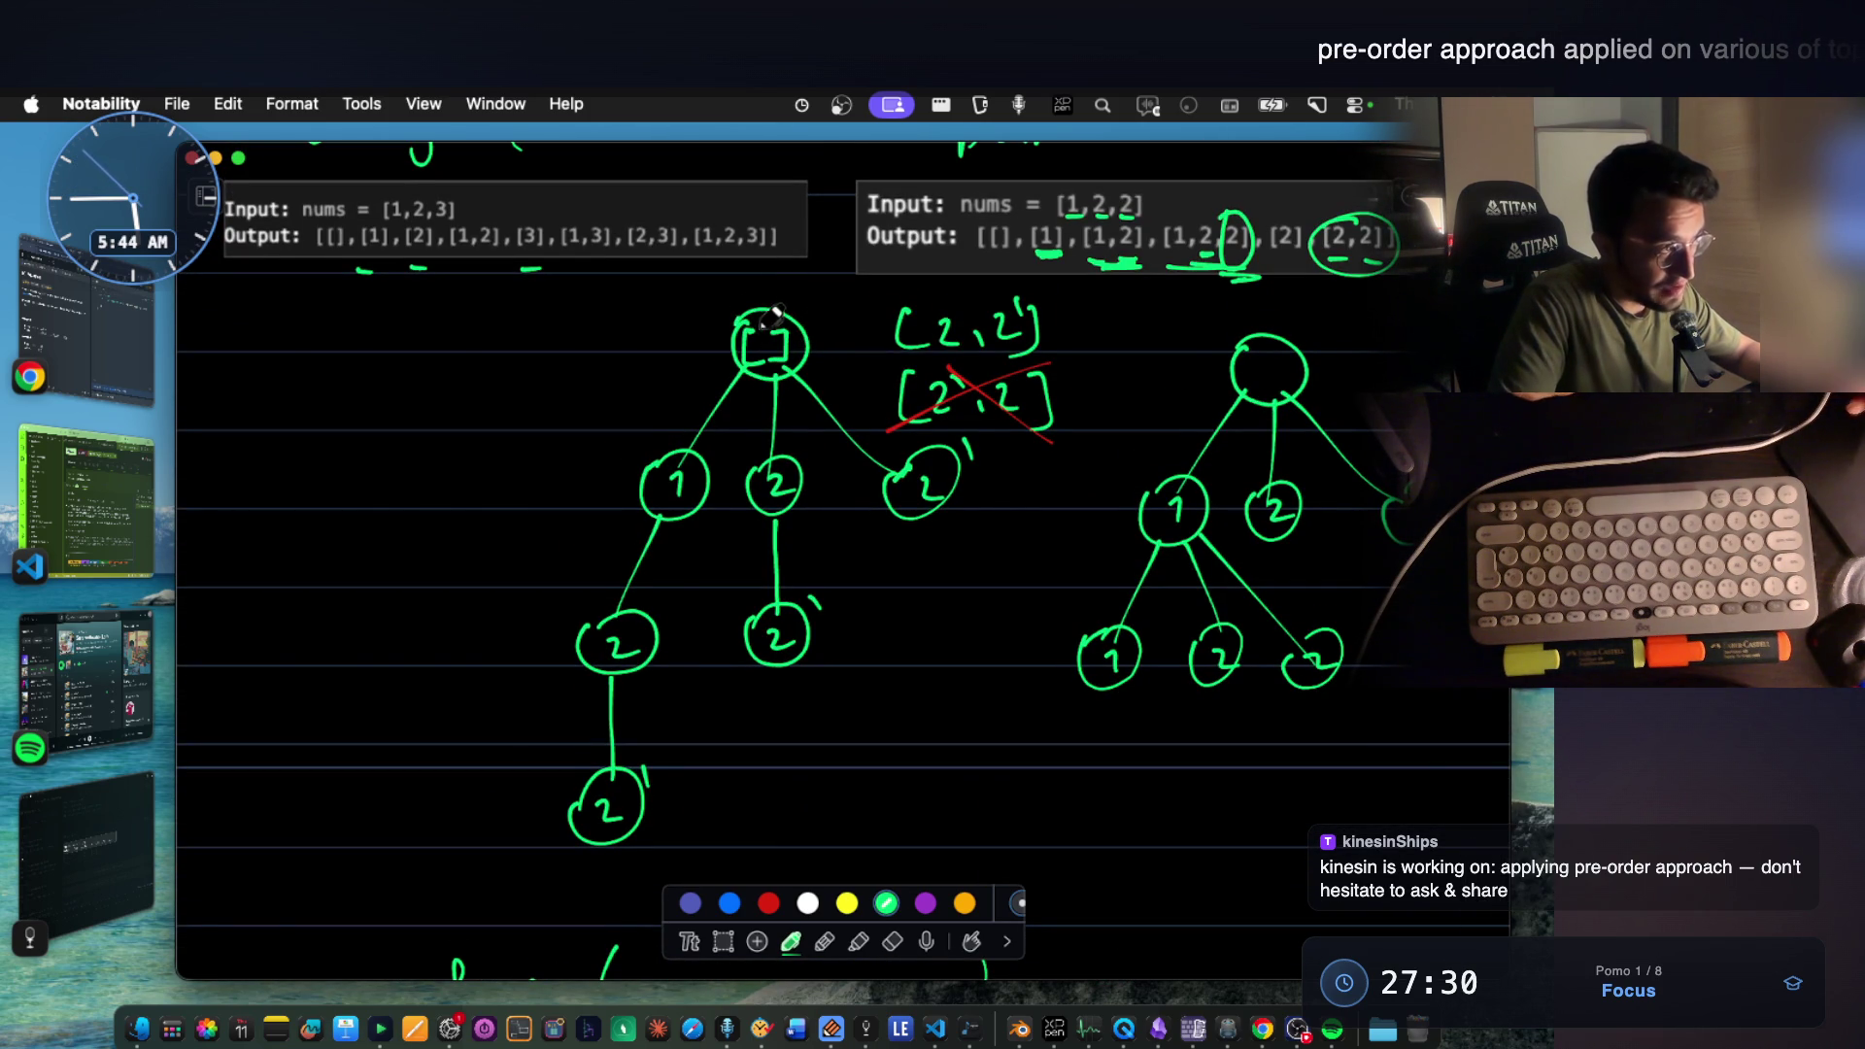
{"action": "scroll", "coordinate": [769, 312], "scroll_direction": "down", "scroll_amount": 1}
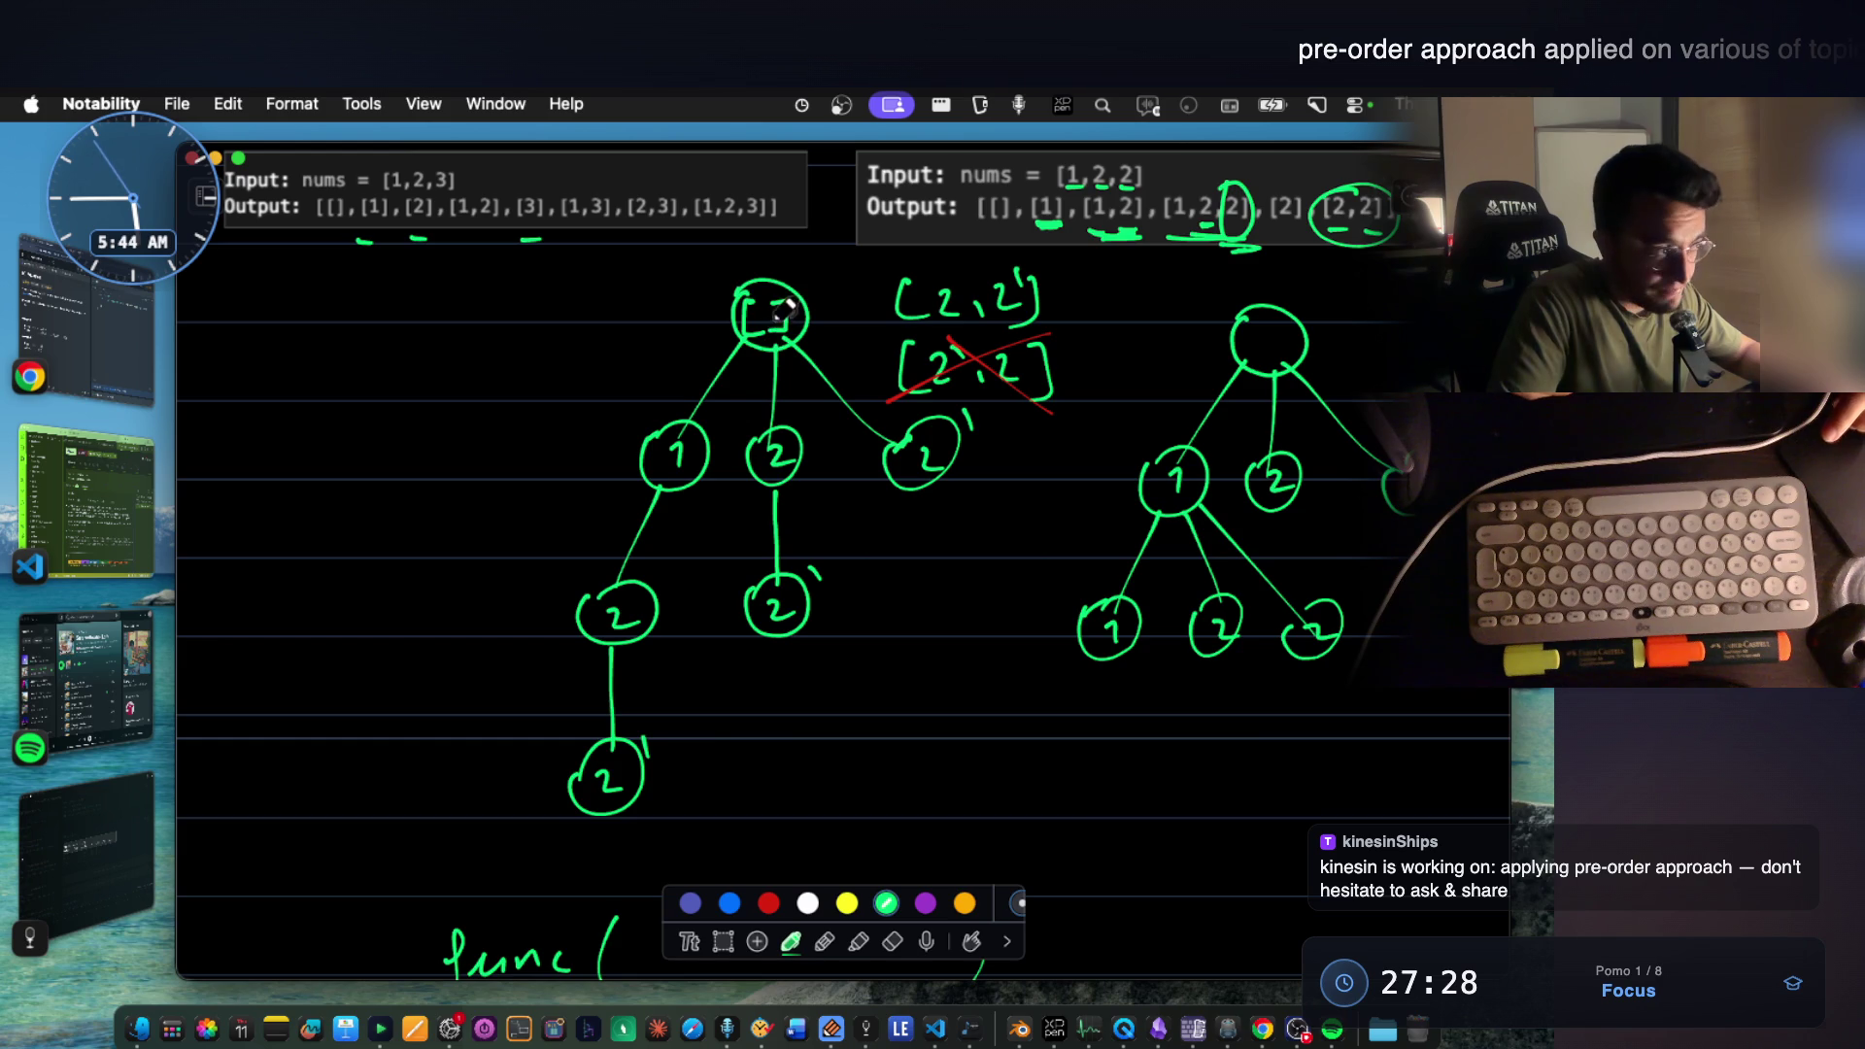
{"action": "scroll", "coordinate": [728, 350], "scroll_direction": "up", "scroll_amount": 1}
Write func([]) beside the Original tree and underline its empty brackets.
{"action": "left_click_drag", "start_coordinate": [267, 382], "coordinate": [382, 406]}
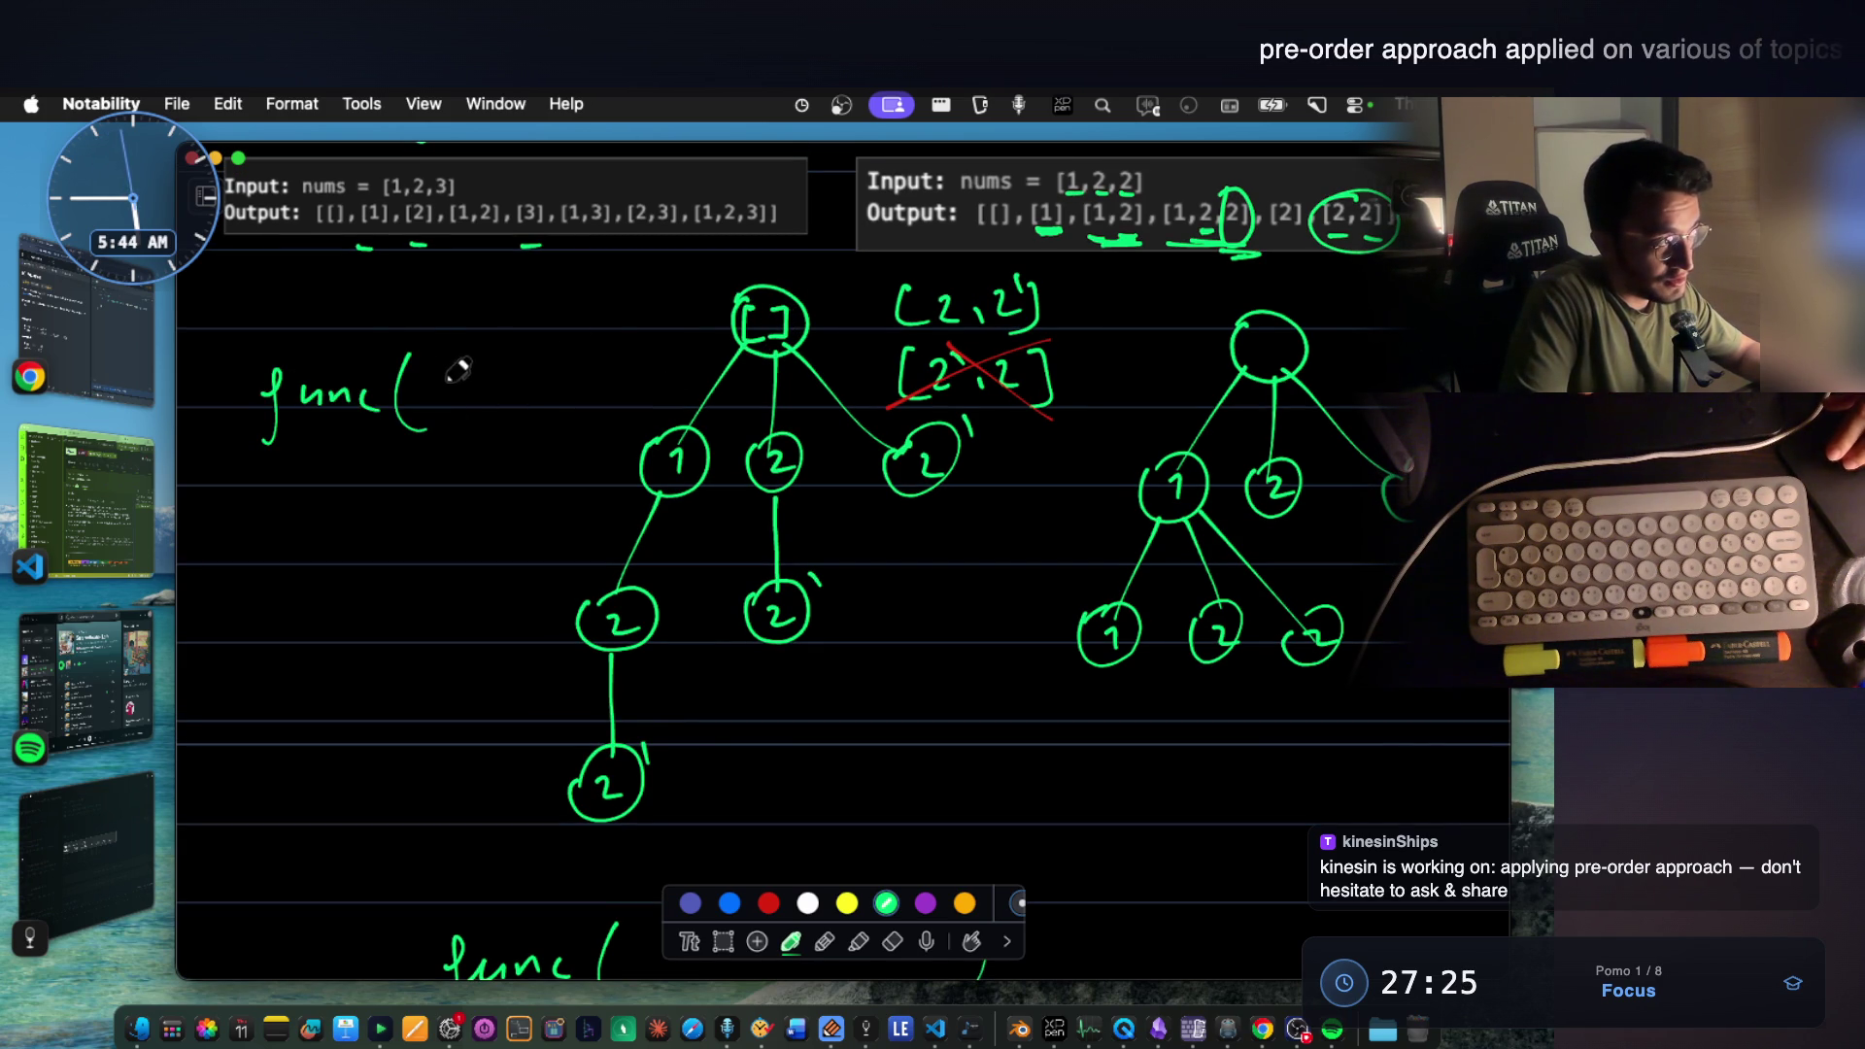
{"action": "left_click_drag", "start_coordinate": [499, 381], "coordinate": [496, 420]}
{"action": "left_click_drag", "start_coordinate": [525, 364], "coordinate": [528, 431]}
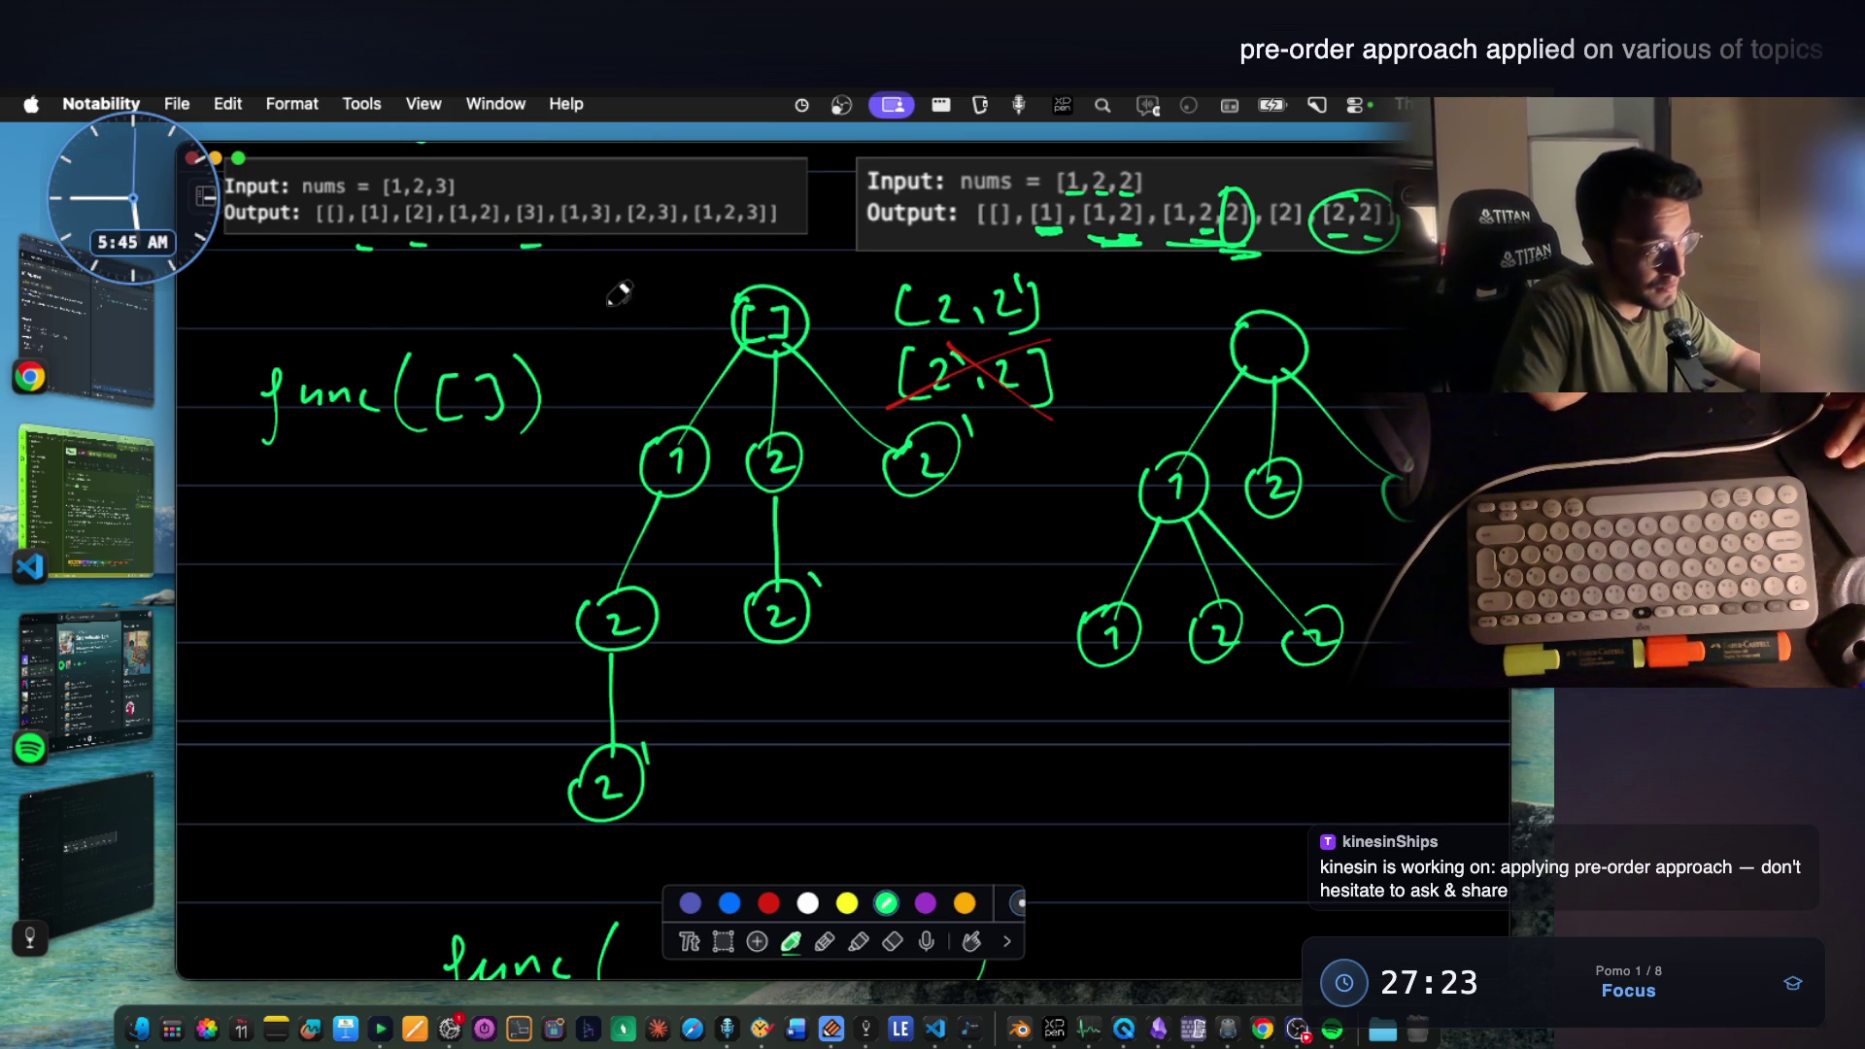
{"action": "left_click_drag", "start_coordinate": [412, 458], "coordinate": [518, 456]}
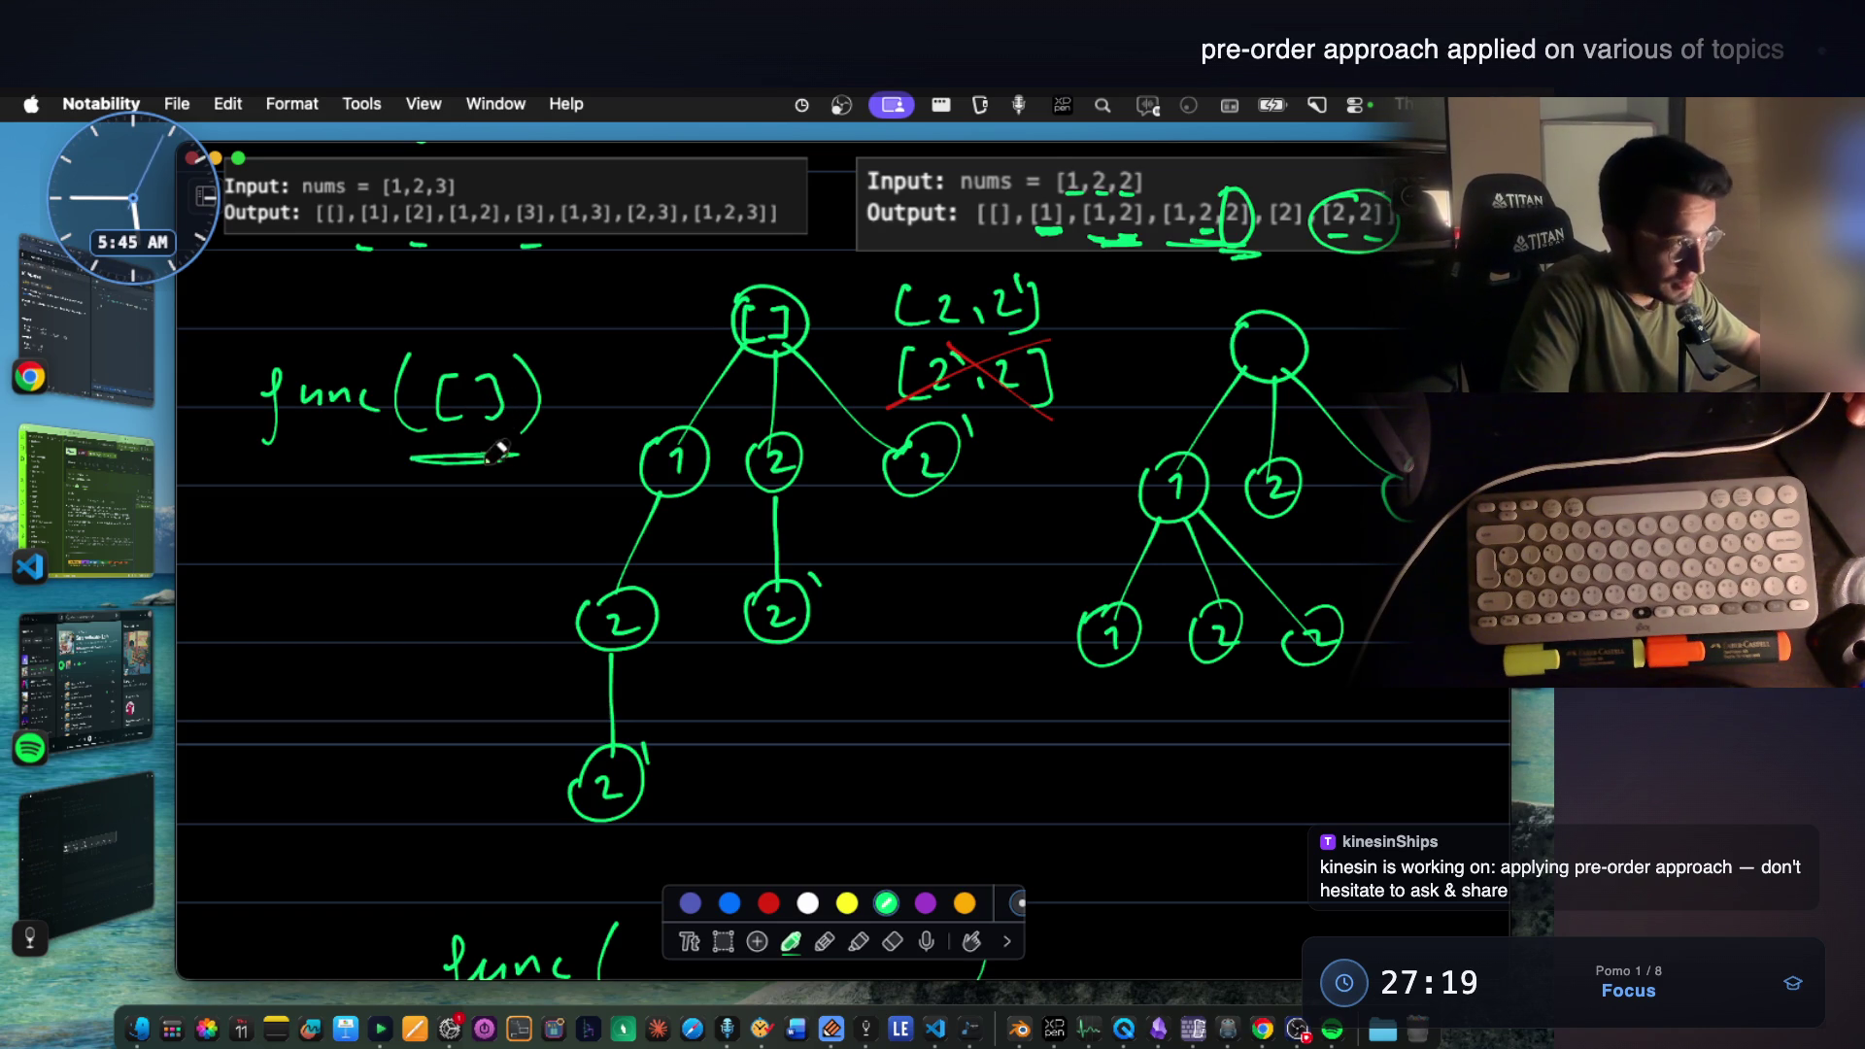
{"action": "scroll", "coordinate": [1103, 270], "scroll_direction": "up", "scroll_amount": 2}
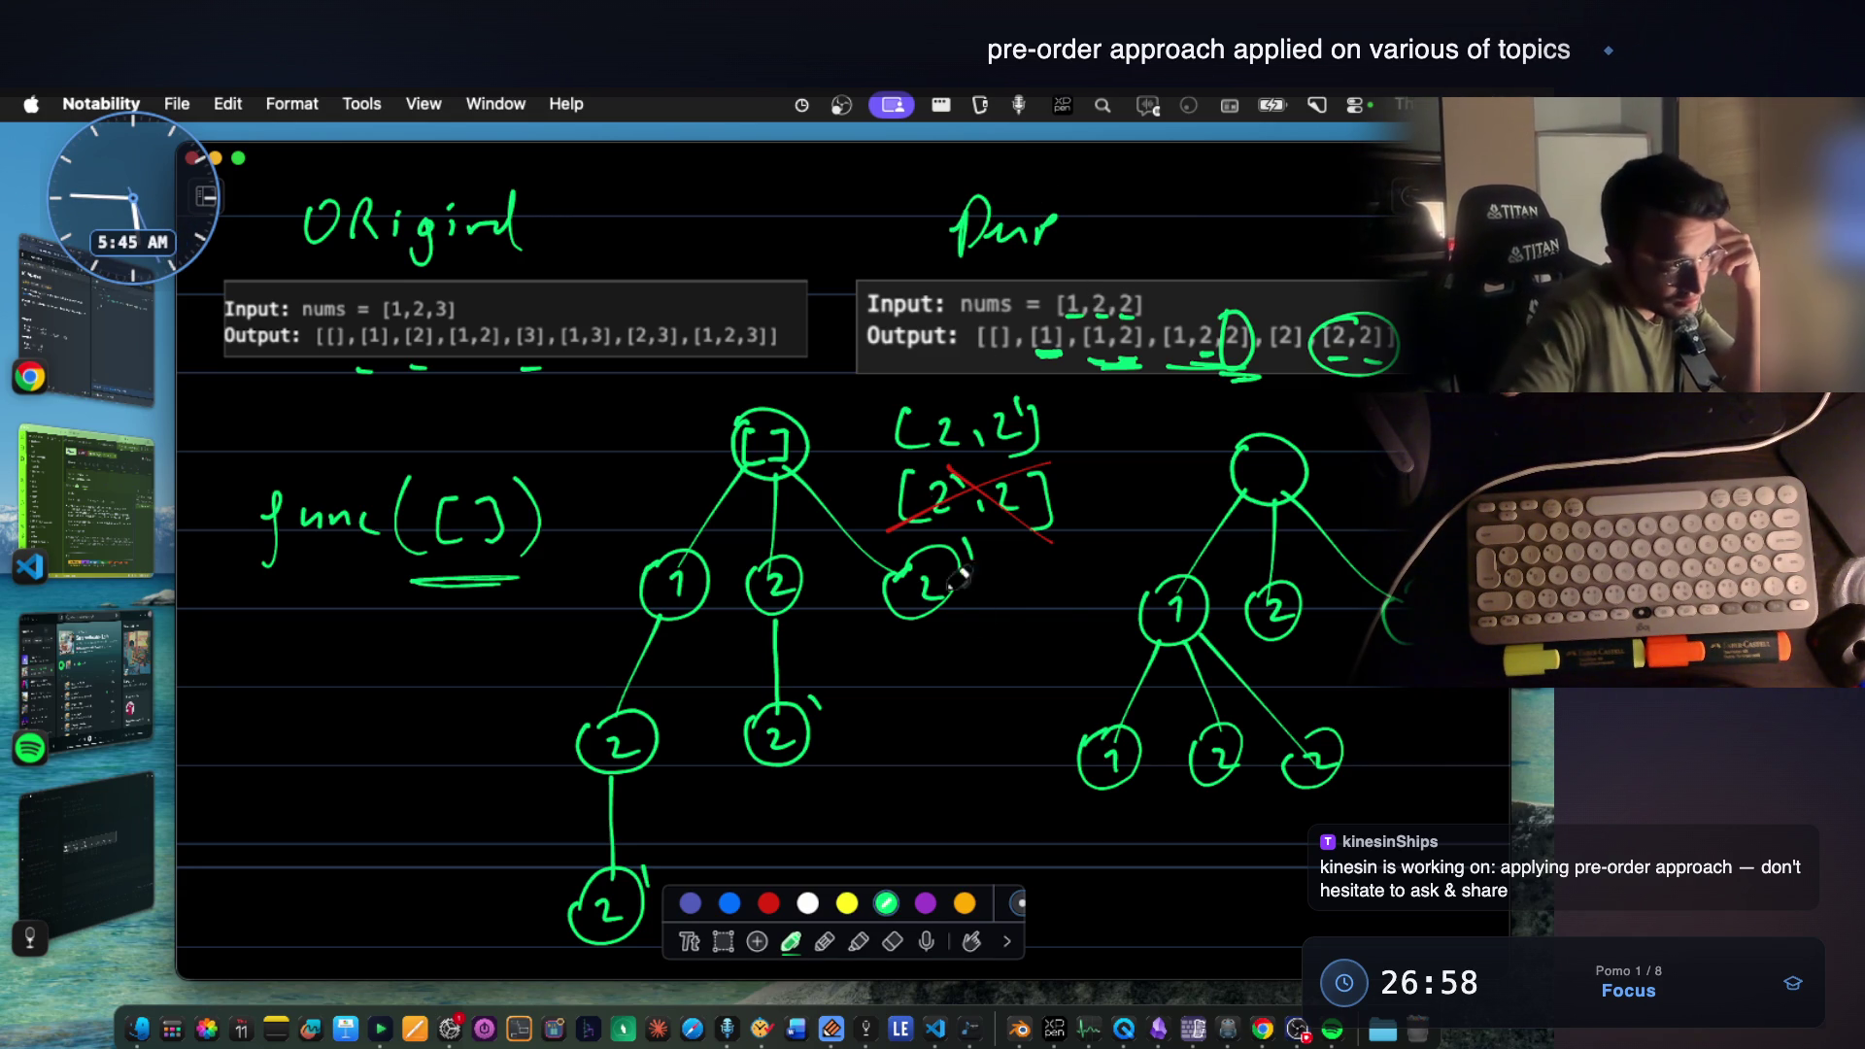
{"action": "key", "text": "e"}
Erase the old marks on the Dup output and circle [2] in green.
{"action": "mouse_move", "coordinate": [1037, 338]}
{"action": "left_mouse_down"}
{"action": "mouse_move", "coordinate": [1239, 364]}
{"action": "mouse_move", "coordinate": [1343, 347]}
{"action": "left_mouse_up"}
{"action": "left_click", "coordinate": [799, 941]}
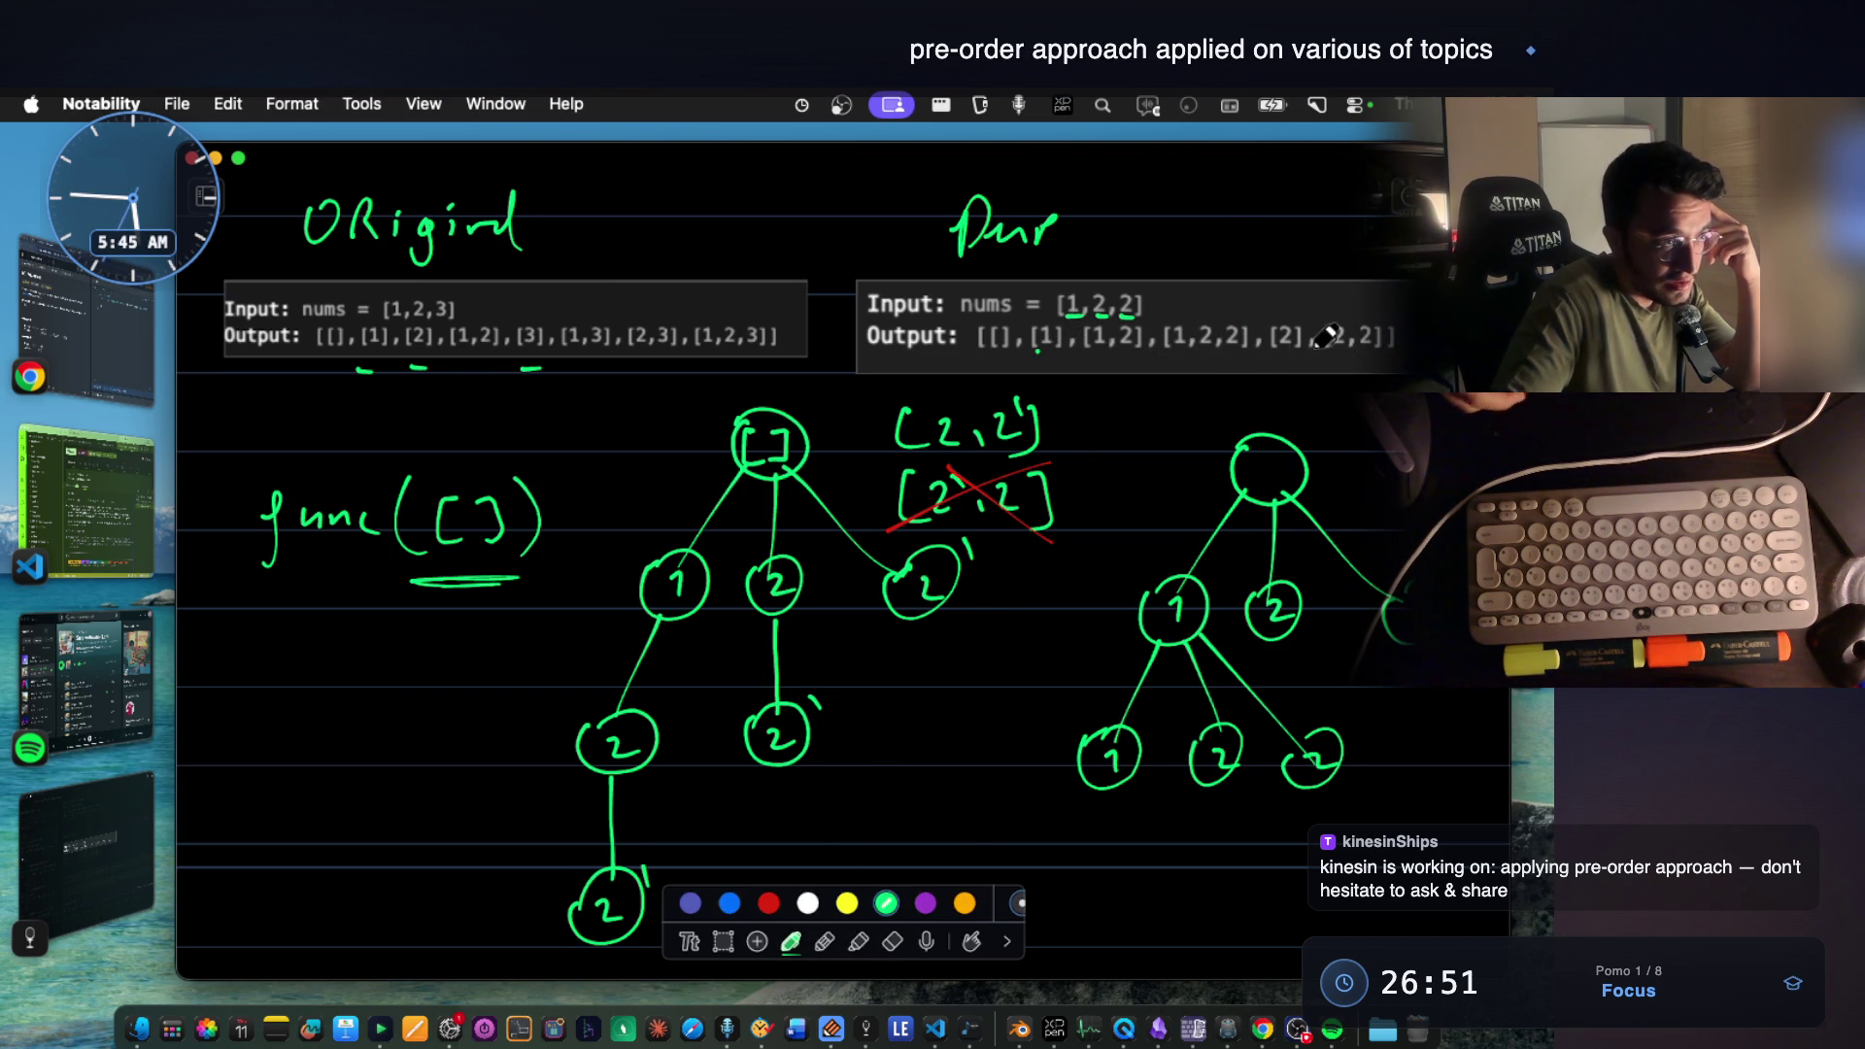
{"action": "mouse_move", "coordinate": [1296, 304]}
{"action": "left_mouse_down"}
{"action": "mouse_move", "coordinate": [1256, 357]}
{"action": "mouse_move", "coordinate": [1288, 312]}
{"action": "left_mouse_up"}
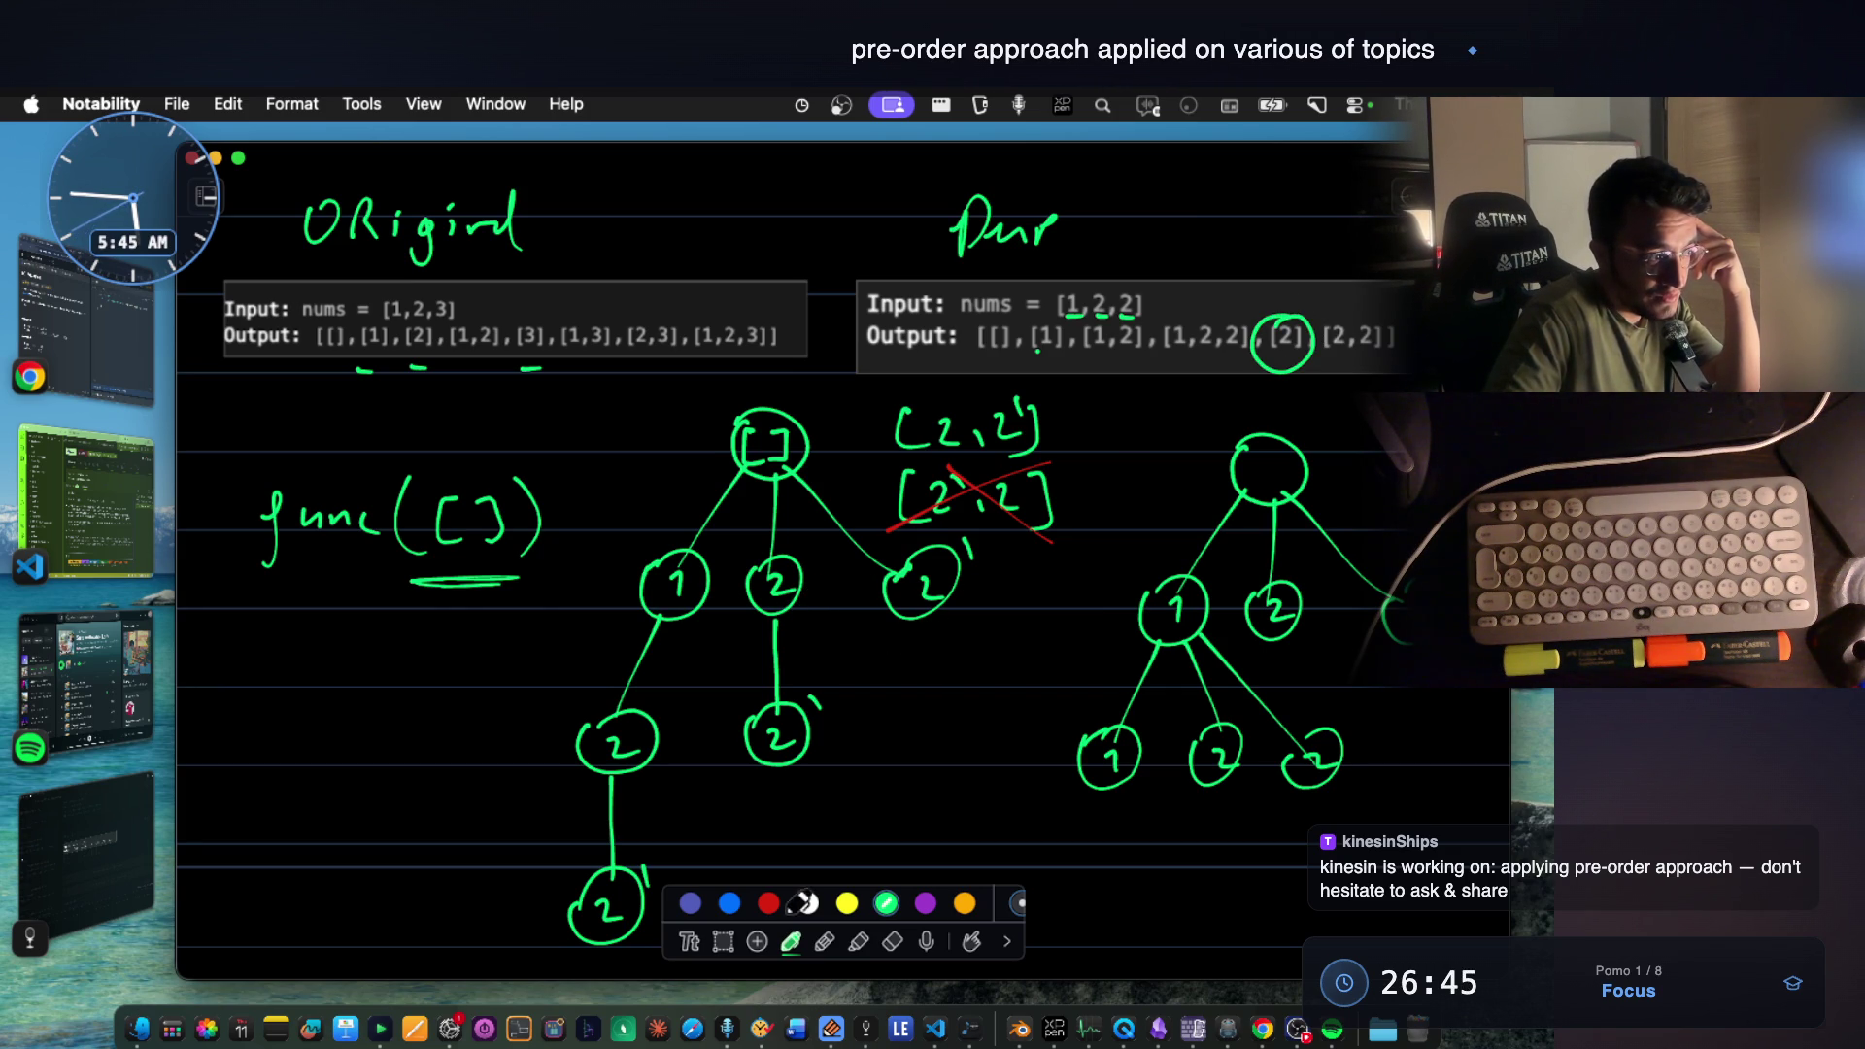
Cross out the duplicate 2 node in red and finish the red arrow to node 1.
{"action": "left_click", "coordinate": [767, 901]}
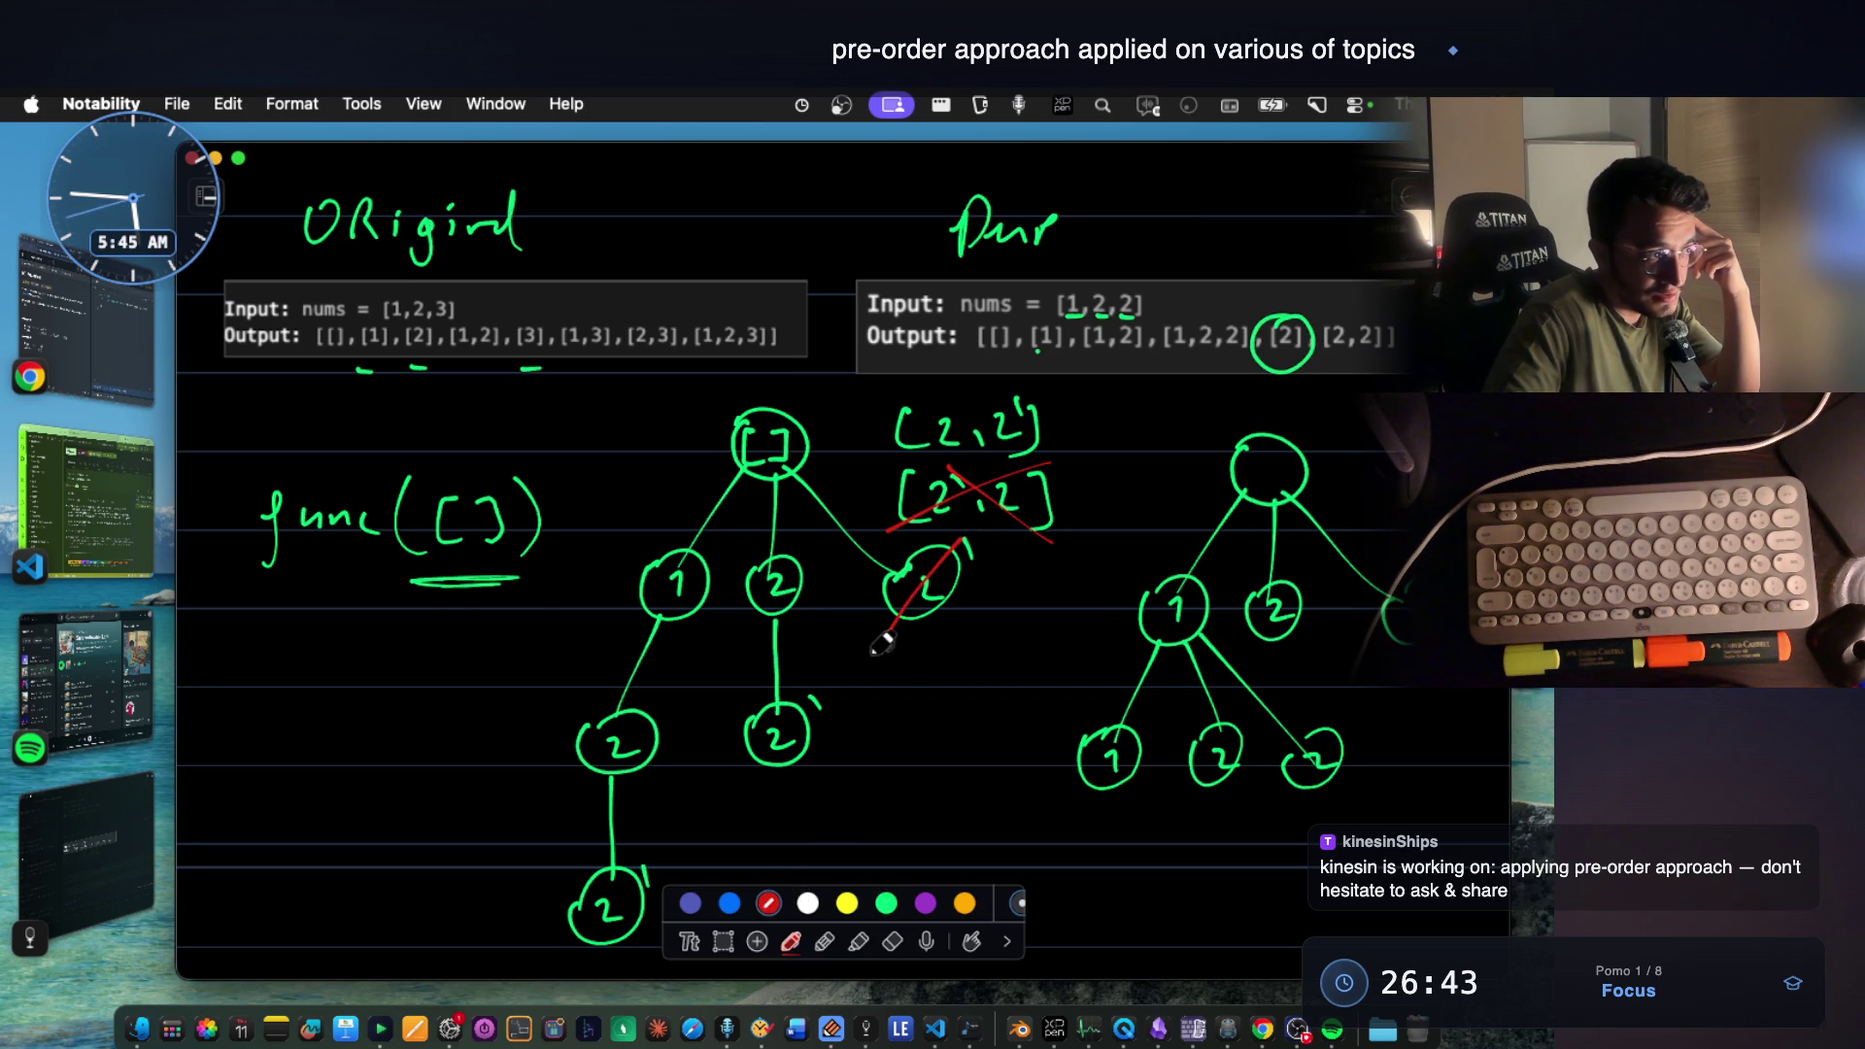
{"action": "left_click_drag", "start_coordinate": [892, 549], "coordinate": [969, 642]}
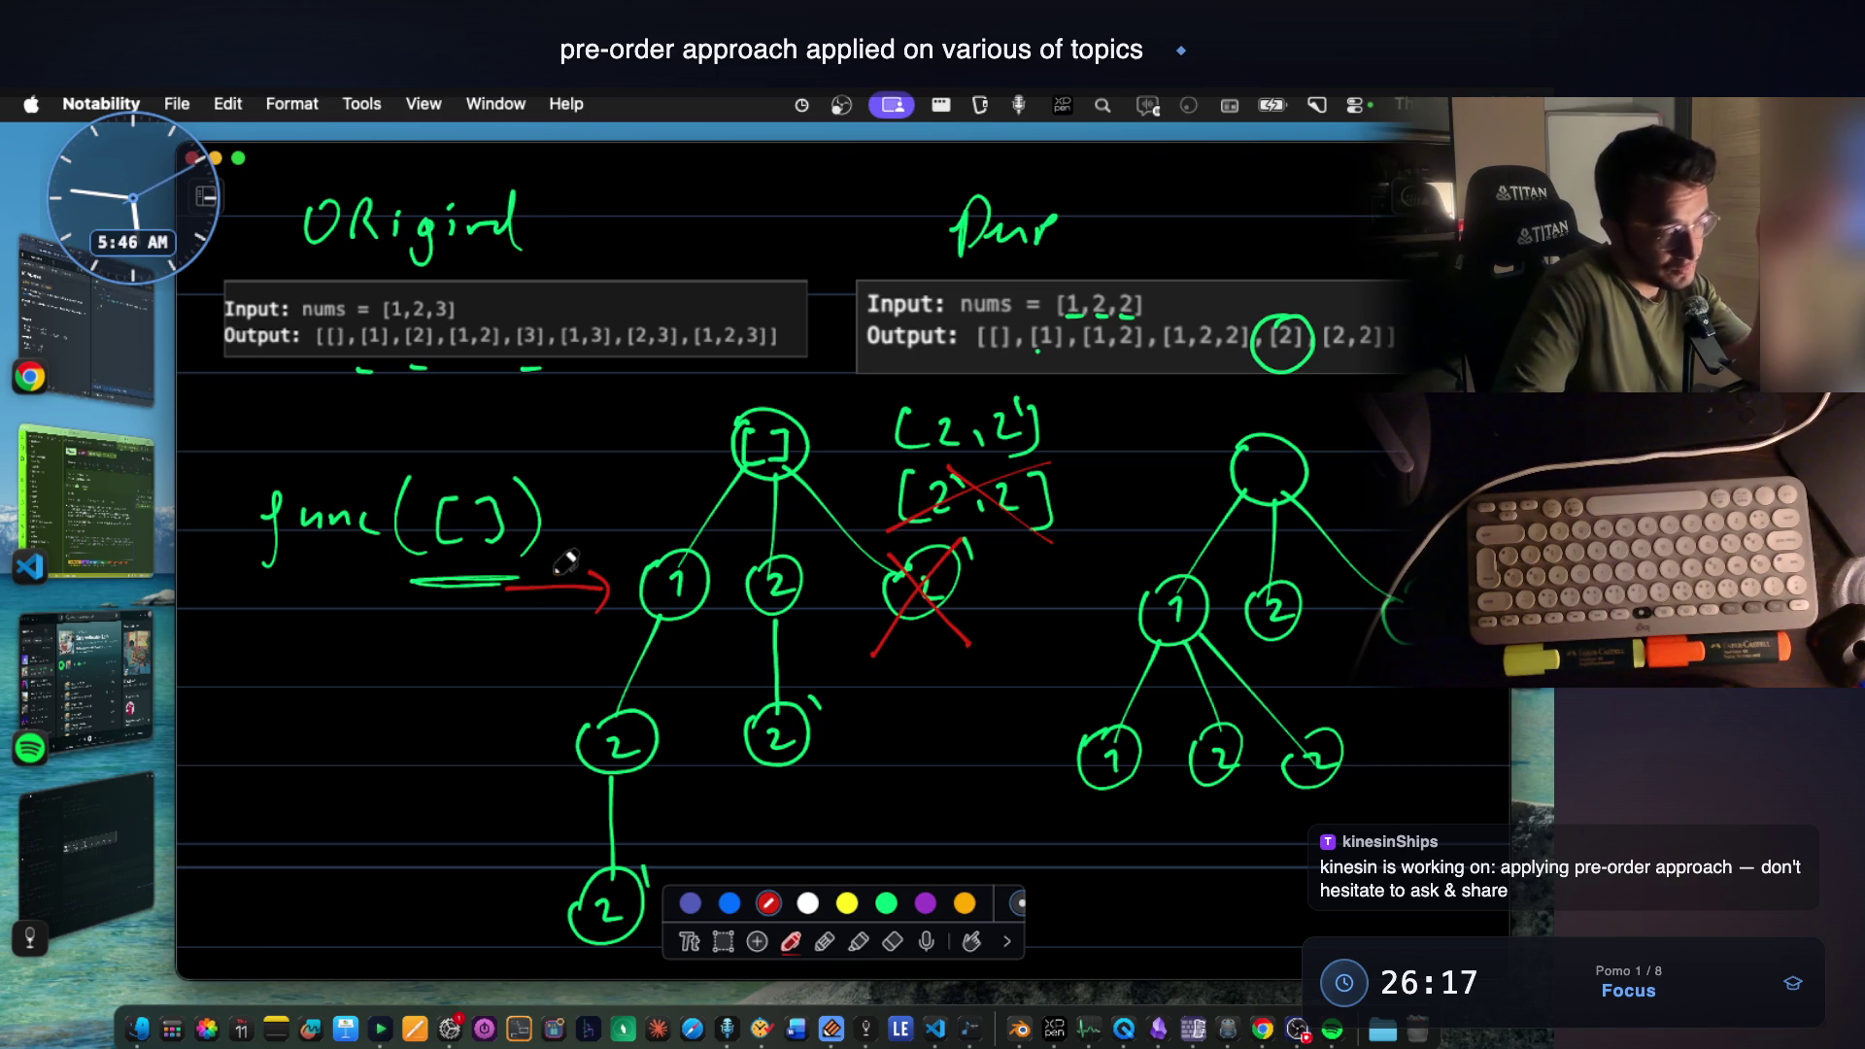
{"action": "left_click_drag", "start_coordinate": [595, 572], "coordinate": [607, 587]}
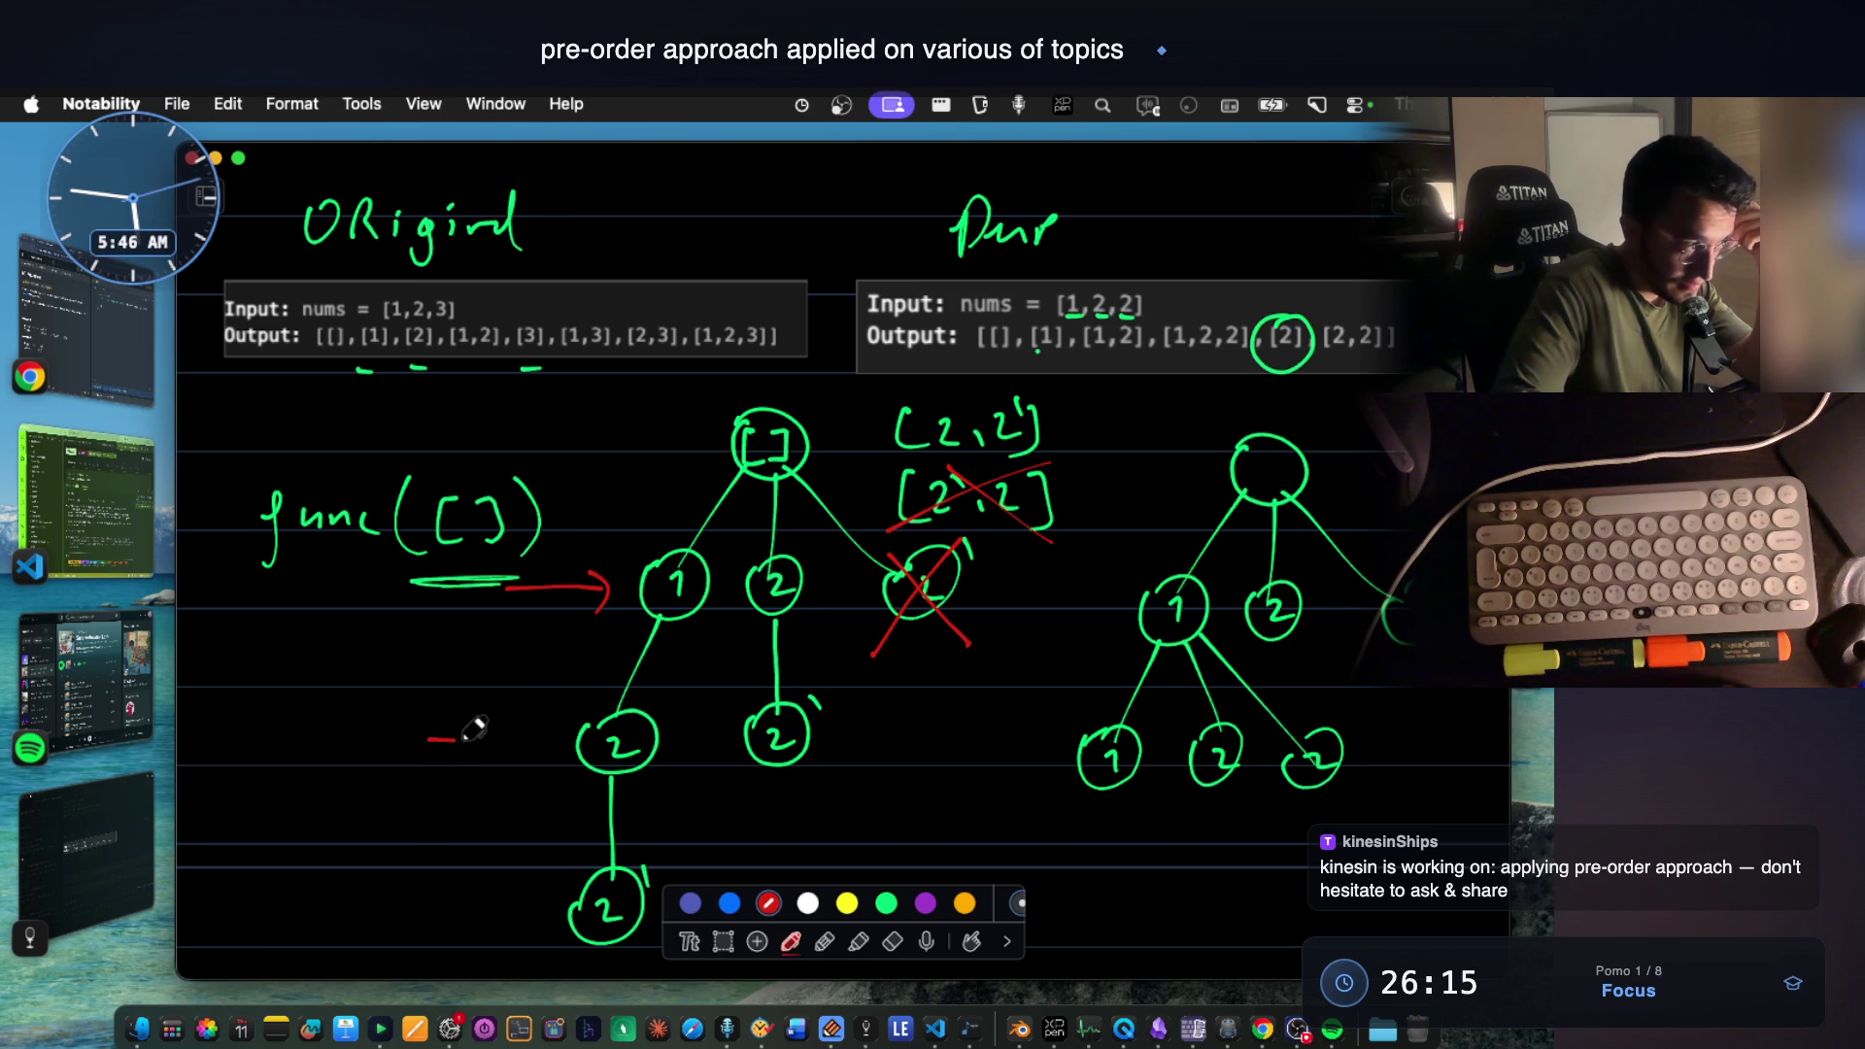
Draw a red arrow with the level 2 label and circle the input [1,2,2].
{"action": "left_click_drag", "start_coordinate": [535, 715], "coordinate": [536, 775]}
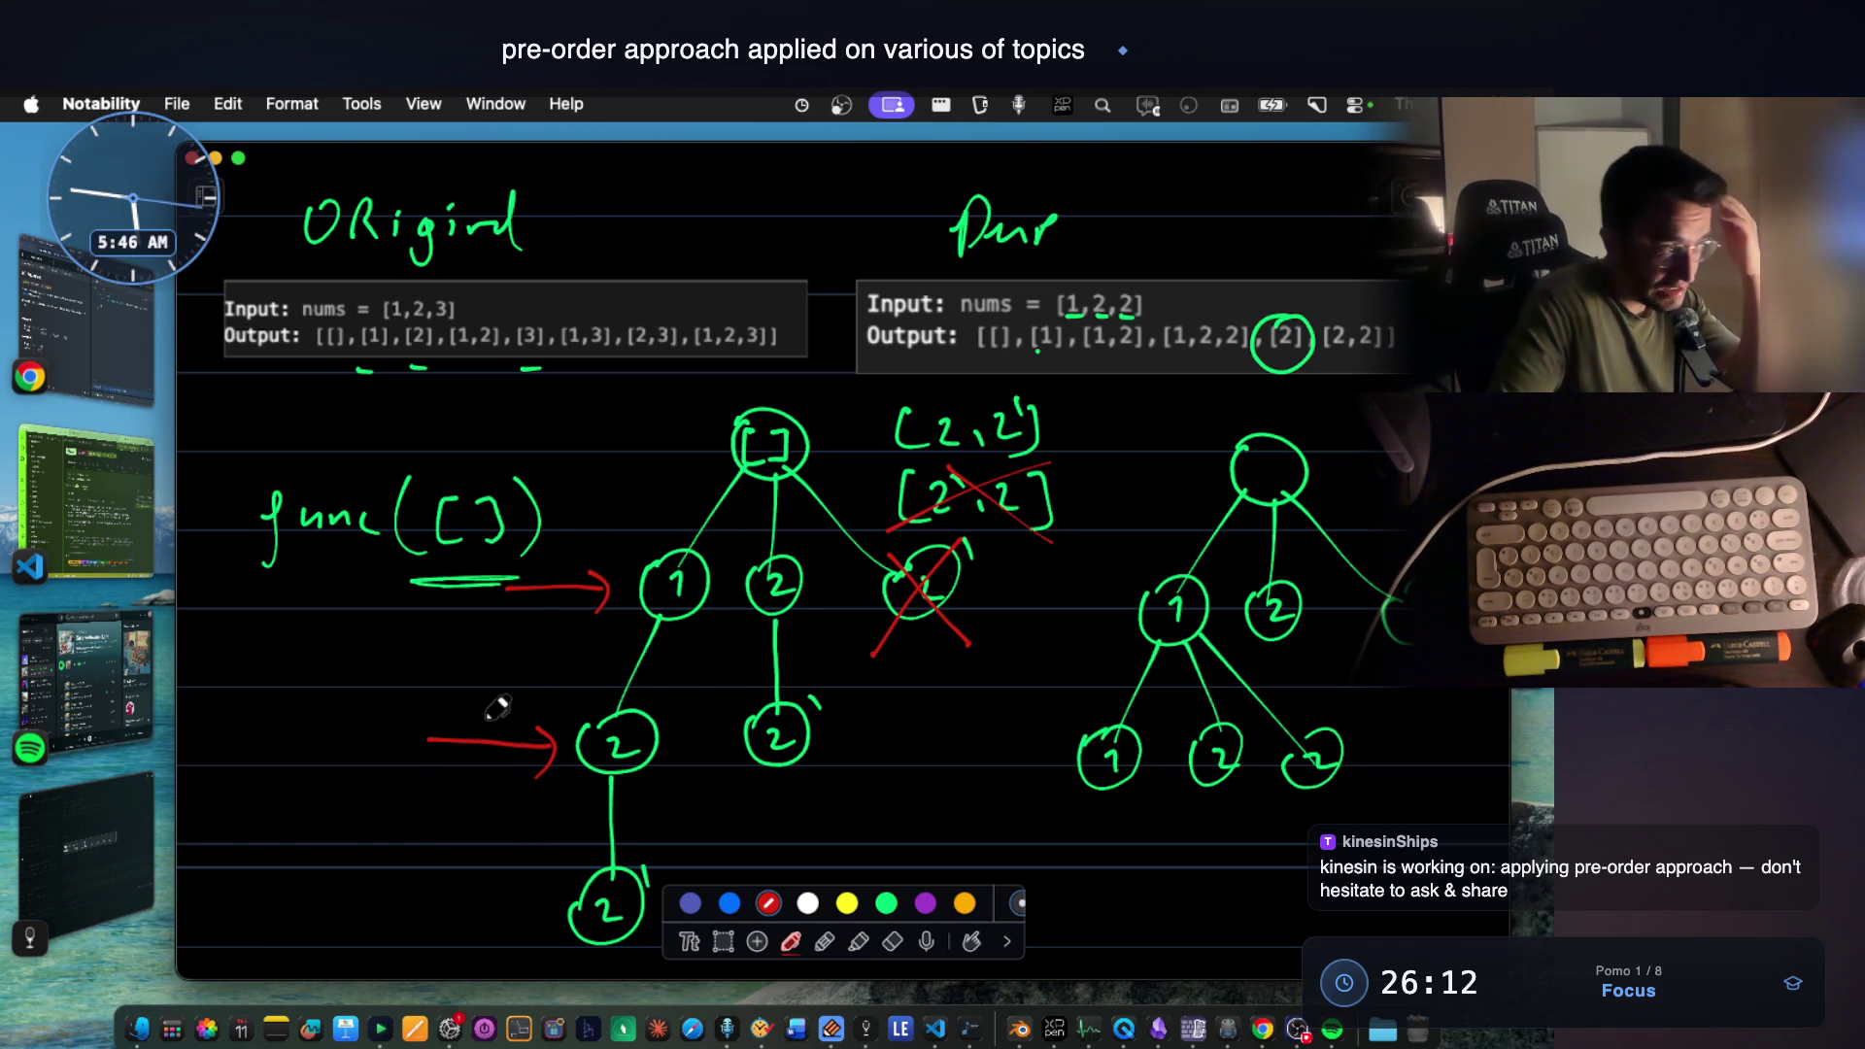
{"action": "mouse_move", "coordinate": [263, 696]}
{"action": "left_mouse_down"}
{"action": "mouse_move", "coordinate": [251, 756]}
{"action": "mouse_move", "coordinate": [306, 752]}
{"action": "left_mouse_up"}
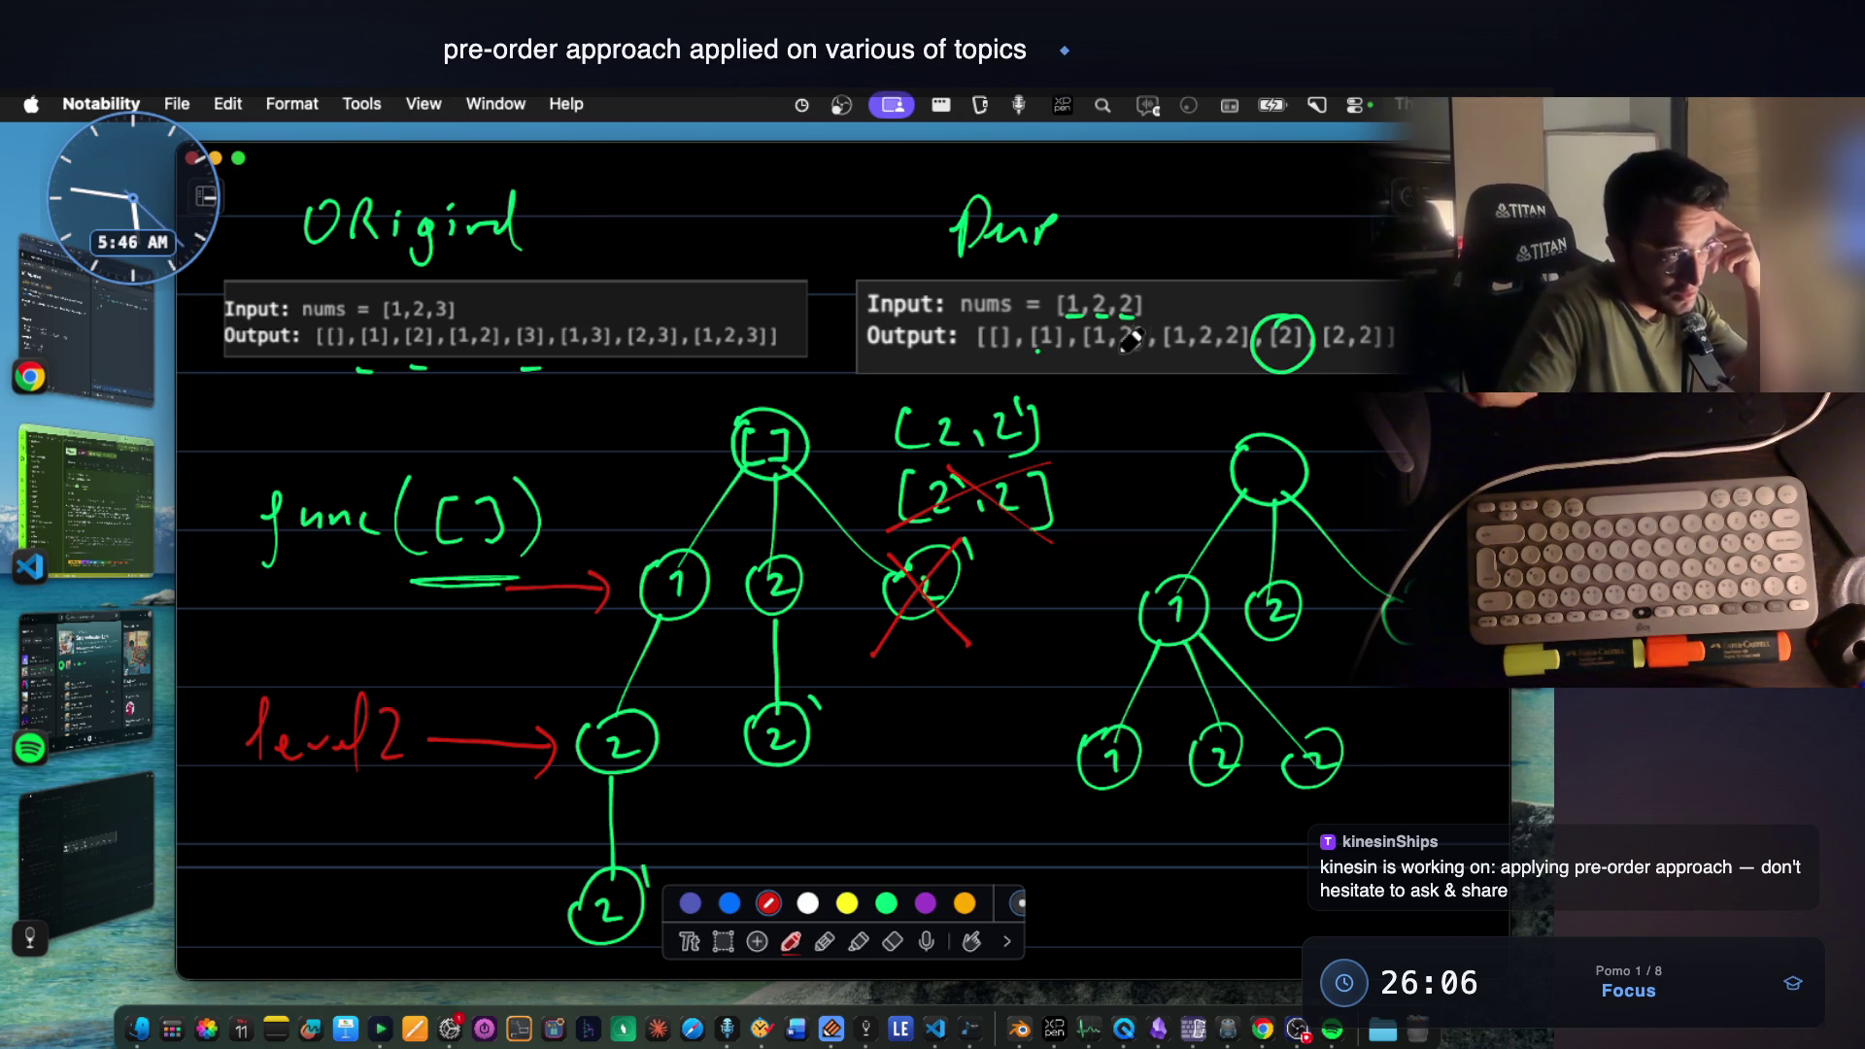
{"action": "left_click_drag", "start_coordinate": [1144, 303], "coordinate": [1103, 262]}
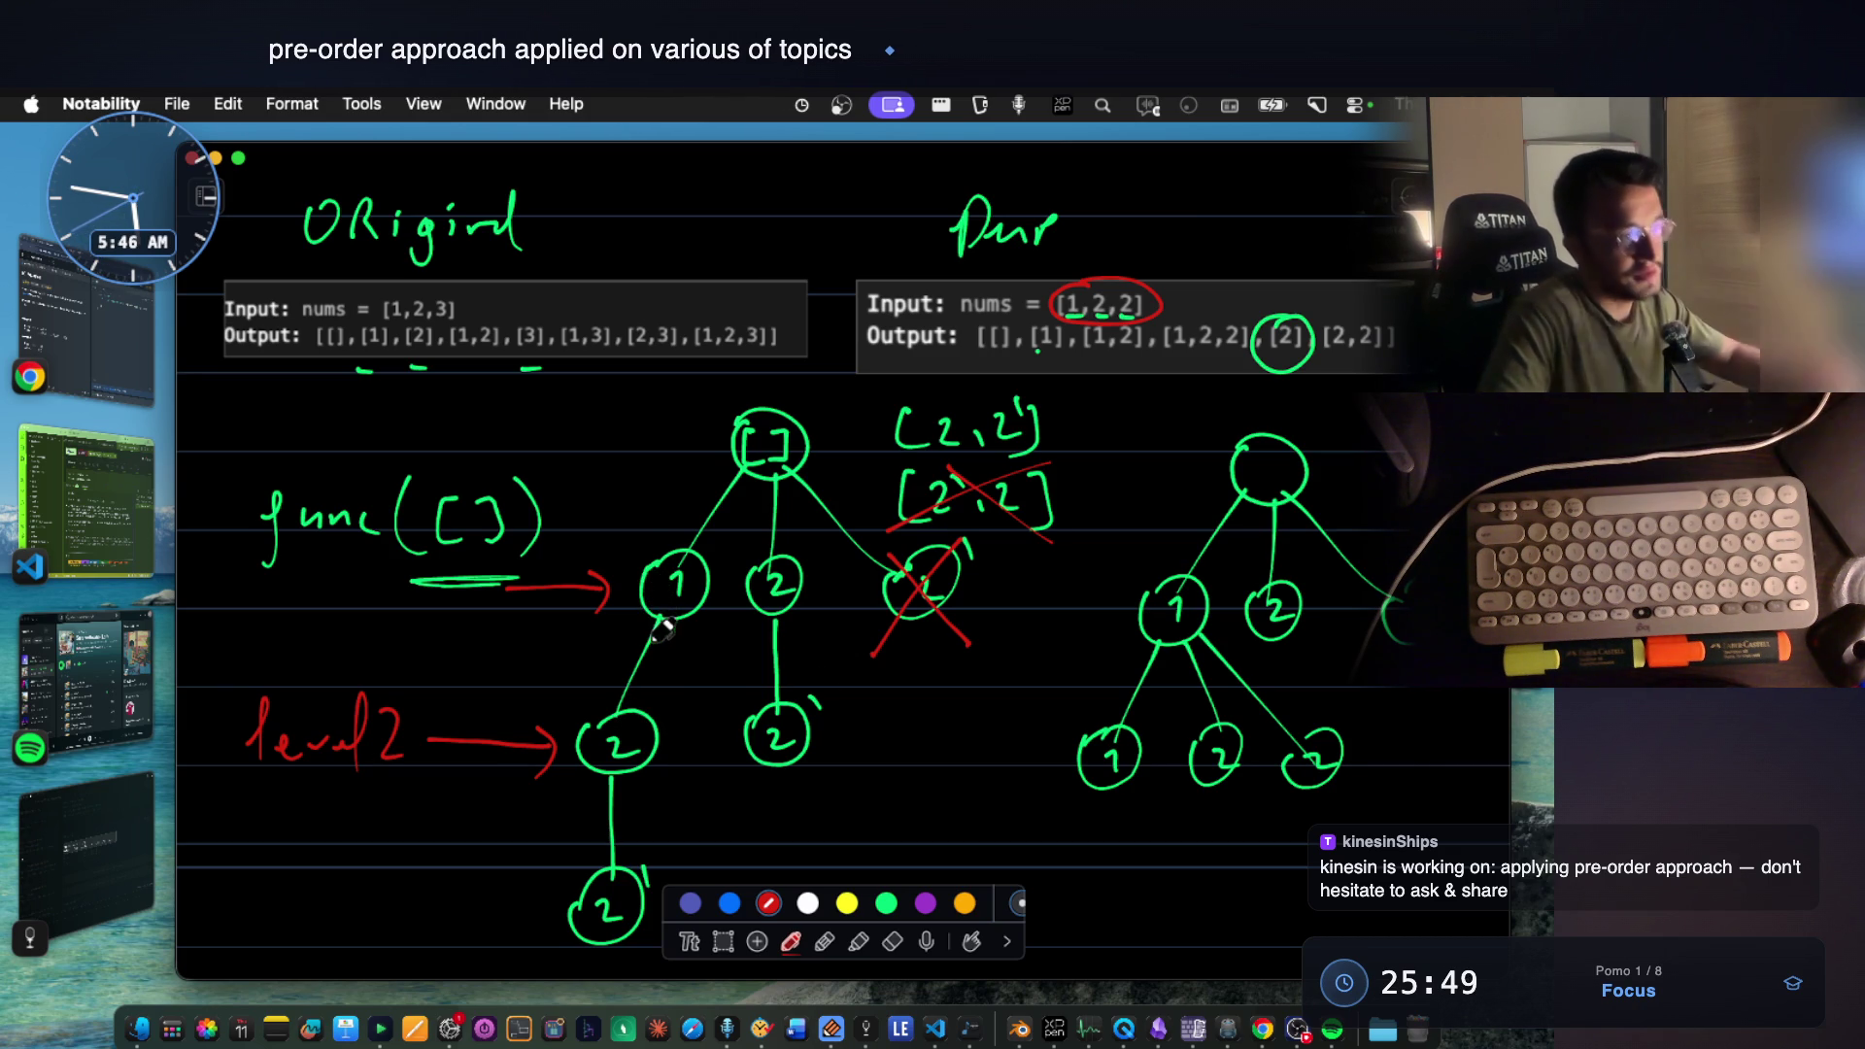
{"action": "scroll", "coordinate": [869, 651], "scroll_direction": "down", "scroll_amount": 2}
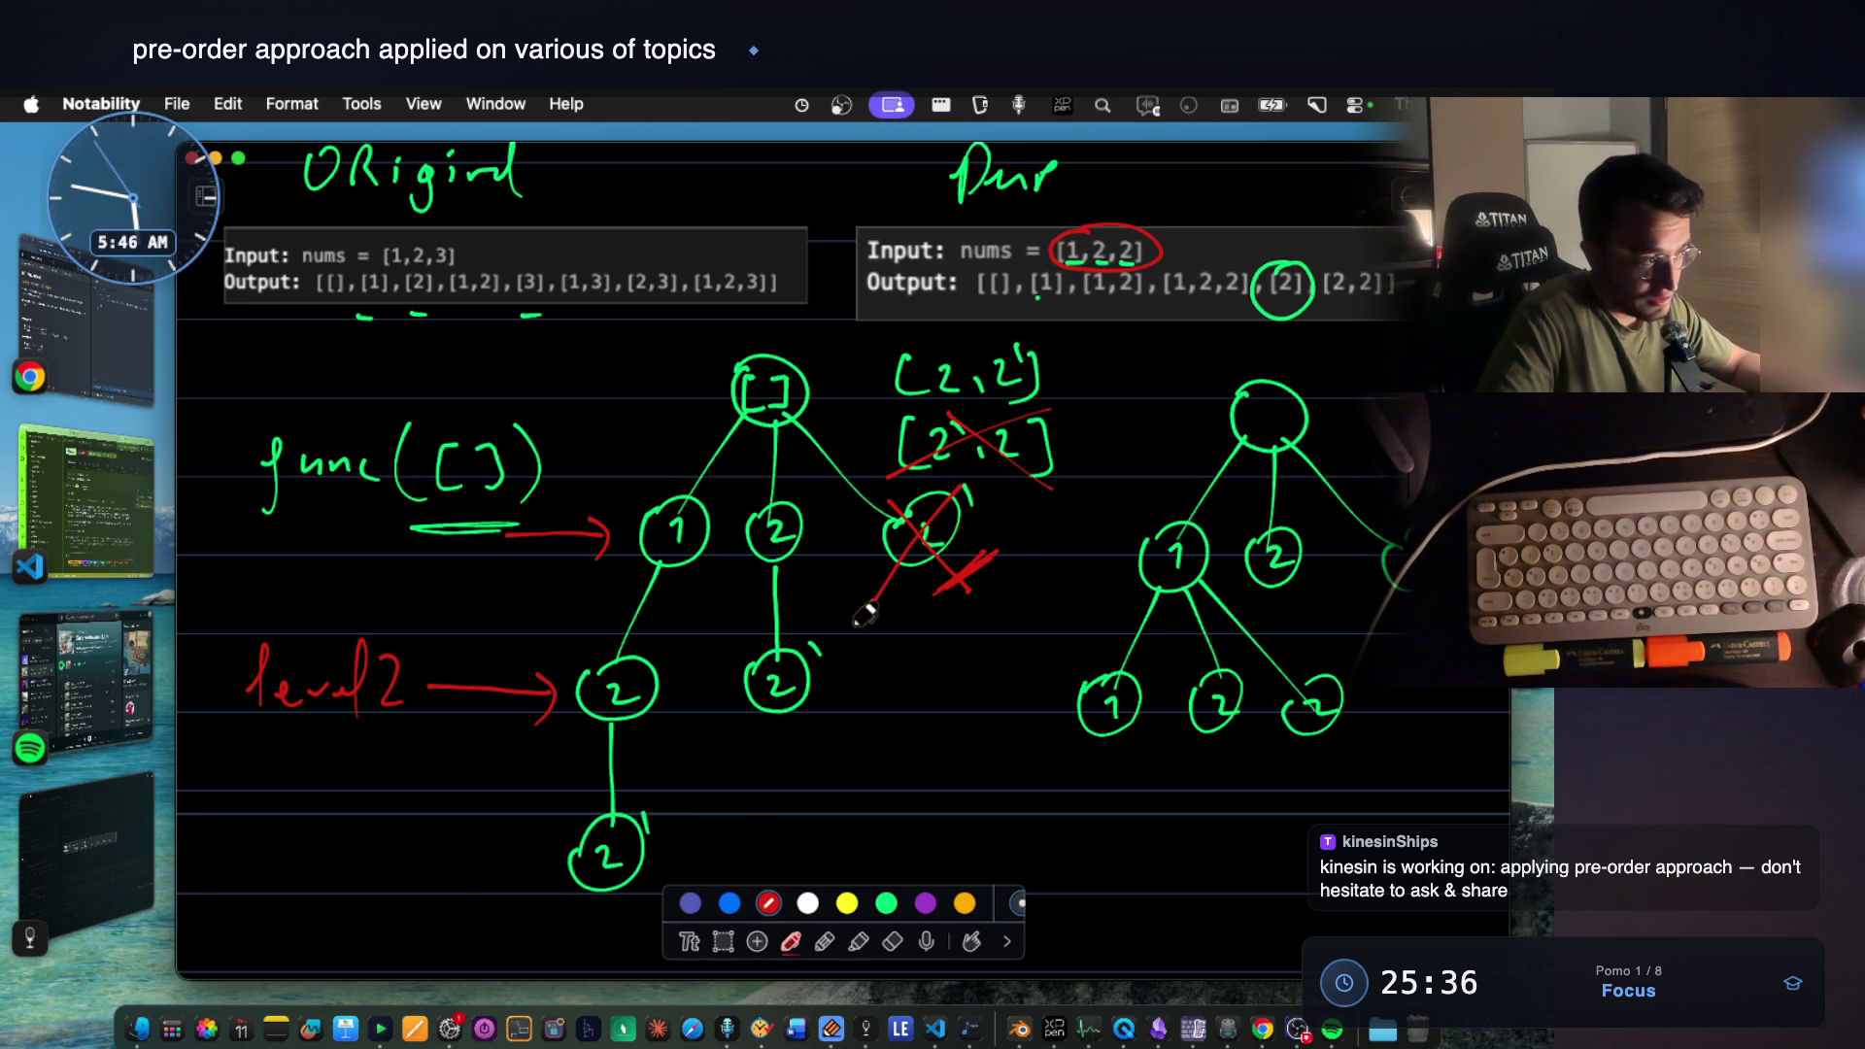
Underline the middle 2' node, add the level 3 label with arrow, and underline [1,2,2] in the output.
{"action": "left_click_drag", "start_coordinate": [759, 726], "coordinate": [821, 724]}
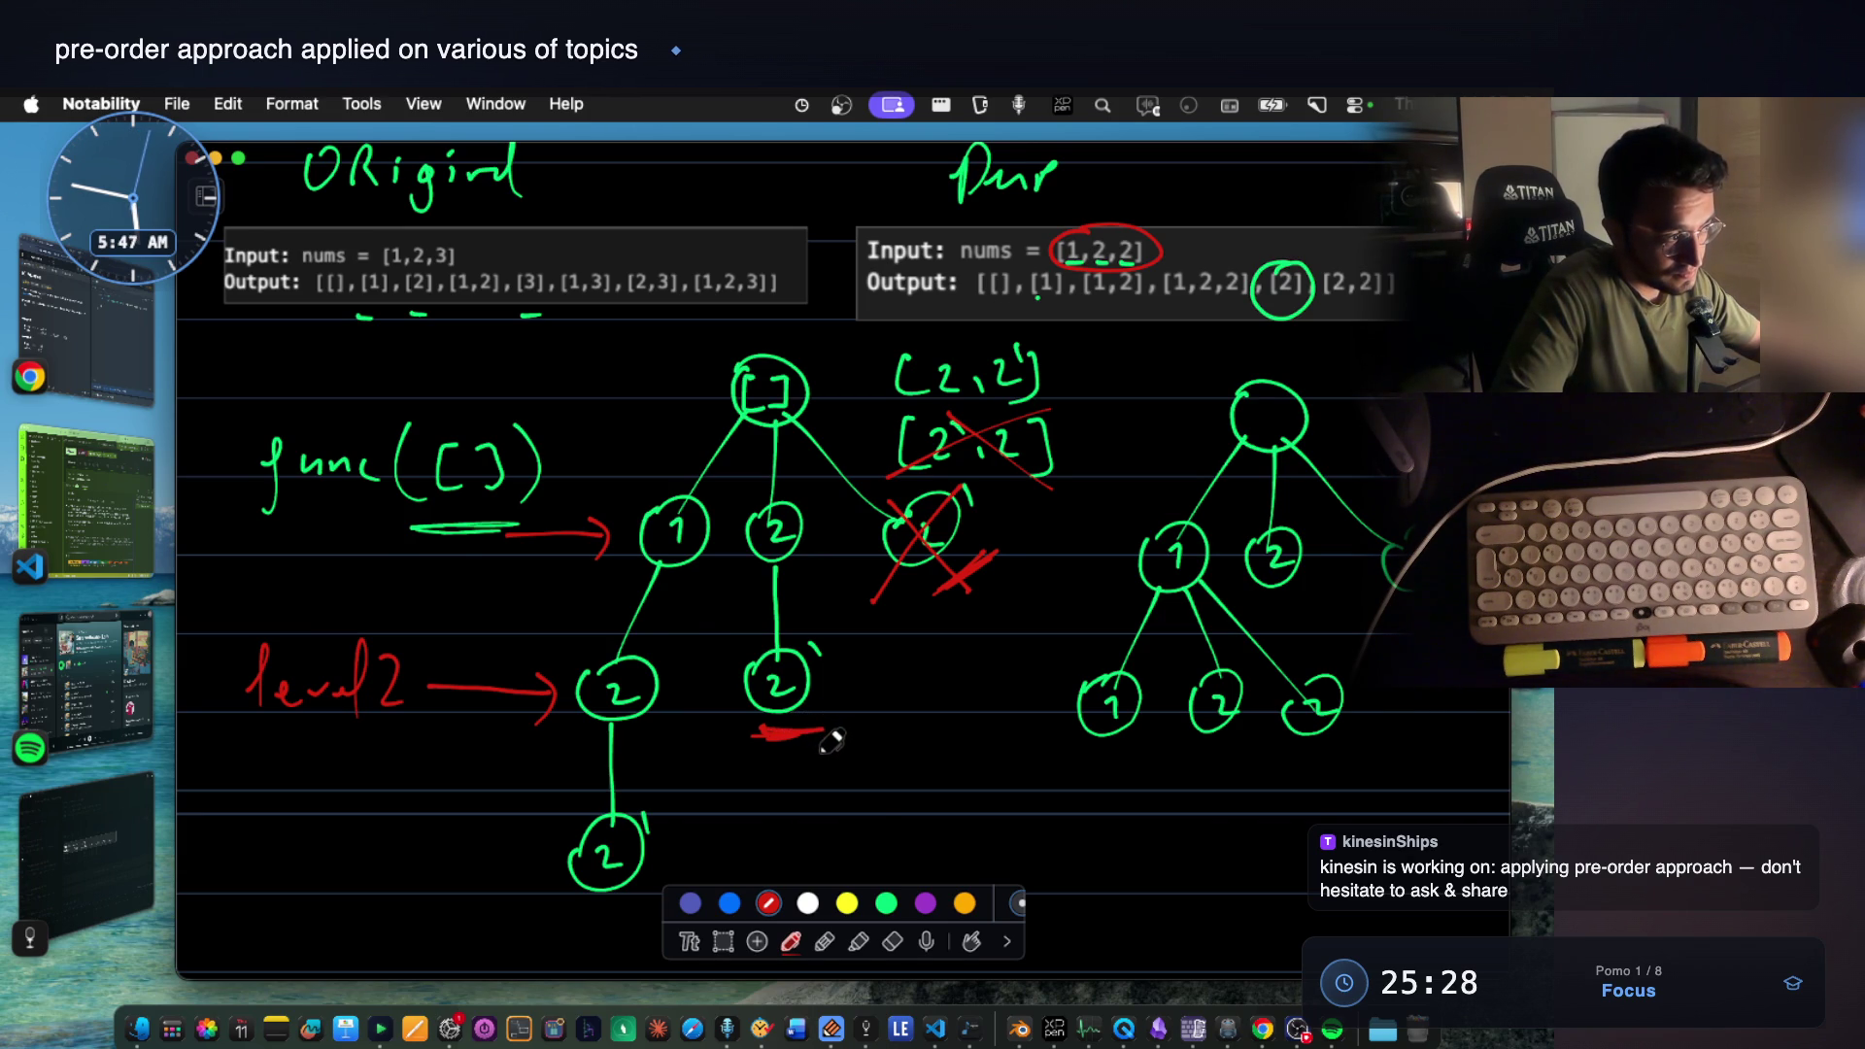
{"action": "scroll", "coordinate": [832, 740], "scroll_direction": "down", "scroll_amount": 2}
{"action": "mouse_move", "coordinate": [265, 713]}
{"action": "left_mouse_down"}
{"action": "mouse_move", "coordinate": [254, 779]}
{"action": "mouse_move", "coordinate": [320, 752]}
{"action": "mouse_move", "coordinate": [419, 780]}
{"action": "left_mouse_up"}
{"action": "left_click_drag", "start_coordinate": [438, 761], "coordinate": [505, 773]}
{"action": "left_click_drag", "start_coordinate": [1208, 231], "coordinate": [1247, 227]}
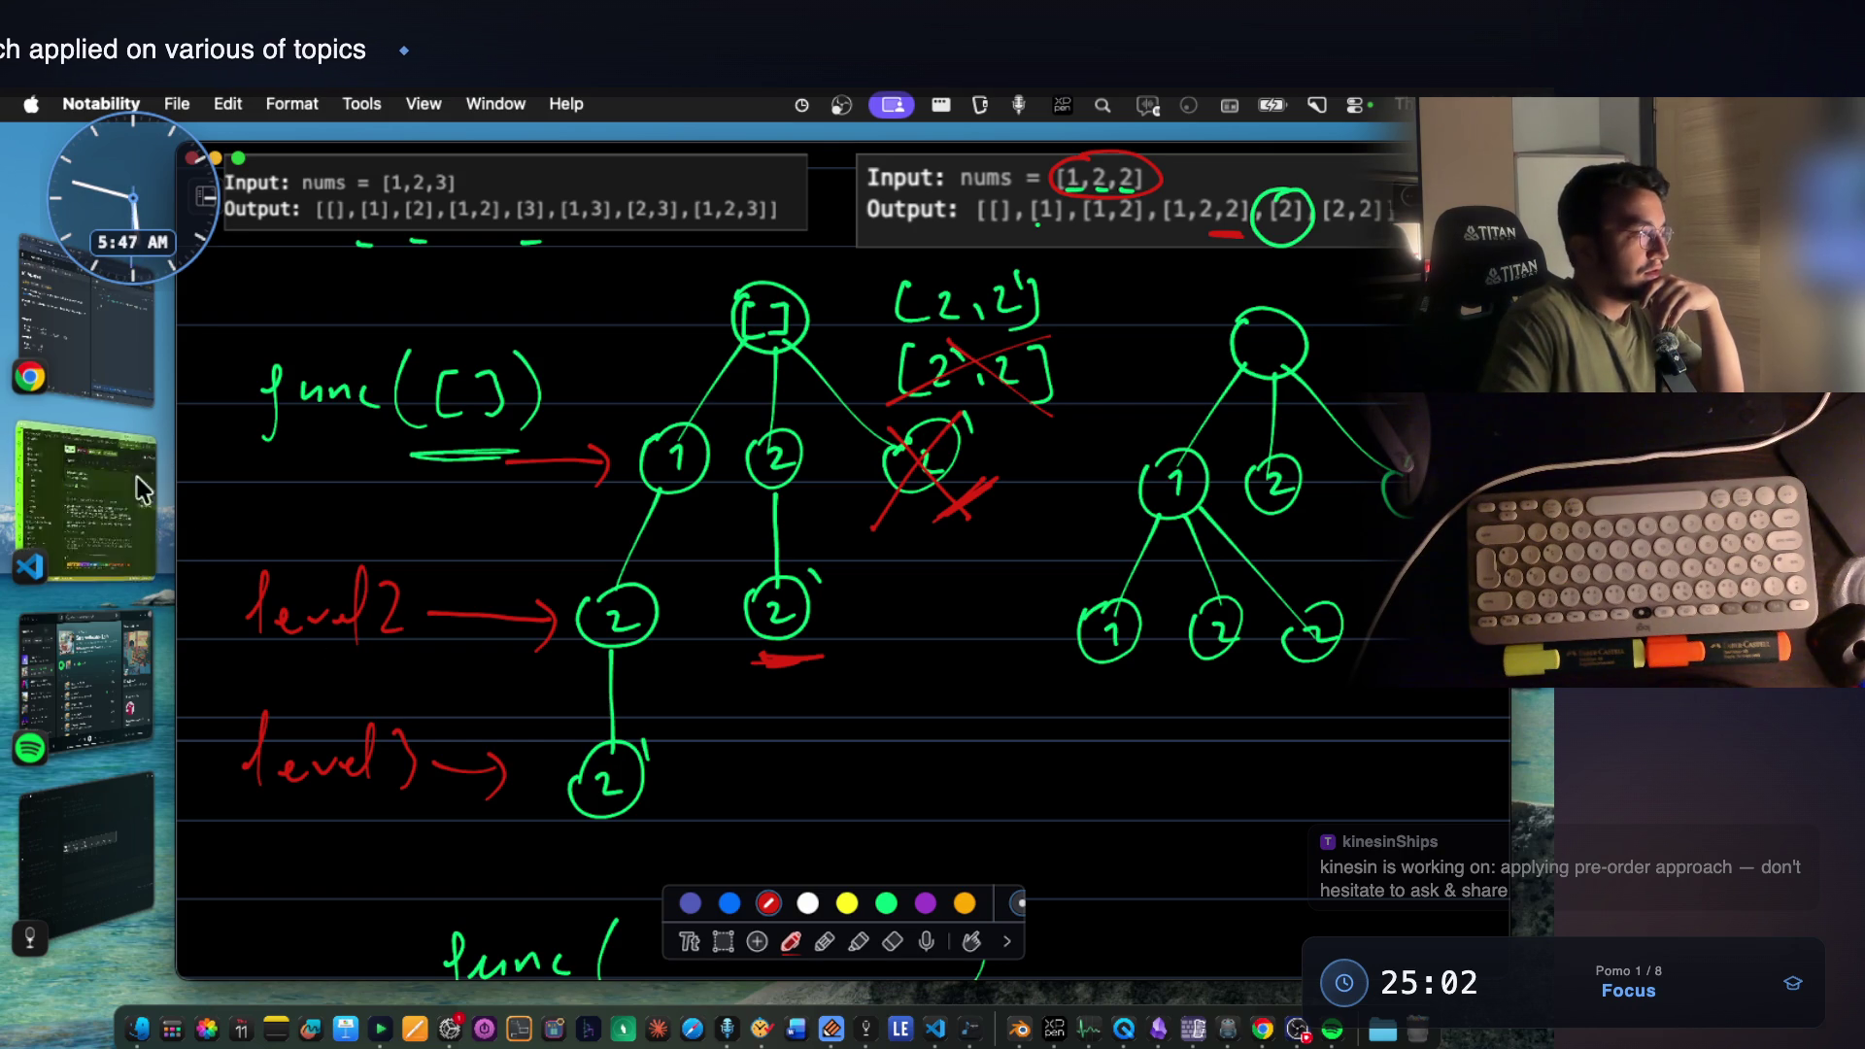
Highlight LeetCode's 'must not contain duplicate subsets' rule, then bring the audio-video notes forward.
{"action": "left_click", "coordinate": [98, 323]}
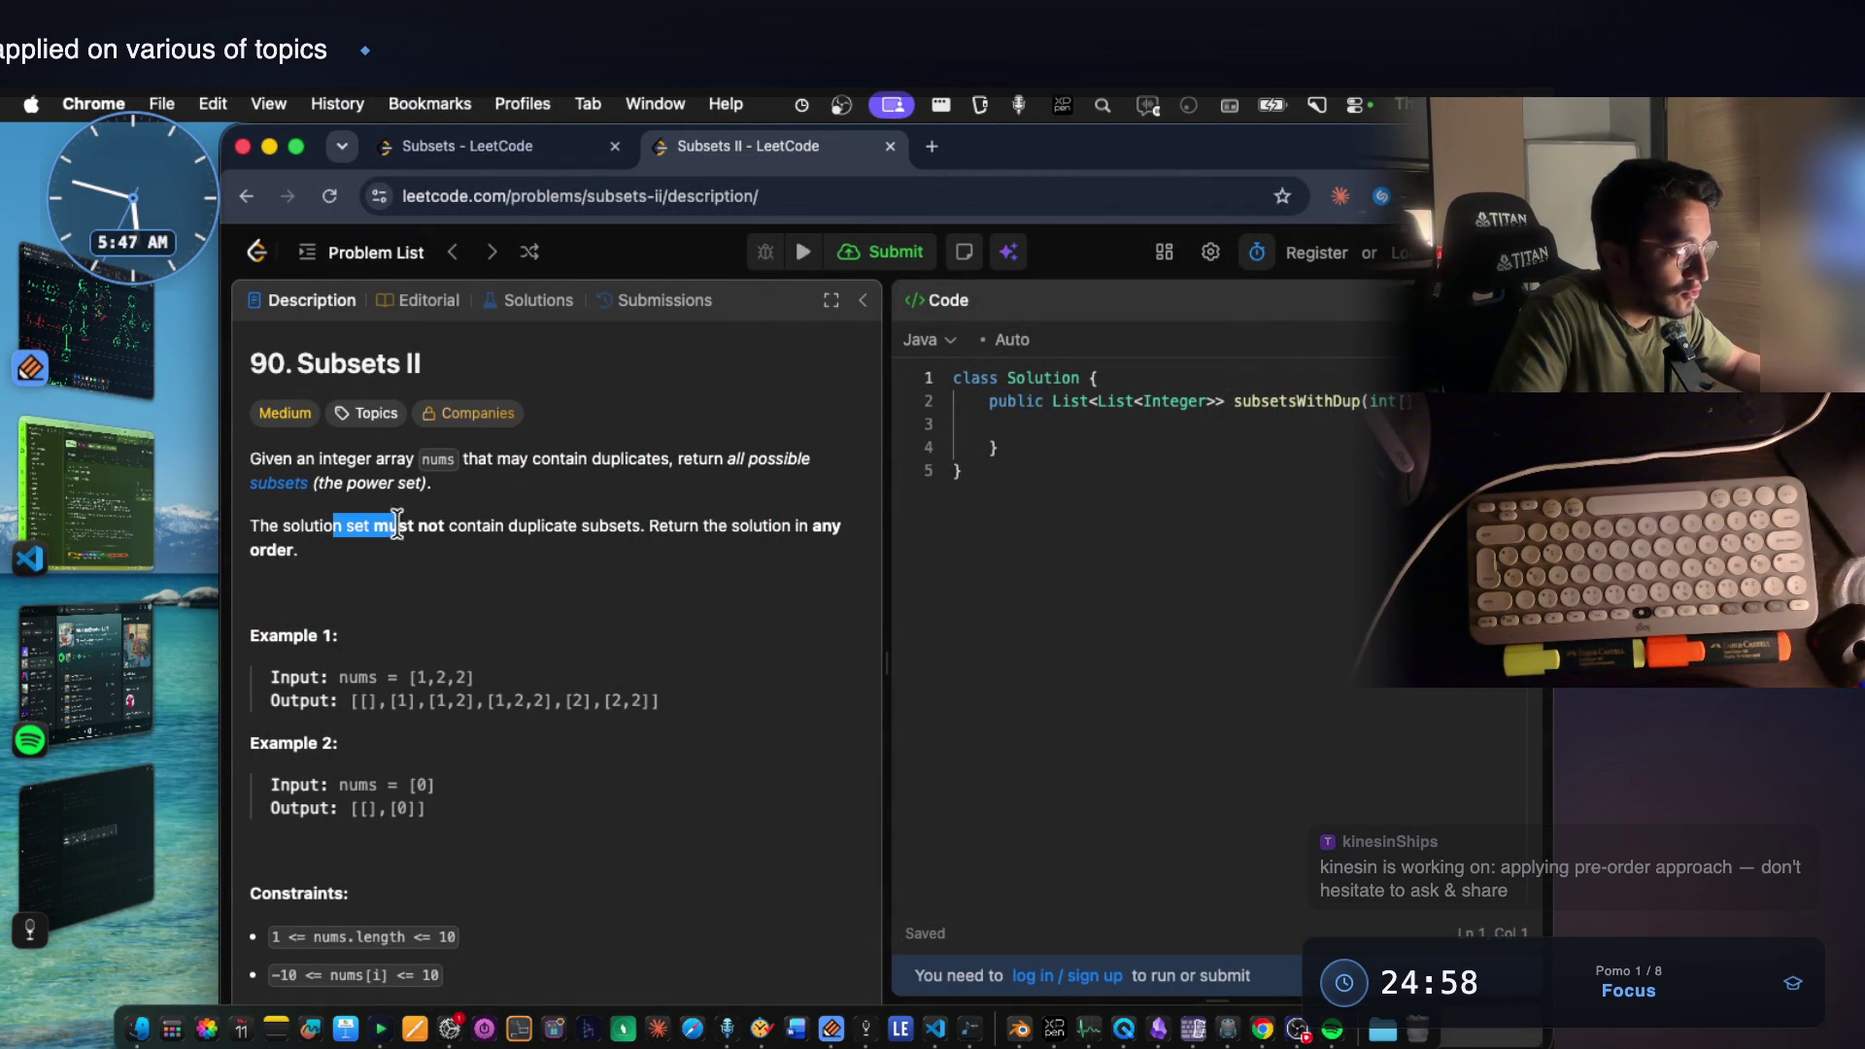
{"action": "left_click_drag", "start_coordinate": [390, 524], "coordinate": [475, 528]}
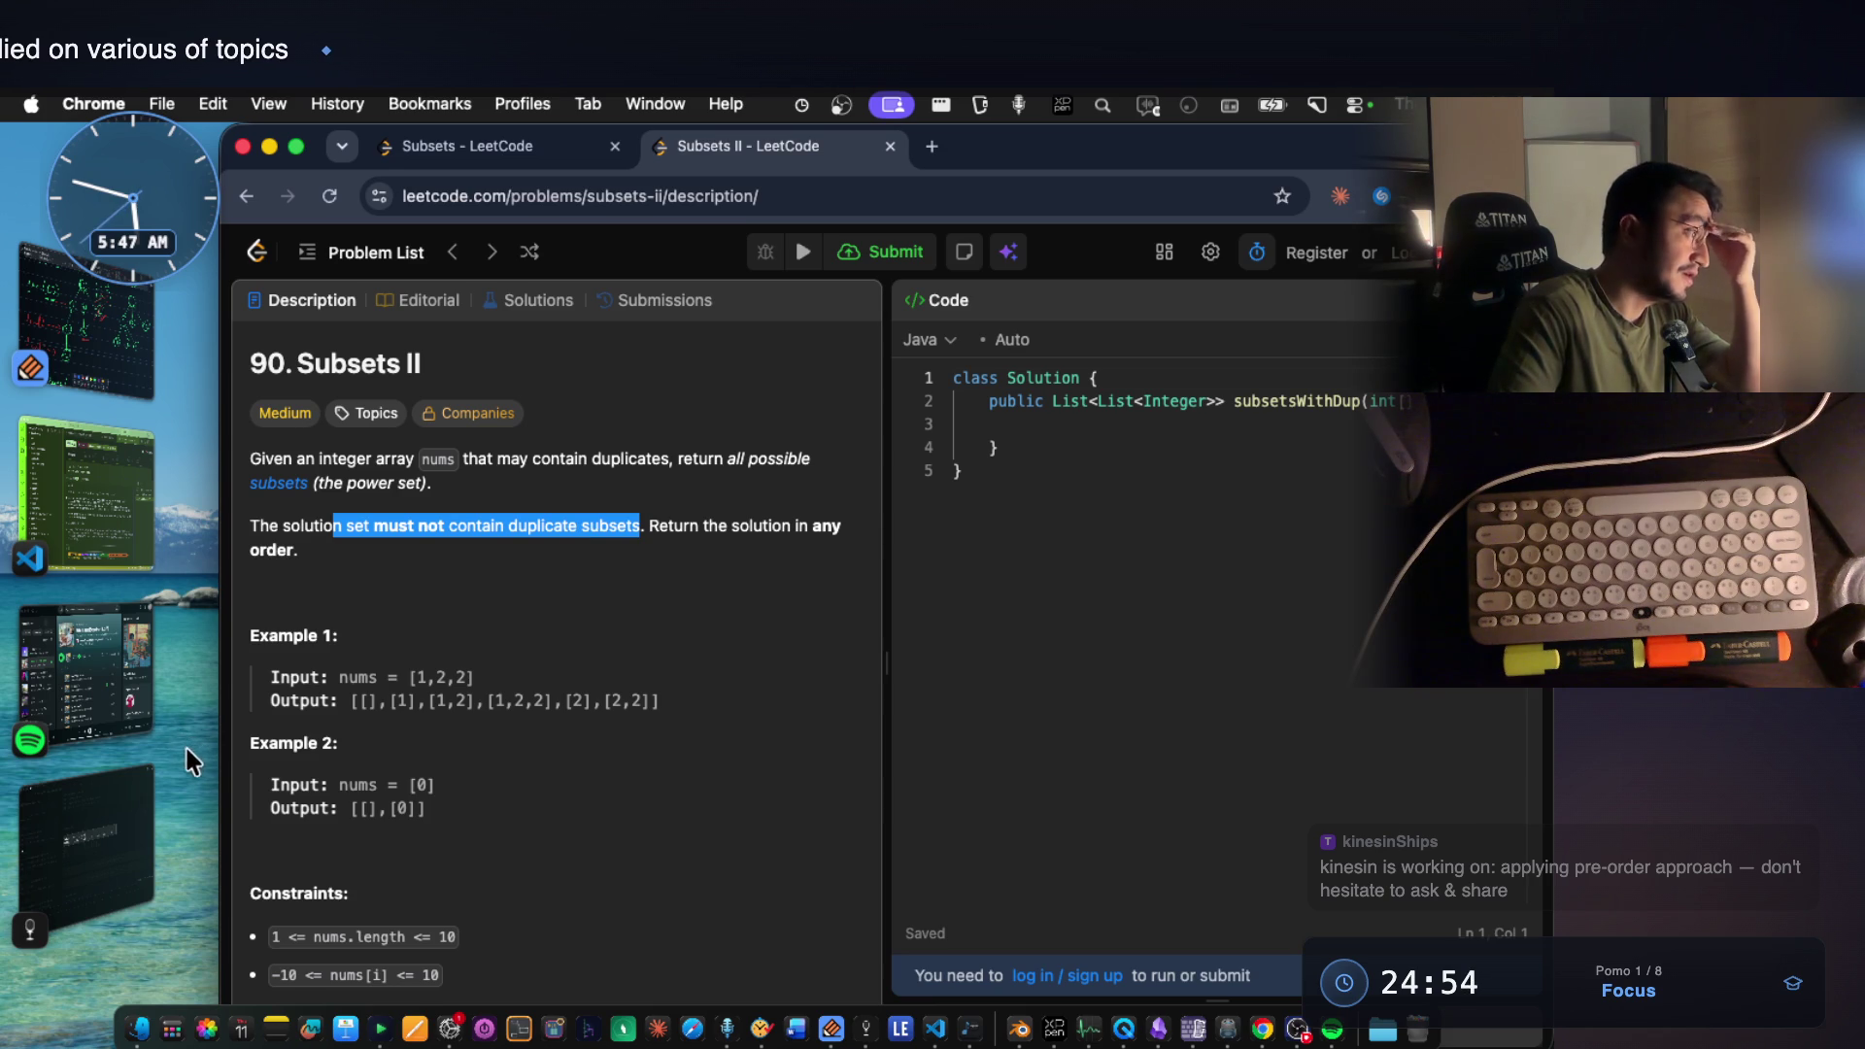
{"action": "left_click", "coordinate": [87, 846]}
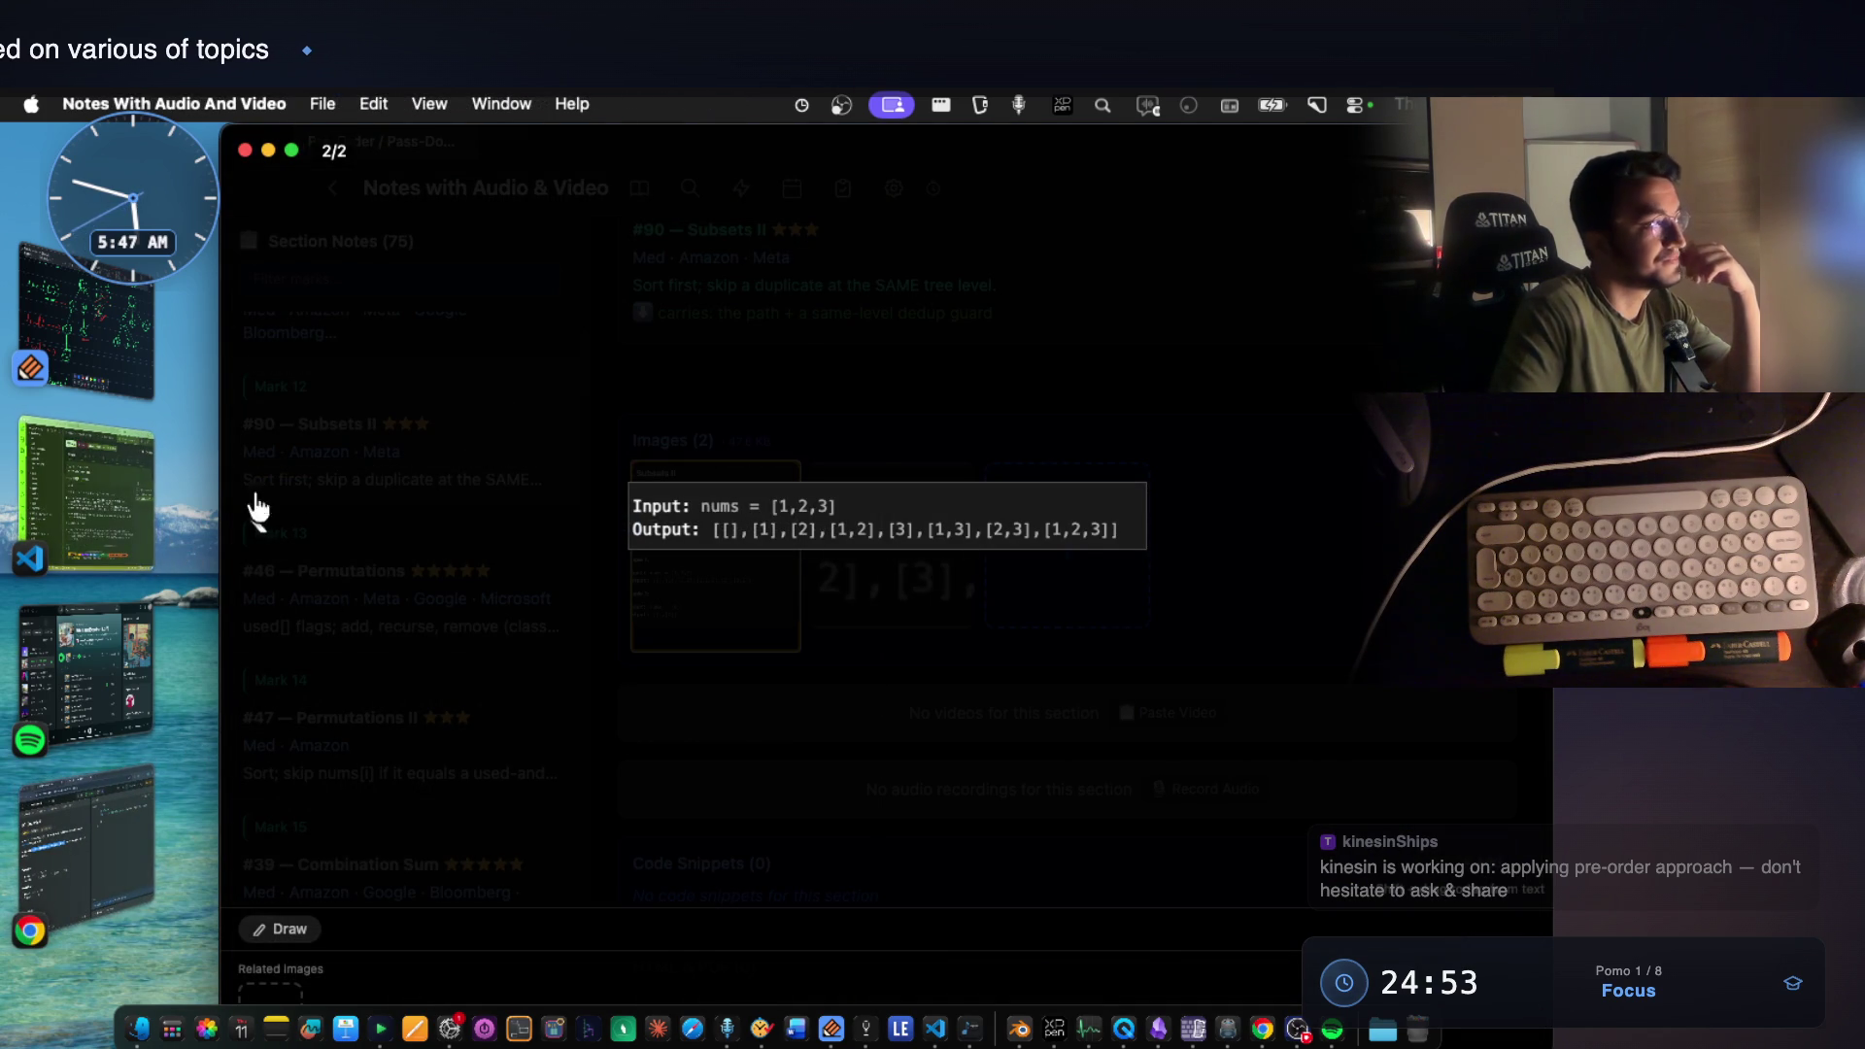
Return to the Notability tree drawing from the Stage Manager strip.
{"action": "left_click", "coordinate": [80, 323]}
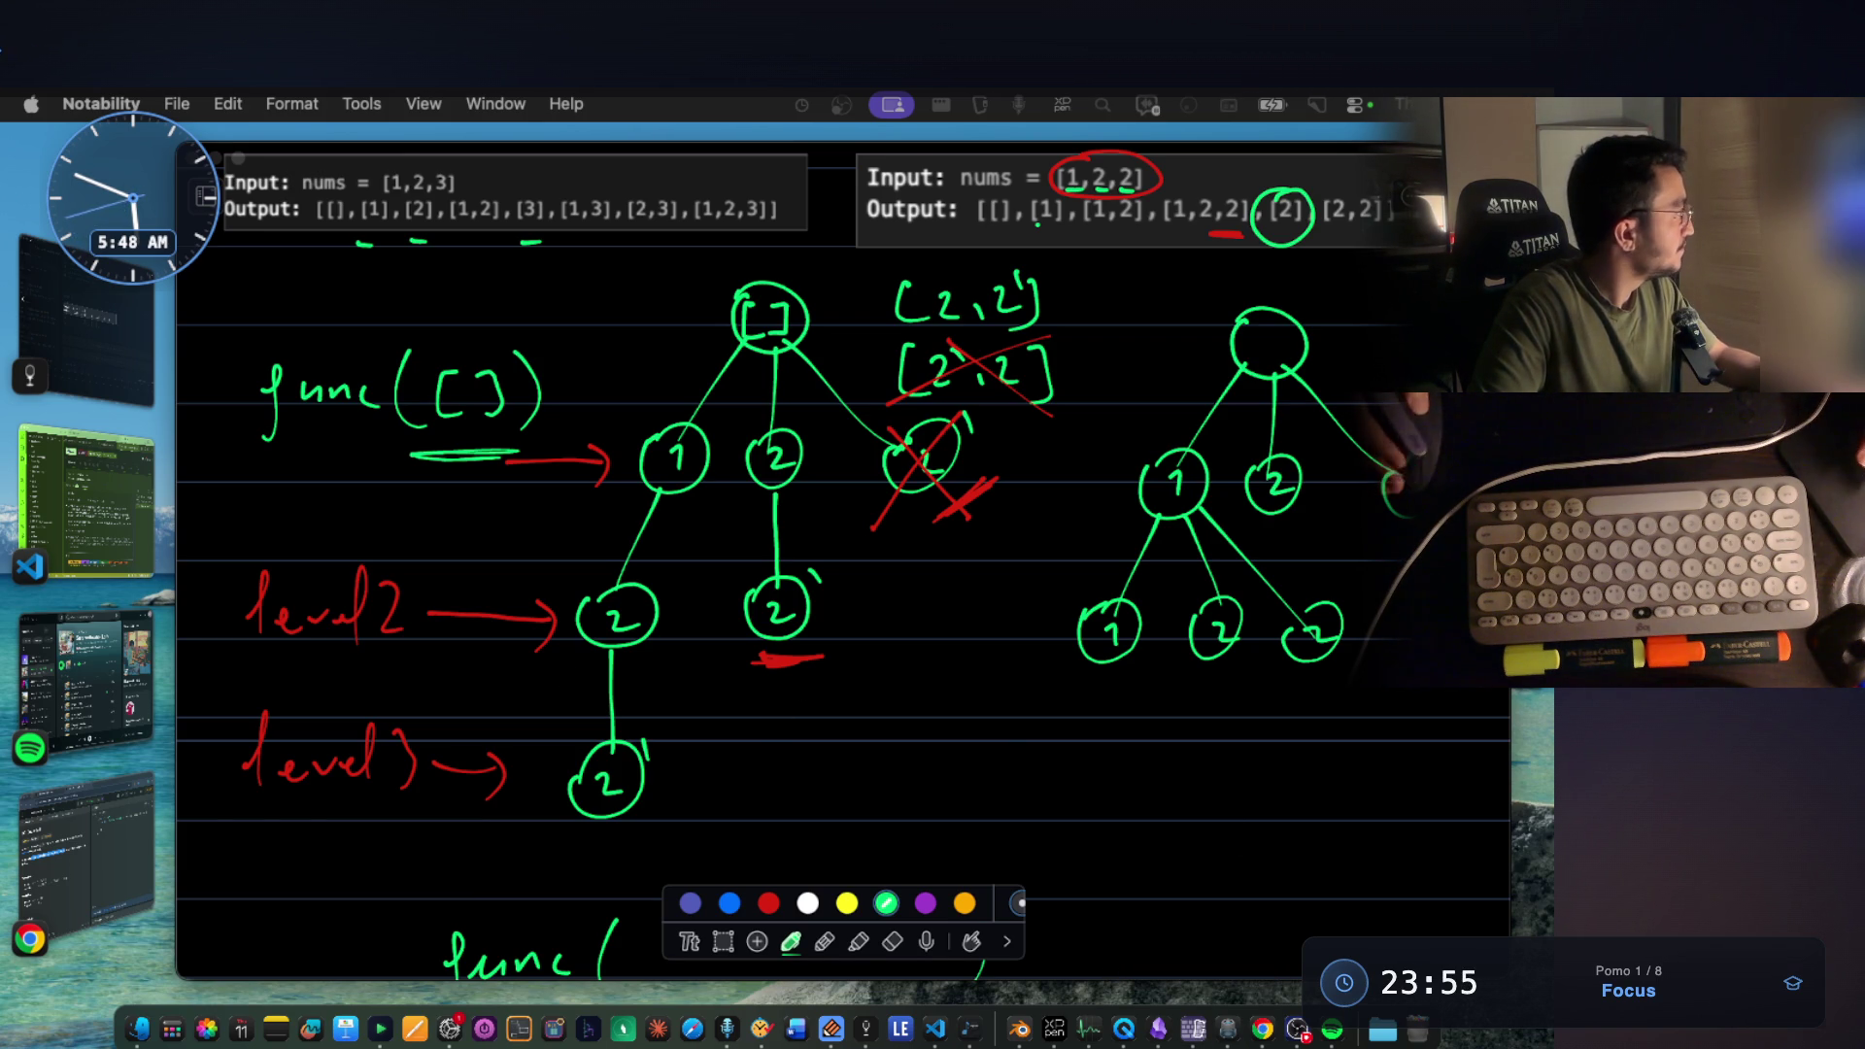
Switch to the VS Code window and bring up the VoiceInk Dock options.
{"action": "key", "text": "super+Tab"}
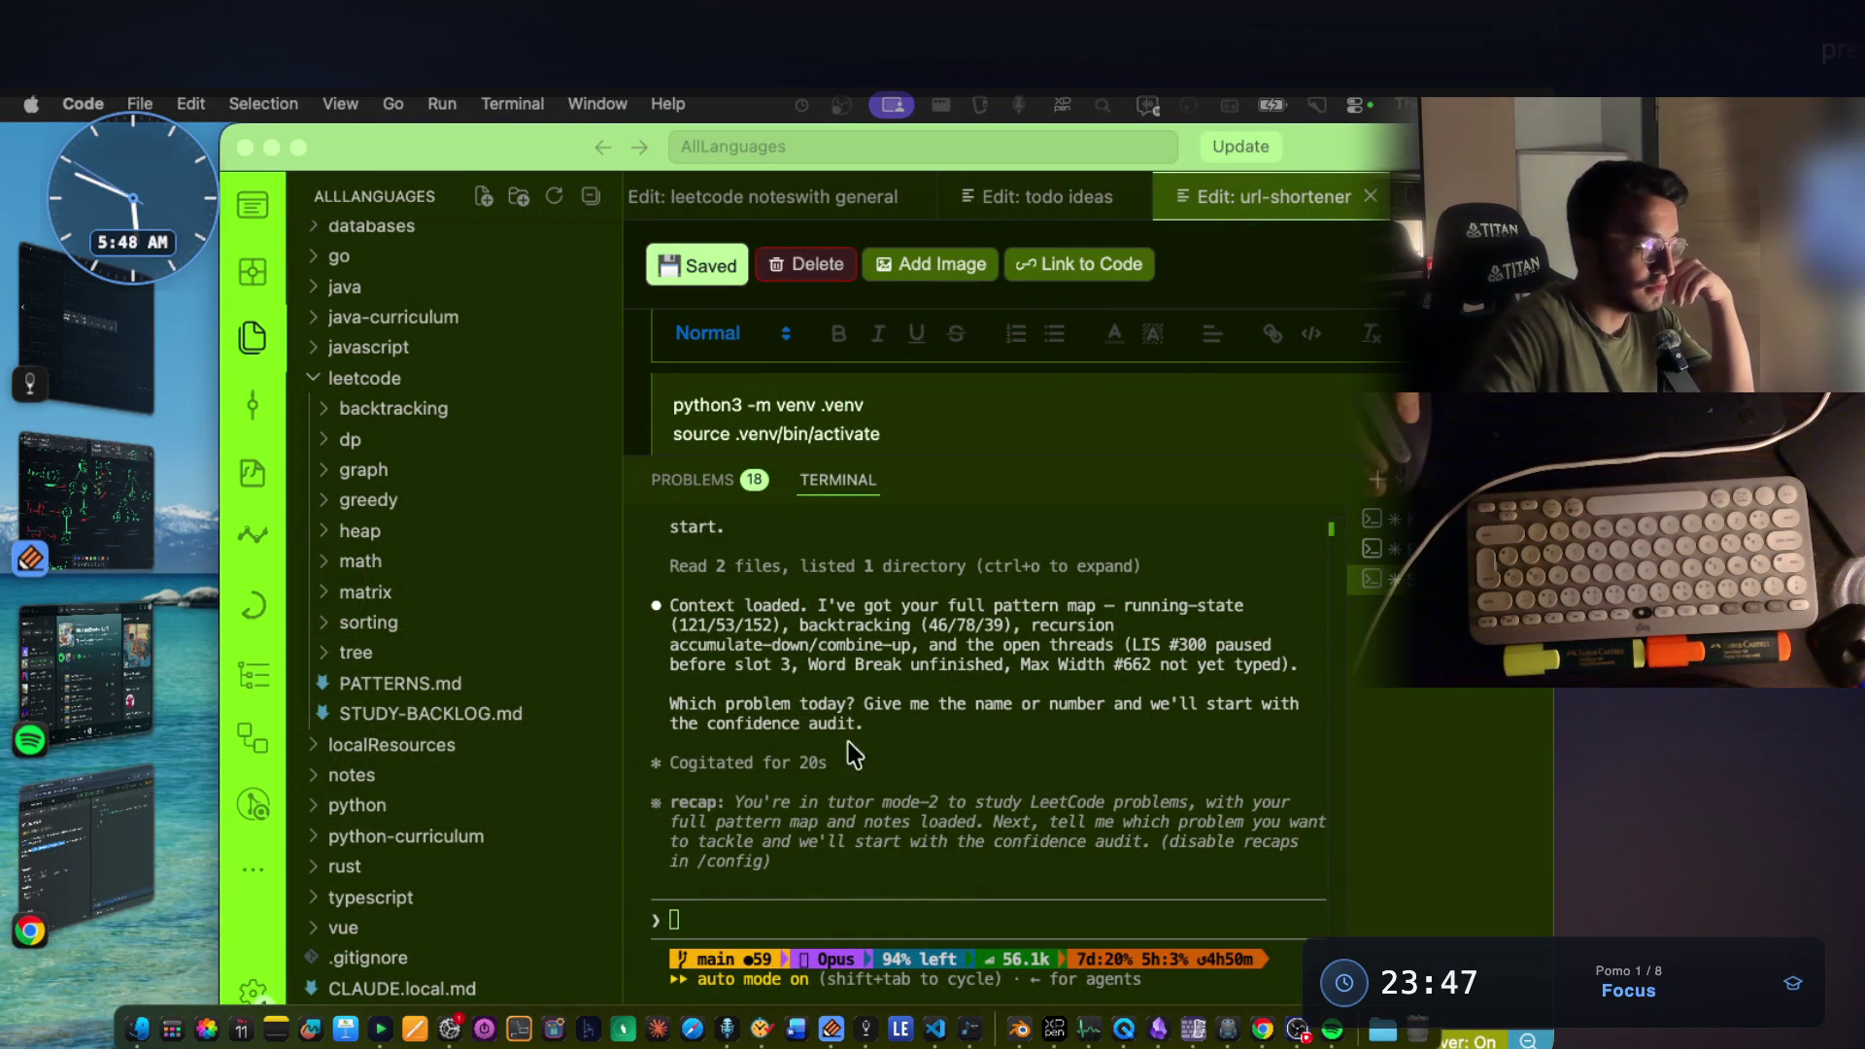
{"action": "right_click", "coordinate": [736, 1029]}
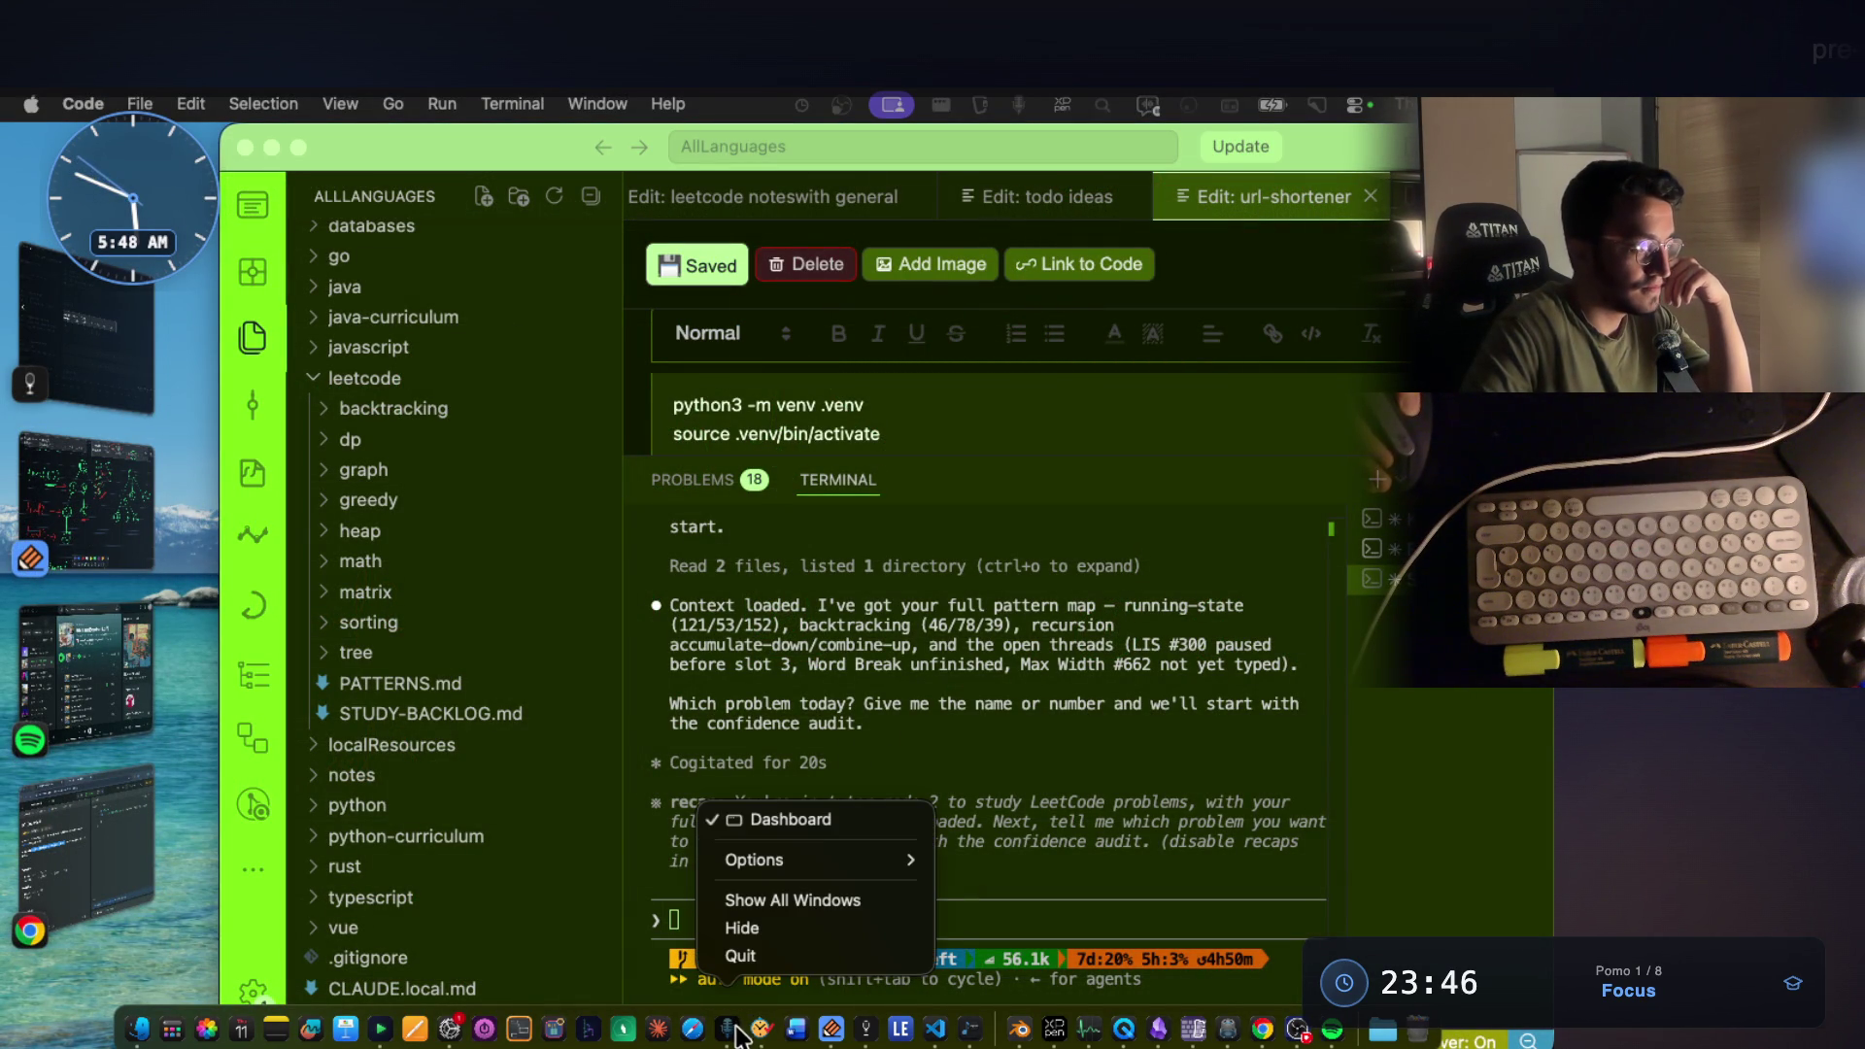
Quit and relaunch the VoiceInk dictation app, then hide its window.
{"action": "left_click", "coordinate": [762, 961]}
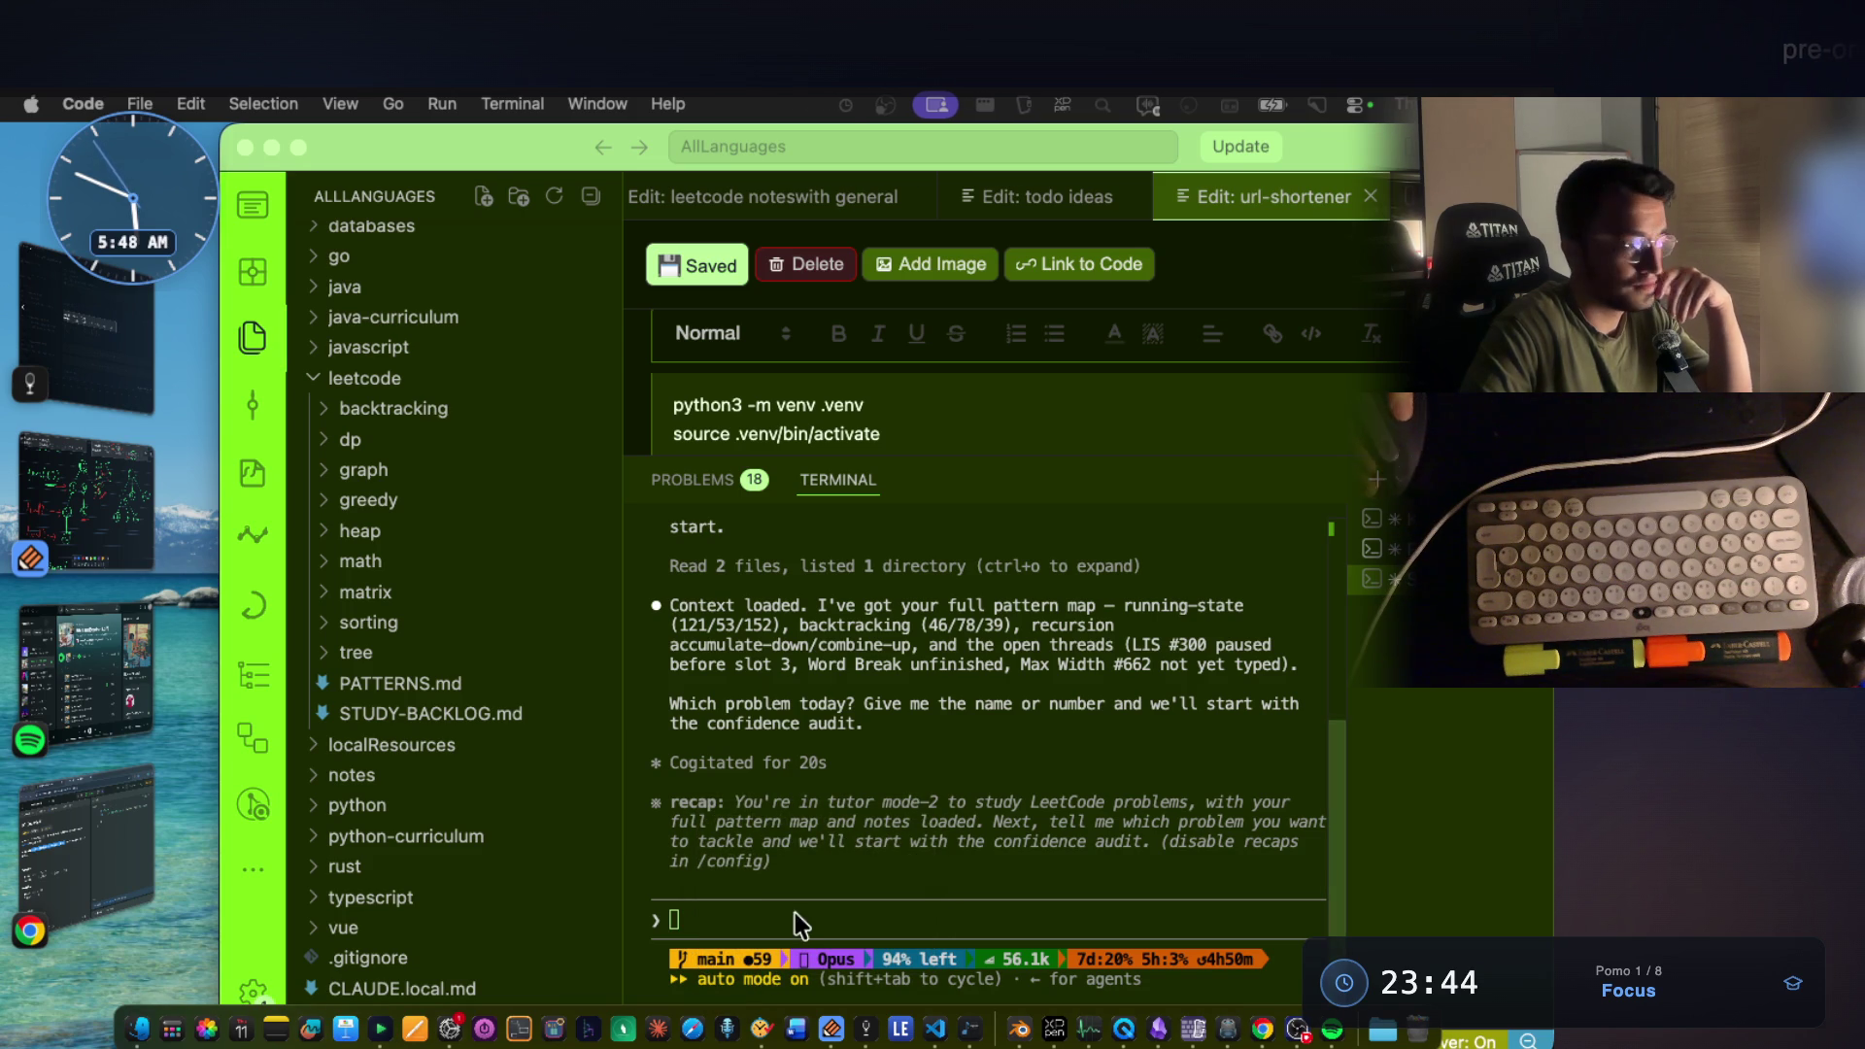
{"action": "left_click", "coordinate": [737, 1028]}
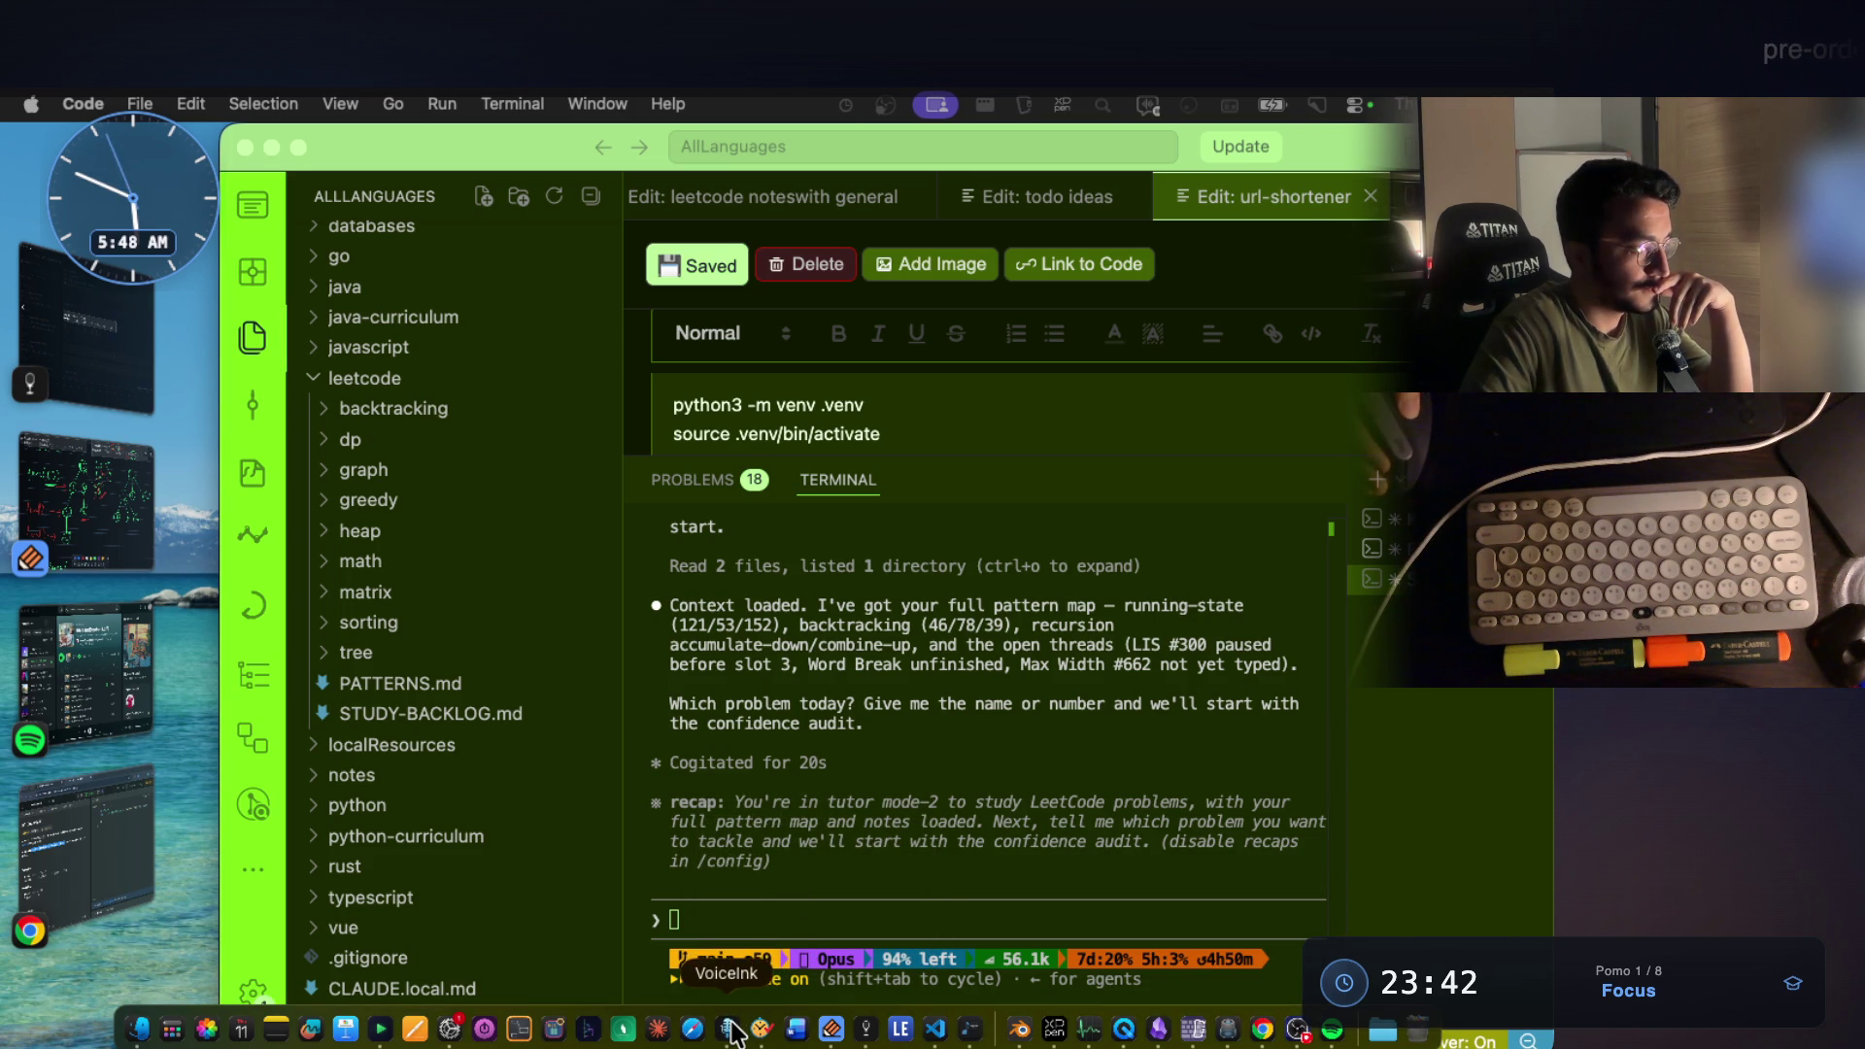
{"action": "key", "text": "ctrl+Right"}
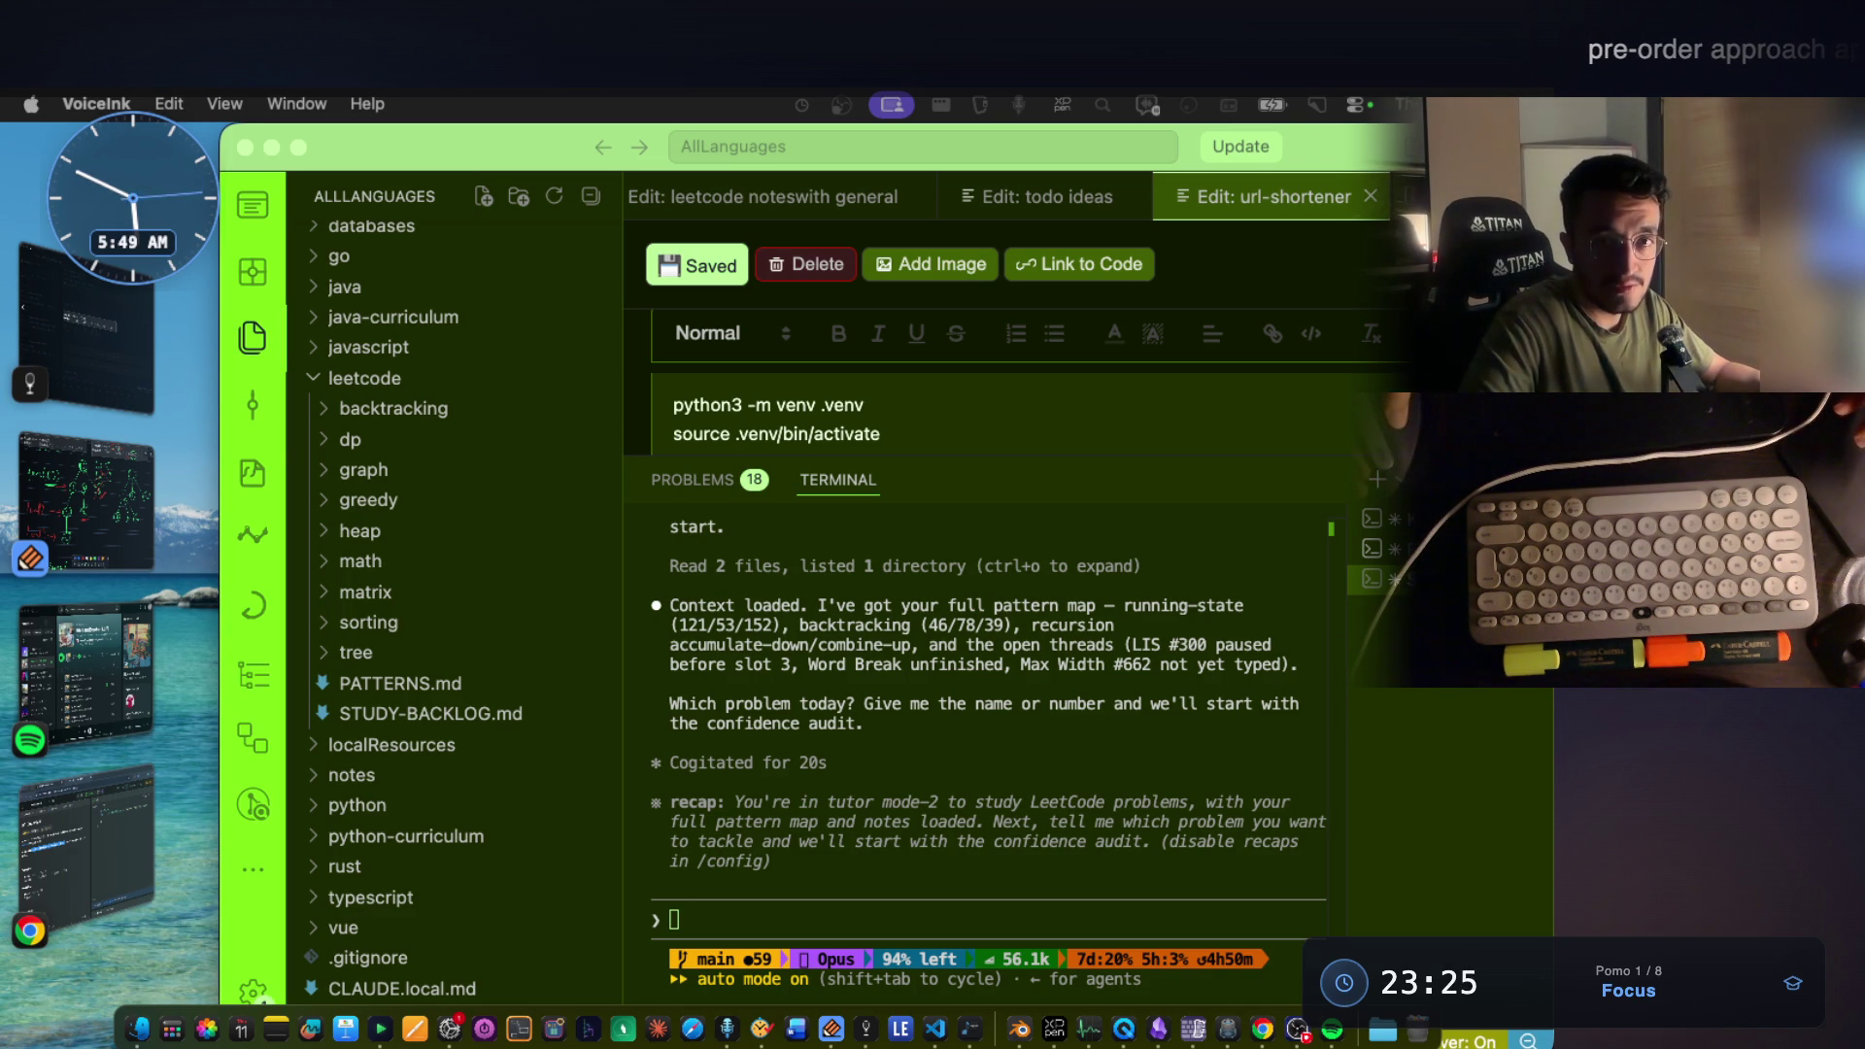
Refocus VS Code and return to the Notability tree drawing.
{"action": "left_click", "coordinate": [1040, 714]}
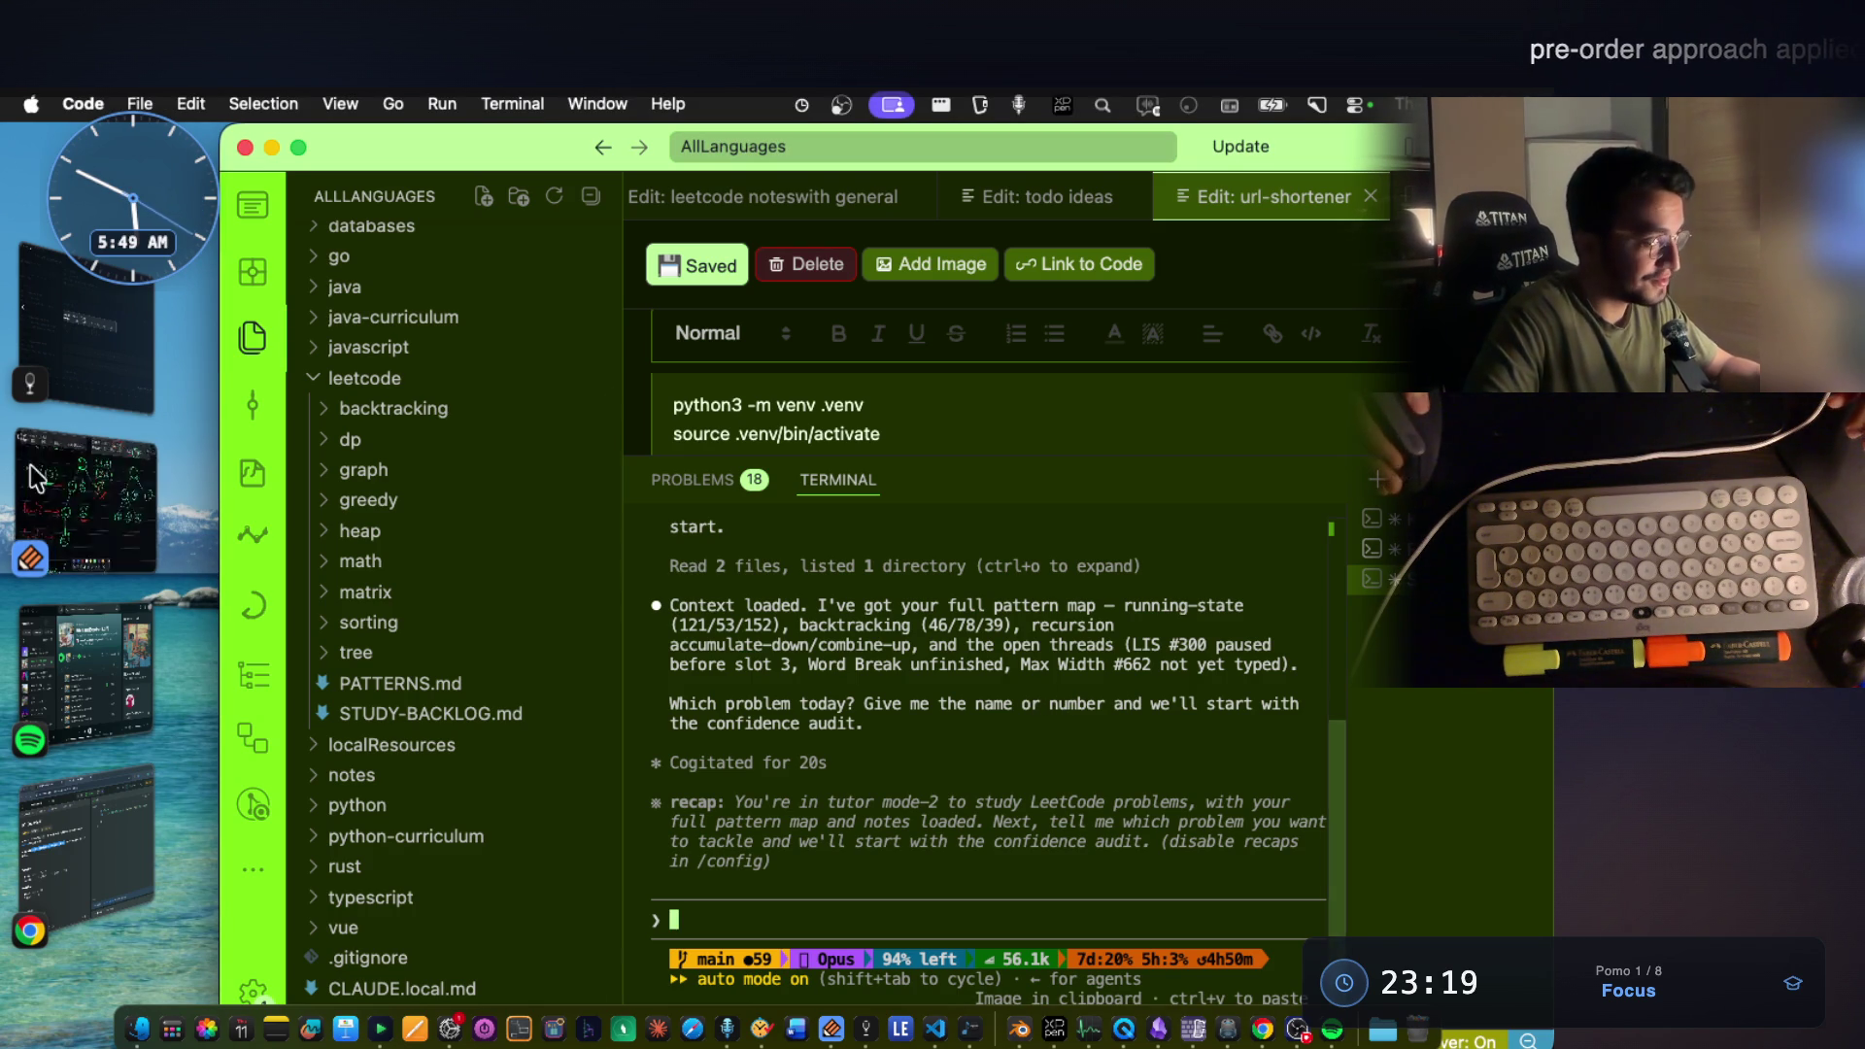
{"action": "left_click", "coordinate": [67, 468]}
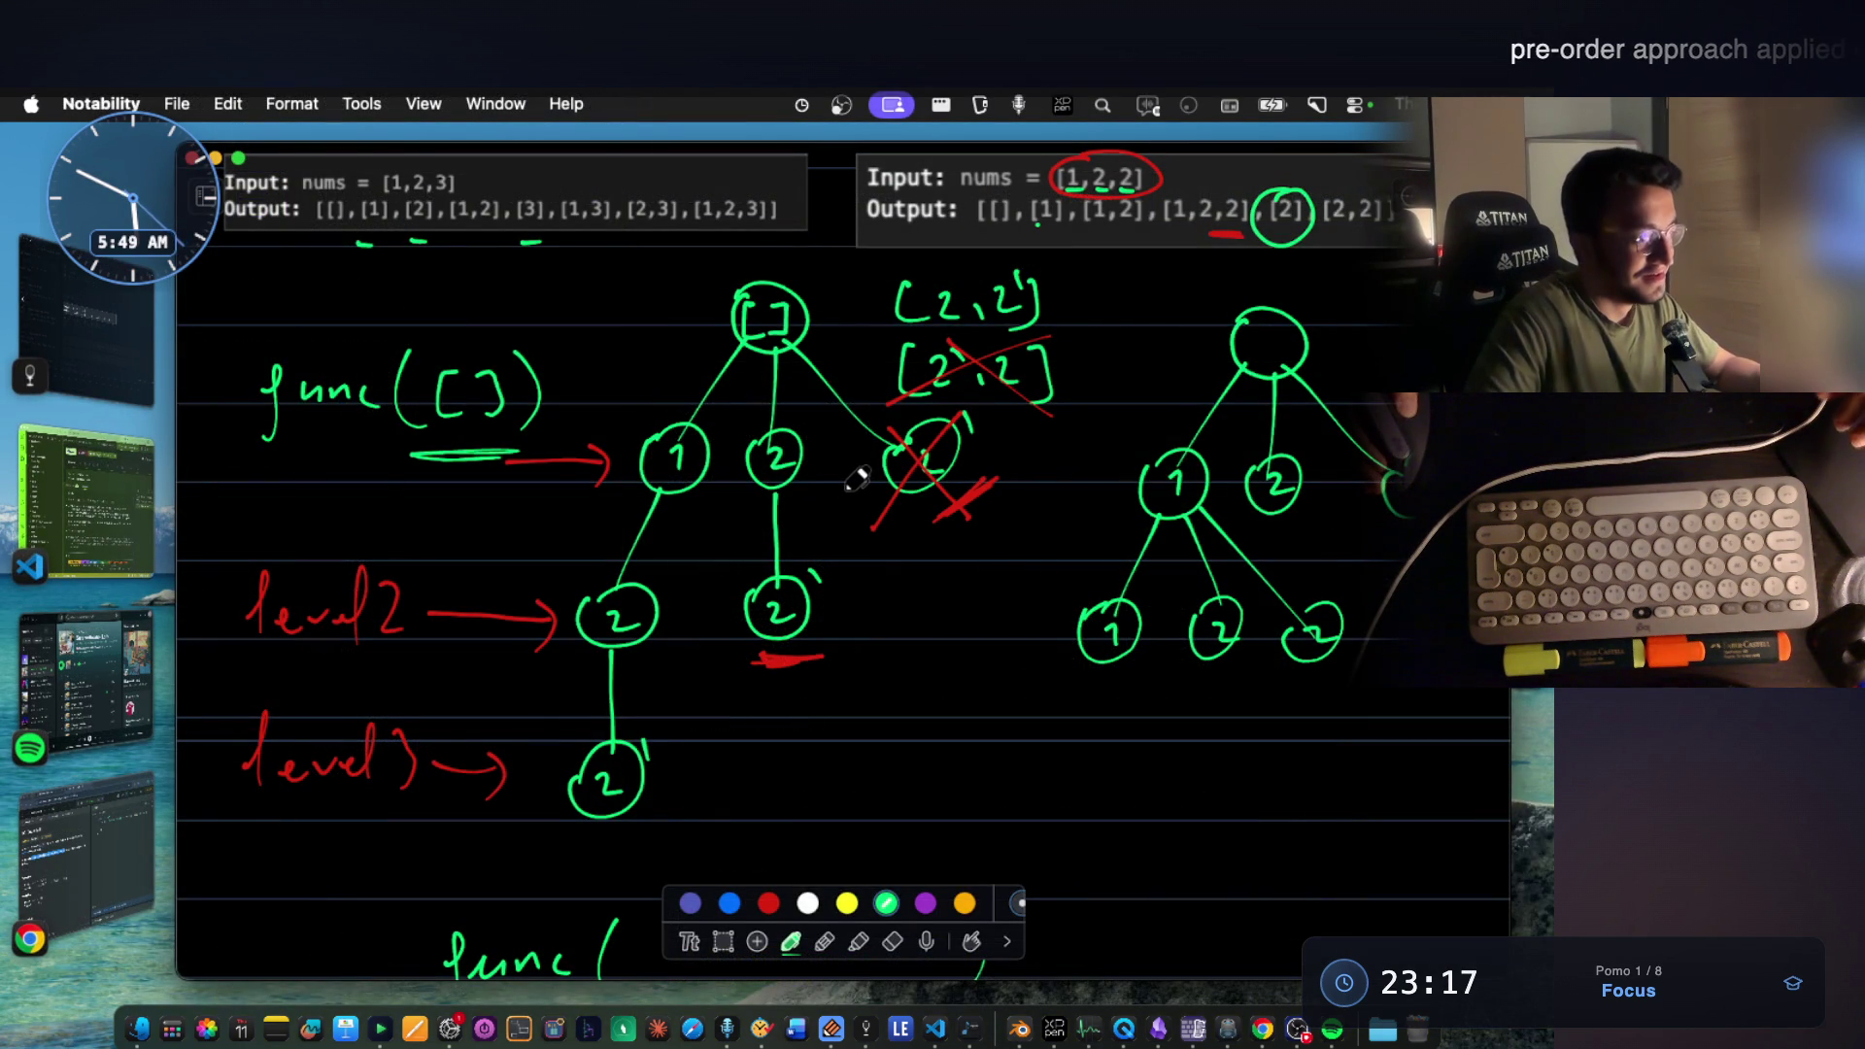
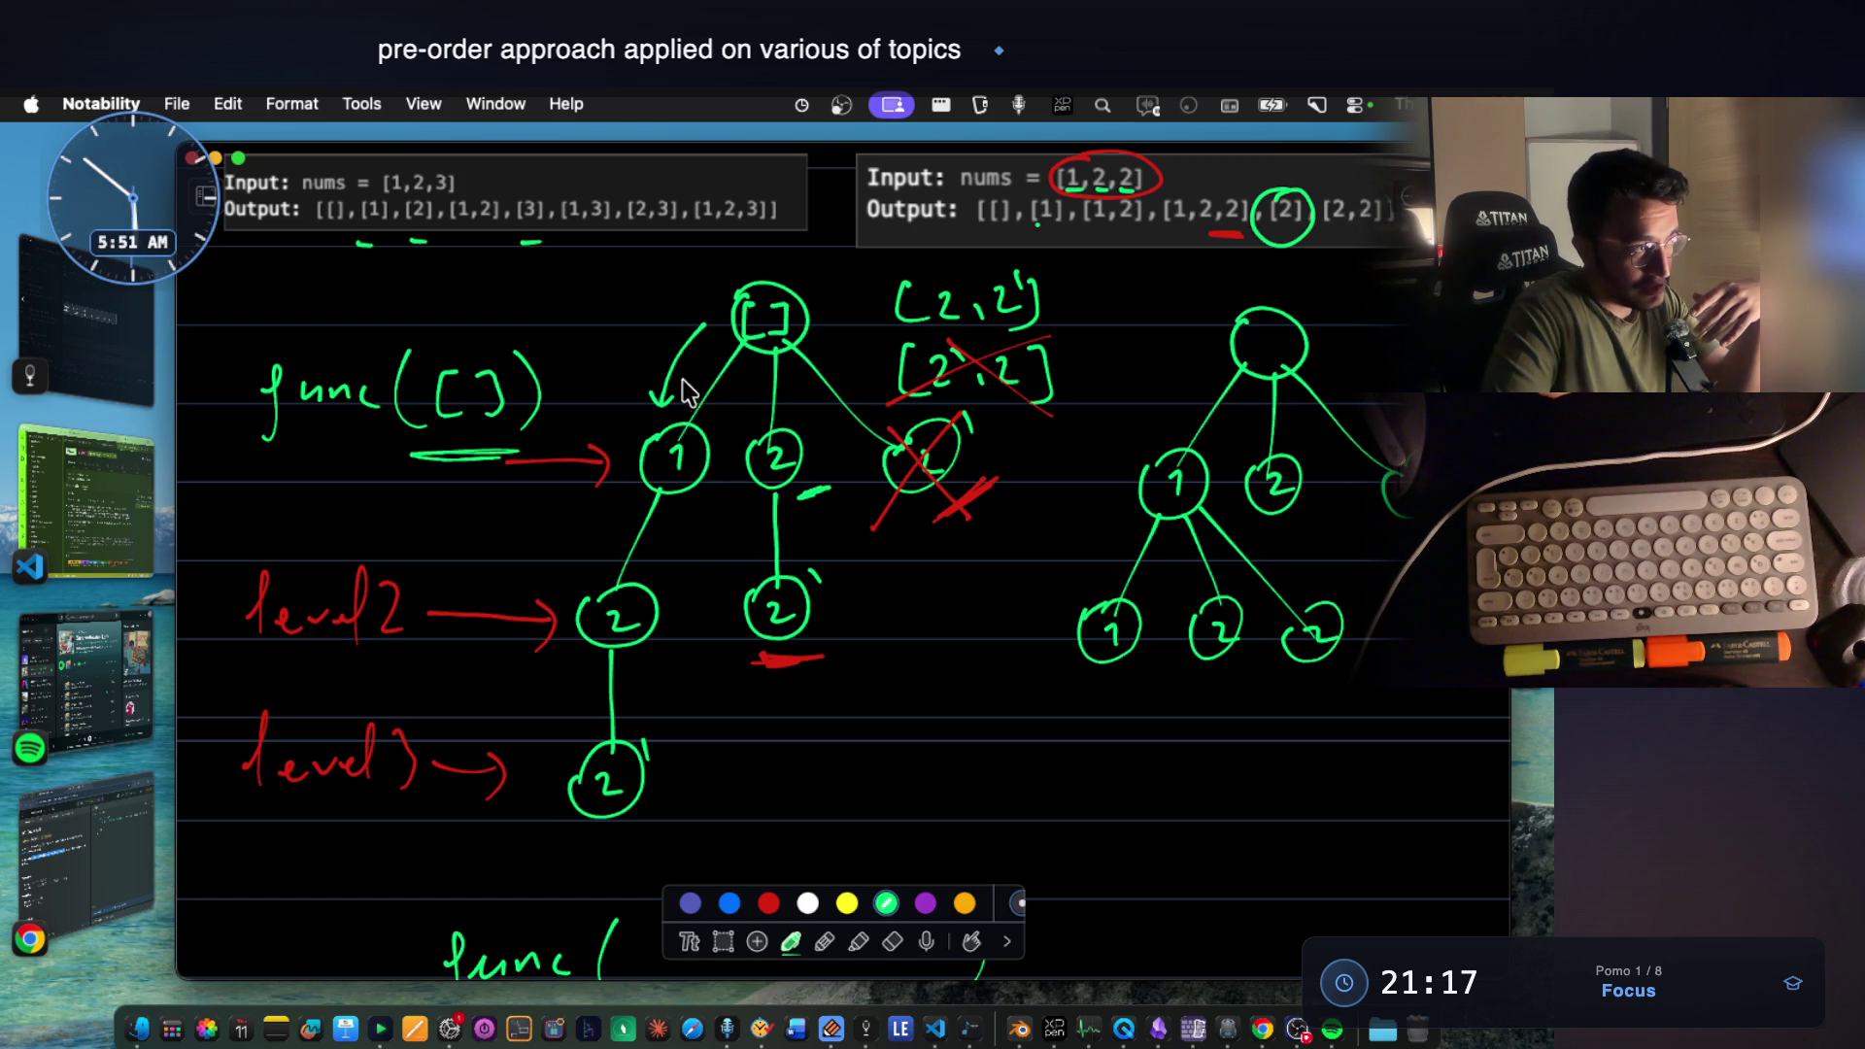
Draw a downward arrow from the root node to the middle 2 node.
{"action": "left_click_drag", "start_coordinate": [757, 358], "coordinate": [761, 422]}
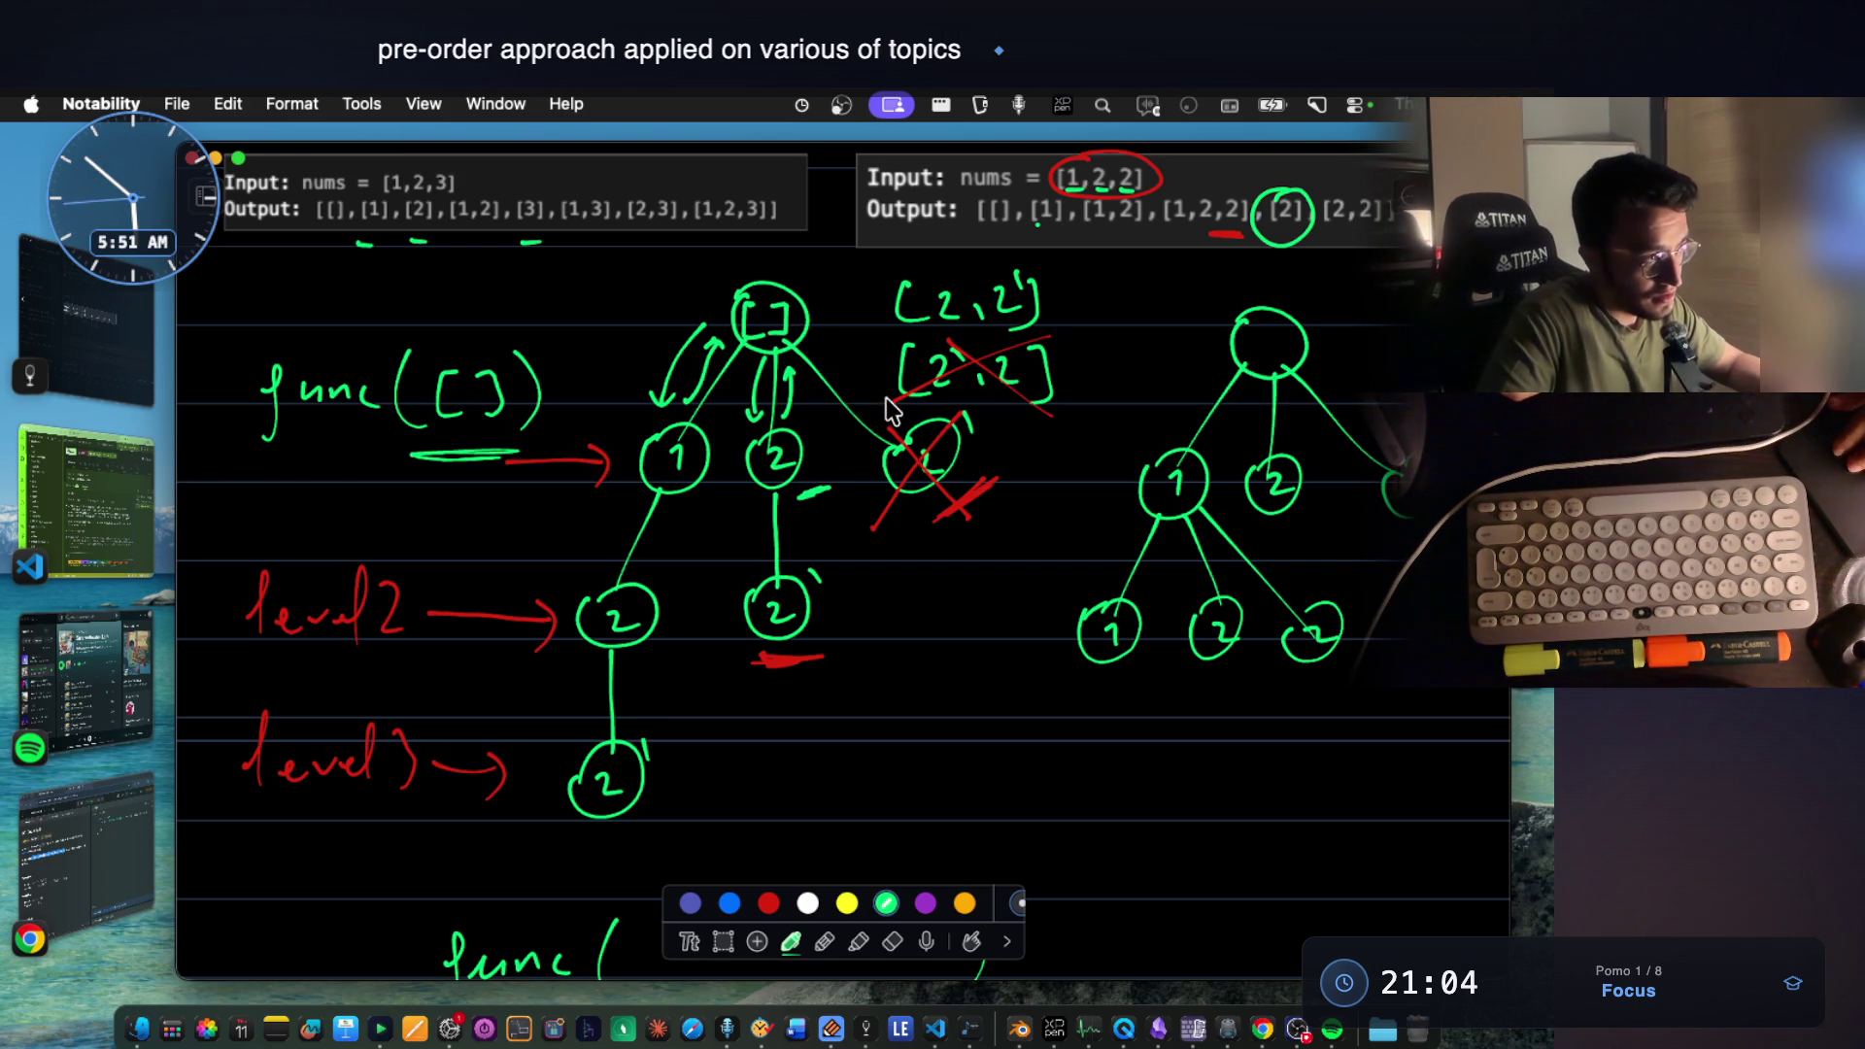
{"action": "scroll", "coordinate": [881, 403], "scroll_direction": "down", "scroll_amount": 3}
{"action": "scroll", "coordinate": [881, 404], "scroll_direction": "down", "scroll_amount": 4}
{"action": "scroll", "coordinate": [729, 674], "scroll_direction": "down", "scroll_amount": 3}
{"action": "scroll", "coordinate": [769, 750], "scroll_direction": "down", "scroll_amount": 1}
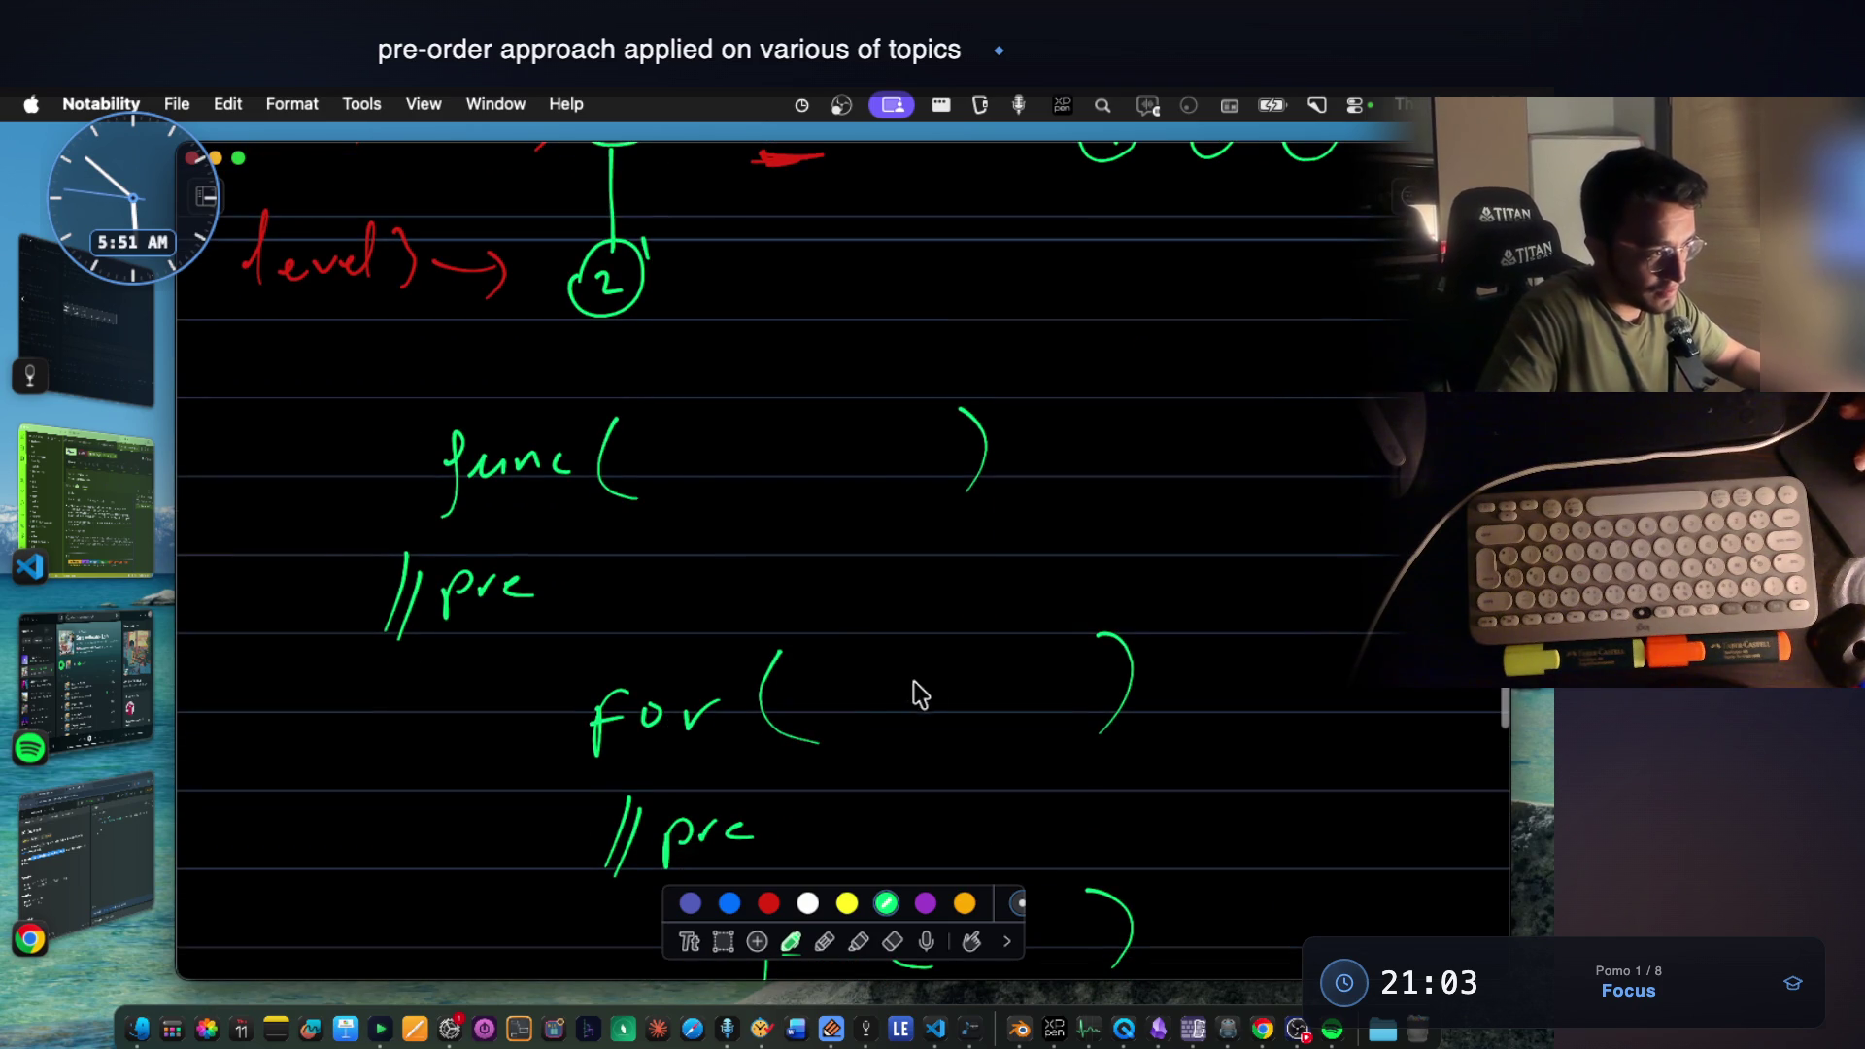
Complete the for loop header with its colon, iteration source and closing parenthesis.
{"action": "left_click", "coordinate": [913, 696]}
{"action": "left_click_drag", "start_coordinate": [946, 678], "coordinate": [943, 699]}
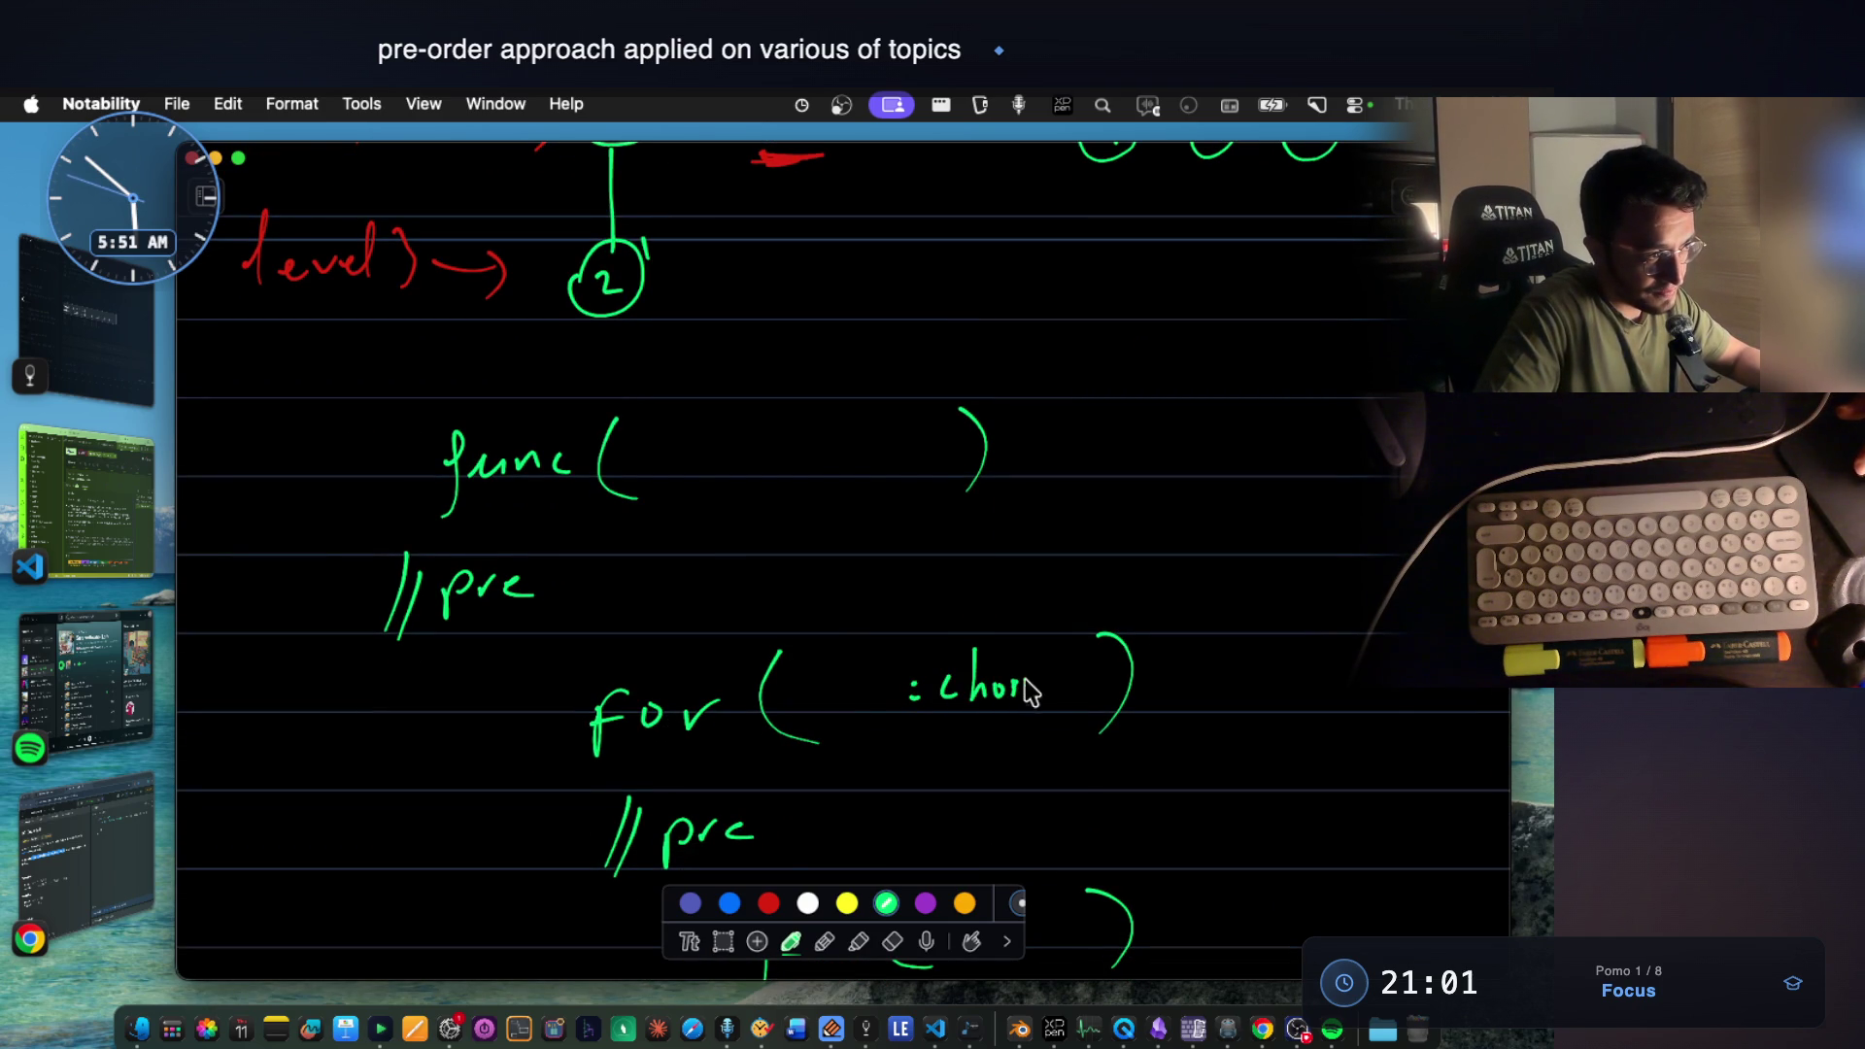
{"action": "left_click_drag", "start_coordinate": [1070, 672], "coordinate": [1067, 701]}
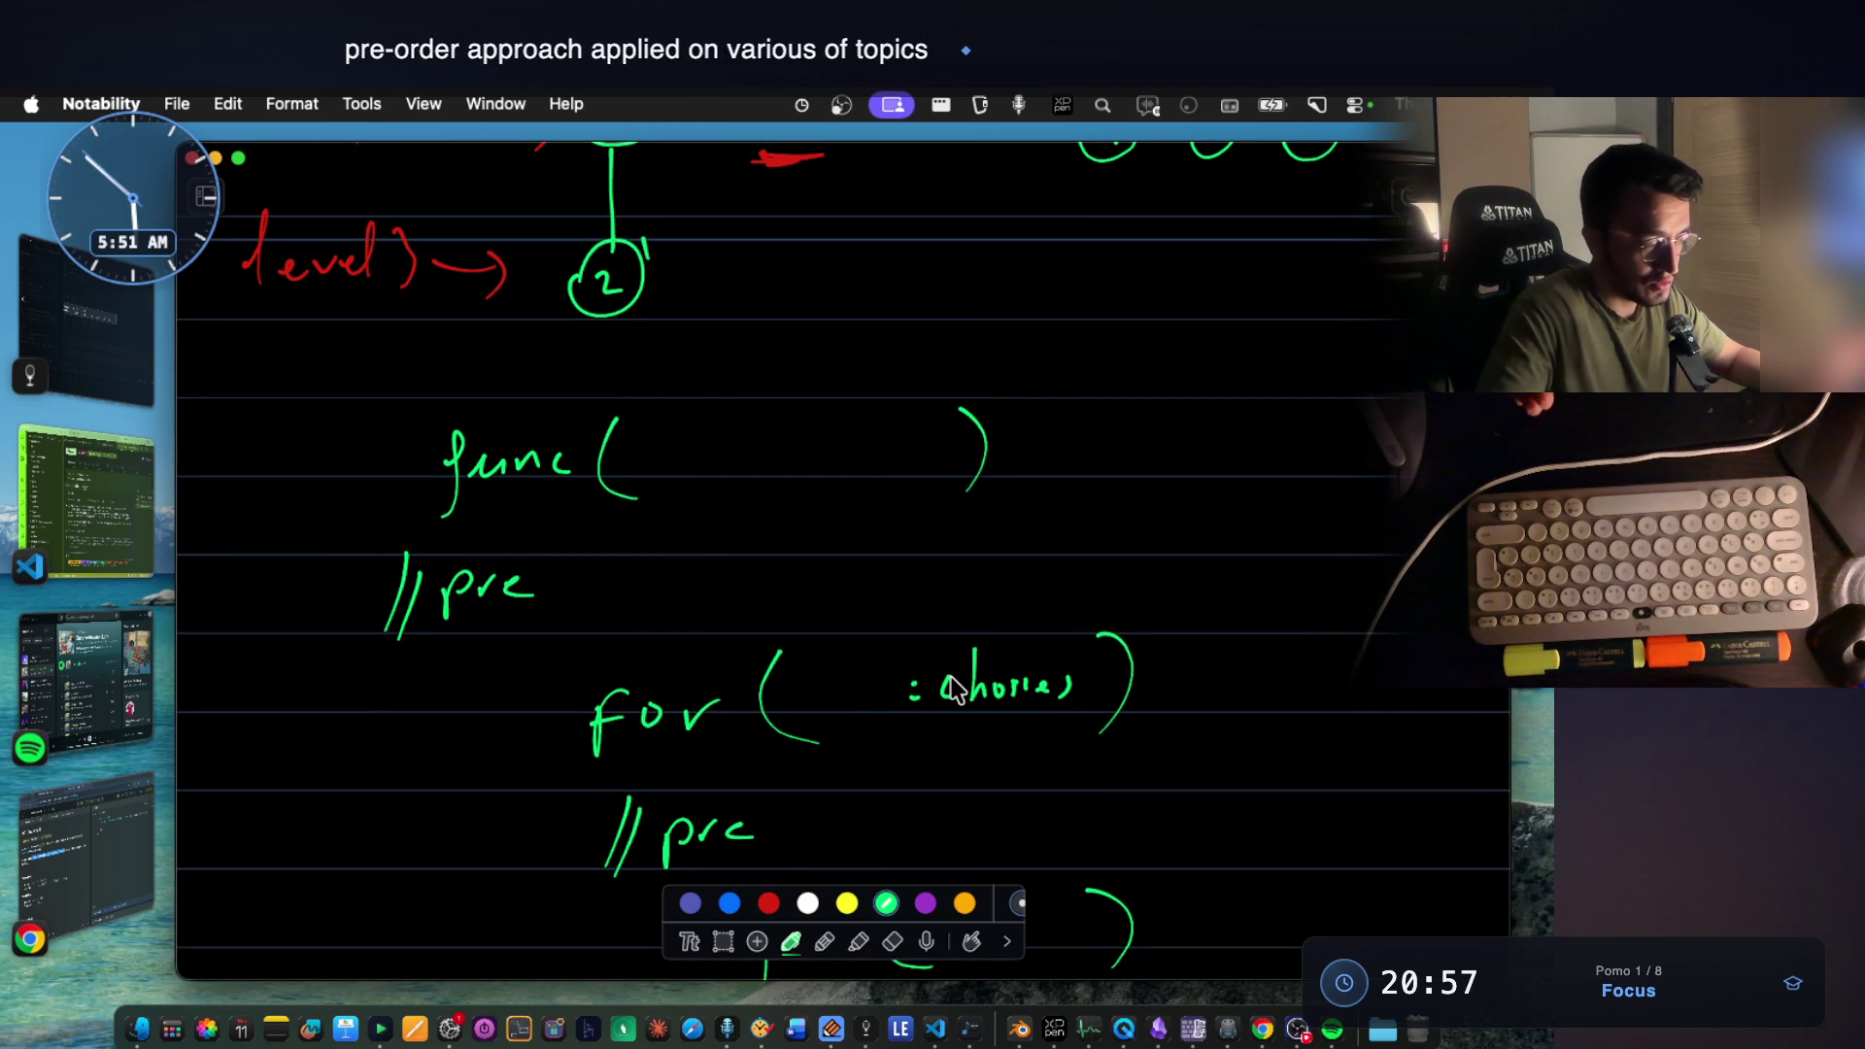
{"action": "scroll", "coordinate": [955, 690], "scroll_direction": "up", "scroll_amount": 5}
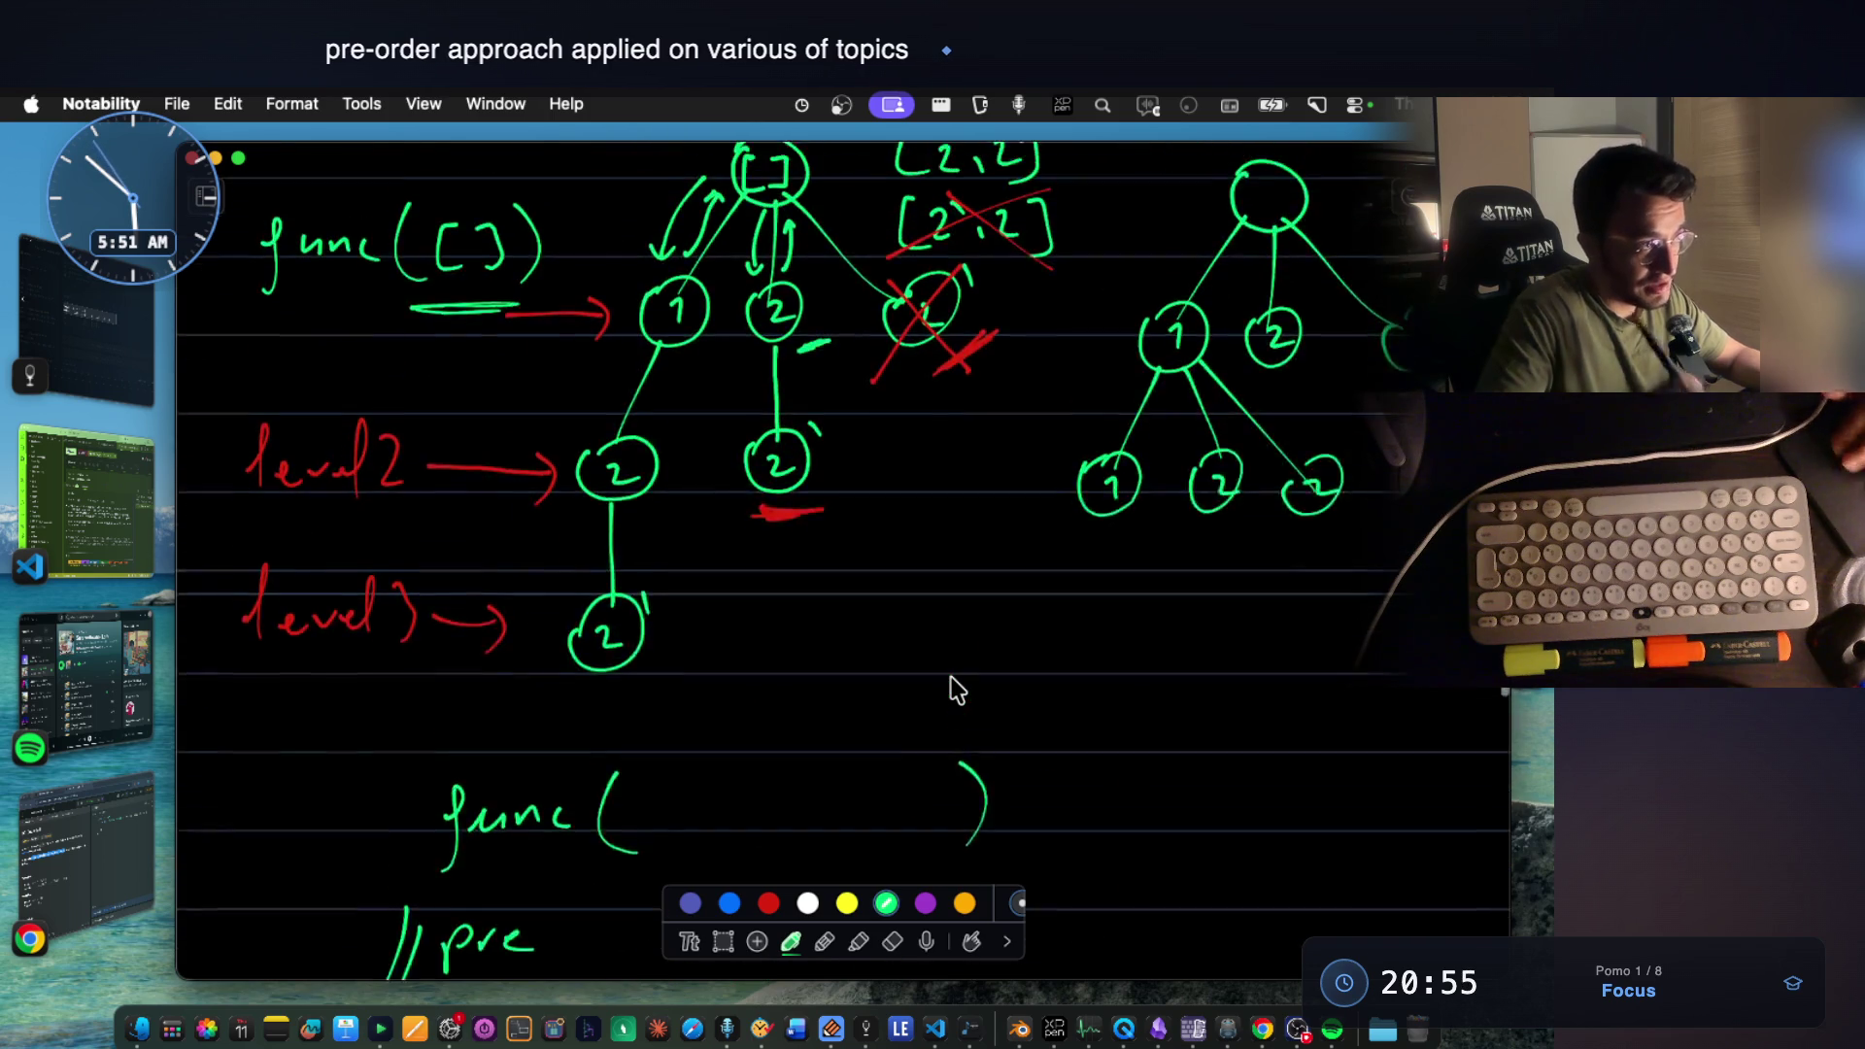
{"action": "scroll", "coordinate": [955, 690], "scroll_direction": "up", "scroll_amount": 3}
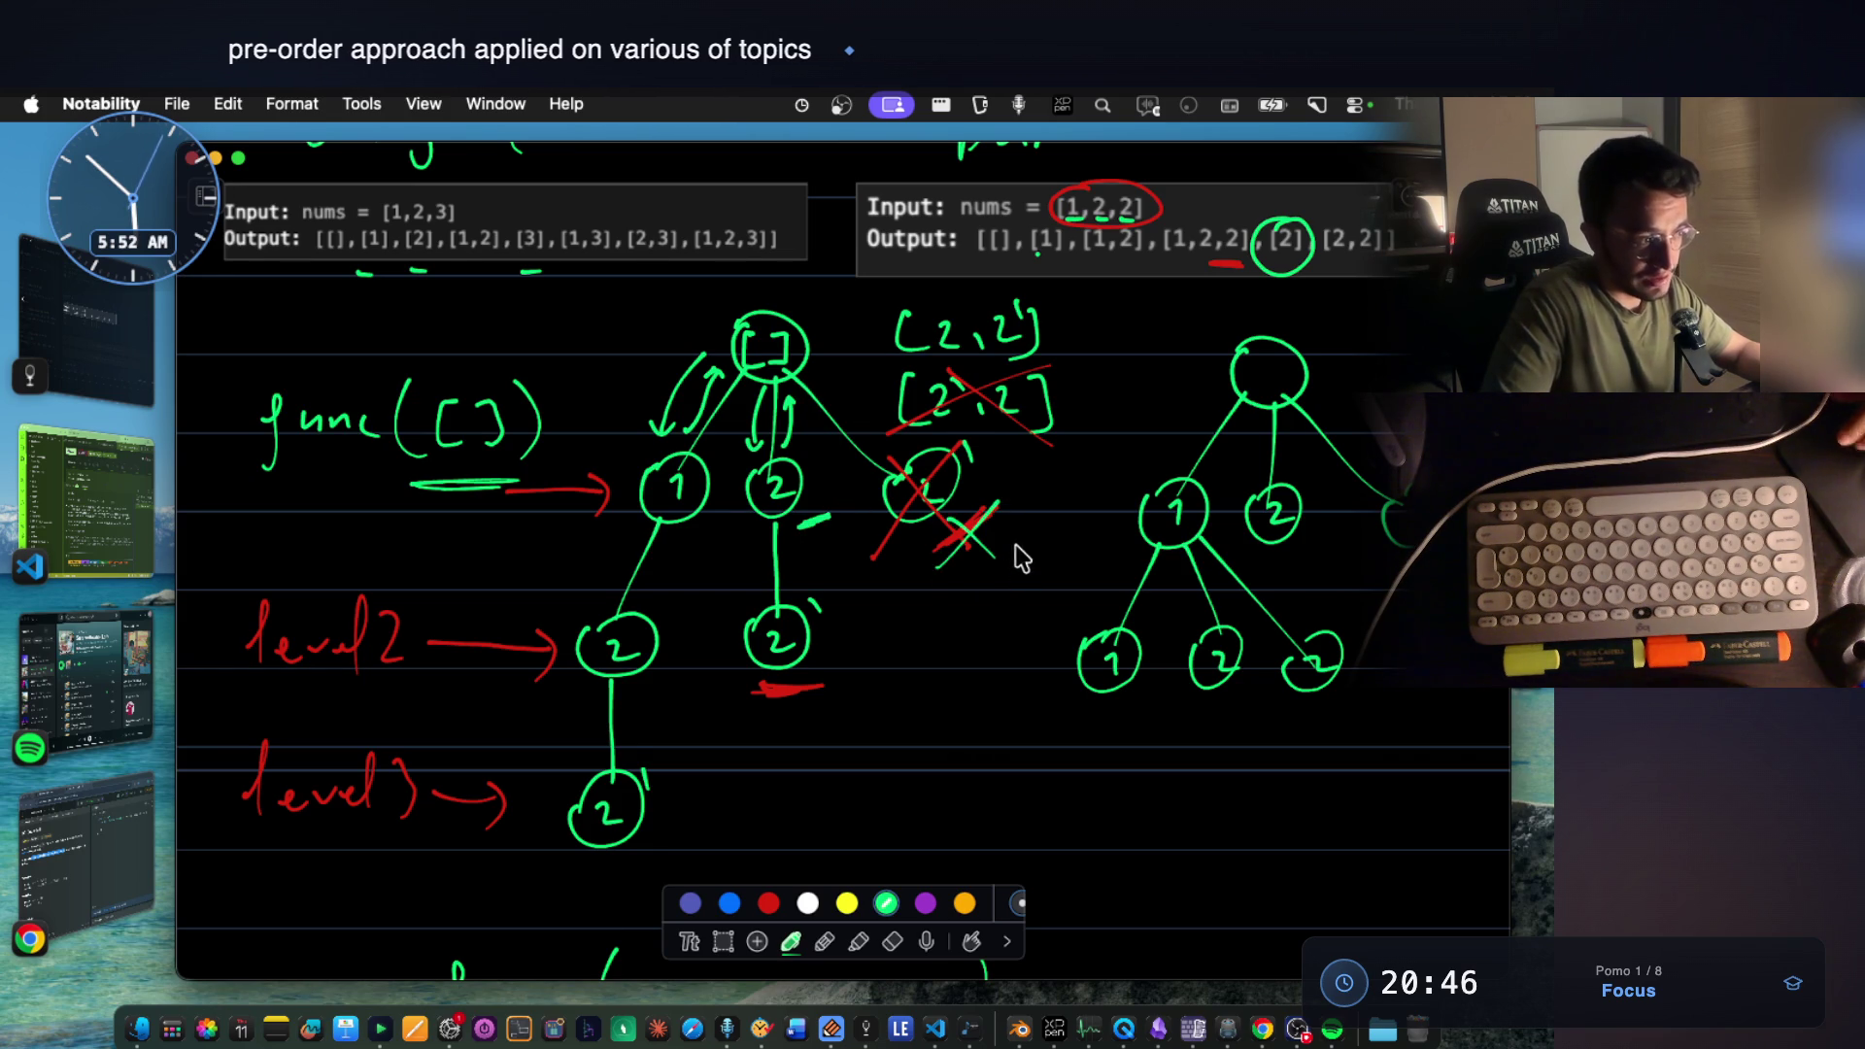
{"action": "scroll", "coordinate": [972, 533], "scroll_direction": "down", "scroll_amount": 5}
{"action": "scroll", "coordinate": [972, 532], "scroll_direction": "down", "scroll_amount": 3}
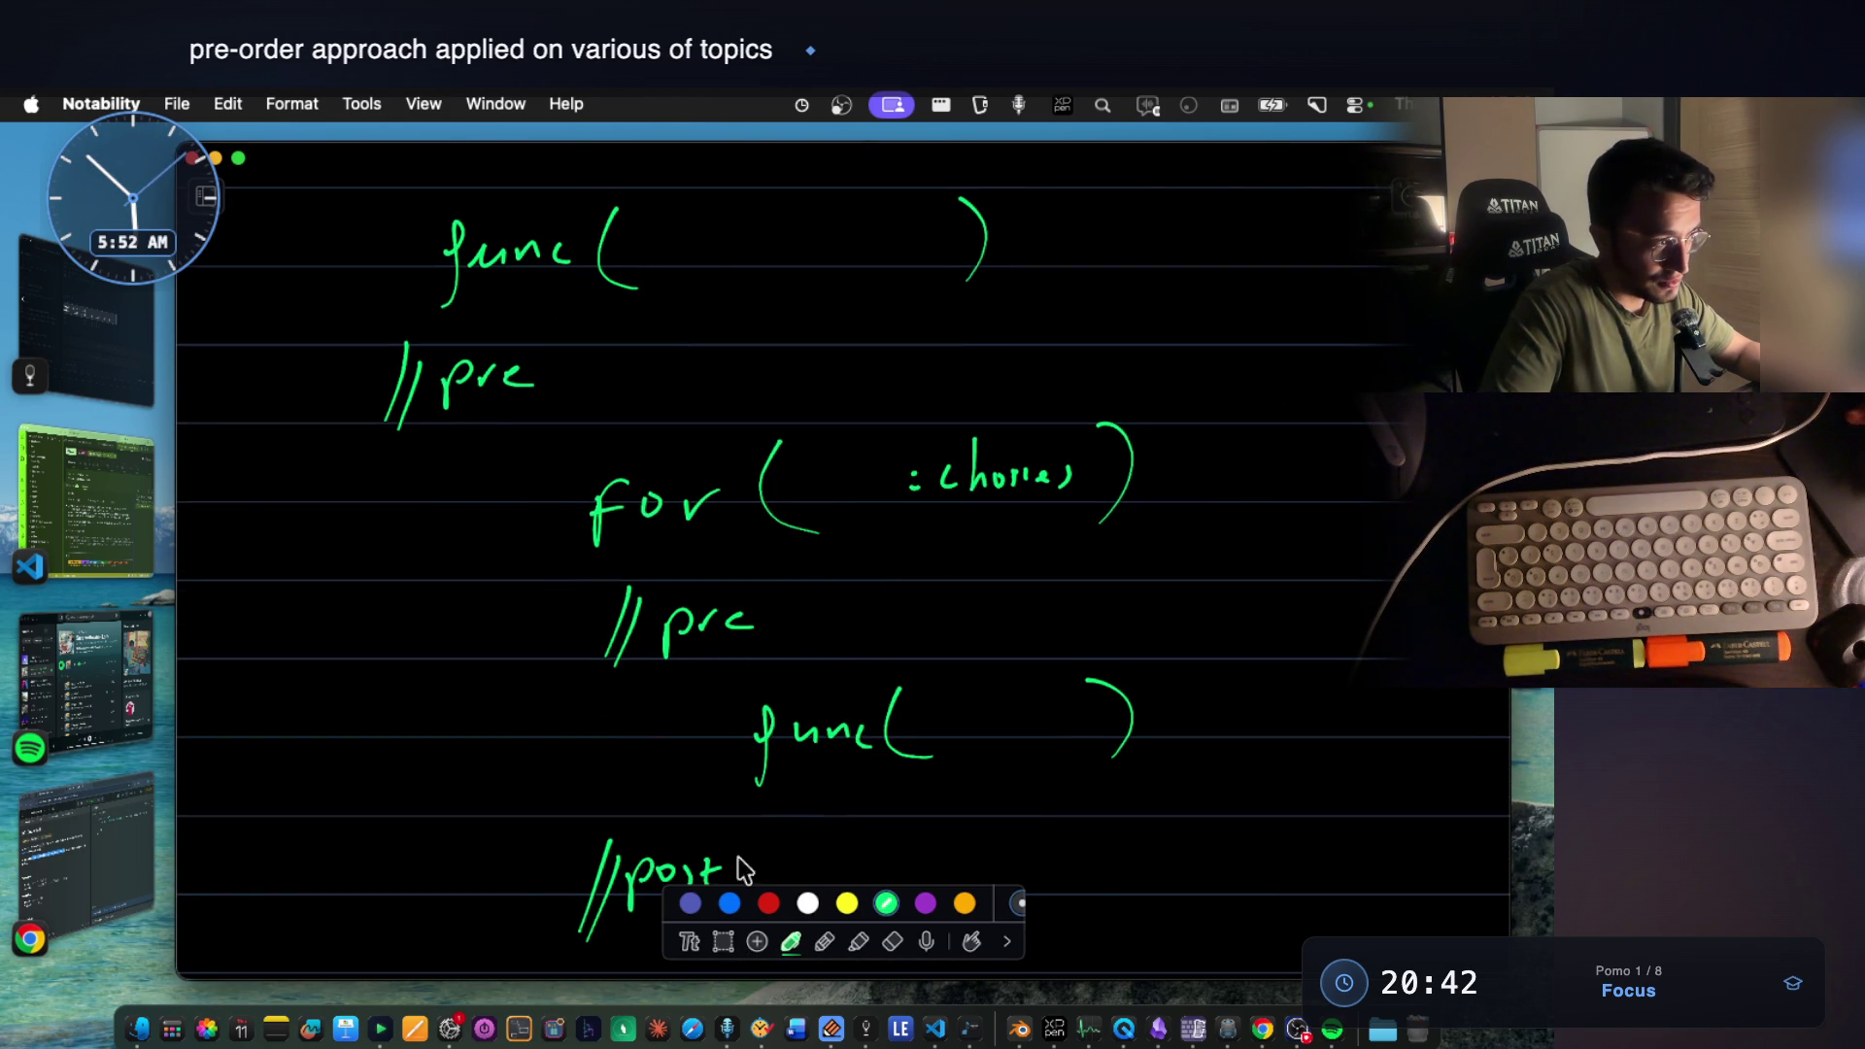
Lasso the inner //pre note and move it up under the for loop.
{"action": "left_click", "coordinate": [724, 942]}
{"action": "left_click_drag", "start_coordinate": [528, 539], "coordinate": [815, 670]}
{"action": "left_click", "coordinate": [724, 655]}
{"action": "key", "text": "p"}
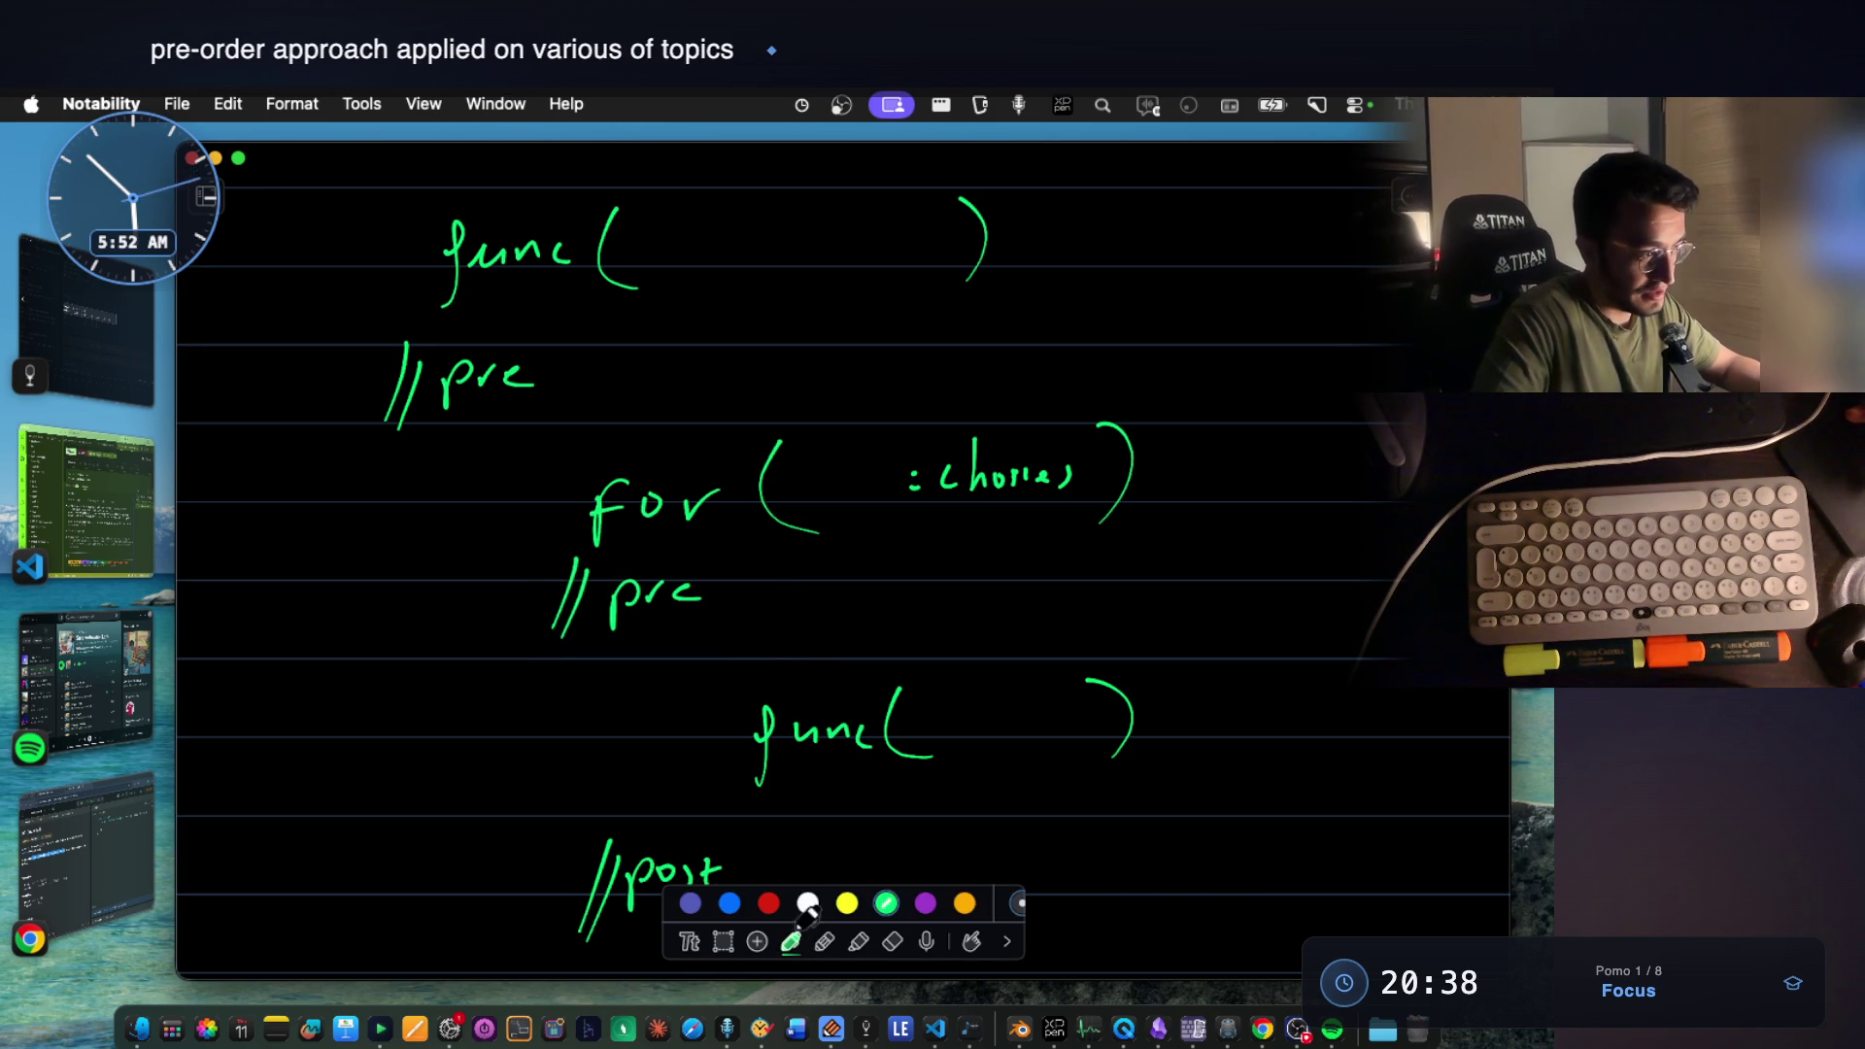
Write the start of an if condition on prev beside the //pre note.
{"action": "left_click_drag", "start_coordinate": [772, 614], "coordinate": [800, 614]}
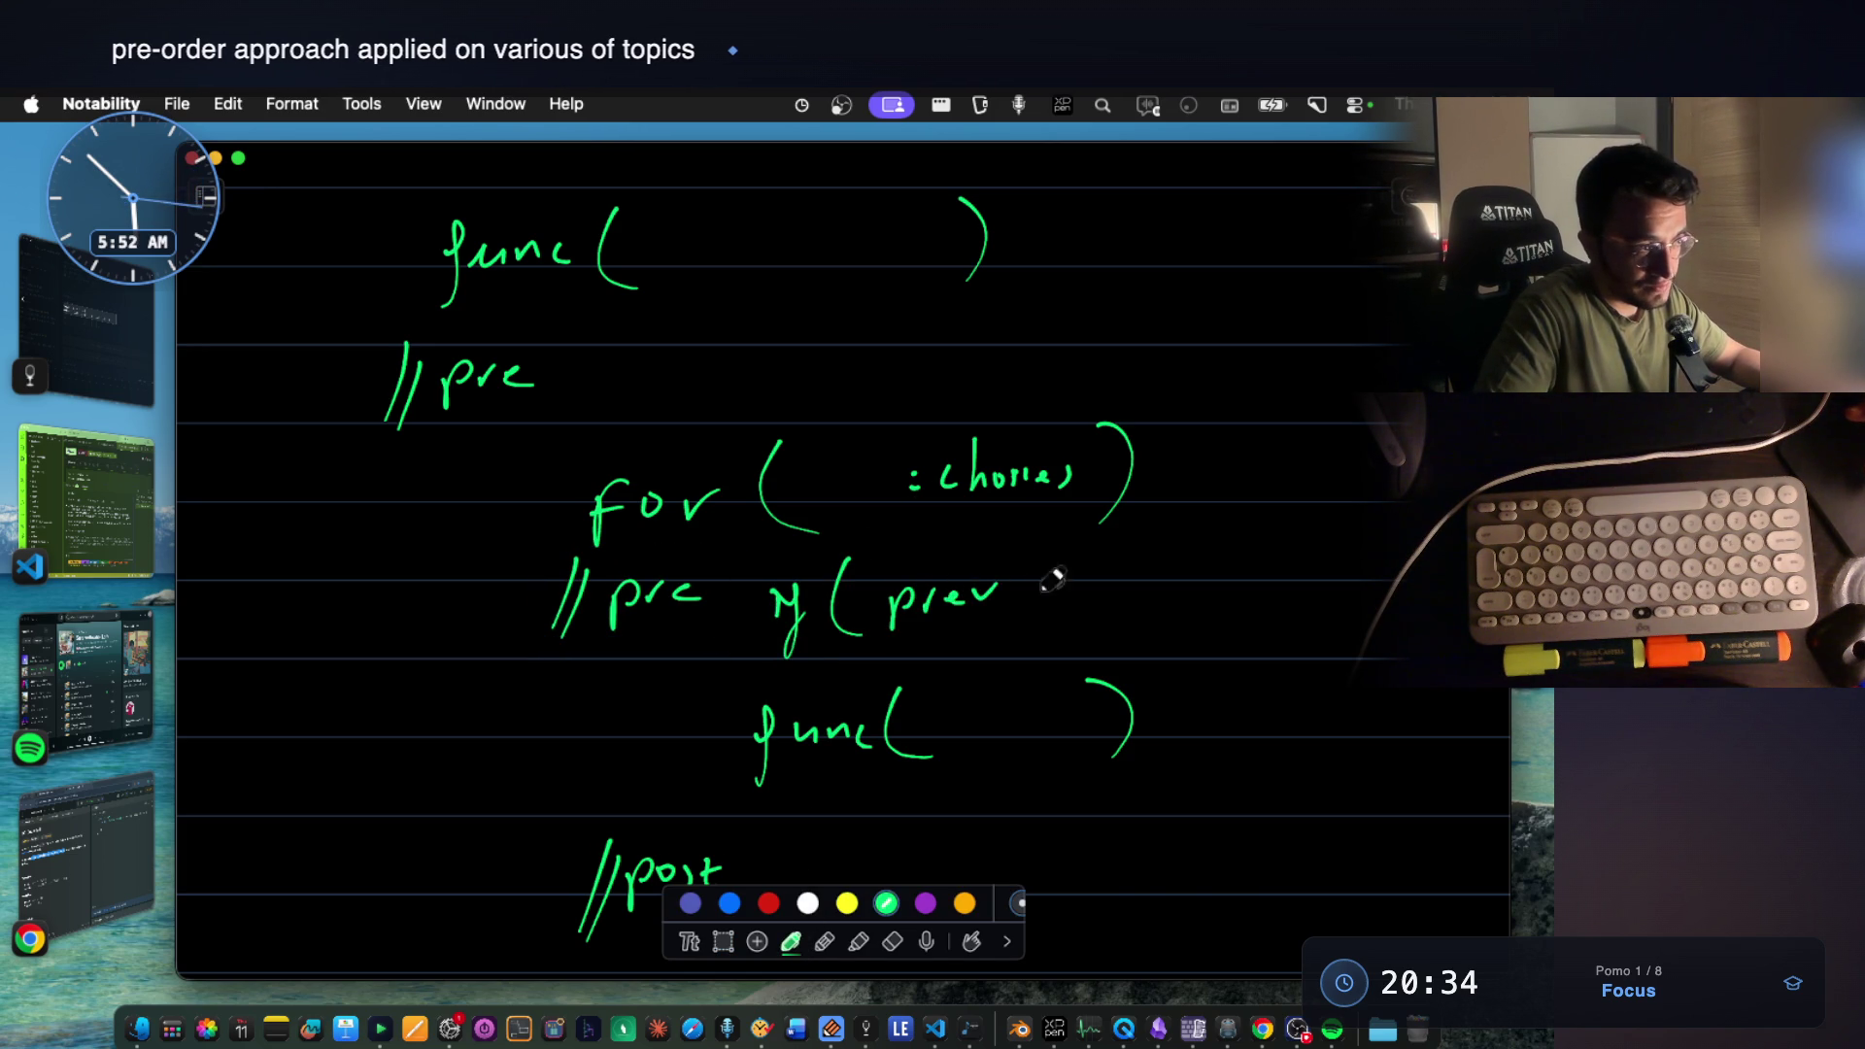
{"action": "left_click_drag", "start_coordinate": [1033, 569], "coordinate": [1038, 608]}
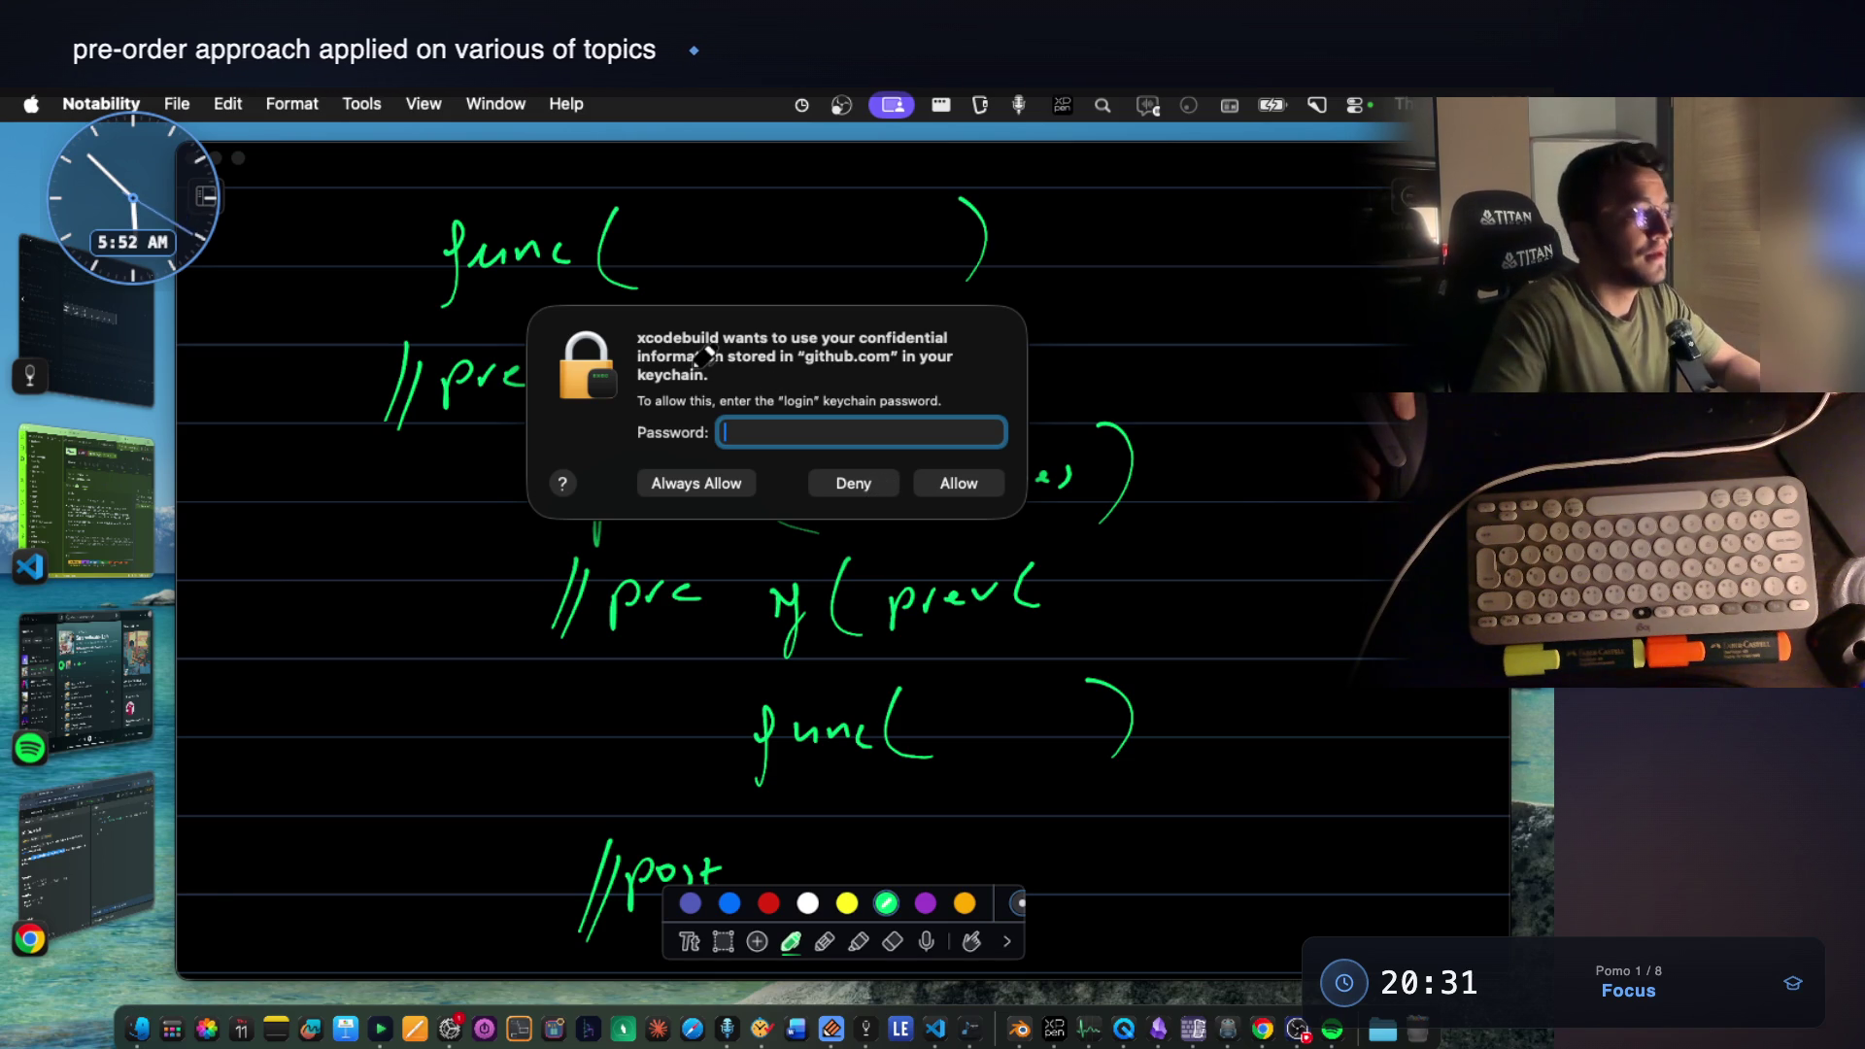
Dismiss the keychain password prompt and refocus the notes.
{"action": "left_click", "coordinate": [510, 335]}
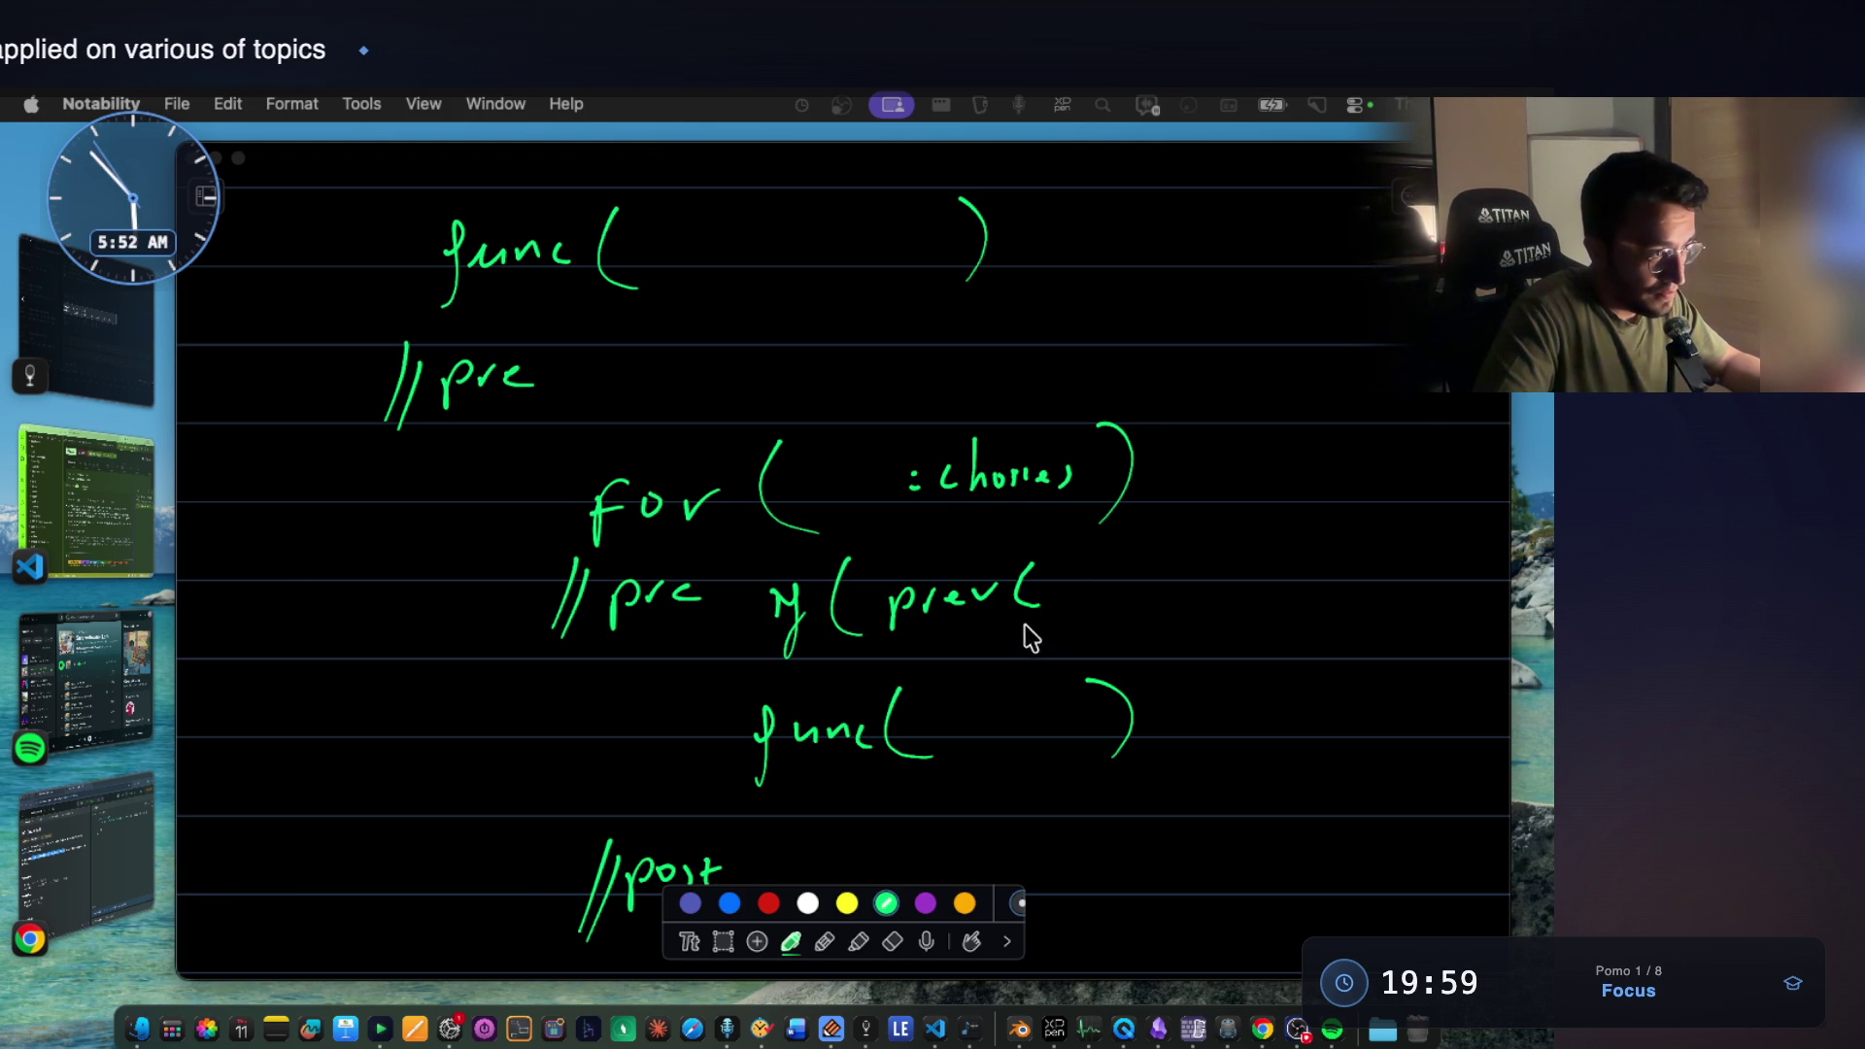
{"action": "left_click", "coordinate": [1076, 590]}
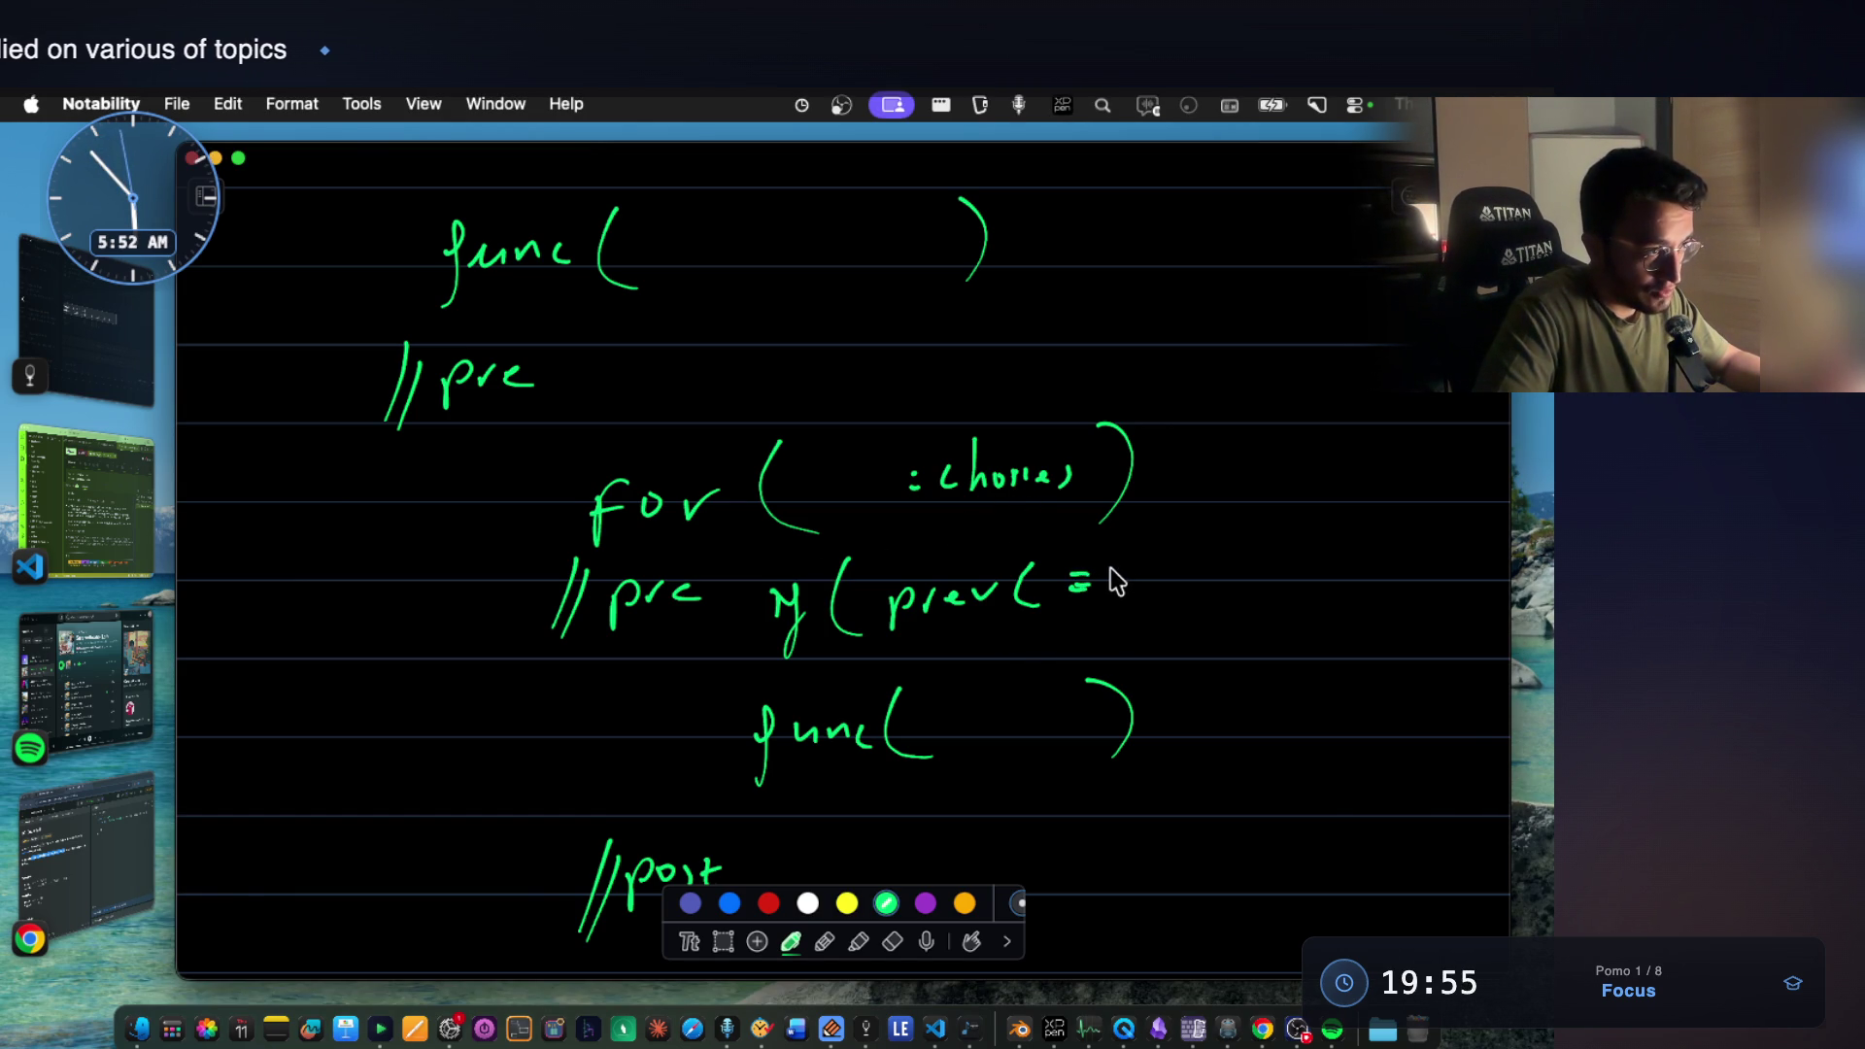
Finish 'if (prev == c)' and write 'continue;' beneath it.
{"action": "left_click_drag", "start_coordinate": [1199, 562], "coordinate": [1221, 591]}
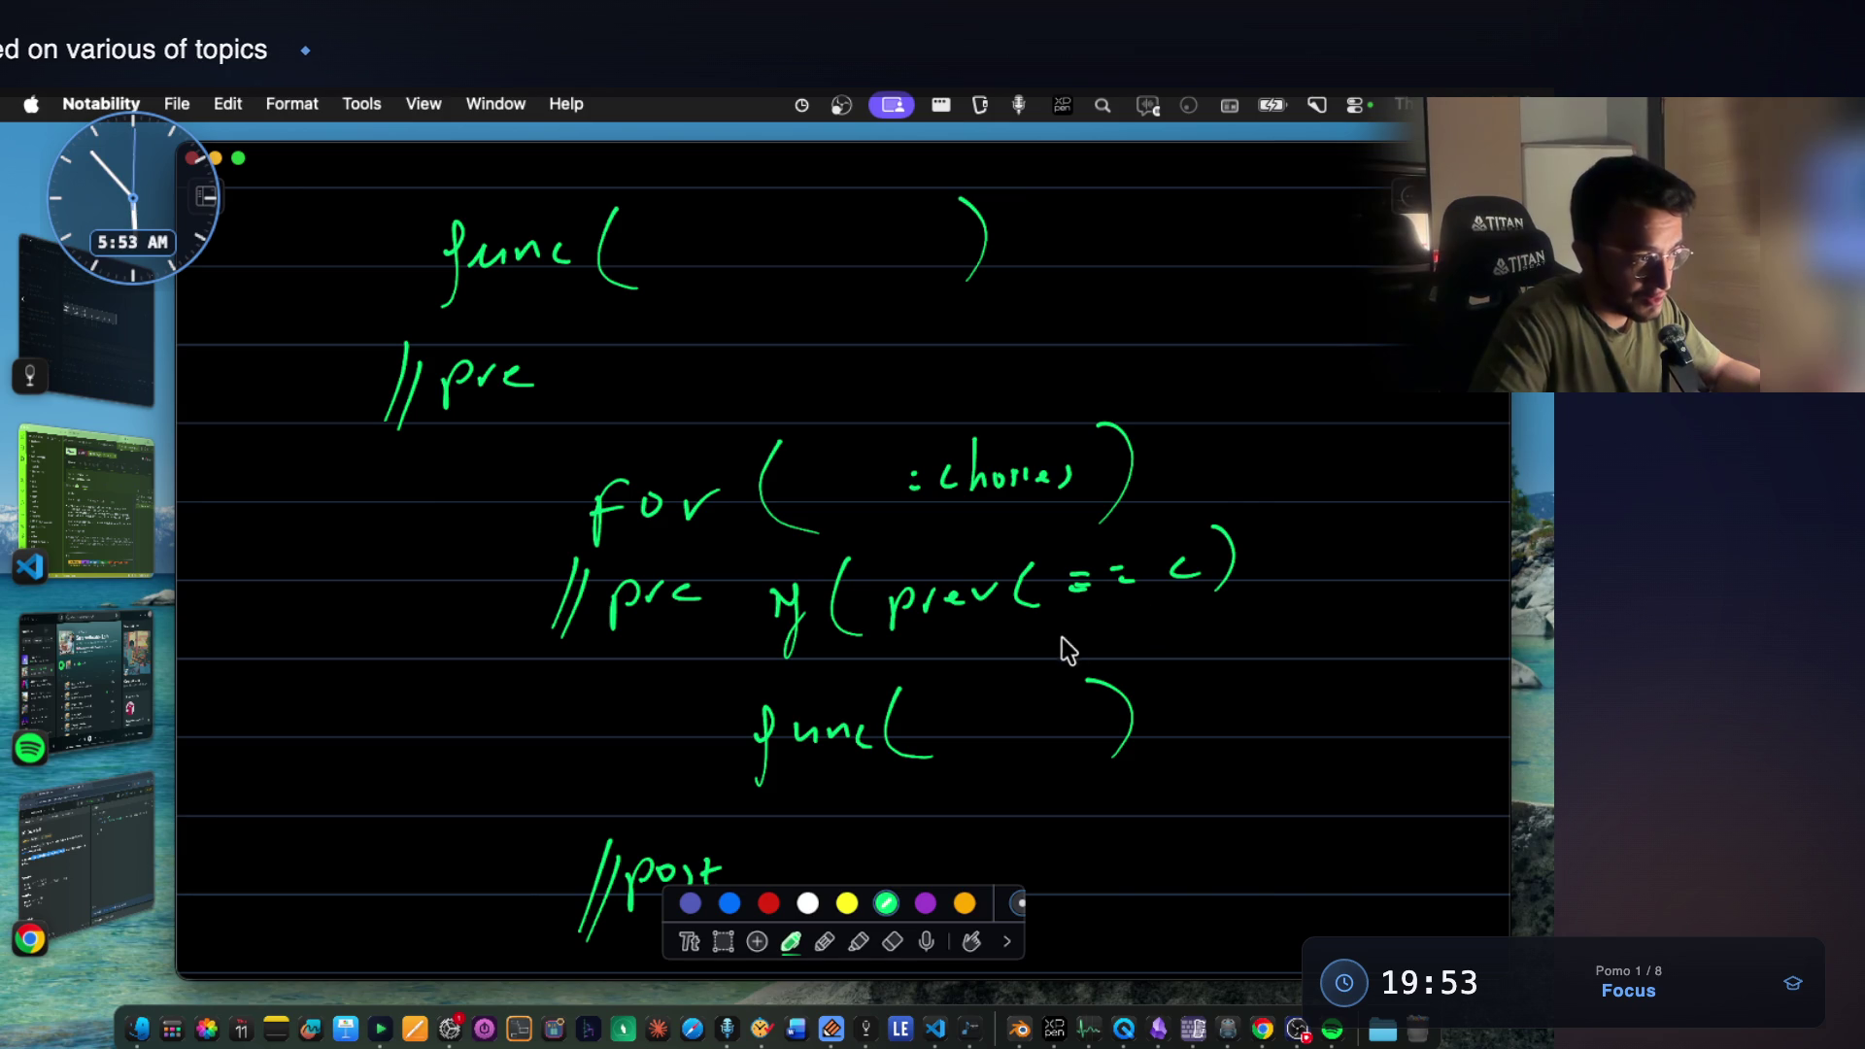
{"action": "left_click_drag", "start_coordinate": [973, 632], "coordinate": [964, 651]}
{"action": "mouse_move", "coordinate": [988, 635]}
{"action": "left_mouse_down"}
{"action": "mouse_move", "coordinate": [1038, 651]}
{"action": "mouse_move", "coordinate": [1146, 627]}
{"action": "left_mouse_up"}
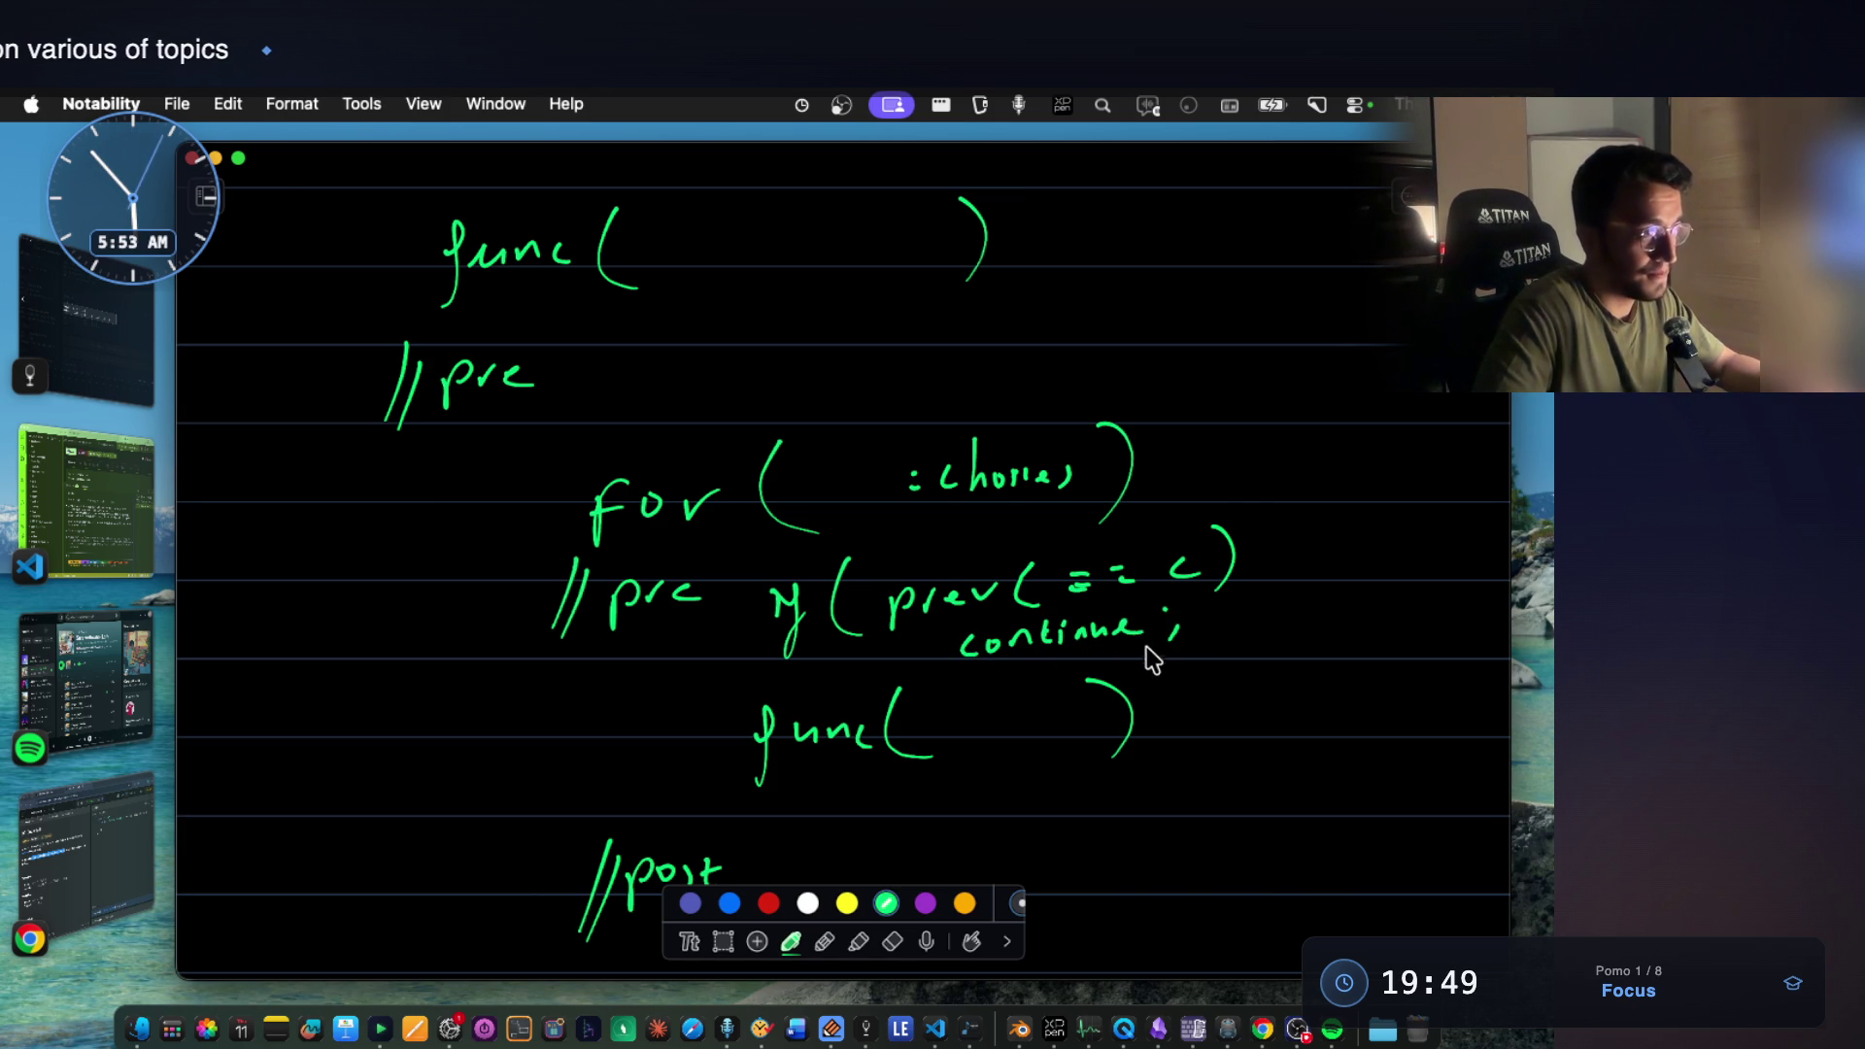
{"action": "scroll", "coordinate": [1153, 648], "scroll_direction": "up", "scroll_amount": 10}
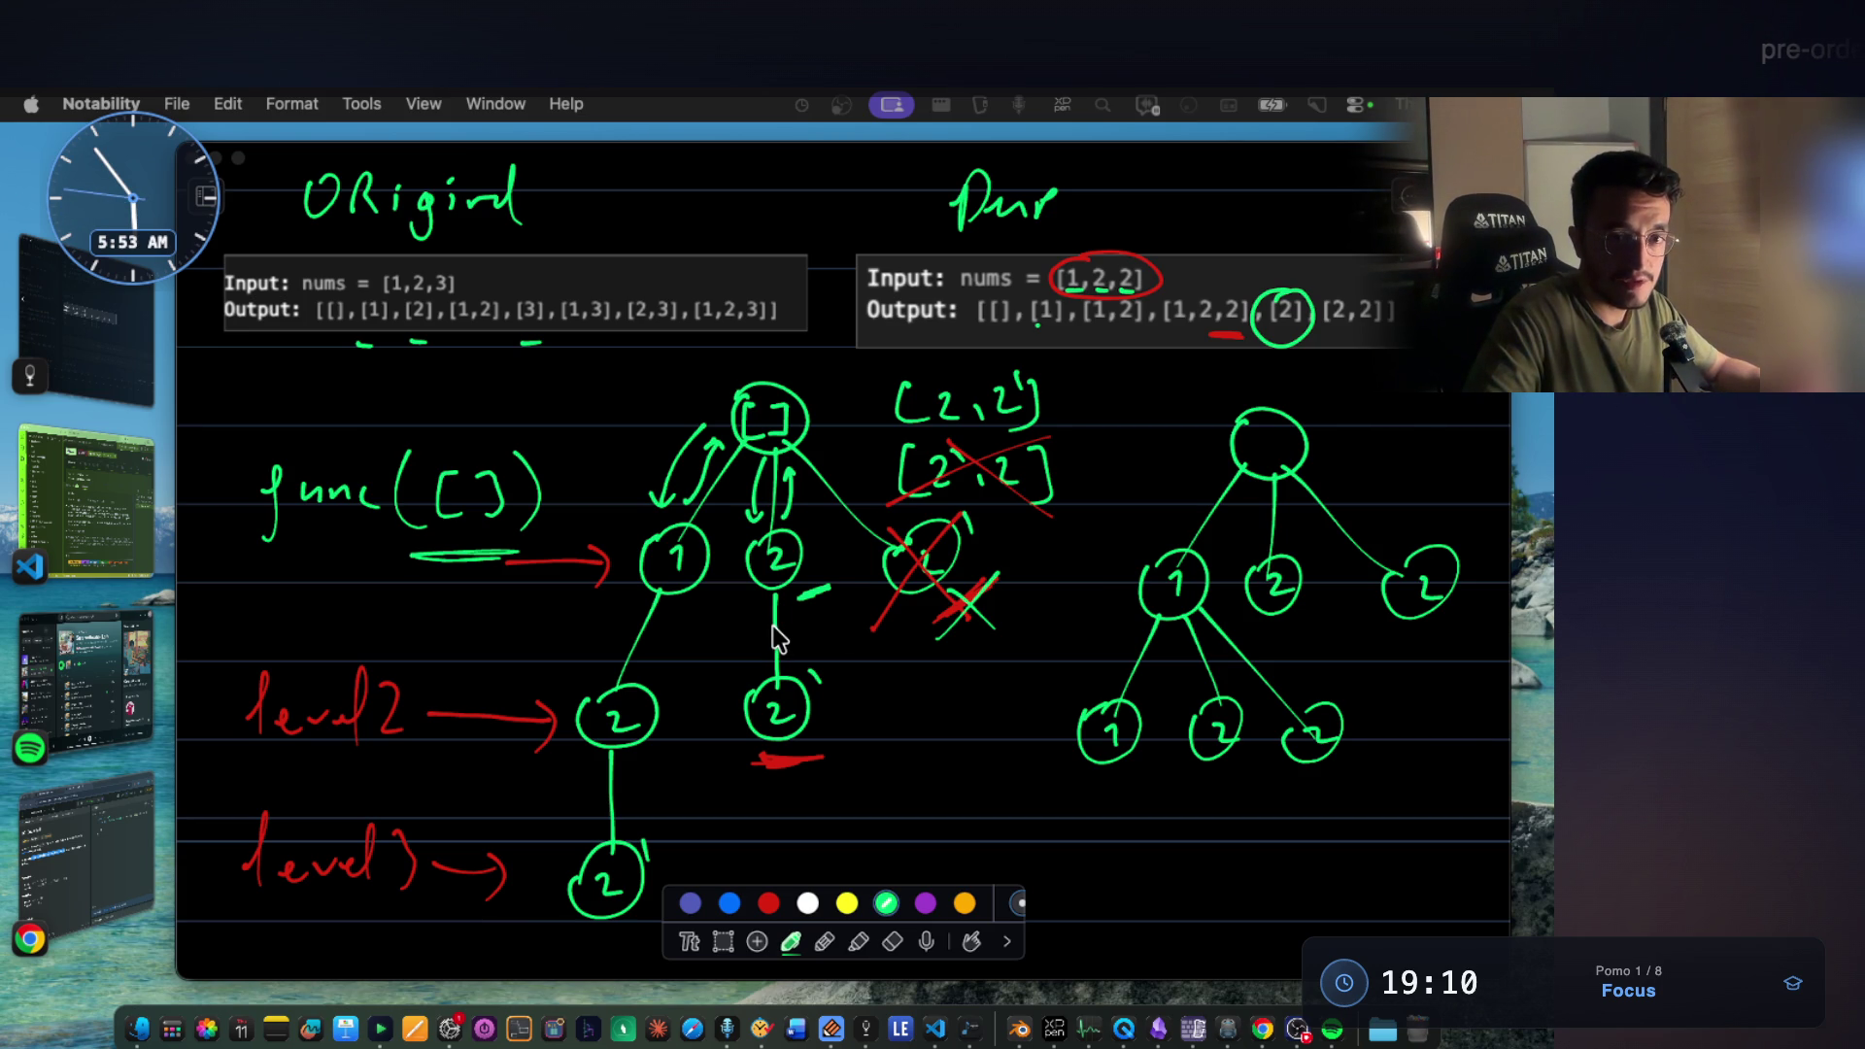
Extend the vertical line under the middle 2 node down to the lower 2 circle.
{"action": "left_click_drag", "start_coordinate": [773, 624], "coordinate": [774, 681]}
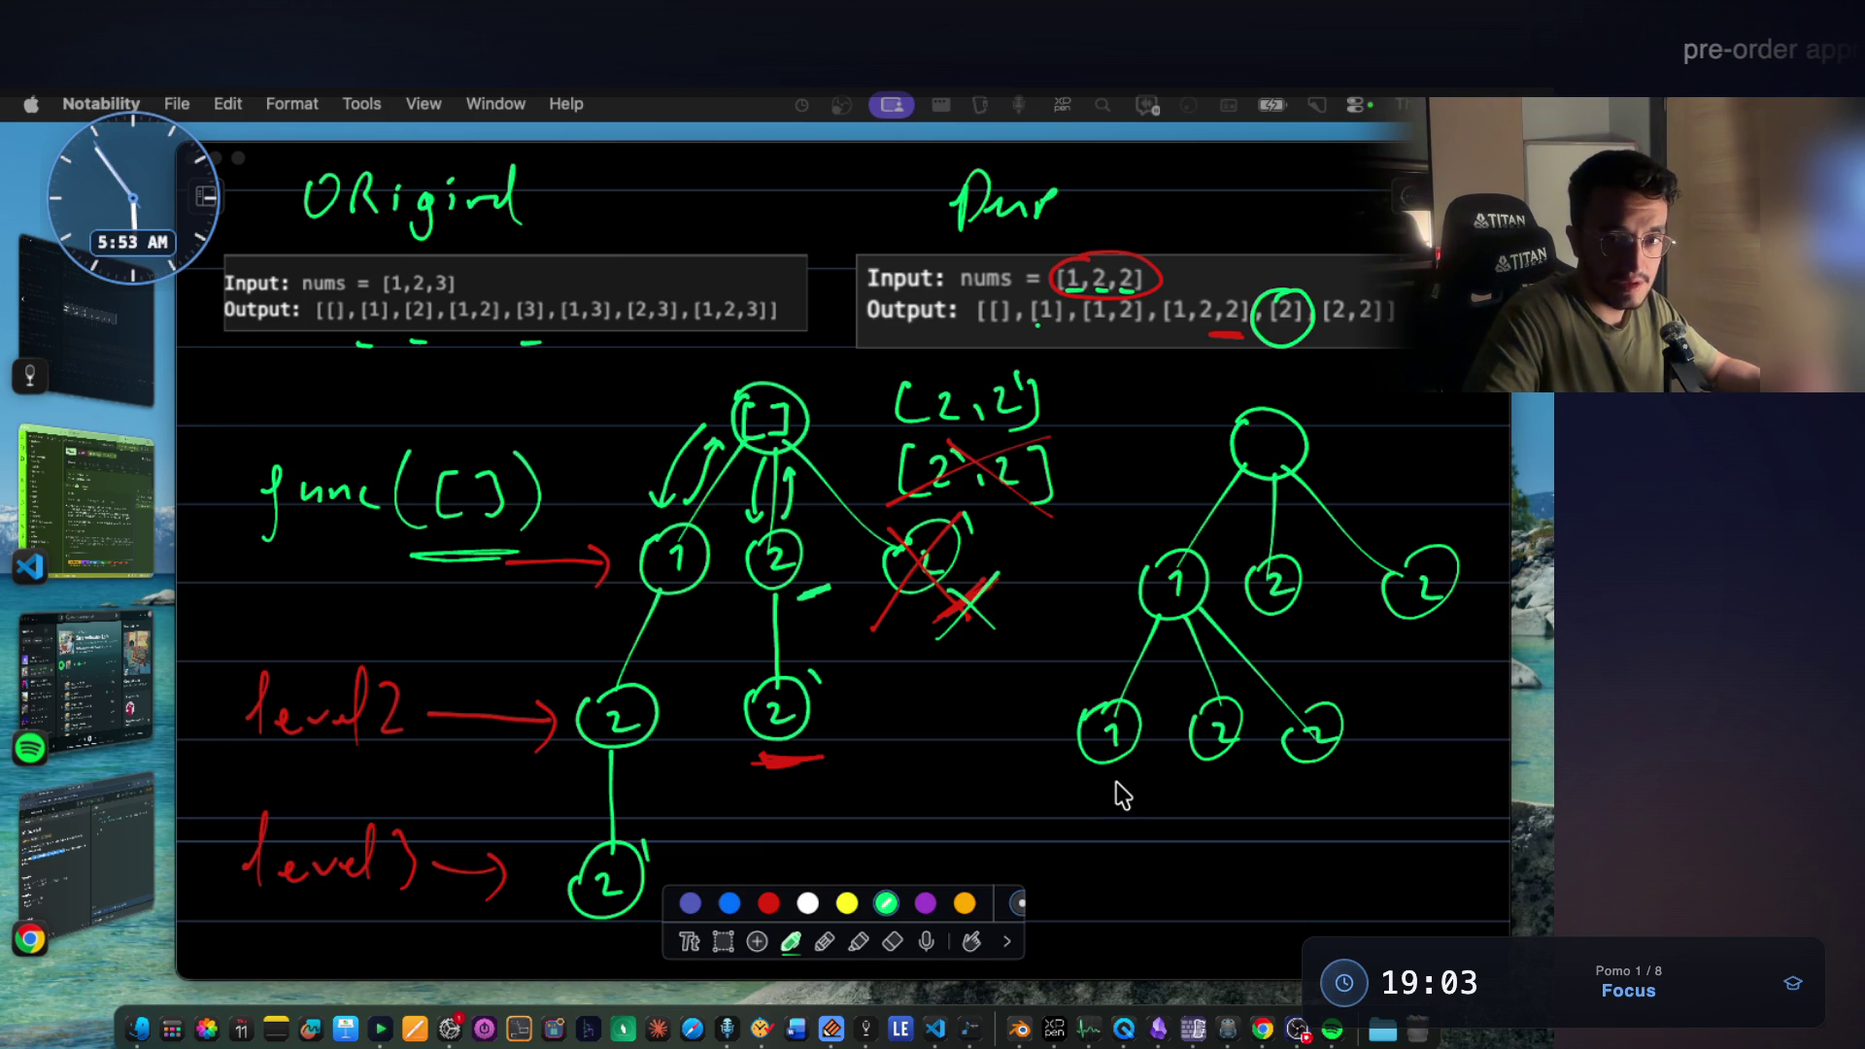
{"action": "scroll", "coordinate": [618, 692], "scroll_direction": "down", "scroll_amount": 2}
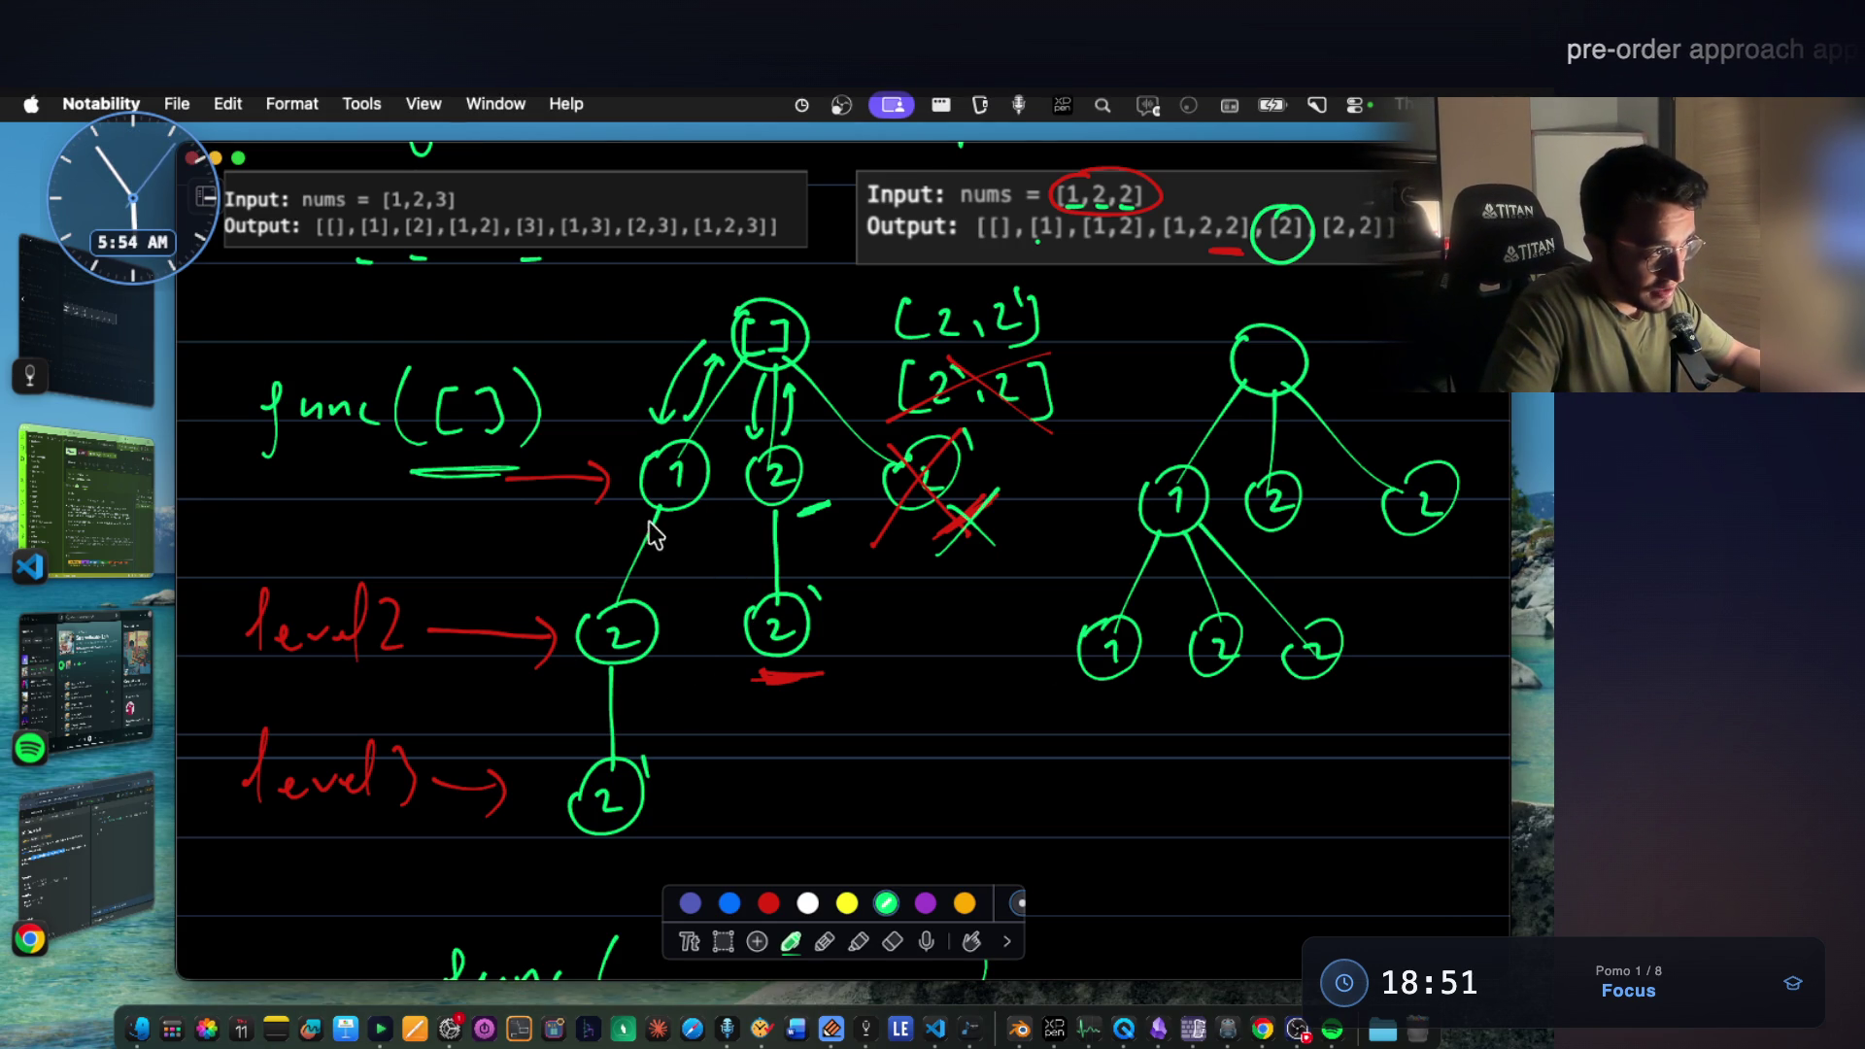
Bolden the underline under node 1 and circle [1,2] in the Dup output.
{"action": "left_click_drag", "start_coordinate": [682, 527], "coordinate": [637, 526]}
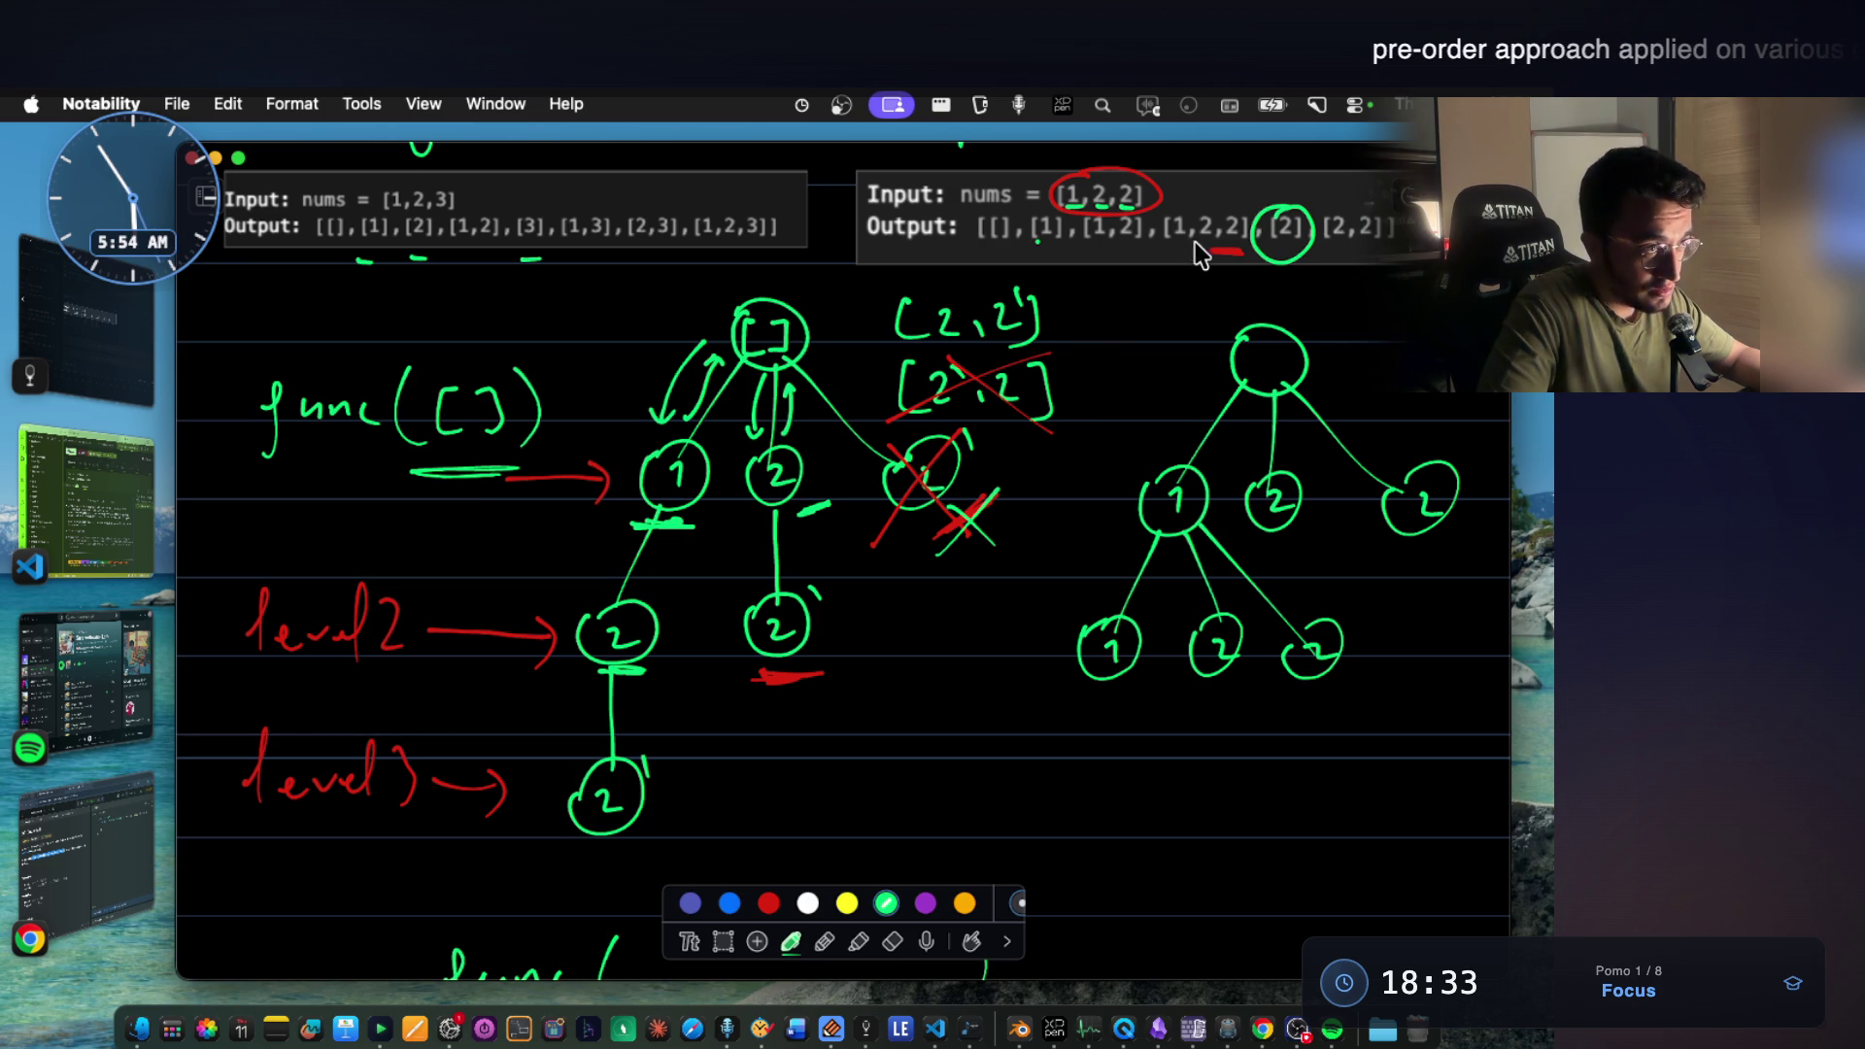
{"action": "left_click_drag", "start_coordinate": [1119, 199], "coordinate": [1151, 249]}
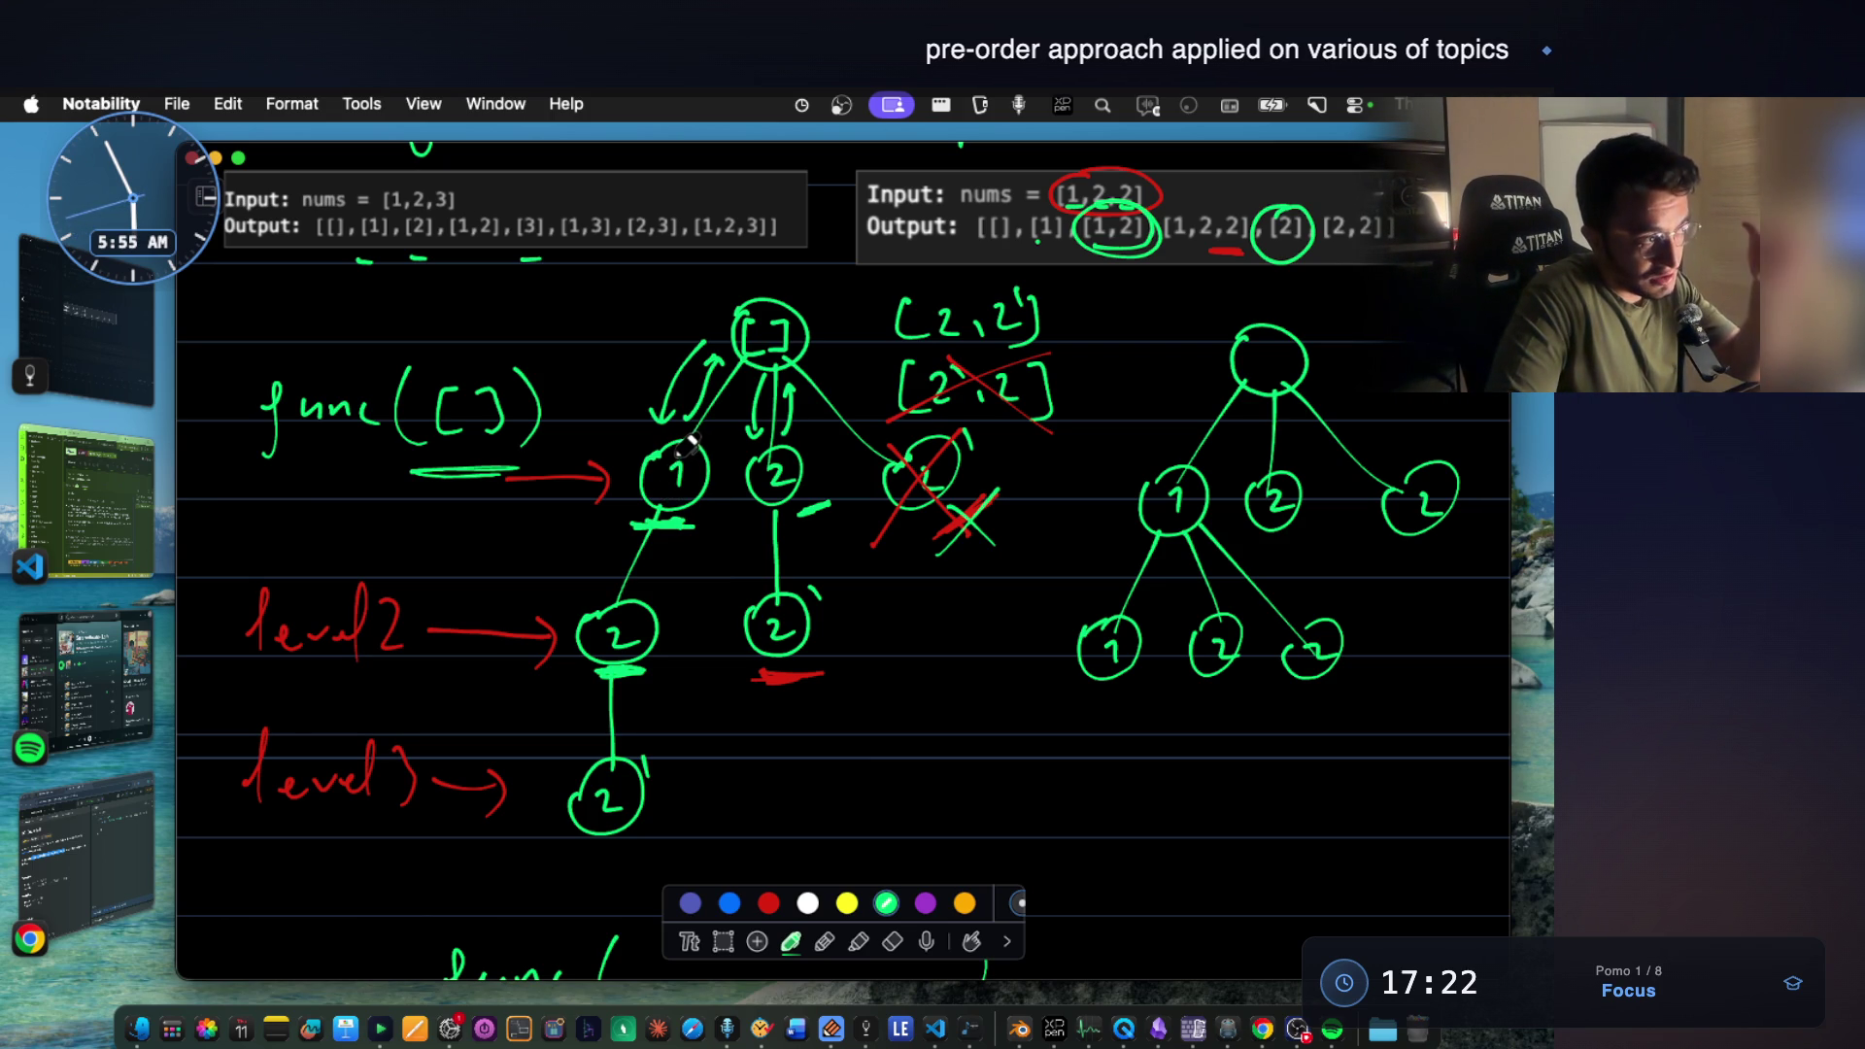
Draw a long downward arrow between the columns and a second arrow pointing at level2.
{"action": "left_click_drag", "start_coordinate": [722, 486], "coordinate": [714, 638]}
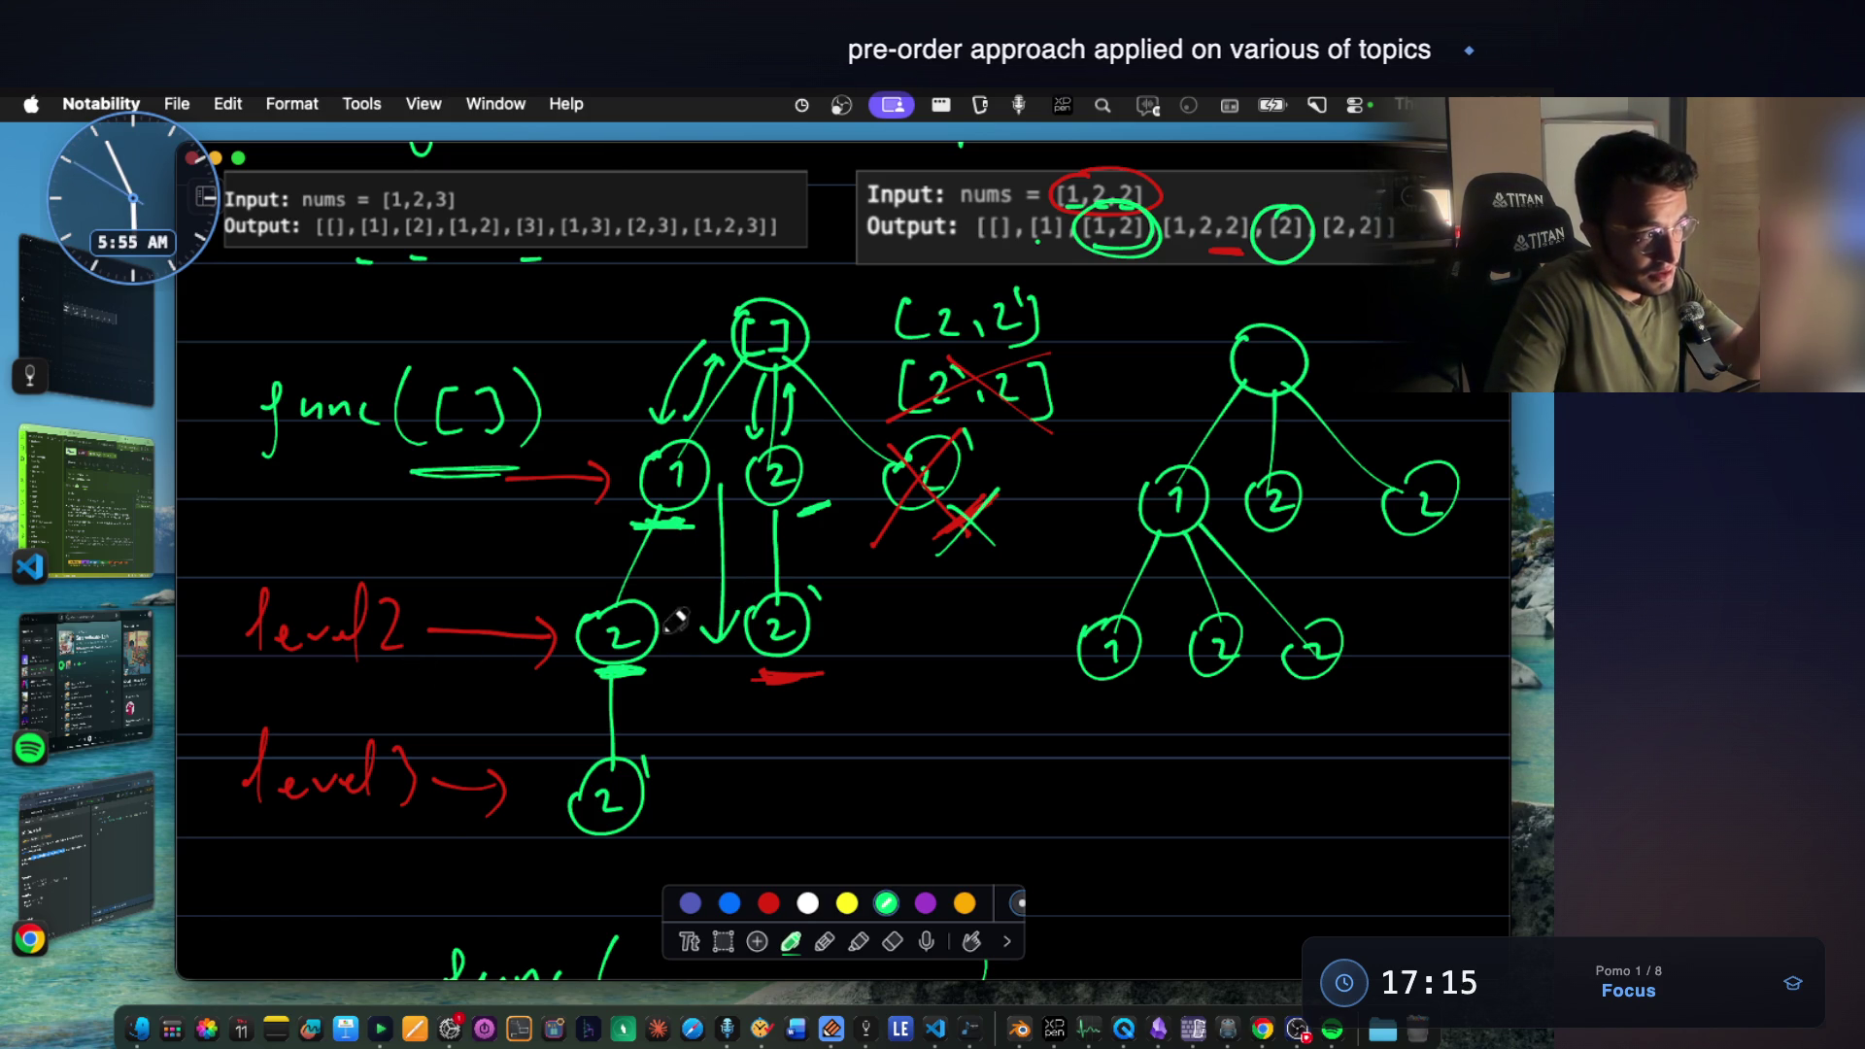
{"action": "left_click_drag", "start_coordinate": [428, 669], "coordinate": [556, 658]}
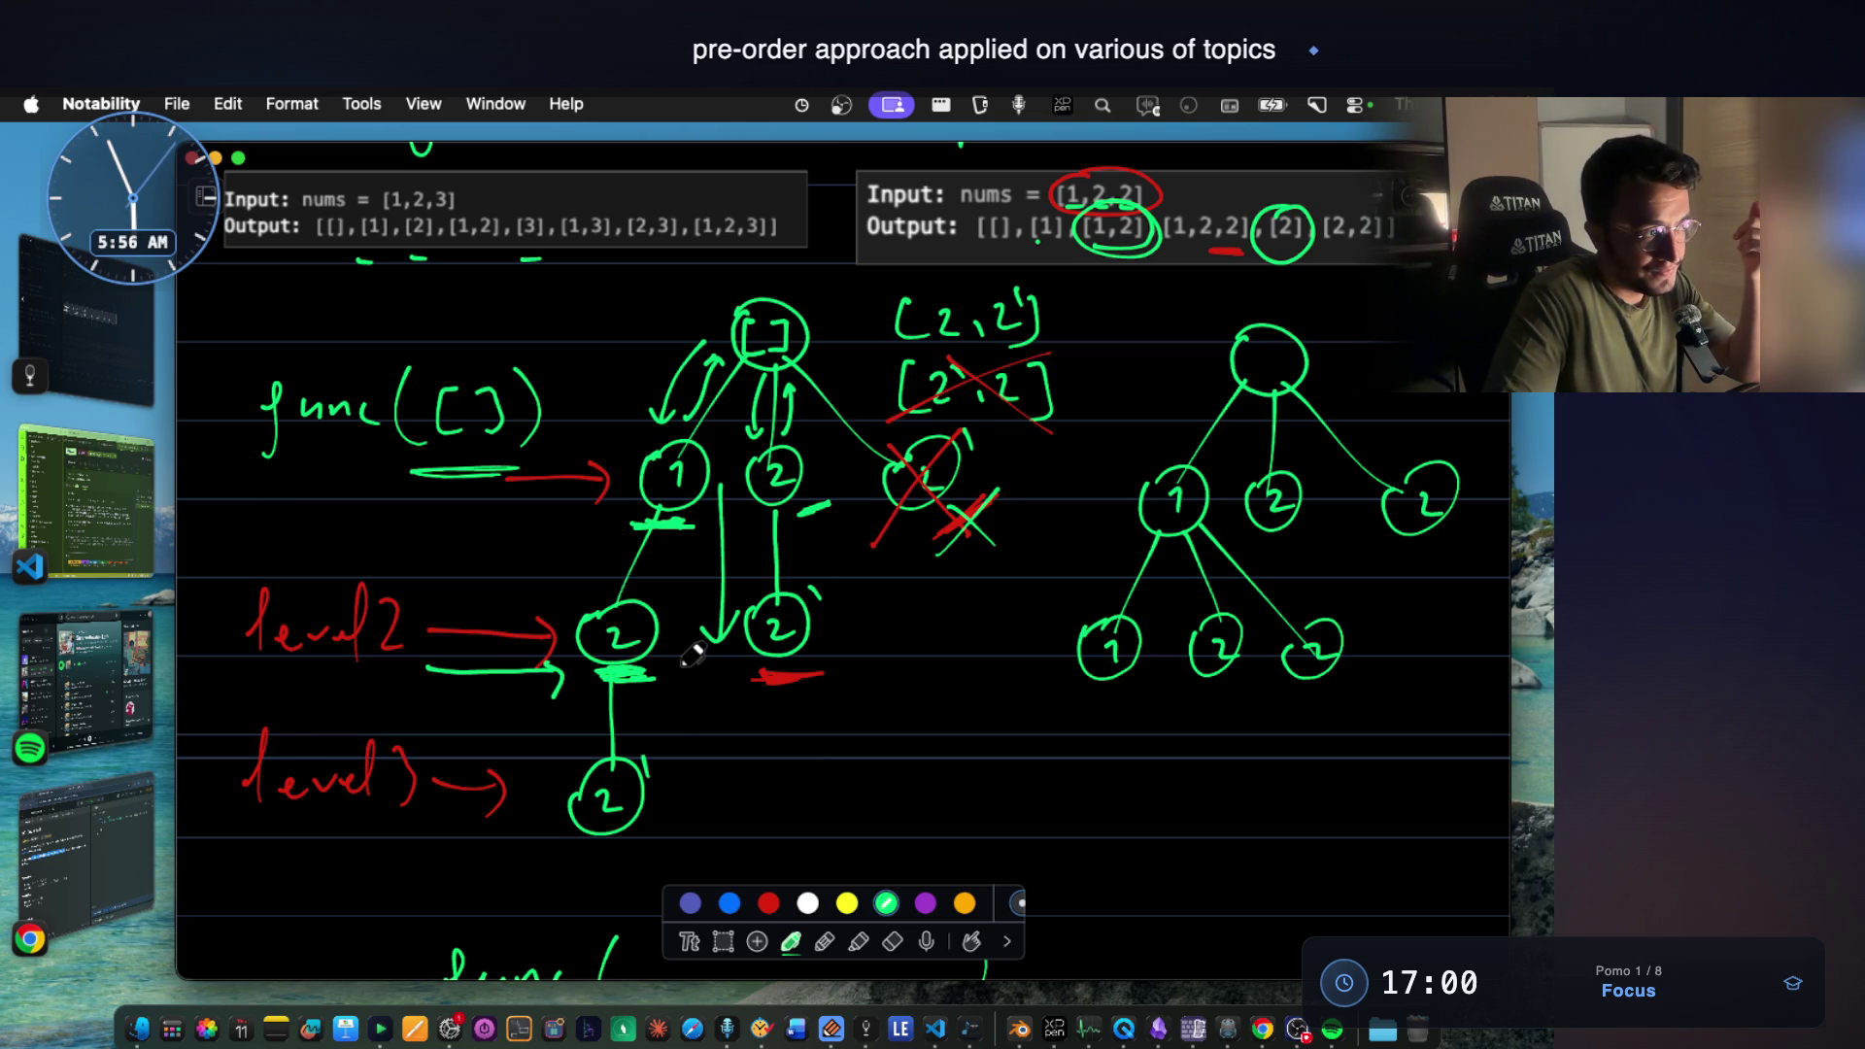
Sketch an extra node below the middle 2, then undo it with Cmd+Z.
{"action": "mouse_move", "coordinate": [688, 517]}
{"action": "left_mouse_down"}
{"action": "mouse_move", "coordinate": [686, 612]}
{"action": "mouse_move", "coordinate": [729, 635]}
{"action": "left_mouse_up"}
{"action": "mouse_move", "coordinate": [721, 556]}
{"action": "left_mouse_down"}
{"action": "mouse_move", "coordinate": [667, 685]}
{"action": "mouse_move", "coordinate": [694, 658]}
{"action": "left_mouse_up"}
{"action": "key", "text": "super+z"}
{"action": "key", "text": "super+z"}
{"action": "key", "text": "super+z"}
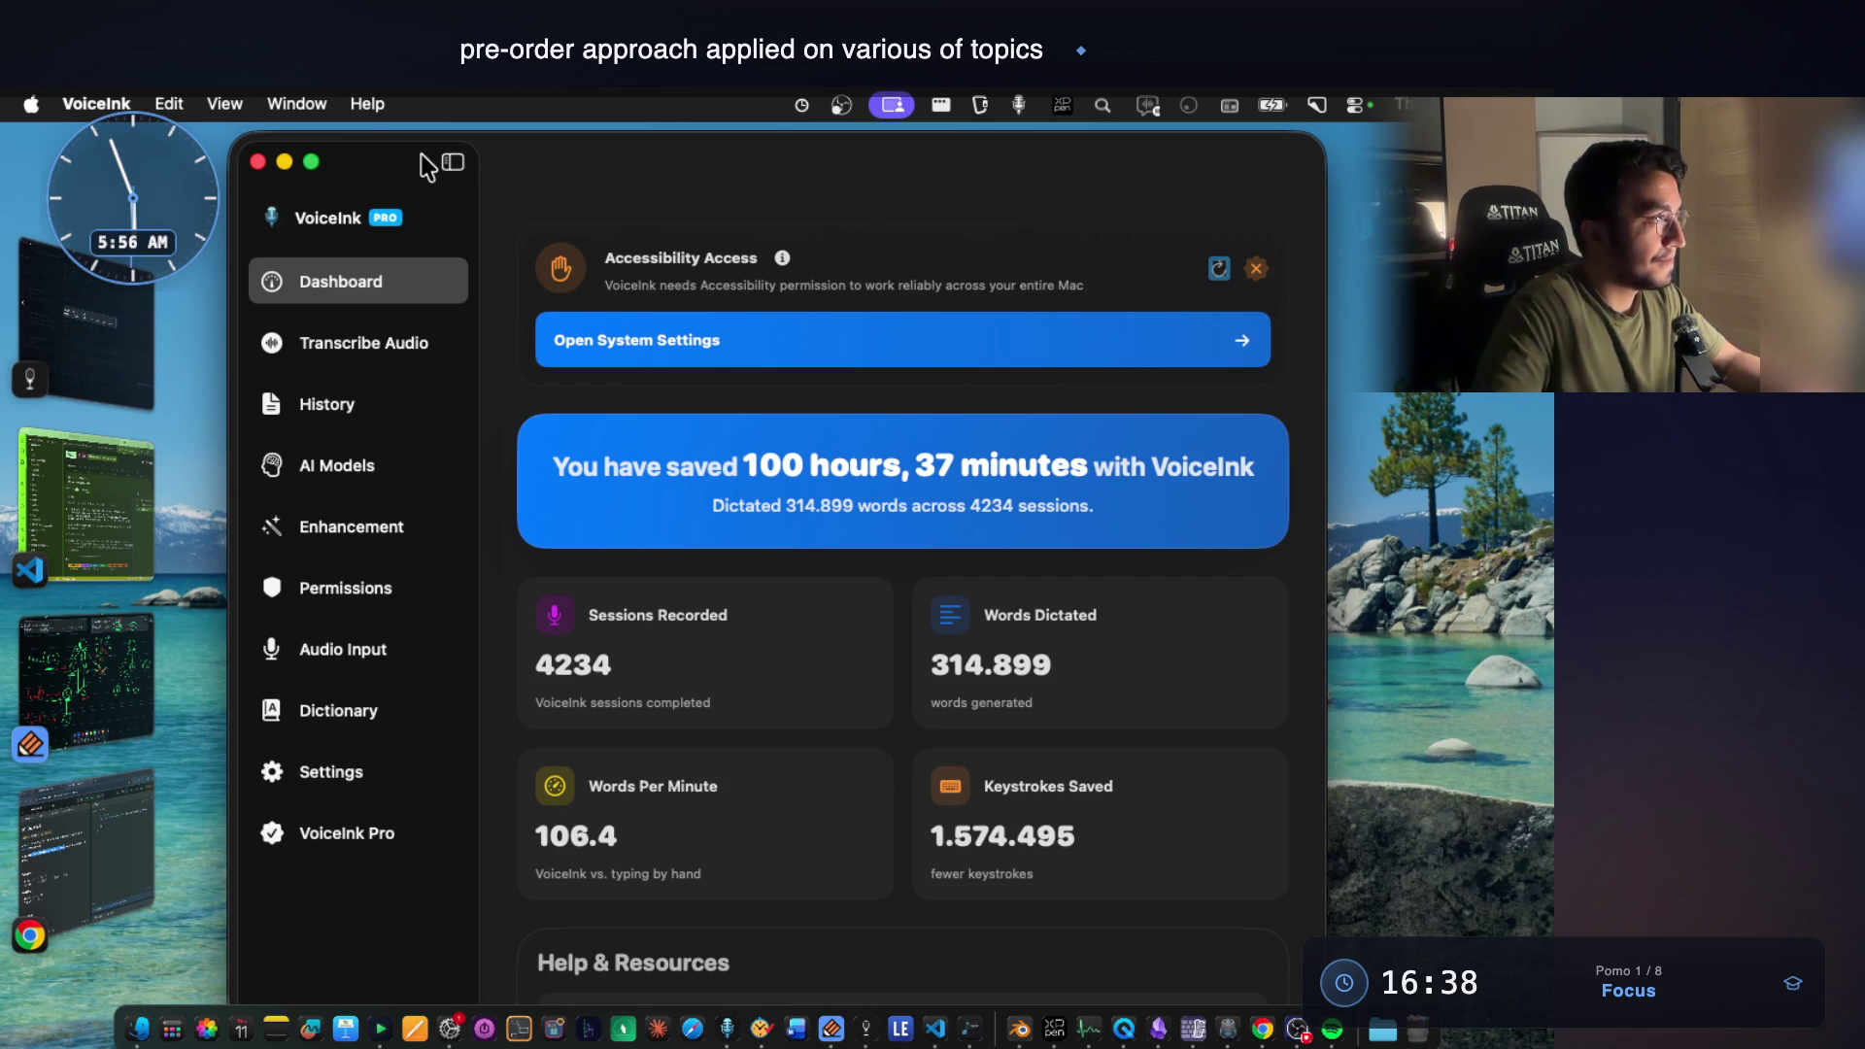
Minimize the VoiceInk dashboard to reveal the Notability notes.
{"action": "left_click", "coordinate": [285, 162]}
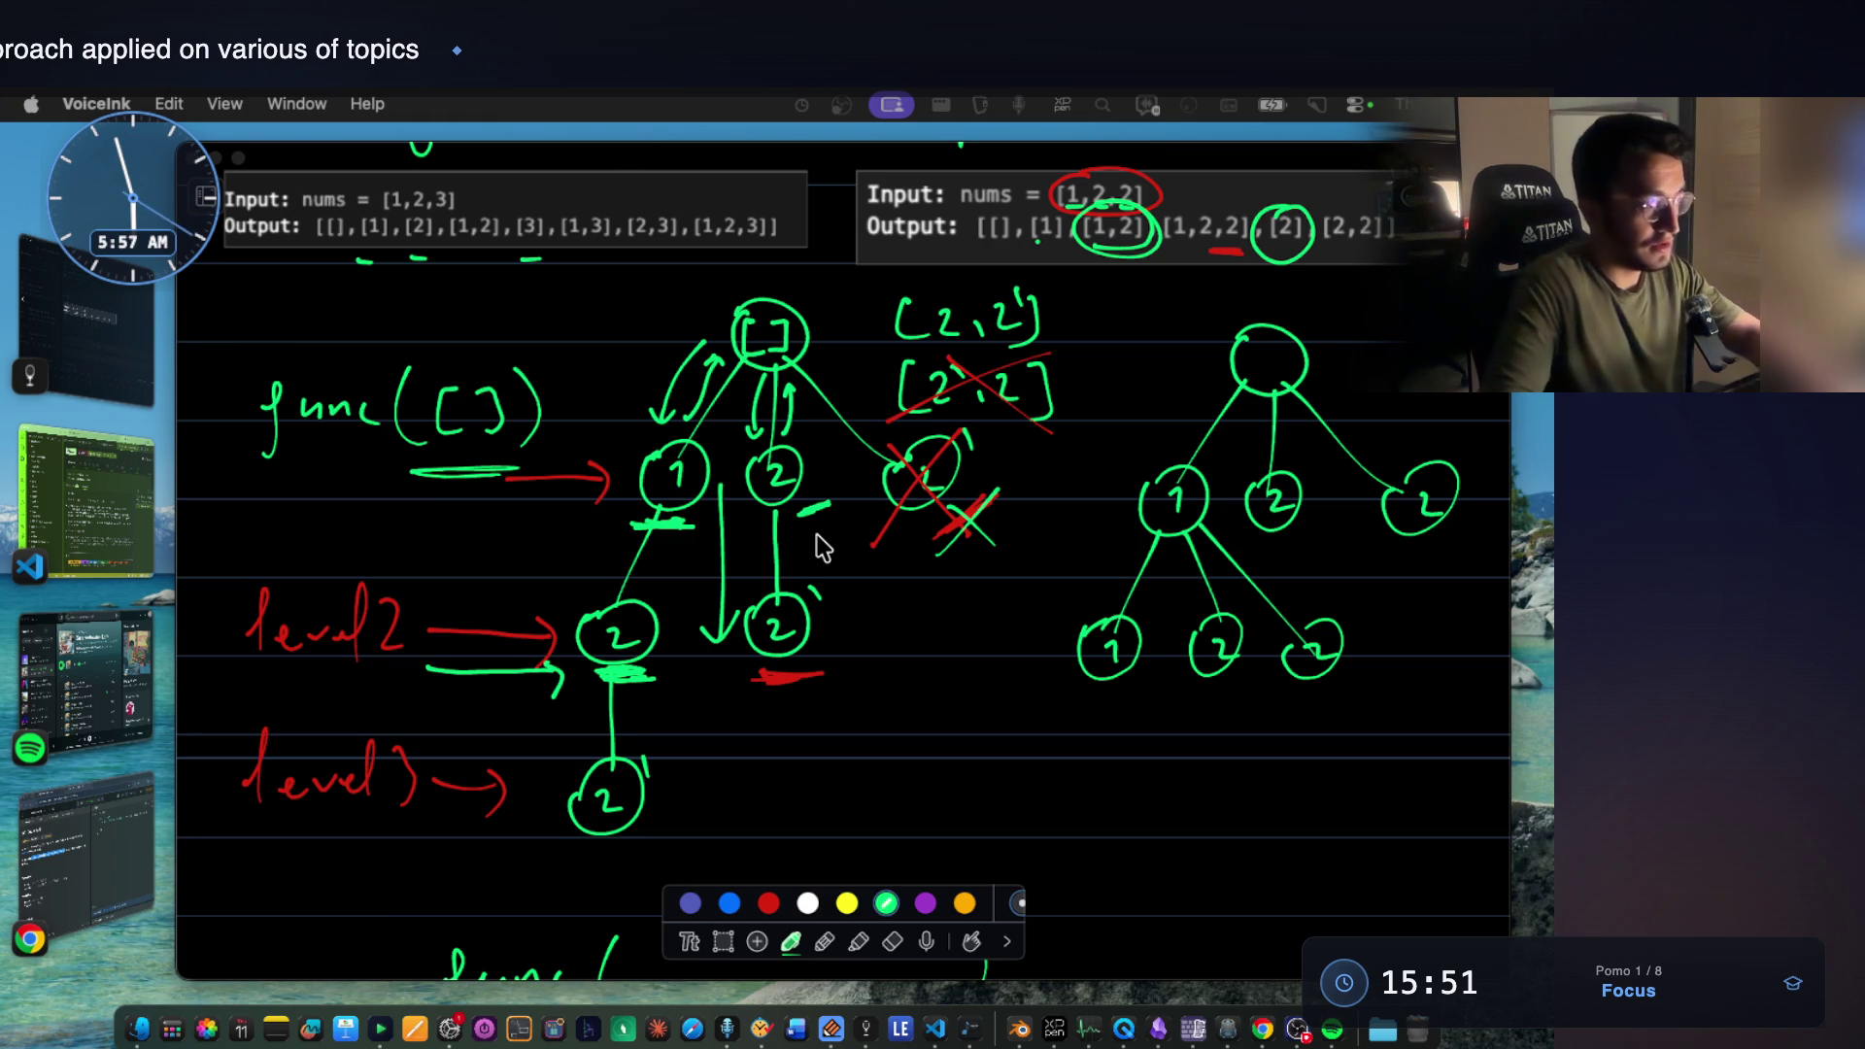
Back in Notability with the pen, draw a curved arrow down to the lower 2 node.
{"action": "left_click", "coordinate": [710, 903]}
{"action": "left_click", "coordinate": [724, 942]}
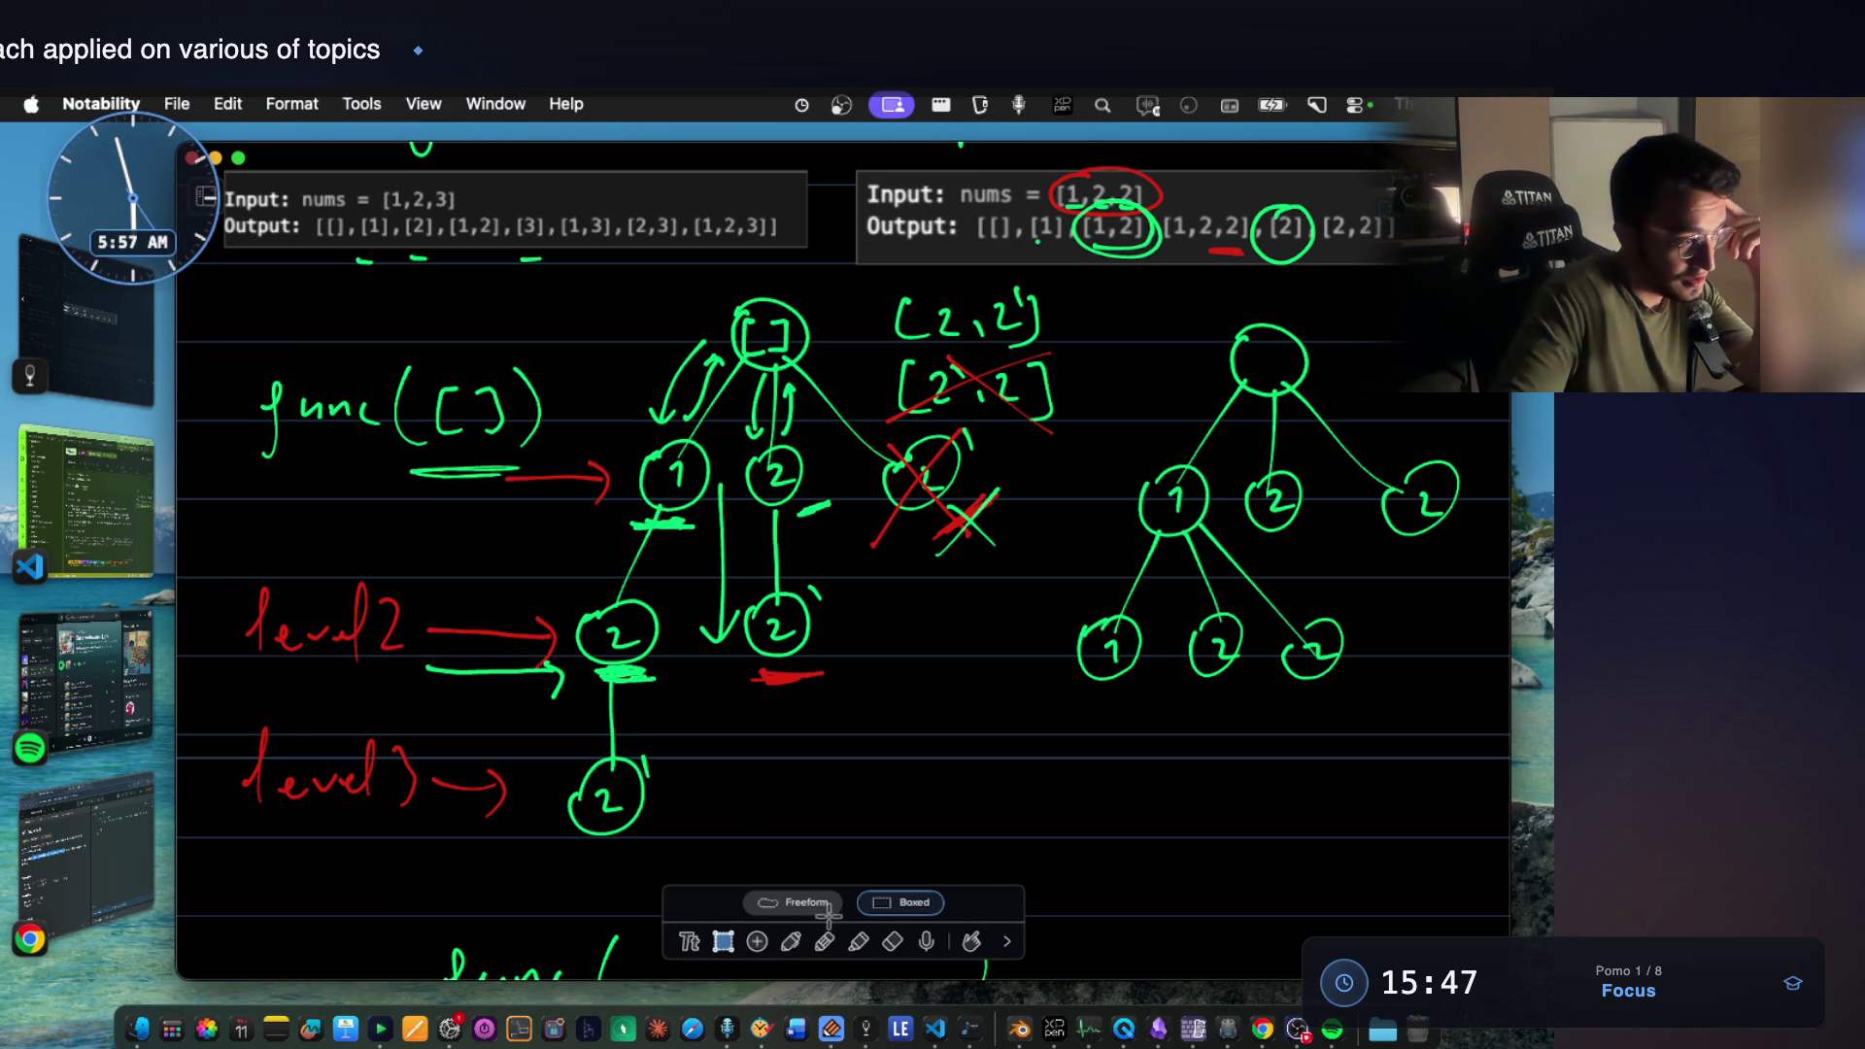
{"action": "left_click", "coordinate": [790, 941]}
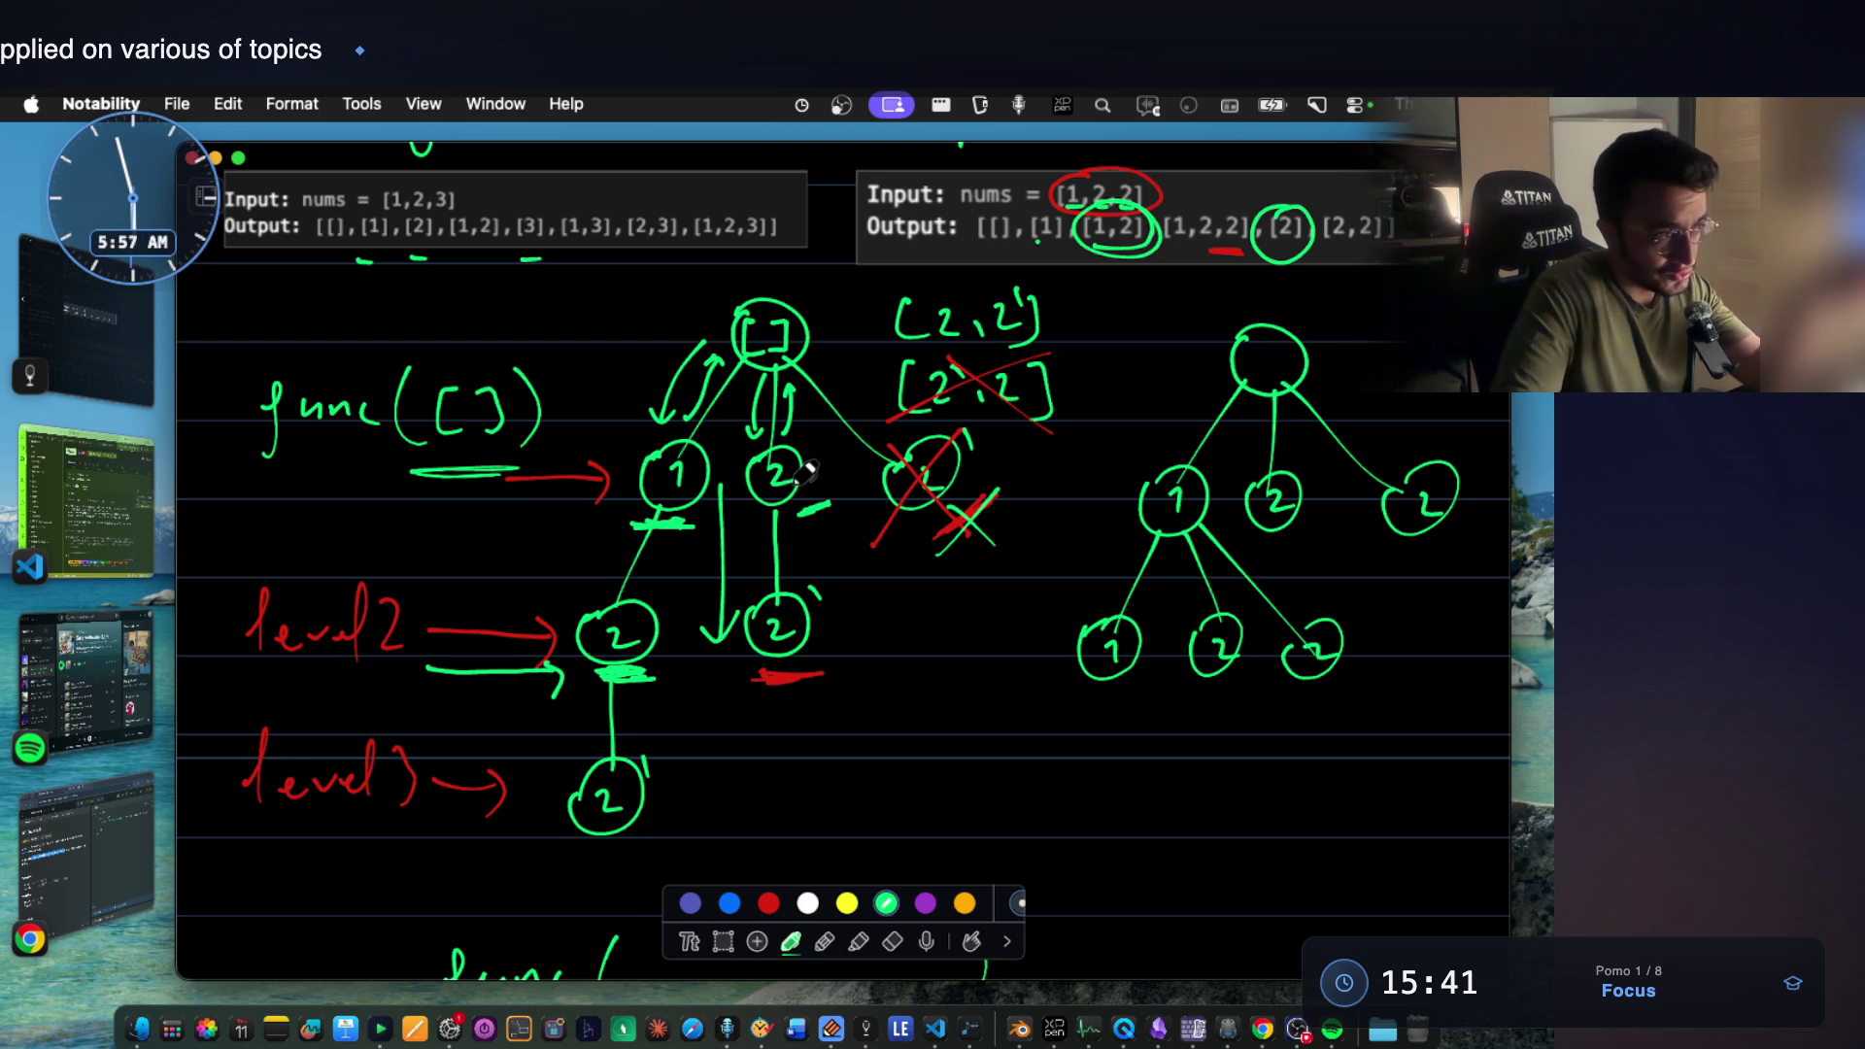
{"action": "left_click_drag", "start_coordinate": [820, 475], "coordinate": [847, 606]}
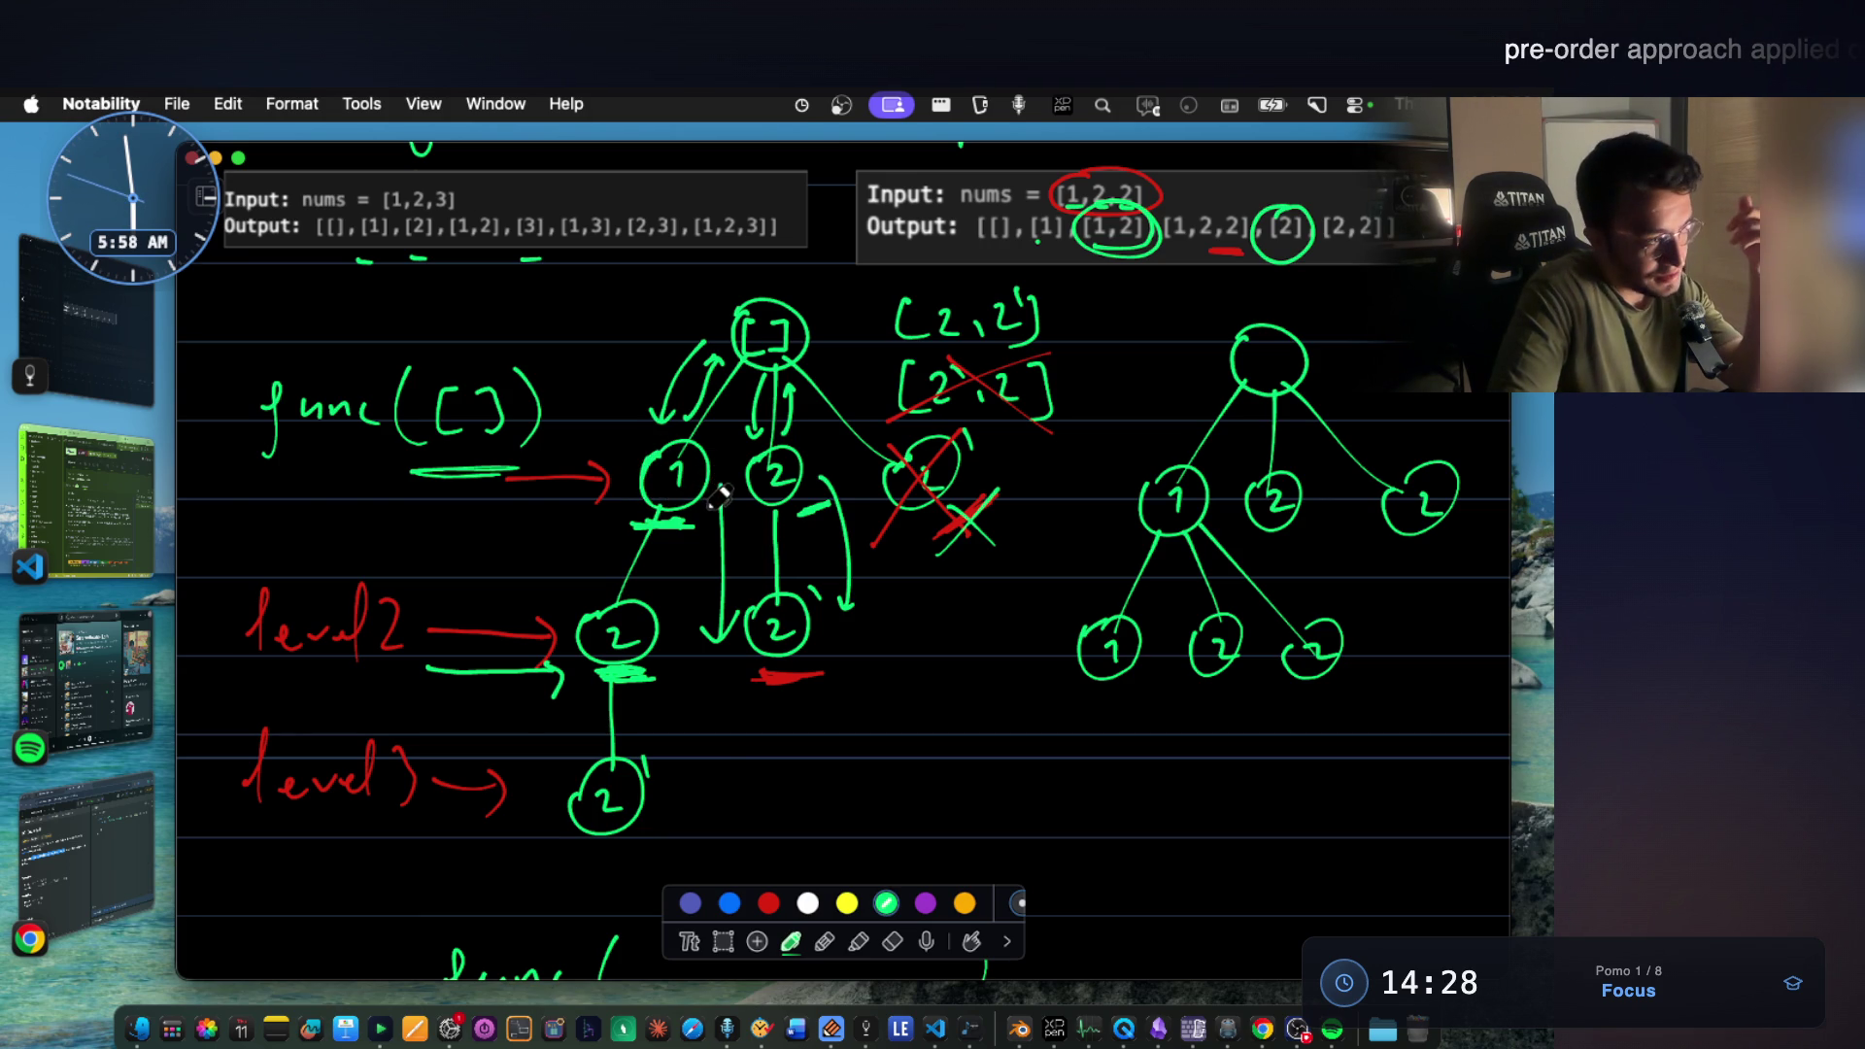
Handwrite the word 'use' in green below the trees.
{"action": "left_click_drag", "start_coordinate": [844, 733], "coordinate": [1000, 760]}
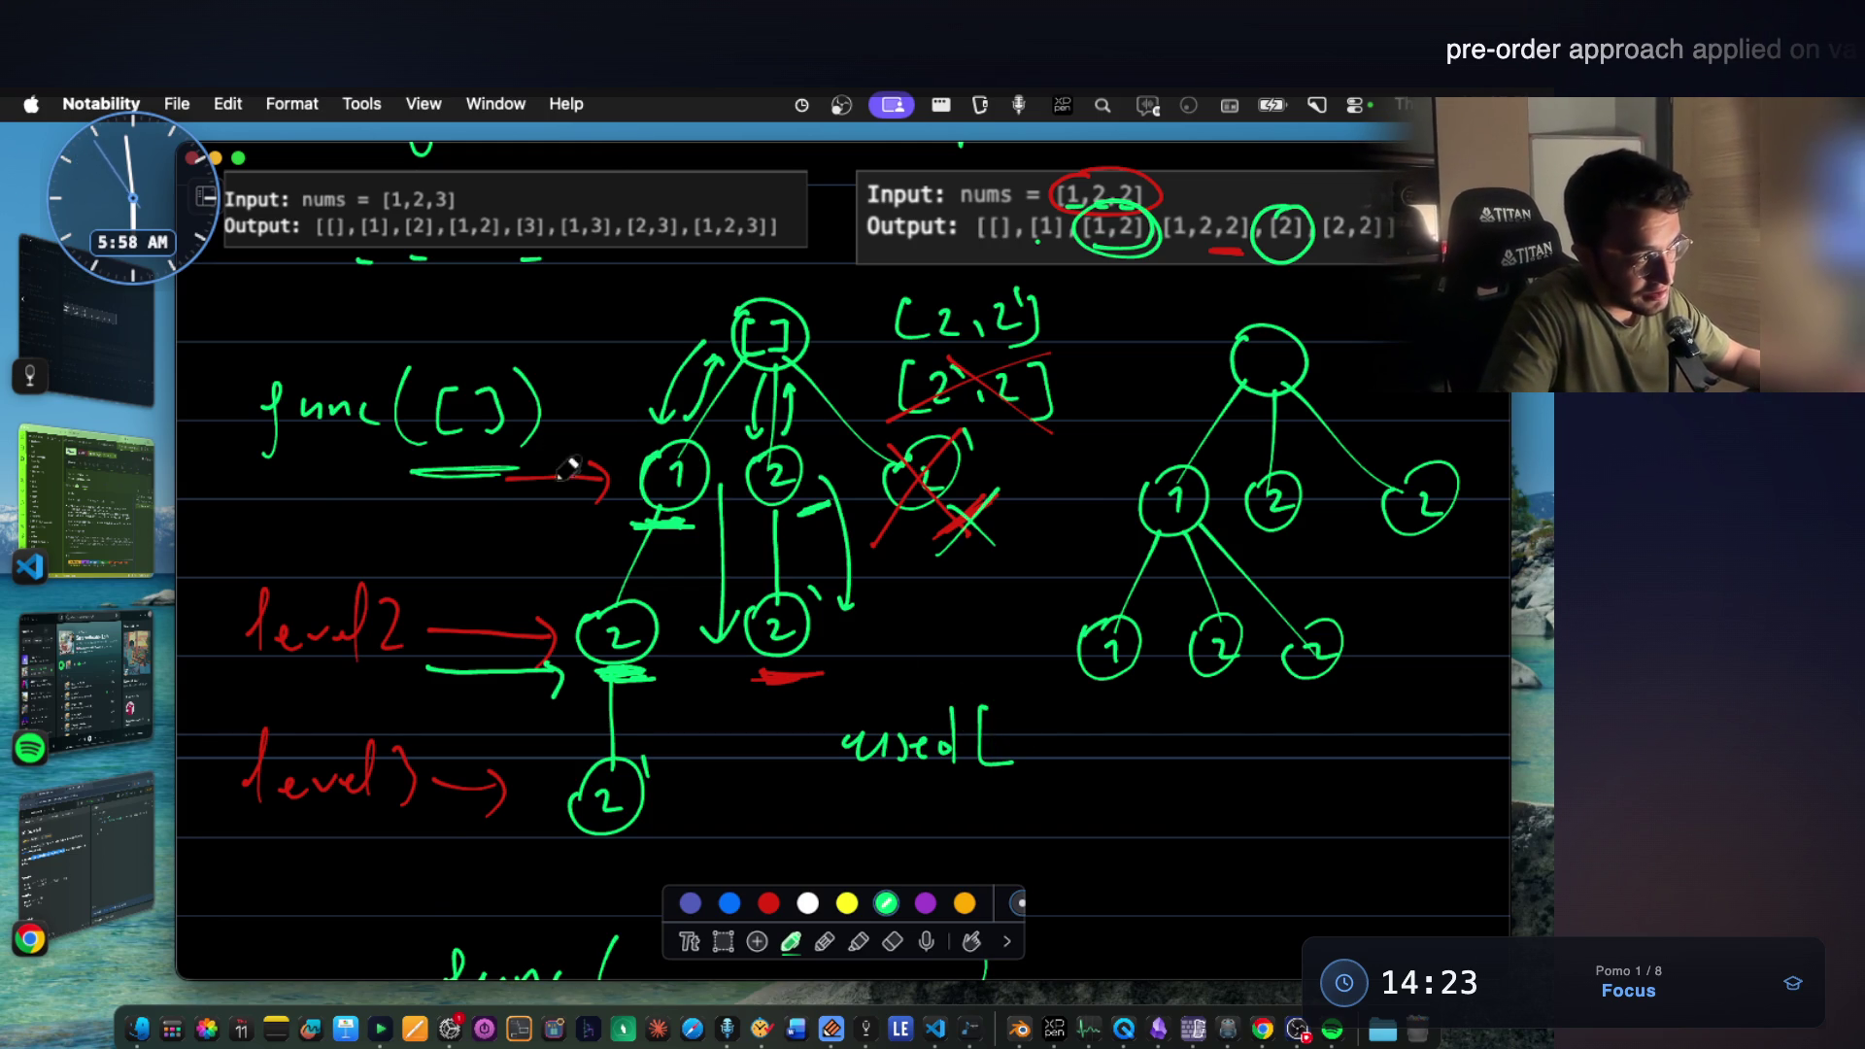
Handwrite 'used[1] = 1' below the tree and finish the arrow from the root to the right node.
{"action": "mouse_move", "coordinate": [1017, 718]}
{"action": "left_mouse_down"}
{"action": "mouse_move", "coordinate": [1038, 751]}
{"action": "mouse_move", "coordinate": [1079, 696]}
{"action": "mouse_move", "coordinate": [1117, 732]}
{"action": "left_mouse_up"}
{"action": "left_click_drag", "start_coordinate": [1096, 746], "coordinate": [1152, 772]}
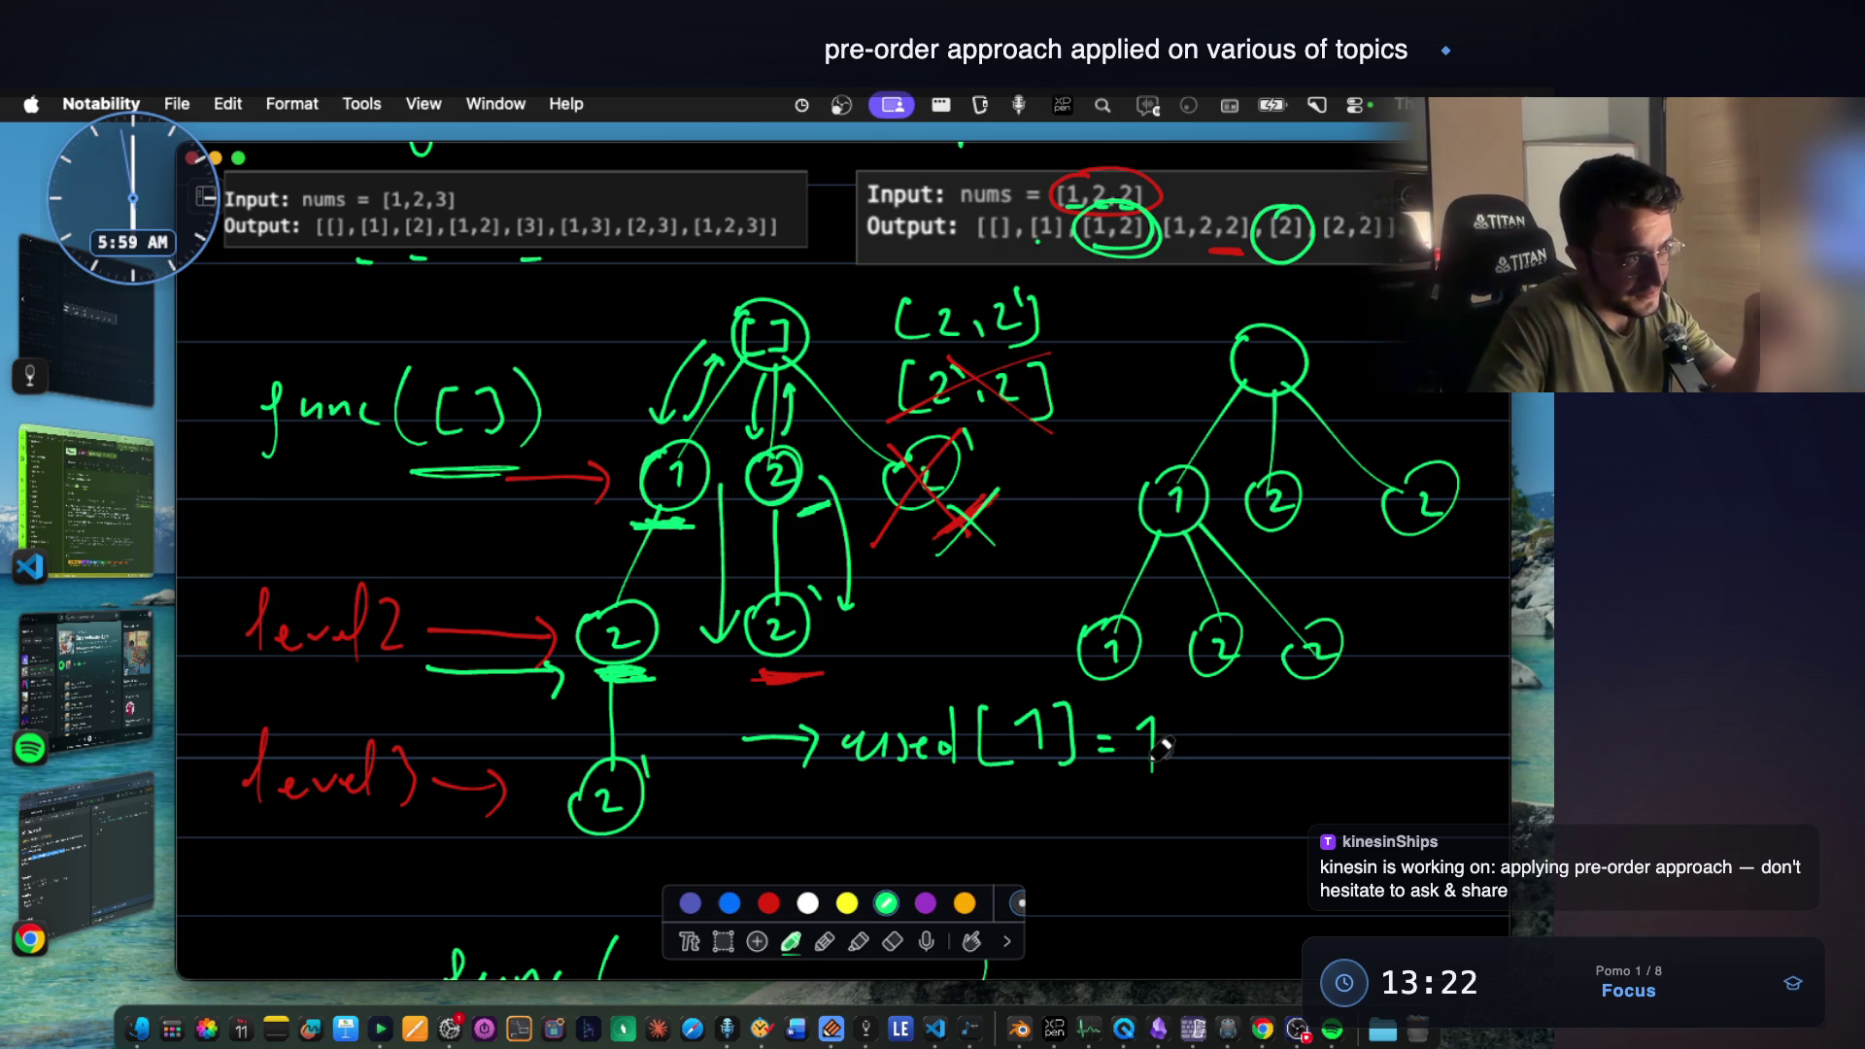
{"action": "left_click_drag", "start_coordinate": [895, 431], "coordinate": [891, 457]}
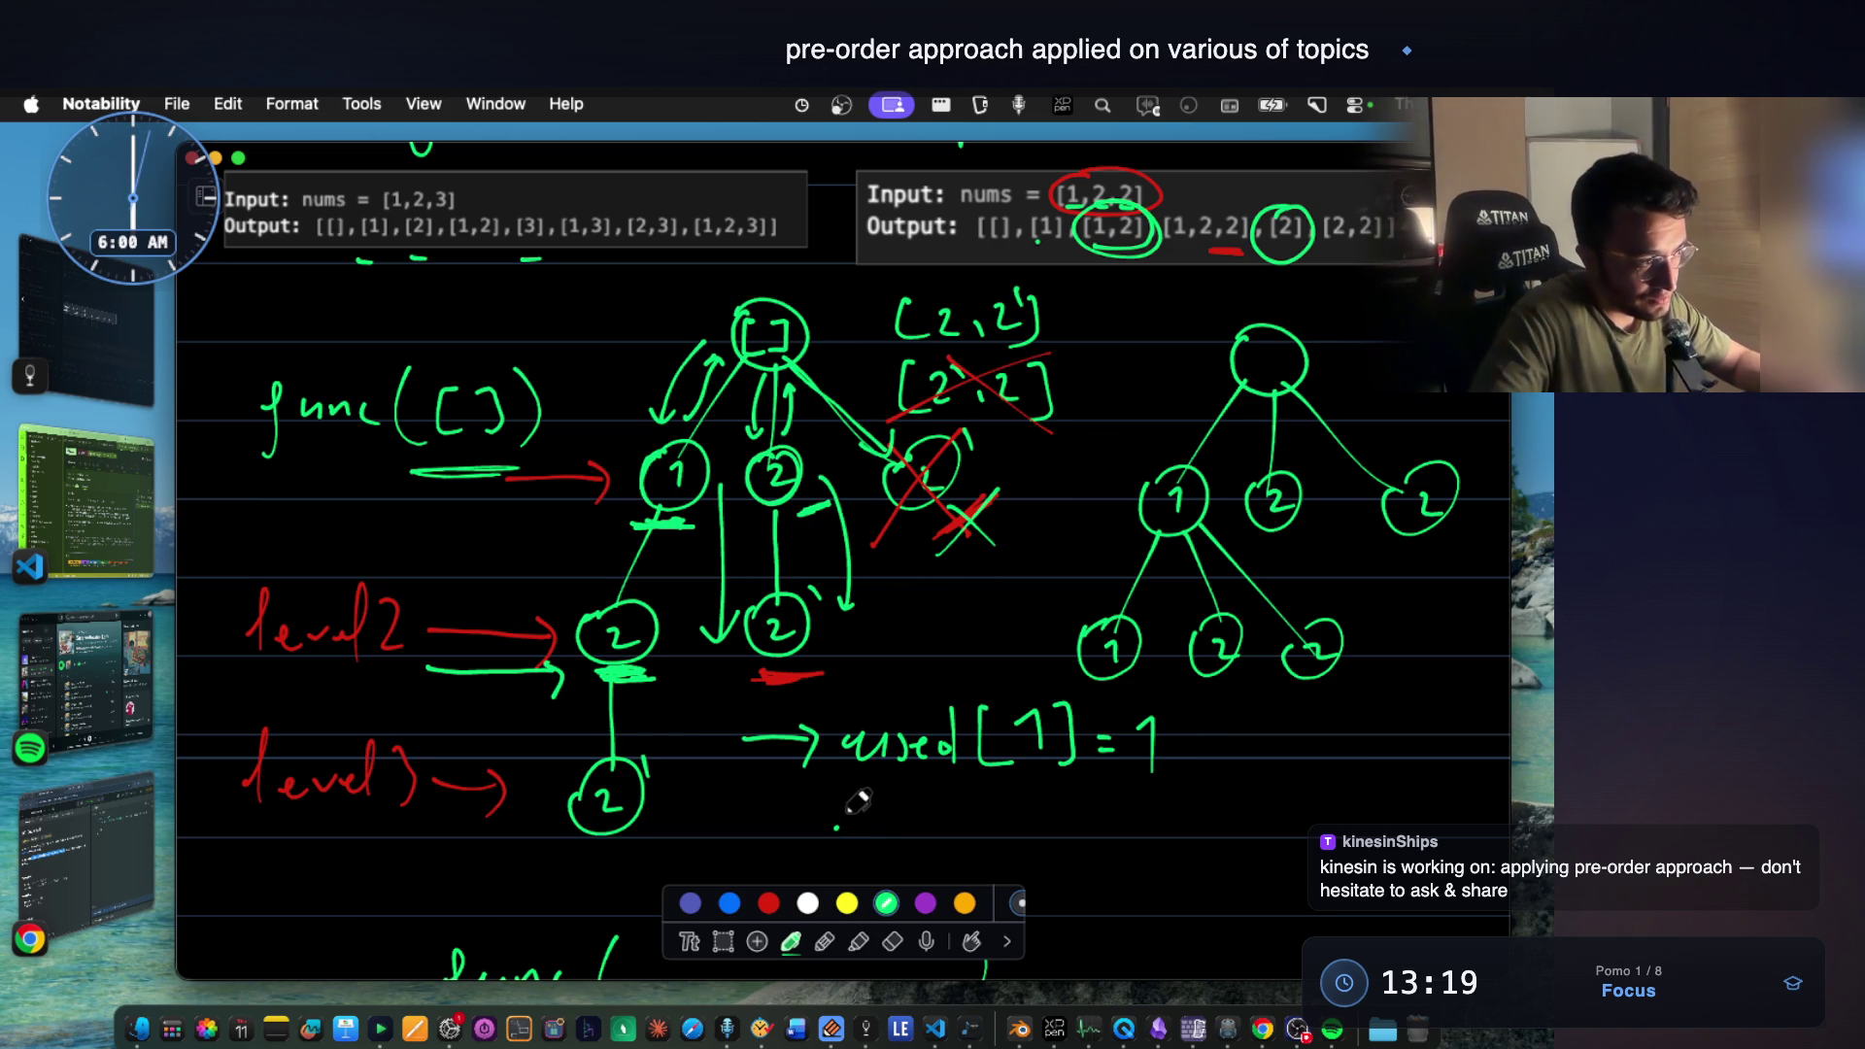
Handwrite 'used[2] = 1;' beneath 'used[1] = 1;', then ready the freeform lasso.
{"action": "left_click_drag", "start_coordinate": [837, 811], "coordinate": [911, 830]}
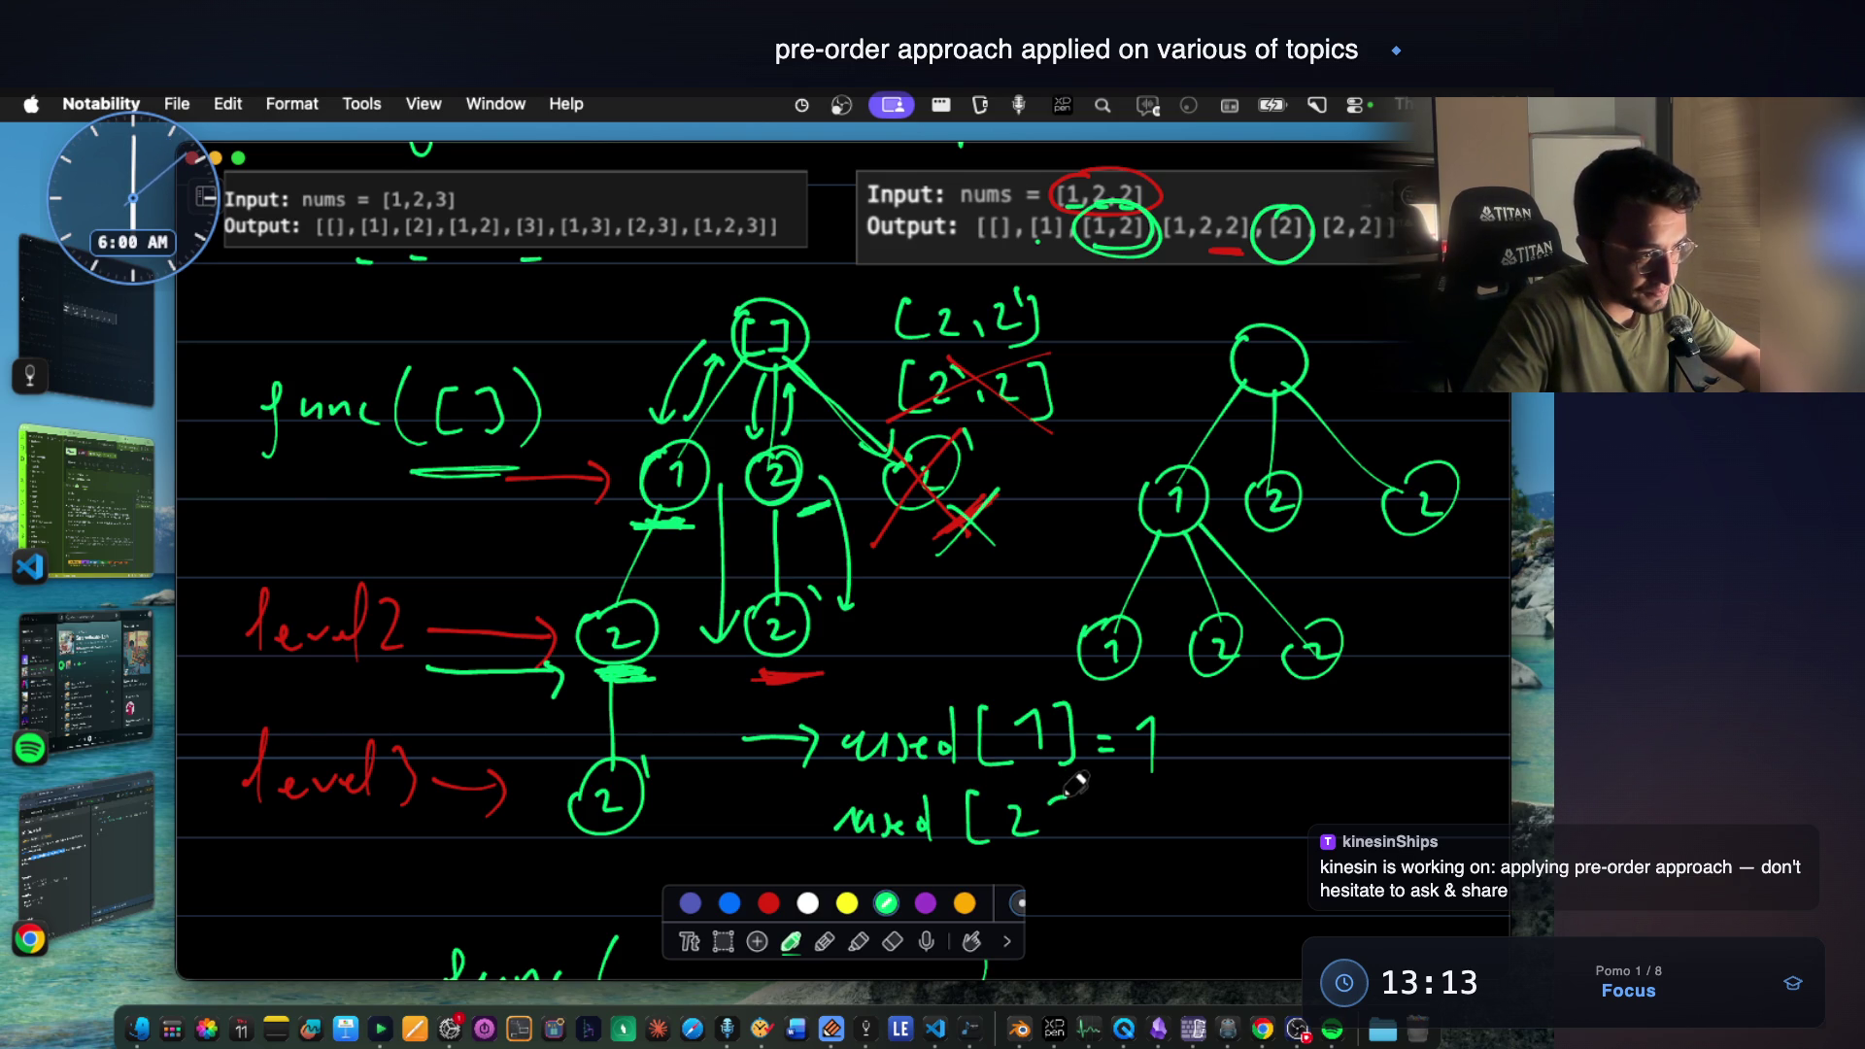
{"action": "left_click_drag", "start_coordinate": [1150, 803], "coordinate": [1155, 842]}
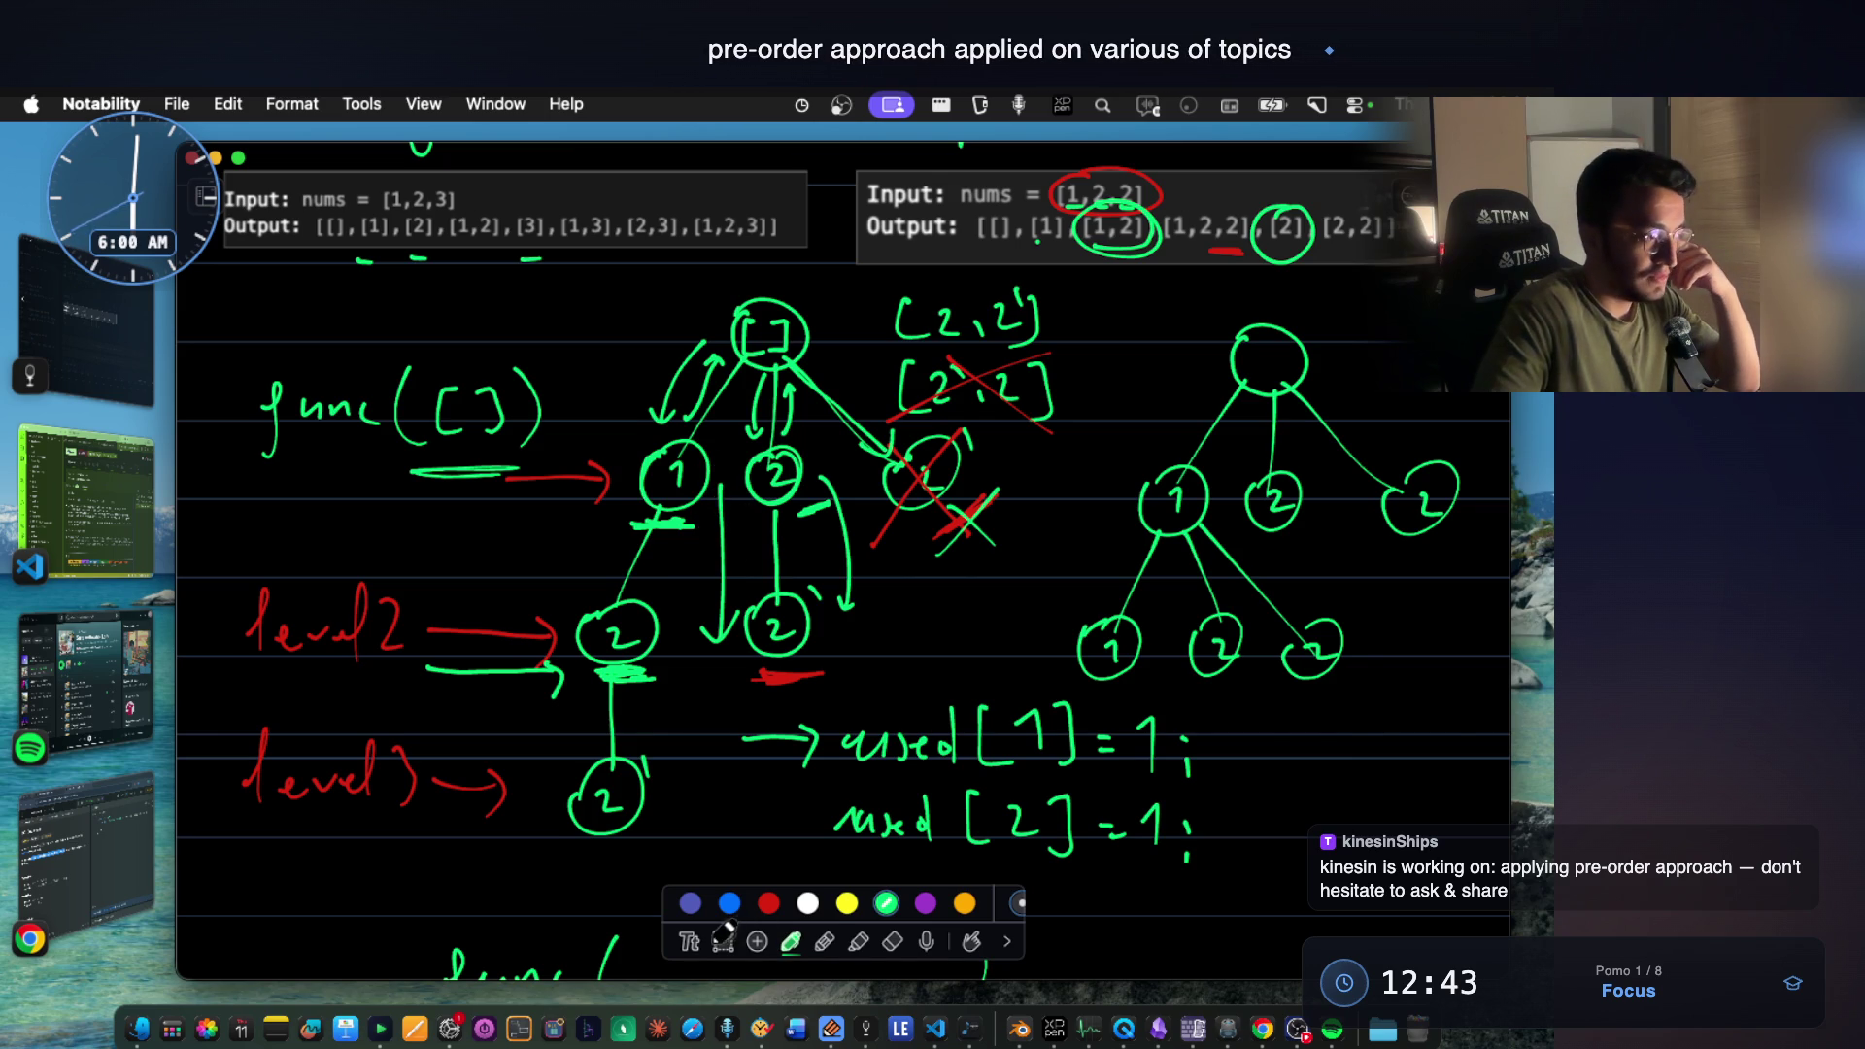
{"action": "left_click", "coordinate": [722, 941]}
{"action": "left_click", "coordinate": [806, 902]}
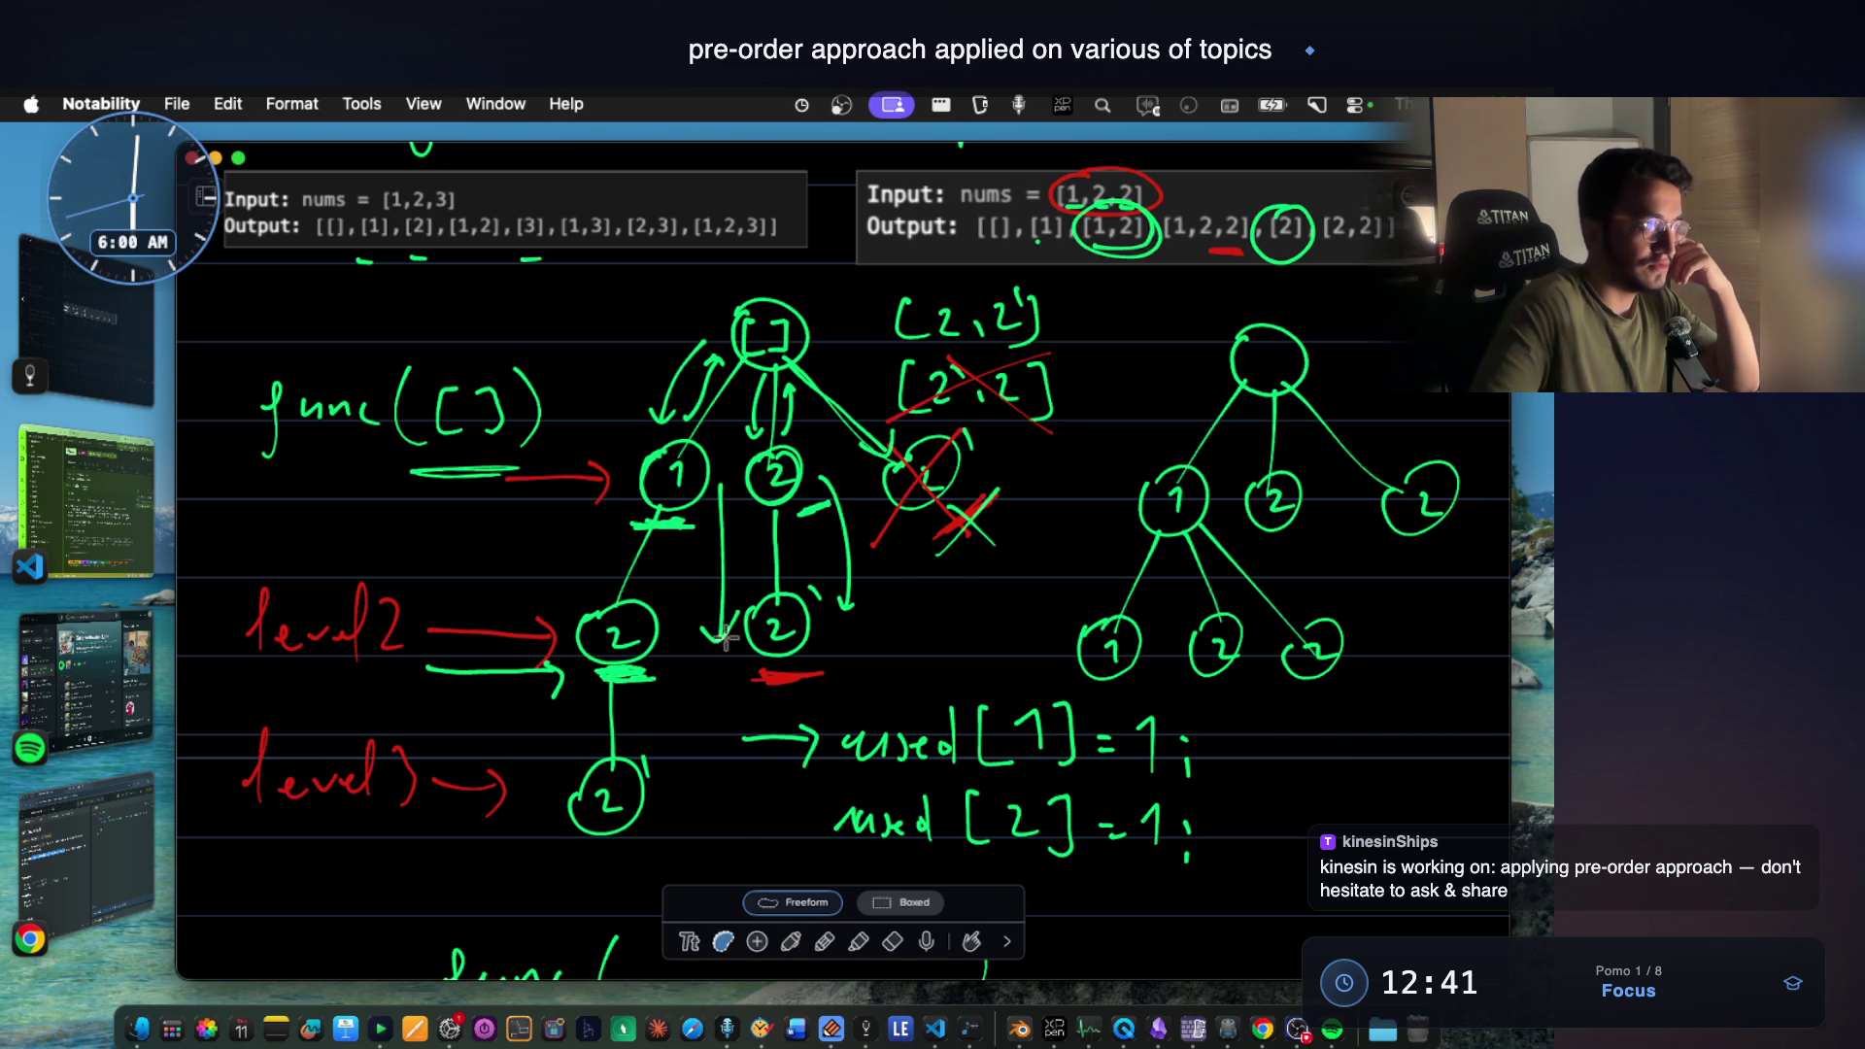
Lasso the recursion tree with its [1,2,3] example and paste a copy lower down, shifted left.
{"action": "mouse_move", "coordinate": [624, 306]}
{"action": "left_mouse_down"}
{"action": "mouse_move", "coordinate": [711, 774]}
{"action": "mouse_move", "coordinate": [783, 240]}
{"action": "left_mouse_up"}
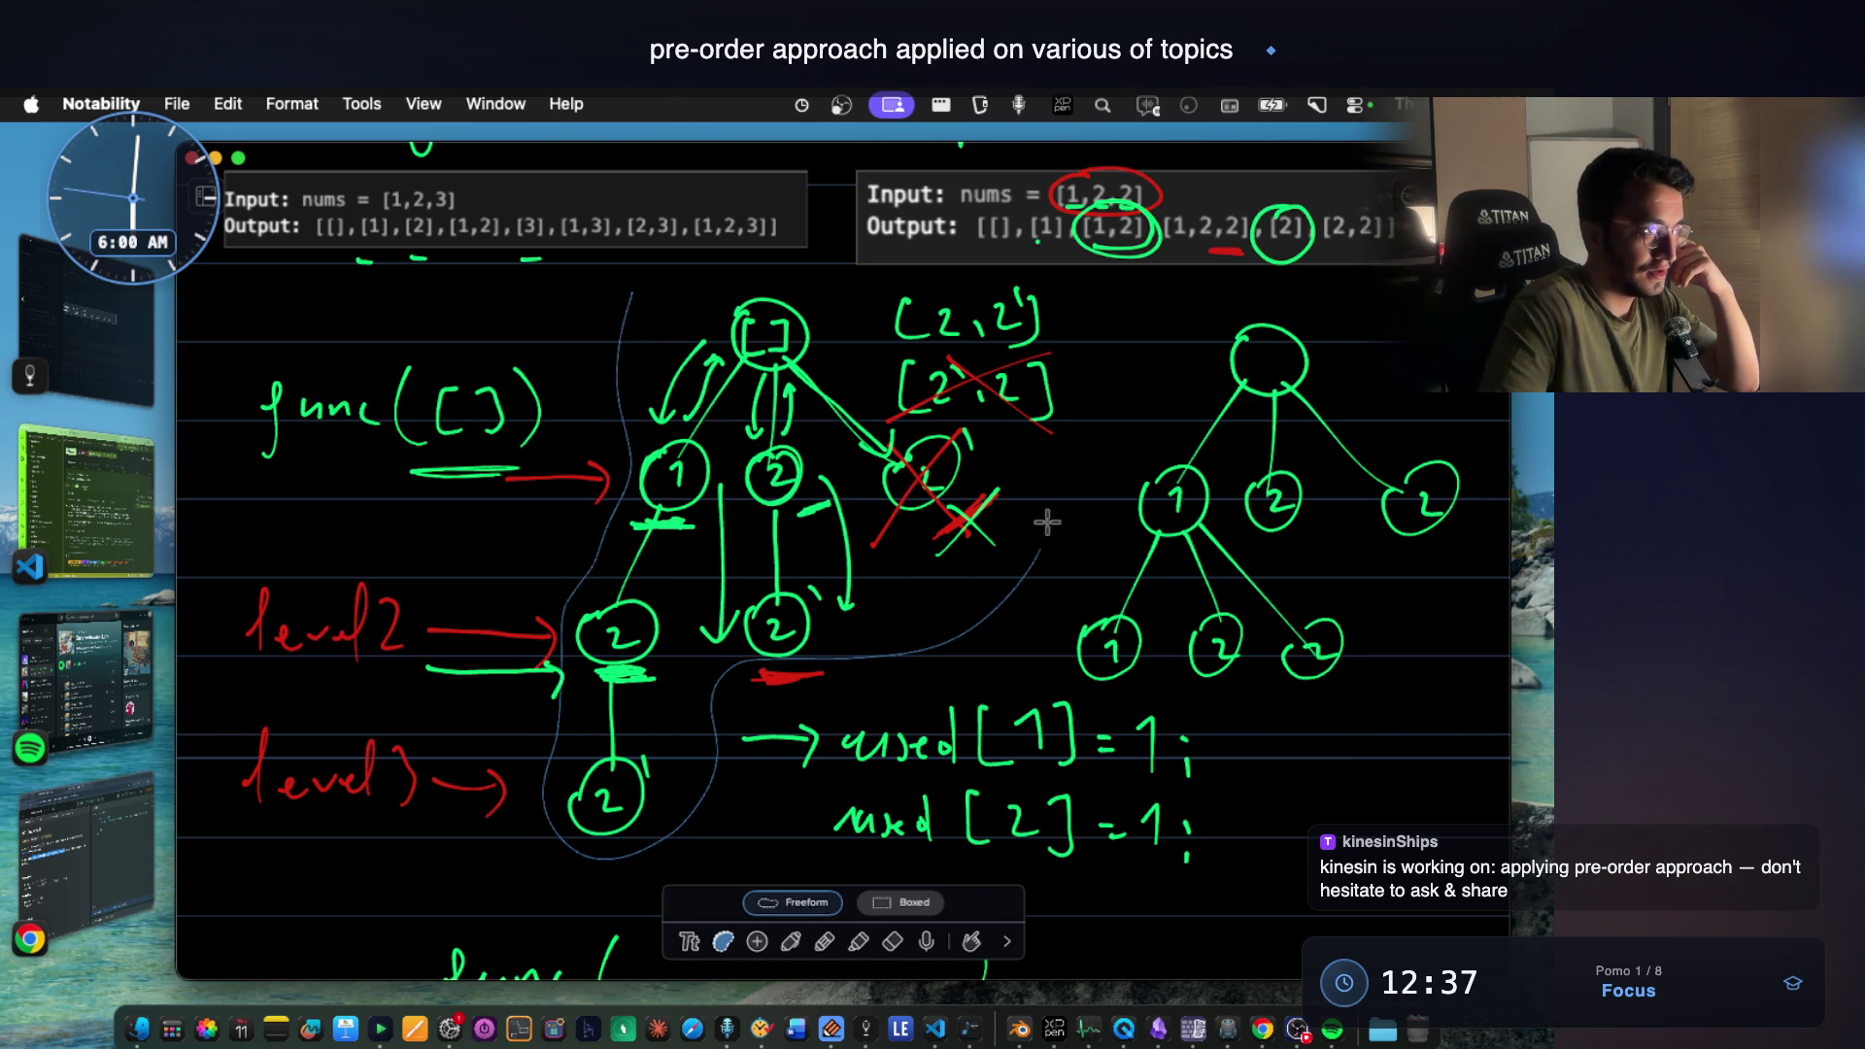
{"action": "left_click", "coordinate": [833, 655]}
{"action": "scroll", "coordinate": [860, 779], "scroll_direction": "down", "scroll_amount": 10}
{"action": "scroll", "coordinate": [870, 733], "scroll_direction": "down", "scroll_amount": 5}
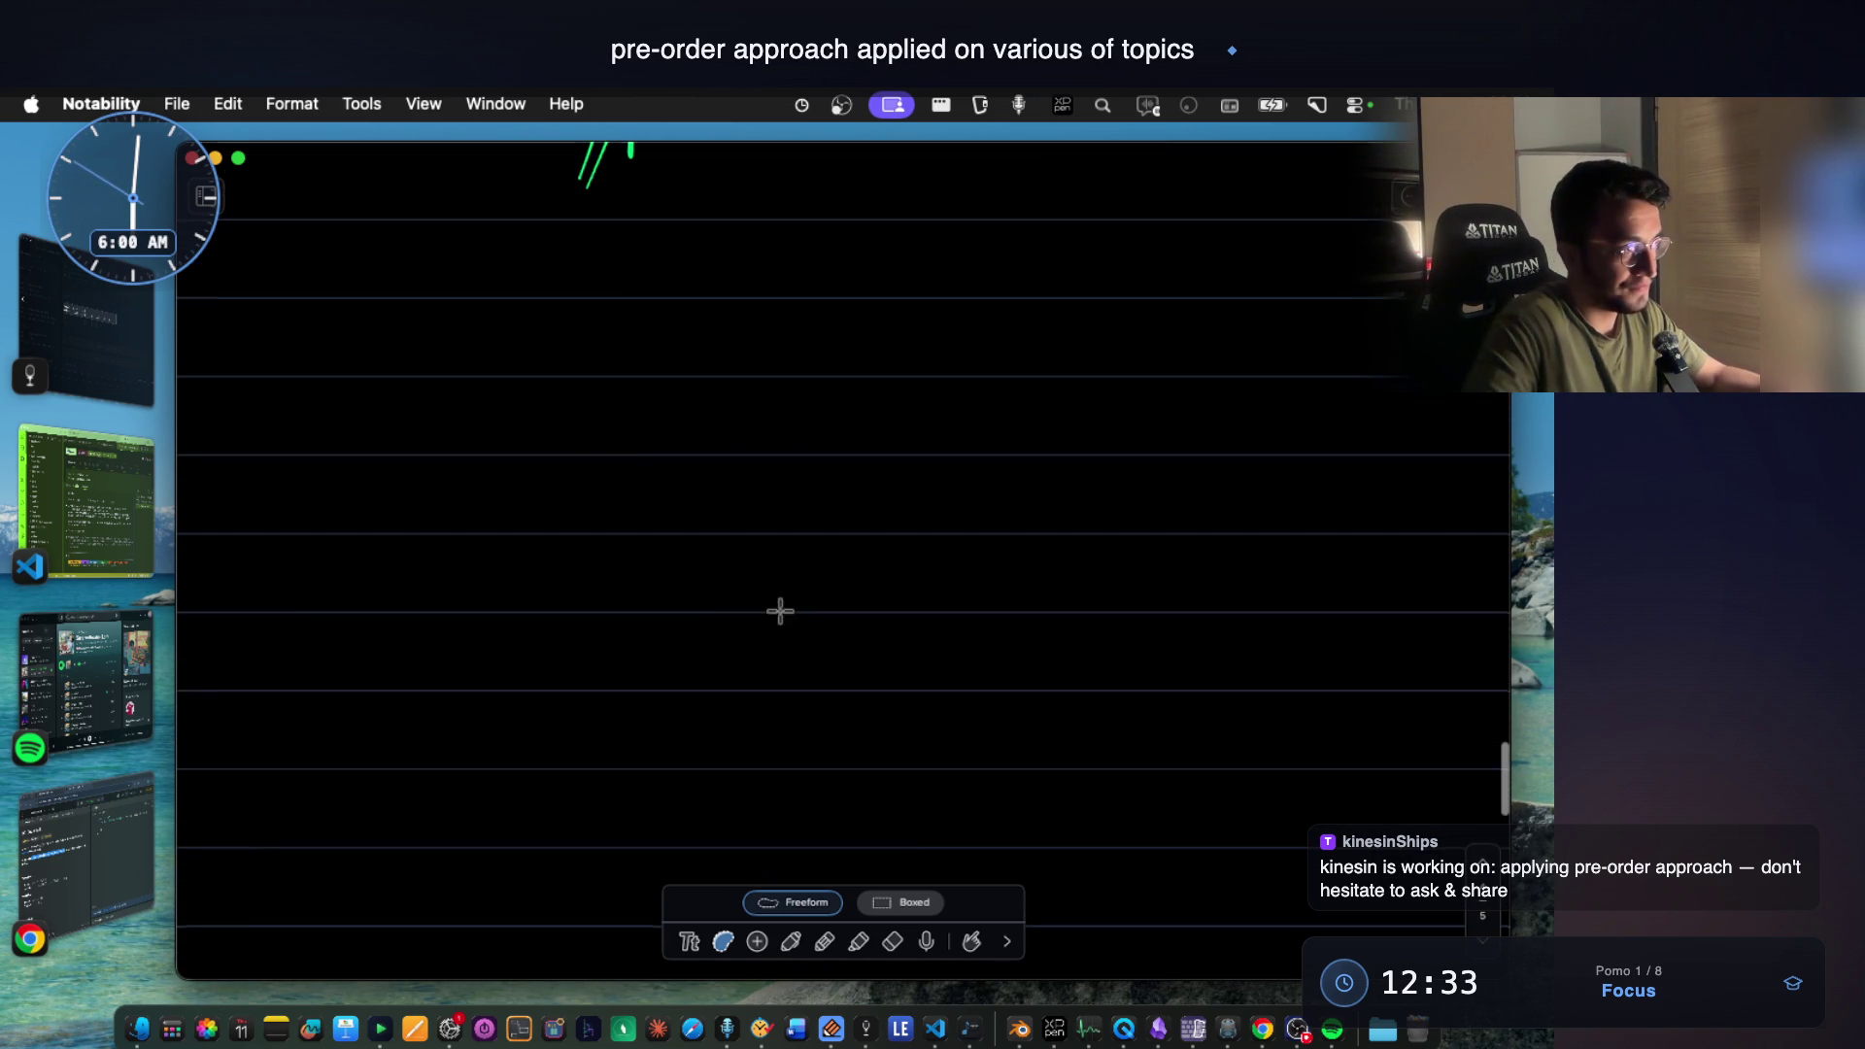
{"action": "key", "text": "super+v"}
{"action": "left_click_drag", "start_coordinate": [786, 615], "coordinate": [681, 629]}
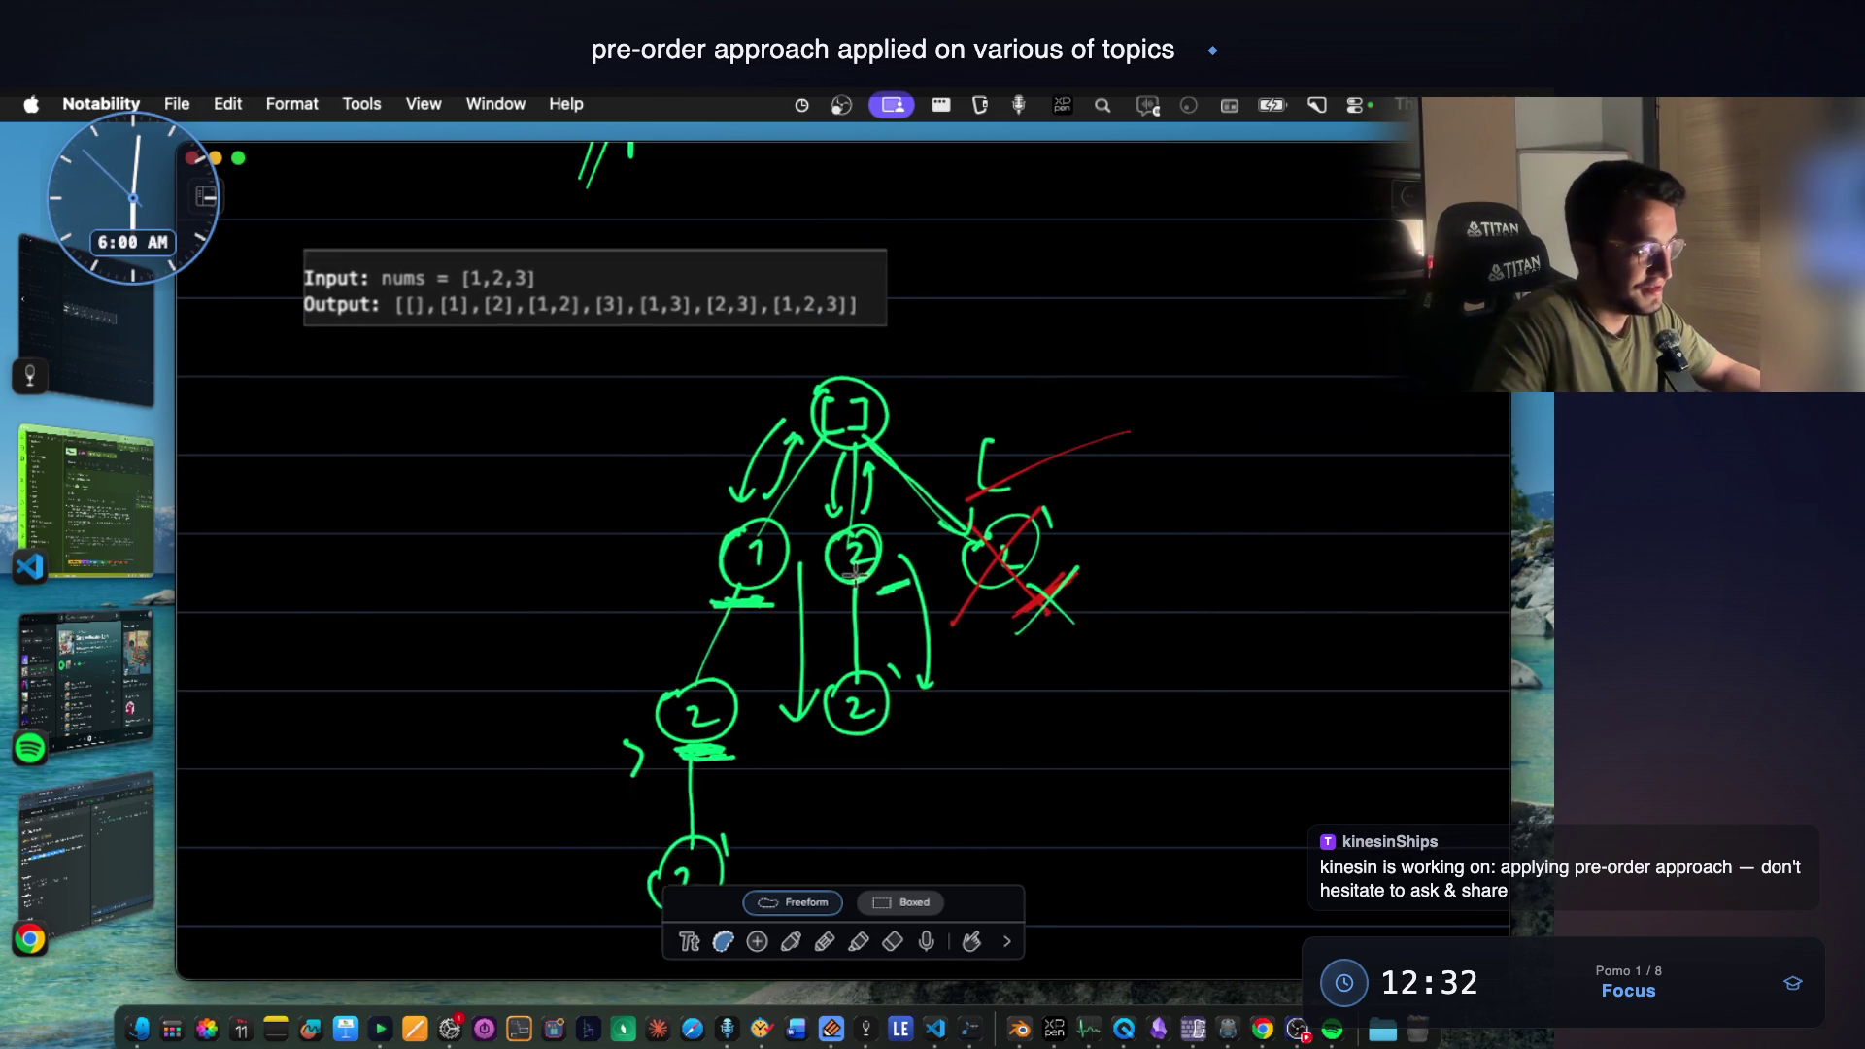
{"action": "left_click", "coordinate": [671, 530]}
Delete and restore the pasted example box, then move it just above the copied tree.
{"action": "left_click", "coordinate": [678, 291]}
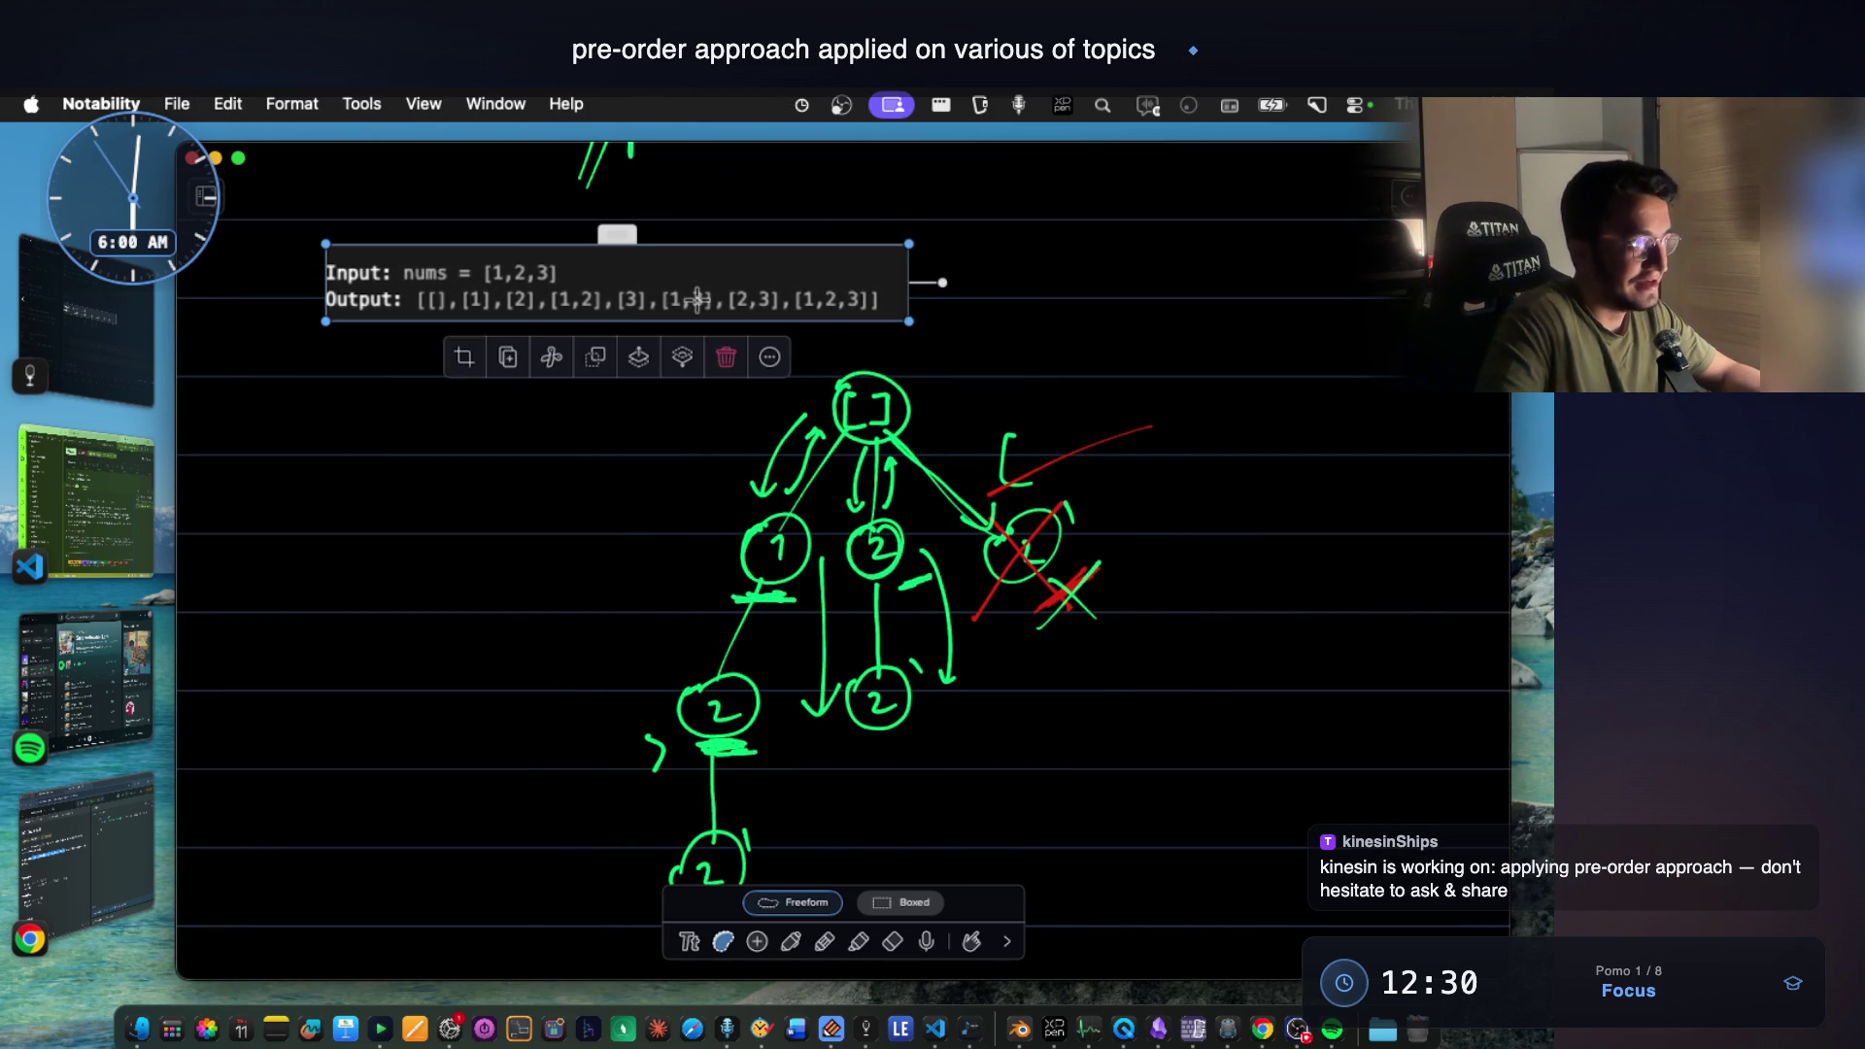
{"action": "key", "text": "Delete"}
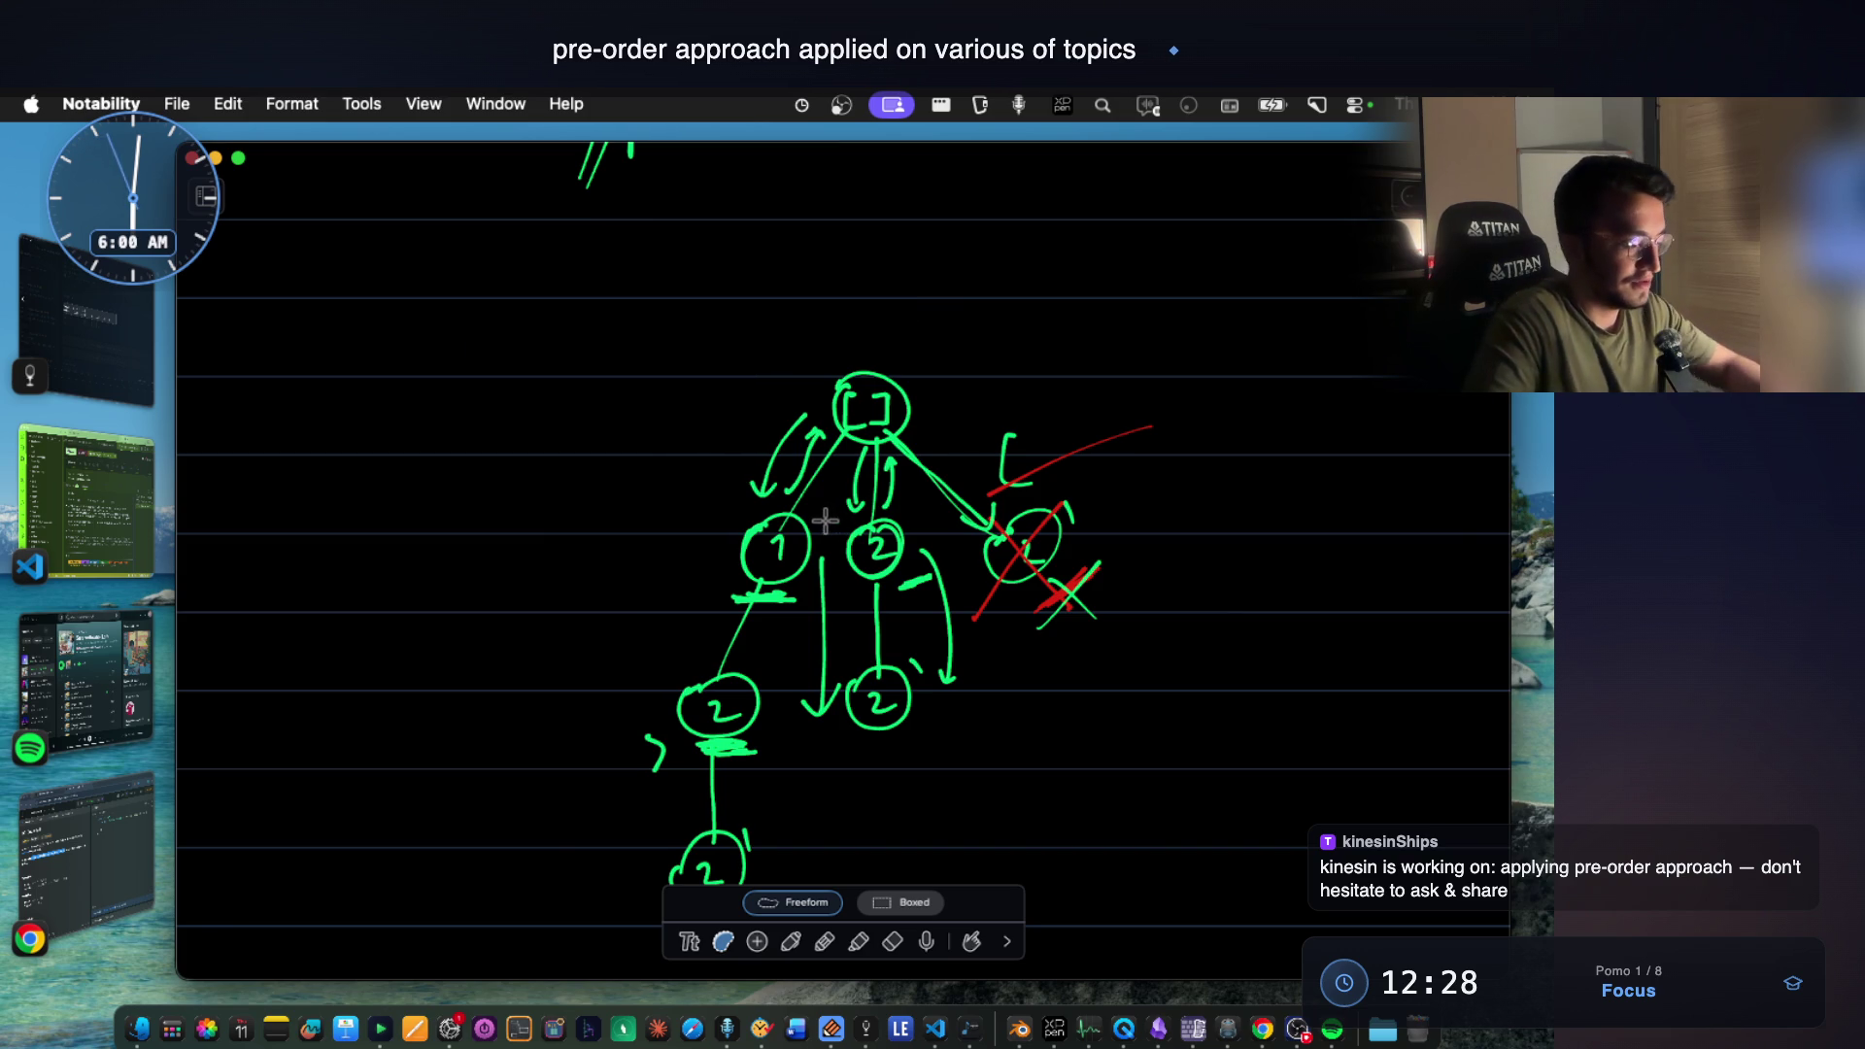
{"action": "key", "text": "super+z"}
{"action": "left_click", "coordinate": [688, 278]}
{"action": "left_click_drag", "start_coordinate": [689, 278], "coordinate": [601, 316]}
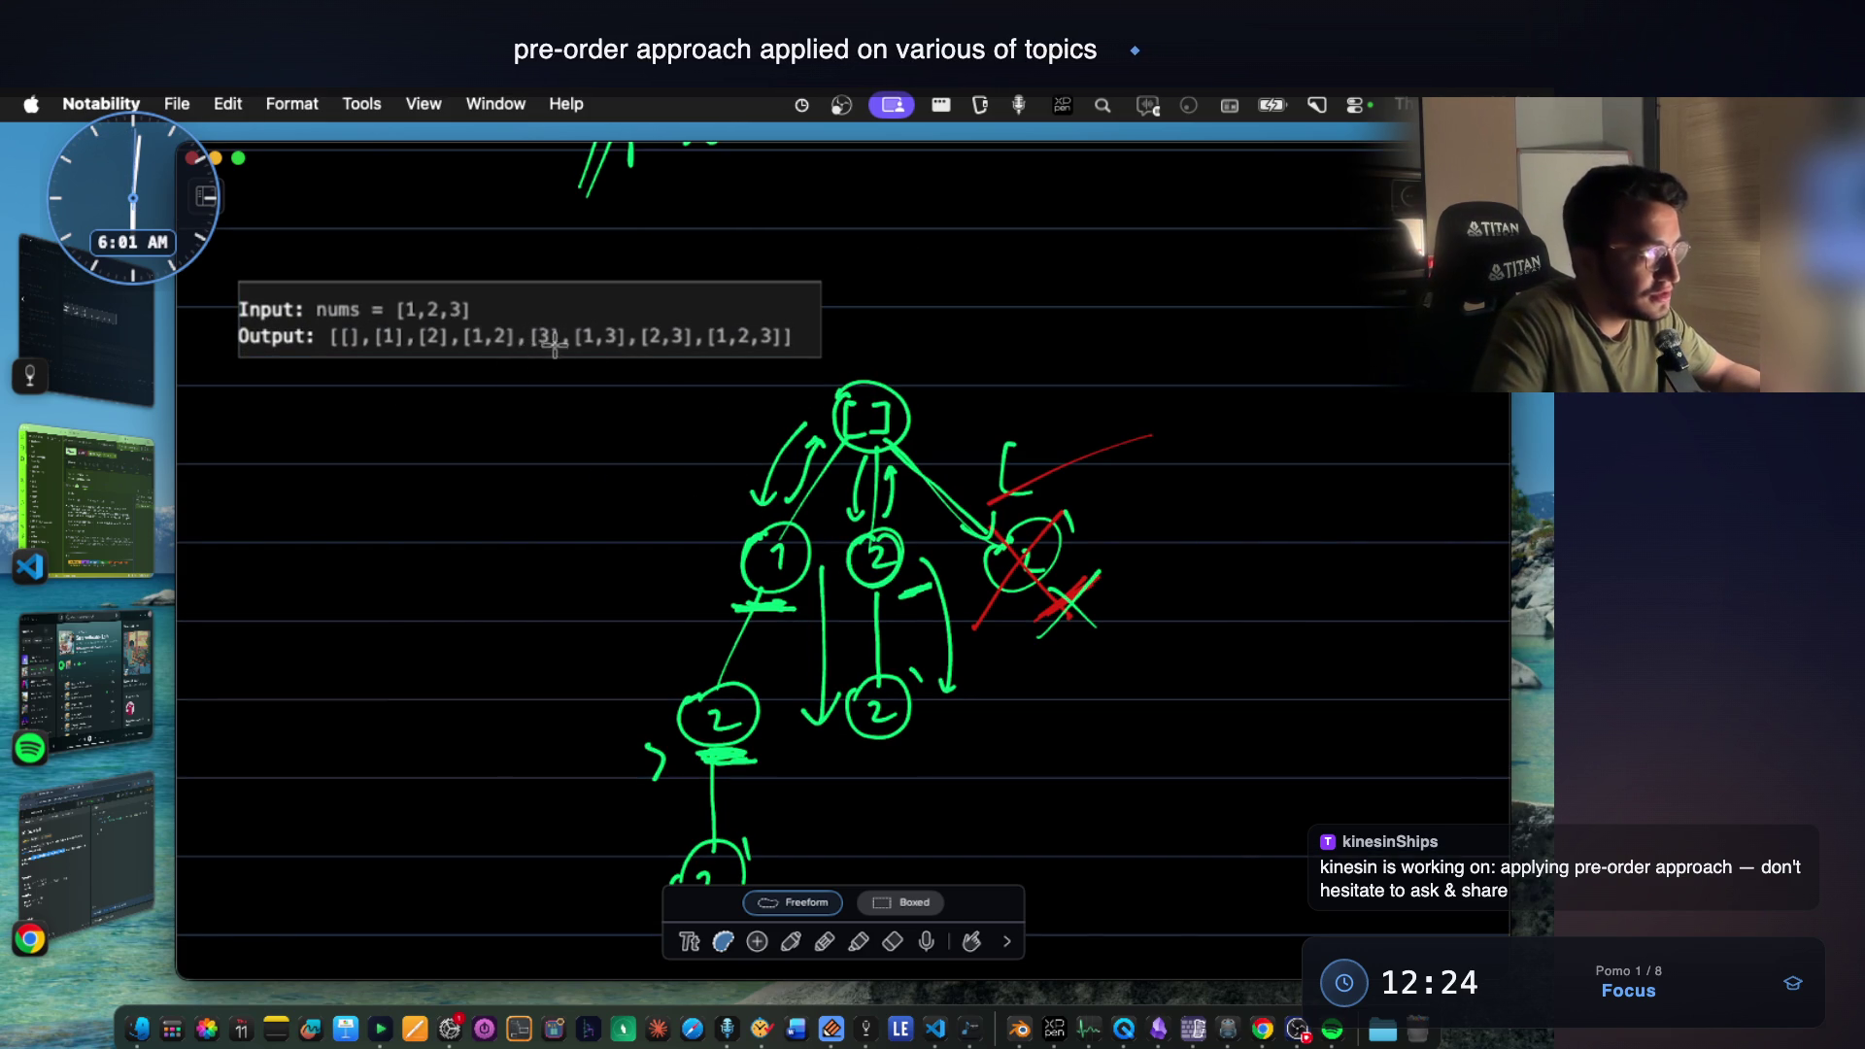
{"action": "scroll", "coordinate": [679, 423], "scroll_direction": "up", "scroll_amount": 5}
{"action": "scroll", "coordinate": [1009, 344], "scroll_direction": "up", "scroll_amount": 5}
{"action": "scroll", "coordinate": [1010, 343], "scroll_direction": "up", "scroll_amount": 5}
{"action": "scroll", "coordinate": [1021, 349], "scroll_direction": "up", "scroll_amount": 3}
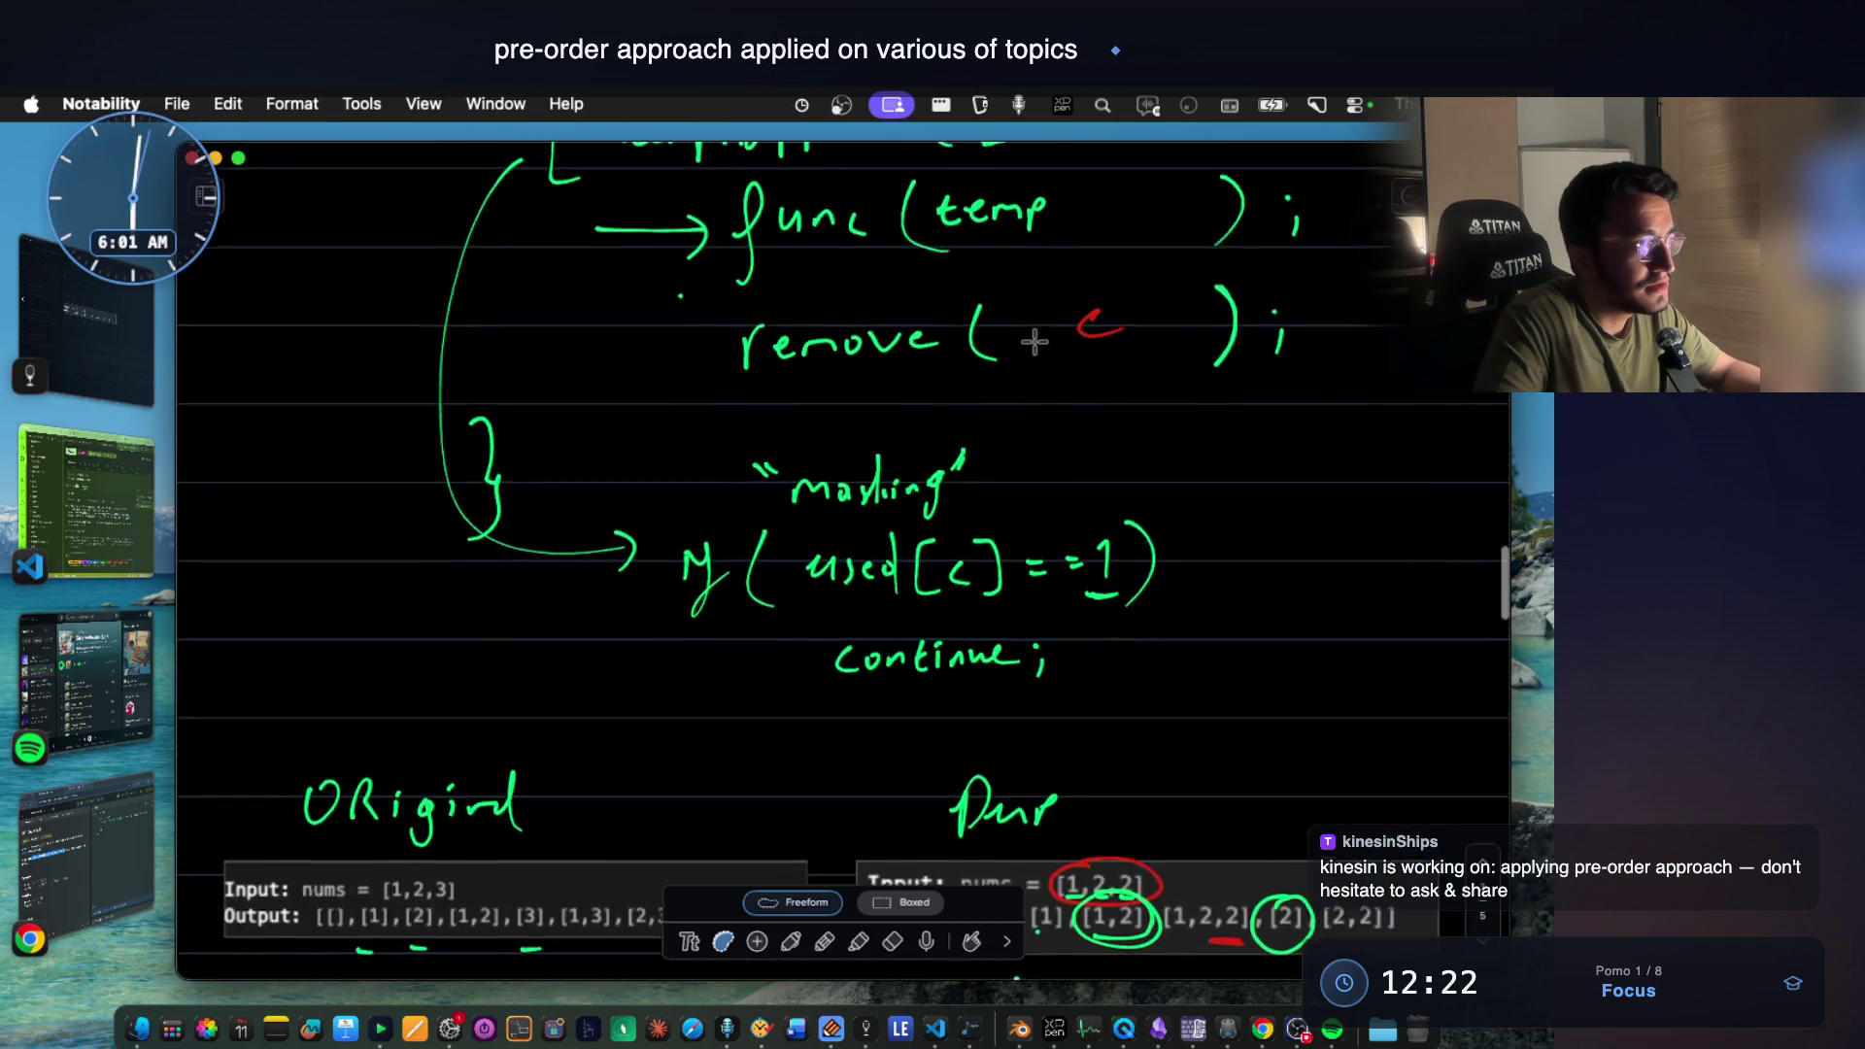
{"action": "scroll", "coordinate": [1029, 355], "scroll_direction": "down", "scroll_amount": 2}
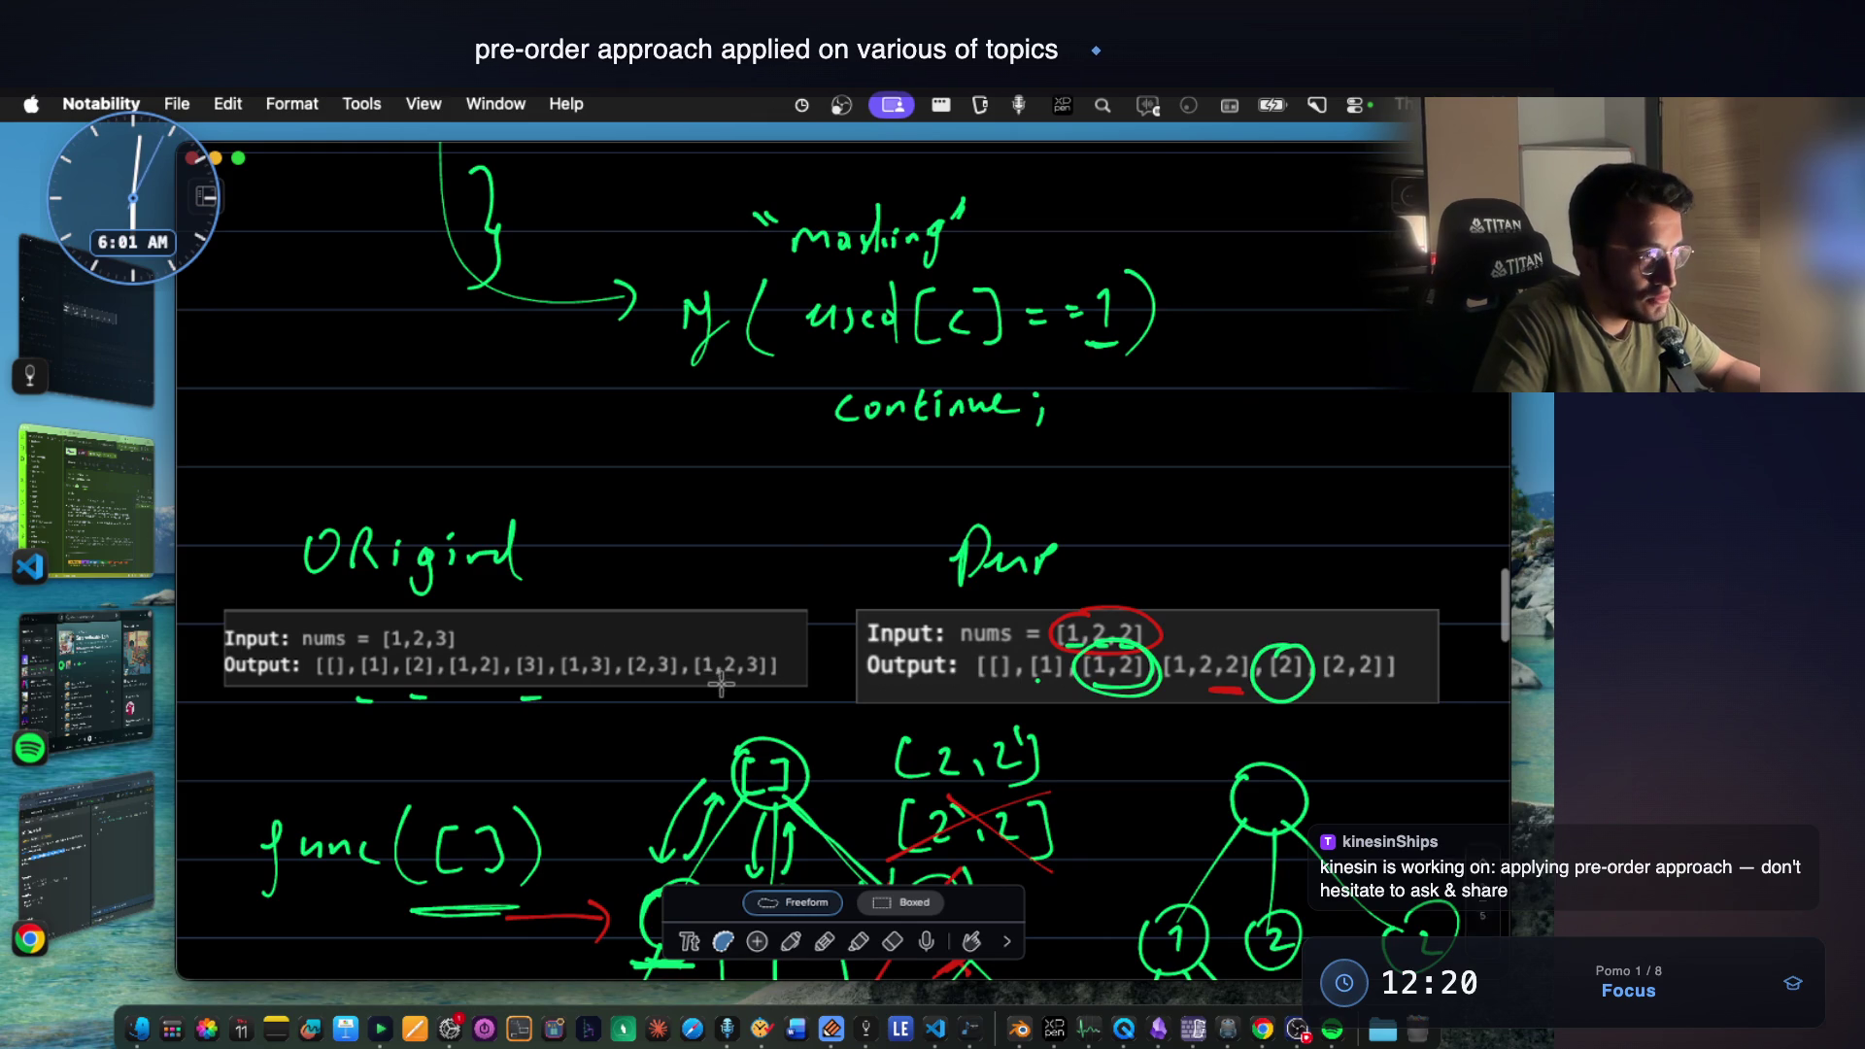
Replace the [1,2,3] example above the copied tree with the pasted [1,2,2] example.
{"action": "left_click", "coordinate": [921, 637]}
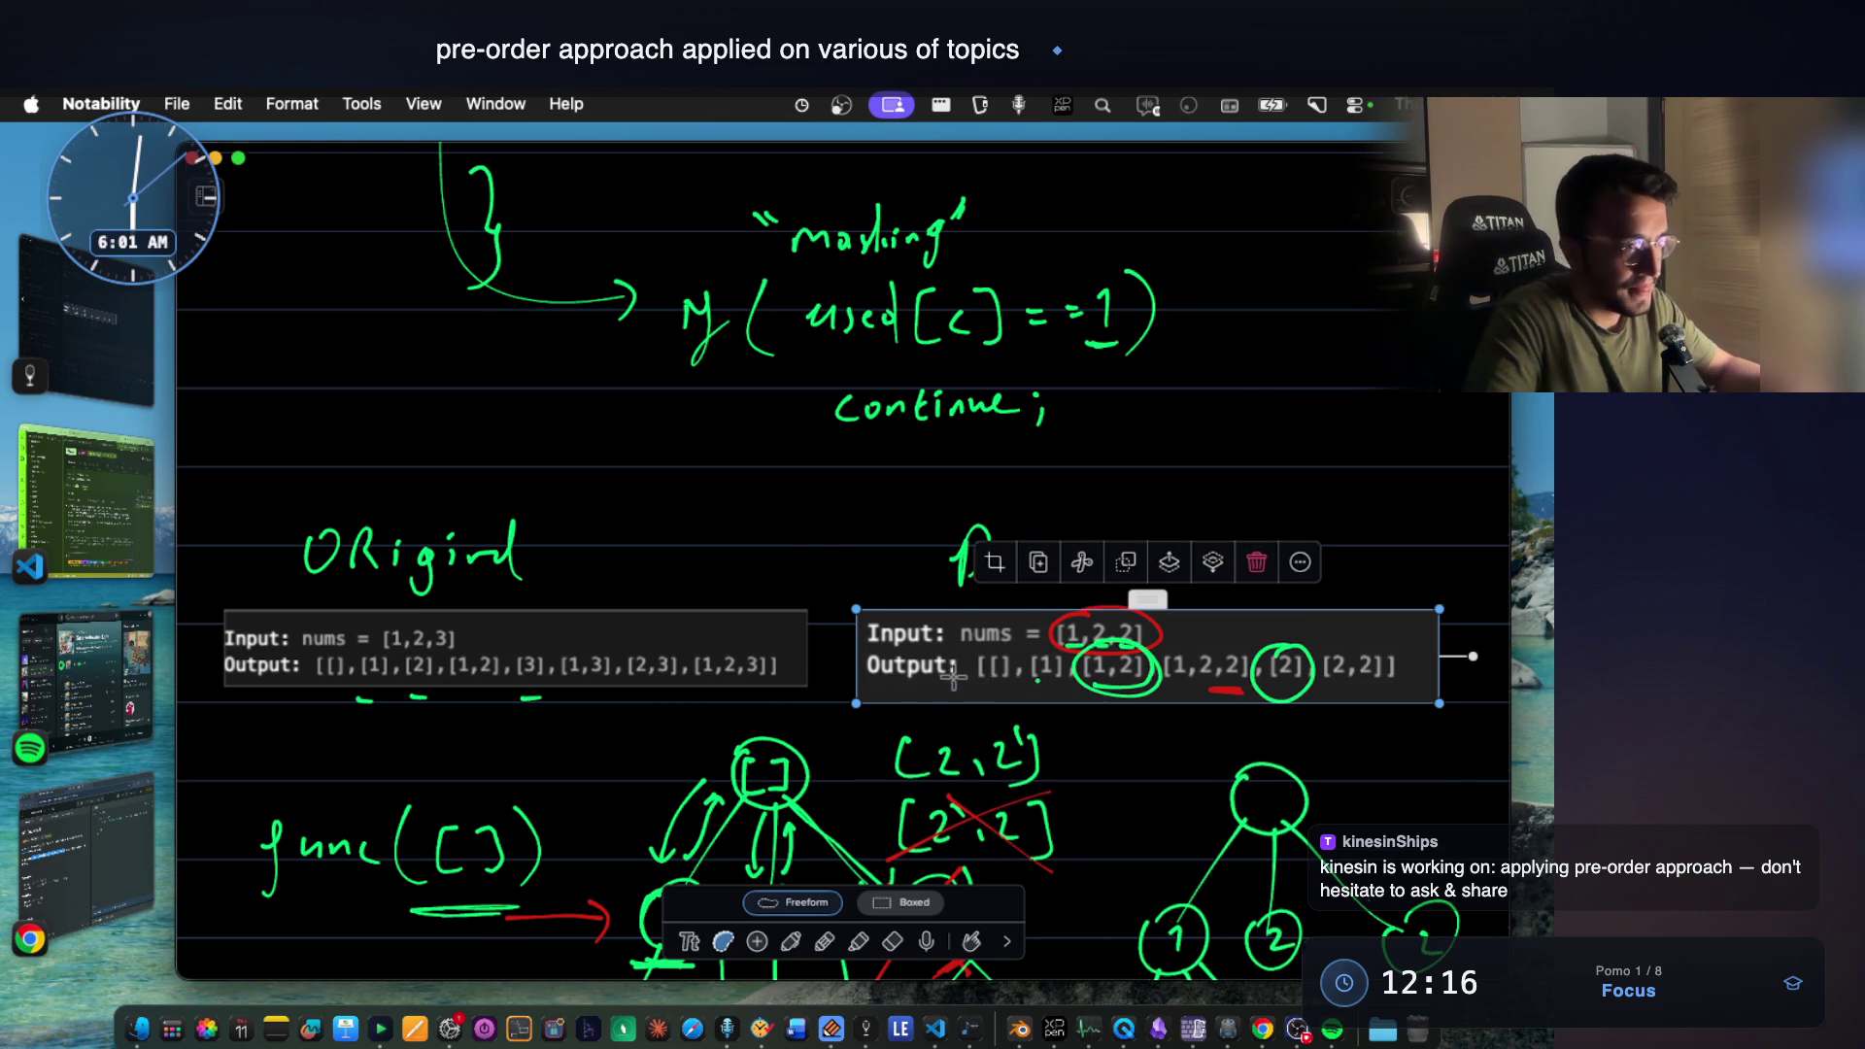
{"action": "scroll", "coordinate": [962, 678], "scroll_direction": "down", "scroll_amount": 10}
{"action": "scroll", "coordinate": [948, 658], "scroll_direction": "down", "scroll_amount": 10}
{"action": "scroll", "coordinate": [949, 657], "scroll_direction": "down", "scroll_amount": 3}
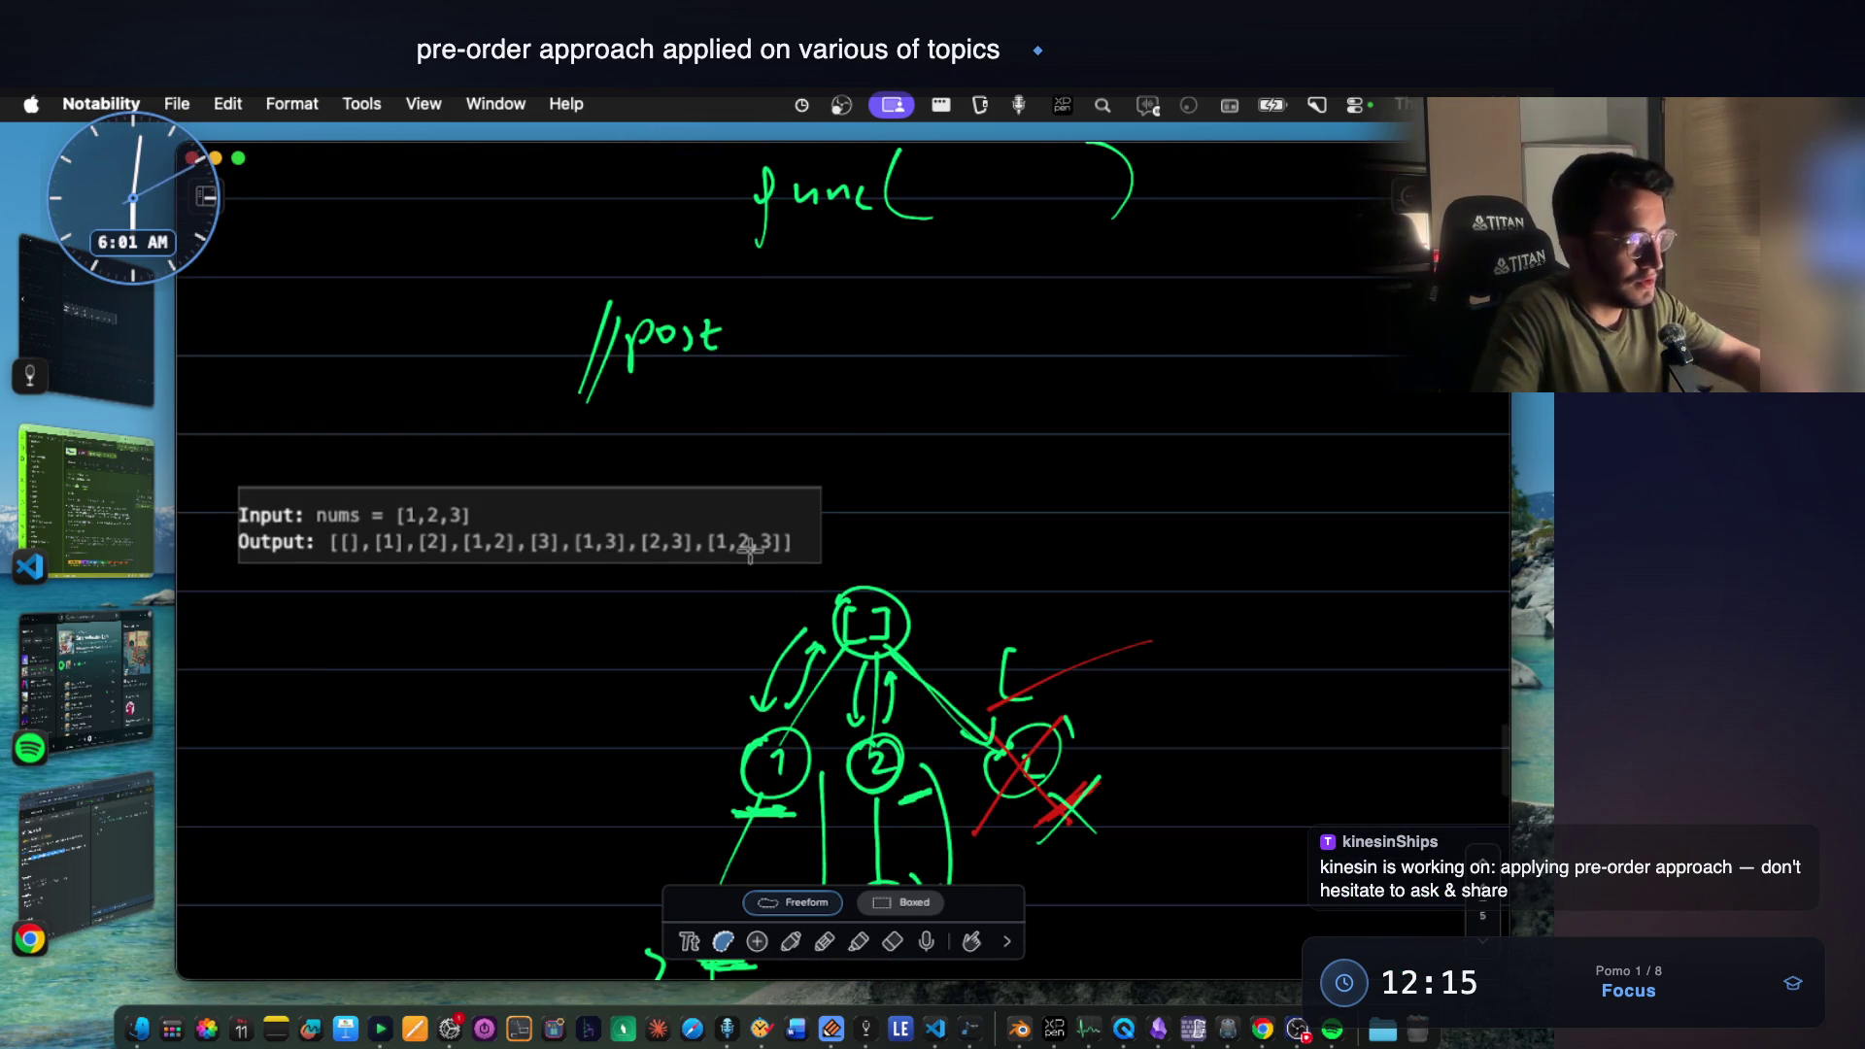
{"action": "left_click", "coordinate": [757, 554]}
{"action": "key", "text": "Delete"}
{"action": "key", "text": "ctrl+v"}
{"action": "left_click_drag", "start_coordinate": [750, 568], "coordinate": [413, 539]}
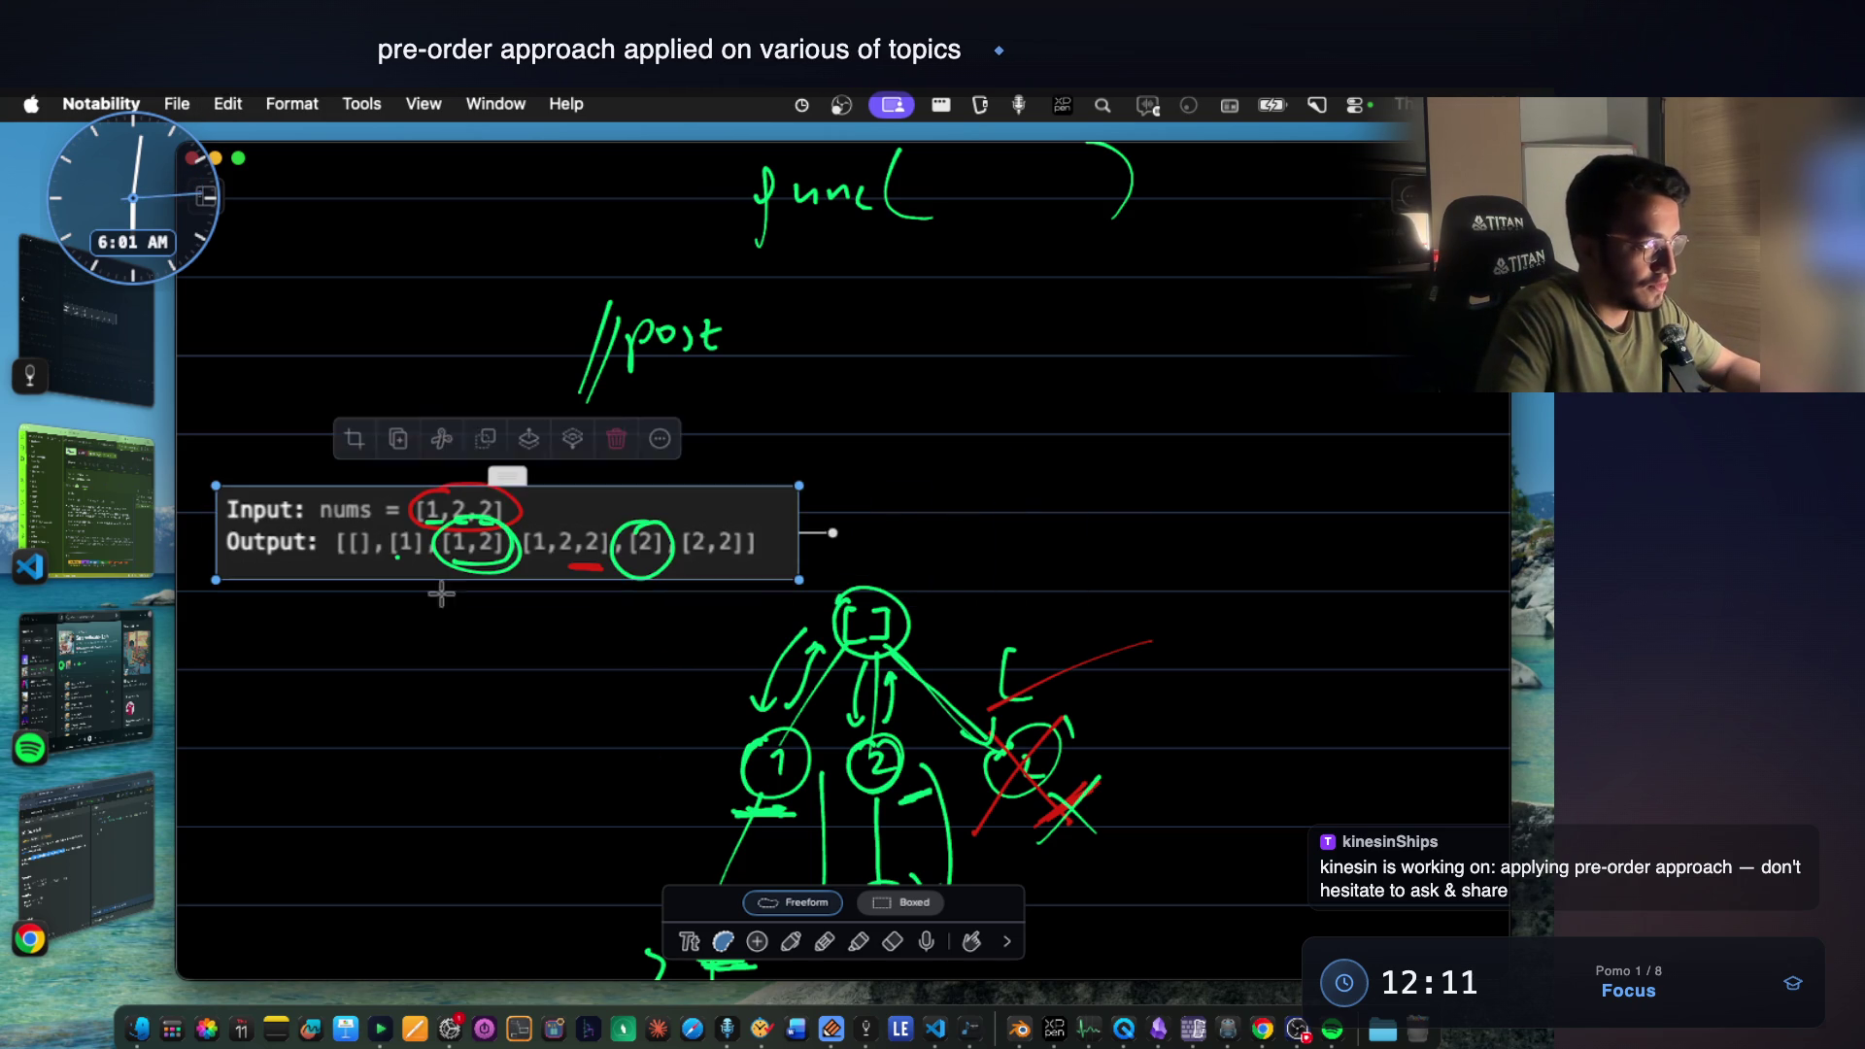
Erase the circles and red marks on the [1,2,2] example.
{"action": "left_click", "coordinate": [791, 941]}
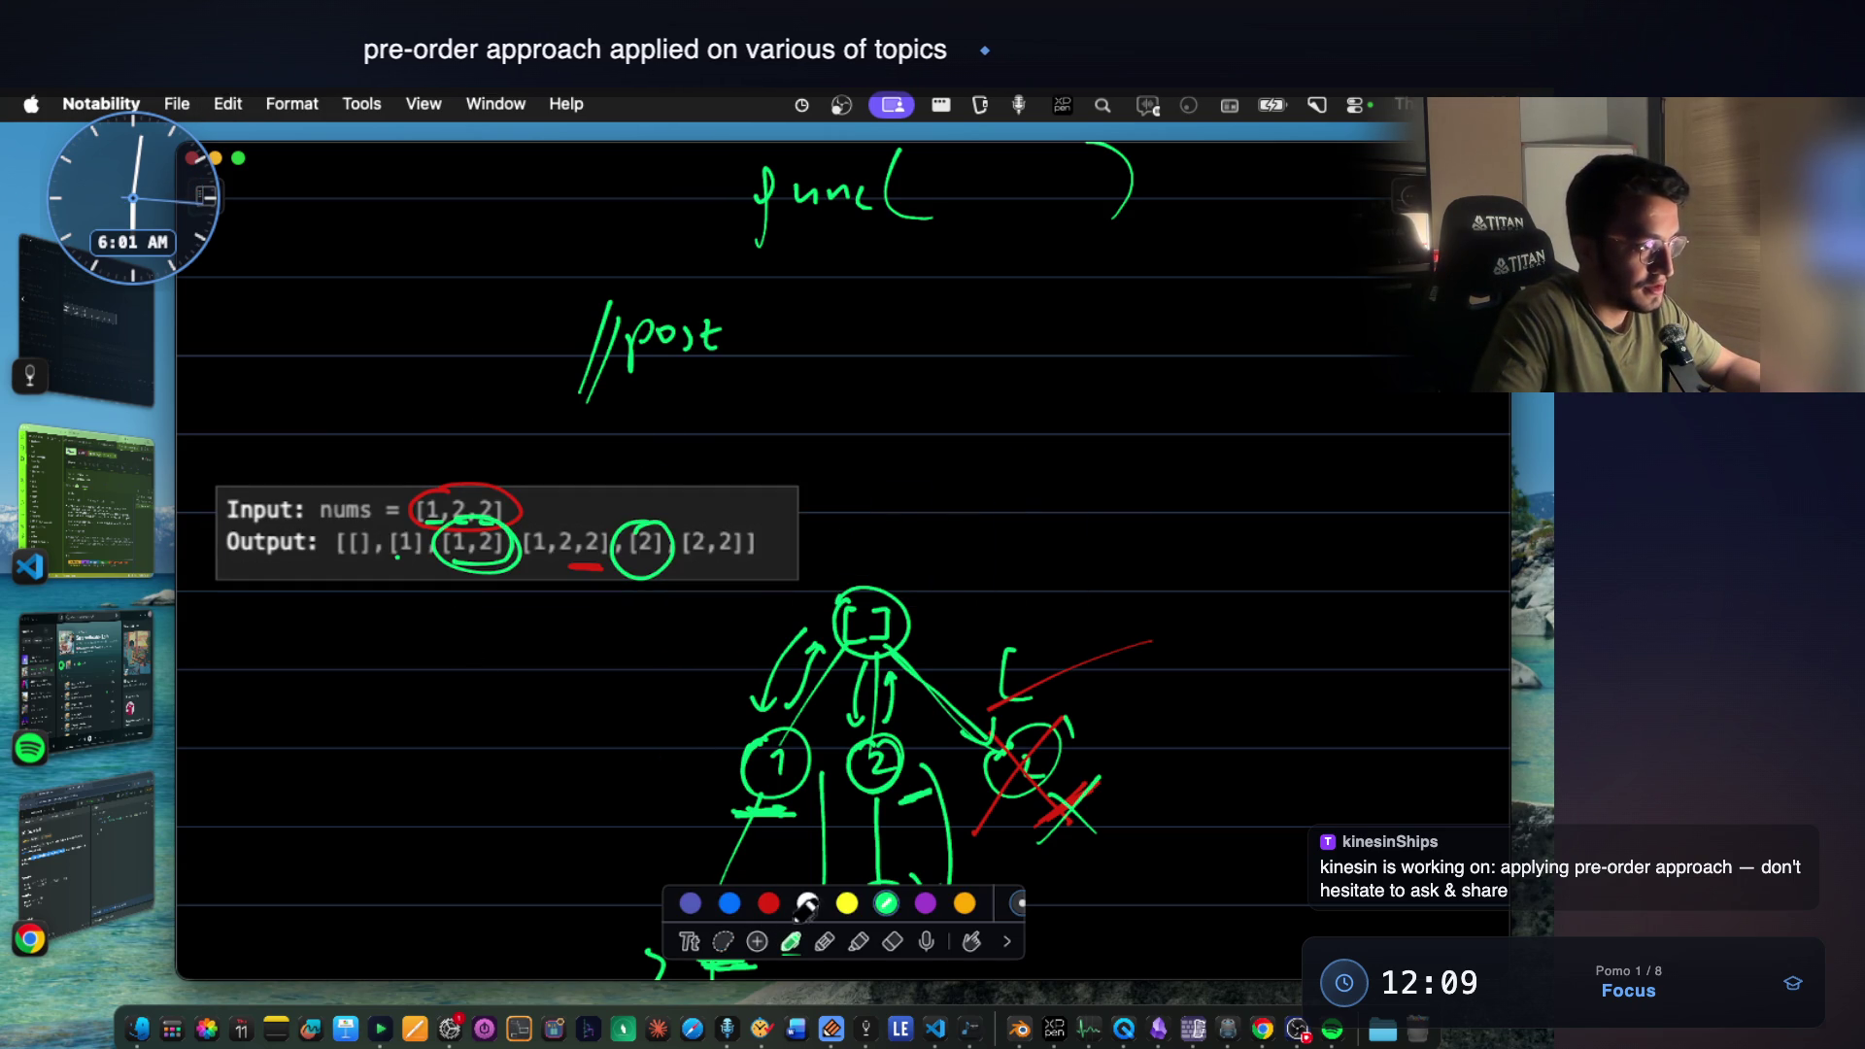
{"action": "left_click", "coordinate": [892, 941]}
{"action": "mouse_move", "coordinate": [641, 552]}
{"action": "left_mouse_down"}
{"action": "mouse_move", "coordinate": [584, 569]}
{"action": "mouse_move", "coordinate": [473, 542]}
{"action": "mouse_move", "coordinate": [586, 579]}
{"action": "left_mouse_up"}
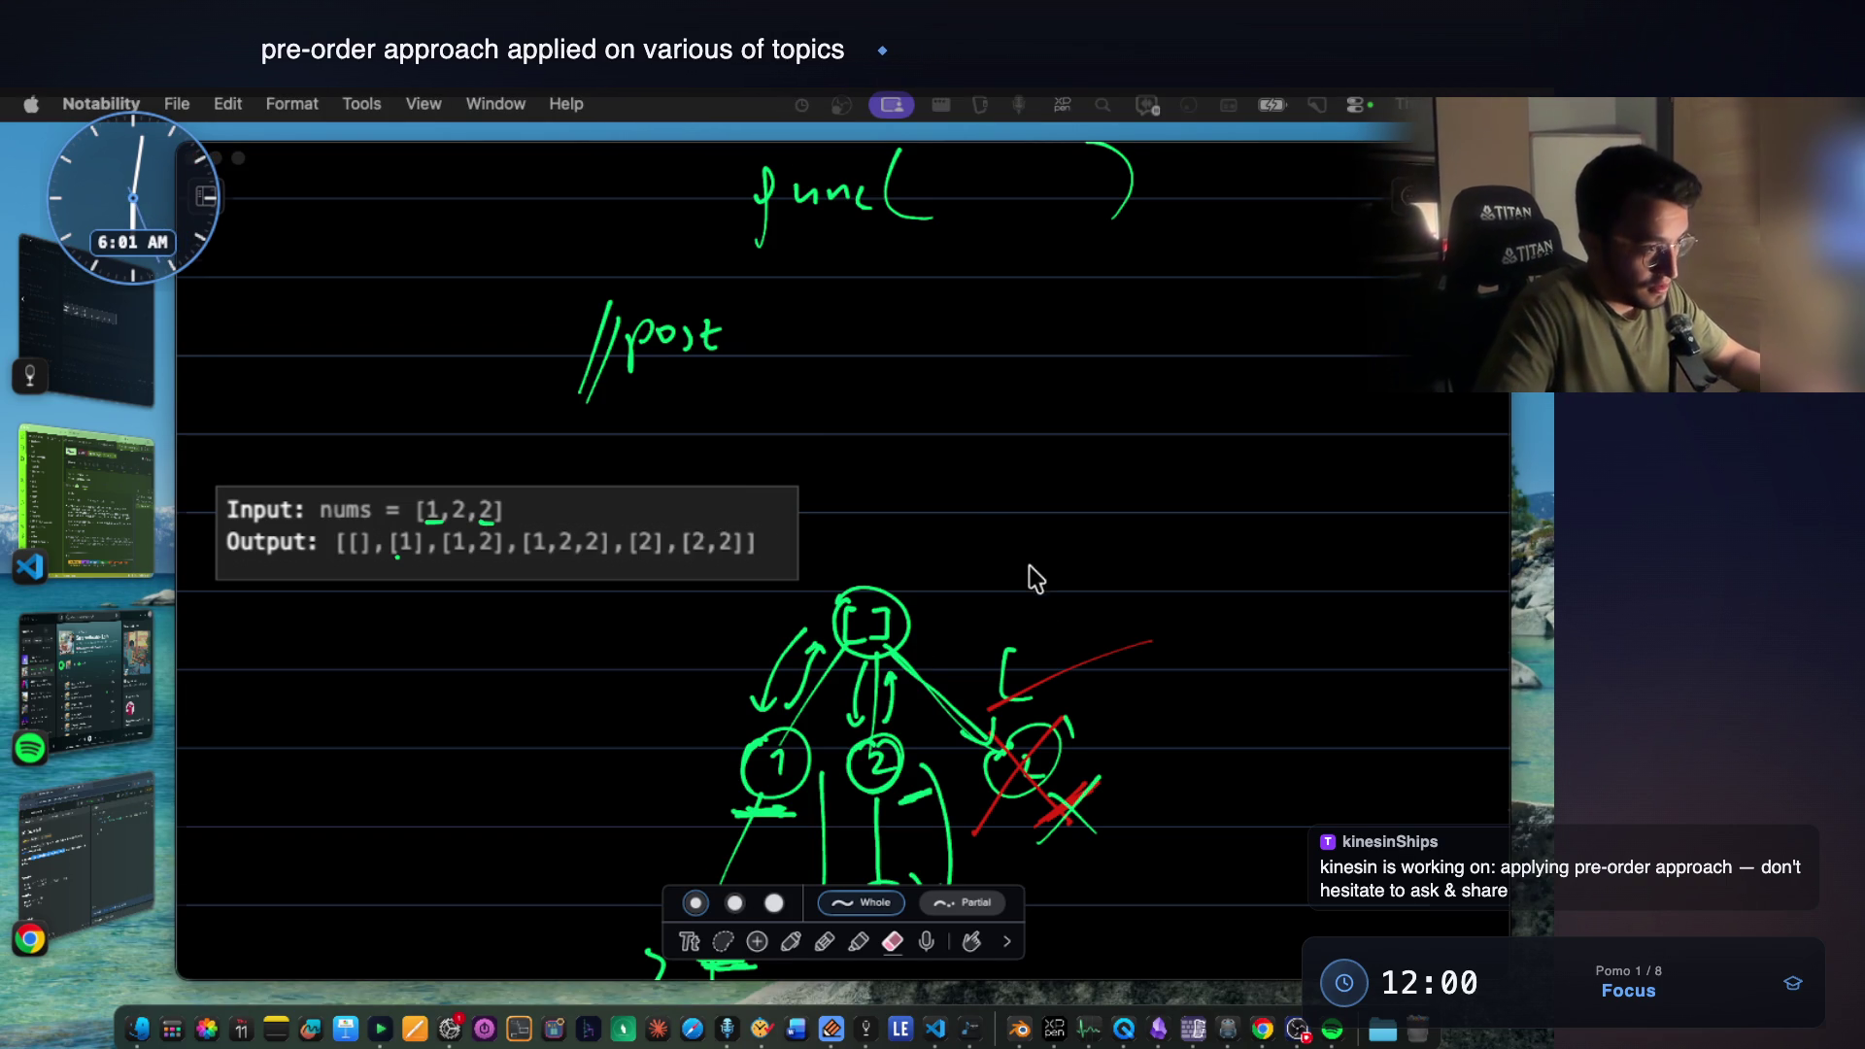
{"action": "scroll", "coordinate": [982, 735], "scroll_direction": "down", "scroll_amount": 3}
Handwrite the green heading 'SUBSETS-2' above the [1,2,2] example and copied tree.
{"action": "left_click", "coordinate": [904, 947]}
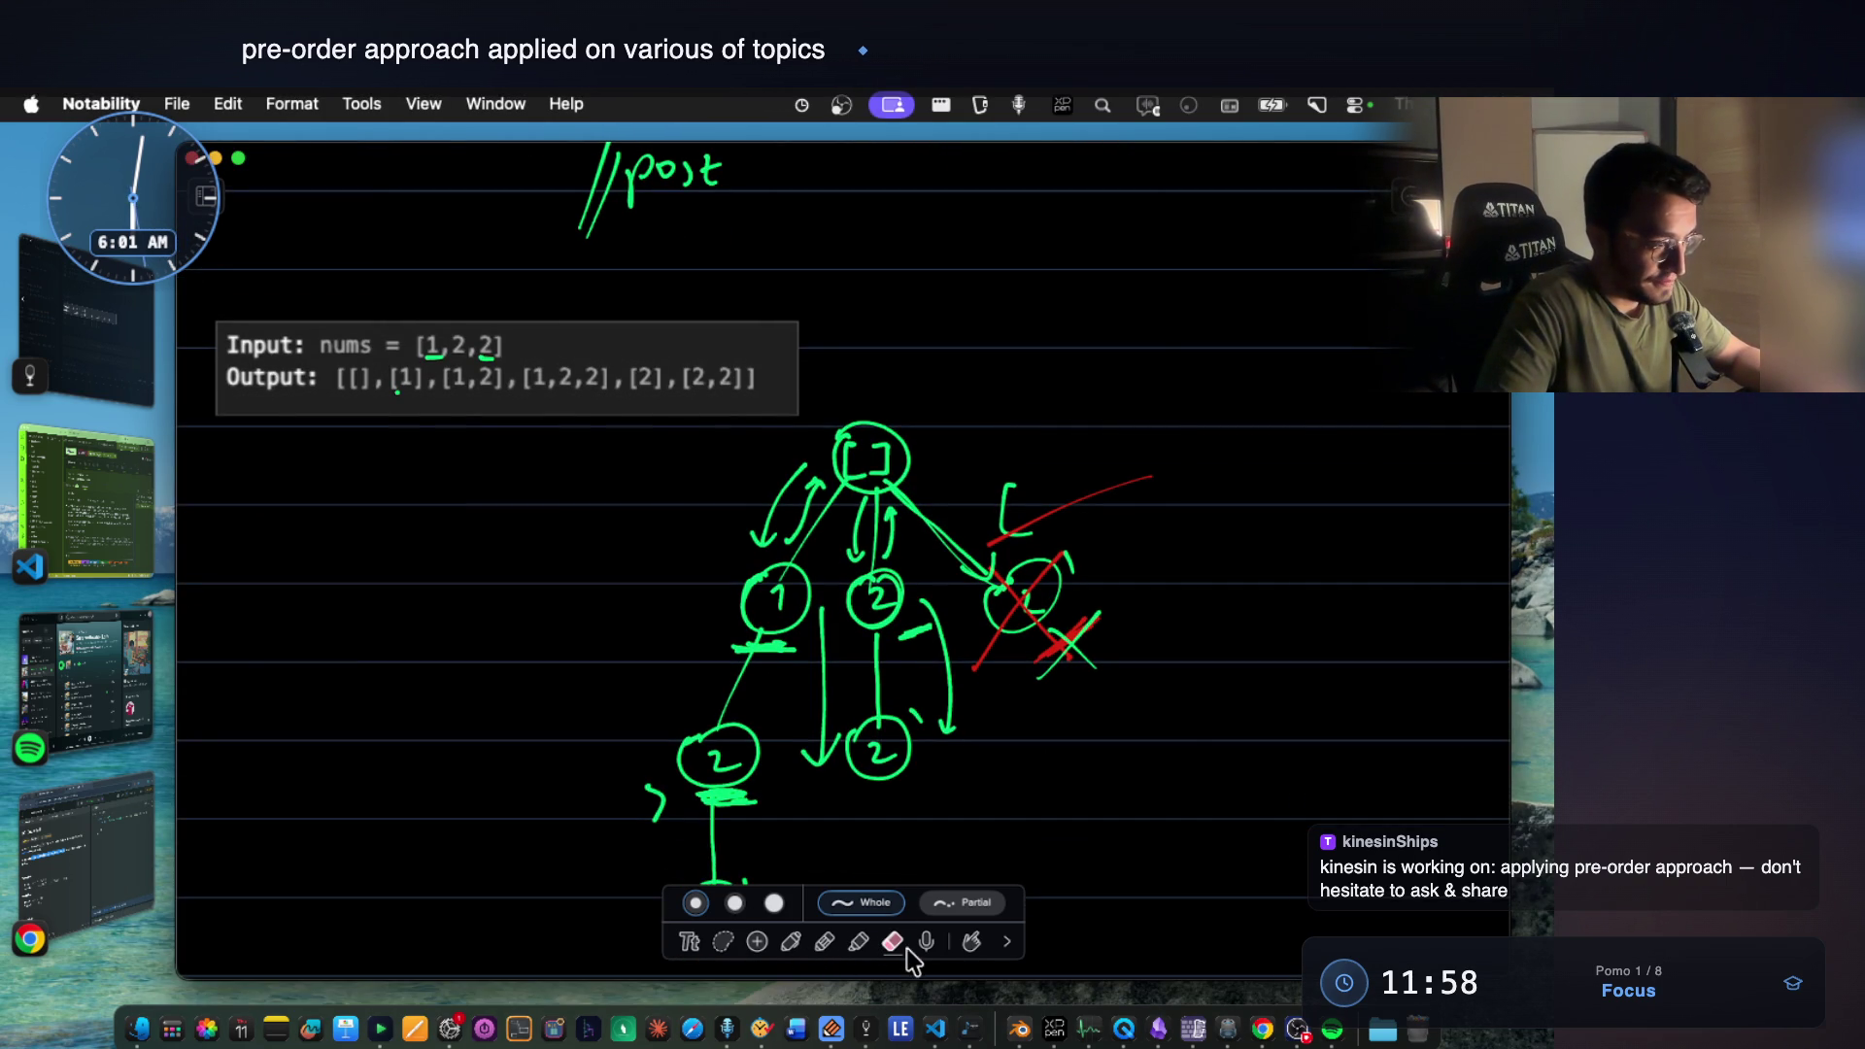
{"action": "scroll", "coordinate": [963, 733], "scroll_direction": "down", "scroll_amount": 2}
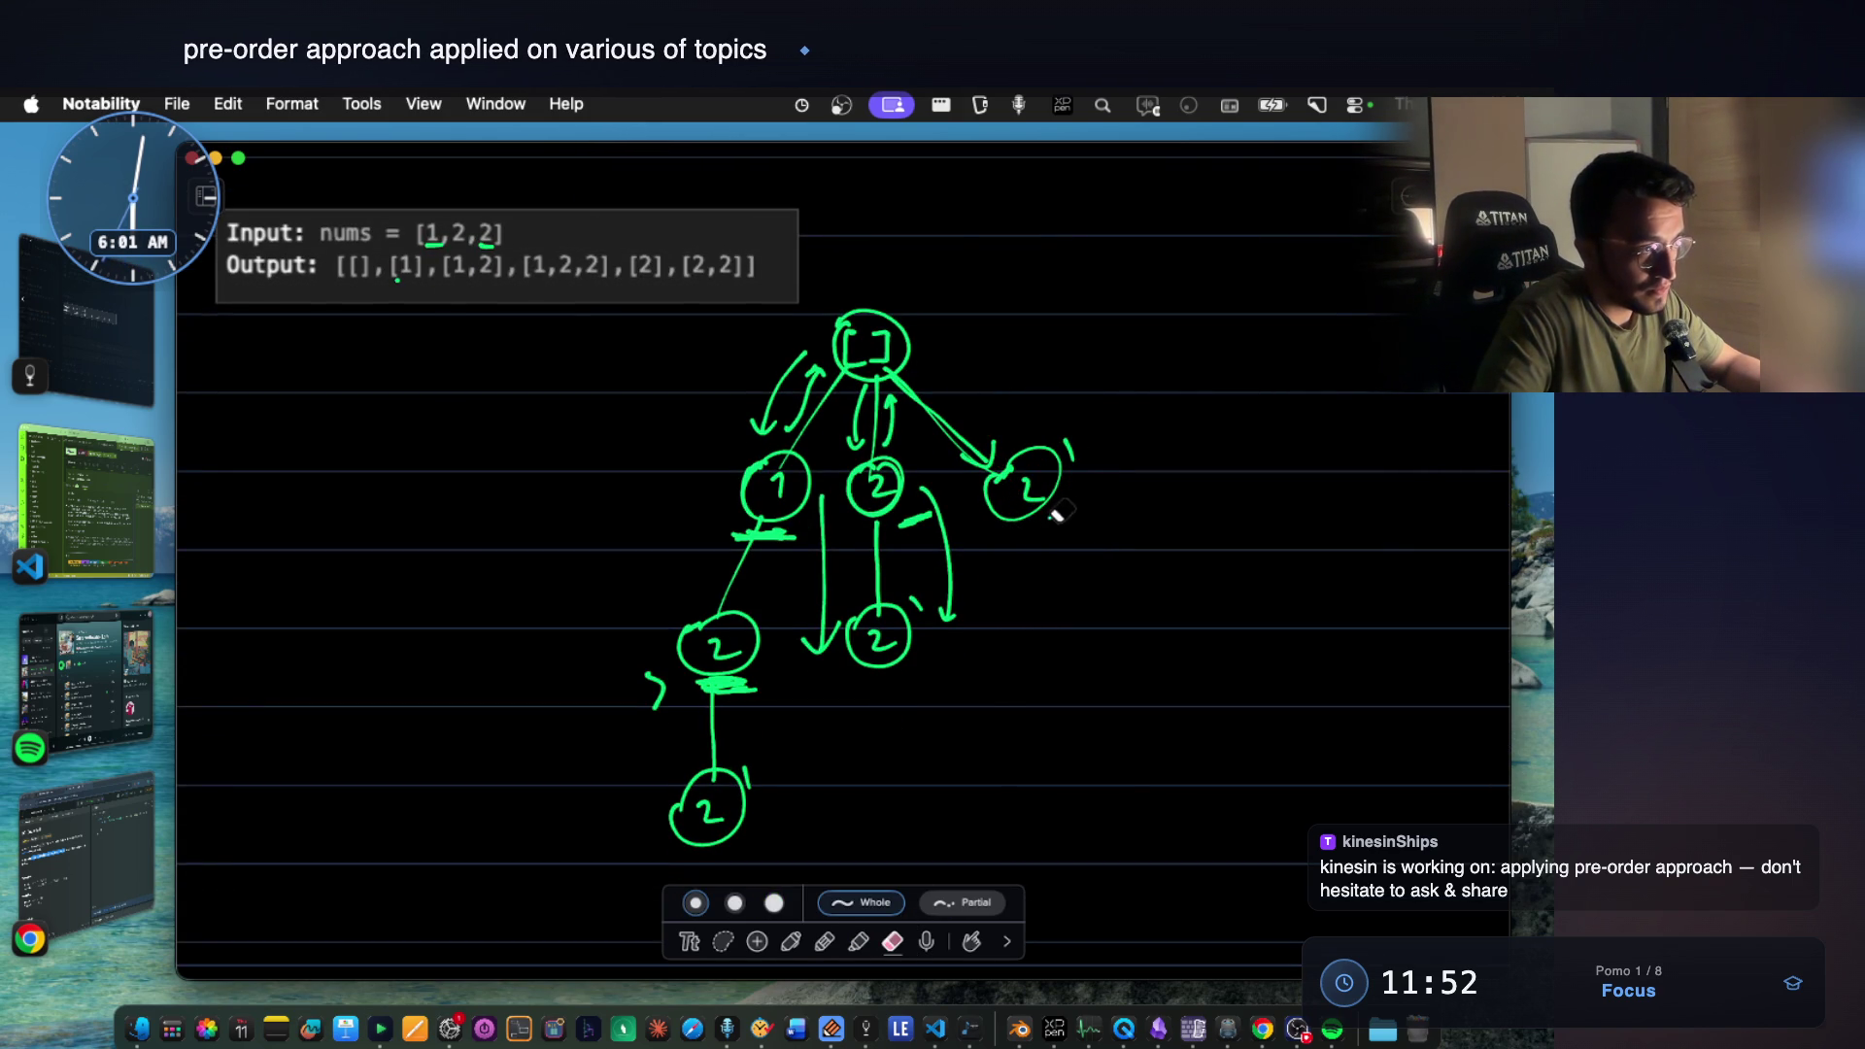
{"action": "left_click", "coordinate": [789, 940]}
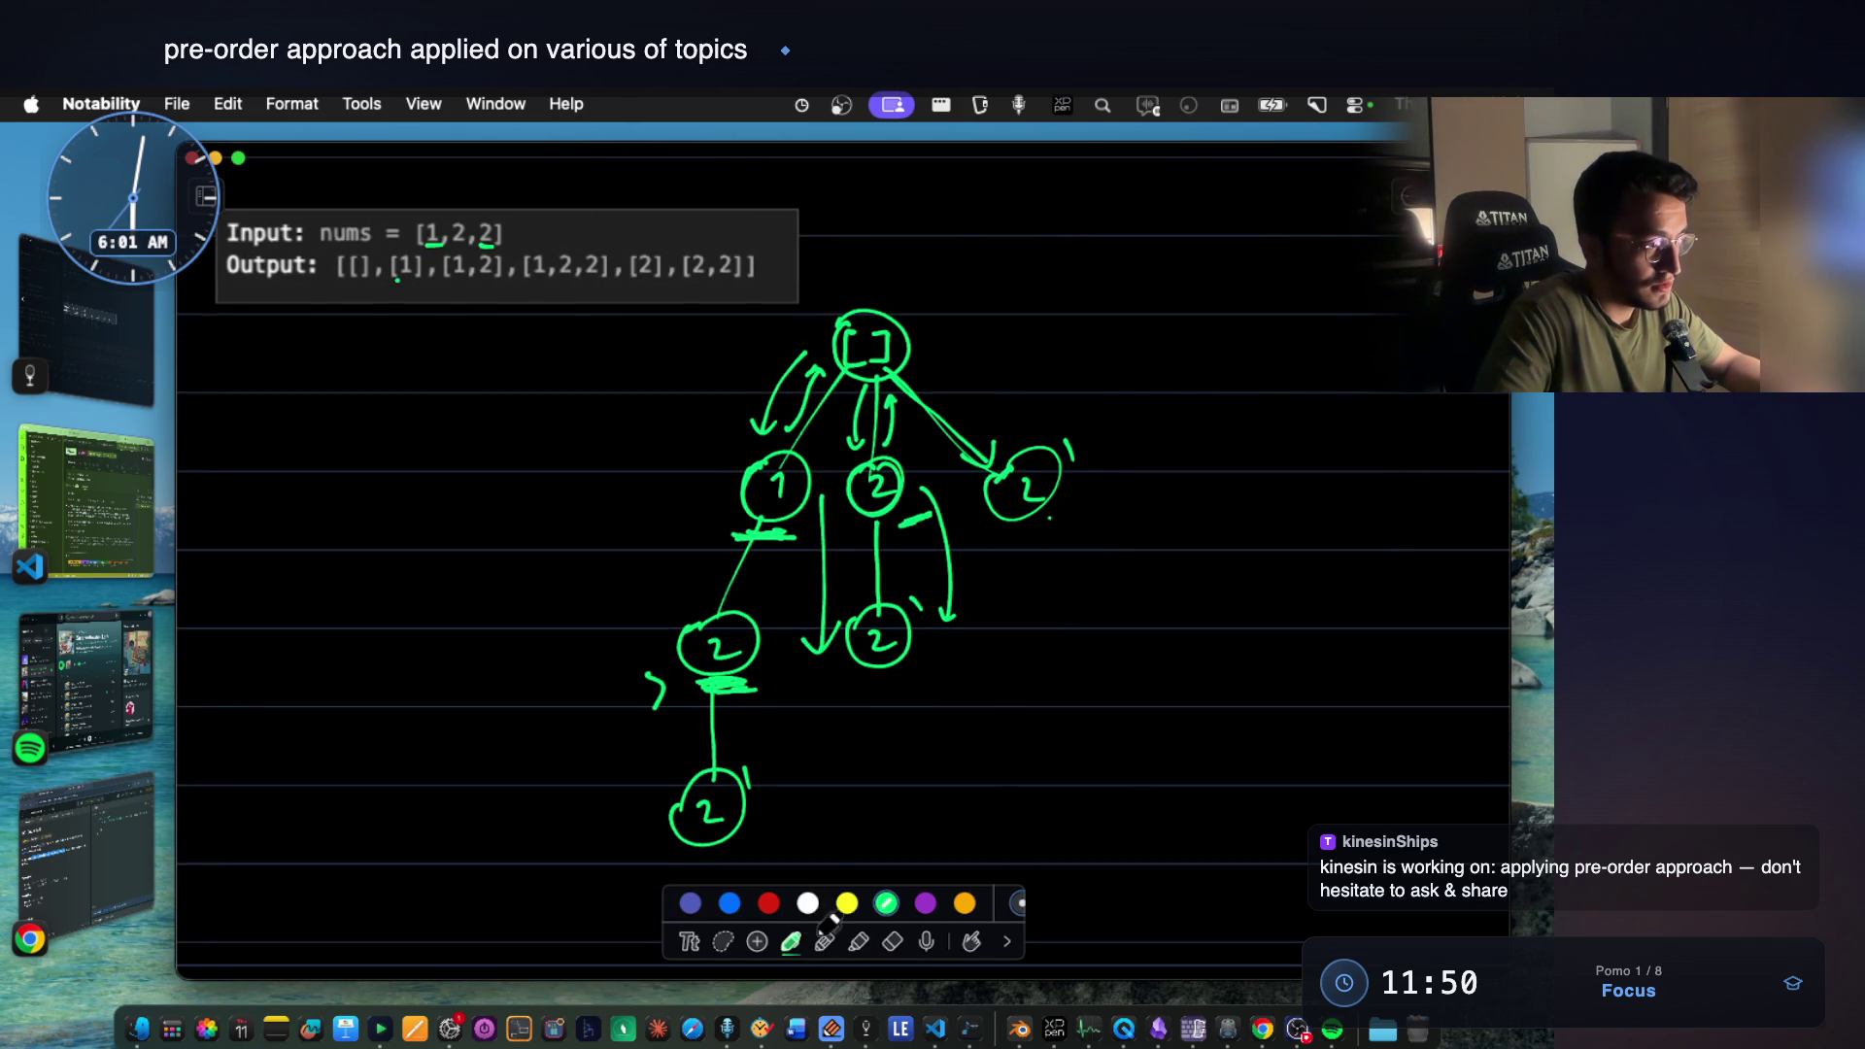
{"action": "scroll", "coordinate": [919, 375], "scroll_direction": "up", "scroll_amount": 2}
{"action": "left_click_drag", "start_coordinate": [840, 303], "coordinate": [841, 358]}
{"action": "left_click_drag", "start_coordinate": [1058, 297], "coordinate": [1065, 336]}
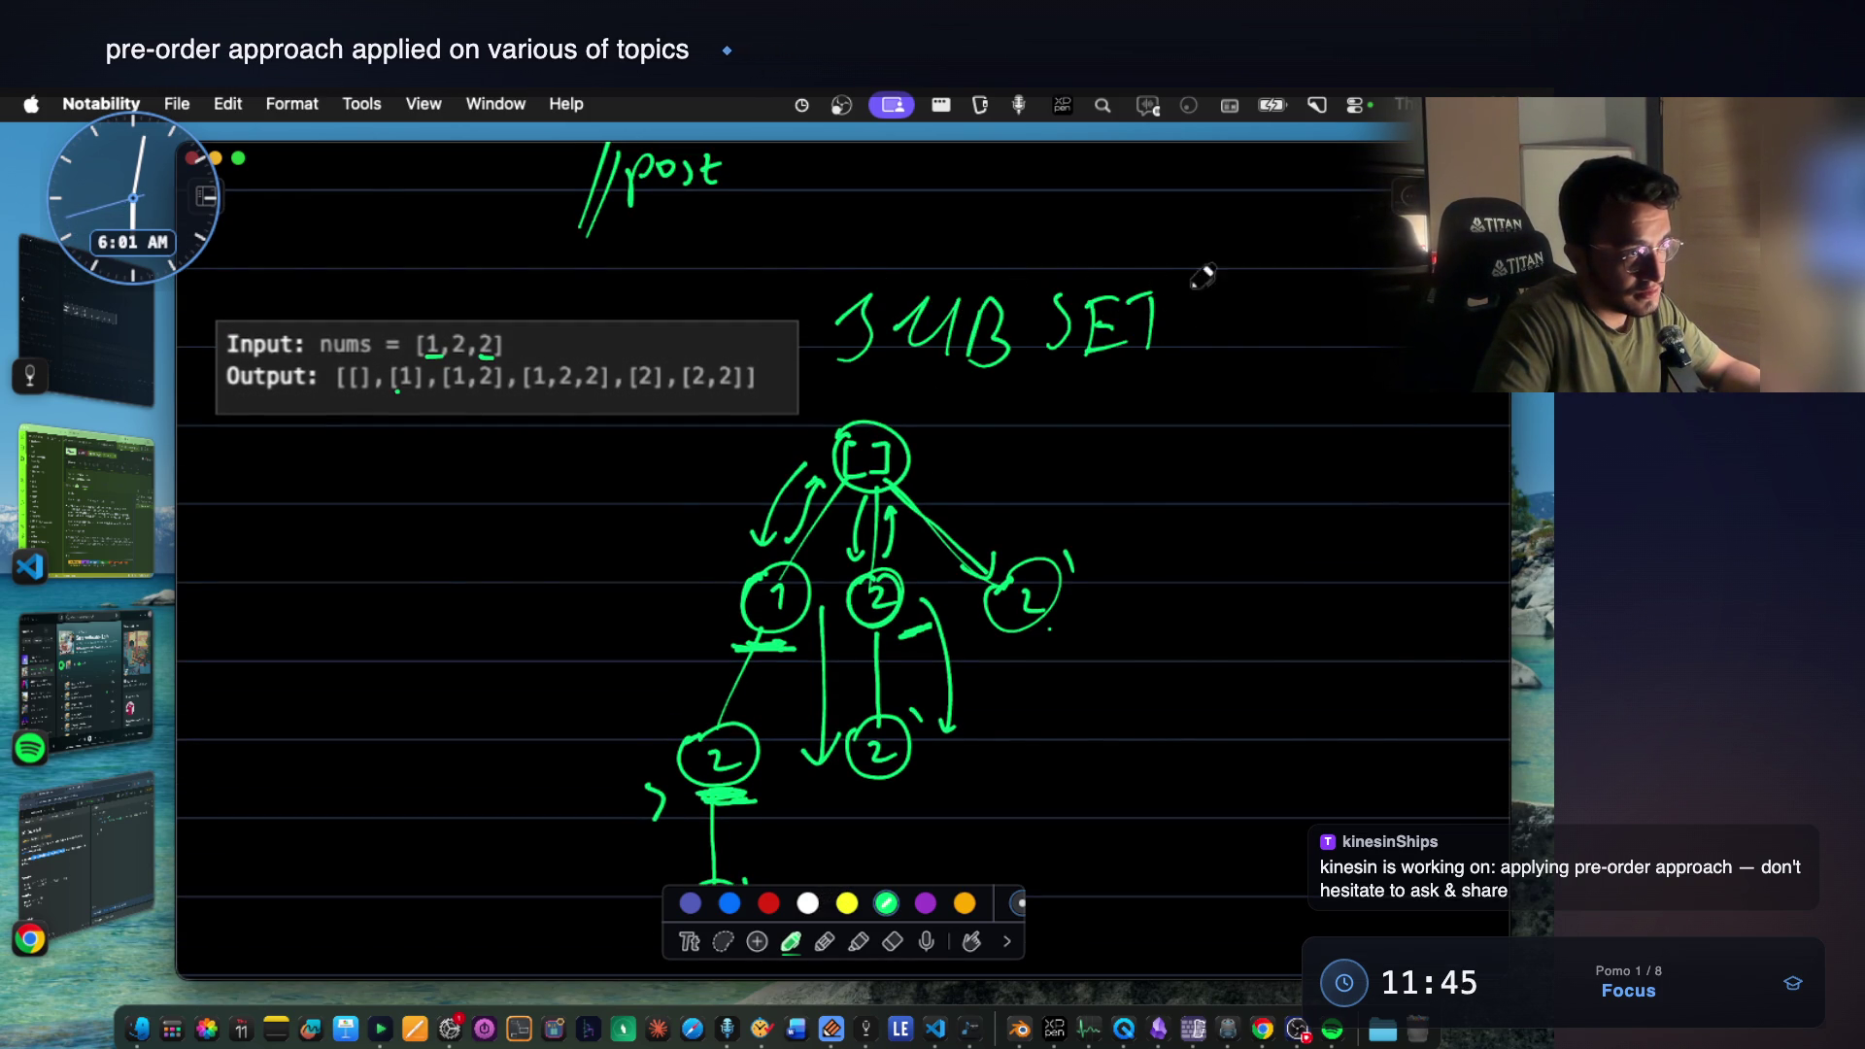
{"action": "left_click_drag", "start_coordinate": [1223, 345], "coordinate": [1360, 367]}
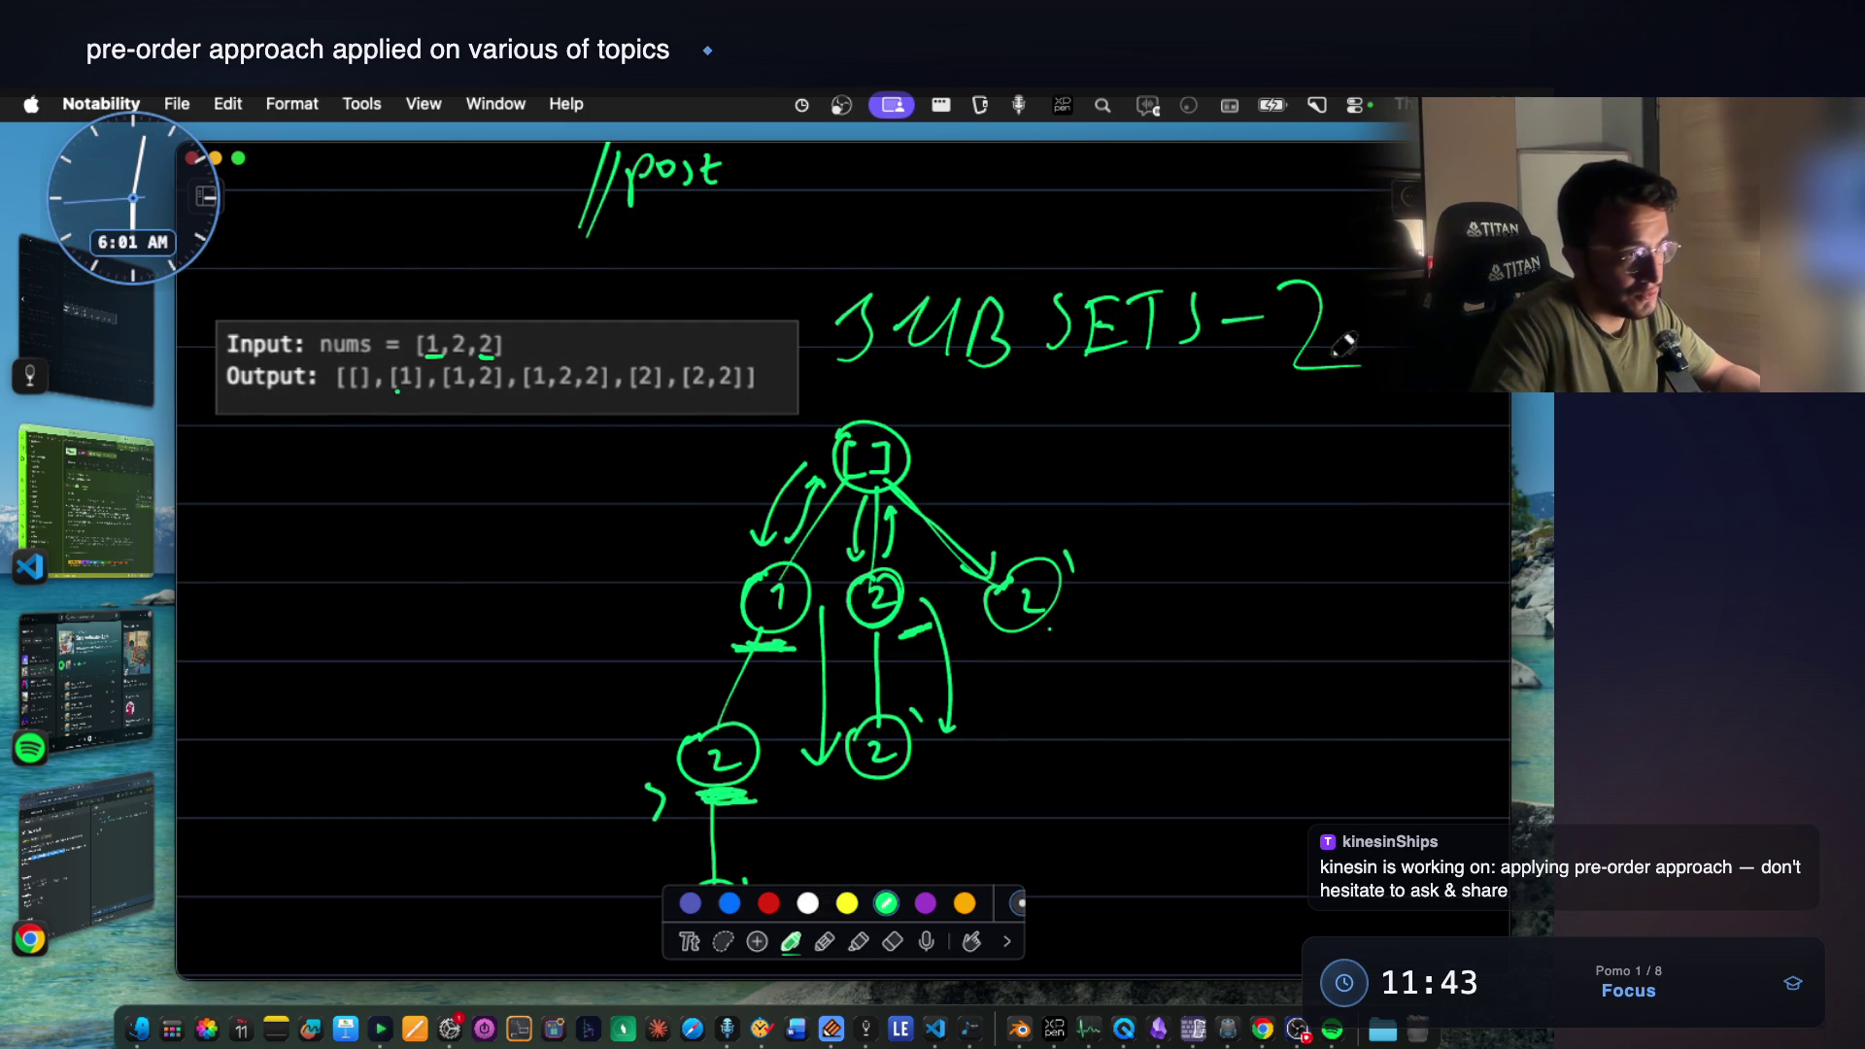
{"action": "scroll", "coordinate": [1029, 578], "scroll_direction": "down", "scroll_amount": 3}
{"action": "scroll", "coordinate": [872, 617], "scroll_direction": "down", "scroll_amount": 1}
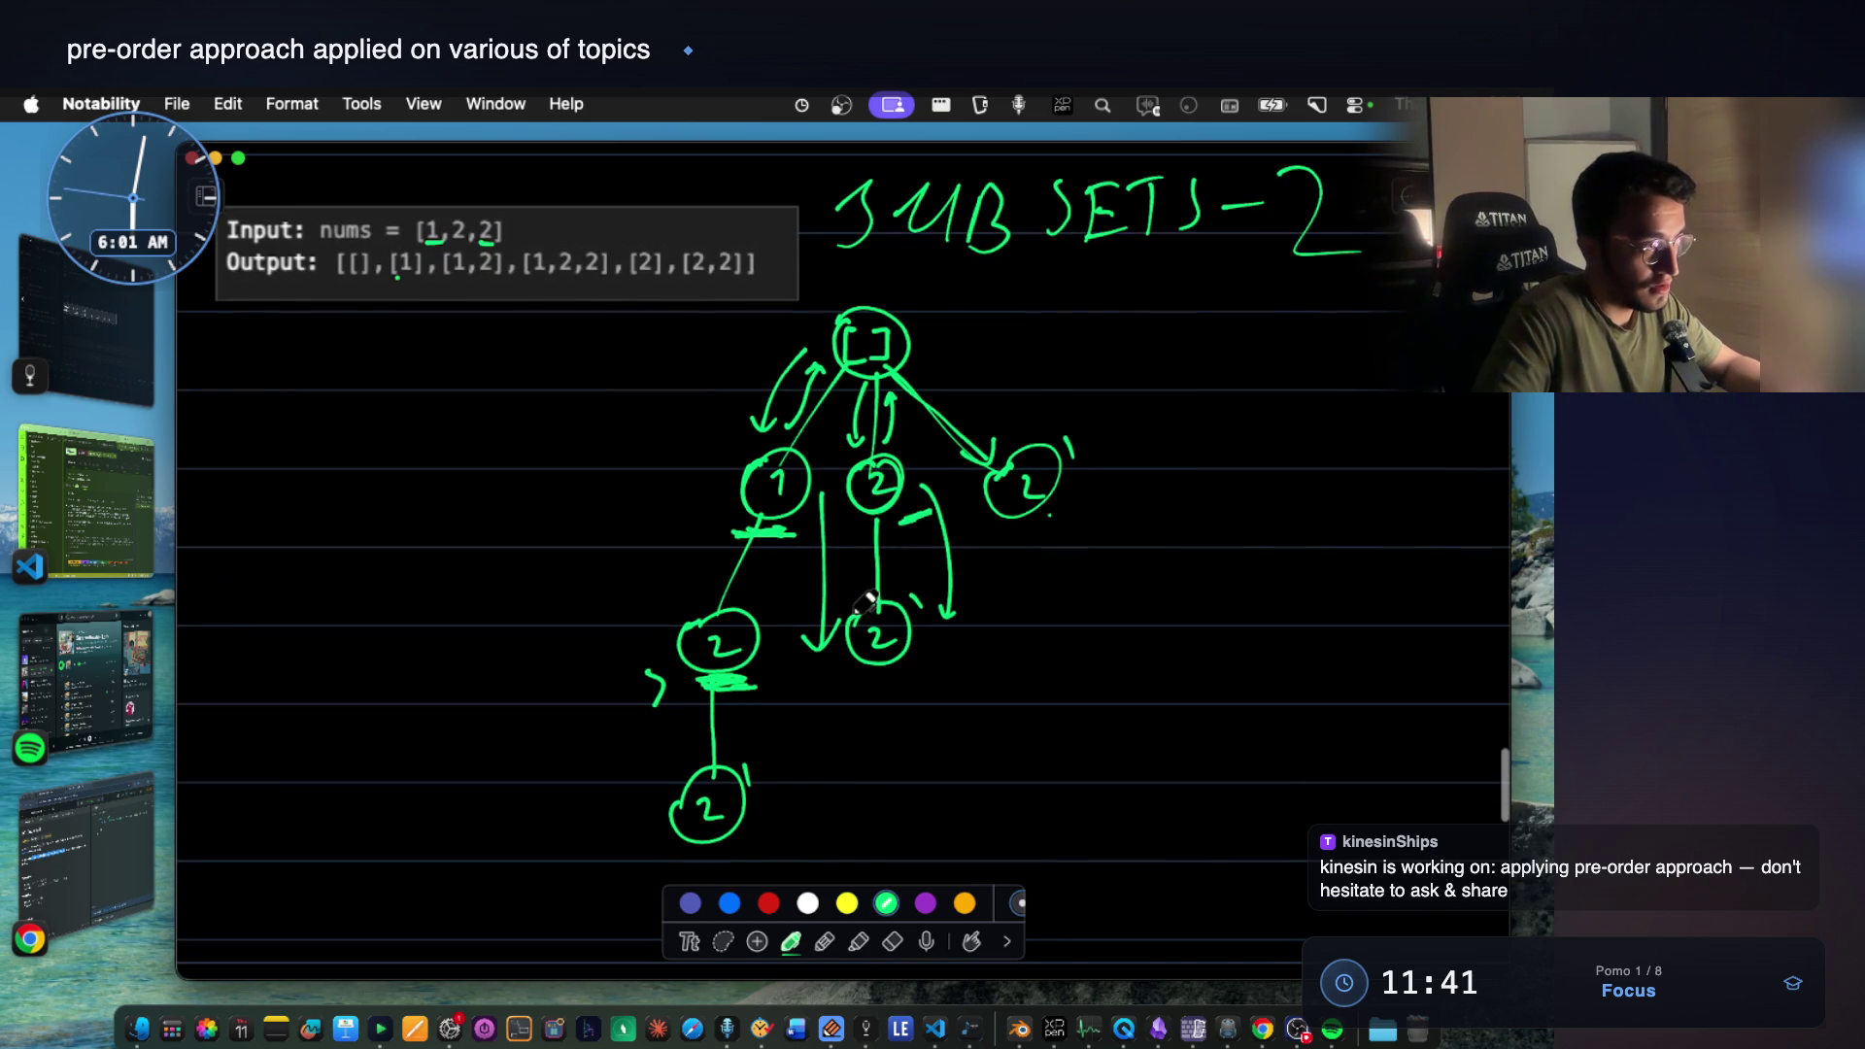
{"action": "left_click", "coordinate": [724, 940]}
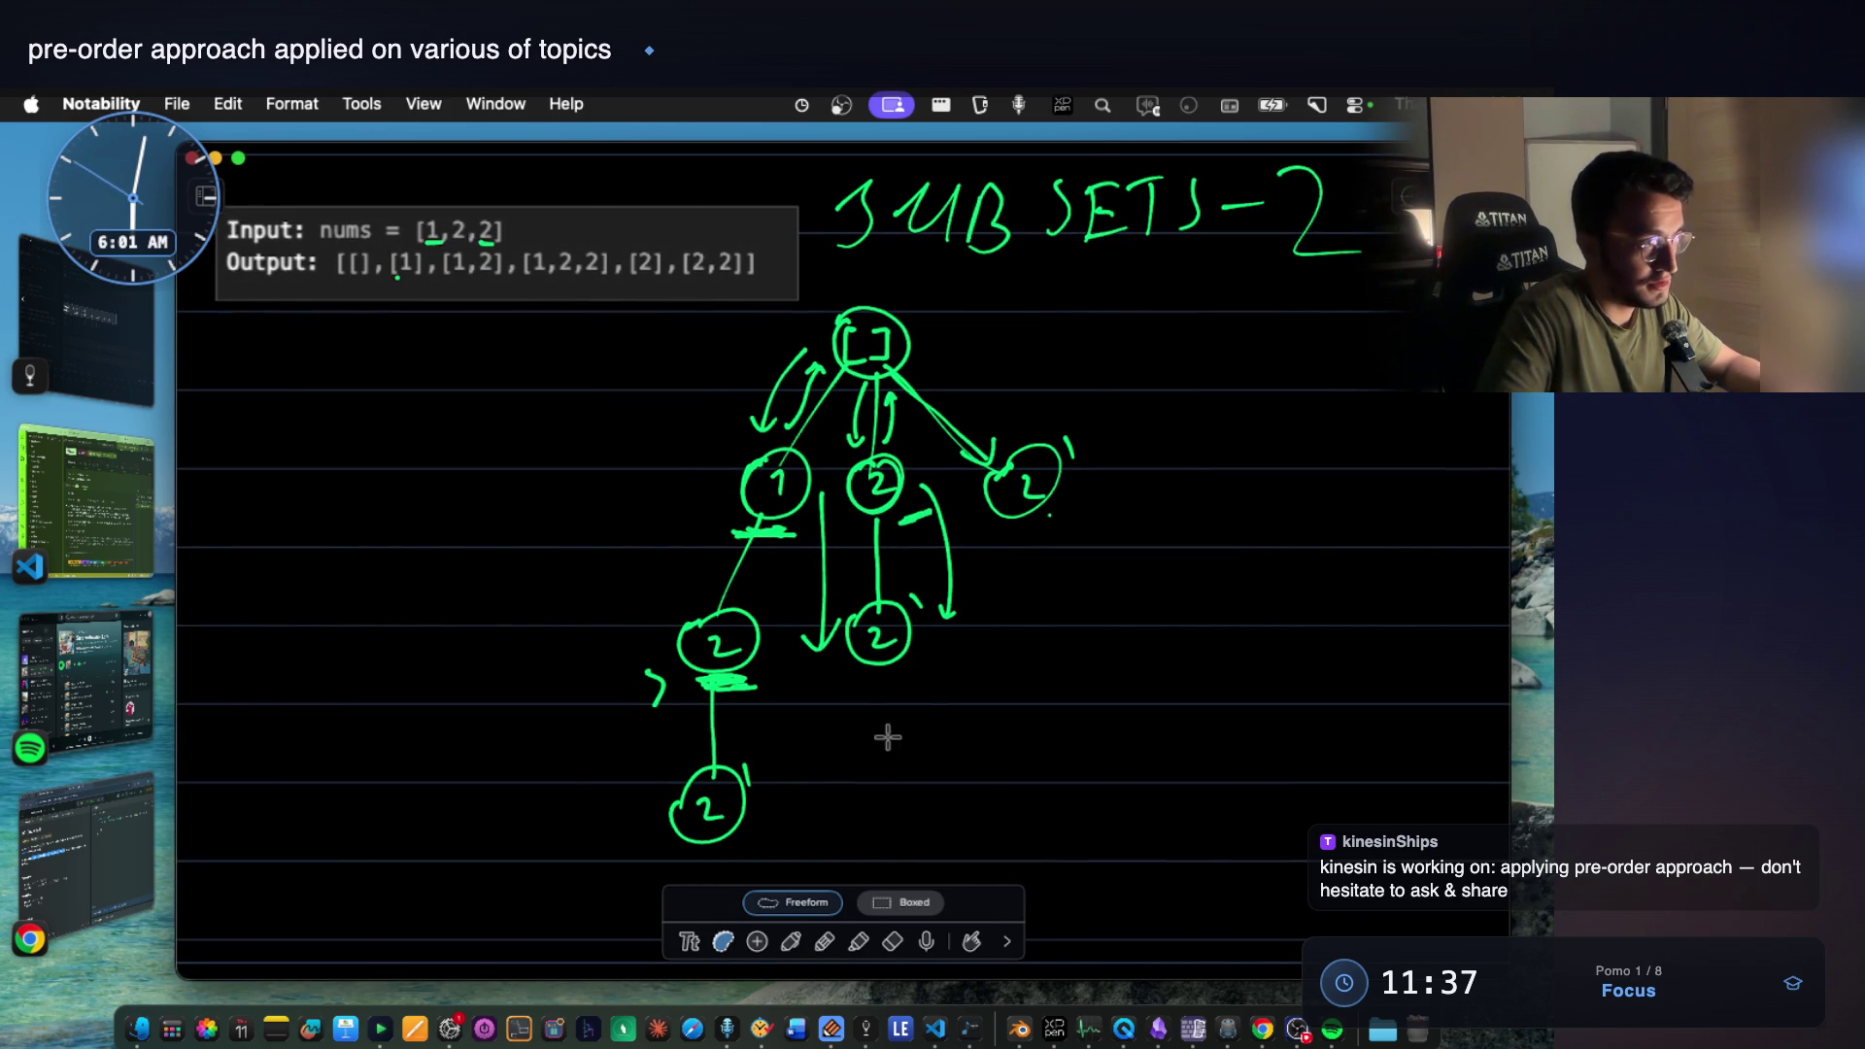
Erase the root-to-1 arrow, the curved arrow beside node 2 and the scribble under the lower-left 2.
{"action": "left_click", "coordinate": [892, 941]}
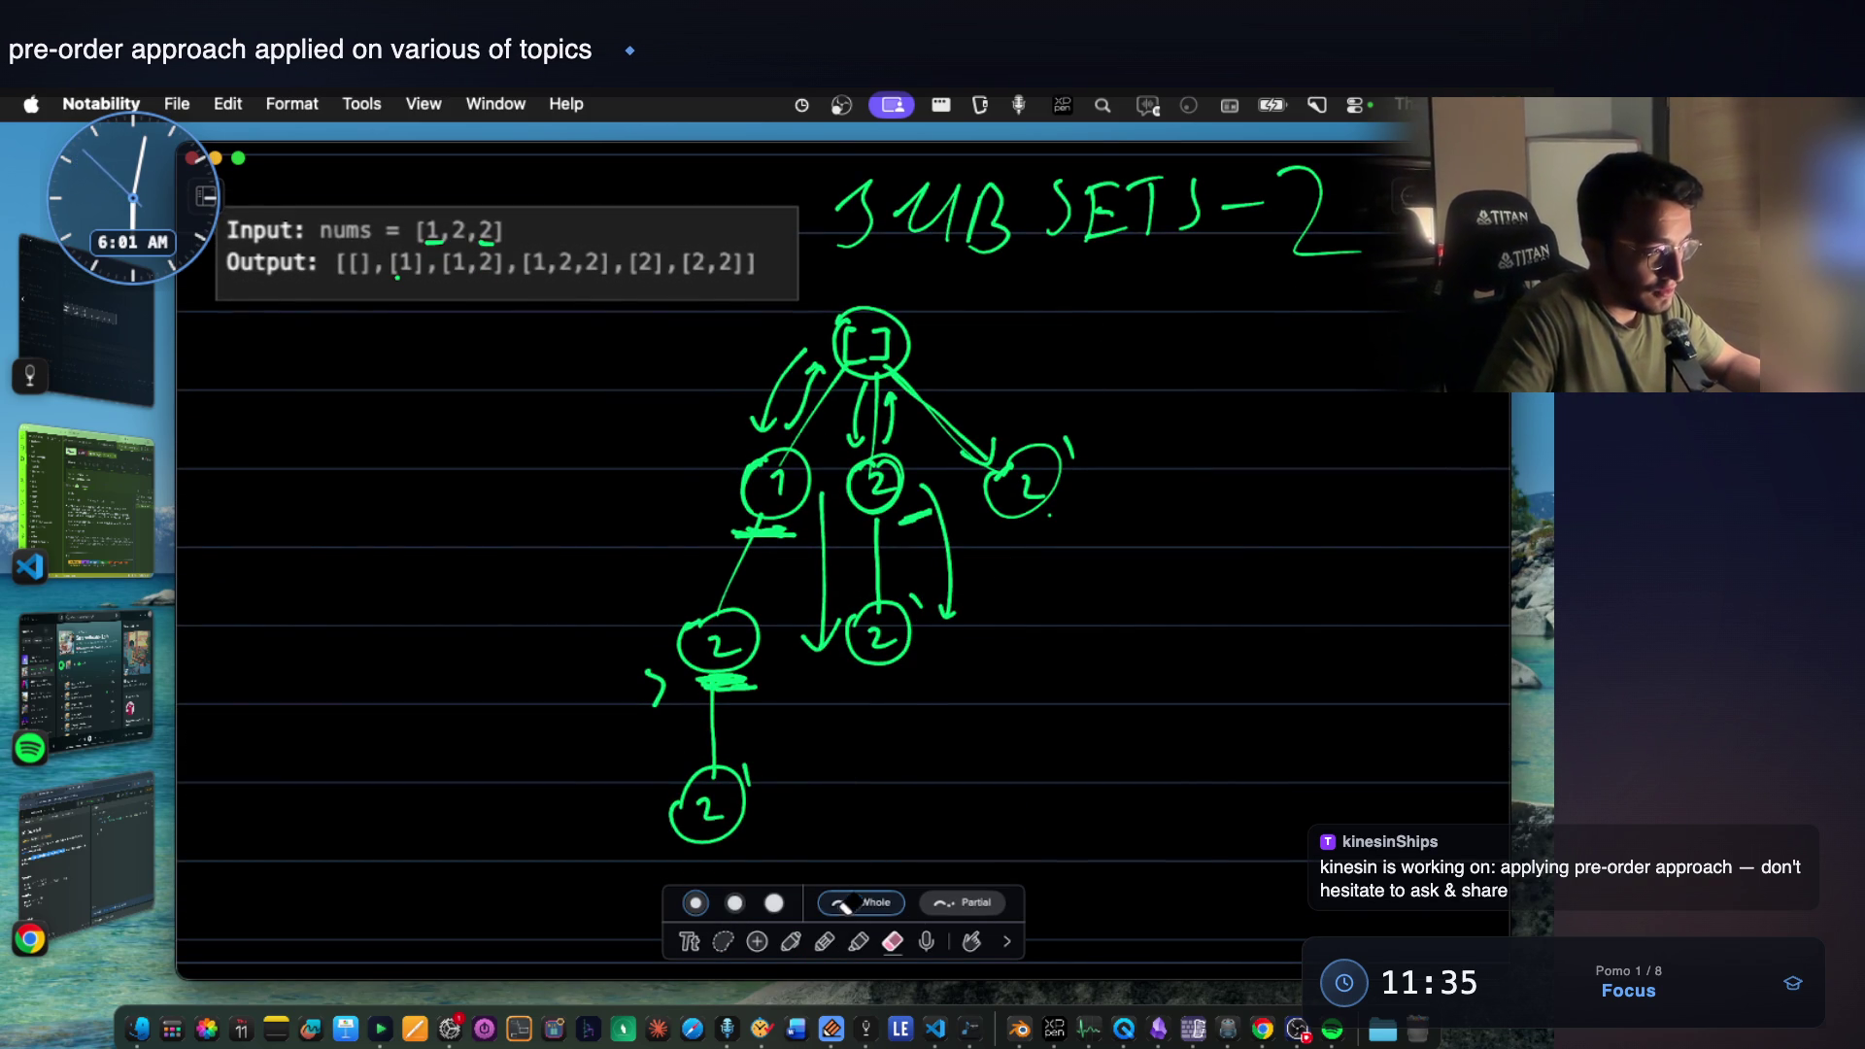
{"action": "left_click", "coordinate": [792, 940]}
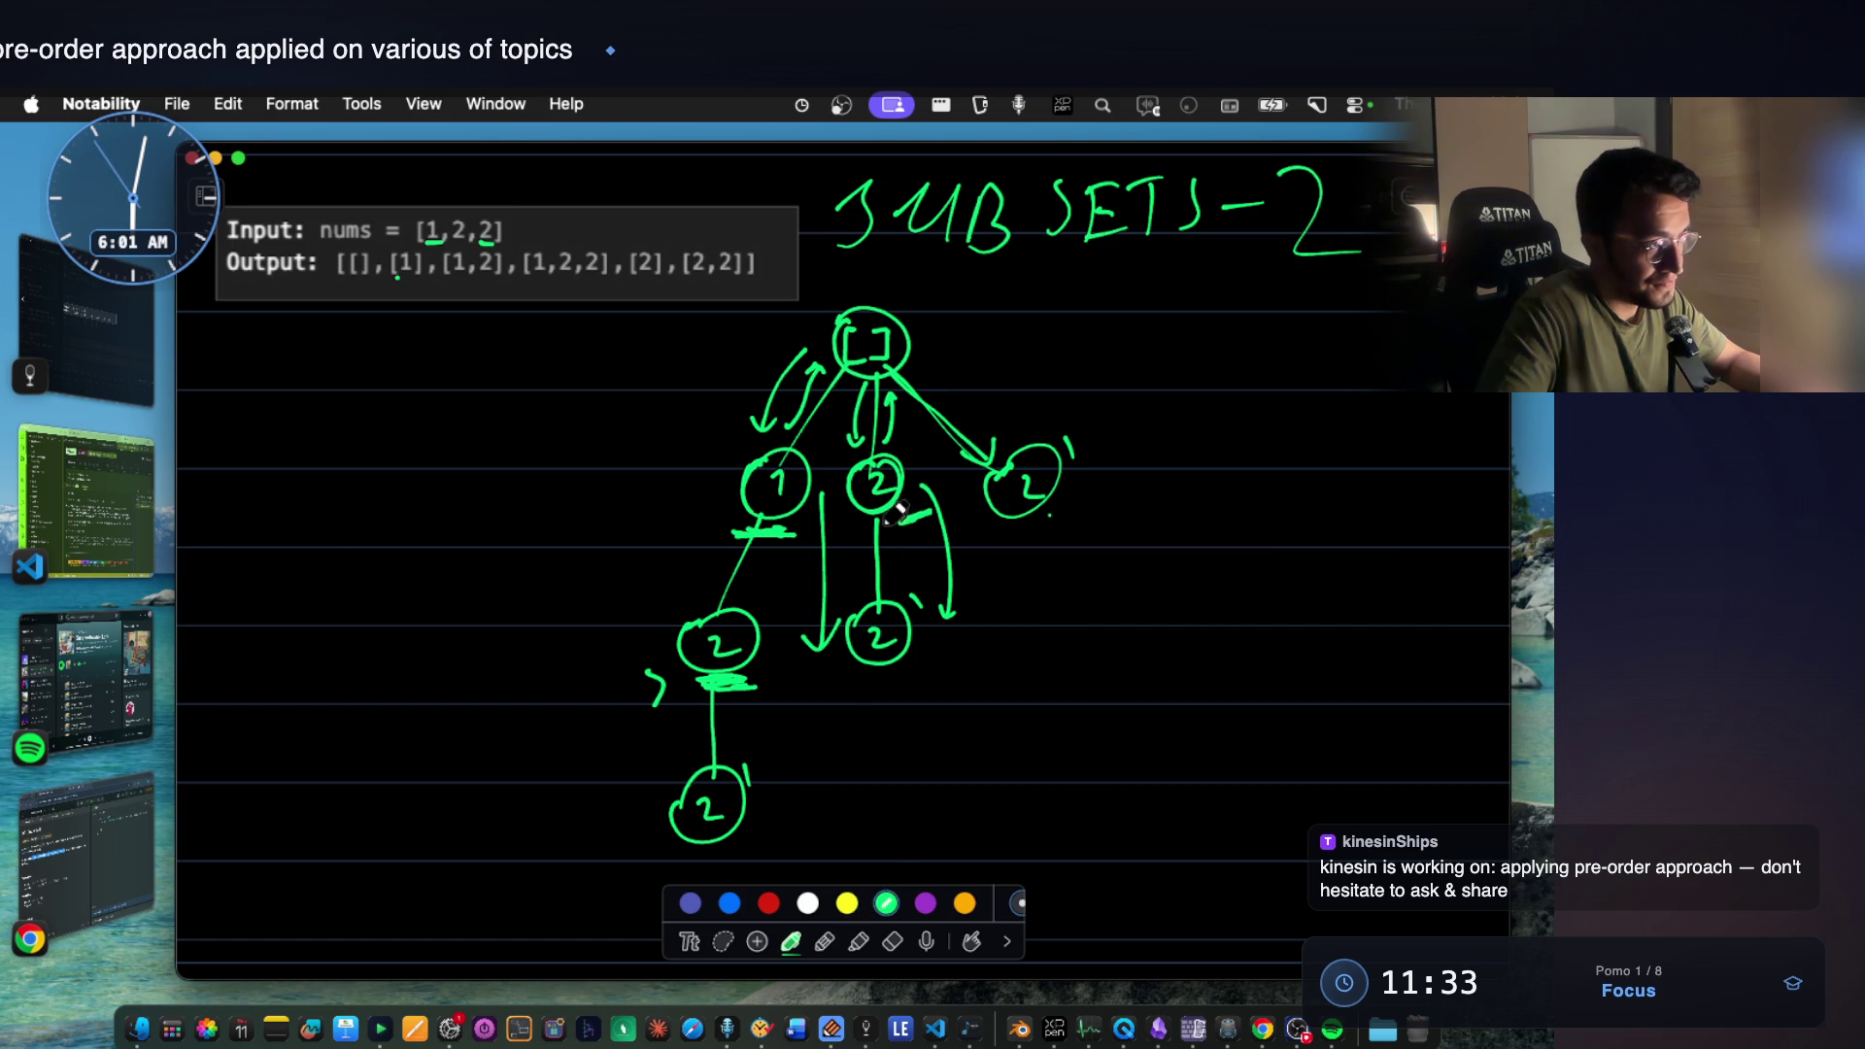
{"action": "scroll", "coordinate": [898, 512], "scroll_direction": "up", "scroll_amount": 1}
{"action": "scroll", "coordinate": [933, 474], "scroll_direction": "up", "scroll_amount": 1}
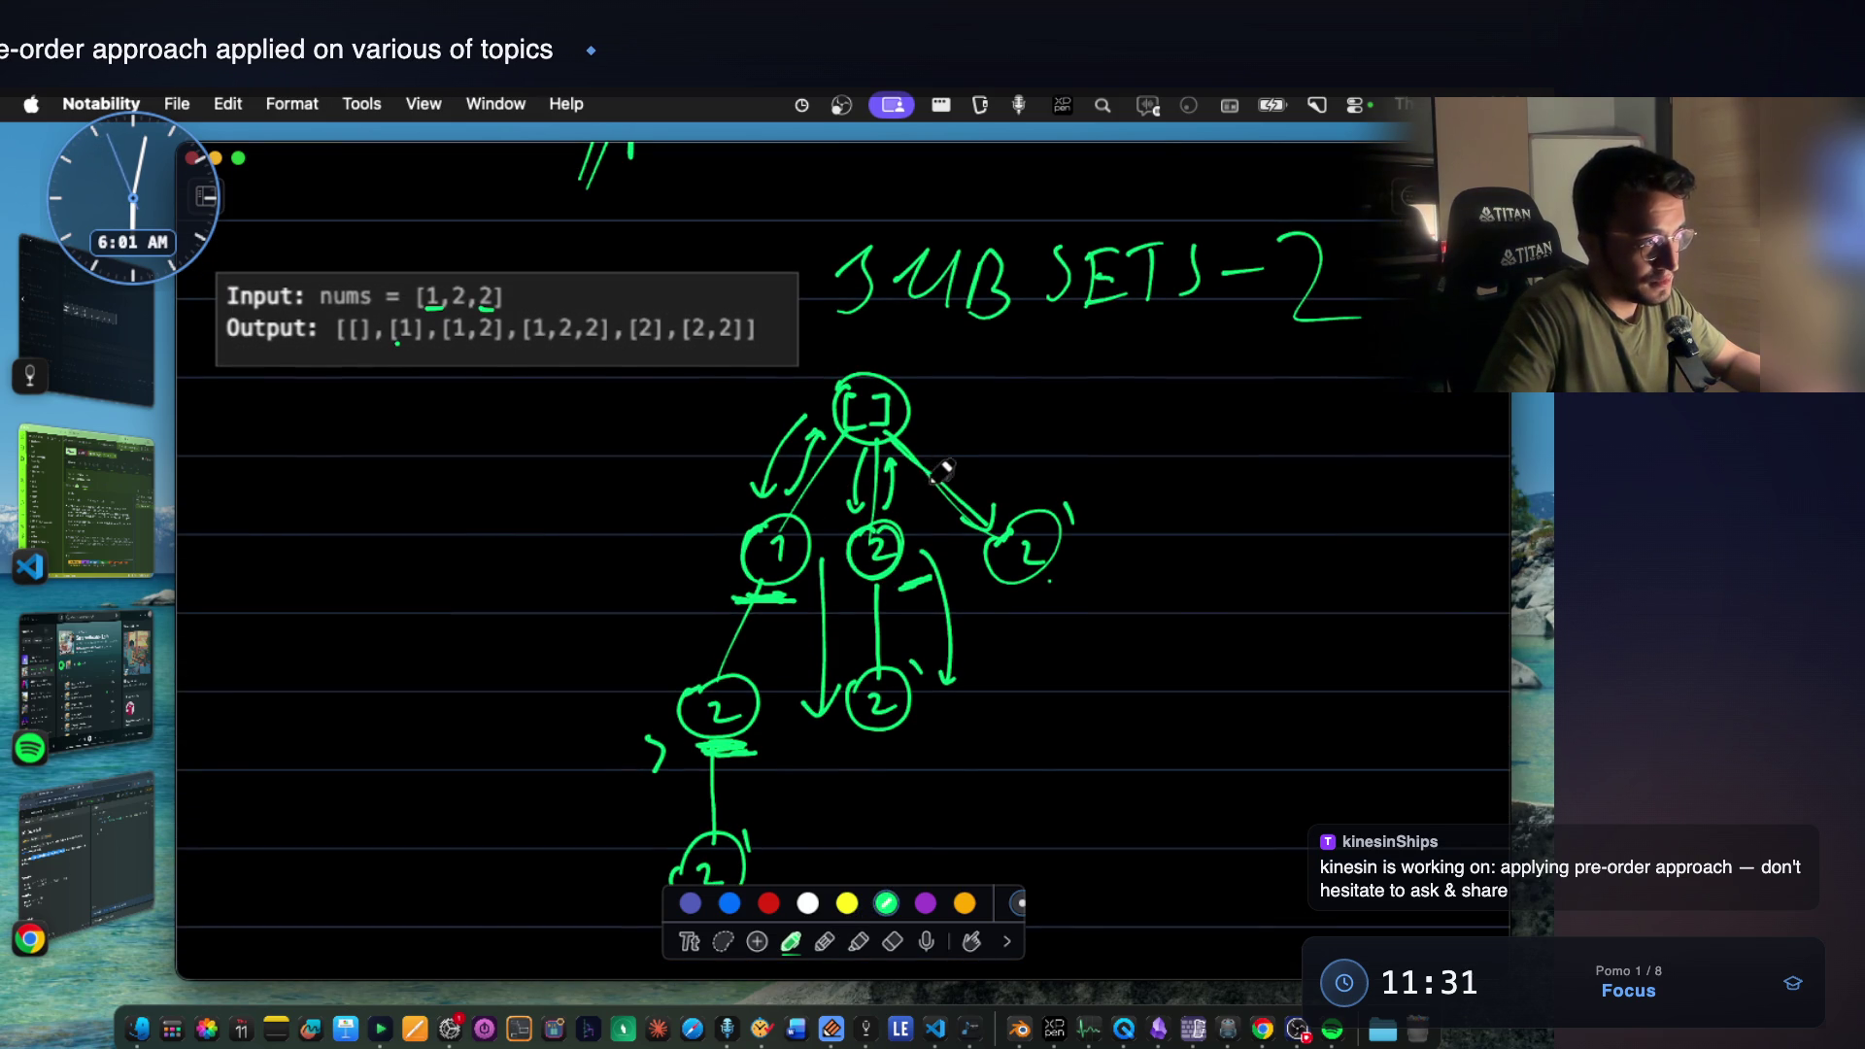
{"action": "left_click", "coordinate": [891, 939]}
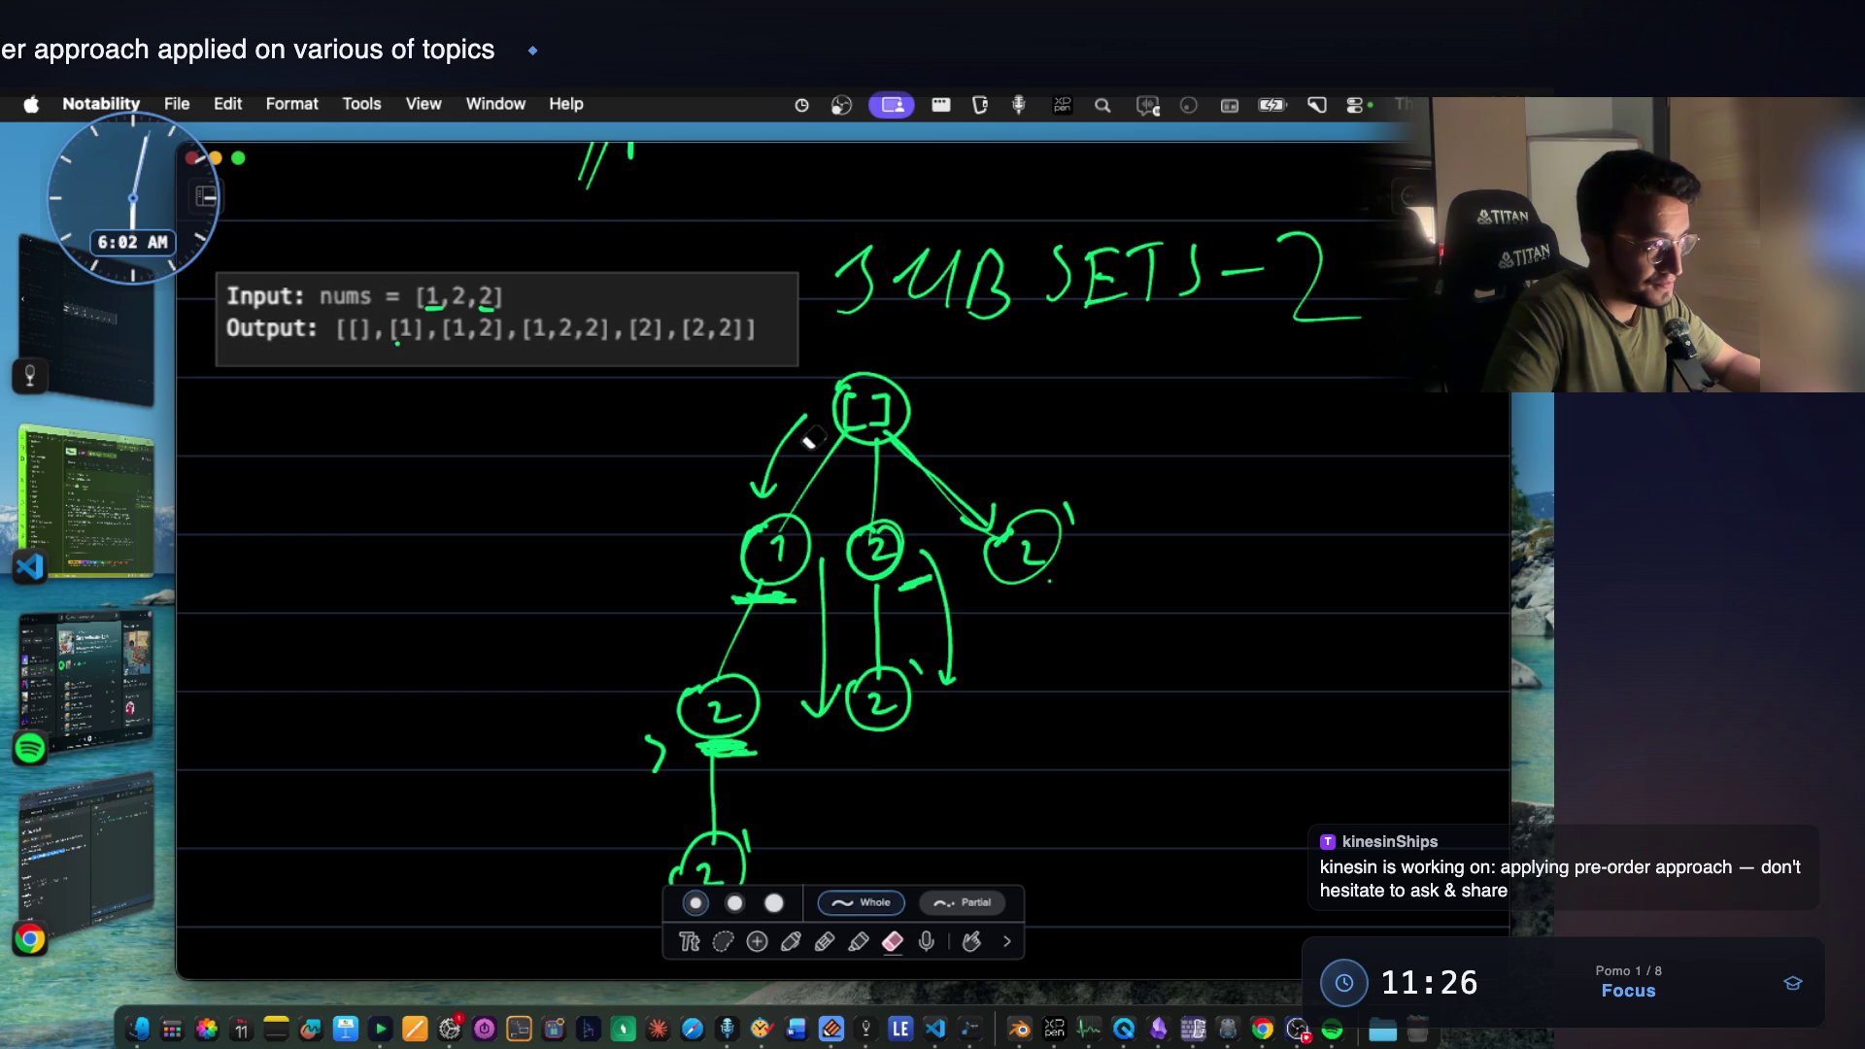
{"action": "left_click_drag", "start_coordinate": [813, 424], "coordinate": [773, 464]}
{"action": "mouse_move", "coordinate": [944, 641]}
{"action": "left_mouse_down"}
{"action": "mouse_move", "coordinate": [933, 580]}
{"action": "mouse_move", "coordinate": [923, 656]}
{"action": "left_mouse_up"}
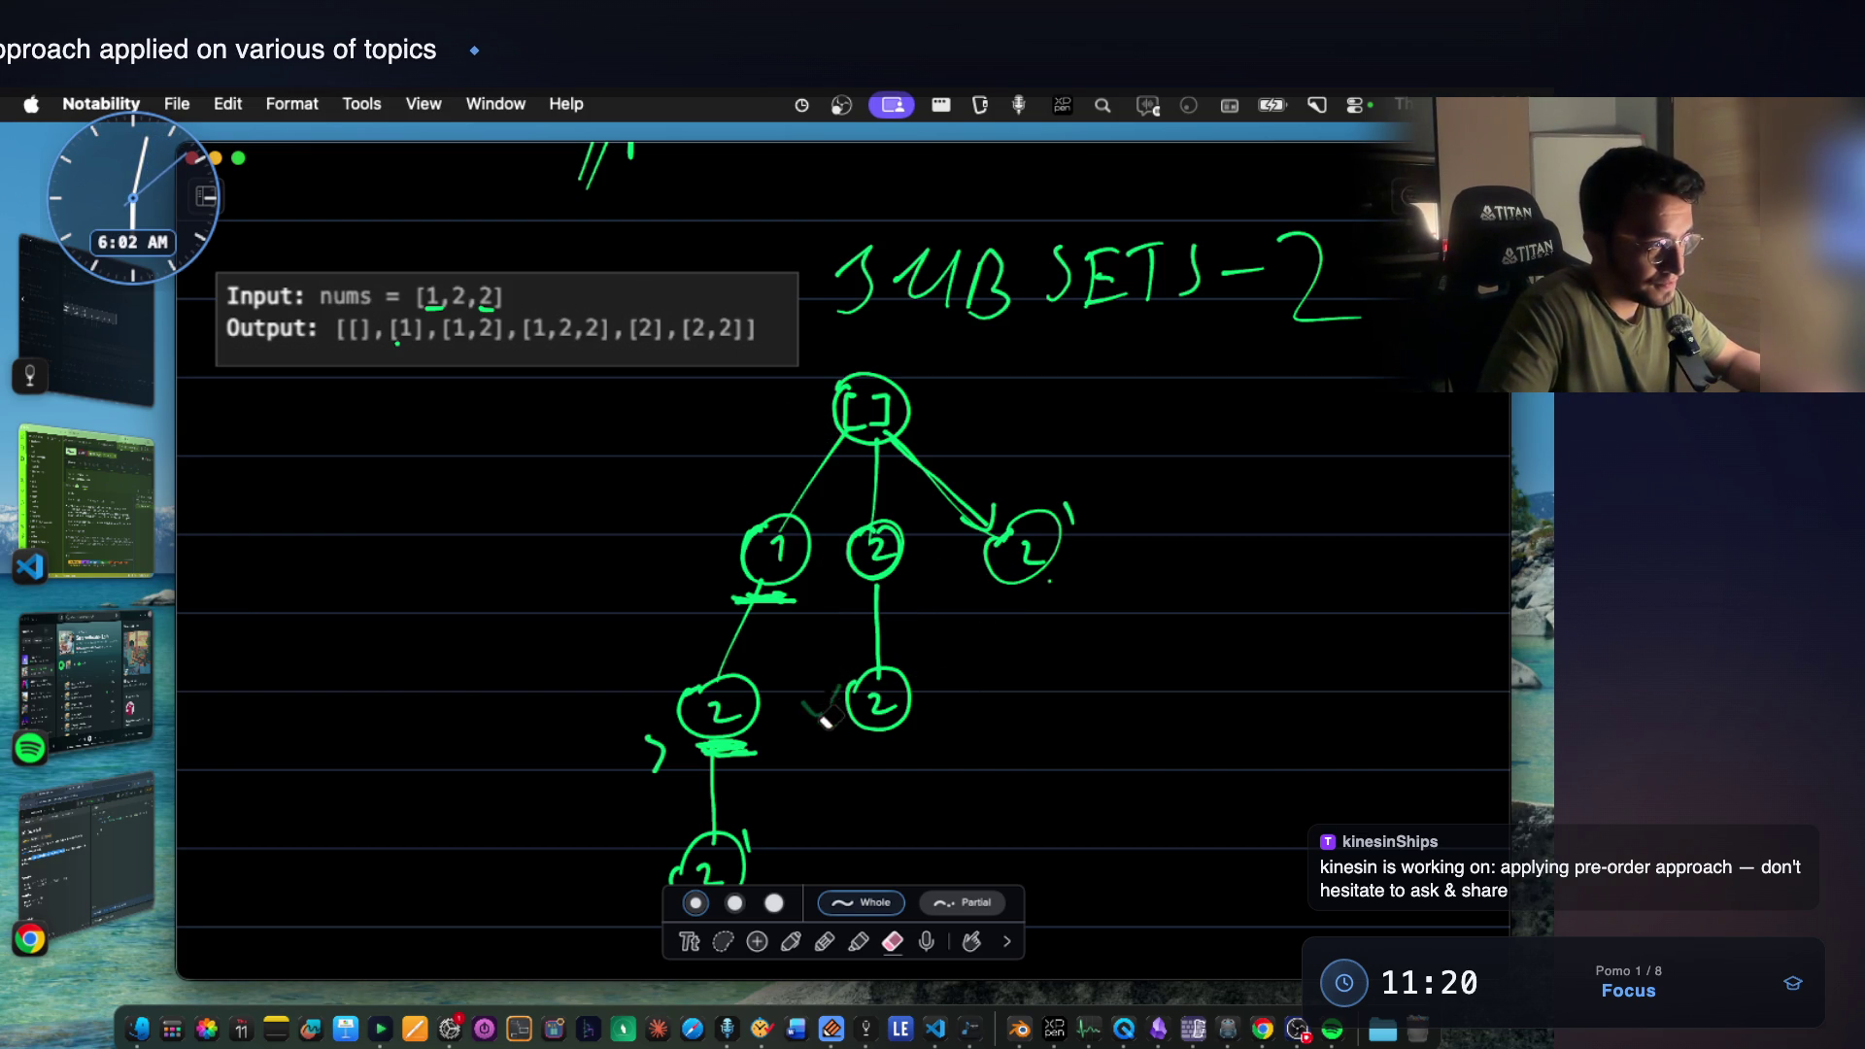
{"action": "left_click_drag", "start_coordinate": [750, 746], "coordinate": [641, 759]}
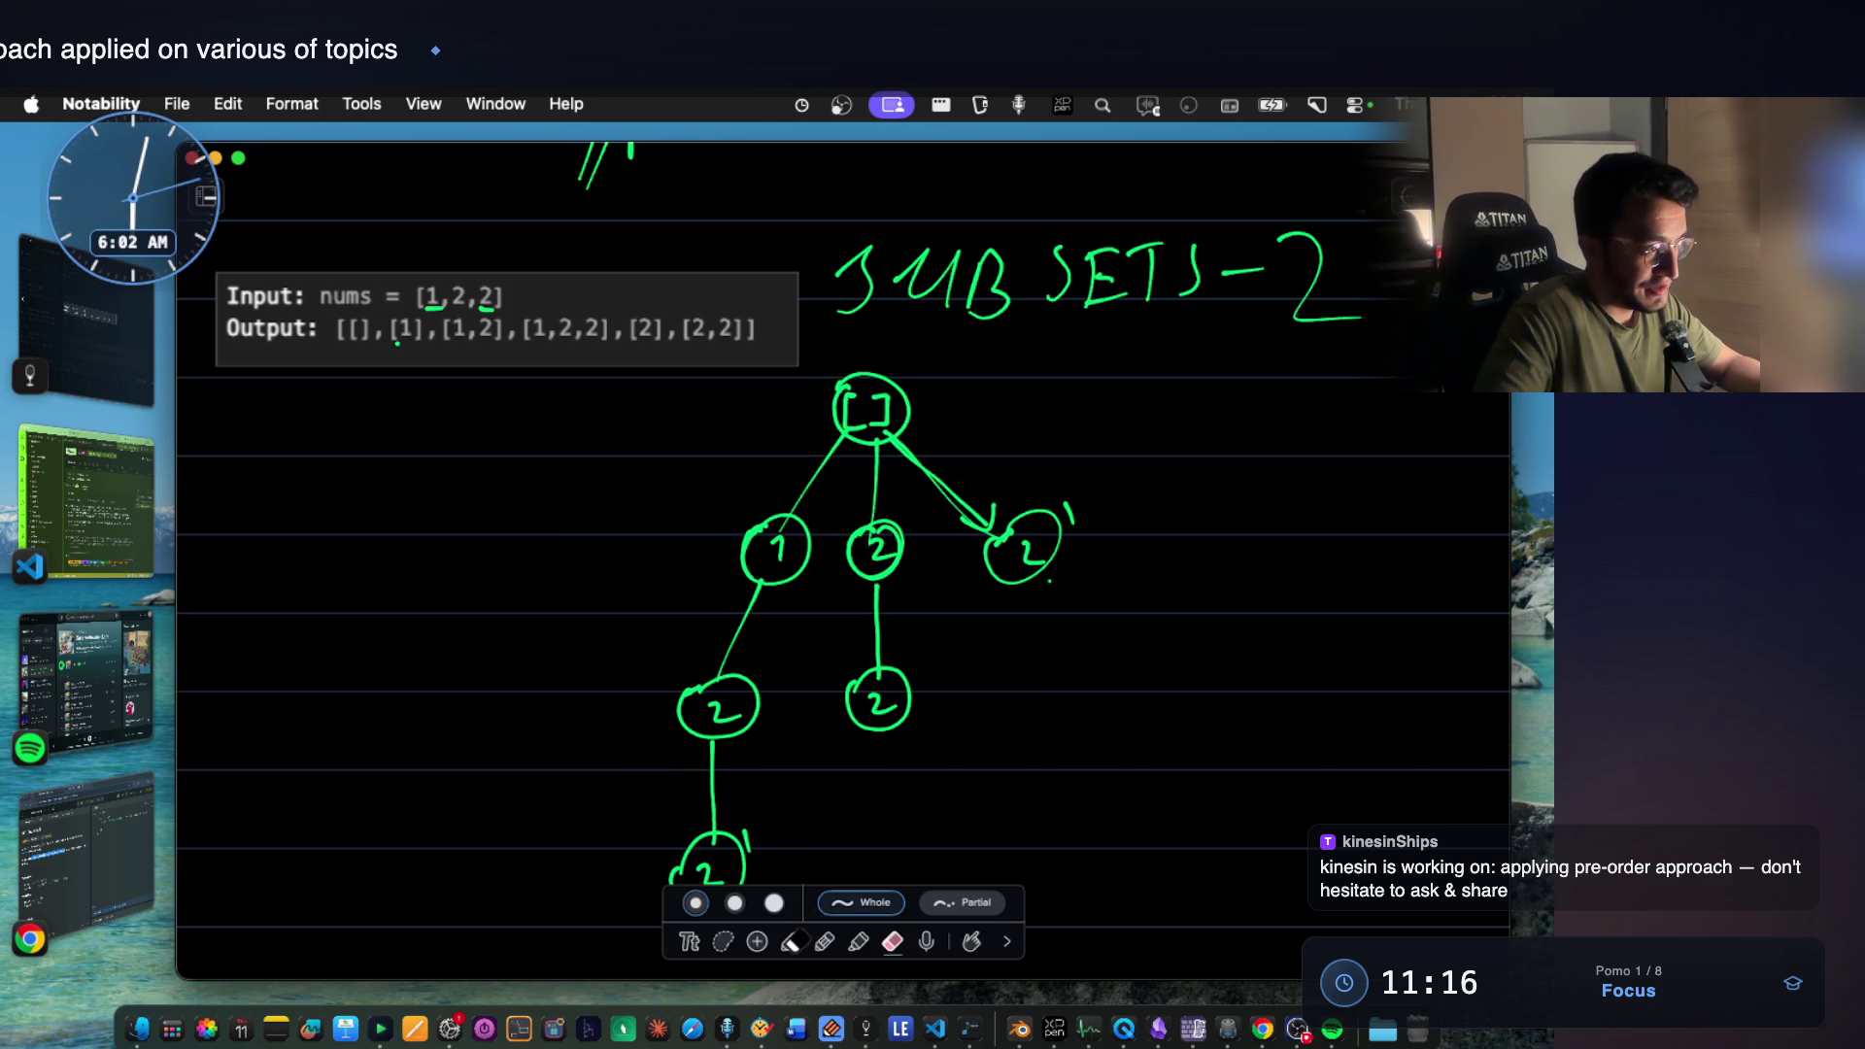
{"action": "left_click", "coordinate": [790, 941]}
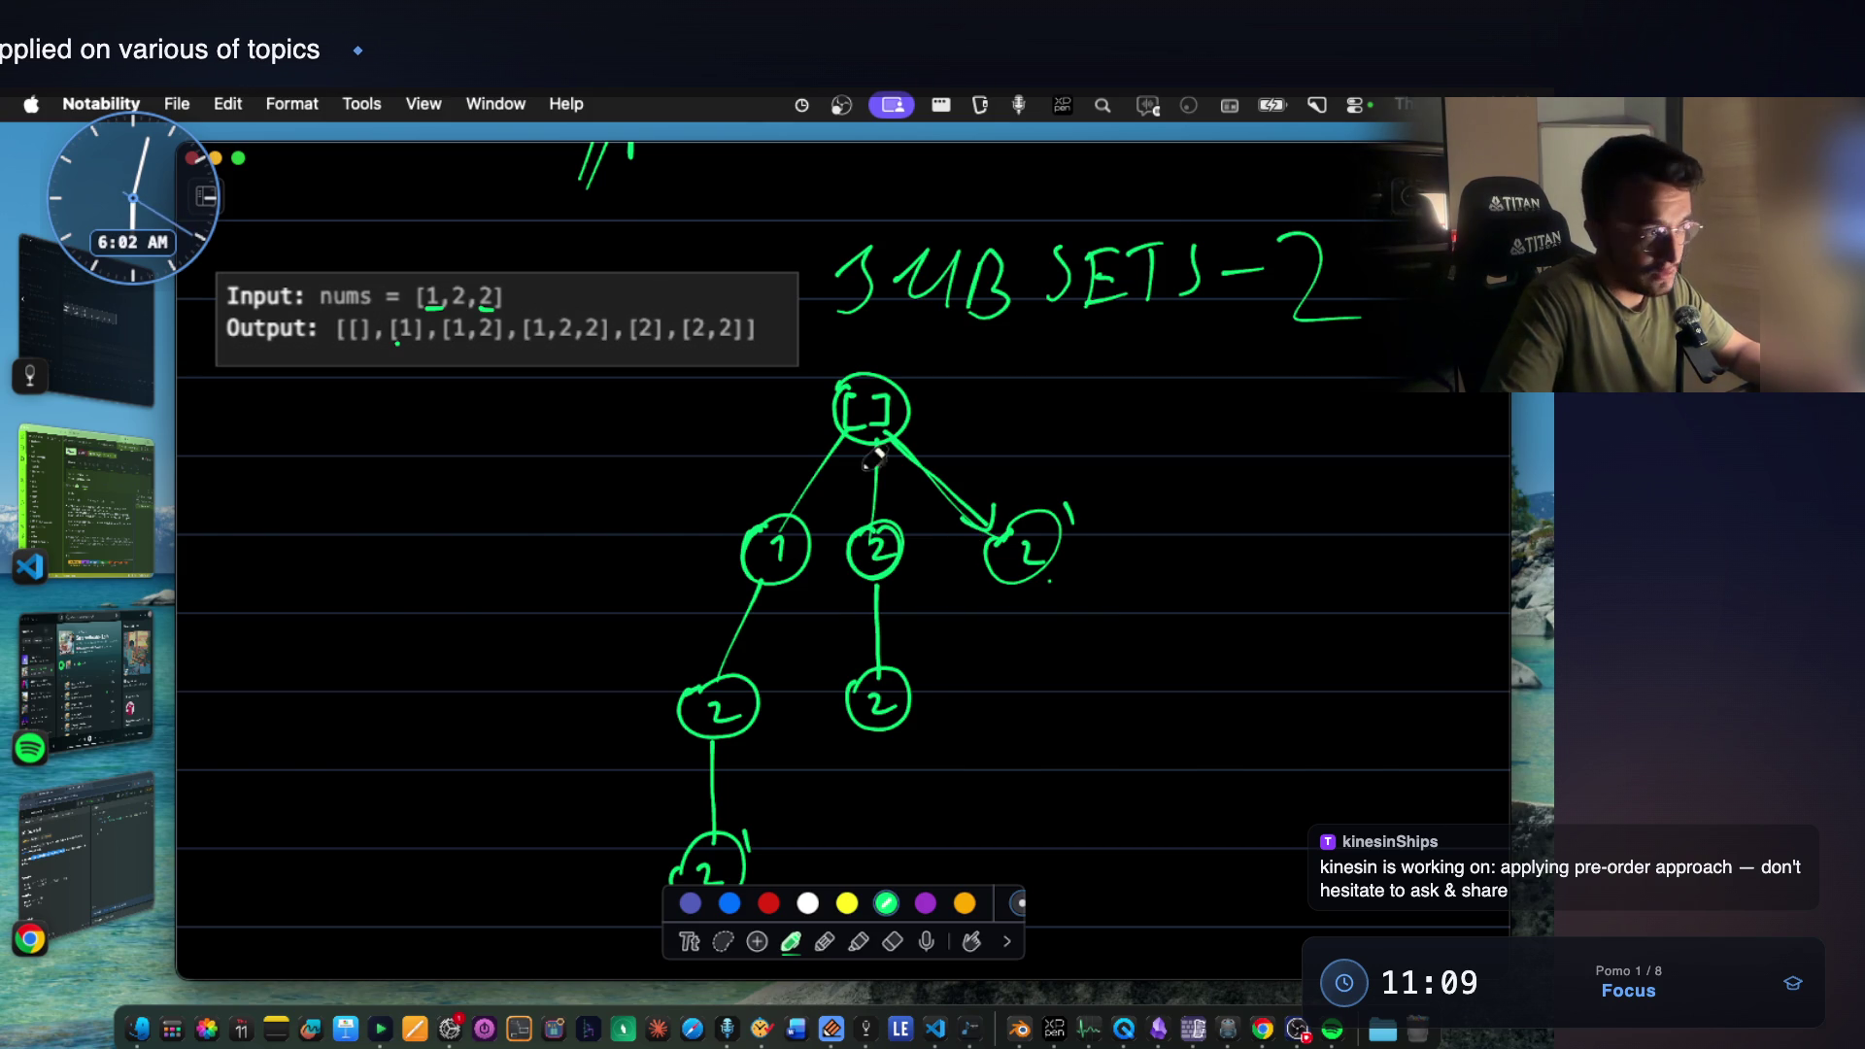
Label the tree rows level 1, level 2, level 3, circle [2] in the output and write [2'] by the root.
{"action": "left_click_drag", "start_coordinate": [445, 544], "coordinate": [624, 543]}
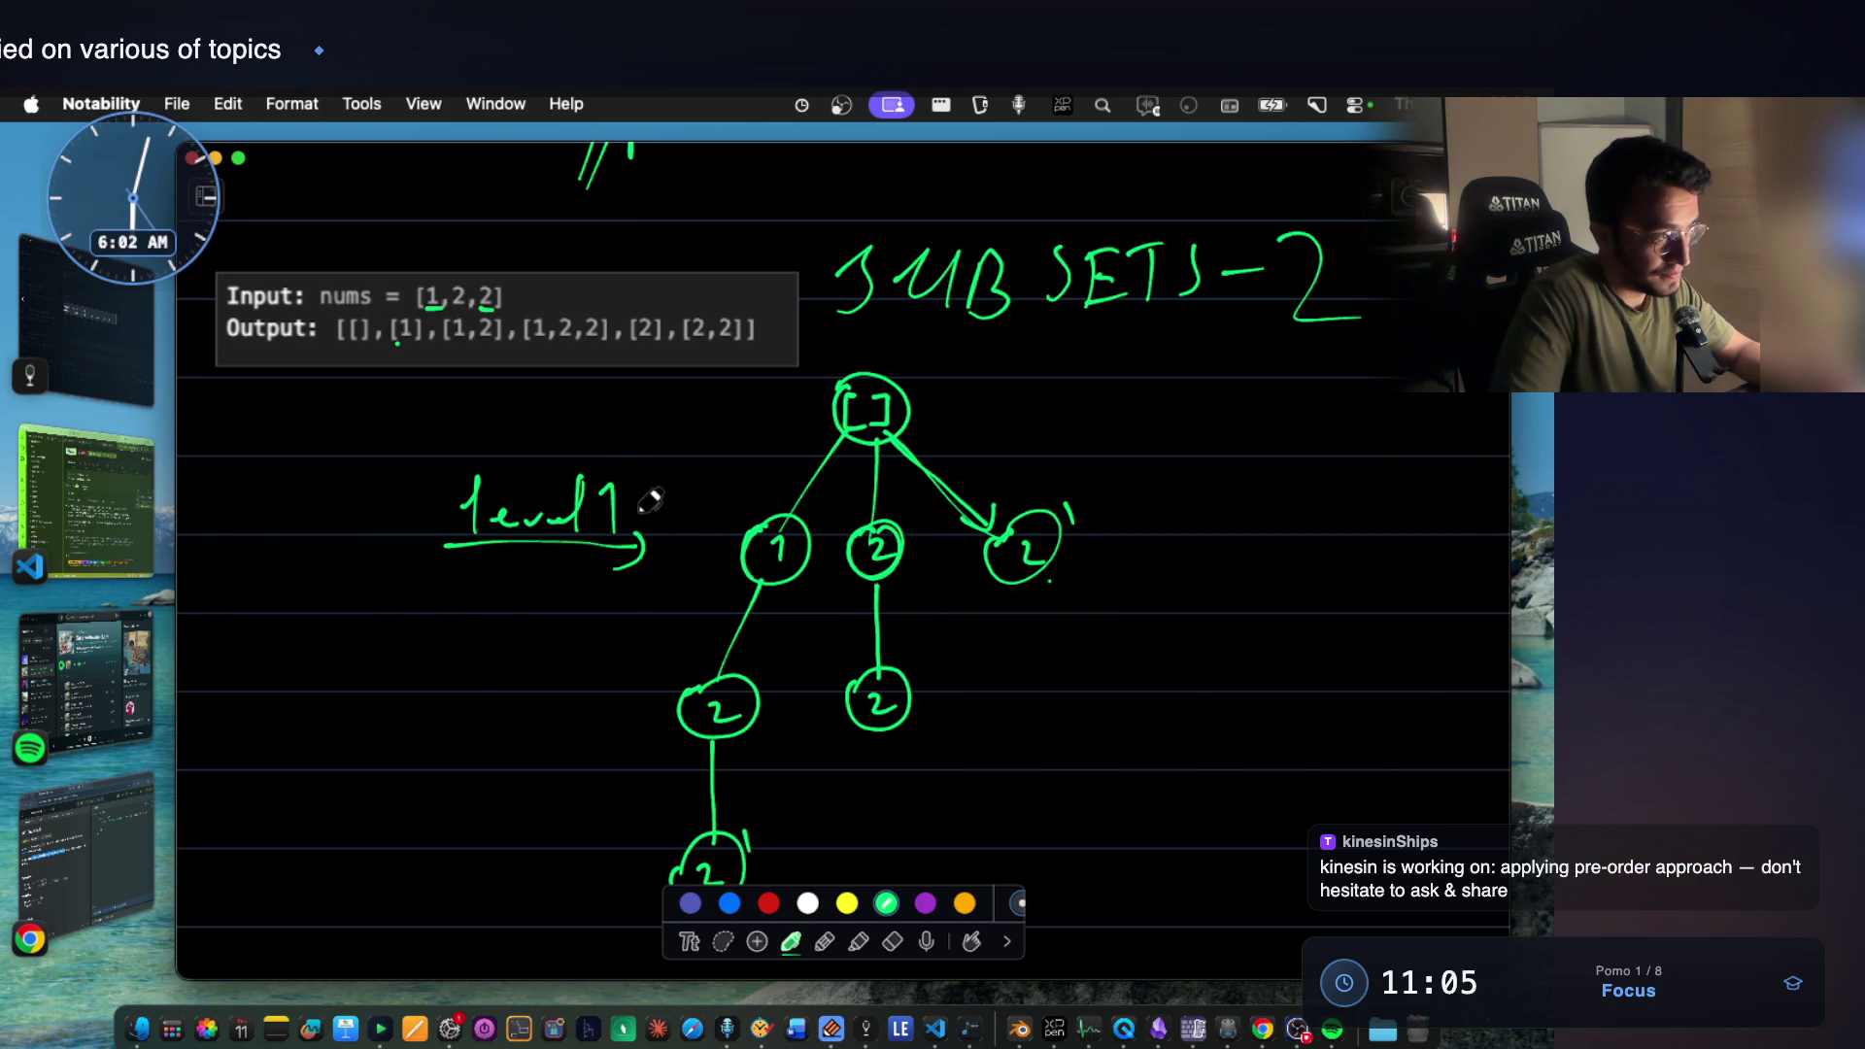
{"action": "mouse_move", "coordinate": [454, 630]}
{"action": "left_mouse_down"}
{"action": "mouse_move", "coordinate": [450, 711]}
{"action": "mouse_move", "coordinate": [521, 696]}
{"action": "left_mouse_up"}
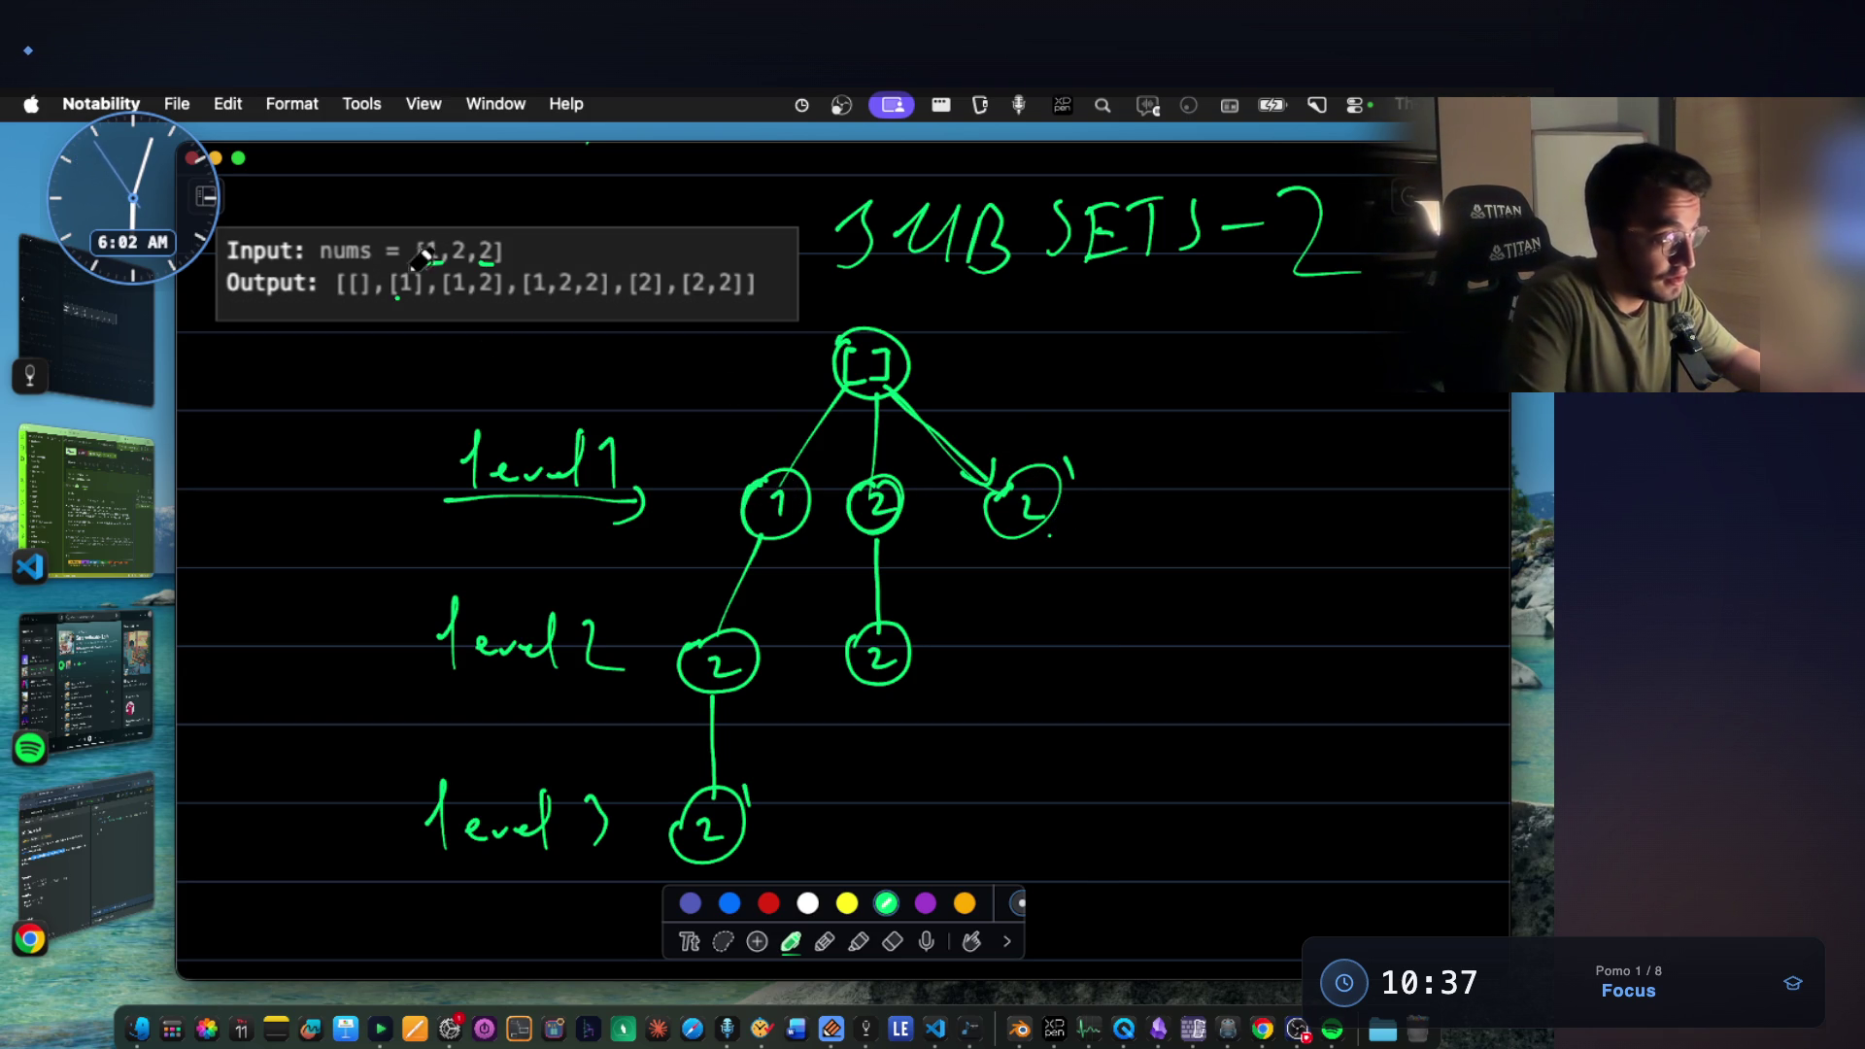
{"action": "left_click_drag", "start_coordinate": [681, 255], "coordinate": [649, 263]}
{"action": "mouse_move", "coordinate": [673, 370]}
{"action": "left_mouse_down"}
{"action": "mouse_move", "coordinate": [674, 414]}
{"action": "mouse_move", "coordinate": [724, 409]}
{"action": "left_mouse_up"}
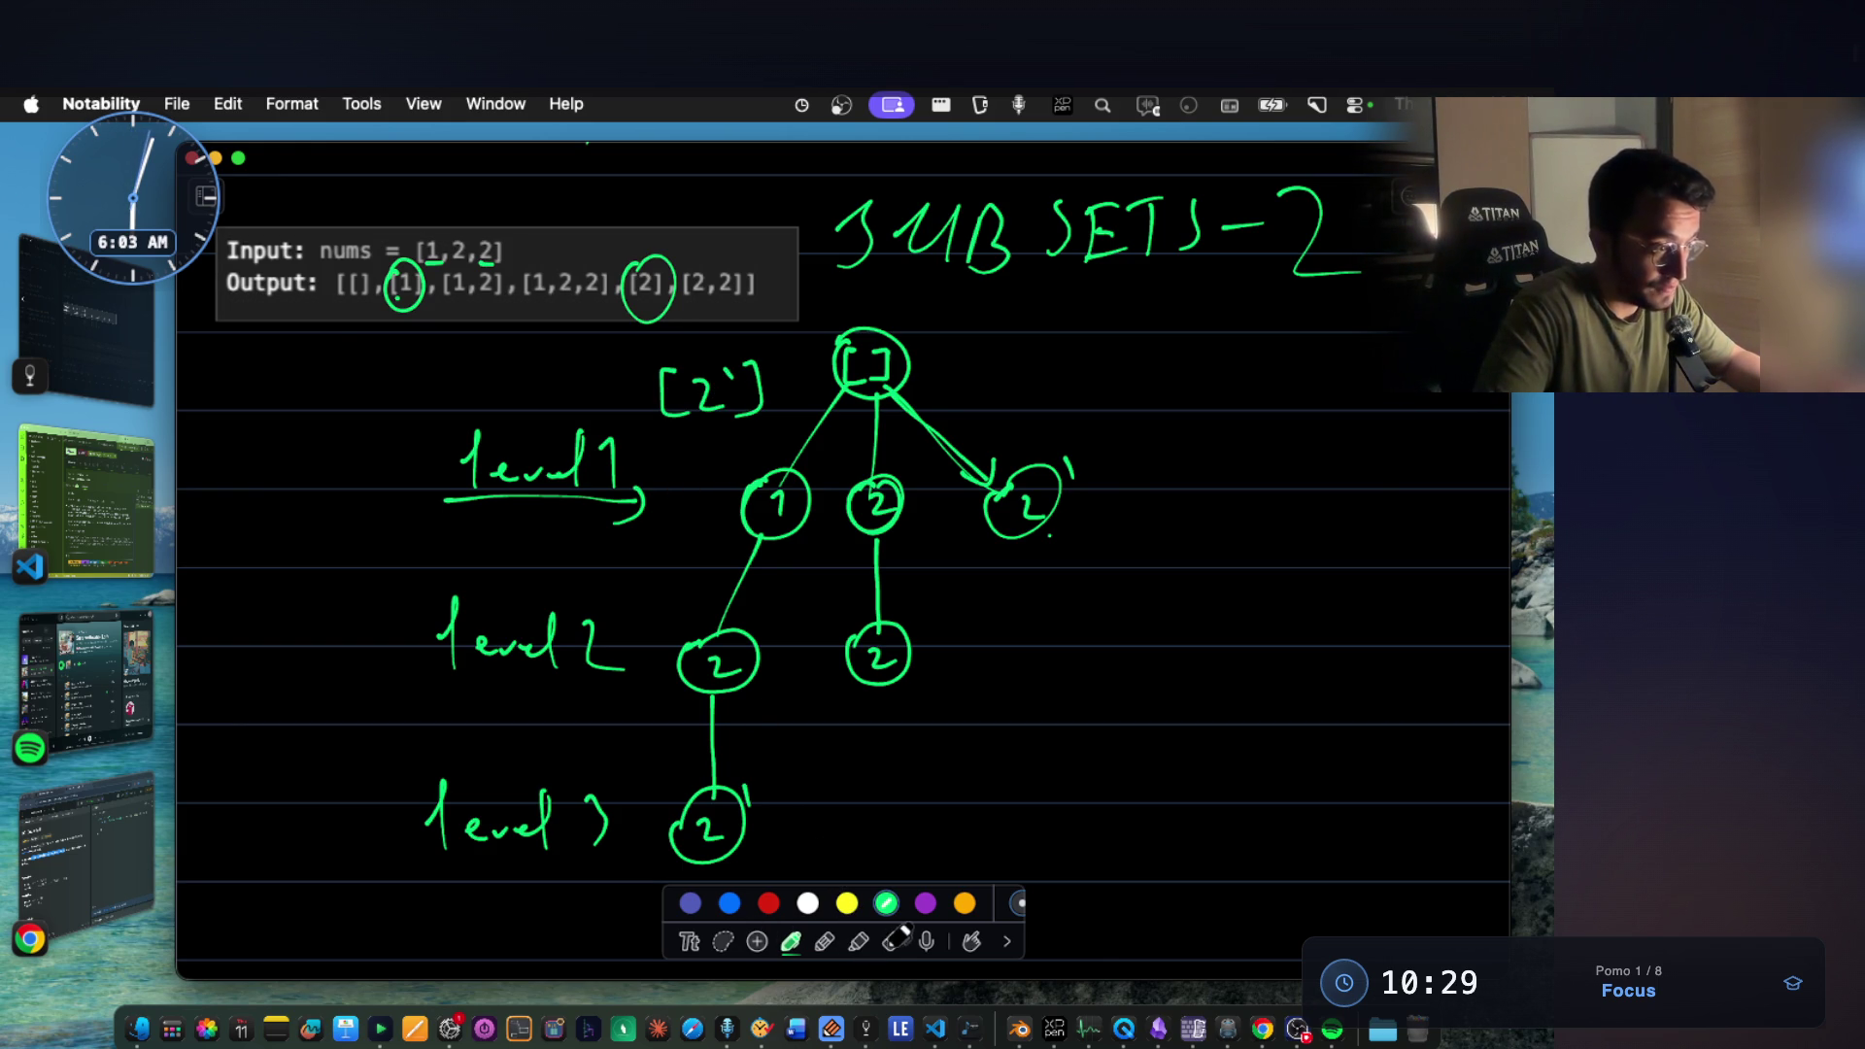
Erase the rightmost 2' node and its edge, then set the pen ink to red.
{"action": "left_click", "coordinate": [893, 940]}
{"action": "mouse_move", "coordinate": [1005, 487]}
{"action": "left_mouse_down"}
{"action": "mouse_move", "coordinate": [1045, 513]}
{"action": "mouse_move", "coordinate": [1050, 461]}
{"action": "left_mouse_up"}
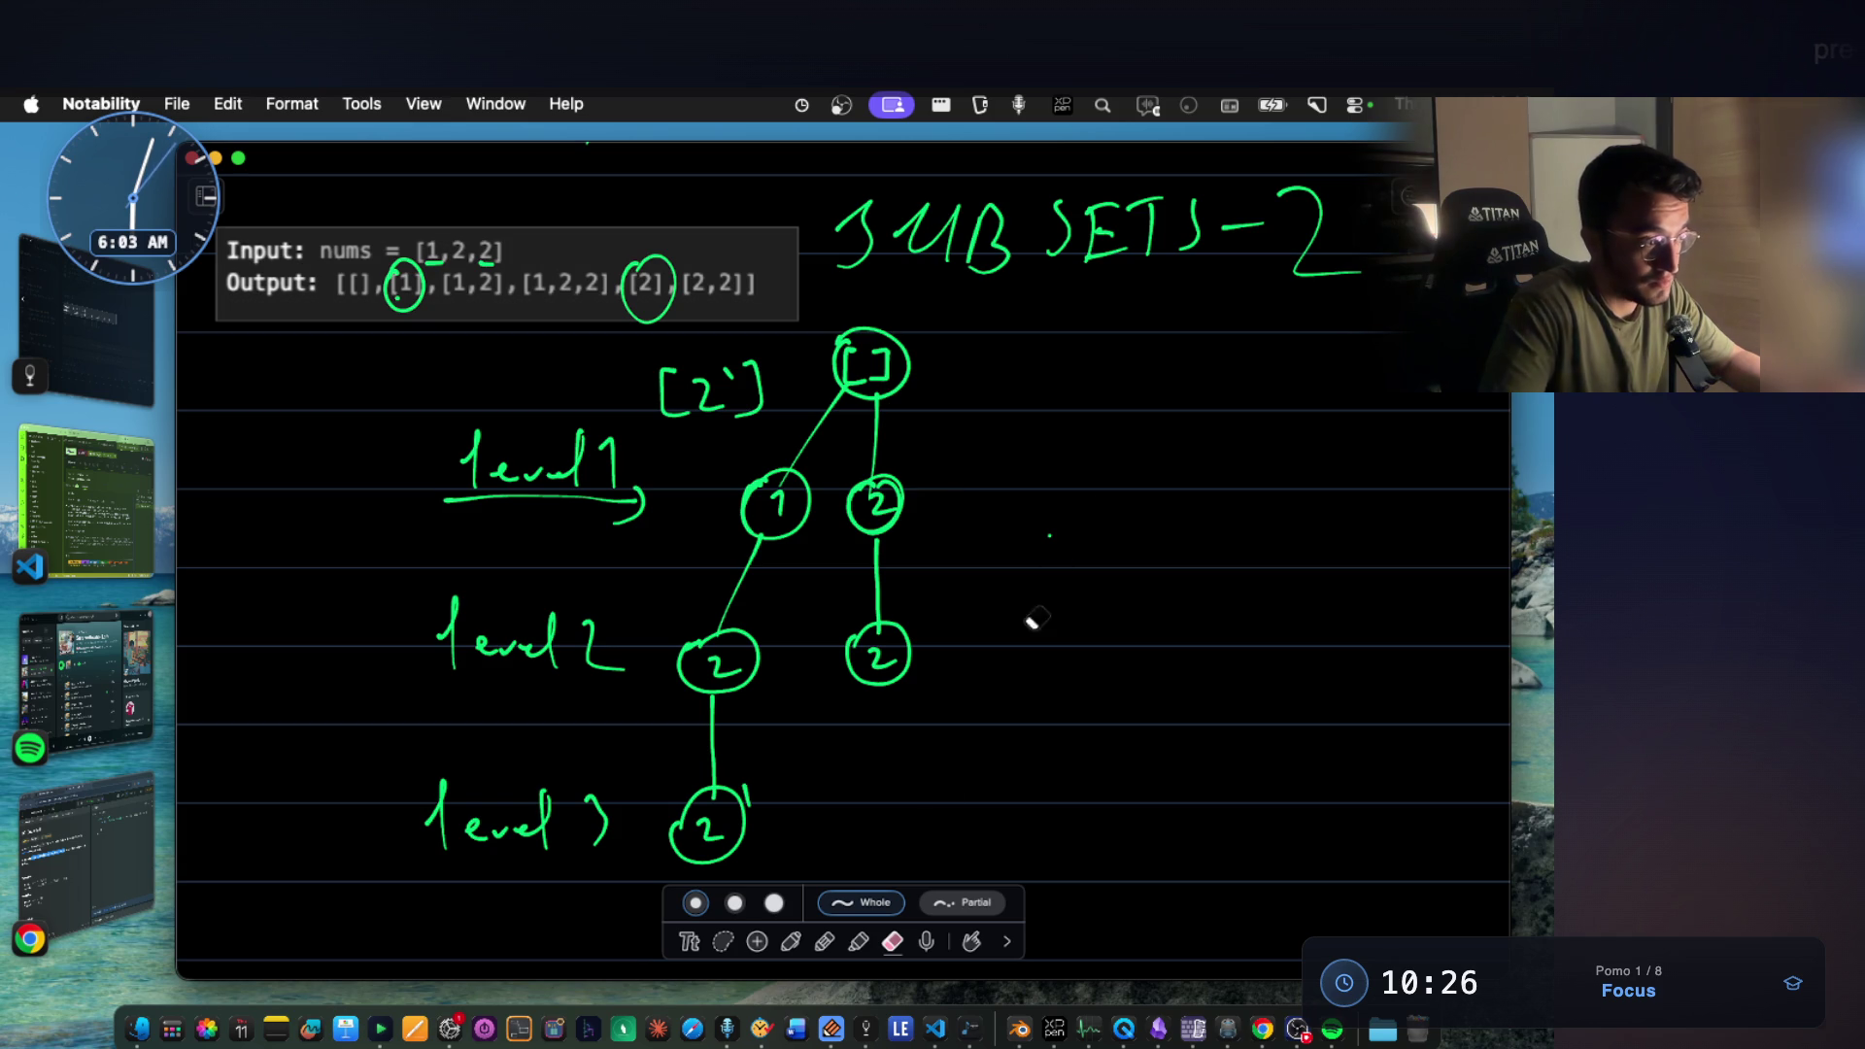
{"action": "left_click", "coordinate": [791, 941]}
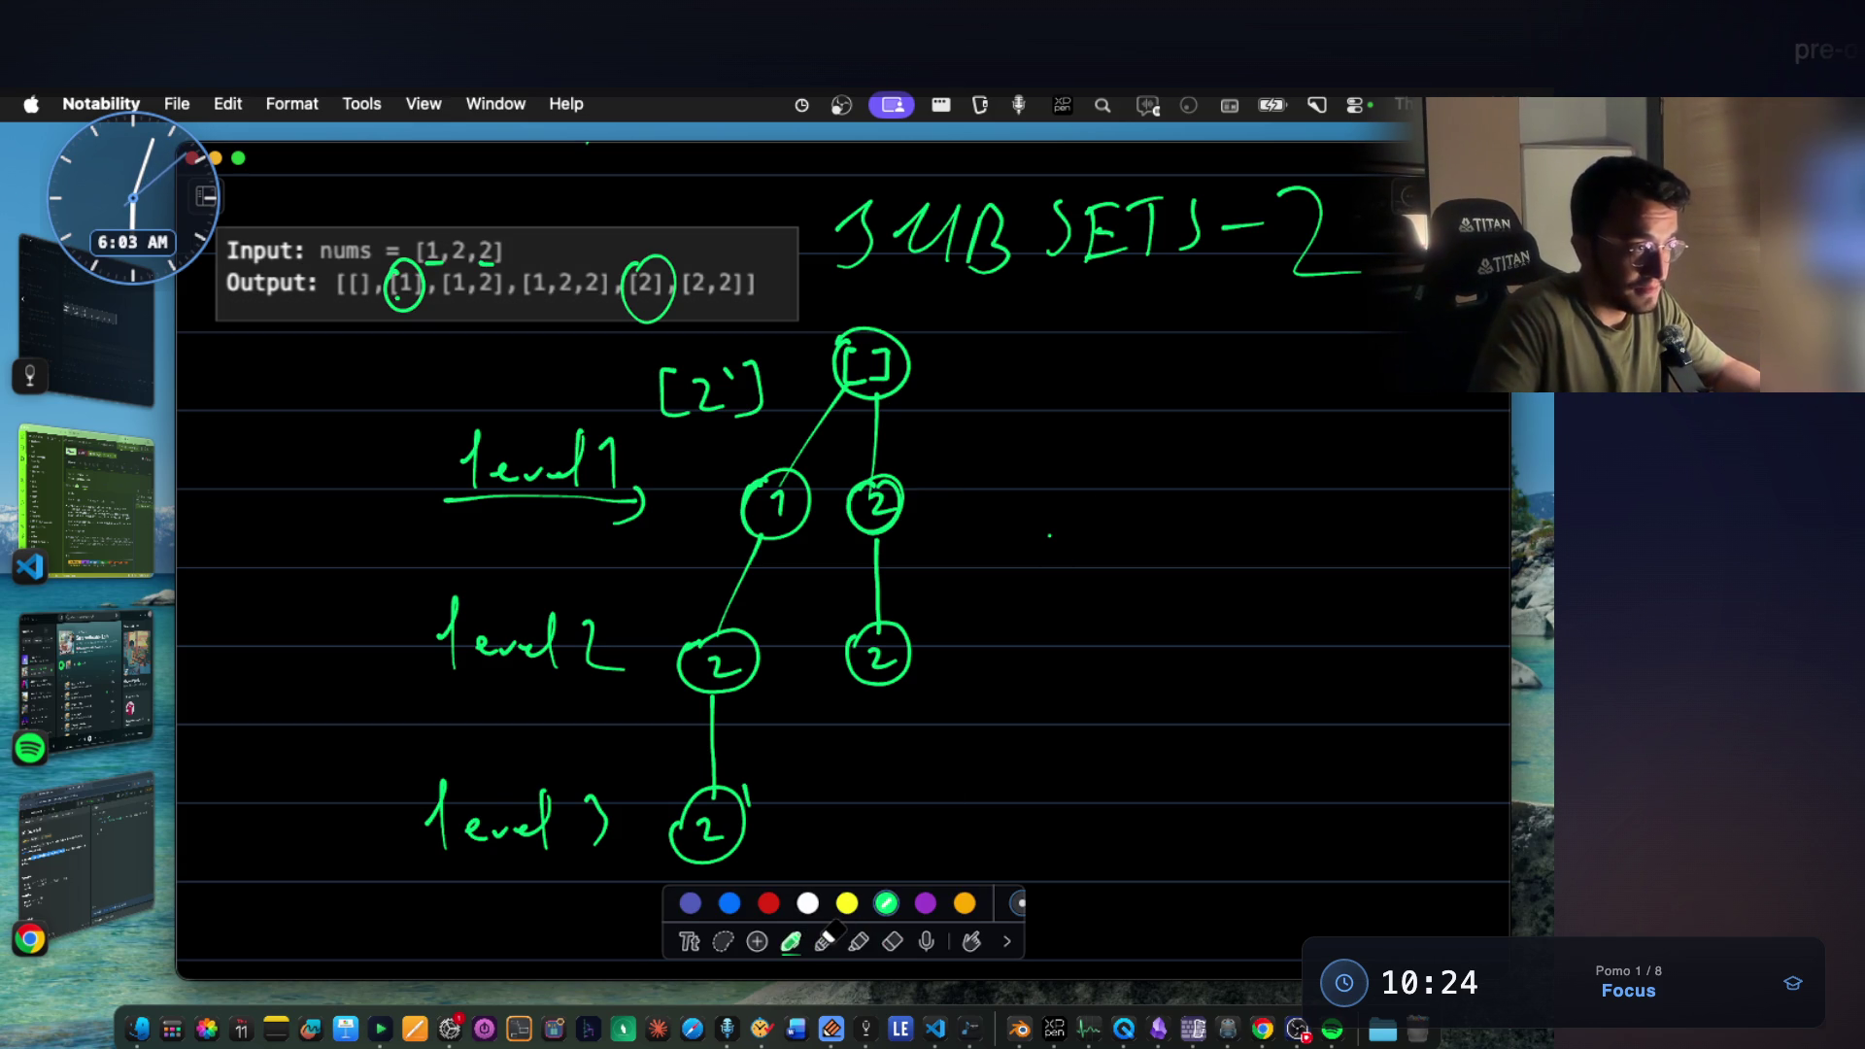
{"action": "left_click", "coordinate": [767, 901]}
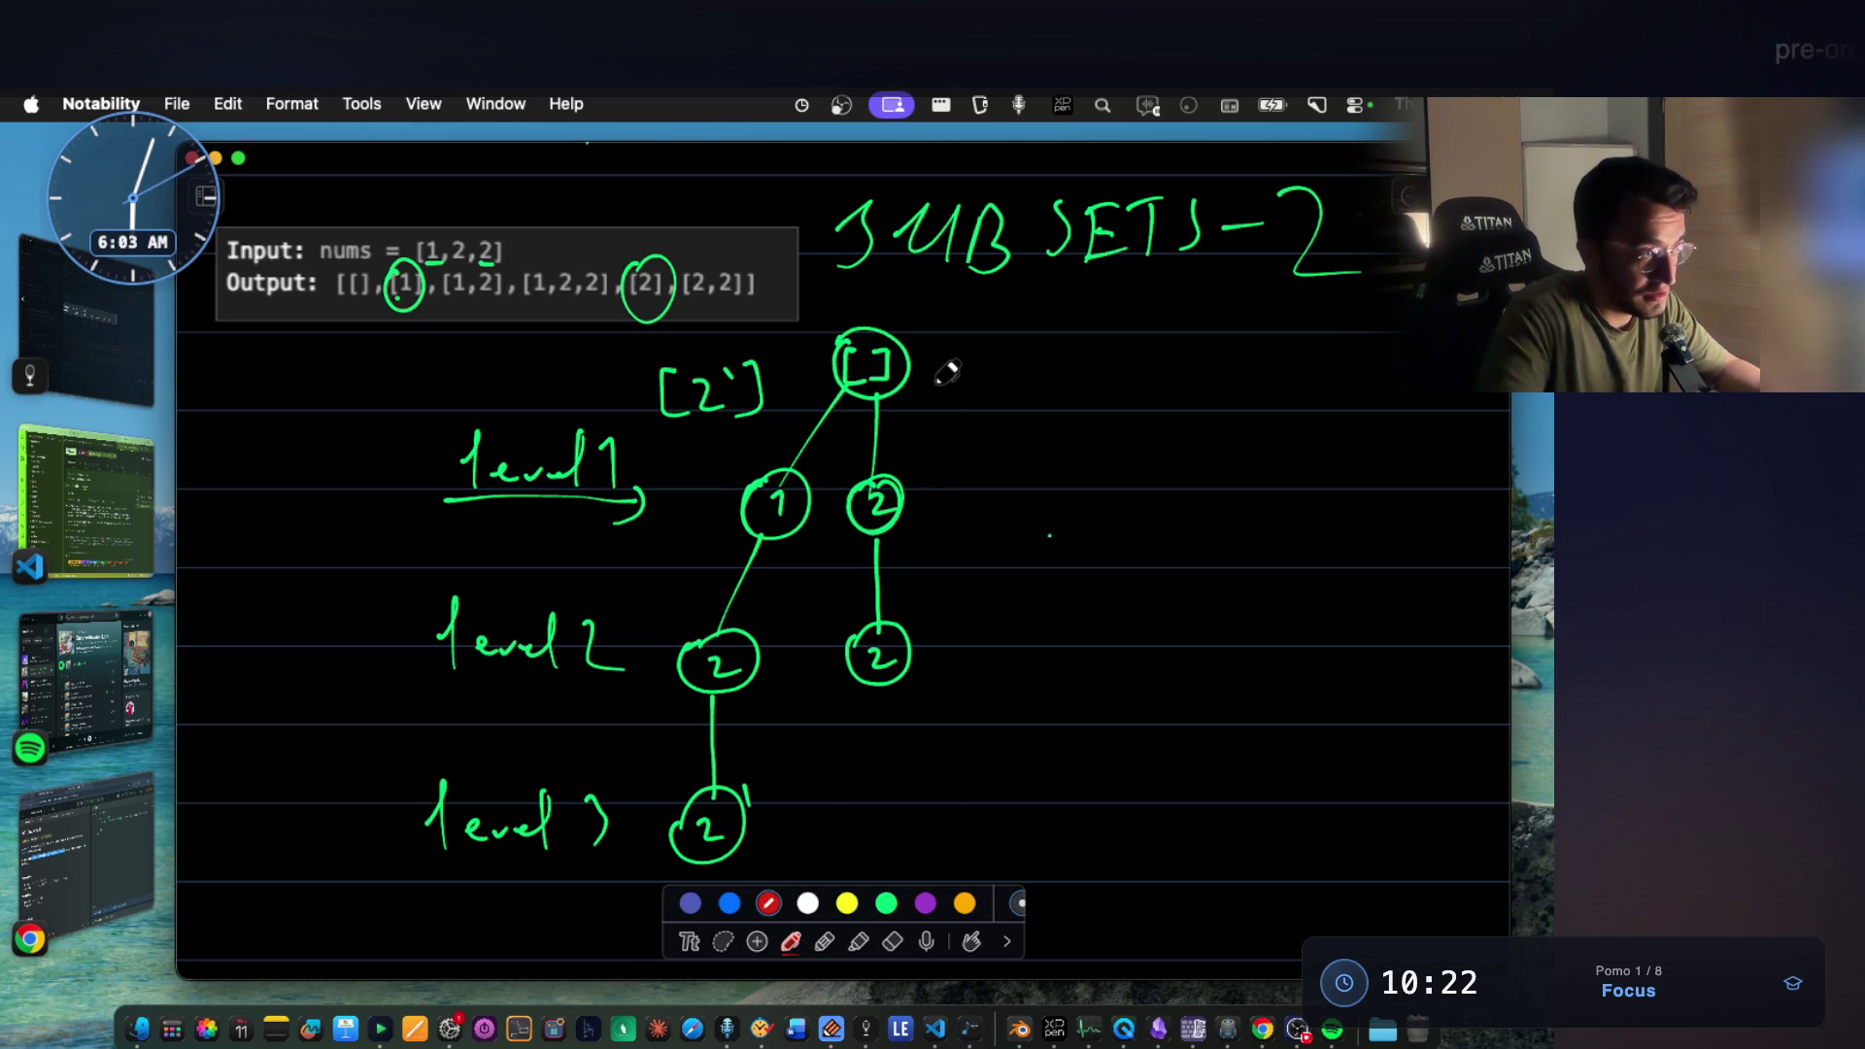
Draw red dashed pruned branches: a 2 off the root, a 1 and 2 from node 1, and one off the level-2 2'.
{"action": "left_click_drag", "start_coordinate": [994, 462], "coordinate": [1006, 483]}
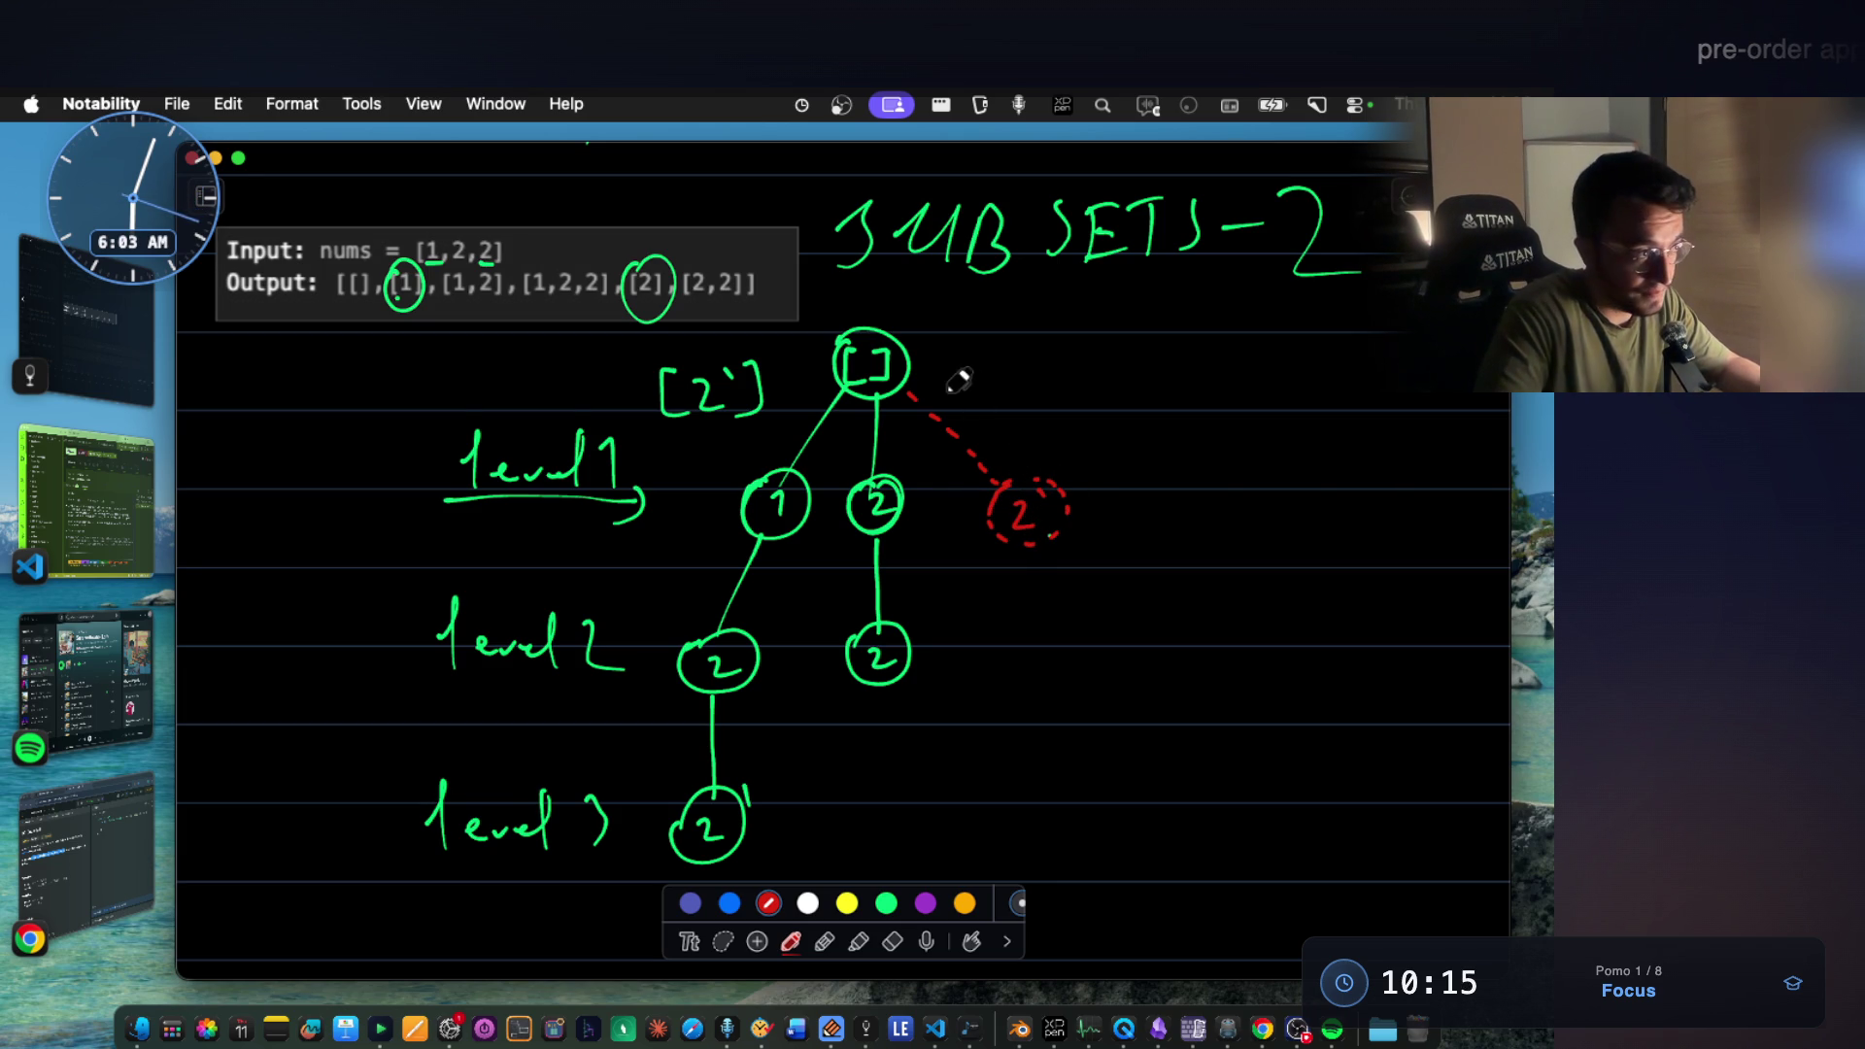
{"action": "scroll", "coordinate": [921, 481], "scroll_direction": "down", "scroll_amount": 1}
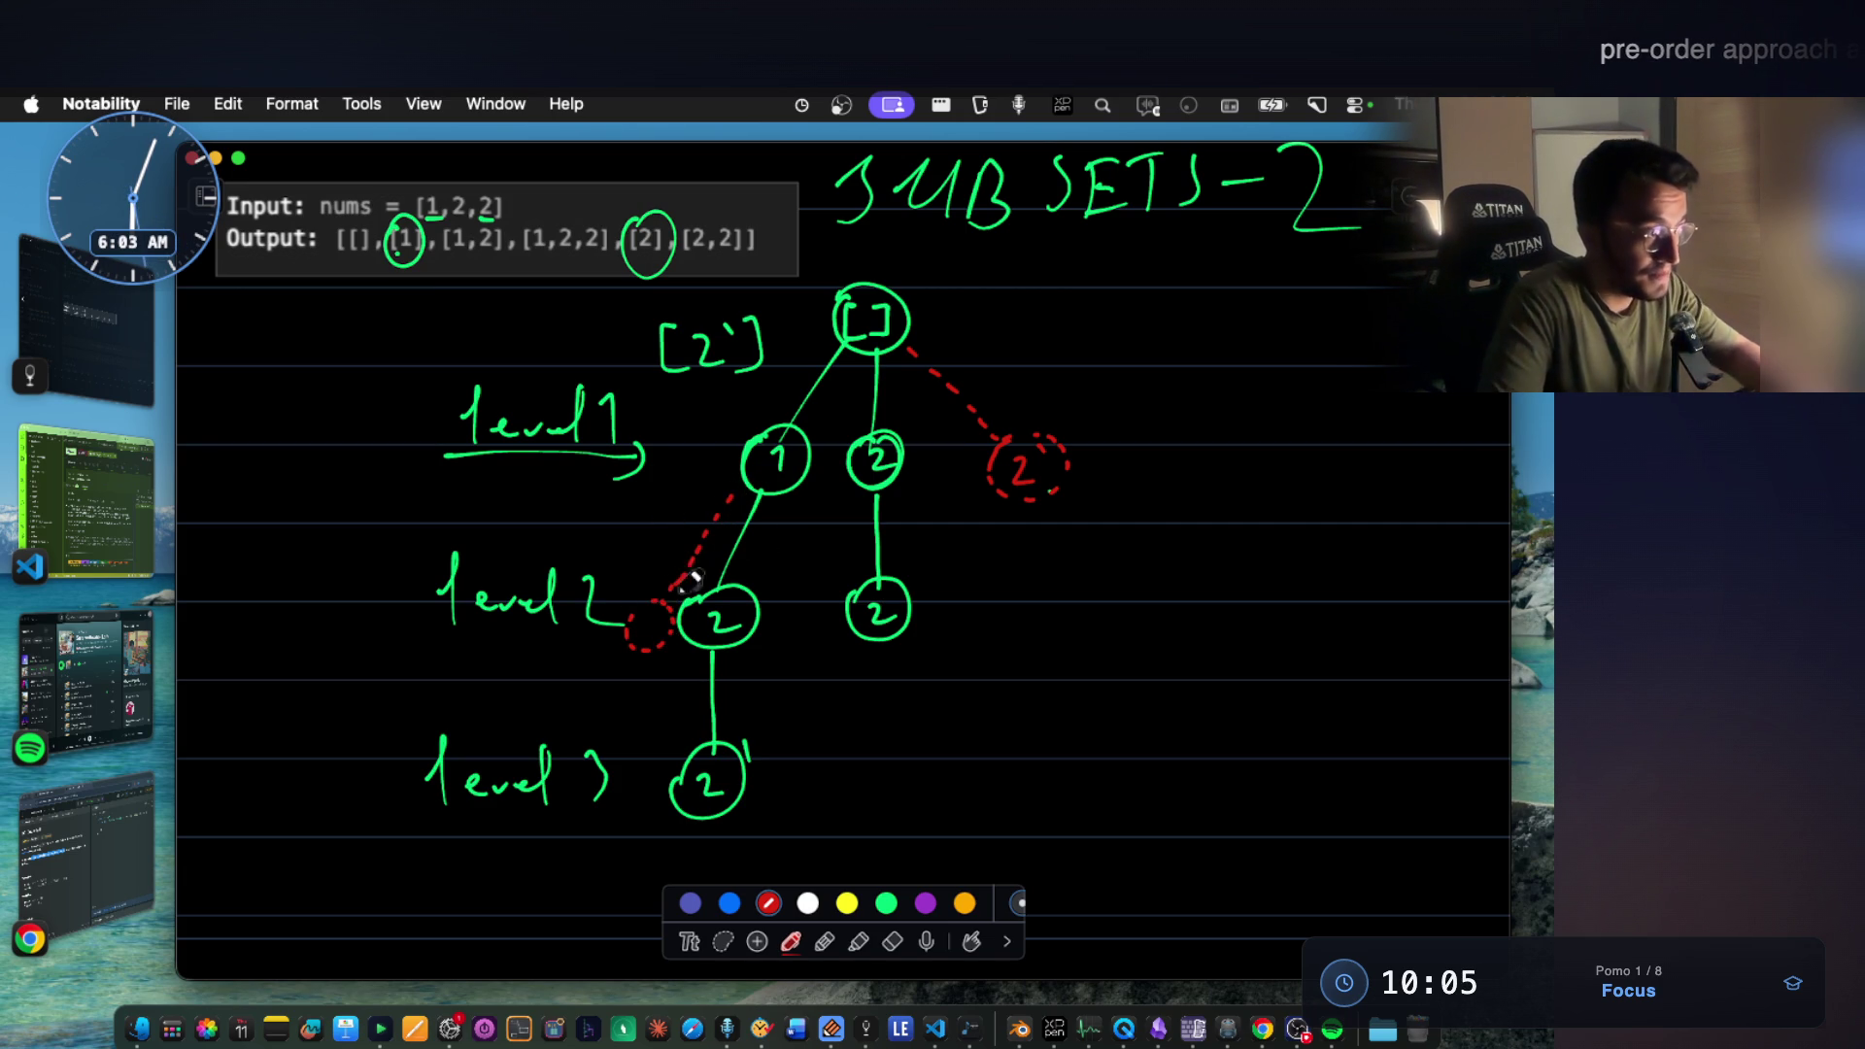
{"action": "left_click_drag", "start_coordinate": [641, 623], "coordinate": [646, 644]}
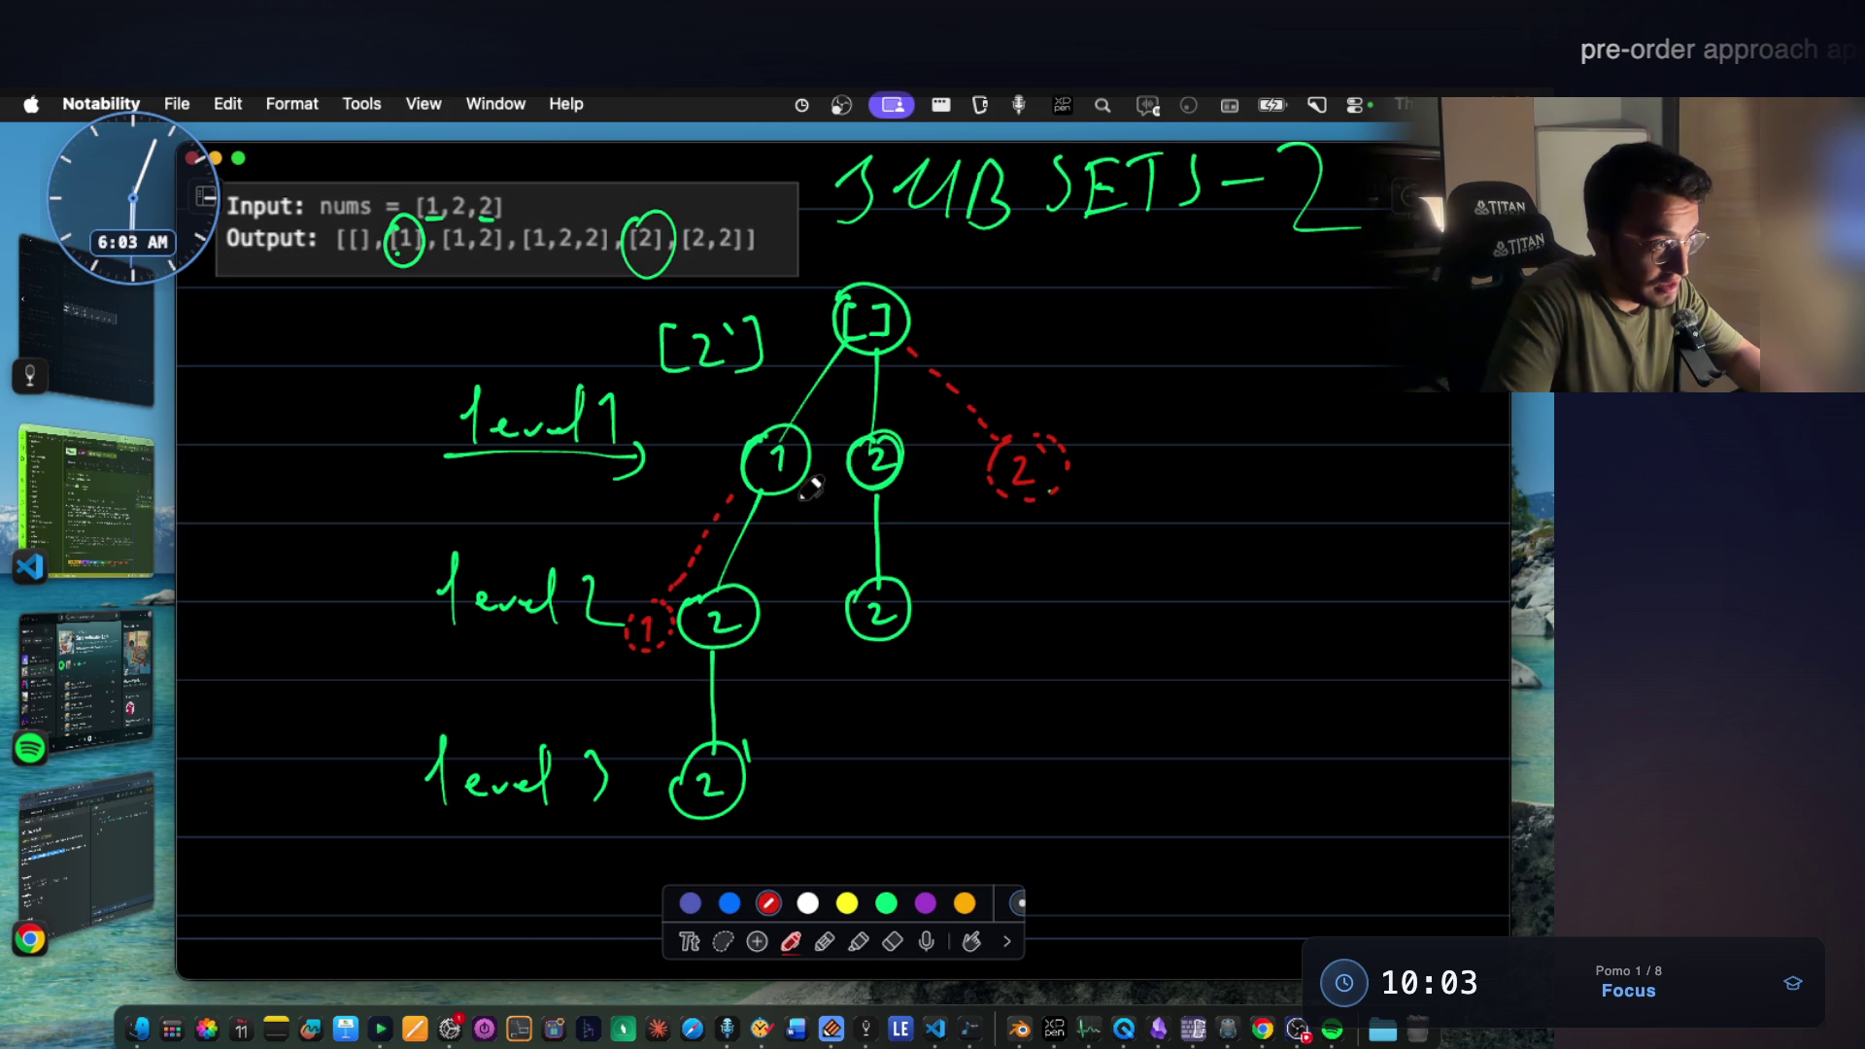
{"action": "mouse_move", "coordinate": [787, 500]}
{"action": "left_mouse_down"}
{"action": "mouse_move", "coordinate": [798, 600]}
{"action": "mouse_move", "coordinate": [820, 594]}
{"action": "left_mouse_up"}
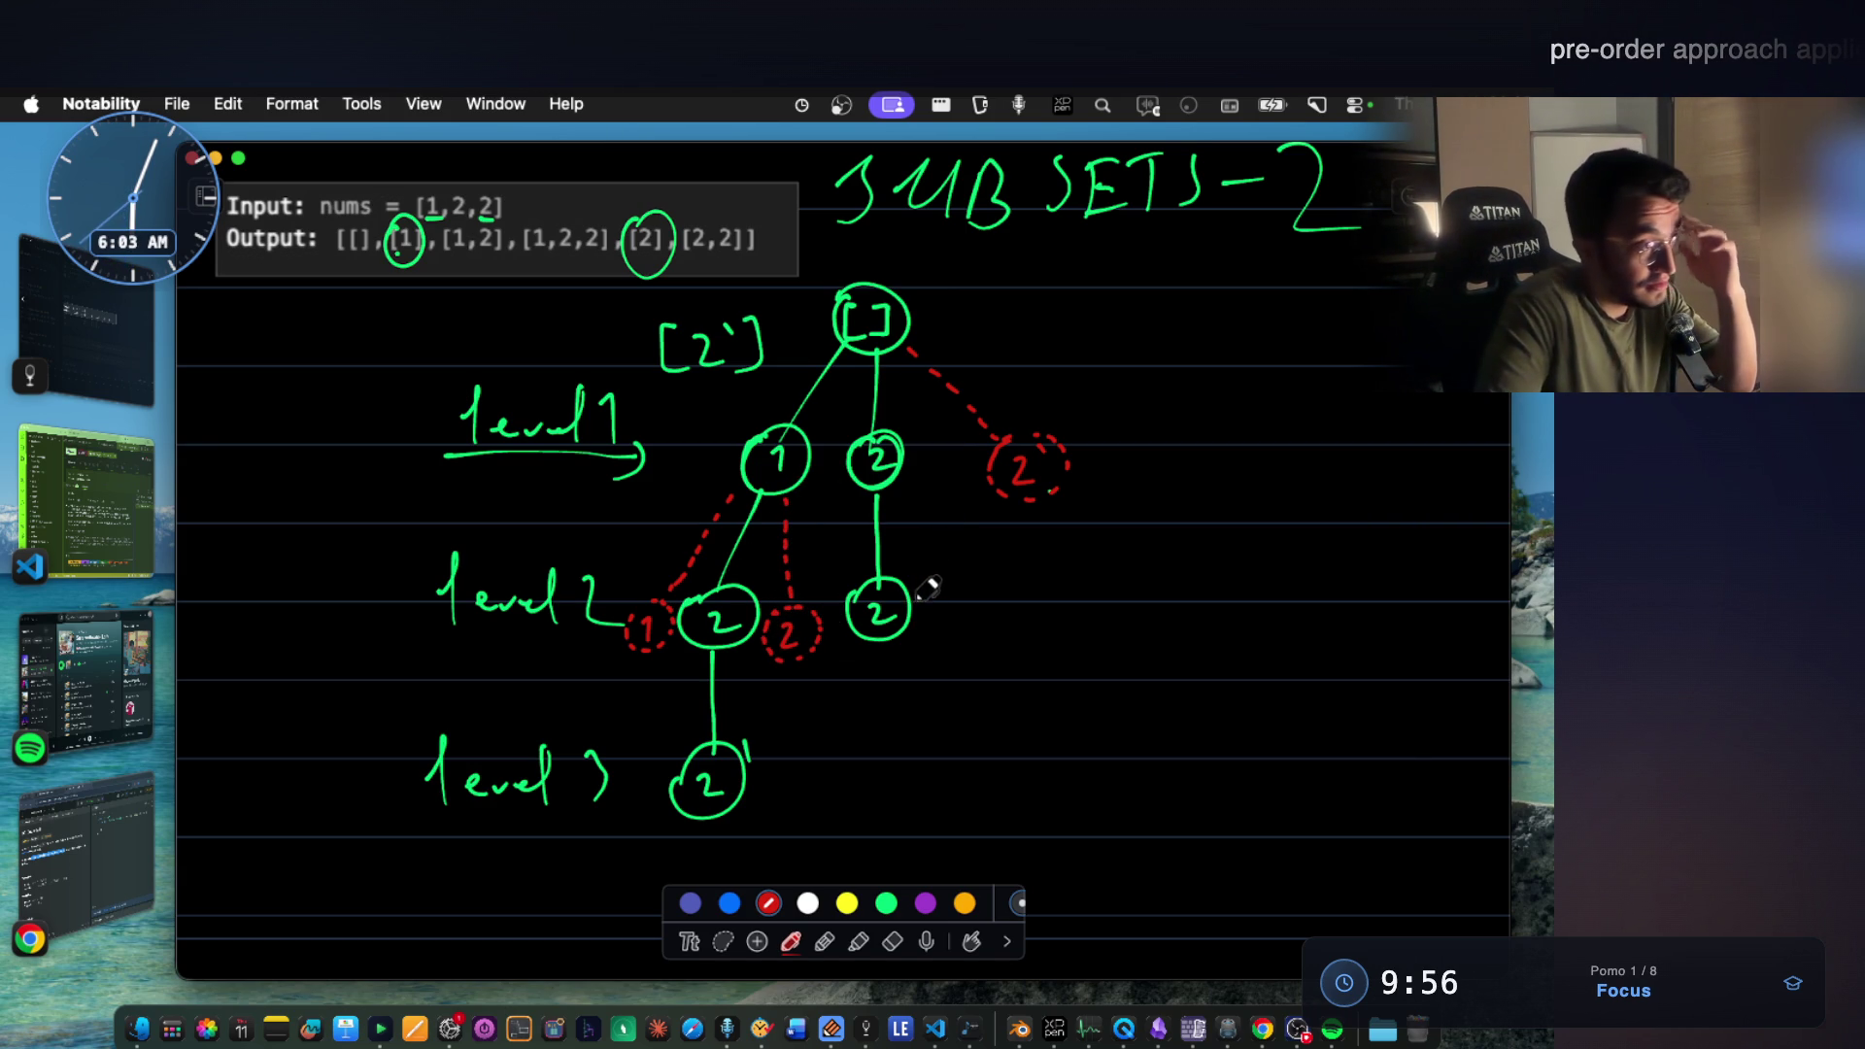
{"action": "left_click", "coordinate": [886, 902]}
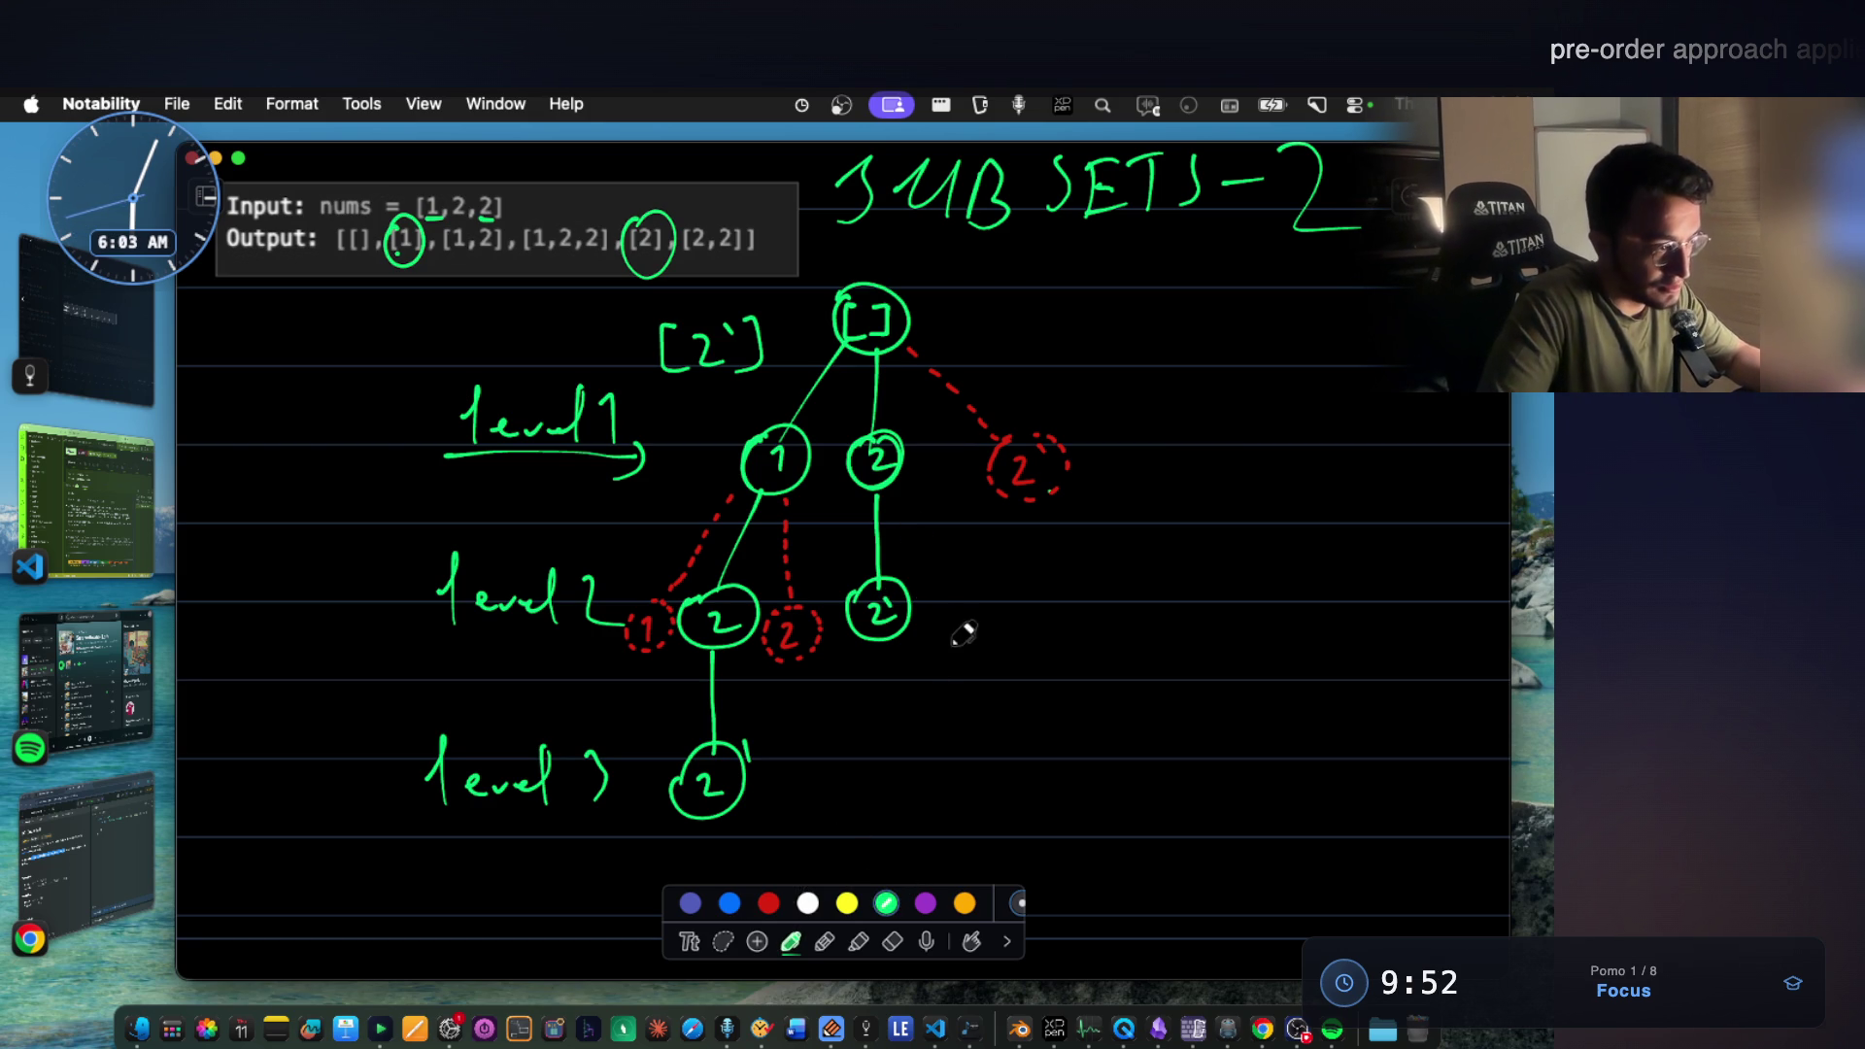
{"action": "left_click", "coordinate": [768, 903]}
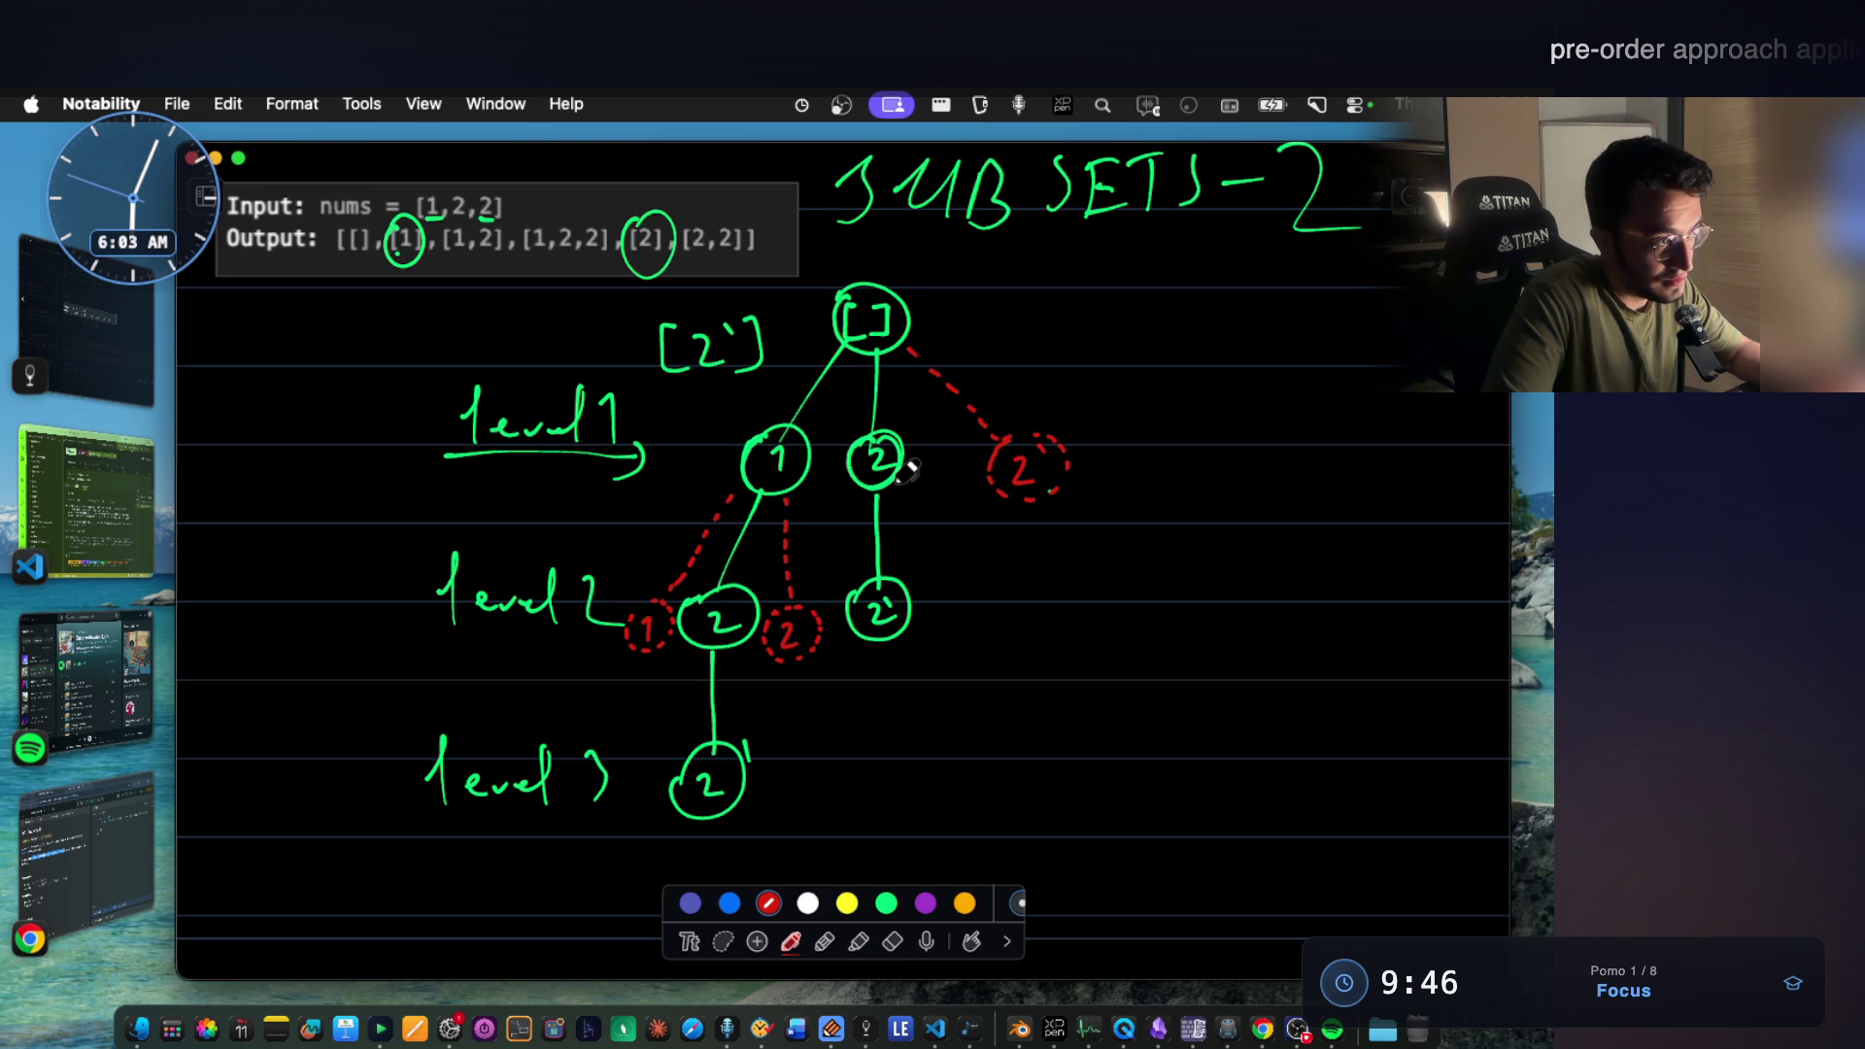
{"action": "left_click_drag", "start_coordinate": [919, 506], "coordinate": [947, 583]}
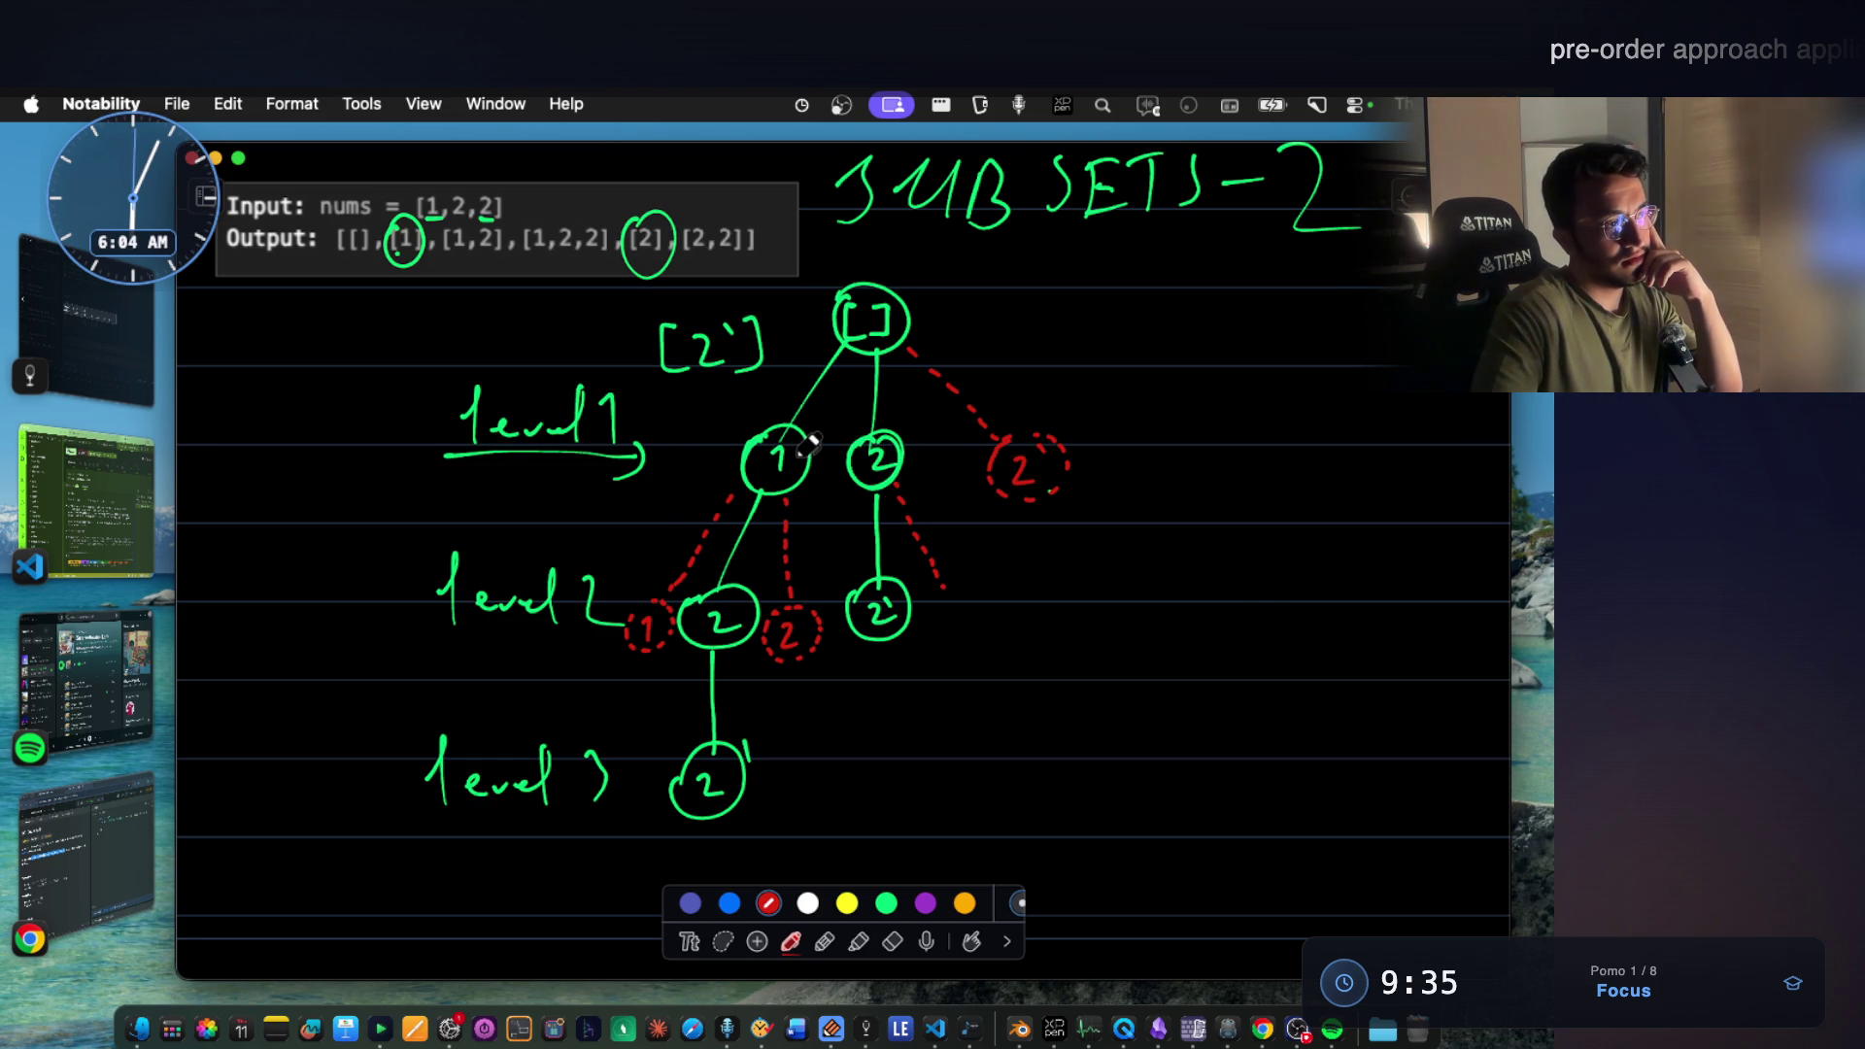
{"action": "scroll", "coordinate": [875, 562], "scroll_direction": "down", "scroll_amount": 3}
{"action": "scroll", "coordinate": [553, 553], "scroll_direction": "down", "scroll_amount": 3}
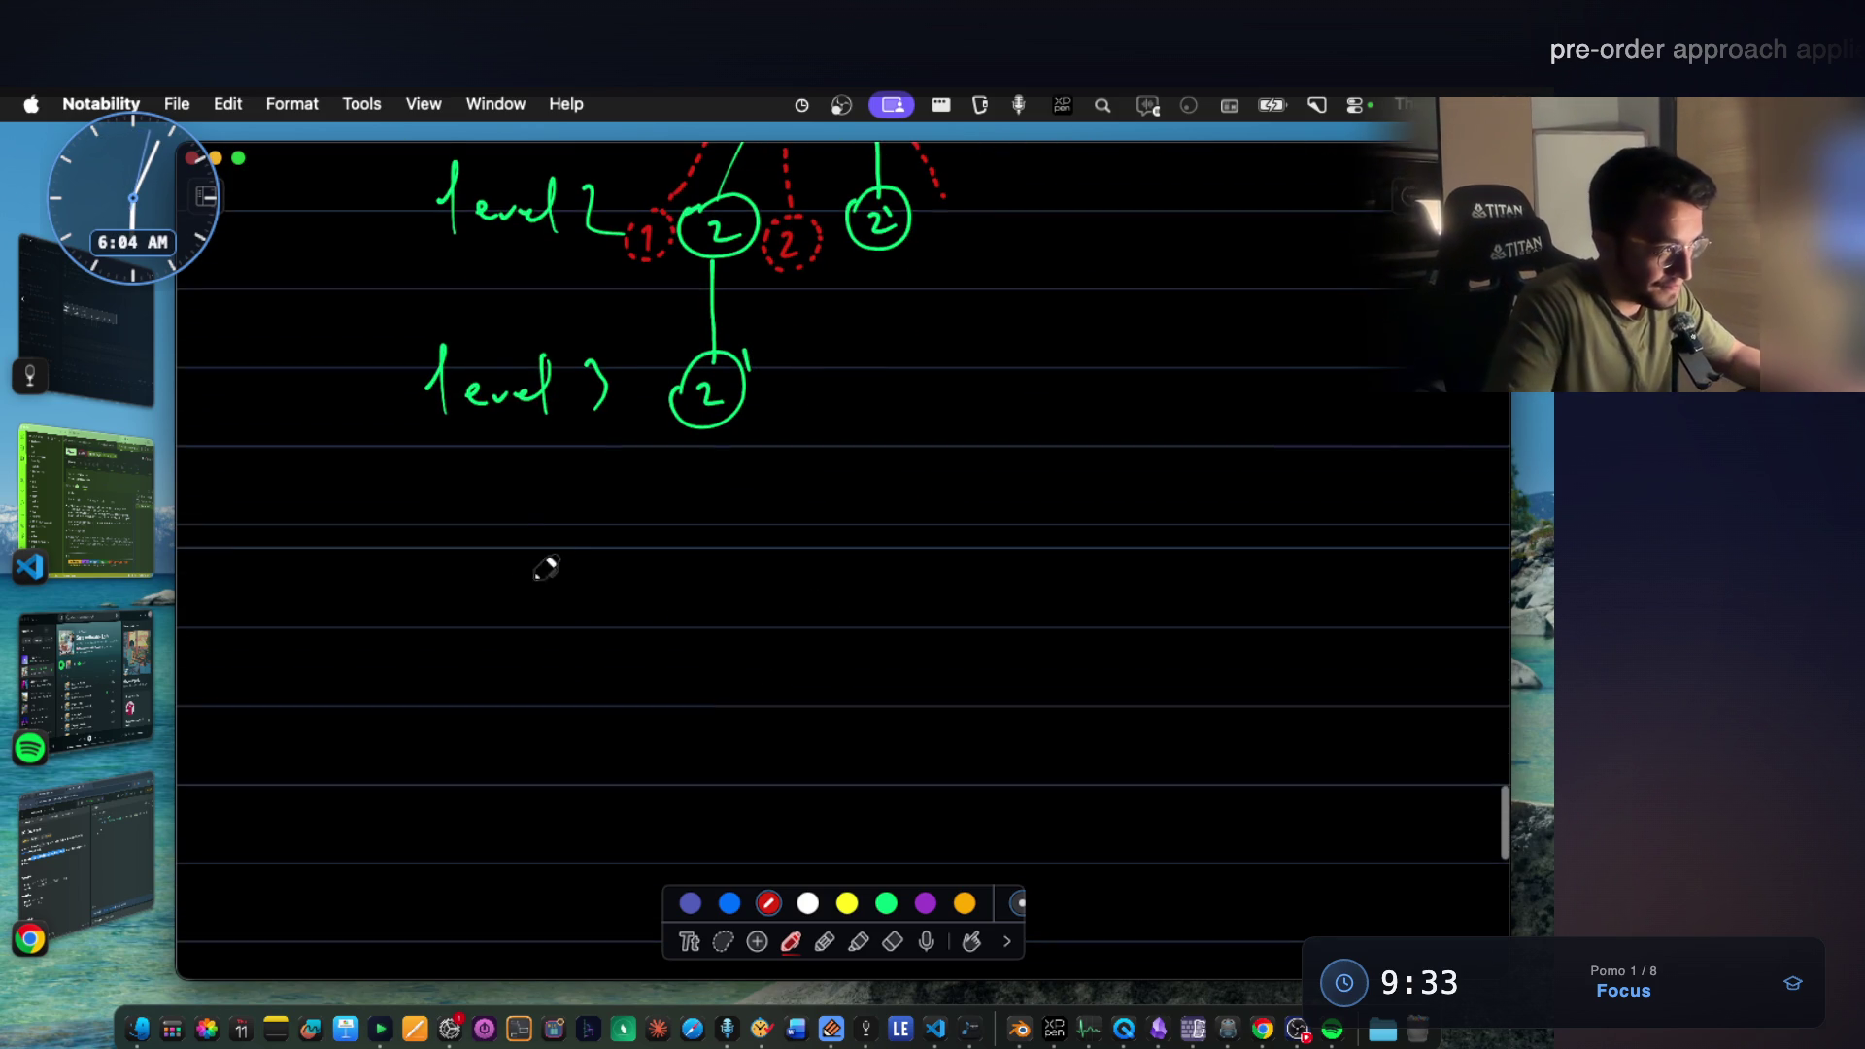
In green, handwrite circled 1 'same-level elimination' below the tree.
{"action": "left_click", "coordinate": [886, 901]}
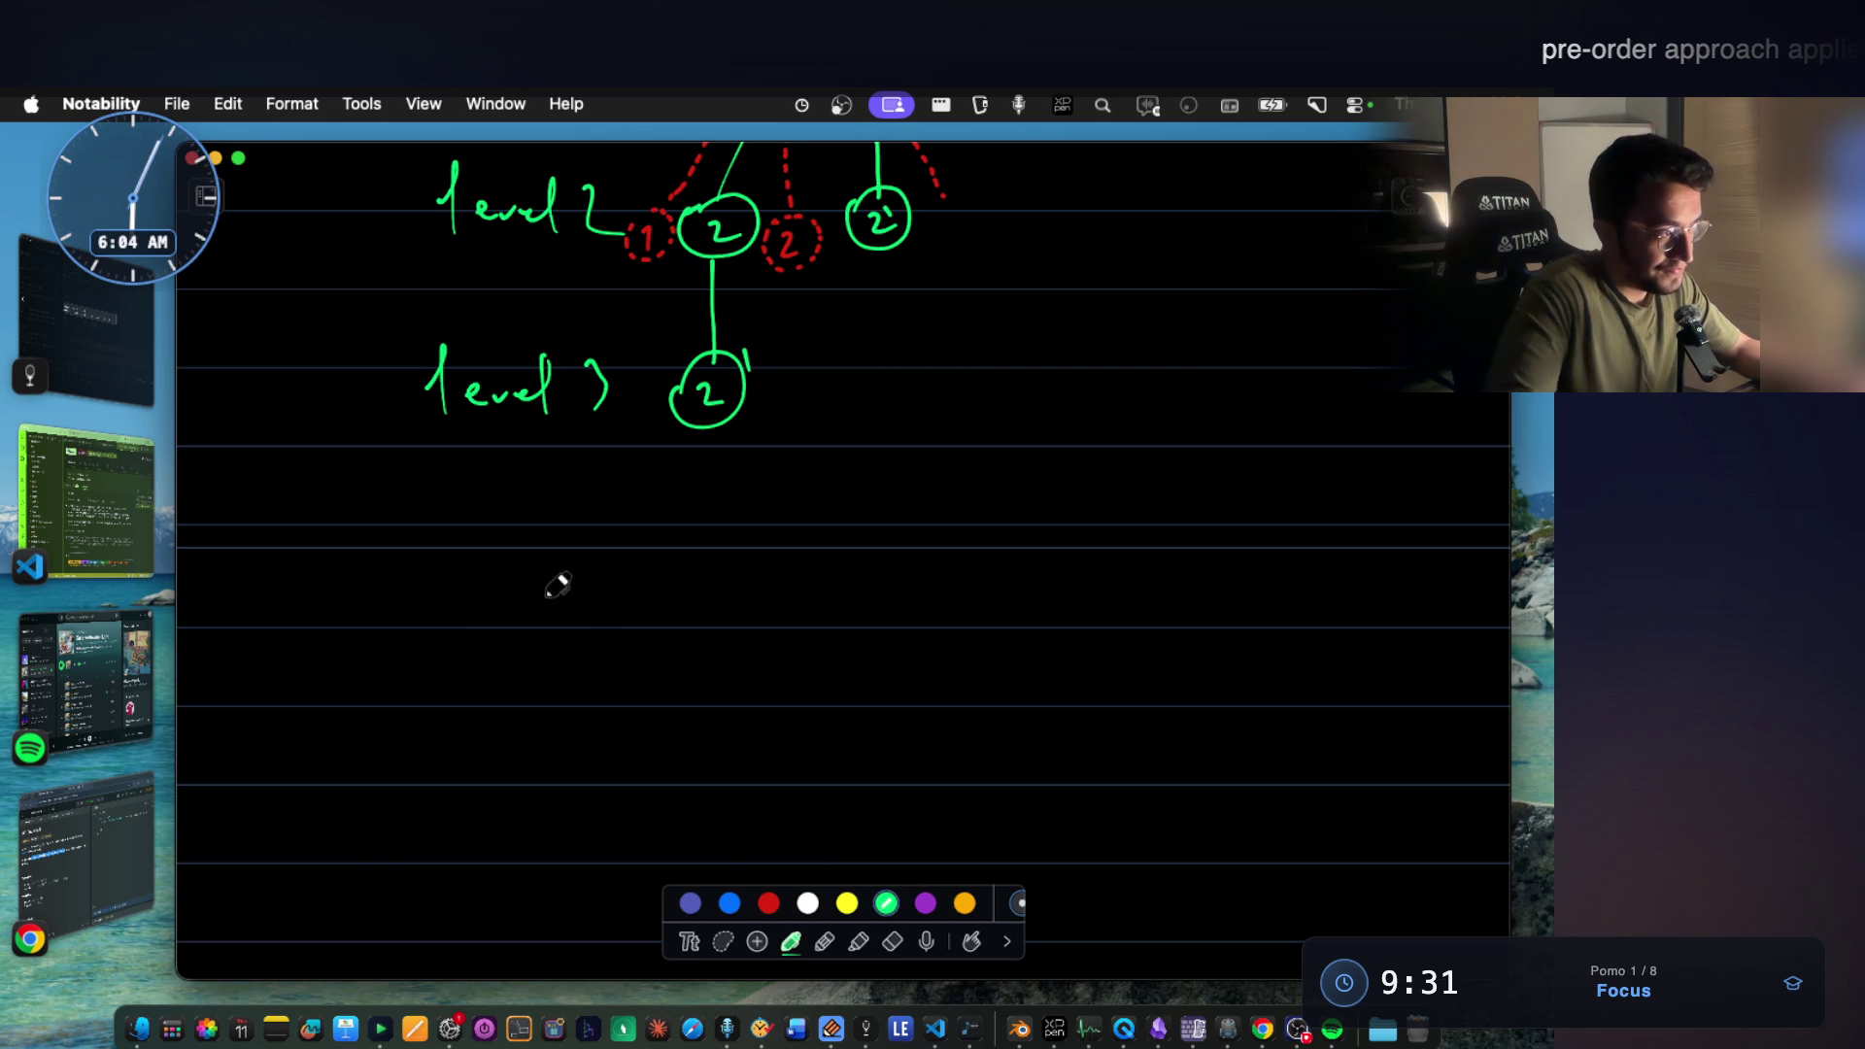
{"action": "mouse_move", "coordinate": [485, 623]}
{"action": "left_mouse_down"}
{"action": "mouse_move", "coordinate": [768, 621]}
{"action": "mouse_move", "coordinate": [818, 640]}
{"action": "left_mouse_up"}
{"action": "left_click_drag", "start_coordinate": [926, 624], "coordinate": [1149, 622]}
{"action": "mouse_move", "coordinate": [385, 580]}
{"action": "left_mouse_down"}
{"action": "mouse_move", "coordinate": [376, 633]}
{"action": "mouse_move", "coordinate": [416, 577]}
{"action": "left_mouse_up"}
{"action": "mouse_move", "coordinate": [354, 729]}
{"action": "left_mouse_down"}
{"action": "mouse_move", "coordinate": [387, 763]}
{"action": "mouse_move", "coordinate": [365, 711]}
{"action": "left_mouse_up"}
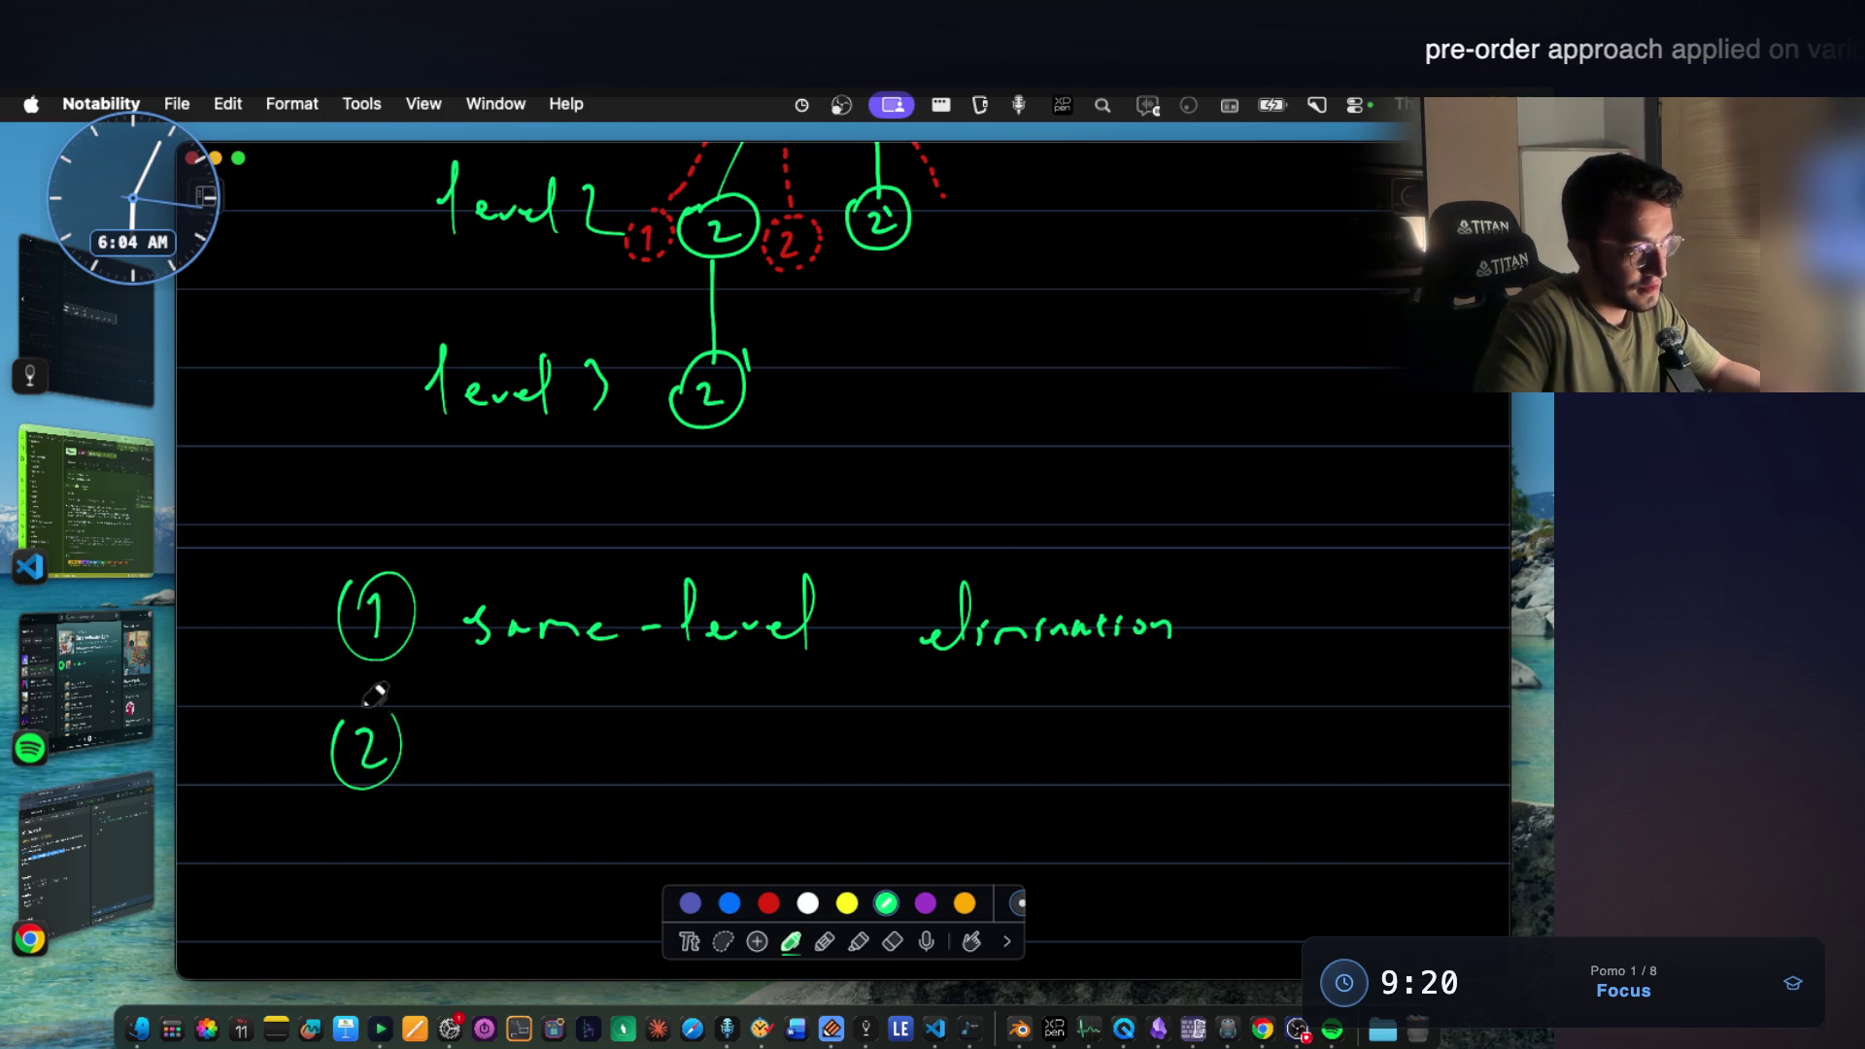
{"action": "scroll", "coordinate": [496, 729], "scroll_direction": "down", "scroll_amount": 3}
Handwrite the second item 'inter-level elimination' beneath it.
{"action": "left_click_drag", "start_coordinate": [470, 681], "coordinate": [486, 665]}
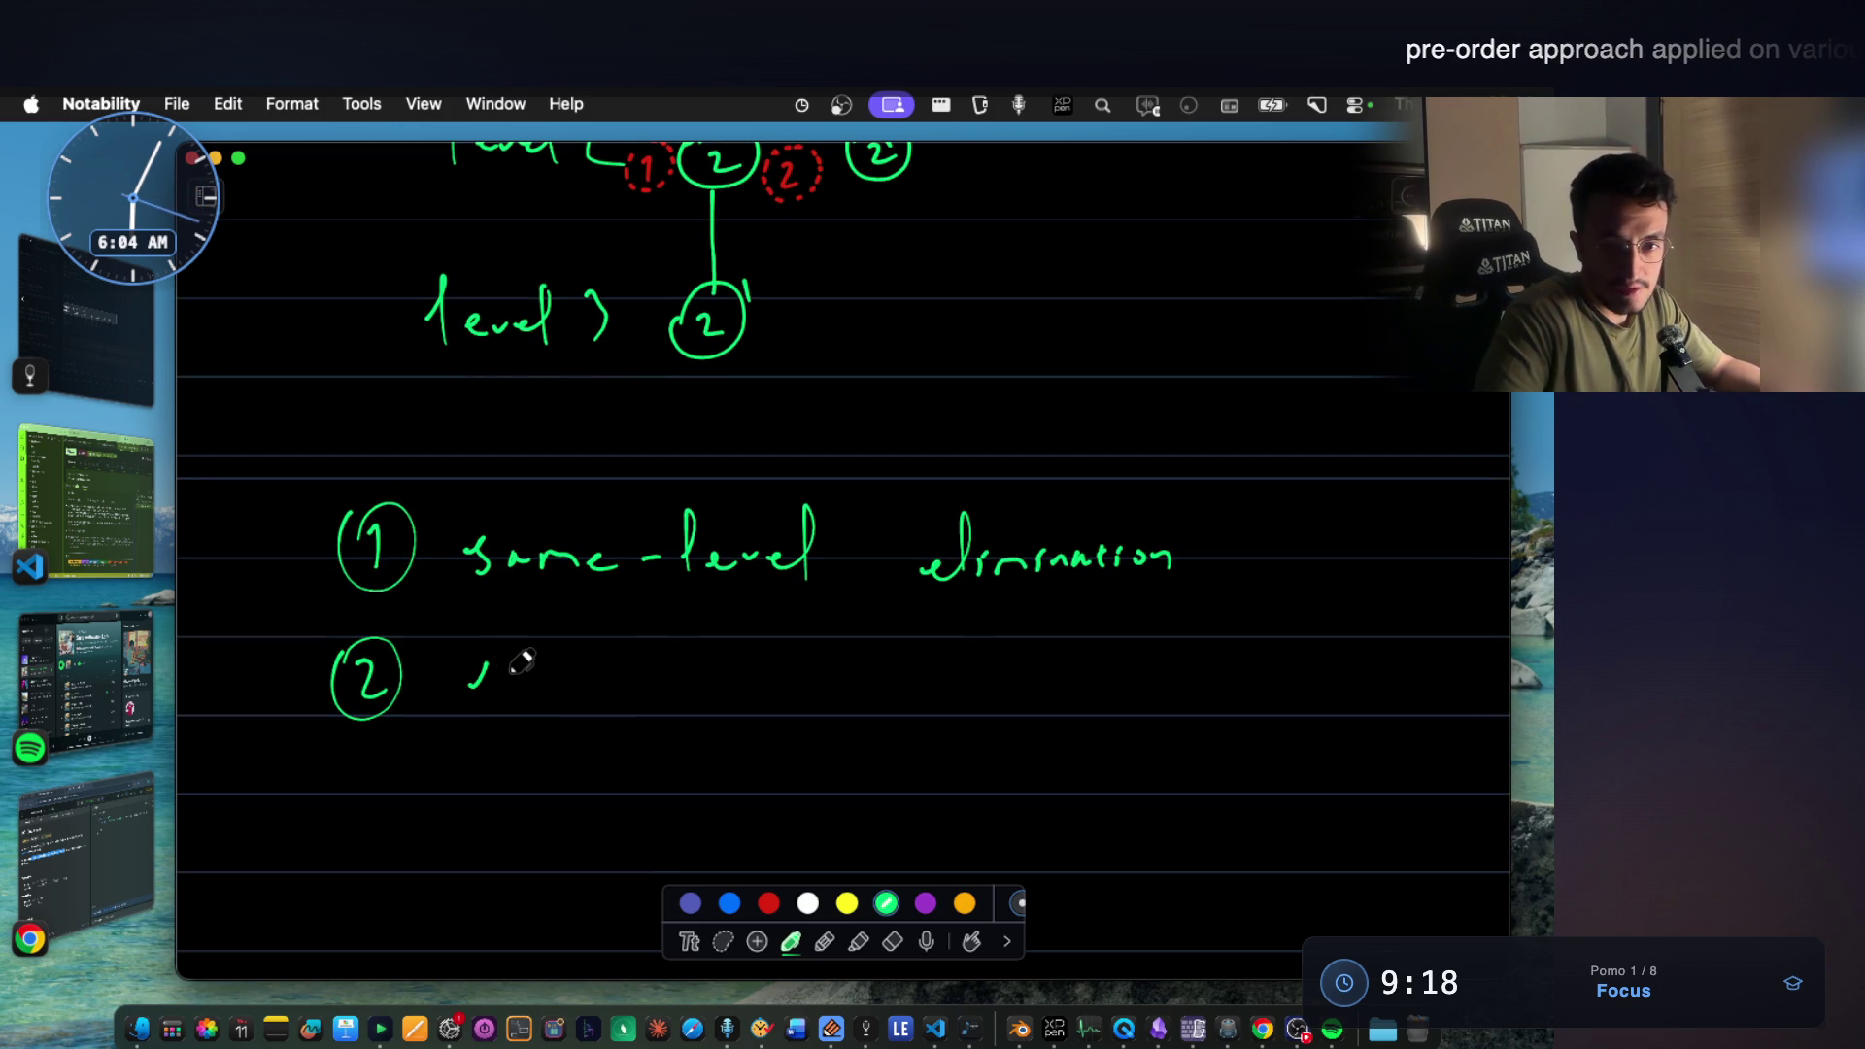
{"action": "left_click", "coordinate": [483, 654]}
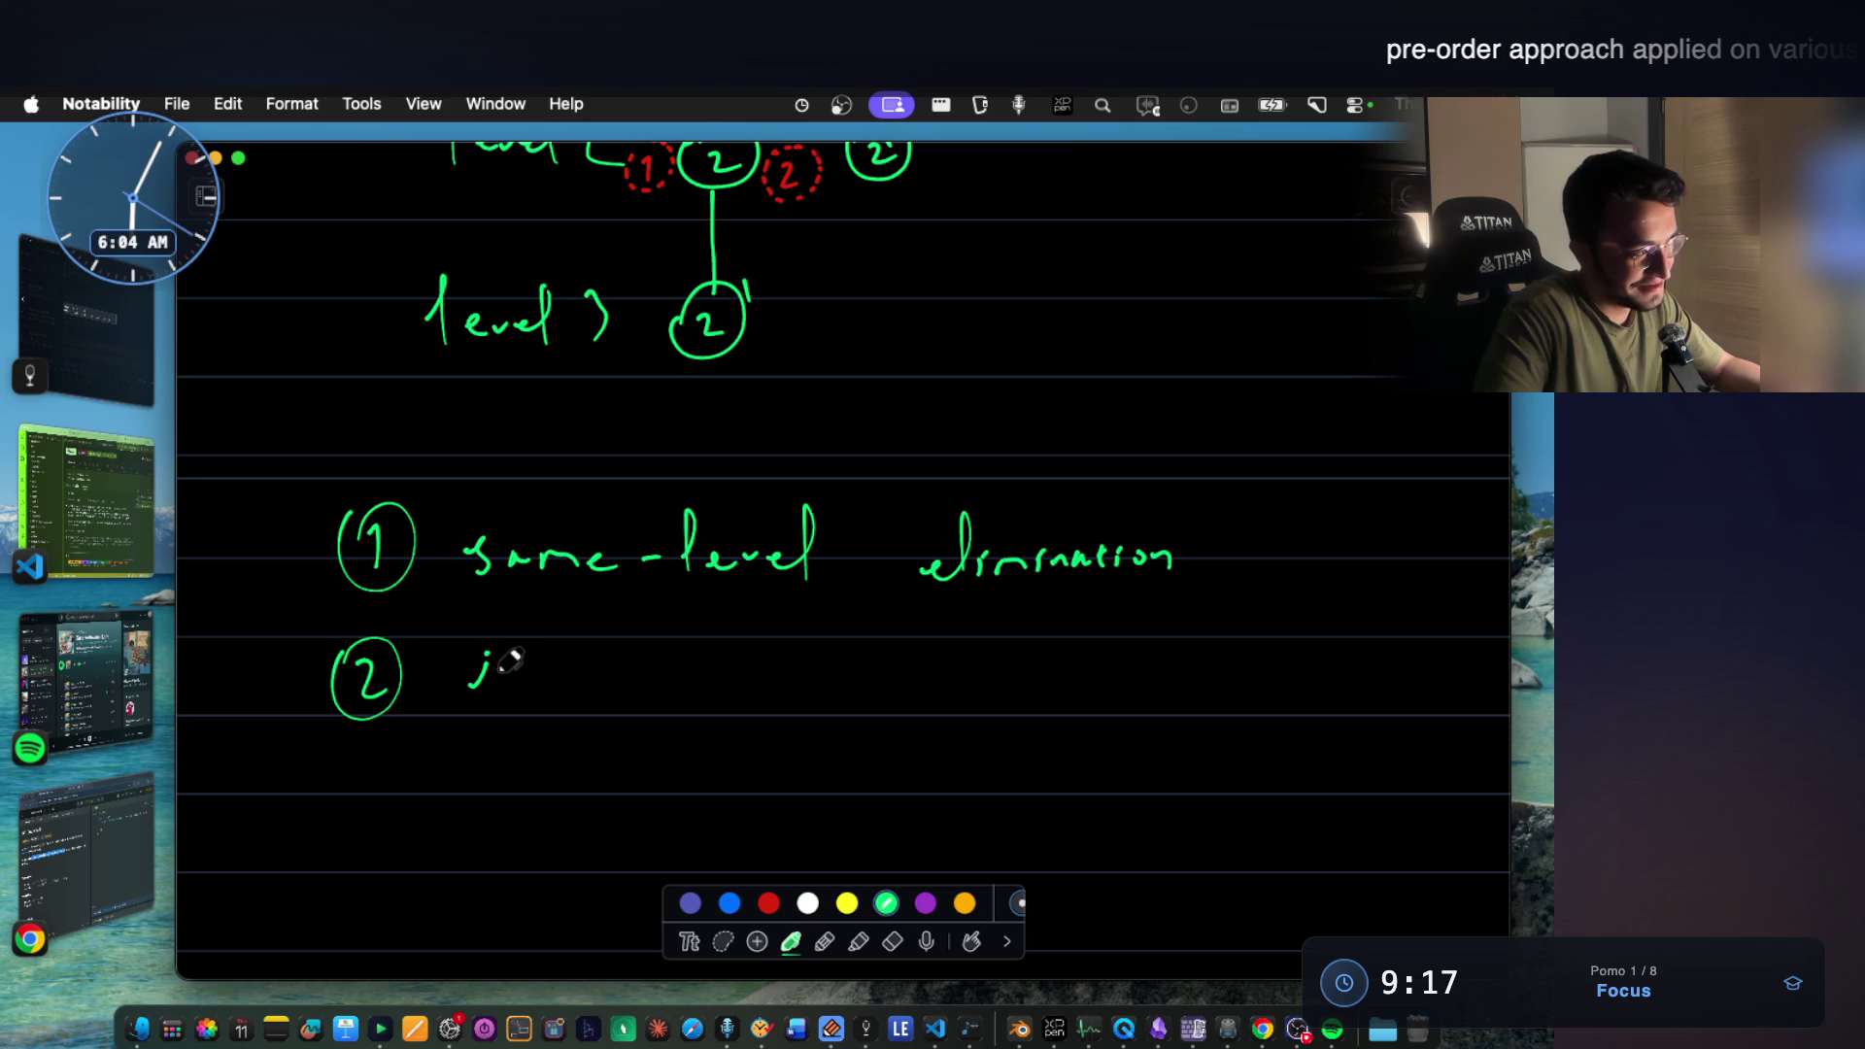
{"action": "mouse_move", "coordinate": [582, 669]}
{"action": "left_mouse_down"}
{"action": "mouse_move", "coordinate": [816, 648]}
{"action": "mouse_move", "coordinate": [930, 674]}
{"action": "left_mouse_up"}
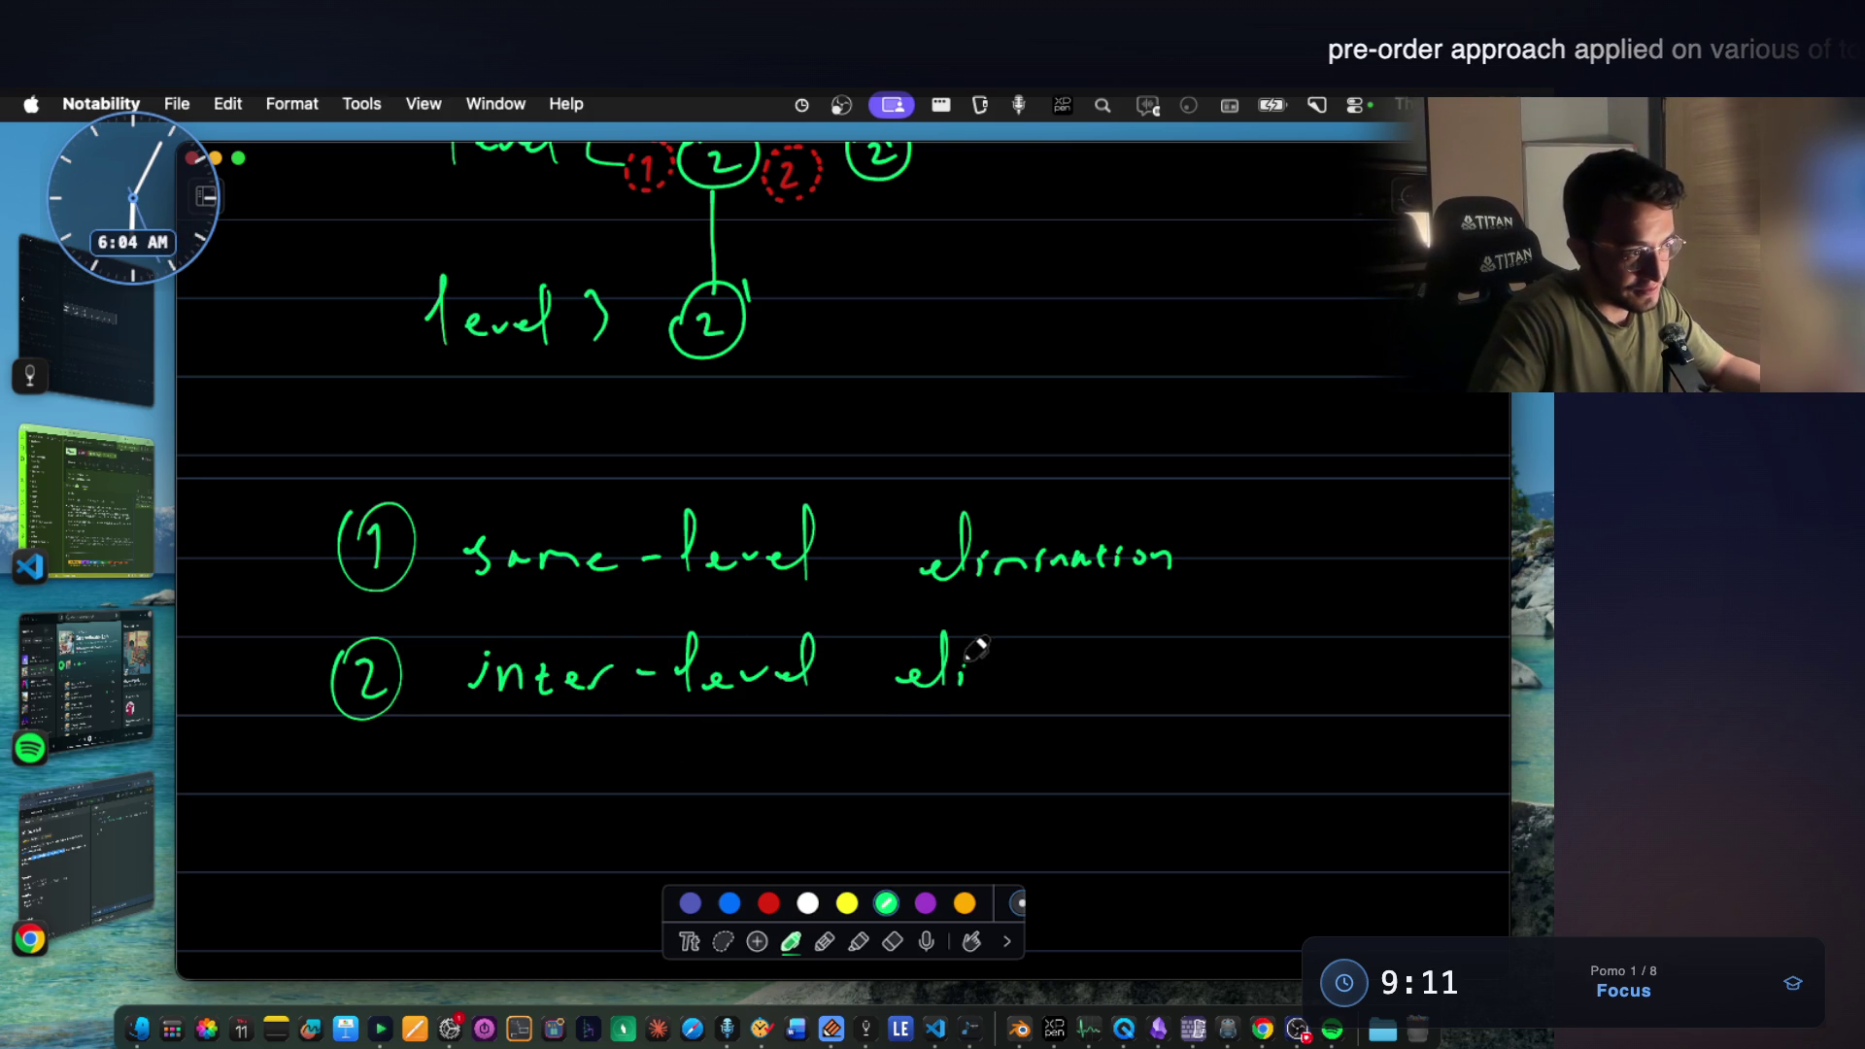
{"action": "left_click_drag", "start_coordinate": [1049, 658], "coordinate": [1070, 659]}
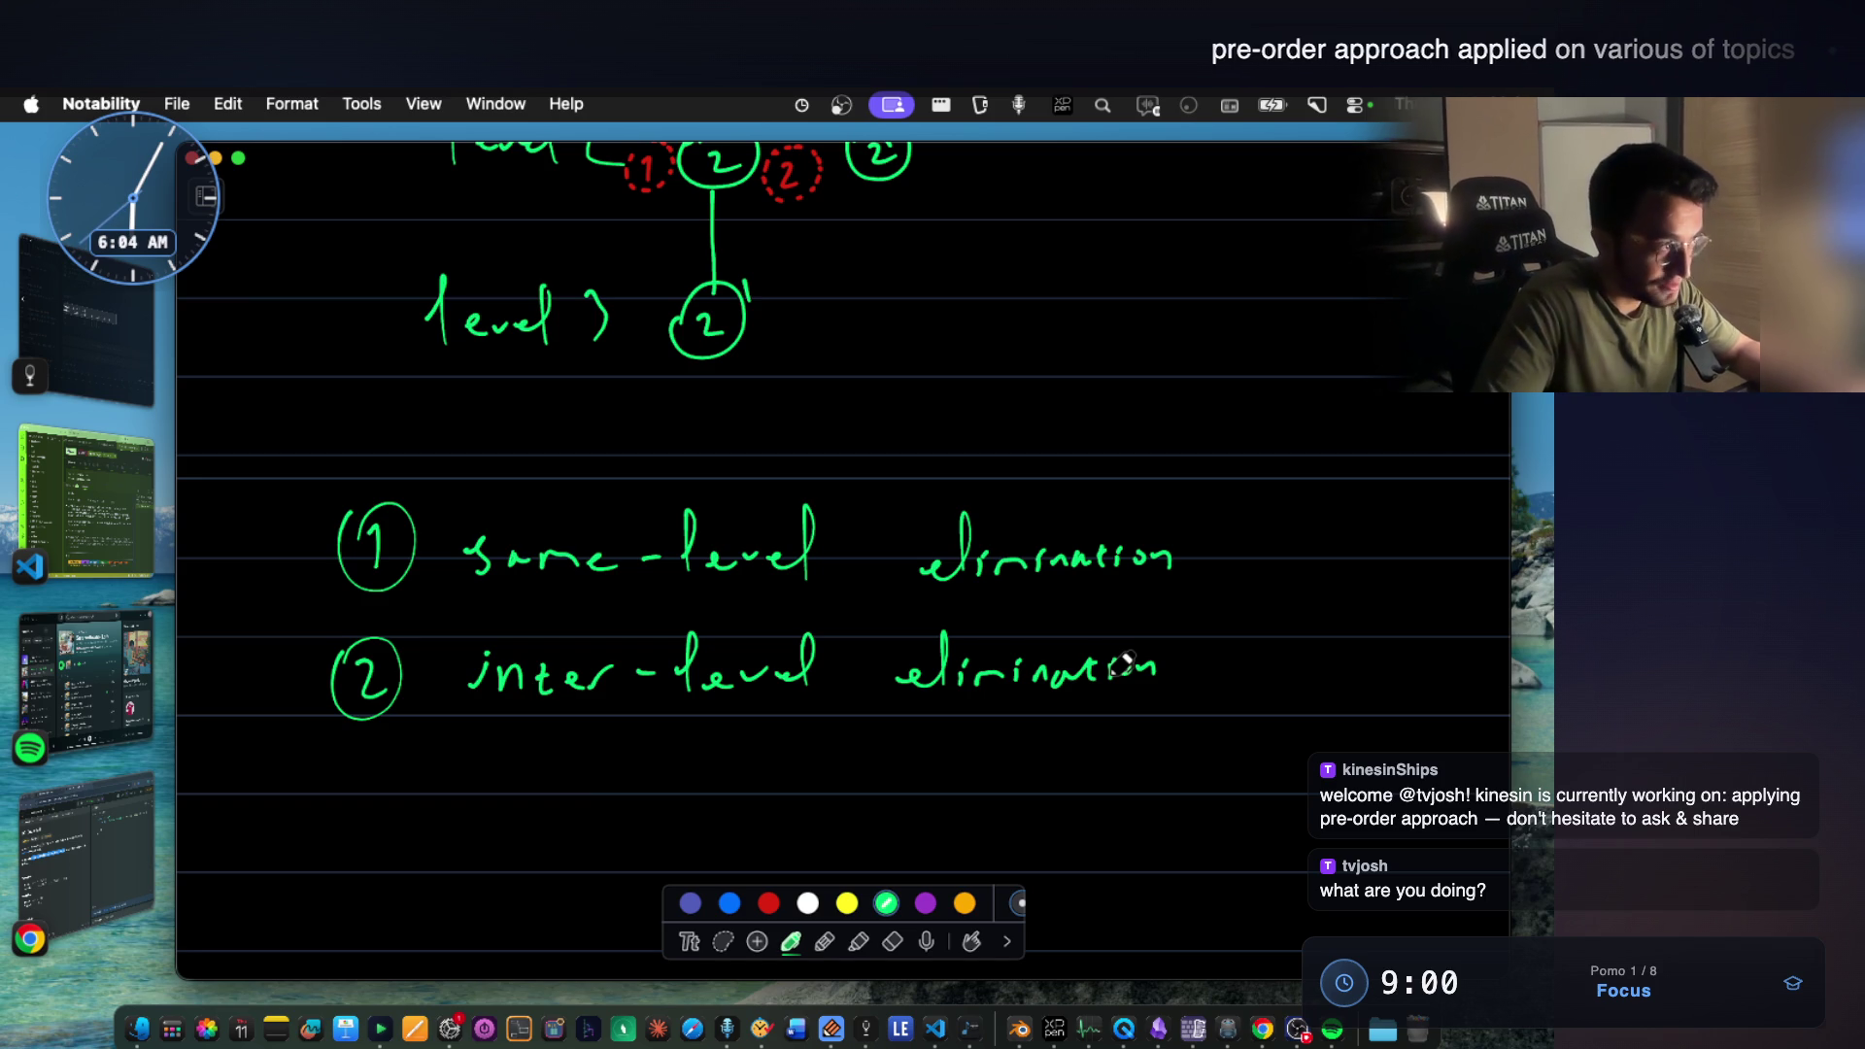
{"action": "scroll", "coordinate": [987, 577], "scroll_direction": "up", "scroll_amount": 3}
{"action": "scroll", "coordinate": [985, 577], "scroll_direction": "up", "scroll_amount": 5}
{"action": "scroll", "coordinate": [986, 568], "scroll_direction": "up", "scroll_amount": 2}
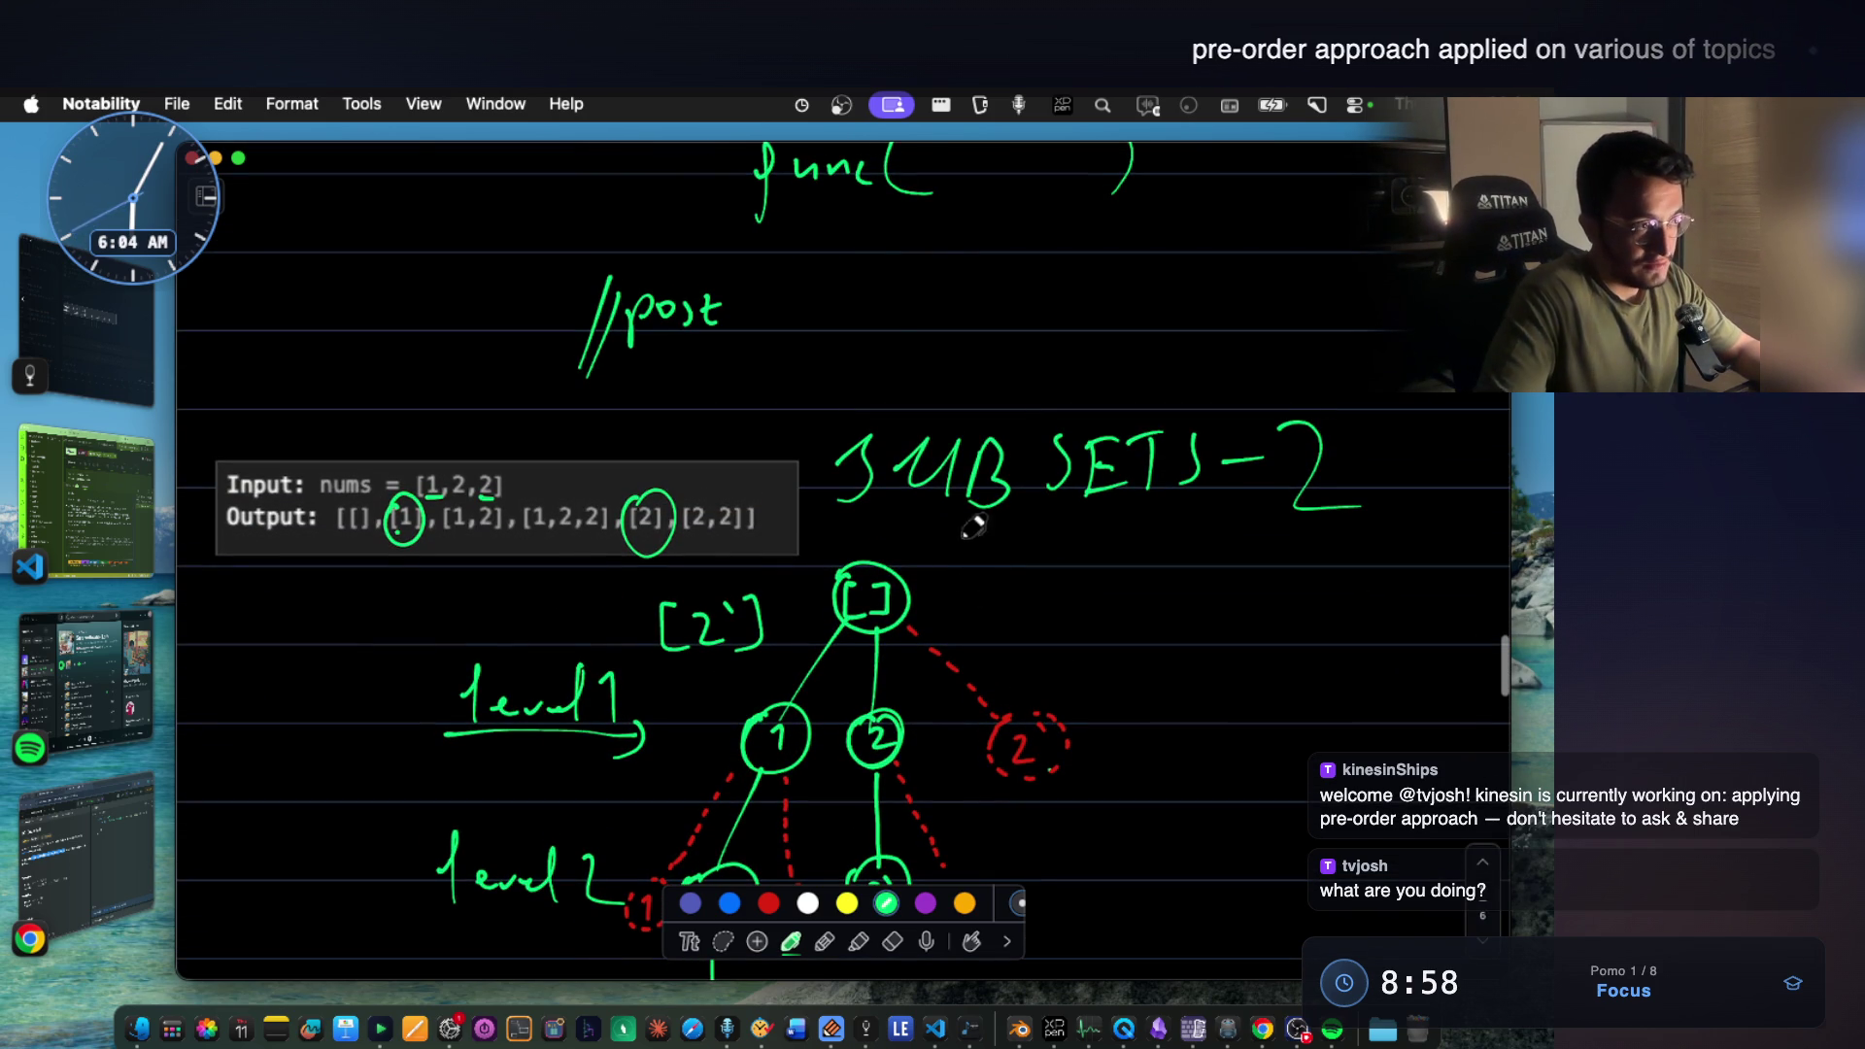
{"action": "left_click_drag", "start_coordinate": [903, 321], "coordinate": [994, 338]}
{"action": "left_click_drag", "start_coordinate": [999, 332], "coordinate": [1091, 320]}
{"action": "mouse_move", "coordinate": [961, 275]}
{"action": "left_mouse_down"}
{"action": "mouse_move", "coordinate": [863, 328]}
{"action": "mouse_move", "coordinate": [1125, 299]}
{"action": "mouse_move", "coordinate": [967, 298]}
{"action": "left_mouse_up"}
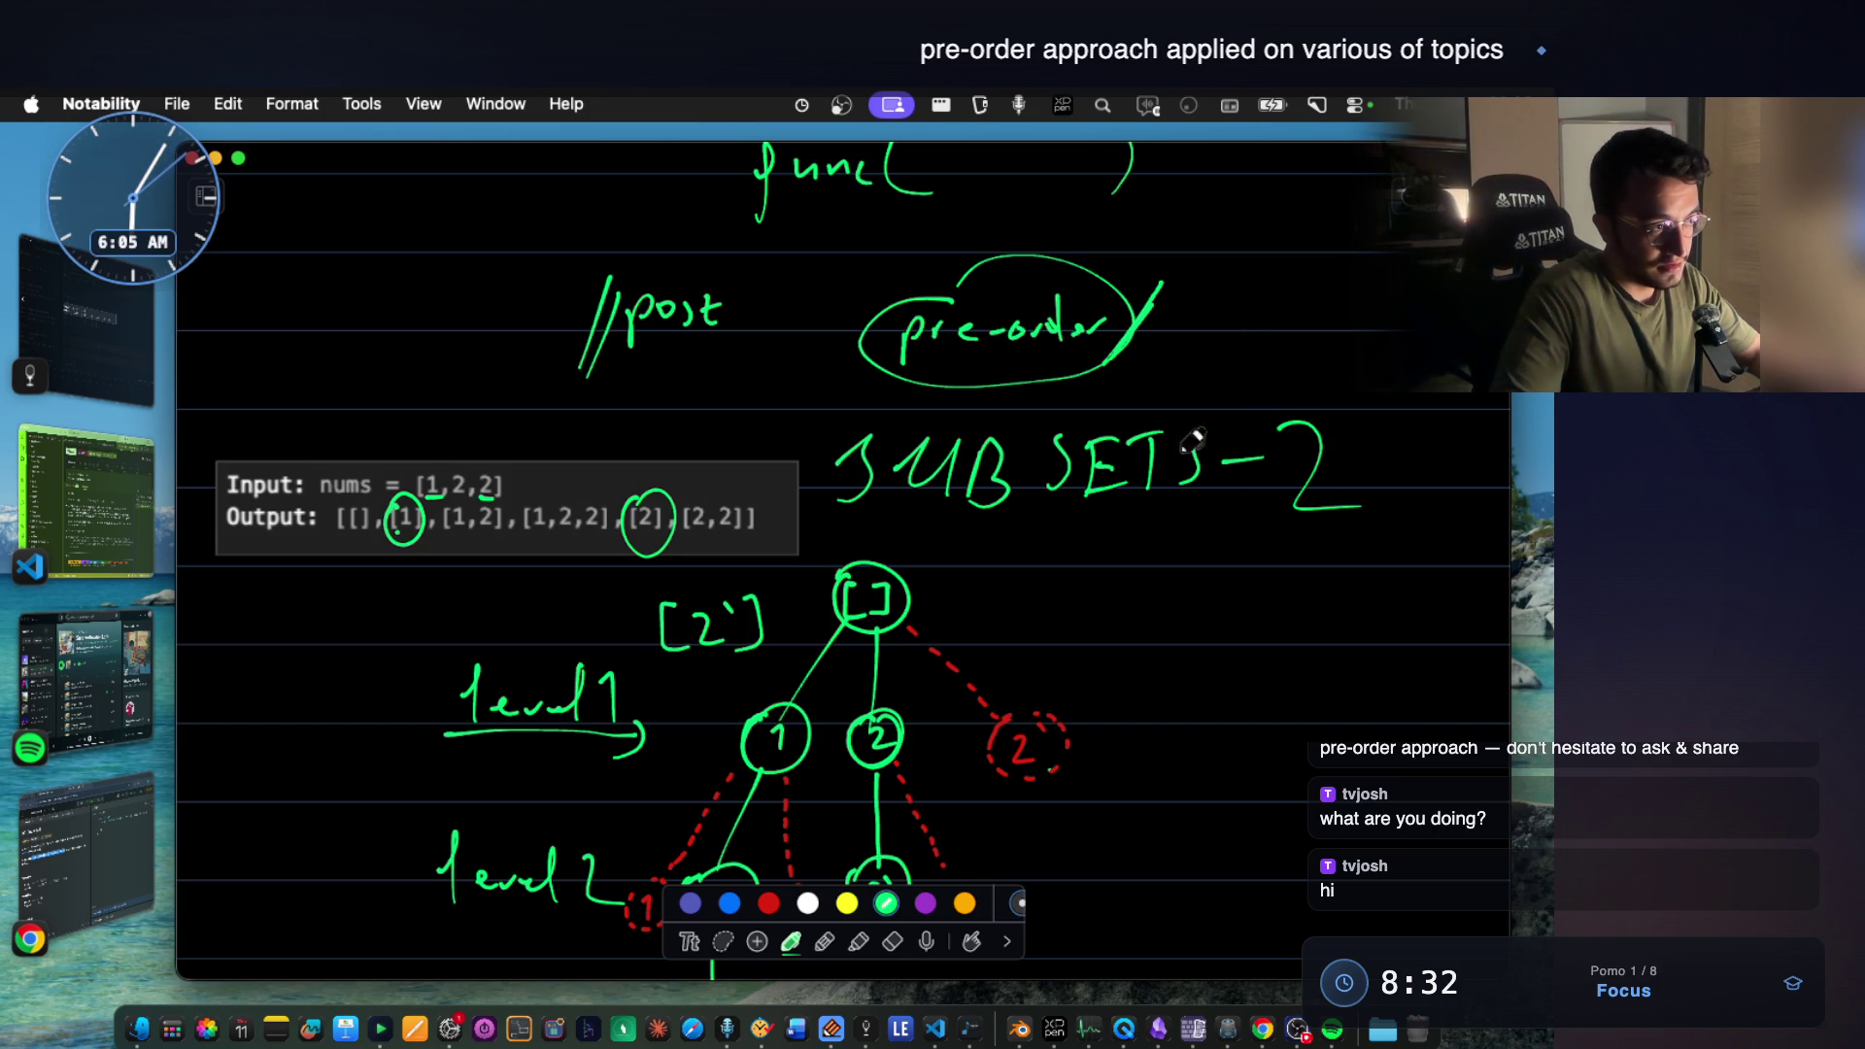
{"action": "scroll", "coordinate": [1239, 493], "scroll_direction": "down", "scroll_amount": 3}
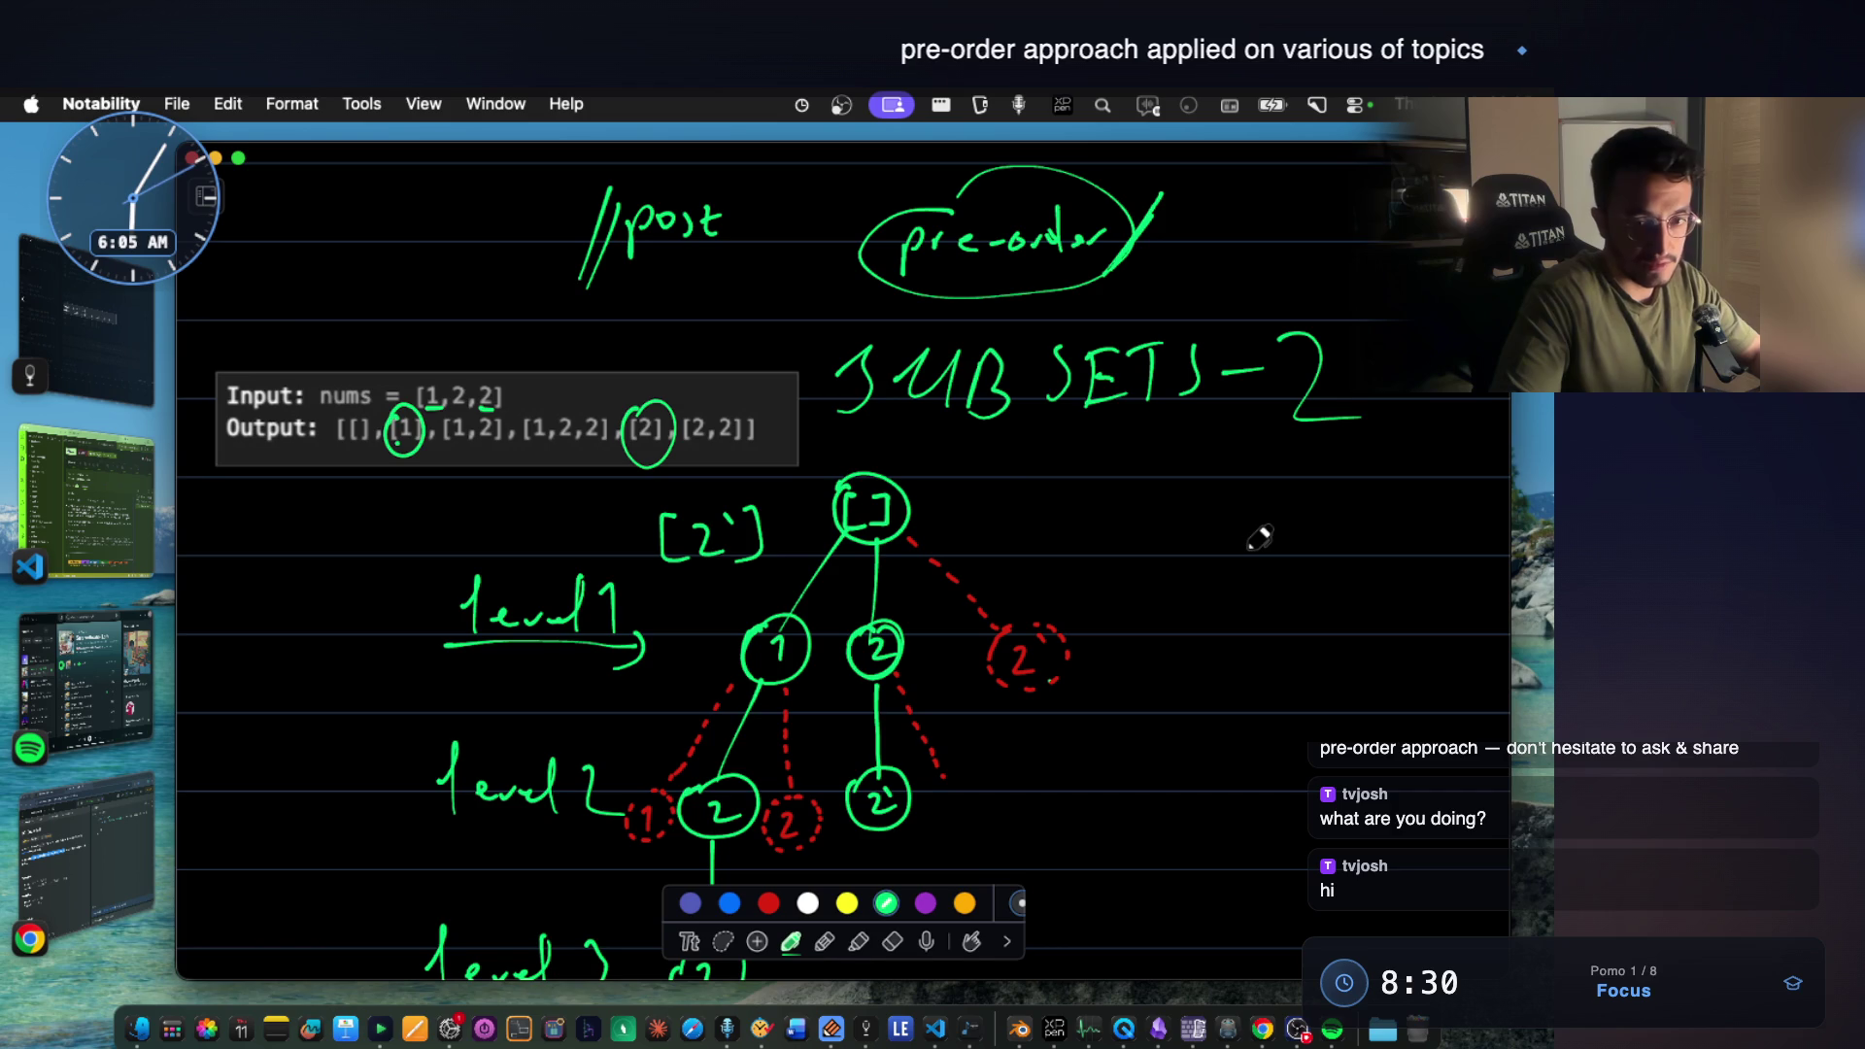
{"action": "scroll", "coordinate": [1259, 537], "scroll_direction": "down", "scroll_amount": 3}
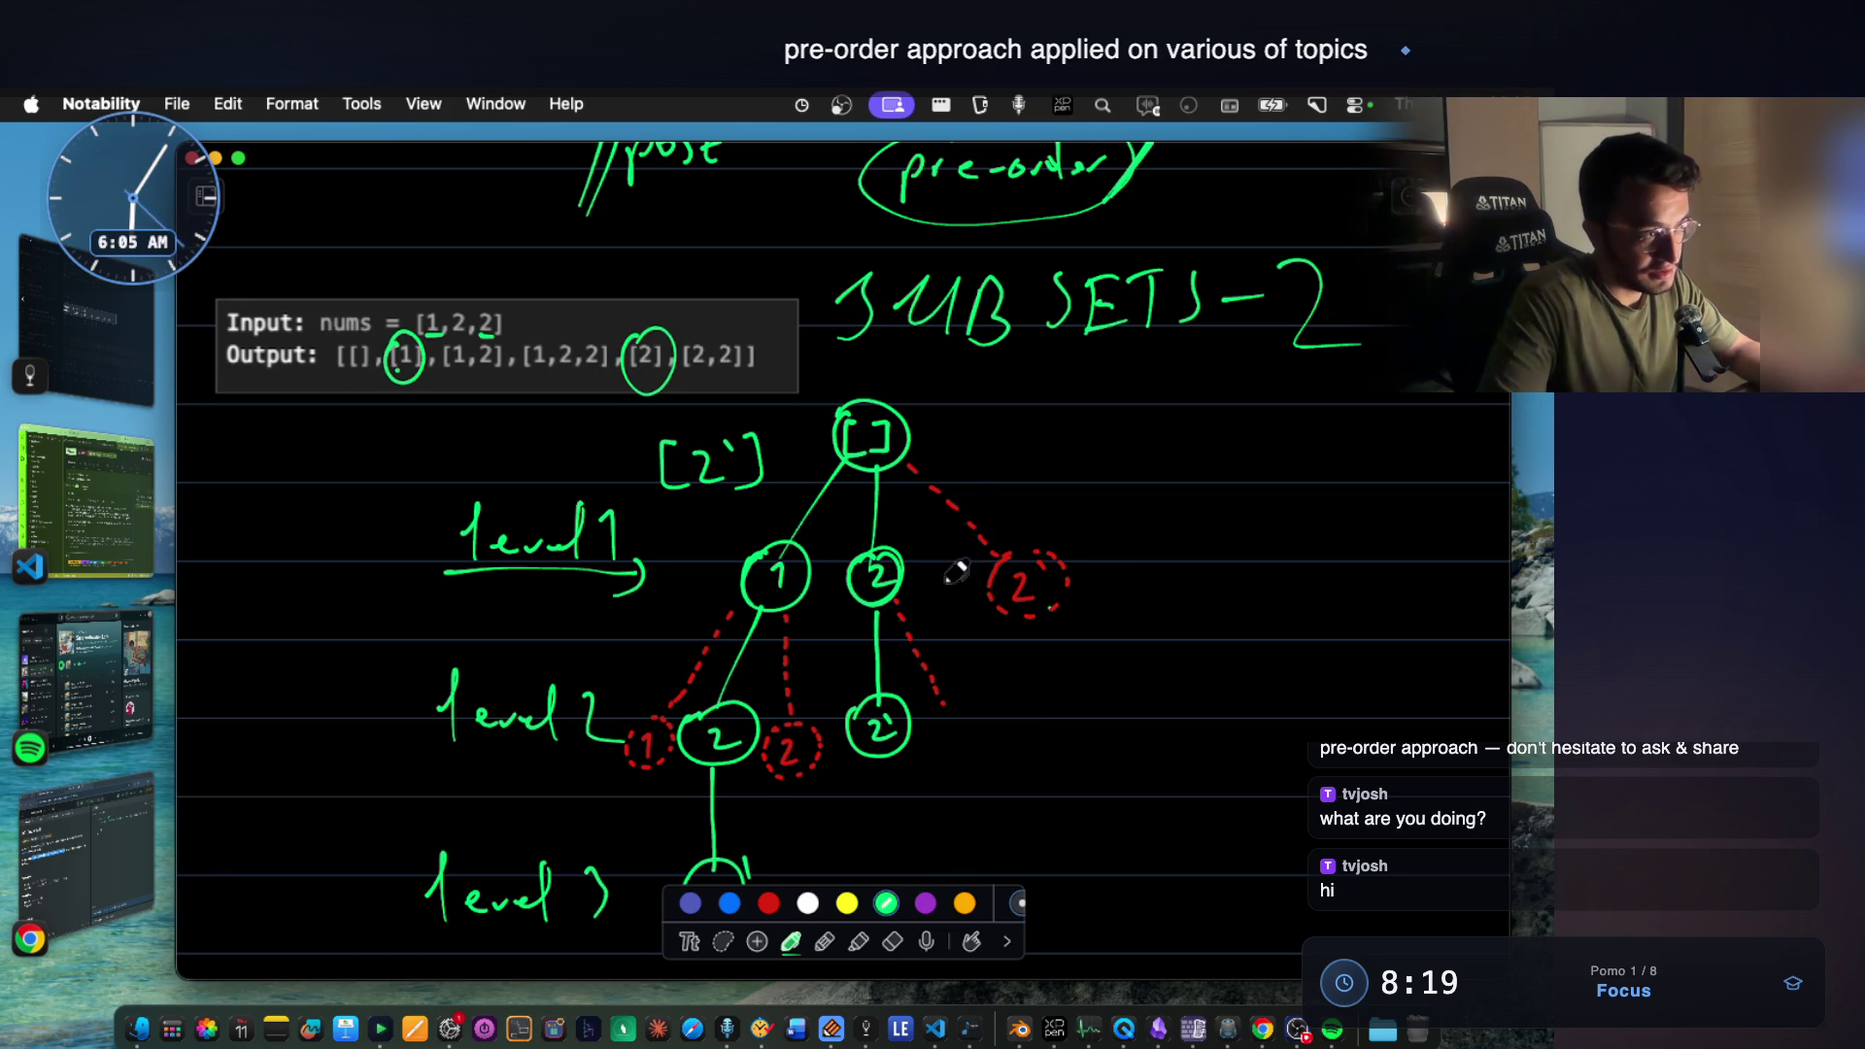
{"action": "scroll", "coordinate": [984, 532], "scroll_direction": "down", "scroll_amount": 5}
{"action": "scroll", "coordinate": [976, 542], "scroll_direction": "down", "scroll_amount": 2}
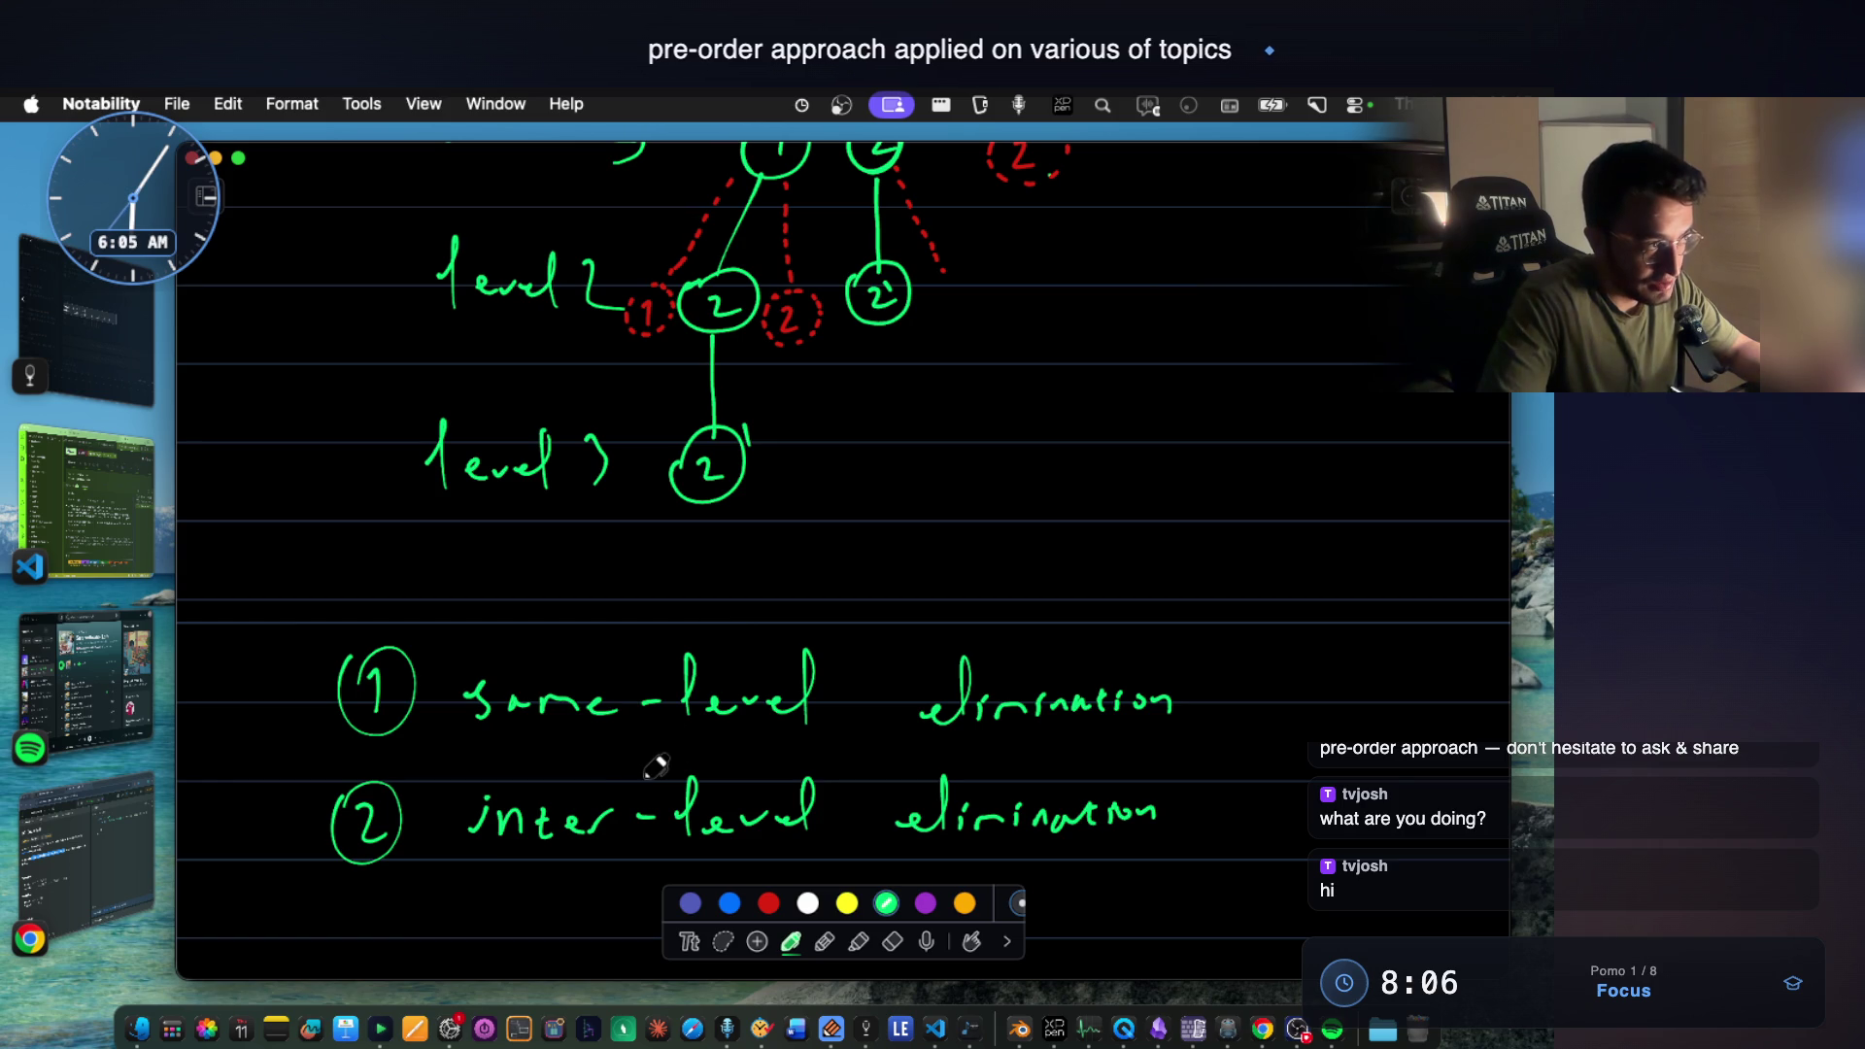
{"action": "scroll", "coordinate": [939, 493], "scroll_direction": "up", "scroll_amount": 3}
{"action": "scroll", "coordinate": [904, 481], "scroll_direction": "up", "scroll_amount": 1}
{"action": "scroll", "coordinate": [845, 460], "scroll_direction": "up", "scroll_amount": 2}
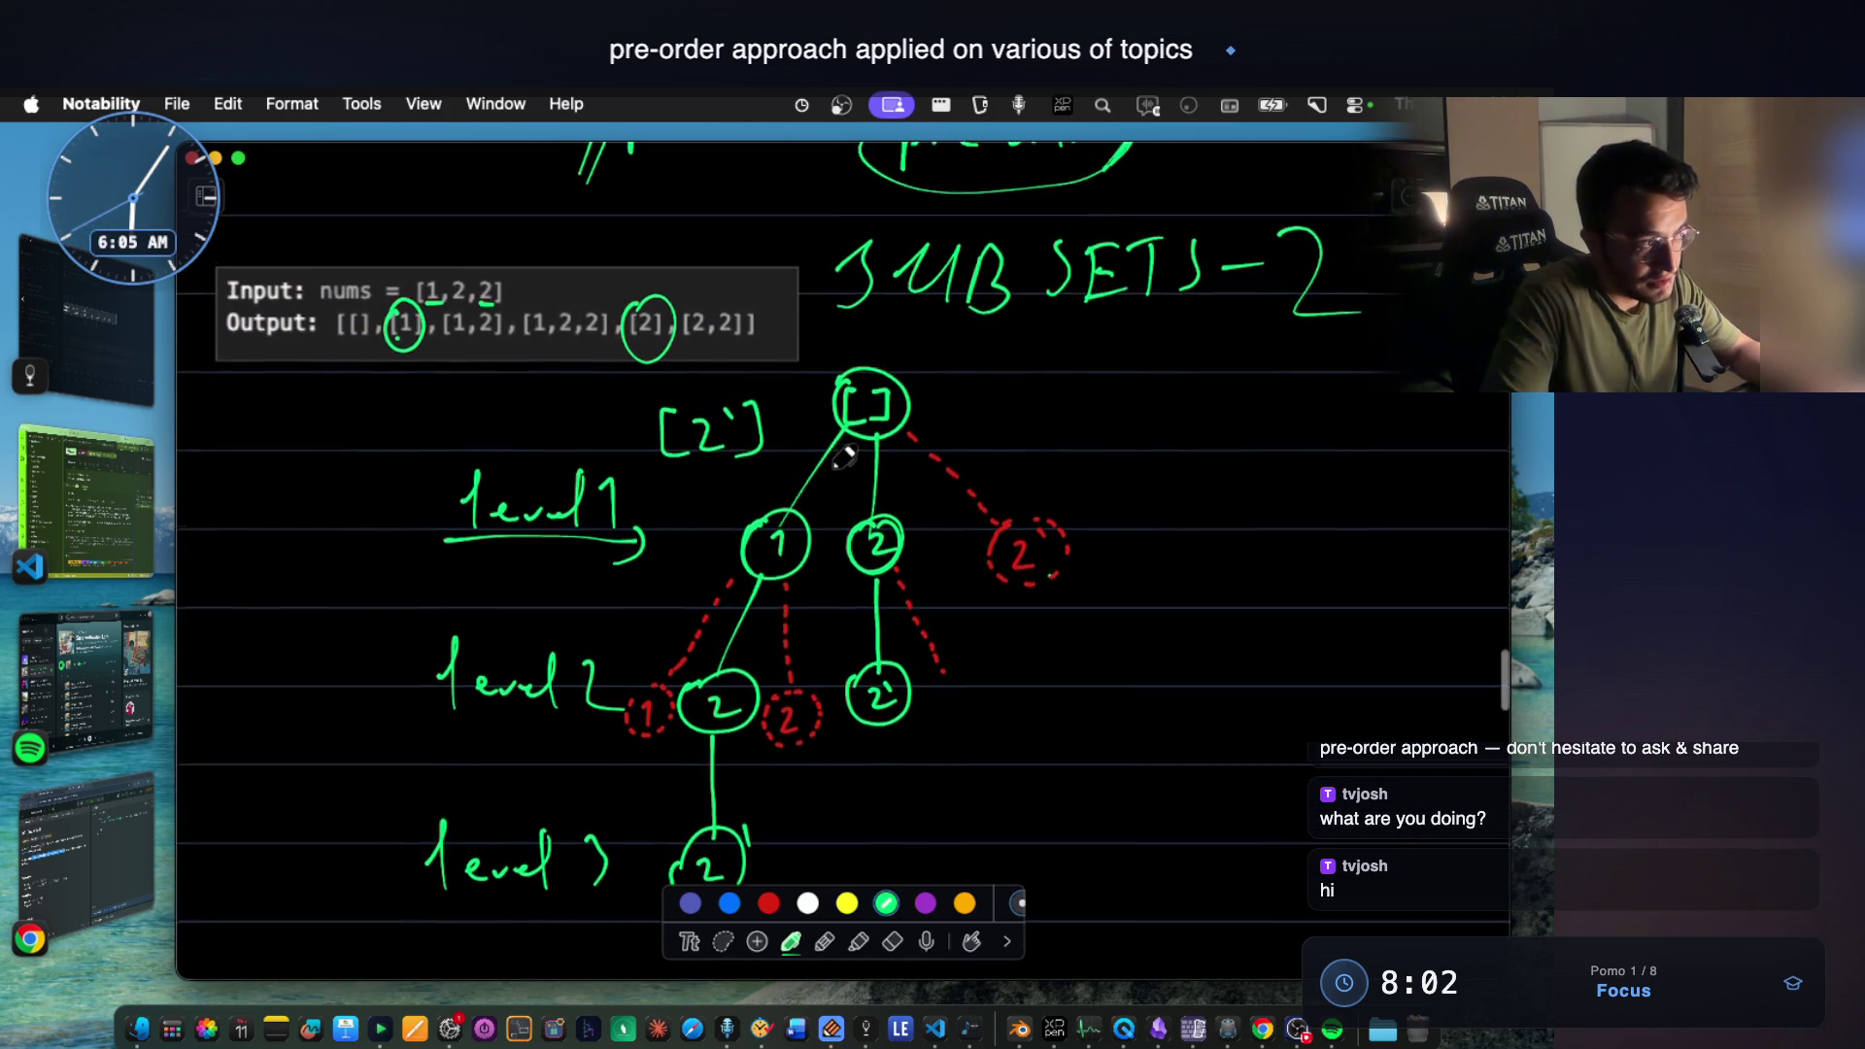
{"action": "scroll", "coordinate": [845, 461], "scroll_direction": "up", "scroll_amount": 1}
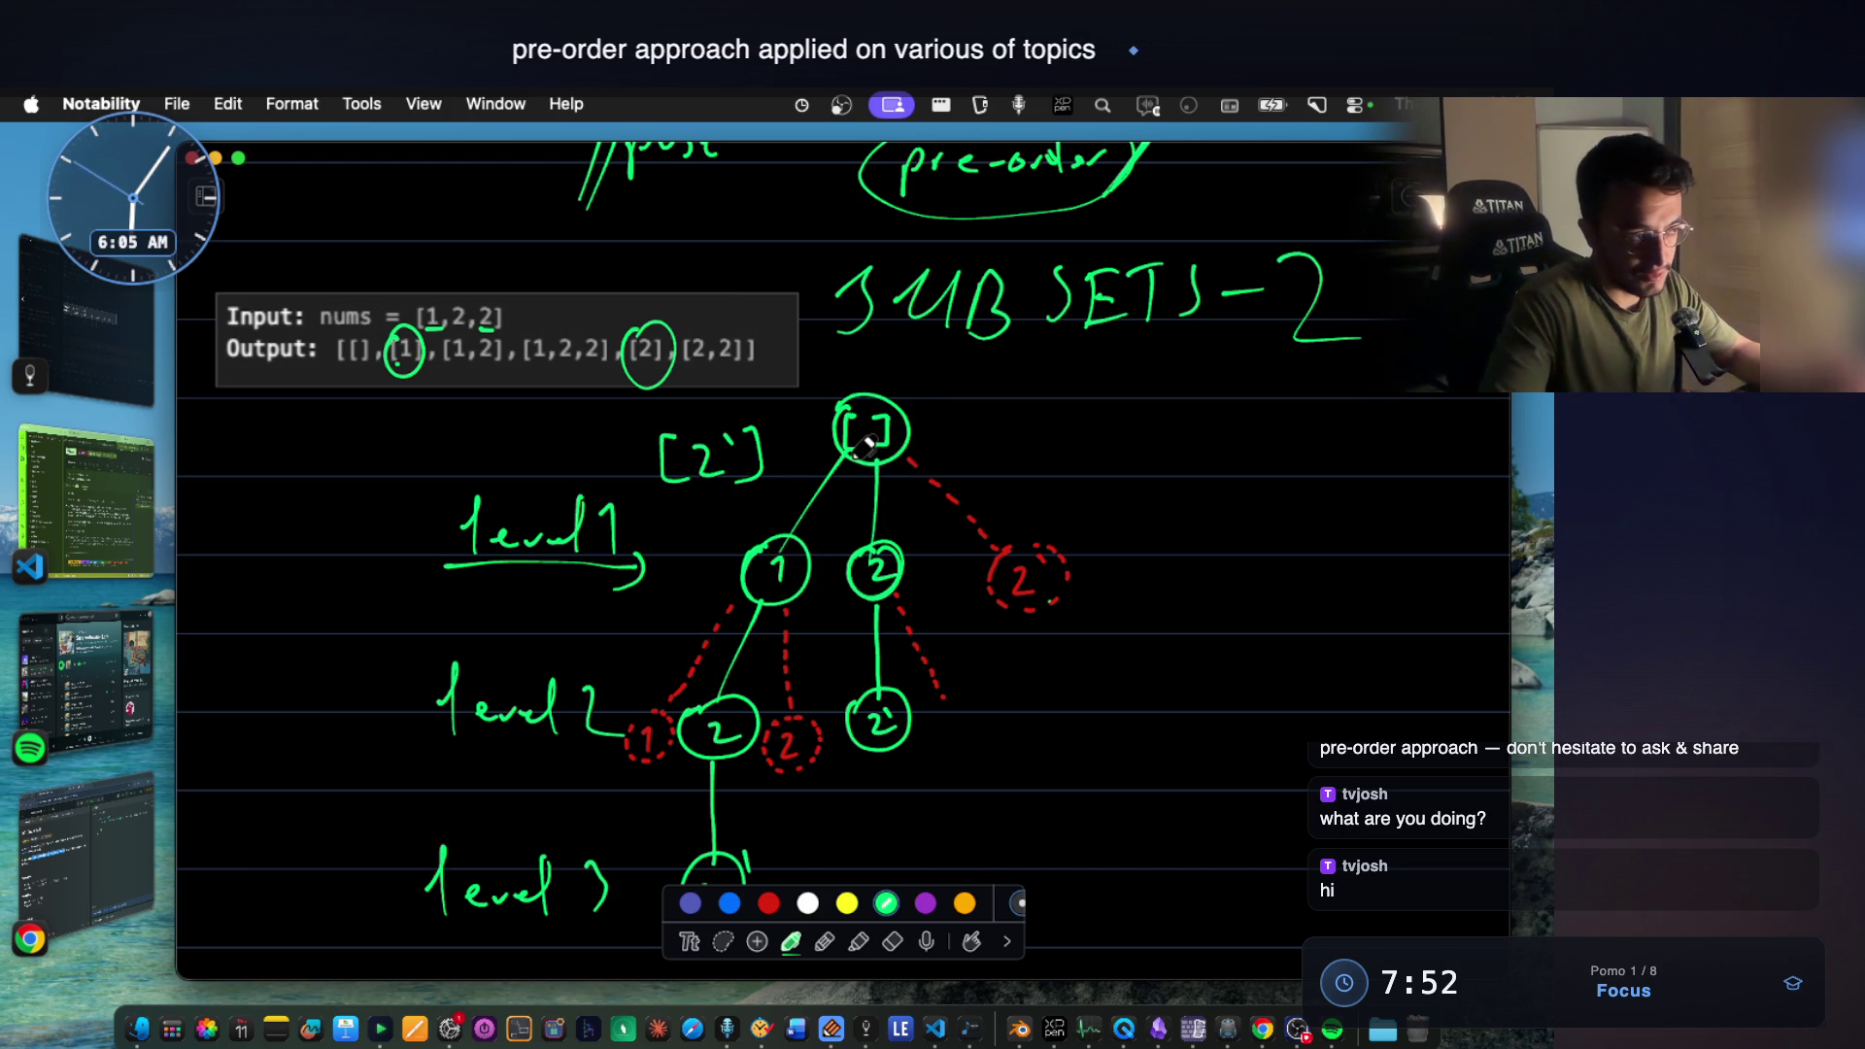
{"action": "left_click_drag", "start_coordinate": [991, 636], "coordinate": [1074, 633]}
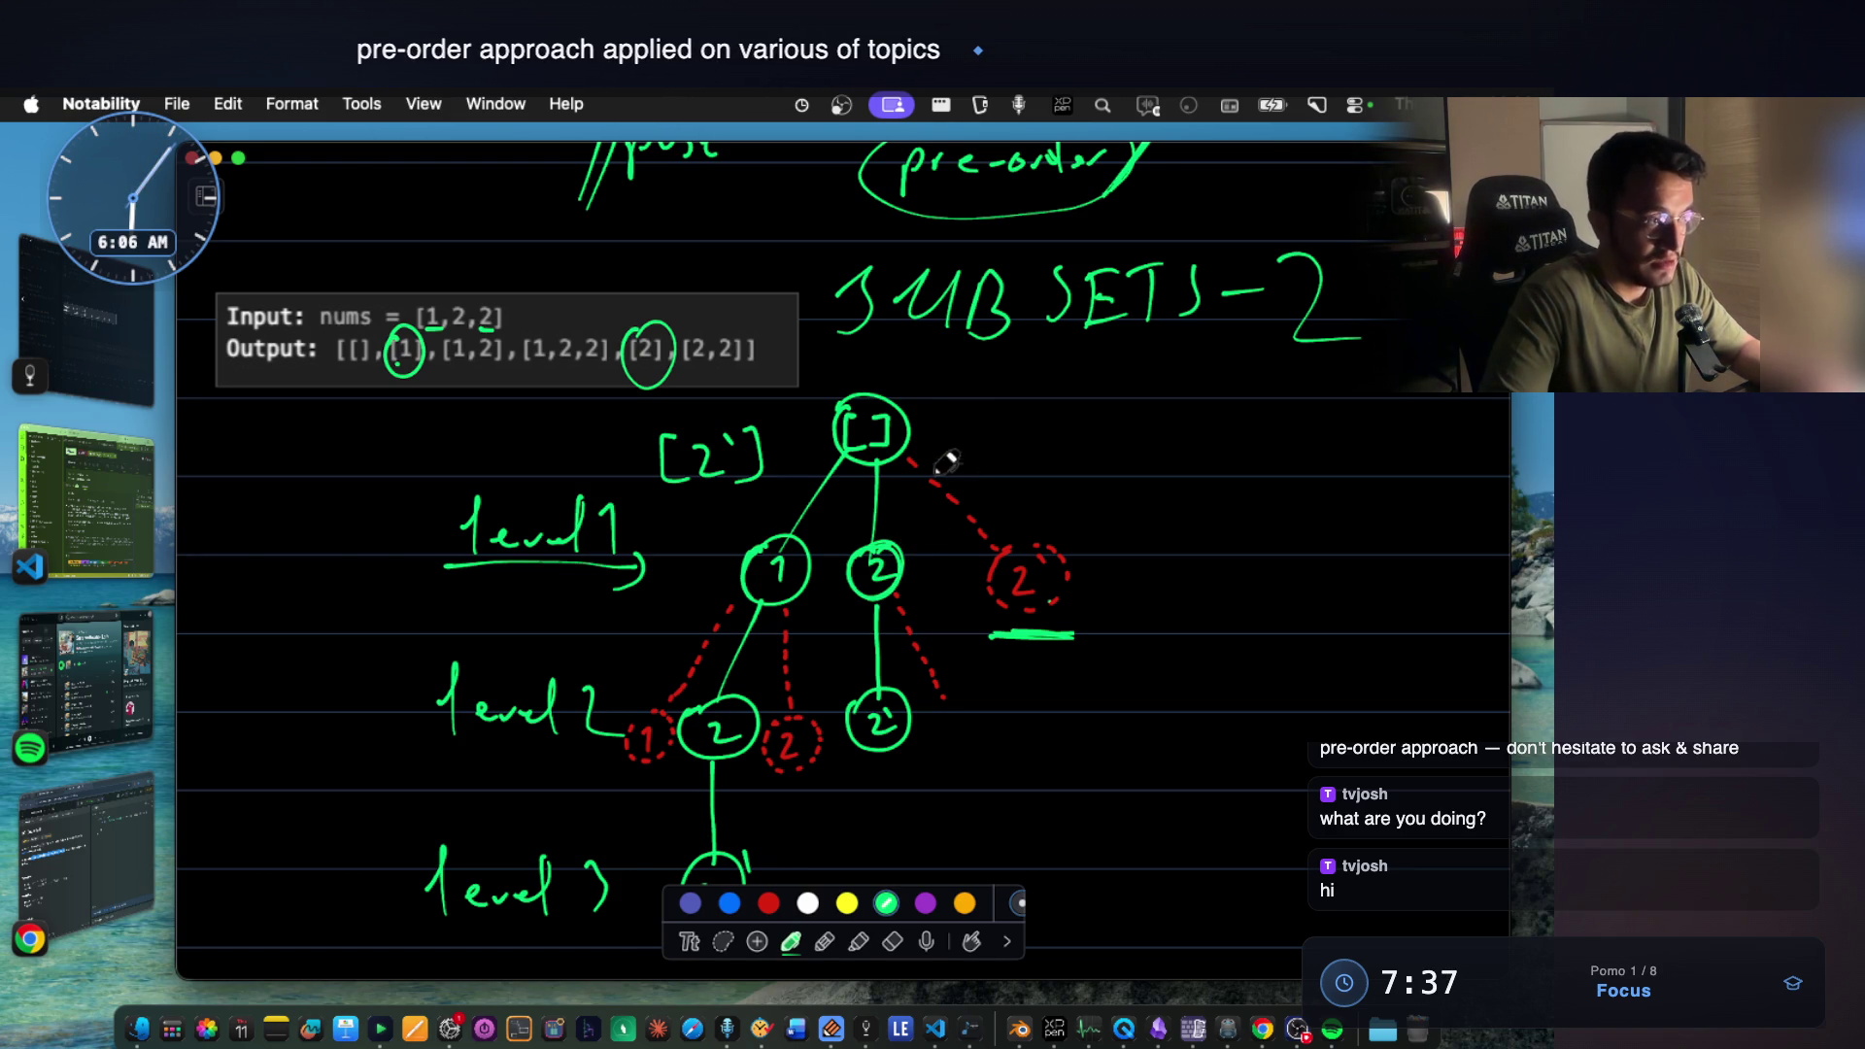
Handwrite the used[2]++ increment note to the right of the recursion tree.
{"action": "mouse_move", "coordinate": [1110, 466]}
{"action": "left_mouse_down"}
{"action": "mouse_move", "coordinate": [1215, 454]}
{"action": "mouse_move", "coordinate": [1242, 495]}
{"action": "mouse_move", "coordinate": [1312, 498]}
{"action": "left_mouse_up"}
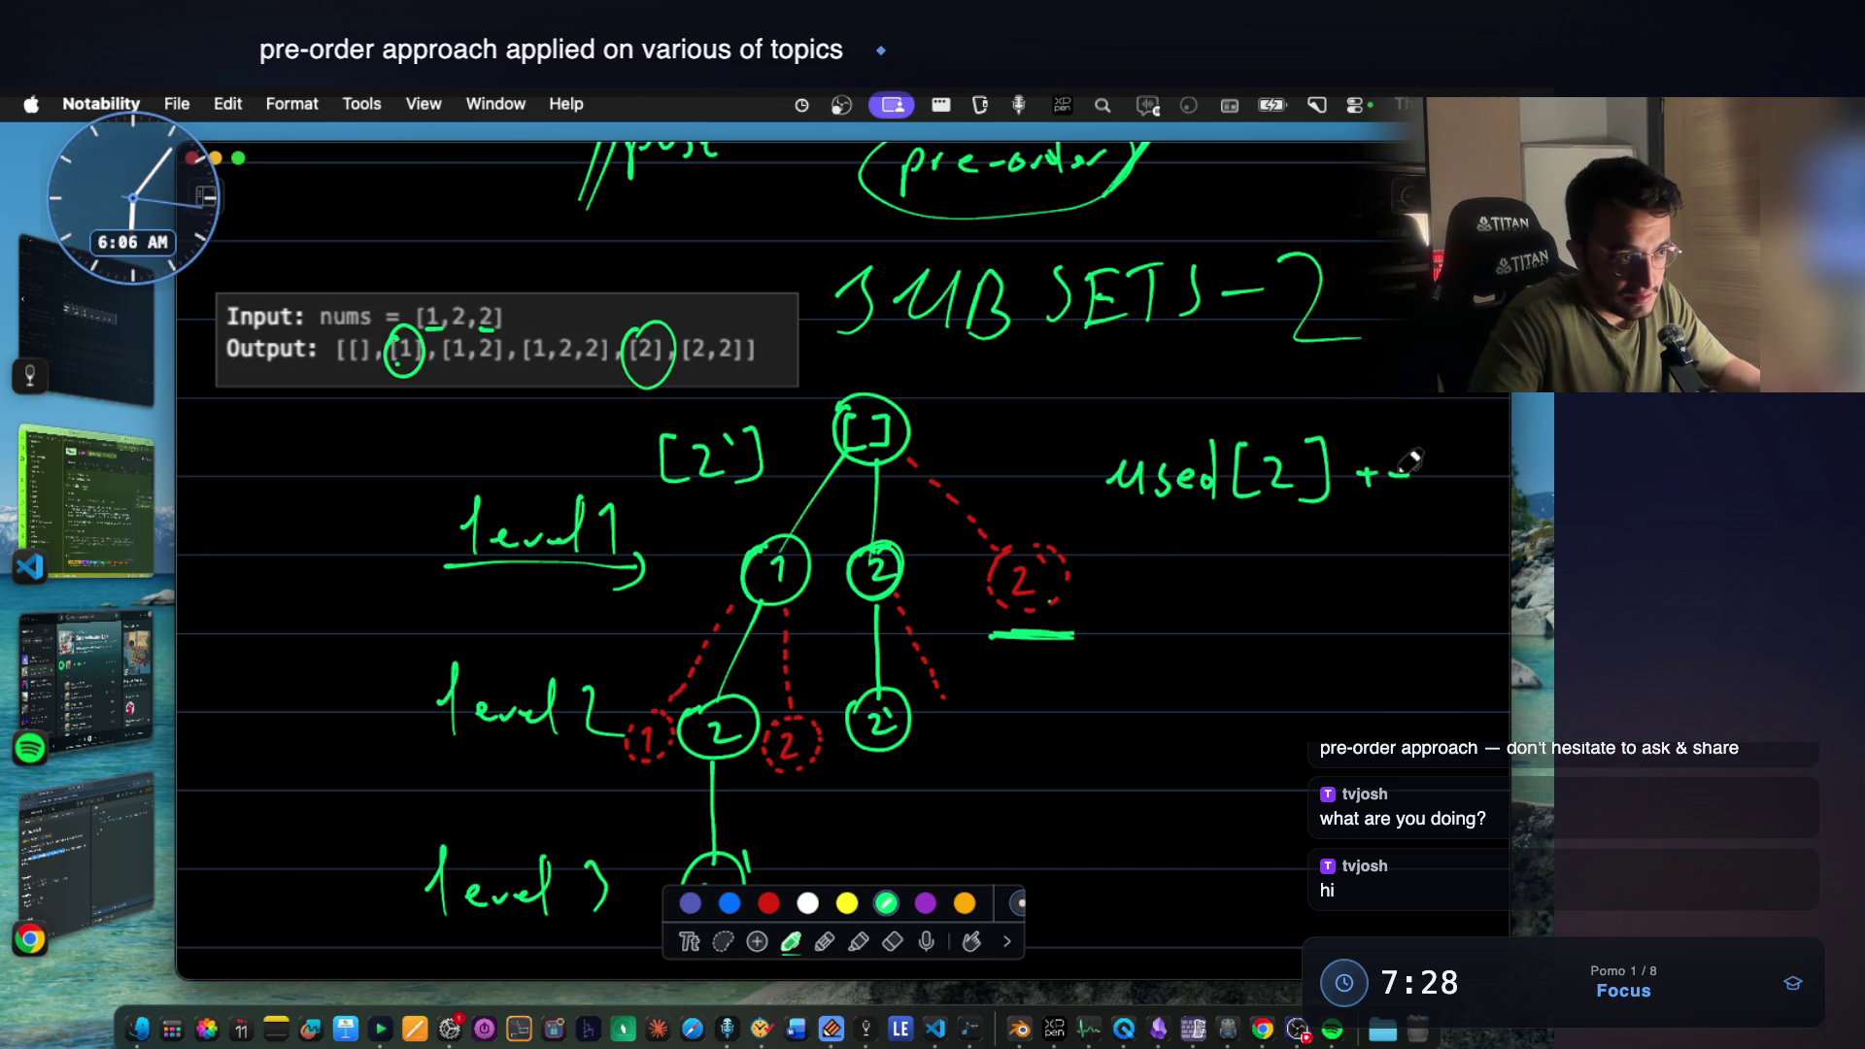
{"action": "left_click_drag", "start_coordinate": [1403, 461], "coordinate": [1402, 495]}
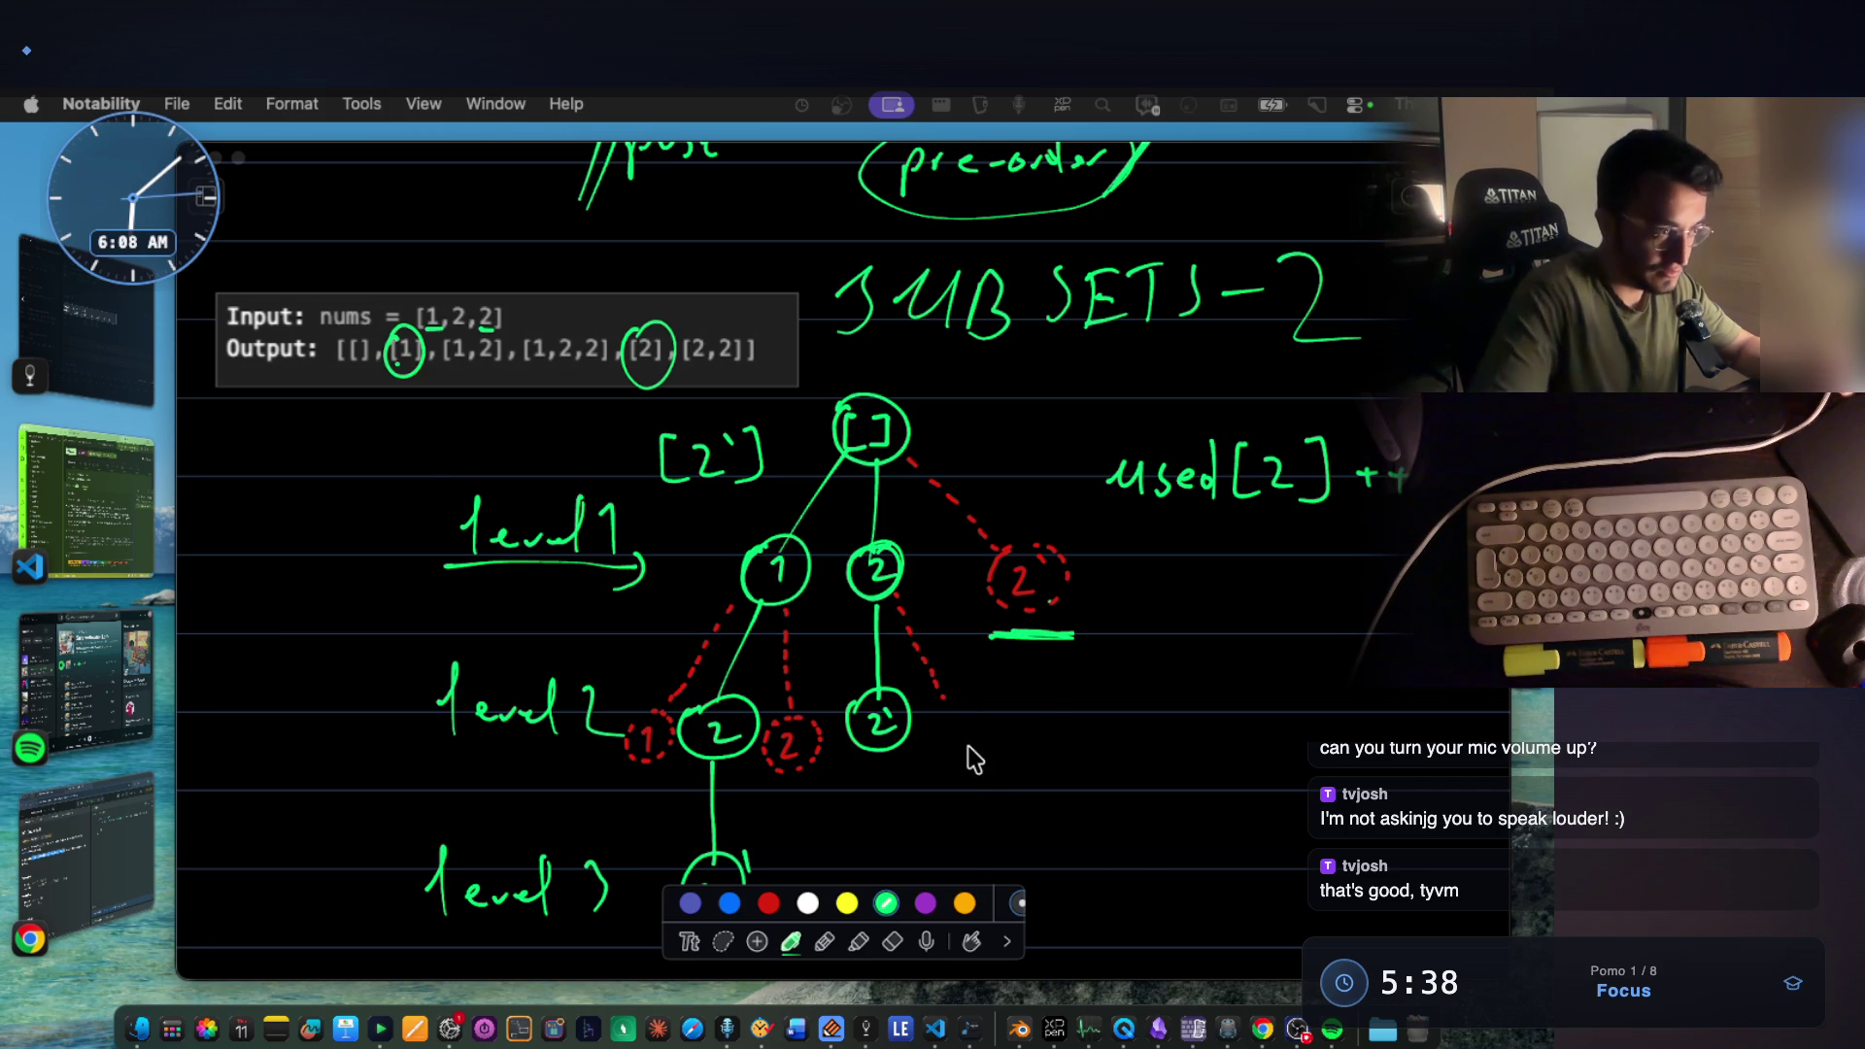
Write func(1) with a for loop and inner func( ) call, plus an arrow at the loop.
{"action": "mouse_move", "coordinate": [1064, 693]}
{"action": "left_mouse_down"}
{"action": "mouse_move", "coordinate": [1049, 736]}
{"action": "mouse_move", "coordinate": [1133, 709]}
{"action": "left_mouse_up"}
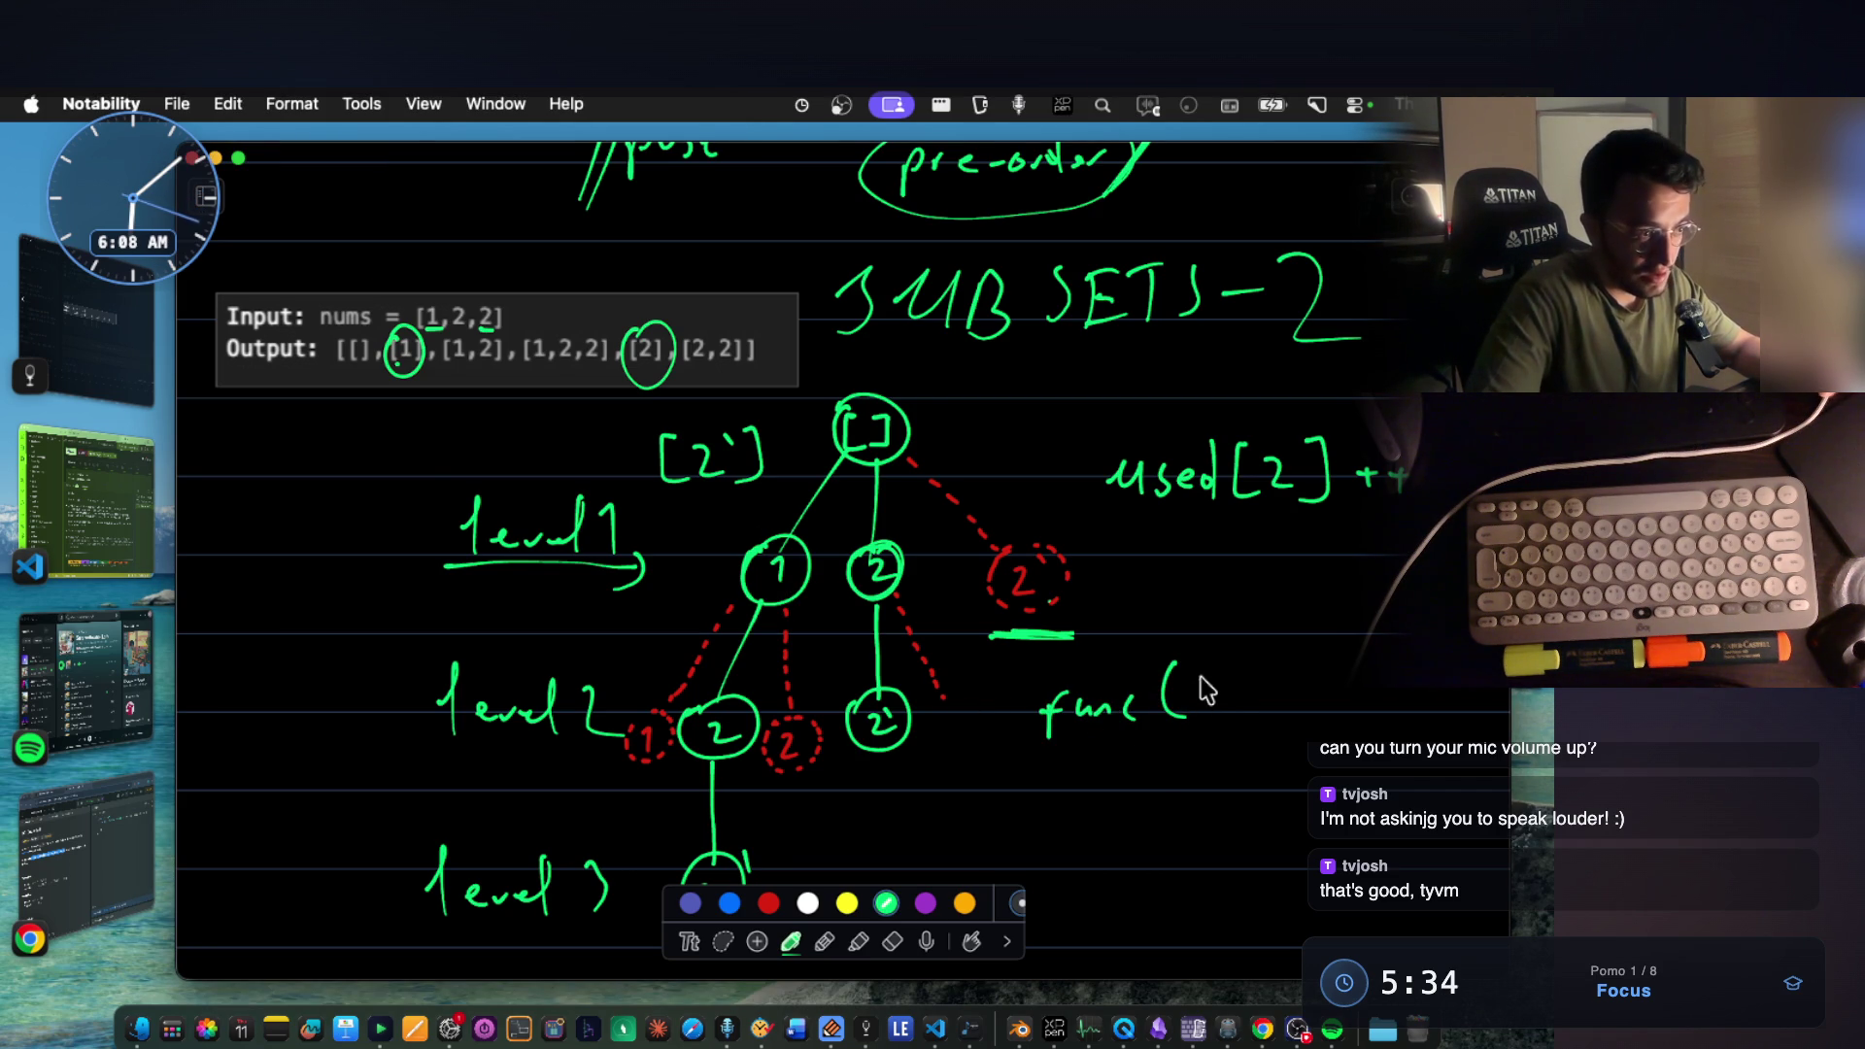
{"action": "mouse_move", "coordinate": [1239, 649]}
{"action": "left_mouse_down"}
{"action": "mouse_move", "coordinate": [1243, 722]}
{"action": "mouse_move", "coordinate": [1128, 749]}
{"action": "mouse_move", "coordinate": [1188, 723]}
{"action": "mouse_move", "coordinate": [1169, 810]}
{"action": "mouse_move", "coordinate": [1264, 781]}
{"action": "mouse_move", "coordinate": [1288, 795]}
{"action": "left_mouse_up"}
{"action": "scroll", "coordinate": [1187, 787], "scroll_direction": "down", "scroll_amount": 2}
{"action": "left_click_drag", "start_coordinate": [1388, 751], "coordinate": [1397, 788]}
{"action": "left_click_drag", "start_coordinate": [1226, 696], "coordinate": [1221, 718]}
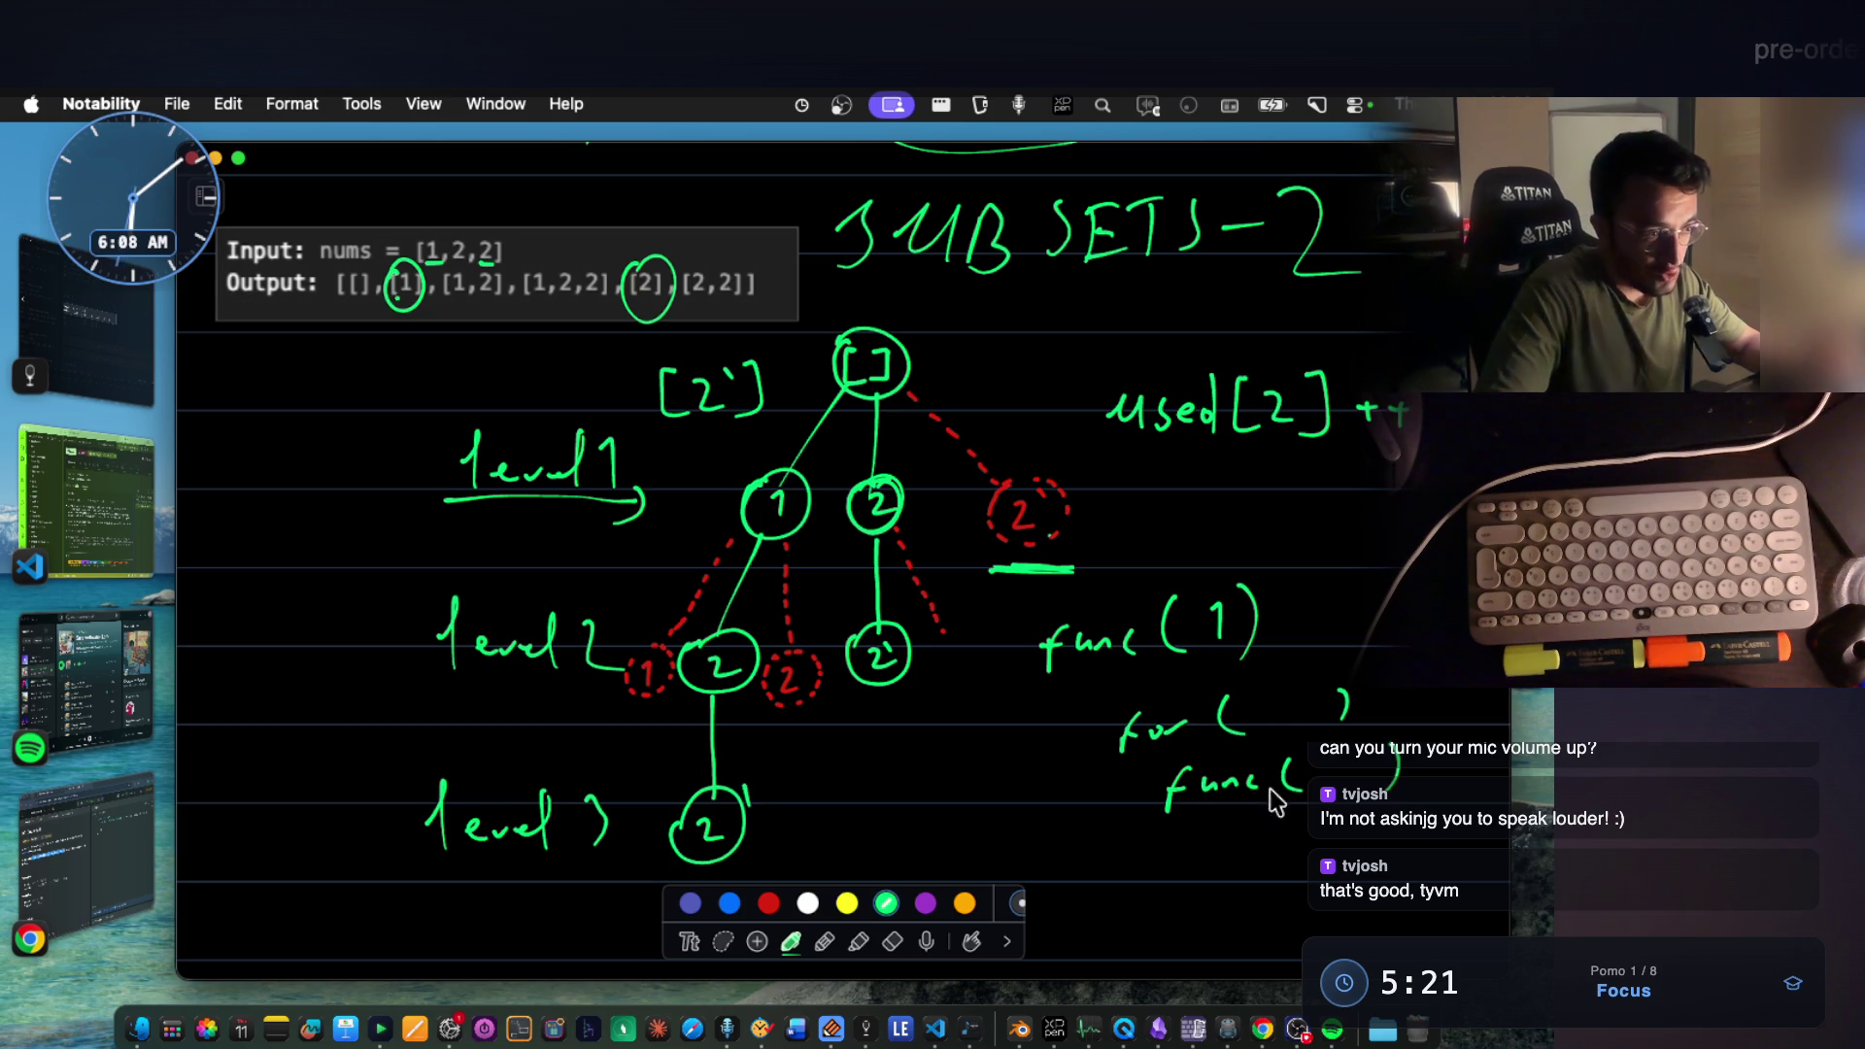
{"action": "left_click_drag", "start_coordinate": [1055, 733], "coordinate": [1104, 736]}
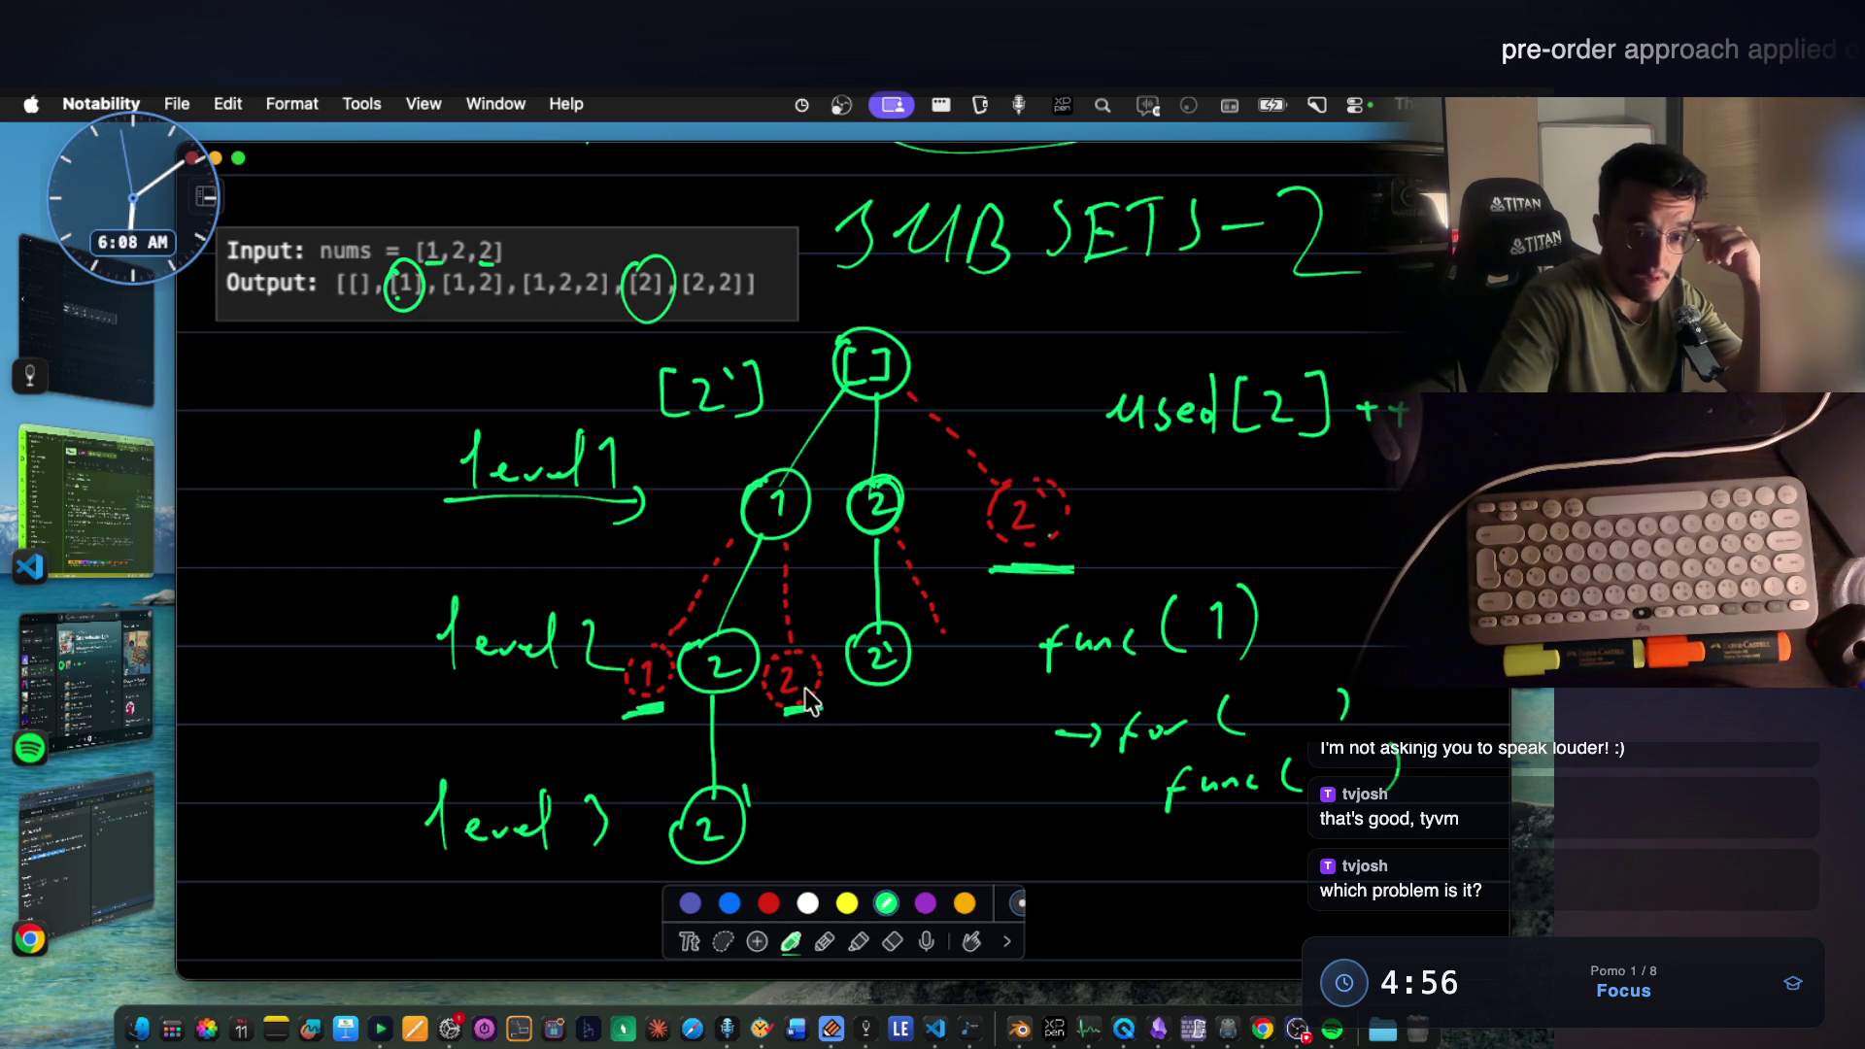
{"action": "scroll", "coordinate": [1029, 505], "scroll_direction": "up", "scroll_amount": 3}
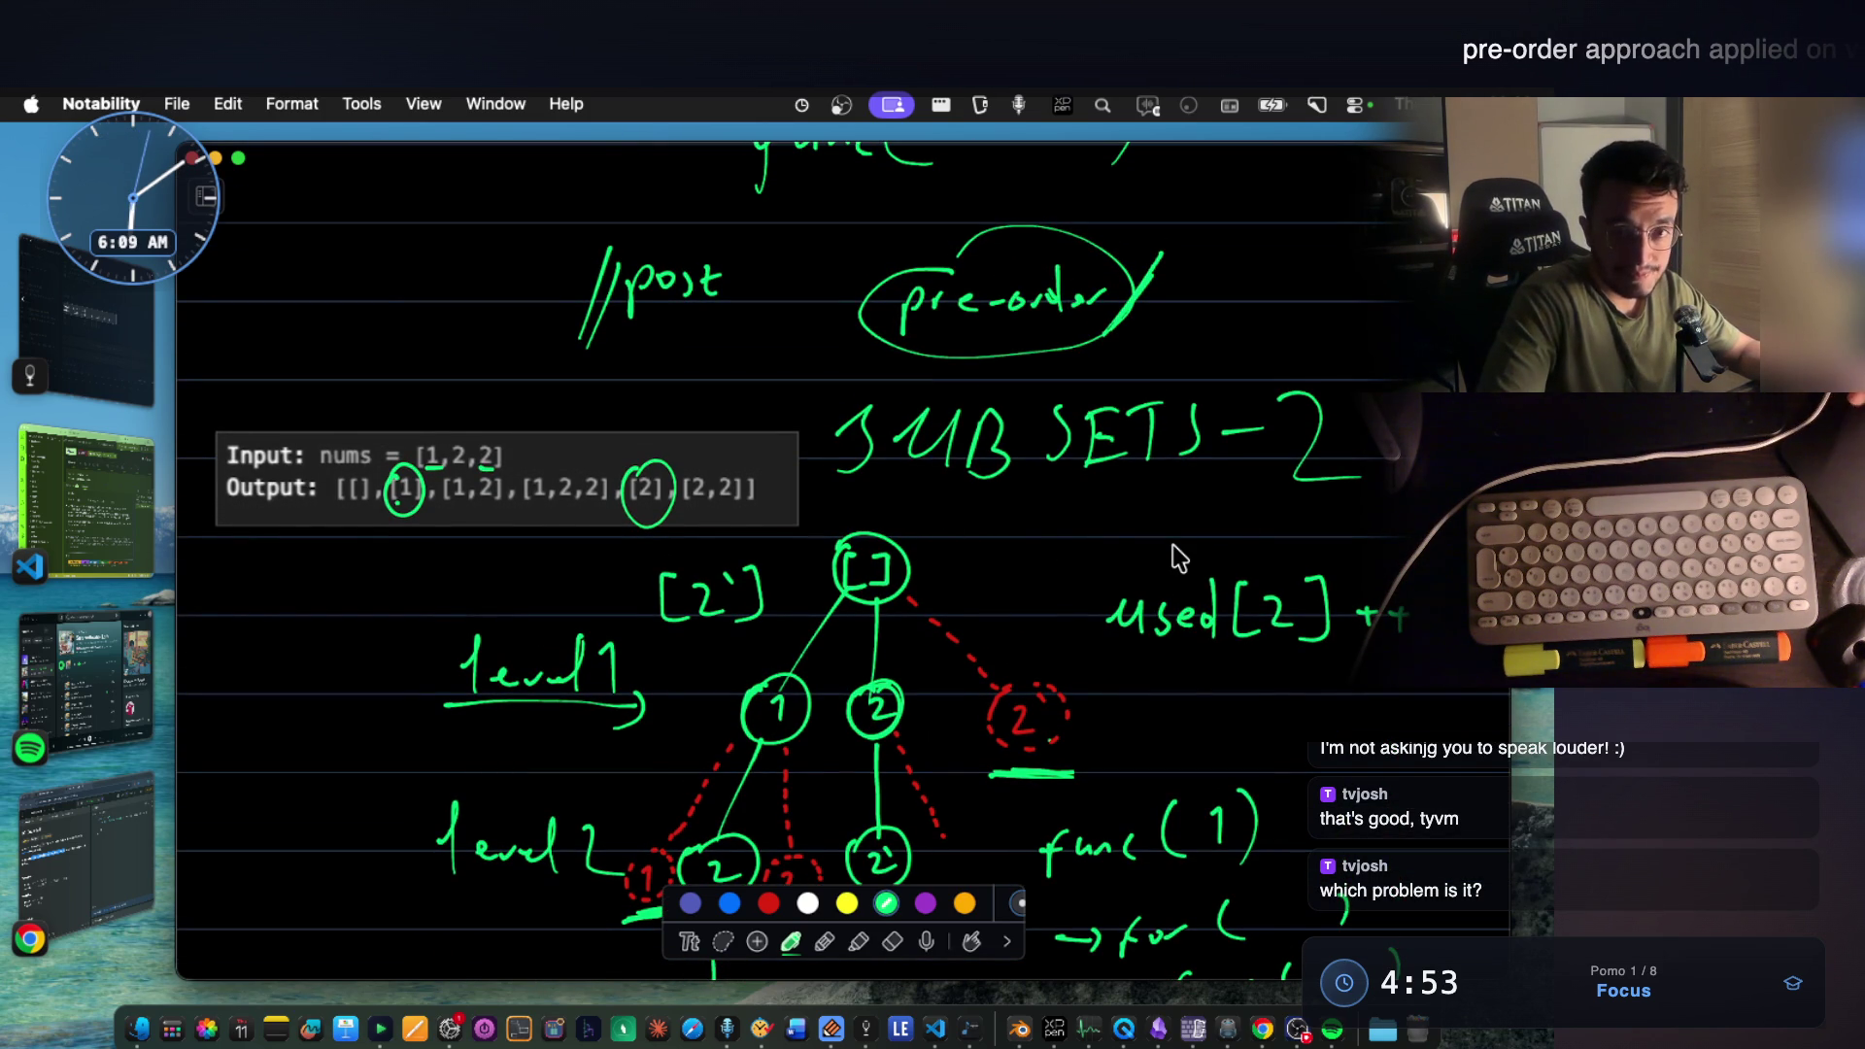
{"action": "left_click", "coordinate": [144, 828]}
{"action": "left_click", "coordinate": [280, 363]}
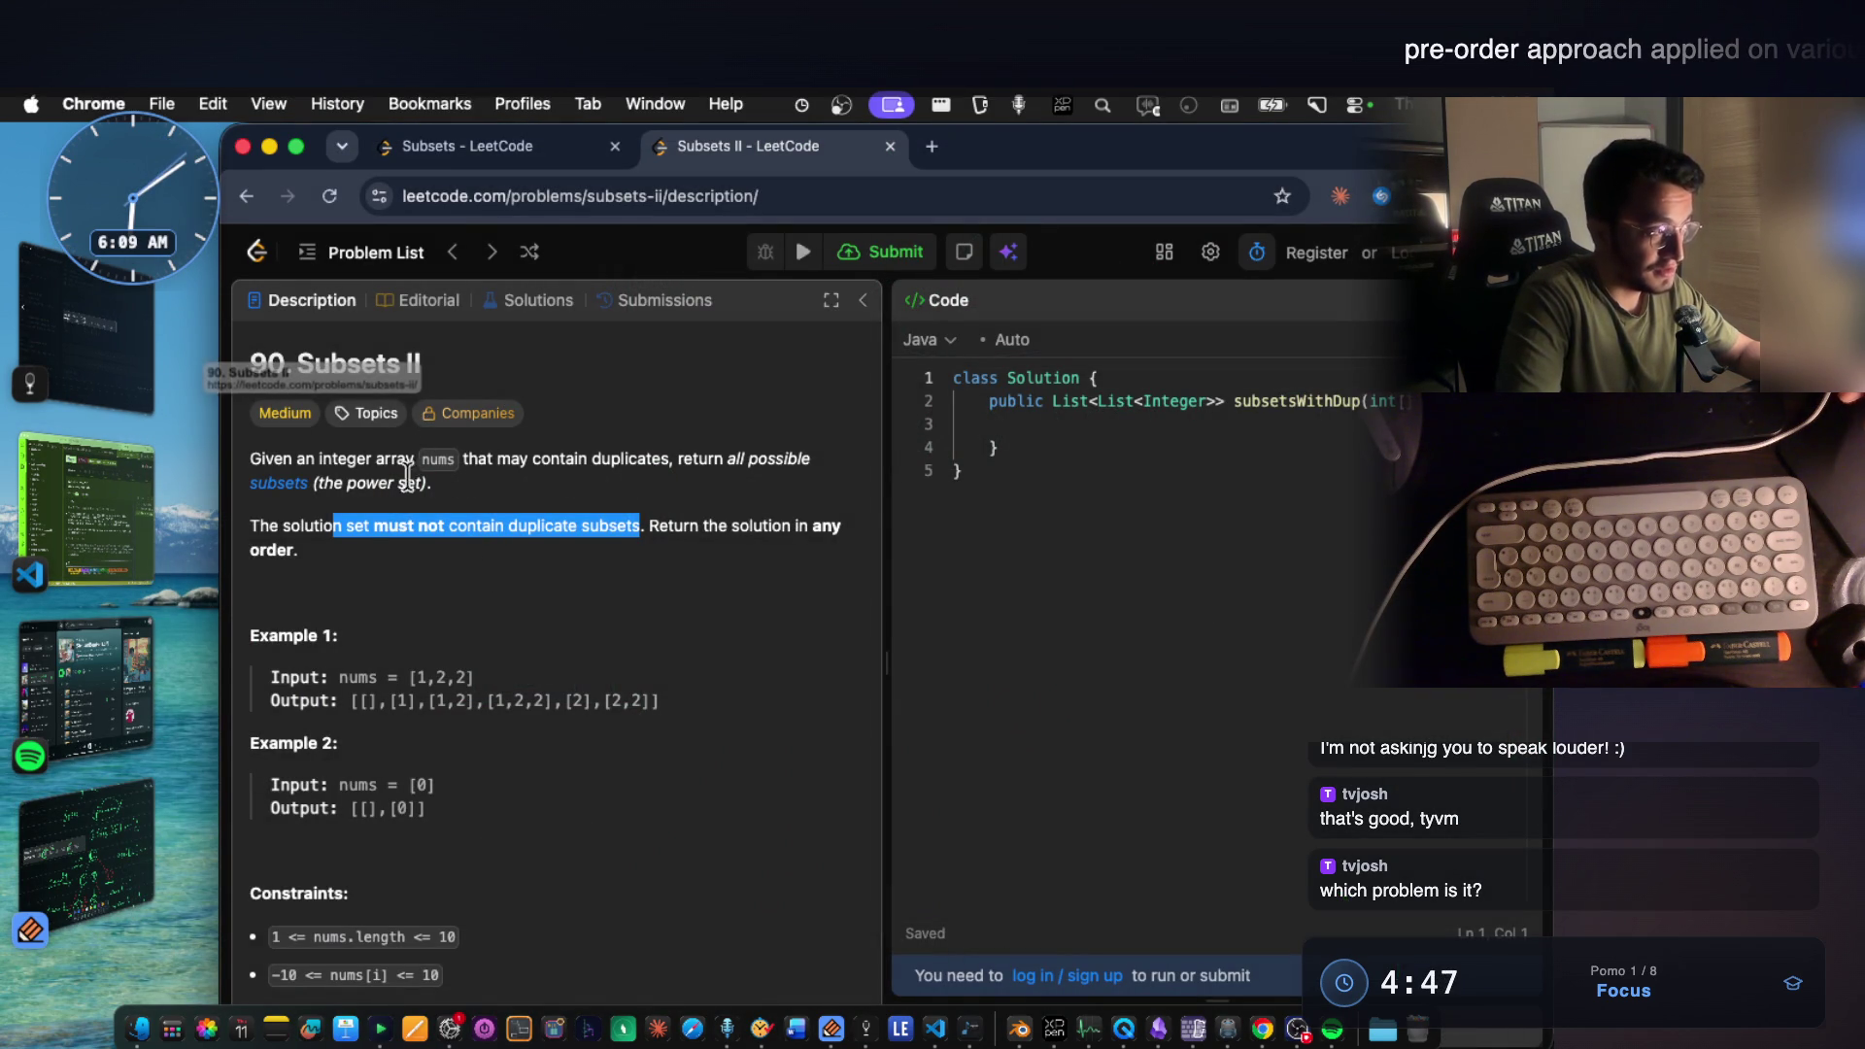
{"action": "left_click", "coordinate": [145, 828]}
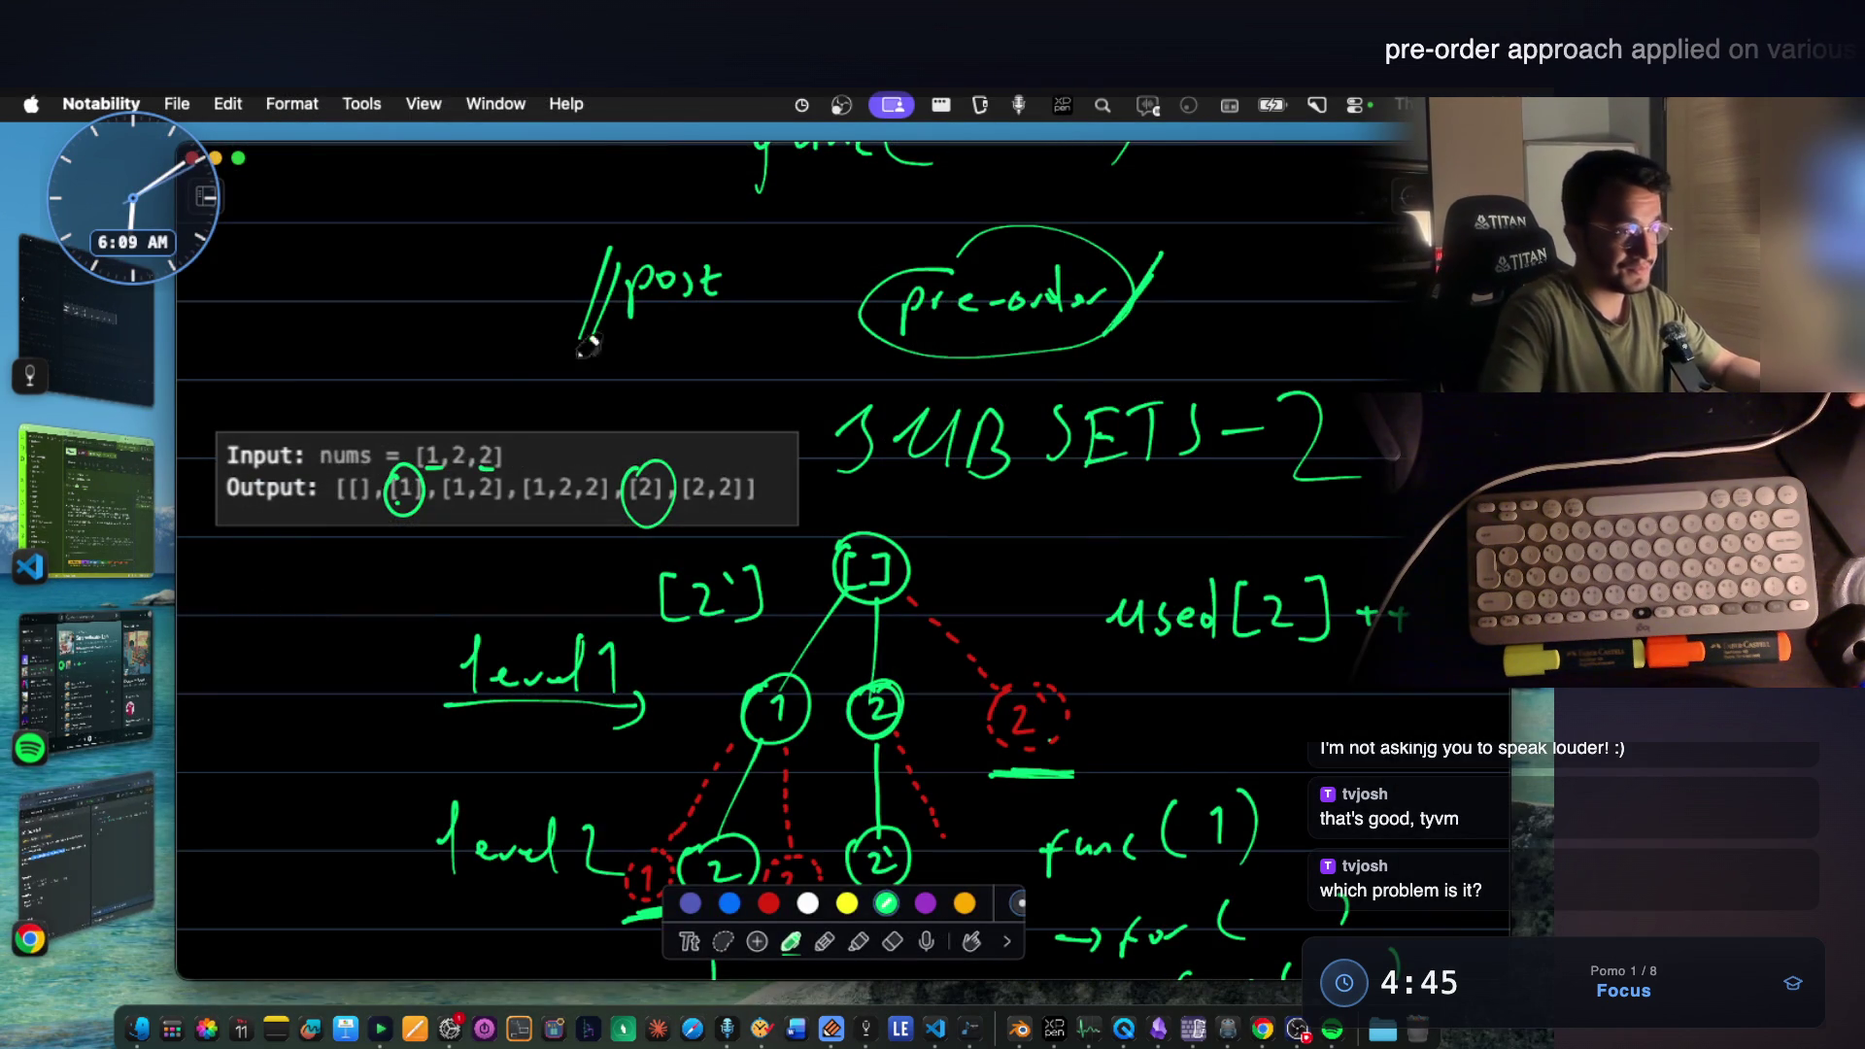
{"action": "scroll", "coordinate": [1086, 556], "scroll_direction": "down", "scroll_amount": 1}
{"action": "scroll", "coordinate": [1085, 555], "scroll_direction": "down", "scroll_amount": 3}
{"action": "scroll", "coordinate": [1078, 557], "scroll_direction": "down", "scroll_amount": 2}
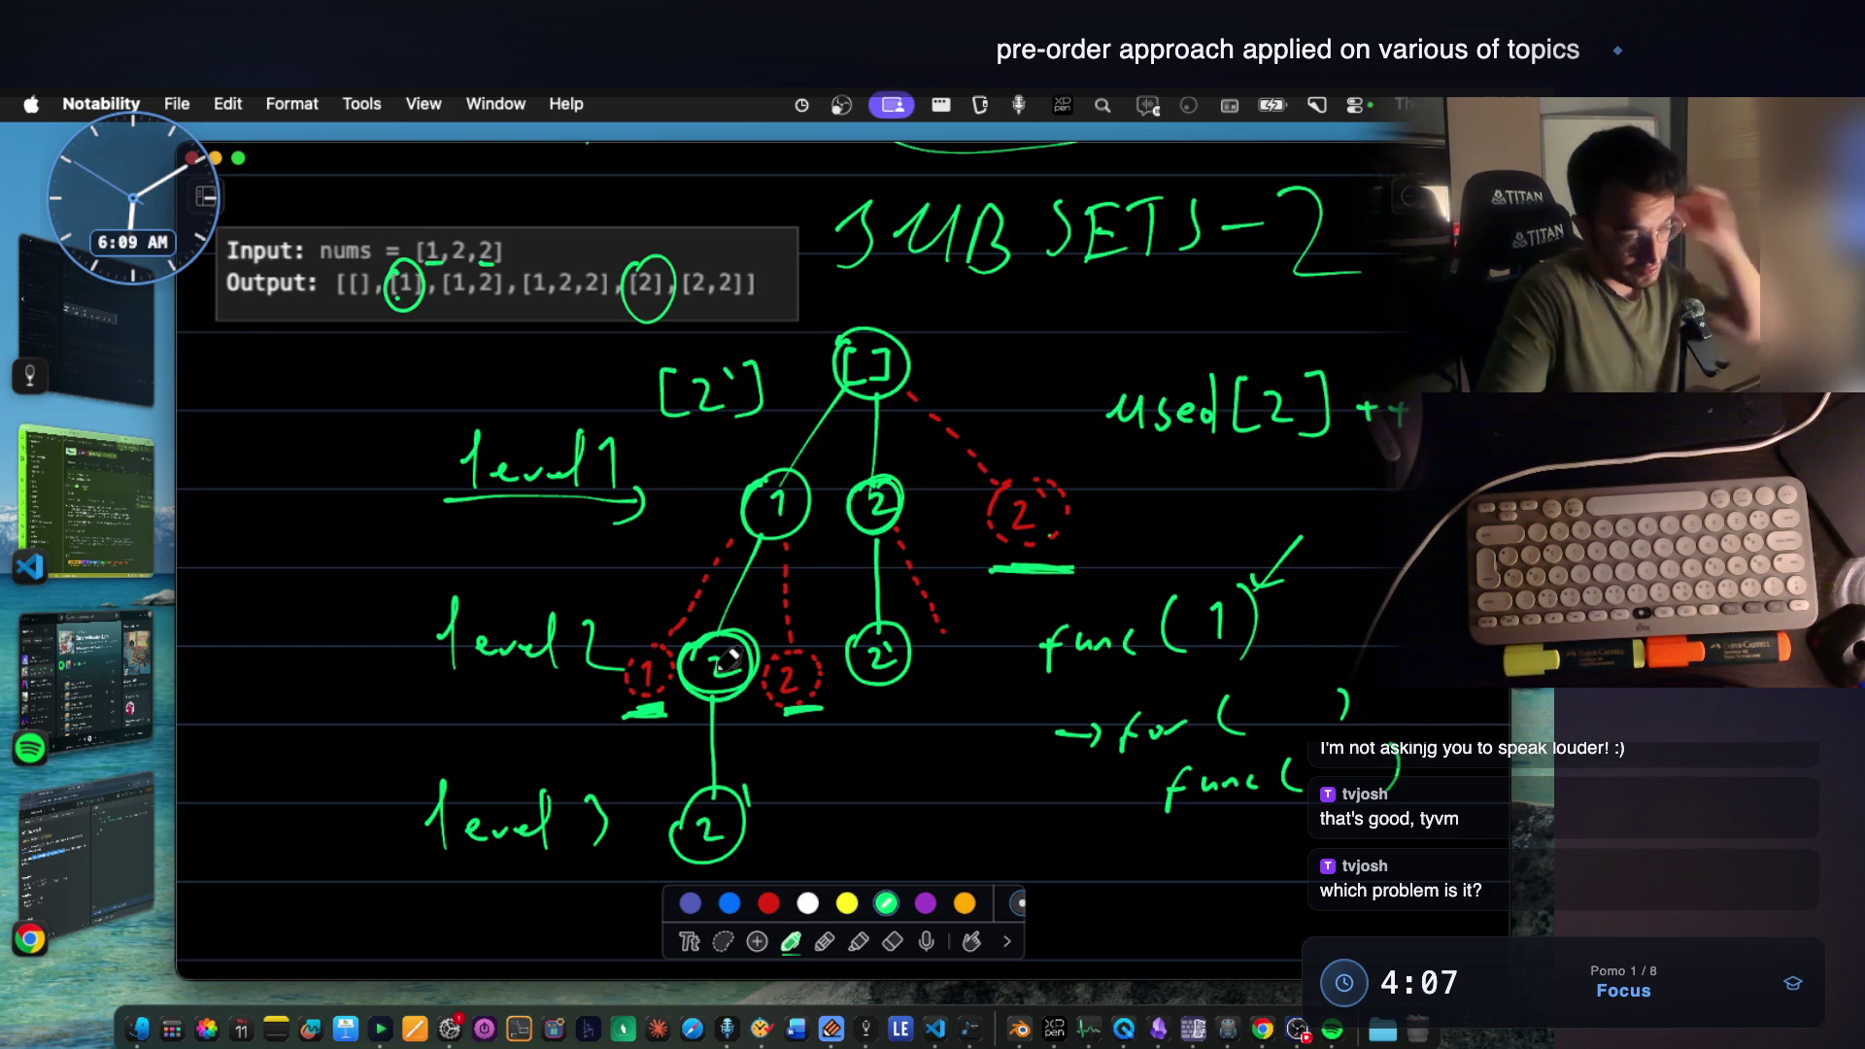
Double-underline the used[2]++ note beside the tree.
{"action": "mouse_move", "coordinate": [1177, 463]}
{"action": "left_mouse_down"}
{"action": "mouse_move", "coordinate": [1307, 467]}
{"action": "mouse_move", "coordinate": [1203, 469]}
{"action": "left_mouse_up"}
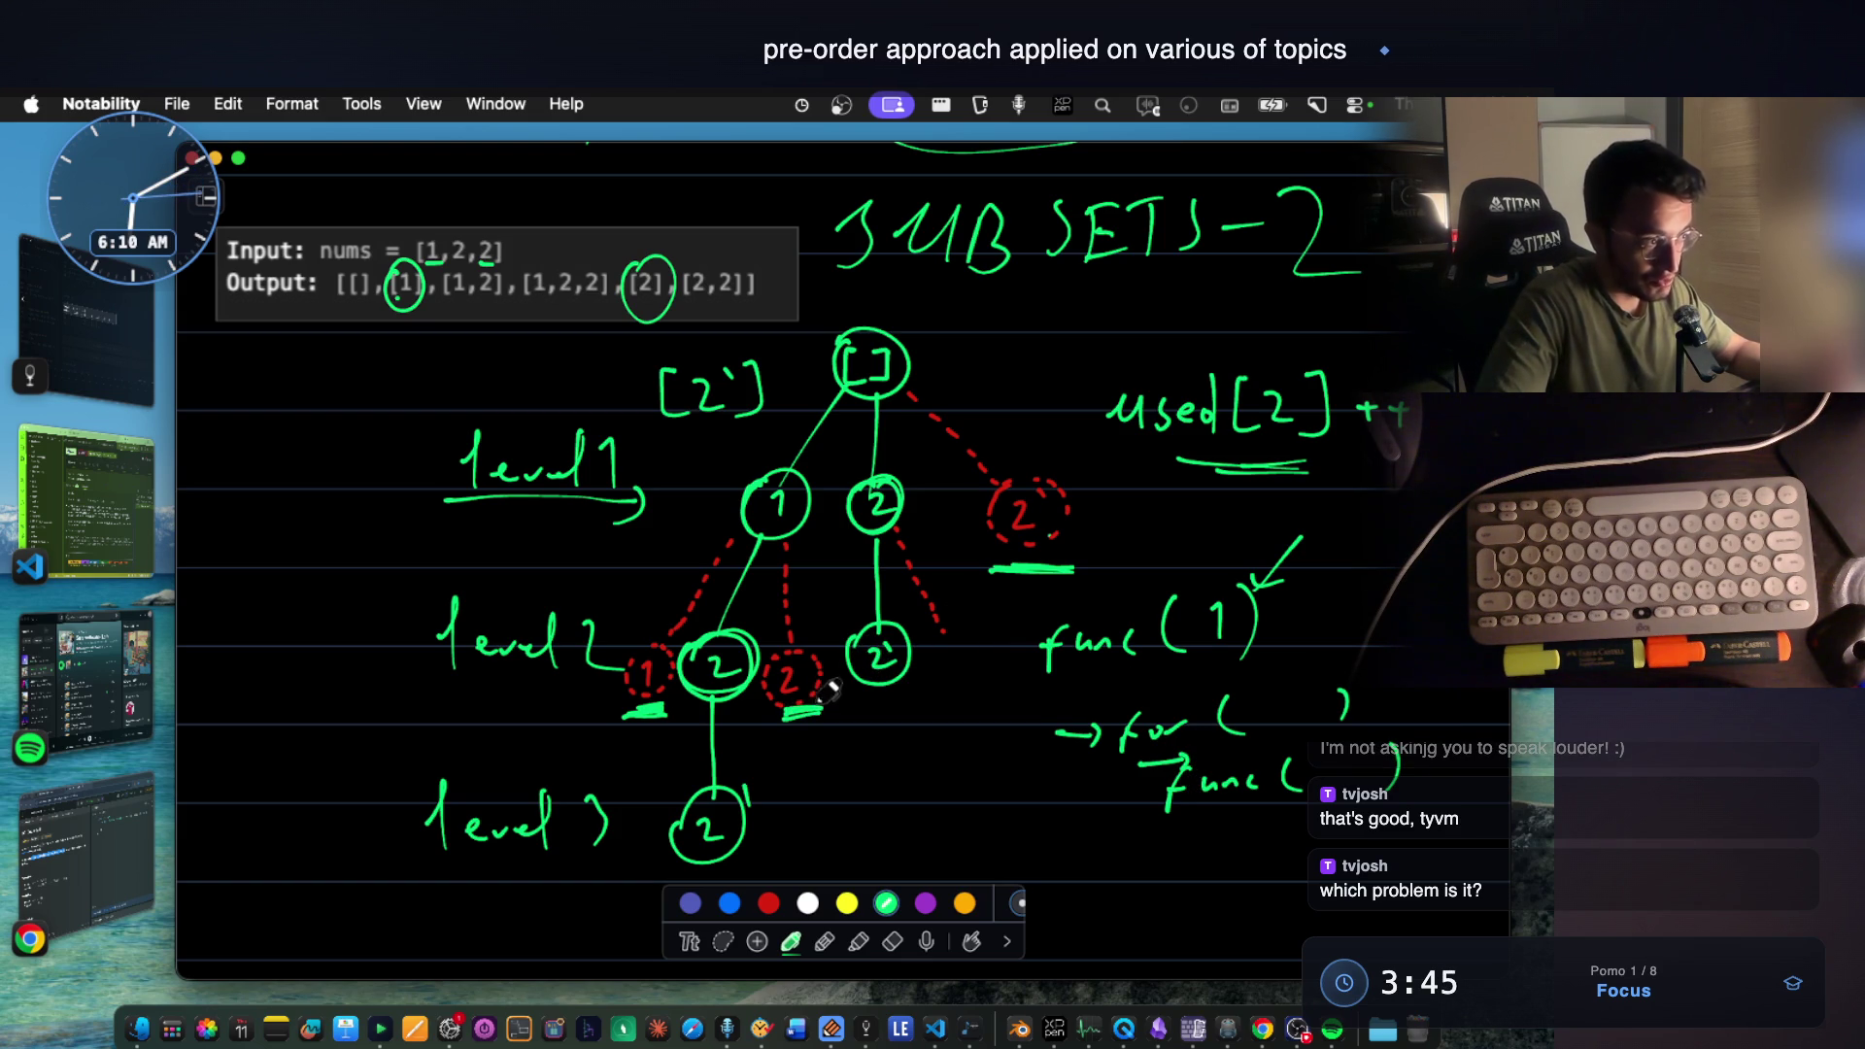
{"action": "scroll", "coordinate": [826, 697], "scroll_direction": "up", "scroll_amount": 3}
{"action": "scroll", "coordinate": [826, 646], "scroll_direction": "up", "scroll_amount": 3}
{"action": "scroll", "coordinate": [826, 646], "scroll_direction": "up", "scroll_amount": 4}
{"action": "scroll", "coordinate": [827, 646], "scroll_direction": "up", "scroll_amount": 5}
{"action": "scroll", "coordinate": [827, 645], "scroll_direction": "up", "scroll_amount": 5}
{"action": "scroll", "coordinate": [826, 645], "scroll_direction": "up", "scroll_amount": 5}
{"action": "scroll", "coordinate": [827, 645], "scroll_direction": "up", "scroll_amount": 3}
{"action": "scroll", "coordinate": [827, 646], "scroll_direction": "up", "scroll_amount": 4}
{"action": "scroll", "coordinate": [826, 646], "scroll_direction": "up", "scroll_amount": 4}
{"action": "scroll", "coordinate": [826, 645], "scroll_direction": "down", "scroll_amount": 5}
{"action": "scroll", "coordinate": [826, 646], "scroll_direction": "down", "scroll_amount": 5}
{"action": "scroll", "coordinate": [826, 645], "scroll_direction": "down", "scroll_amount": 5}
{"action": "scroll", "coordinate": [826, 646], "scroll_direction": "down", "scroll_amount": 5}
{"action": "scroll", "coordinate": [825, 645], "scroll_direction": "down", "scroll_amount": 5}
{"action": "scroll", "coordinate": [802, 541], "scroll_direction": "up", "scroll_amount": 3}
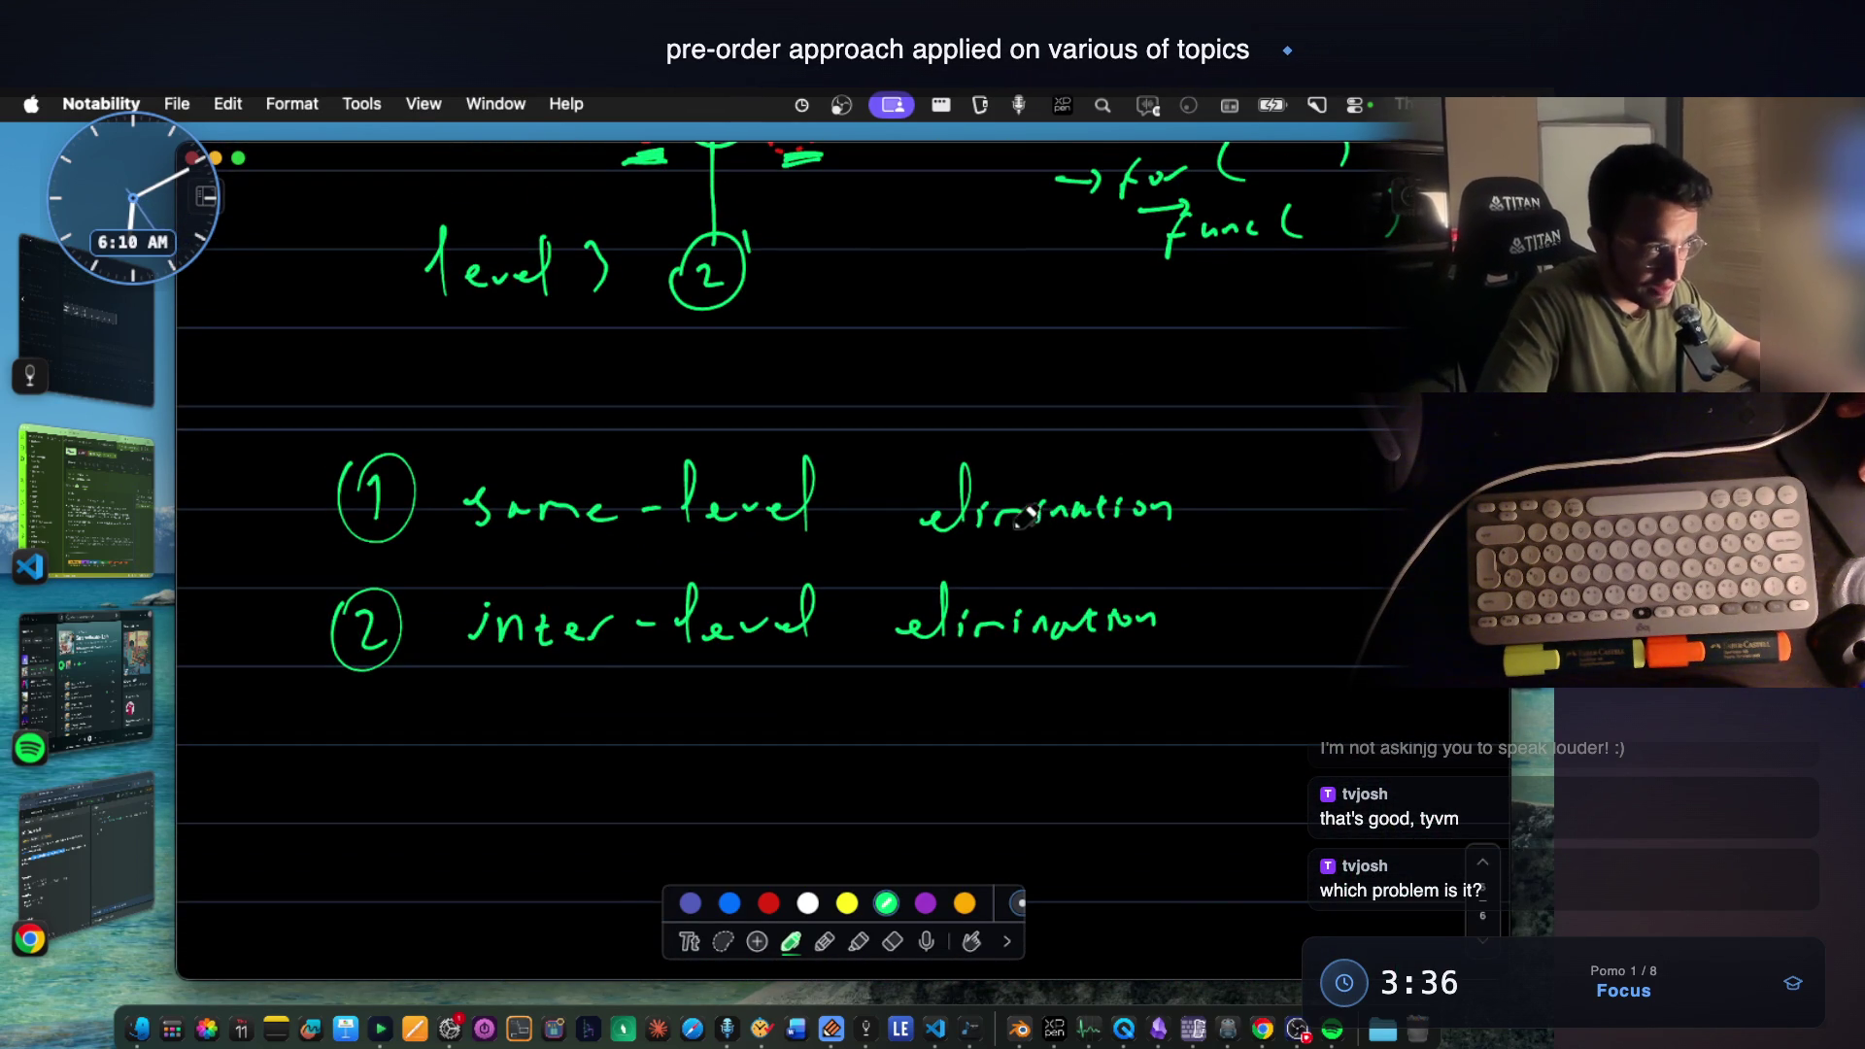
{"action": "mouse_move", "coordinate": [1279, 470]}
{"action": "left_mouse_down"}
{"action": "mouse_move", "coordinate": [1286, 503]}
{"action": "mouse_move", "coordinate": [1355, 516]}
{"action": "left_mouse_up"}
{"action": "left_click_drag", "start_coordinate": [1290, 589], "coordinate": [1286, 642]}
{"action": "mouse_move", "coordinate": [1323, 583]}
{"action": "left_mouse_down"}
{"action": "mouse_move", "coordinate": [1329, 624]}
{"action": "mouse_move", "coordinate": [1368, 641]}
{"action": "left_mouse_up"}
{"action": "scroll", "coordinate": [1337, 529], "scroll_direction": "up", "scroll_amount": 3}
{"action": "scroll", "coordinate": [1336, 528], "scroll_direction": "up", "scroll_amount": 3}
{"action": "scroll", "coordinate": [1282, 568], "scroll_direction": "up", "scroll_amount": 5}
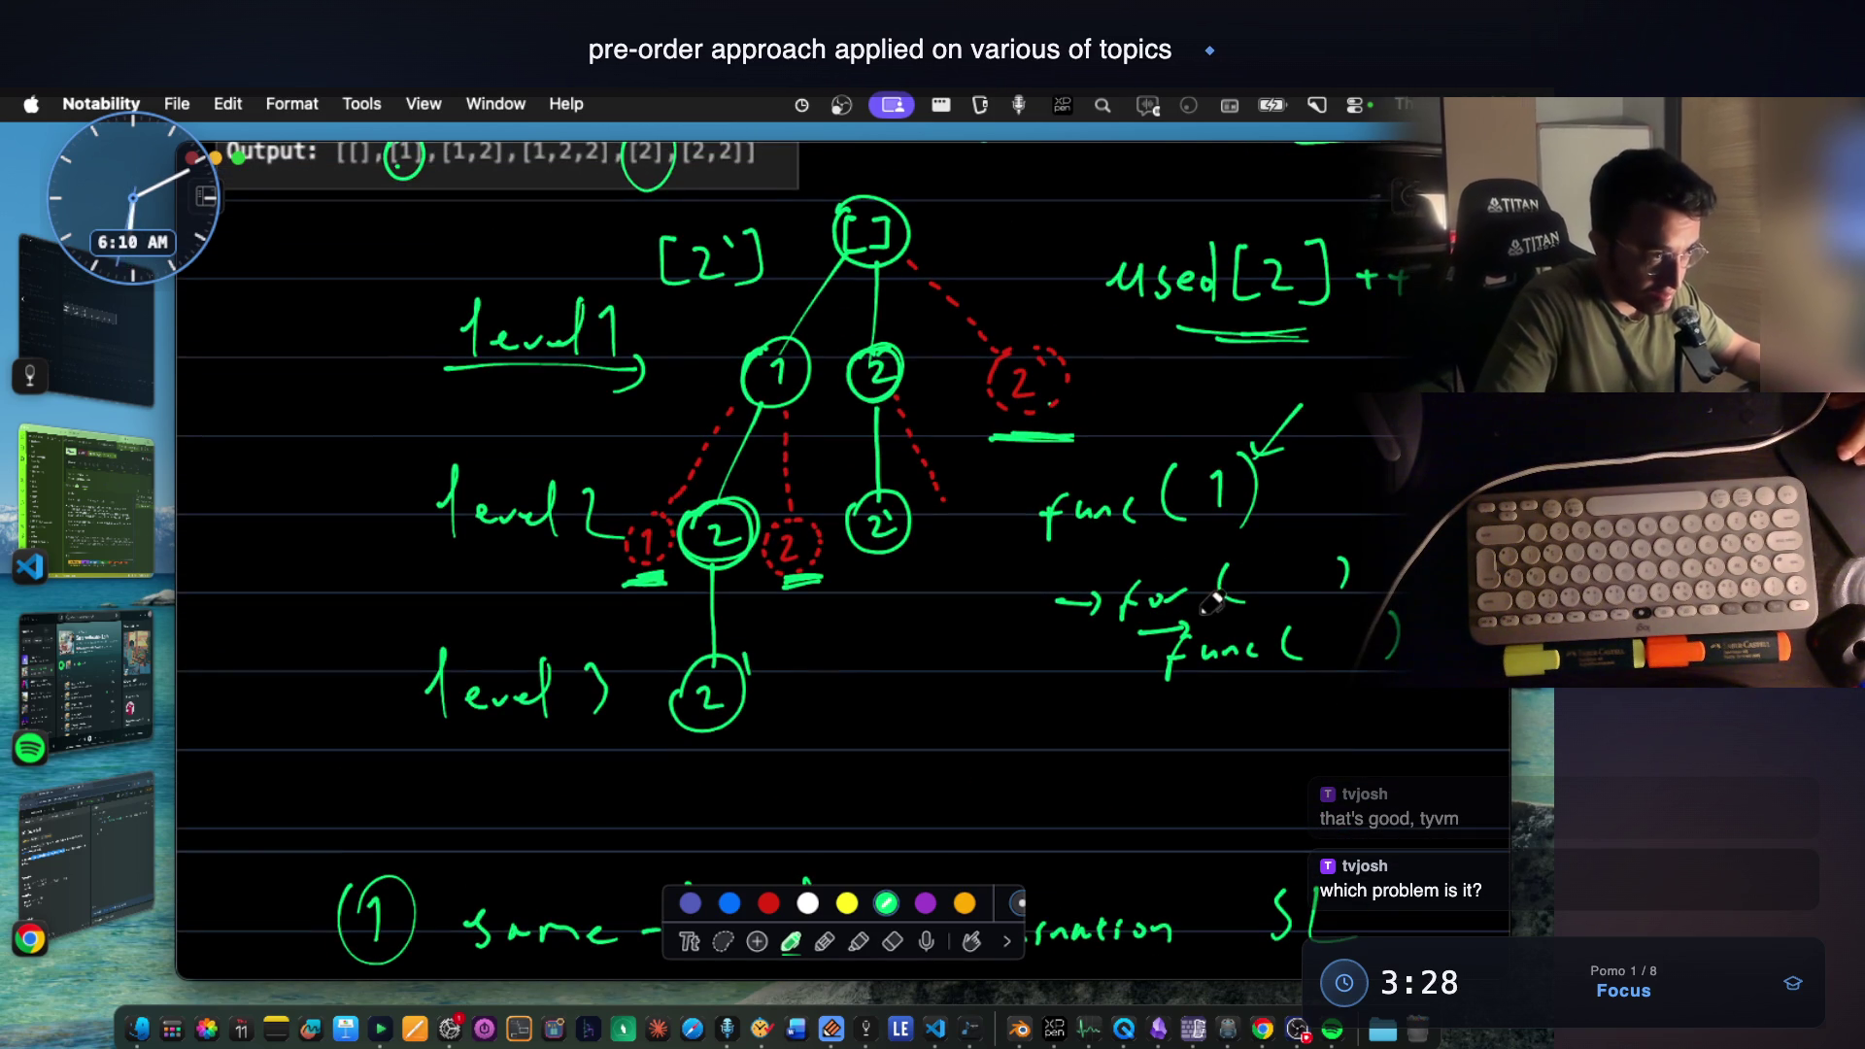
{"action": "scroll", "coordinate": [1214, 601], "scroll_direction": "up", "scroll_amount": 2}
{"action": "scroll", "coordinate": [1020, 627], "scroll_direction": "up", "scroll_amount": 2}
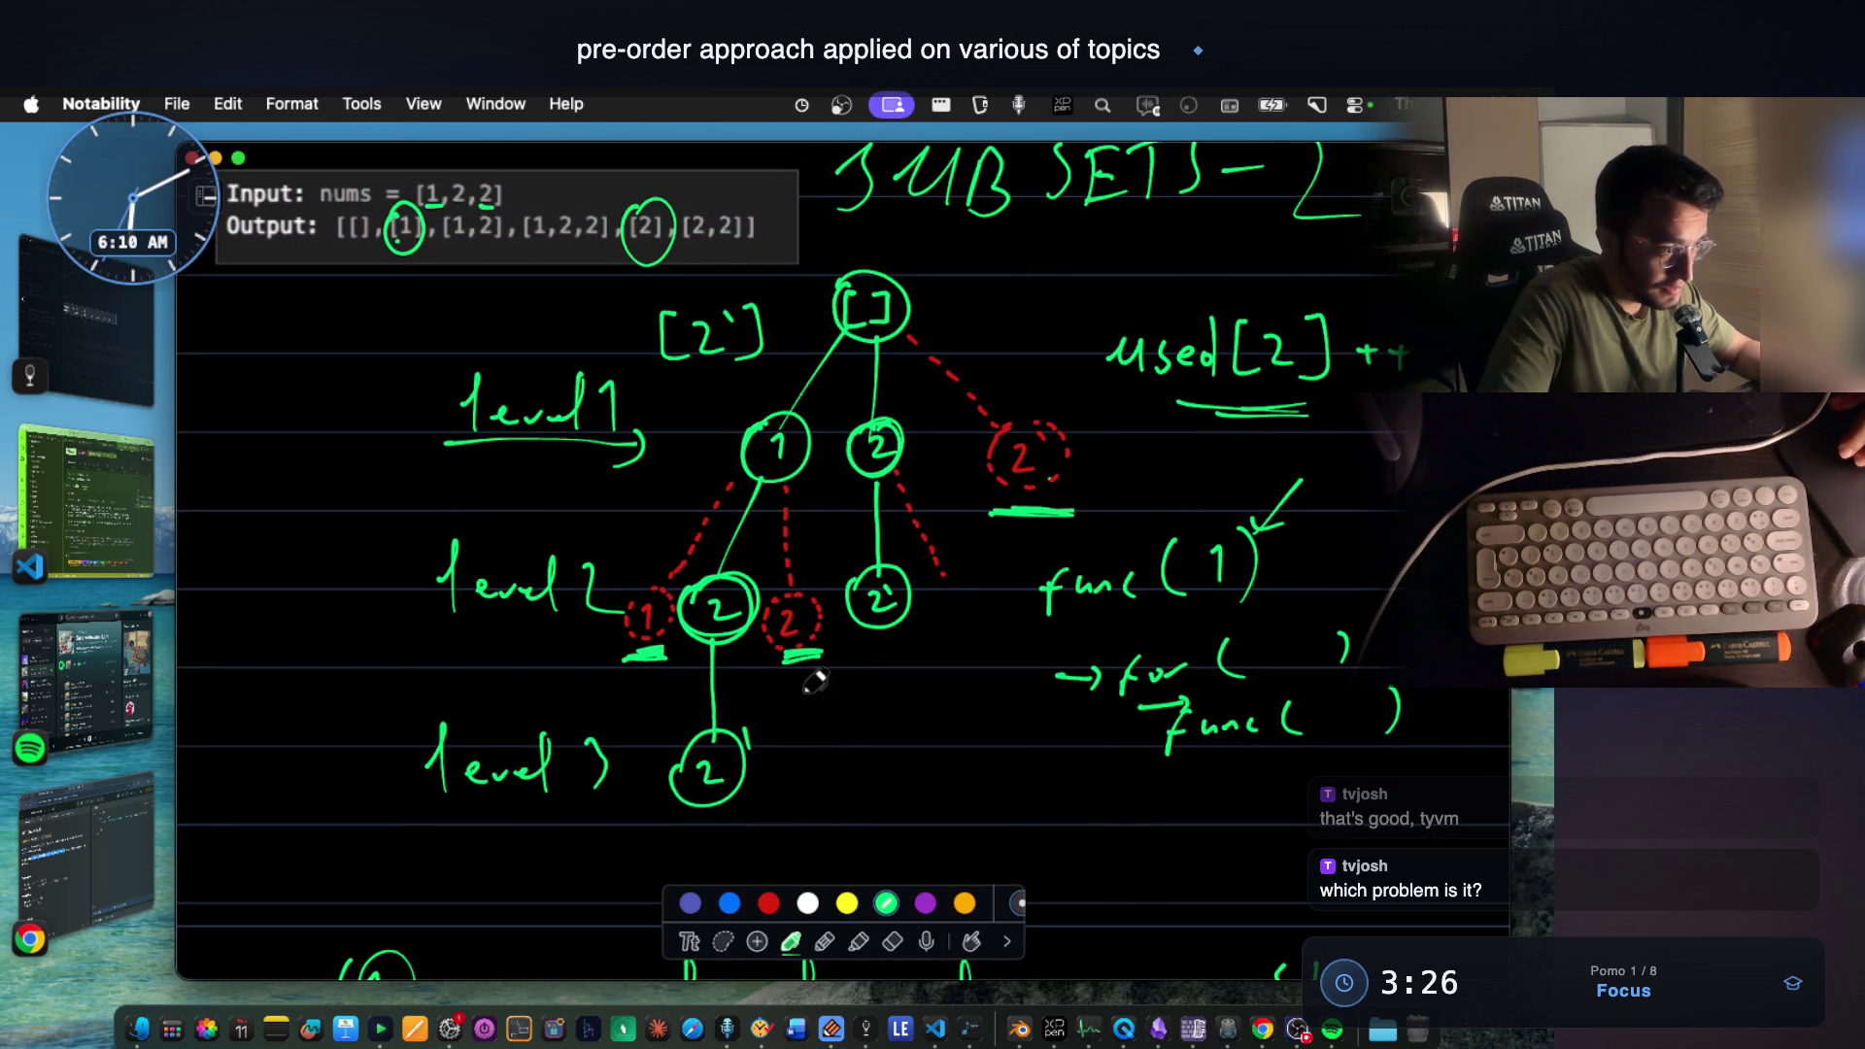
{"action": "left_click", "coordinate": [768, 902]}
{"action": "mouse_move", "coordinate": [816, 687]}
{"action": "left_mouse_down"}
{"action": "mouse_move", "coordinate": [799, 719]}
{"action": "mouse_move", "coordinate": [851, 720]}
{"action": "left_mouse_up"}
{"action": "left_click", "coordinate": [886, 902]}
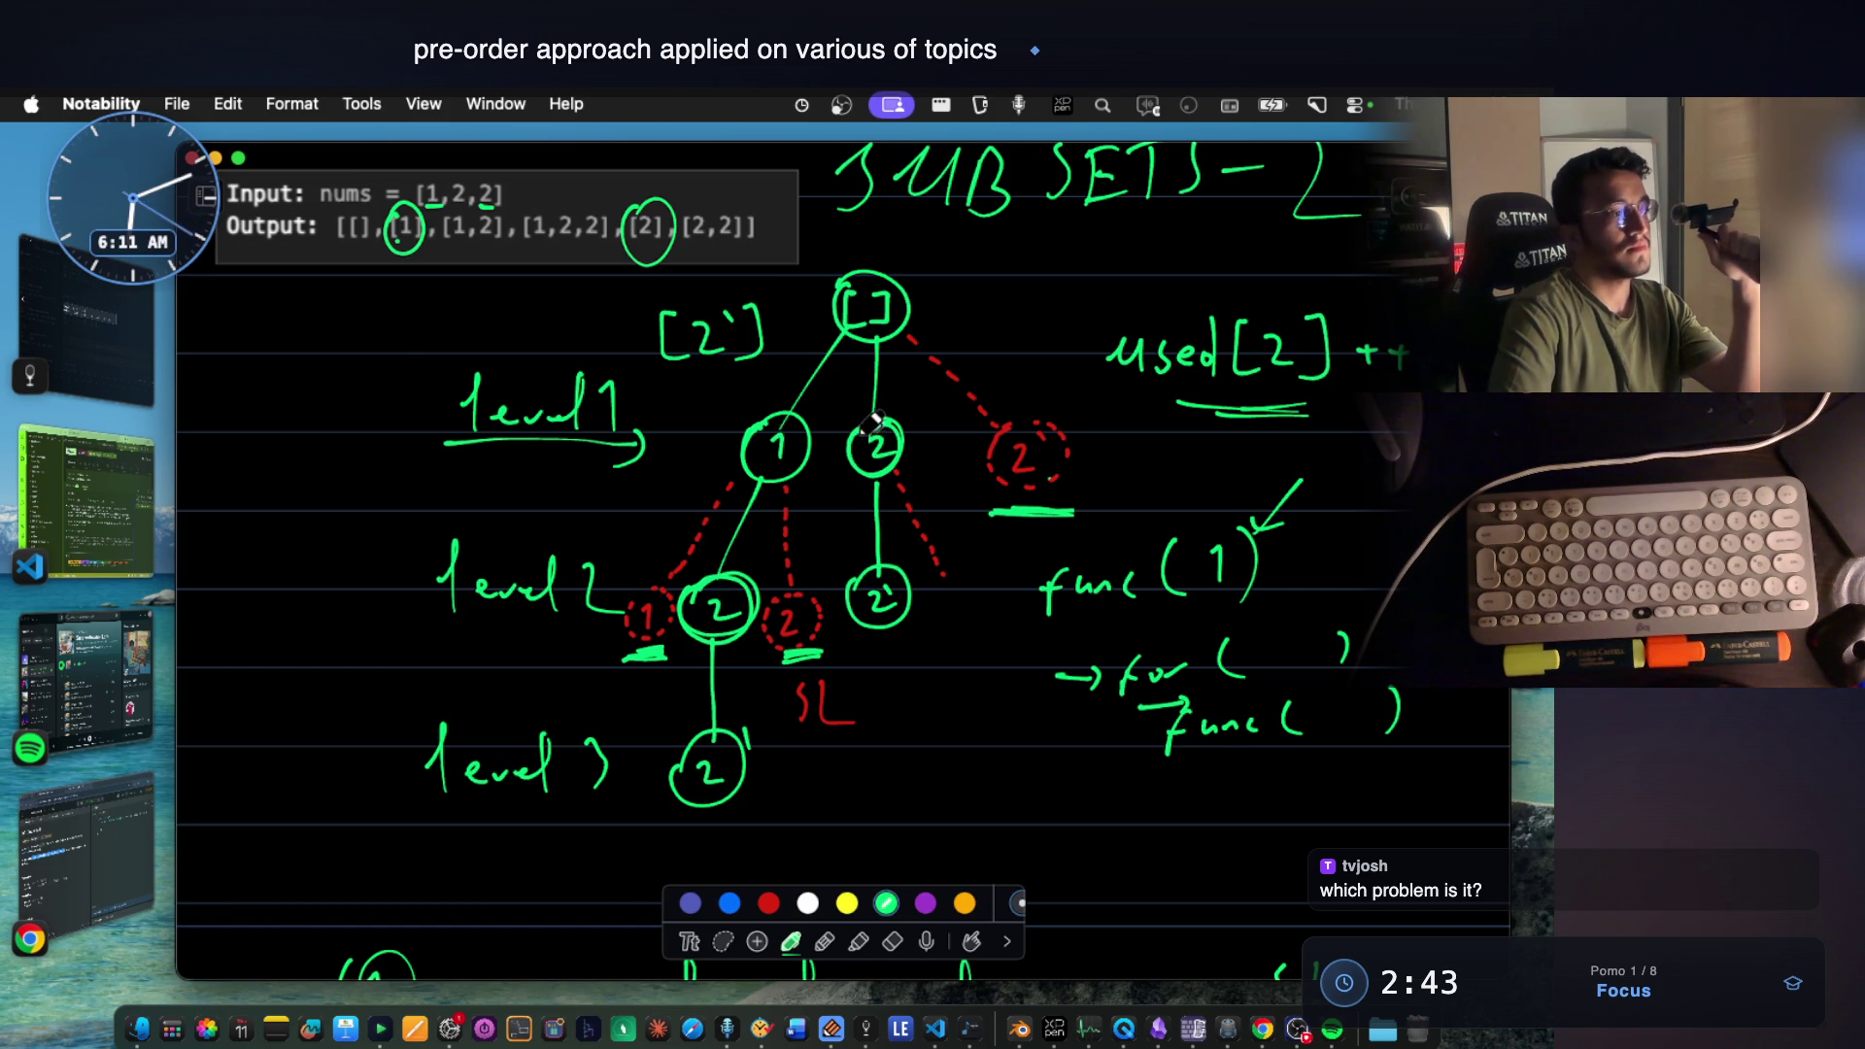
Handwrite the bracketed [1,1,1, array note at the top left of the page.
{"action": "mouse_move", "coordinate": [278, 303]}
{"action": "left_mouse_down"}
{"action": "mouse_move", "coordinate": [273, 350]}
{"action": "mouse_move", "coordinate": [312, 352]}
{"action": "left_mouse_up"}
{"action": "left_click_drag", "start_coordinate": [340, 334], "coordinate": [391, 348]}
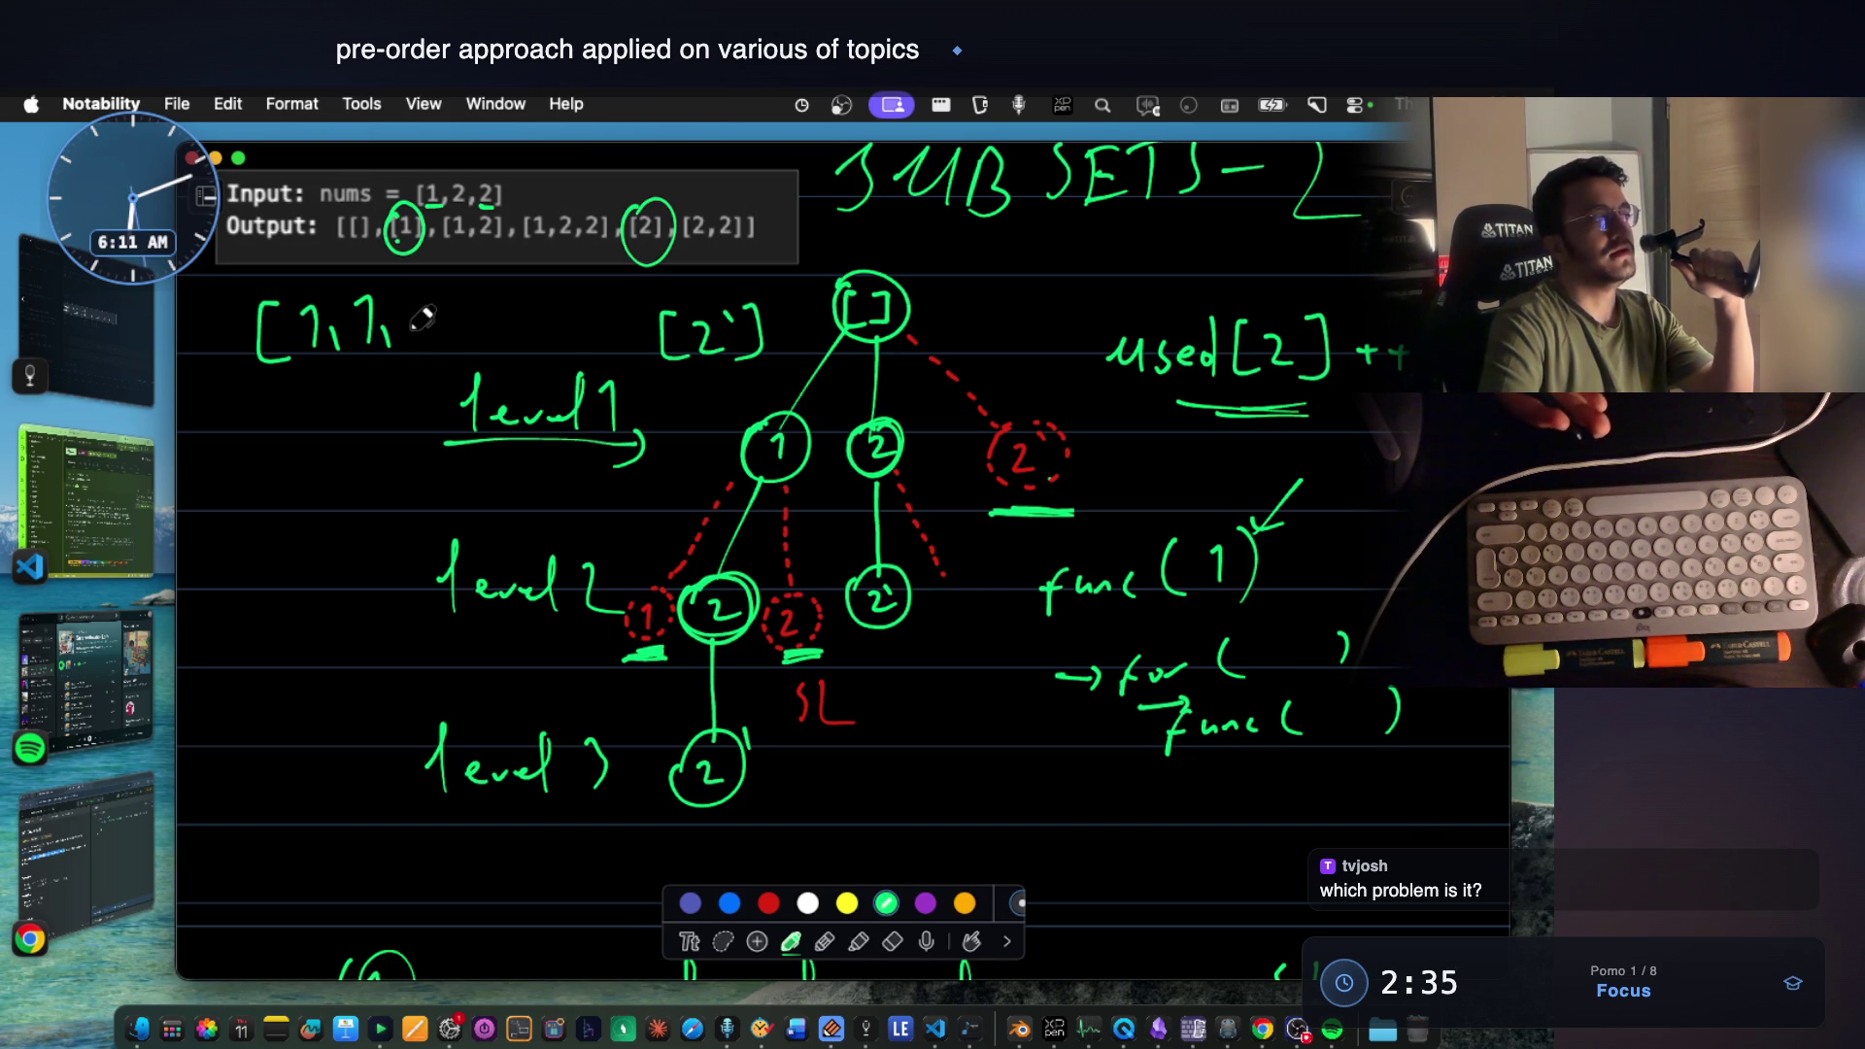
{"action": "mouse_move", "coordinate": [404, 318]}
{"action": "left_mouse_down"}
{"action": "mouse_move", "coordinate": [426, 304]}
{"action": "mouse_move", "coordinate": [440, 353]}
{"action": "left_mouse_up"}
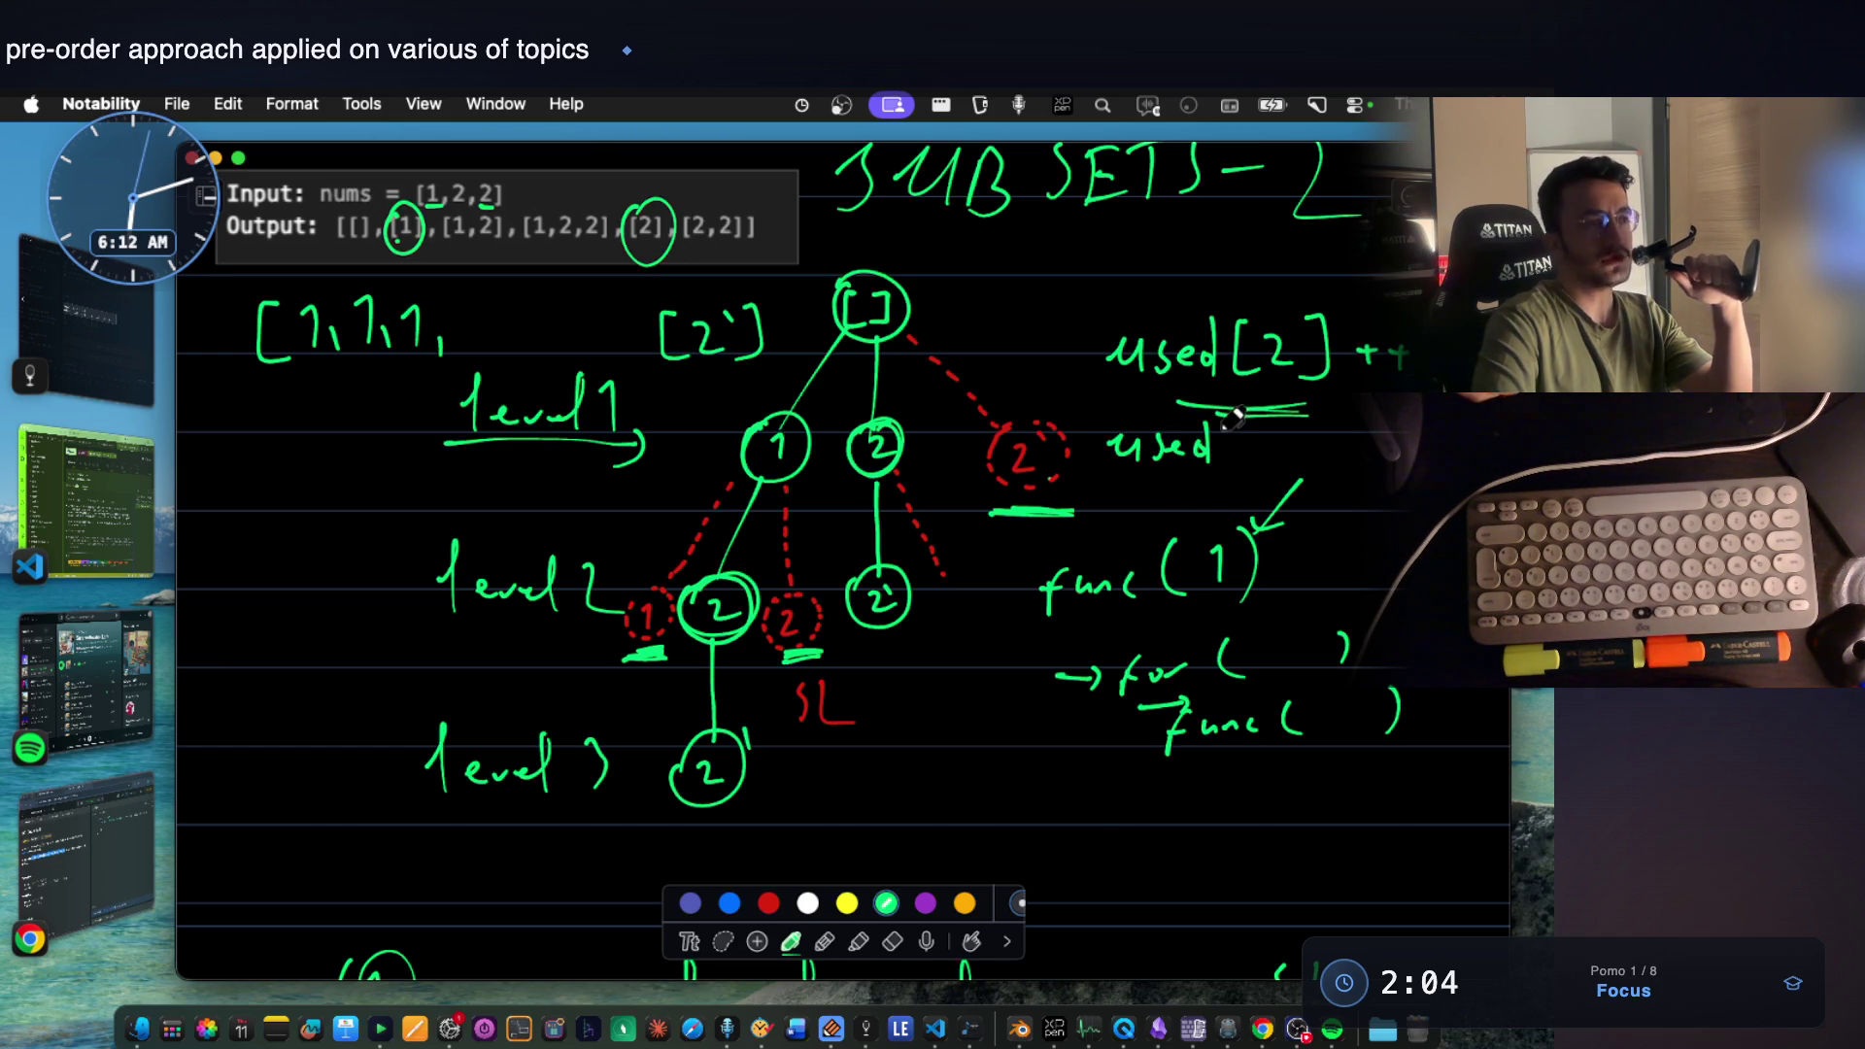
Write the used[ note below used[2]++, undoing a stray stroke, and draw an arrow at used[2]++.
{"action": "left_click_drag", "start_coordinate": [1221, 432], "coordinate": [1256, 426]}
{"action": "key", "text": "super+z"}
{"action": "mouse_move", "coordinate": [1238, 427]}
{"action": "left_mouse_down"}
{"action": "mouse_move", "coordinate": [1246, 457]}
{"action": "mouse_move", "coordinate": [1318, 406]}
{"action": "mouse_move", "coordinate": [1347, 469]}
{"action": "left_mouse_up"}
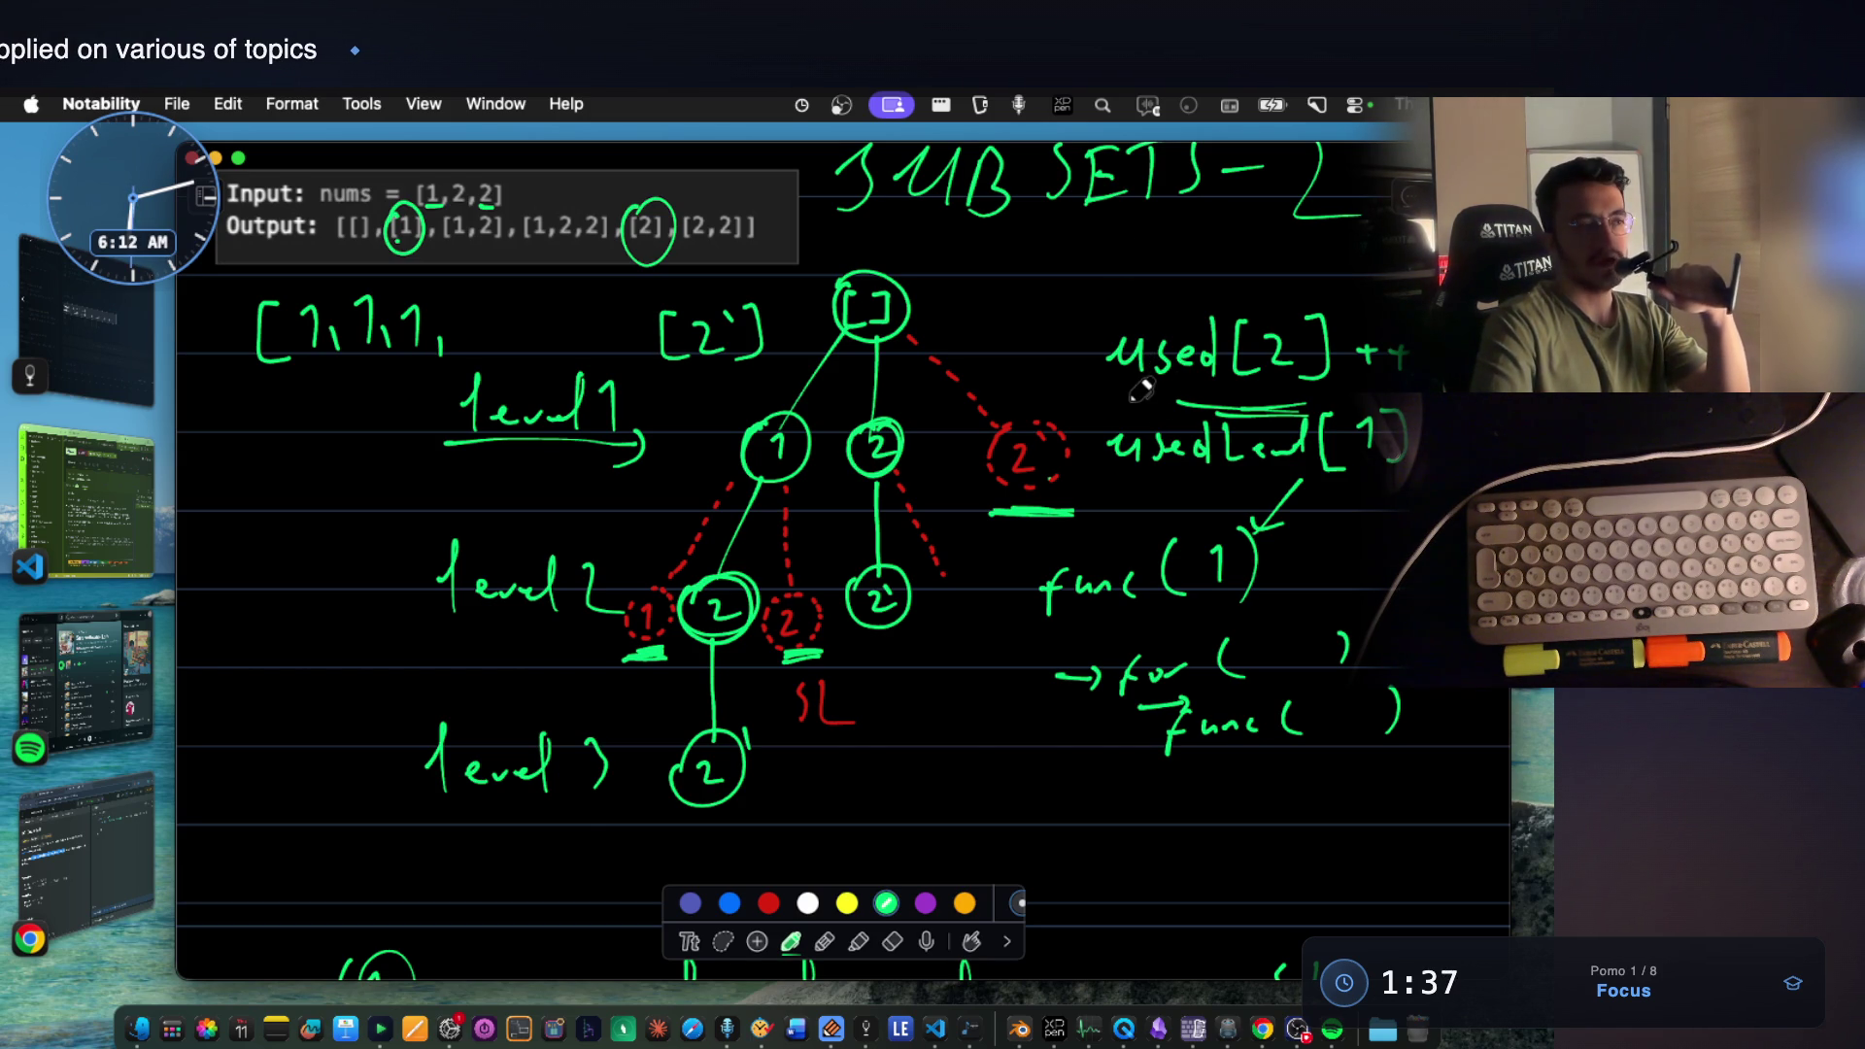
{"action": "left_click_drag", "start_coordinate": [1017, 354], "coordinate": [1095, 348]}
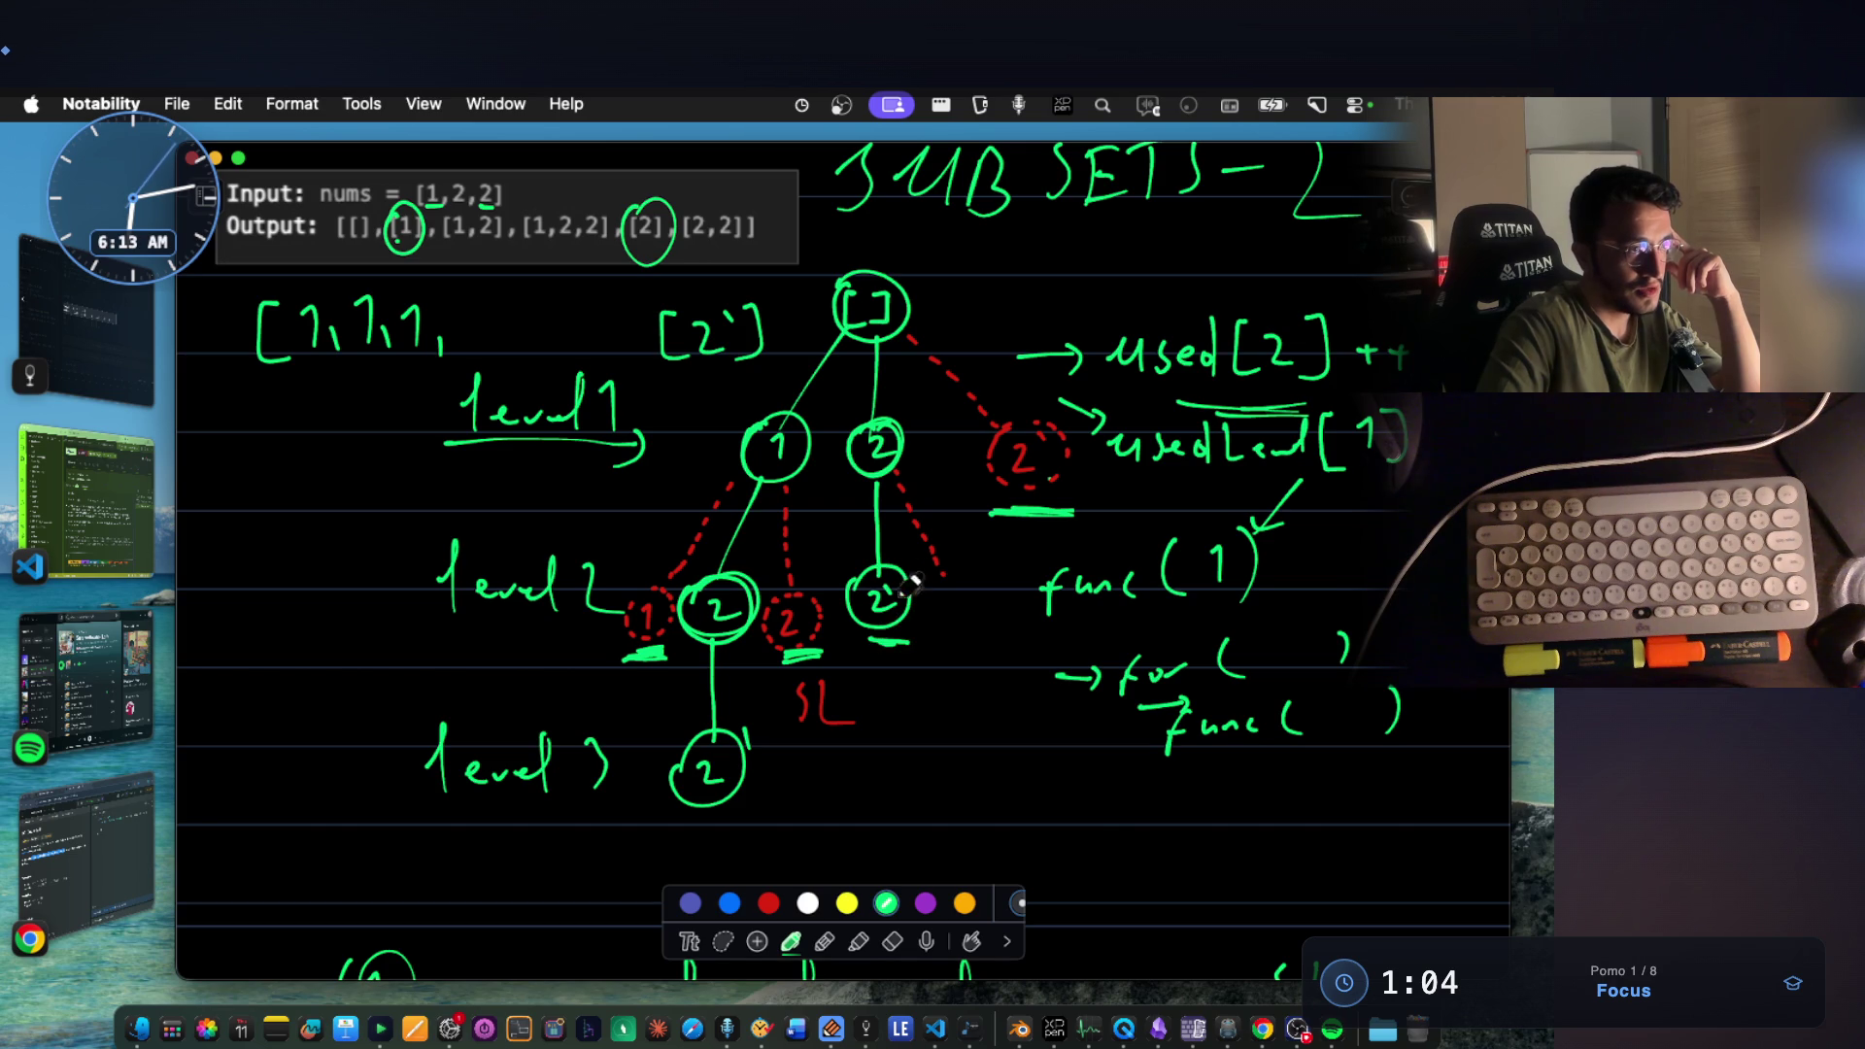
{"action": "left_click_drag", "start_coordinate": [1250, 435], "coordinate": [1271, 458]}
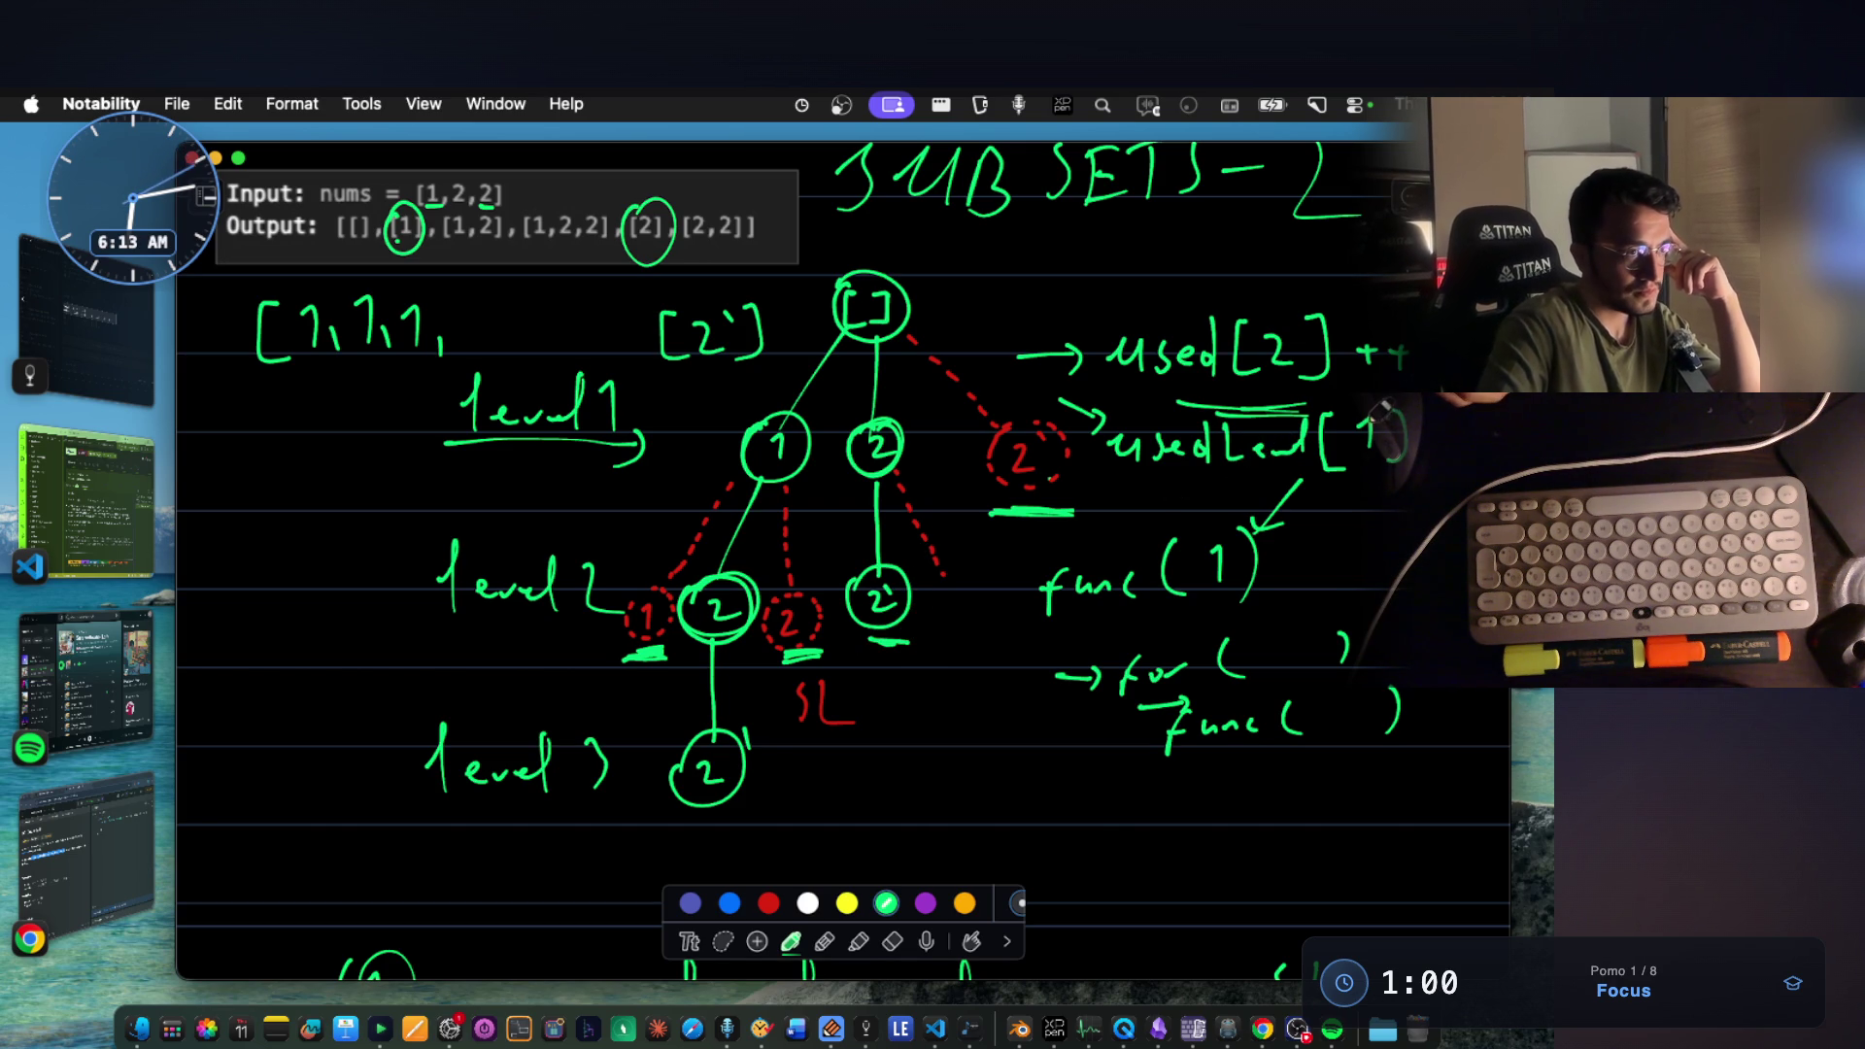
{"action": "left_click_drag", "start_coordinate": [1362, 423], "coordinate": [1394, 454]}
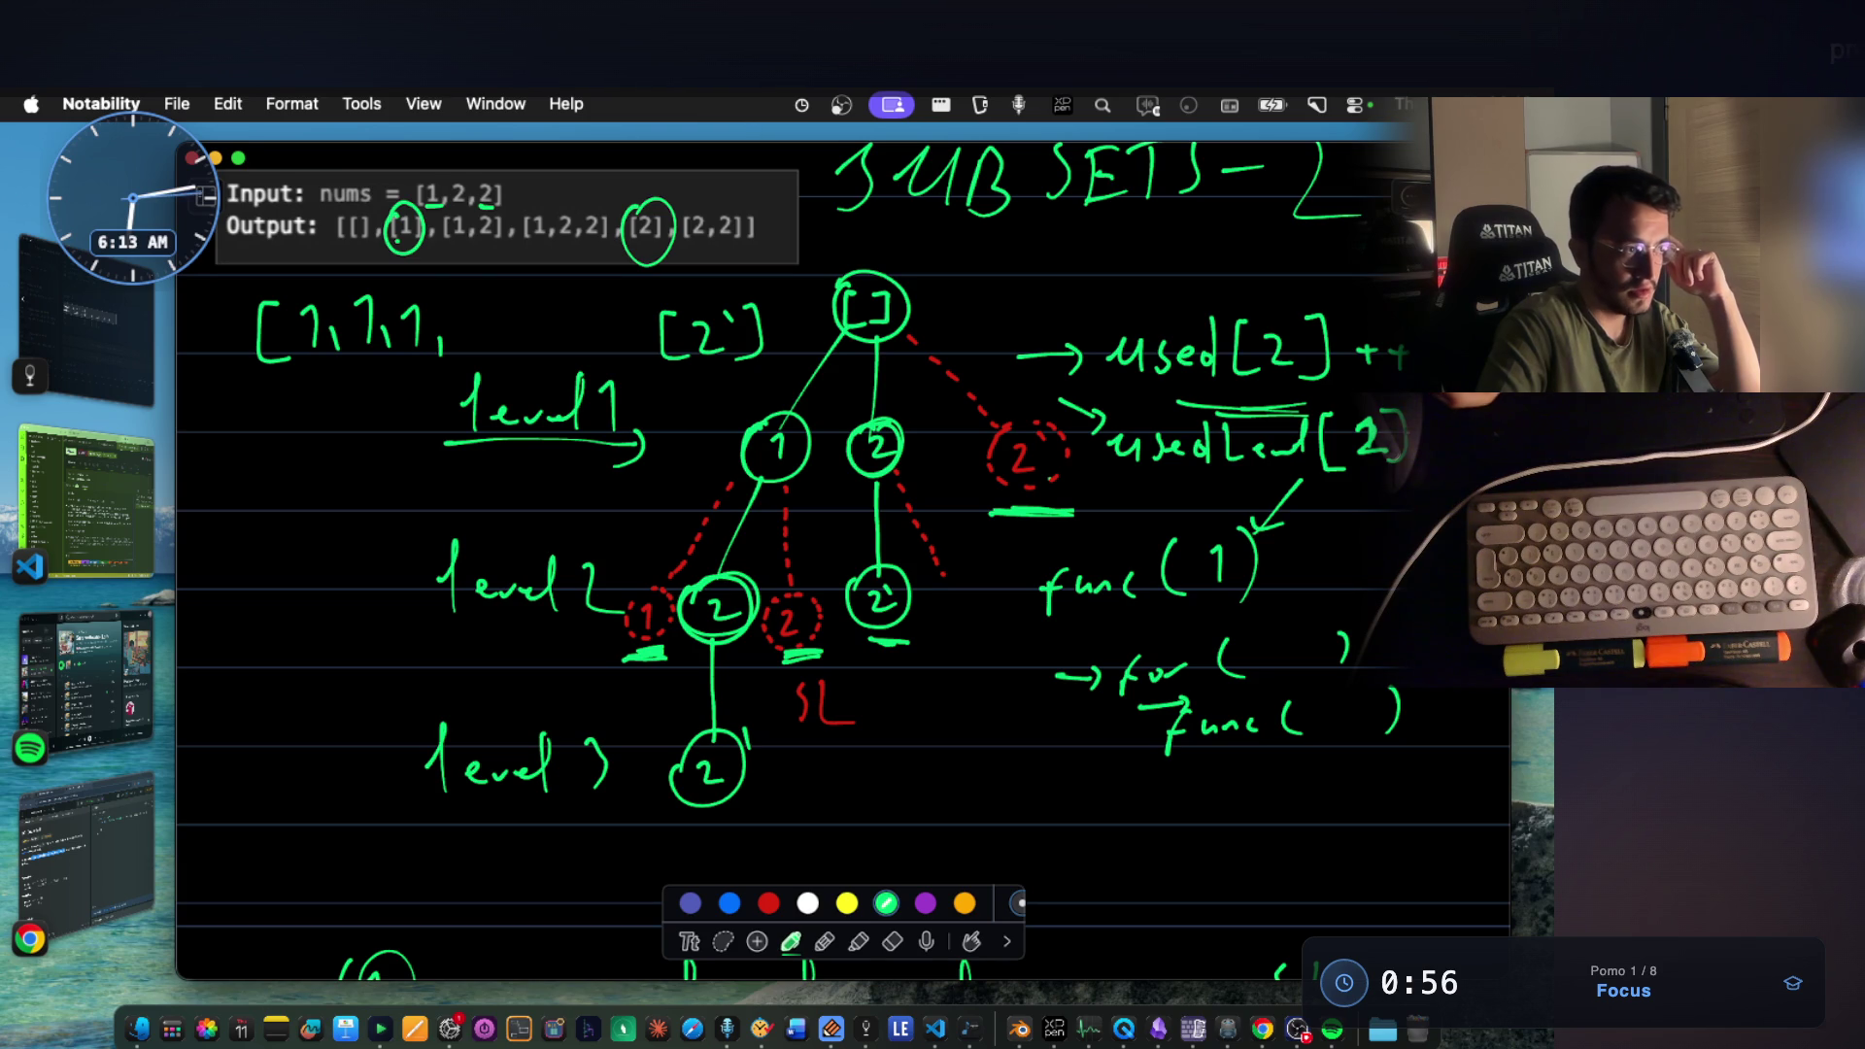
{"action": "left_click_drag", "start_coordinate": [951, 582], "coordinate": [973, 615]}
{"action": "left_click_drag", "start_coordinate": [985, 580], "coordinate": [979, 574]}
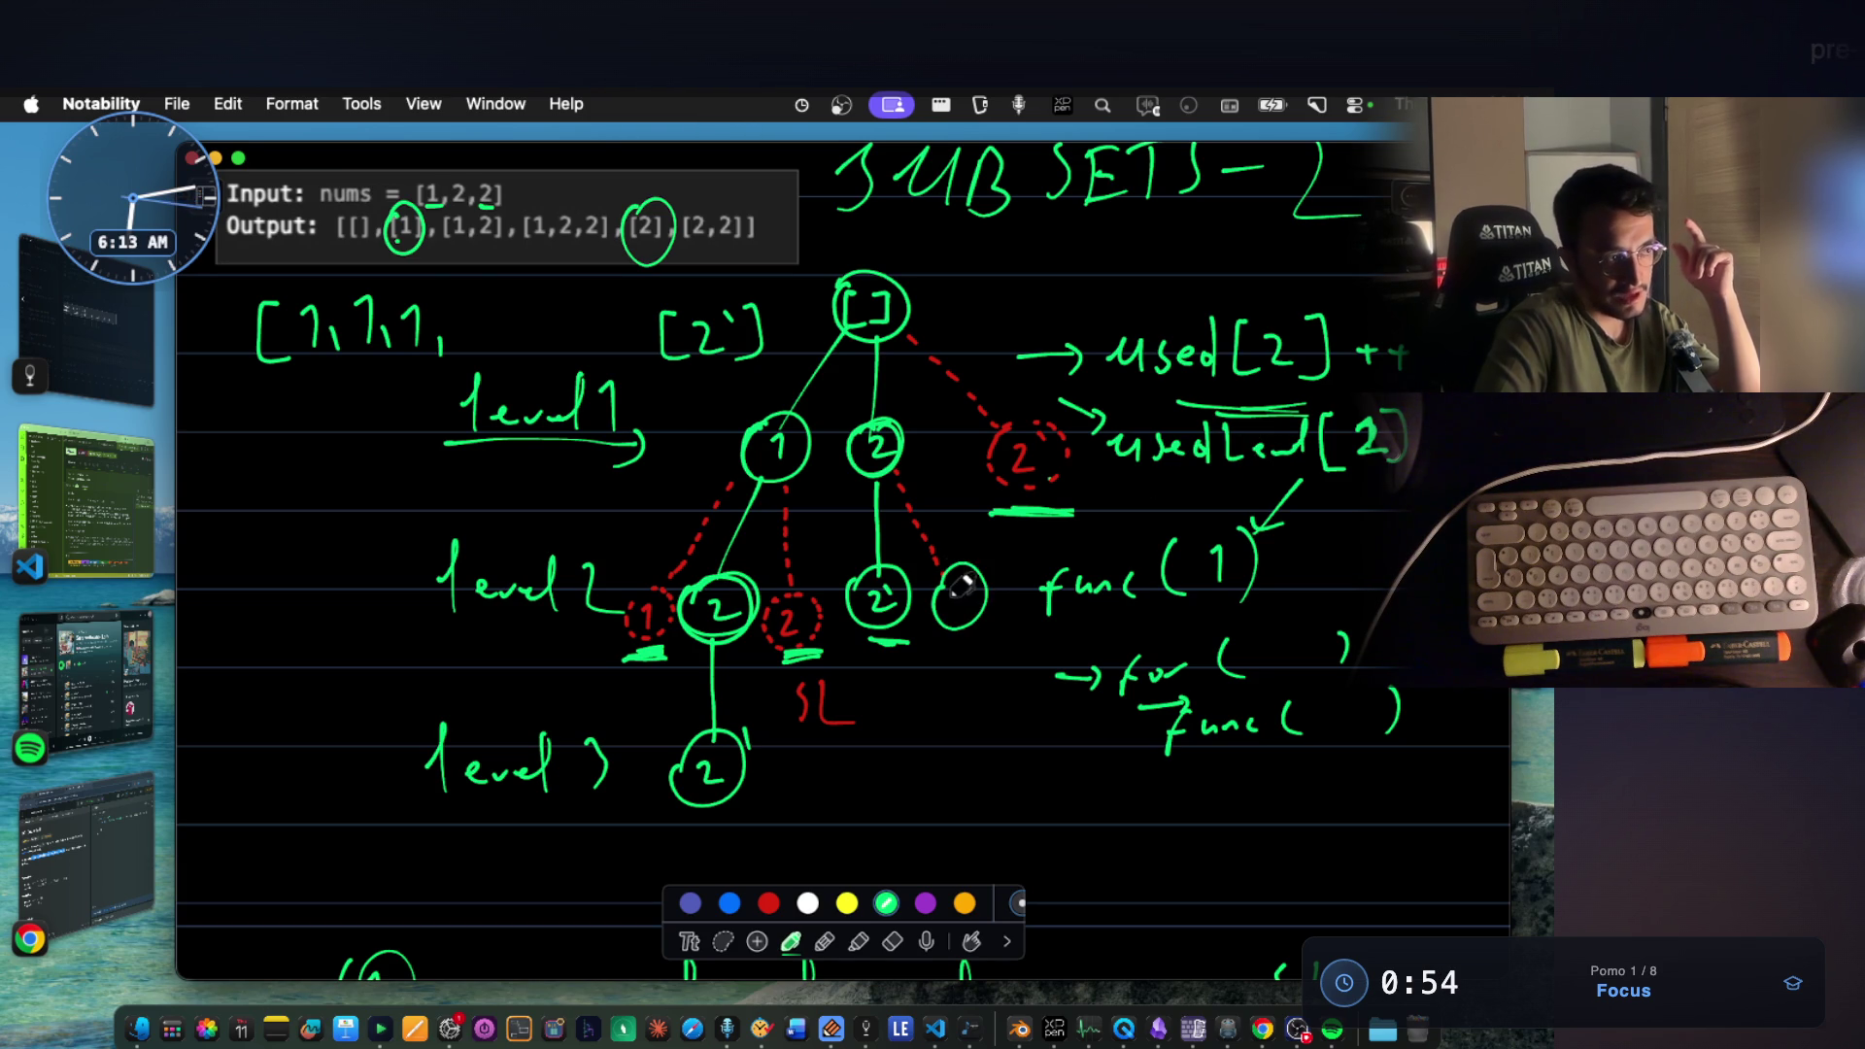
{"action": "key", "text": "super+z"}
{"action": "key", "text": "super+z"}
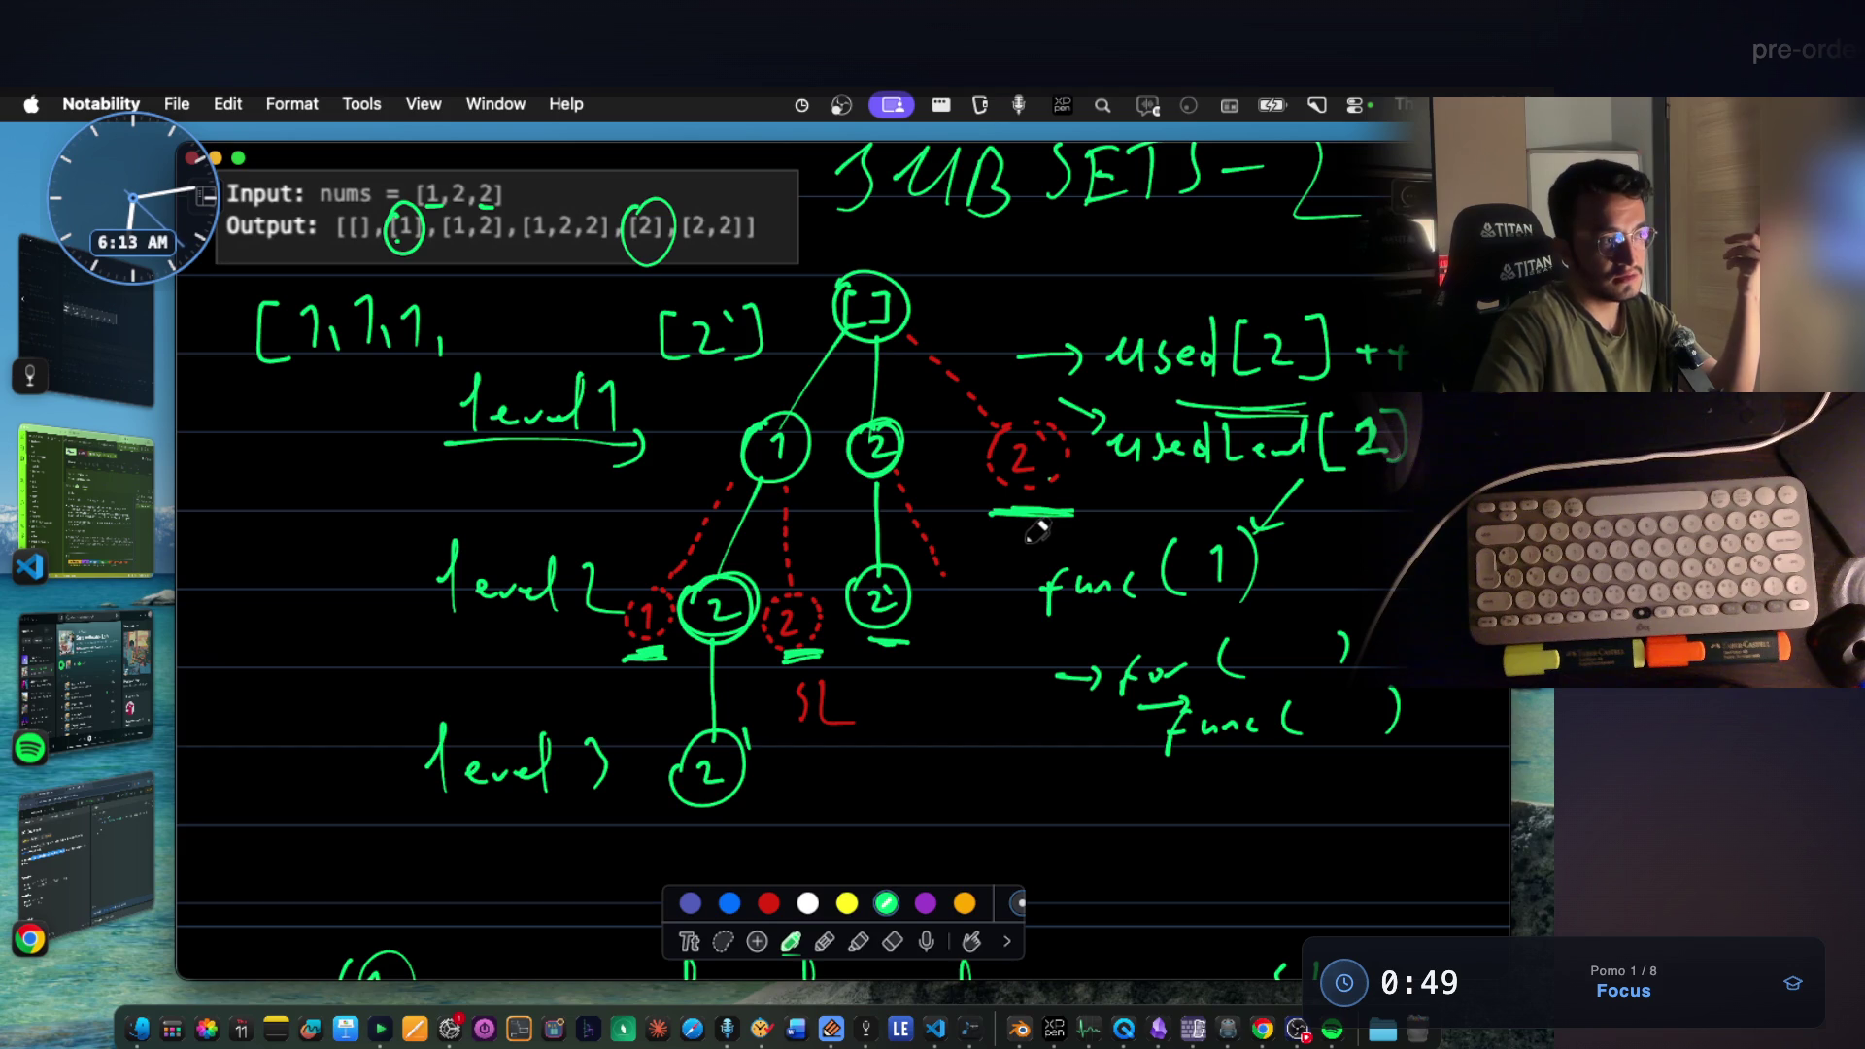
{"action": "mouse_move", "coordinate": [953, 564]}
{"action": "left_mouse_down"}
{"action": "mouse_move", "coordinate": [950, 612]}
{"action": "mouse_move", "coordinate": [1002, 568]}
{"action": "left_mouse_up"}
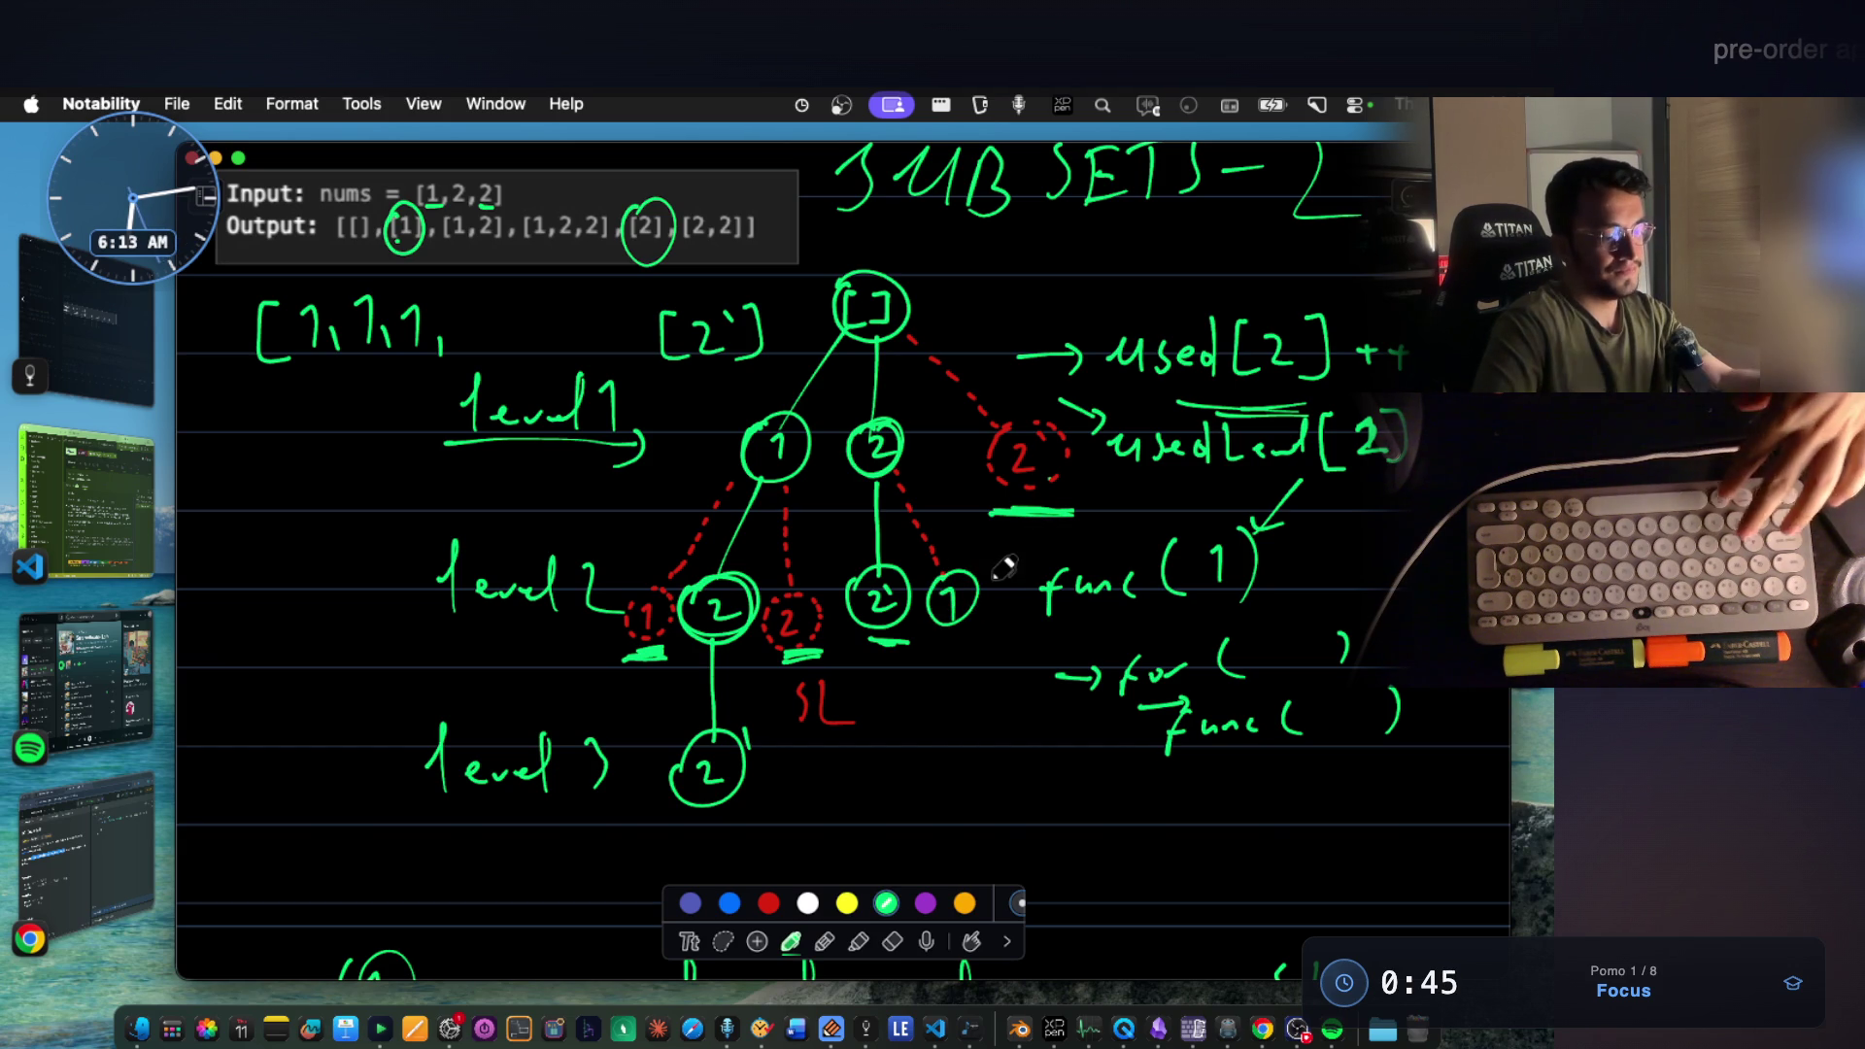
{"action": "key", "text": "super+z"}
{"action": "key", "text": "super+z"}
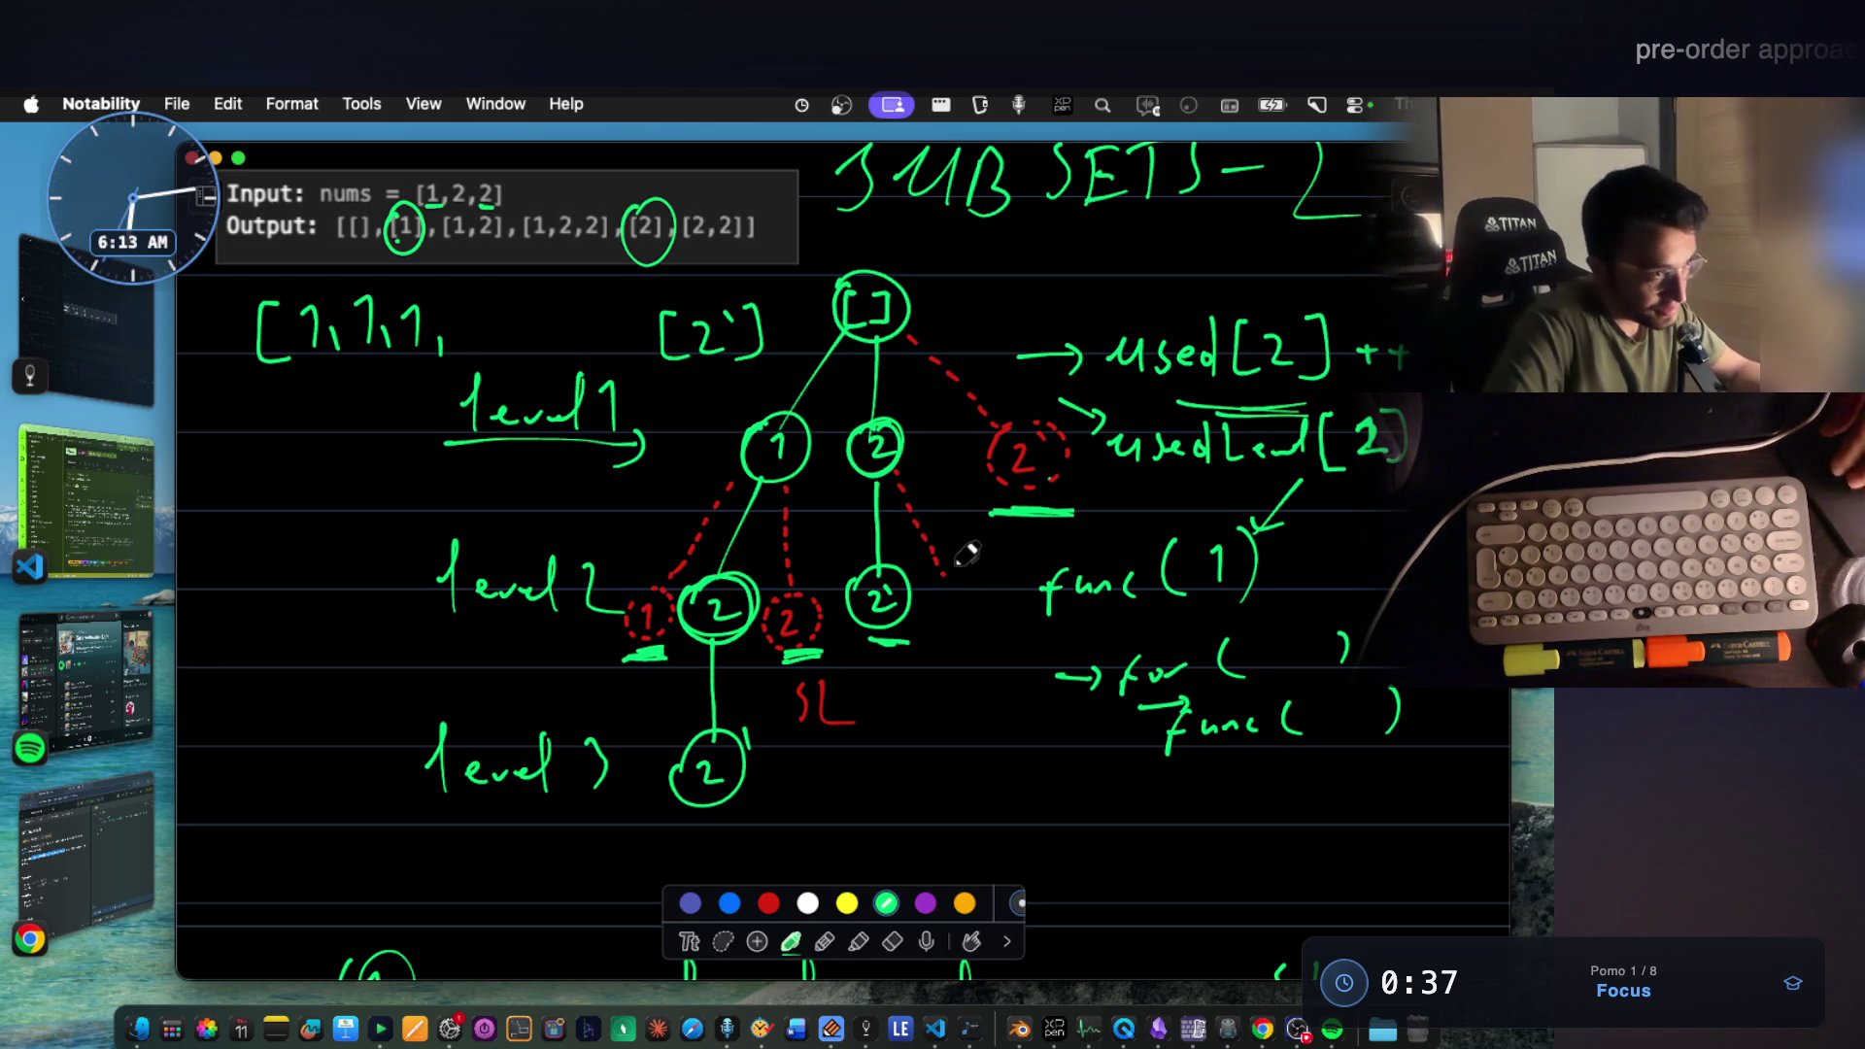
{"action": "scroll", "coordinate": [962, 525], "scroll_direction": "up", "scroll_amount": 2}
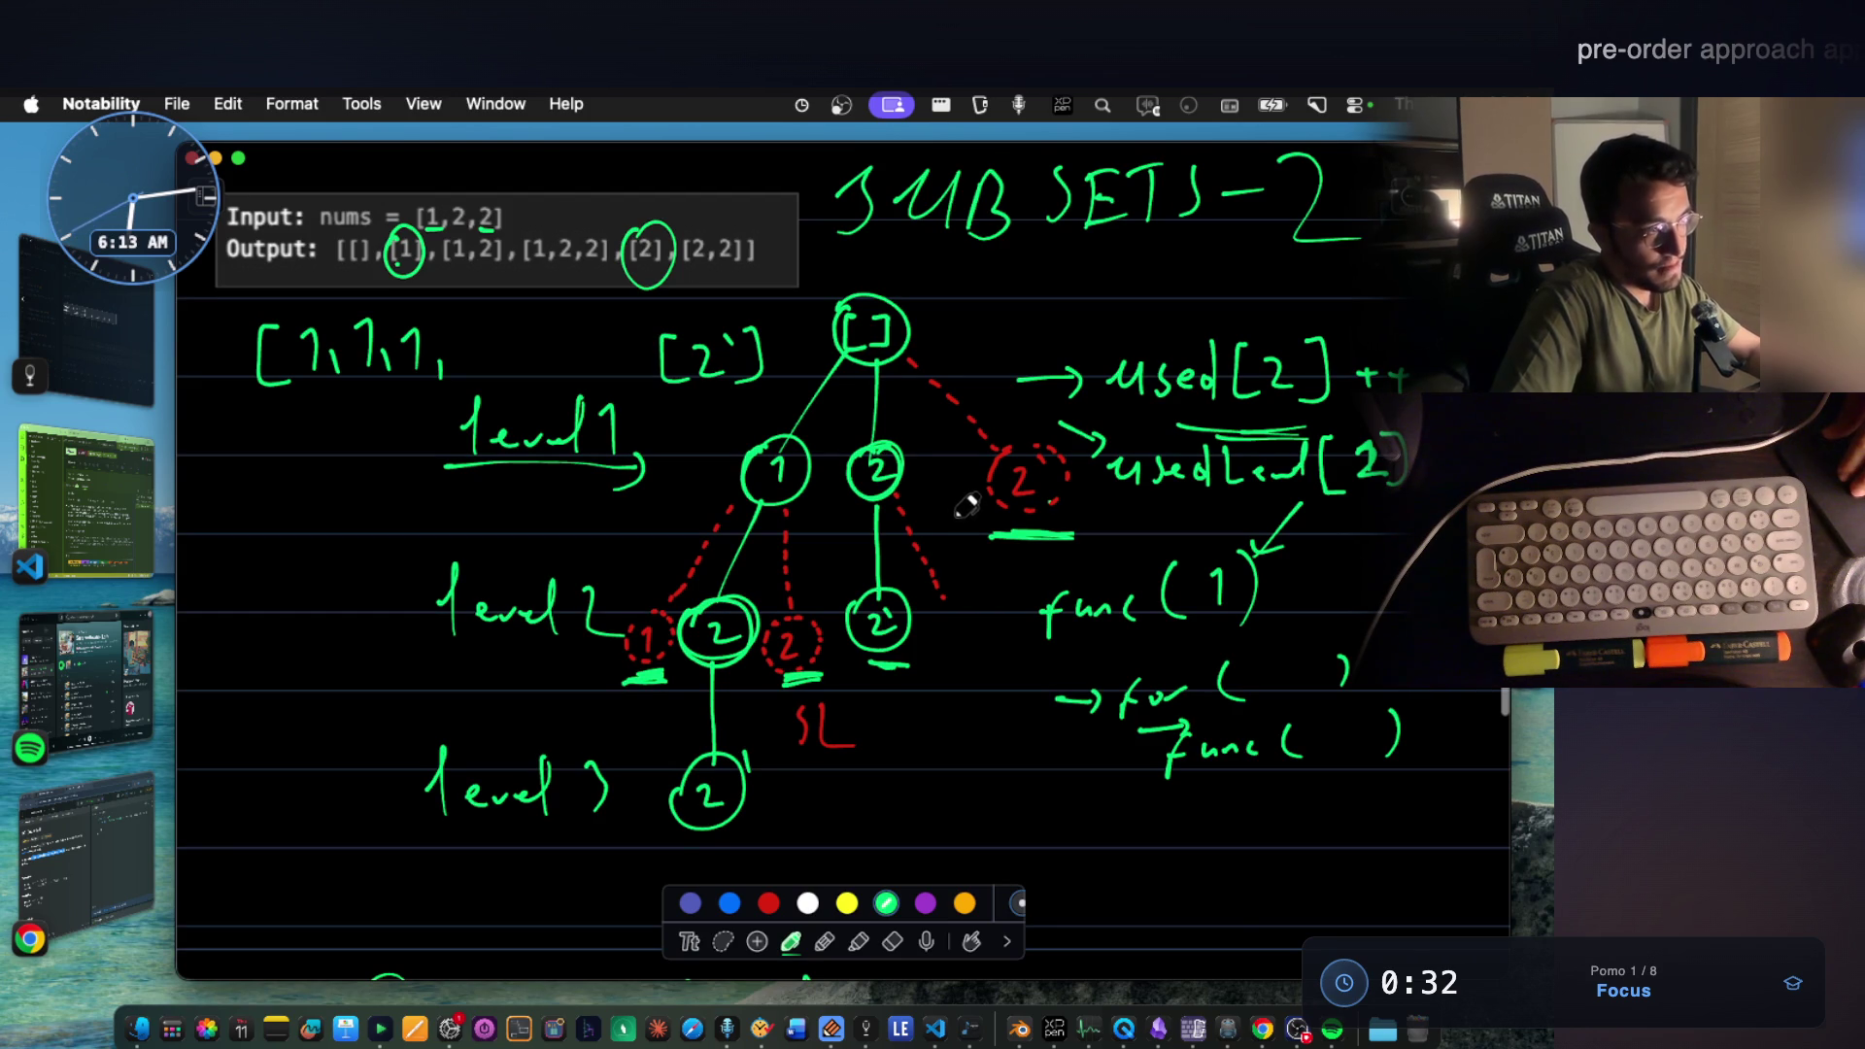
{"action": "scroll", "coordinate": [962, 509], "scroll_direction": "up", "scroll_amount": 1}
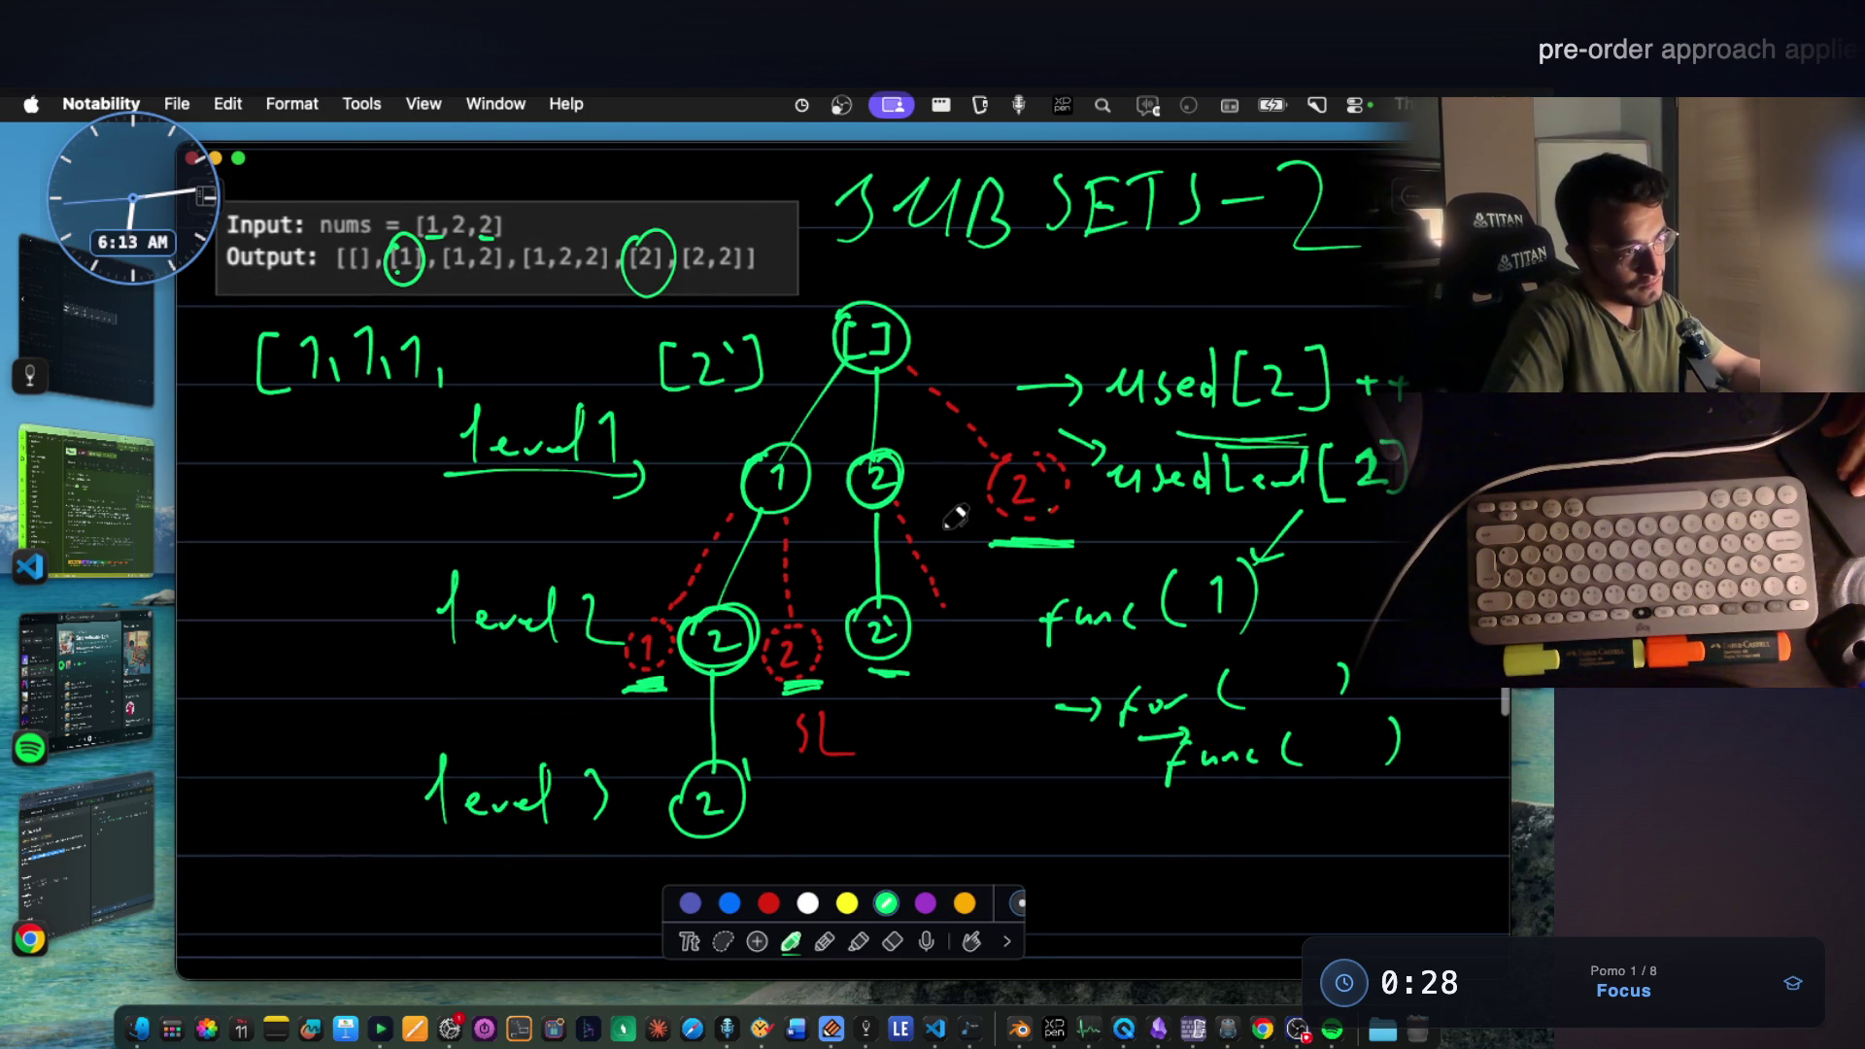
{"action": "left_click", "coordinate": [897, 938]}
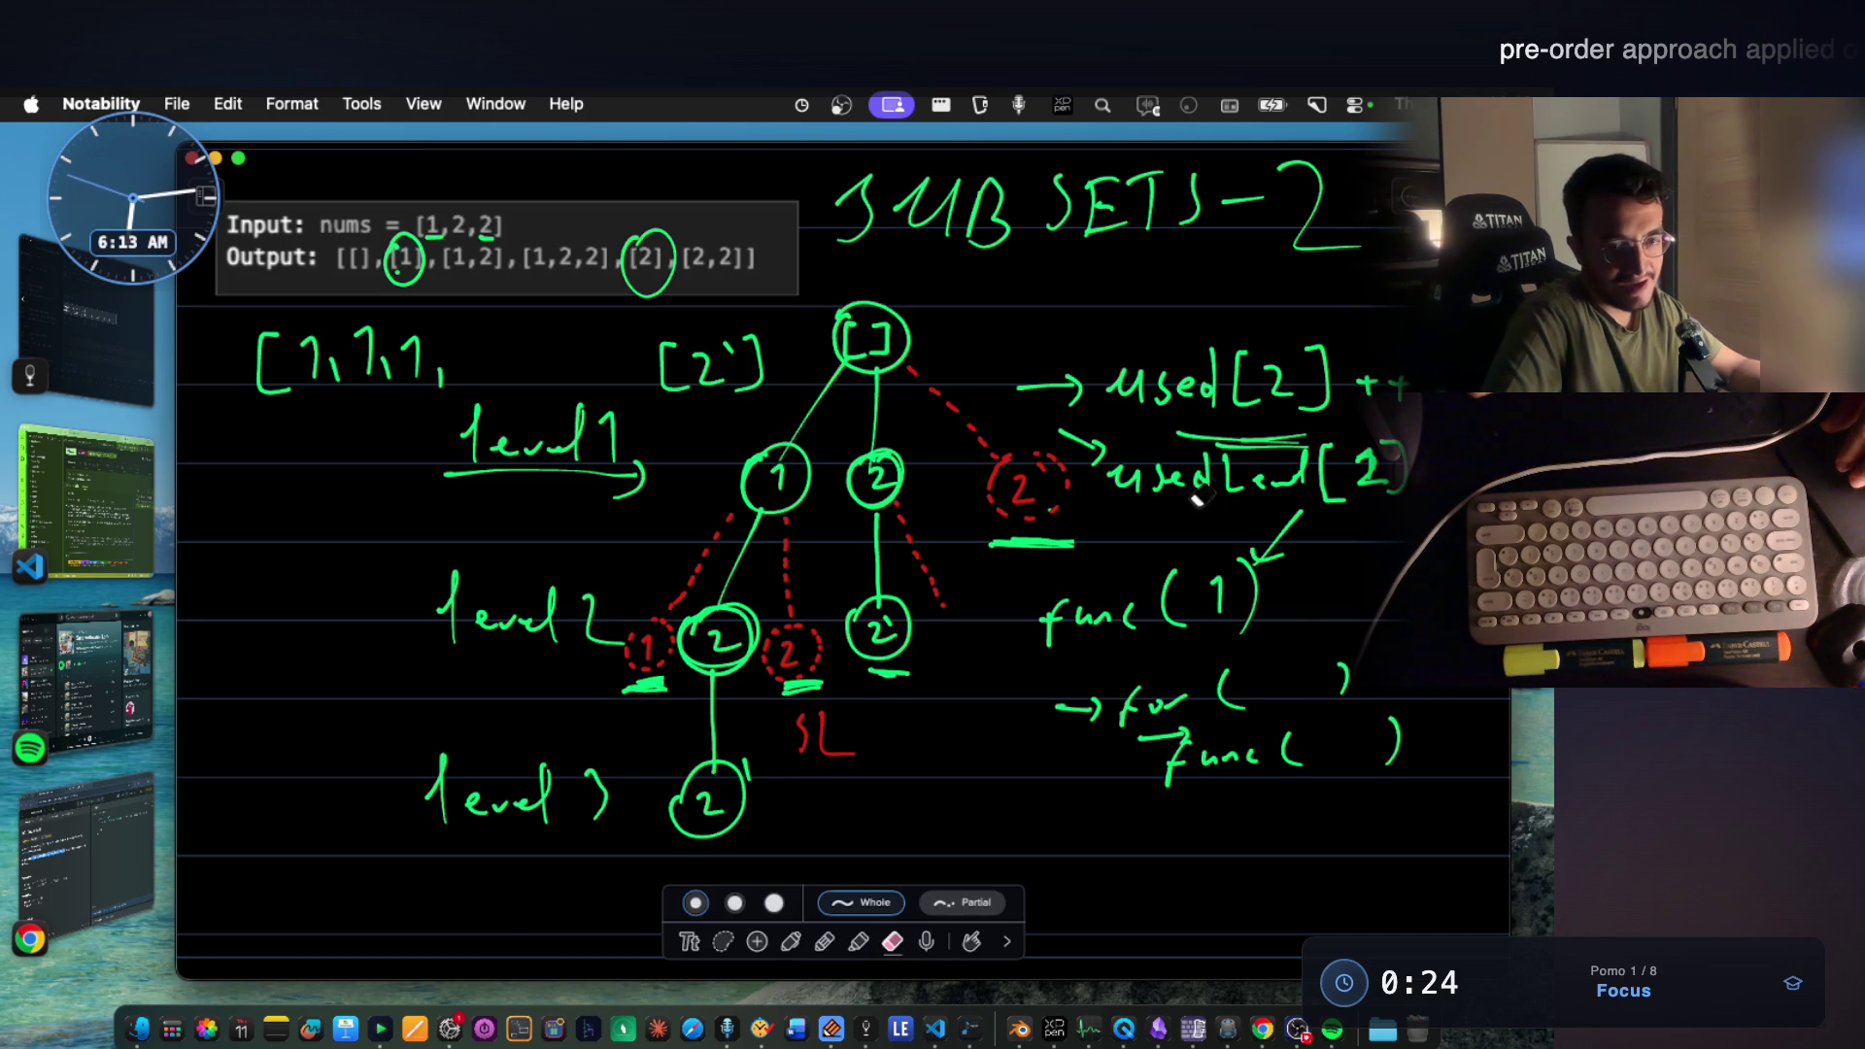
Erase both 'used' labels beside the arrows and begin a new label in green ink.
{"action": "left_click_drag", "start_coordinate": [1166, 475], "coordinate": [1126, 486]}
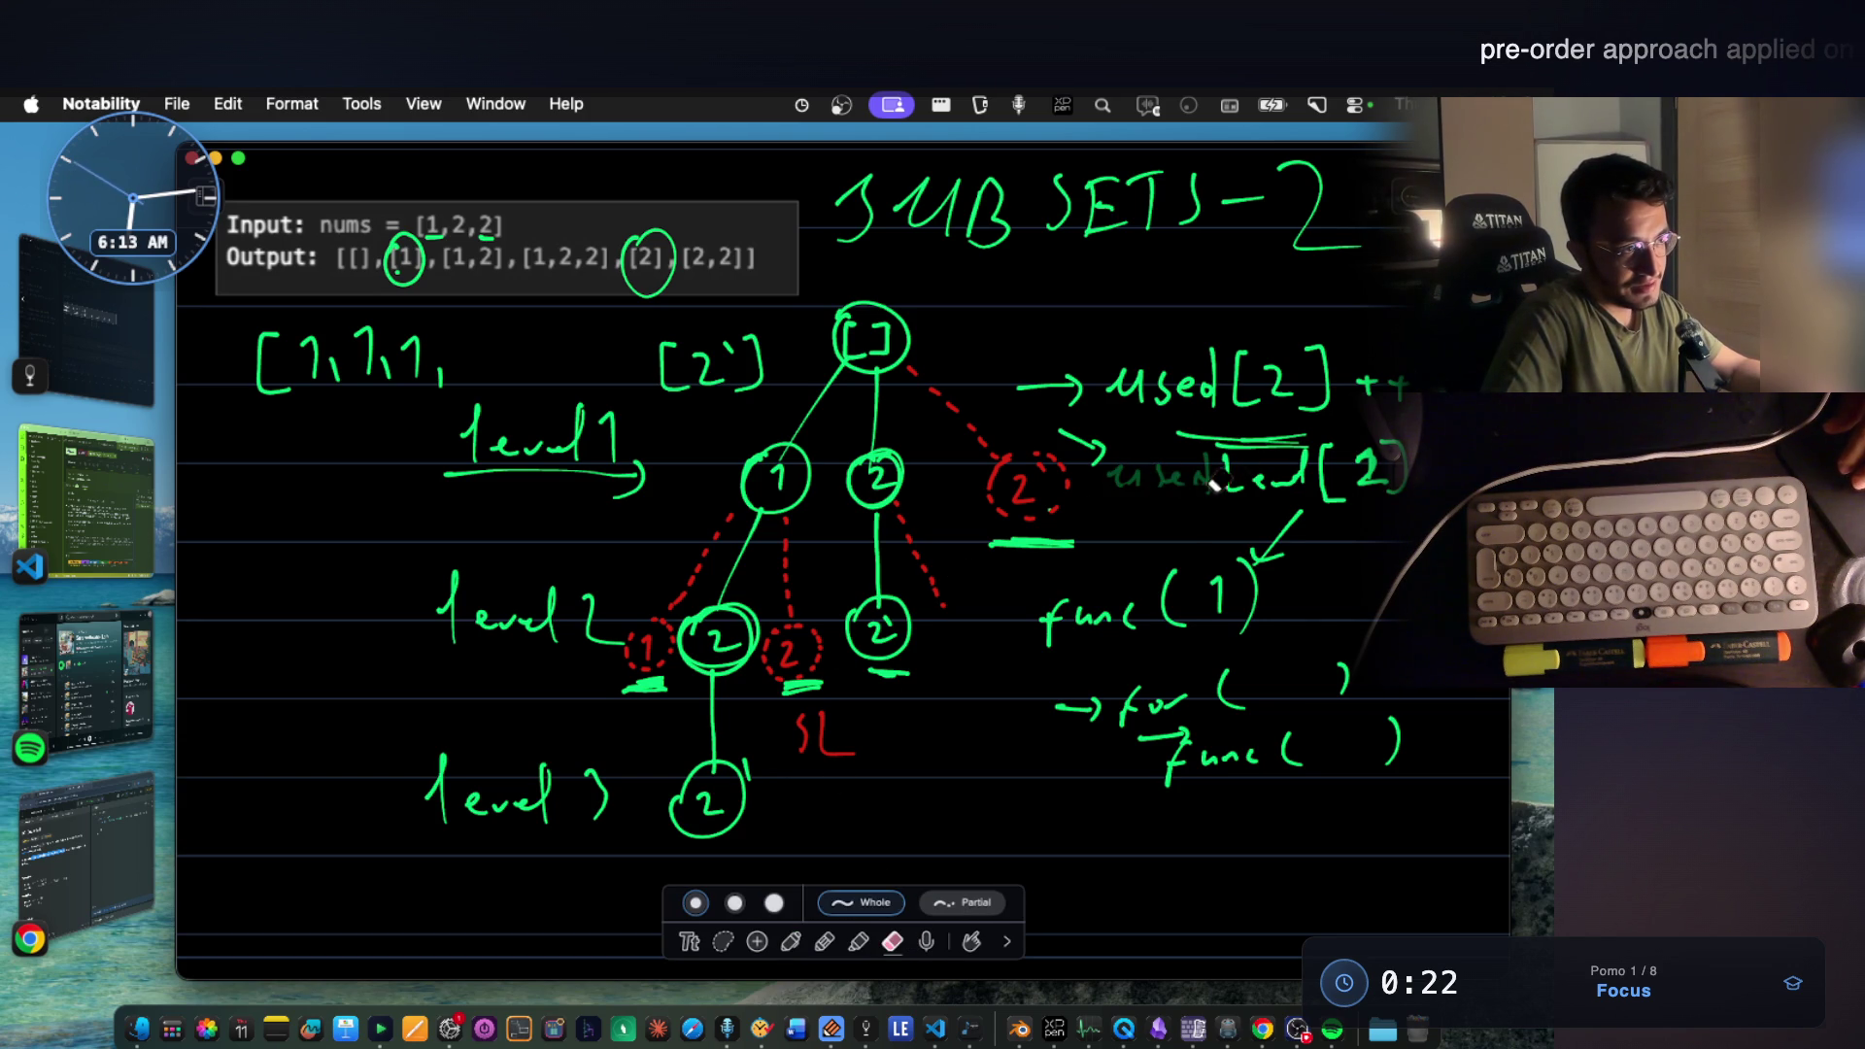
{"action": "mouse_move", "coordinate": [1131, 381]}
{"action": "left_mouse_down"}
{"action": "mouse_move", "coordinate": [1208, 385]}
{"action": "mouse_move", "coordinate": [1253, 488]}
{"action": "left_mouse_up"}
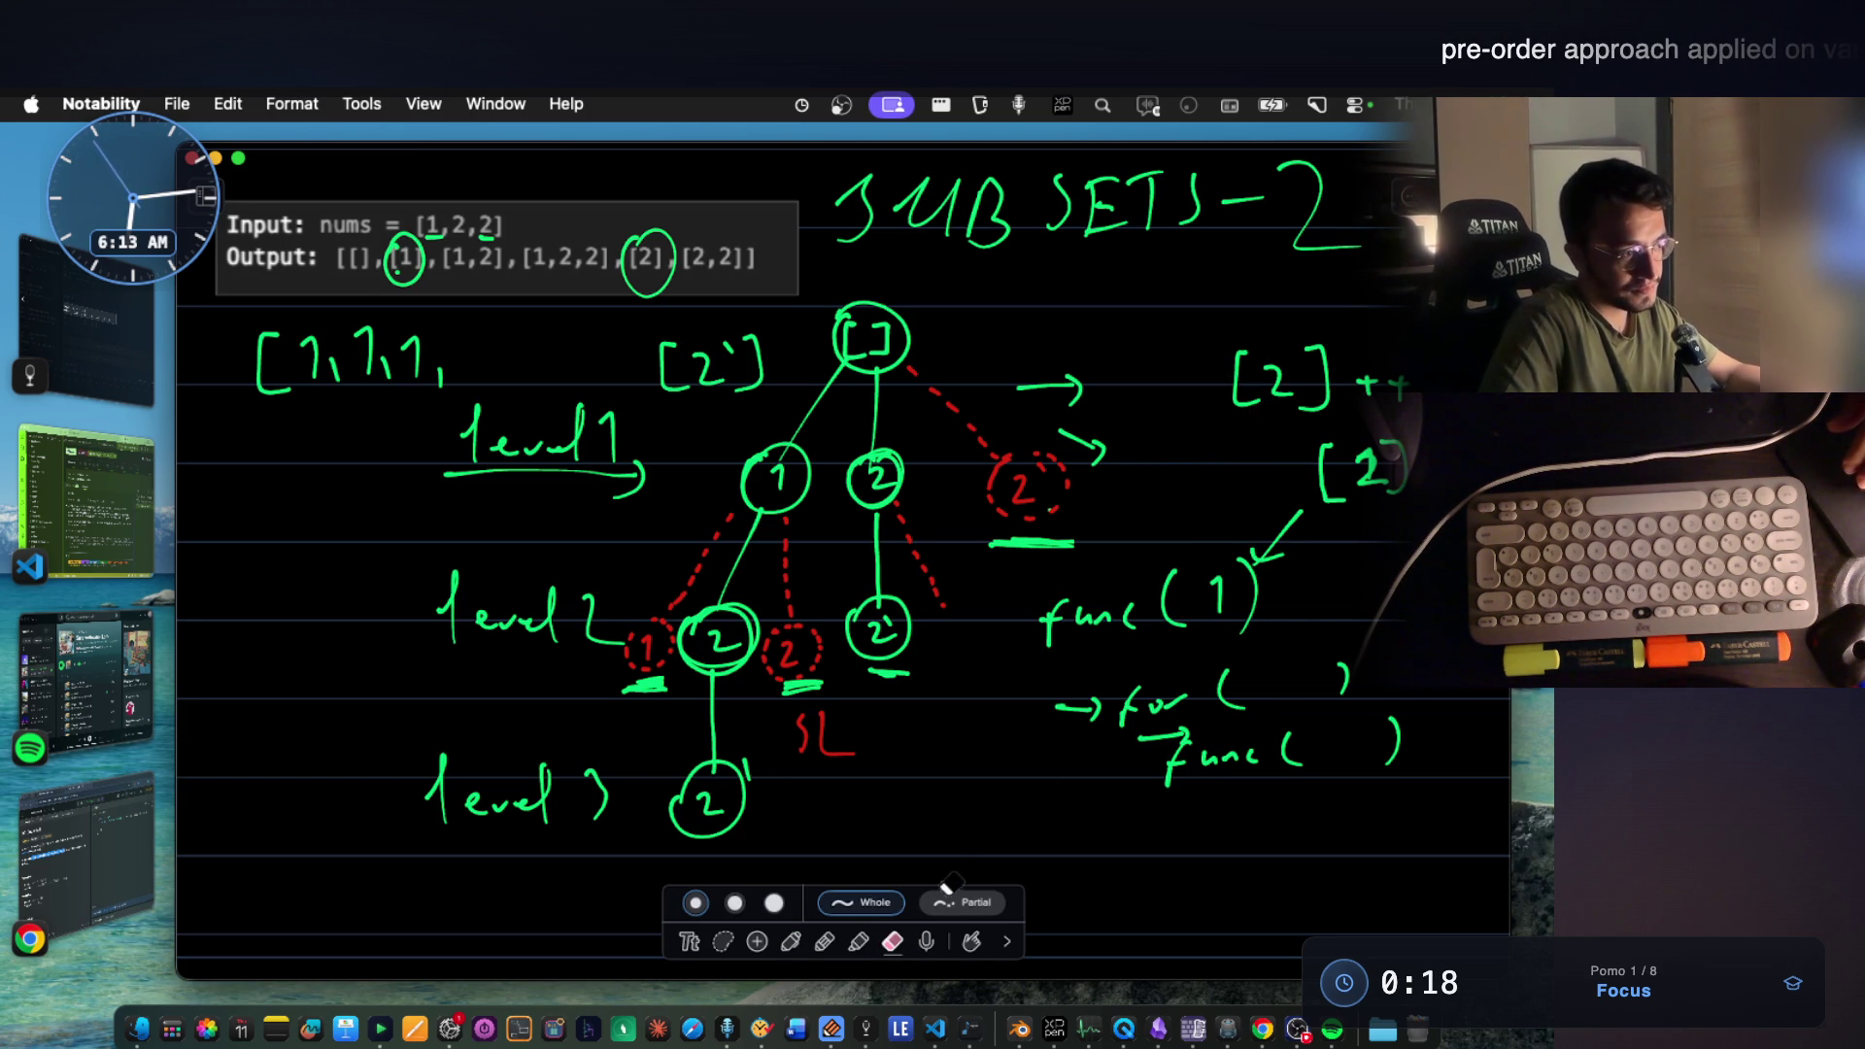
{"action": "left_click", "coordinate": [791, 941]}
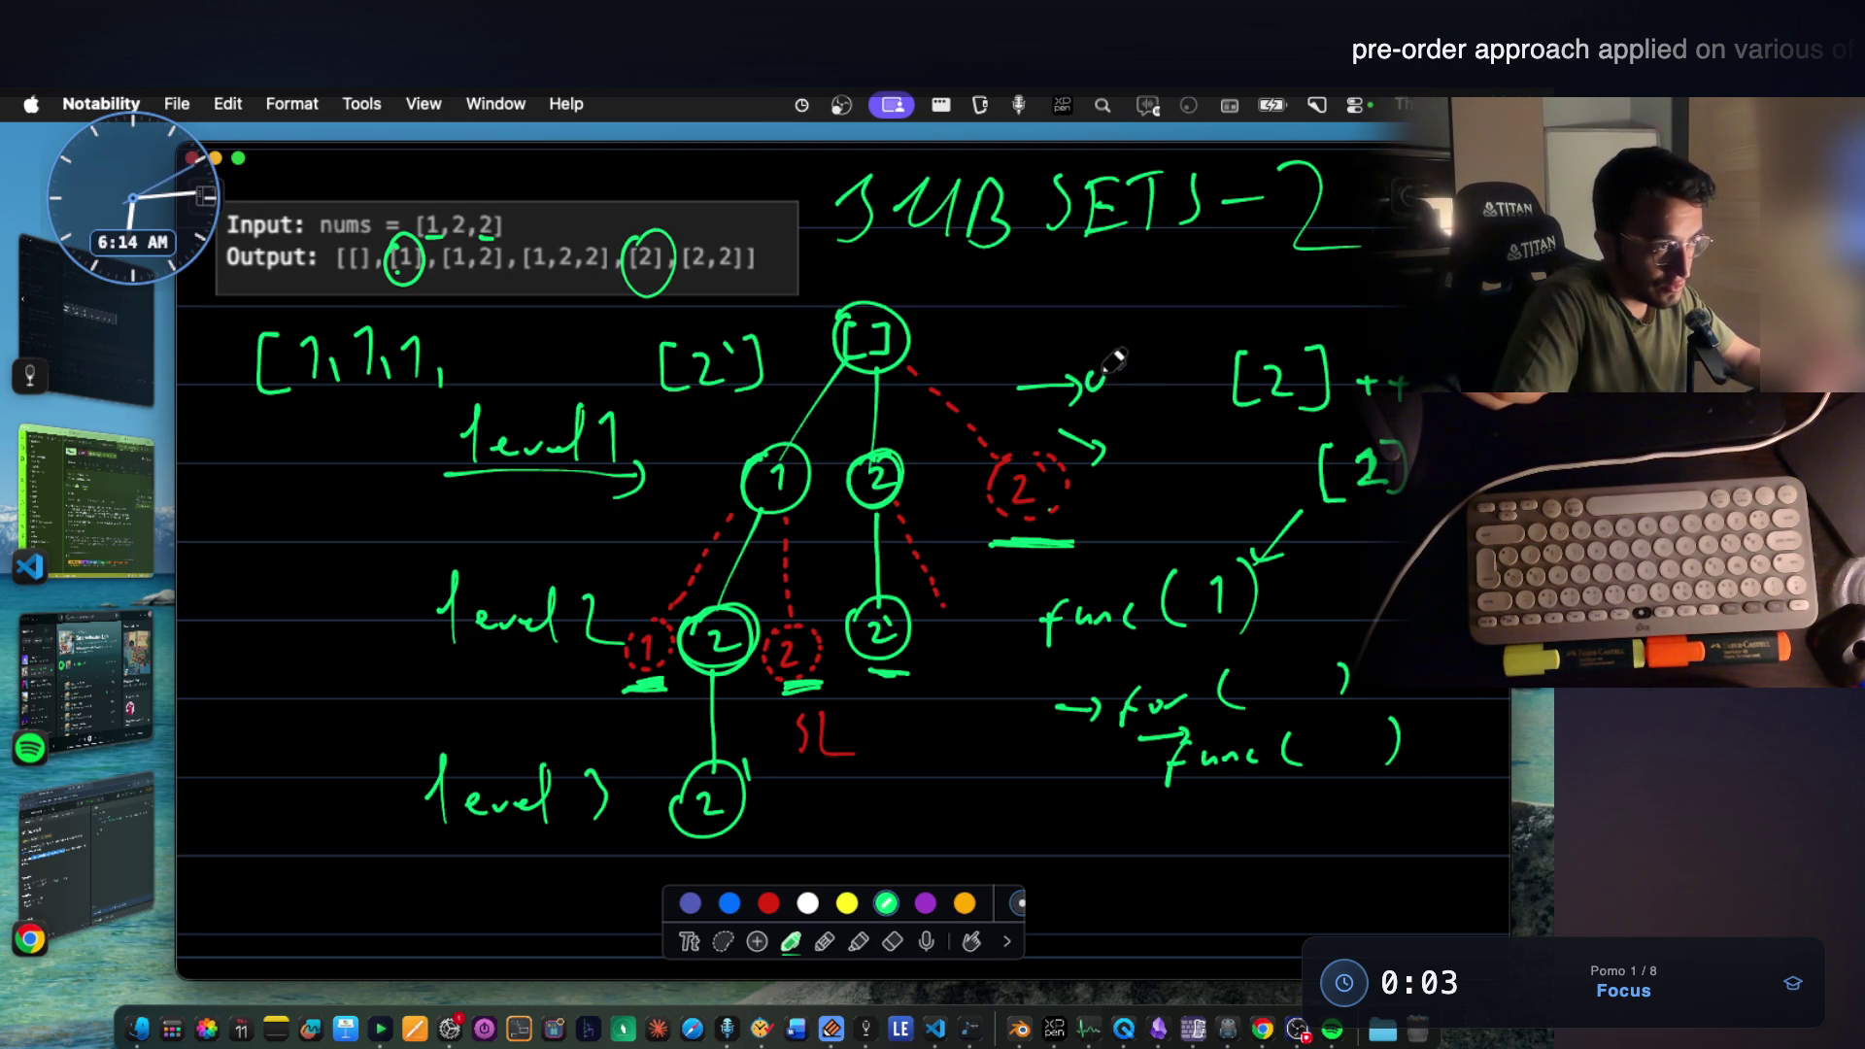
{"action": "mouse_move", "coordinate": [1155, 372]}
{"action": "left_mouse_down"}
{"action": "mouse_move", "coordinate": [1151, 391]}
{"action": "mouse_move", "coordinate": [1087, 364]}
{"action": "left_mouse_up"}
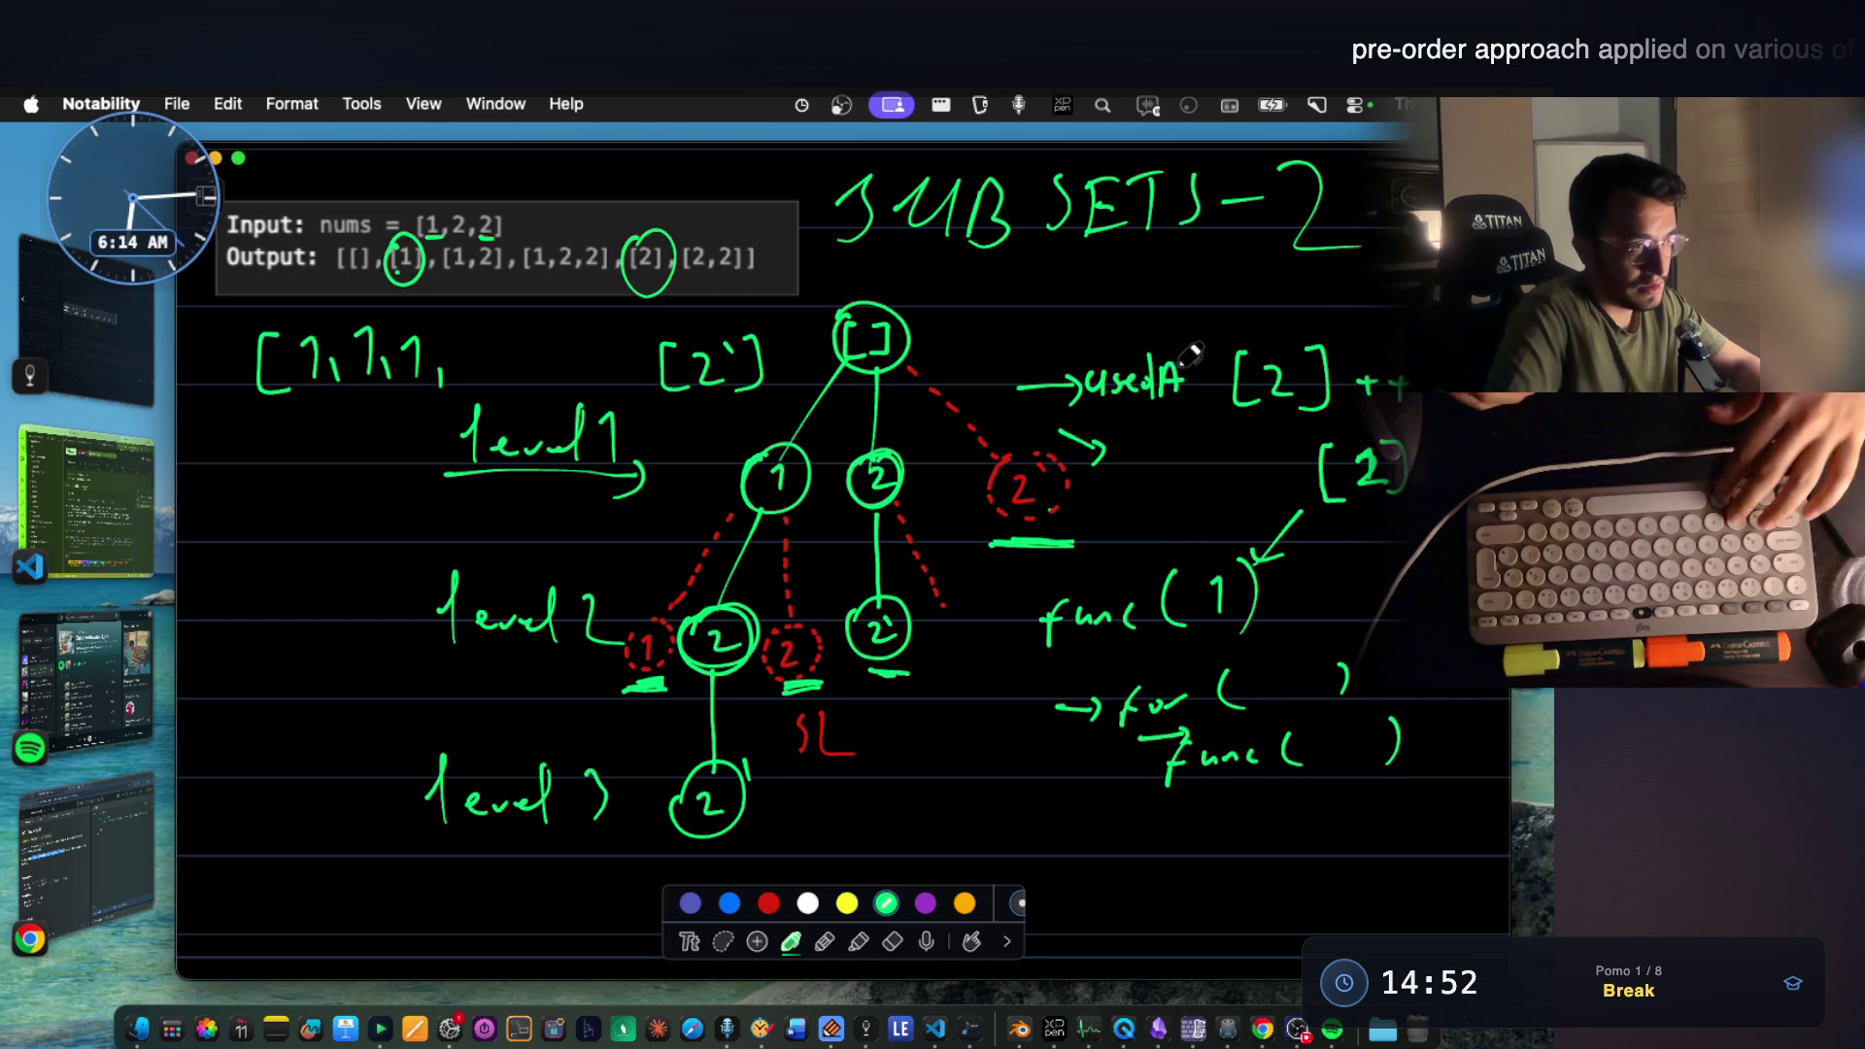
Write usedSameLevel on the upper arrow and lasso the [2] aside to fit it.
{"action": "key", "text": "super+z"}
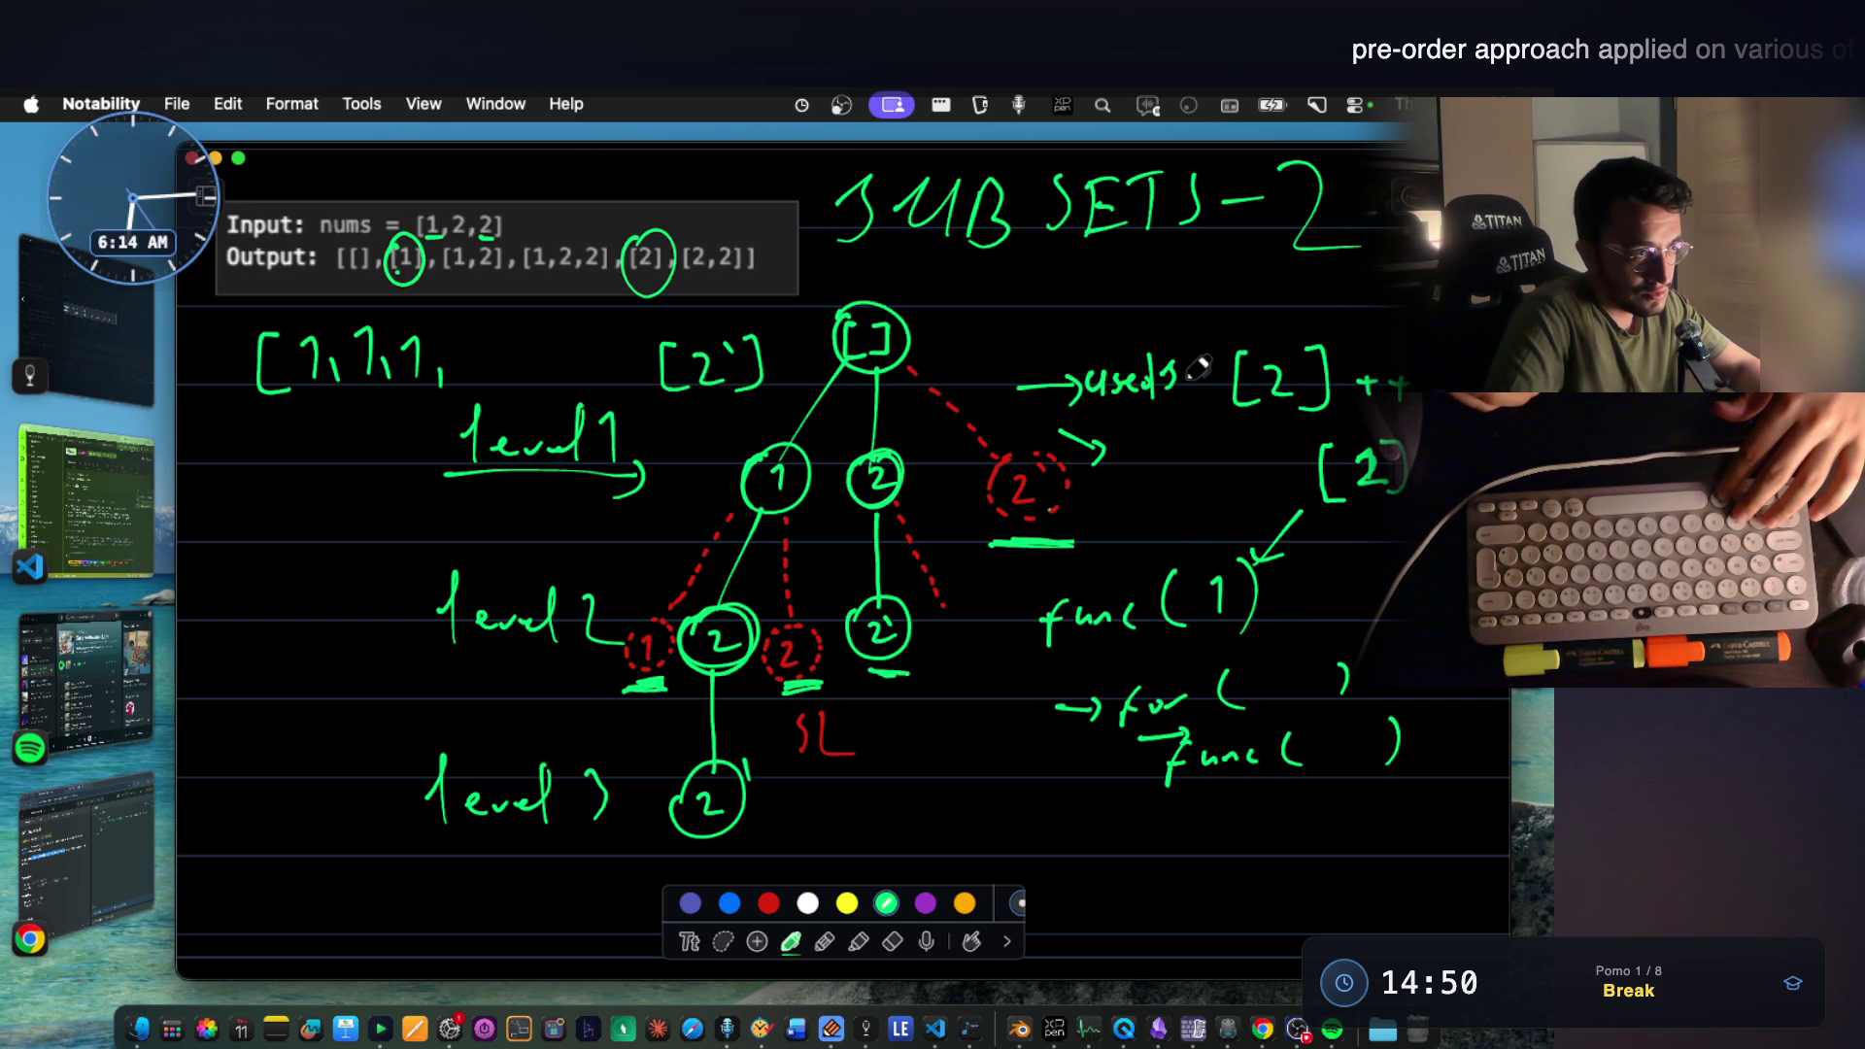
{"action": "left_click_drag", "start_coordinate": [1202, 380], "coordinate": [1215, 382]}
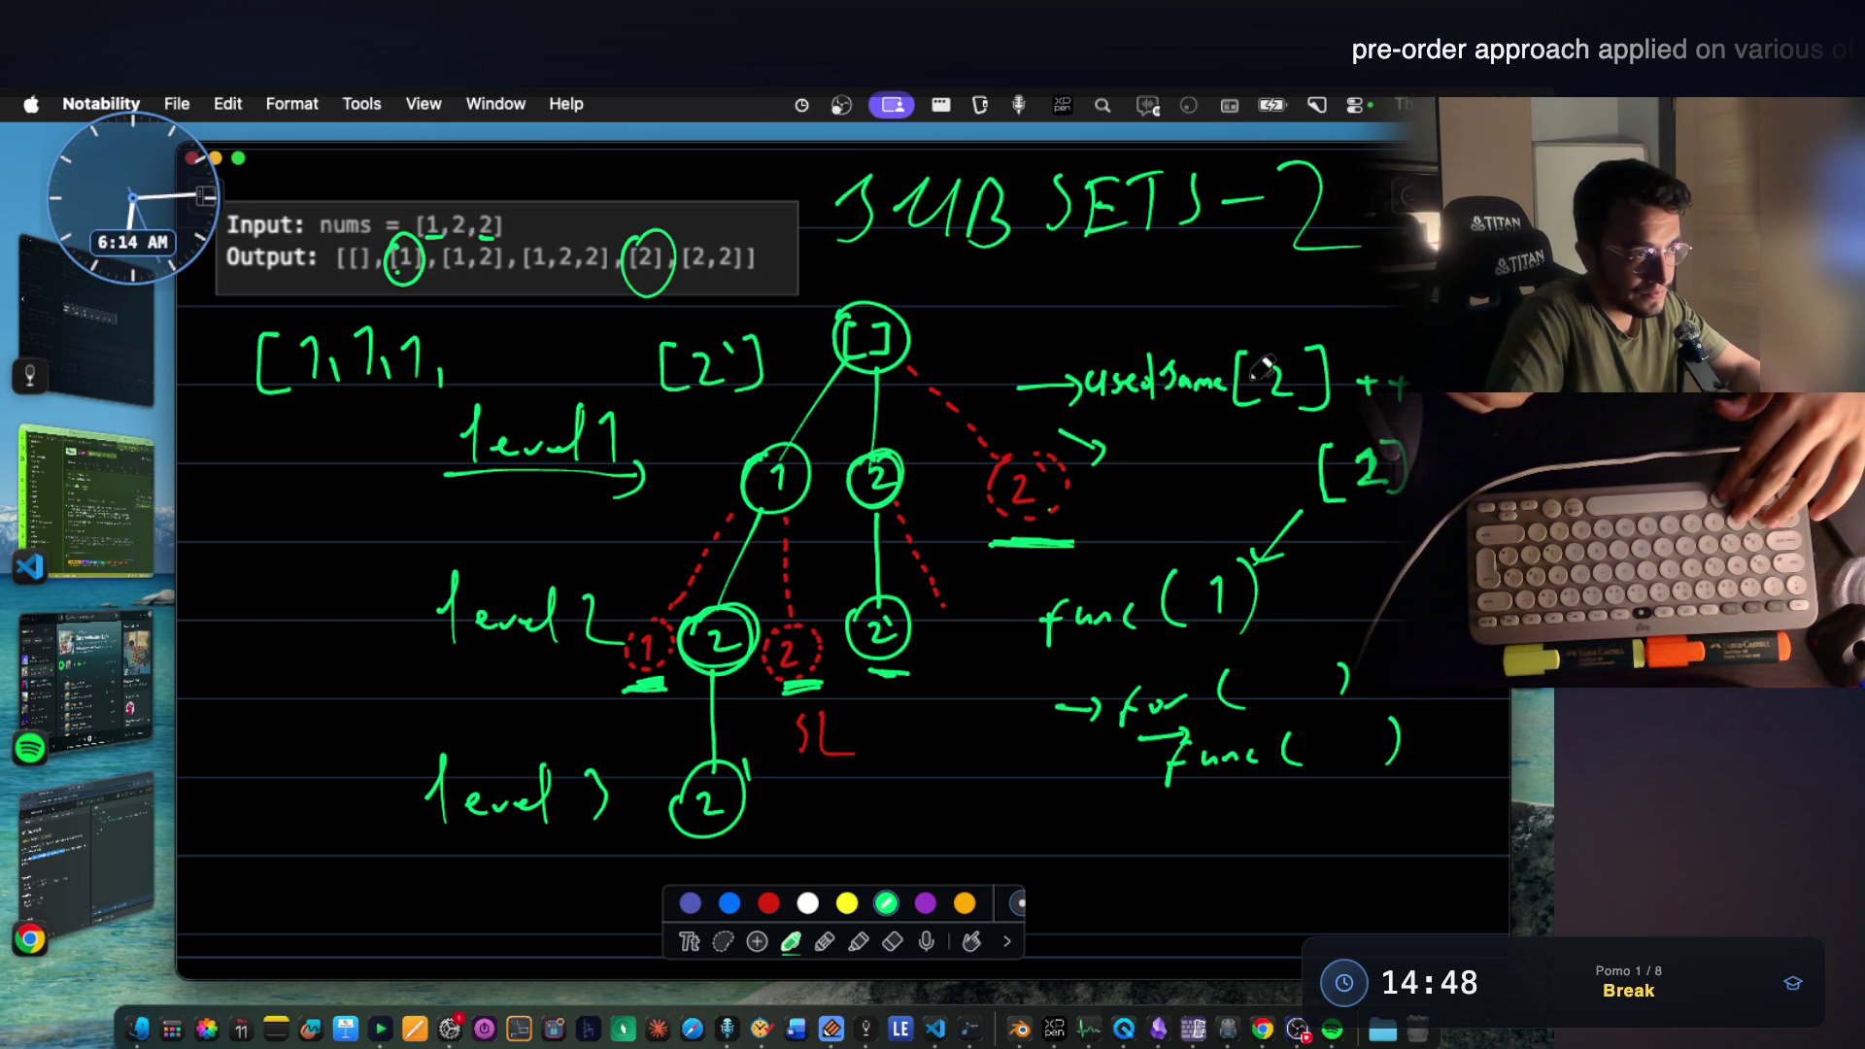
{"action": "left_click", "coordinate": [723, 941]}
{"action": "mouse_move", "coordinate": [1225, 330]}
{"action": "left_mouse_down"}
{"action": "mouse_move", "coordinate": [1420, 414]}
{"action": "mouse_move", "coordinate": [1263, 422]}
{"action": "mouse_move", "coordinate": [1348, 383]}
{"action": "left_mouse_up"}
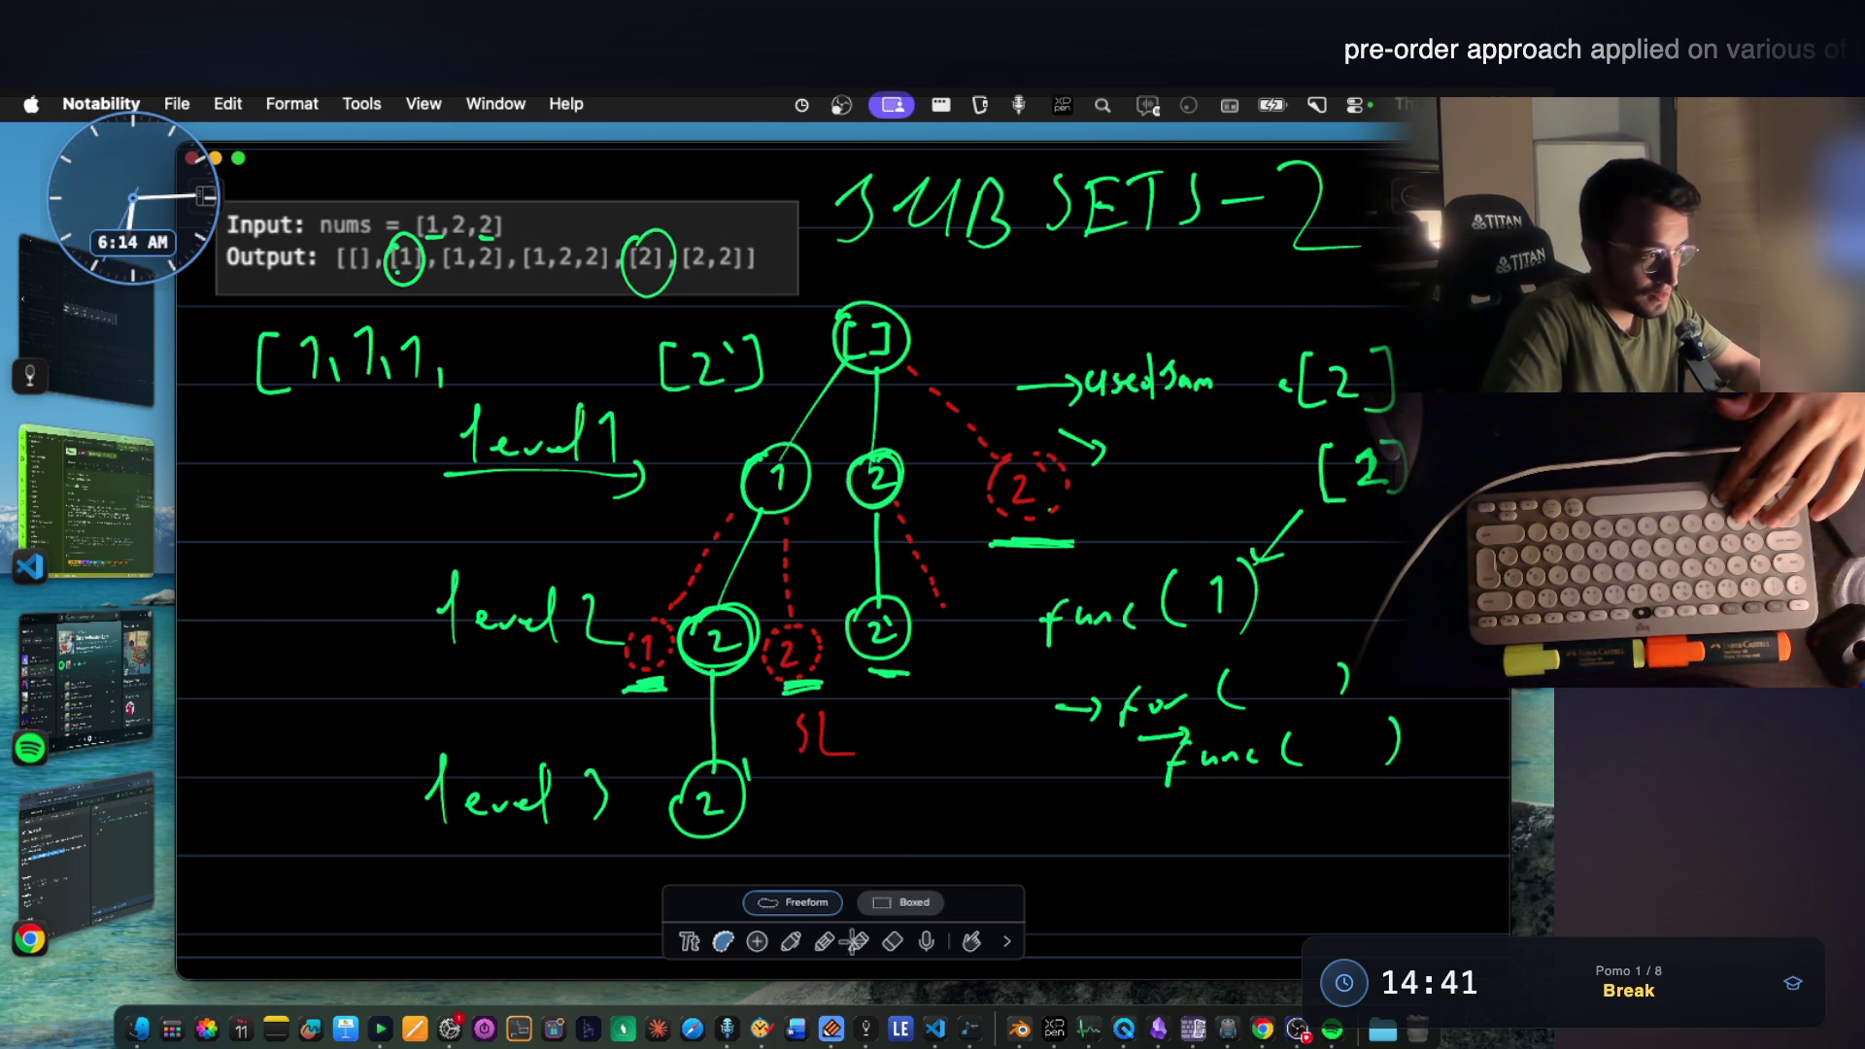
{"action": "left_click", "coordinate": [789, 940]}
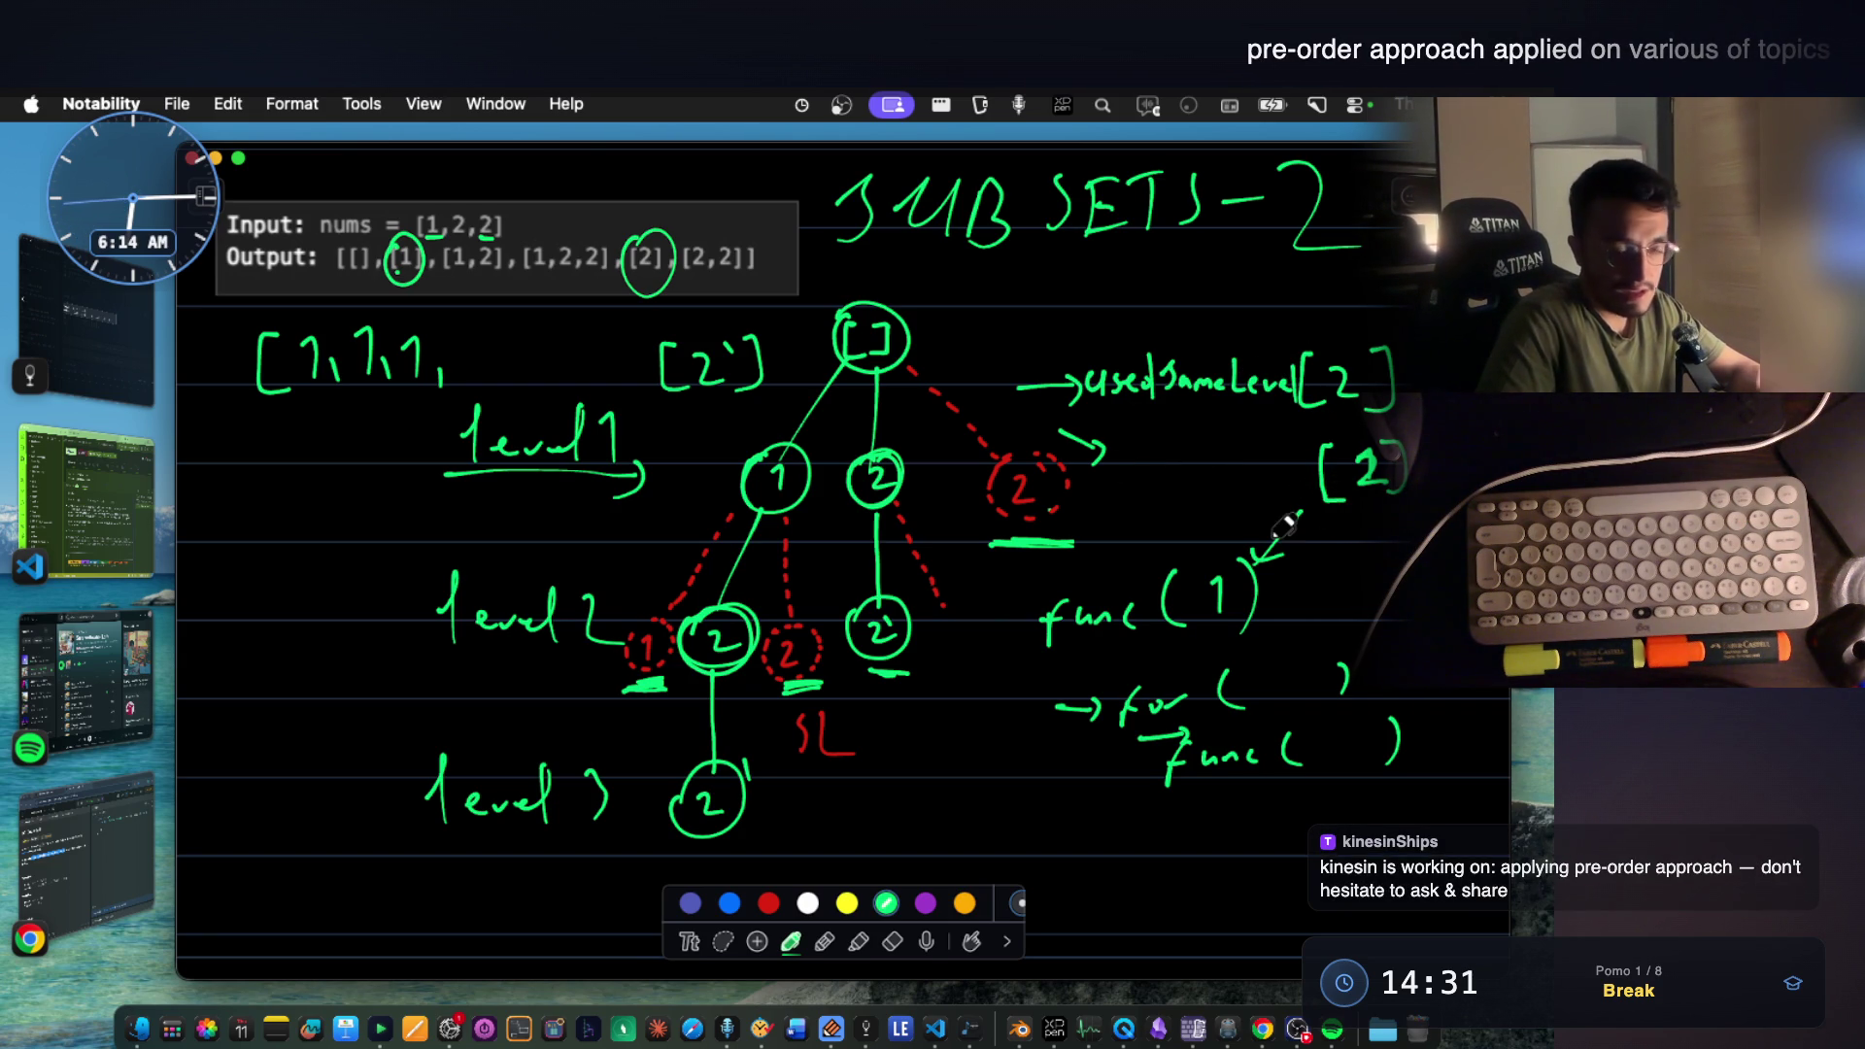
Label the lower arrow usedInterLevel[2], then bring up the FocusWriter scratch note.
{"action": "left_click_drag", "start_coordinate": [1142, 455], "coordinate": [1178, 455]}
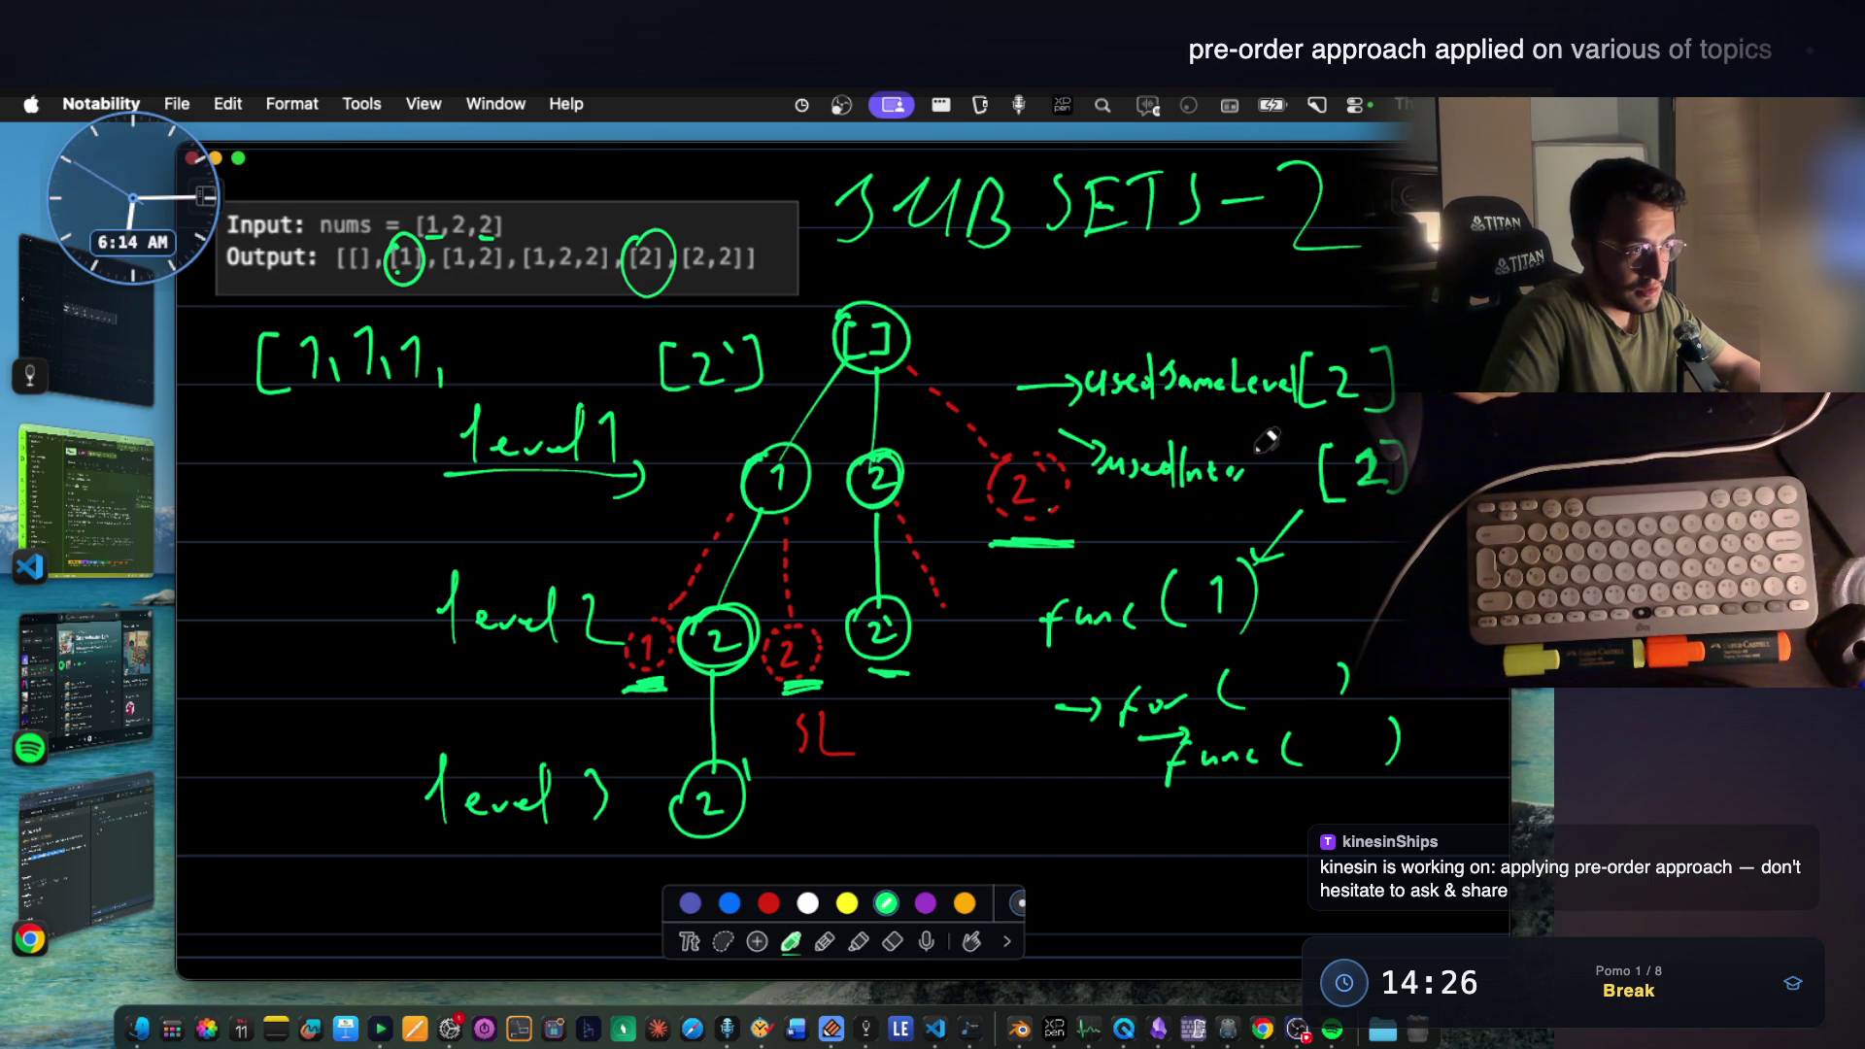
{"action": "left_click_drag", "start_coordinate": [1288, 463], "coordinate": [1319, 463]}
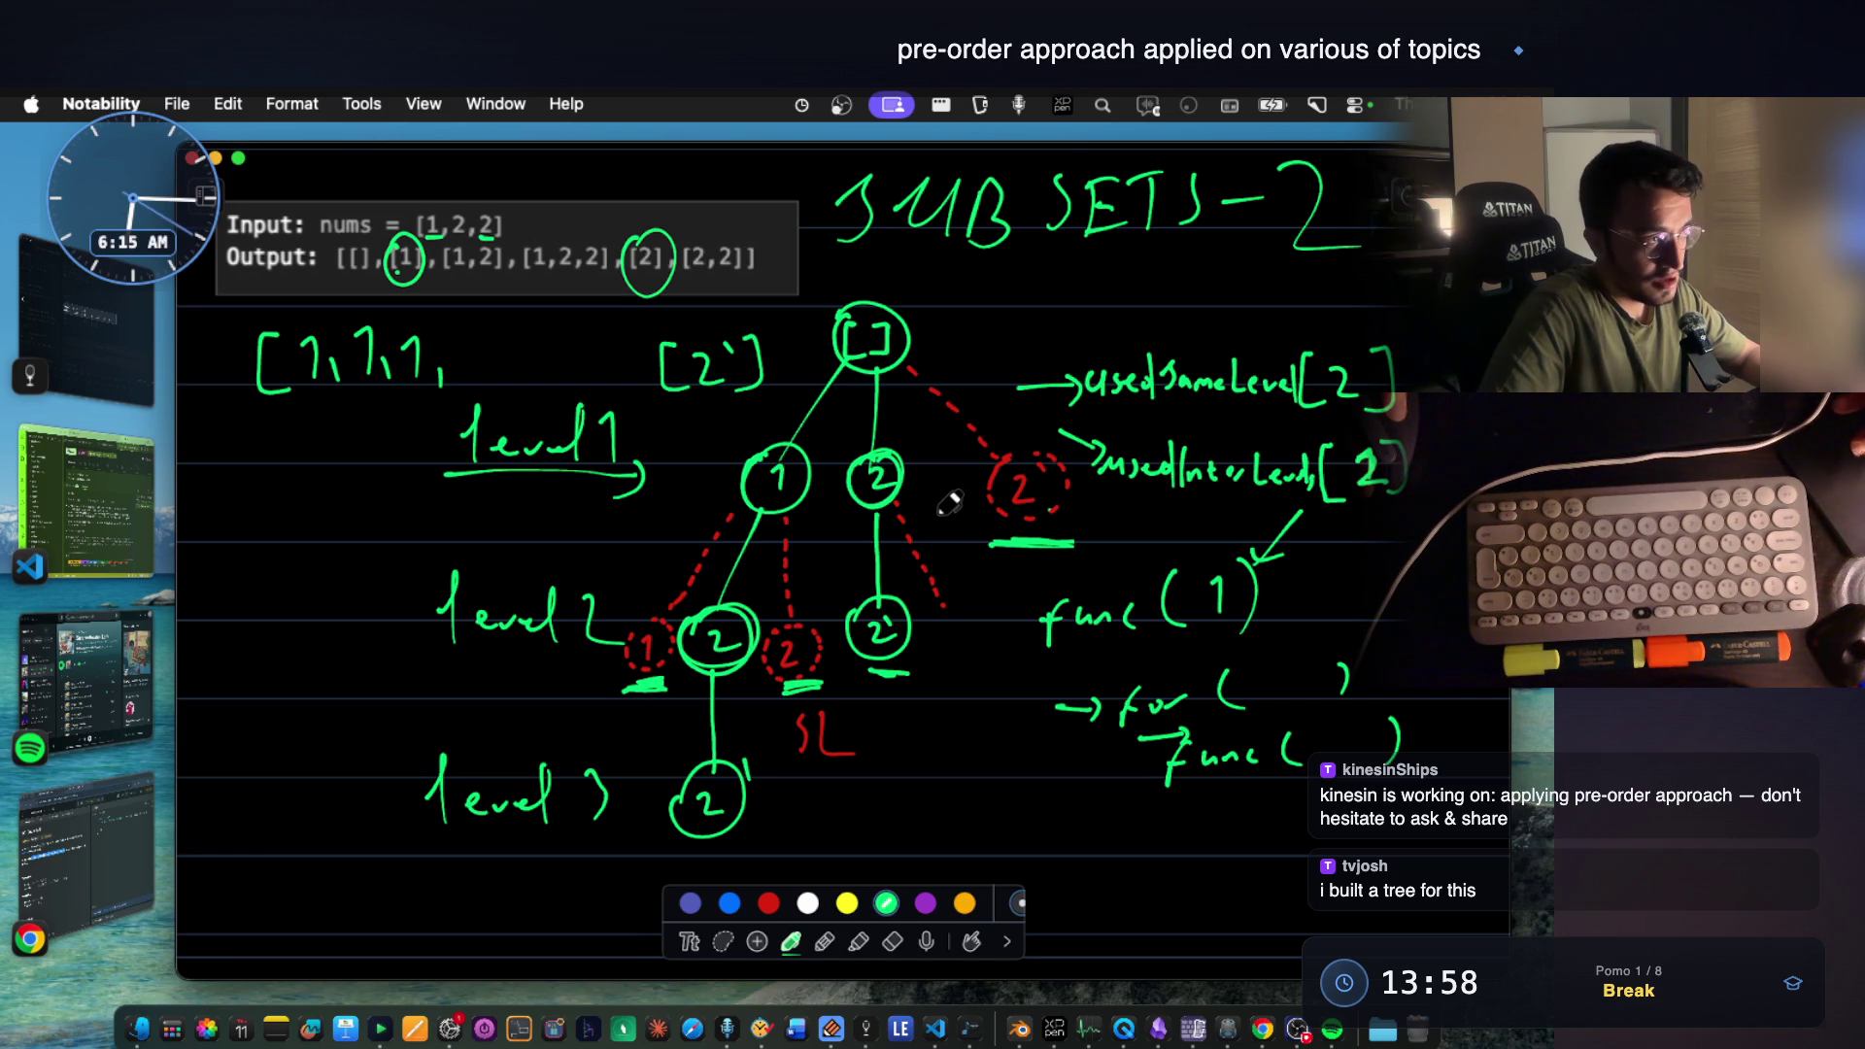
{"action": "scroll", "coordinate": [948, 503], "scroll_direction": "up", "scroll_amount": 2}
{"action": "scroll", "coordinate": [949, 503], "scroll_direction": "down", "scroll_amount": 1}
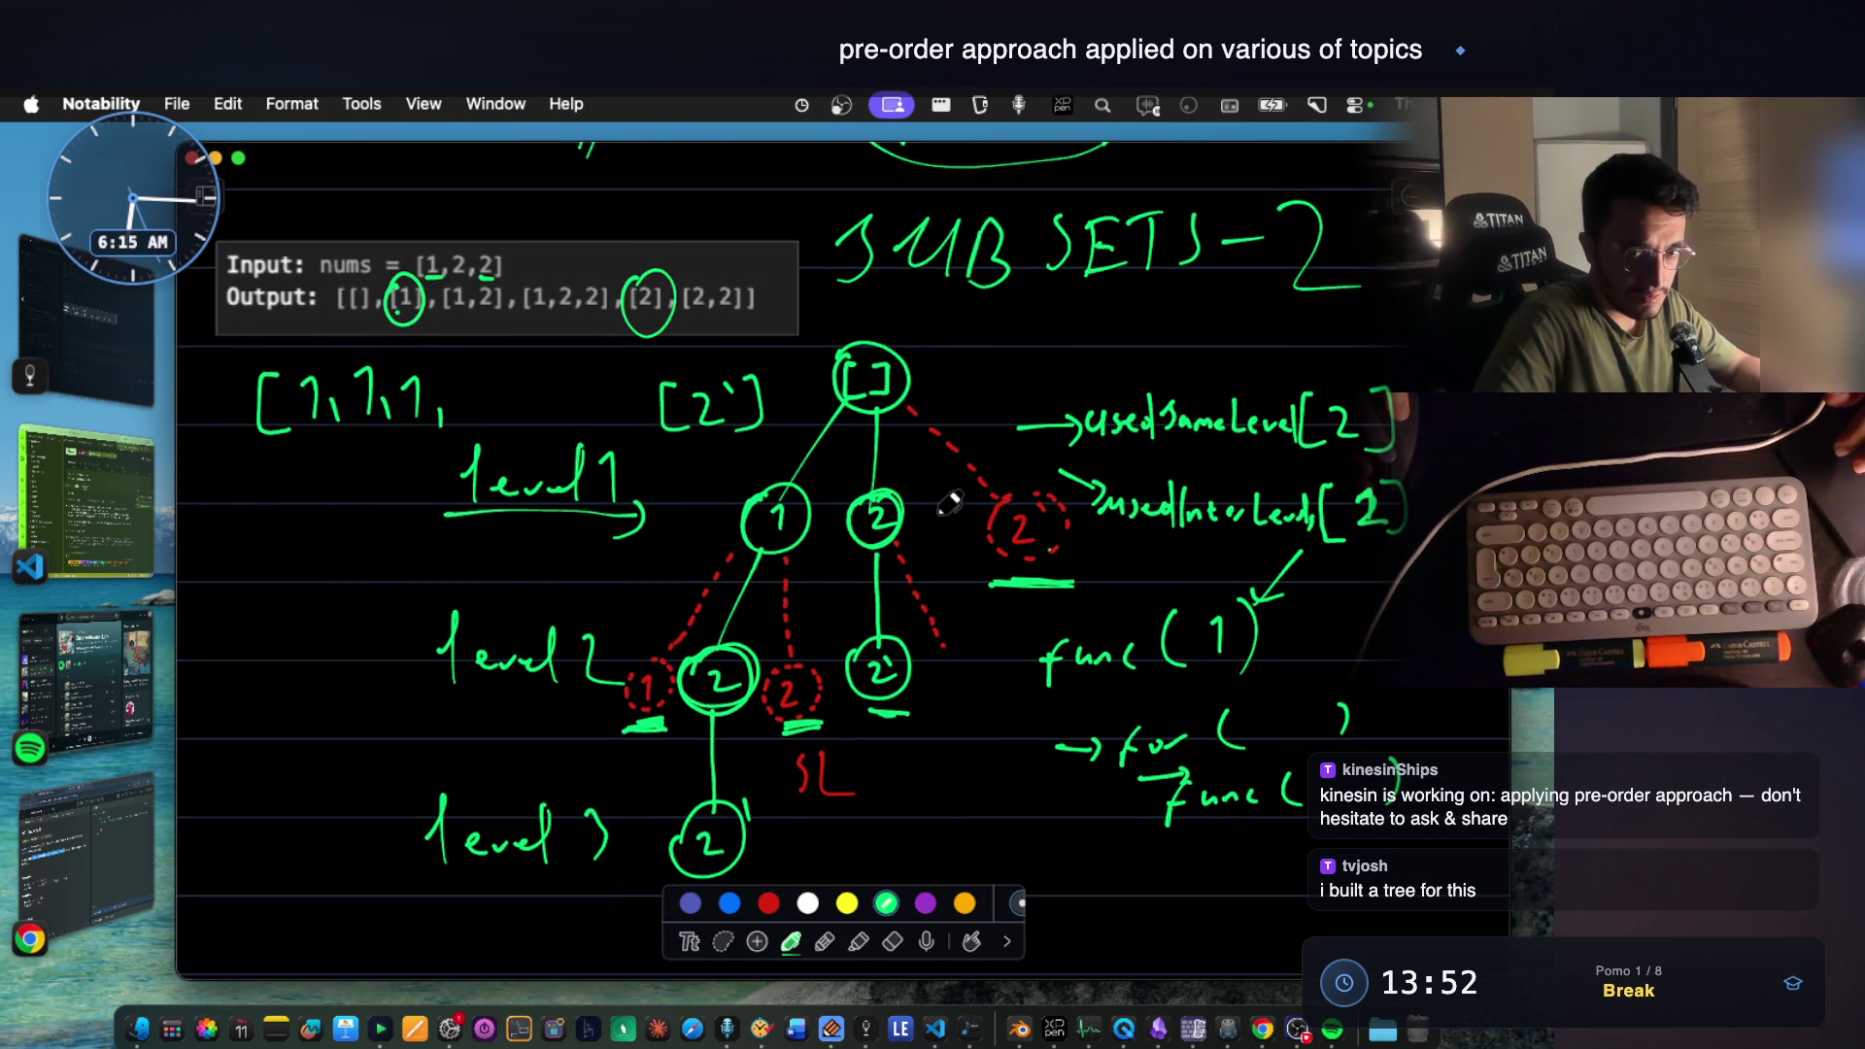
{"action": "scroll", "coordinate": [948, 503], "scroll_direction": "down", "scroll_amount": 3}
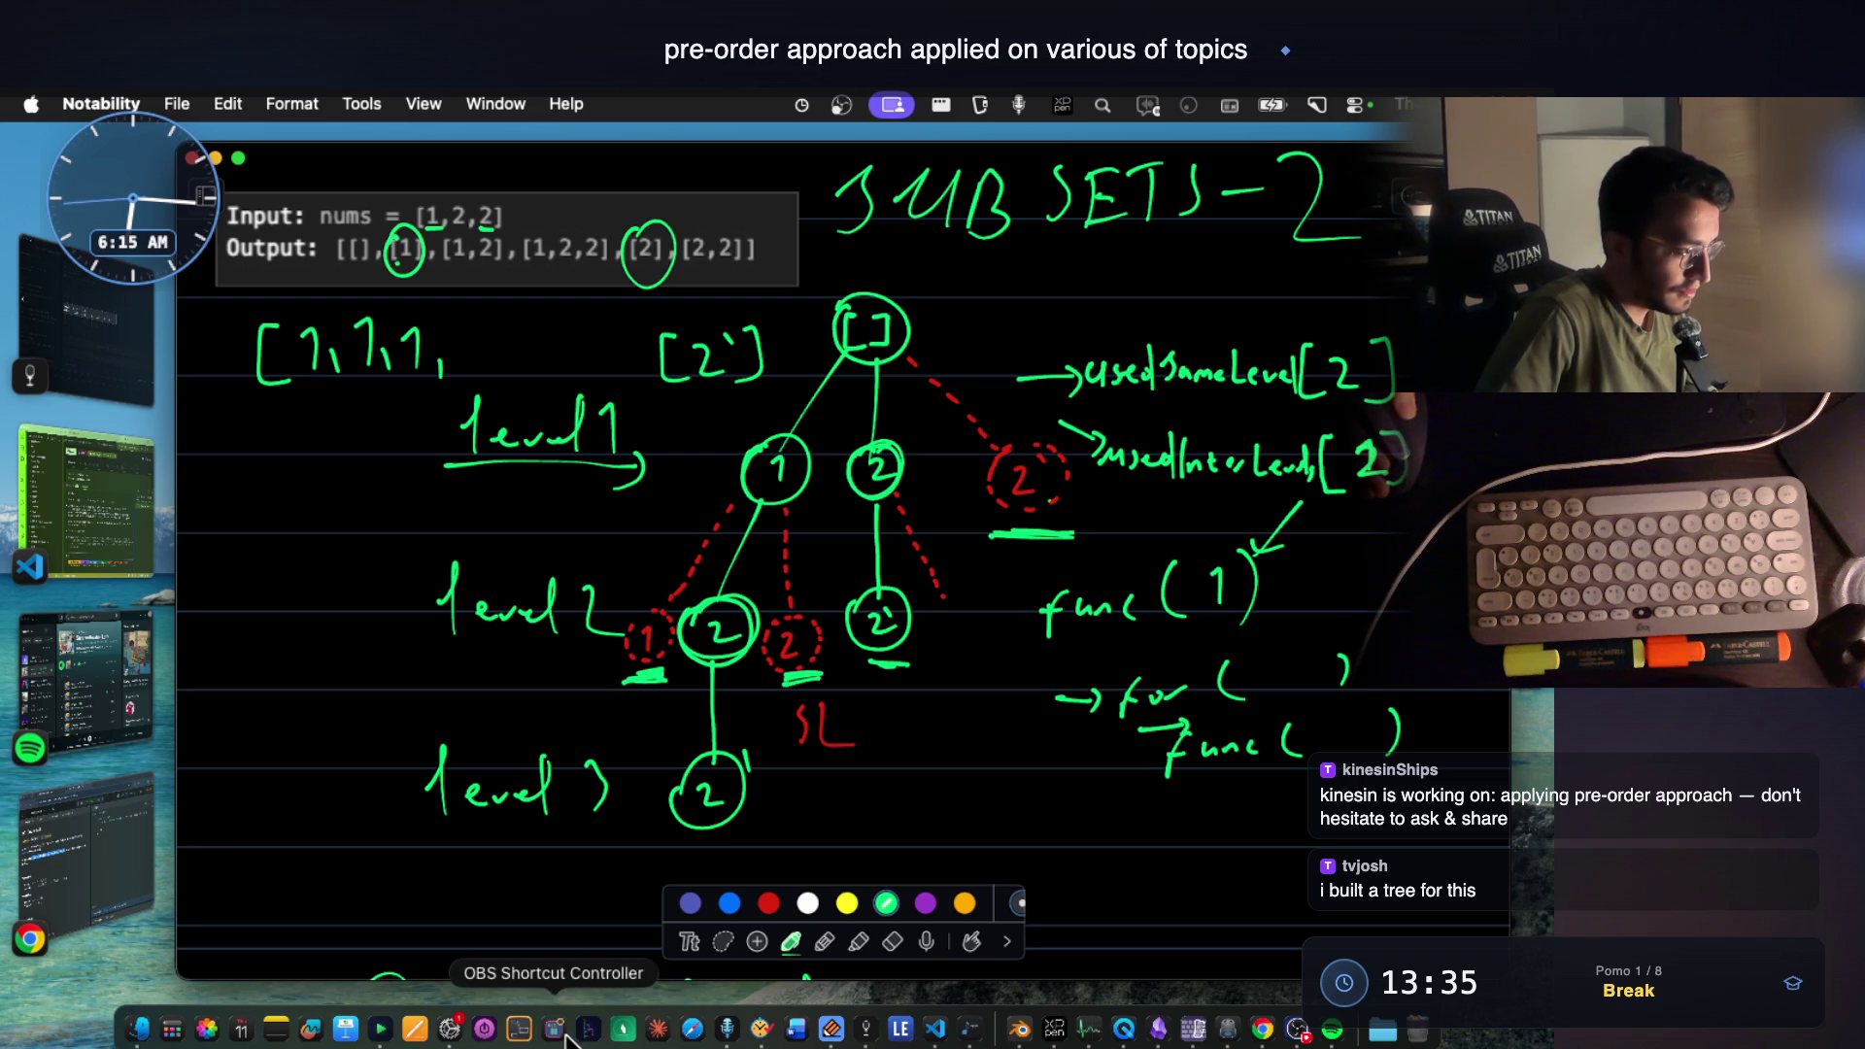
{"action": "left_click", "coordinate": [619, 1033]}
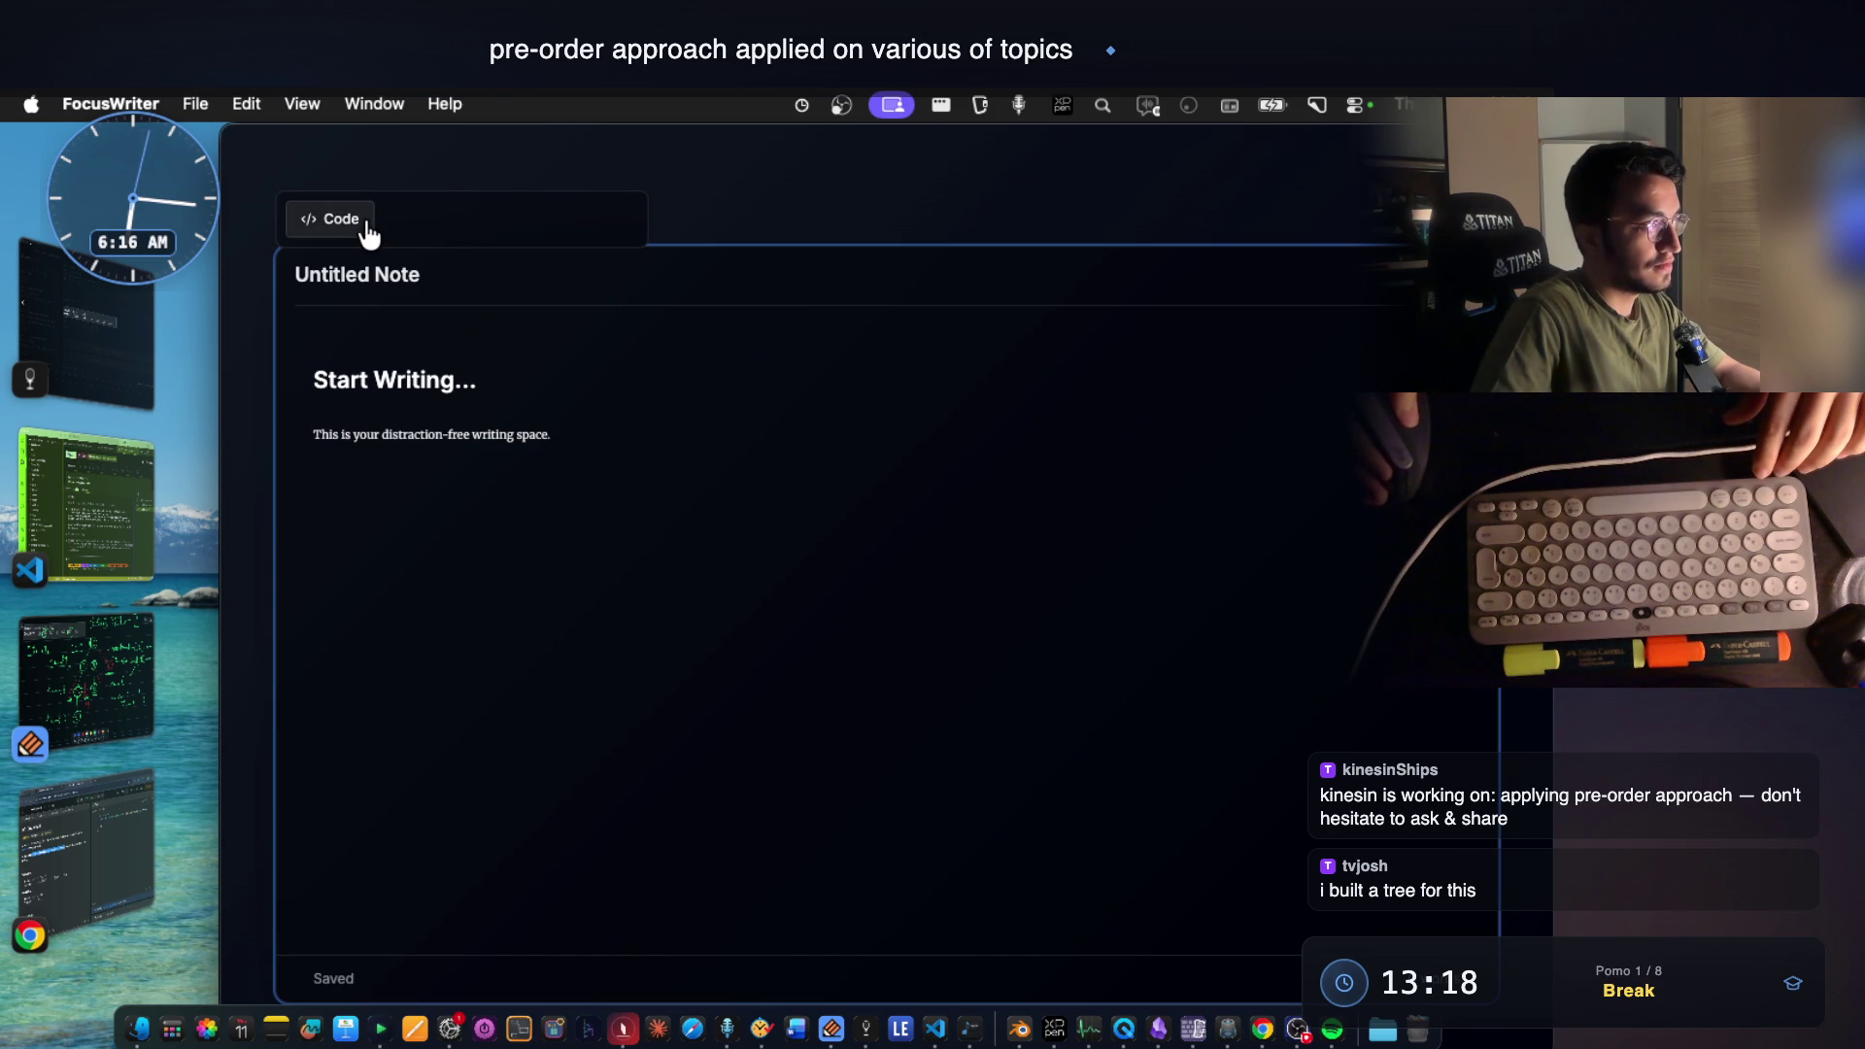
Start a func method below main in the Java scratch note and tidy its brackets and blank lines.
{"action": "left_click", "coordinate": [367, 233]}
{"action": "left_click", "coordinate": [496, 434]}
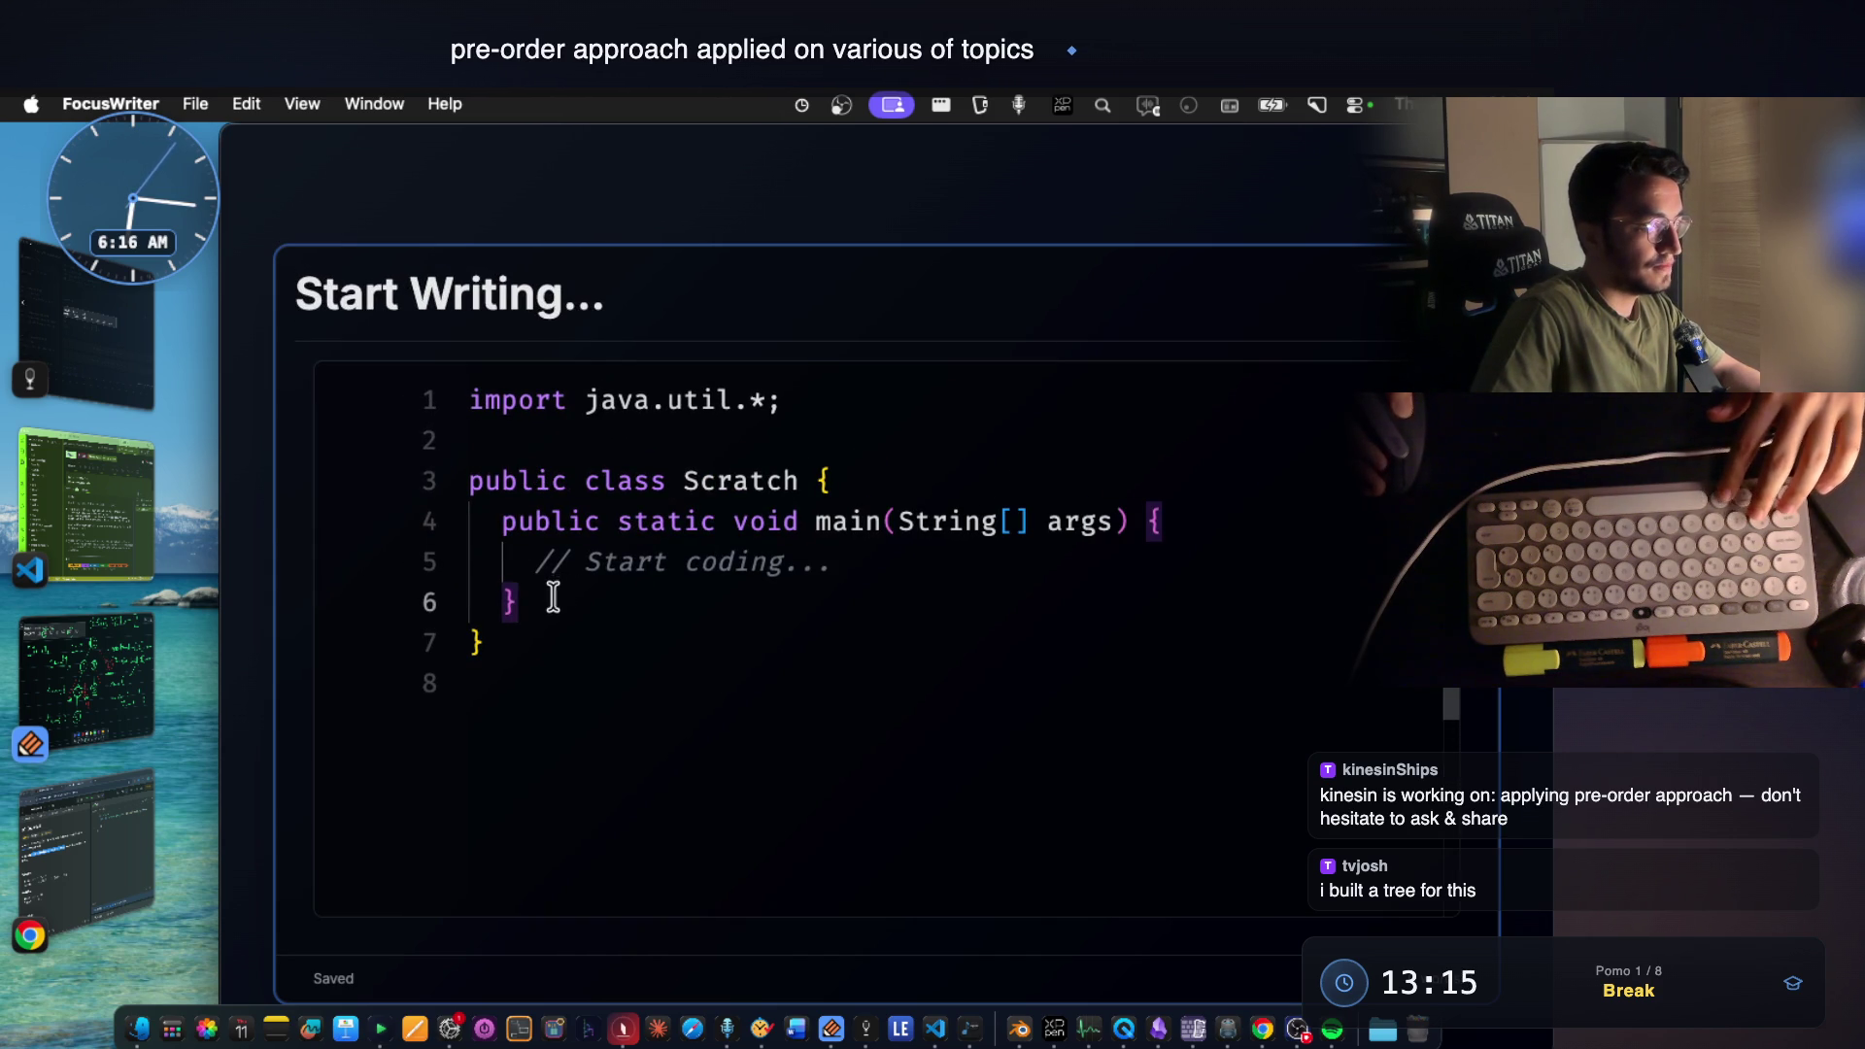
{"action": "key", "text": "Return"}
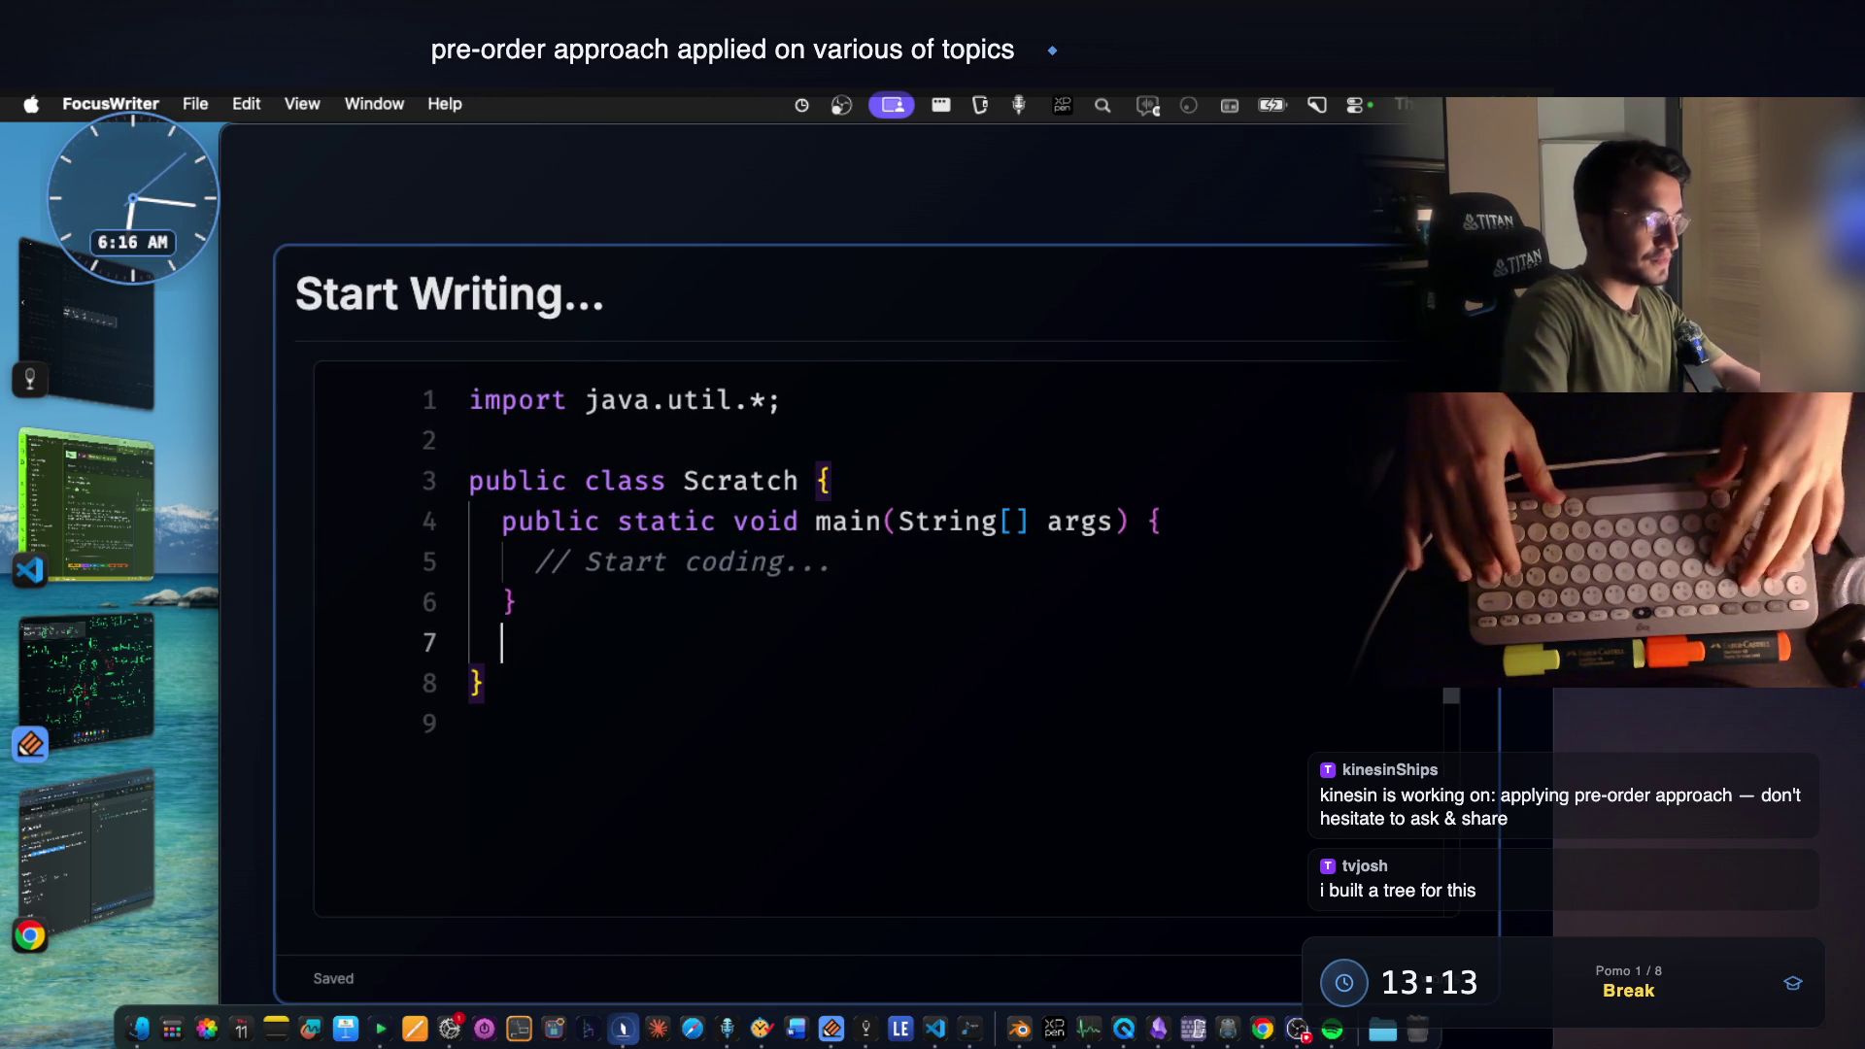
{"action": "key", "text": "Return"}
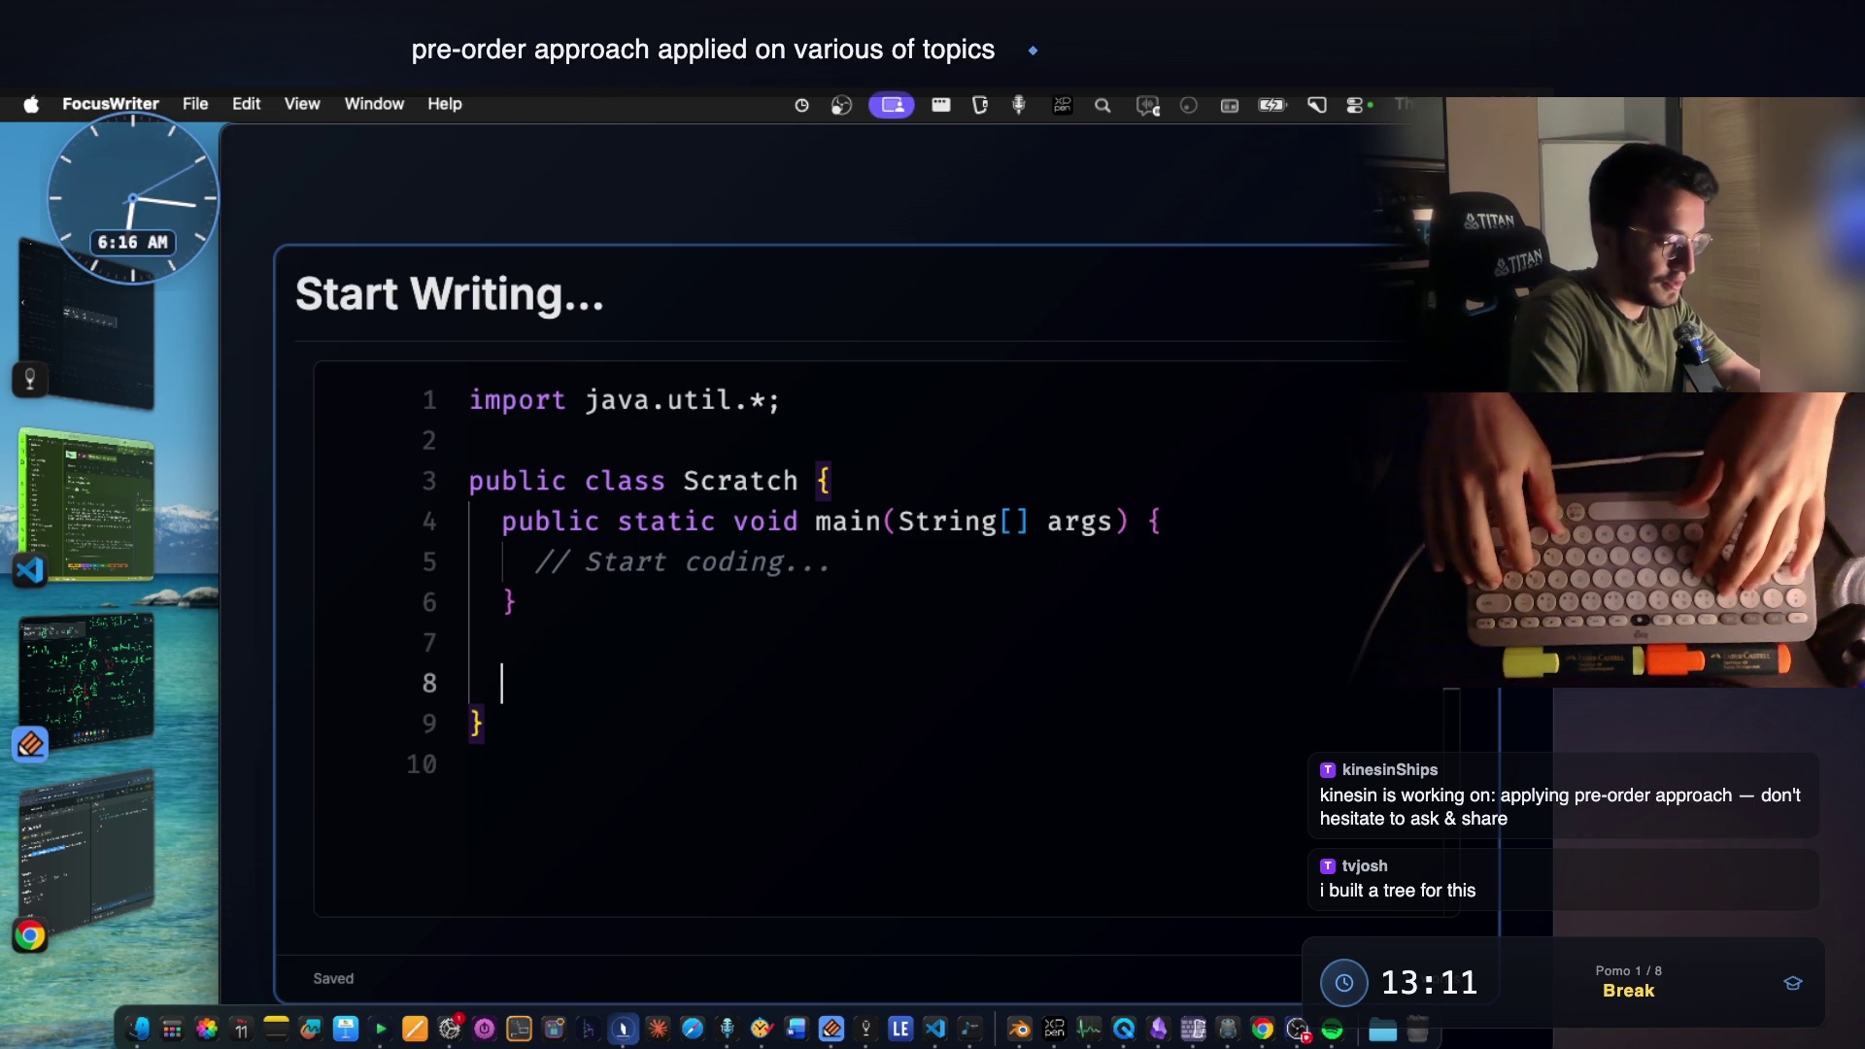
{"action": "type", "text": "voi"}
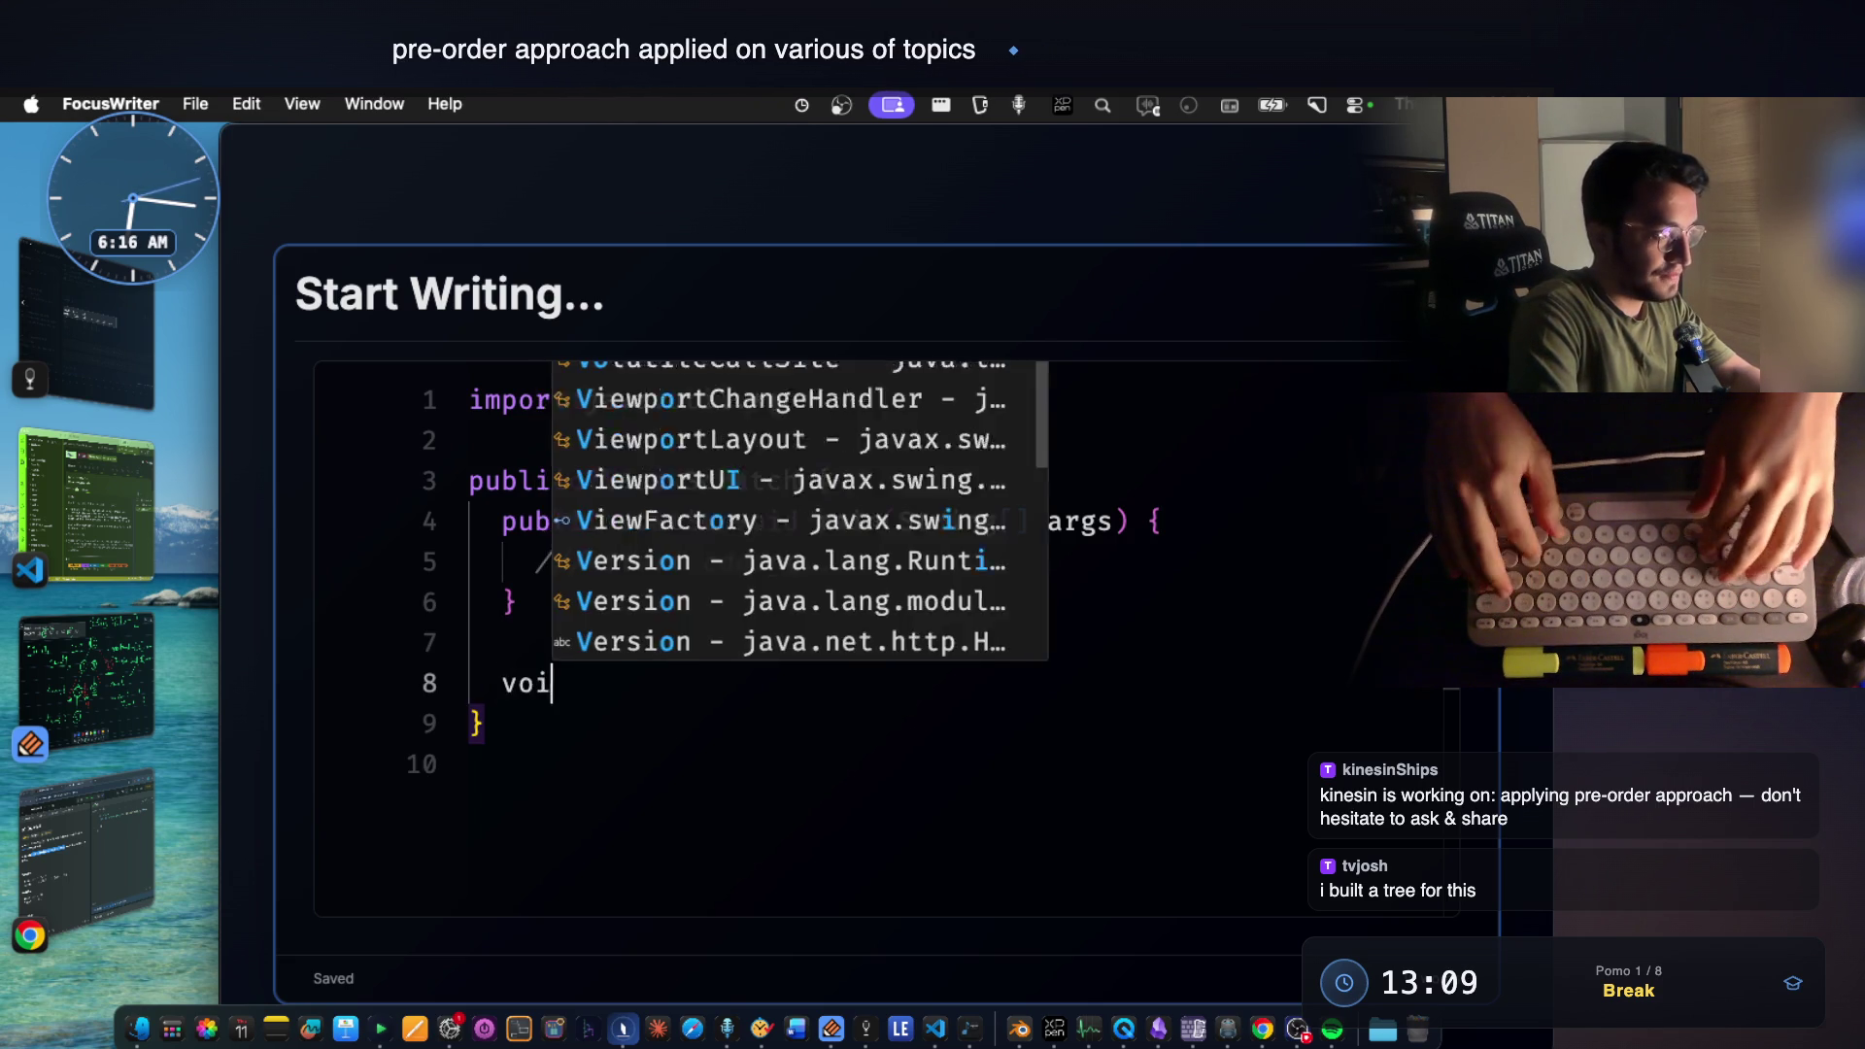
{"action": "type", "text": "d func"}
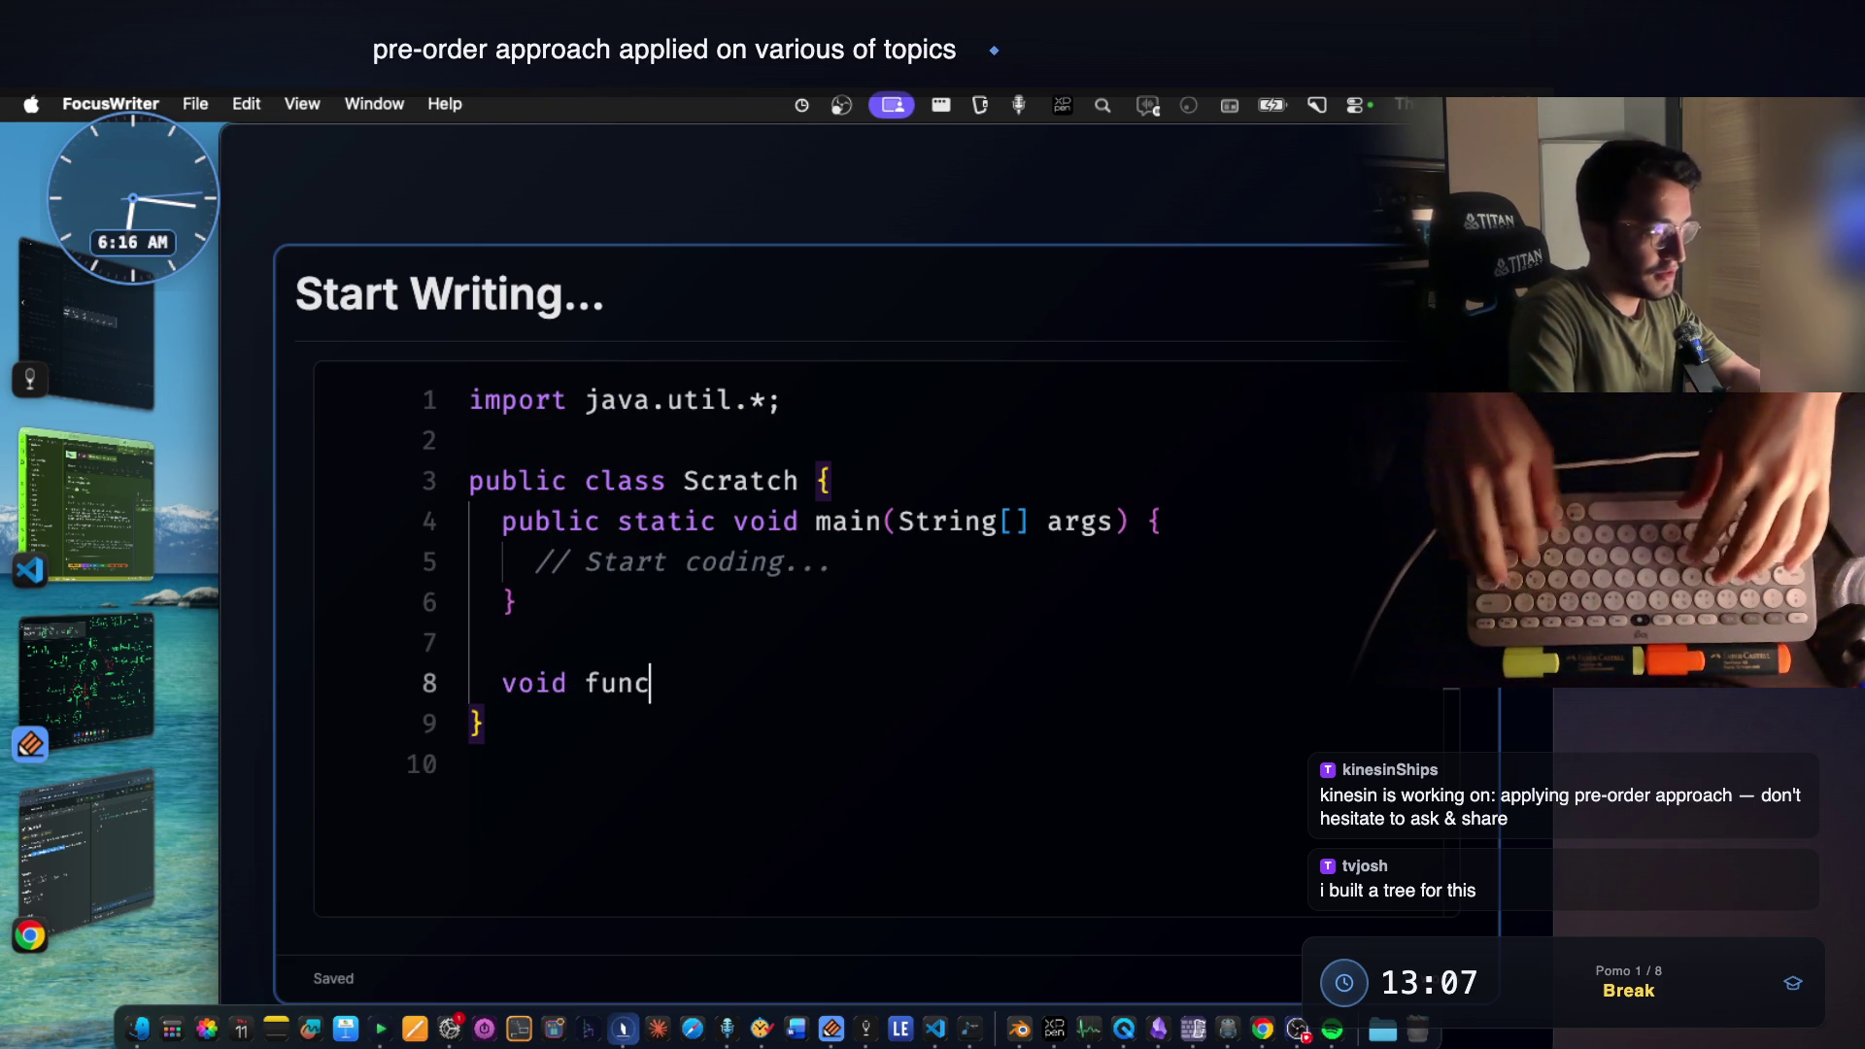
{"action": "type", "text": "()"}
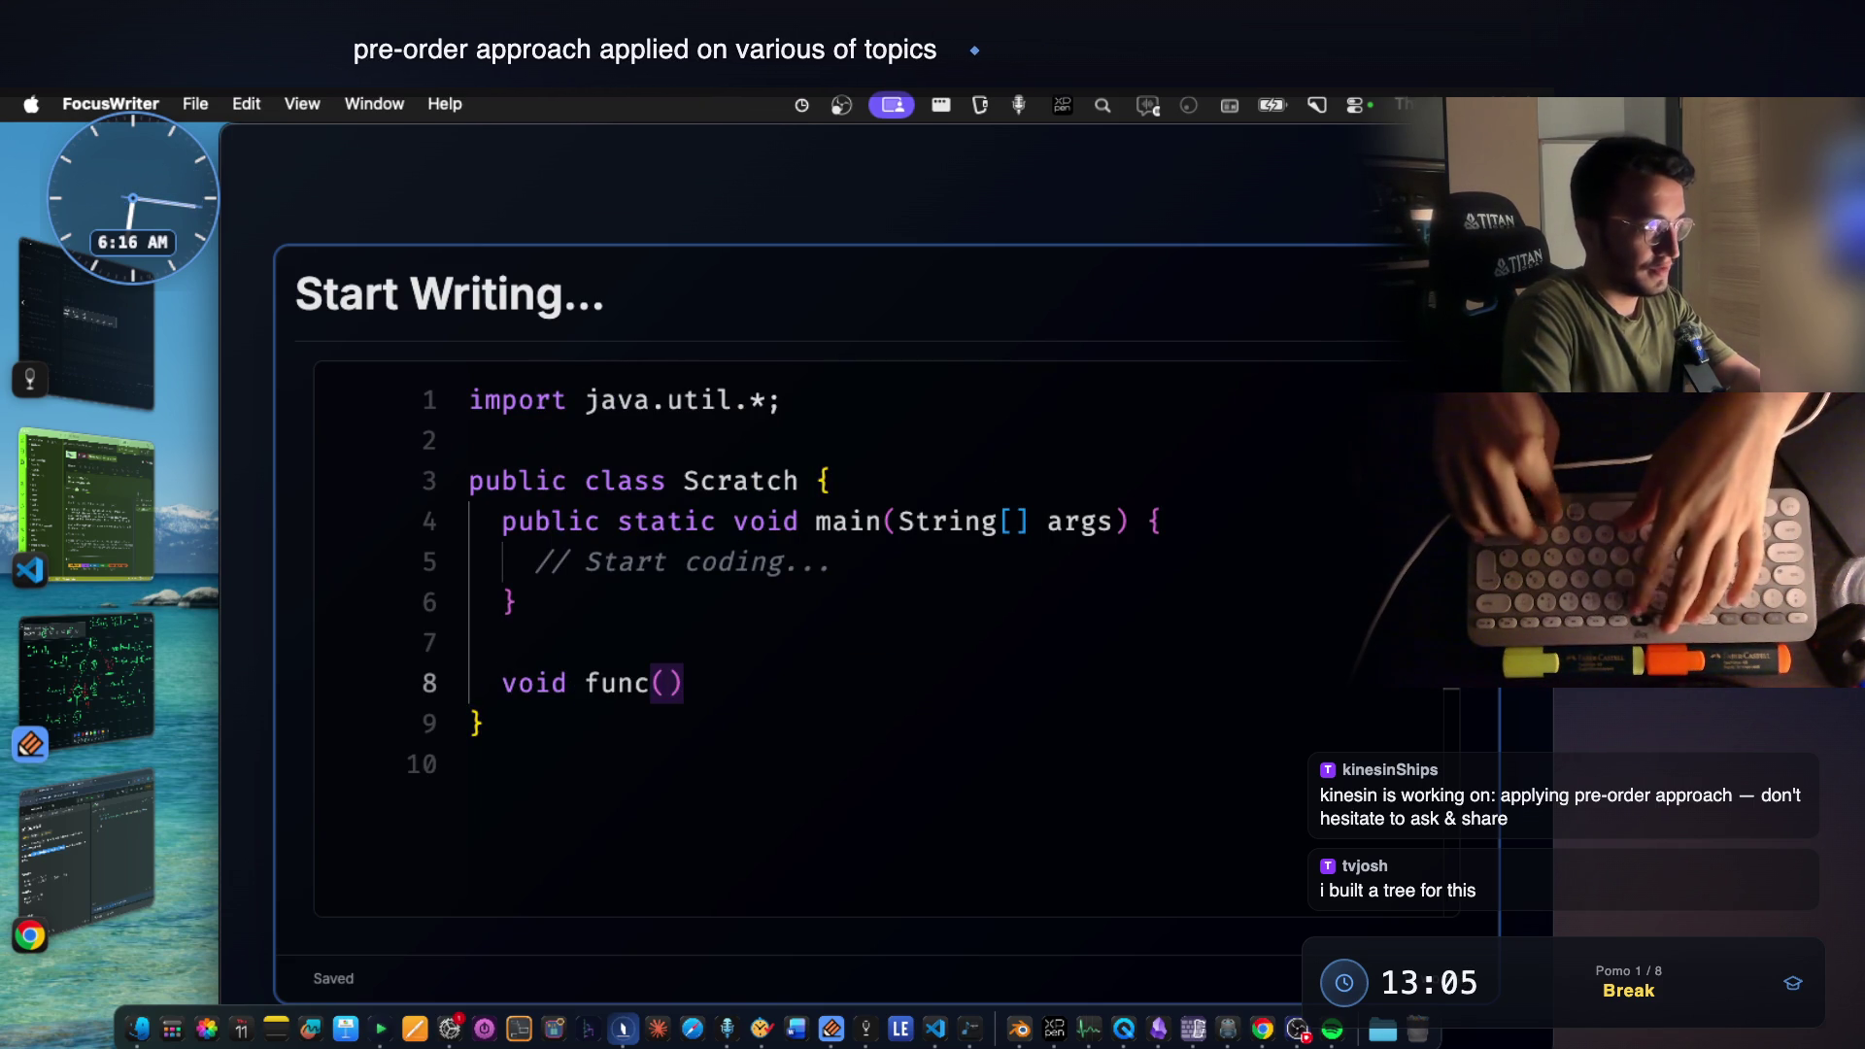
{"action": "type", "text": "{"}
{"action": "key", "text": "Return"}
{"action": "key", "text": "Return"}
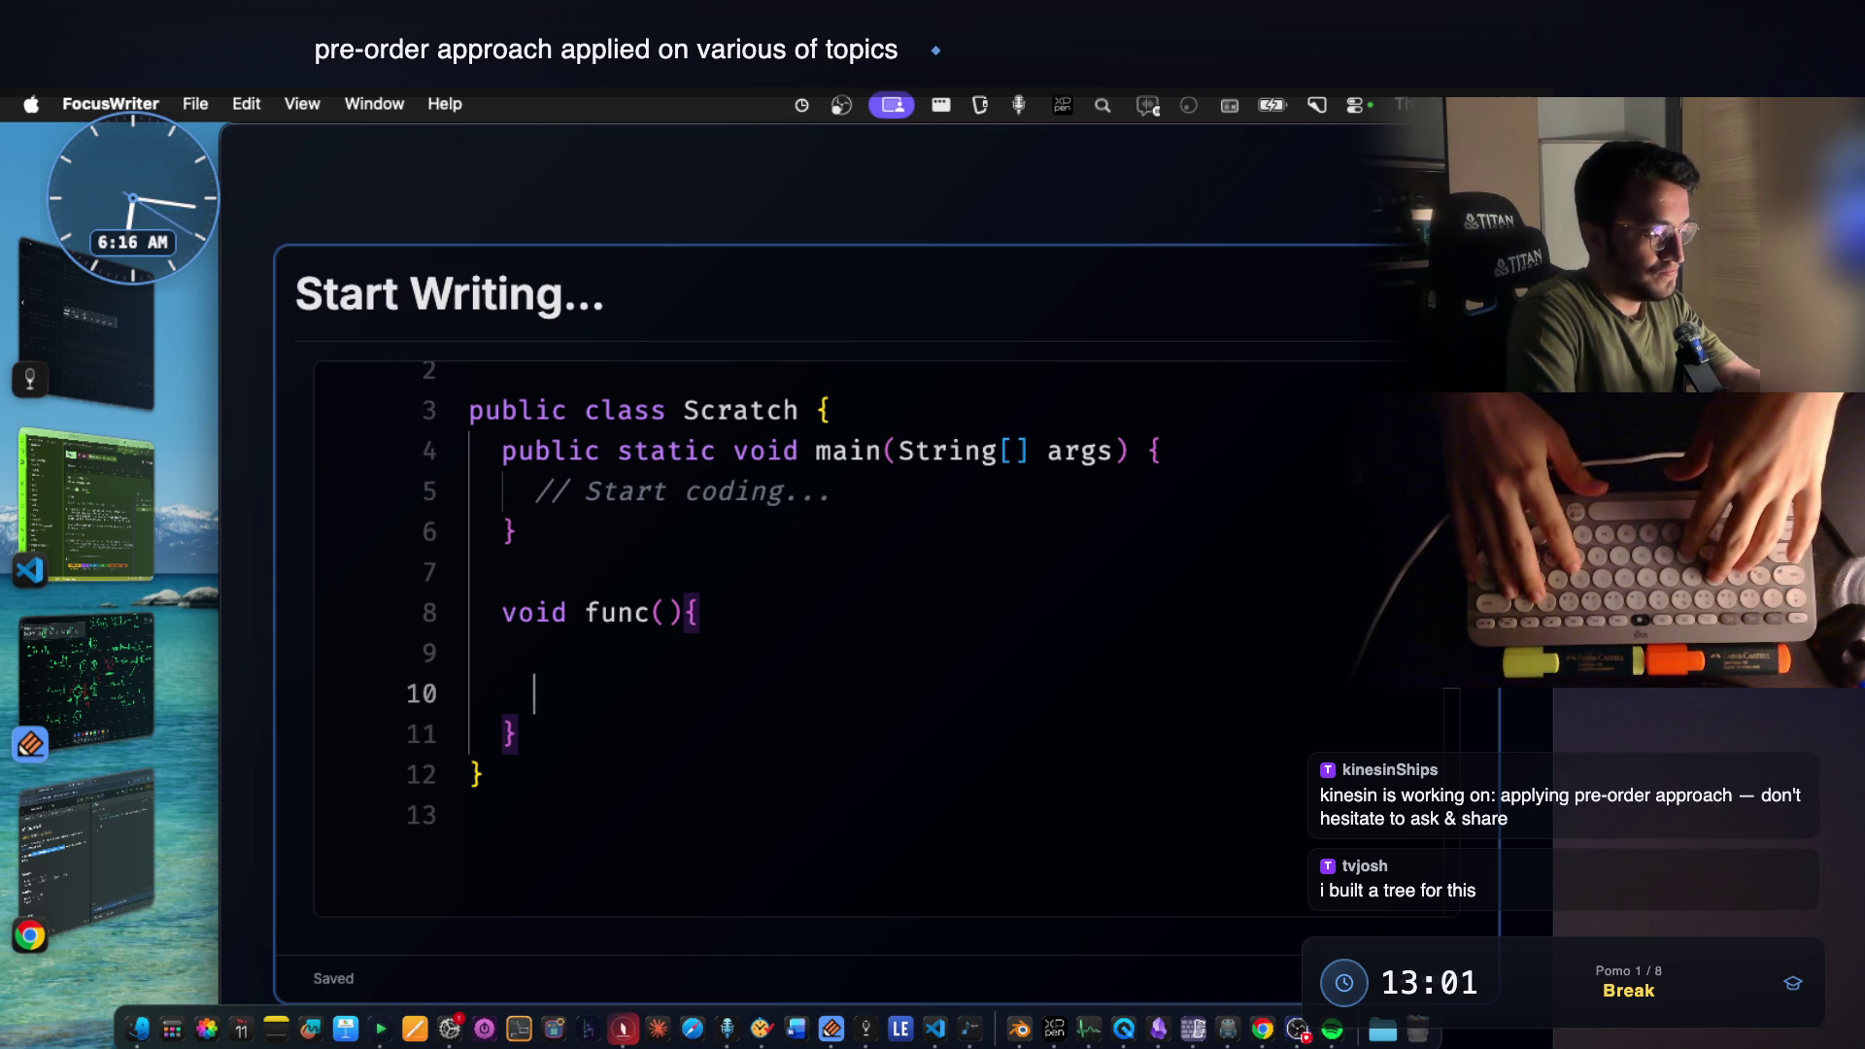
{"action": "type", "text": "for()["}
{"action": "key", "text": "Return"}
{"action": "key", "text": "Down"}
{"action": "key", "text": "Delete"}
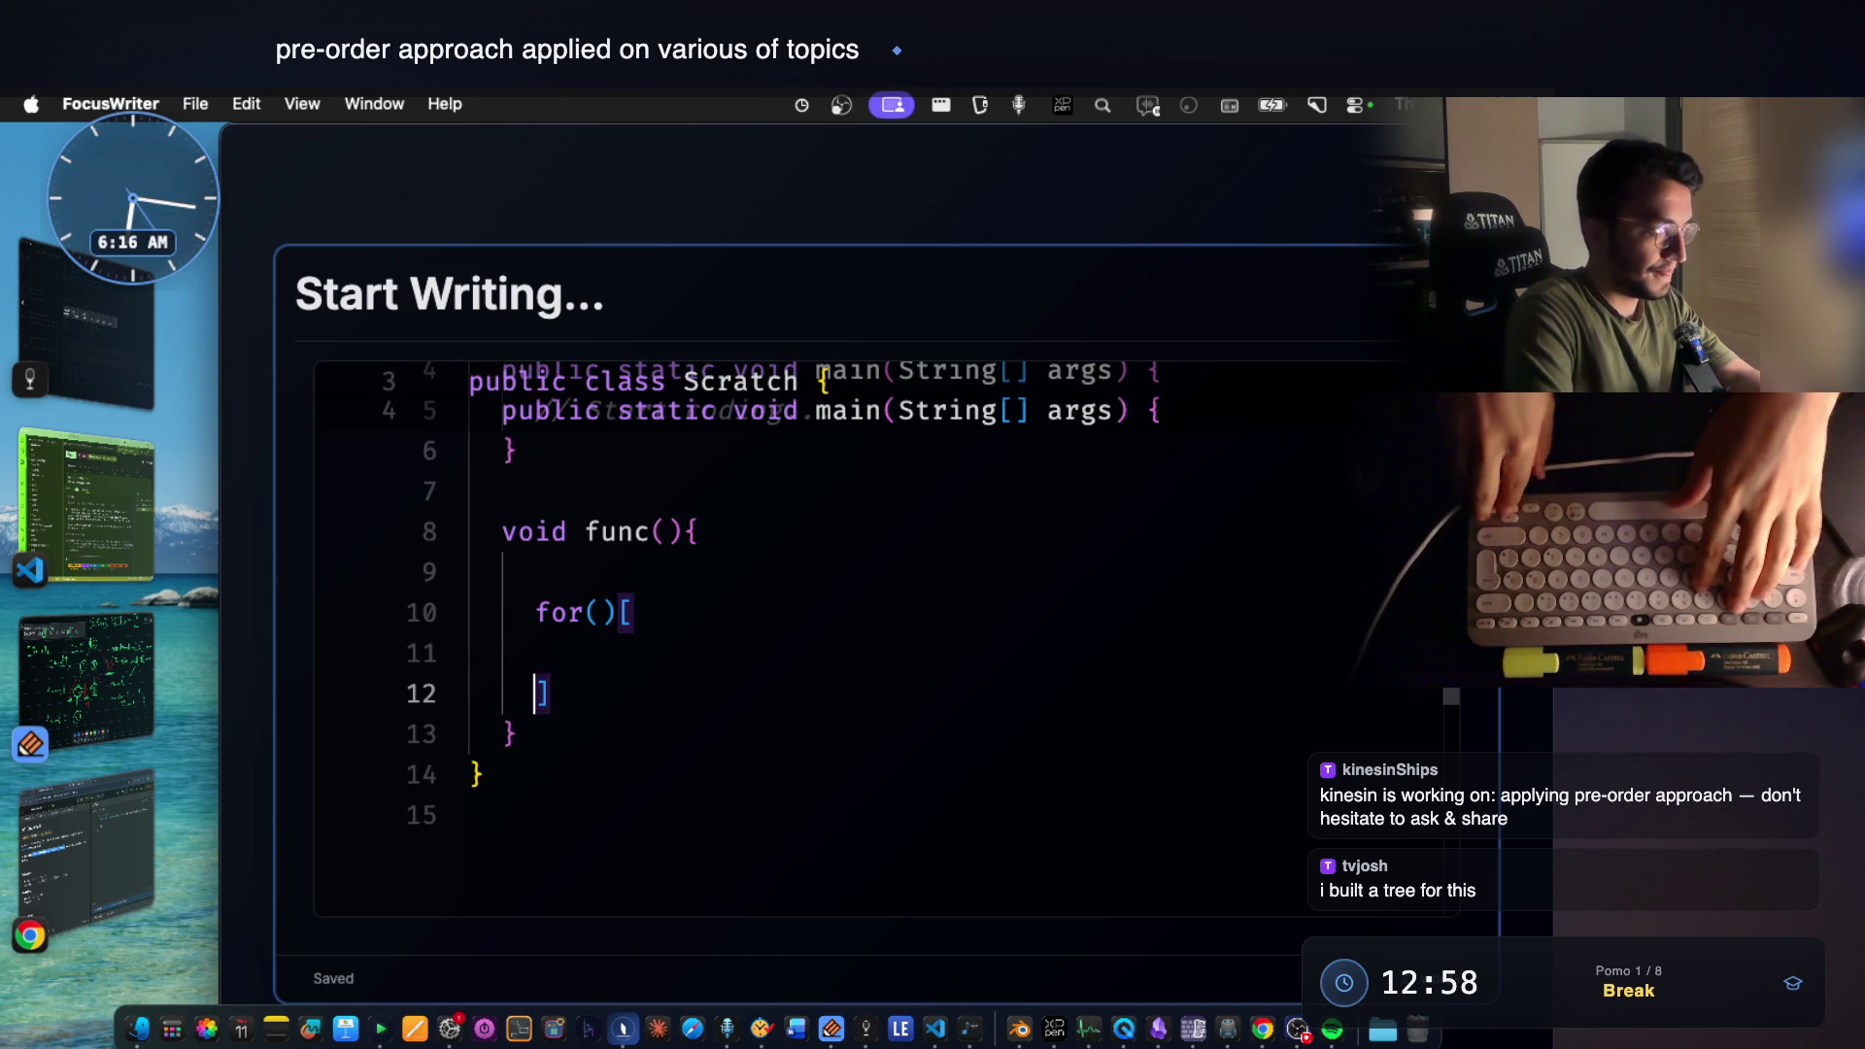
{"action": "key", "text": "BackSpace"}
{"action": "key", "text": "BackSpace"}
{"action": "key", "text": "BackSpace"}
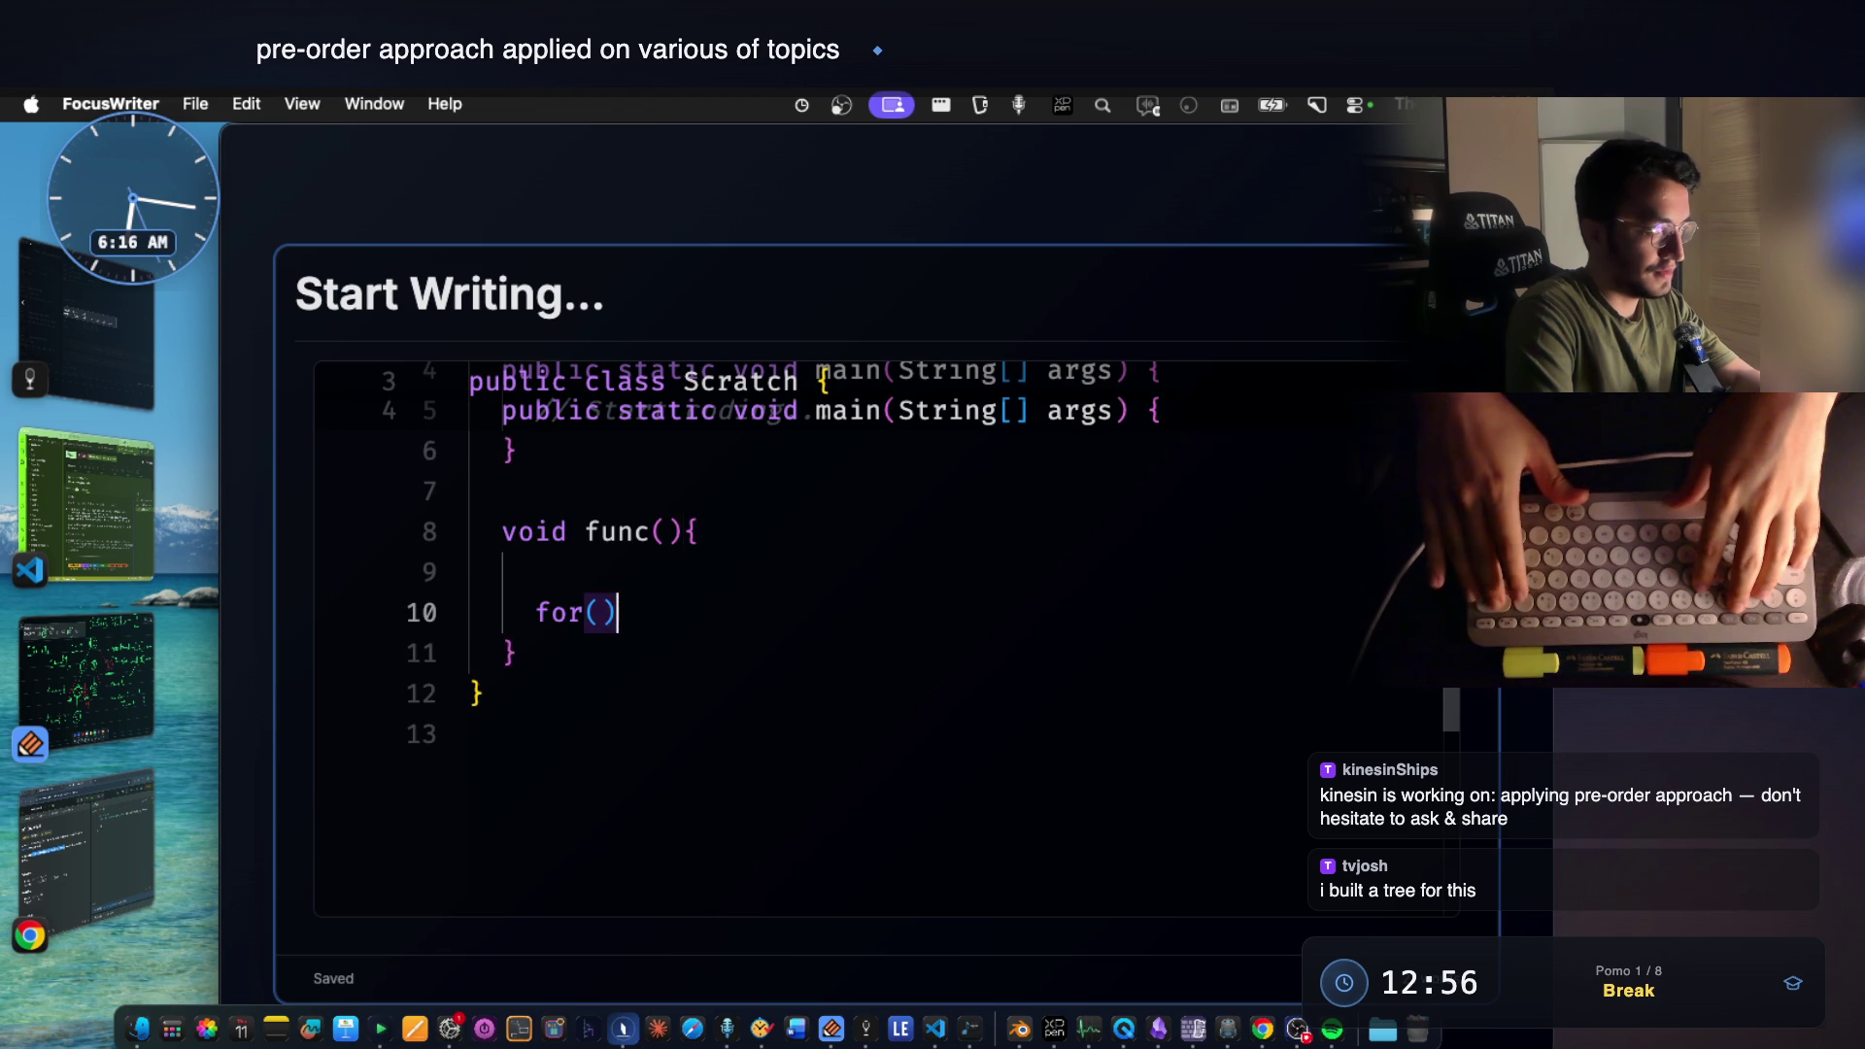
{"action": "type", "text": "{"}
Add a for loop calling func() and the int[] temp parameter, then switch to the LeetCode page.
{"action": "key", "text": "Return"}
{"action": "key", "text": "Up"}
{"action": "key", "text": "Down"}
{"action": "type", "text": "func"}
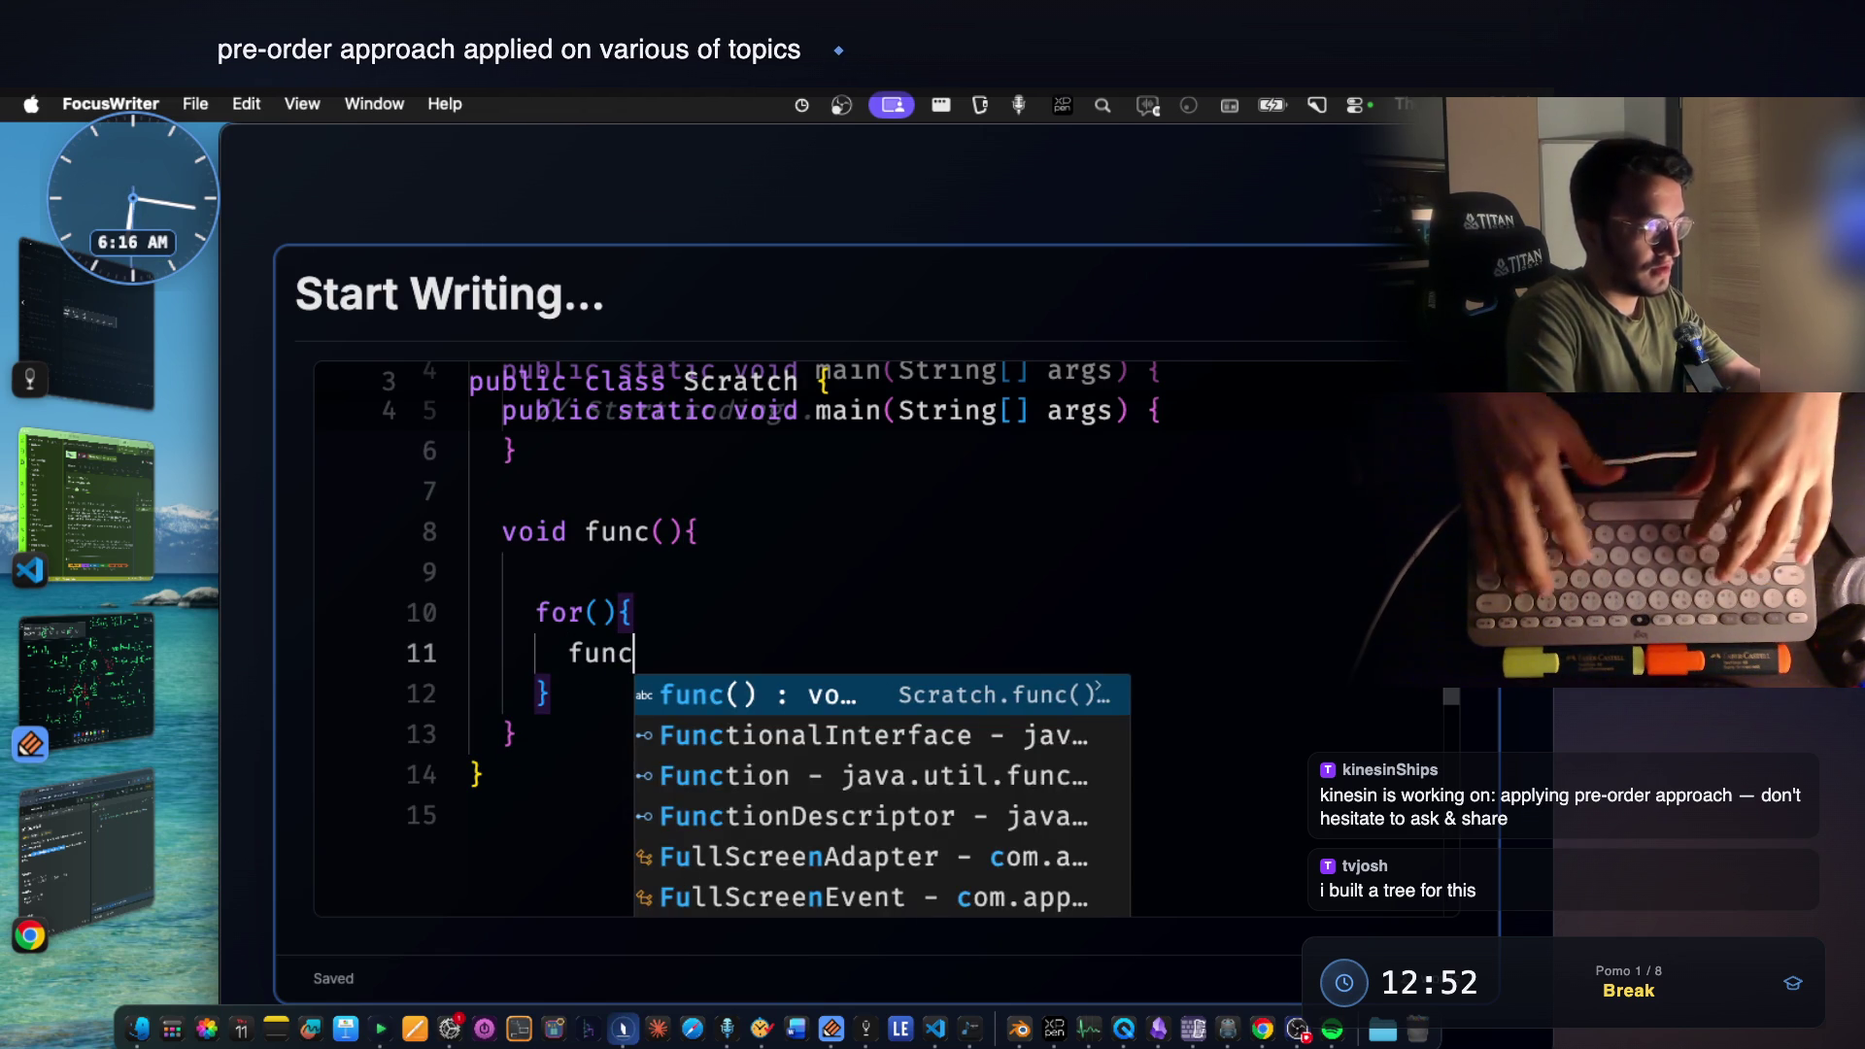
{"action": "key", "text": "Return"}
{"action": "key", "text": "Escape"}
{"action": "key", "text": "Up"}
{"action": "key", "text": "Up"}
{"action": "key", "text": "Up"}
{"action": "type", "text": "int[]"}
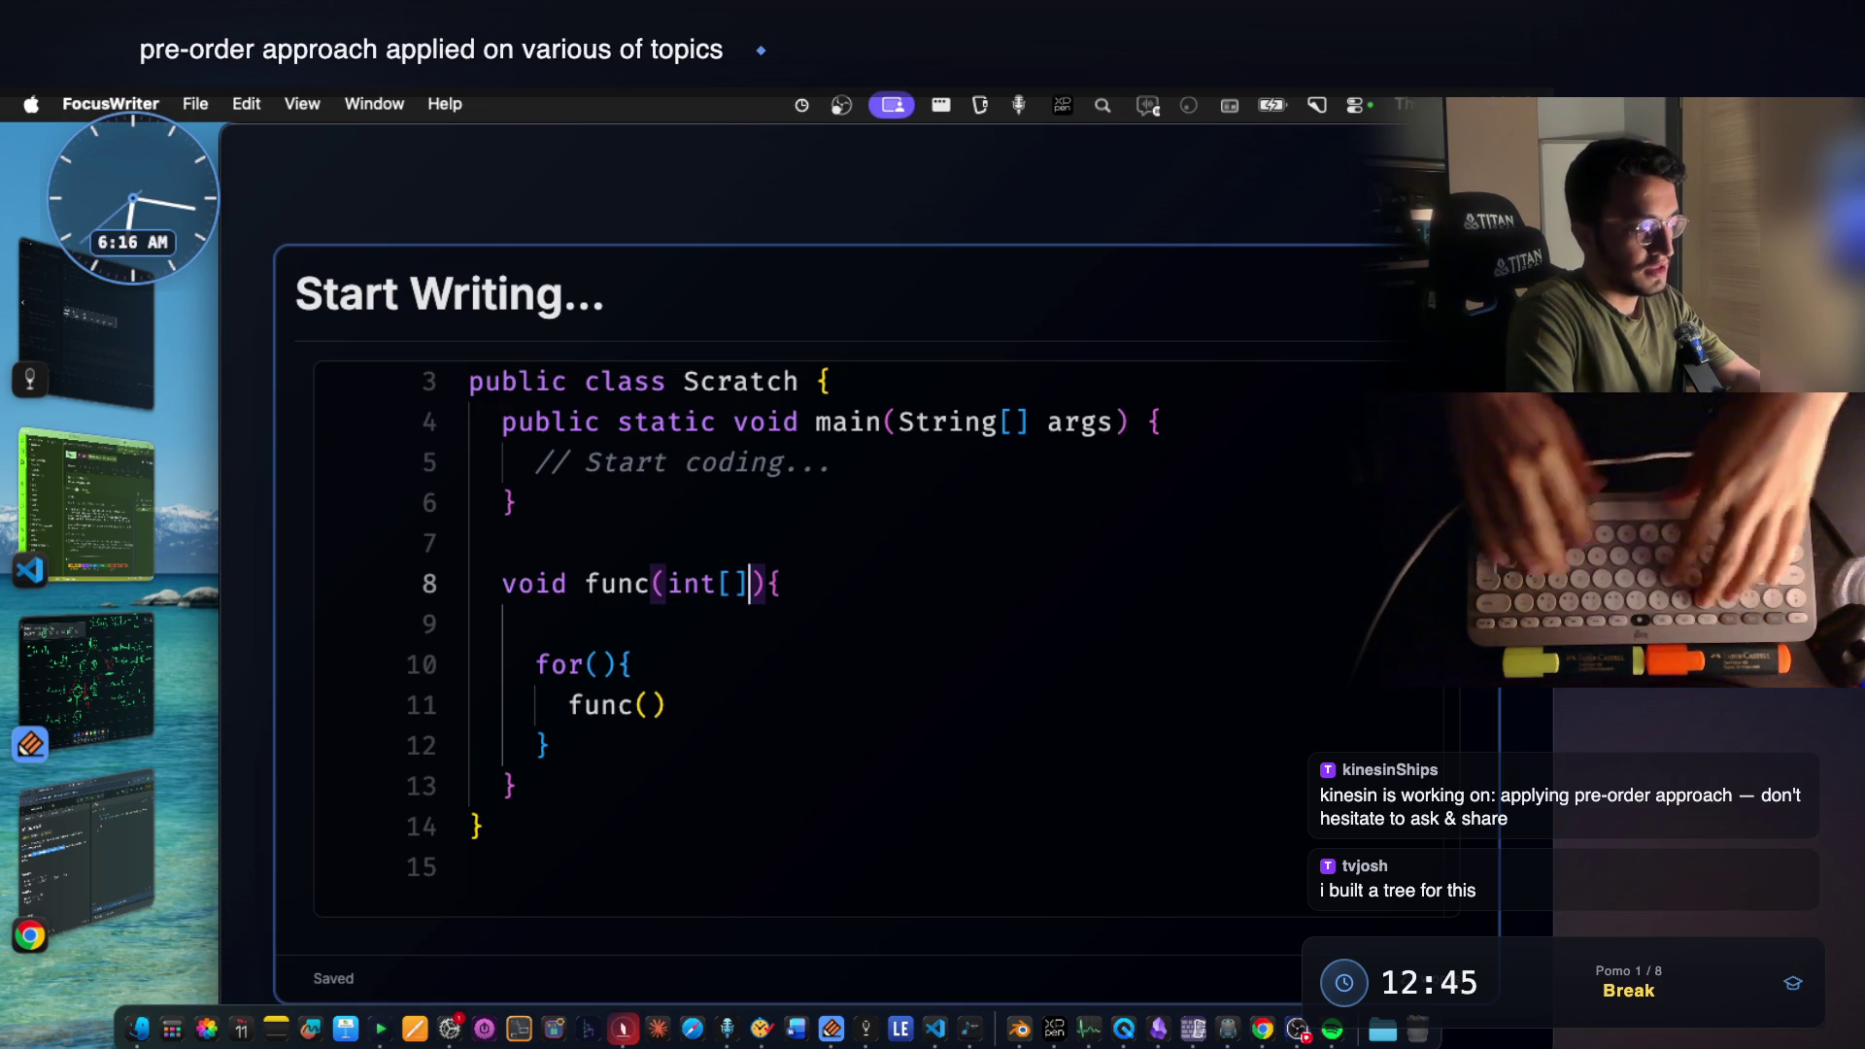
{"action": "key", "text": "BackSpace"}
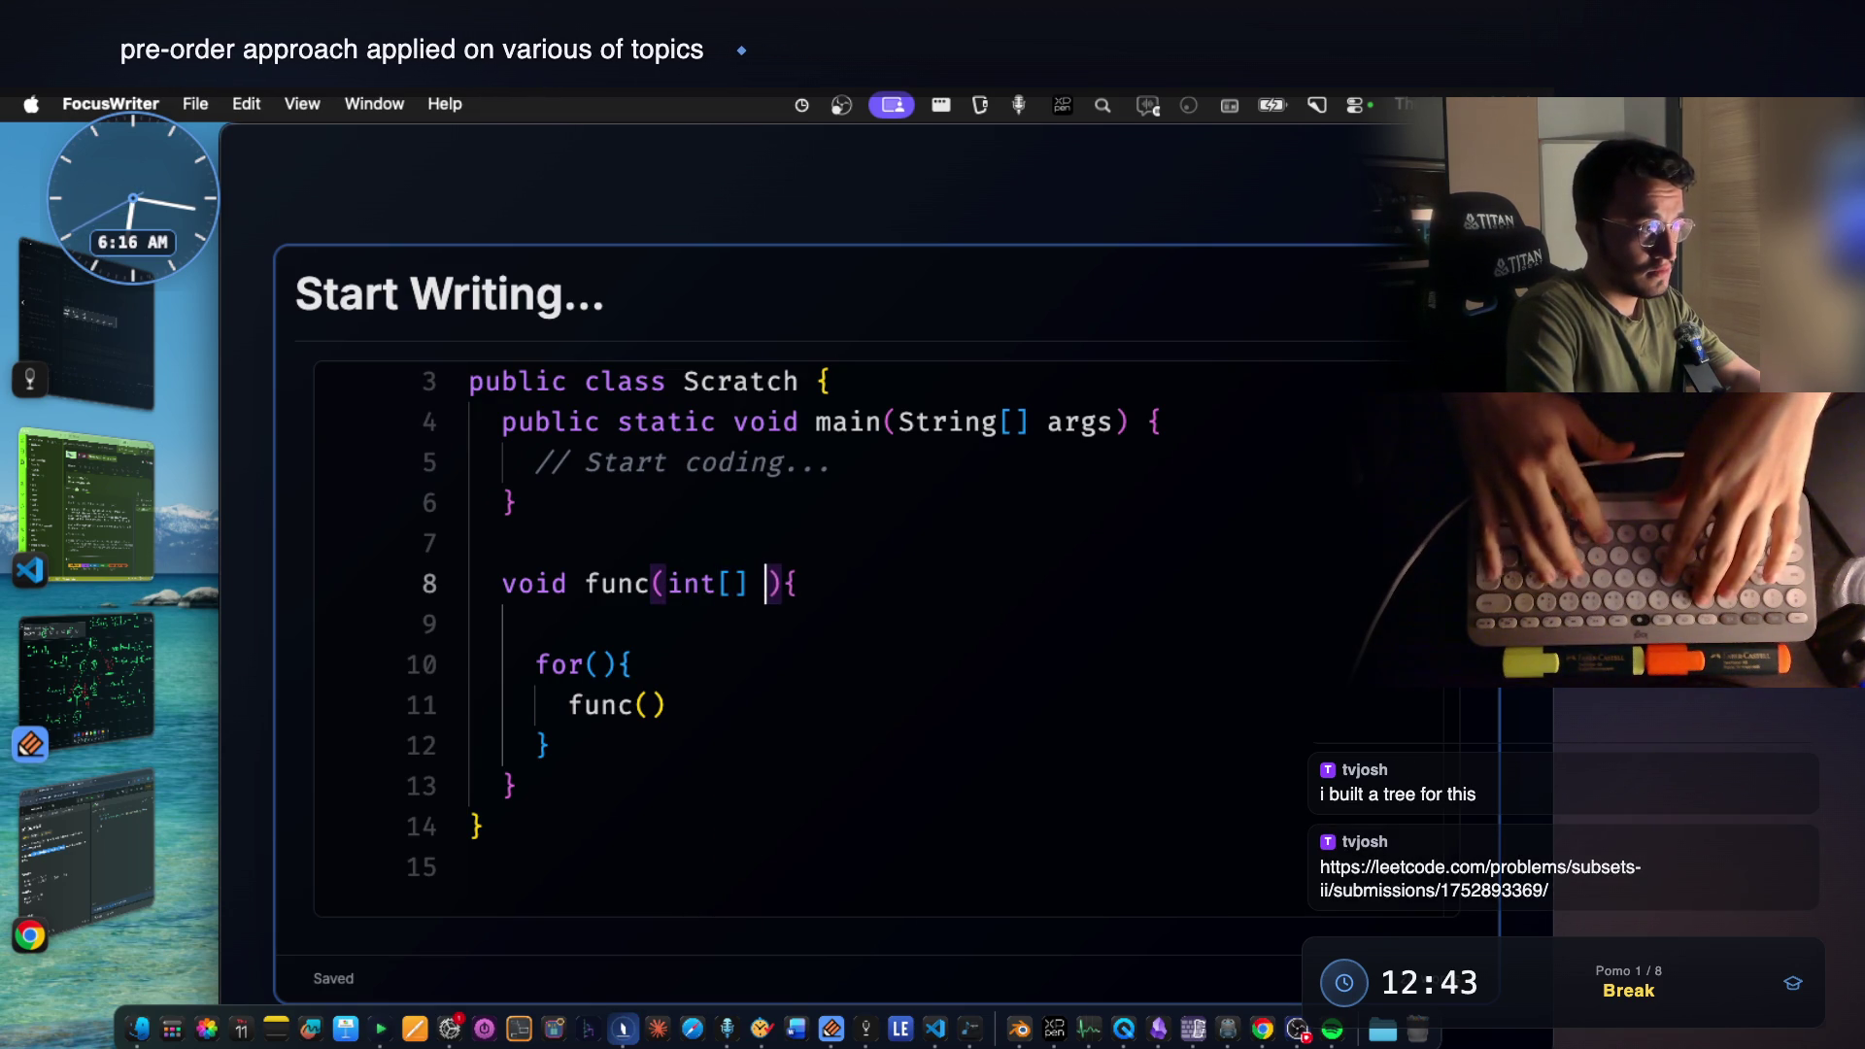
{"action": "type", "text": "temp"}
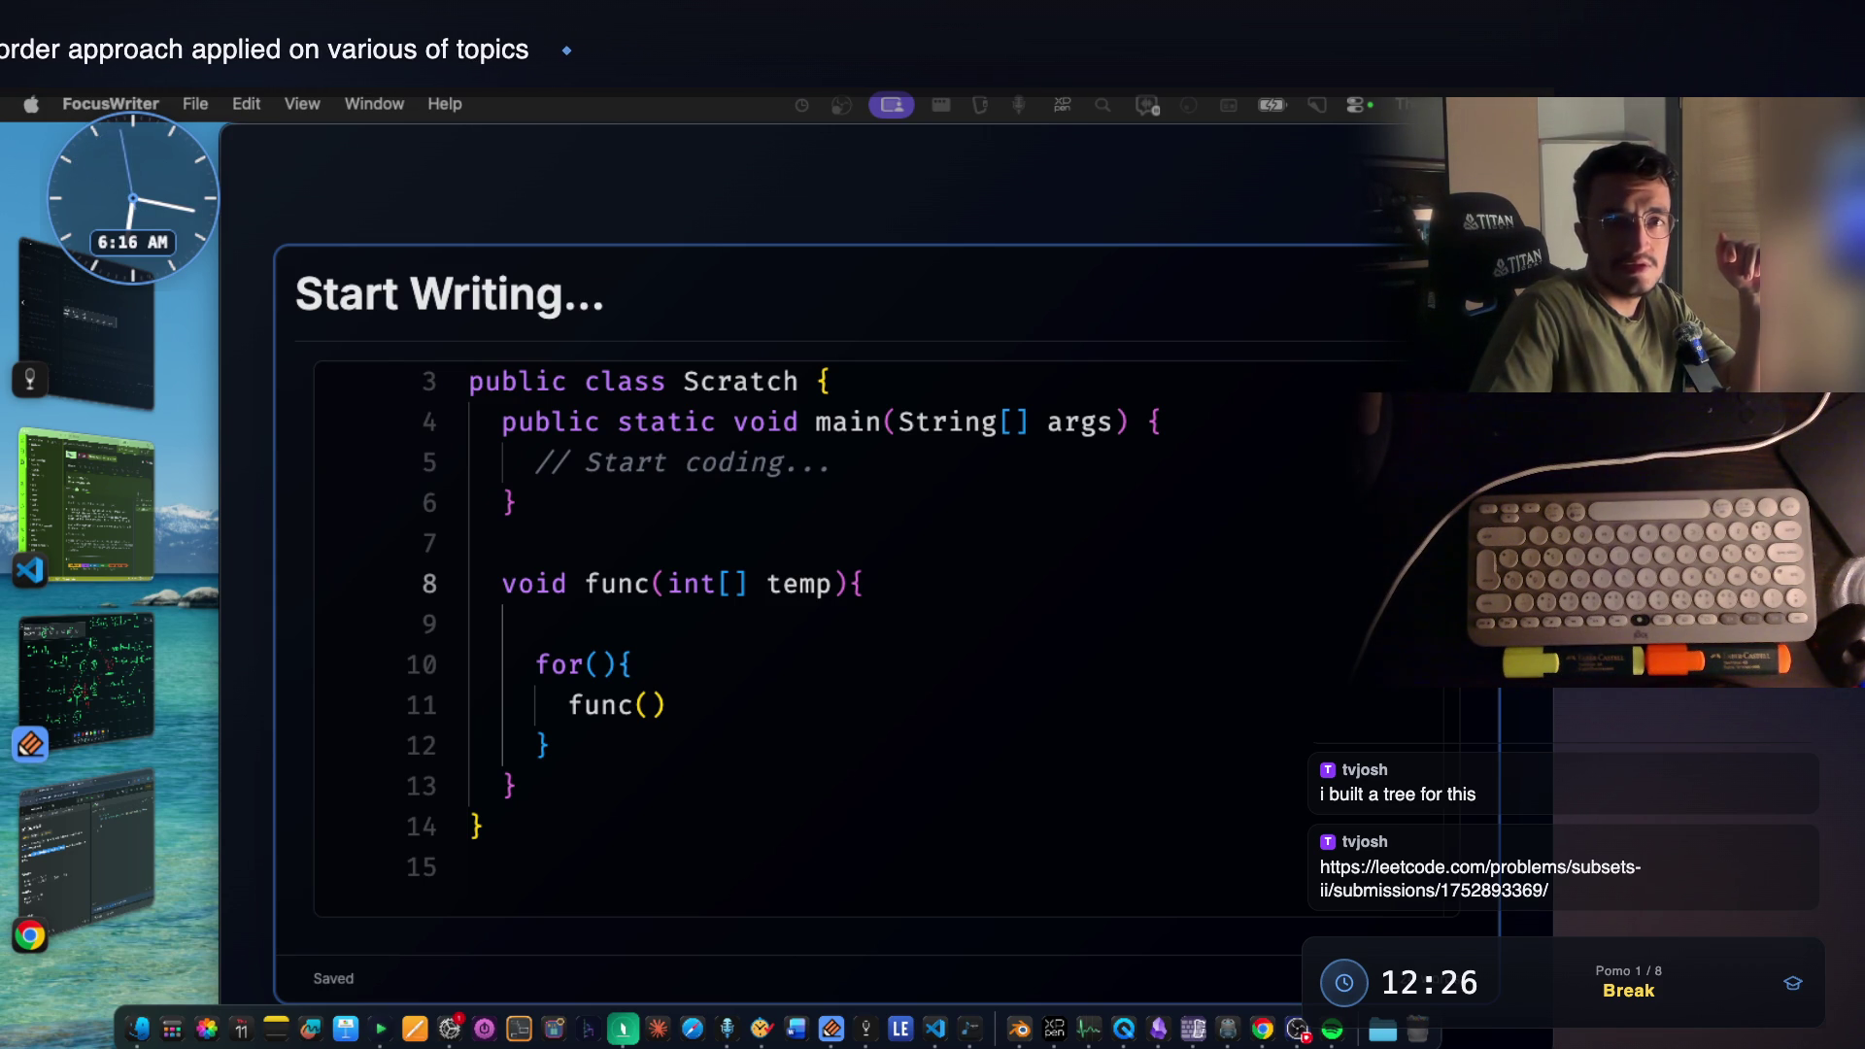
{"action": "key", "text": "super+Tab"}
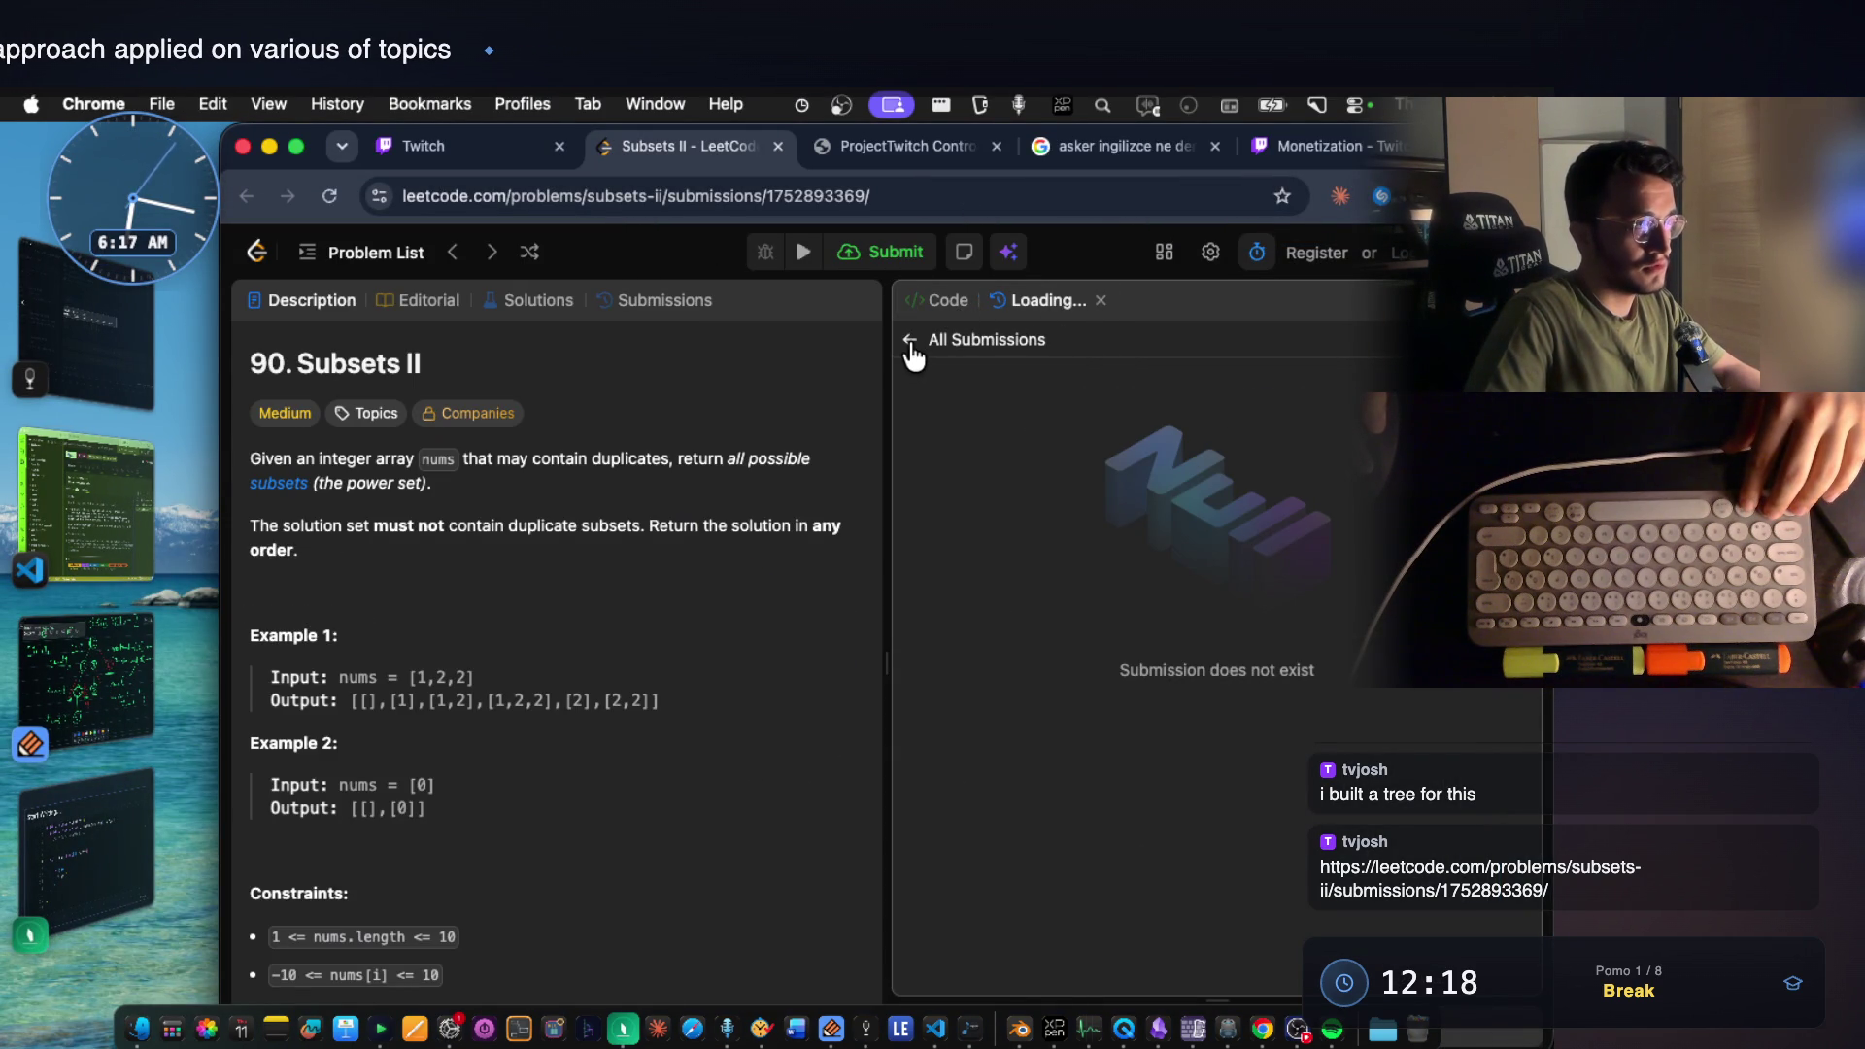
Select the submission ID in the LeetCode Subsets II submission address bar.
{"action": "left_click", "coordinate": [878, 199]}
{"action": "key", "text": "Right"}
{"action": "double_click", "coordinate": [915, 198]}
{"action": "scroll", "coordinate": [467, 663], "scroll_direction": "down", "scroll_amount": 5}
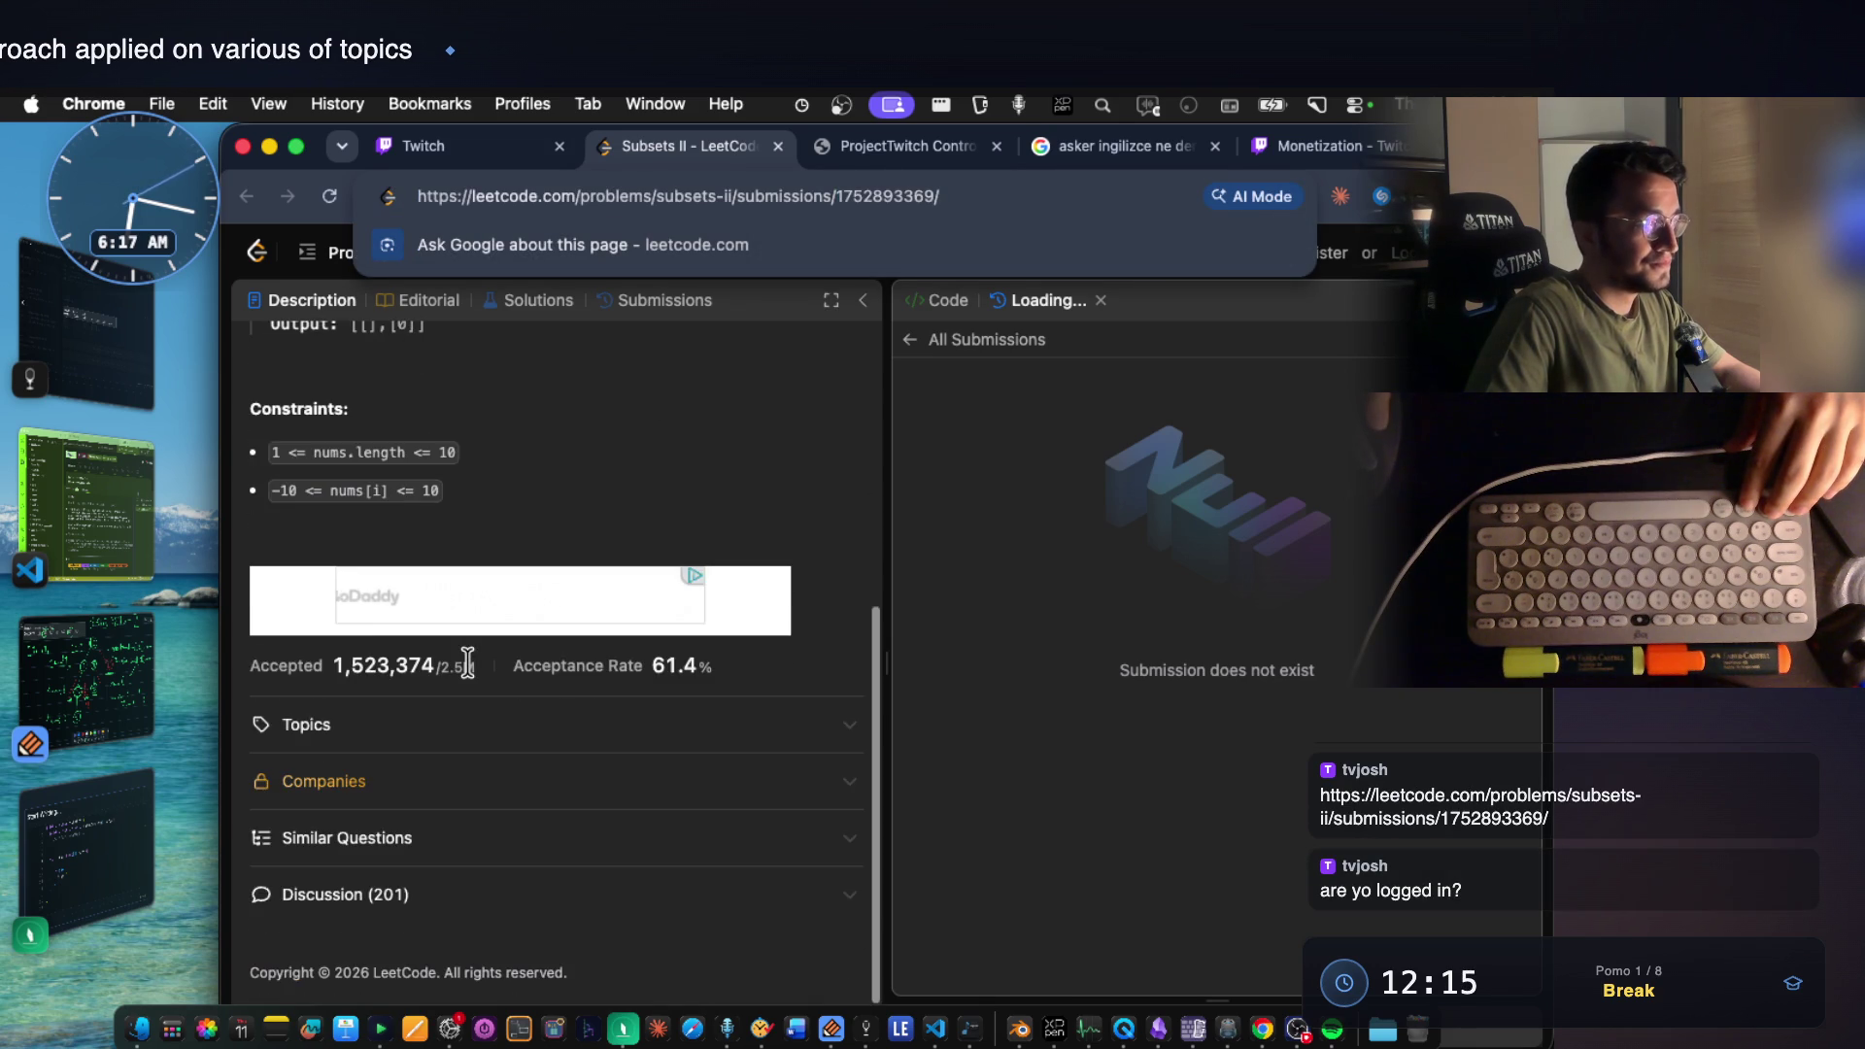
{"action": "scroll", "coordinate": [466, 663], "scroll_direction": "up", "scroll_amount": 5}
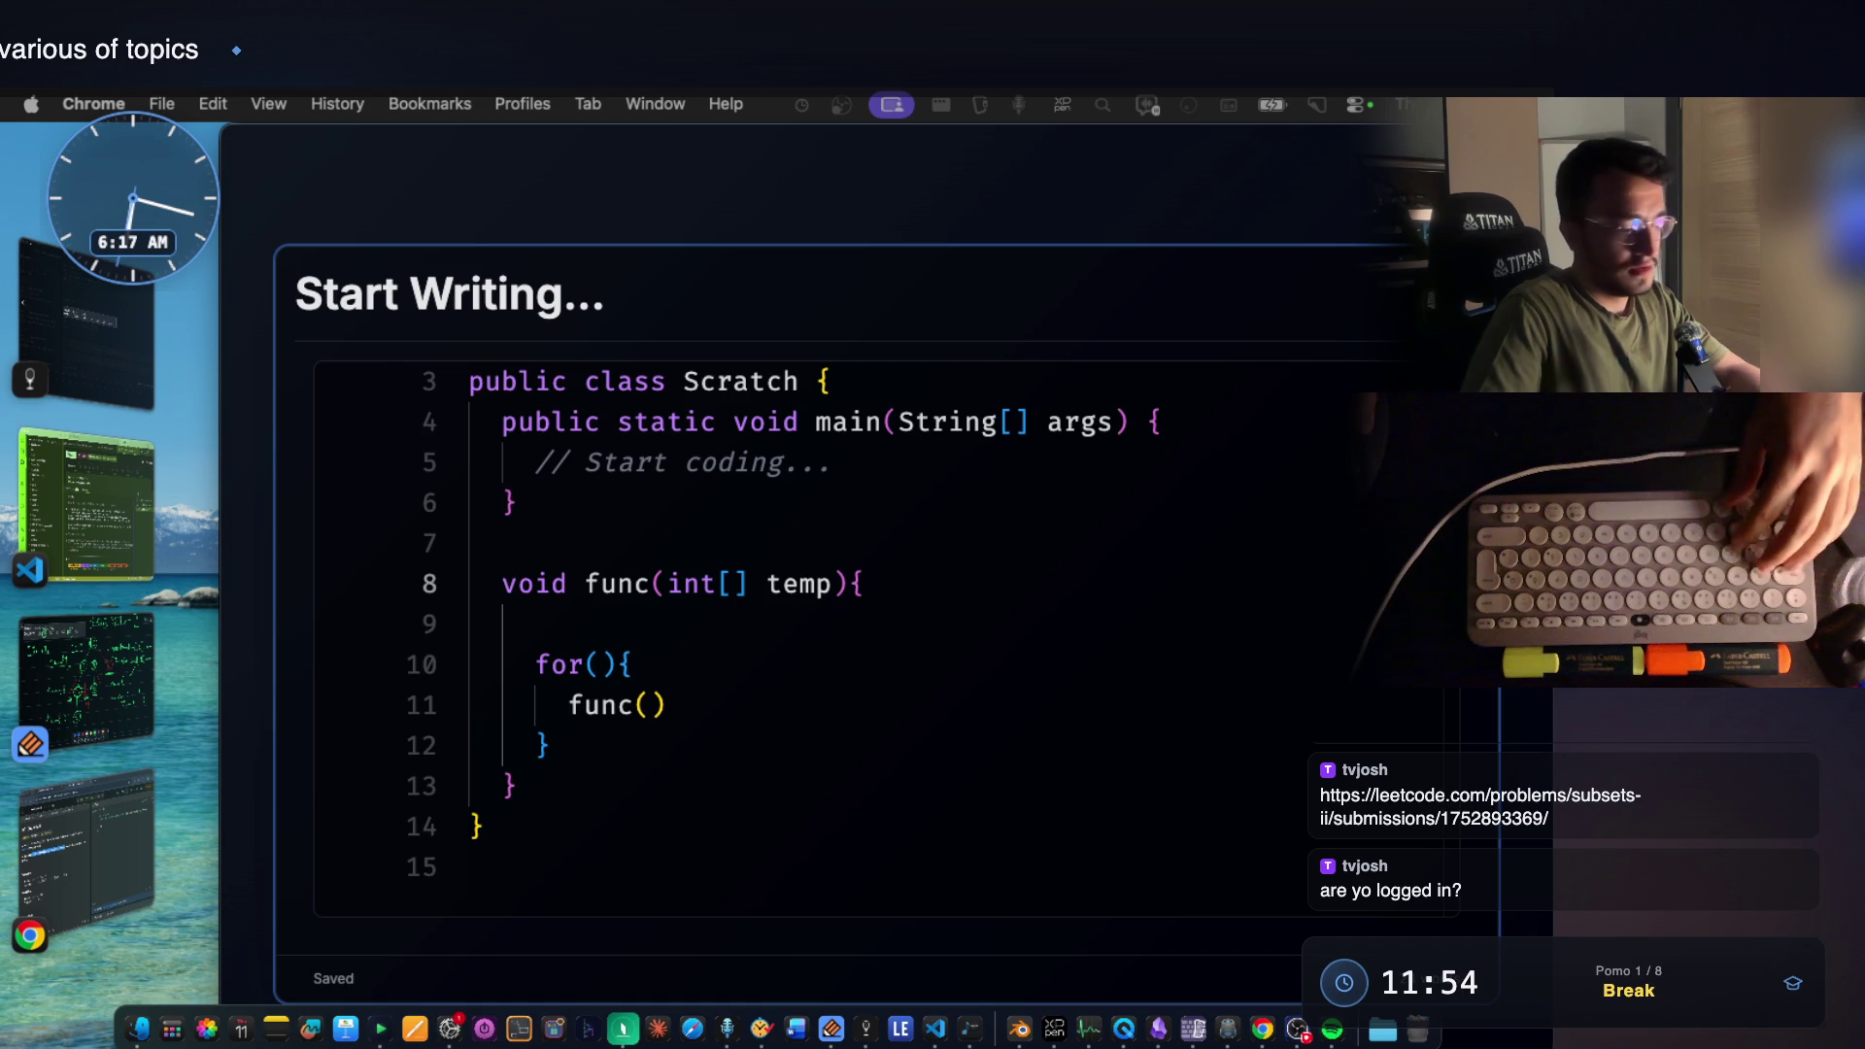
Dismiss Chrome's Dock window list and hide the FocusWriter scratch note.
{"action": "right_click", "coordinate": [1262, 1029]}
{"action": "left_click", "coordinate": [1339, 614]}
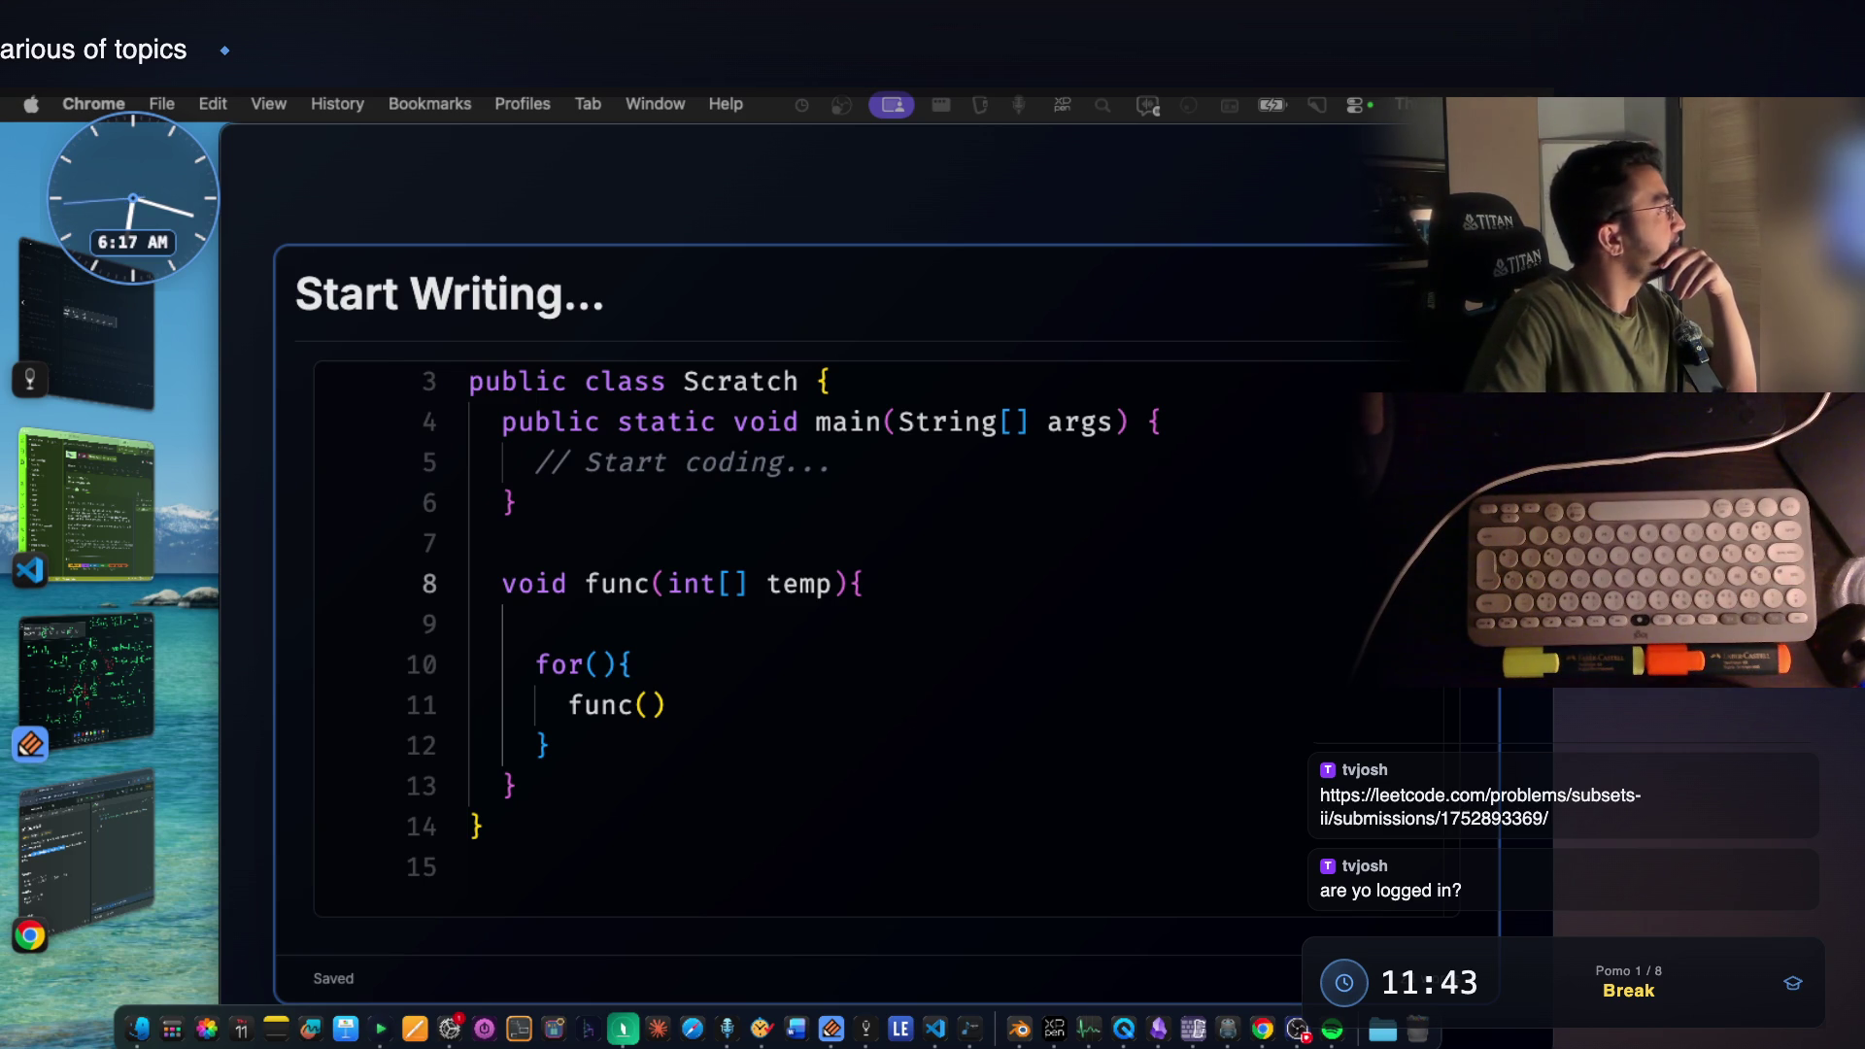
{"action": "key", "text": "super+Tab"}
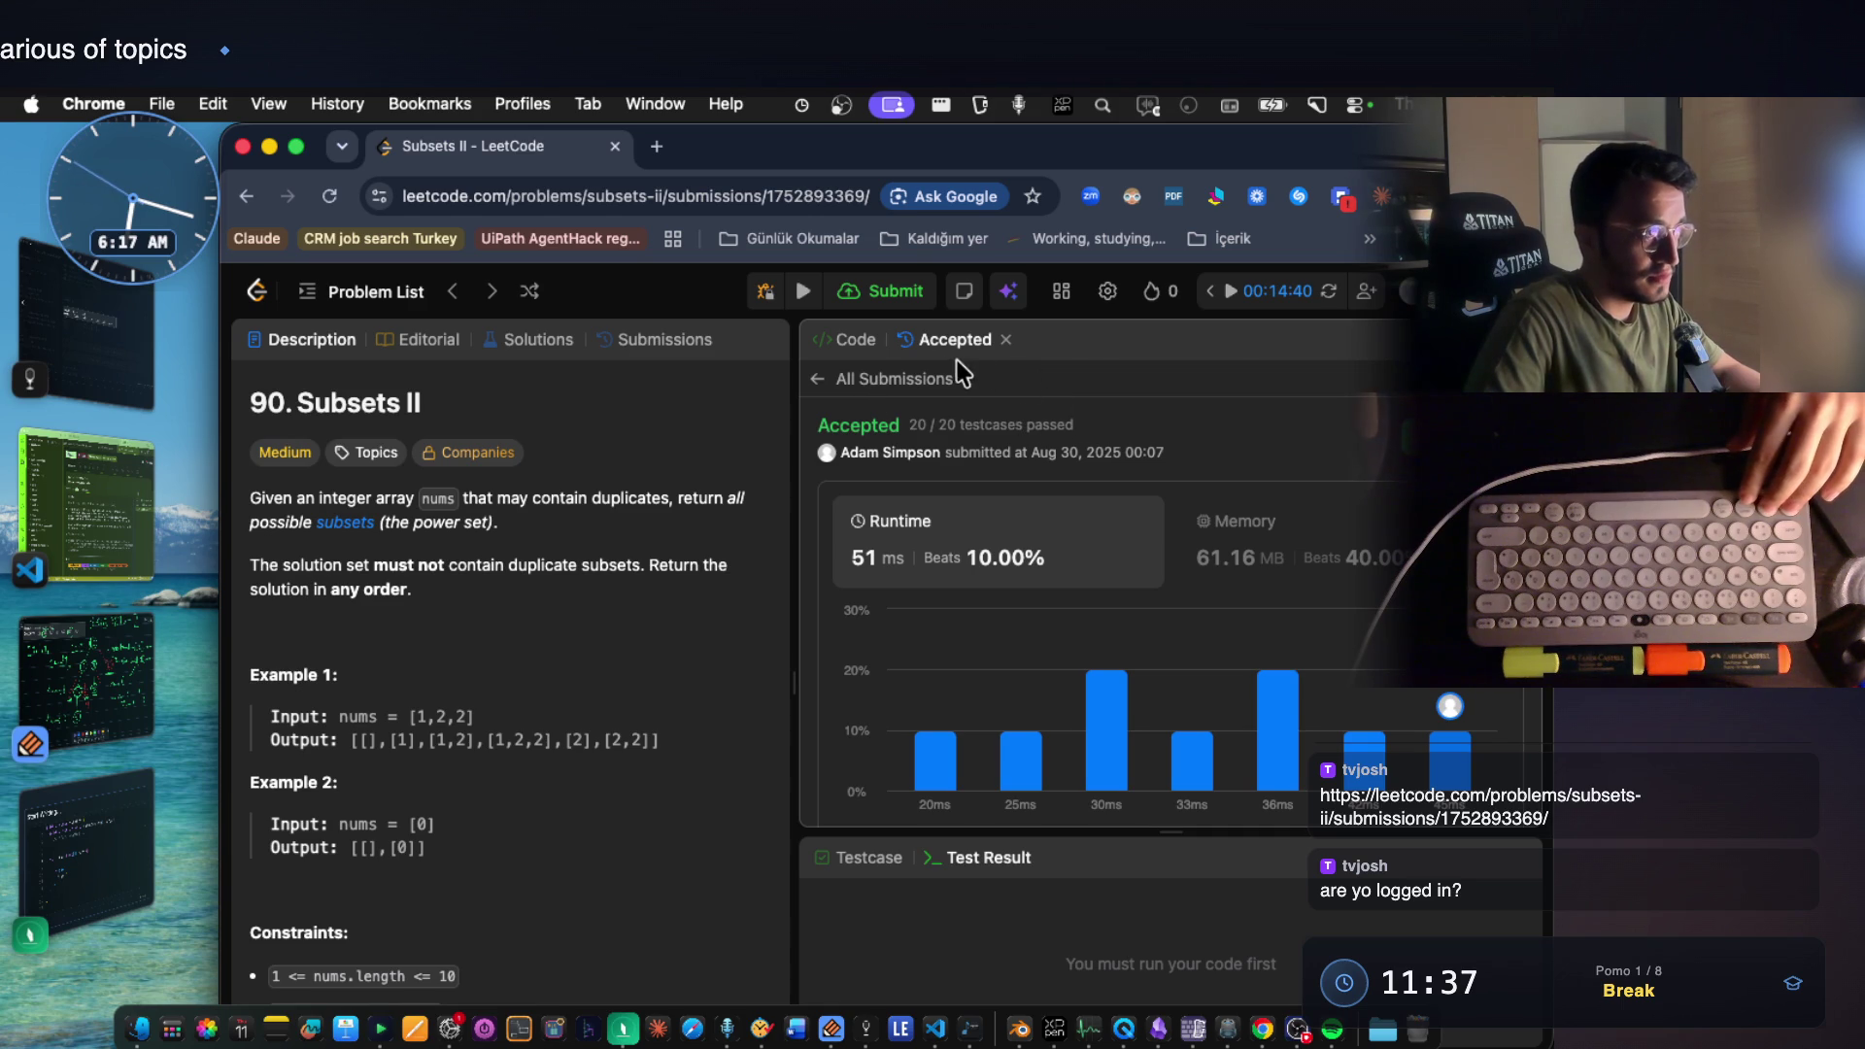
Show the accepted Subsets II submission details and expand its full Scala code.
{"action": "left_click", "coordinate": [856, 340]}
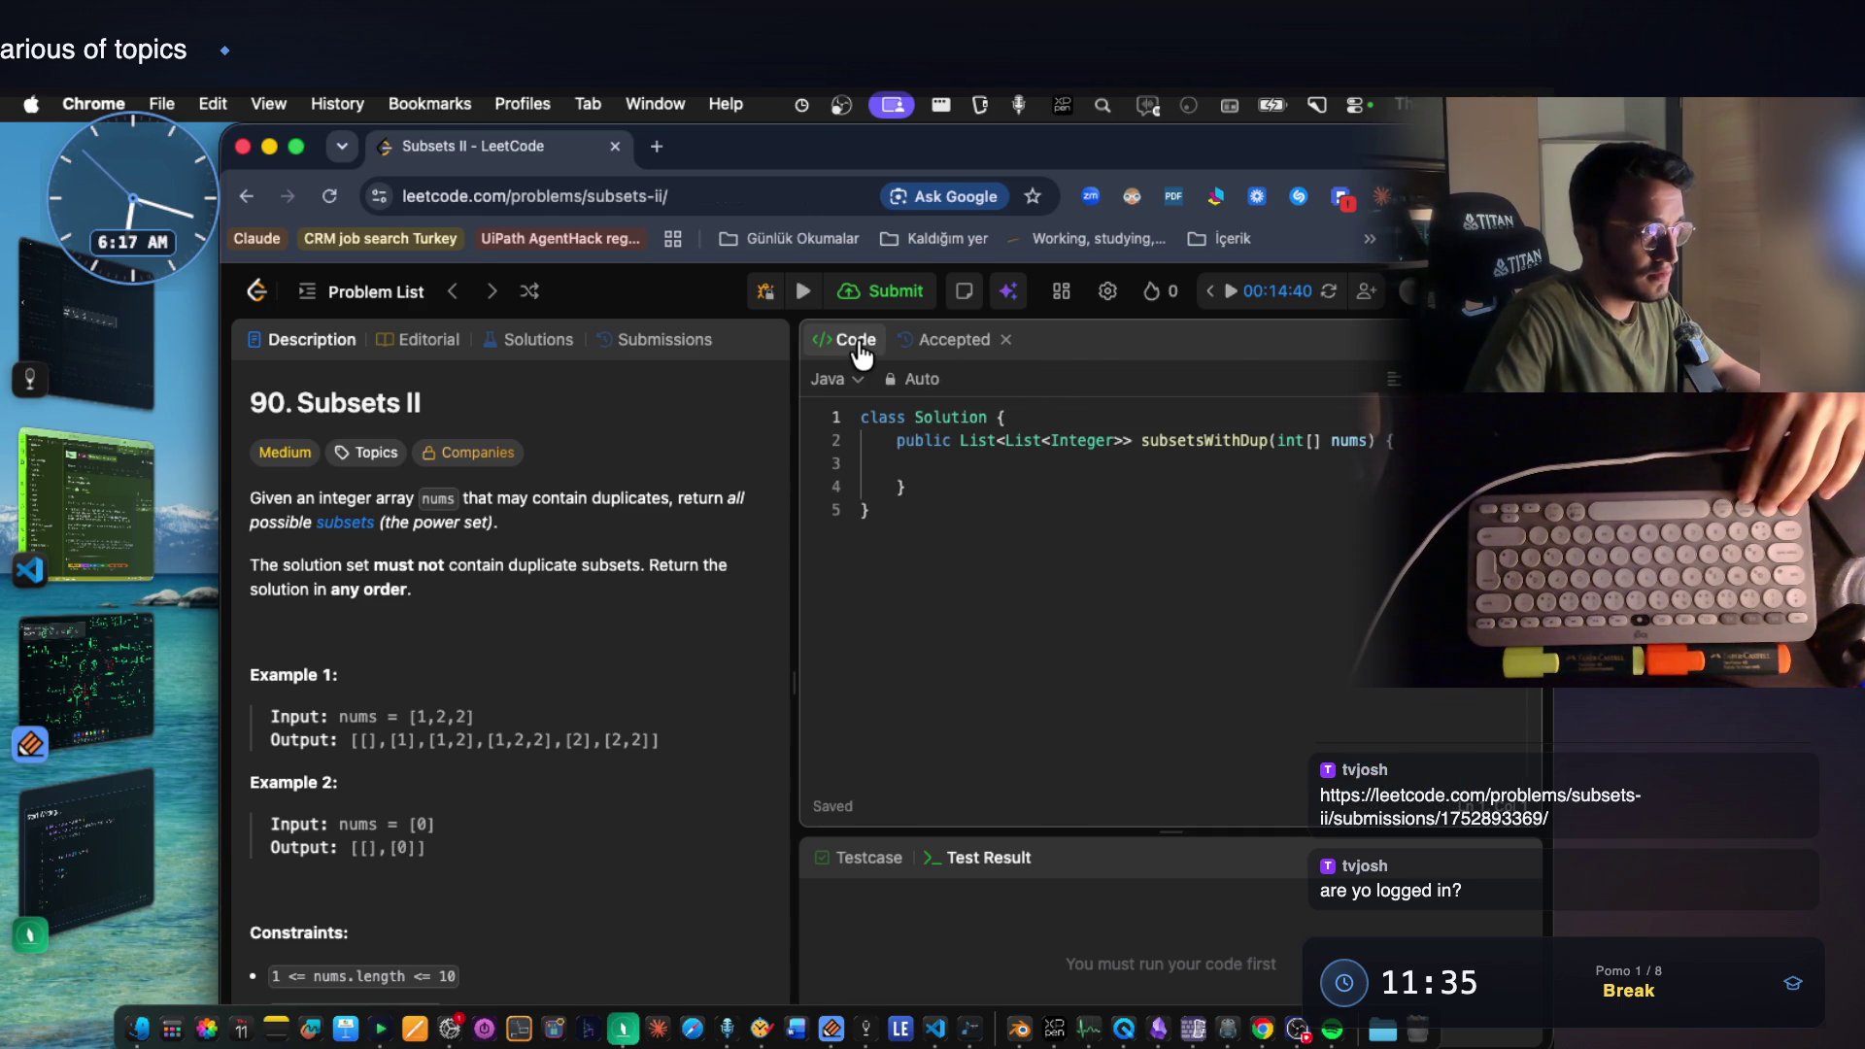
{"action": "left_click", "coordinate": [947, 340]}
{"action": "left_click", "coordinate": [857, 343]}
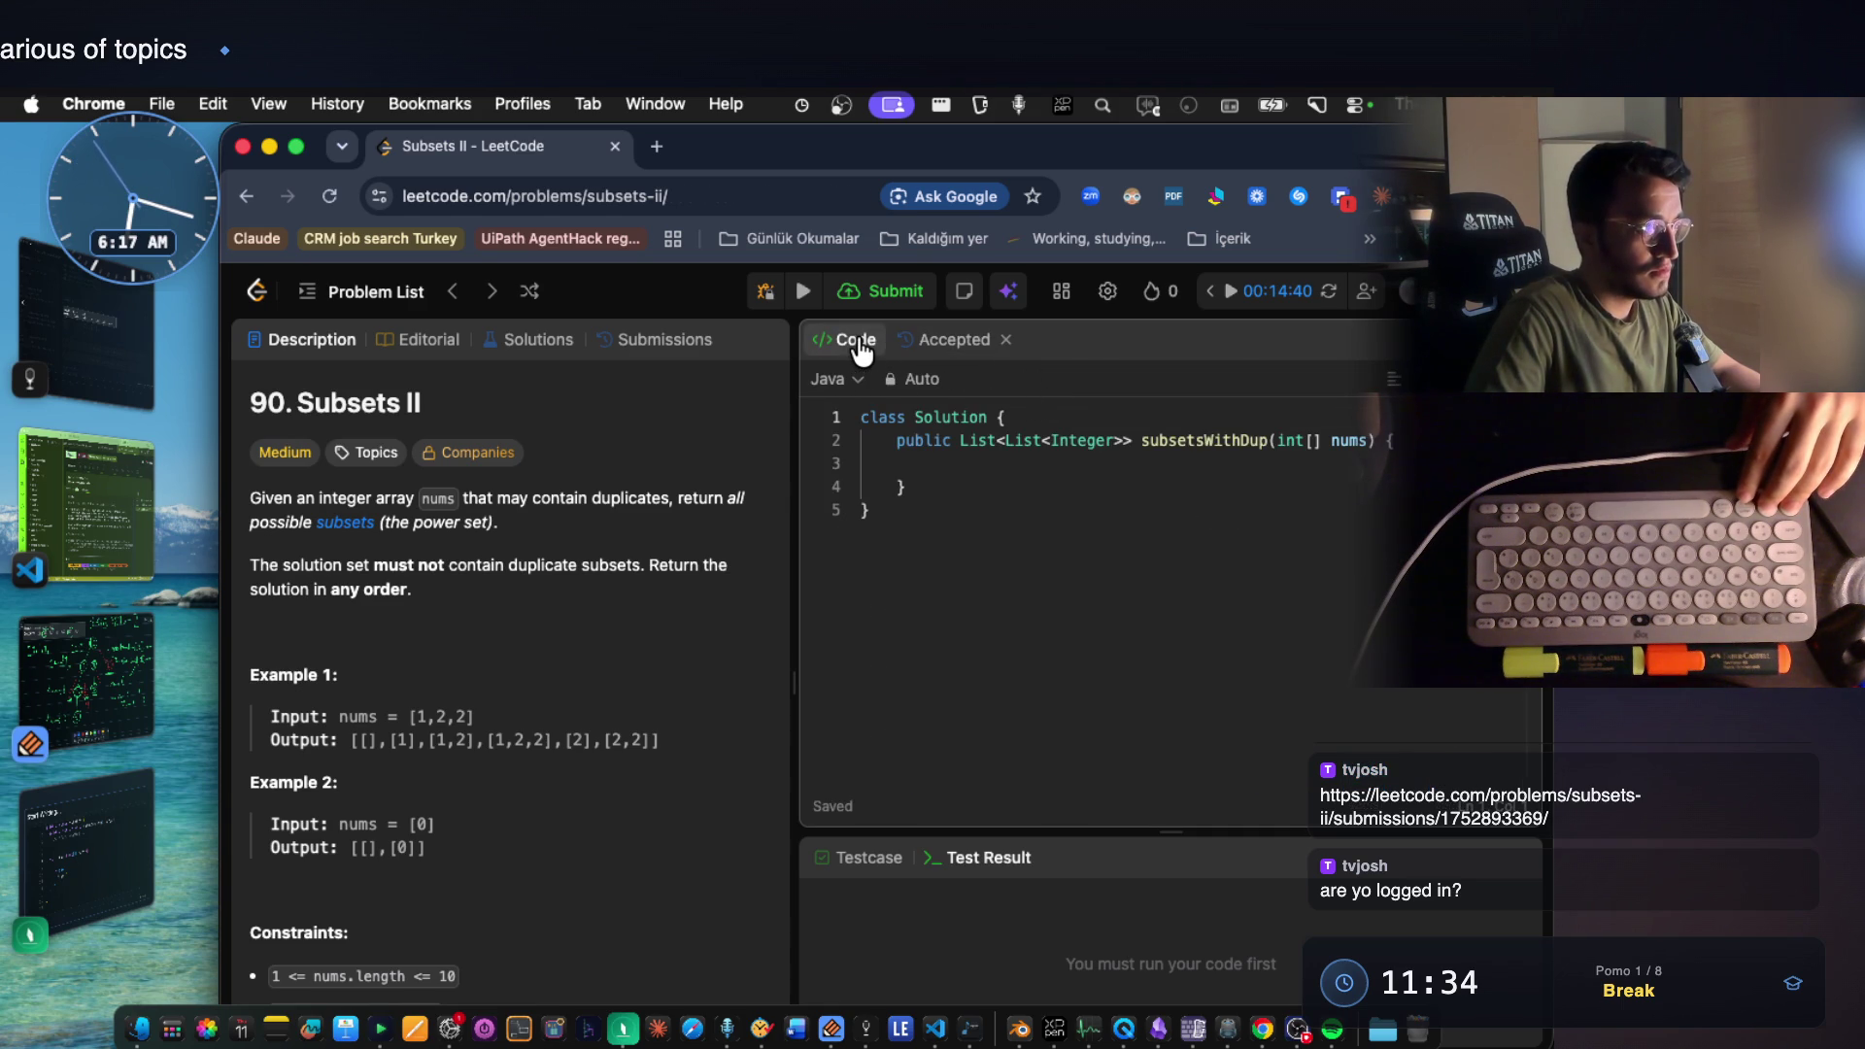
{"action": "left_click", "coordinate": [955, 340]}
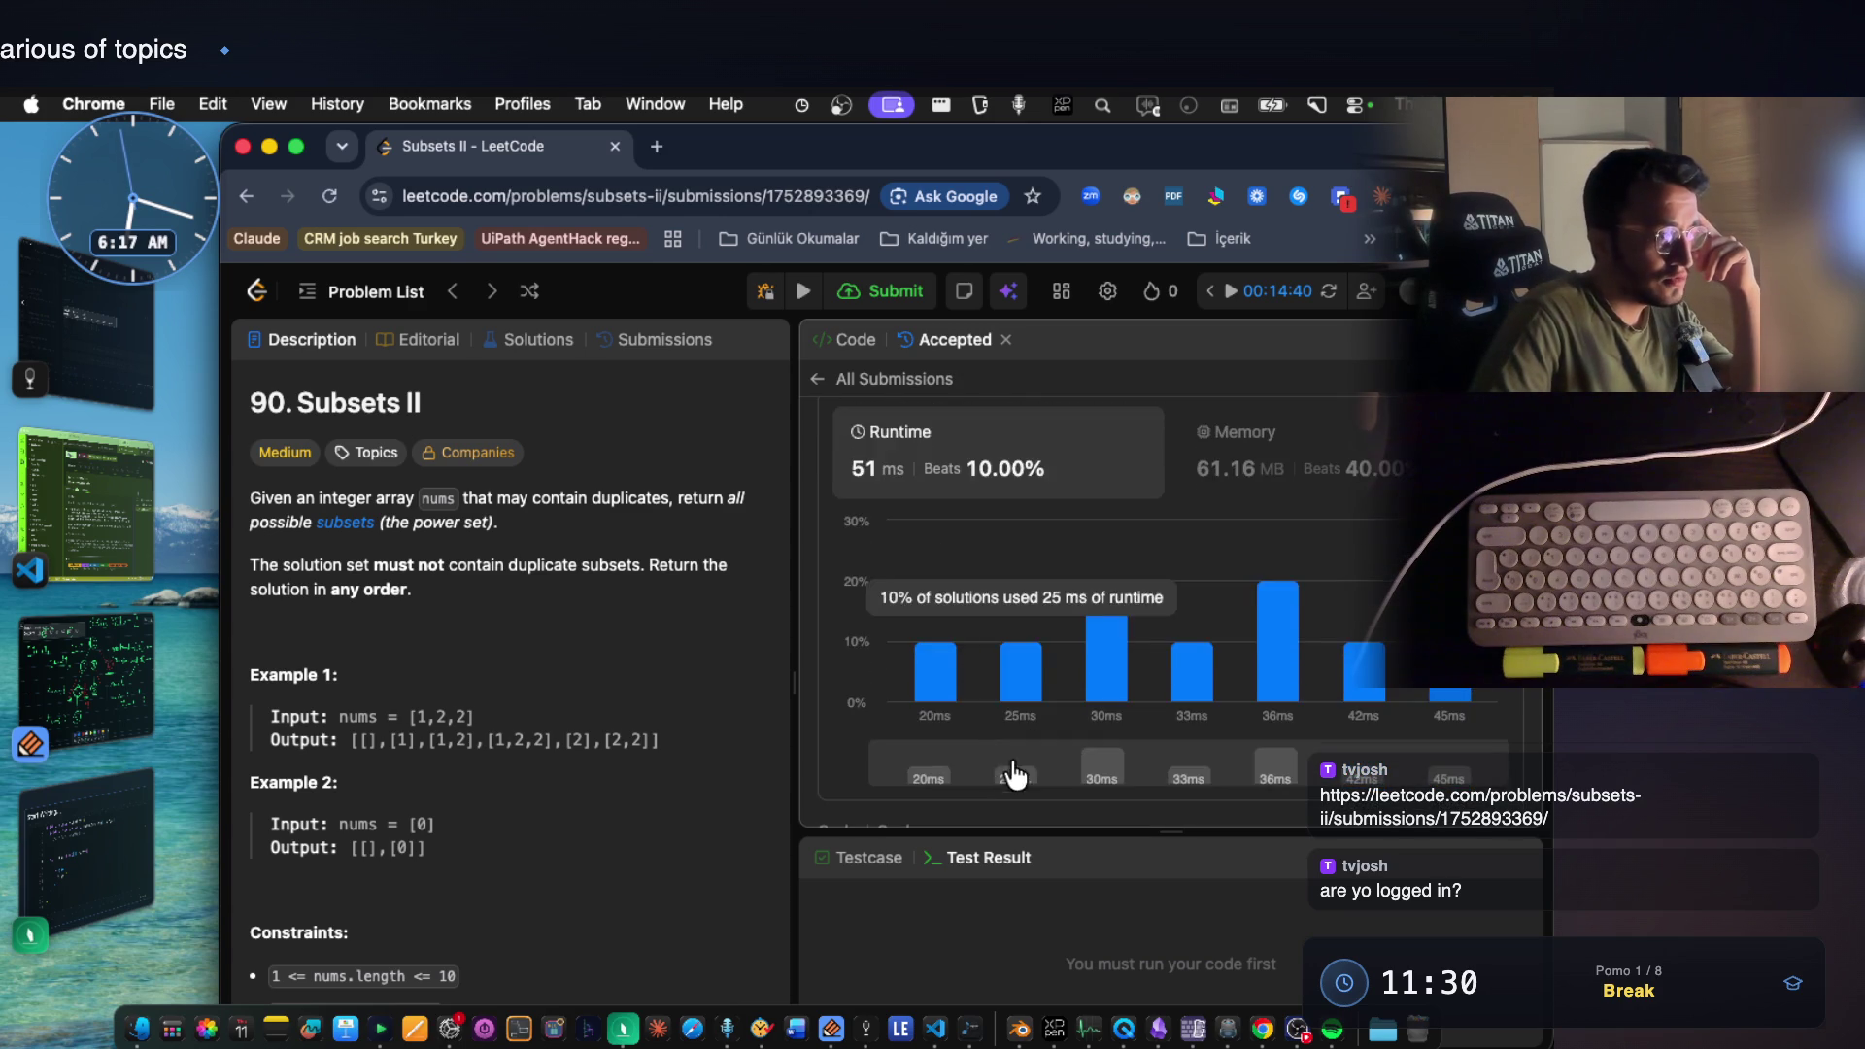
{"action": "scroll", "coordinate": [1067, 671], "scroll_direction": "down", "scroll_amount": 5}
{"action": "left_click", "coordinate": [1166, 813]}
{"action": "scroll", "coordinate": [1168, 735], "scroll_direction": "down", "scroll_amount": 2}
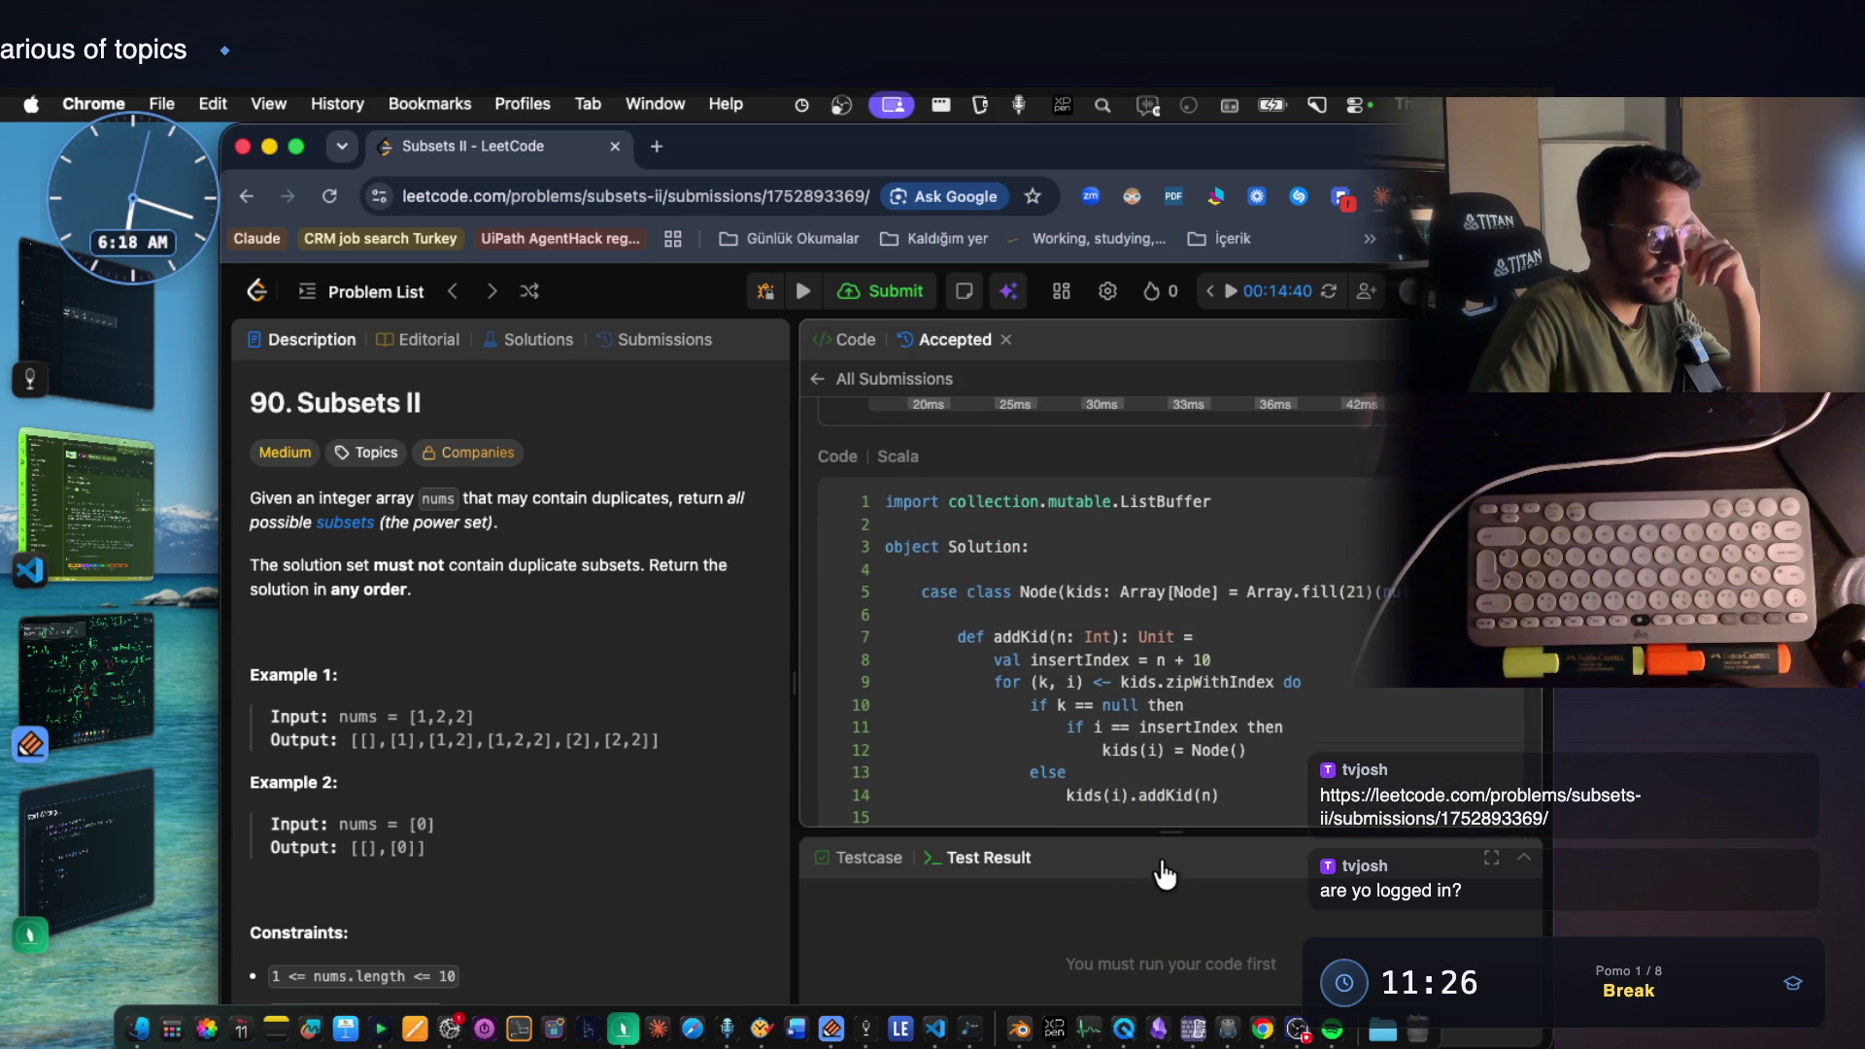
{"action": "left_click_drag", "start_coordinate": [1176, 835], "coordinate": [1180, 917]}
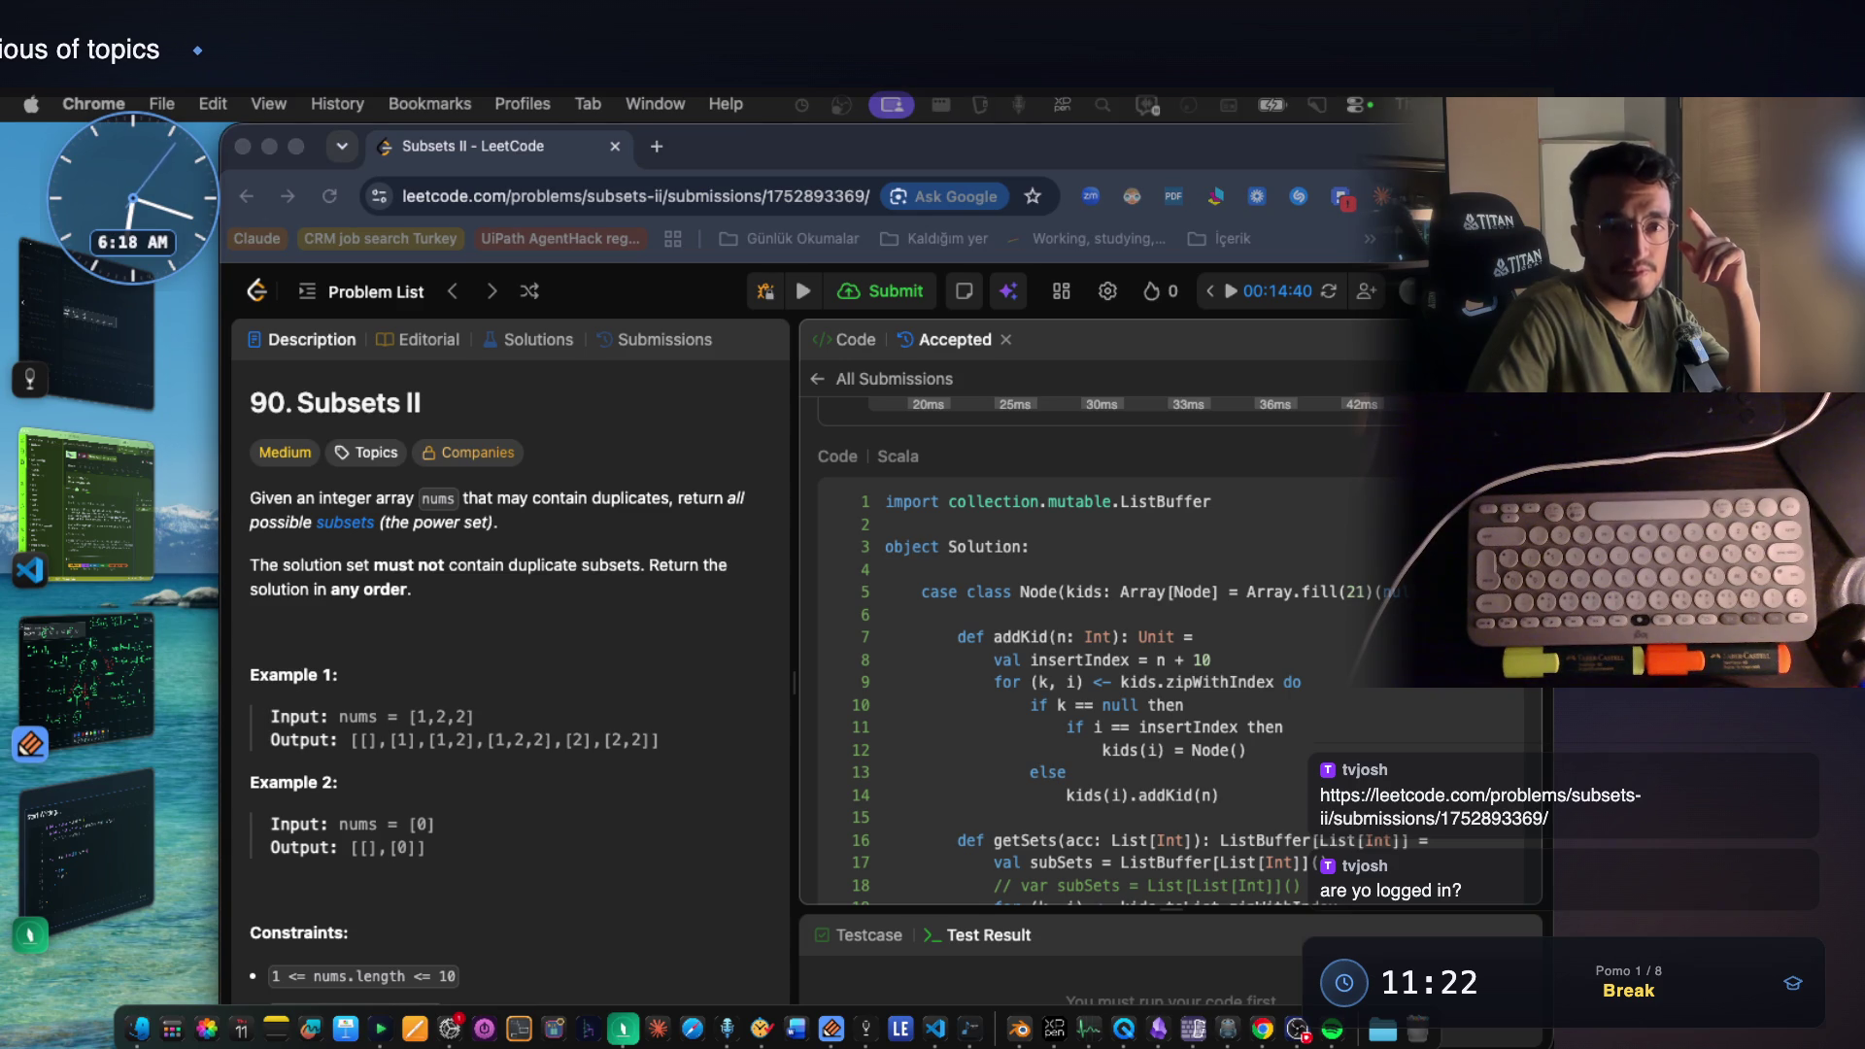
{"action": "left_click", "coordinate": [1177, 663]}
Highlight the Node case class, subsetsWithDup signature, root initialization and return line in turn.
{"action": "left_click_drag", "start_coordinate": [1387, 595], "coordinate": [923, 592]}
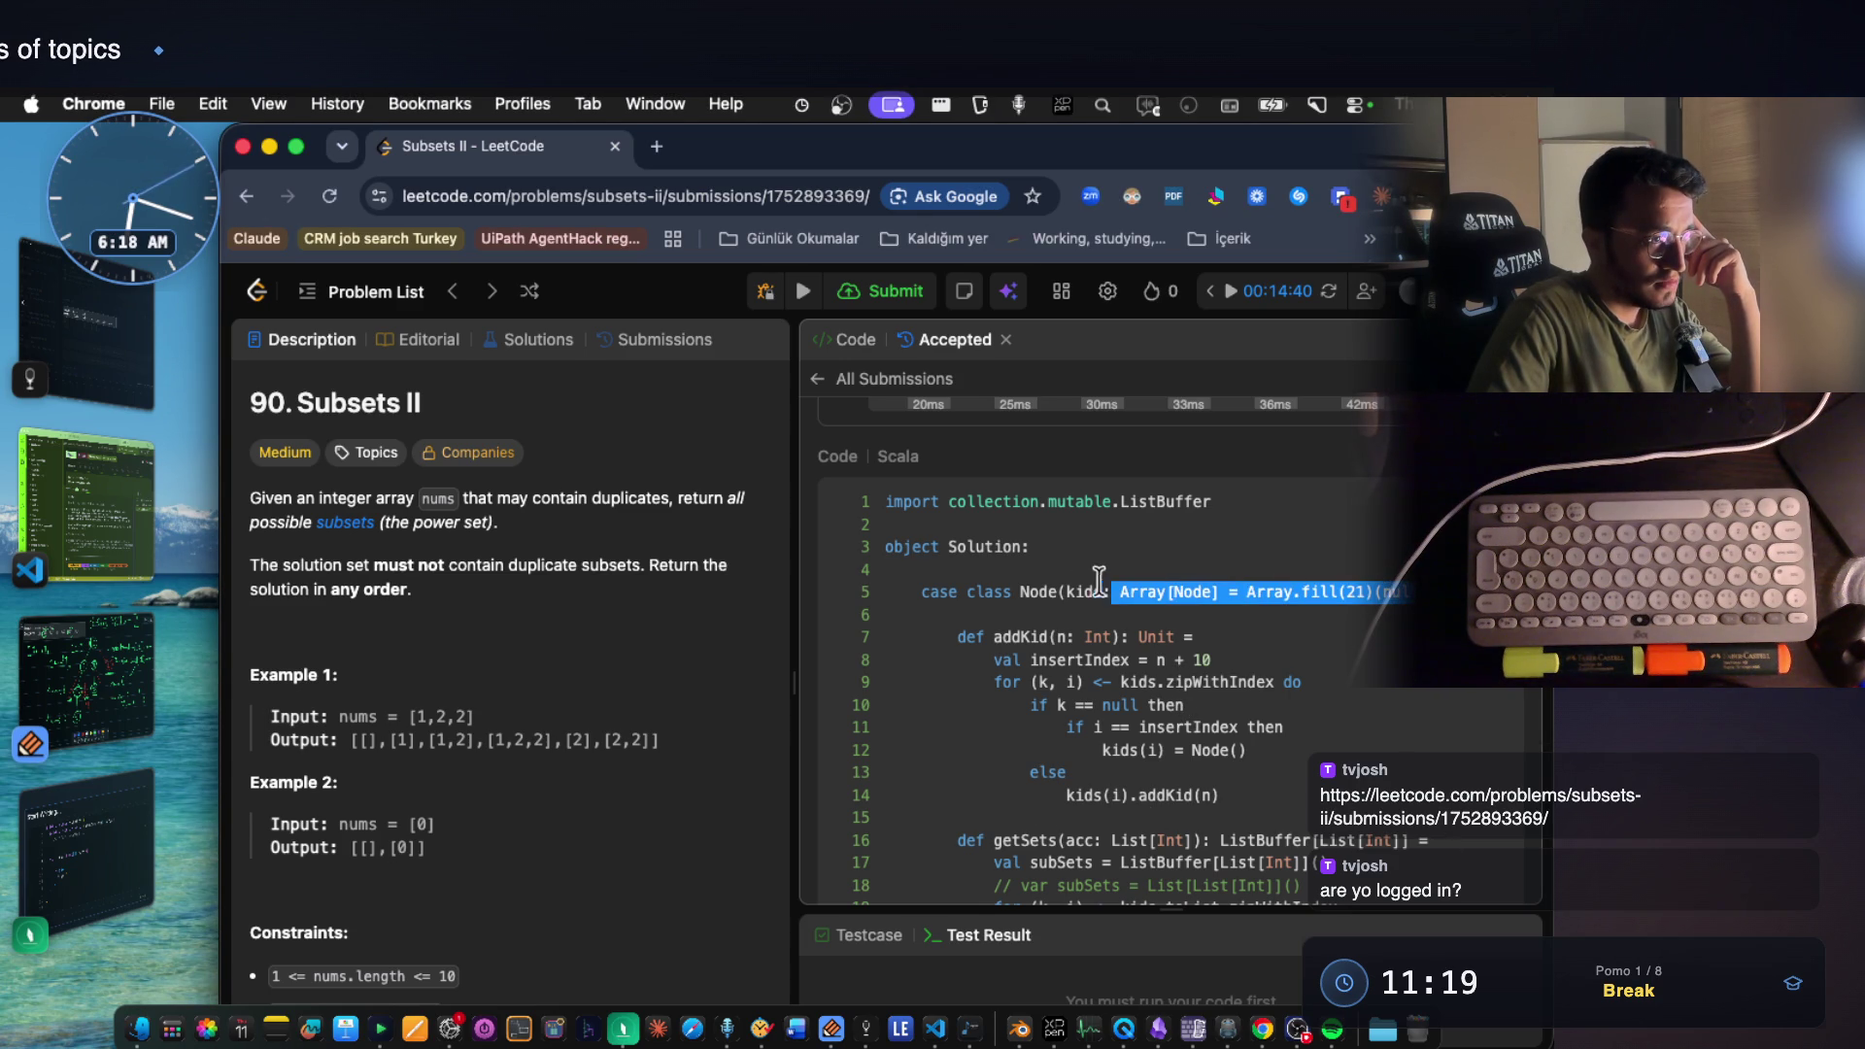
{"action": "scroll", "coordinate": [1177, 660], "scroll_direction": "down", "scroll_amount": 1}
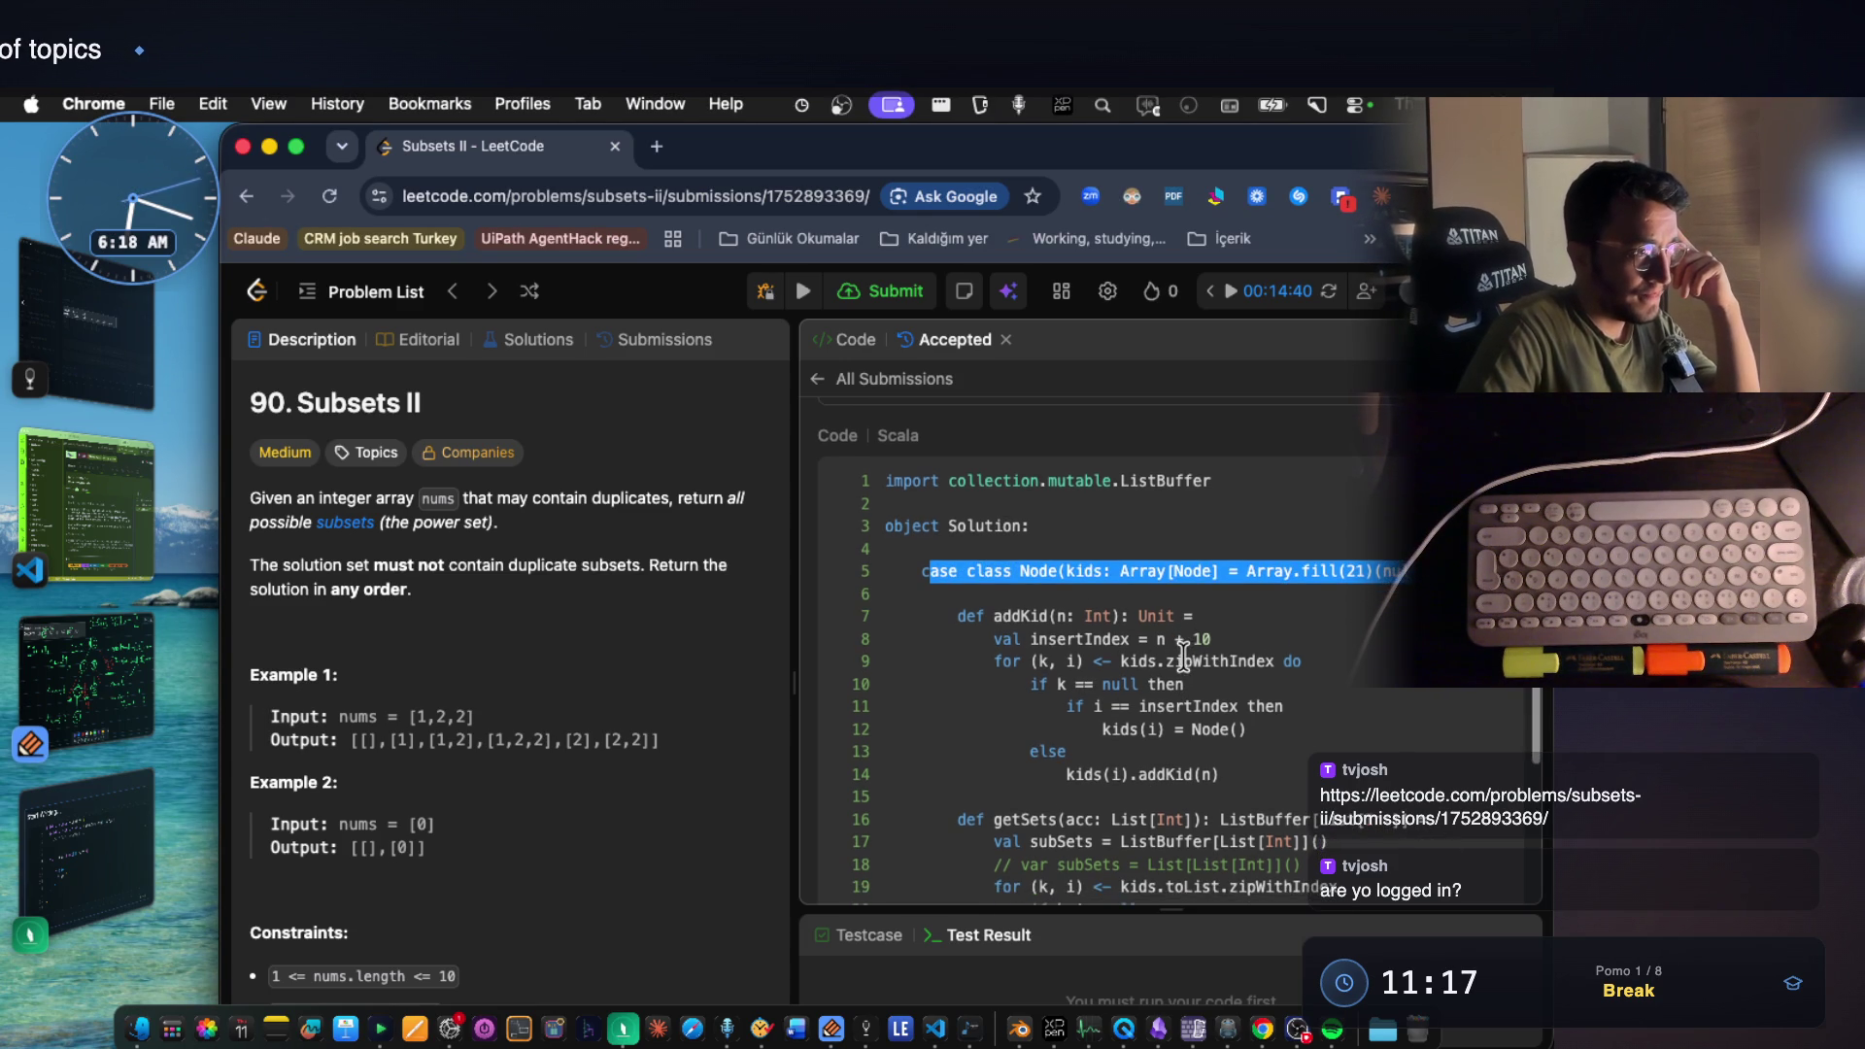
{"action": "scroll", "coordinate": [1180, 658], "scroll_direction": "down", "scroll_amount": 4}
{"action": "scroll", "coordinate": [1178, 657], "scroll_direction": "down", "scroll_amount": 1}
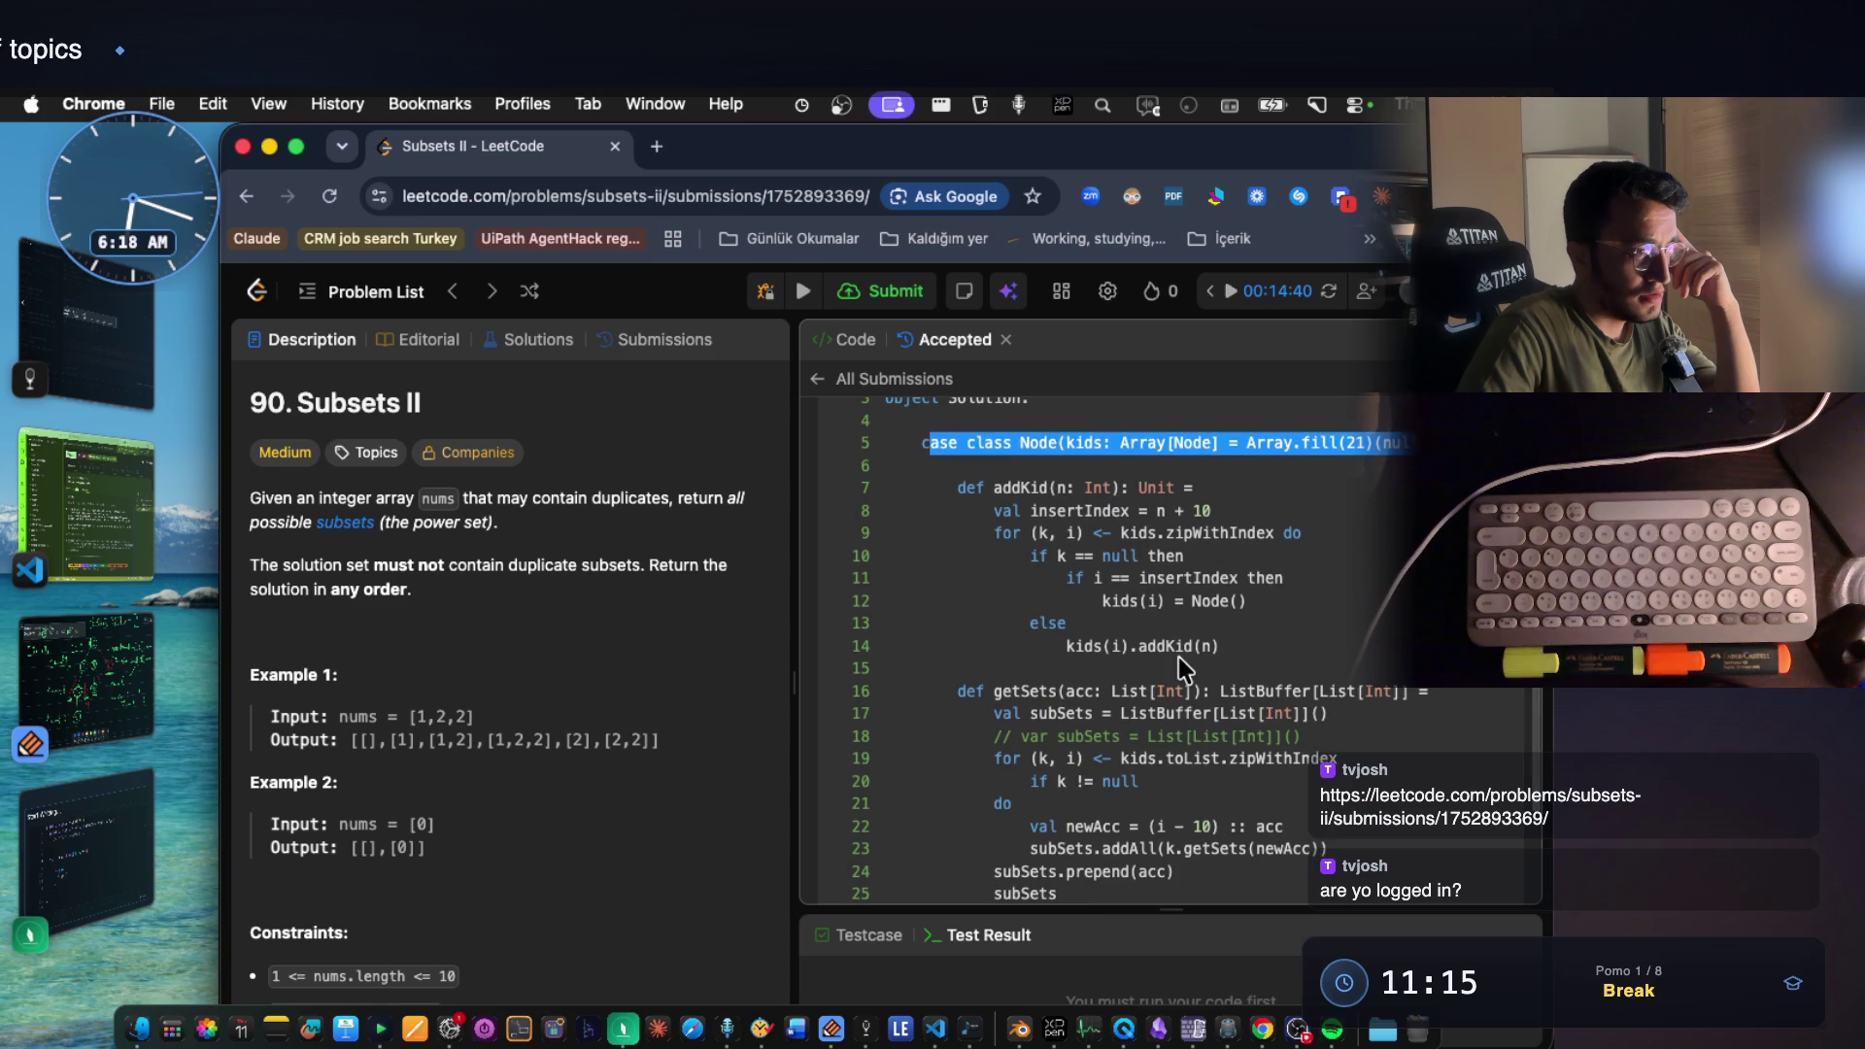
{"action": "scroll", "coordinate": [1179, 658], "scroll_direction": "down", "scroll_amount": 2}
{"action": "scroll", "coordinate": [1182, 655], "scroll_direction": "down", "scroll_amount": 6}
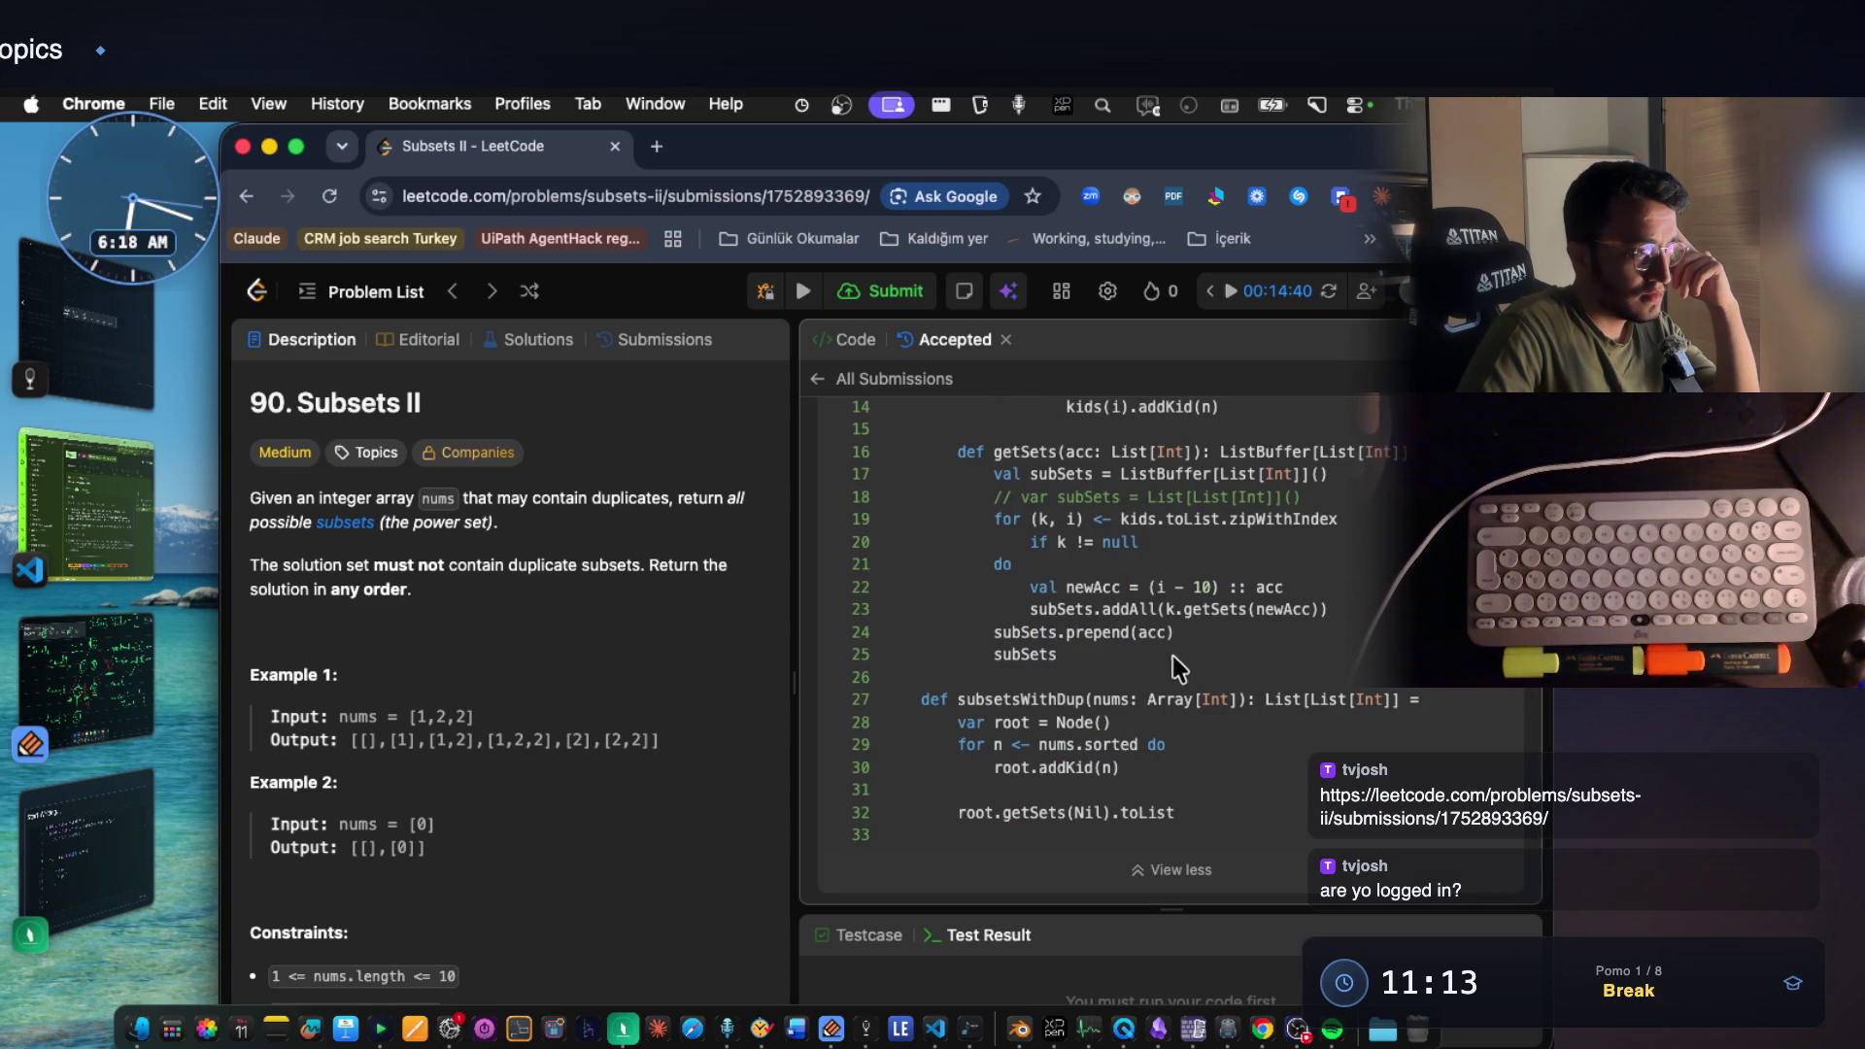
{"action": "double_click", "coordinate": [1033, 700]}
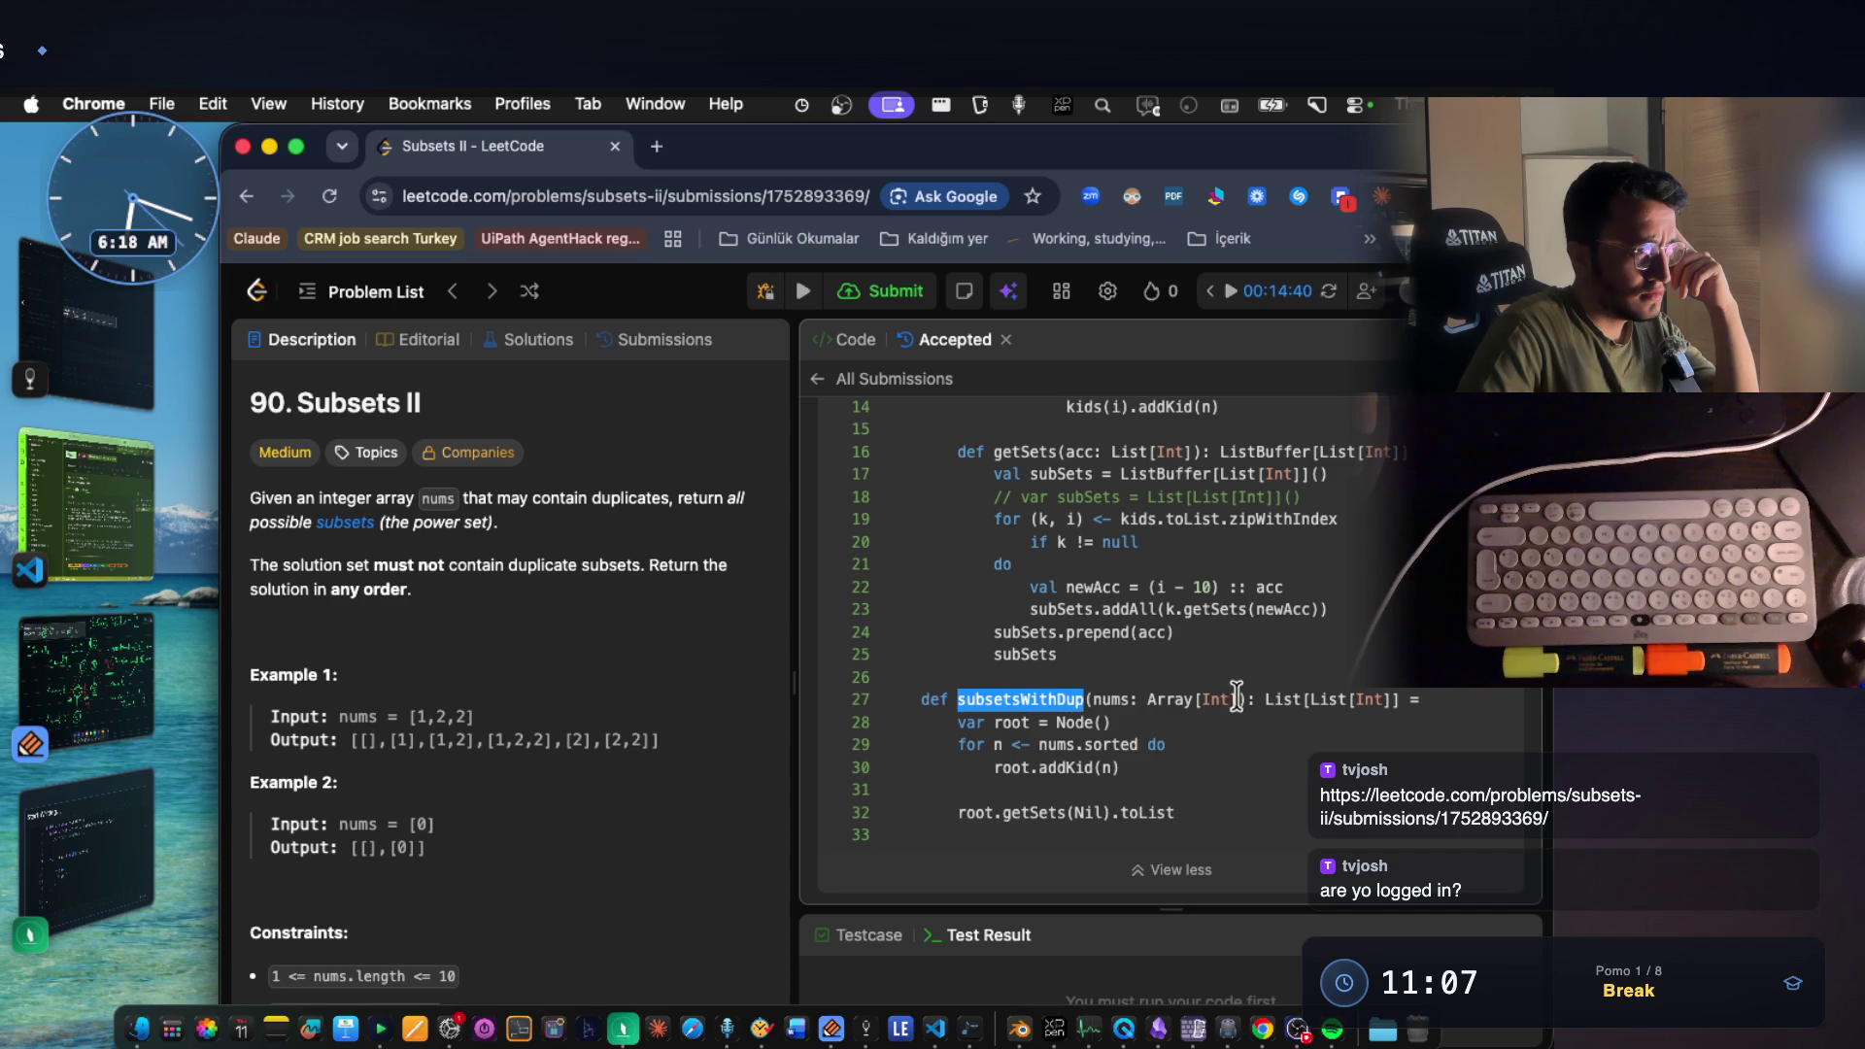
{"action": "left_click_drag", "start_coordinate": [1235, 699], "coordinate": [1103, 701]}
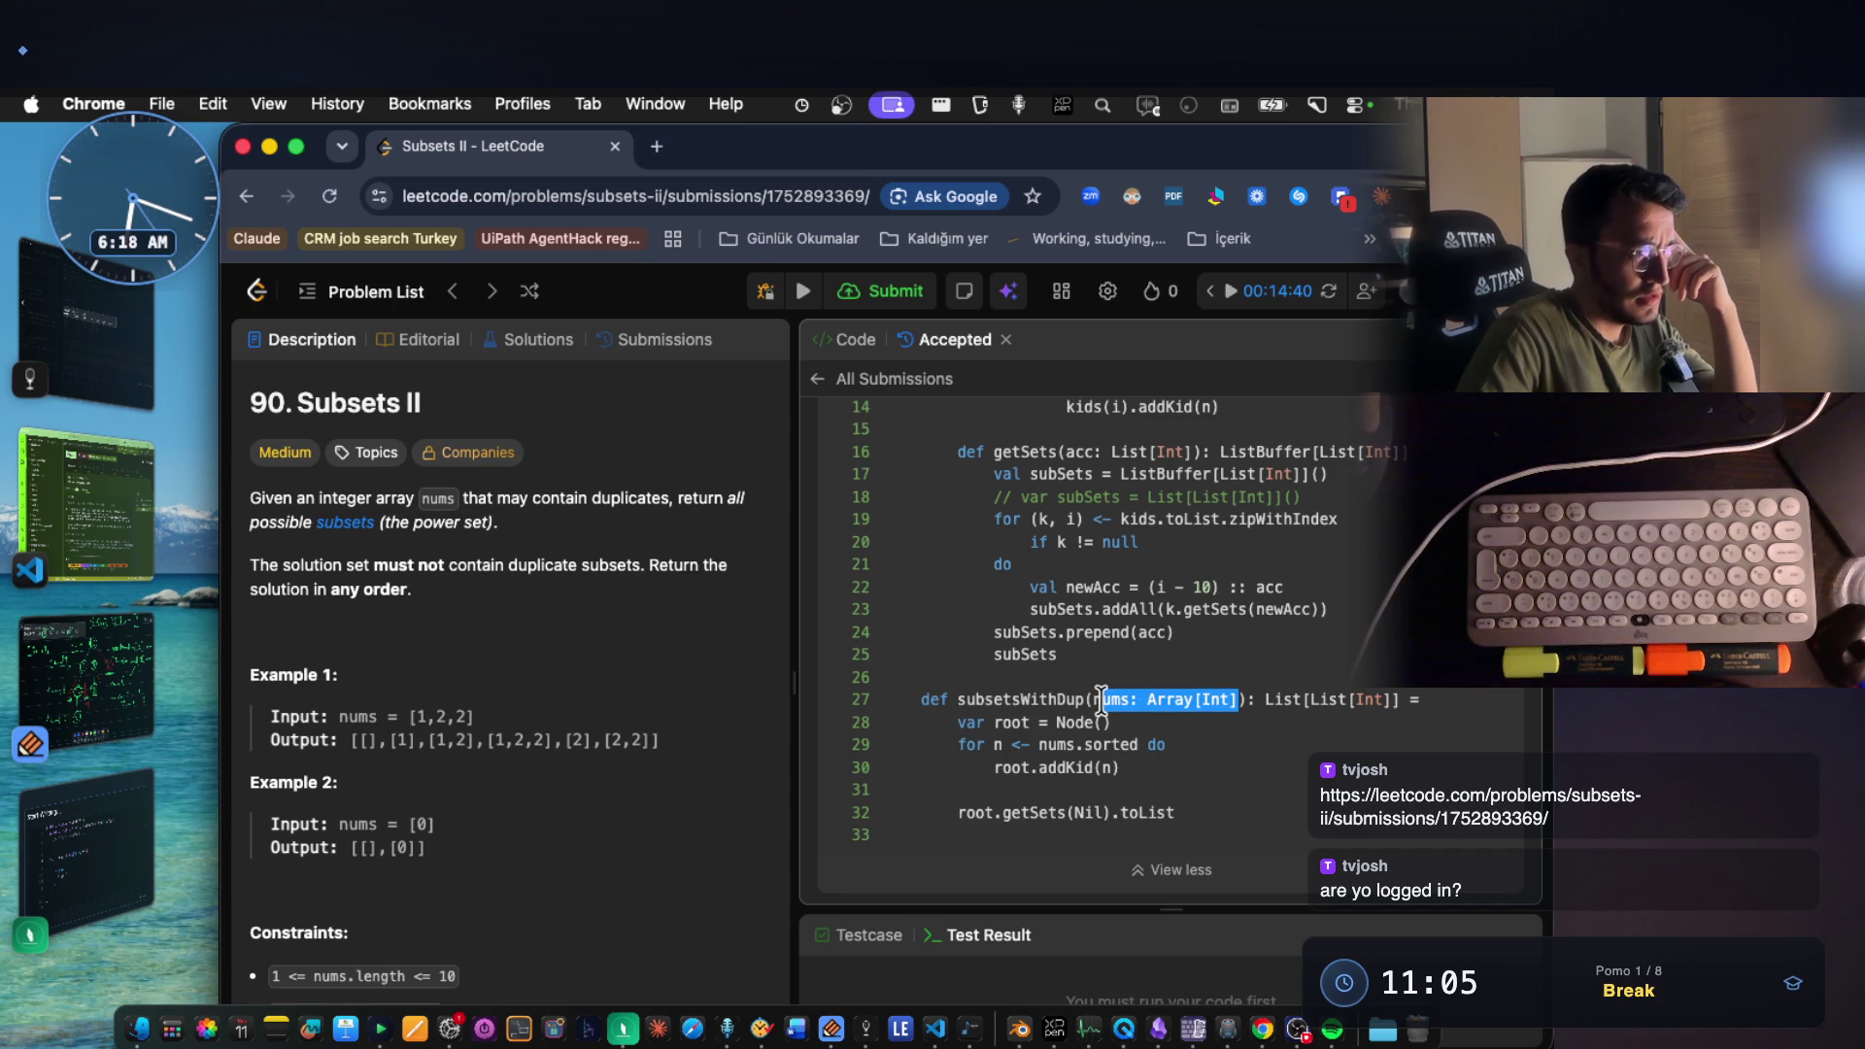
{"action": "left_click_drag", "start_coordinate": [1124, 717], "coordinate": [978, 711]}
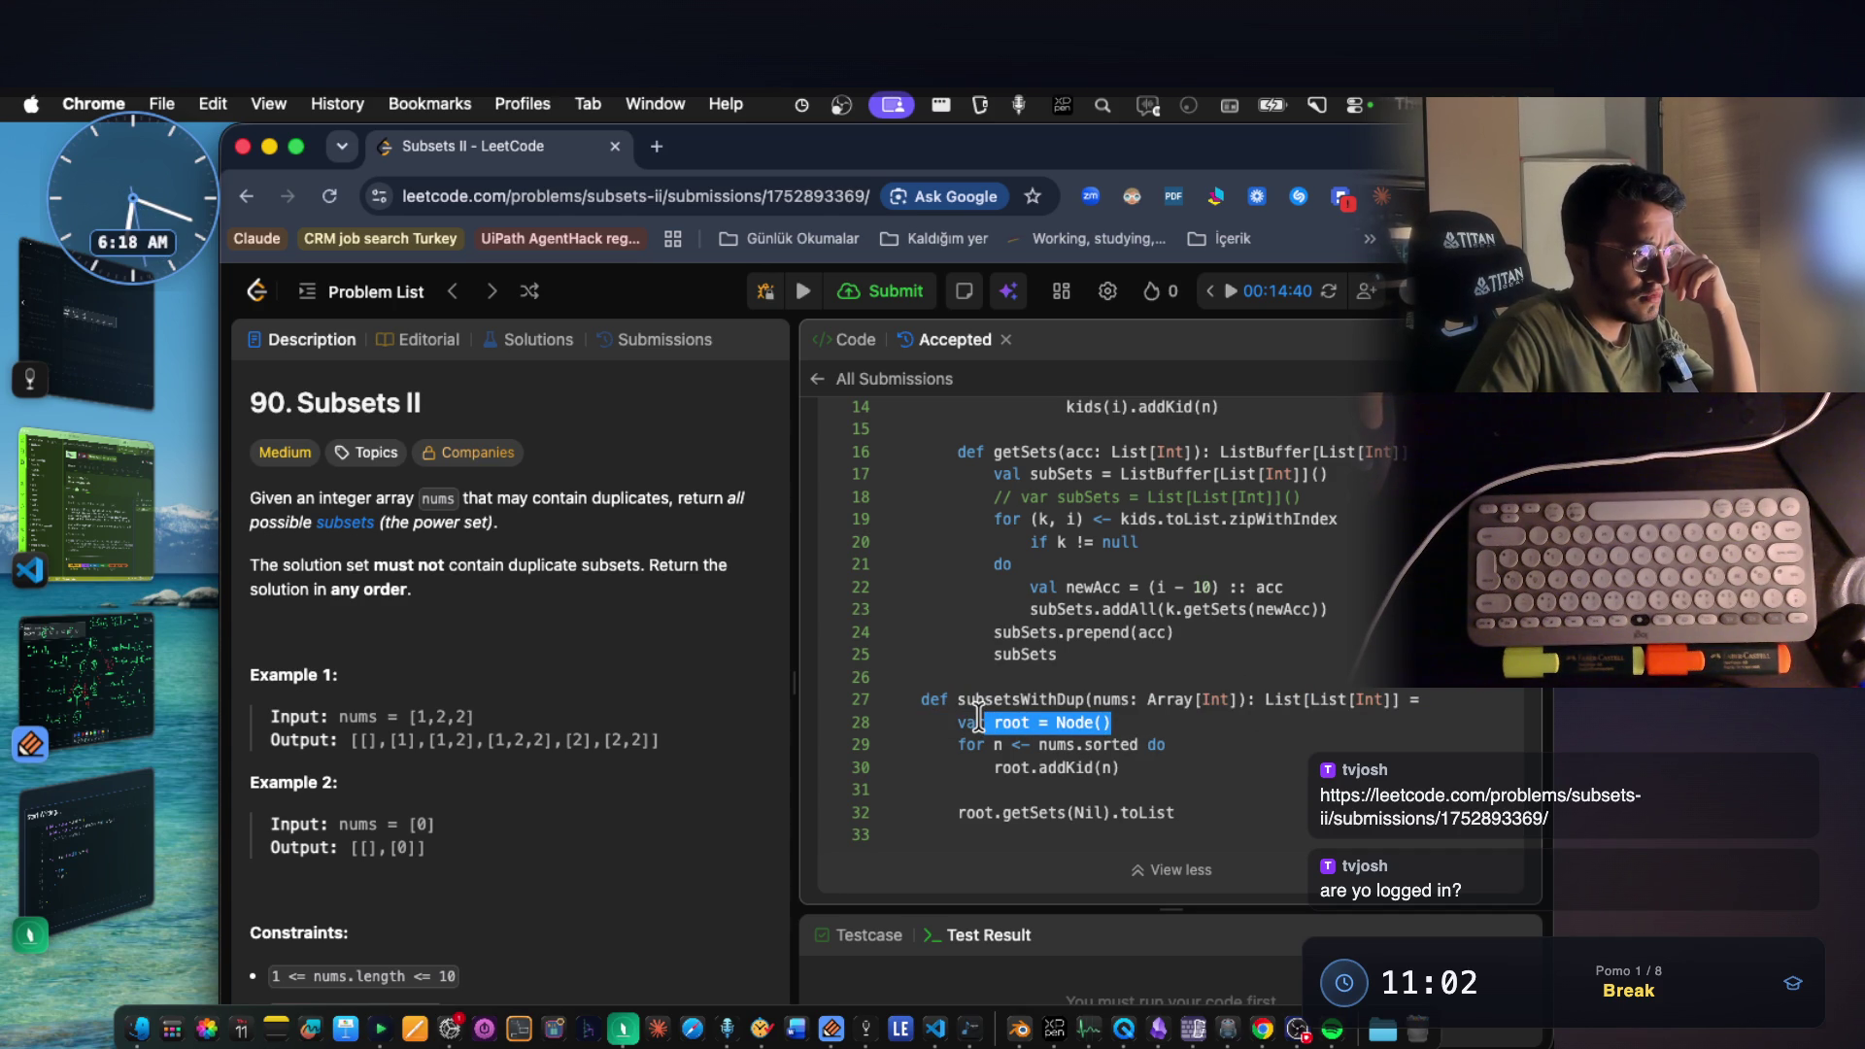
{"action": "left_click_drag", "start_coordinate": [1175, 812], "coordinate": [958, 812]}
{"action": "double_click", "coordinate": [1024, 701]}
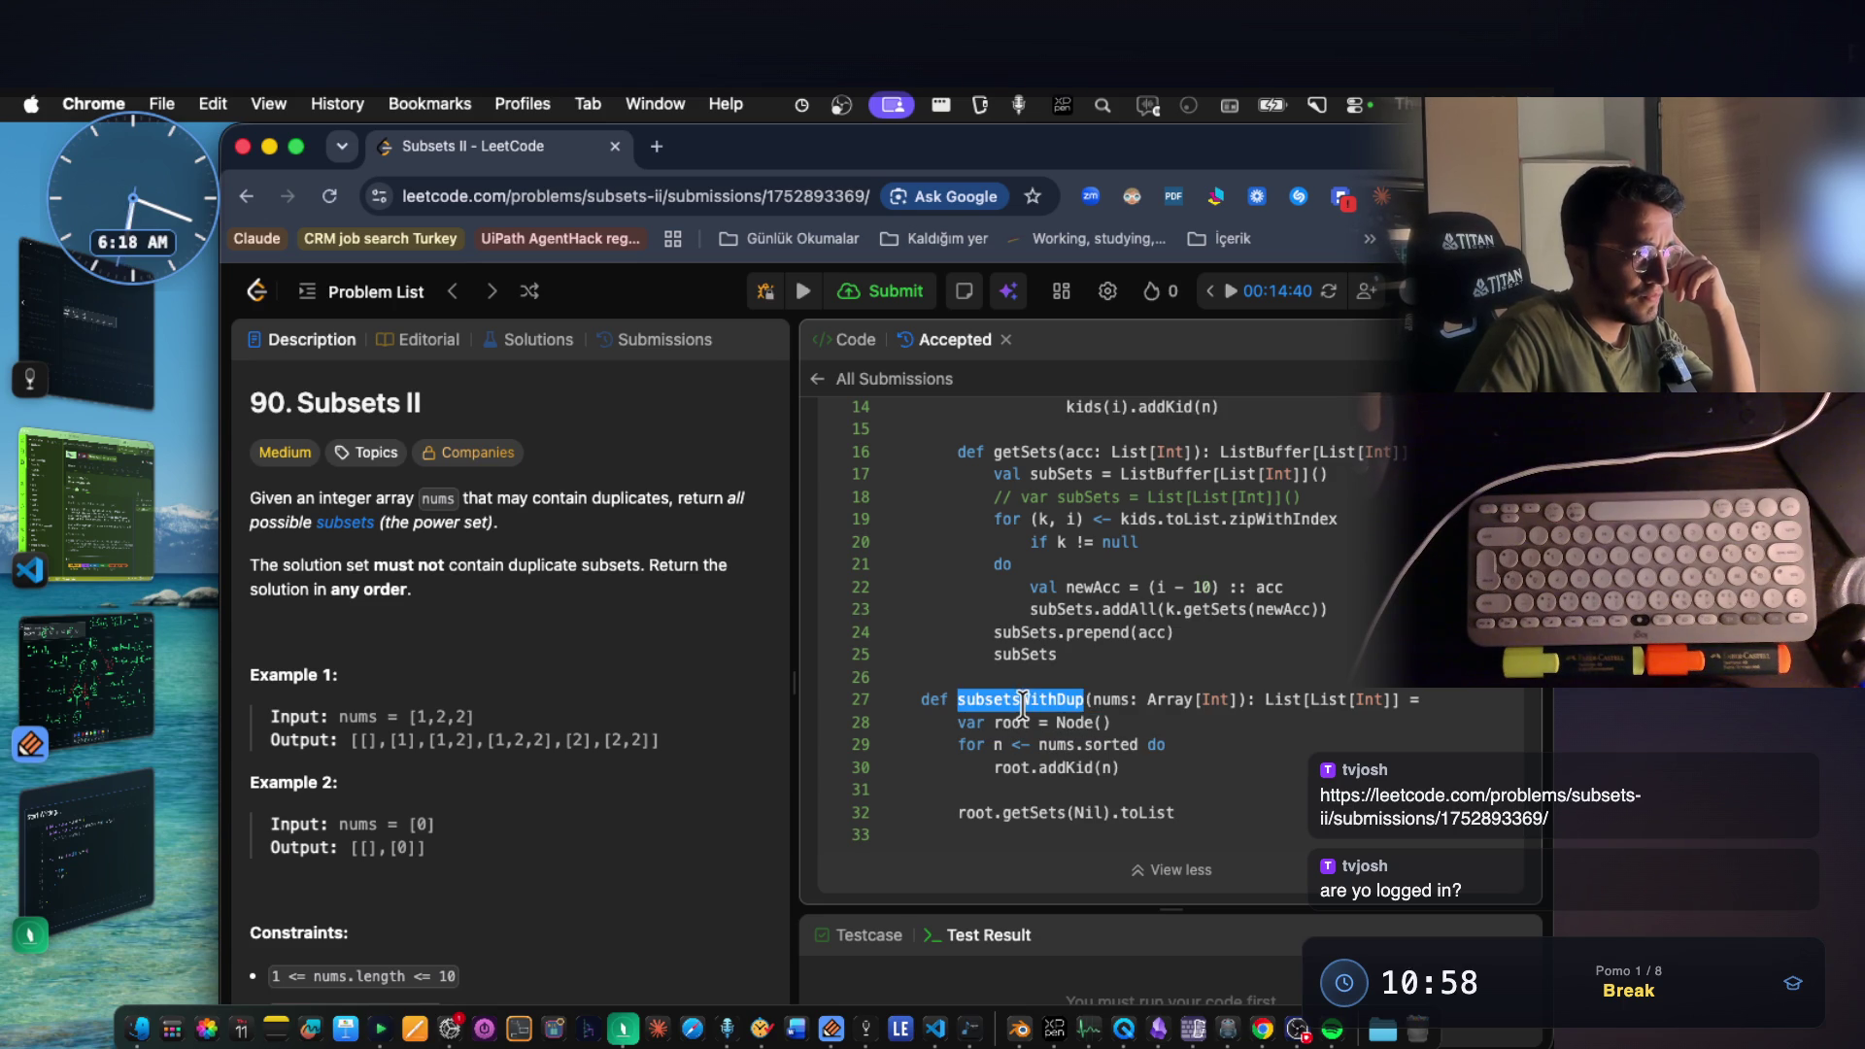
{"action": "scroll", "coordinate": [1049, 656], "scroll_direction": "up", "scroll_amount": 2}
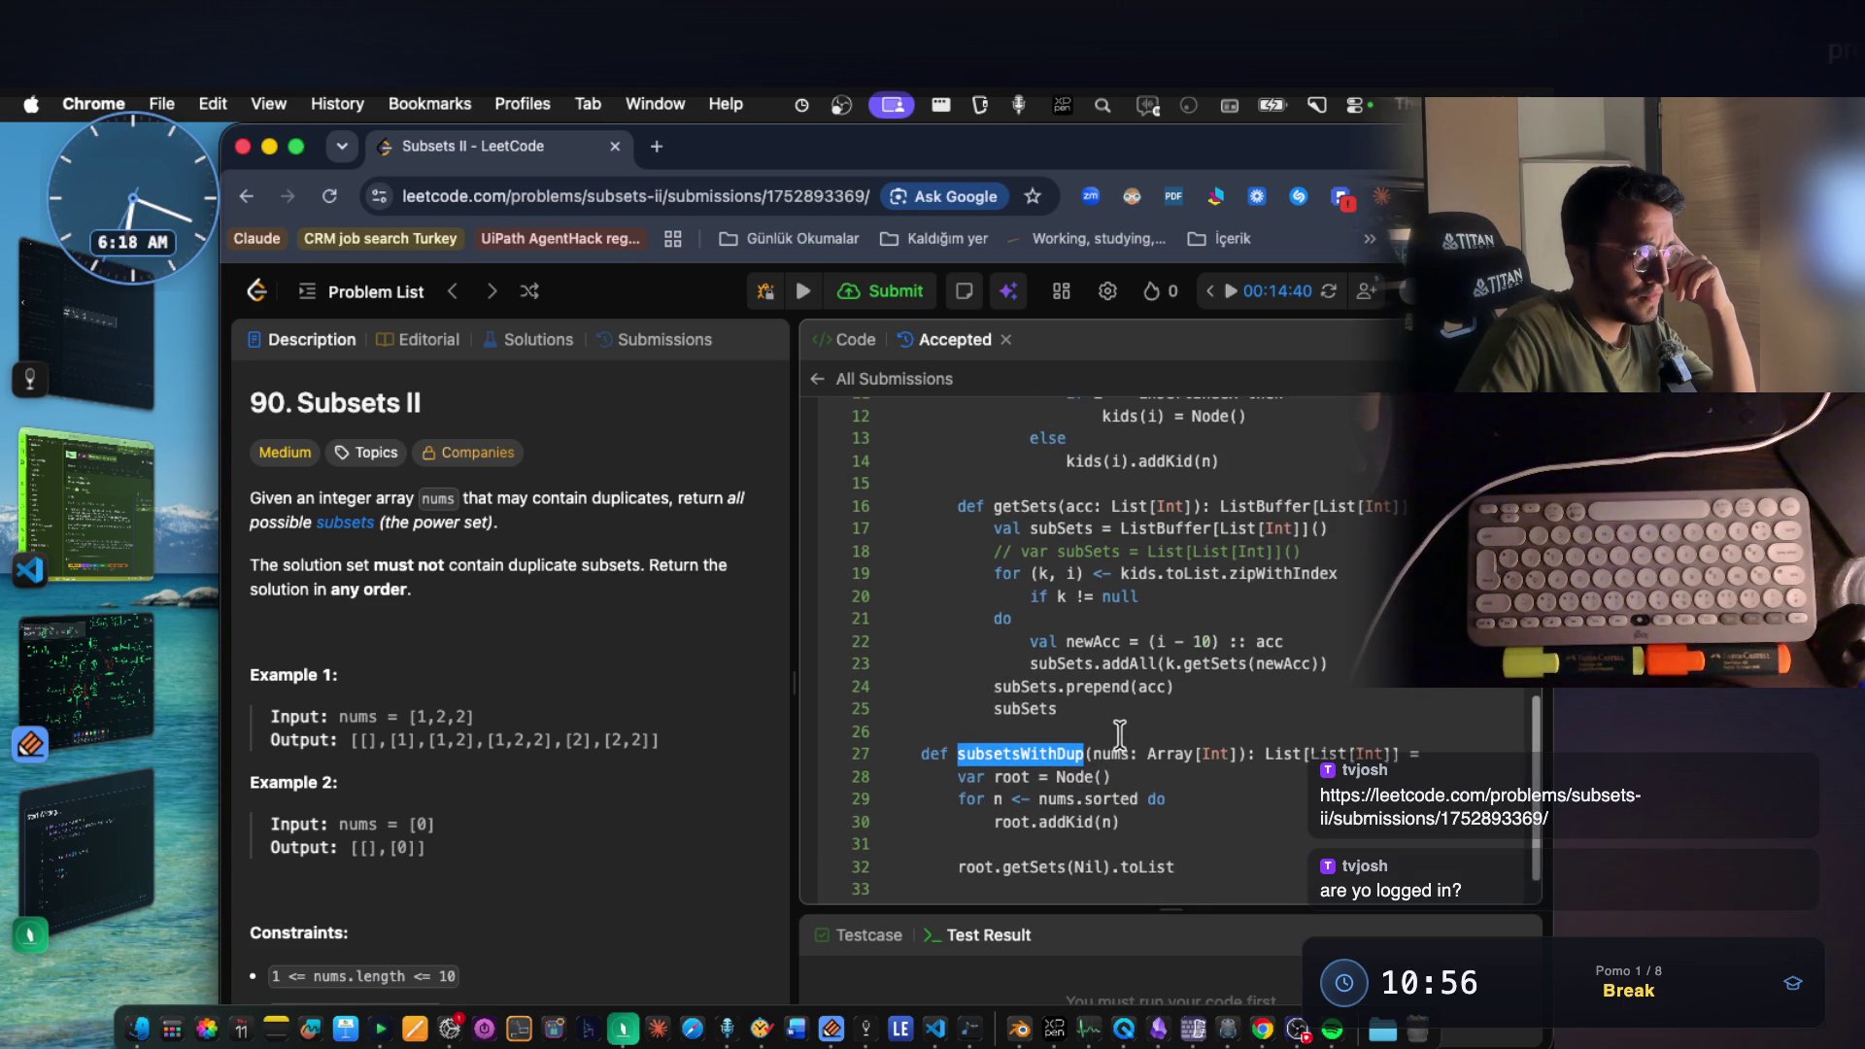
Select the whole getSets function from line 16 for discussion.
{"action": "double_click", "coordinate": [1040, 506]}
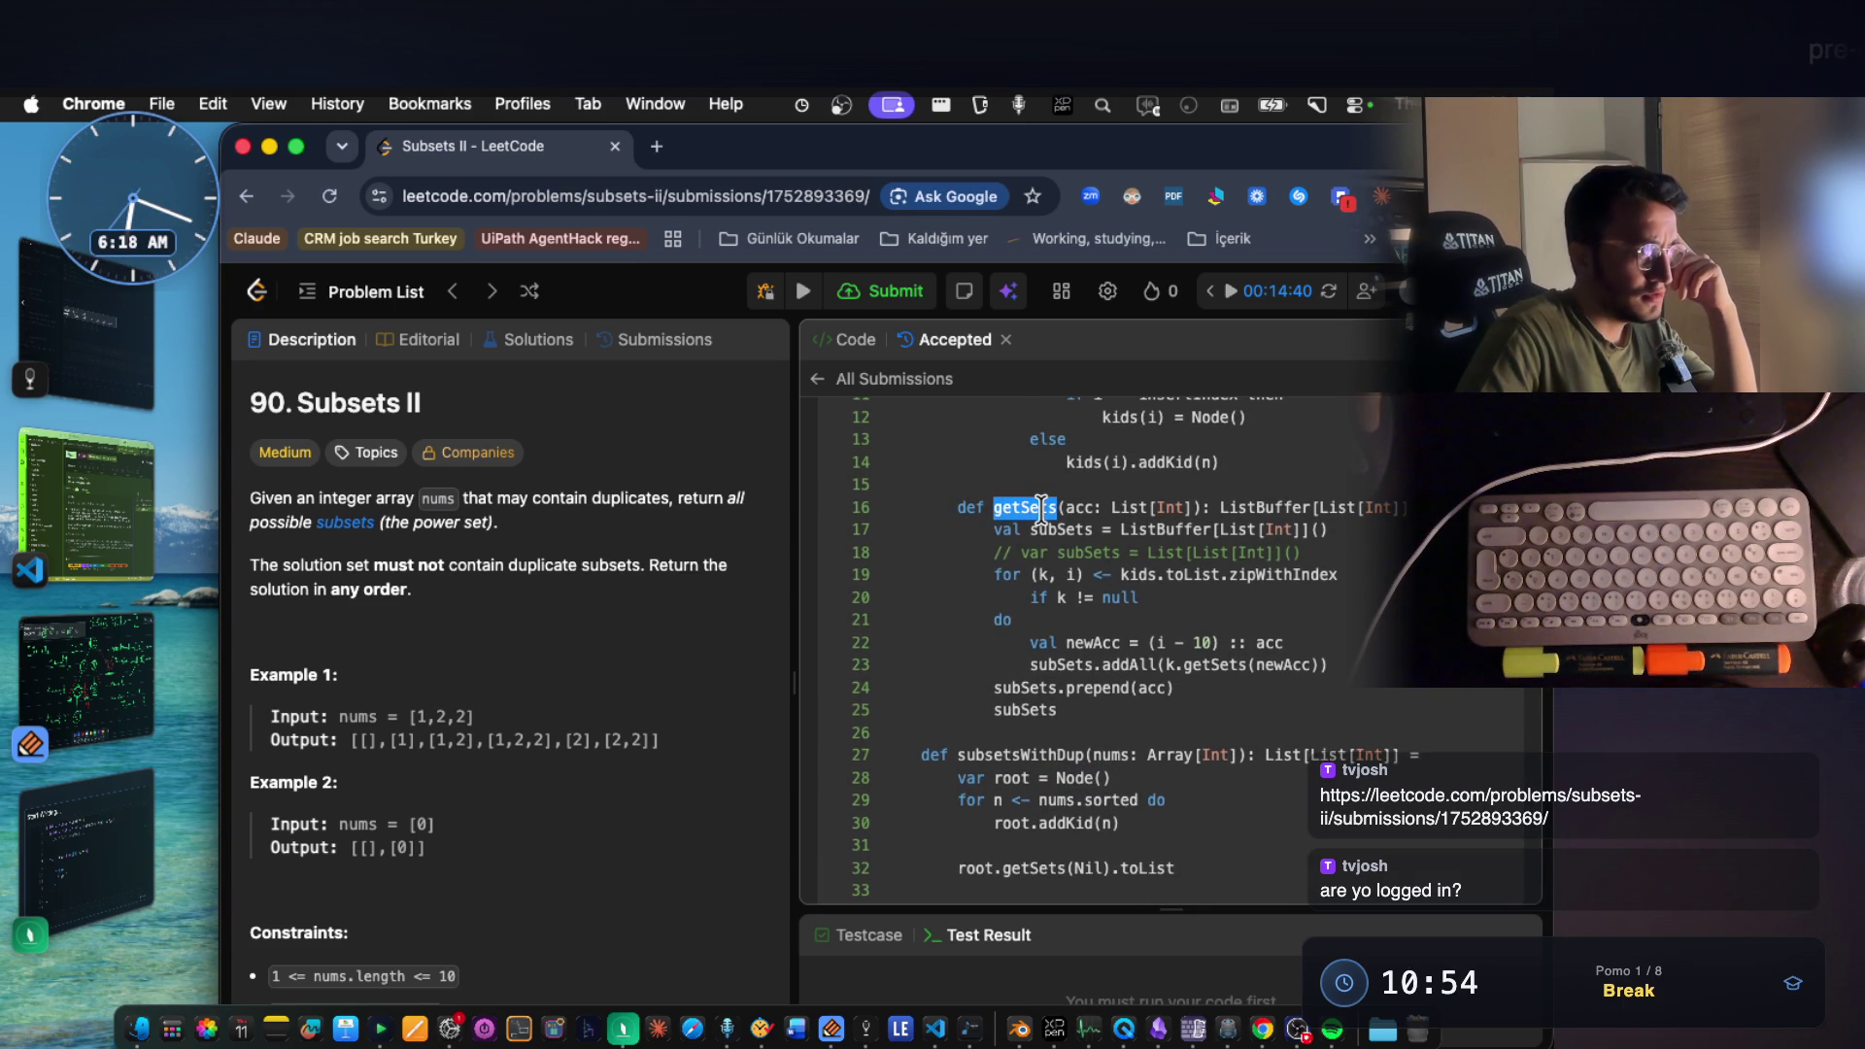
{"action": "left_click", "coordinate": [1158, 578]}
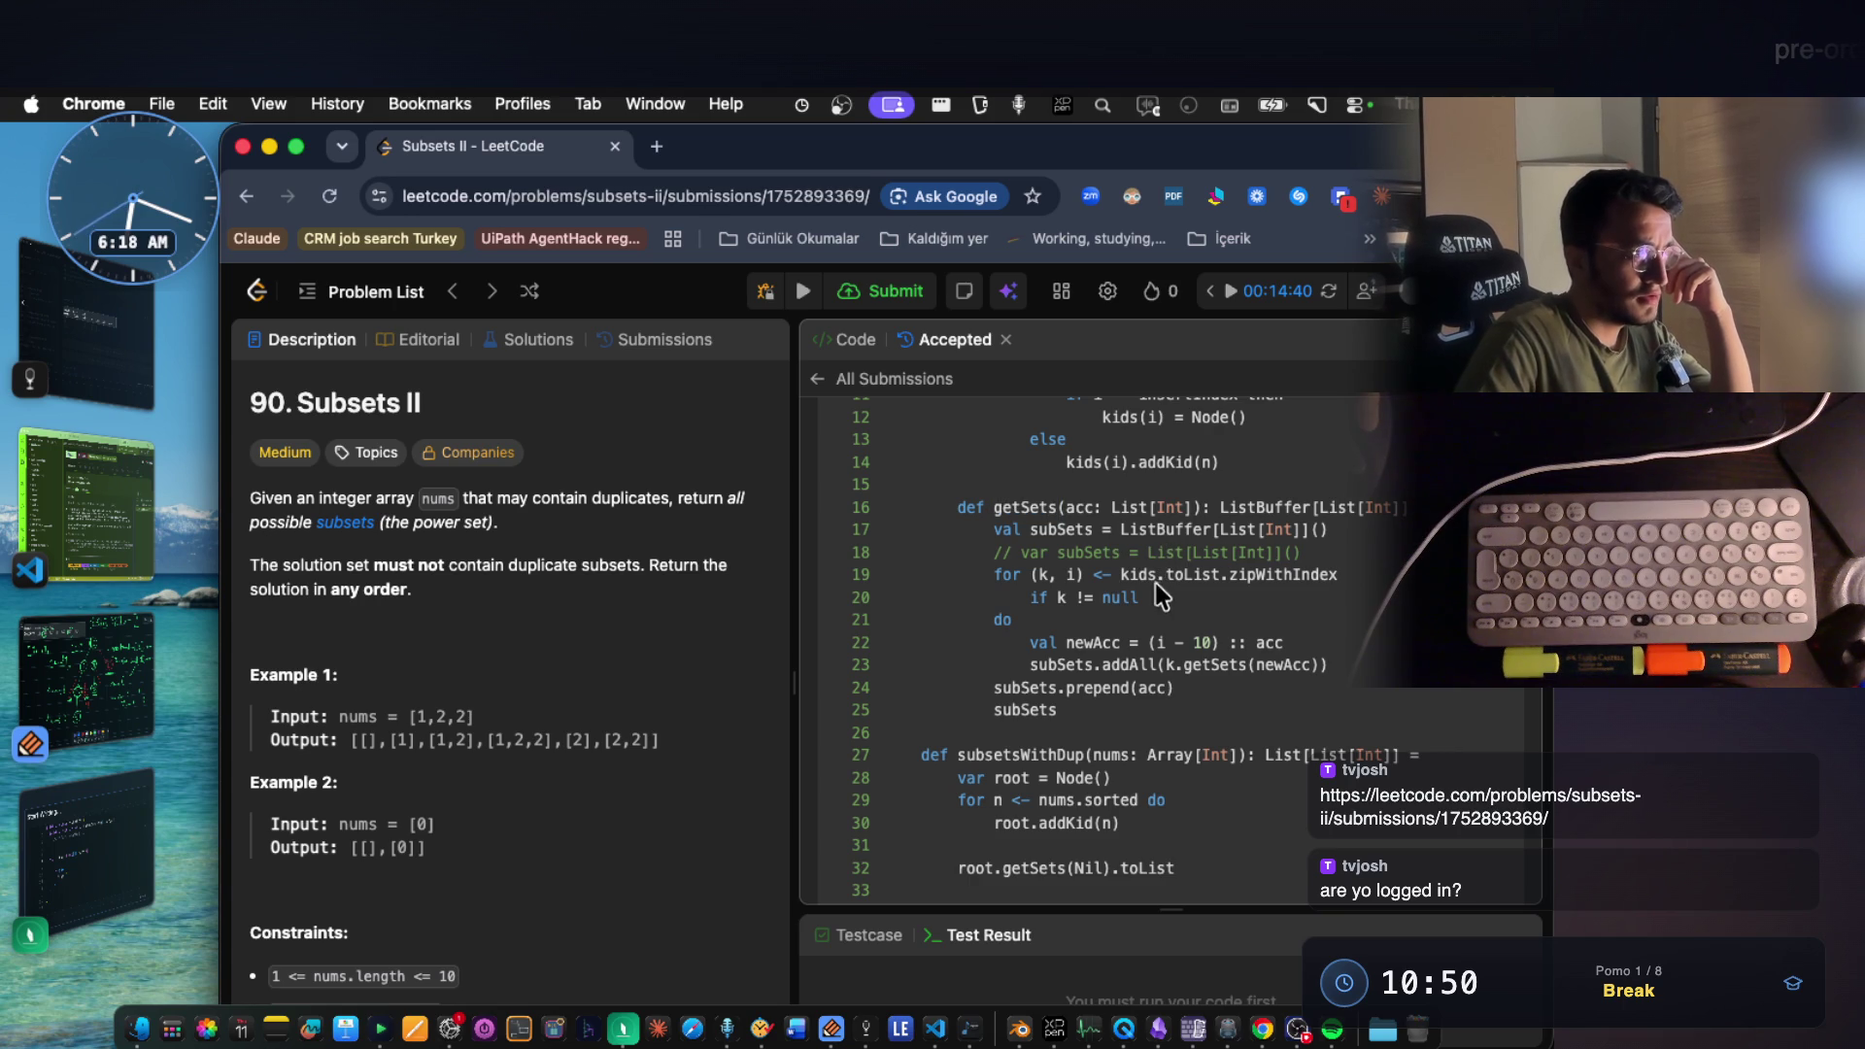
{"action": "double_click", "coordinate": [1033, 509]}
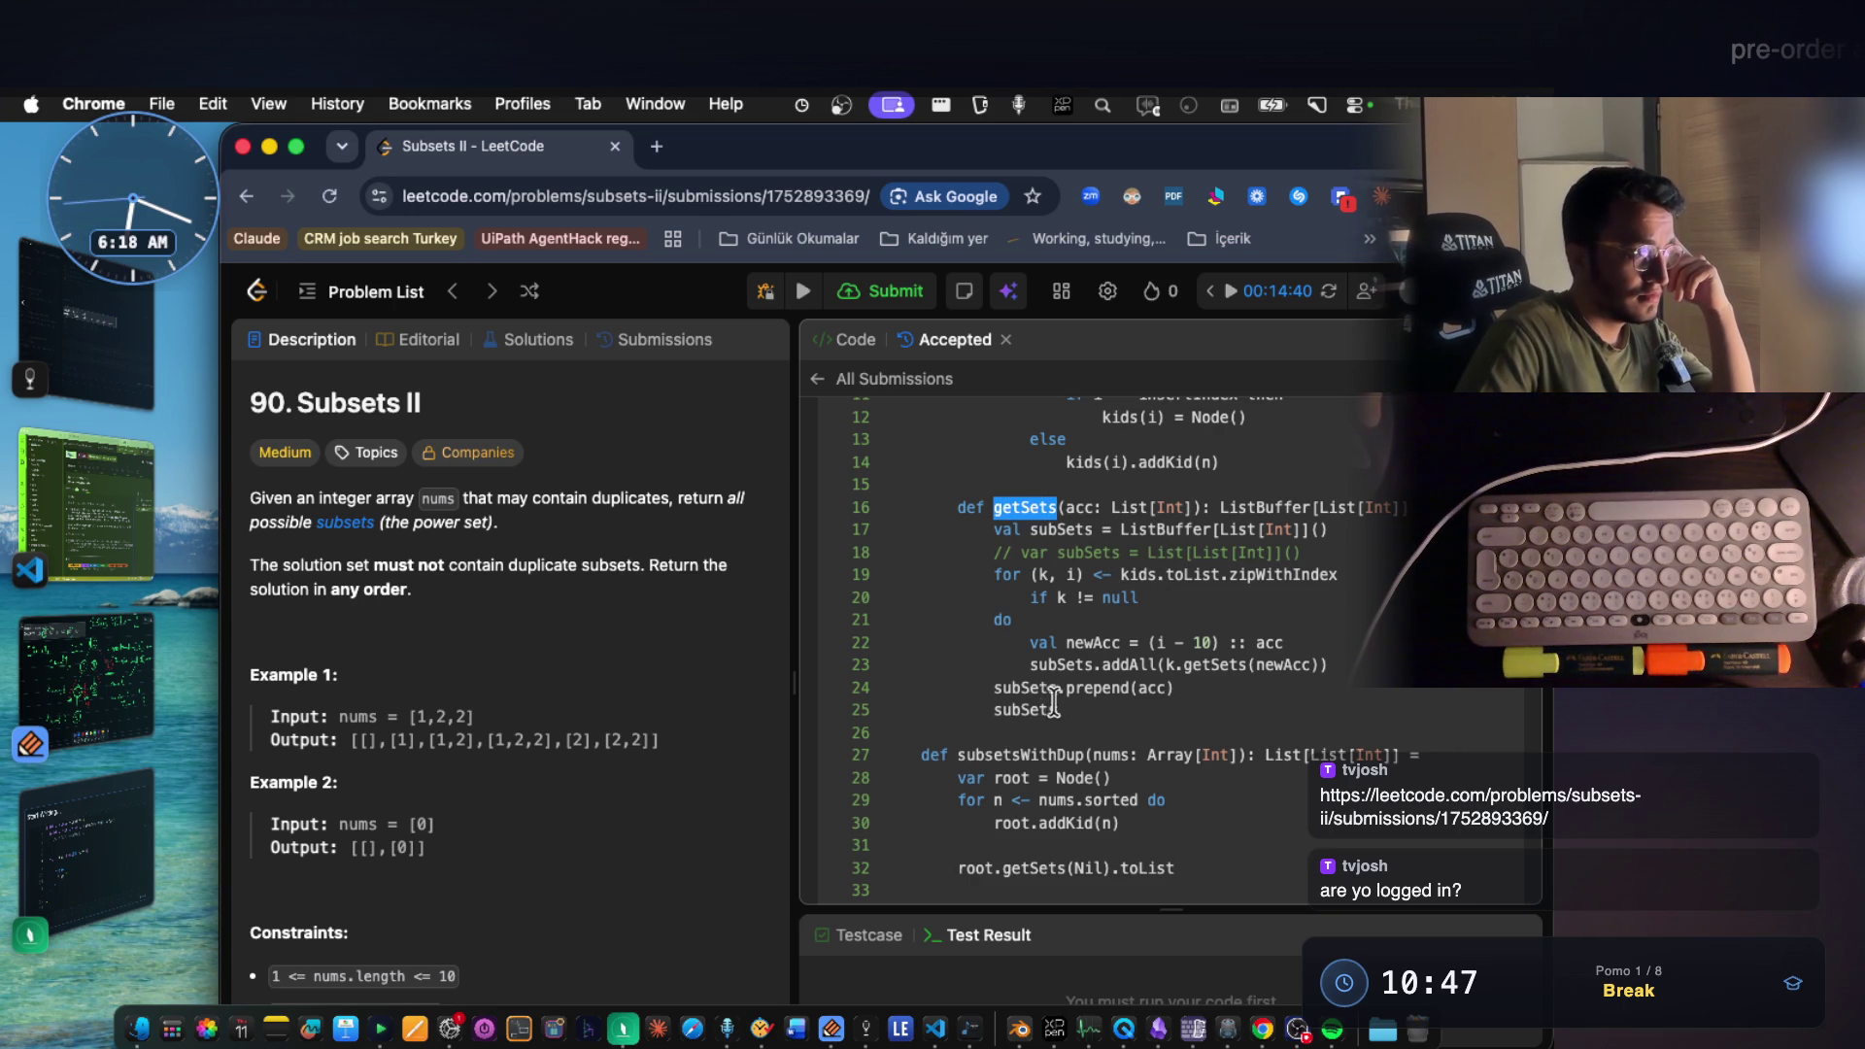
{"action": "left_click_drag", "start_coordinate": [1059, 712], "coordinate": [955, 515]}
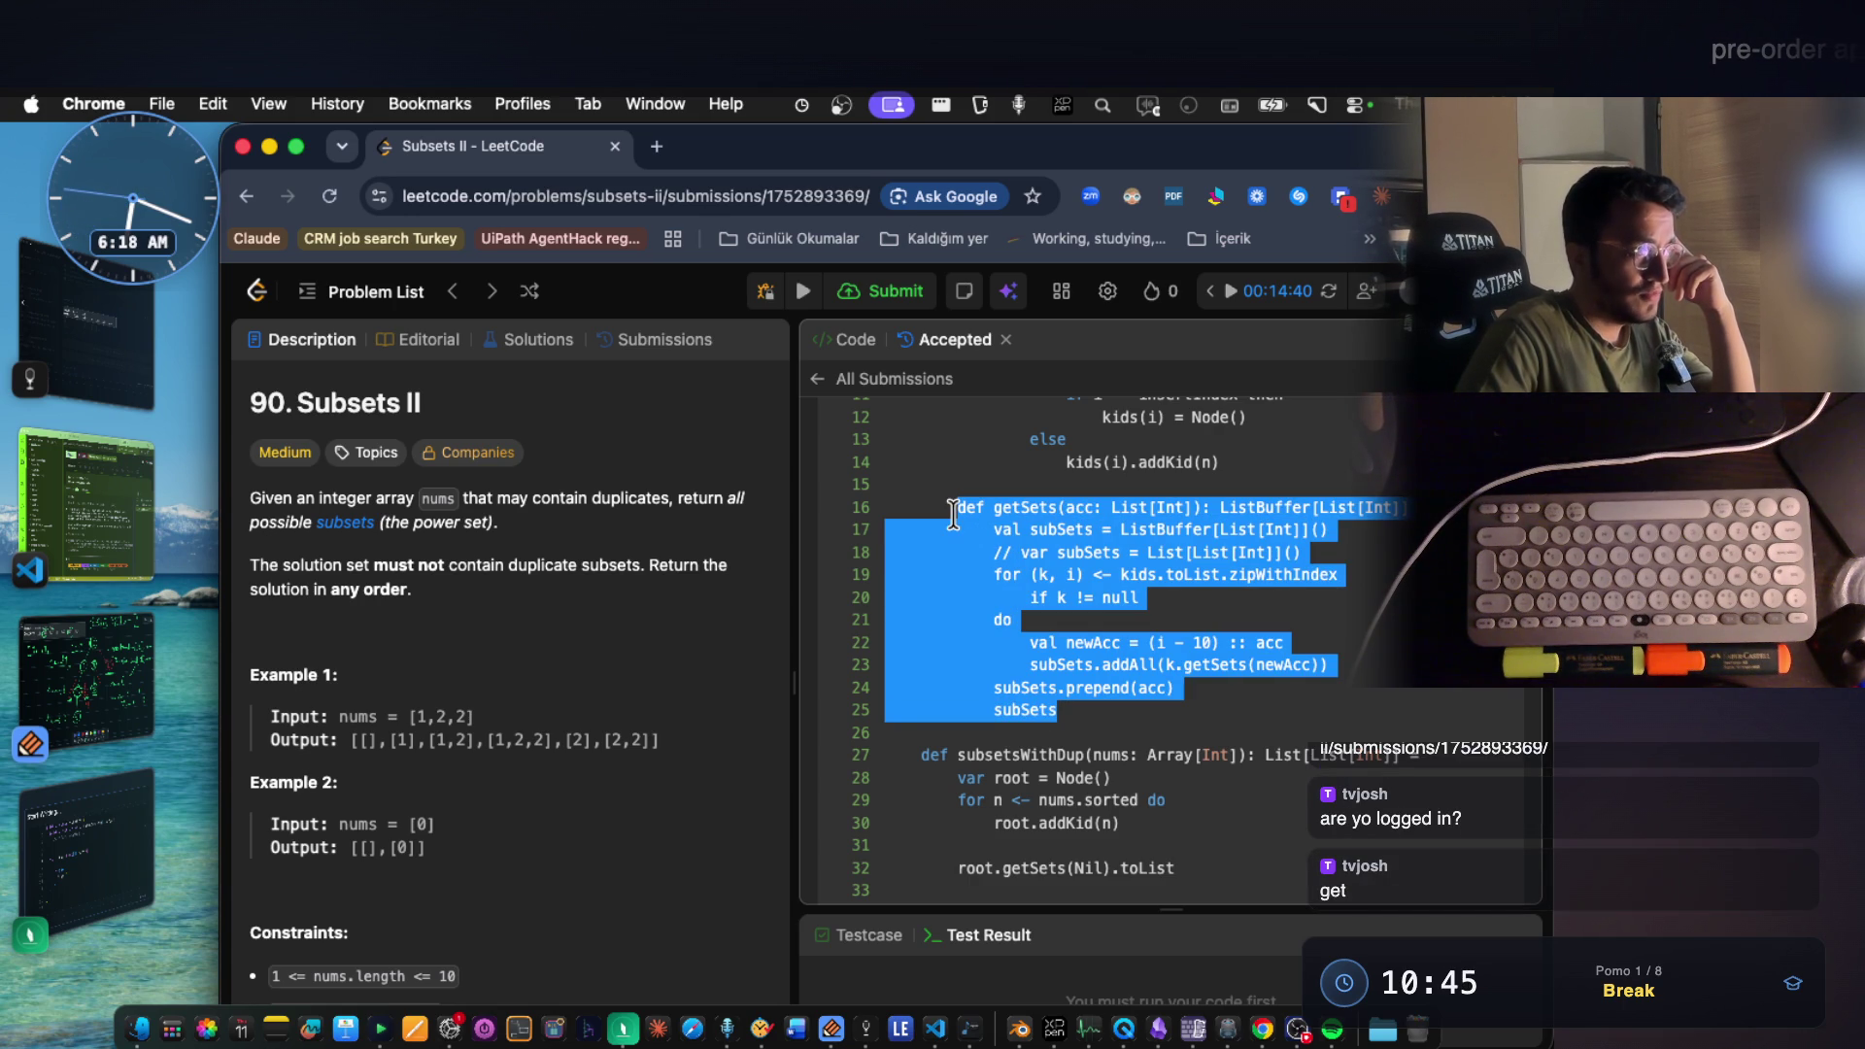
Clear the whole-function selection and highlight just the getSets function name on line 16.
{"action": "left_click", "coordinate": [604, 740]}
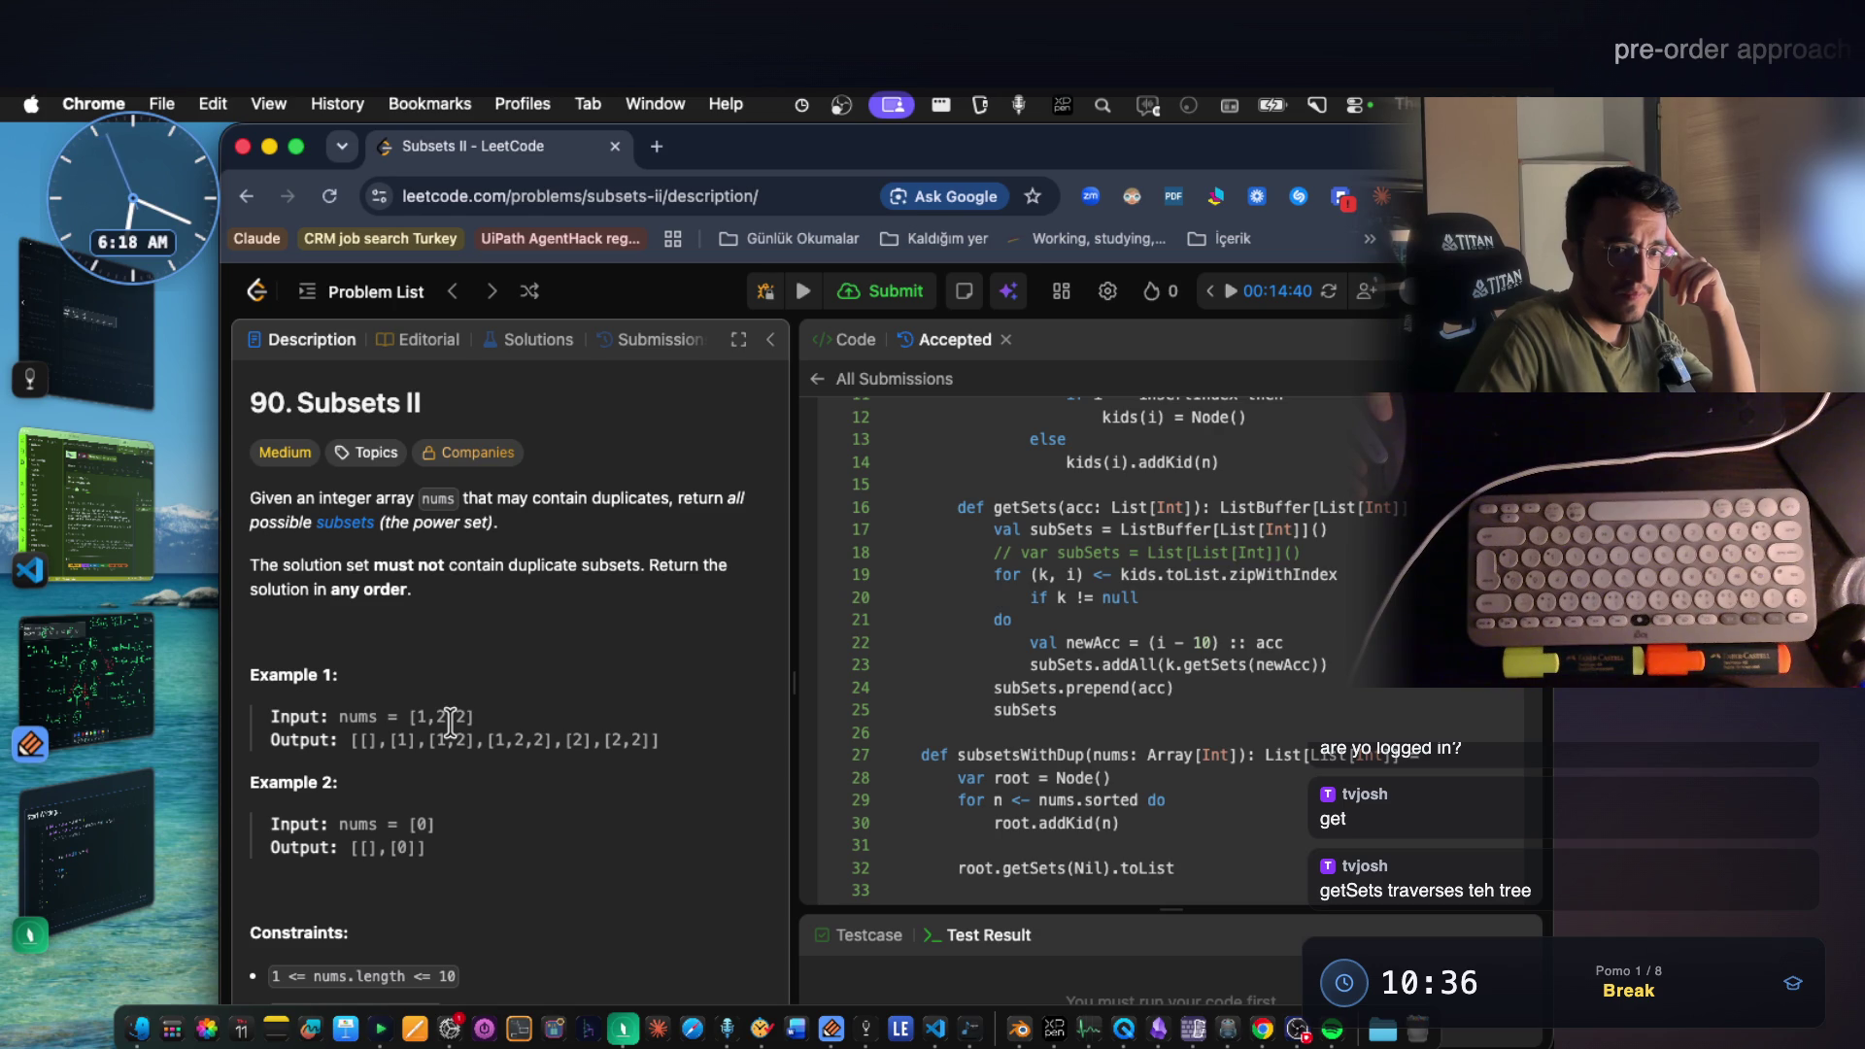
{"action": "mouse_move", "coordinate": [496, 657]}
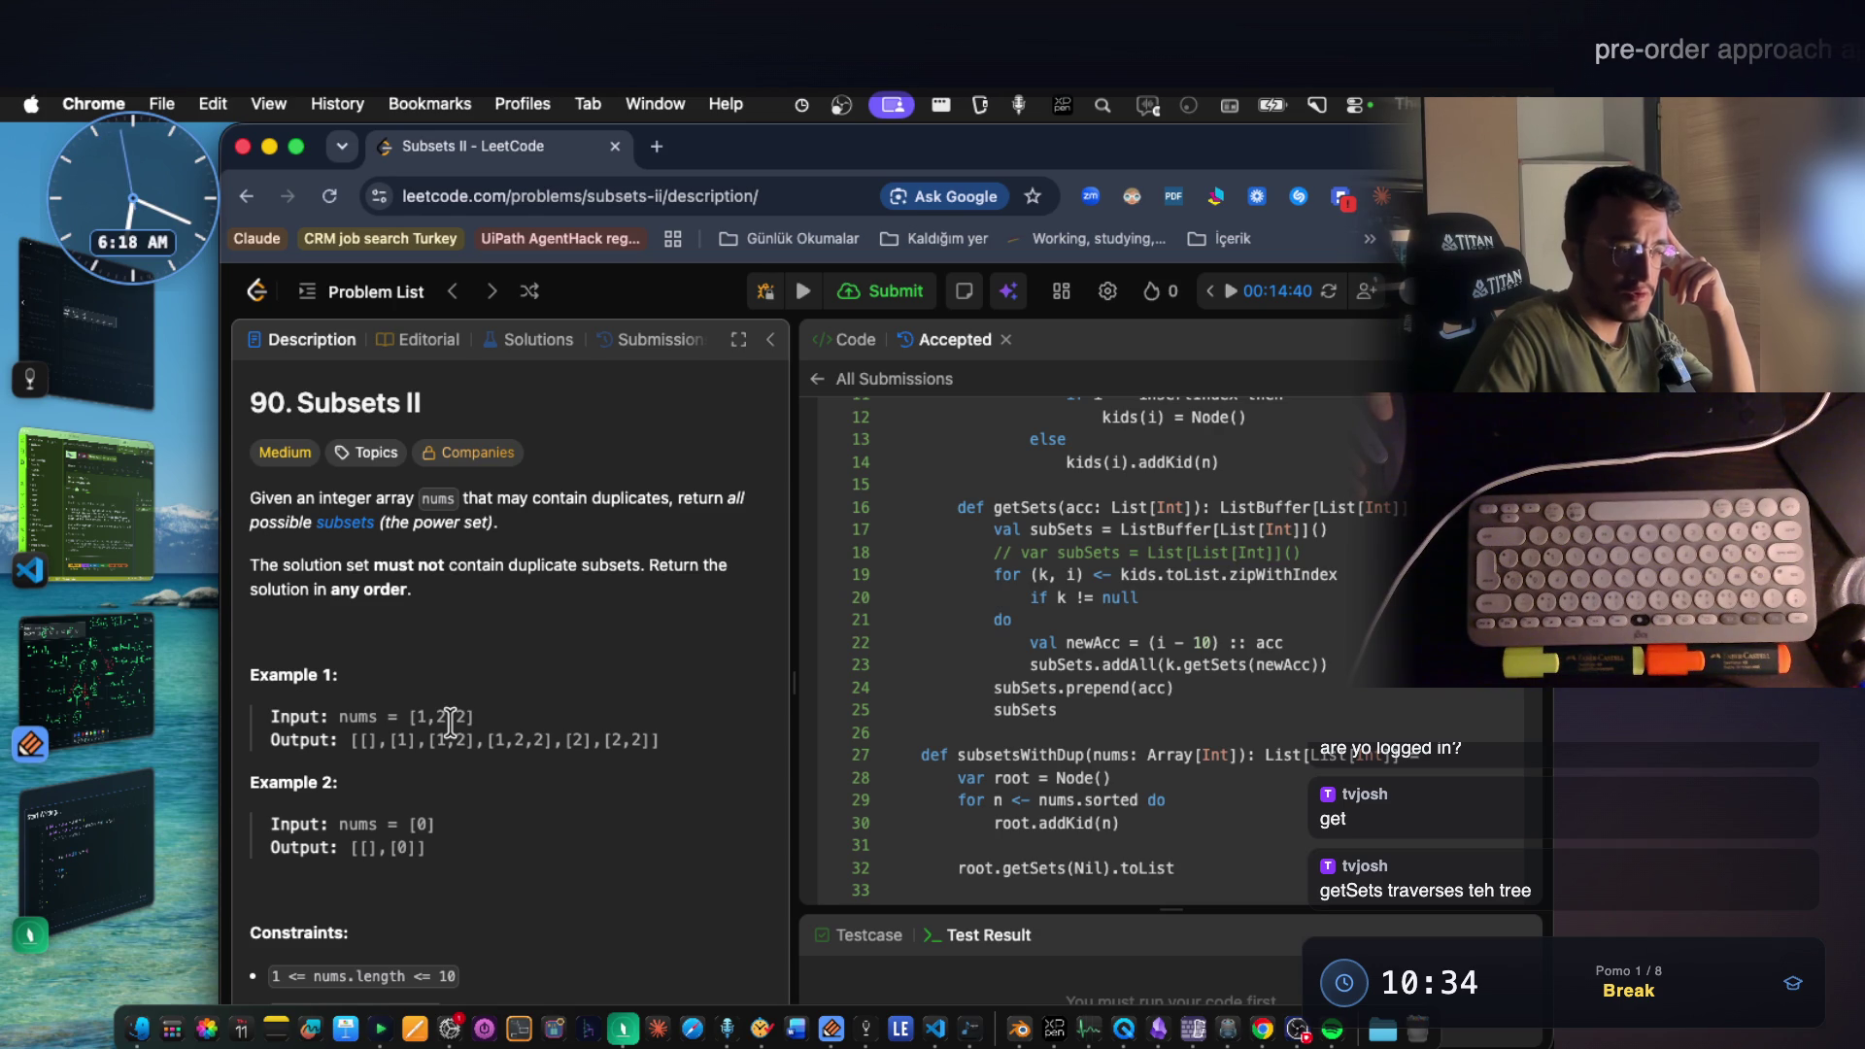
{"action": "double_click", "coordinate": [1044, 510]}
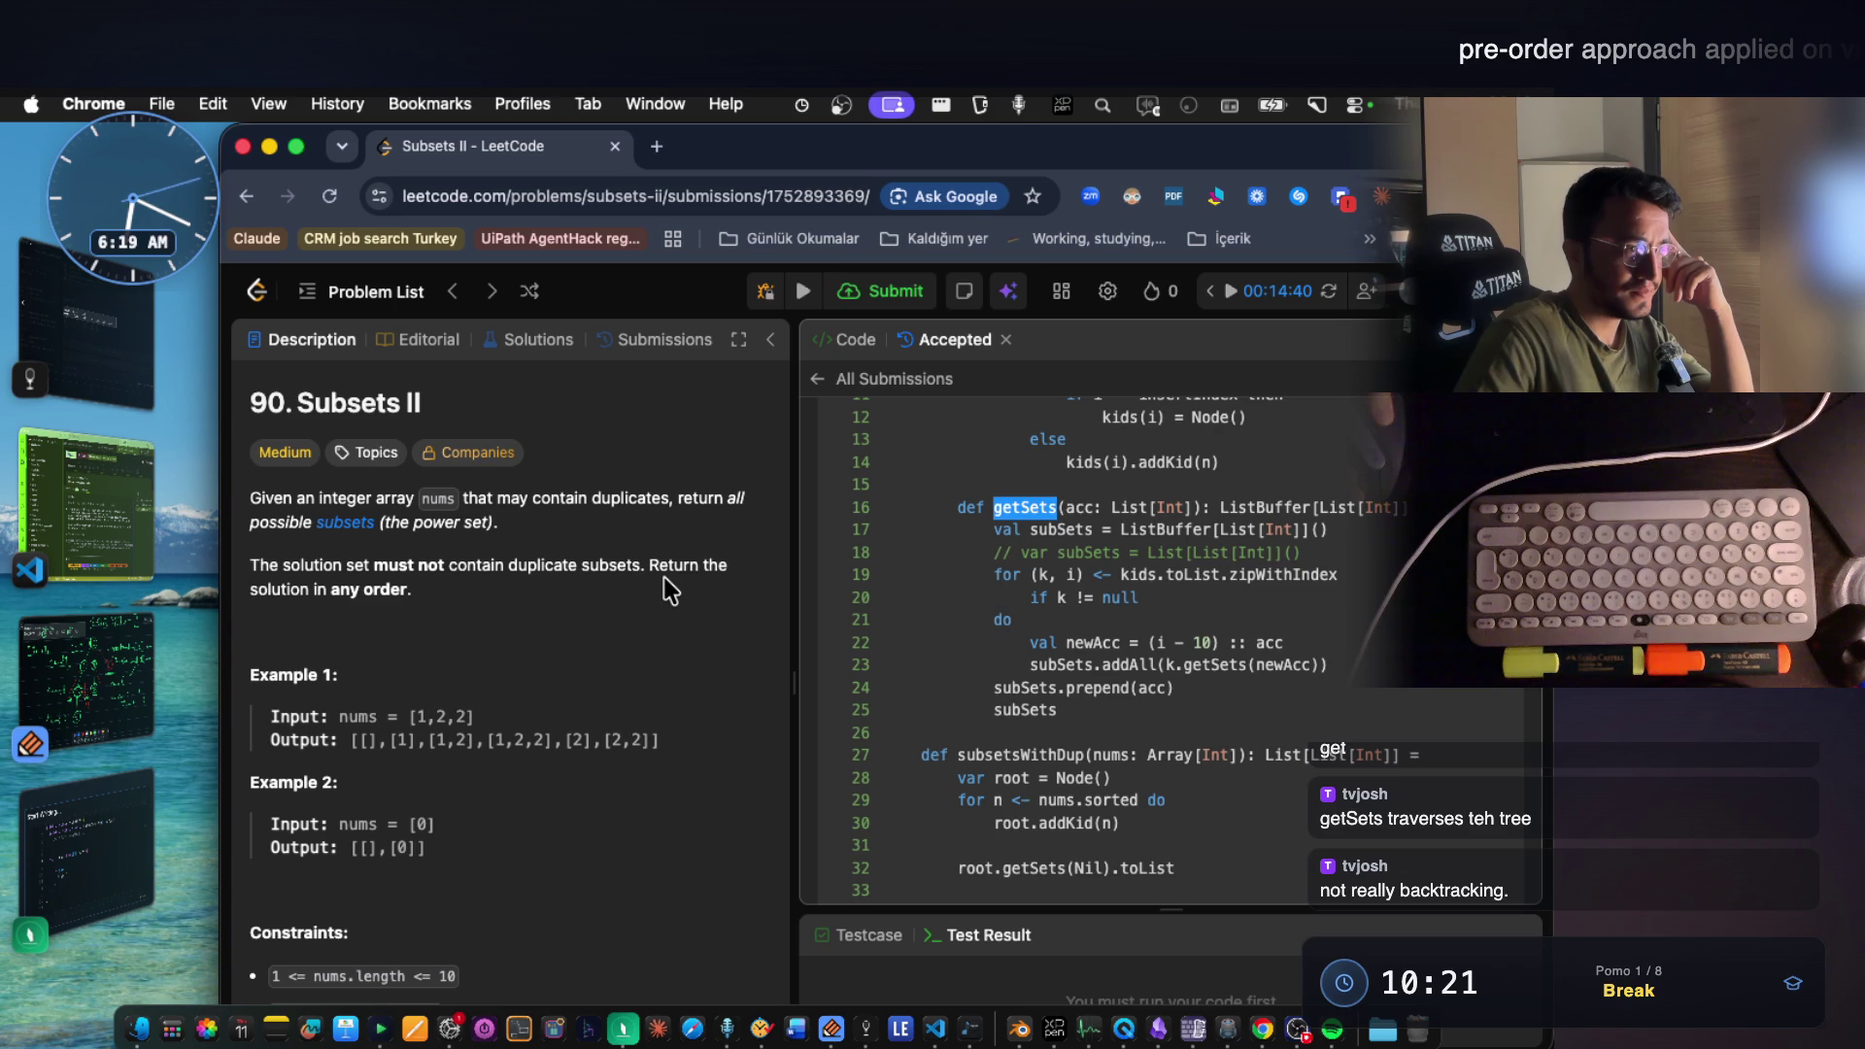
{"action": "scroll", "coordinate": [1150, 622], "scroll_direction": "up", "scroll_amount": 3}
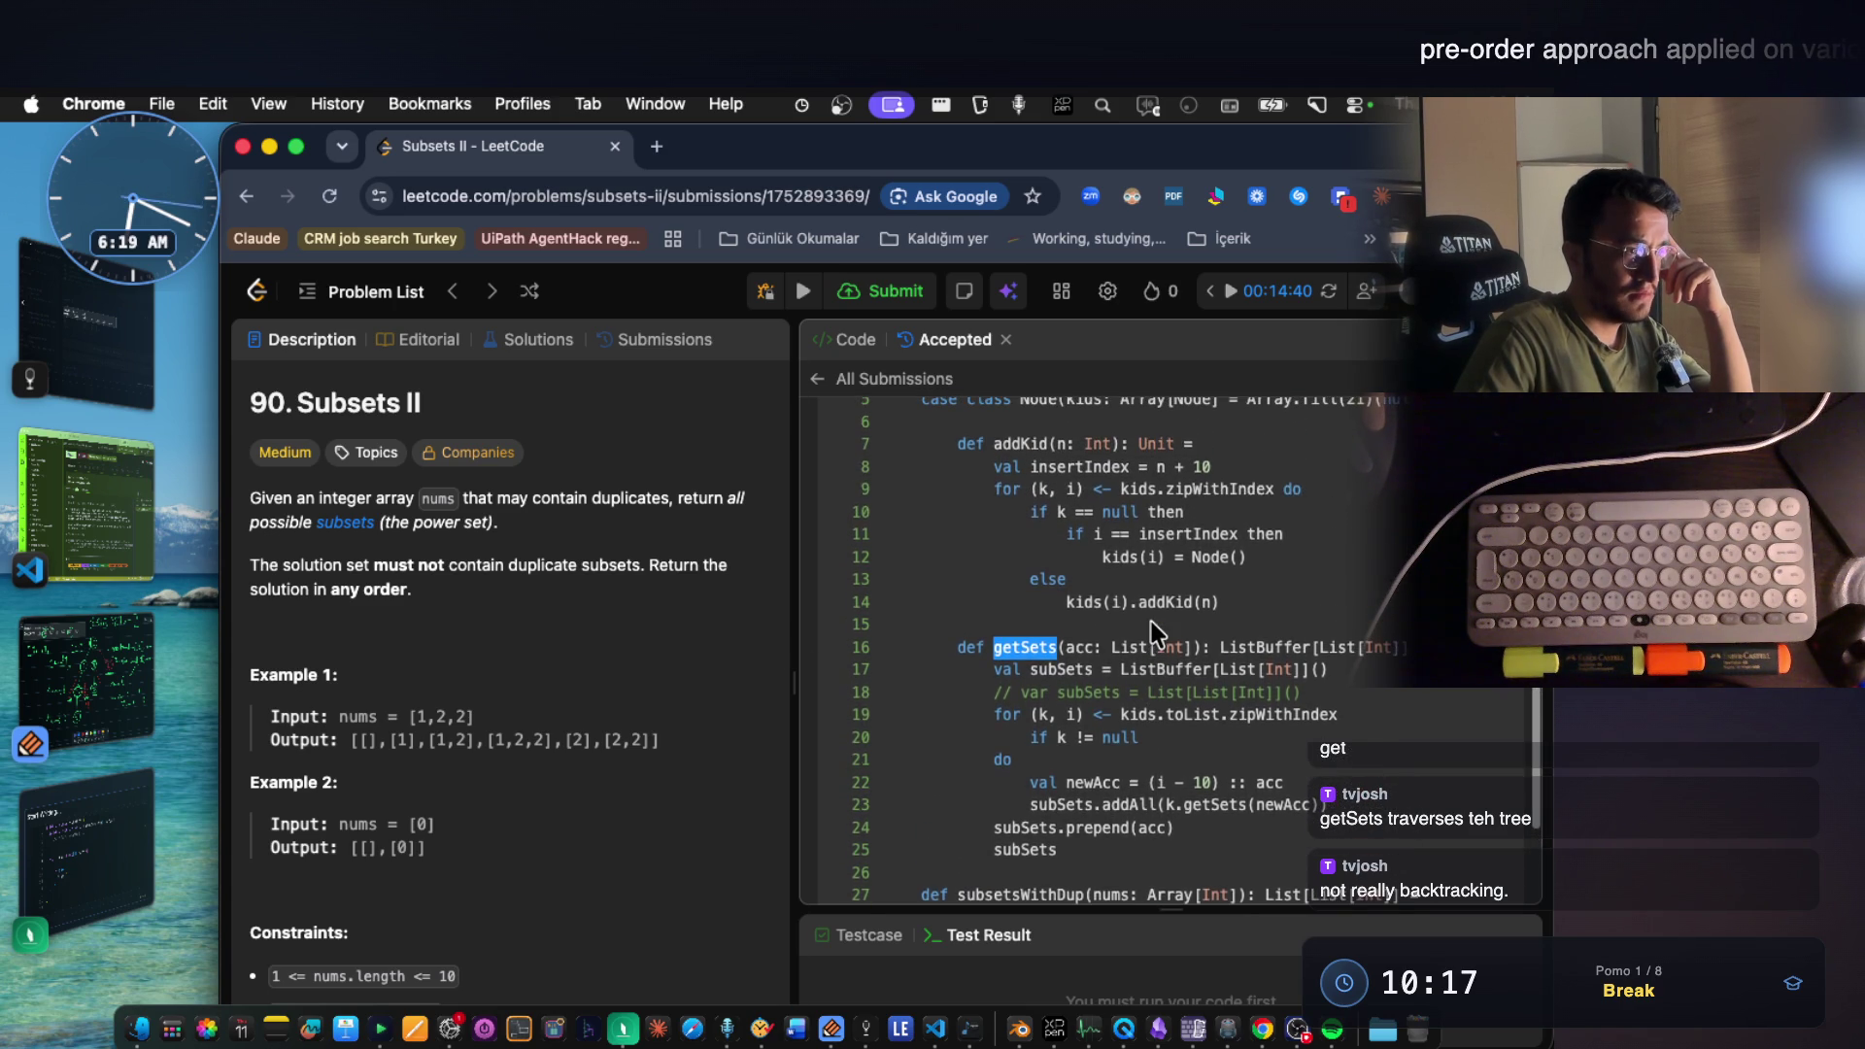
{"action": "scroll", "coordinate": [1151, 620], "scroll_direction": "up", "scroll_amount": 2}
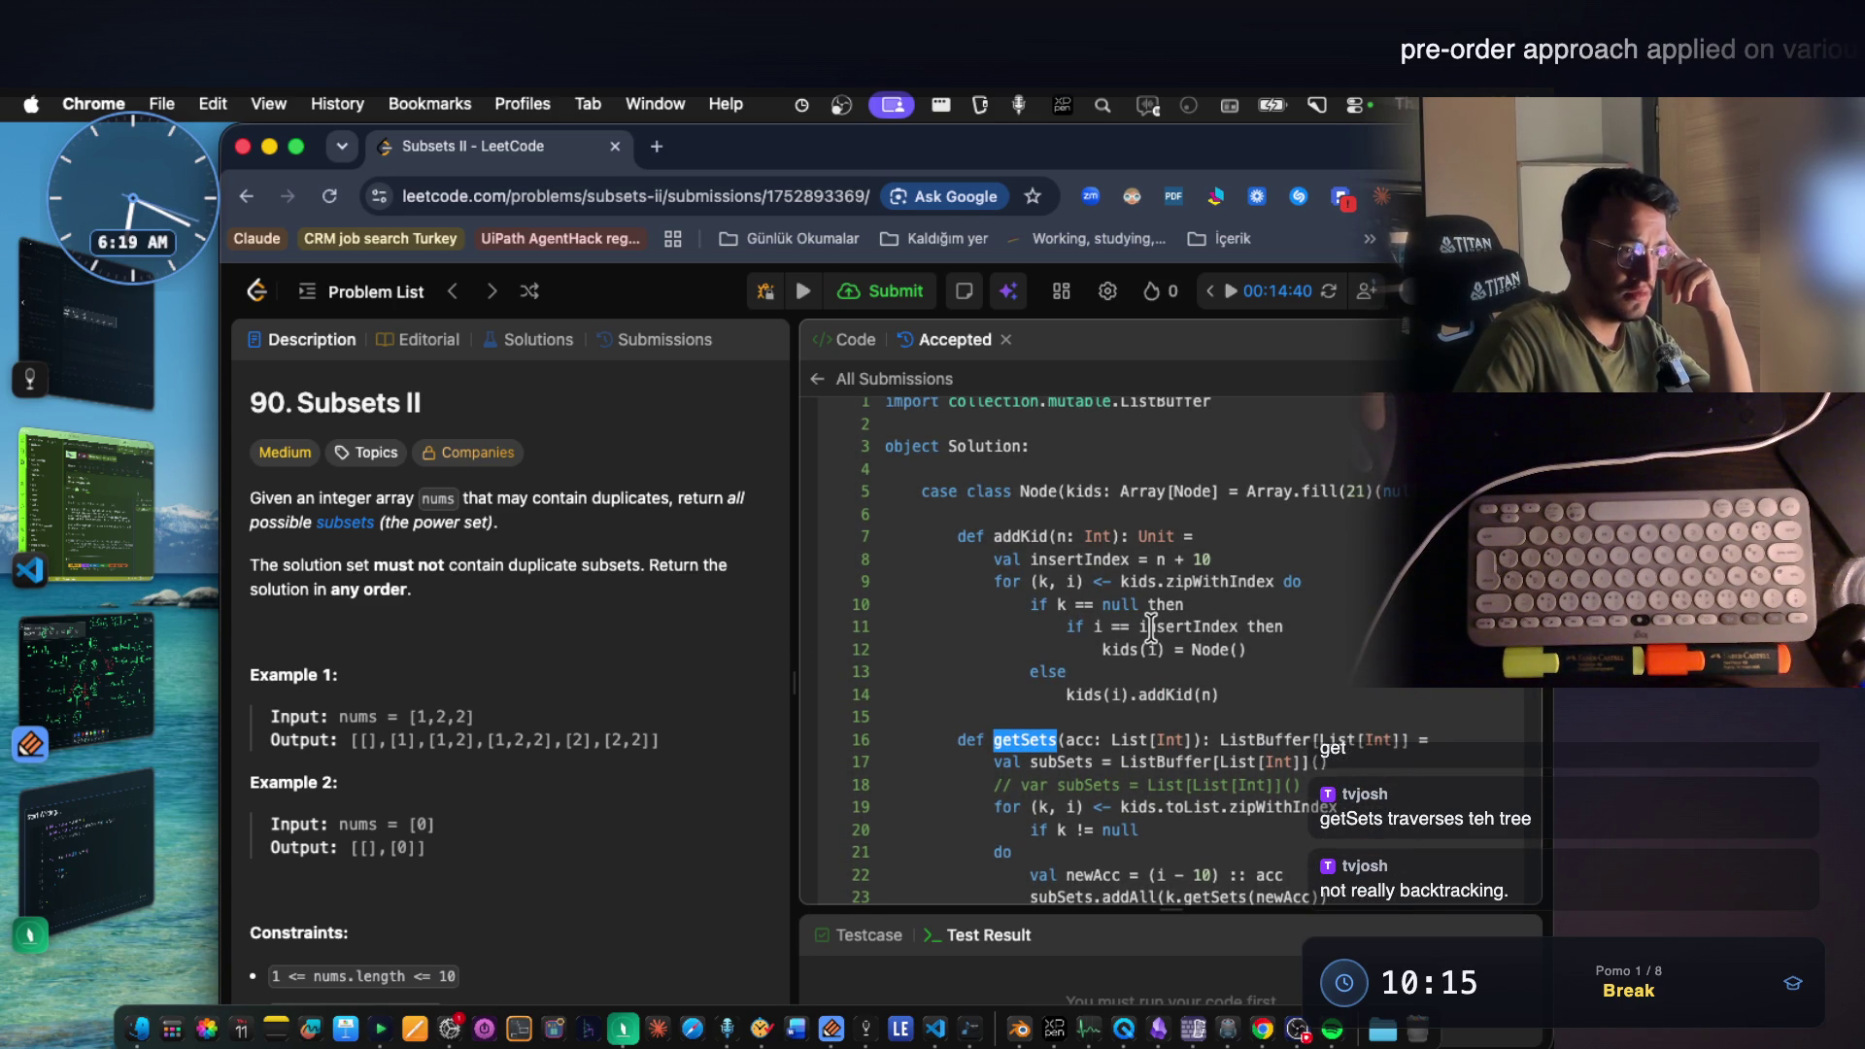
Re-highlight getSets, then select the recursive subSets.addAll(k.getSets(newAcc)) call on line 23 and bring up the SUBSETS-2 notes.
{"action": "left_click", "coordinate": [1152, 651]}
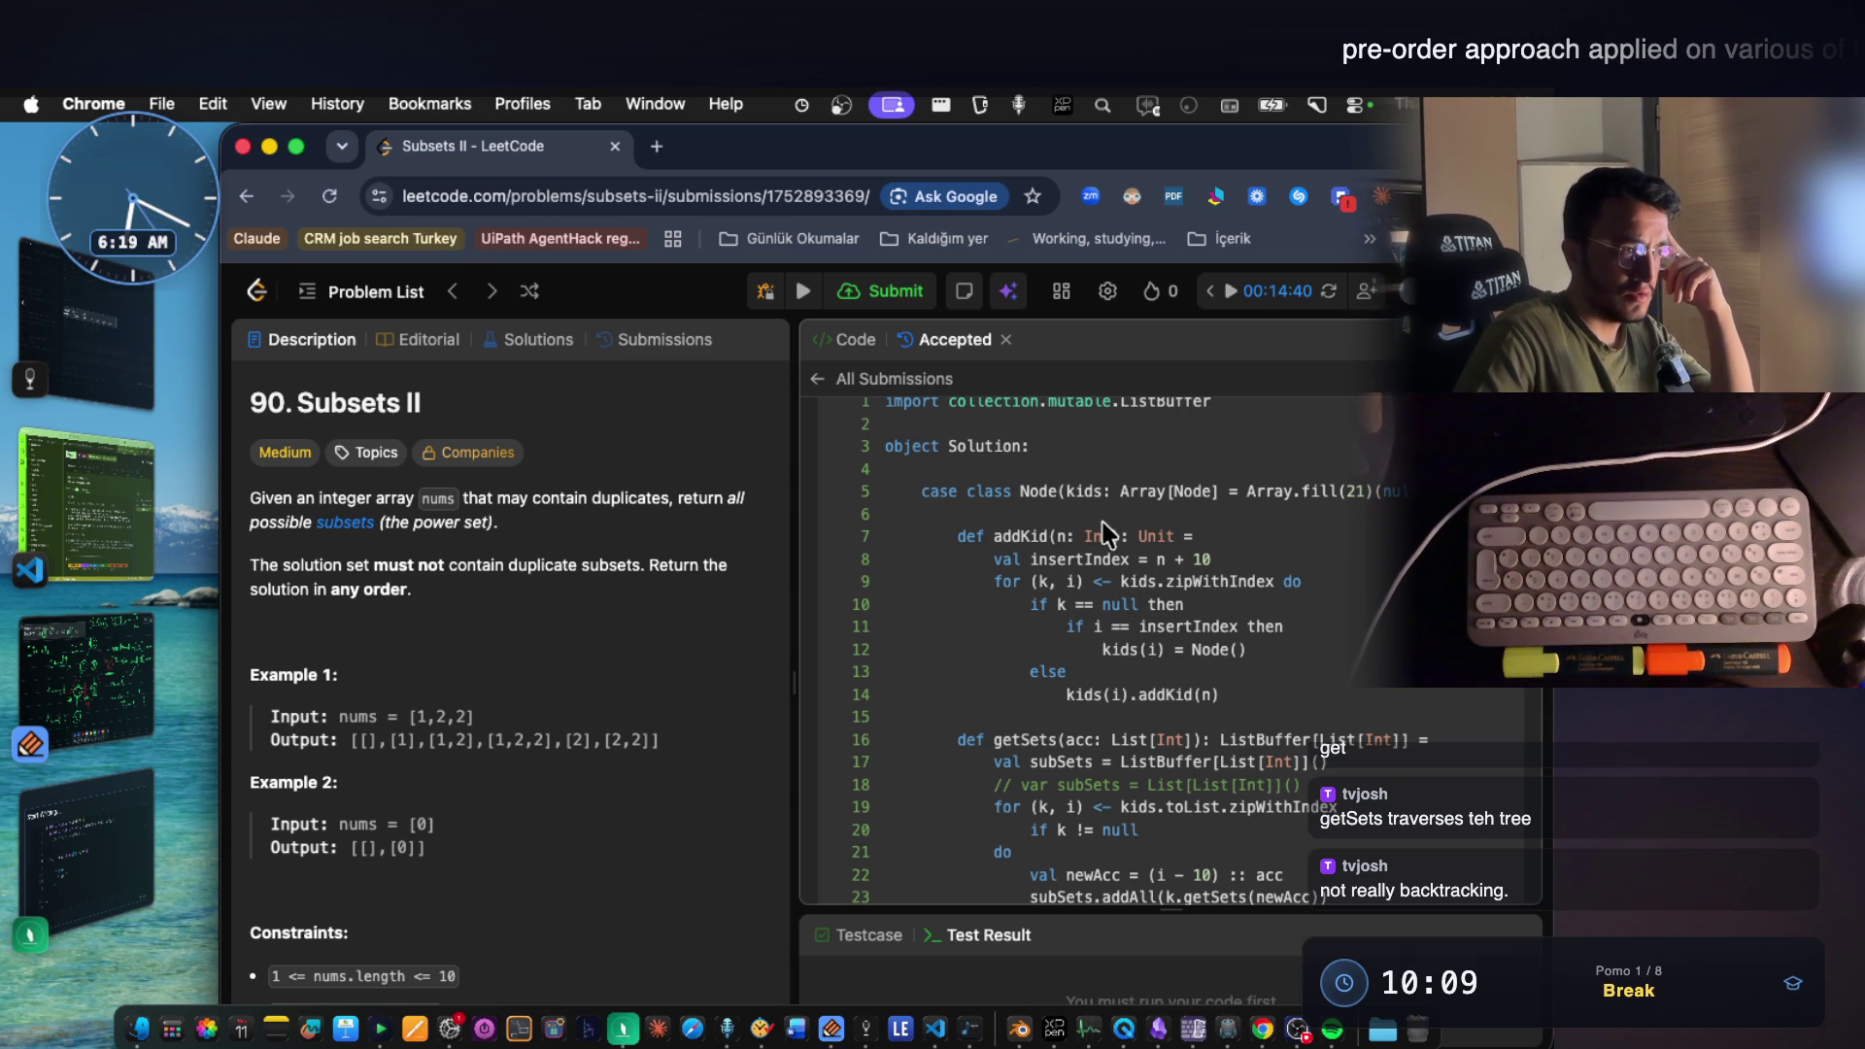
{"action": "scroll", "coordinate": [1148, 559], "scroll_direction": "up", "scroll_amount": 1}
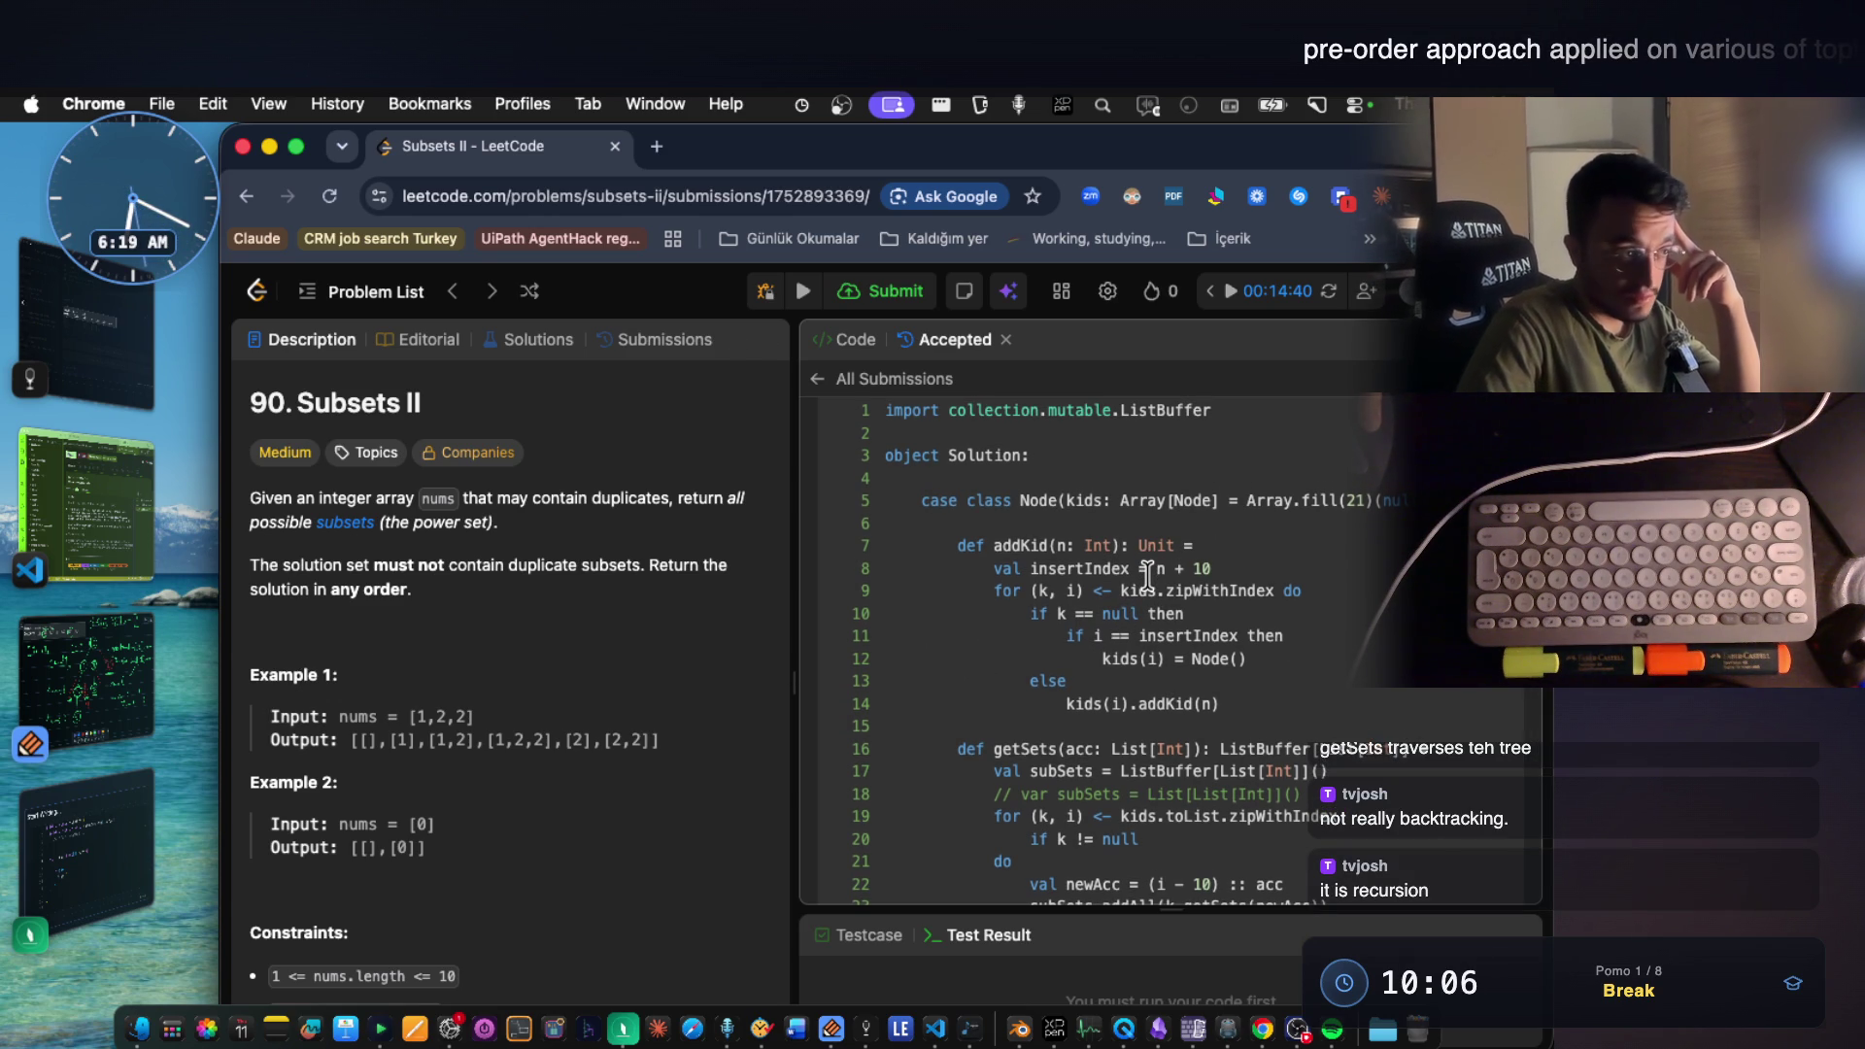
{"action": "scroll", "coordinate": [1190, 623], "scroll_direction": "down", "scroll_amount": 2}
{"action": "scroll", "coordinate": [1190, 613], "scroll_direction": "down", "scroll_amount": 1}
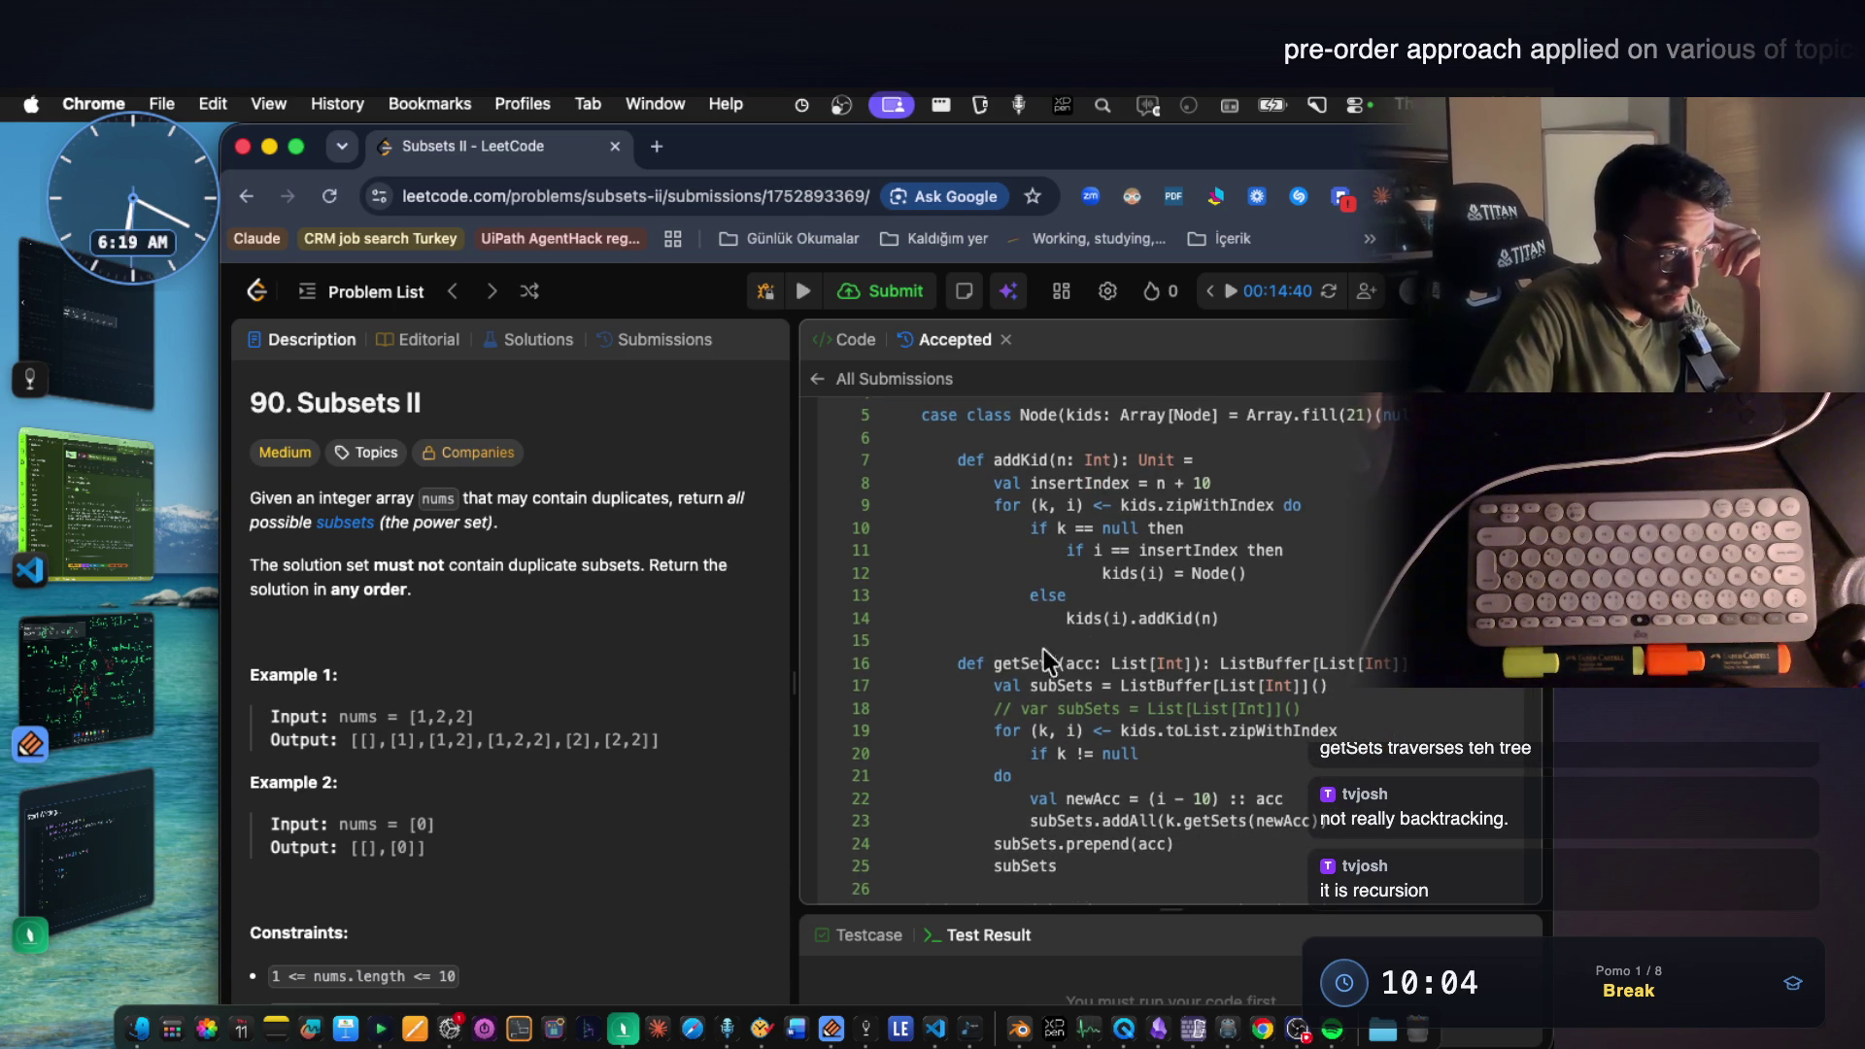
{"action": "double_click", "coordinate": [1021, 663]}
{"action": "scroll", "coordinate": [1117, 669], "scroll_direction": "down", "scroll_amount": 3}
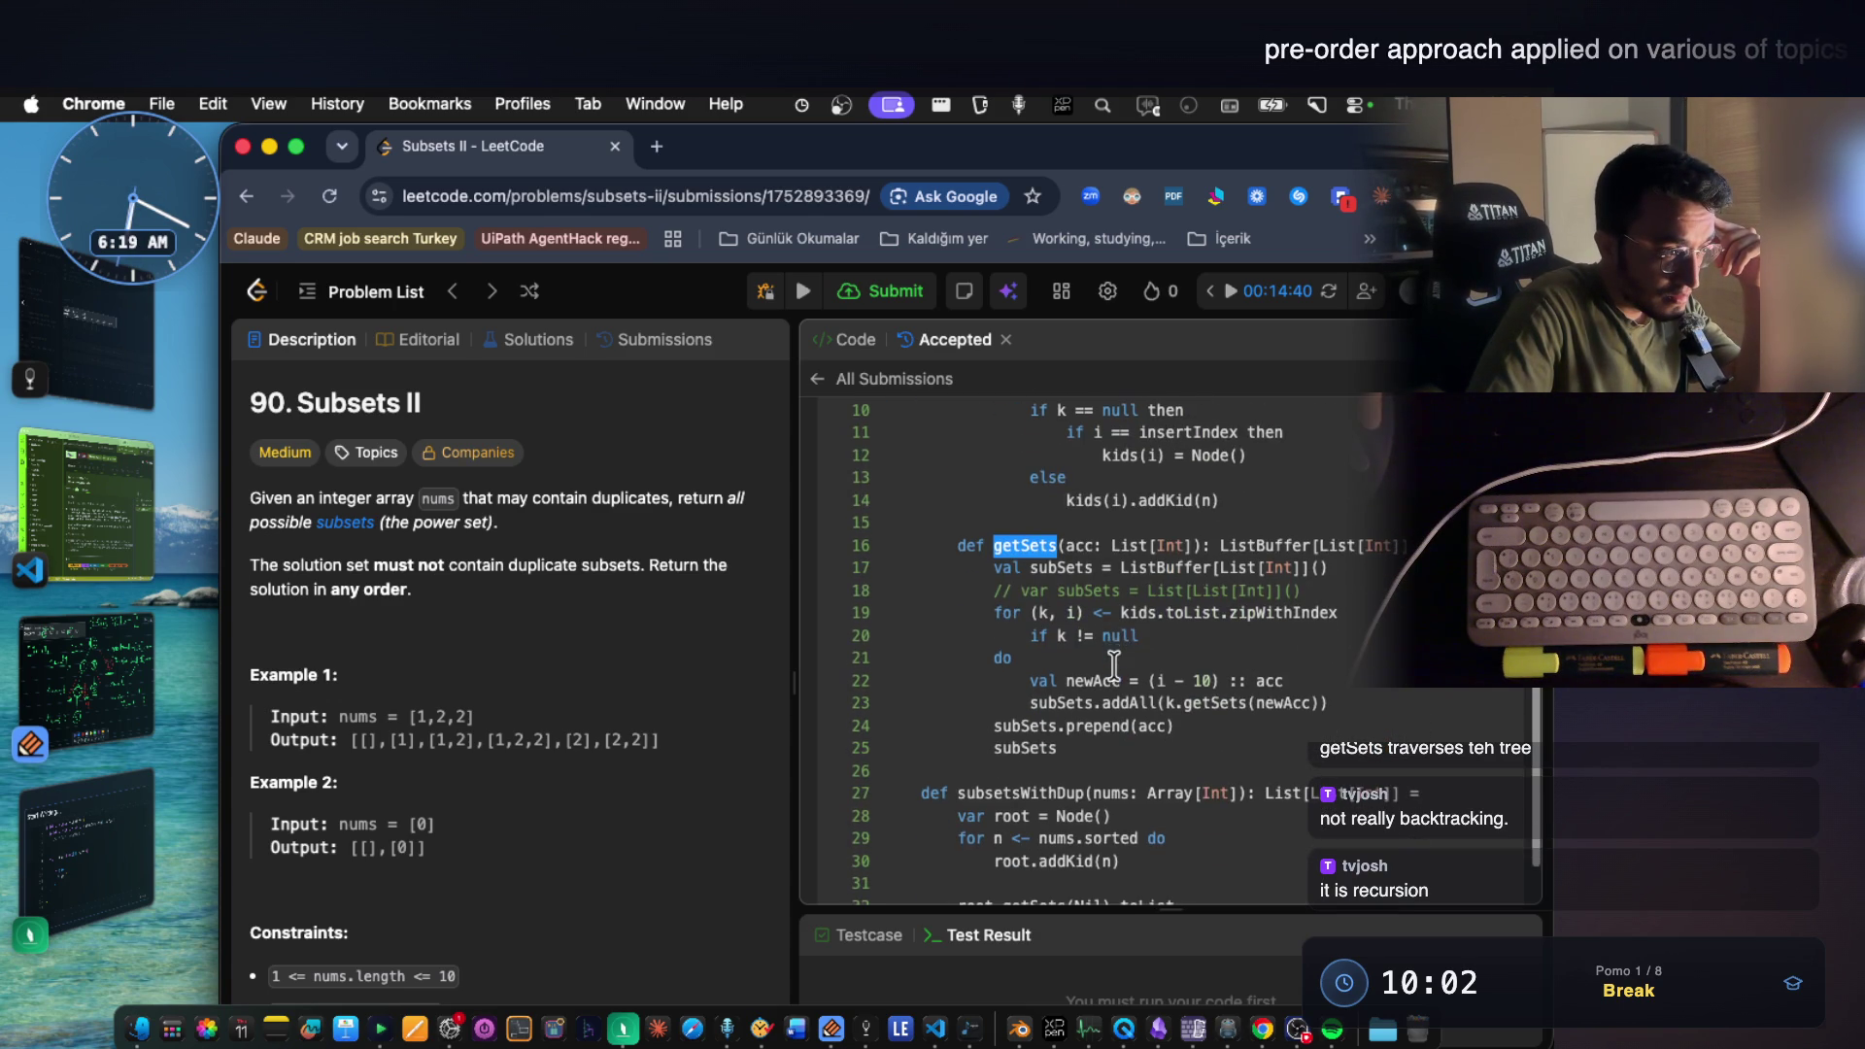
{"action": "left_click", "coordinate": [1237, 703]}
{"action": "left_click_drag", "start_coordinate": [1328, 703], "coordinate": [1061, 705]}
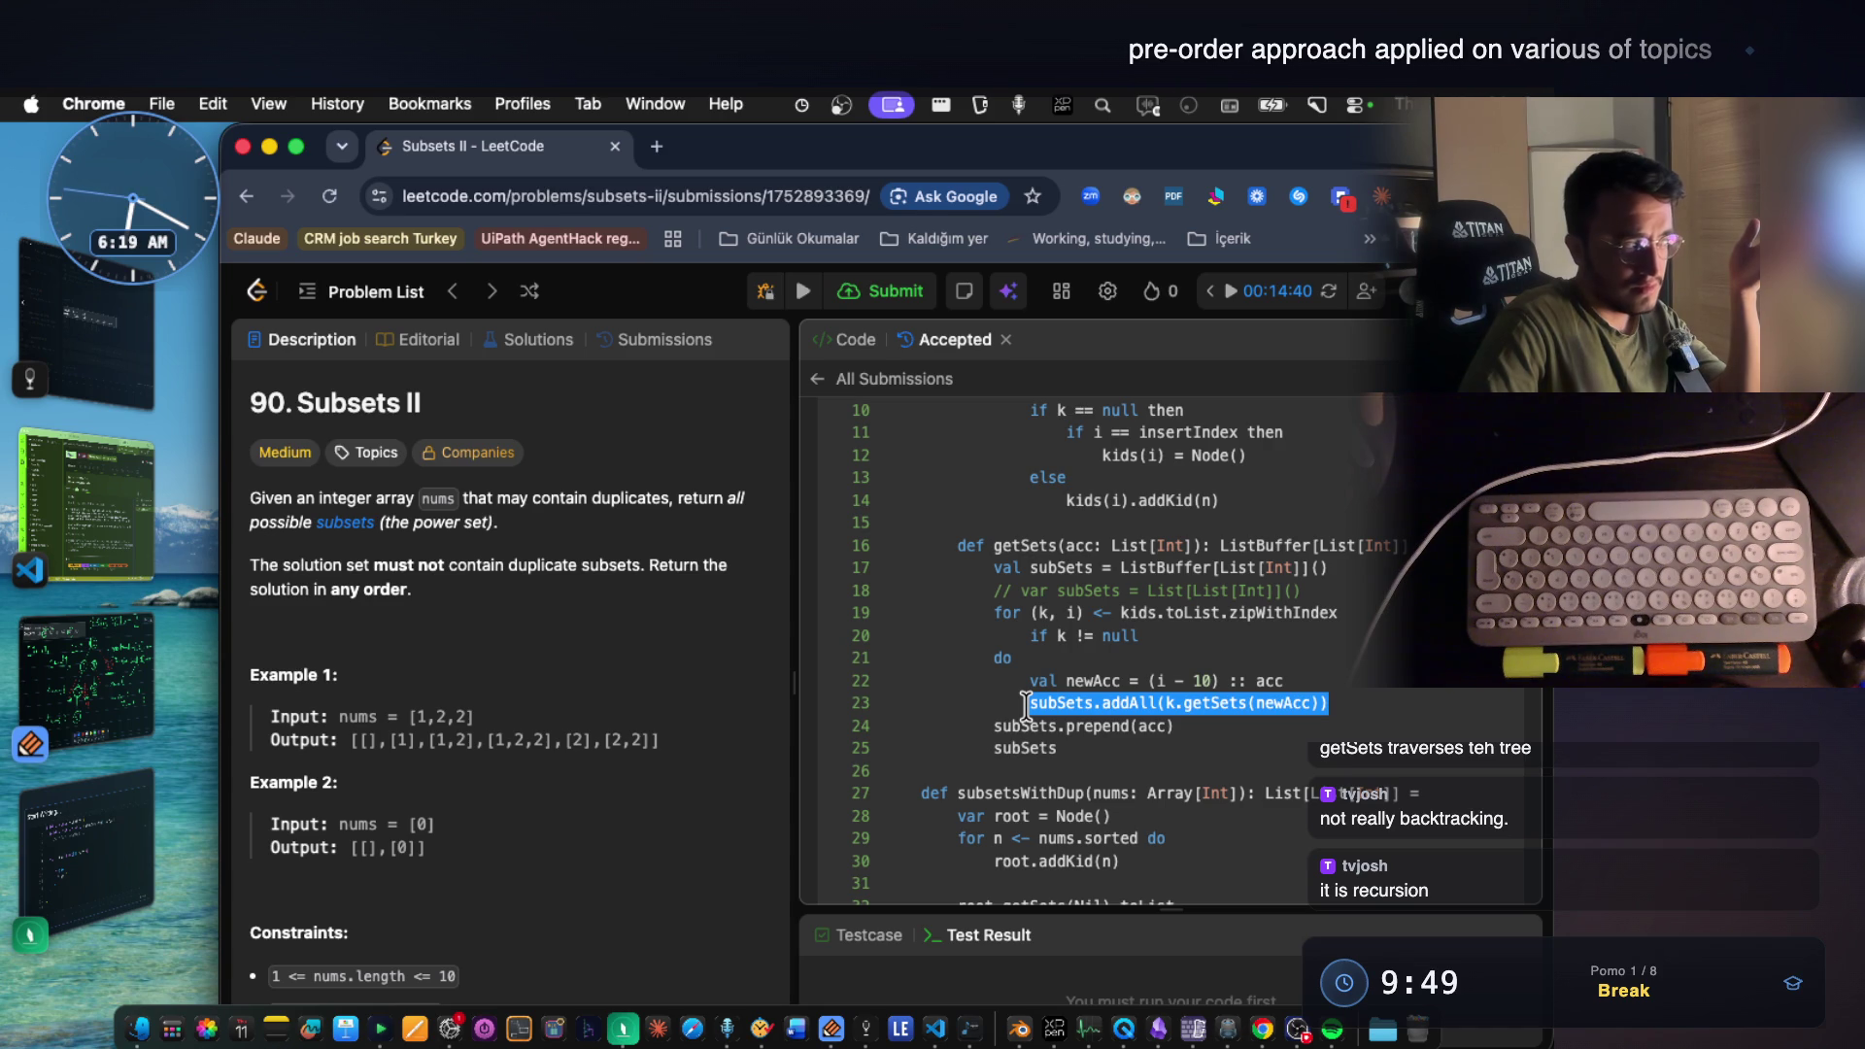
{"action": "left_click", "coordinate": [73, 671]}
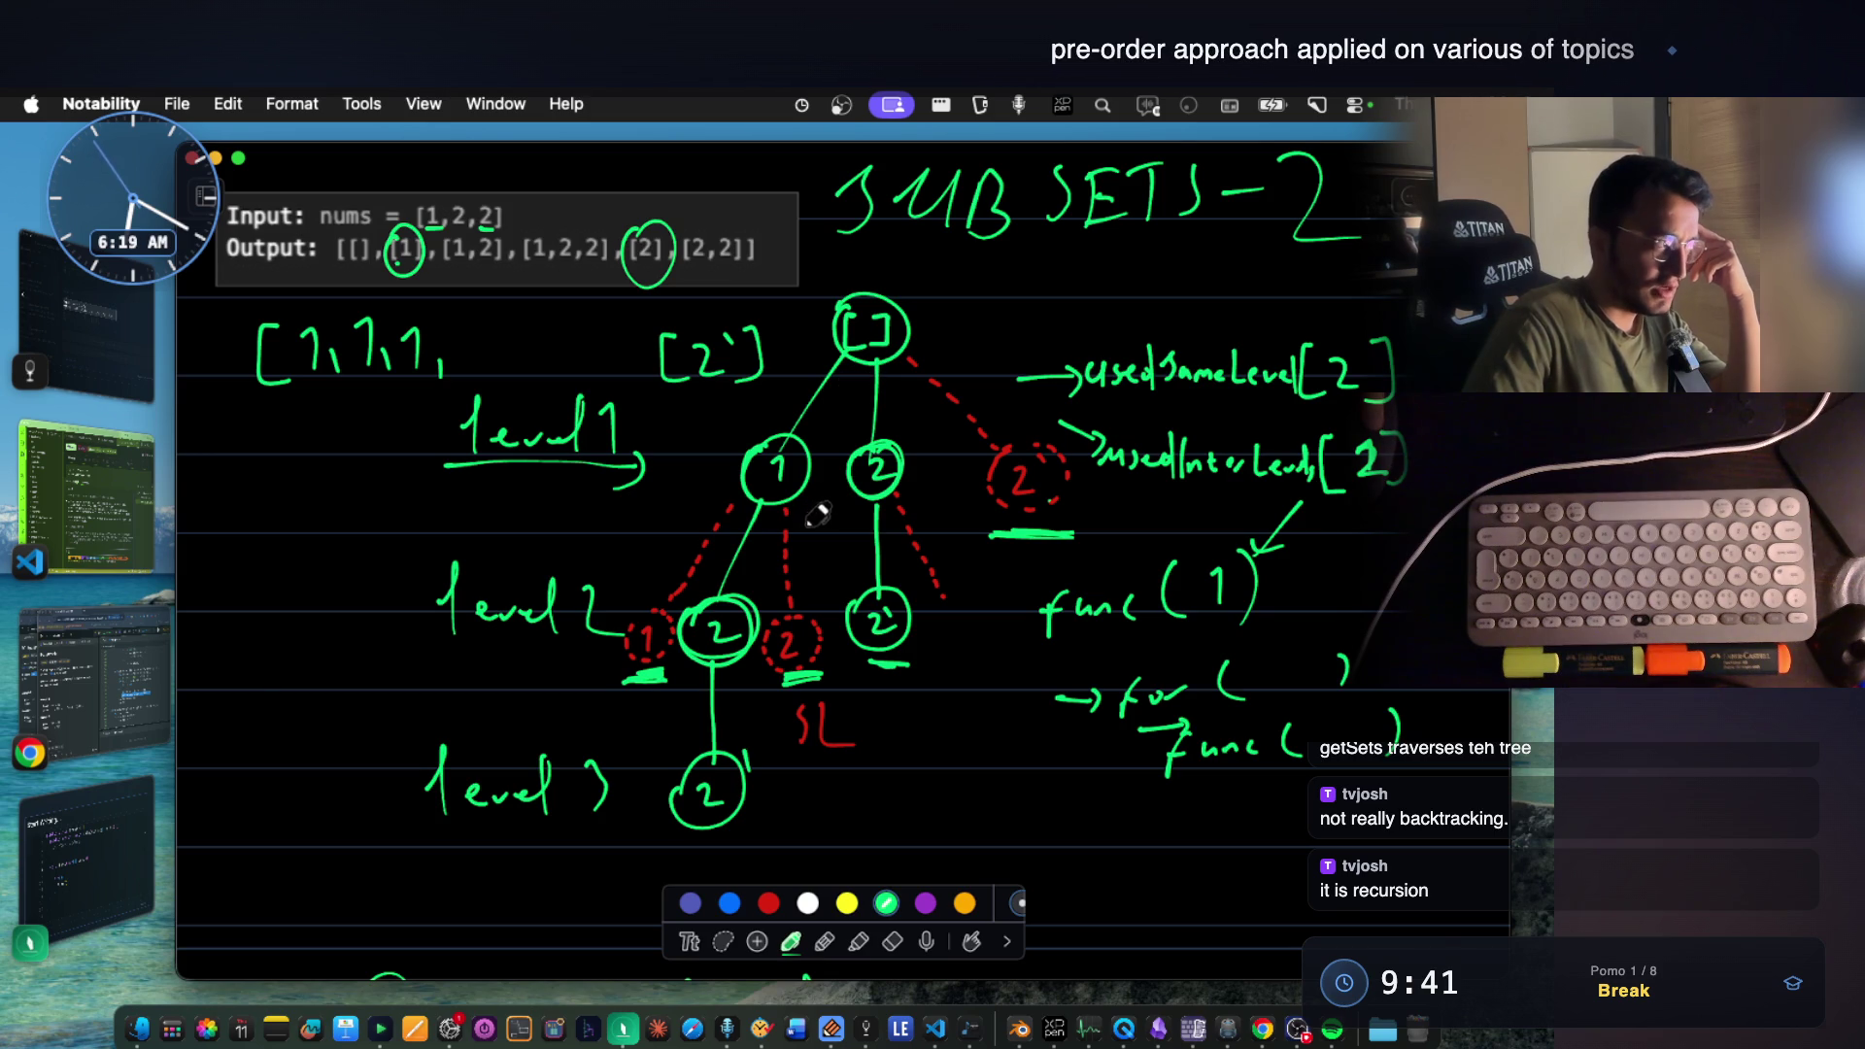
Switch from the SUBSETS-2 recursion tree notes back to the LeetCode submission in Chrome.
{"action": "left_click", "coordinate": [88, 678]}
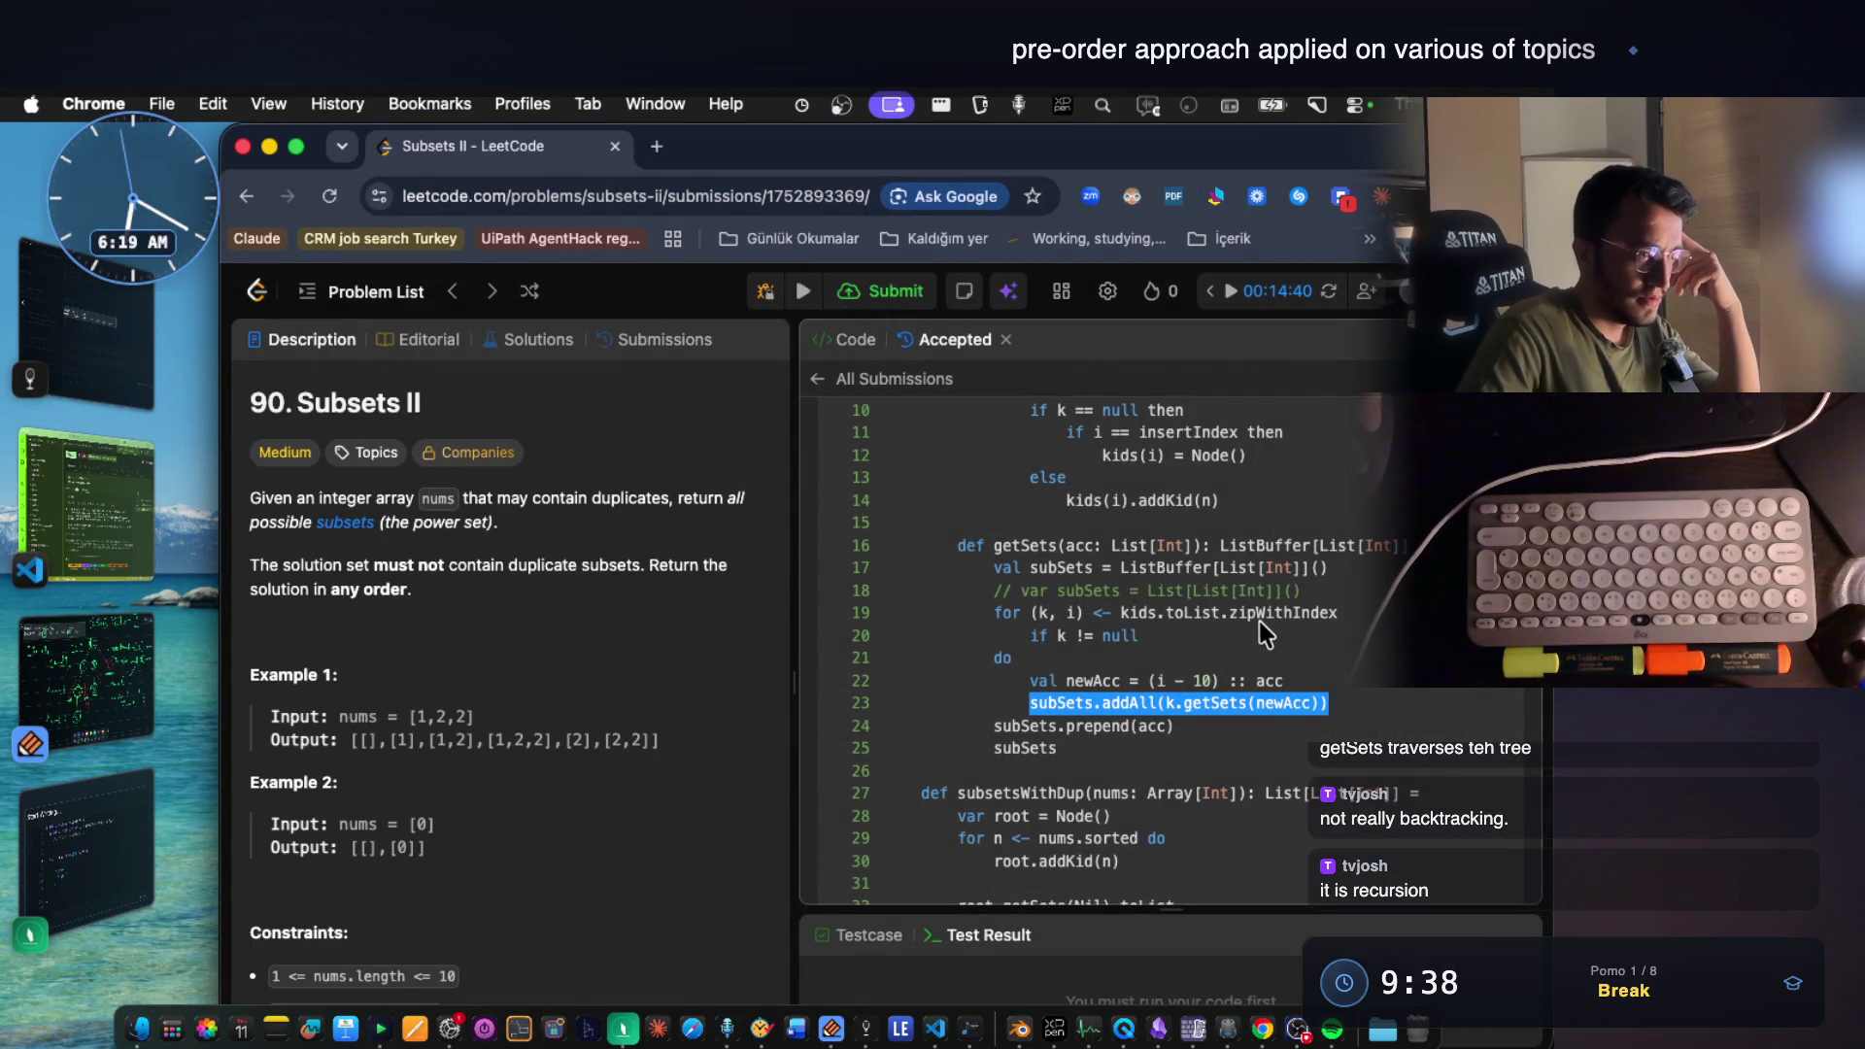
Highlight the subSets buffer name on line 23, reread the solution, and start a new browser tab.
{"action": "left_click", "coordinate": [1237, 700]}
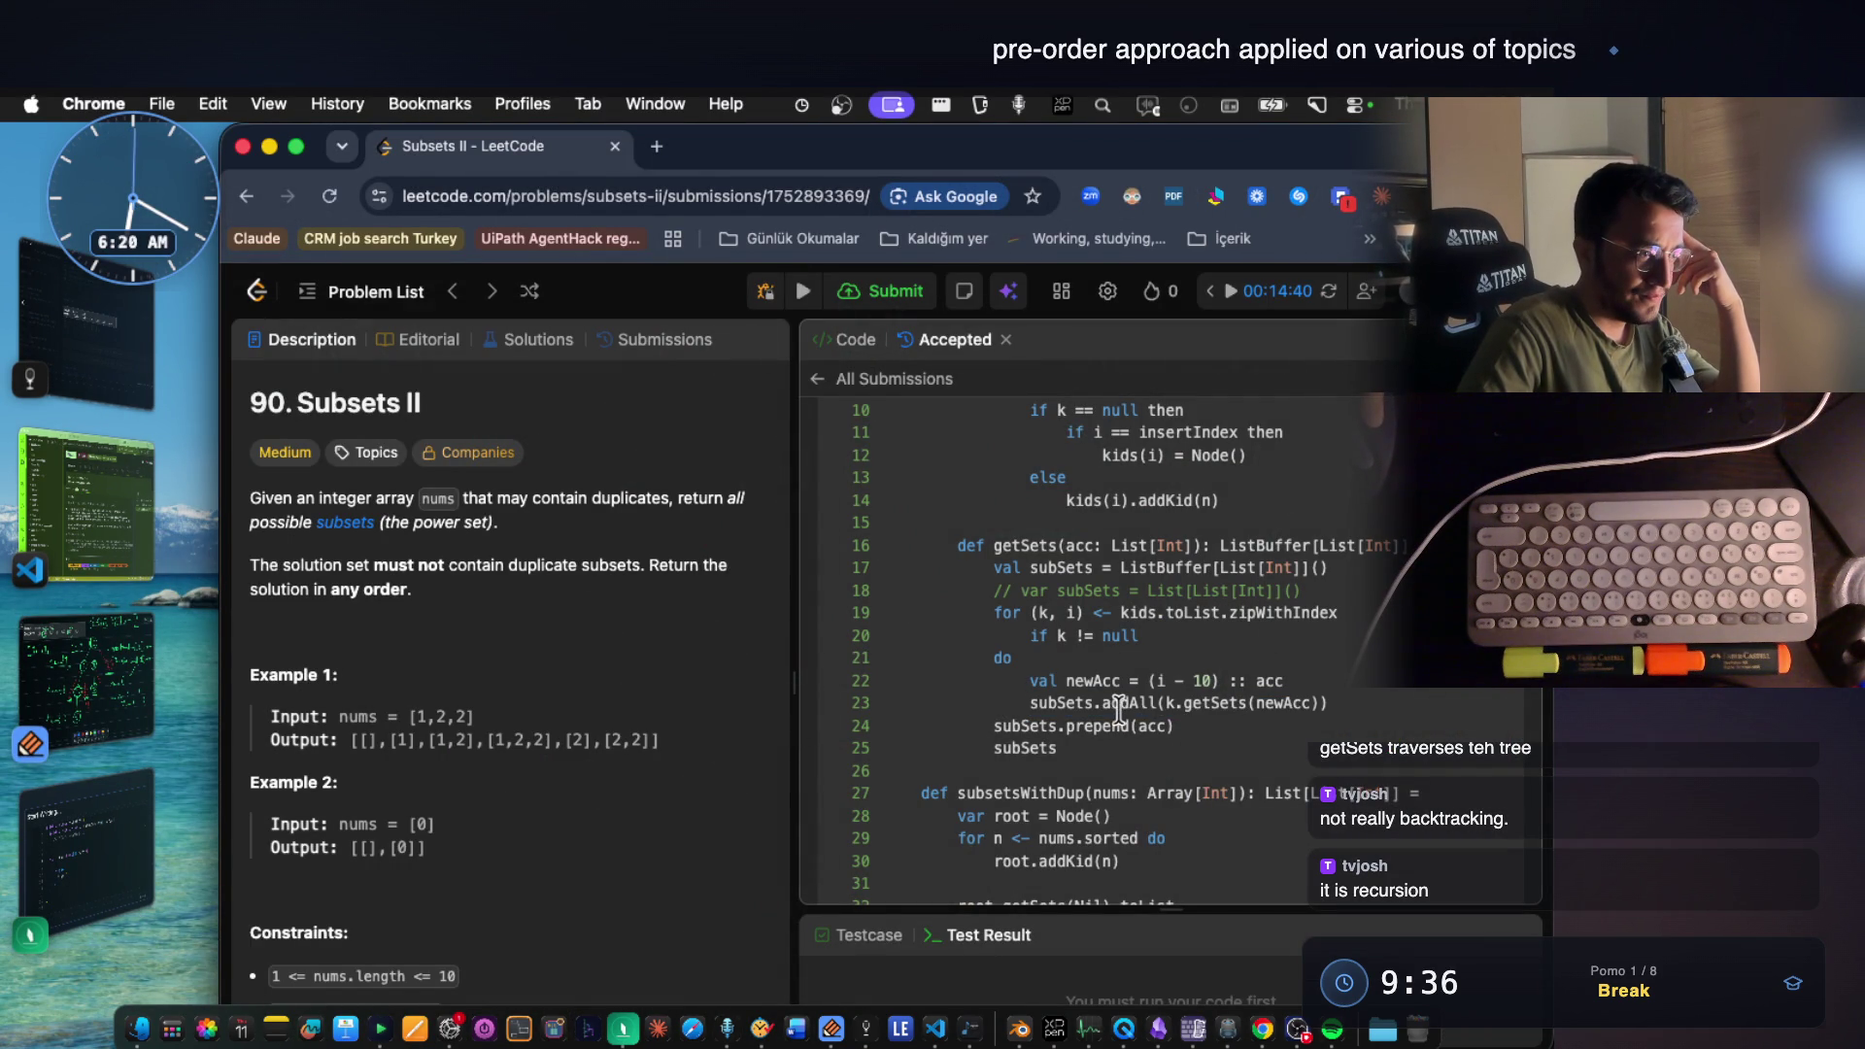
{"action": "double_click", "coordinate": [1076, 704]}
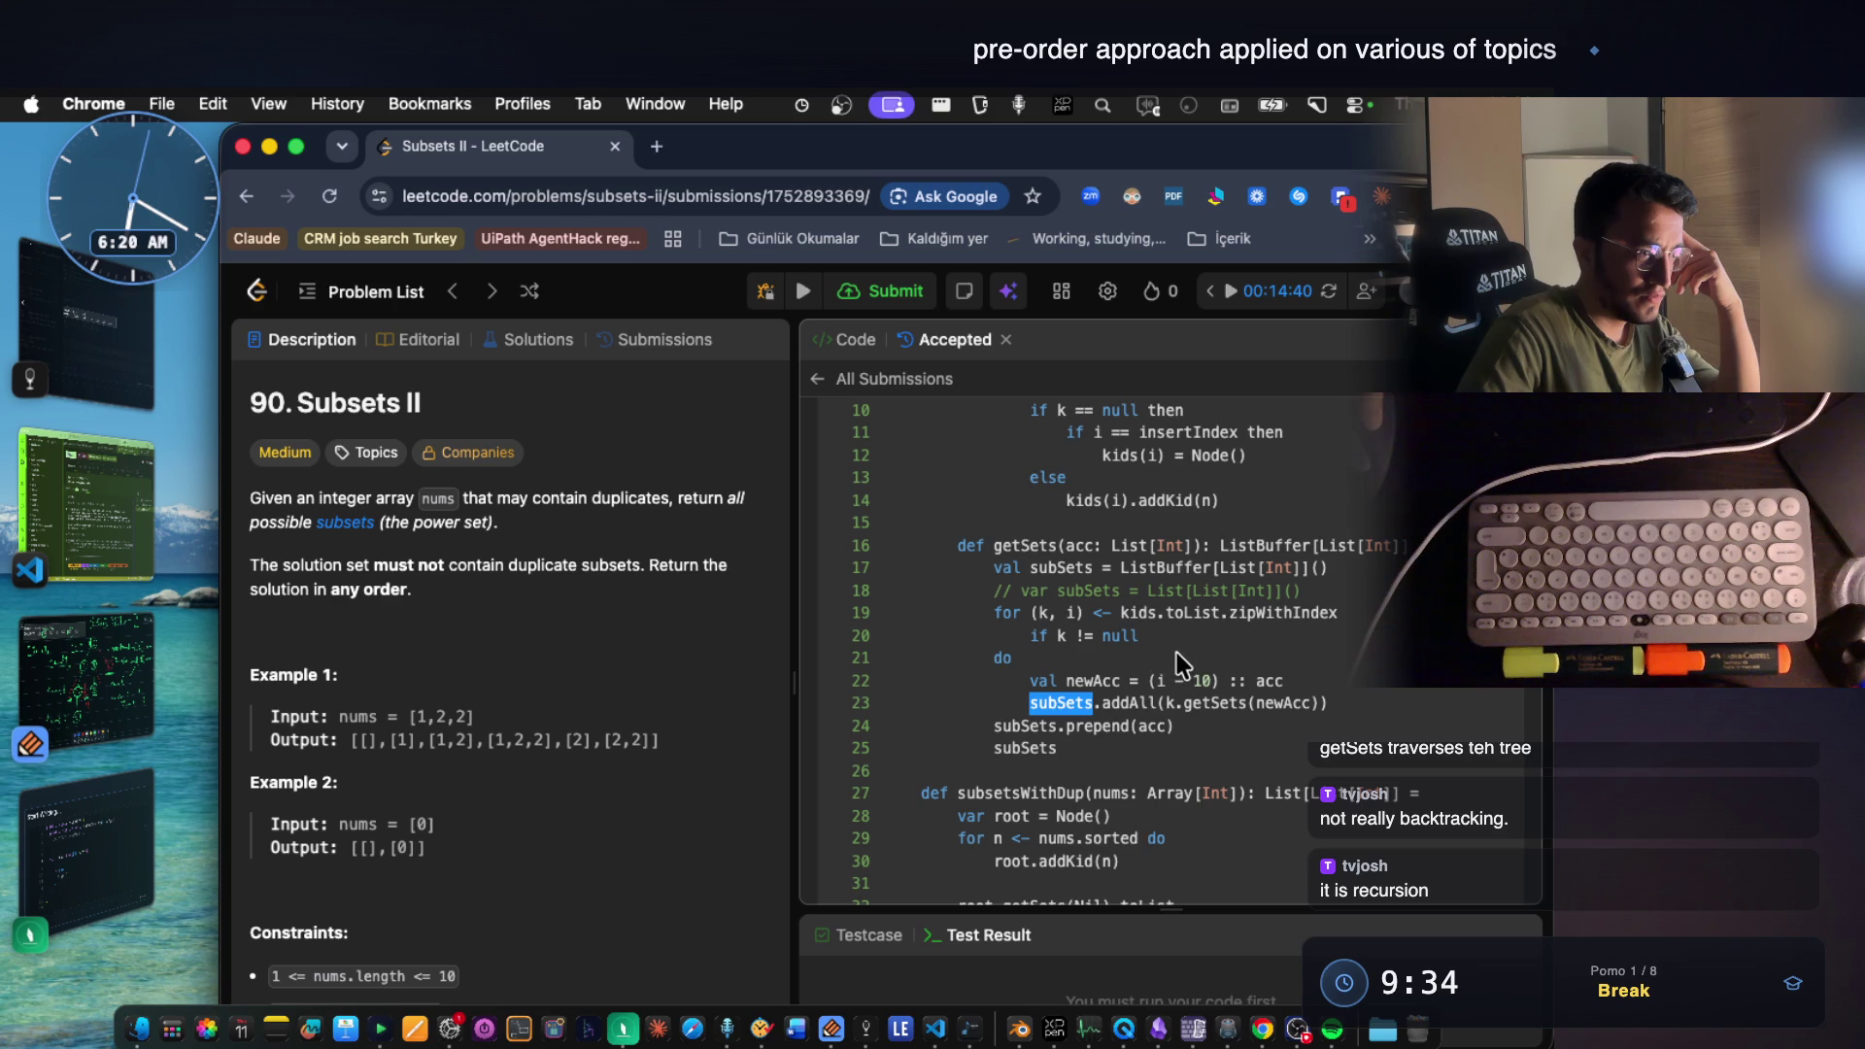
{"action": "scroll", "coordinate": [1176, 650], "scroll_direction": "up", "scroll_amount": 1}
{"action": "scroll", "coordinate": [1176, 651], "scroll_direction": "up", "scroll_amount": 2}
{"action": "scroll", "coordinate": [1174, 654], "scroll_direction": "up", "scroll_amount": 2}
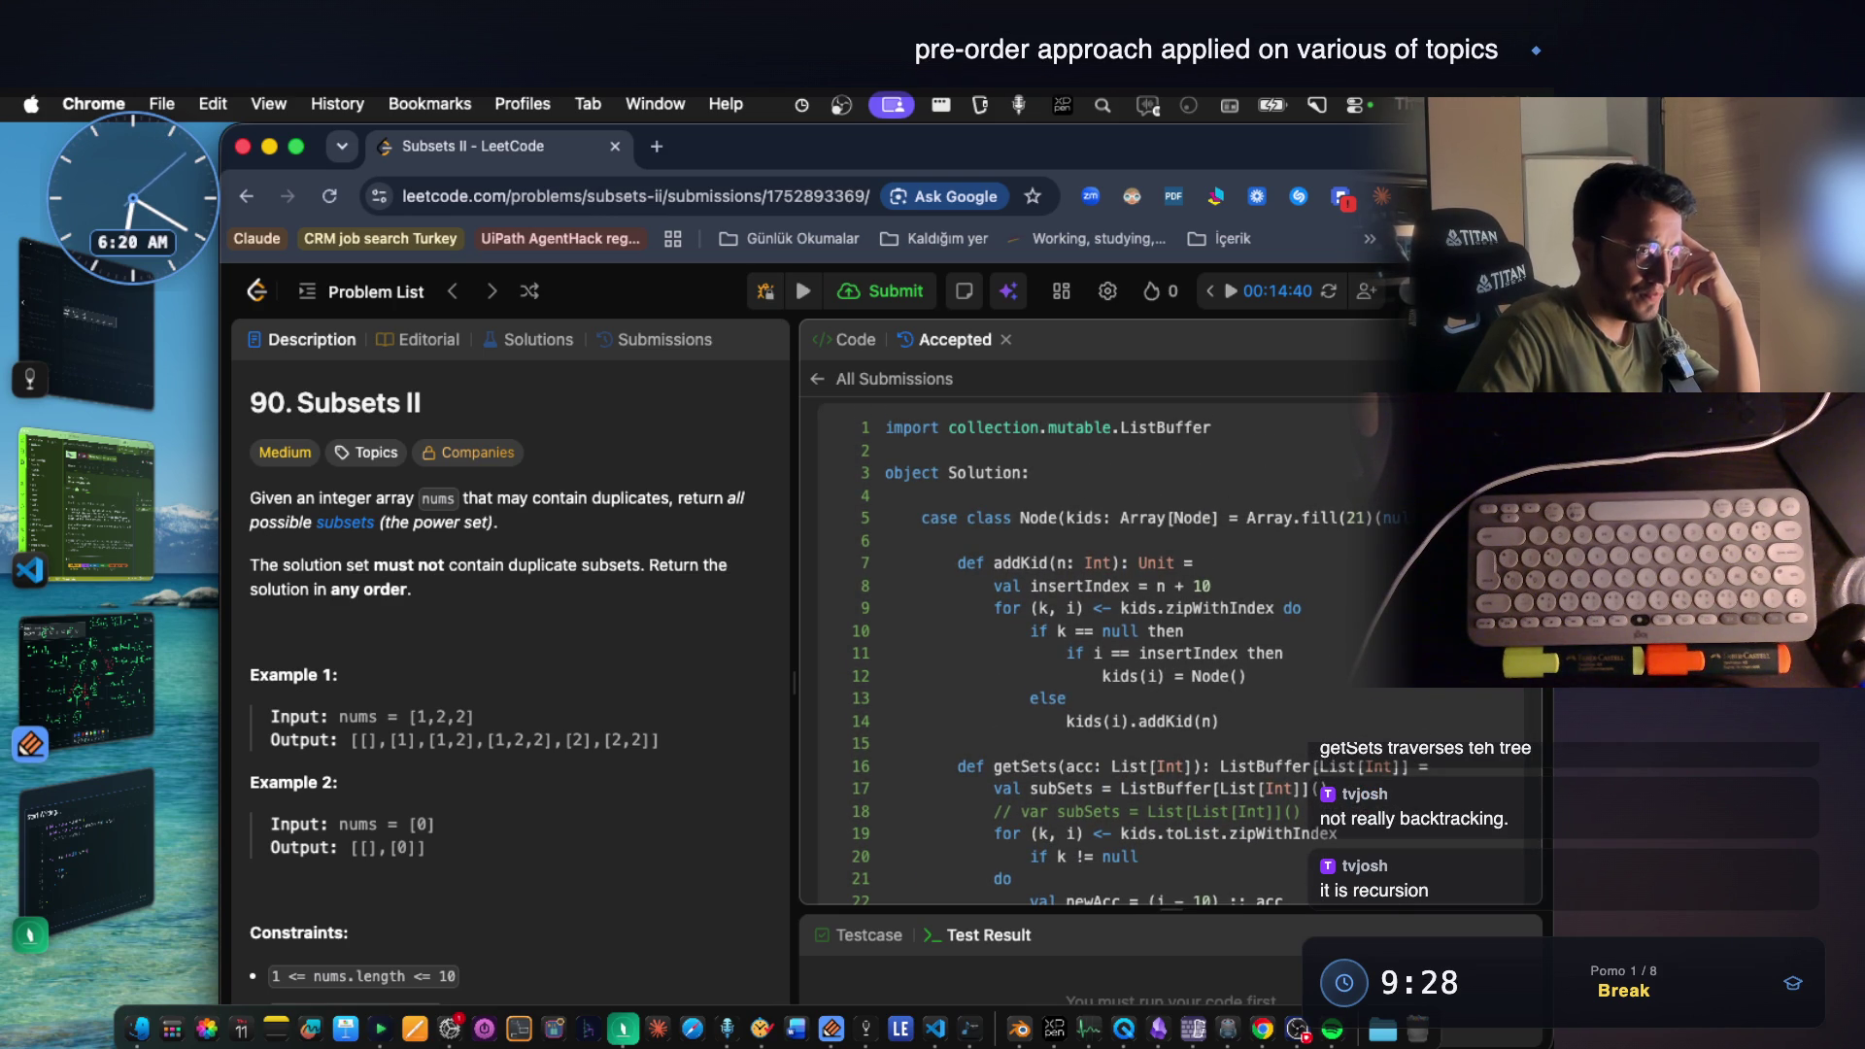
{"action": "key", "text": "super+t"}
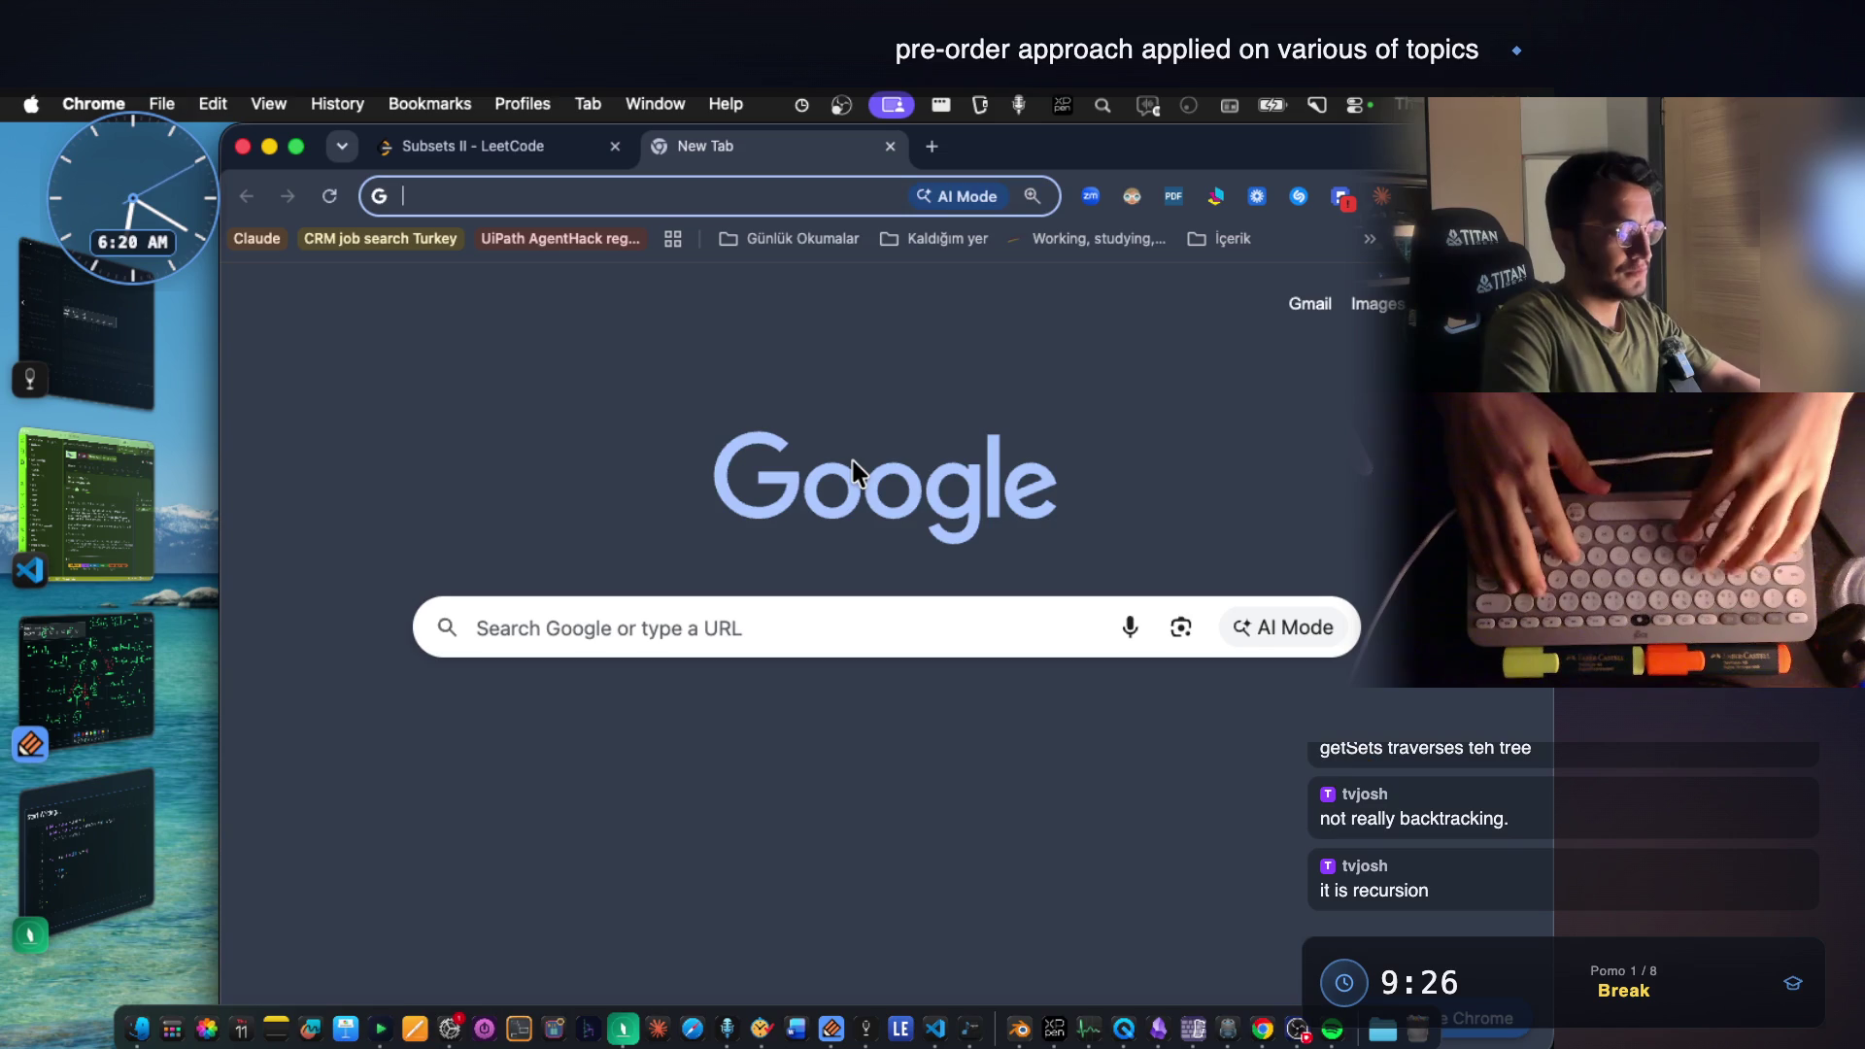
{"action": "type", "text": "claude"}
Load Claude and send a new chat with the pasted Scala Subsets II solution asking for its Java equivalent.
{"action": "key", "text": "Return"}
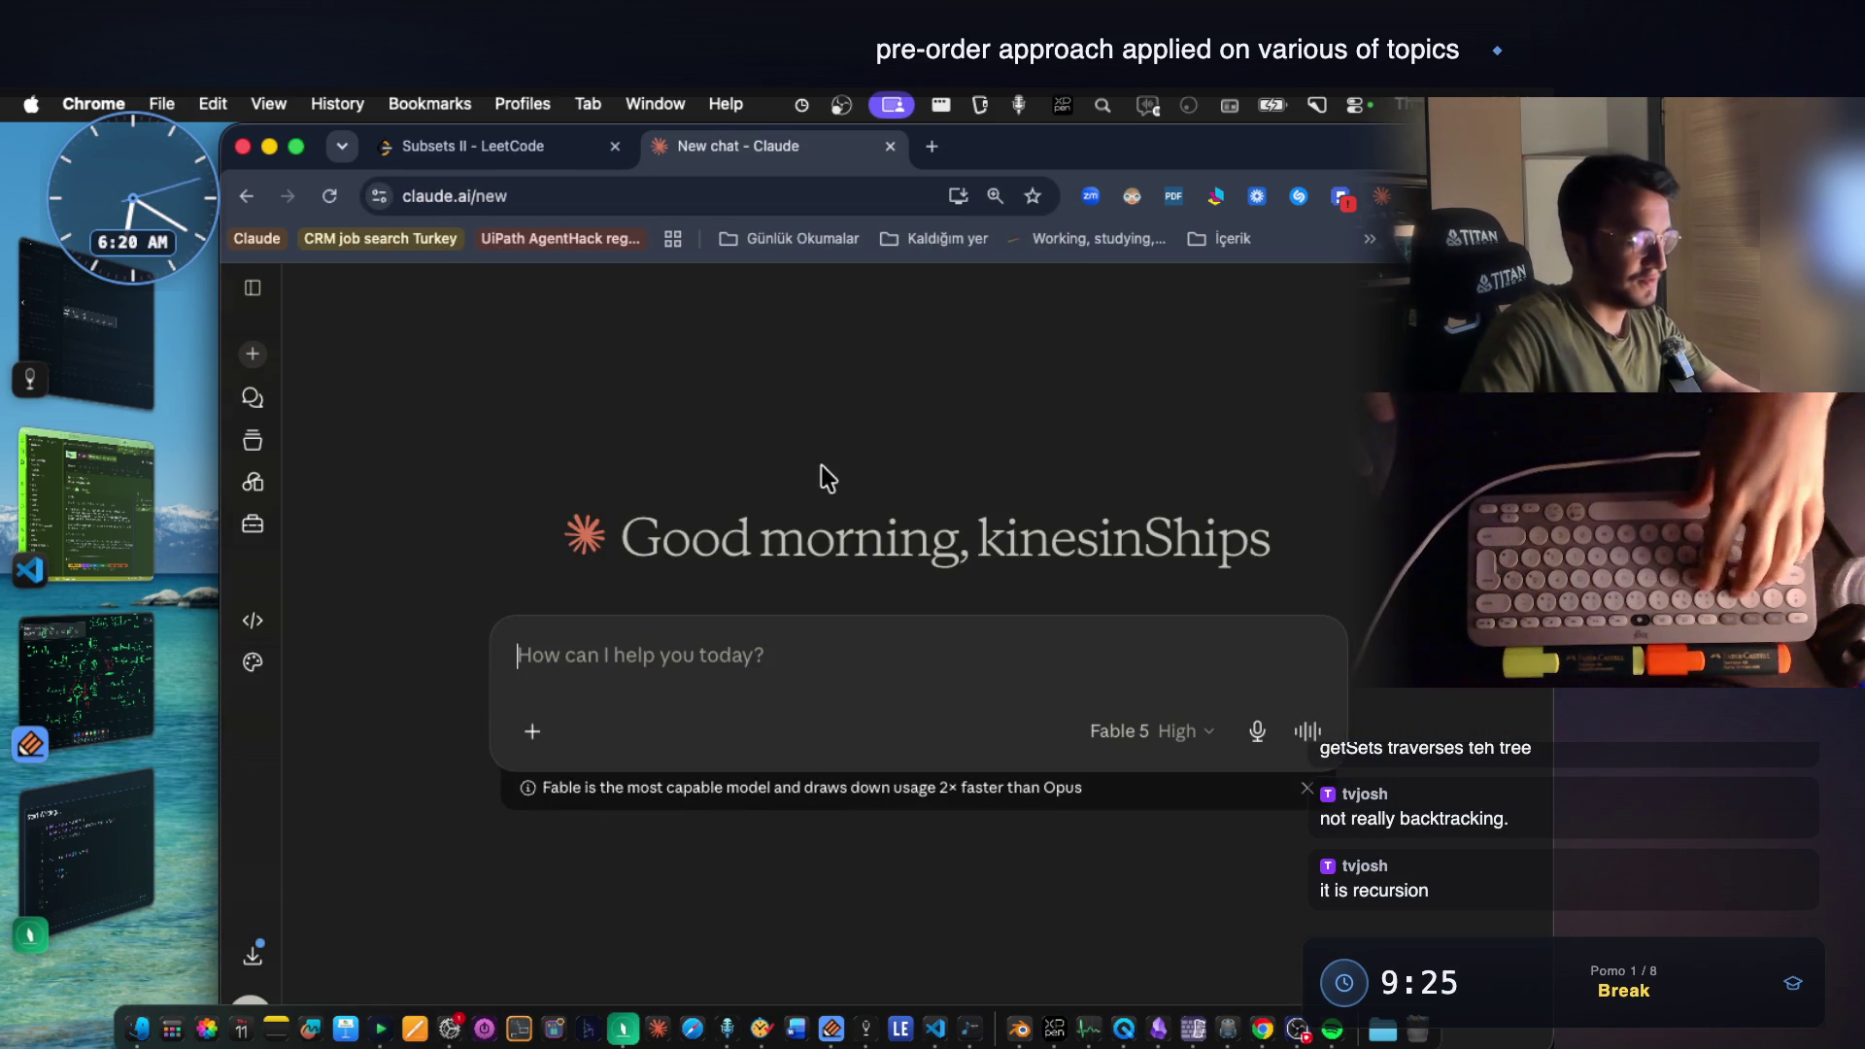
{"action": "type", "text": "giv"}
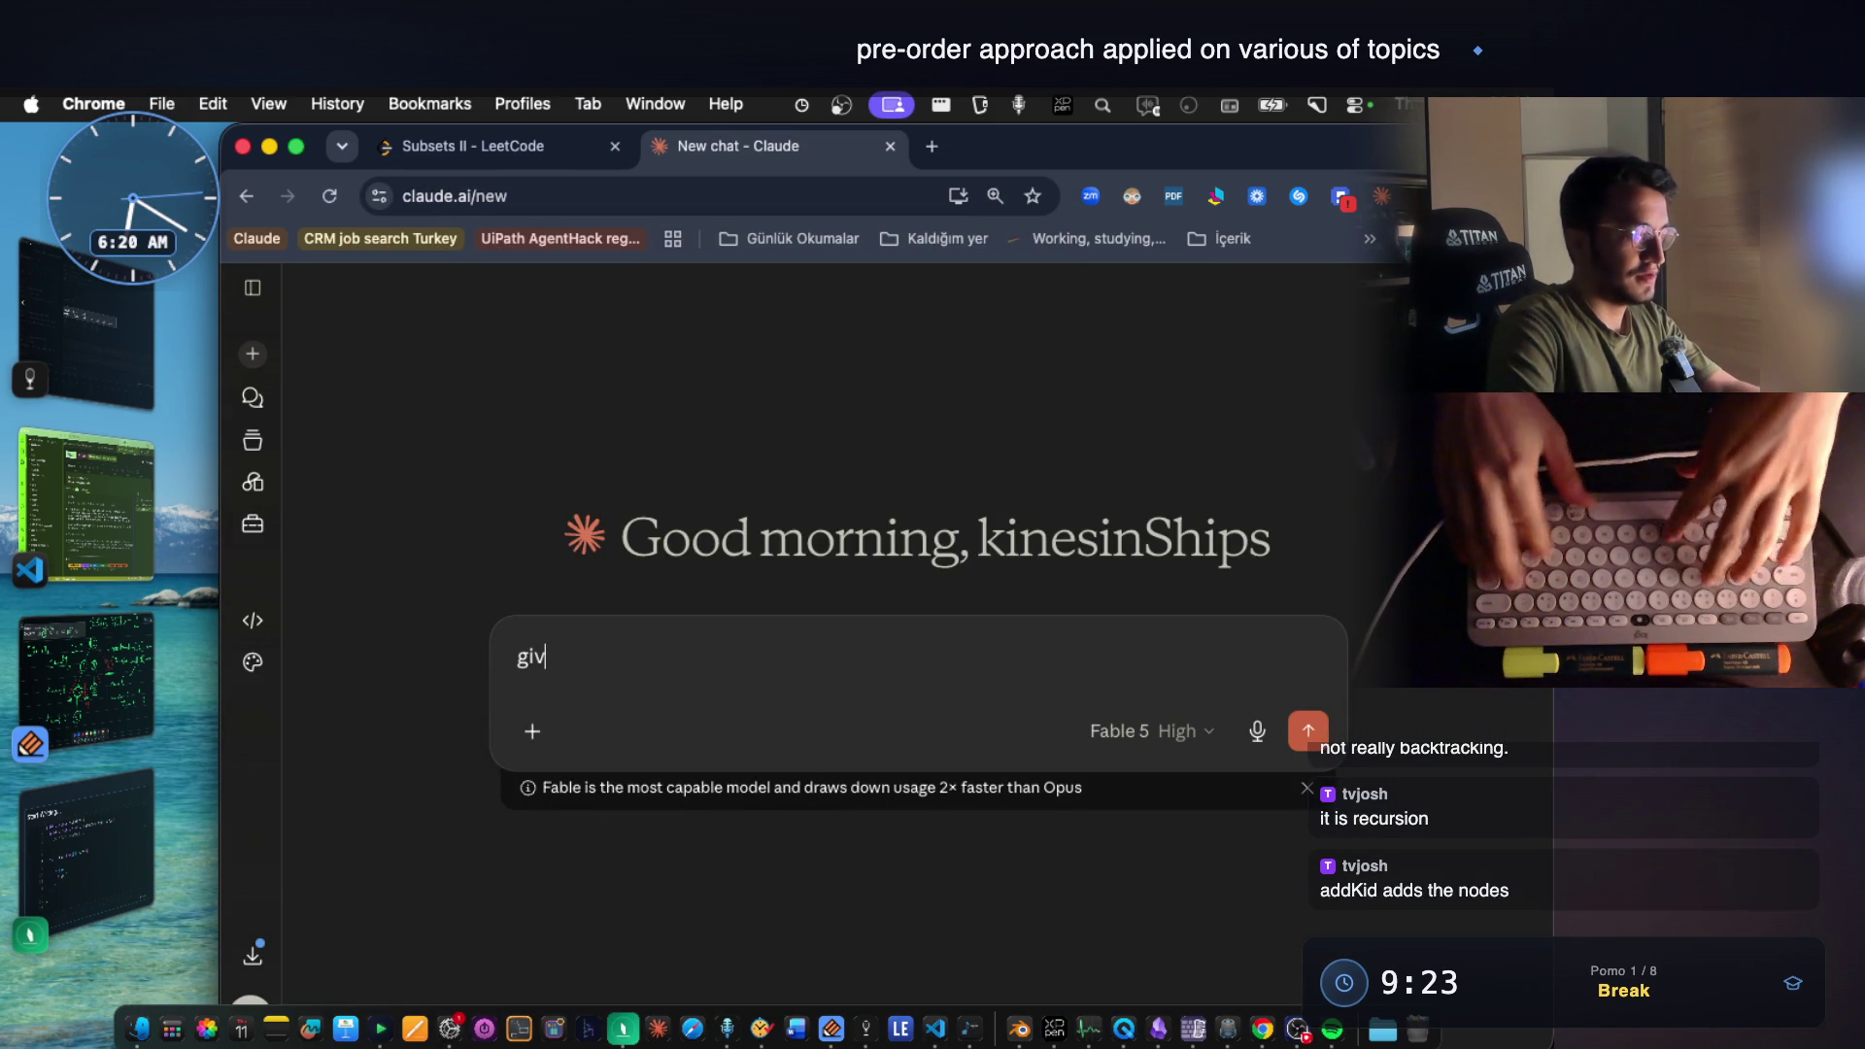
{"action": "type", "text": "e me java eqavilent of it"}
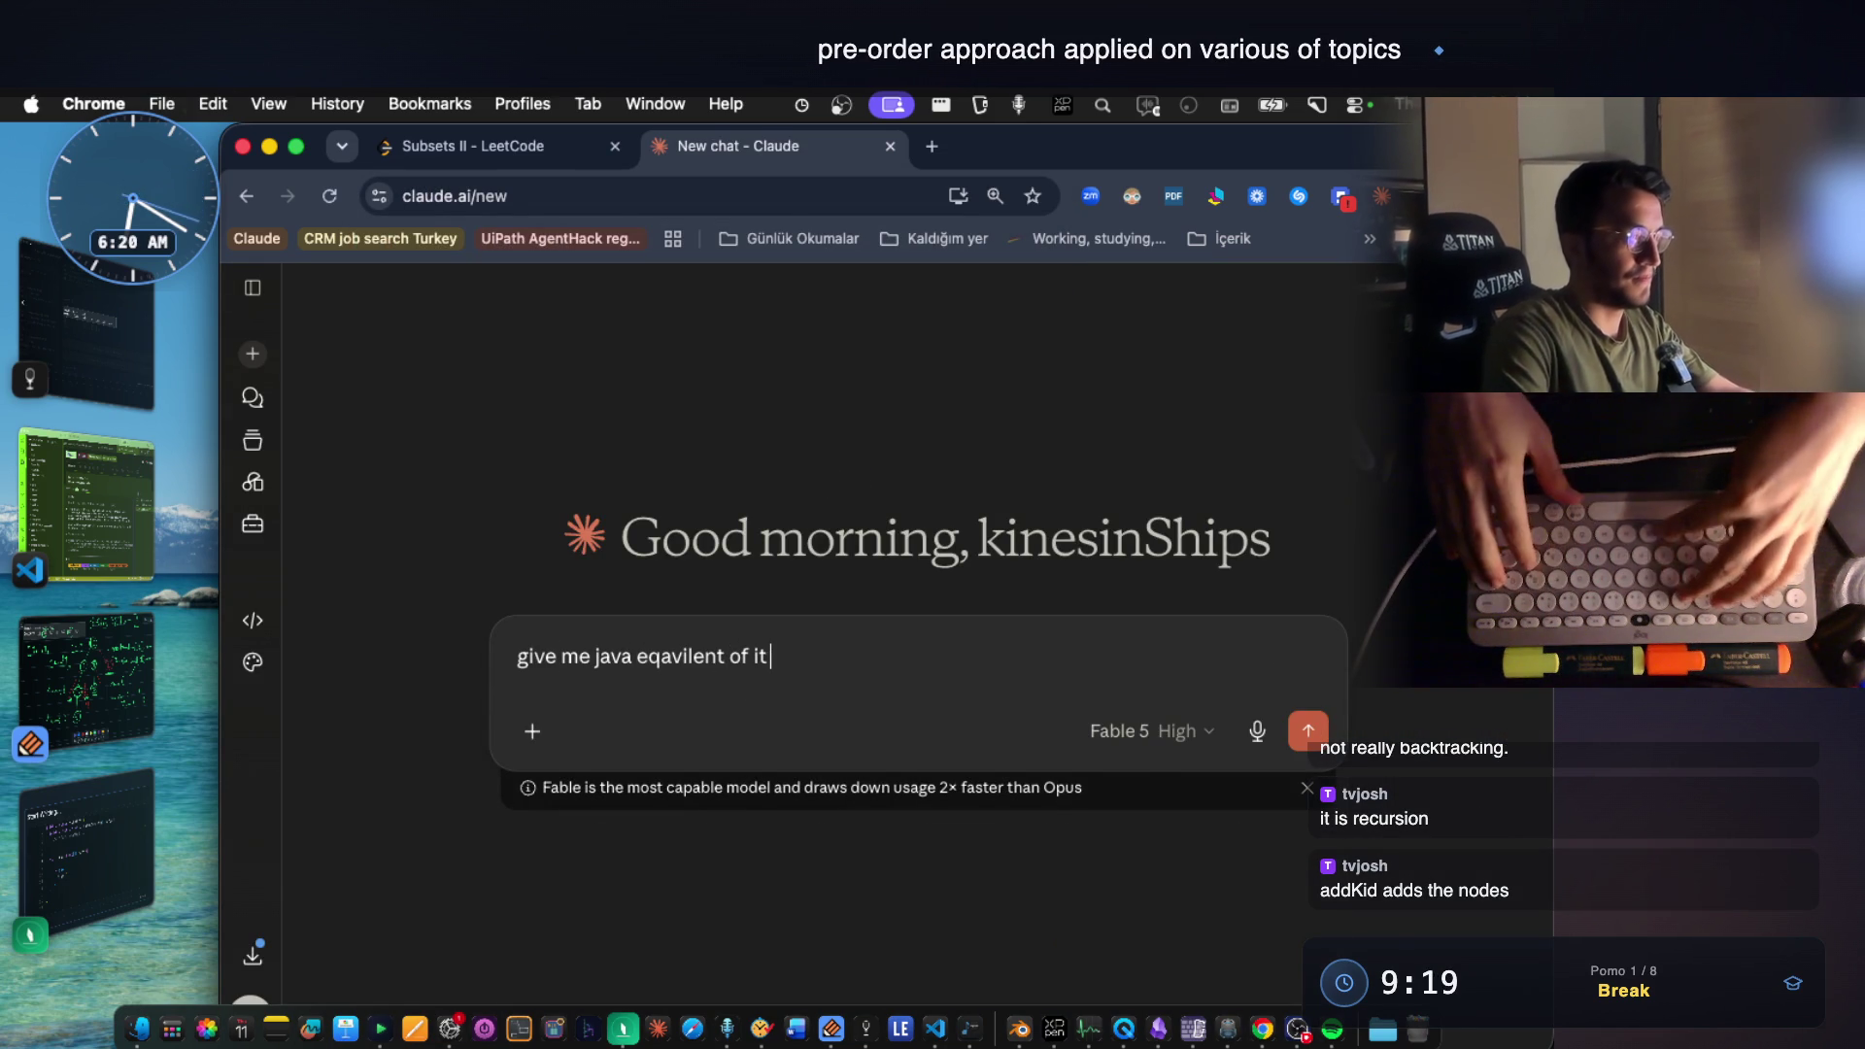
{"action": "key", "text": "cmd+v"}
{"action": "key", "text": "Return"}
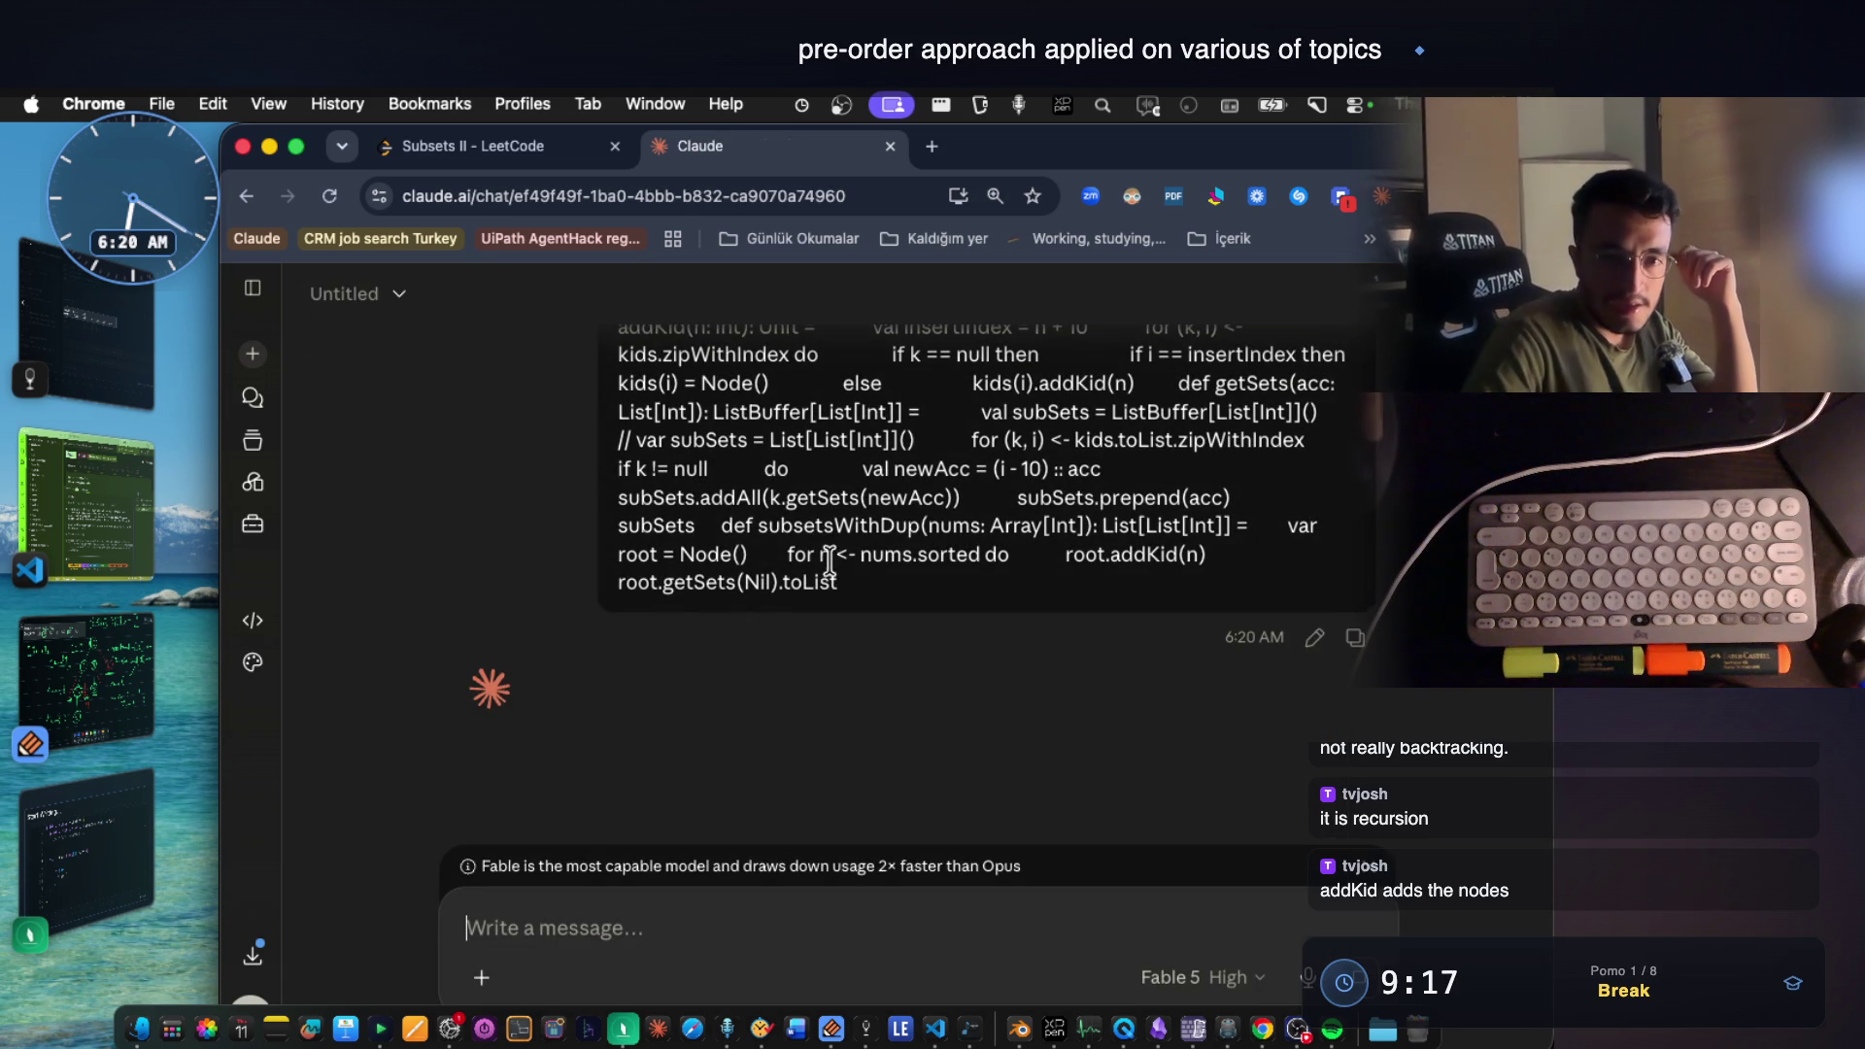
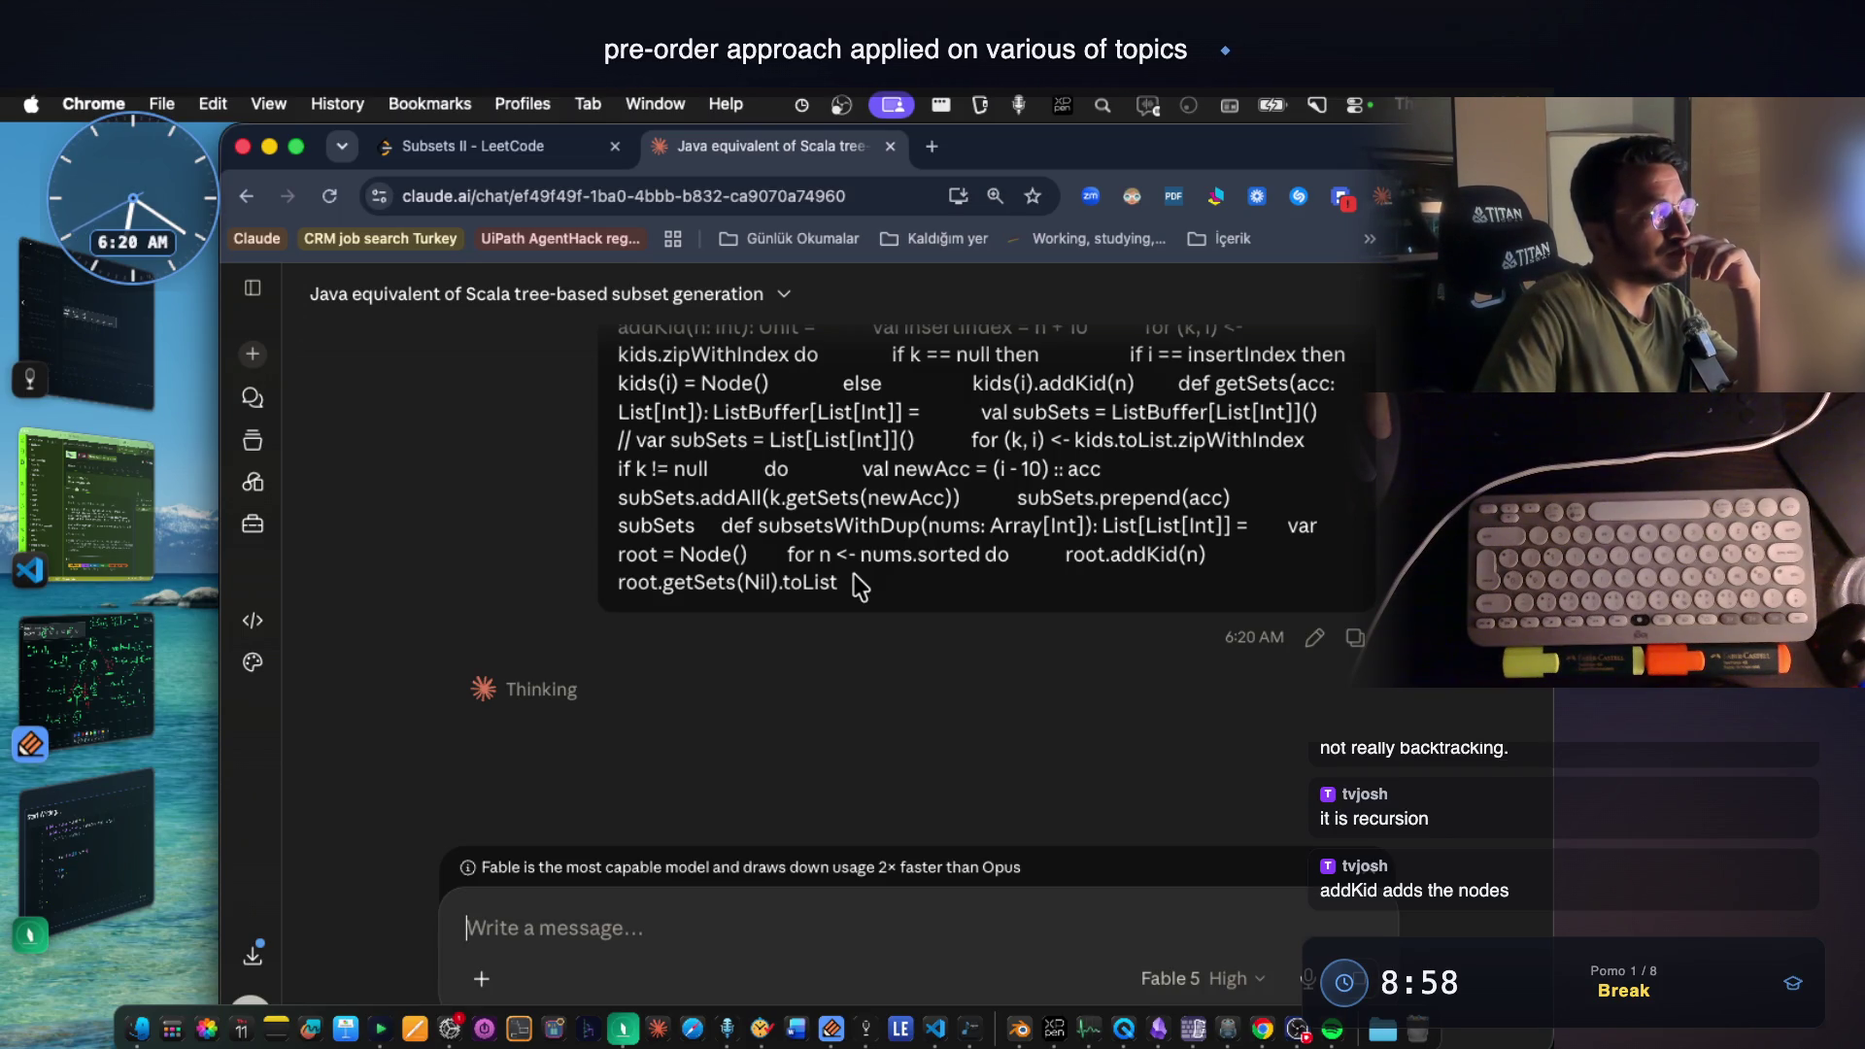
Review the Subsets II recursion tree and its elimination notes, then return to the Claude chat.
{"action": "left_click", "coordinate": [144, 630]}
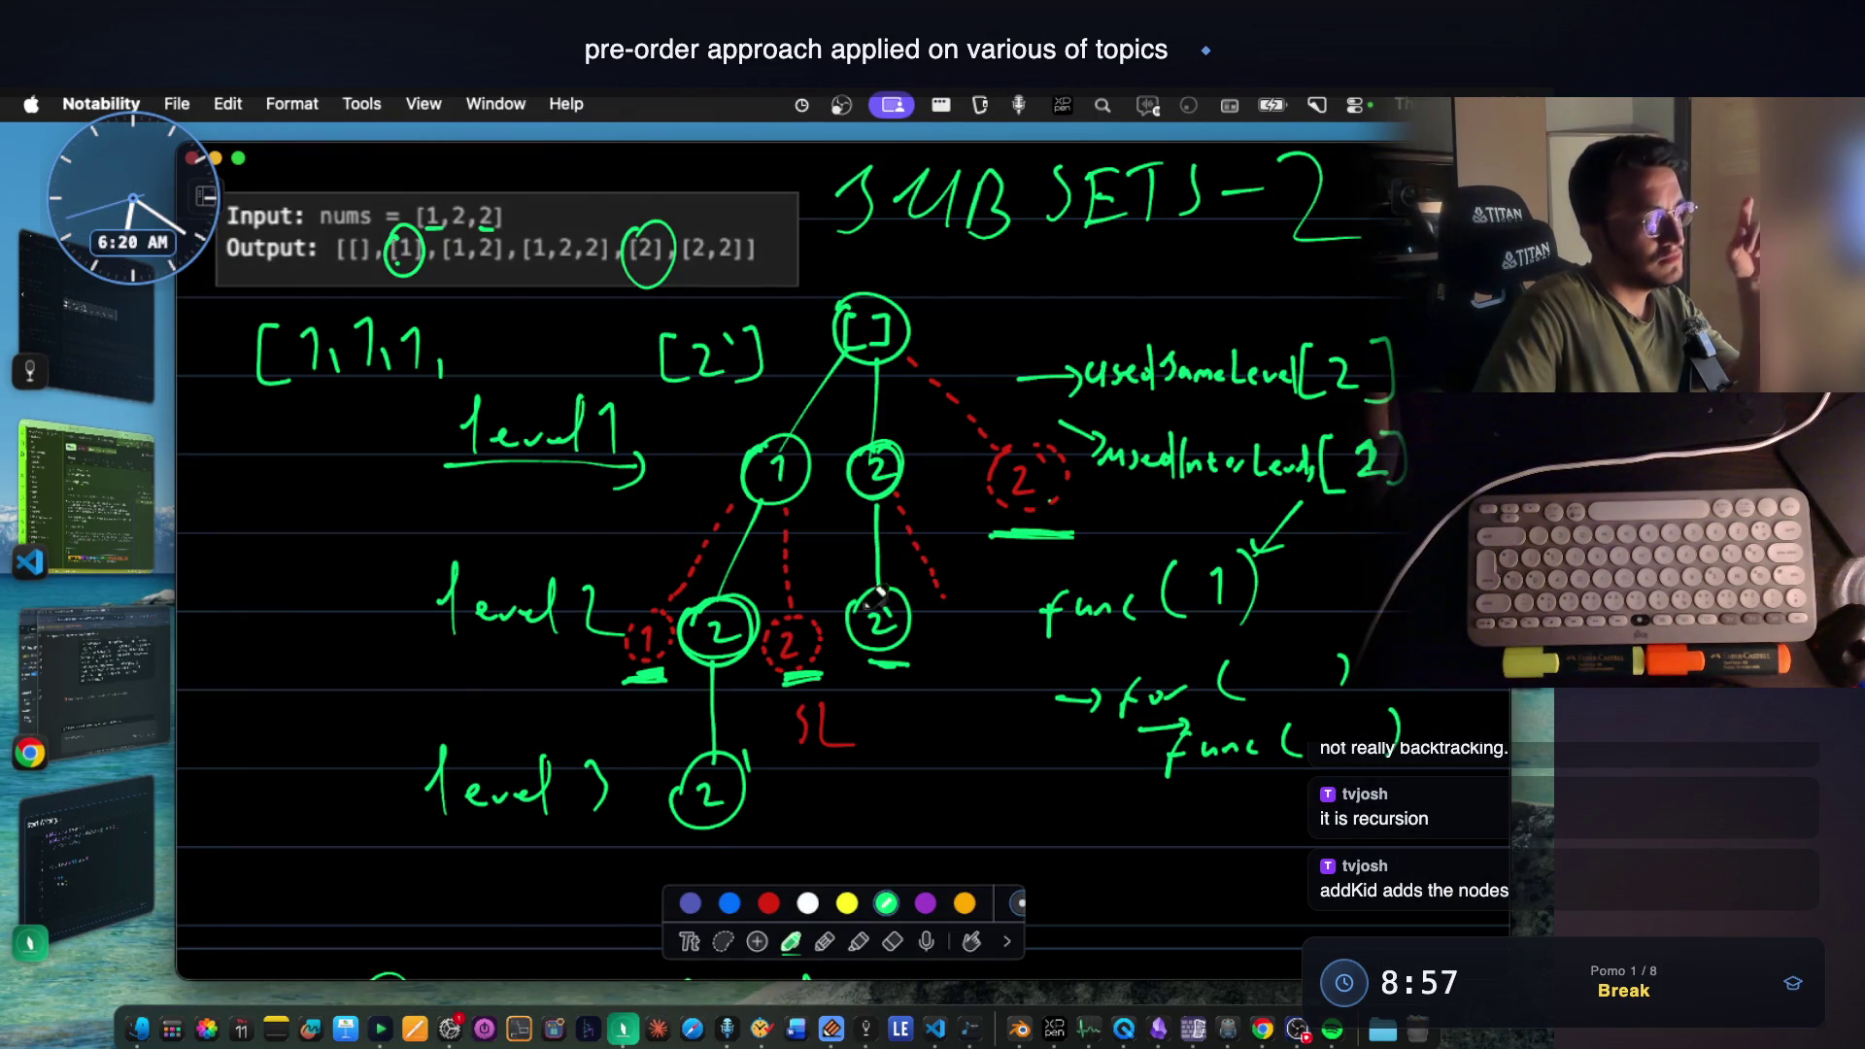
{"action": "scroll", "coordinate": [922, 573], "scroll_direction": "down", "scroll_amount": 5}
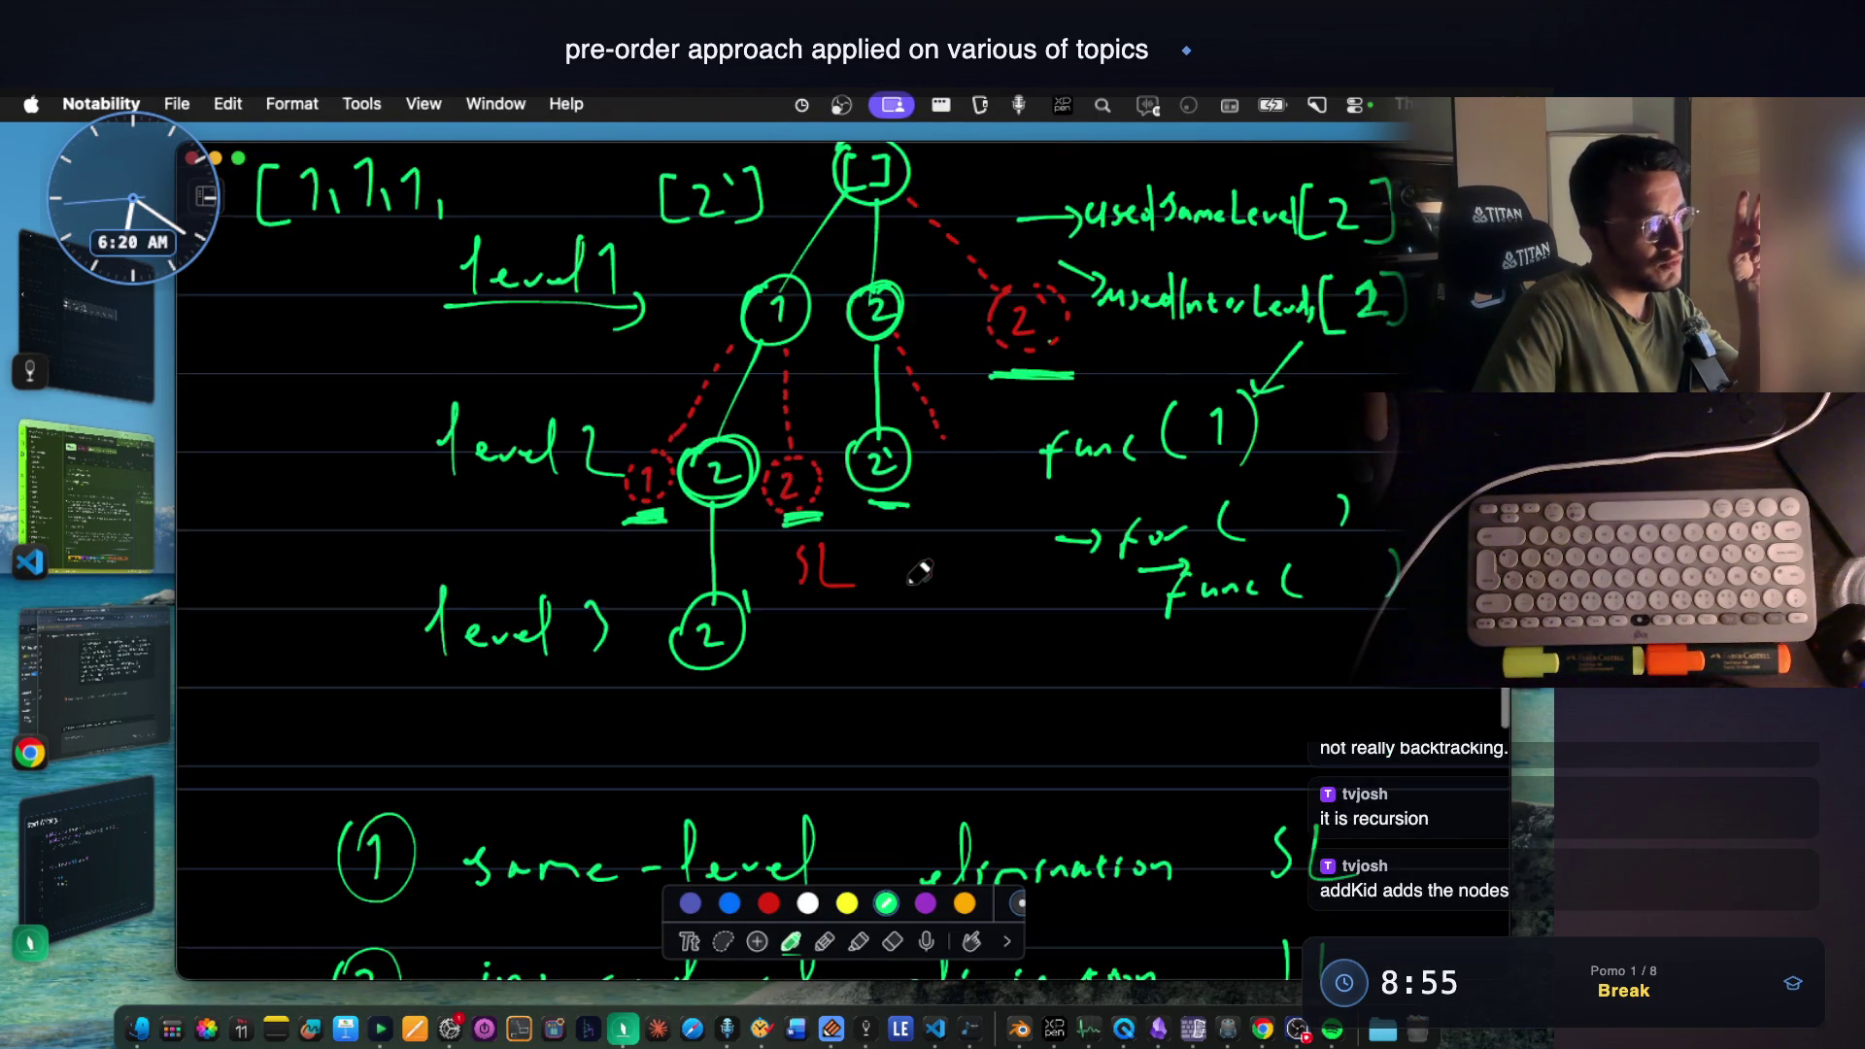
{"action": "scroll", "coordinate": [921, 573], "scroll_direction": "down", "scroll_amount": 3}
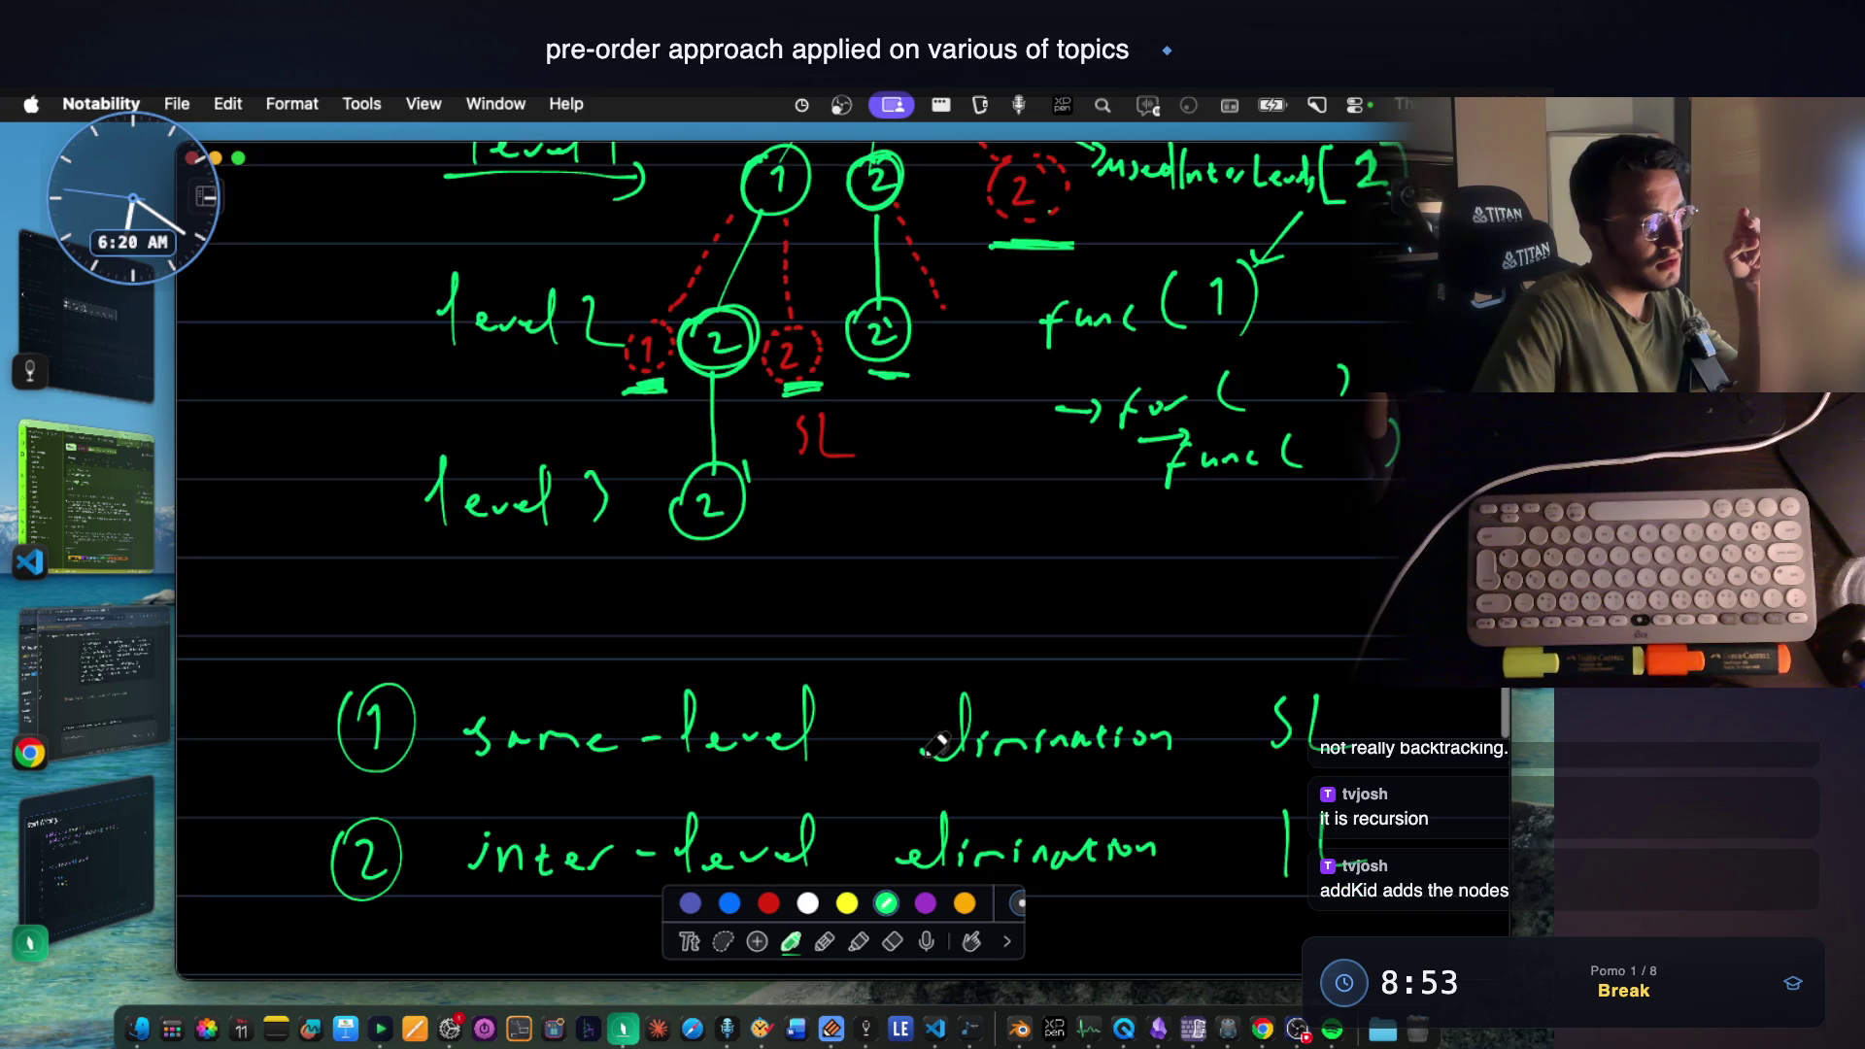
{"action": "scroll", "coordinate": [1053, 751], "scroll_direction": "down", "scroll_amount": 1}
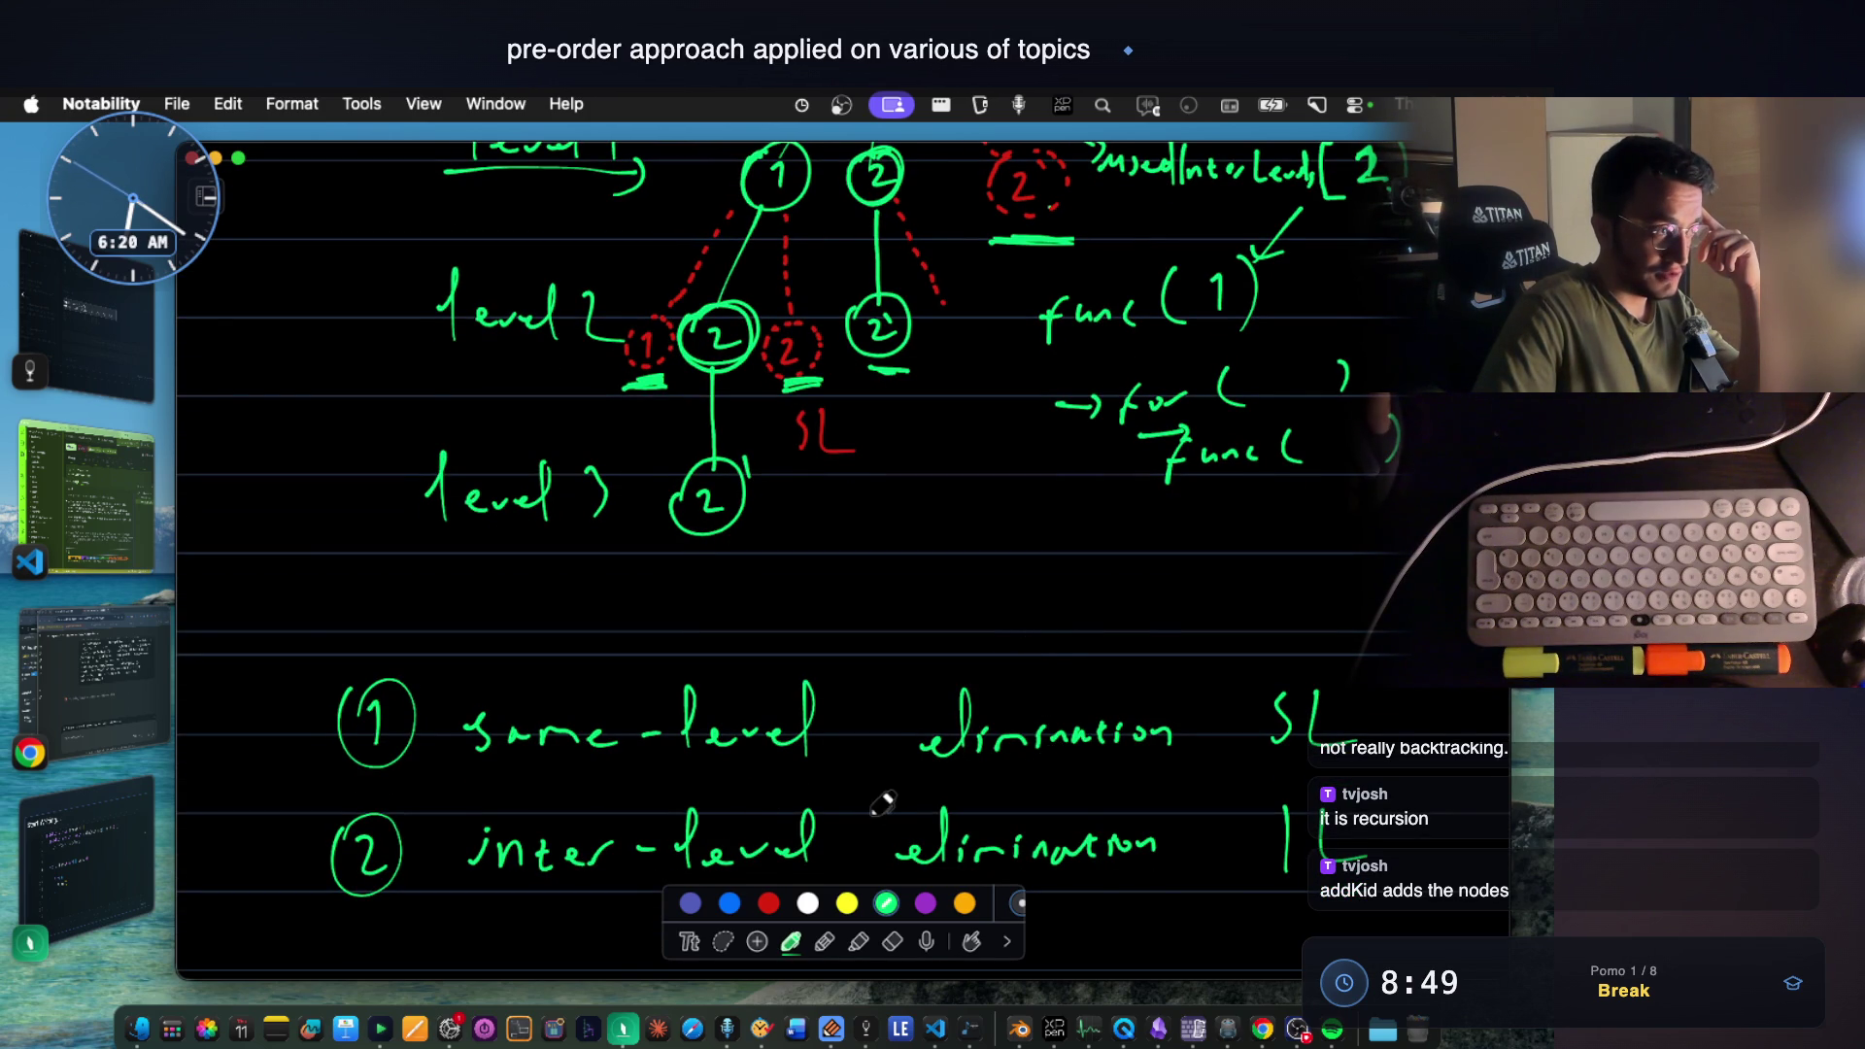
{"action": "scroll", "coordinate": [917, 787], "scroll_direction": "up", "scroll_amount": 2}
{"action": "scroll", "coordinate": [733, 714], "scroll_direction": "down", "scroll_amount": 2}
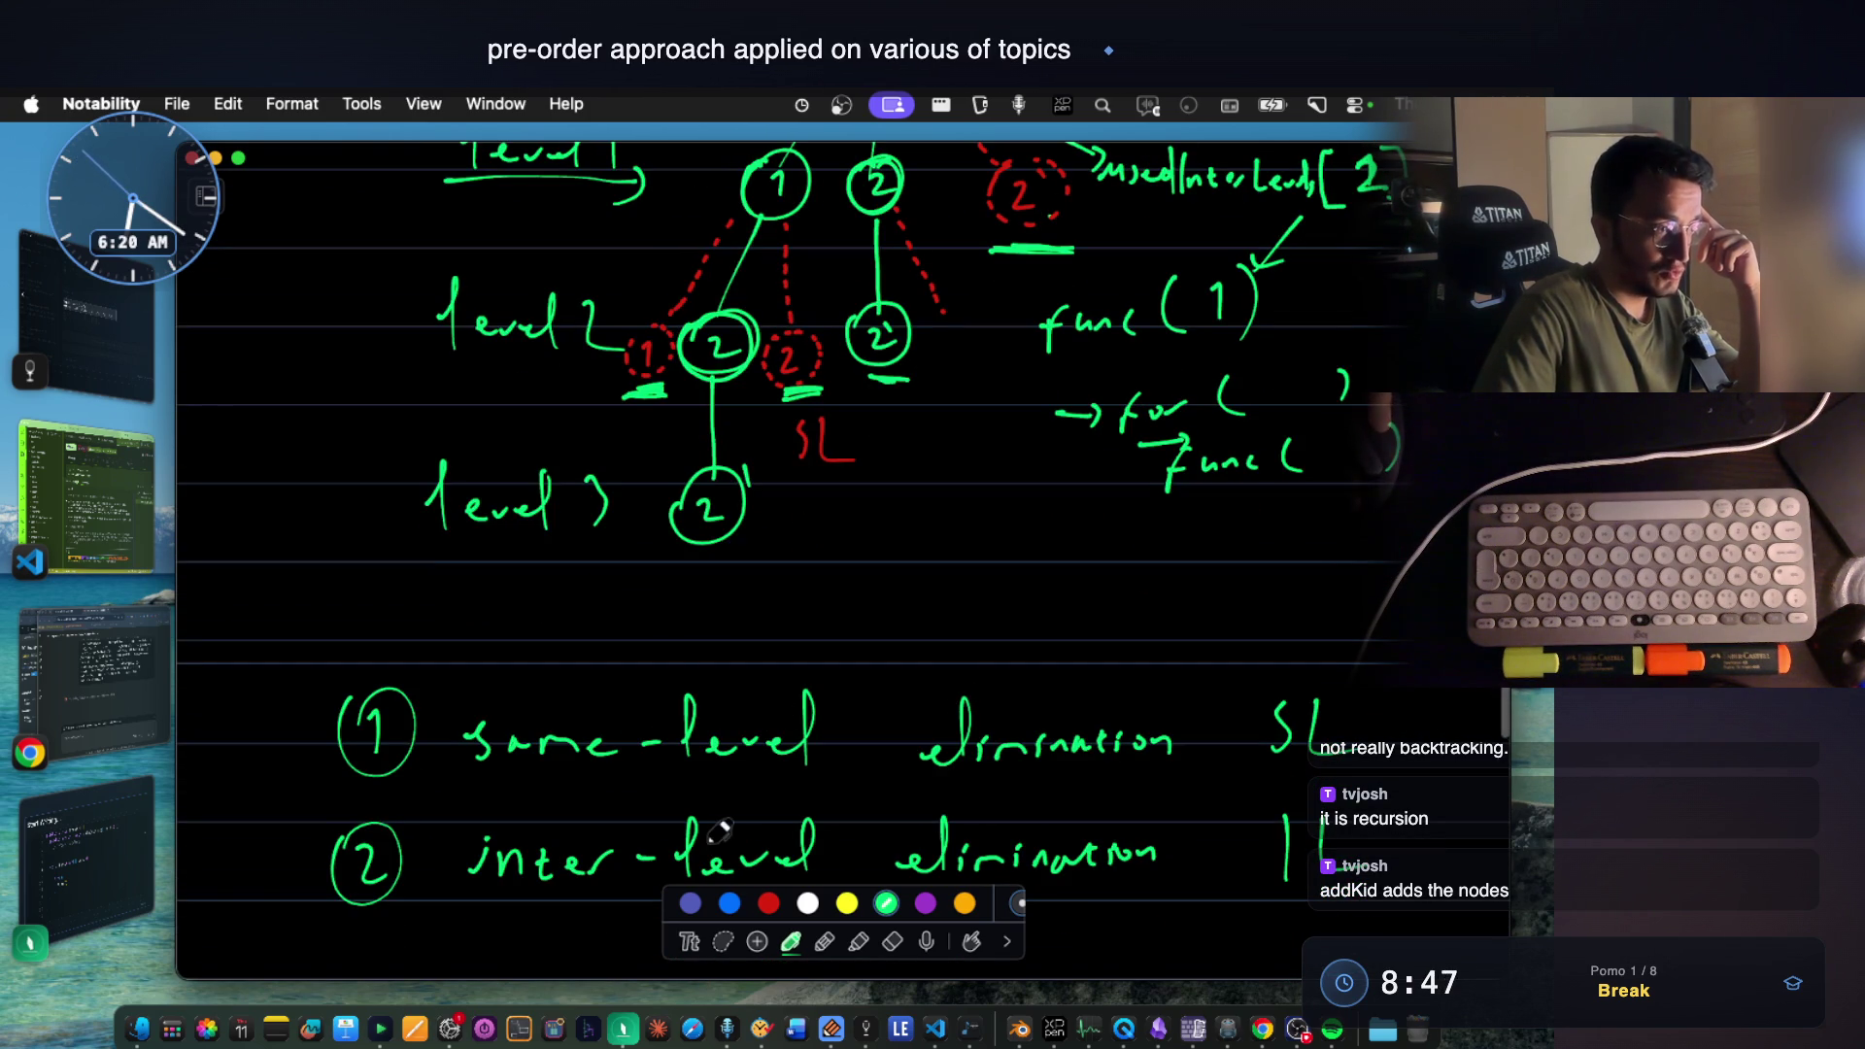
{"action": "scroll", "coordinate": [875, 729], "scroll_direction": "up", "scroll_amount": 1}
{"action": "scroll", "coordinate": [1029, 641], "scroll_direction": "up", "scroll_amount": 2}
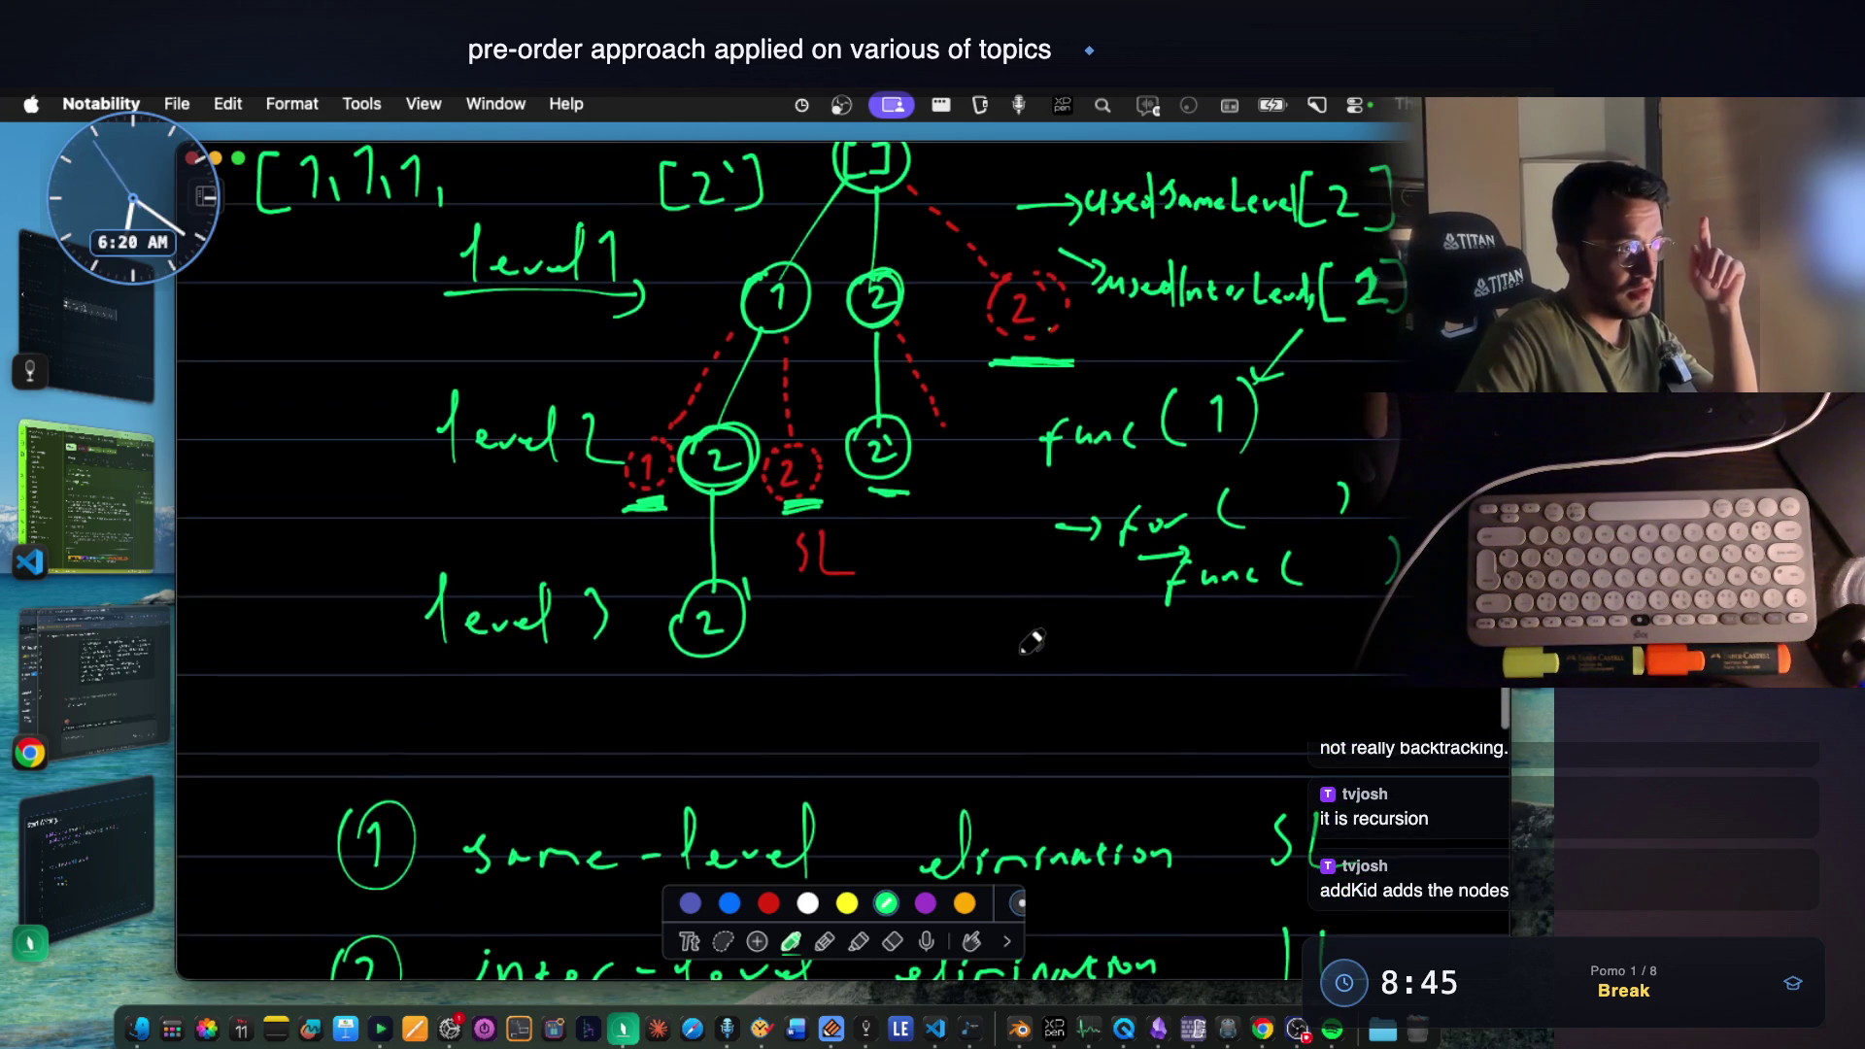
{"action": "scroll", "coordinate": [1031, 641], "scroll_direction": "up", "scroll_amount": 2}
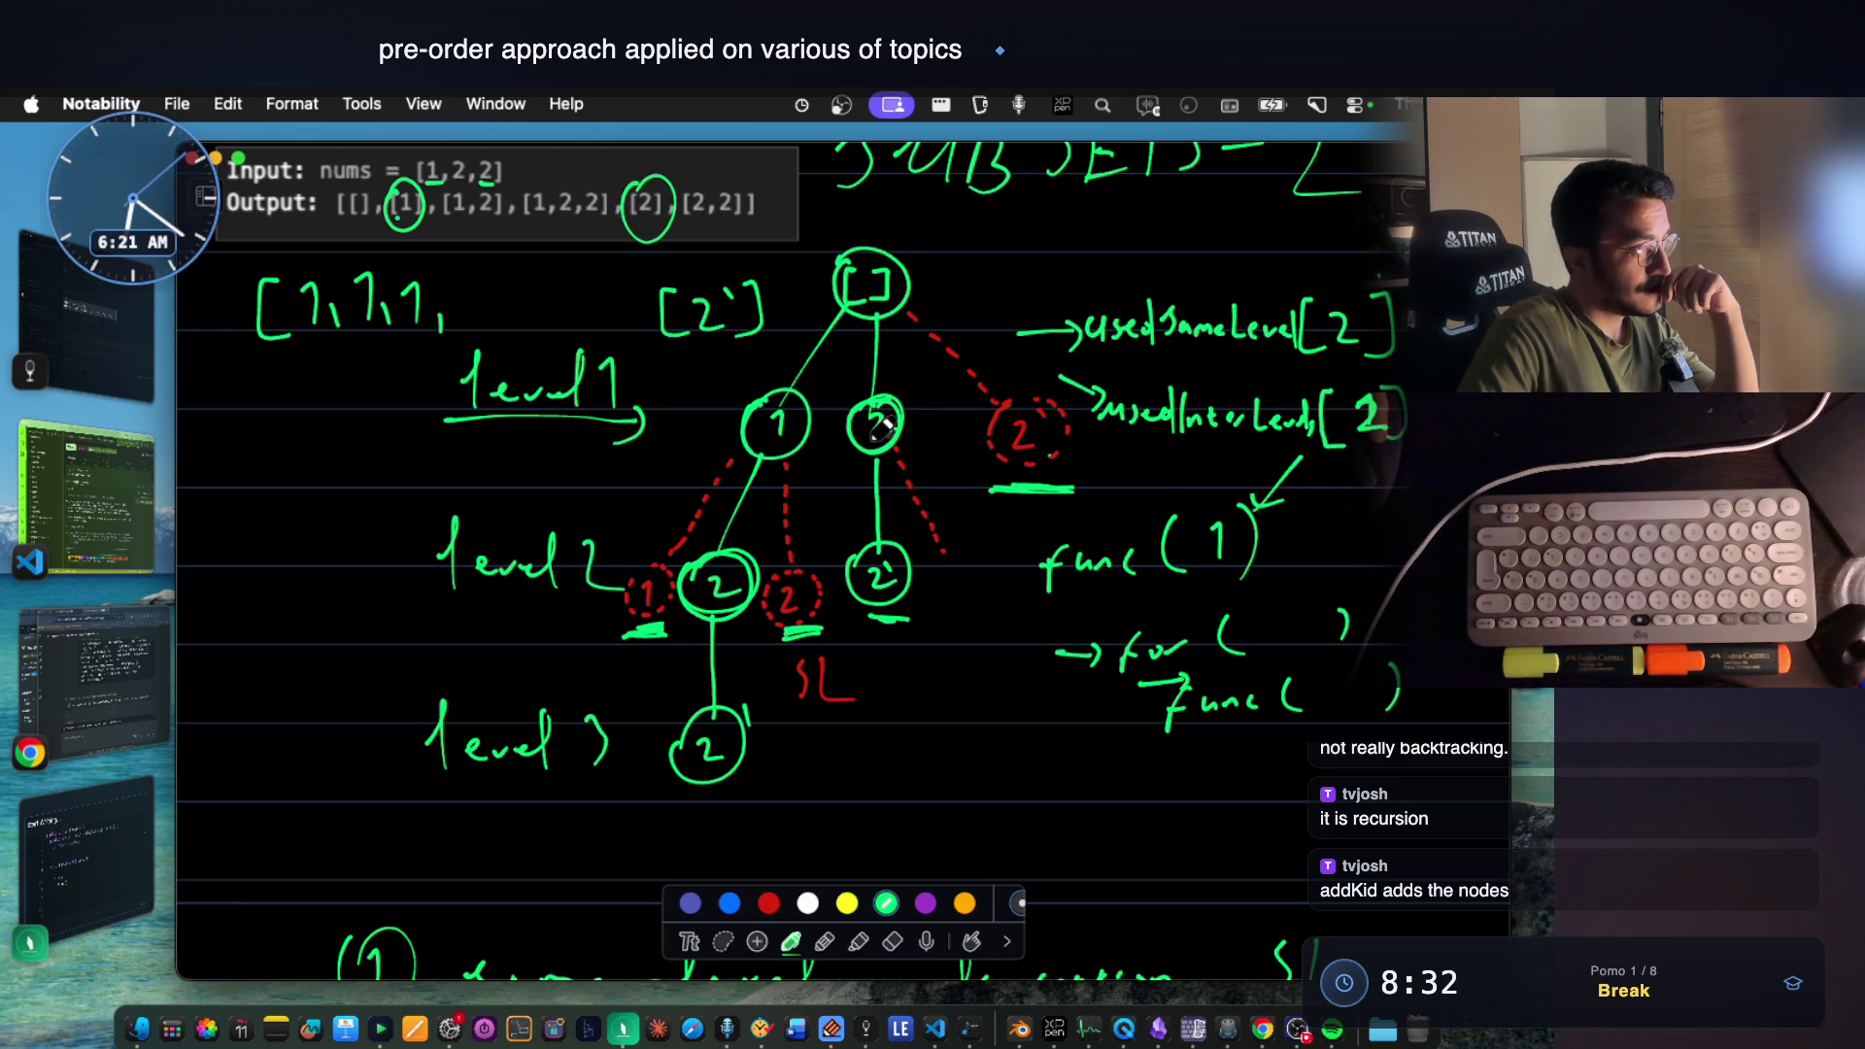
{"action": "scroll", "coordinate": [878, 423], "scroll_direction": "down", "scroll_amount": 3}
{"action": "scroll", "coordinate": [879, 423], "scroll_direction": "down", "scroll_amount": 1}
{"action": "scroll", "coordinate": [934, 421], "scroll_direction": "up", "scroll_amount": 1}
{"action": "scroll", "coordinate": [947, 417], "scroll_direction": "up", "scroll_amount": 1}
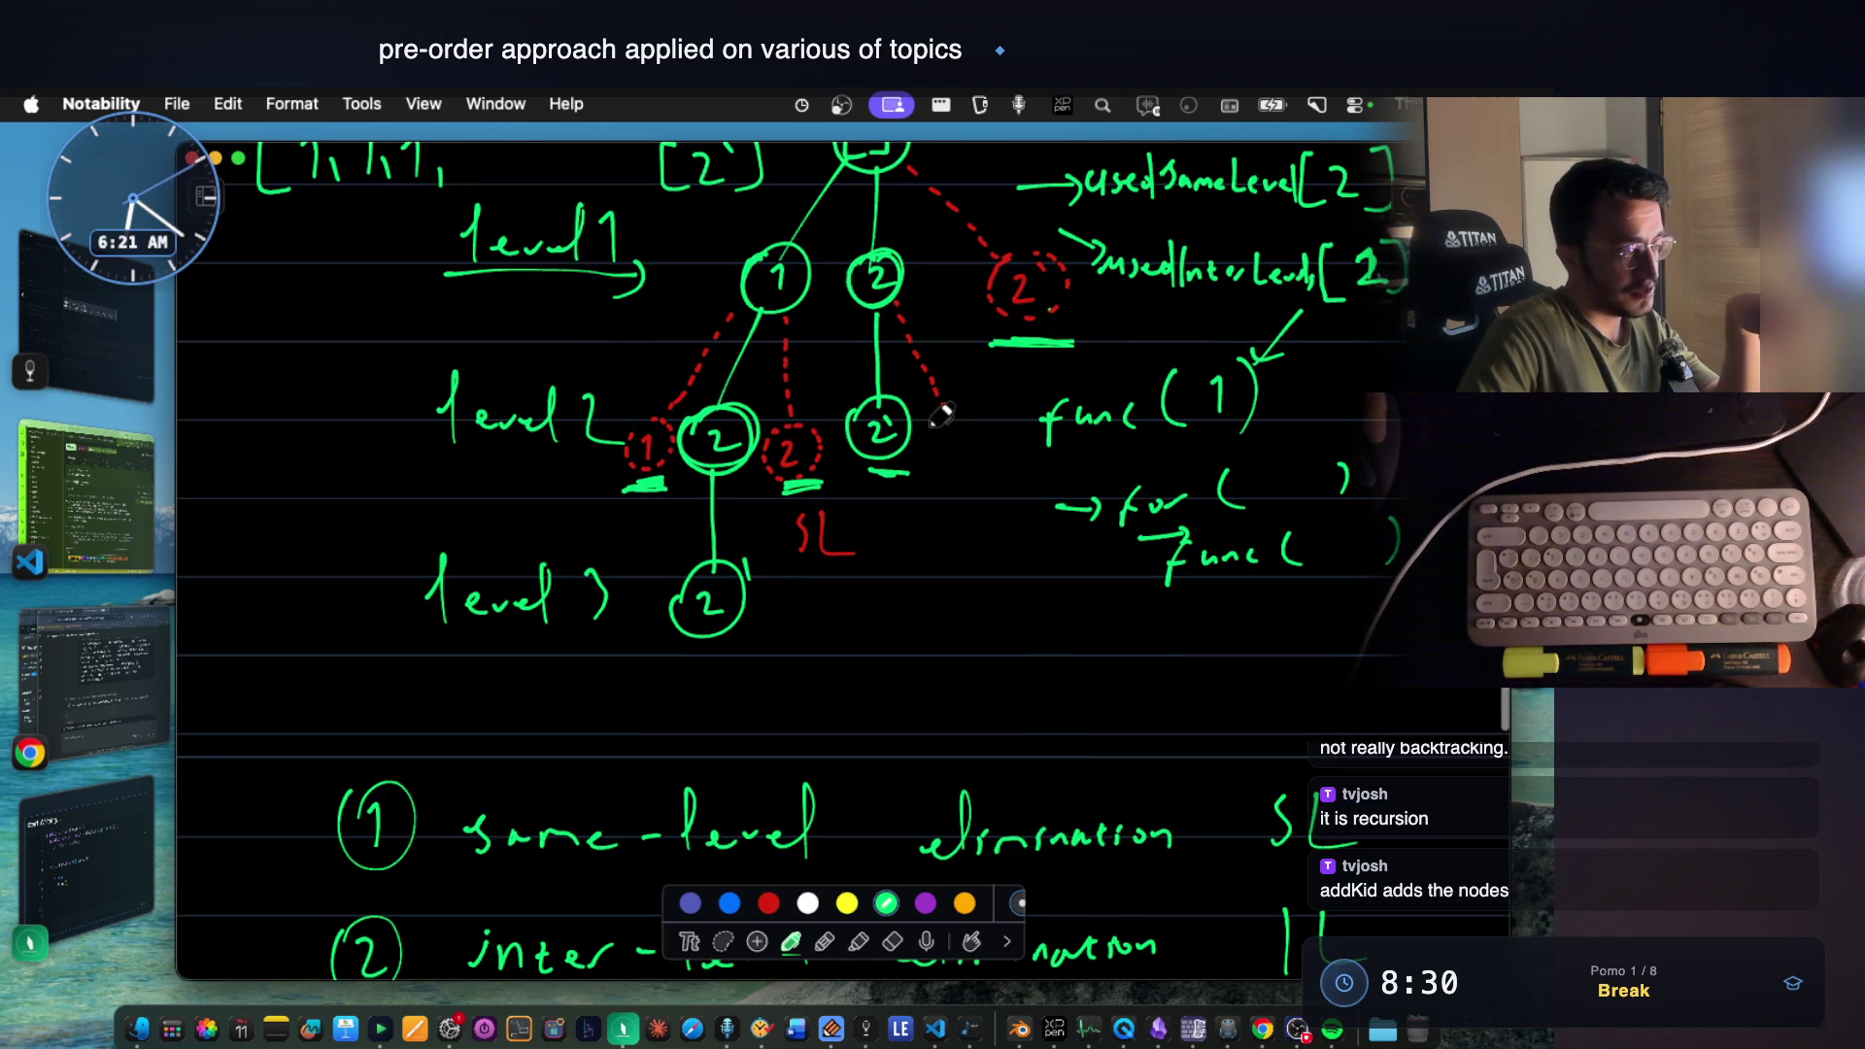
{"action": "scroll", "coordinate": [907, 373], "scroll_direction": "up", "scroll_amount": 1}
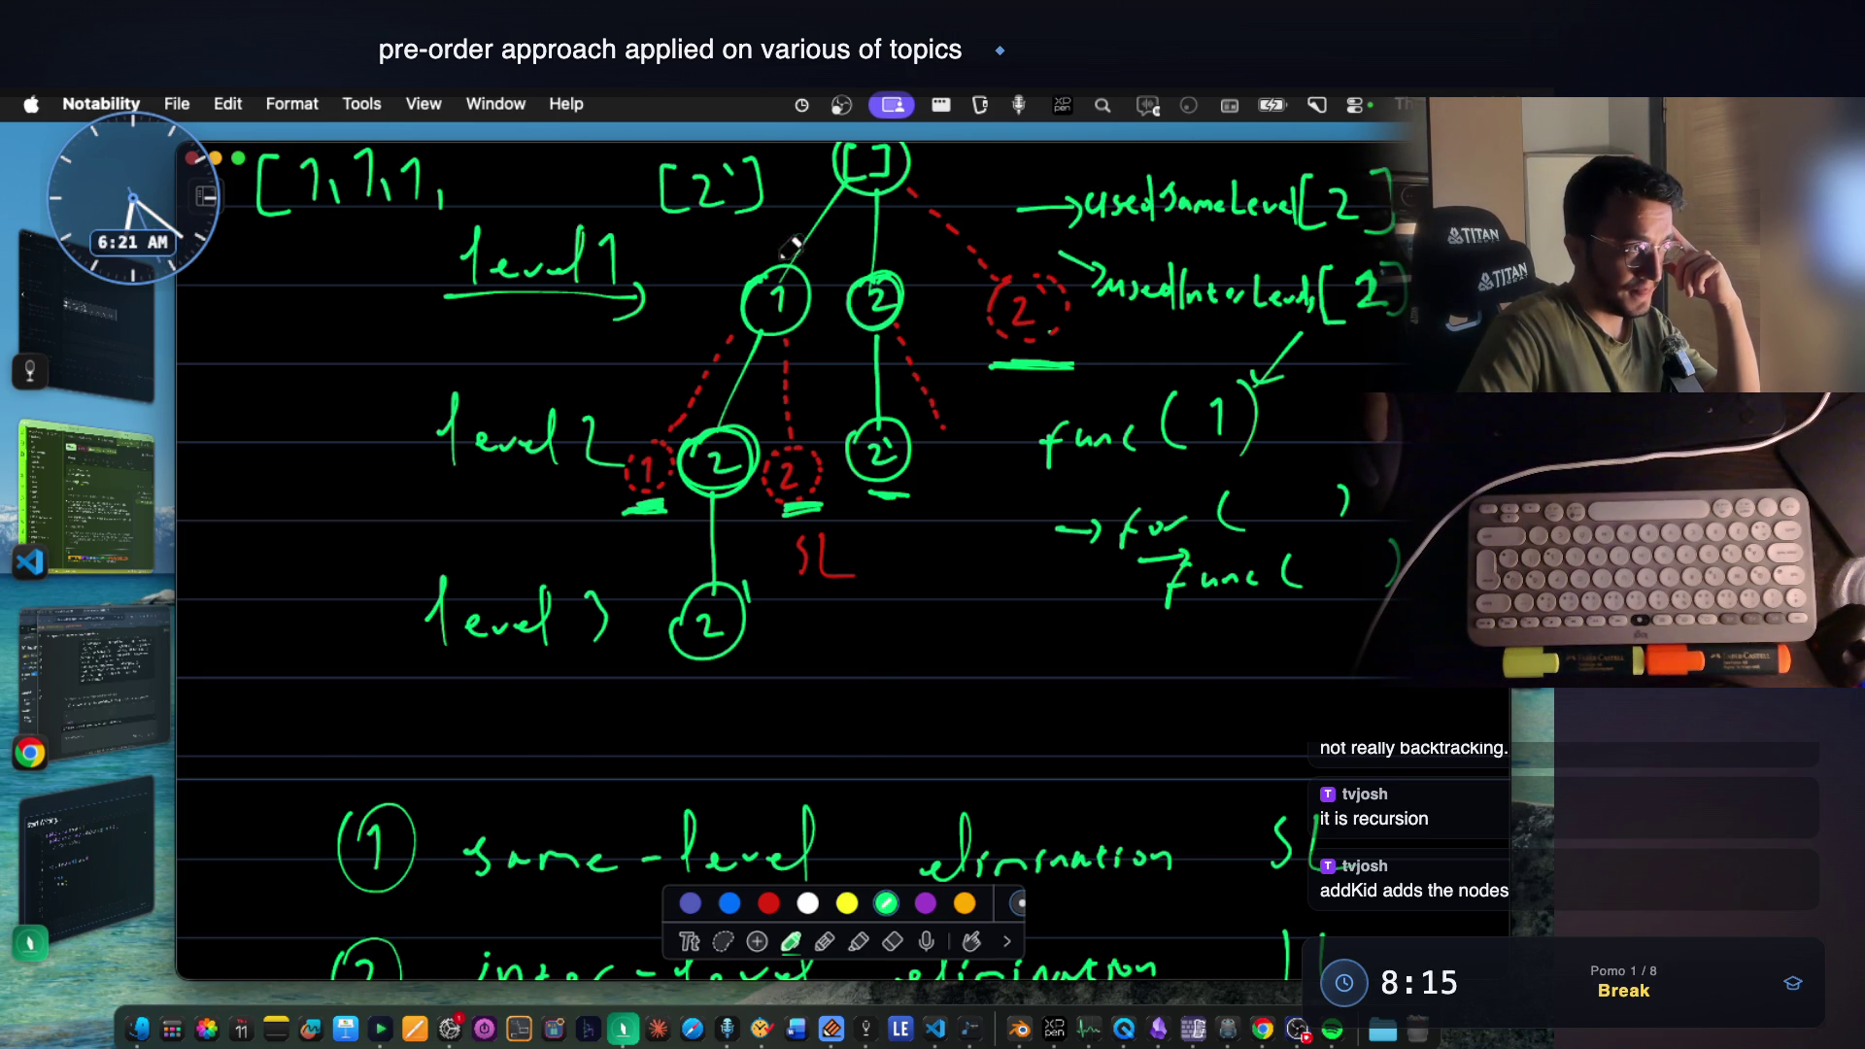
{"action": "left_click", "coordinate": [89, 673]}
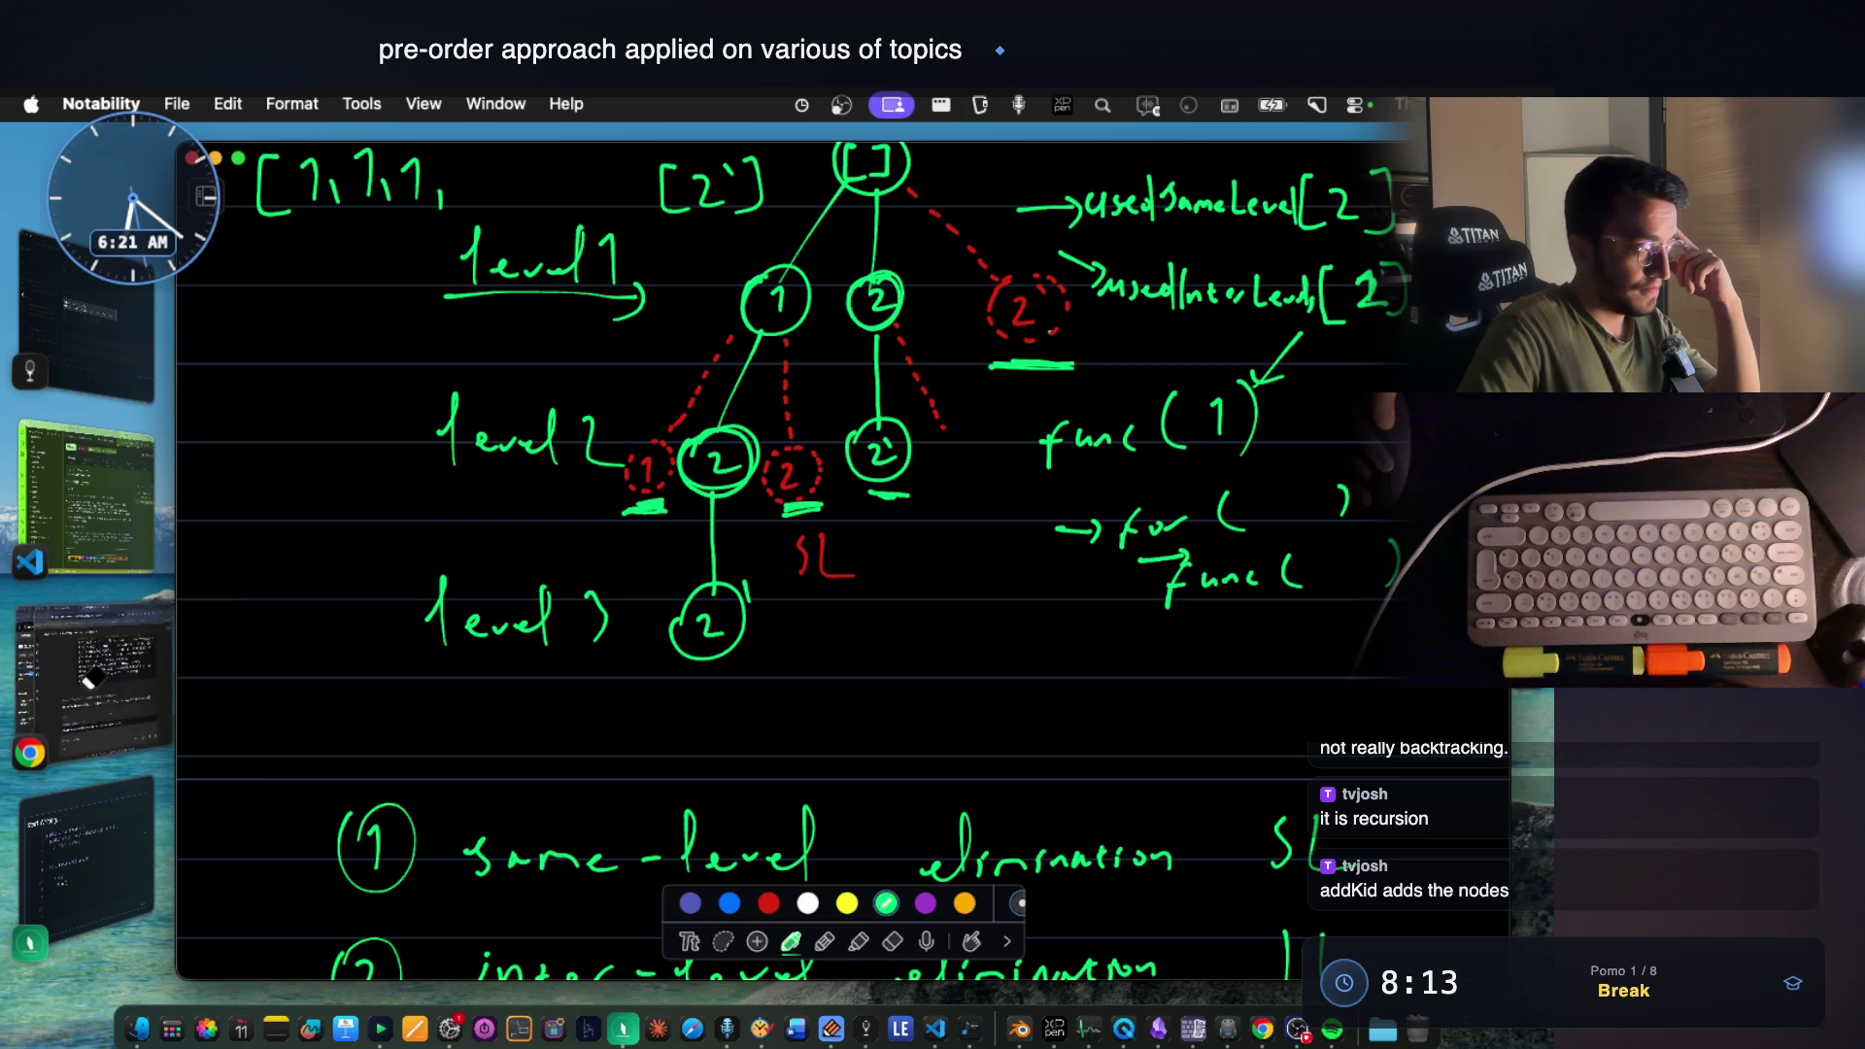
{"action": "scroll", "coordinate": [928, 526], "scroll_direction": "down", "scroll_amount": 3}
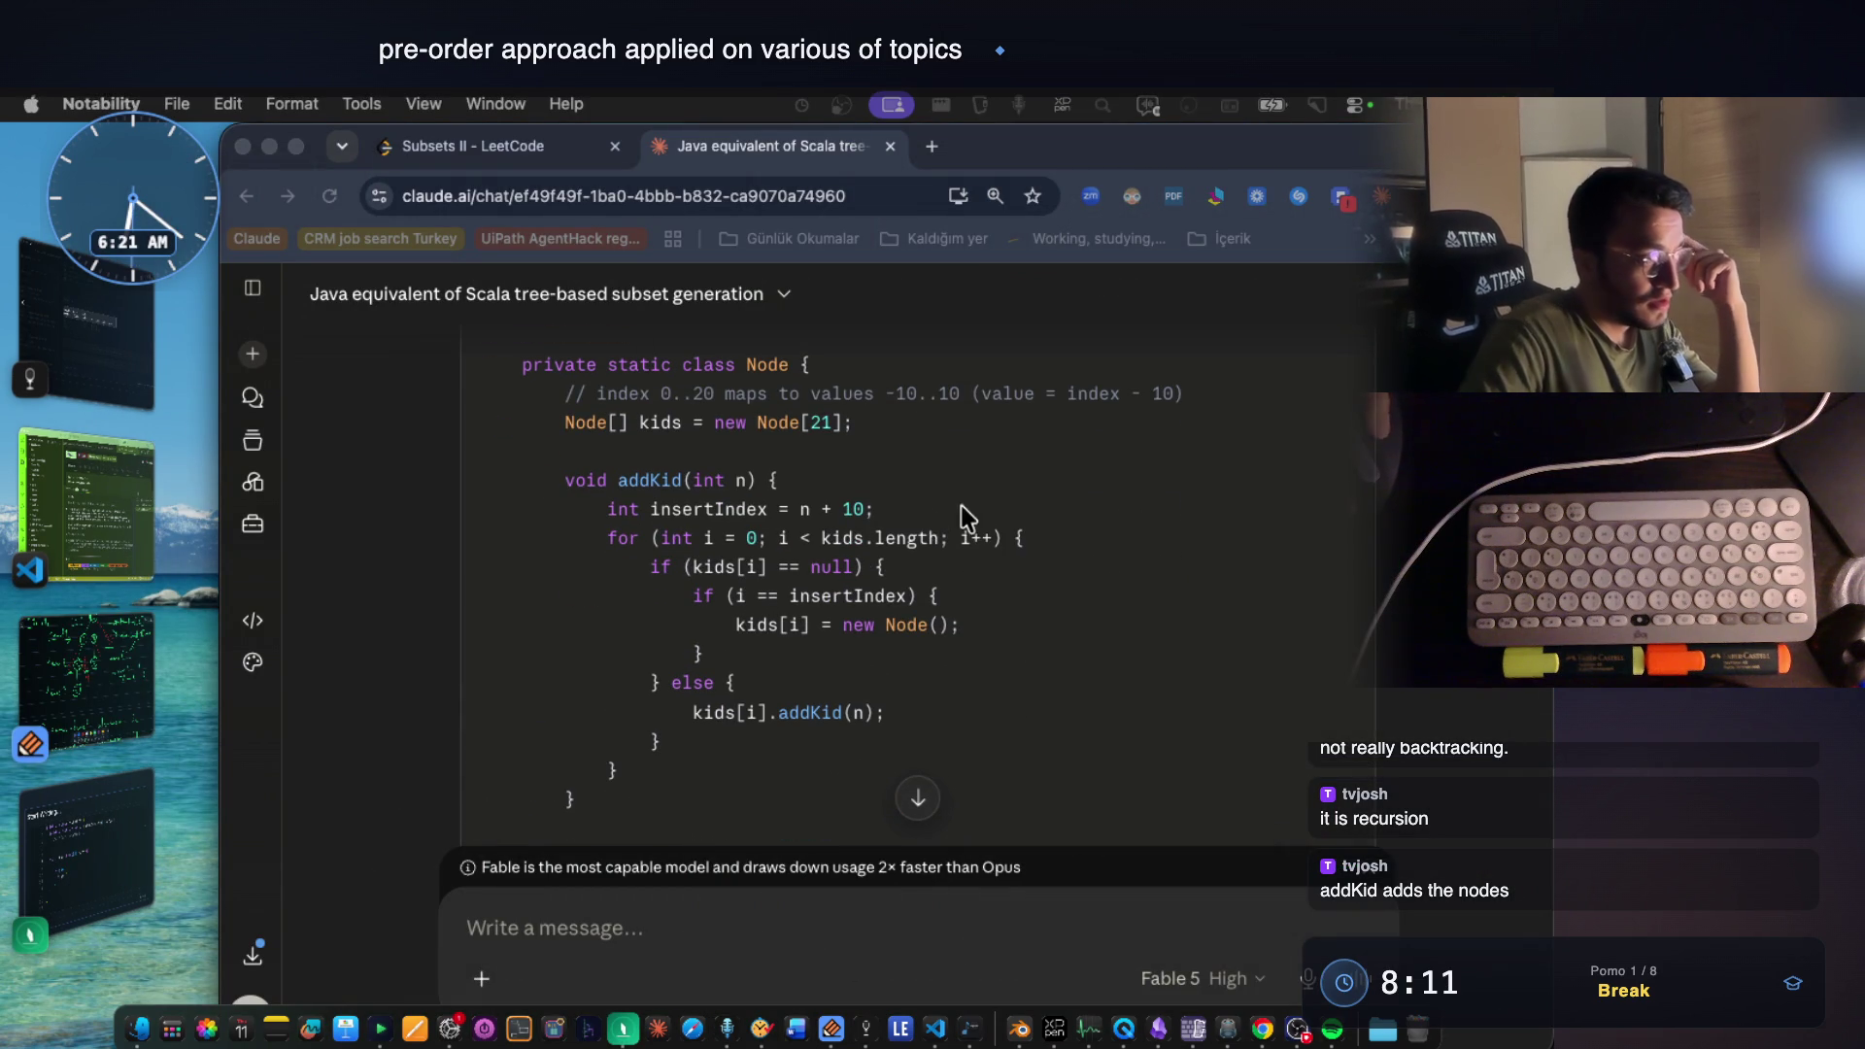
Go over the Node class's kids array declaration, index-to-value comment, and addKid method name.
{"action": "left_click", "coordinate": [932, 504]}
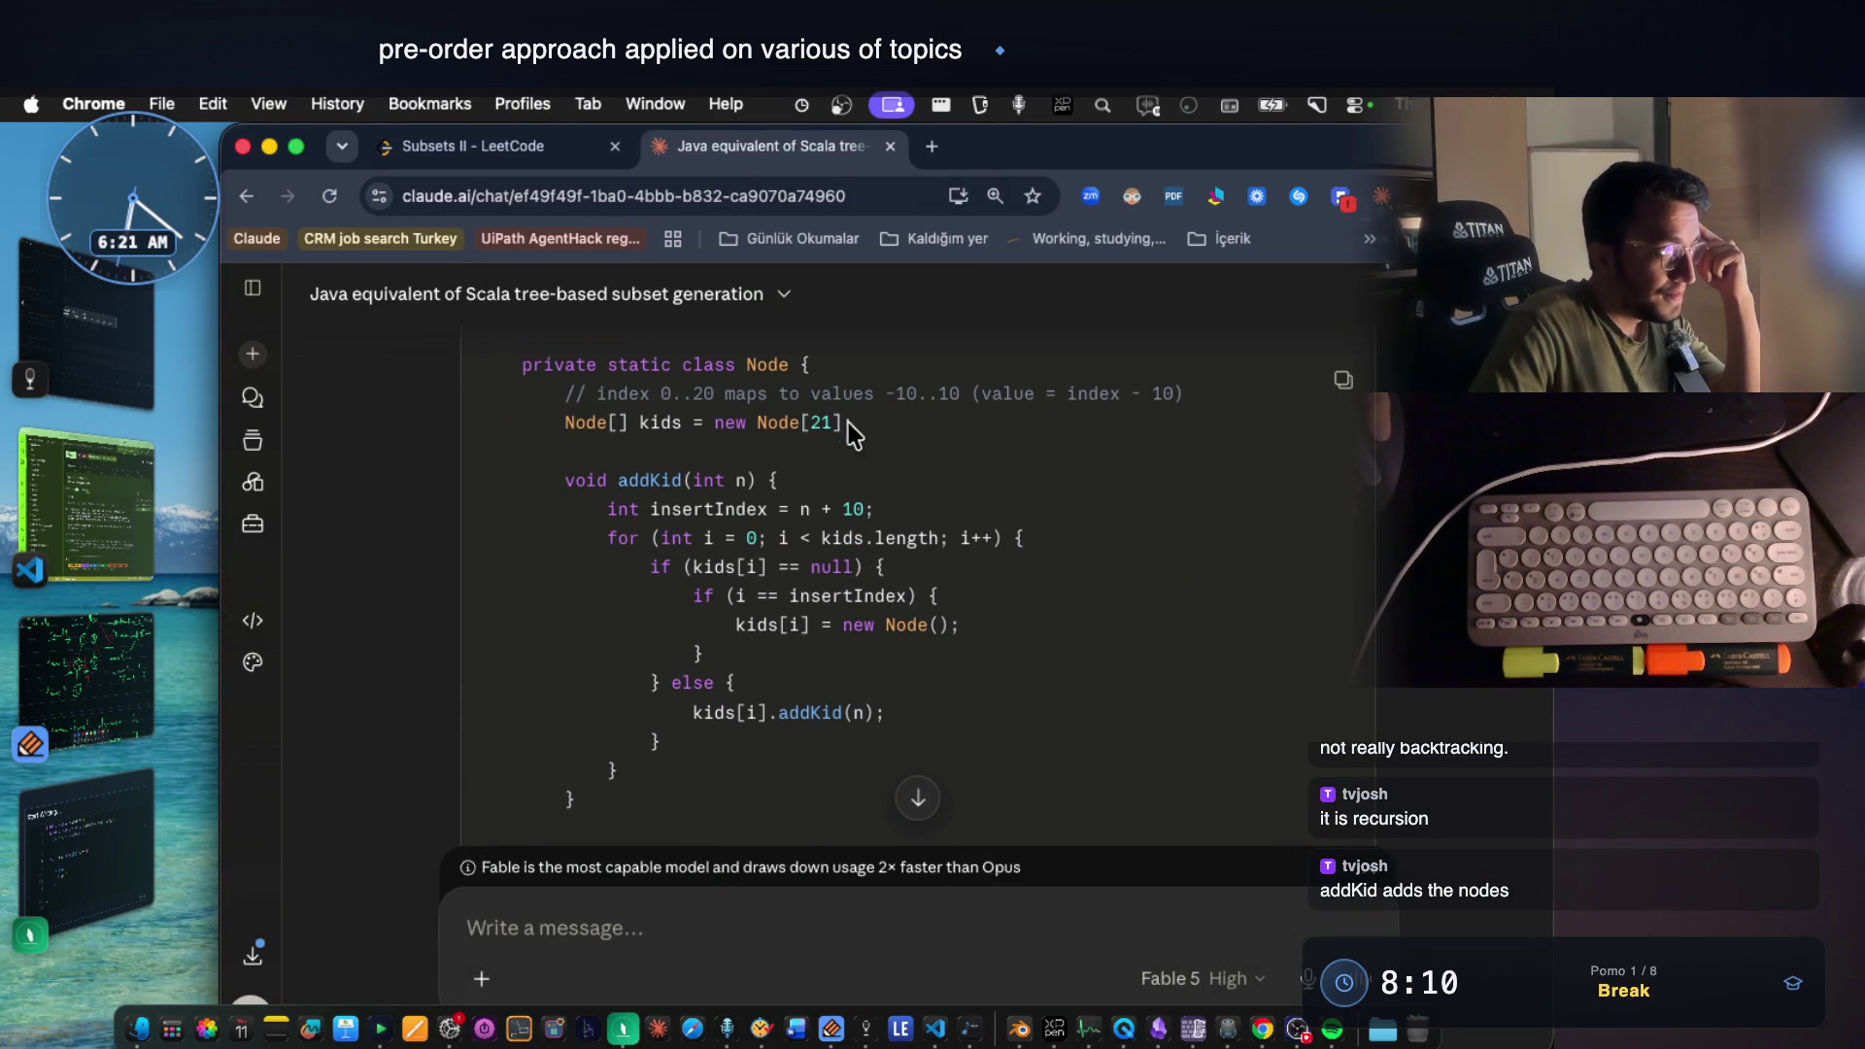
{"action": "left_click_drag", "start_coordinate": [867, 424], "coordinate": [566, 422]}
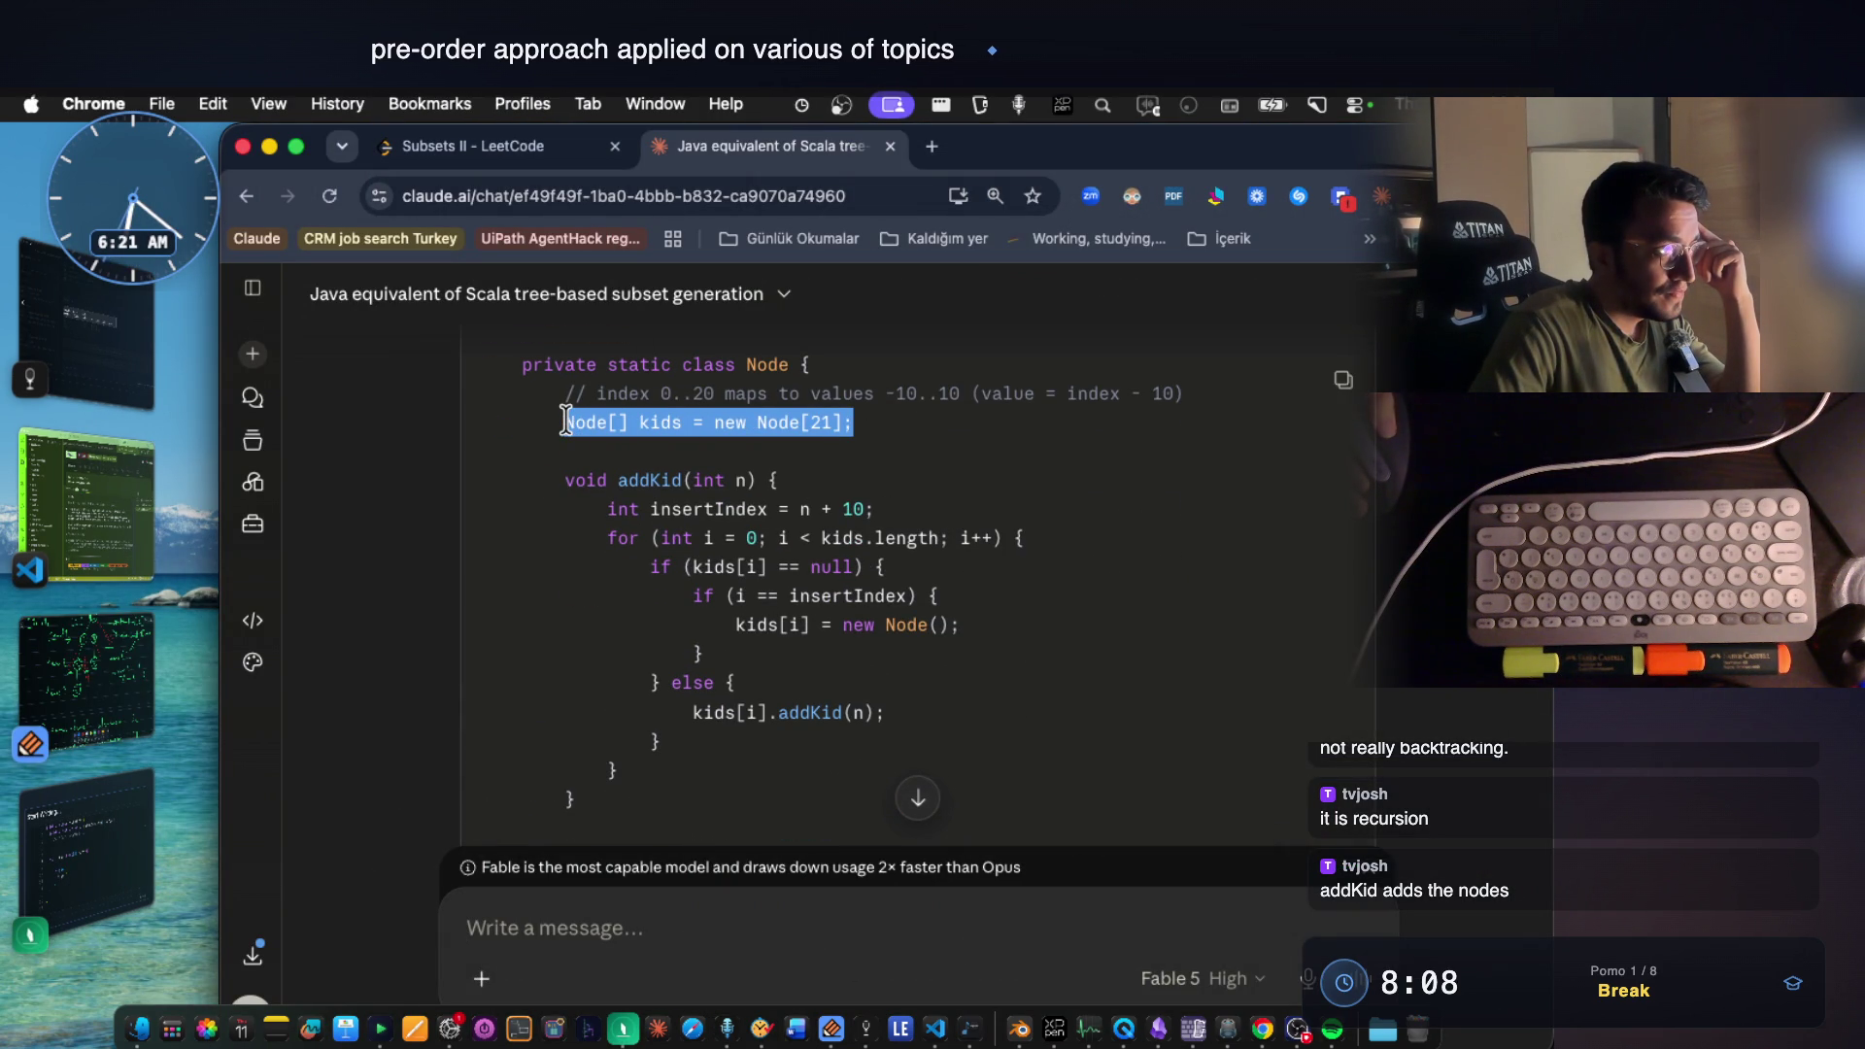
{"action": "left_click", "coordinate": [696, 479]}
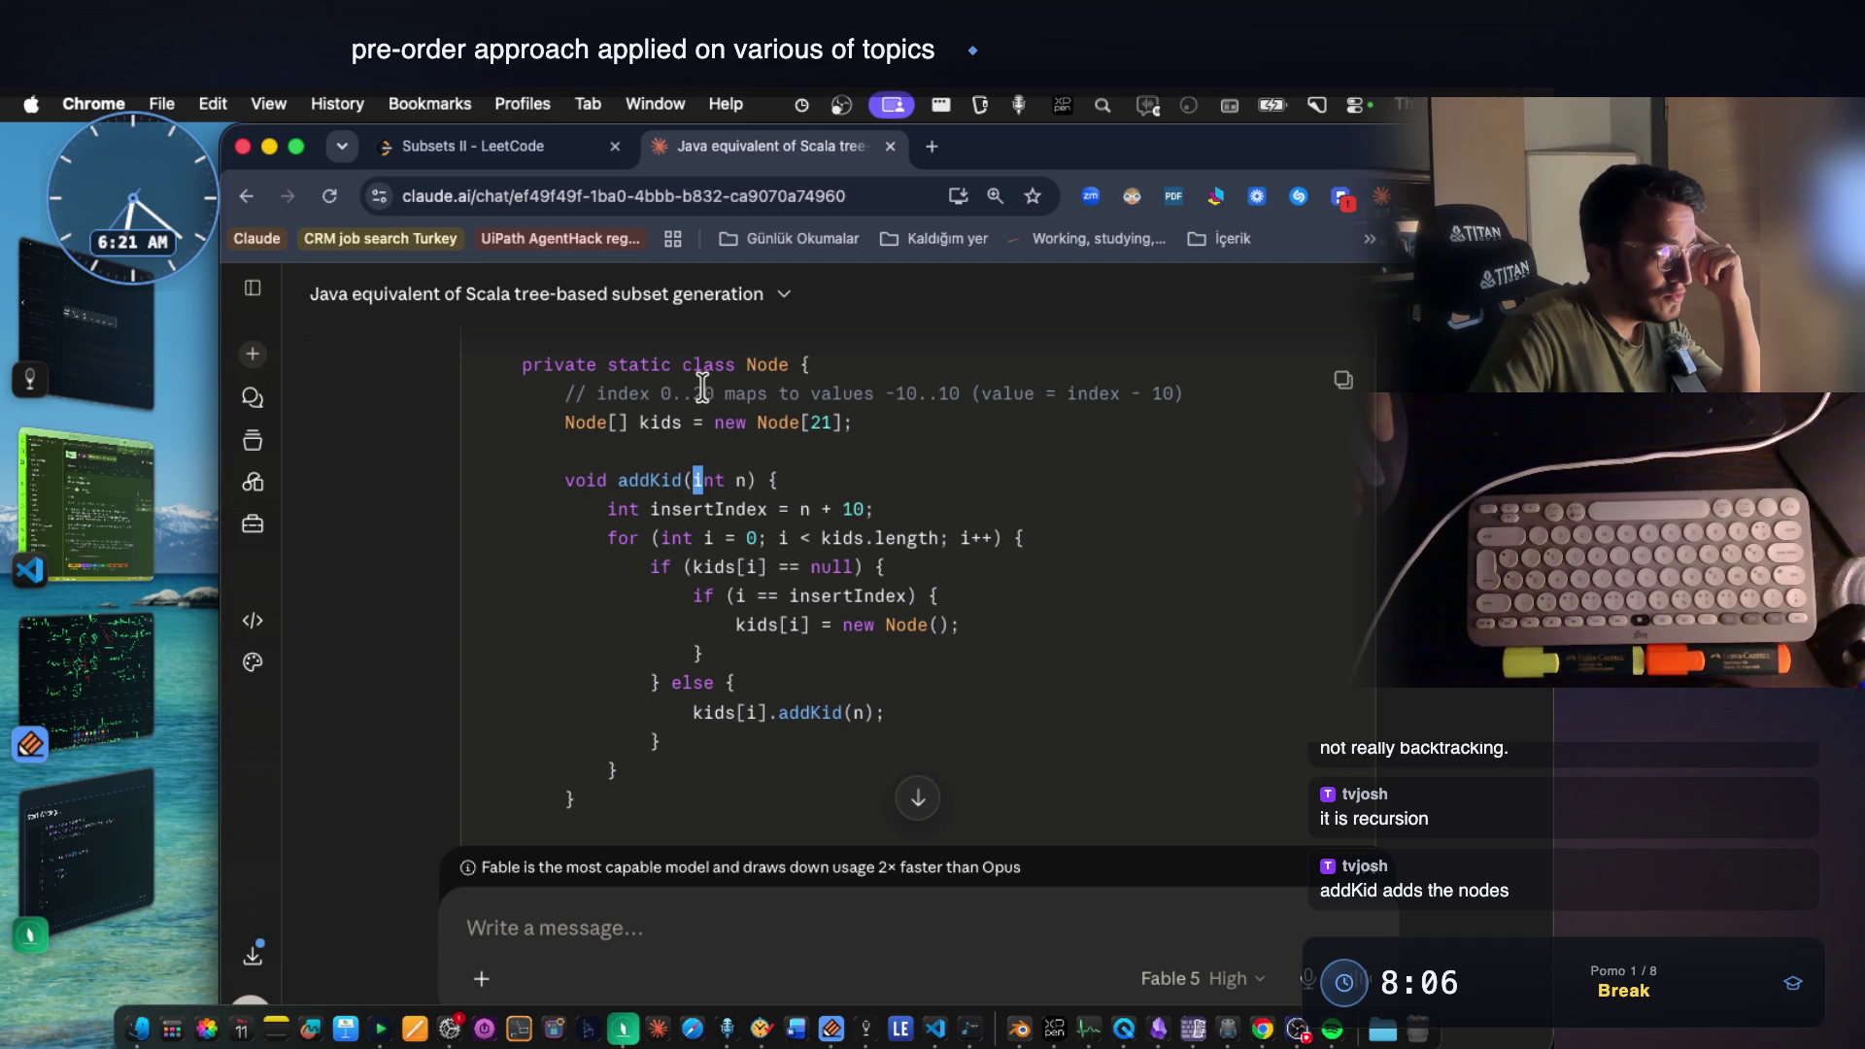
{"action": "left_click_drag", "start_coordinate": [724, 392], "coordinate": [1194, 396]}
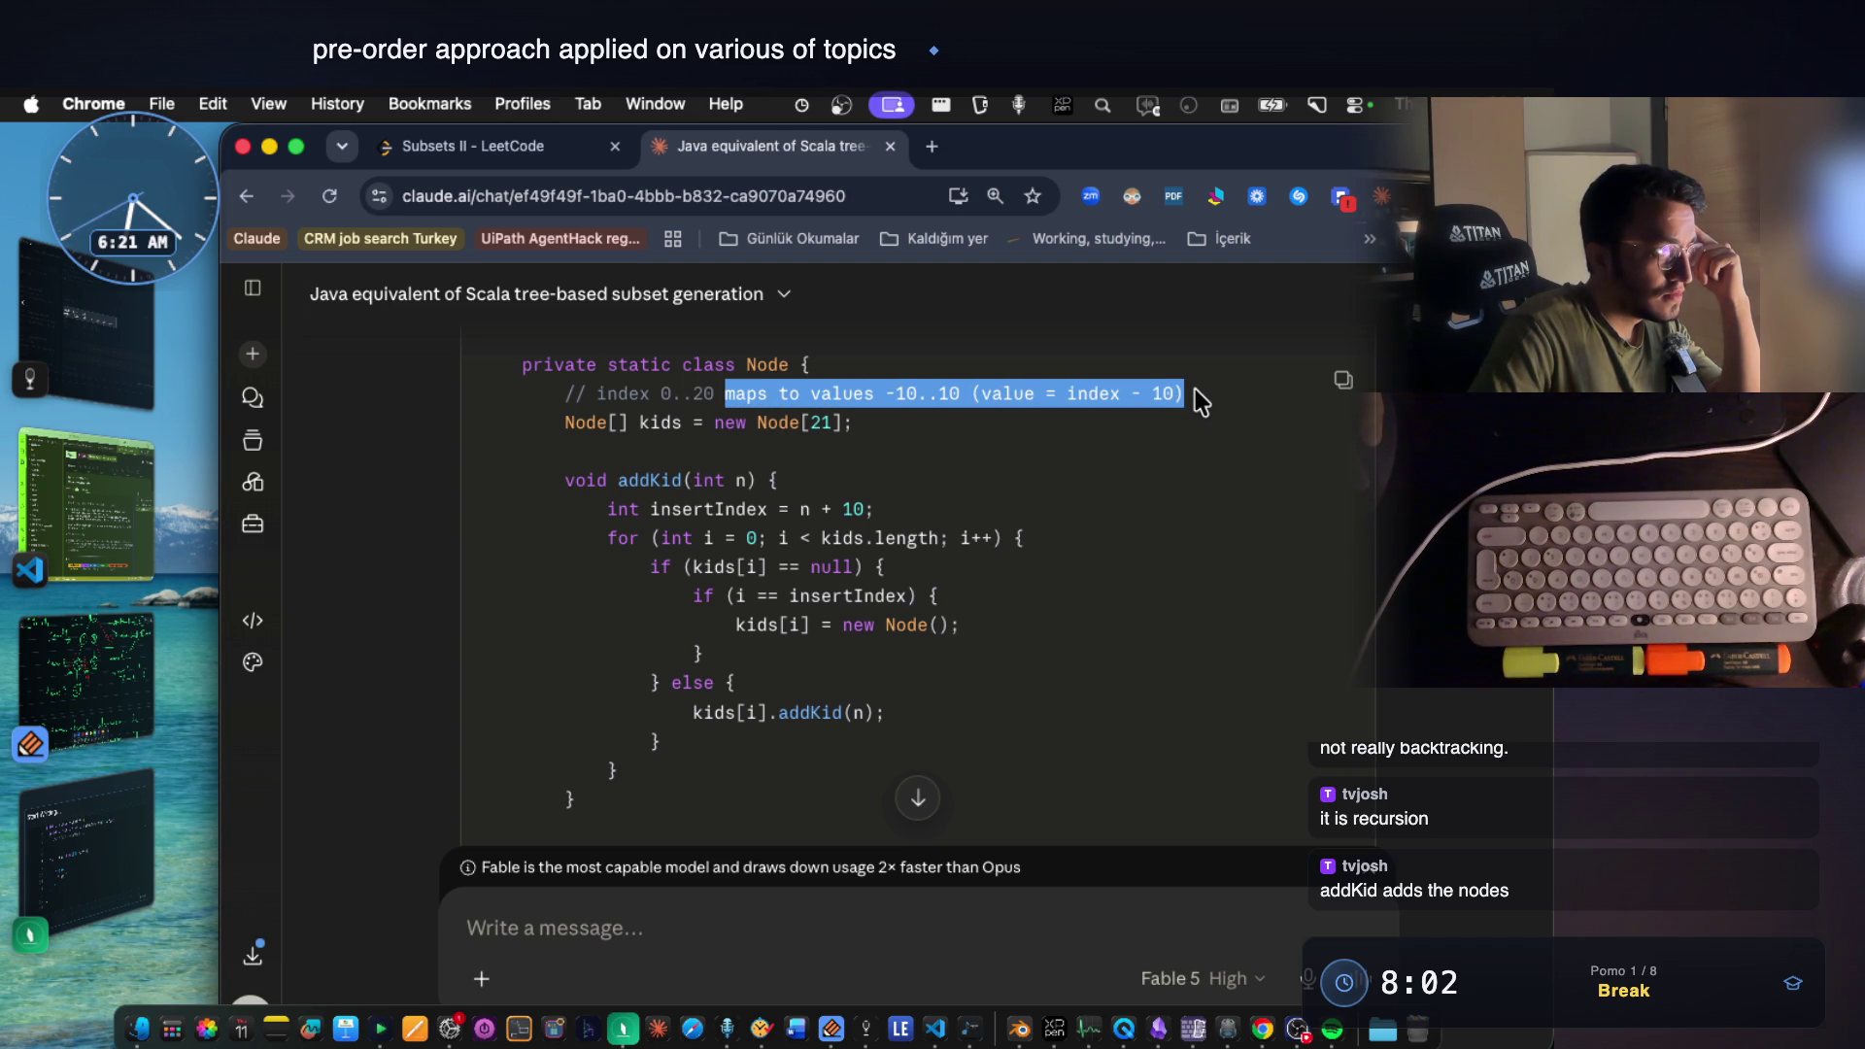
{"action": "left_click", "coordinate": [1061, 456]}
{"action": "scroll", "coordinate": [879, 457], "scroll_direction": "down", "scroll_amount": 1}
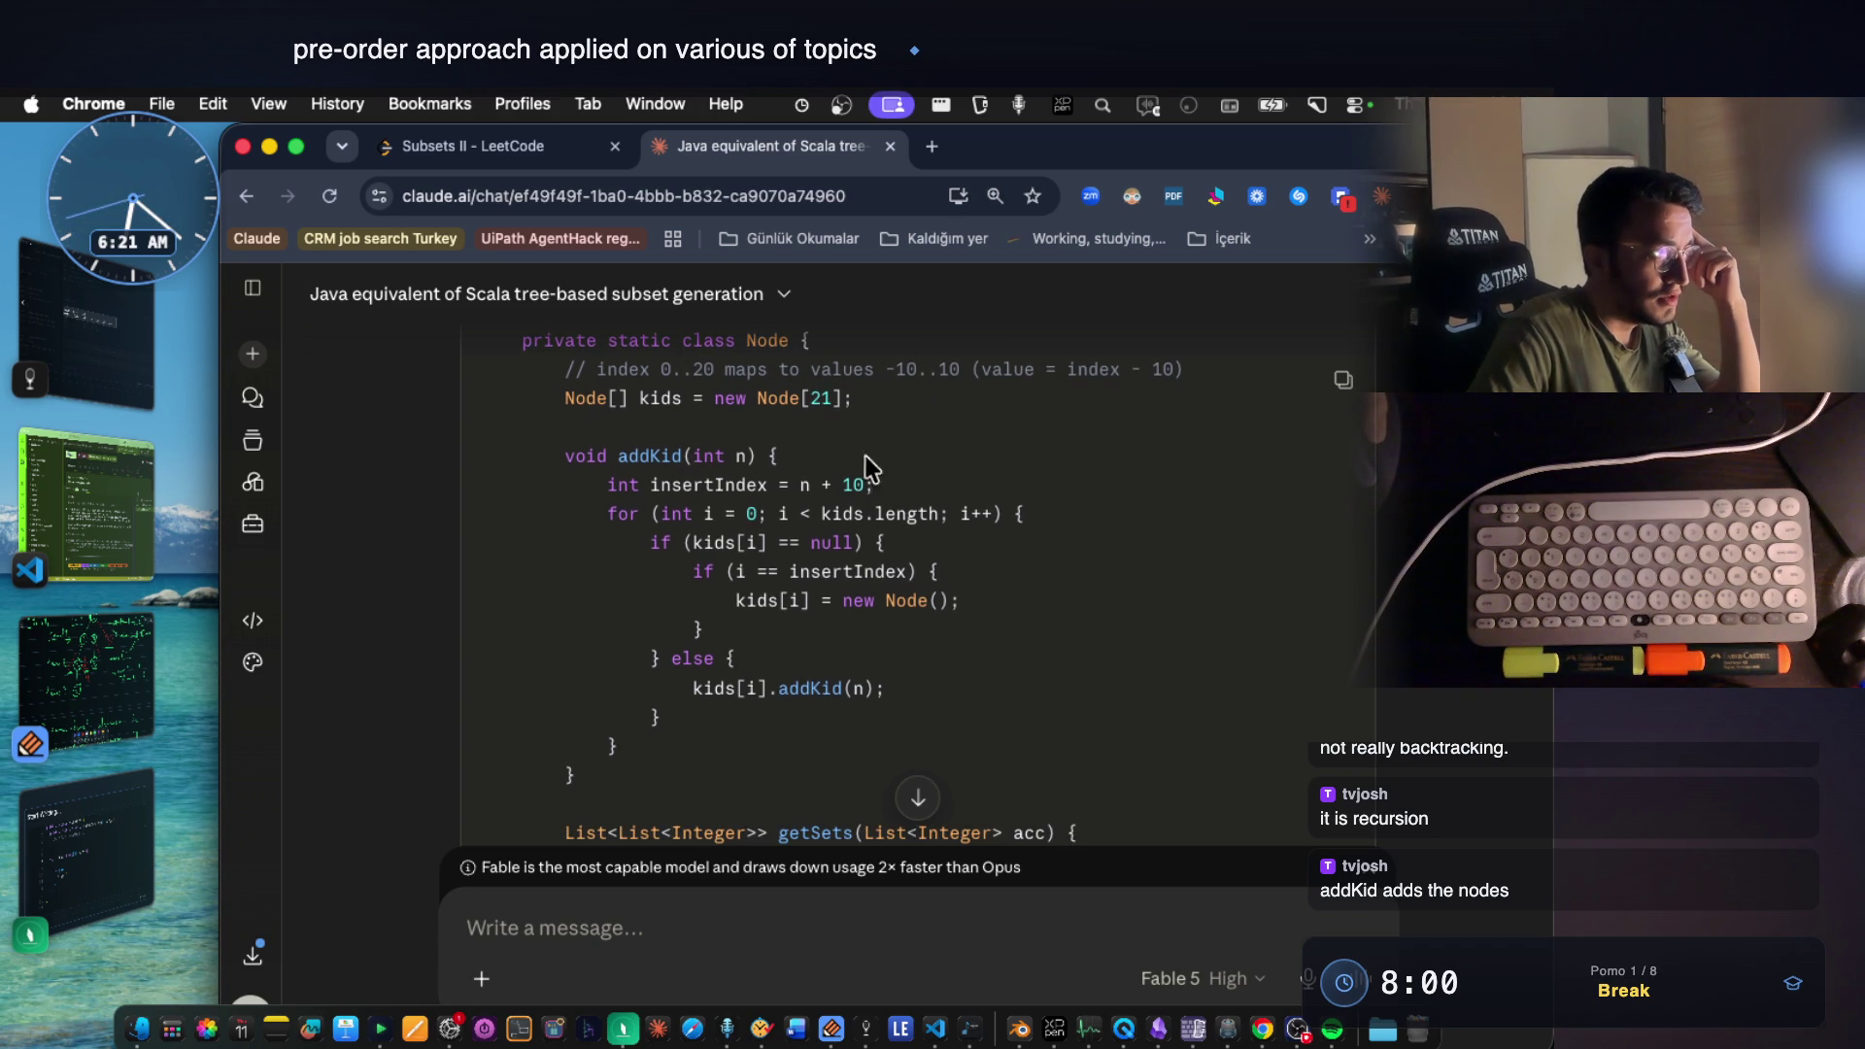
{"action": "double_click", "coordinate": [660, 456]}
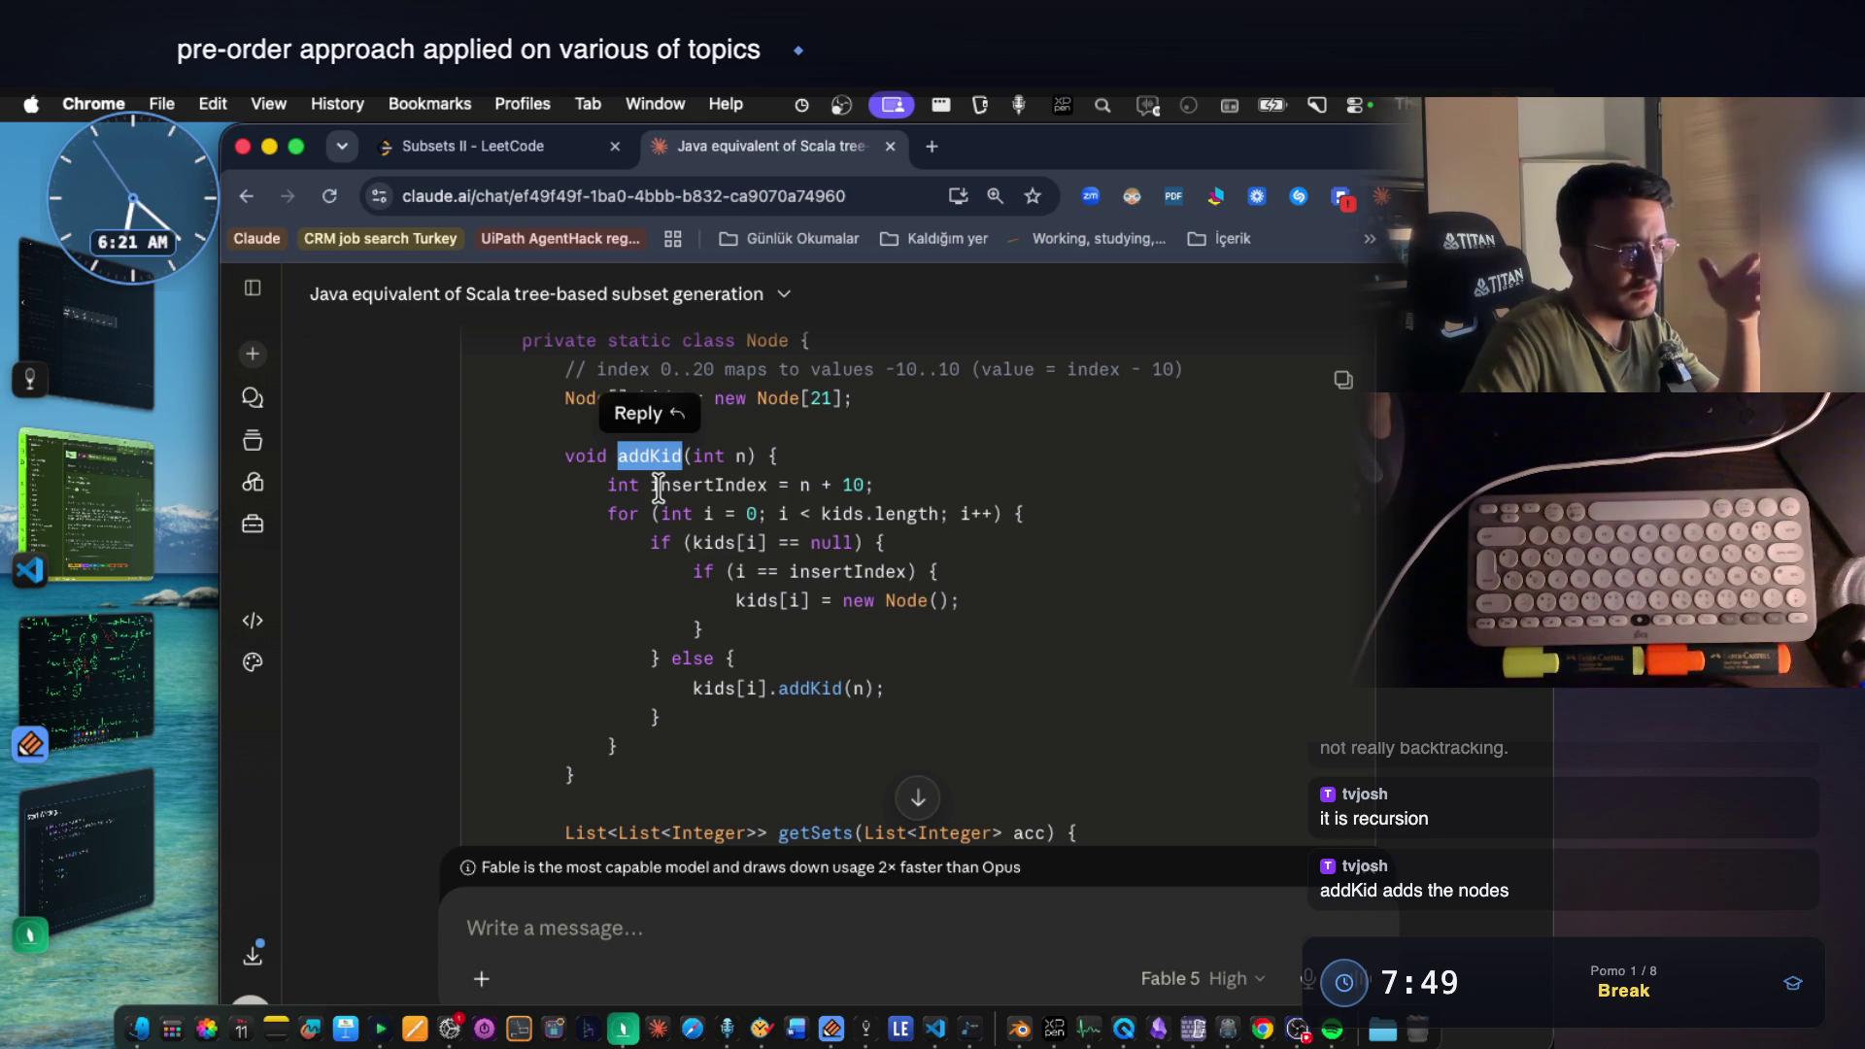
{"action": "left_click", "coordinate": [761, 520]}
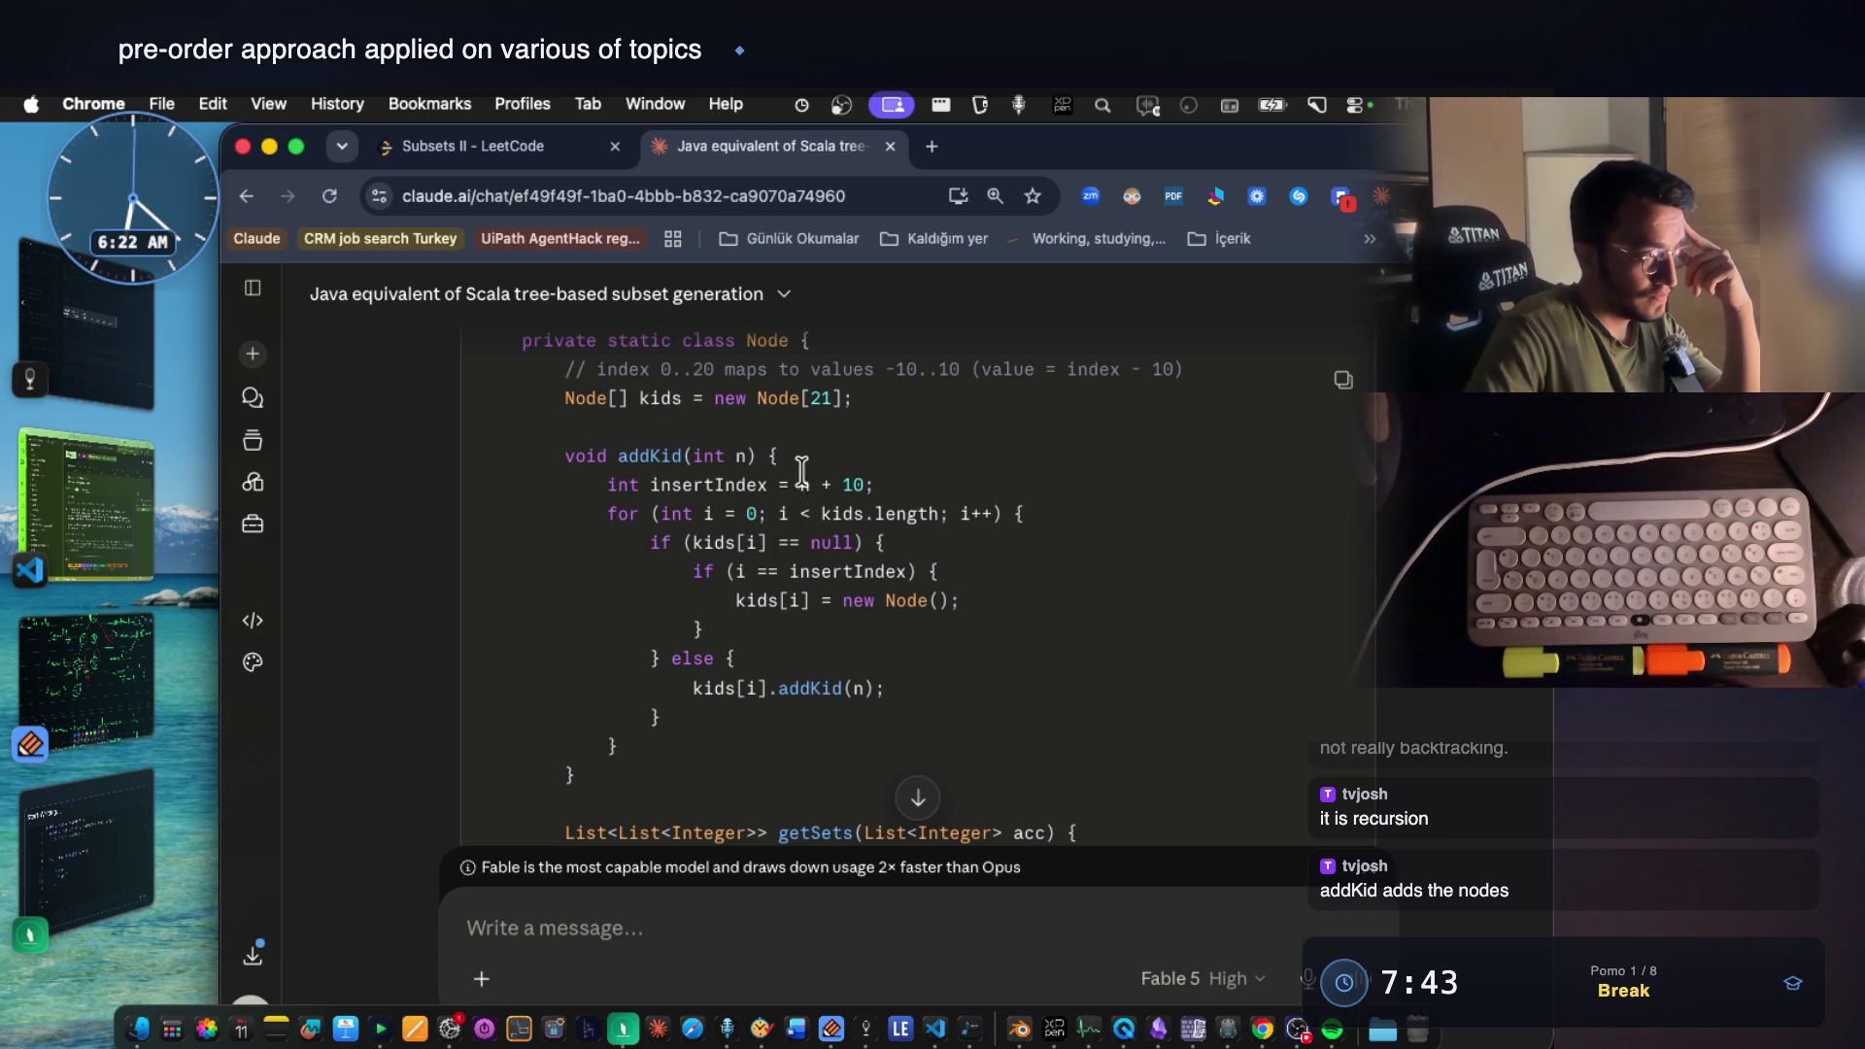
Examine addKid's insertIndex variable and n + 10 expression, then bring the study notes forward.
{"action": "left_click_drag", "start_coordinate": [651, 485], "coordinate": [684, 485]}
{"action": "double_click", "coordinate": [717, 486]}
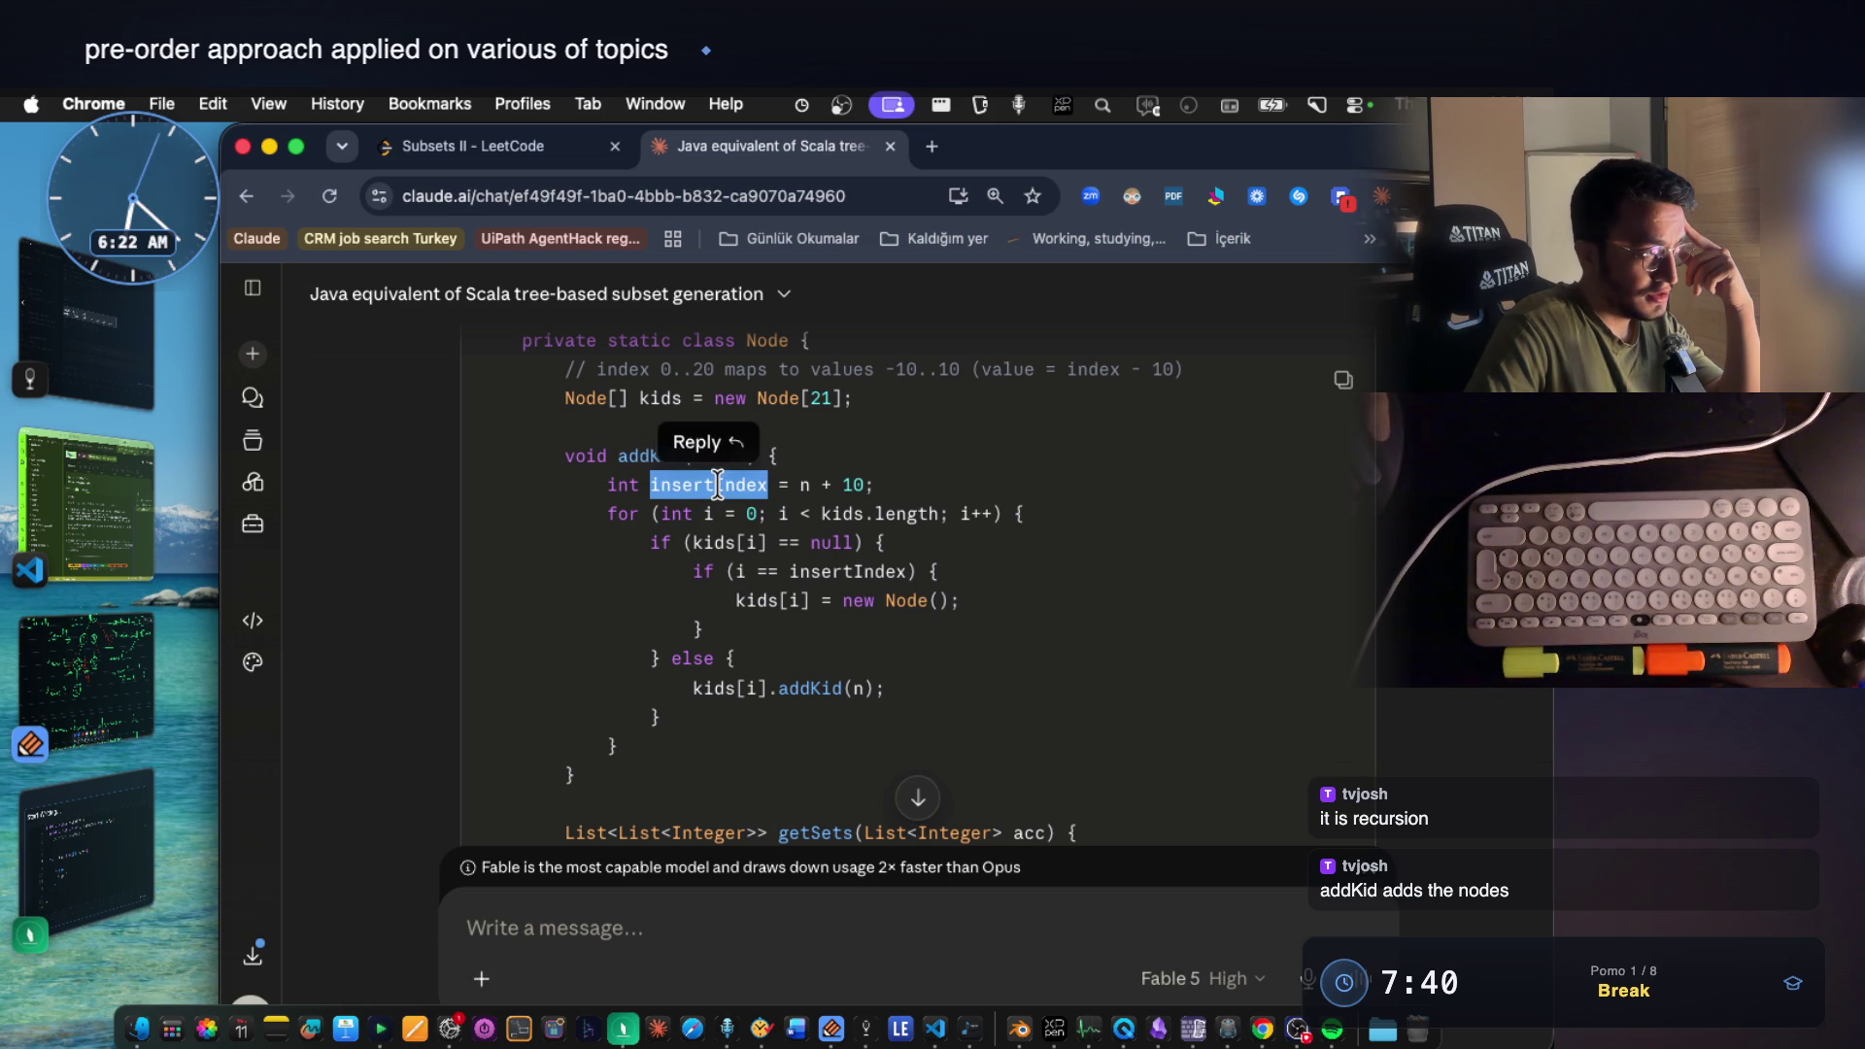
{"action": "left_click", "coordinate": [806, 500]}
{"action": "left_click_drag", "start_coordinate": [823, 485], "coordinate": [791, 483]}
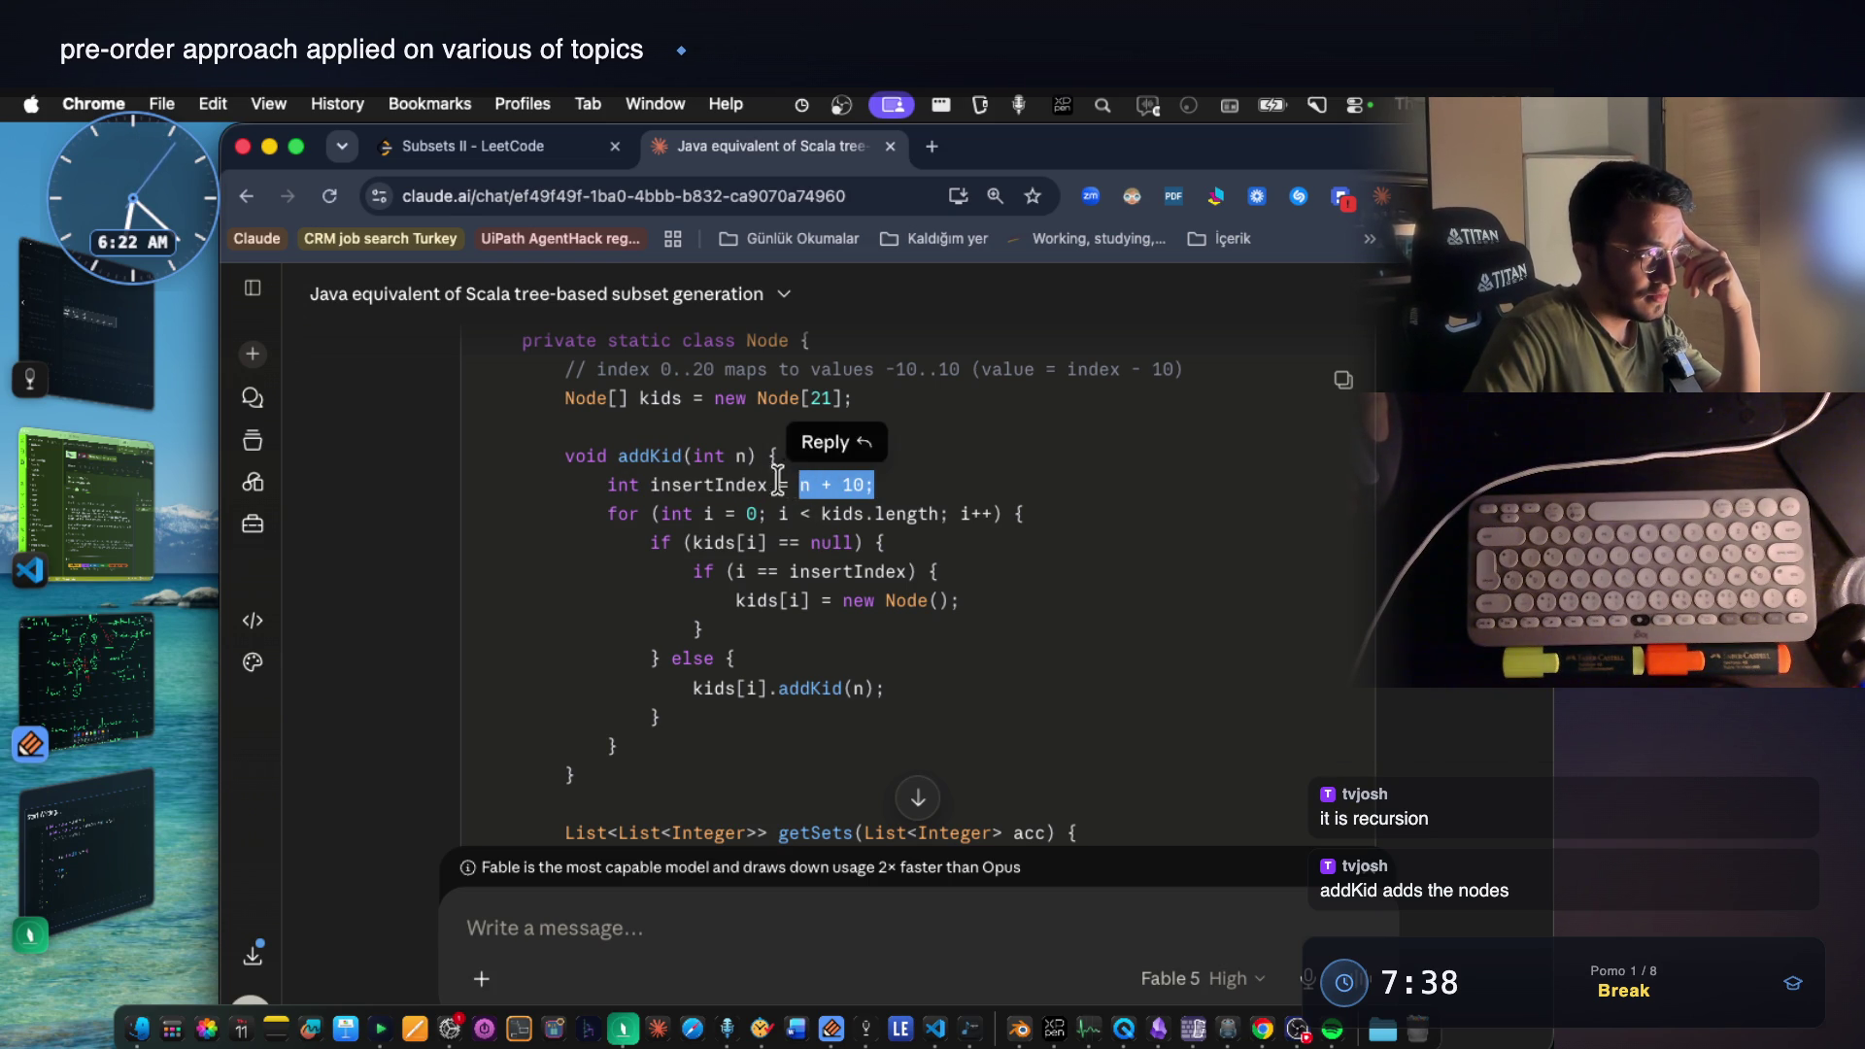
{"action": "left_click", "coordinate": [748, 464]}
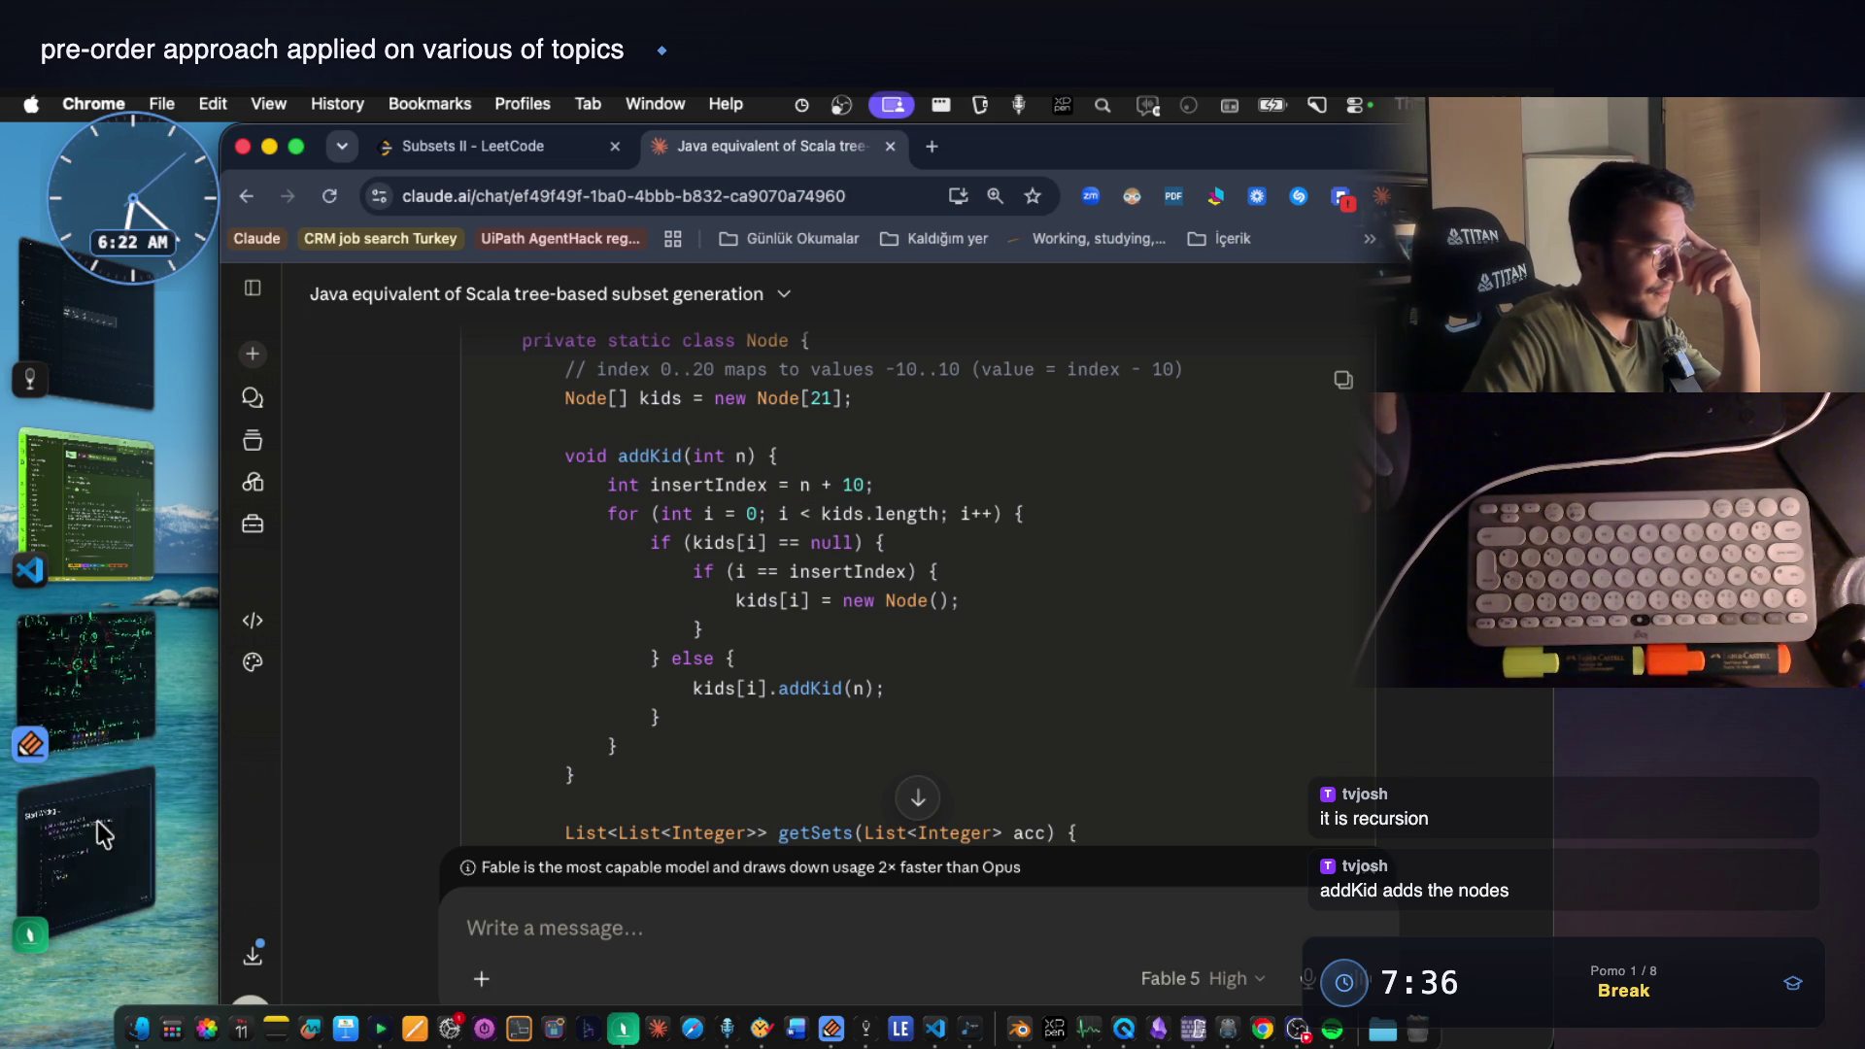
{"action": "left_click", "coordinate": [83, 867]}
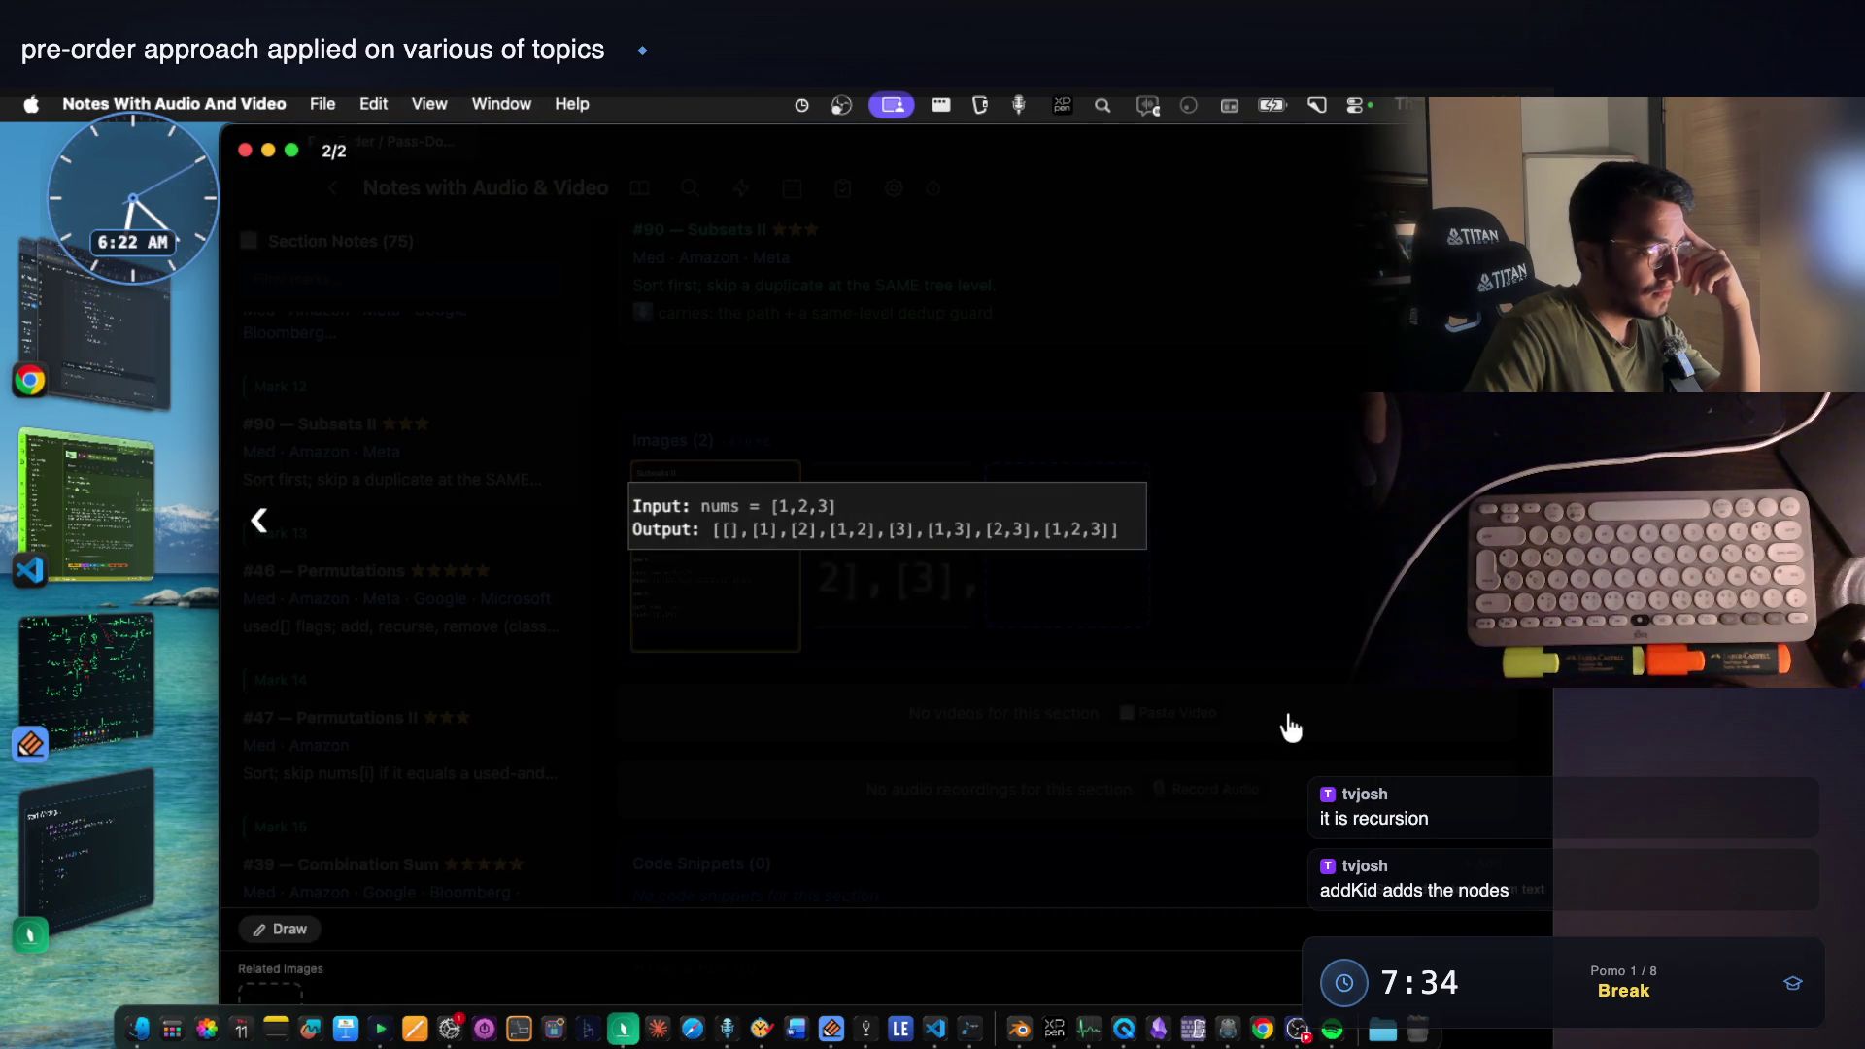
Enlarge the Subsets II [1,2,2] problem statement image, then return to Claude's Java code.
{"action": "left_click", "coordinate": [1042, 626]}
{"action": "left_click", "coordinate": [758, 552]}
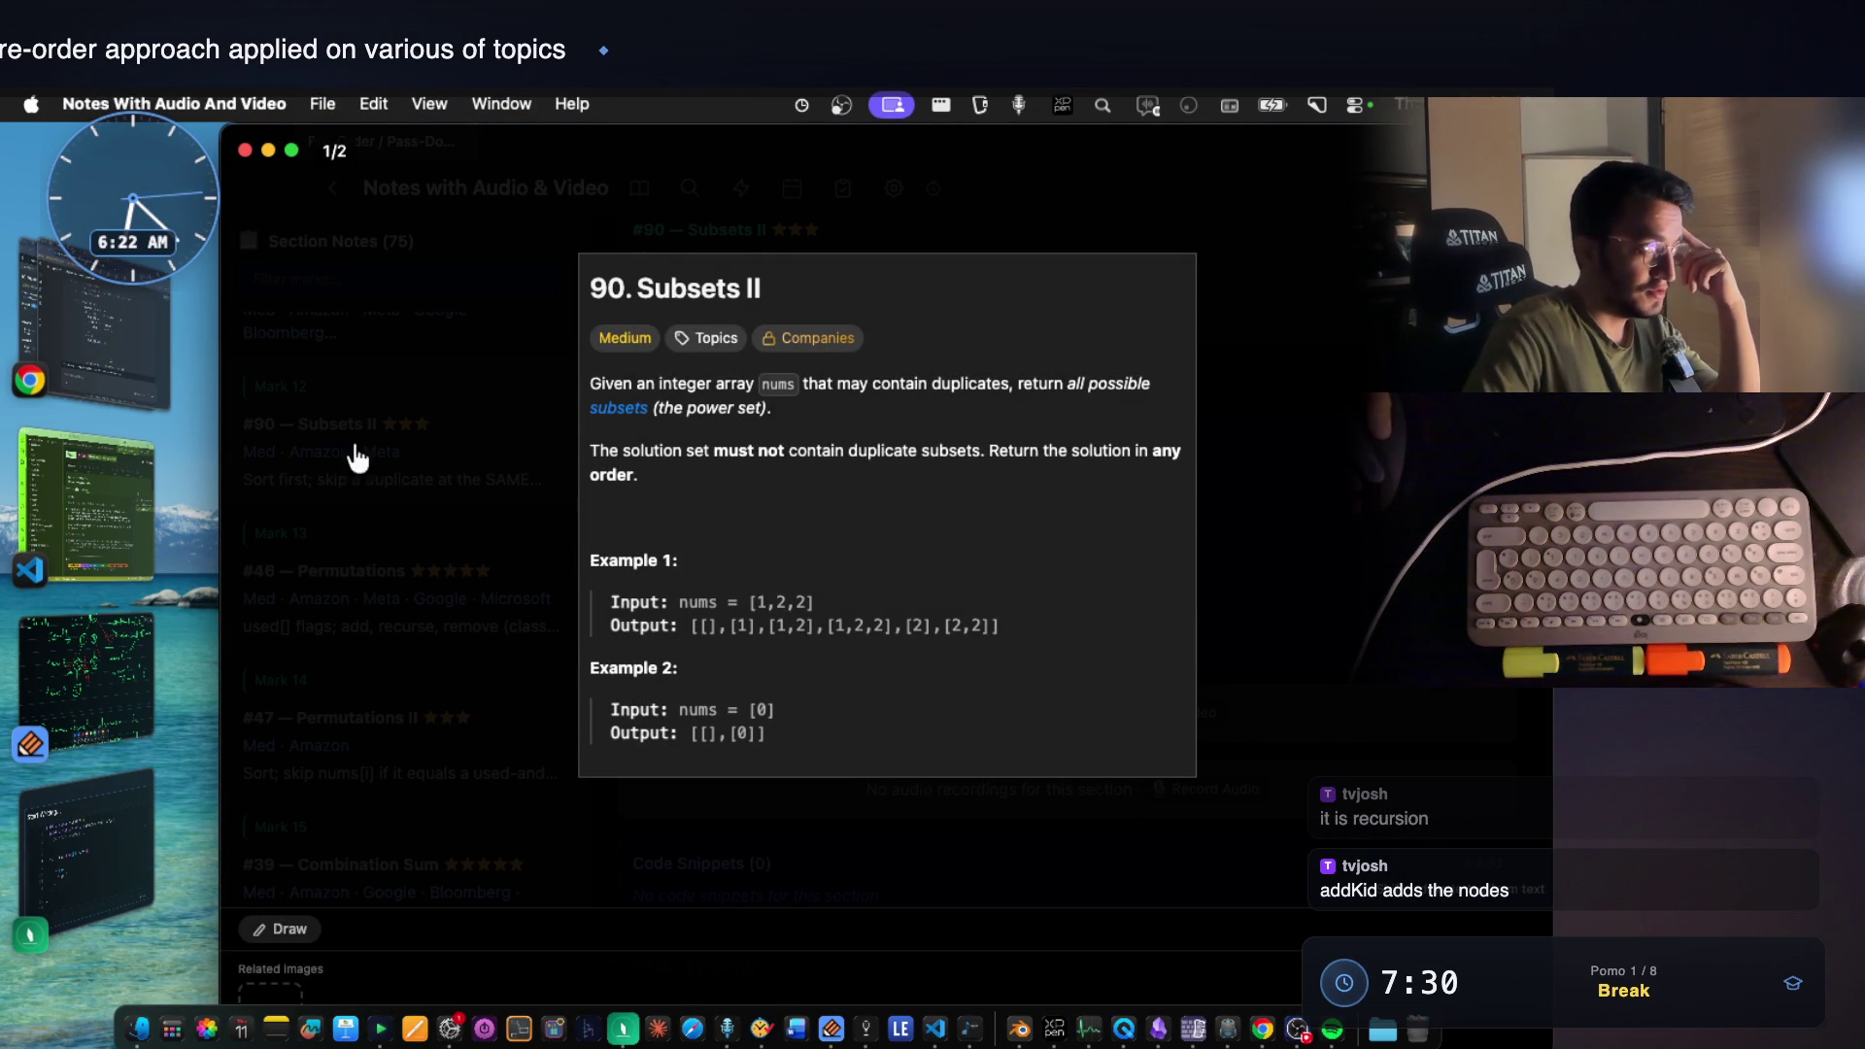
{"action": "left_click", "coordinate": [122, 340]}
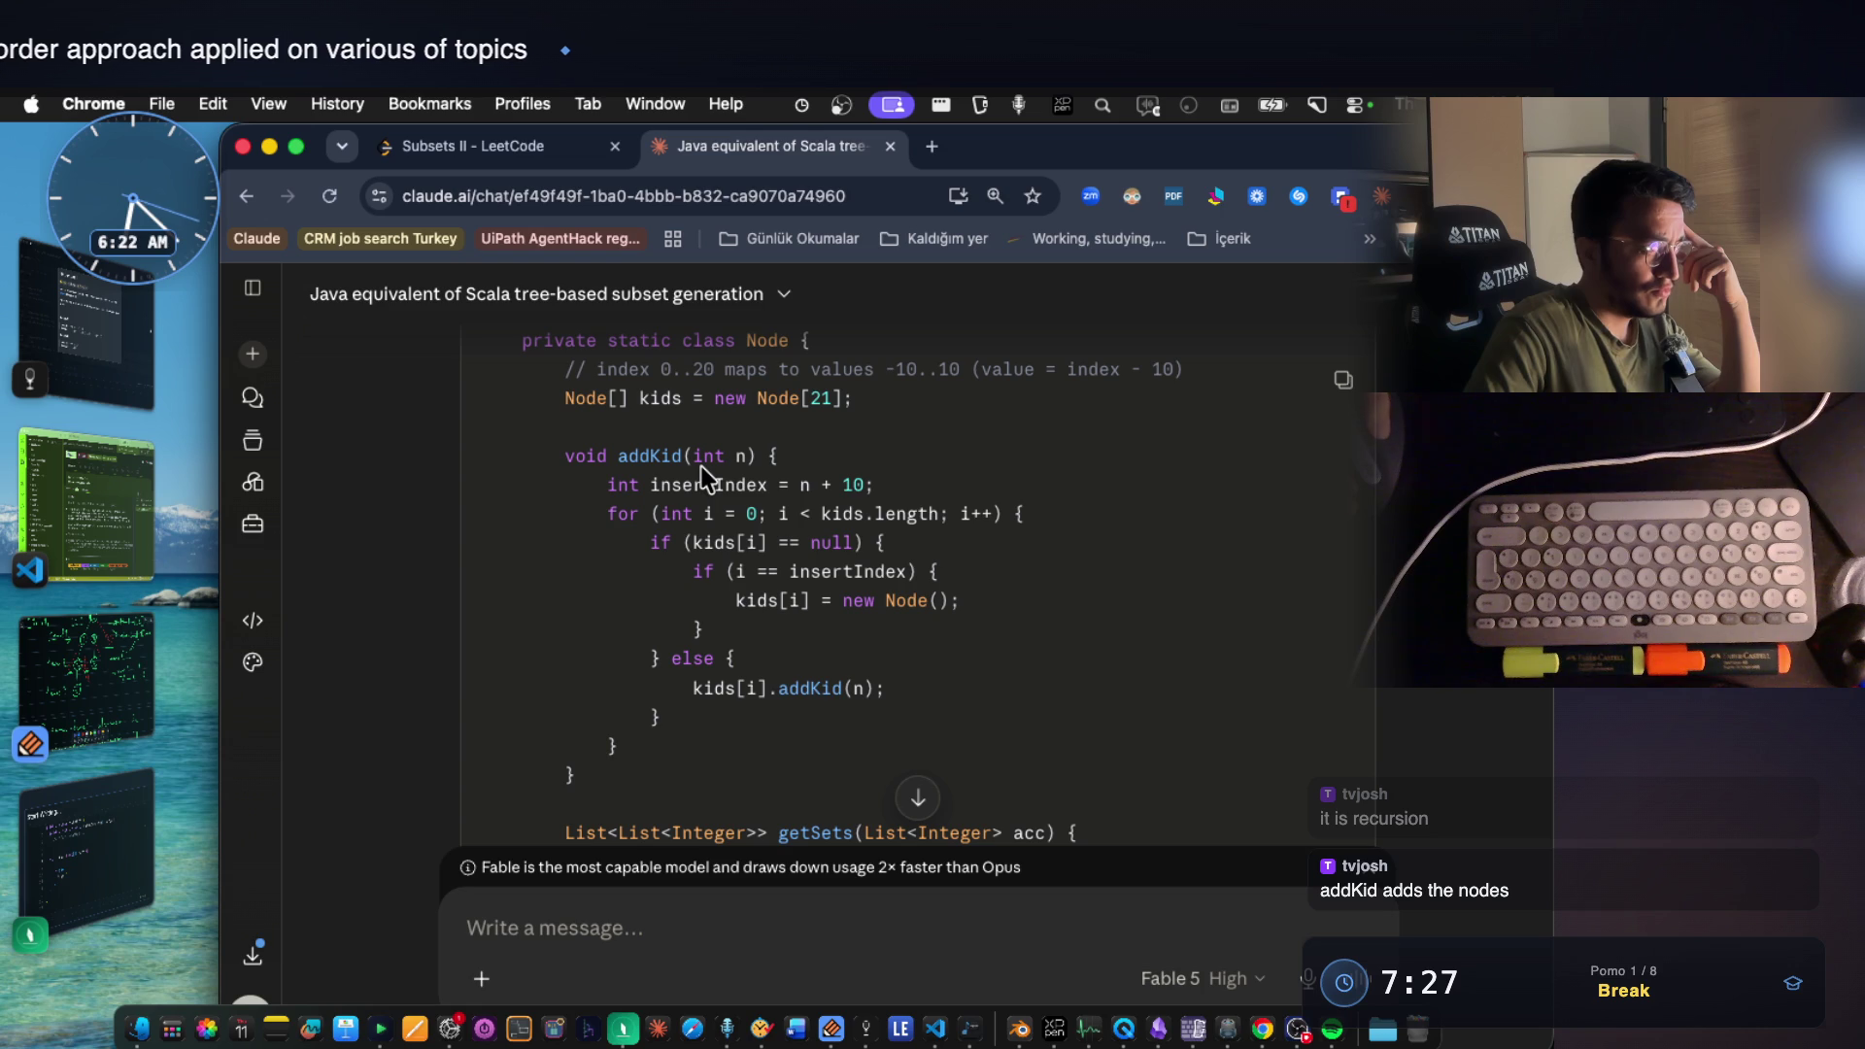
Highlight addKid's insertIndex variable and the n + 10 expression.
{"action": "double_click", "coordinate": [709, 488]}
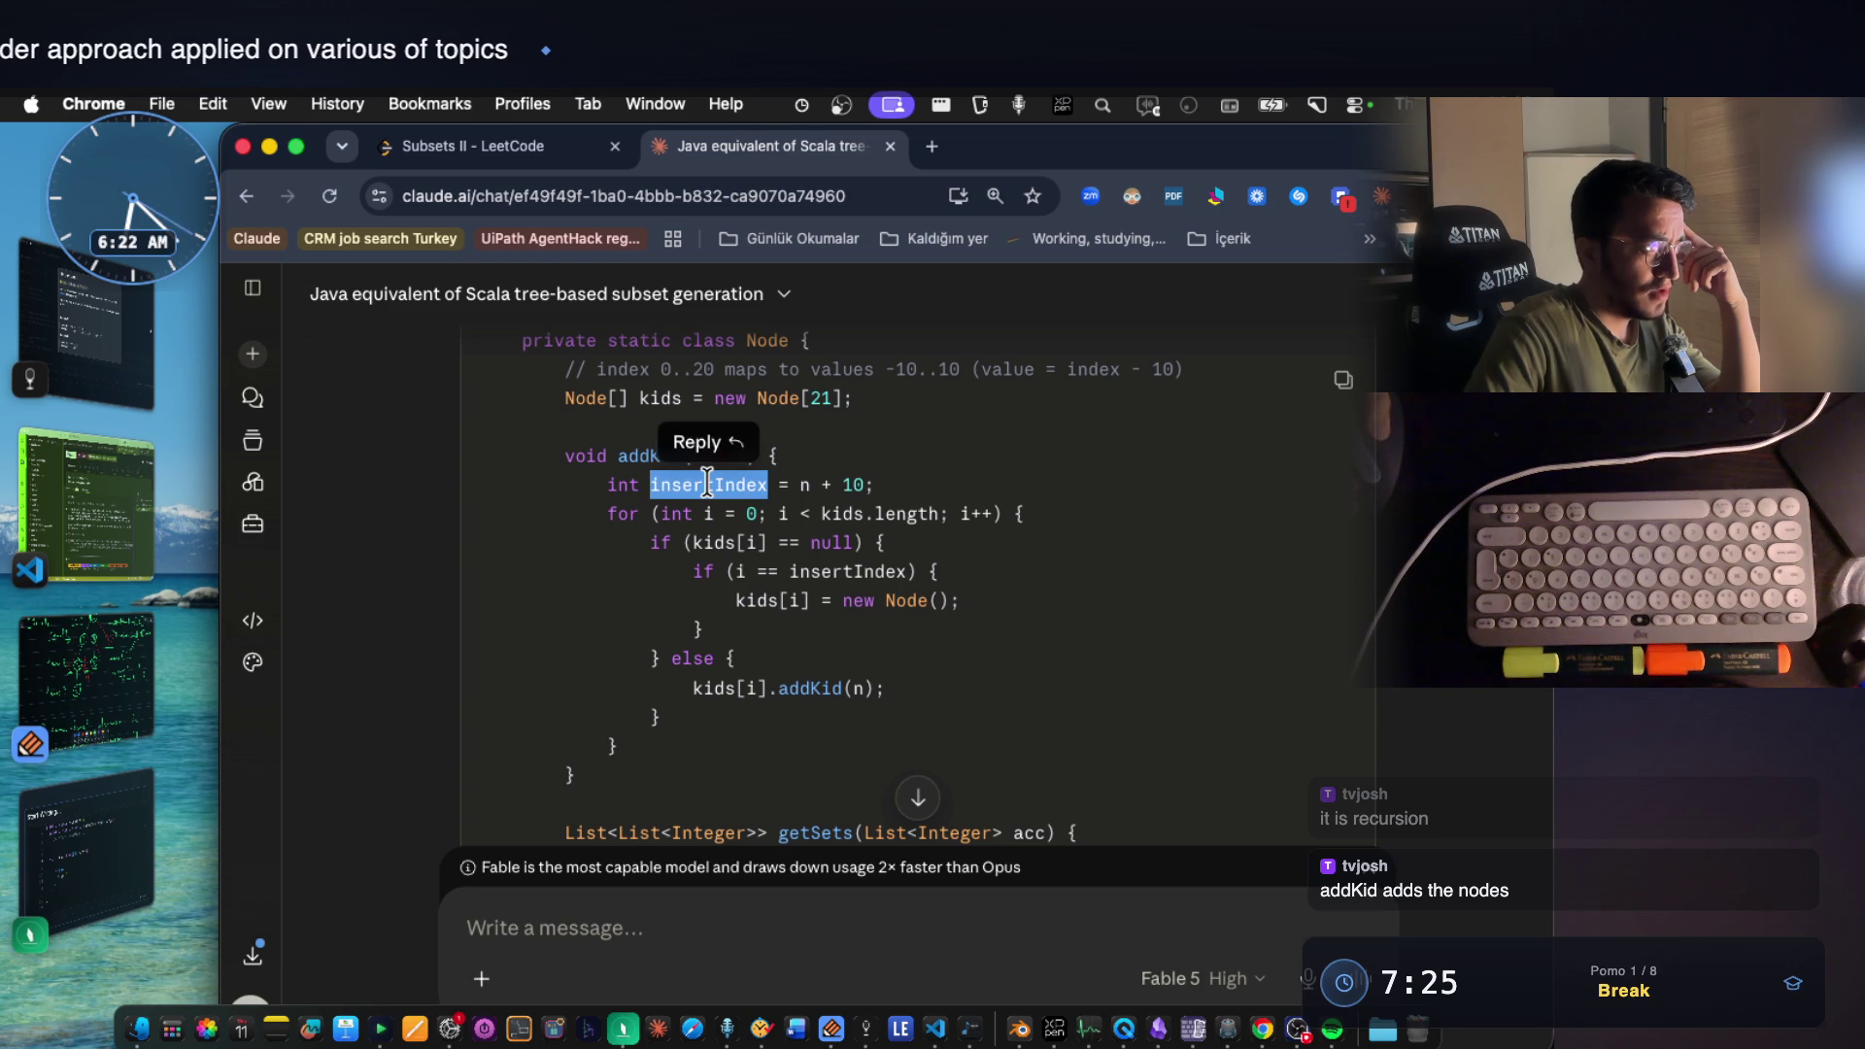
{"action": "left_click", "coordinate": [710, 489]}
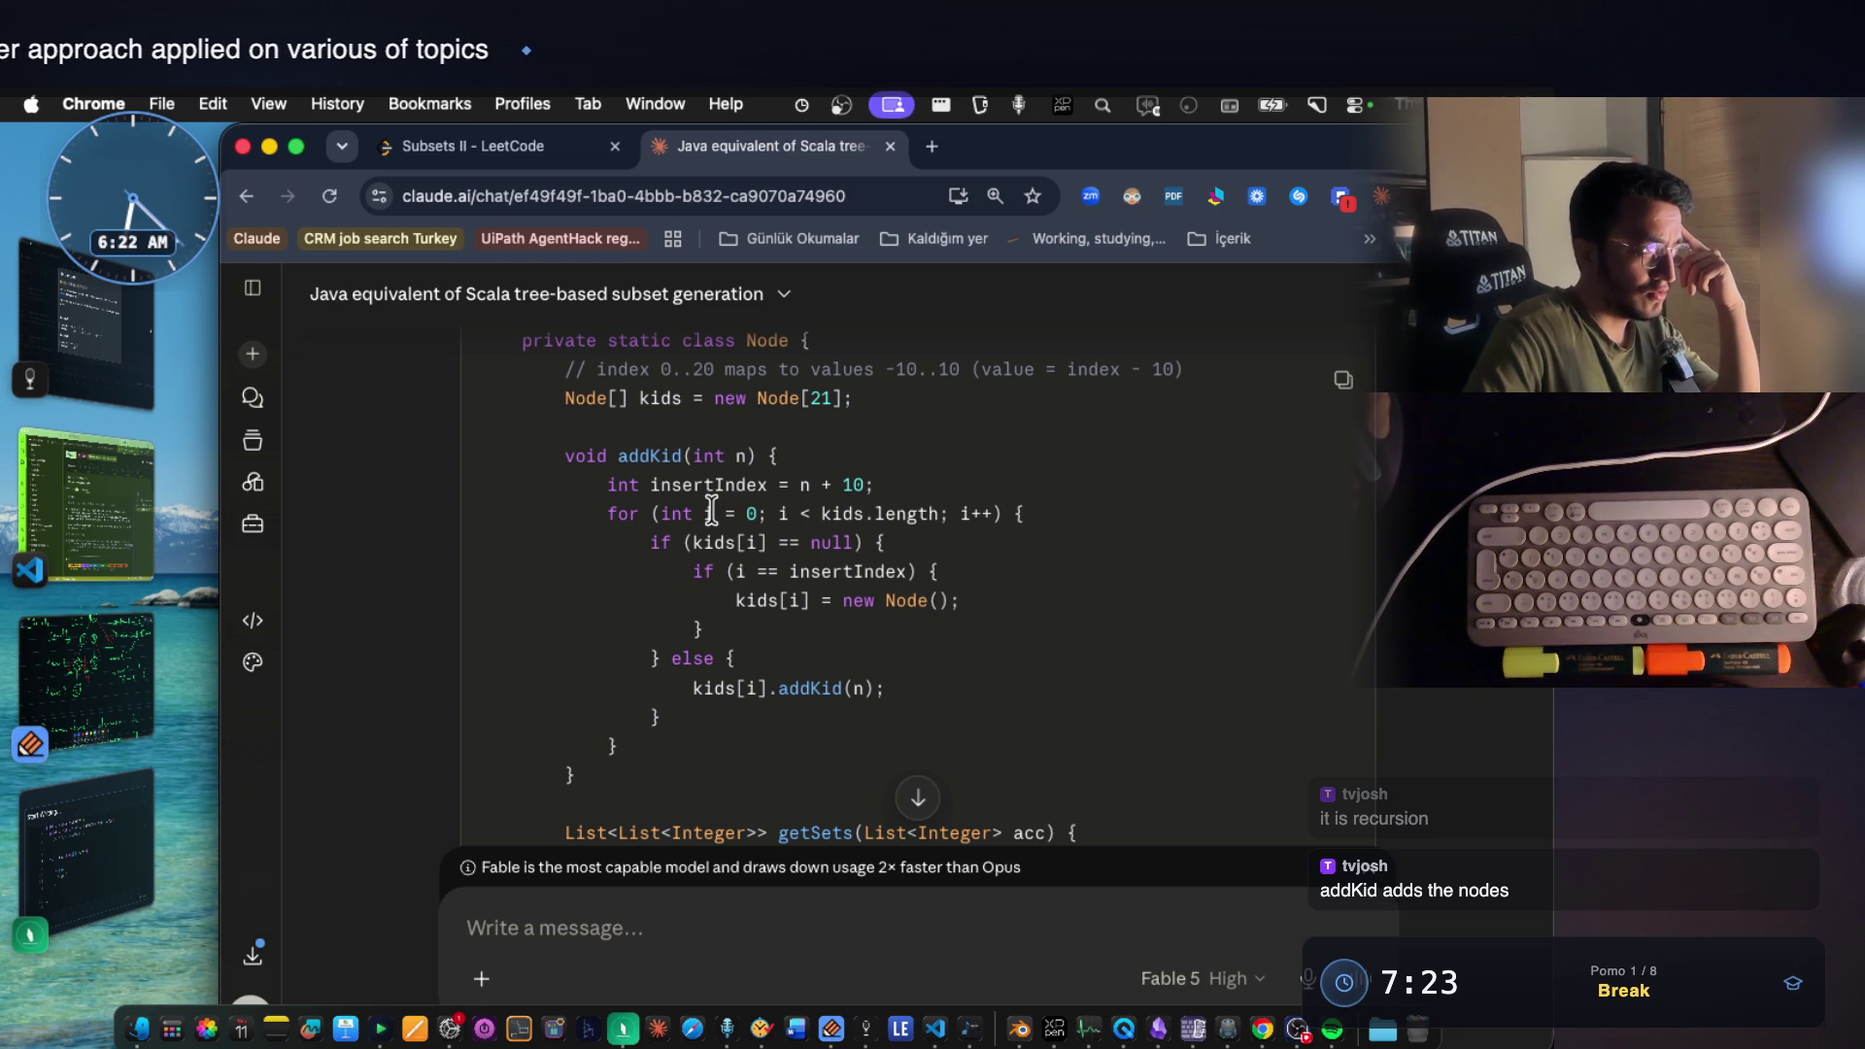
{"action": "double_click", "coordinate": [715, 489]}
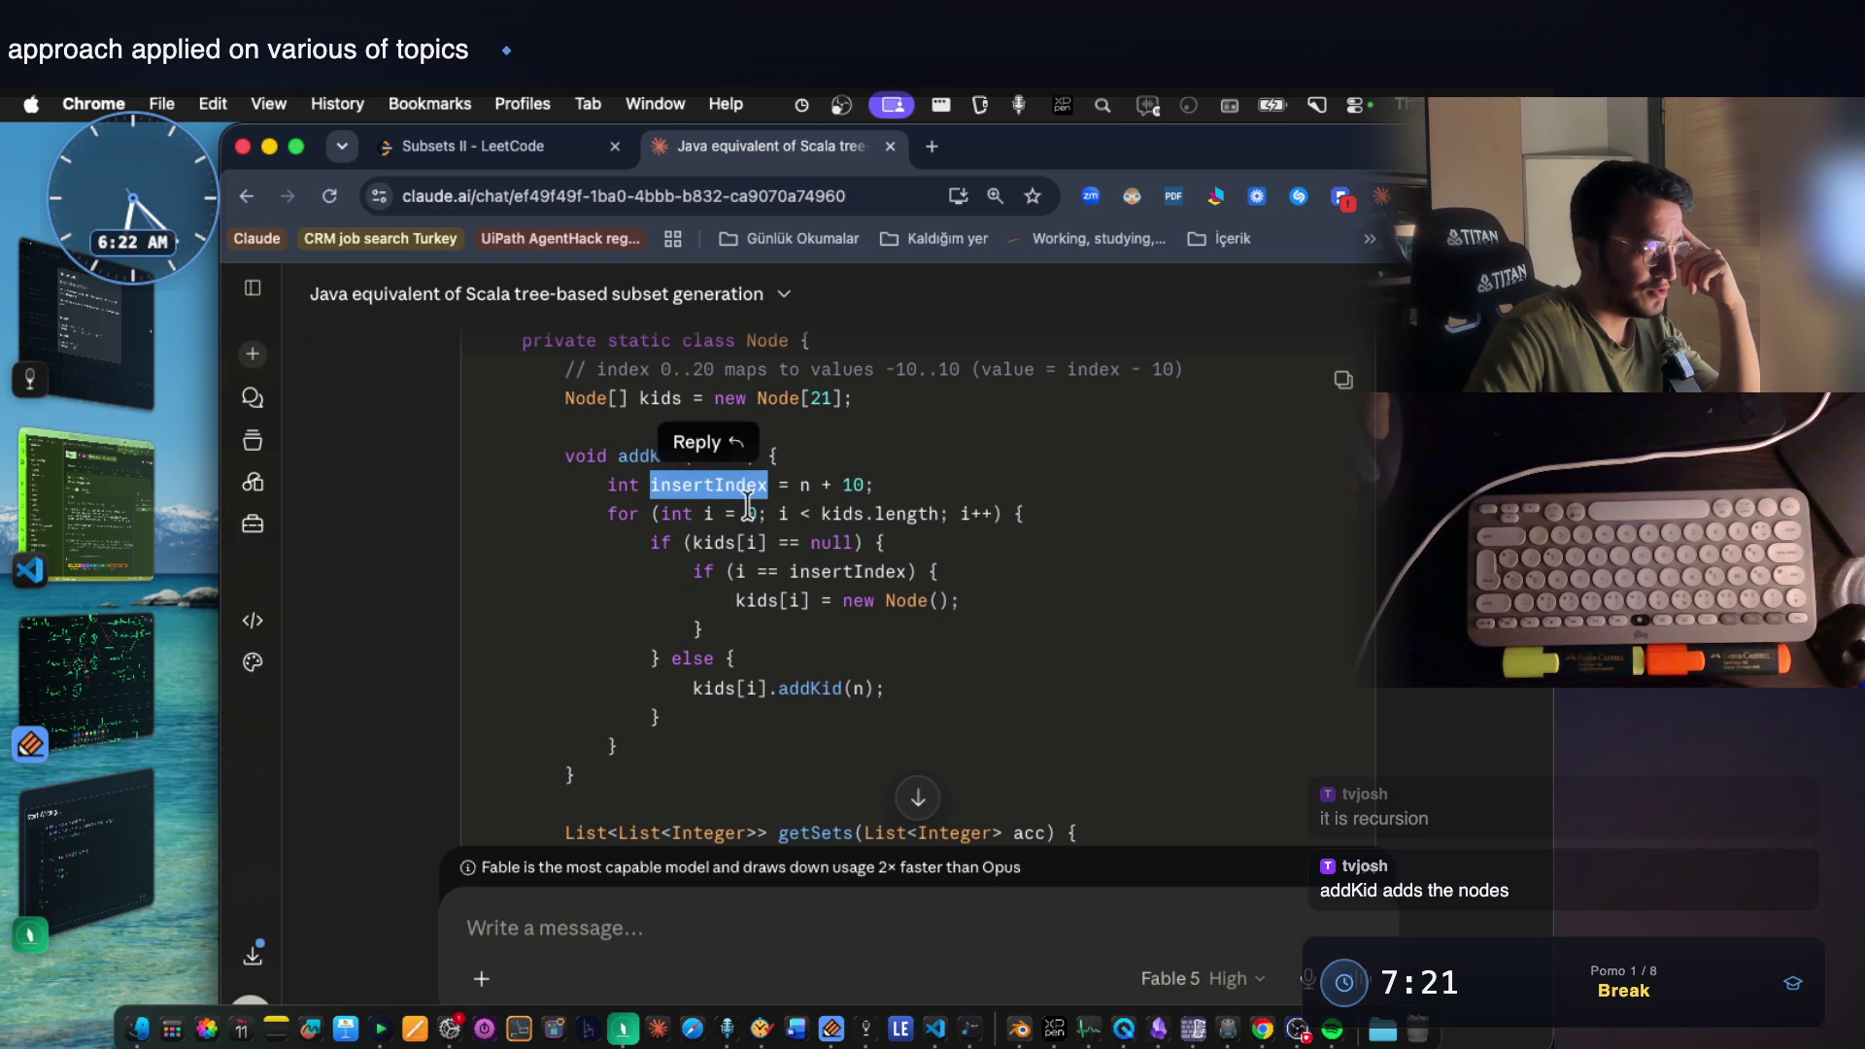
{"action": "mouse_move", "coordinate": [799, 485]}
{"action": "left_mouse_down"}
{"action": "mouse_move", "coordinate": [869, 486]}
{"action": "mouse_move", "coordinate": [605, 486]}
{"action": "mouse_move", "coordinate": [1003, 515]}
{"action": "left_mouse_up"}
Highlight the i == insertIndex condition and the kids[i] = new Node(); line, then show the problem preview.
{"action": "mouse_move", "coordinate": [885, 543]}
{"action": "left_mouse_down"}
{"action": "mouse_move", "coordinate": [651, 543]}
{"action": "mouse_move", "coordinate": [914, 572]}
{"action": "left_mouse_up"}
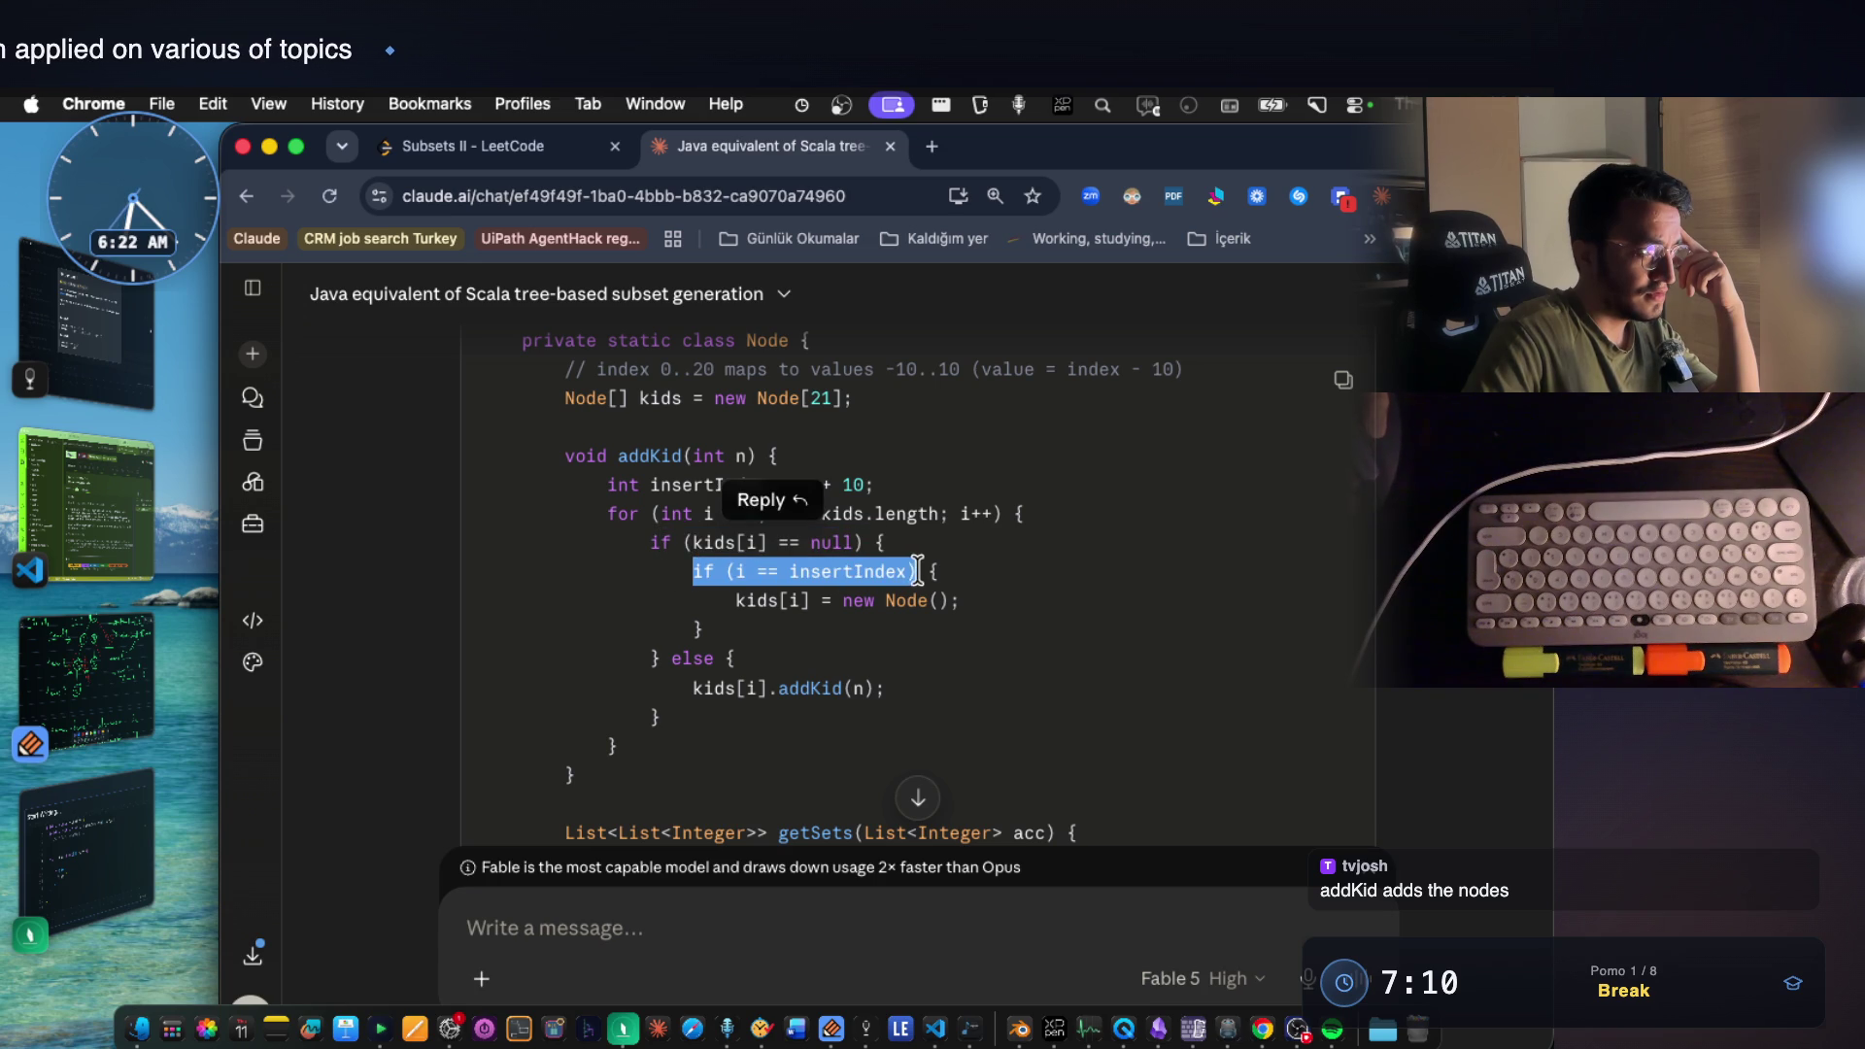
{"action": "left_click", "coordinate": [971, 581]}
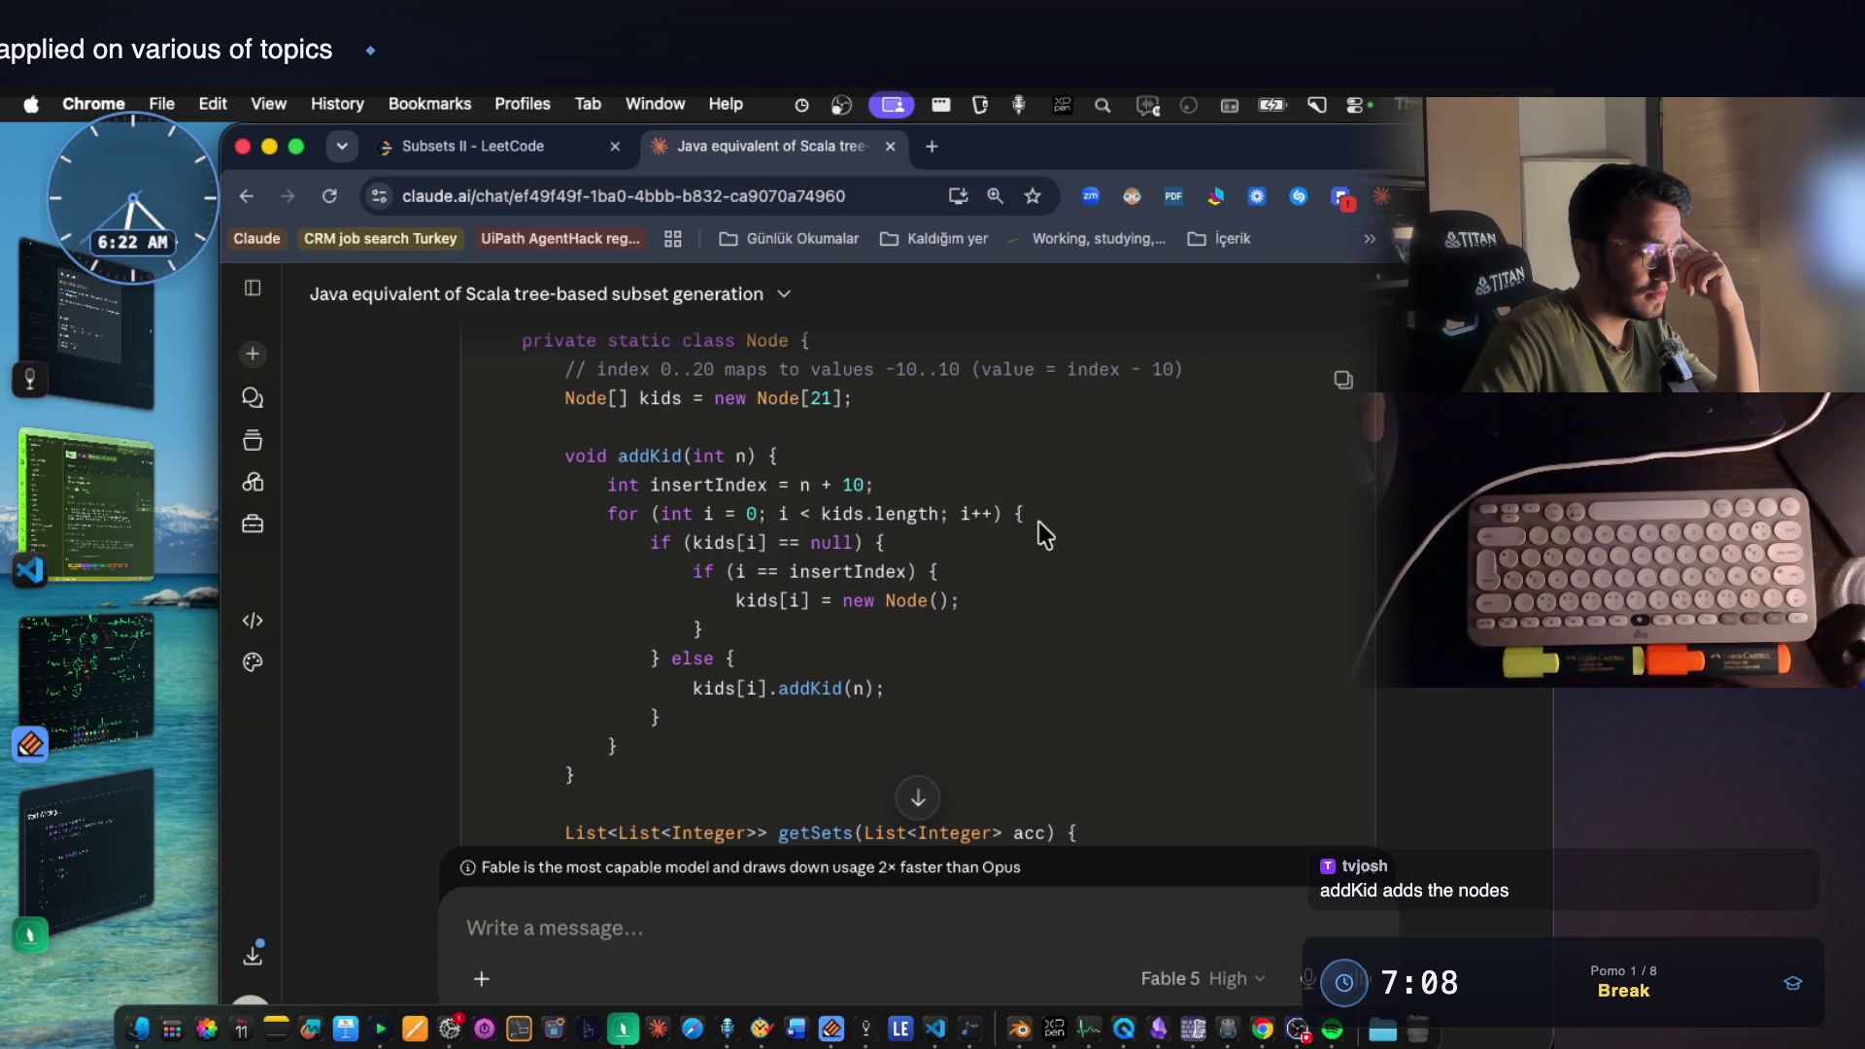
{"action": "left_click_drag", "start_coordinate": [963, 602], "coordinate": [737, 605]}
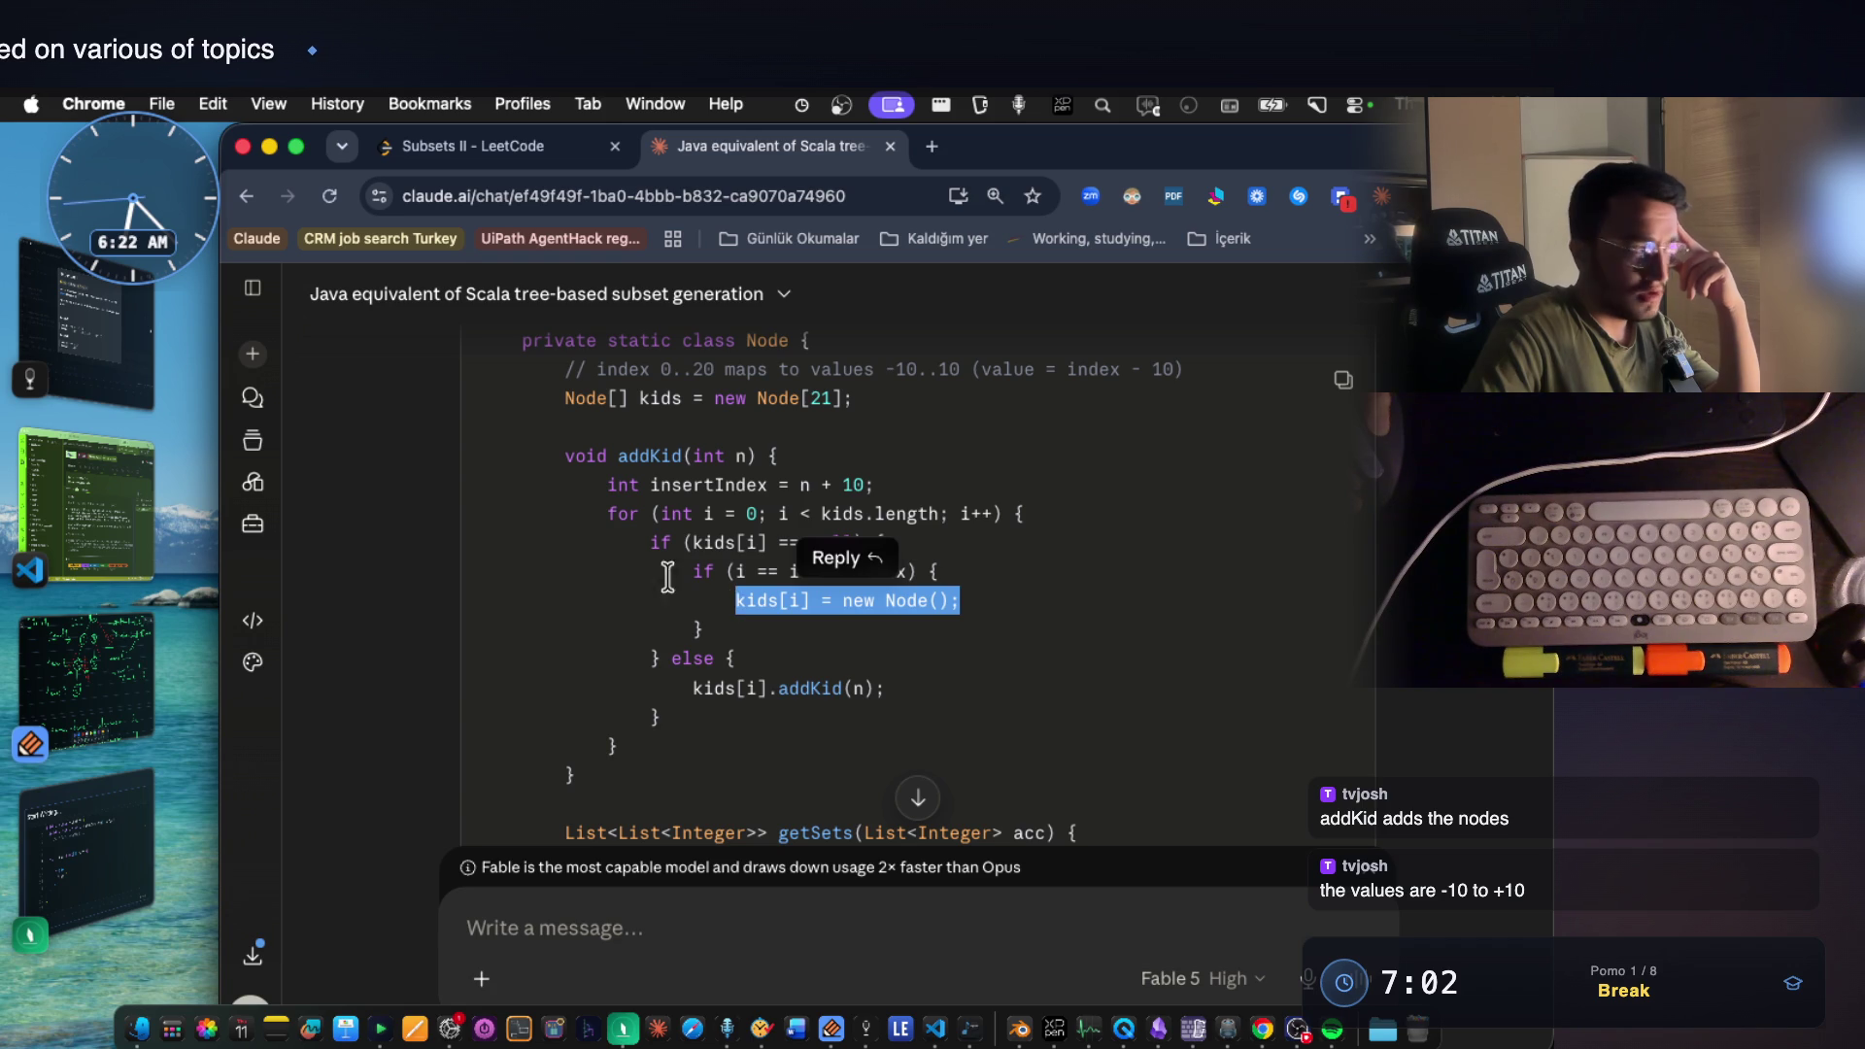
{"action": "left_click", "coordinate": [93, 314]}
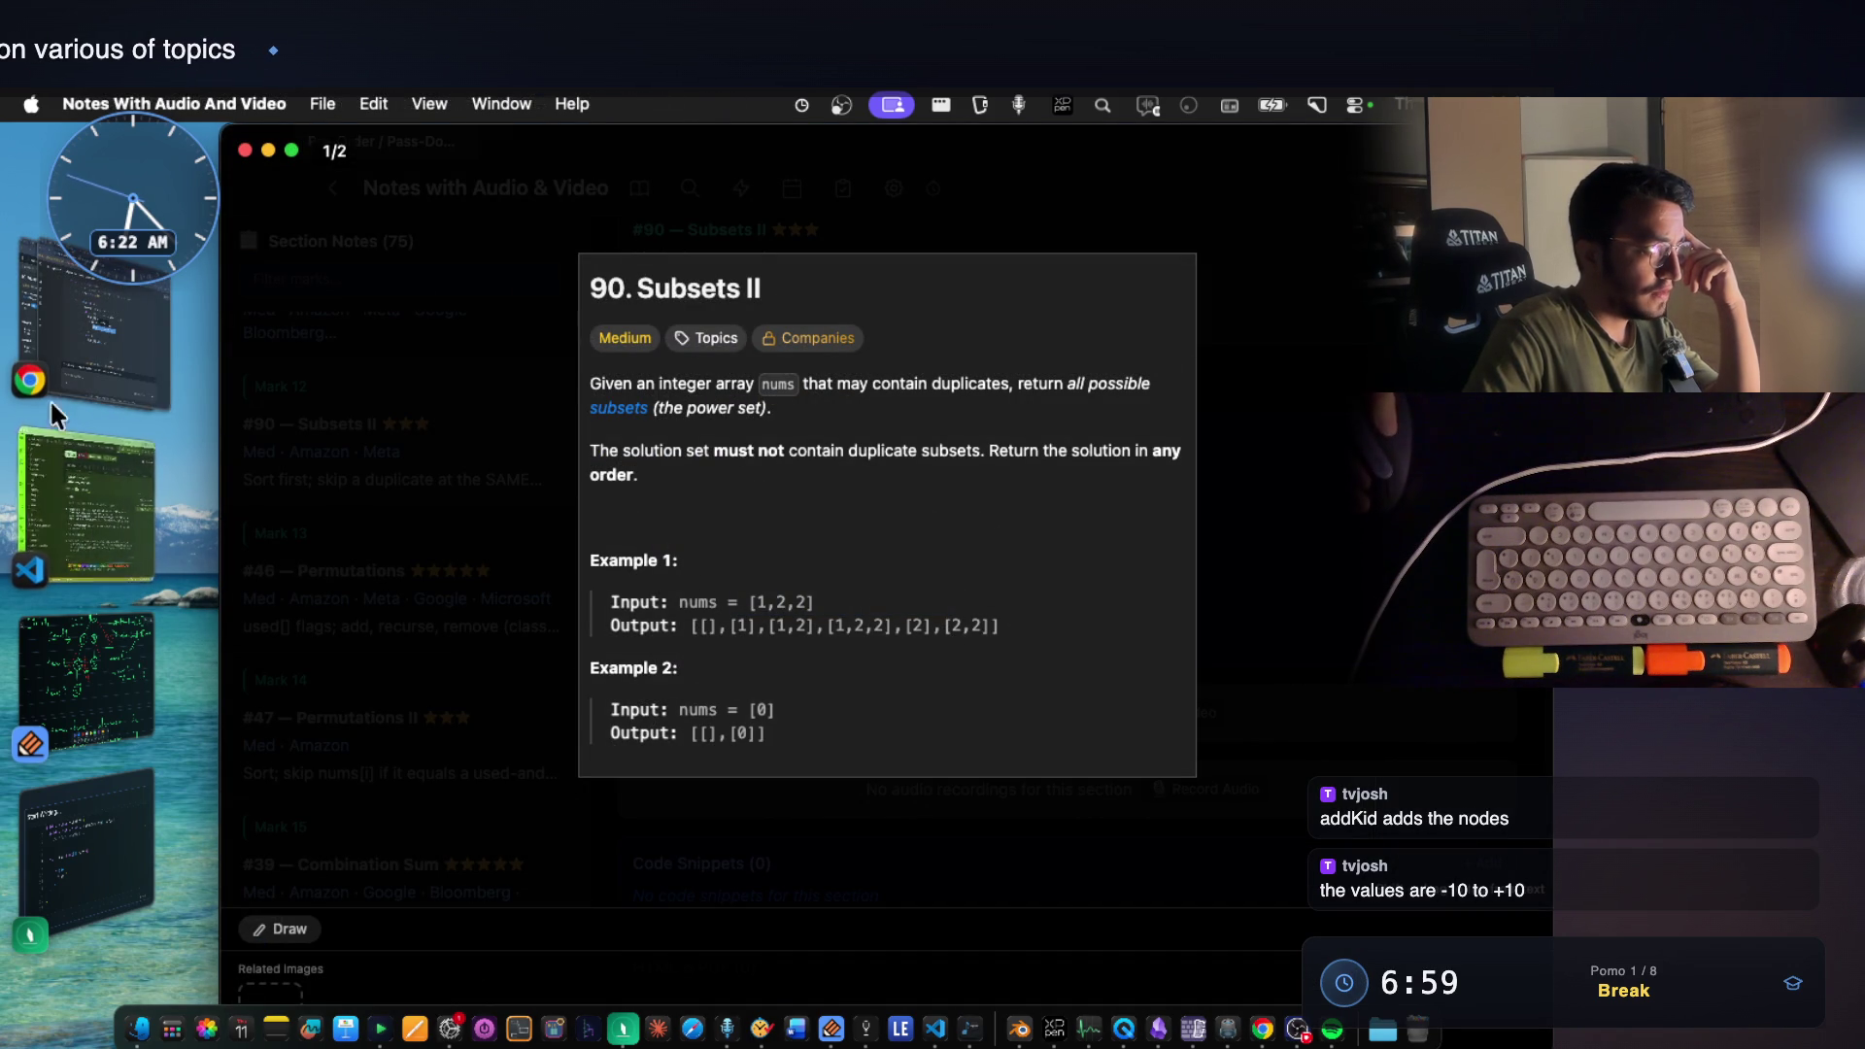
Check the Subsets II constraint -10 <= nums[i] <= 10 on LeetCode, then return to Claude.
{"action": "left_click", "coordinate": [78, 380]}
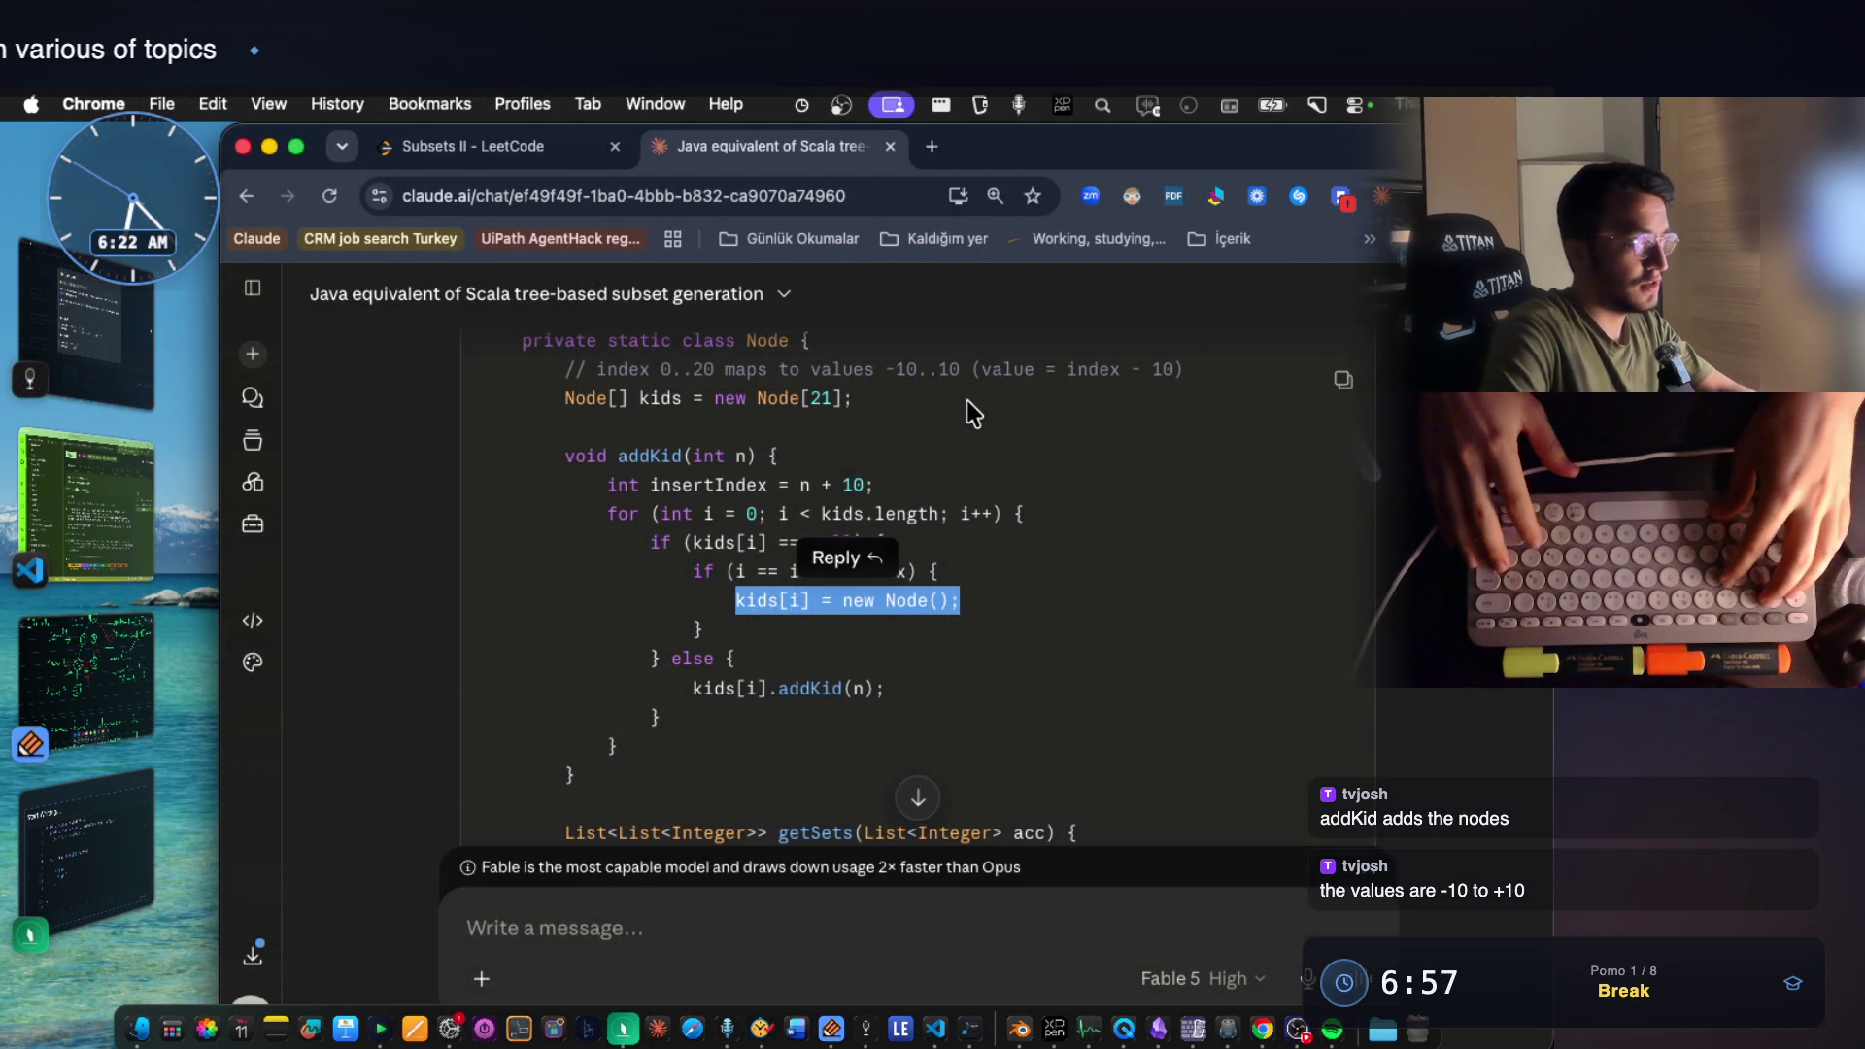
{"action": "key", "text": "super+bracketleft"}
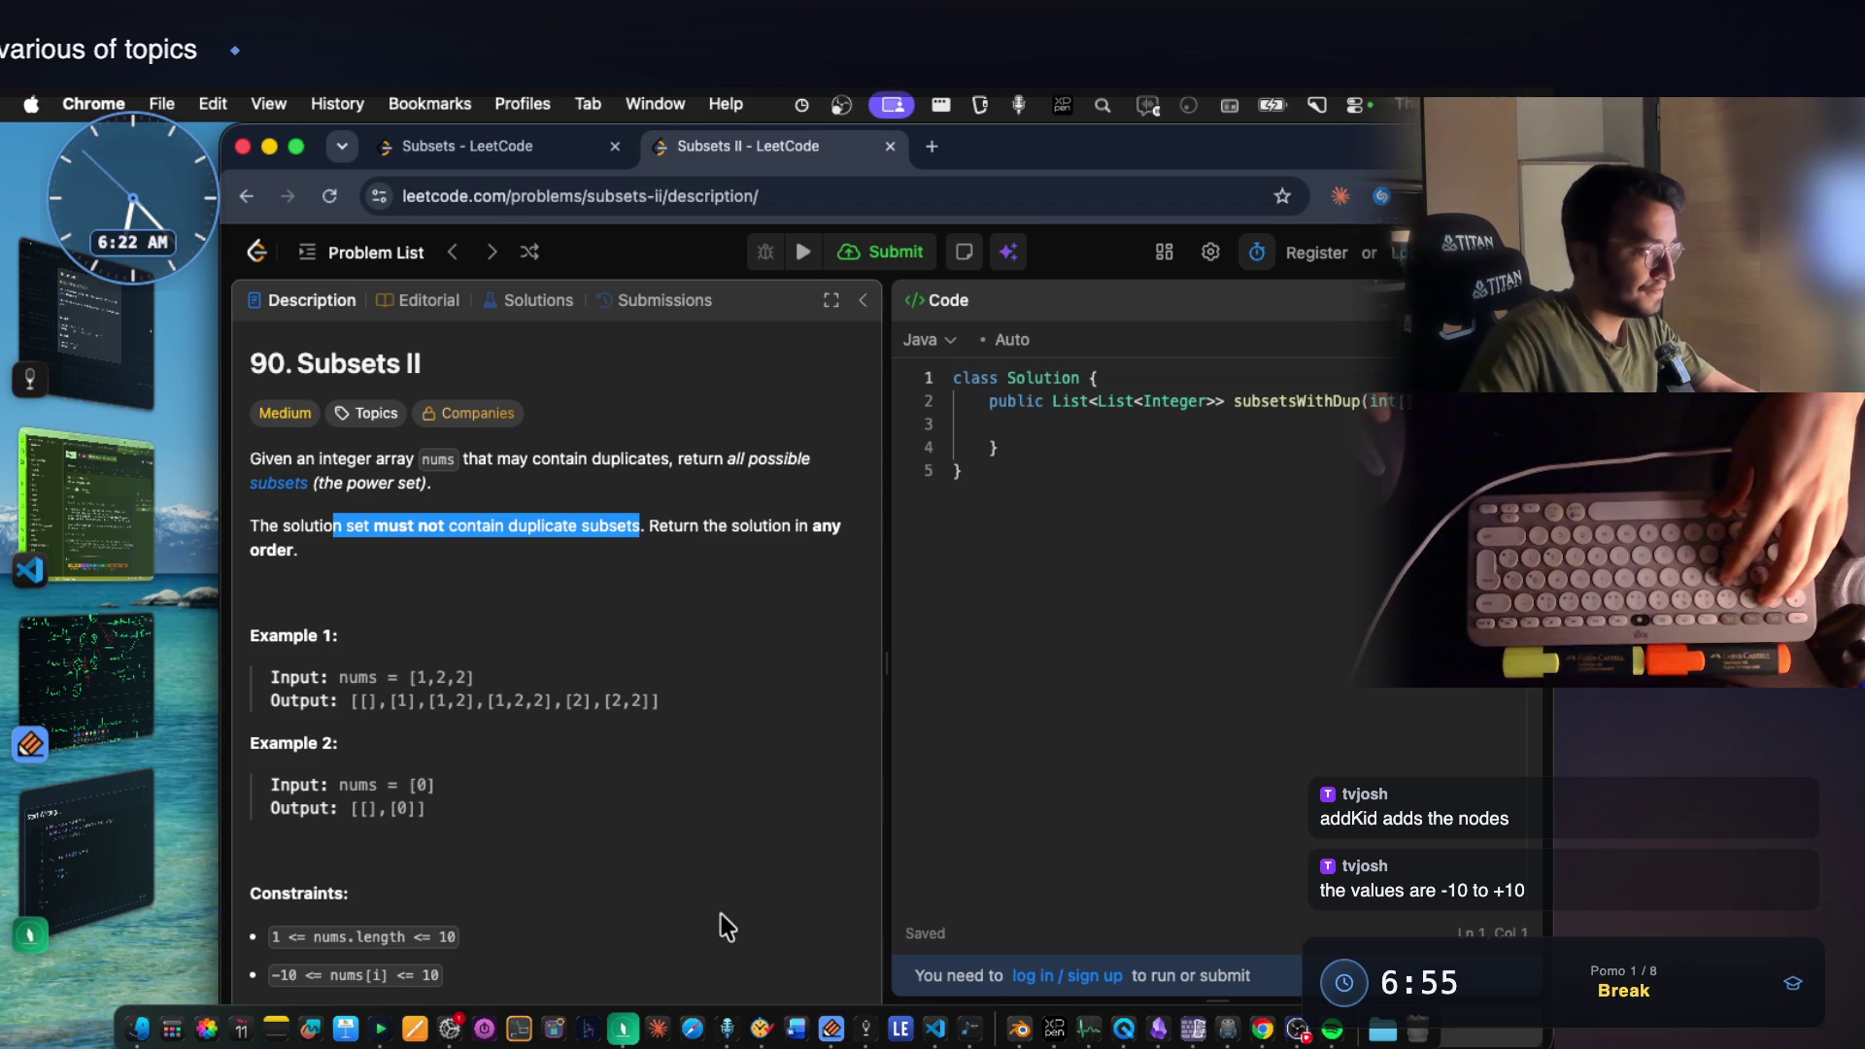
{"action": "scroll", "coordinate": [710, 872], "scroll_direction": "down", "scroll_amount": 2}
{"action": "left_click_drag", "start_coordinate": [464, 850], "coordinate": [252, 858]}
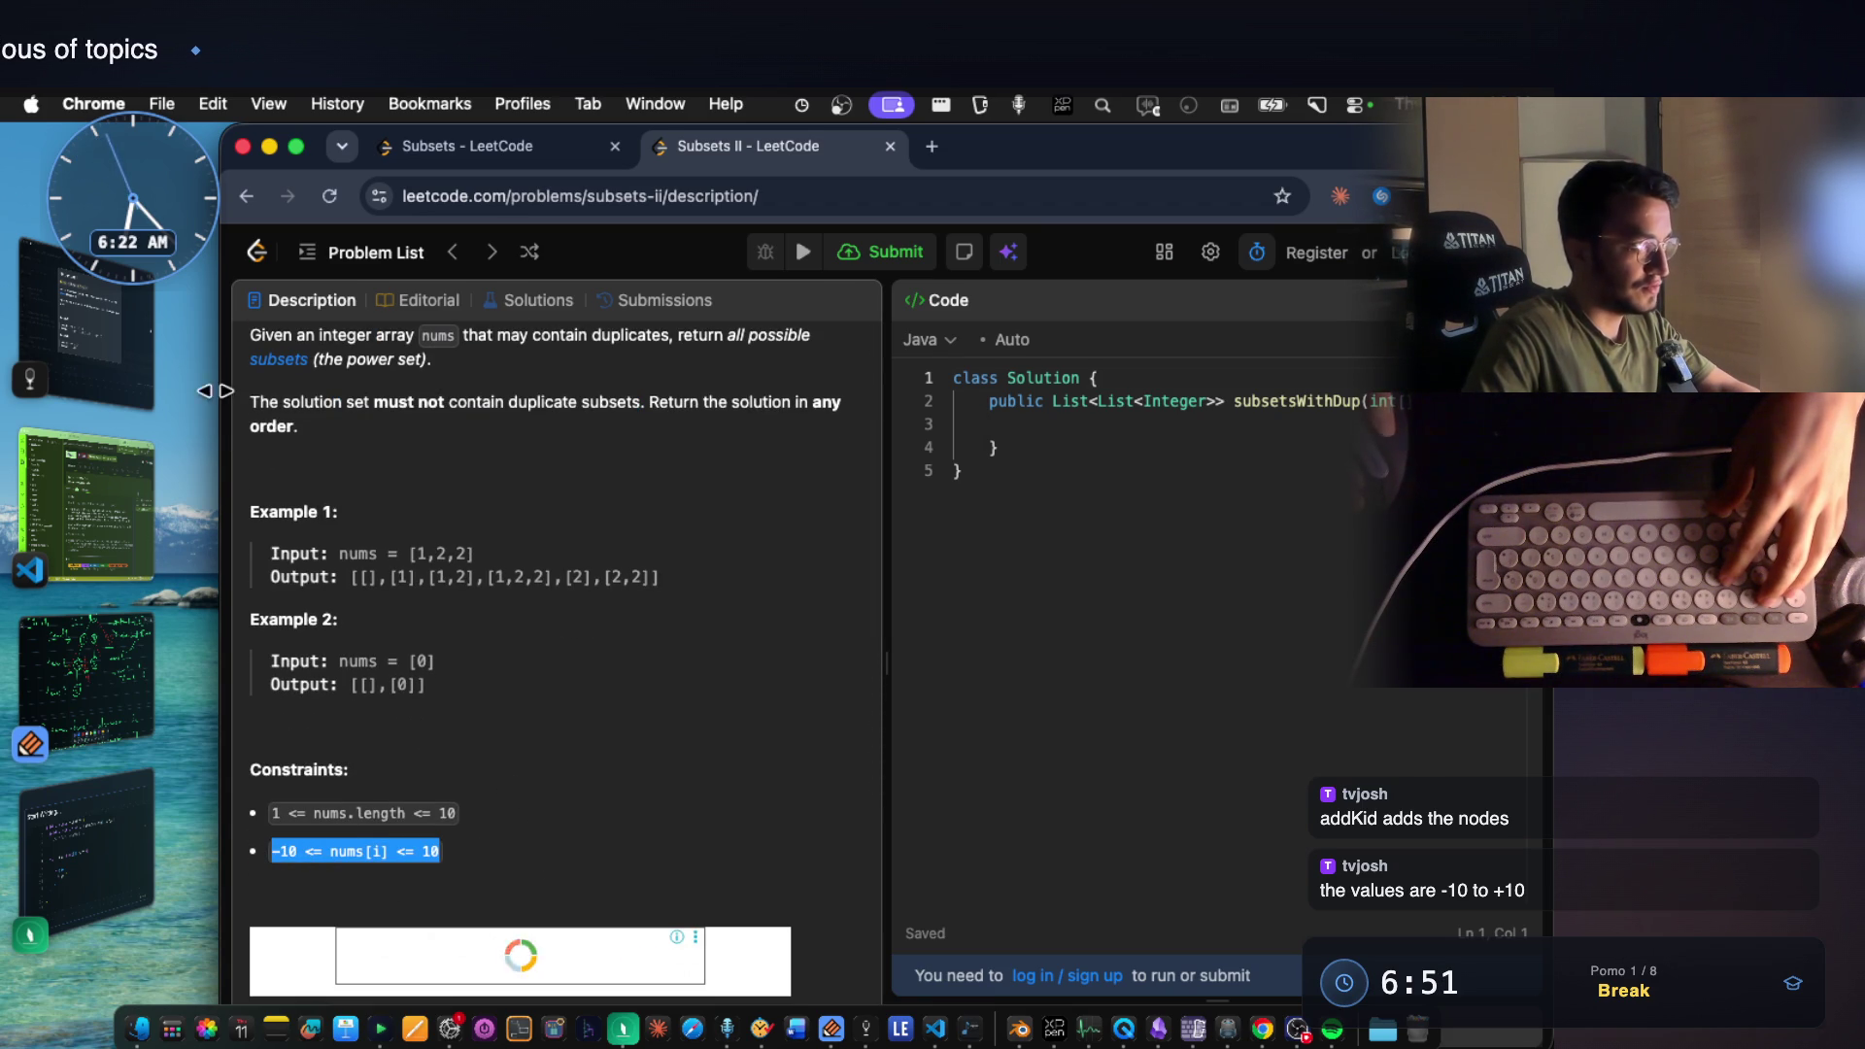
{"action": "key", "text": "super+grave"}
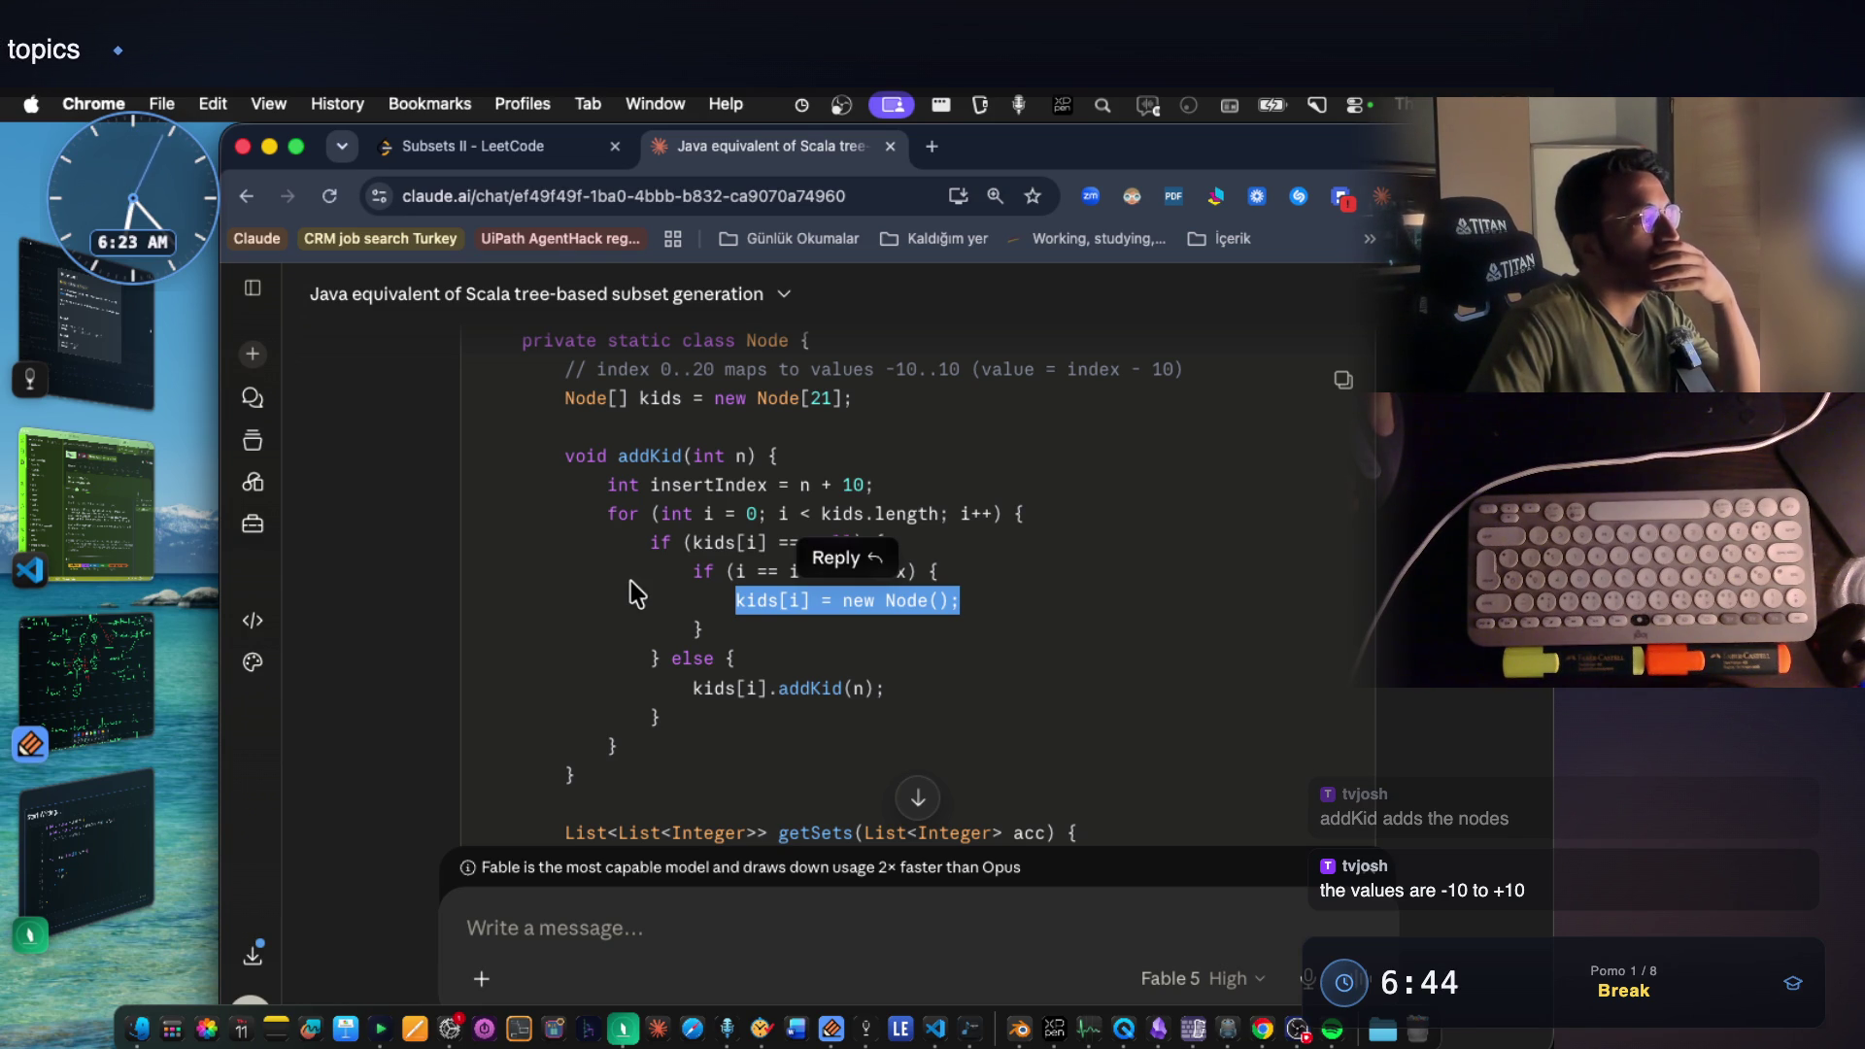
Mark the level-1 link between nodes 1 and 2 on the tree, then highlight the new Node line in Claude.
{"action": "left_click", "coordinate": [140, 837]}
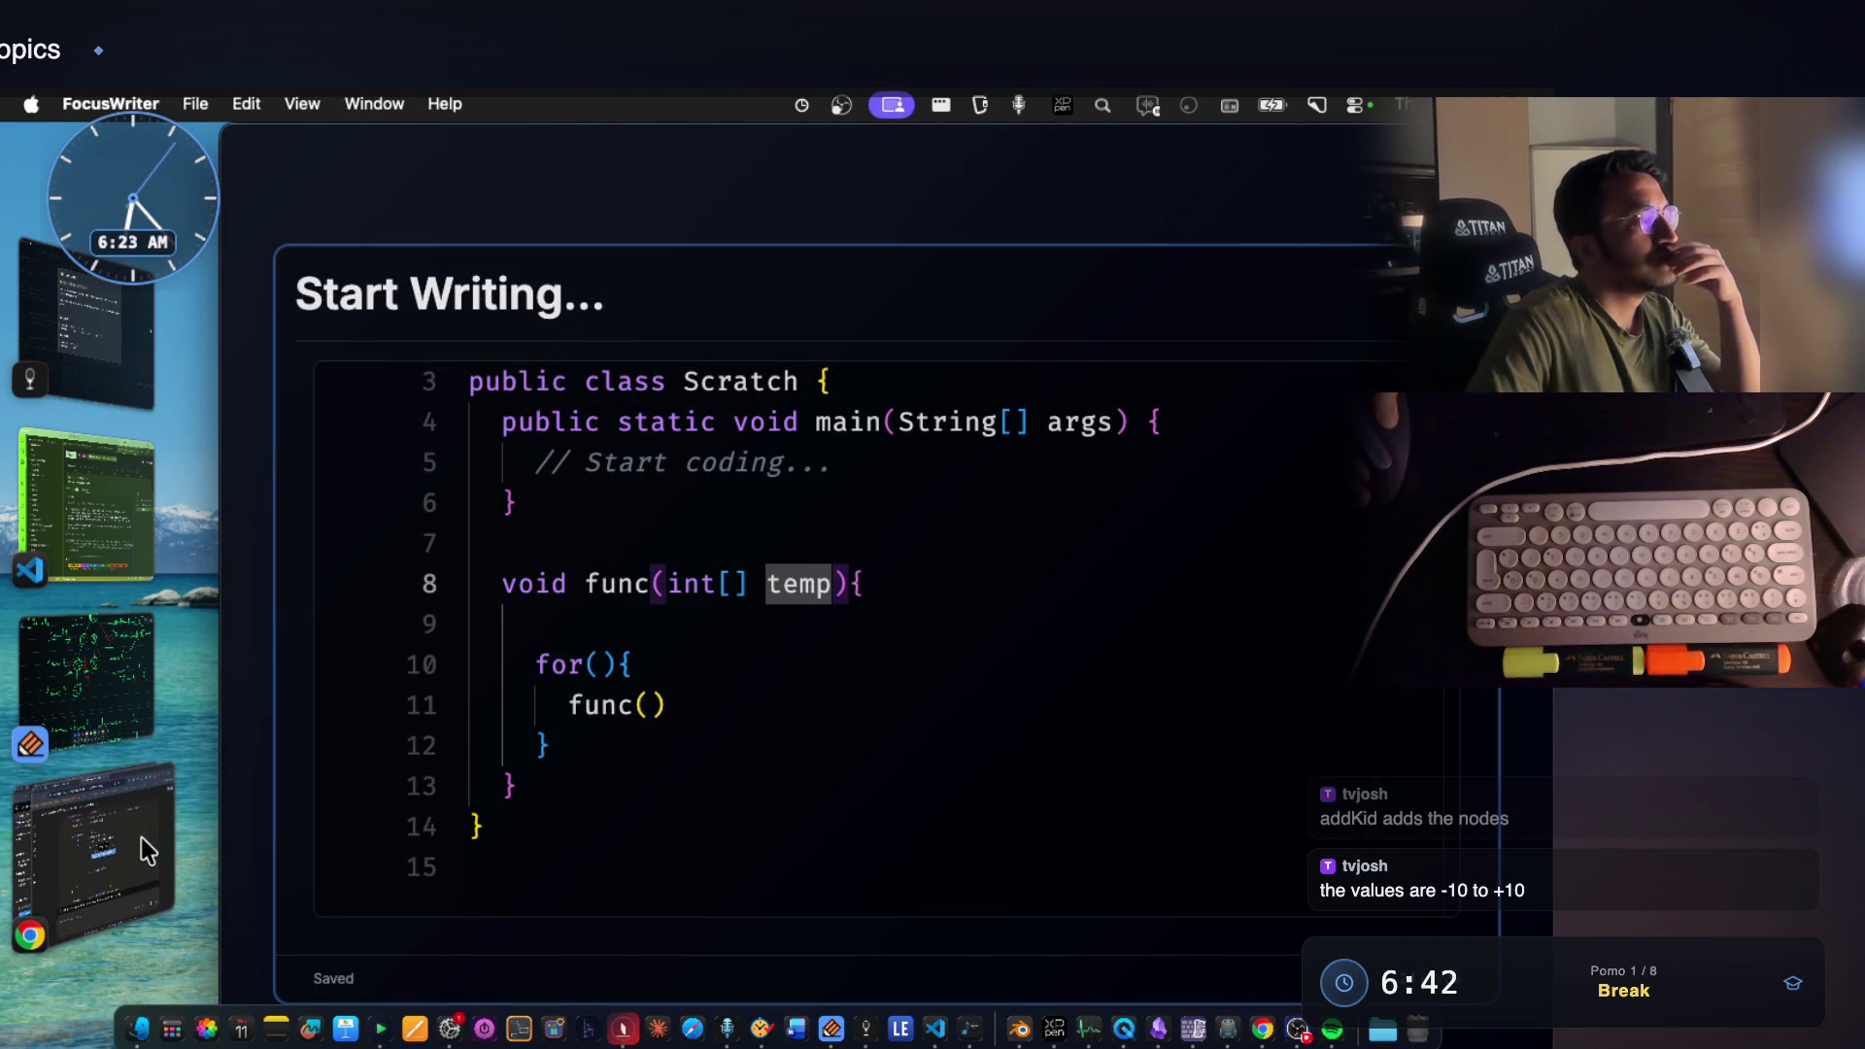
{"action": "left_click", "coordinate": [139, 697]}
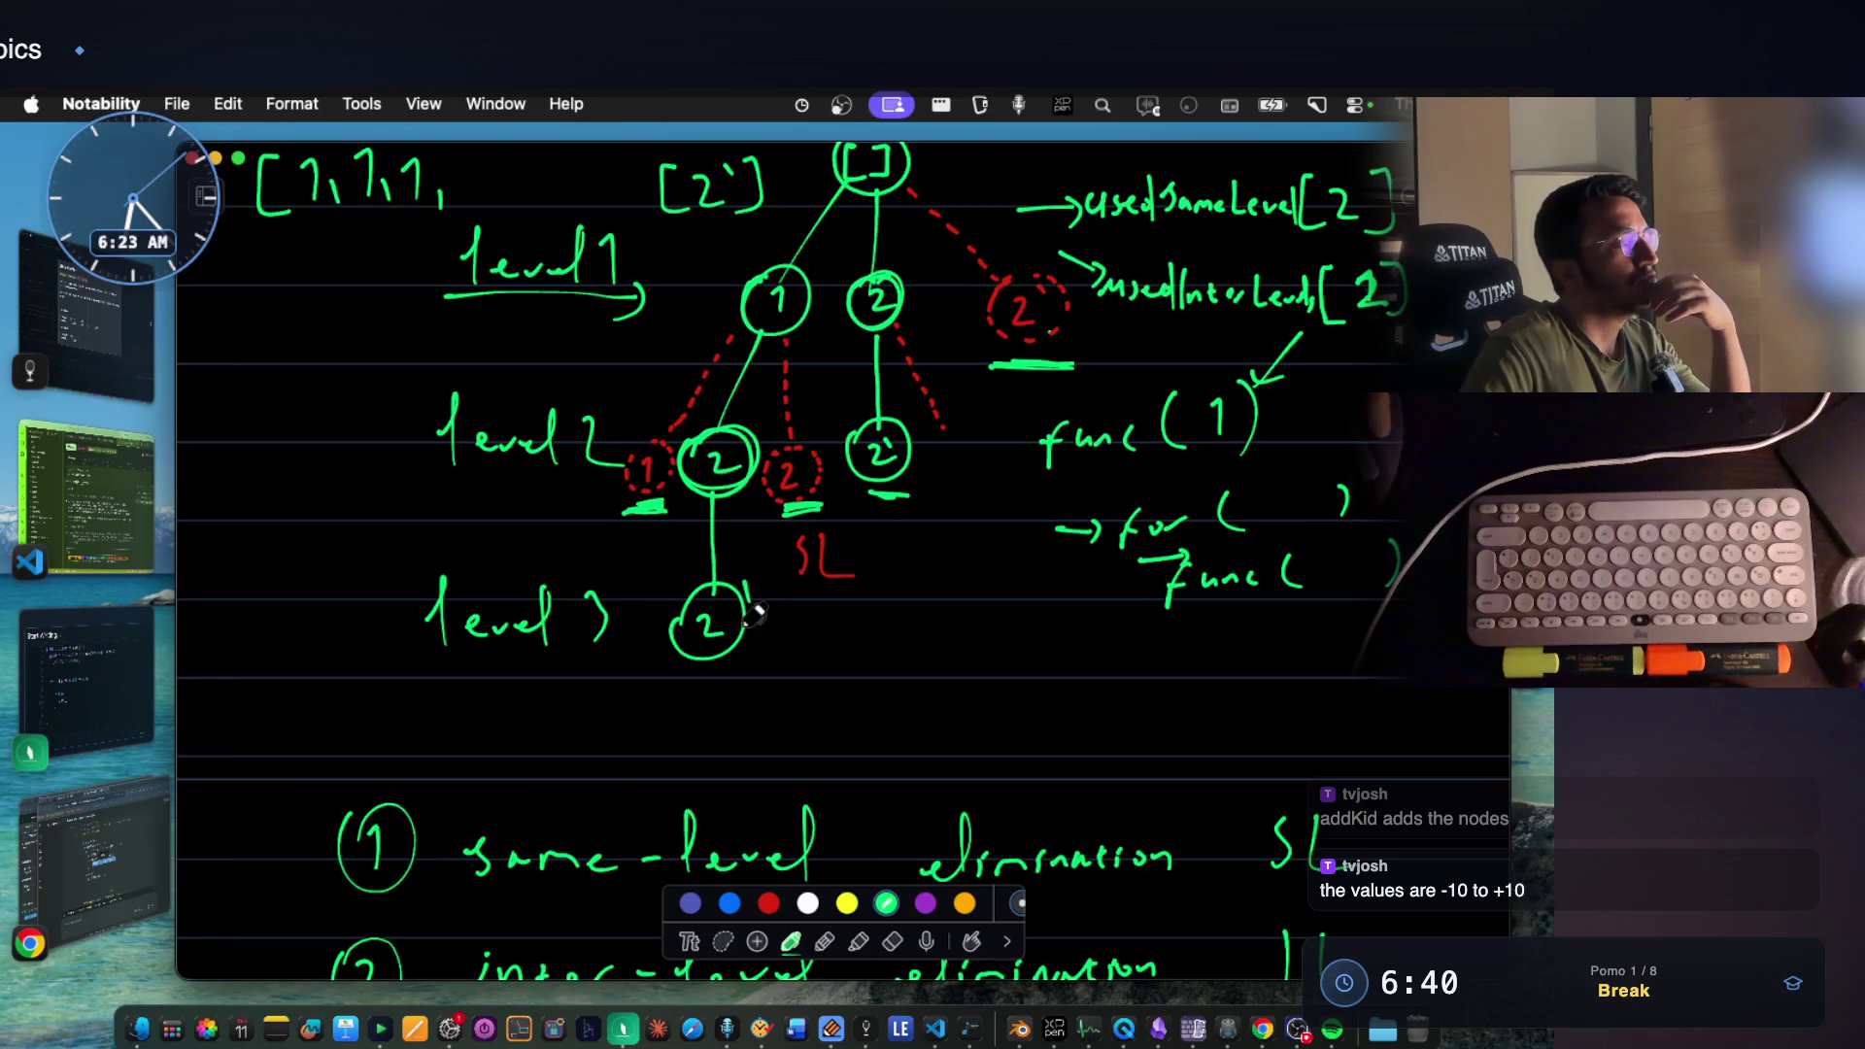
{"action": "scroll", "coordinate": [777, 601], "scroll_direction": "up", "scroll_amount": 2}
{"action": "scroll", "coordinate": [777, 601], "scroll_direction": "up", "scroll_amount": 2}
{"action": "scroll", "coordinate": [777, 600], "scroll_direction": "up", "scroll_amount": 2}
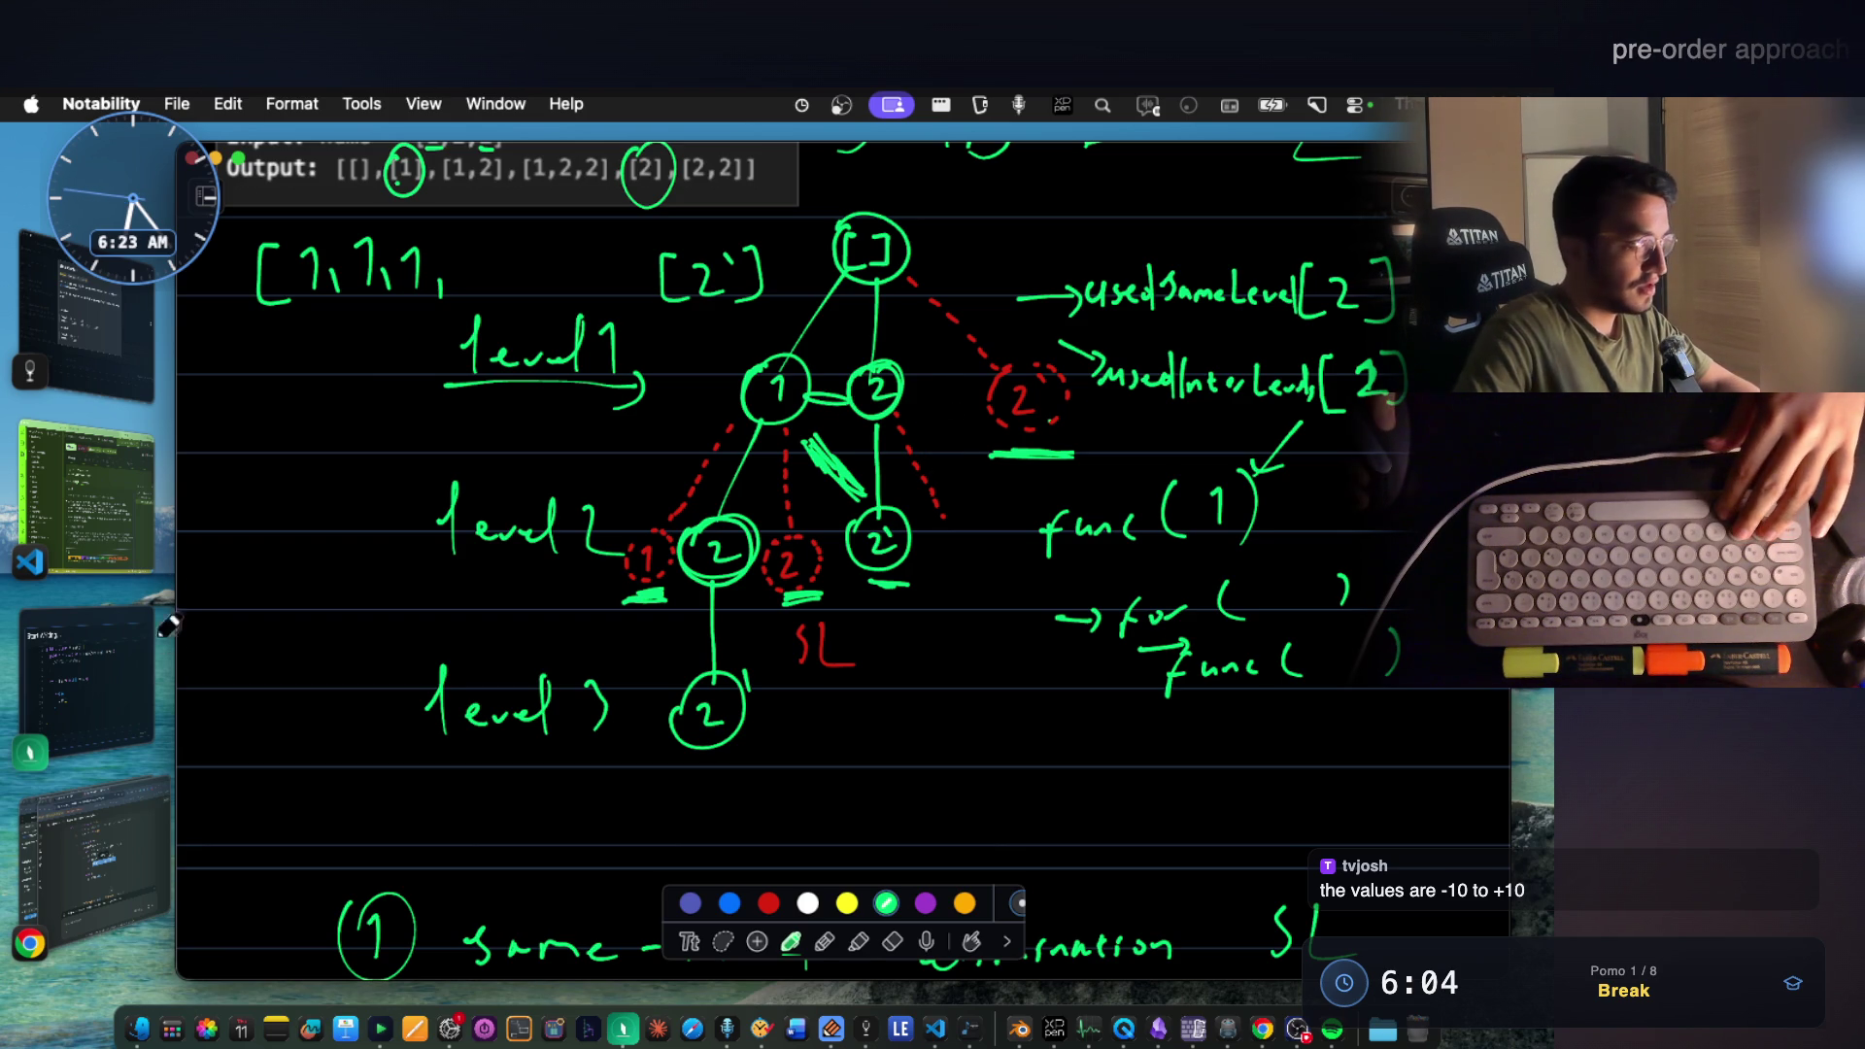
{"action": "left_click", "coordinate": [88, 874]}
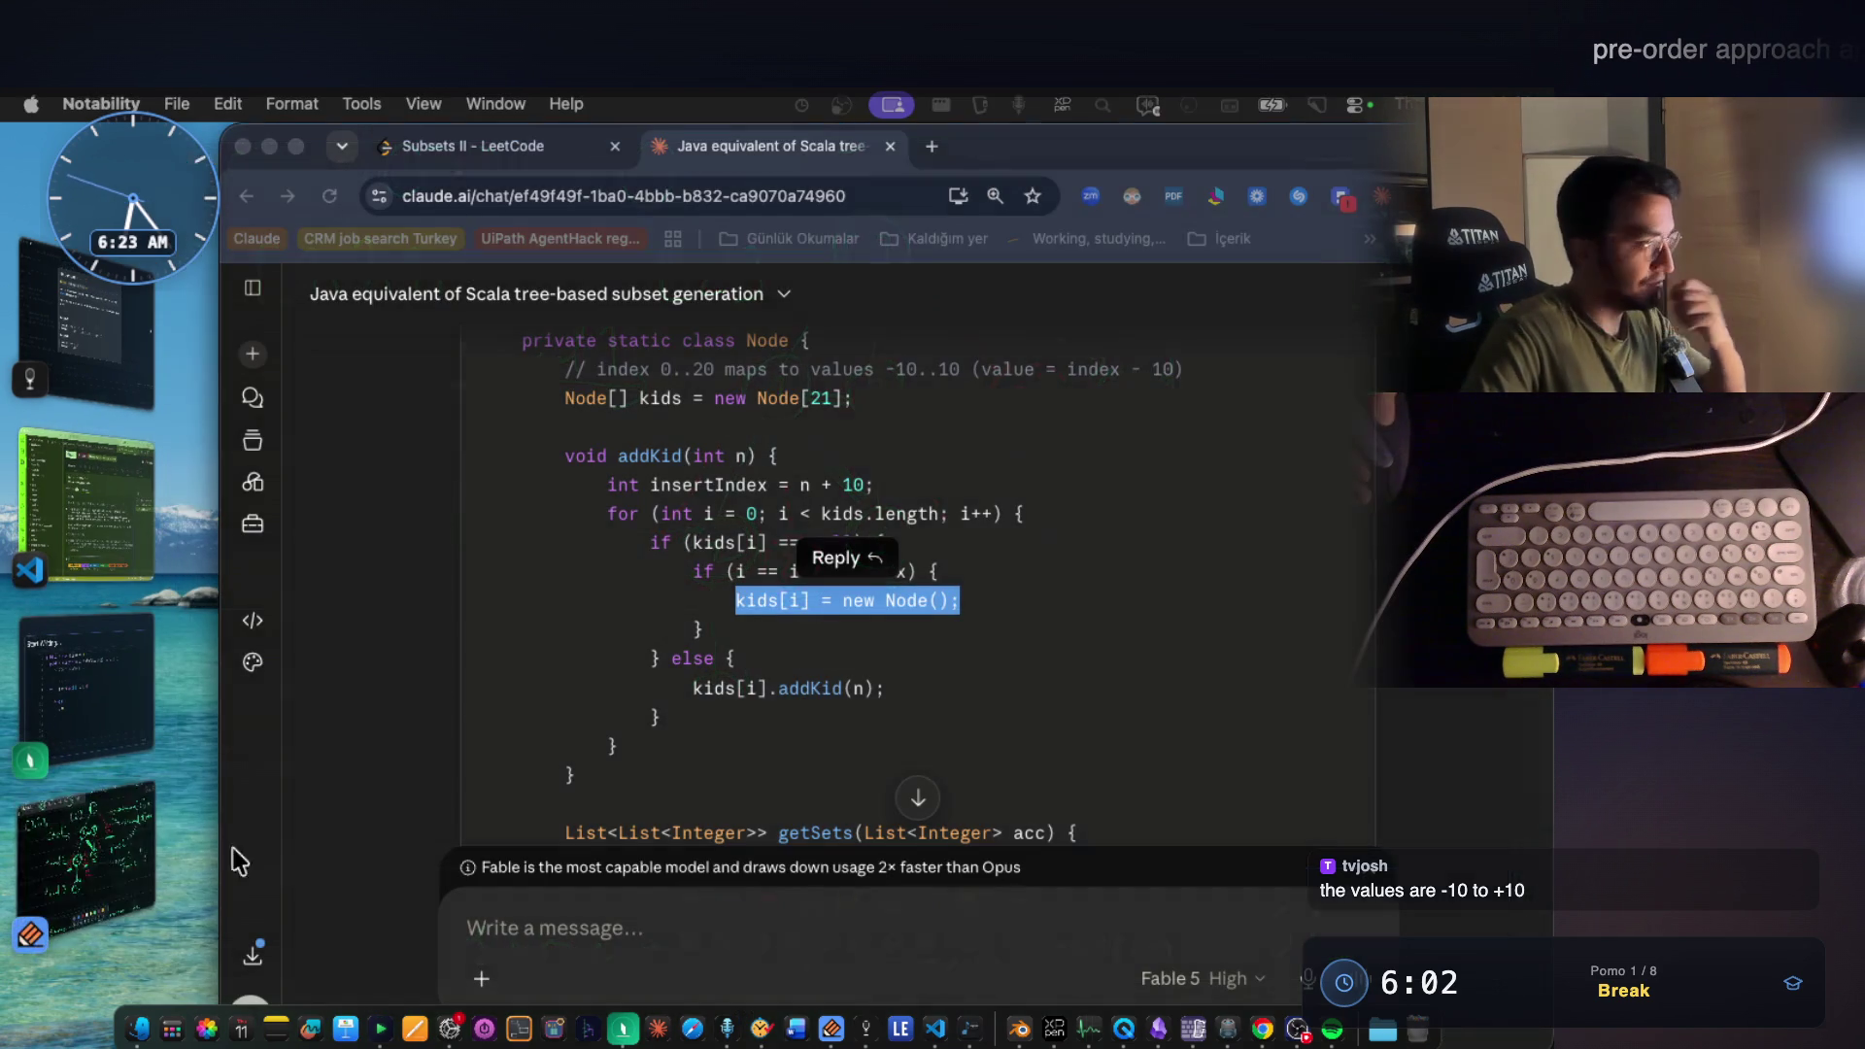
{"action": "left_click_drag", "start_coordinate": [962, 600], "coordinate": [739, 600]}
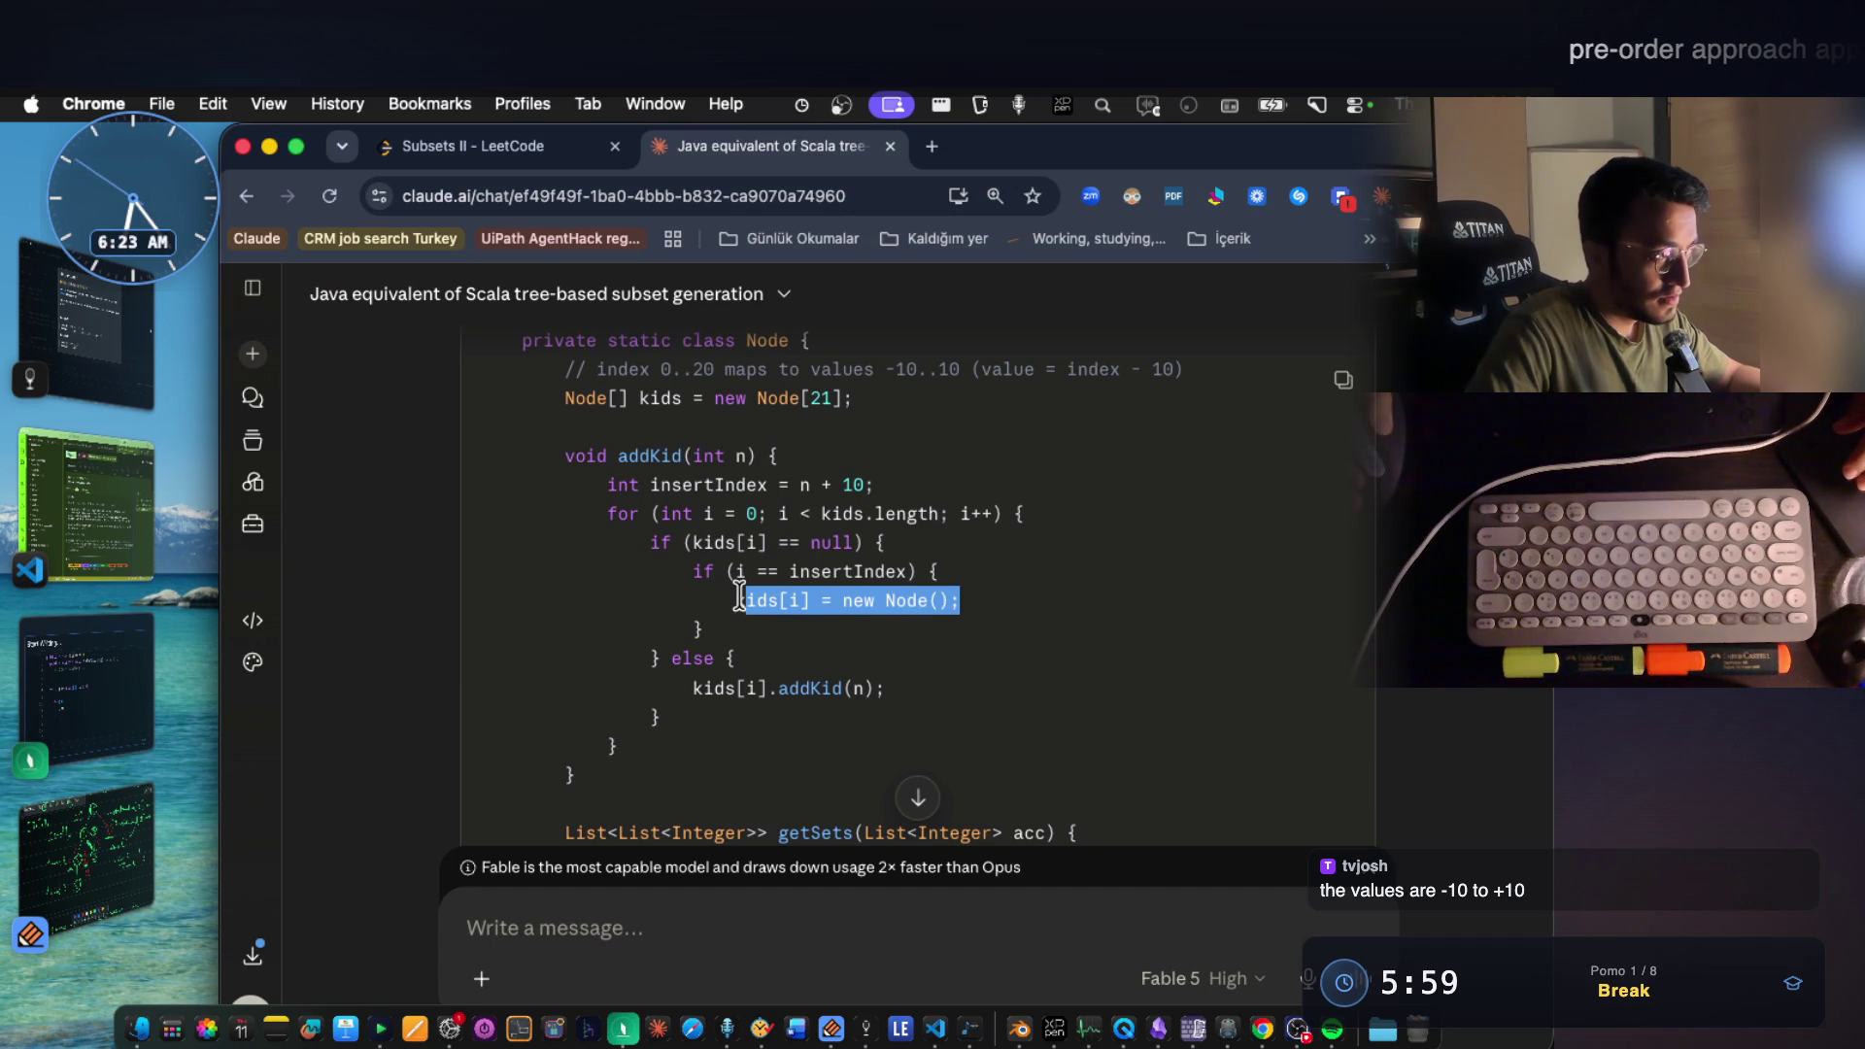
{"action": "double_click", "coordinate": [740, 484]}
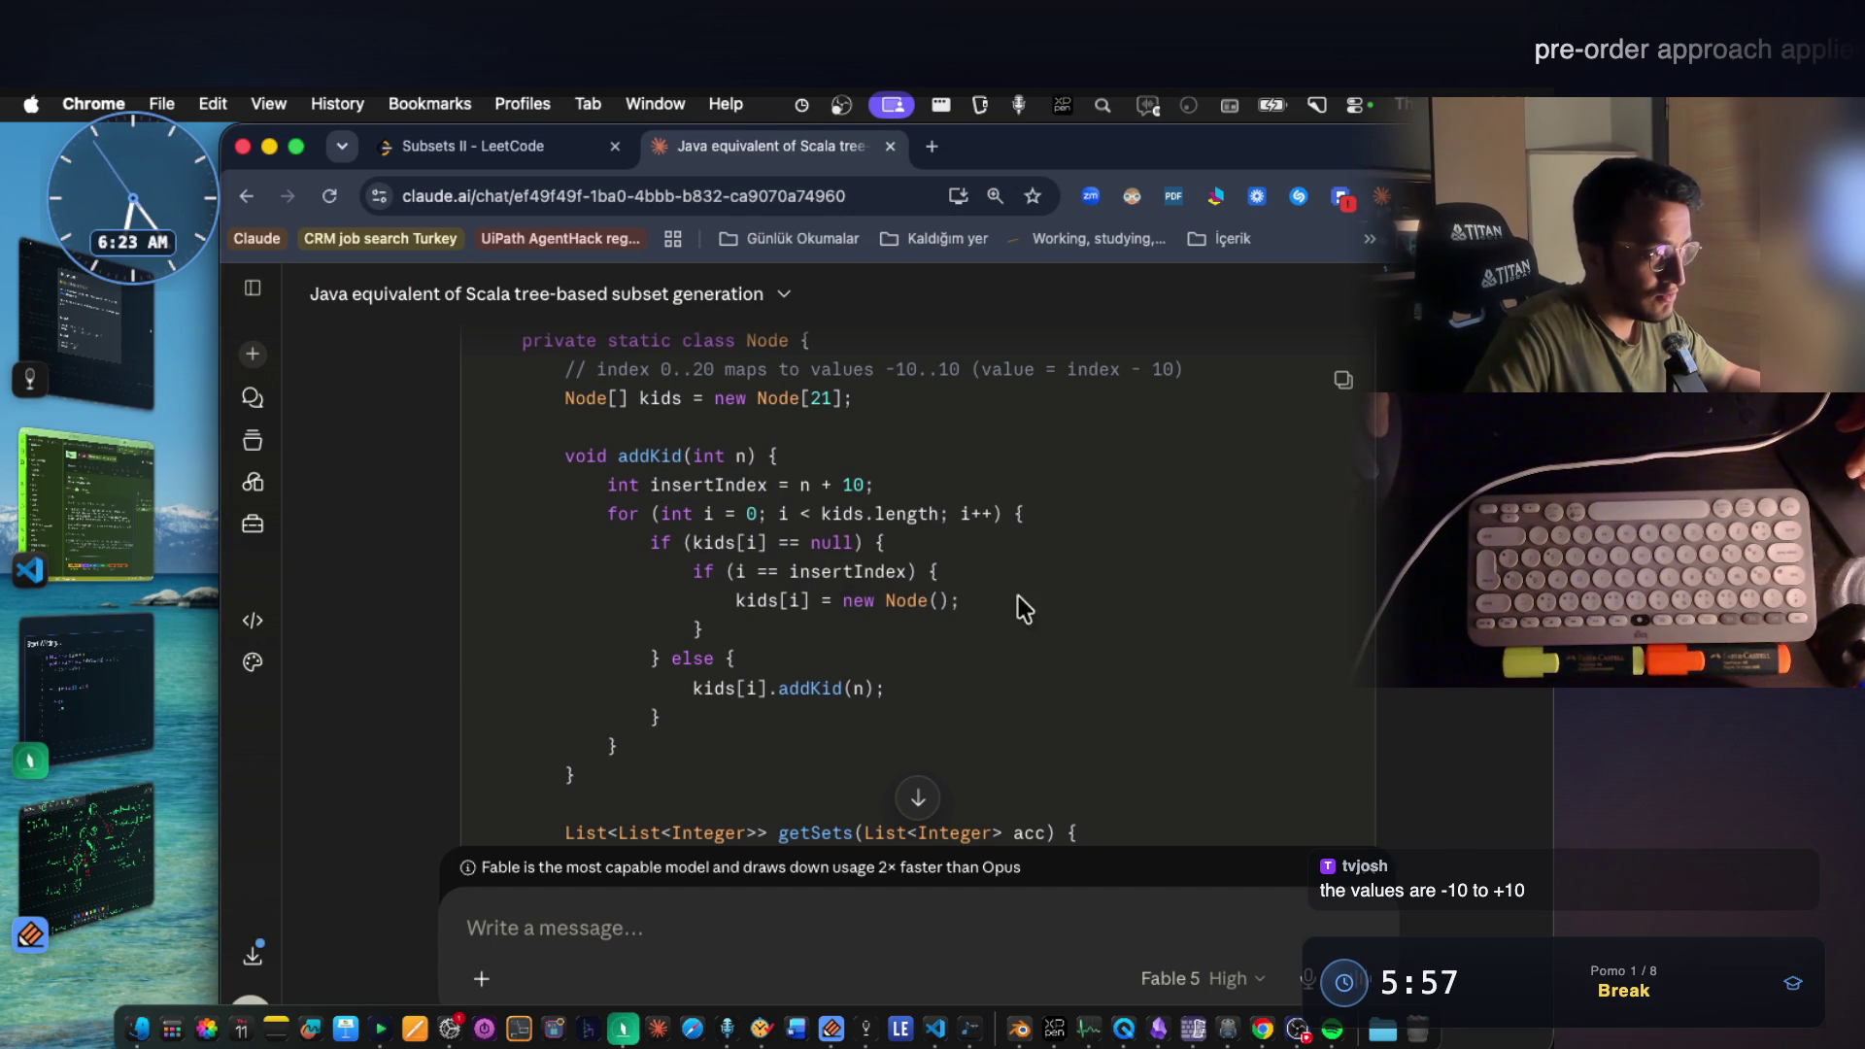
{"action": "left_click_drag", "start_coordinate": [1020, 608], "coordinate": [794, 600]}
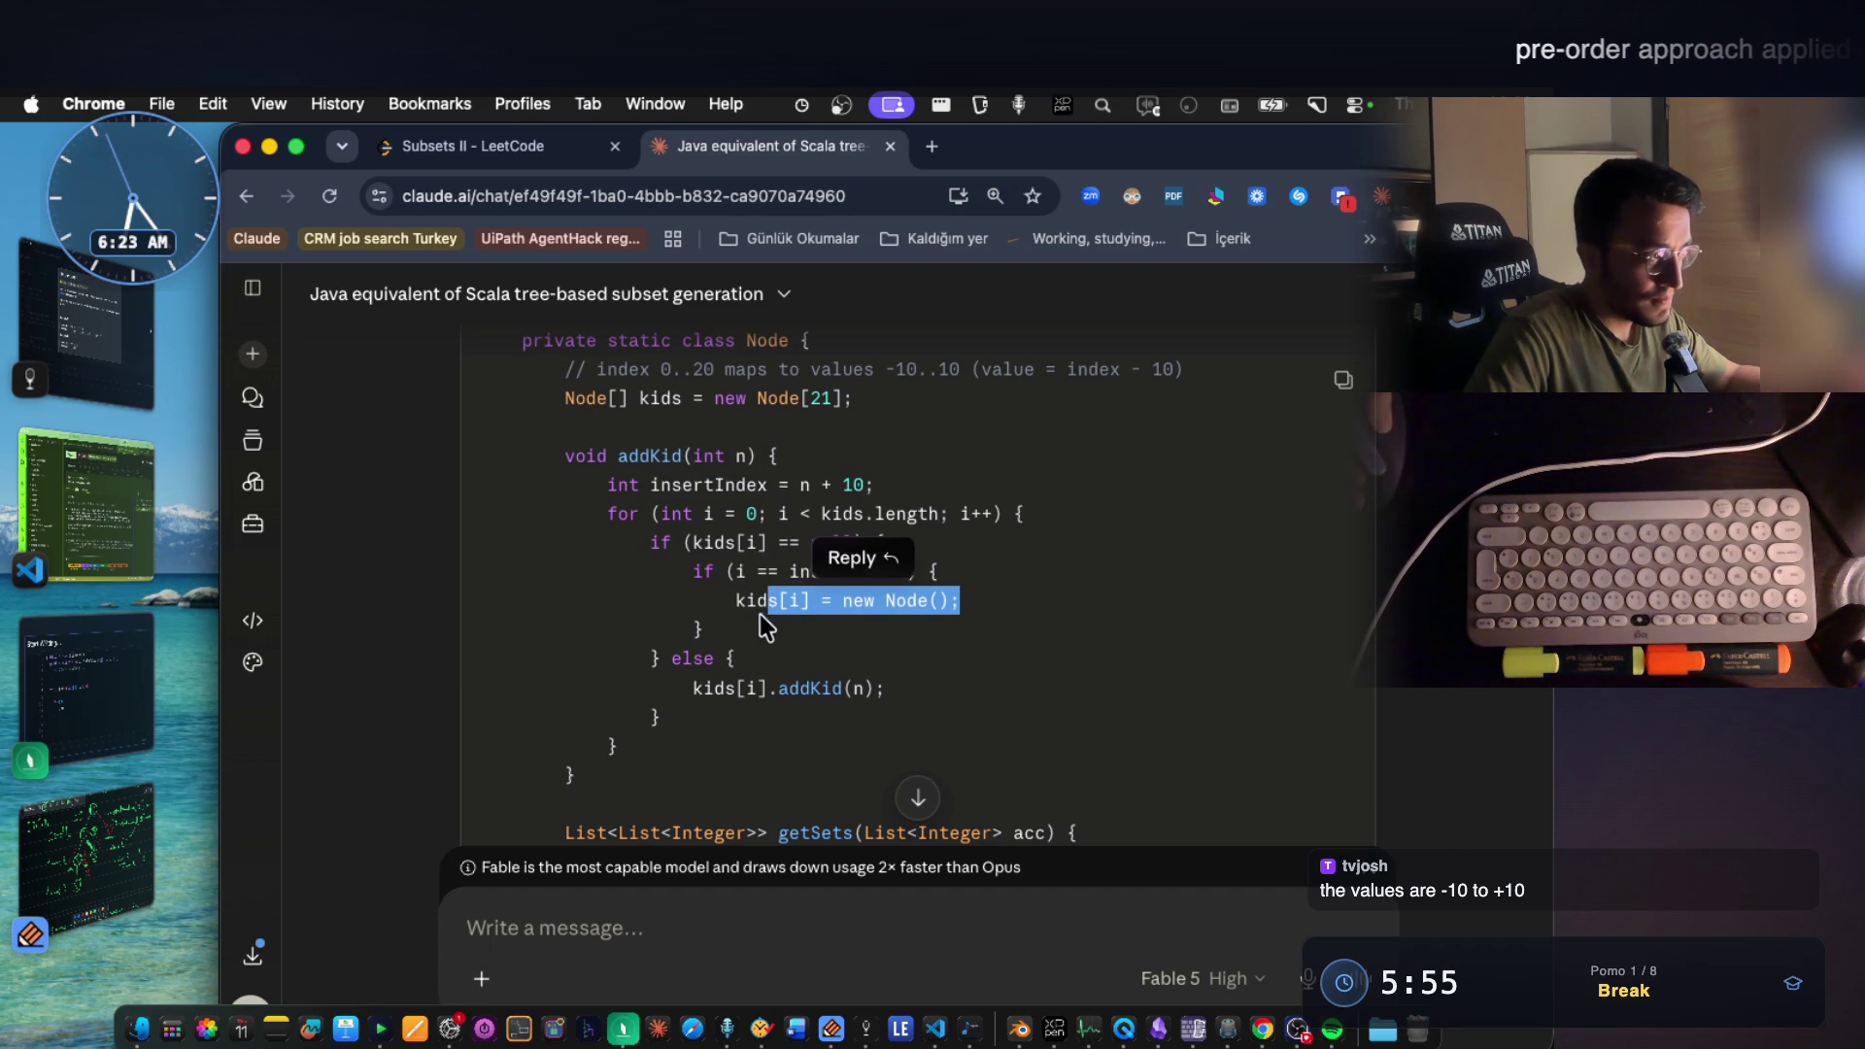
{"action": "left_click", "coordinate": [710, 652]}
{"action": "left_click_drag", "start_coordinate": [861, 543], "coordinate": [696, 545]}
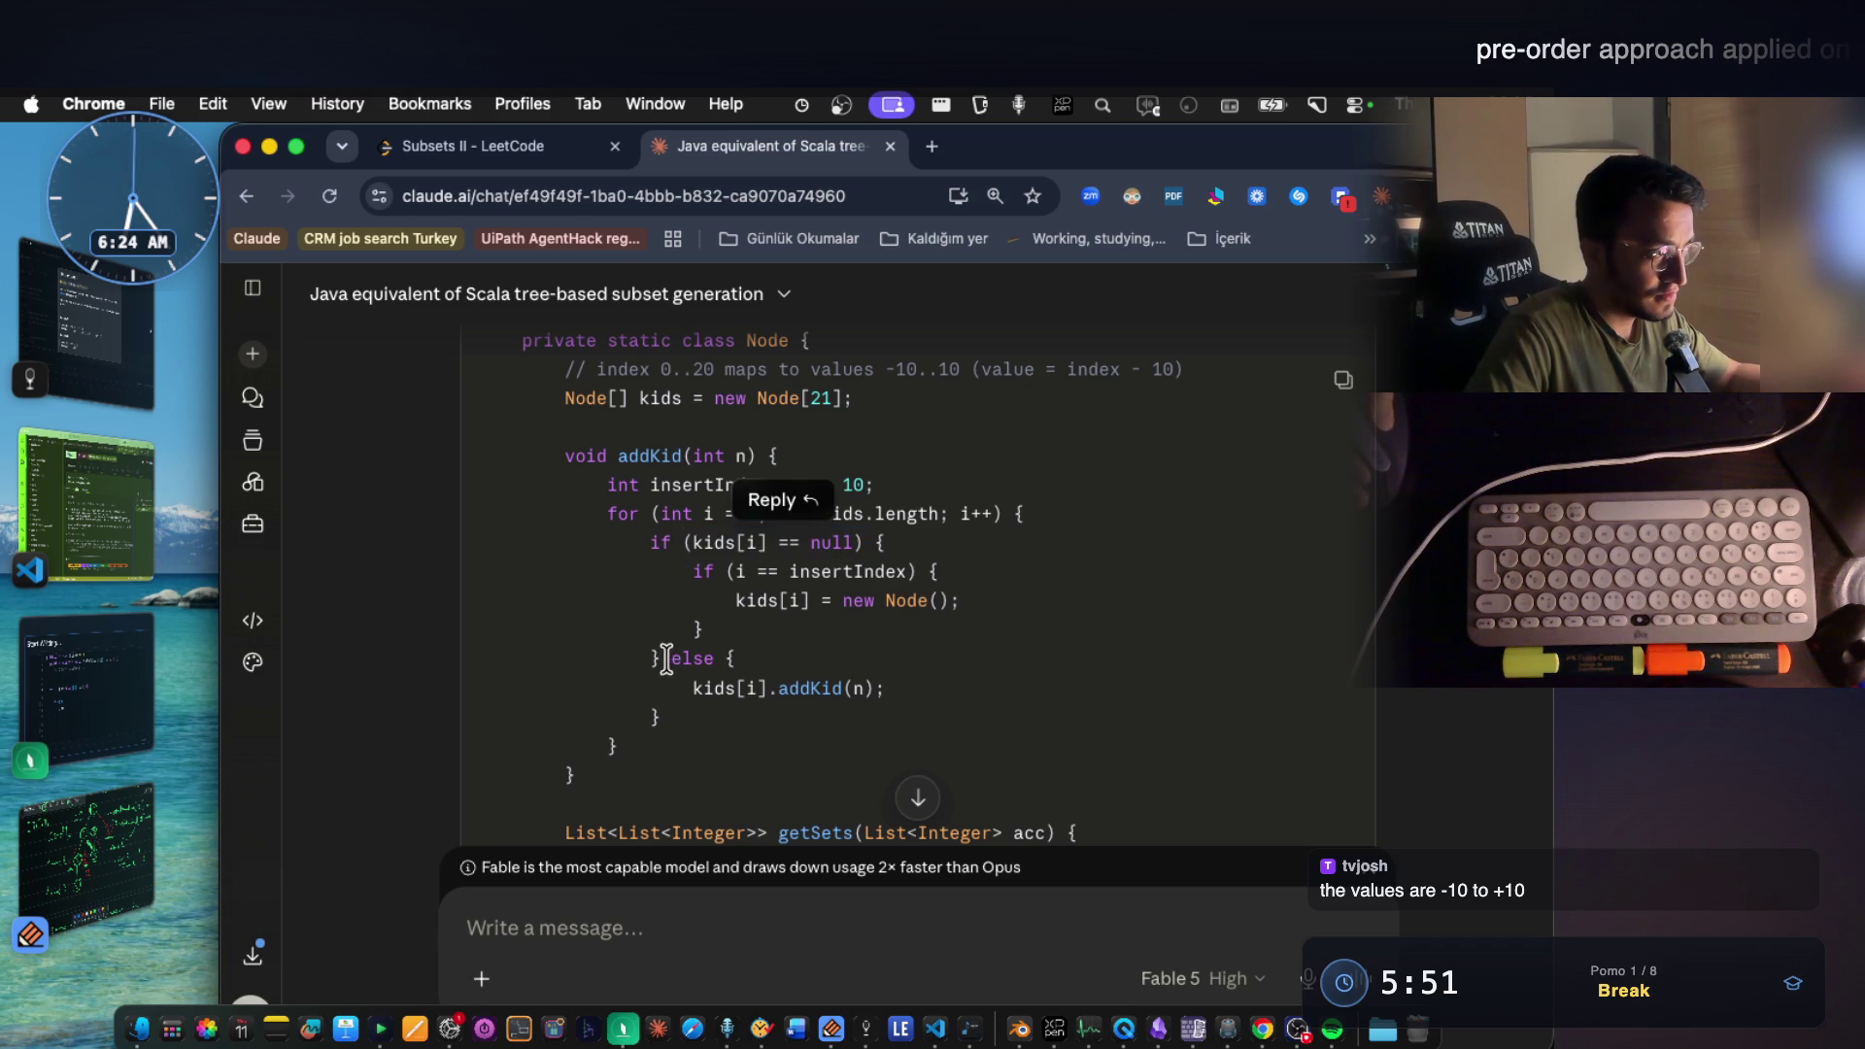
{"action": "left_click_drag", "start_coordinate": [666, 662], "coordinate": [686, 715]}
{"action": "left_click", "coordinate": [821, 674]}
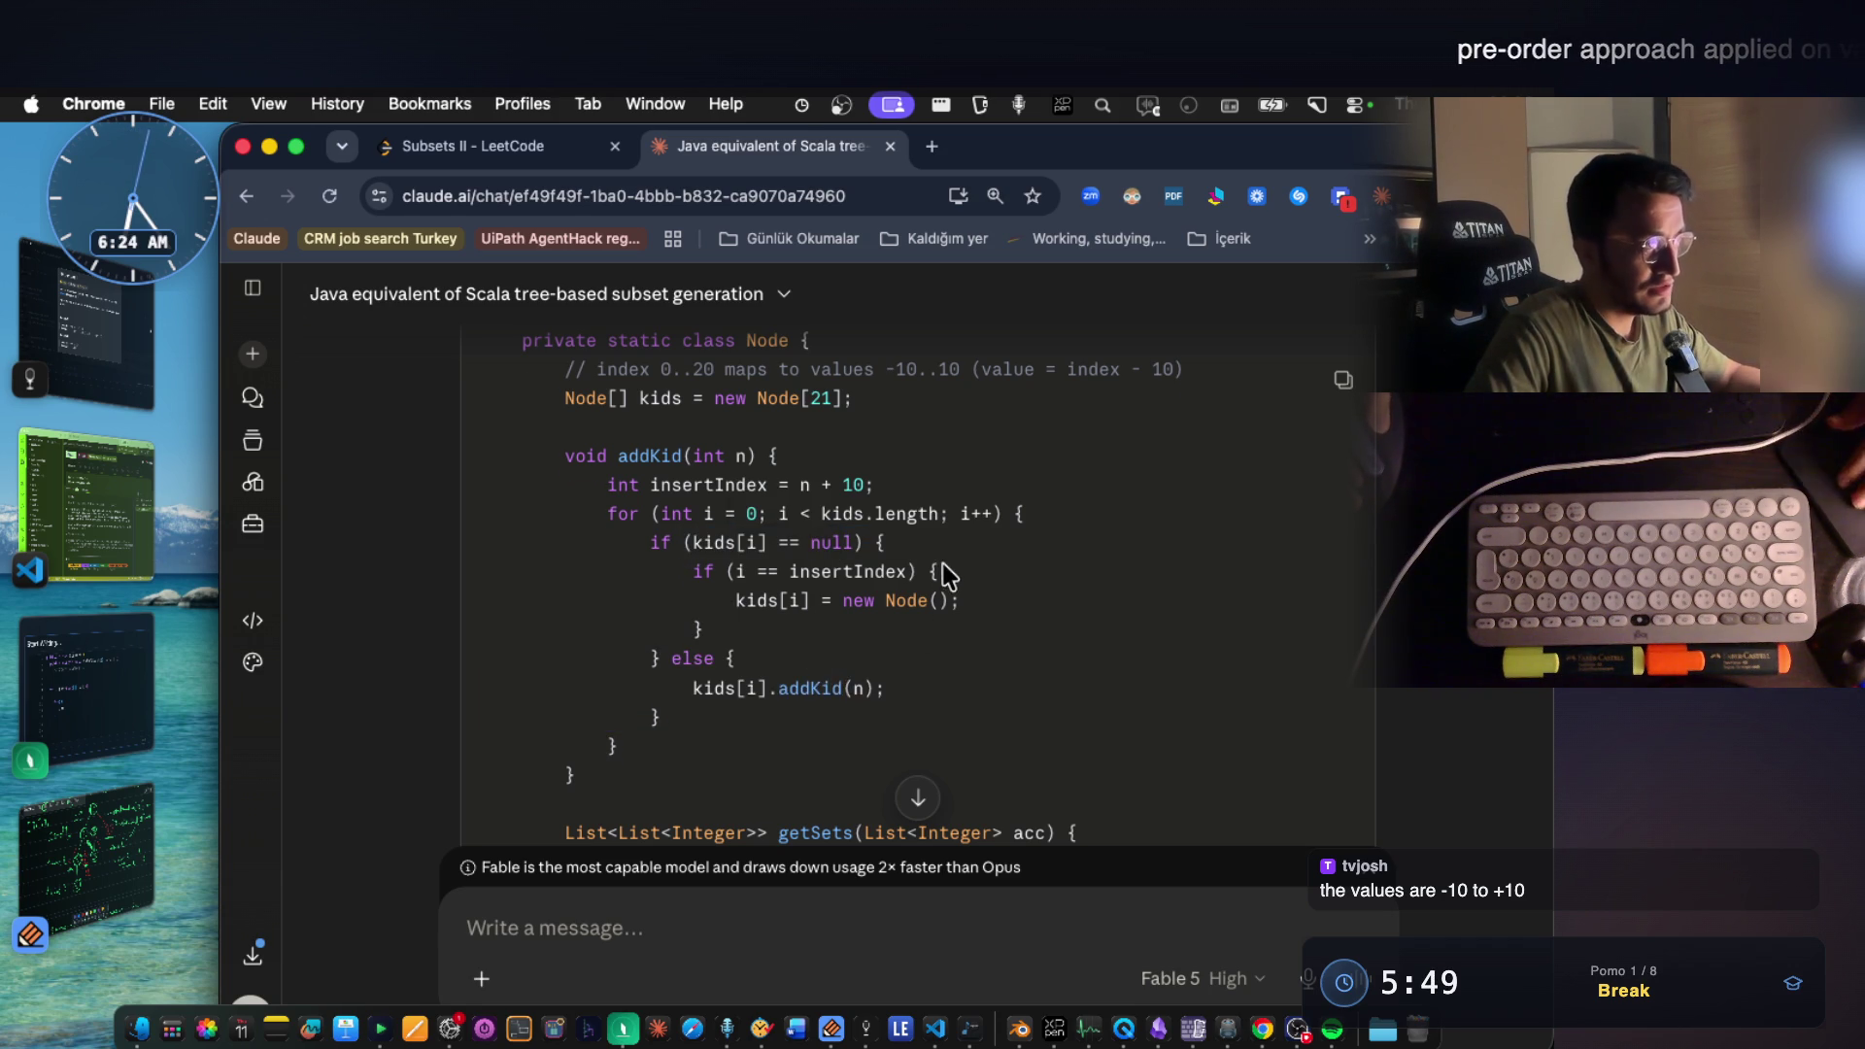
{"action": "scroll", "coordinate": [943, 563], "scroll_direction": "up", "scroll_amount": 1}
{"action": "scroll", "coordinate": [930, 562], "scroll_direction": "down", "scroll_amount": 5}
{"action": "scroll", "coordinate": [930, 561], "scroll_direction": "down", "scroll_amount": 1}
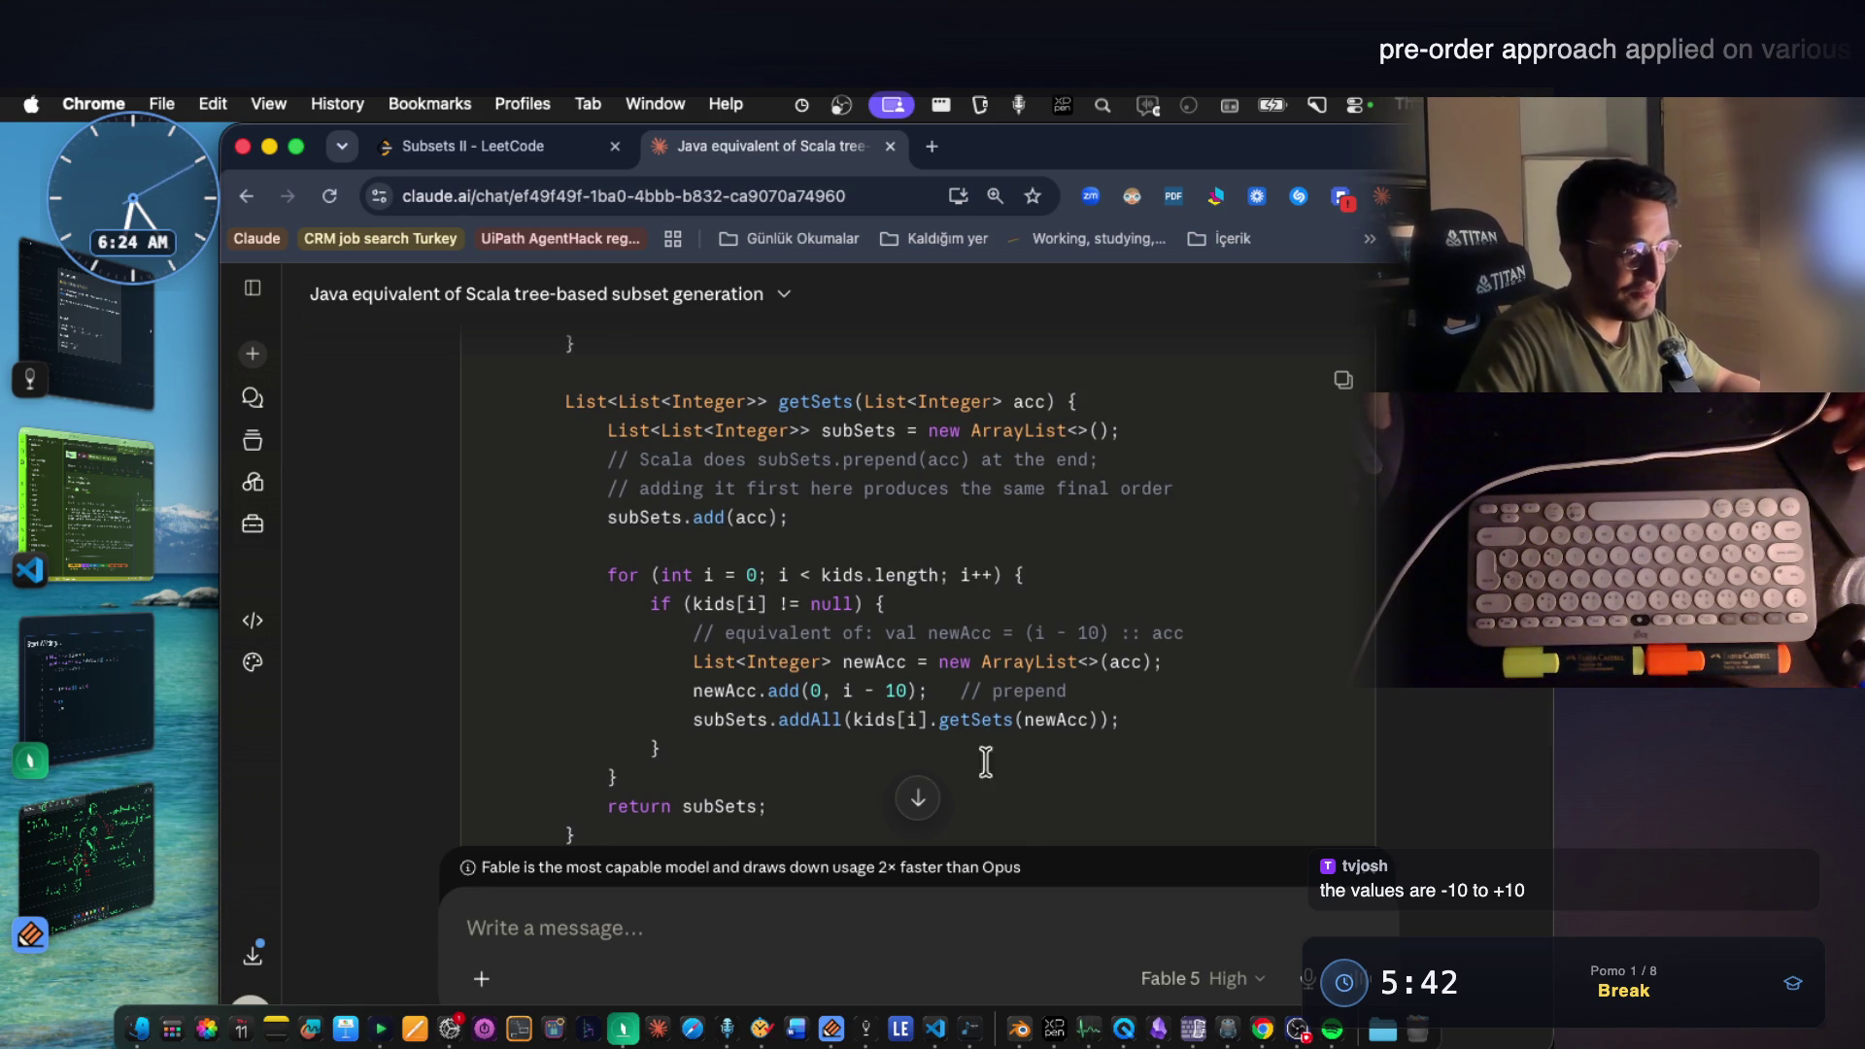
{"action": "scroll", "coordinate": [920, 525], "scroll_direction": "down", "scroll_amount": 2}
{"action": "scroll", "coordinate": [920, 526], "scroll_direction": "down", "scroll_amount": 2}
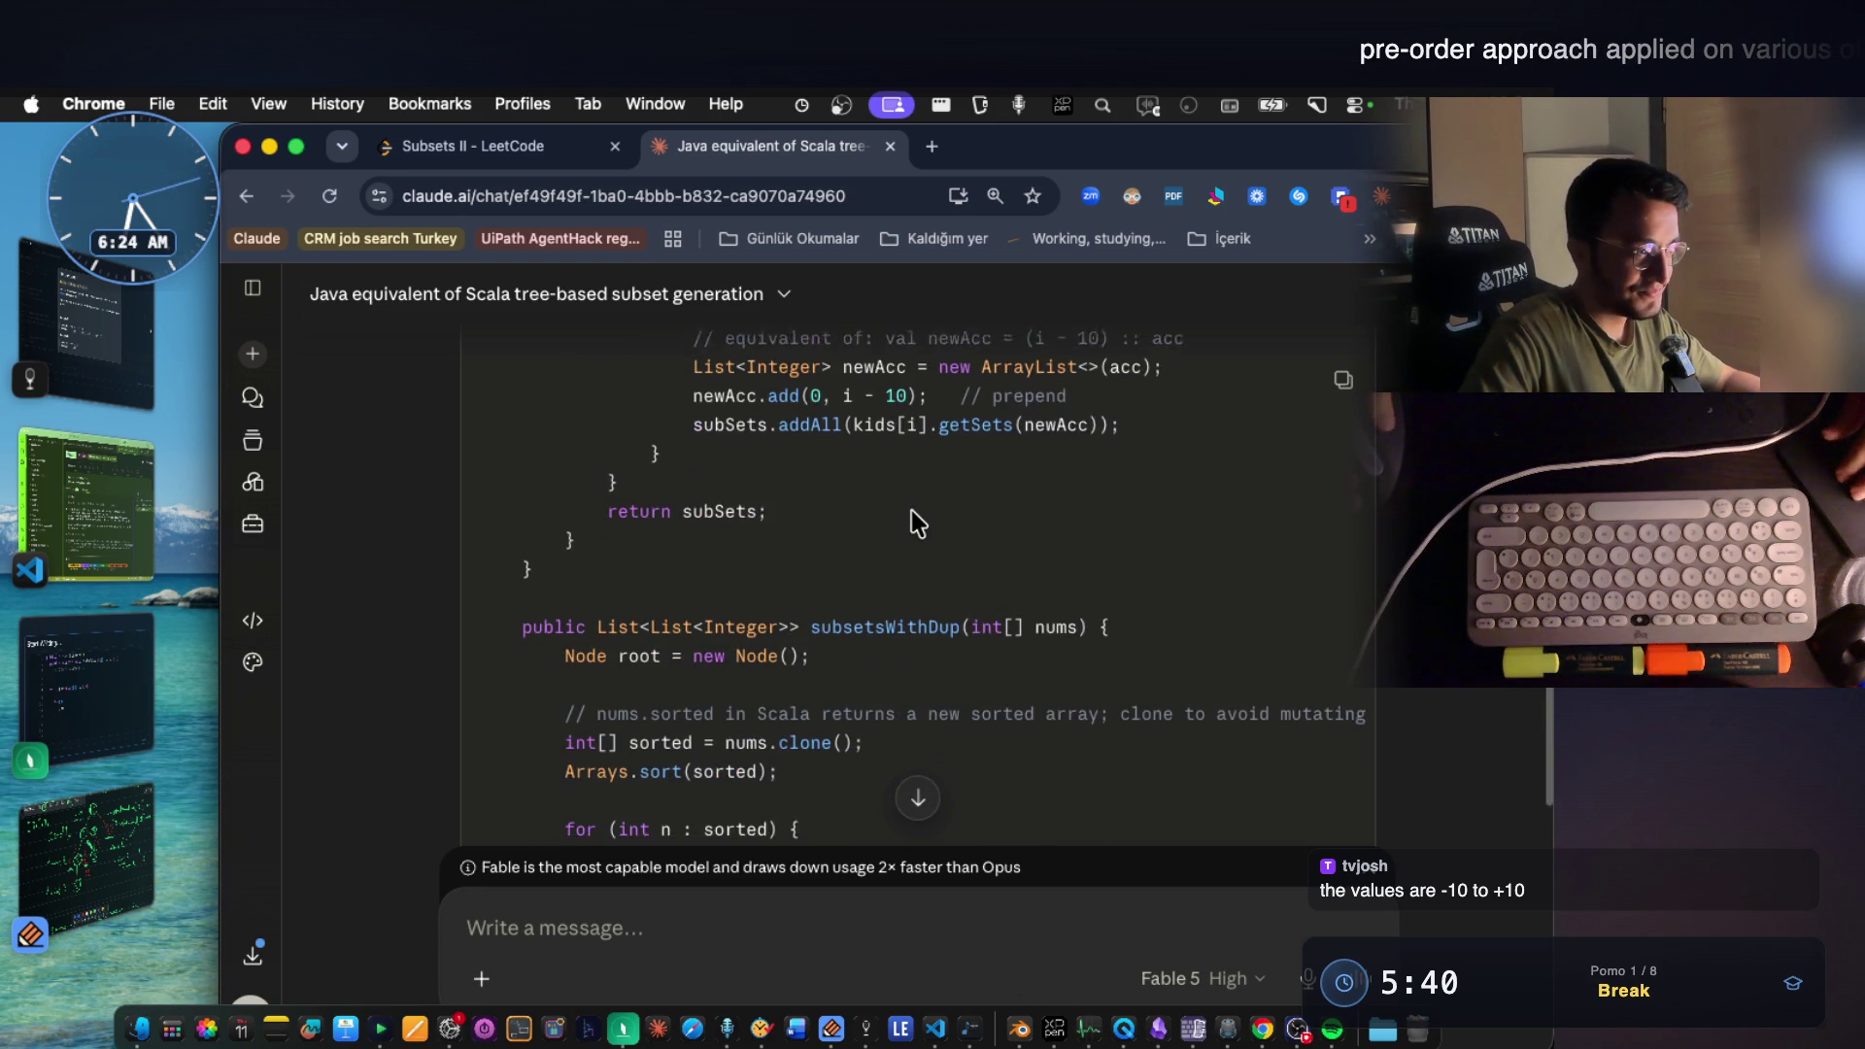
{"action": "scroll", "coordinate": [919, 524], "scroll_direction": "down", "scroll_amount": 1}
{"action": "scroll", "coordinate": [915, 516], "scroll_direction": "down", "scroll_amount": 1}
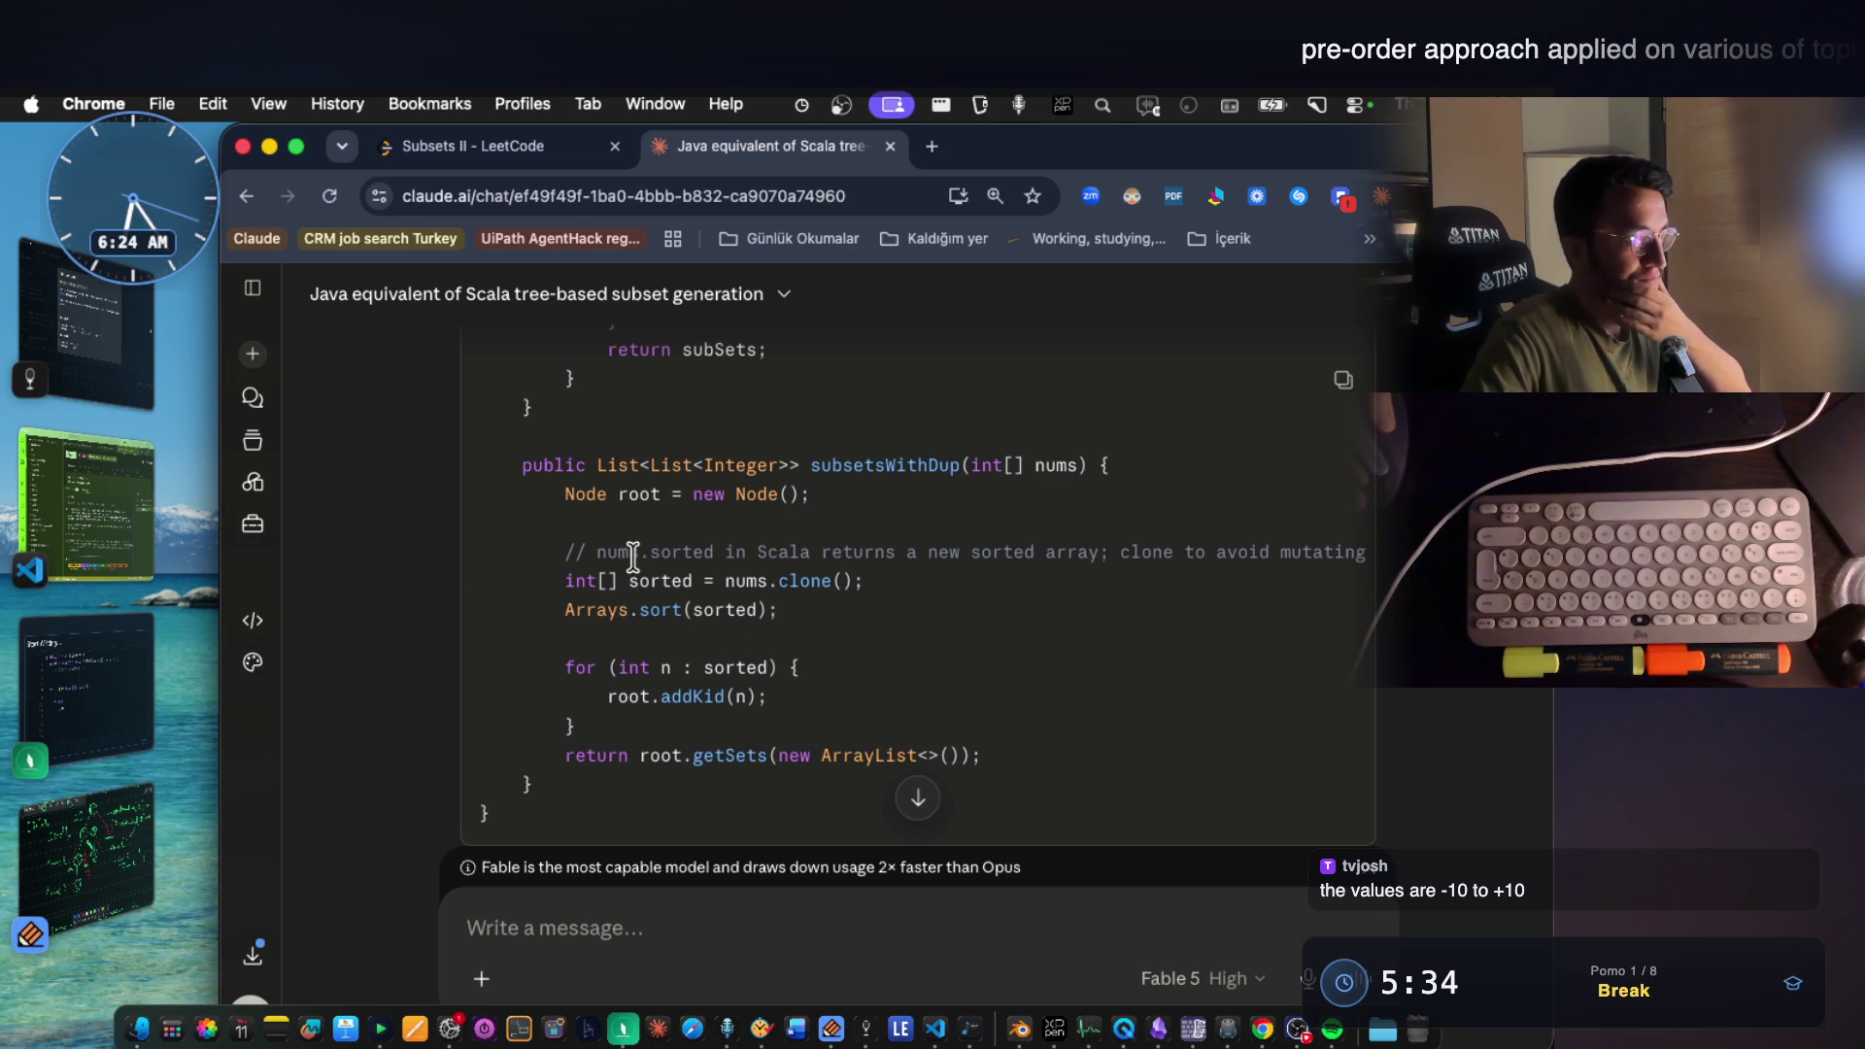
{"action": "left_click_drag", "start_coordinate": [636, 554], "coordinate": [922, 571]}
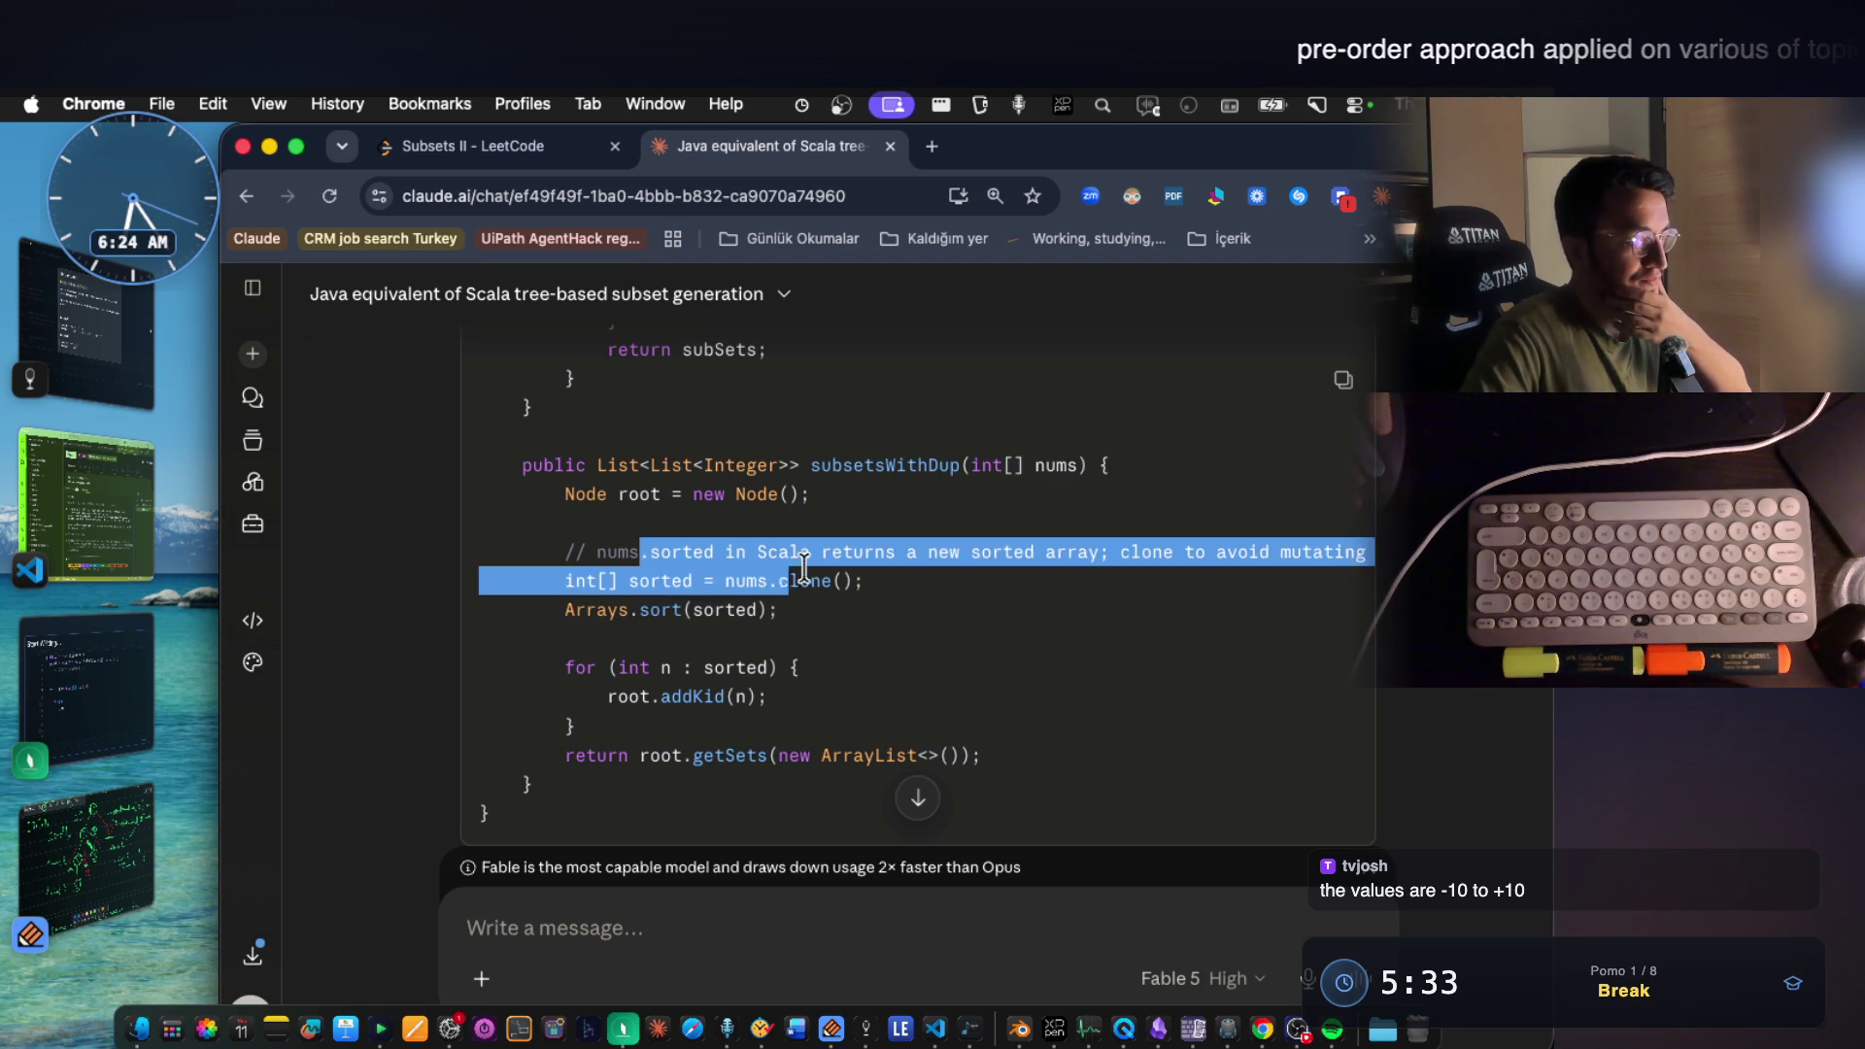
{"action": "left_click", "coordinate": [911, 582]}
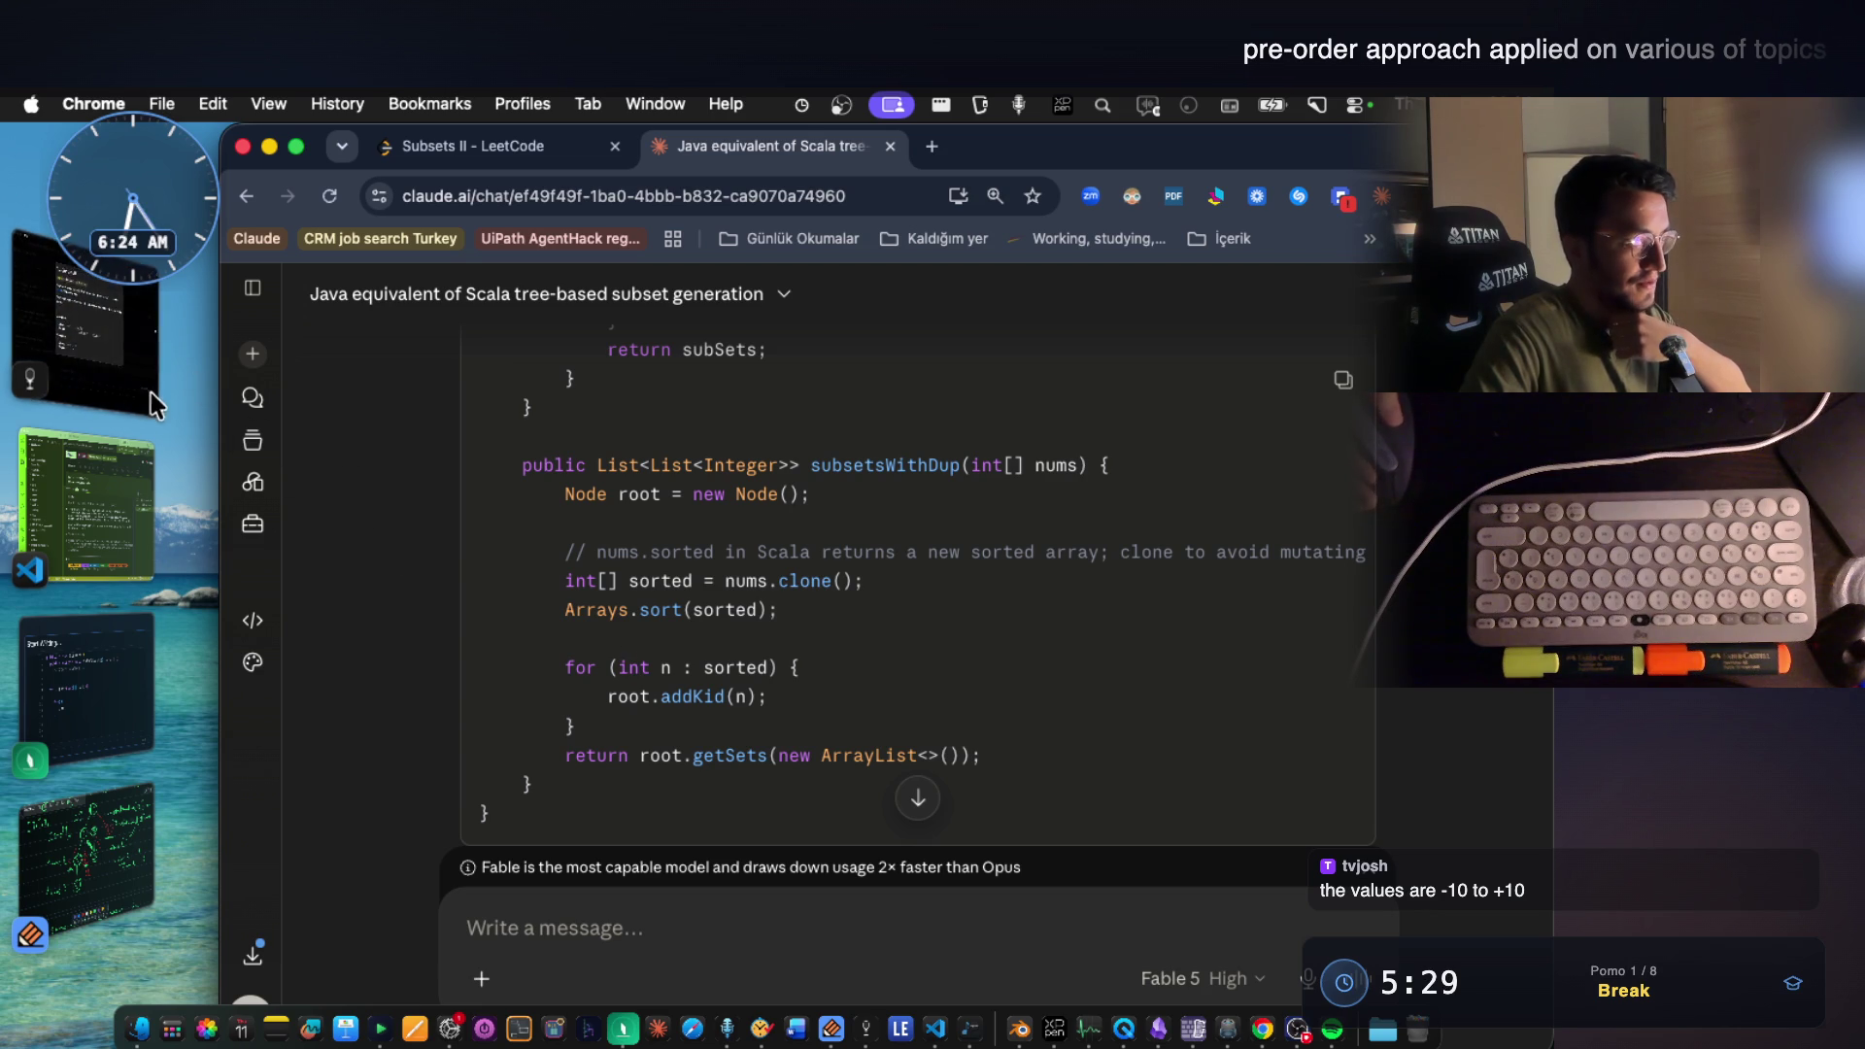
{"action": "scroll", "coordinate": [1041, 629], "scroll_direction": "up", "scroll_amount": 5}
{"action": "scroll", "coordinate": [1043, 626], "scroll_direction": "up", "scroll_amount": 4}
{"action": "scroll", "coordinate": [1042, 627], "scroll_direction": "up", "scroll_amount": 1}
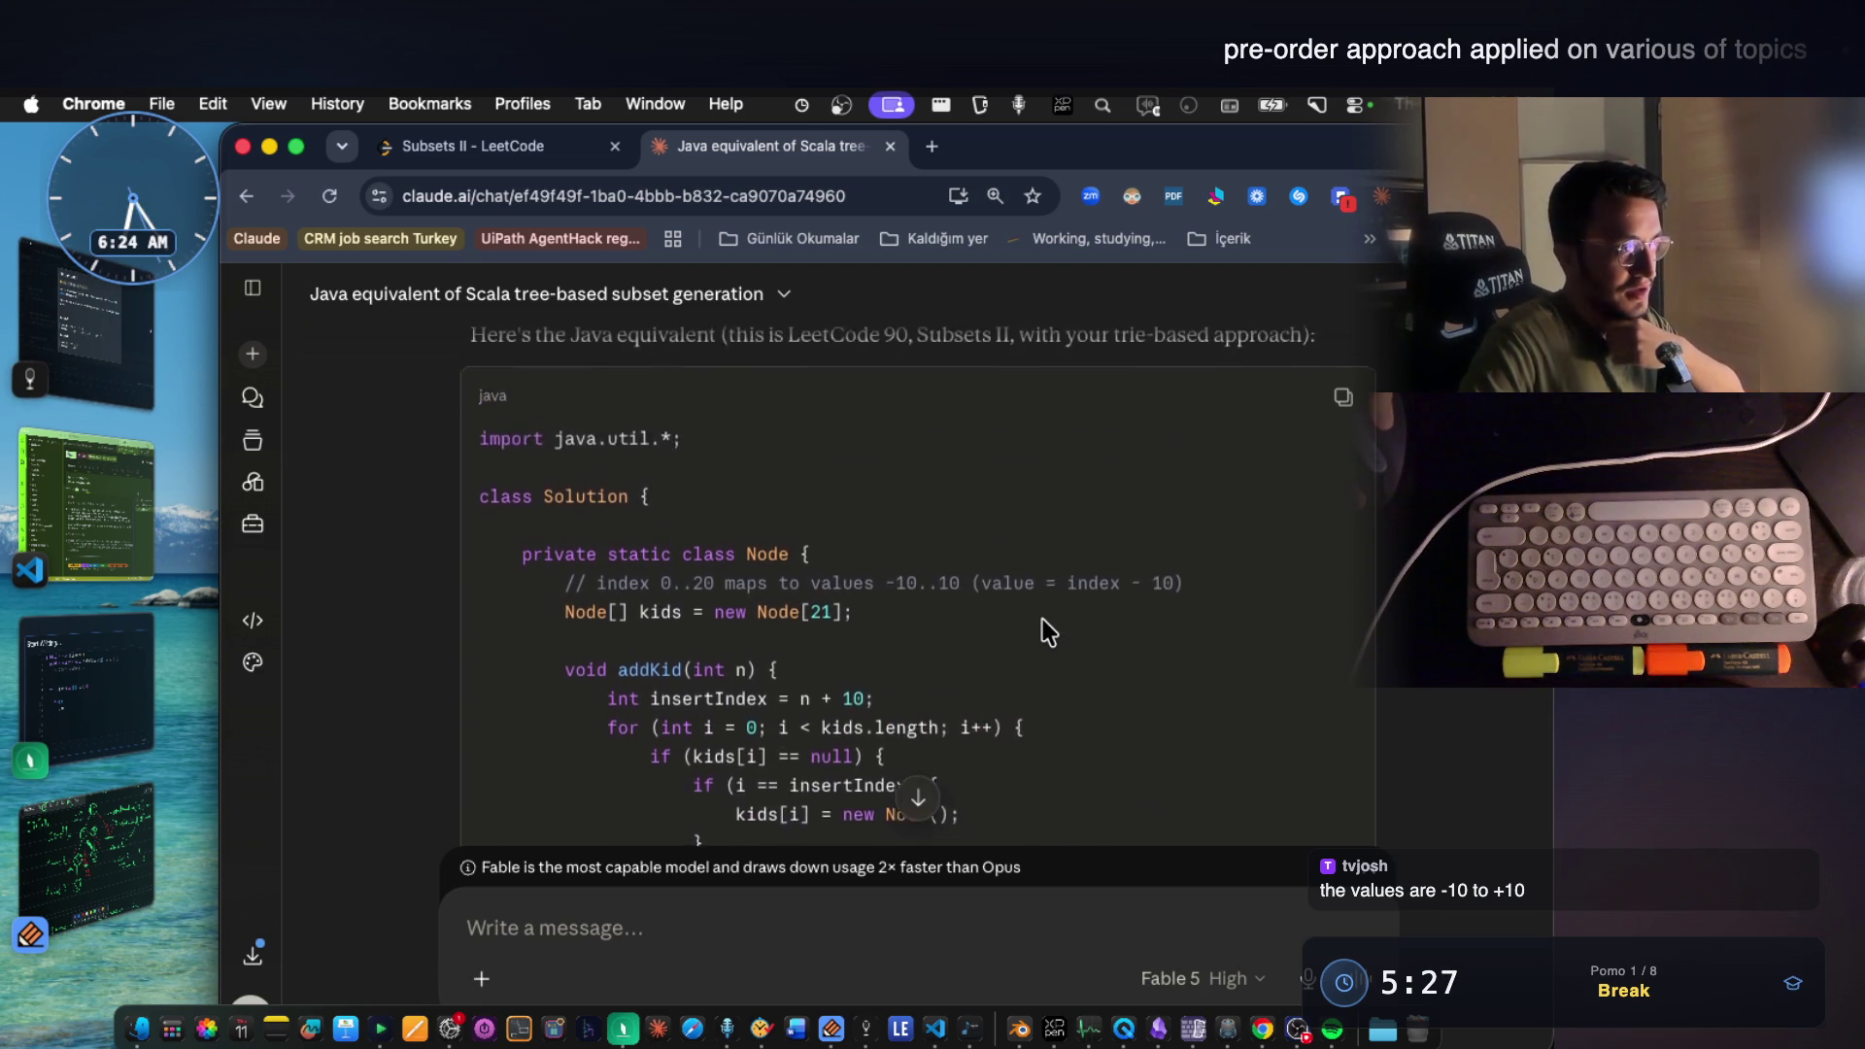
{"action": "scroll", "coordinate": [1042, 627], "scroll_direction": "up", "scroll_amount": 1}
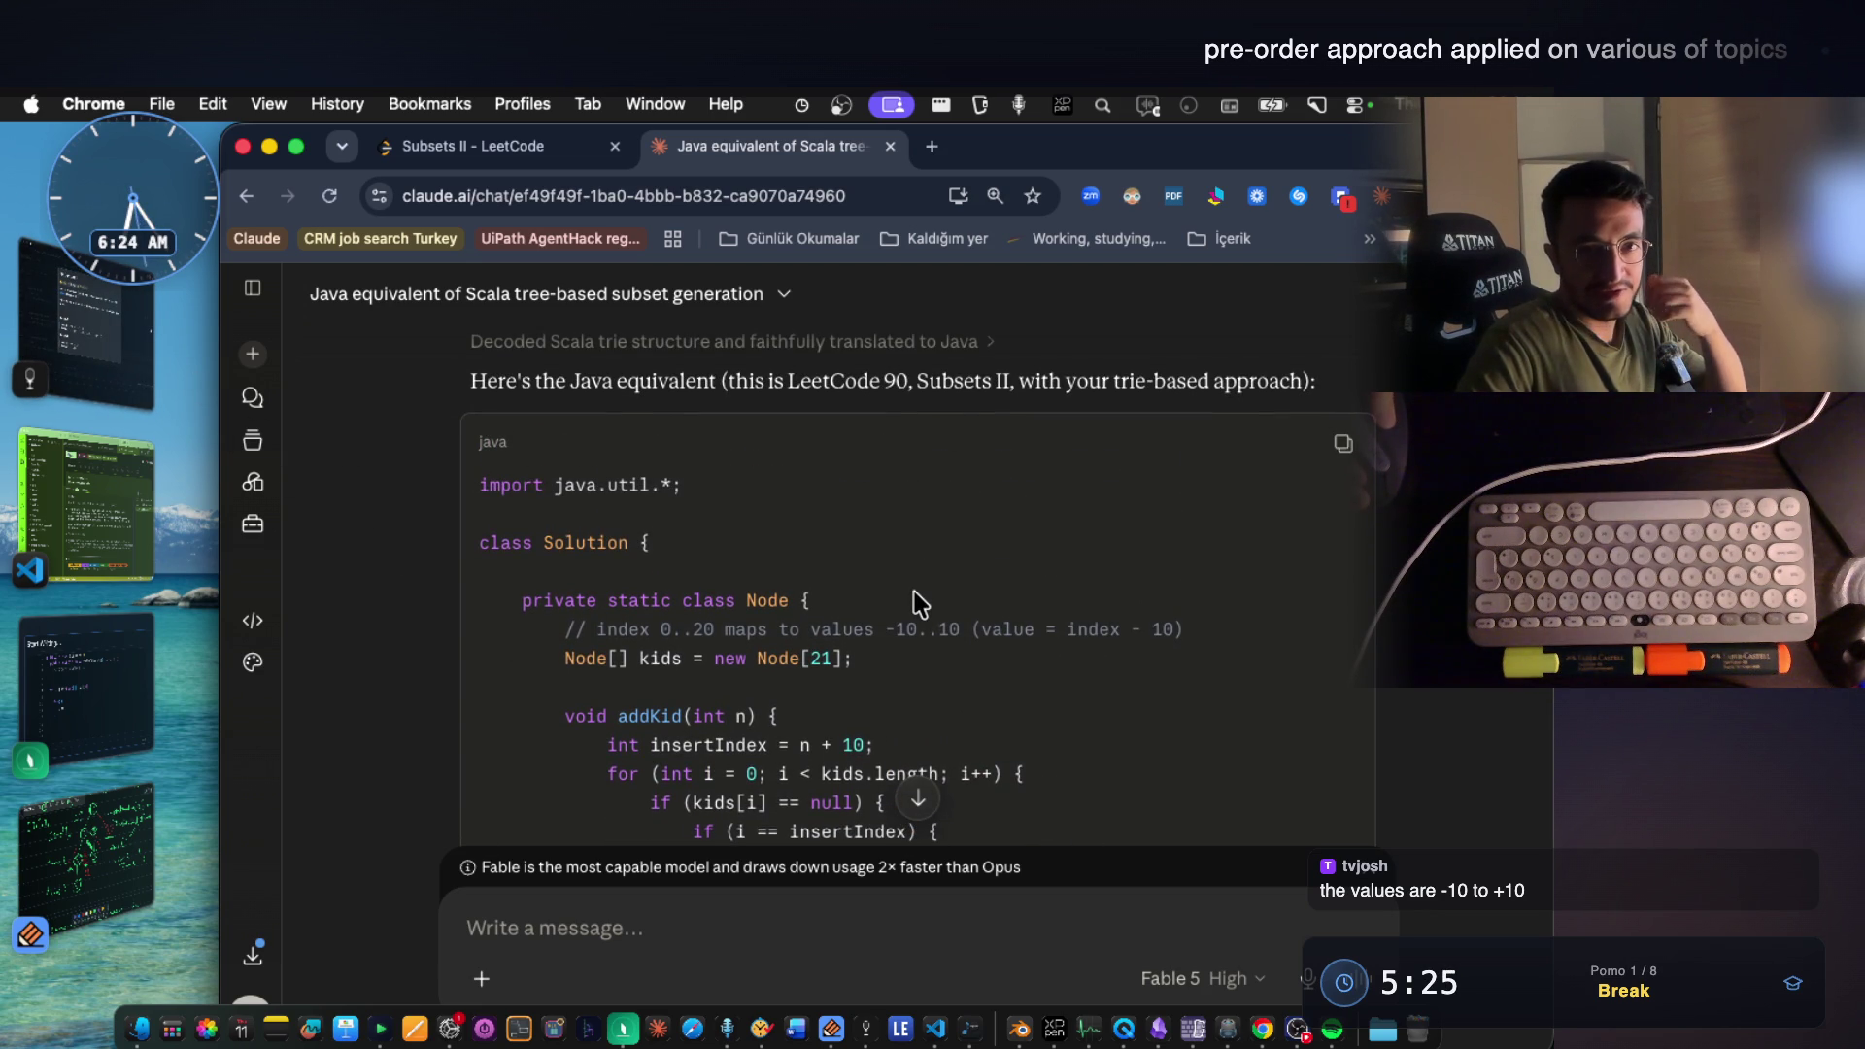
{"action": "scroll", "coordinate": [954, 641], "scroll_direction": "down", "scroll_amount": 2}
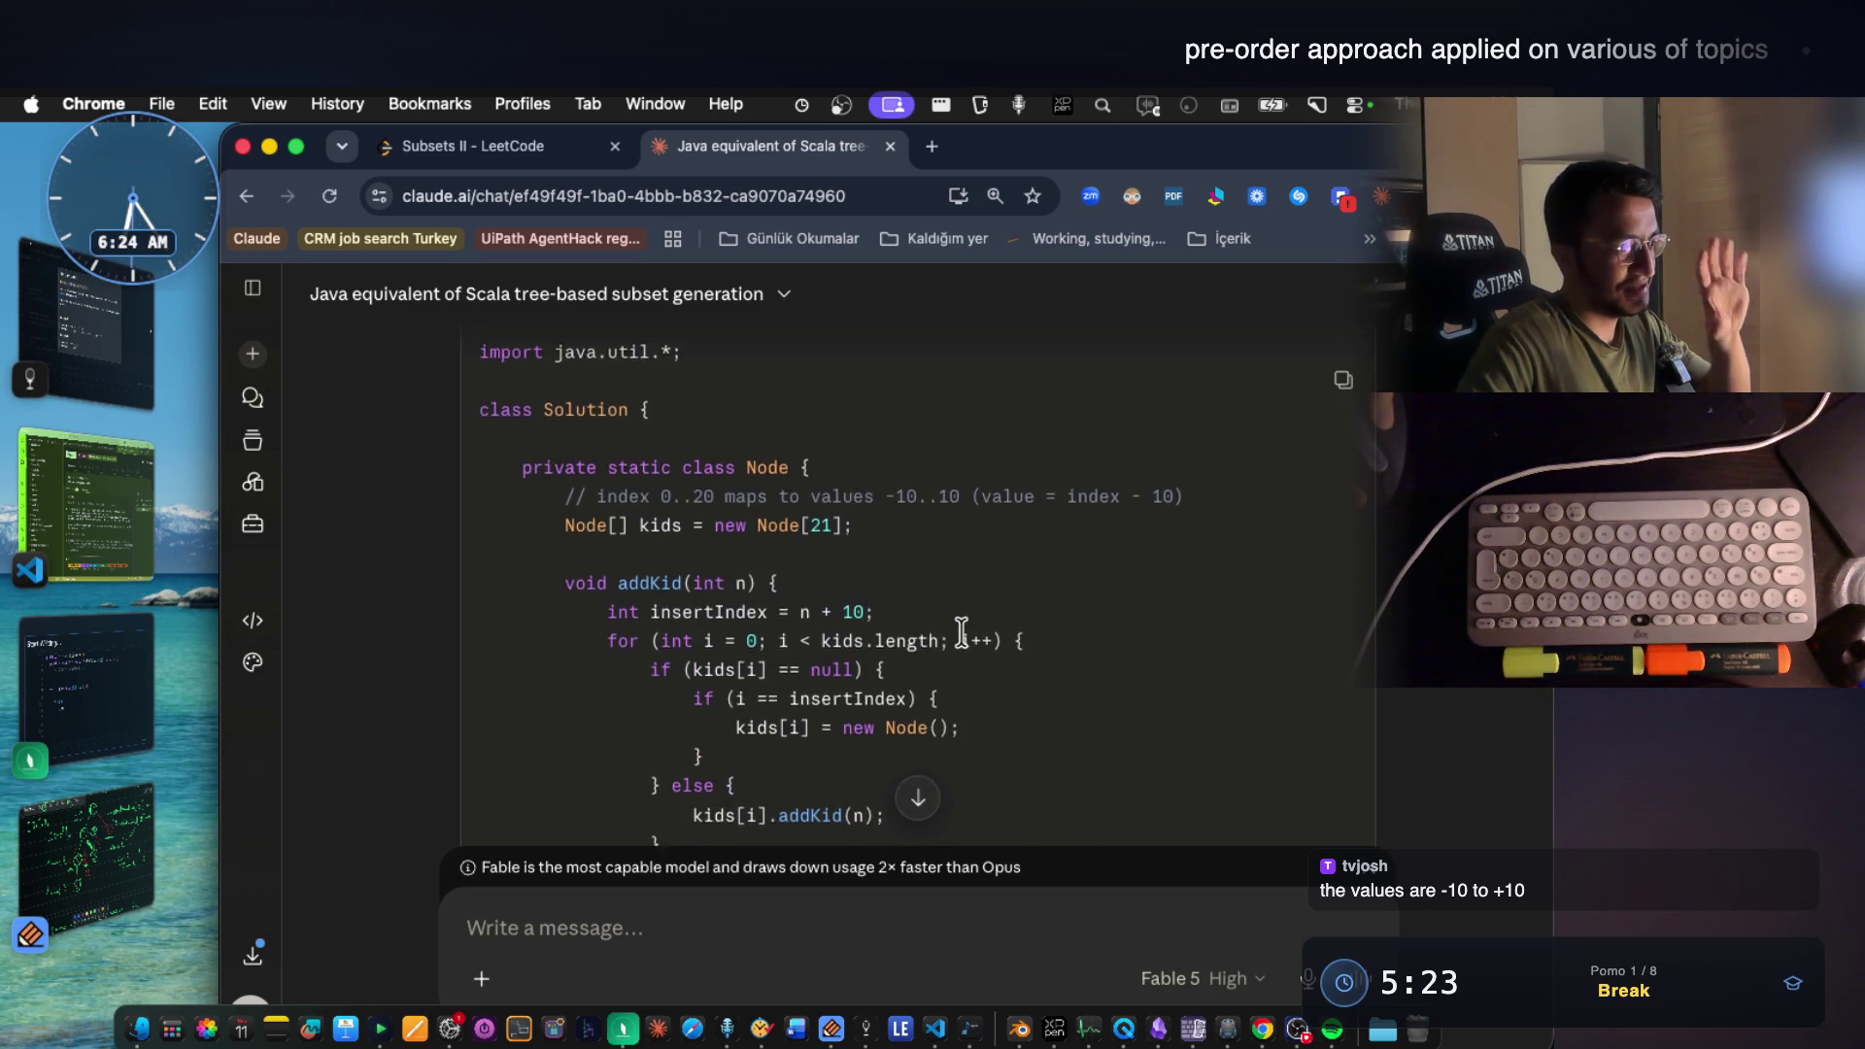
{"action": "scroll", "coordinate": [959, 641], "scroll_direction": "down", "scroll_amount": 3}
{"action": "scroll", "coordinate": [962, 632], "scroll_direction": "down", "scroll_amount": 1}
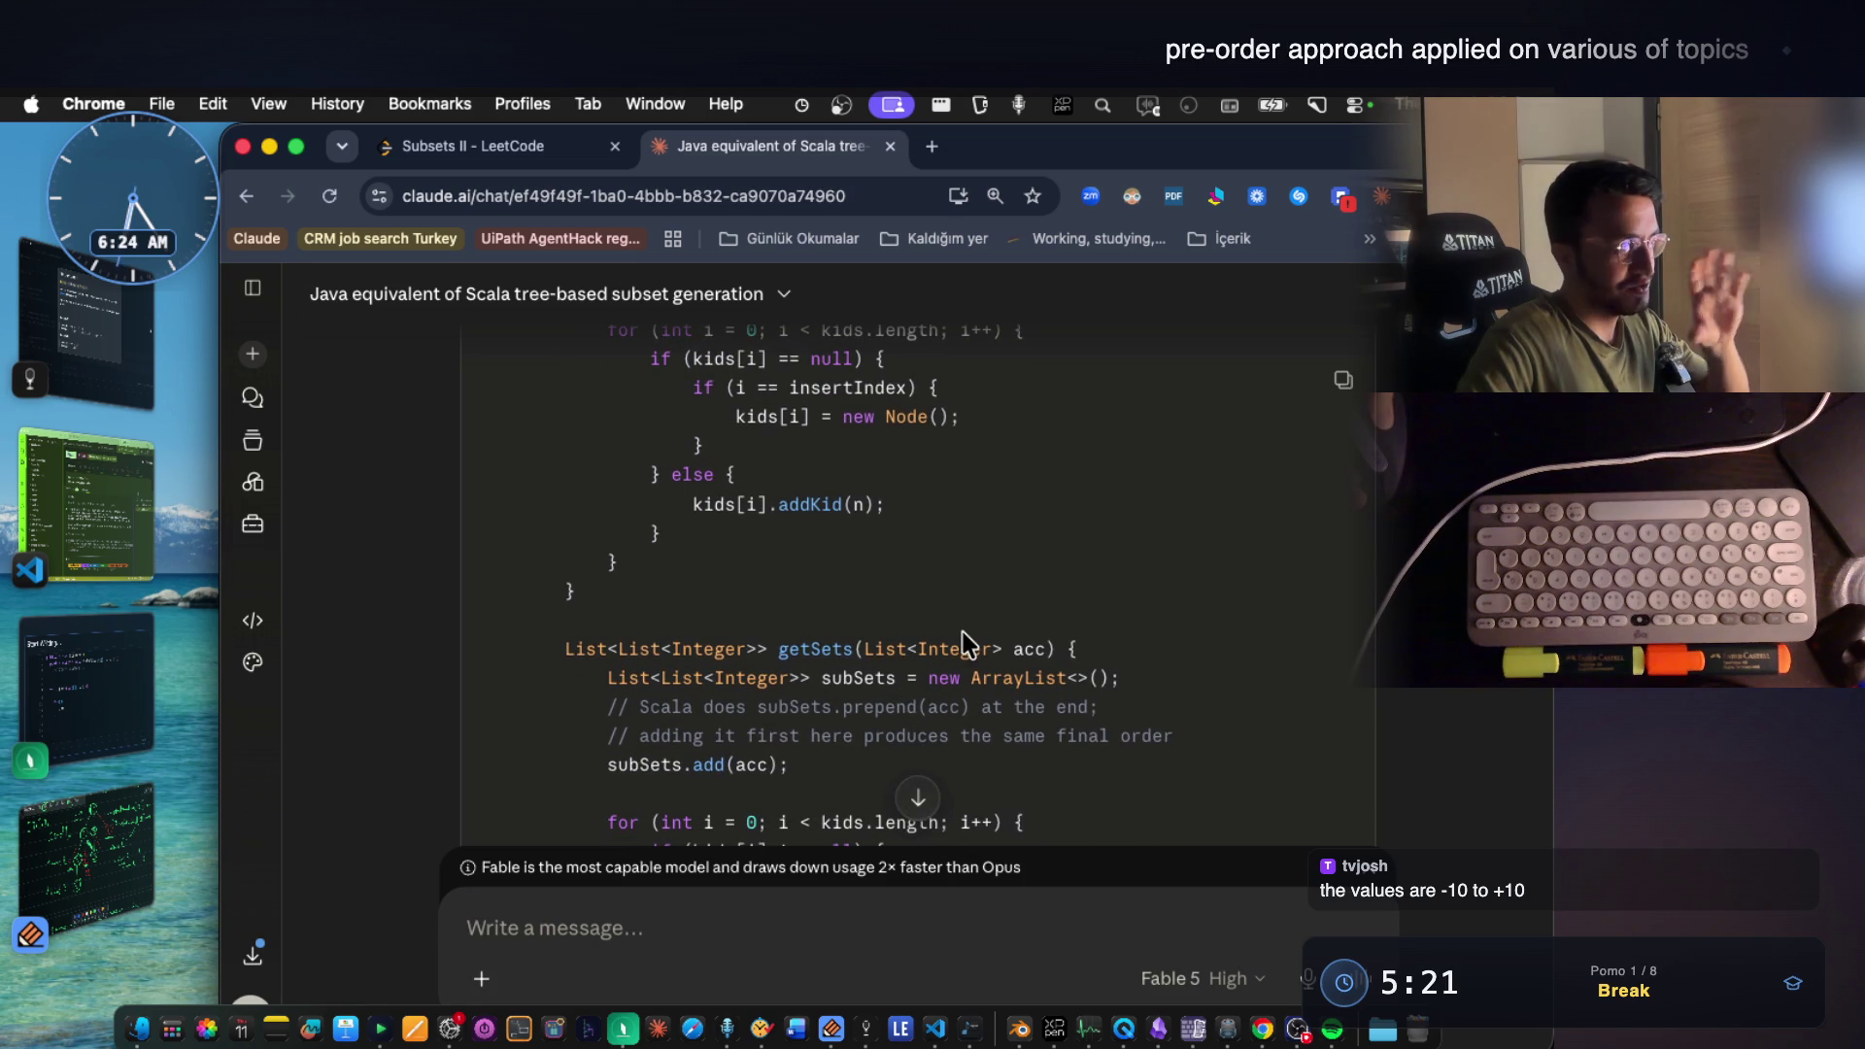
{"action": "scroll", "coordinate": [910, 641], "scroll_direction": "down", "scroll_amount": 2}
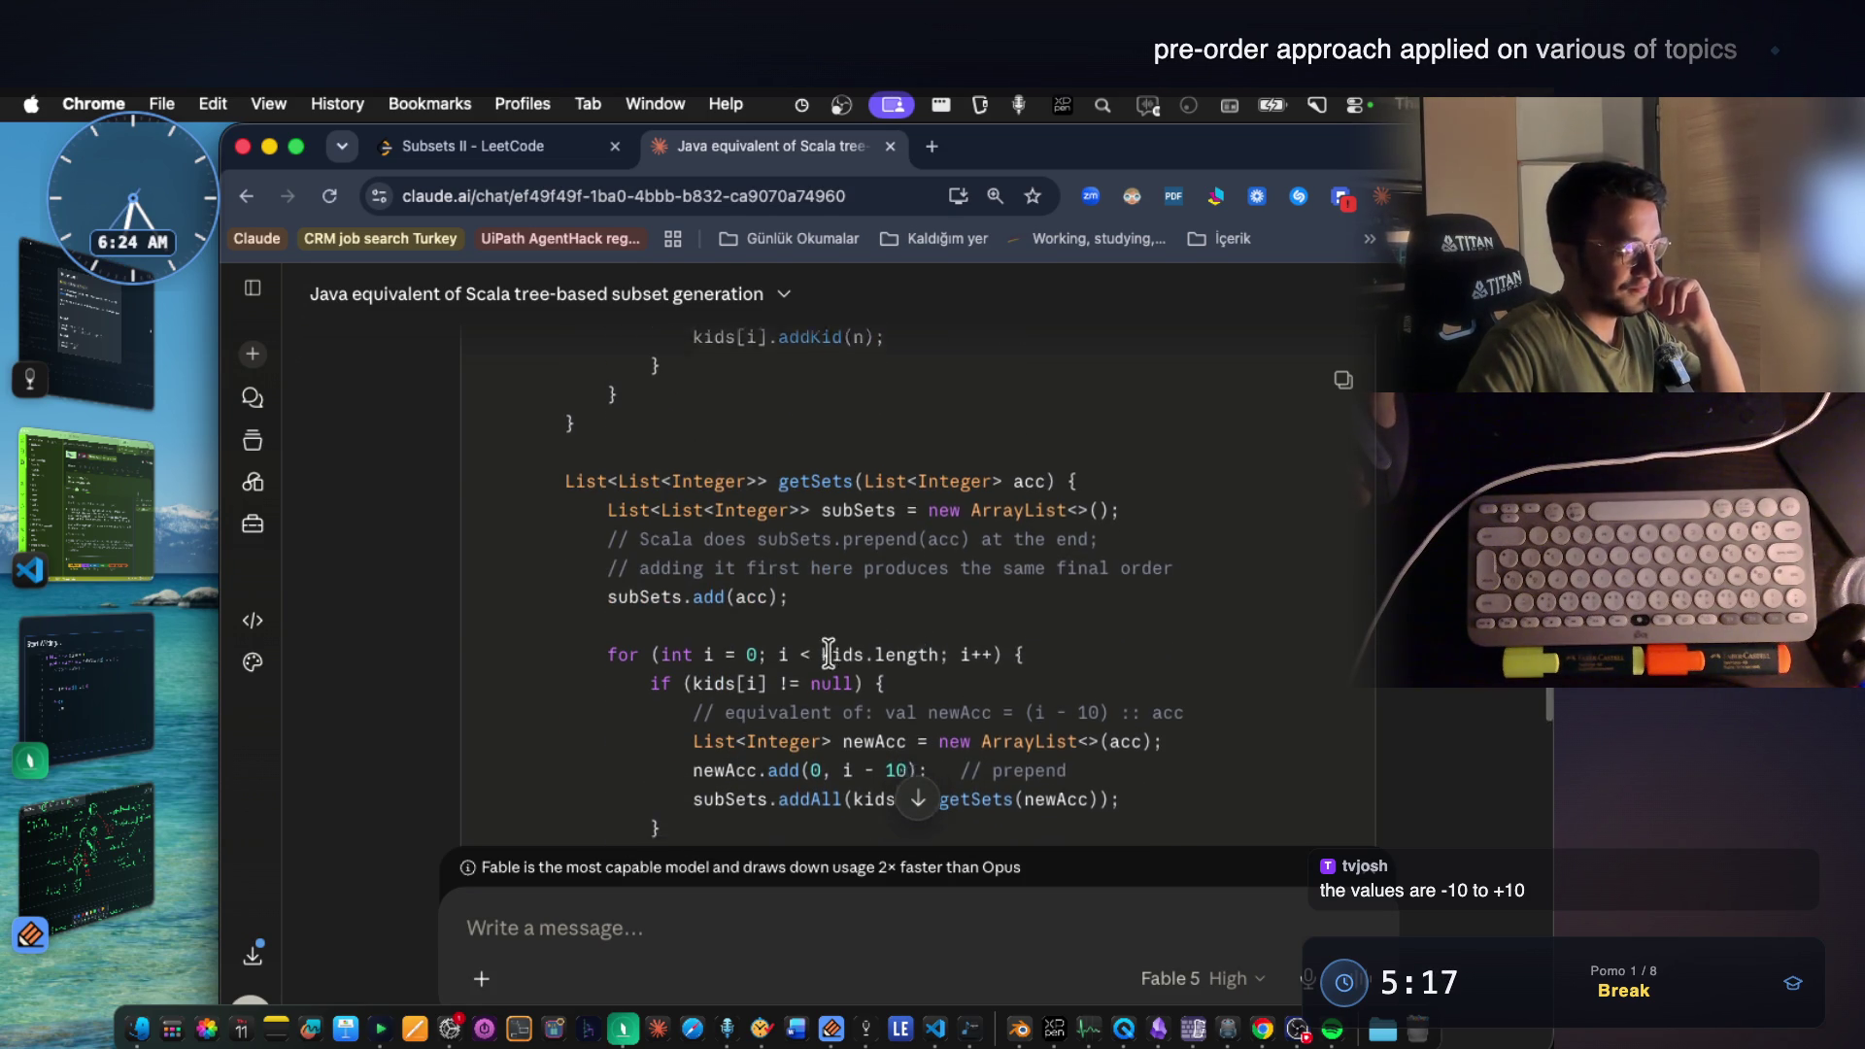
{"action": "scroll", "coordinate": [845, 623], "scroll_direction": "down", "scroll_amount": 2}
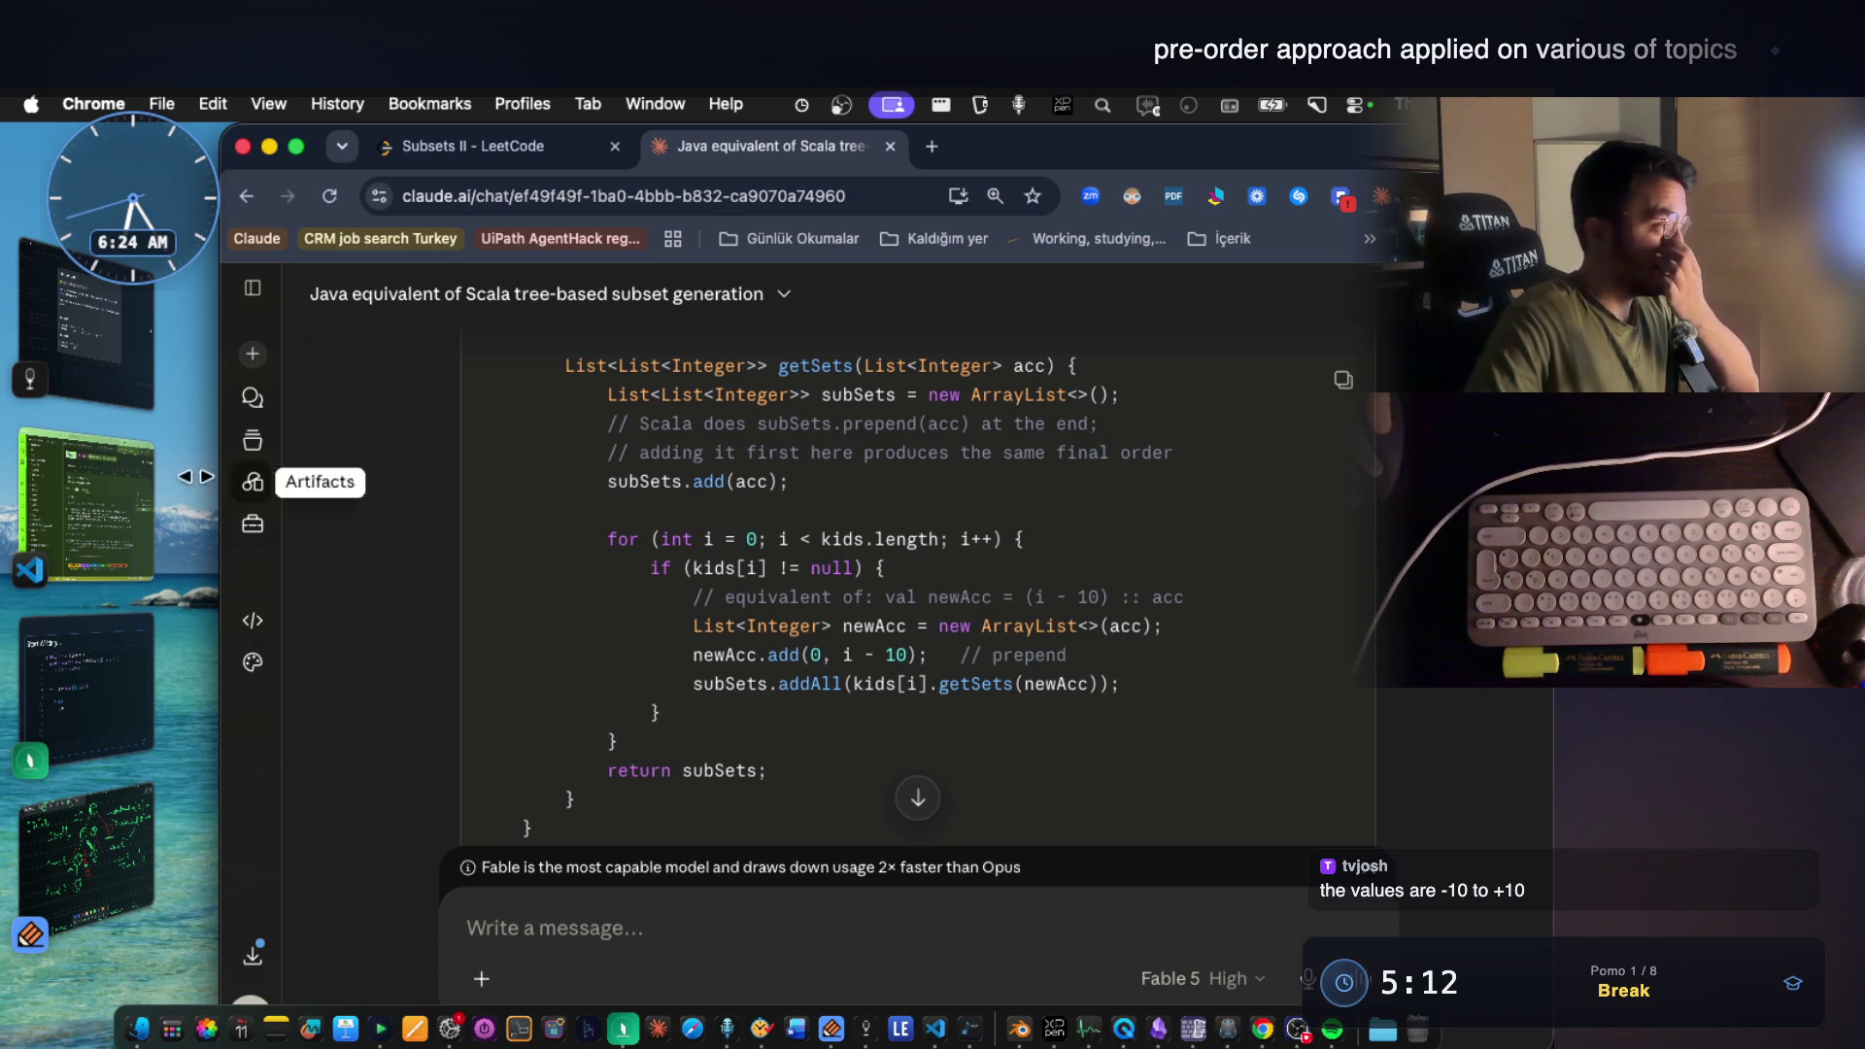
Place the insertion point after the for loop opening in the Java scratch file, then bring Notability forward.
{"action": "left_click", "coordinate": [120, 345]}
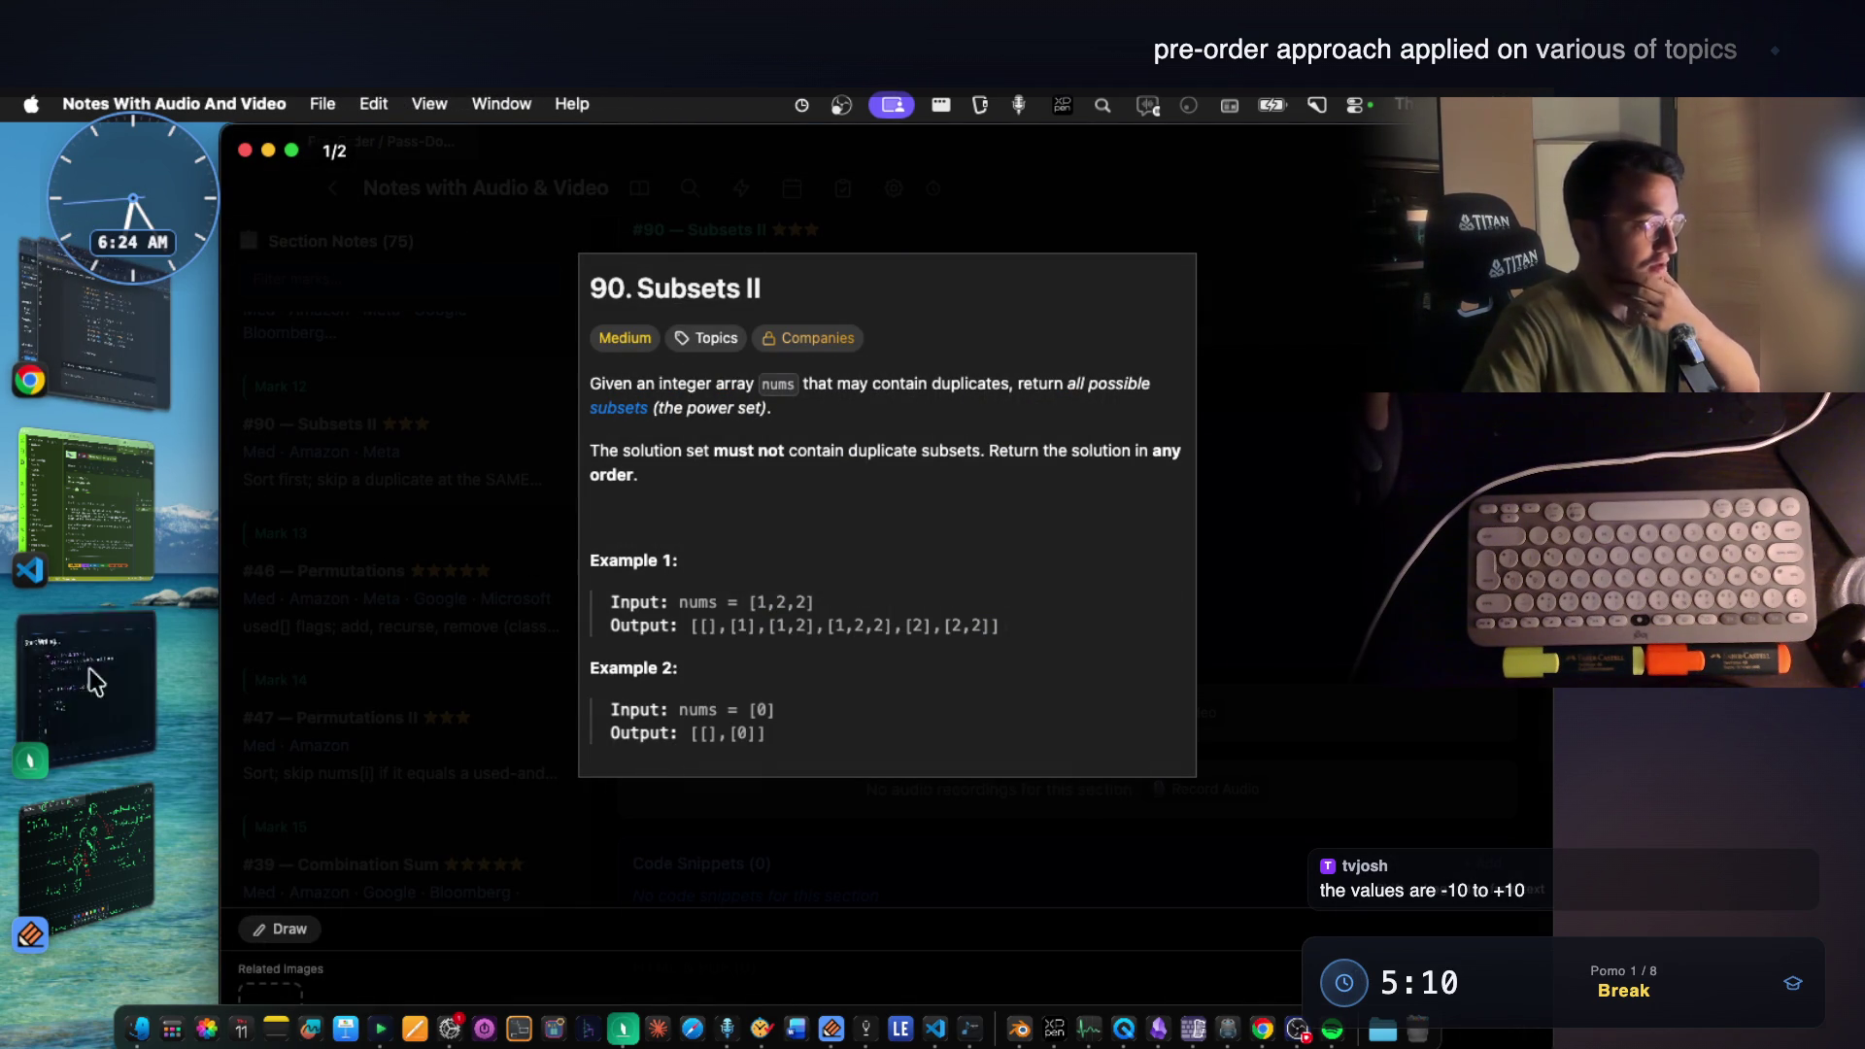
{"action": "left_click", "coordinate": [81, 721]}
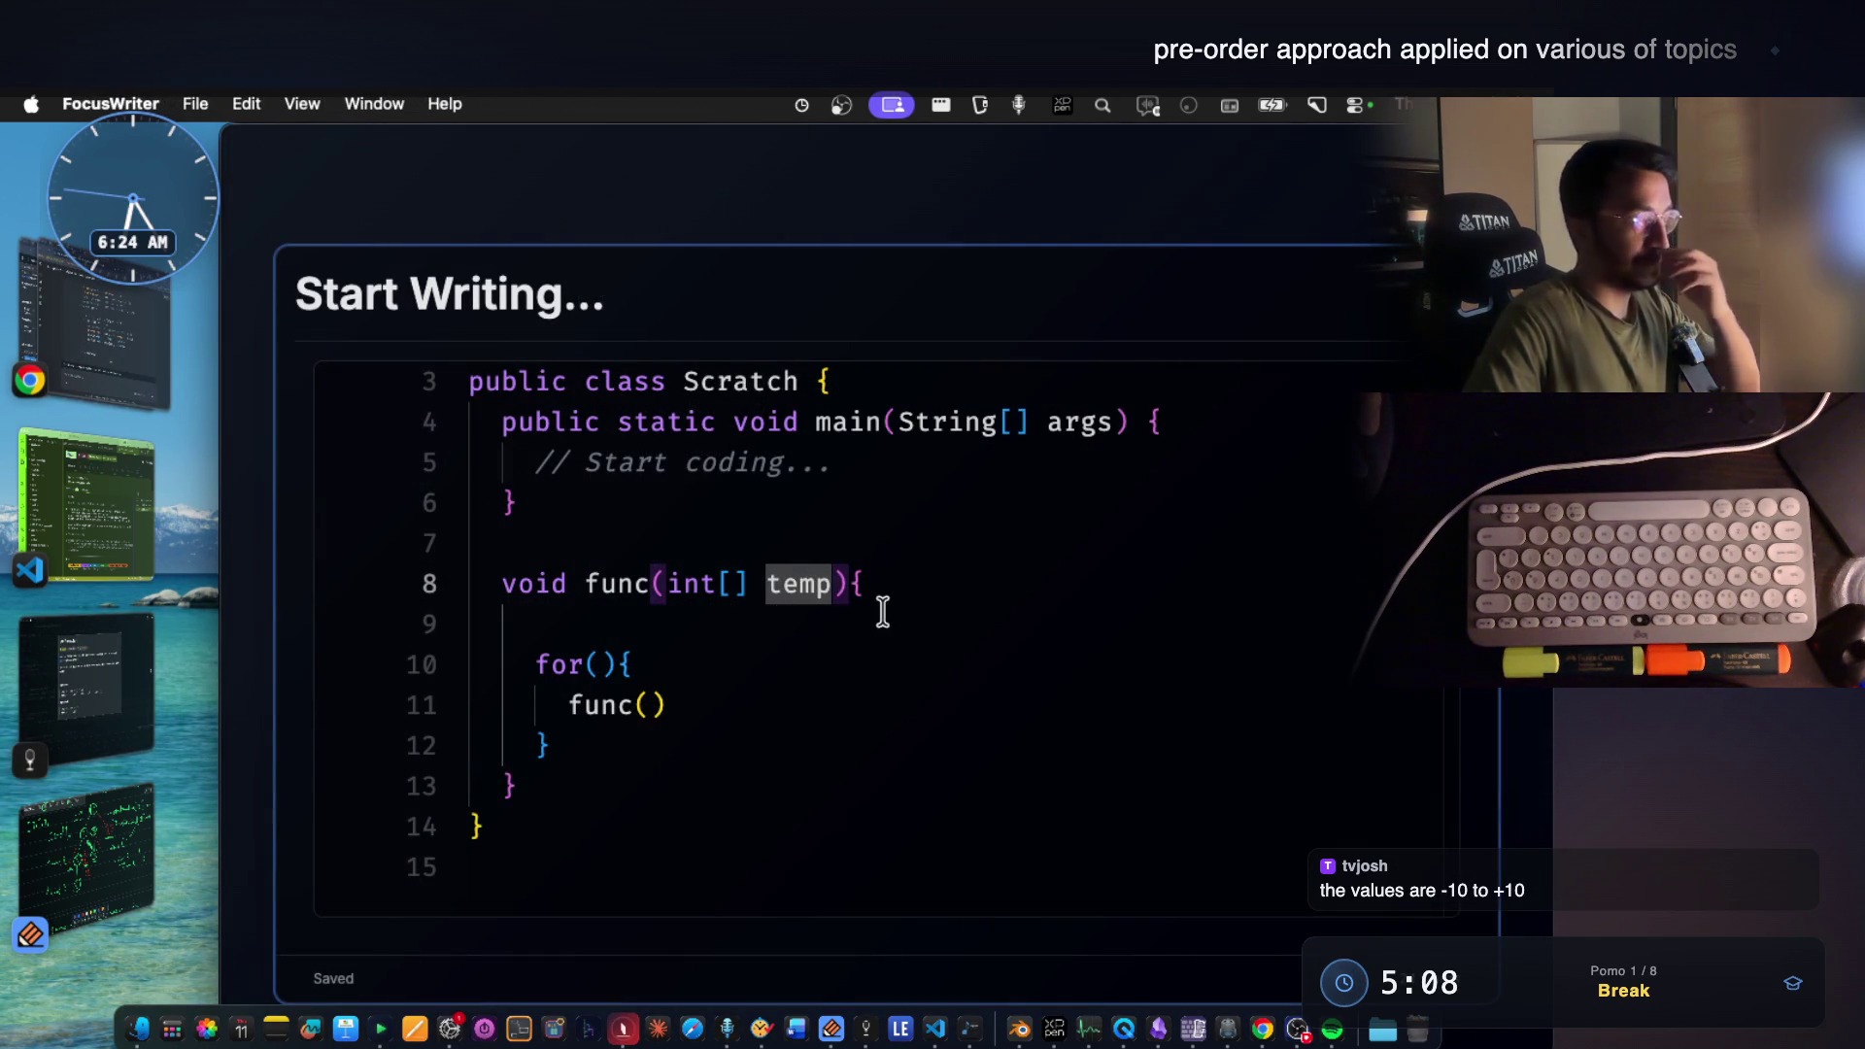
{"action": "left_click", "coordinate": [806, 646]}
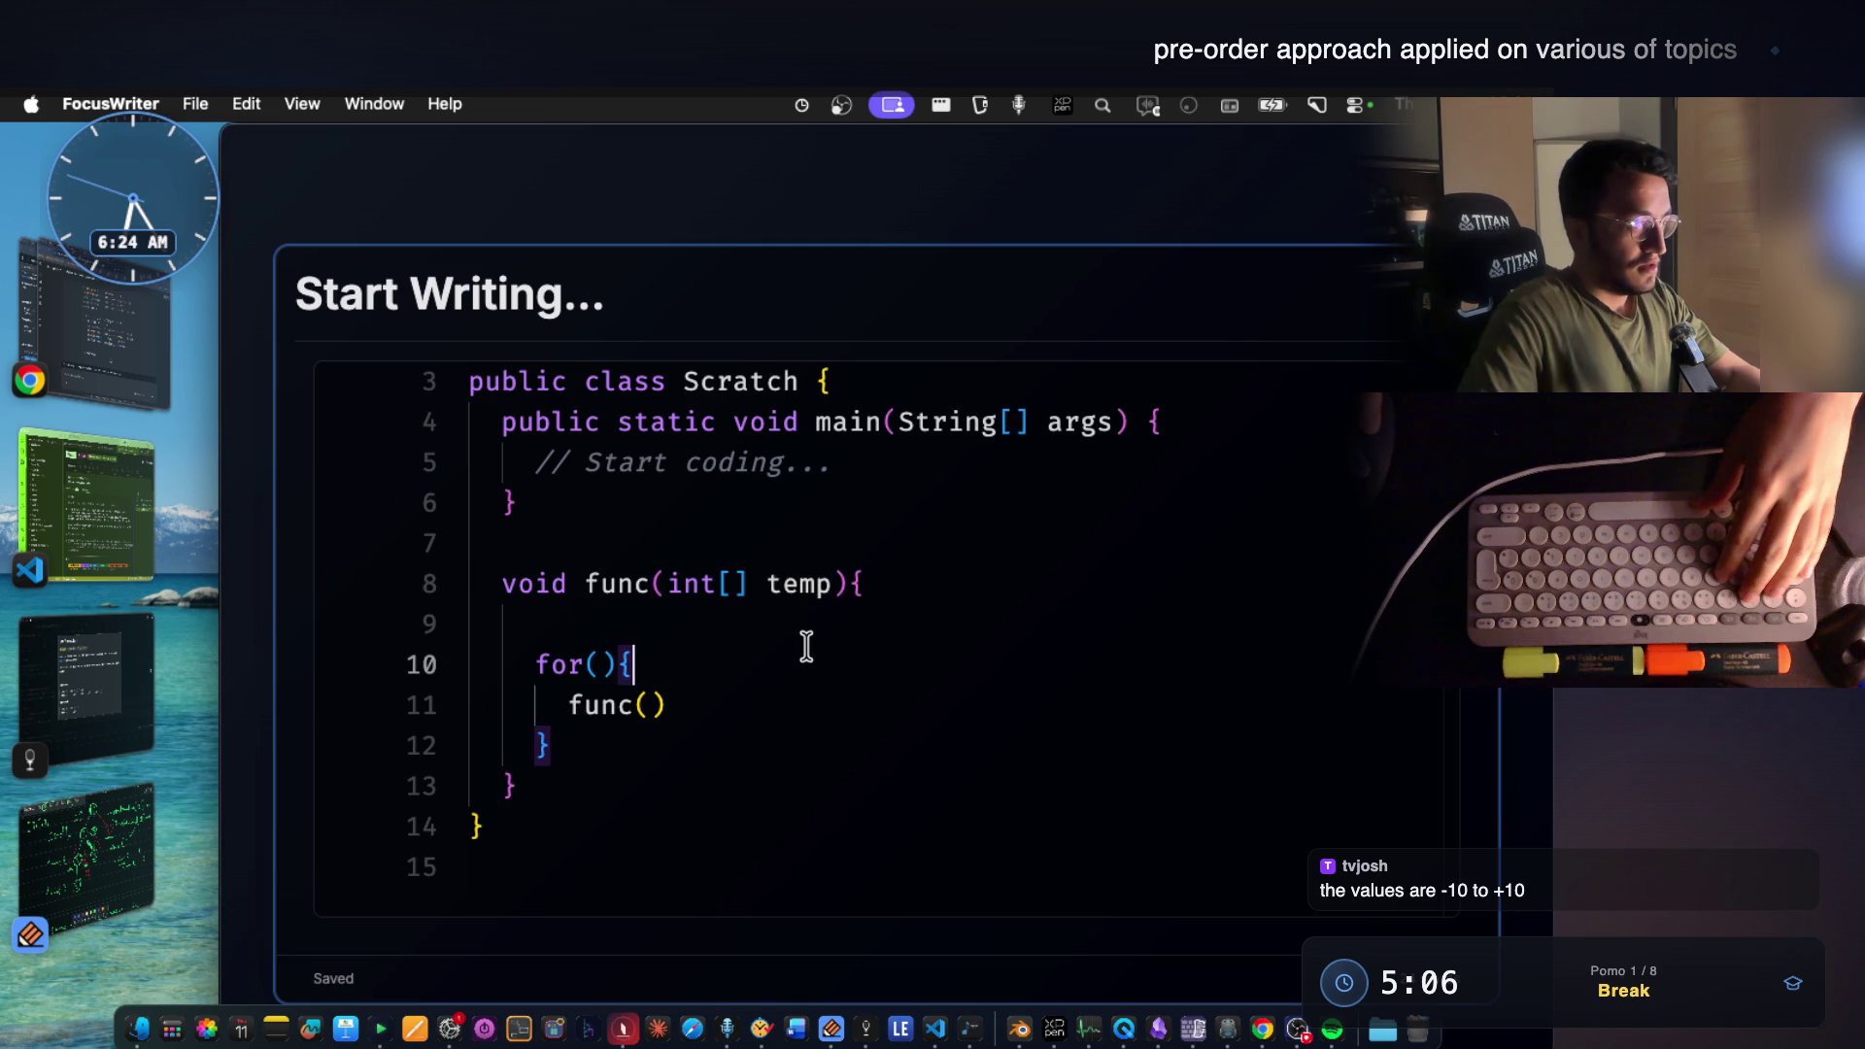
{"action": "left_click", "coordinate": [102, 817]}
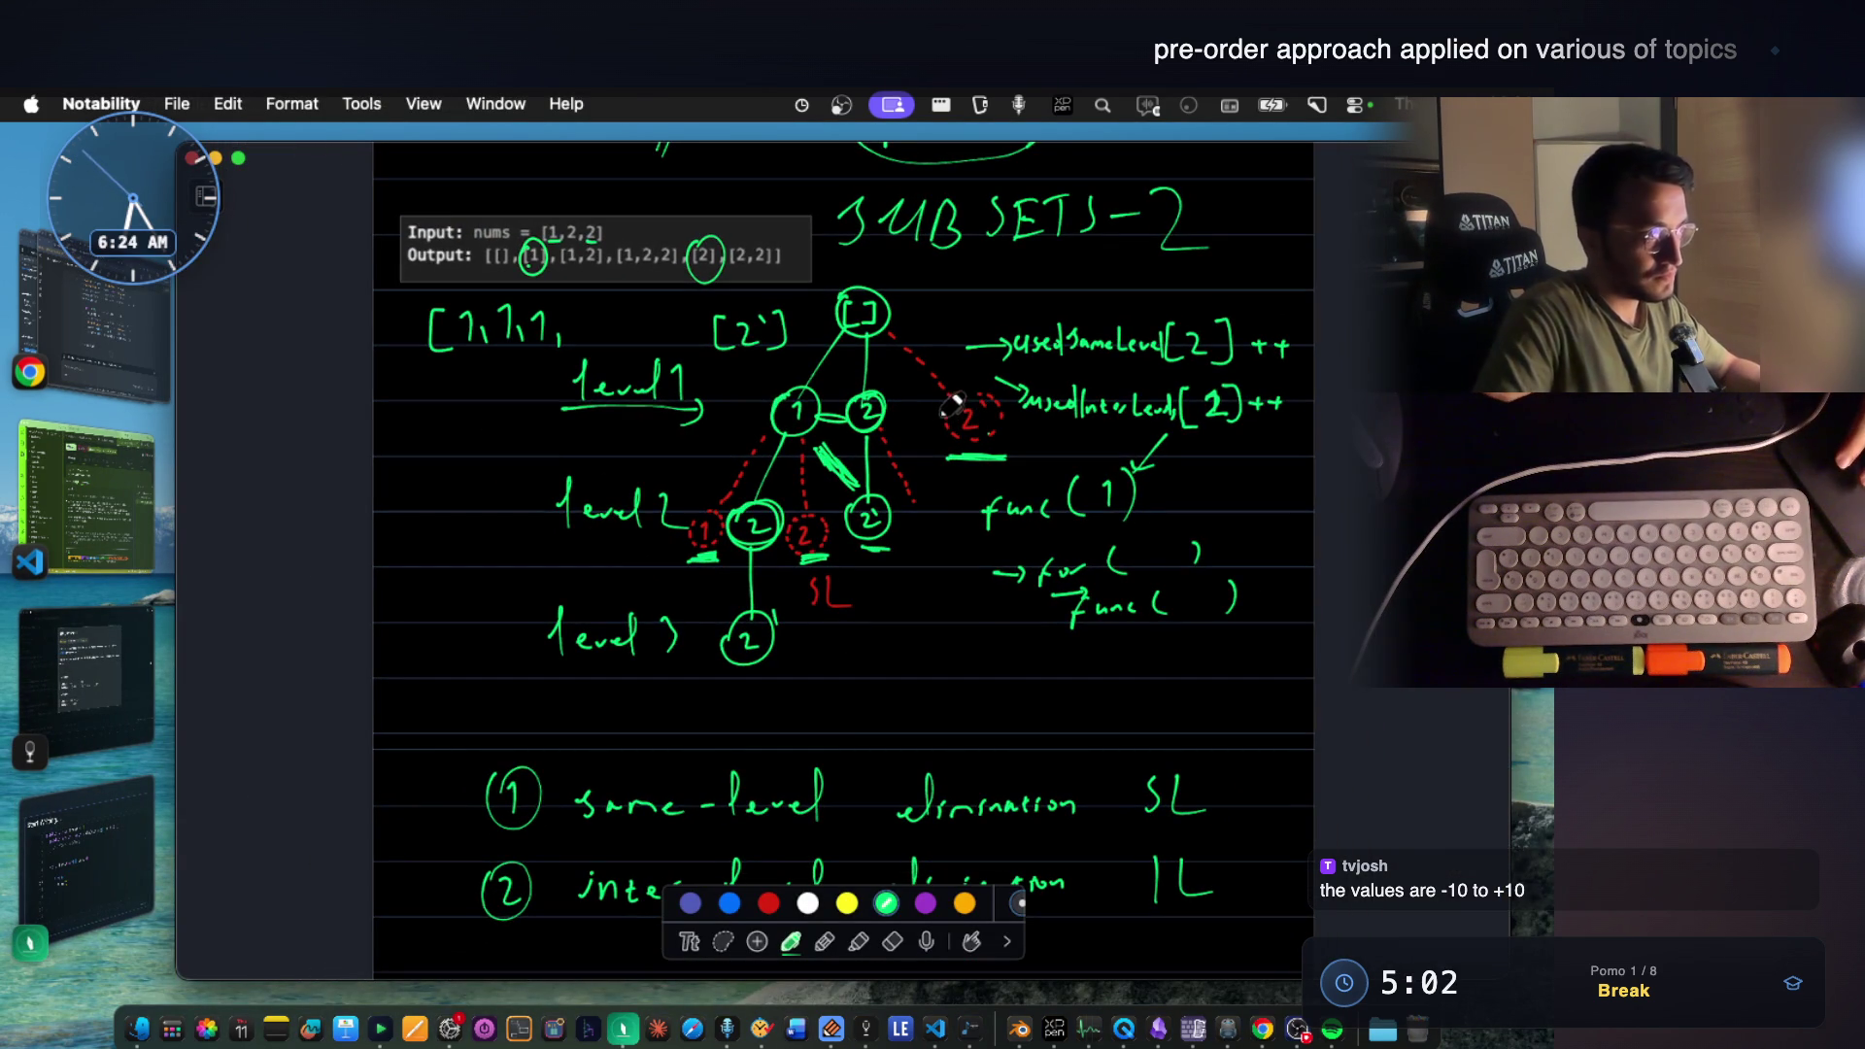
Lasso-select the whole tree diagram with its level labels and copy it.
{"action": "left_click", "coordinate": [722, 940]}
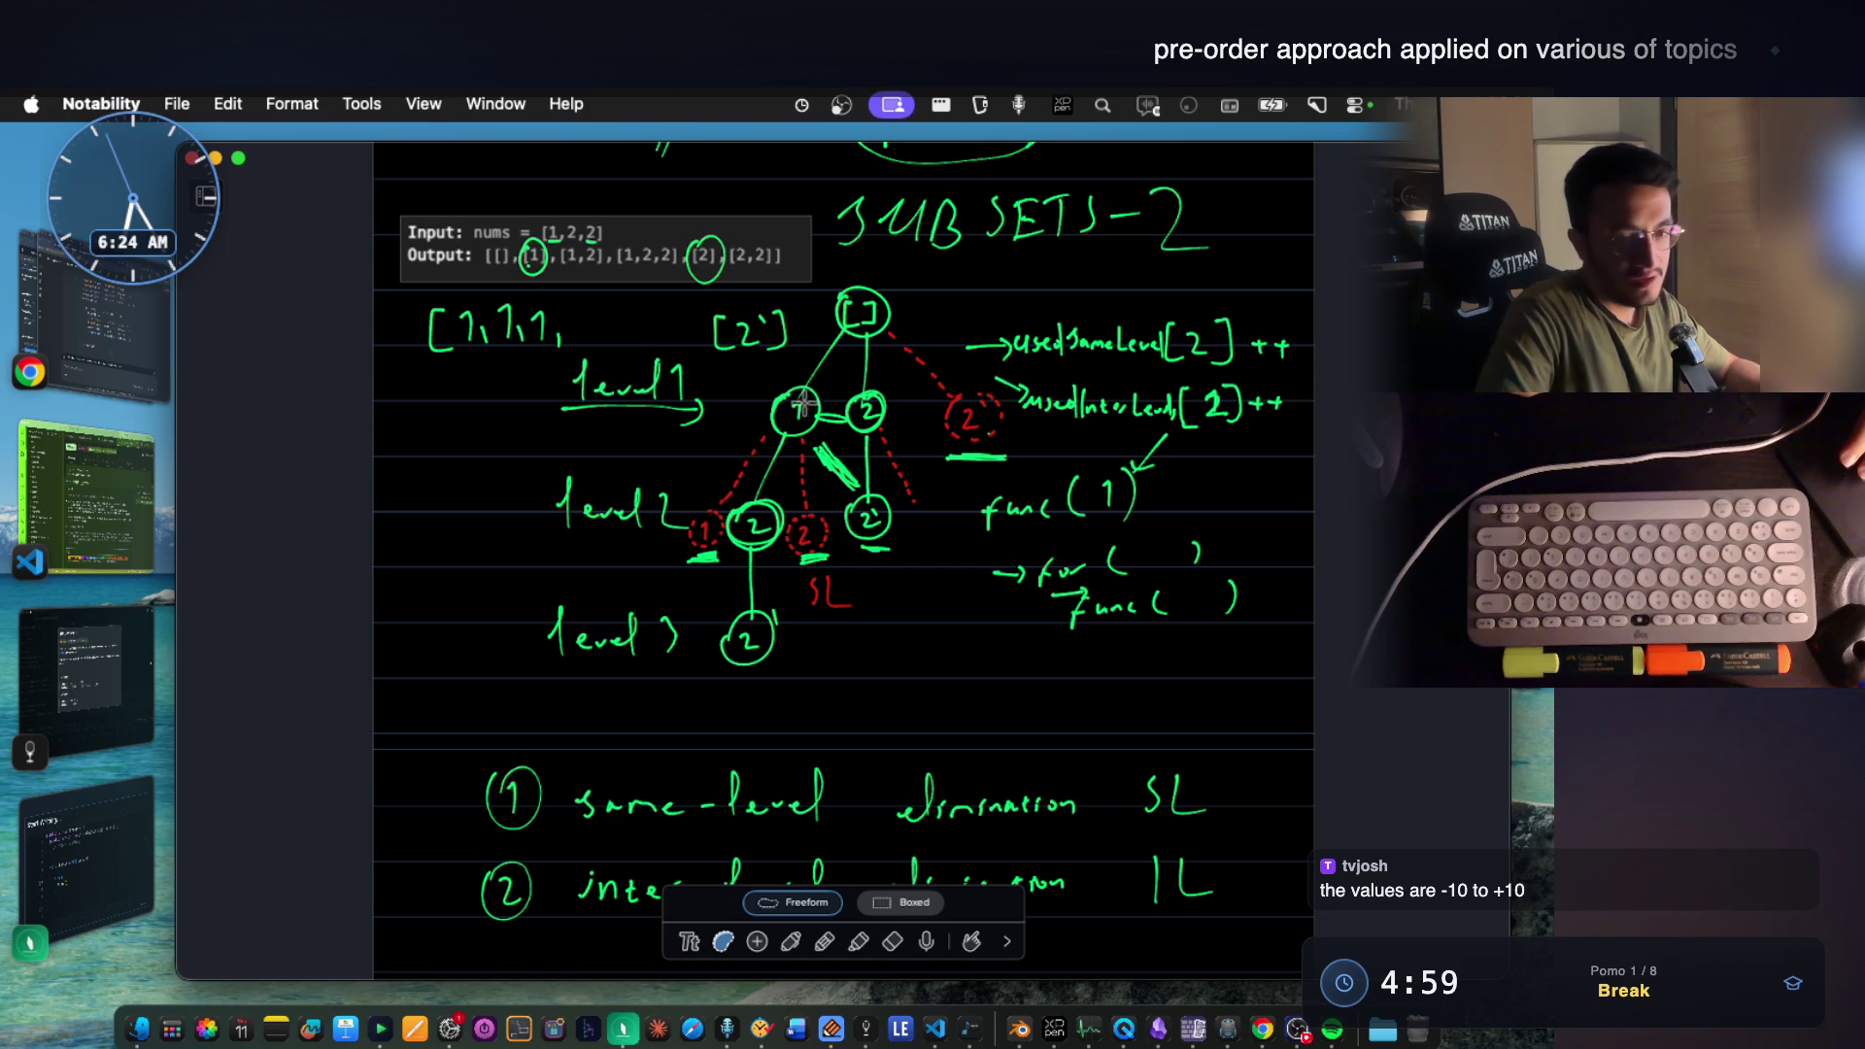
{"action": "scroll", "coordinate": [814, 412], "scroll_direction": "up", "scroll_amount": 5}
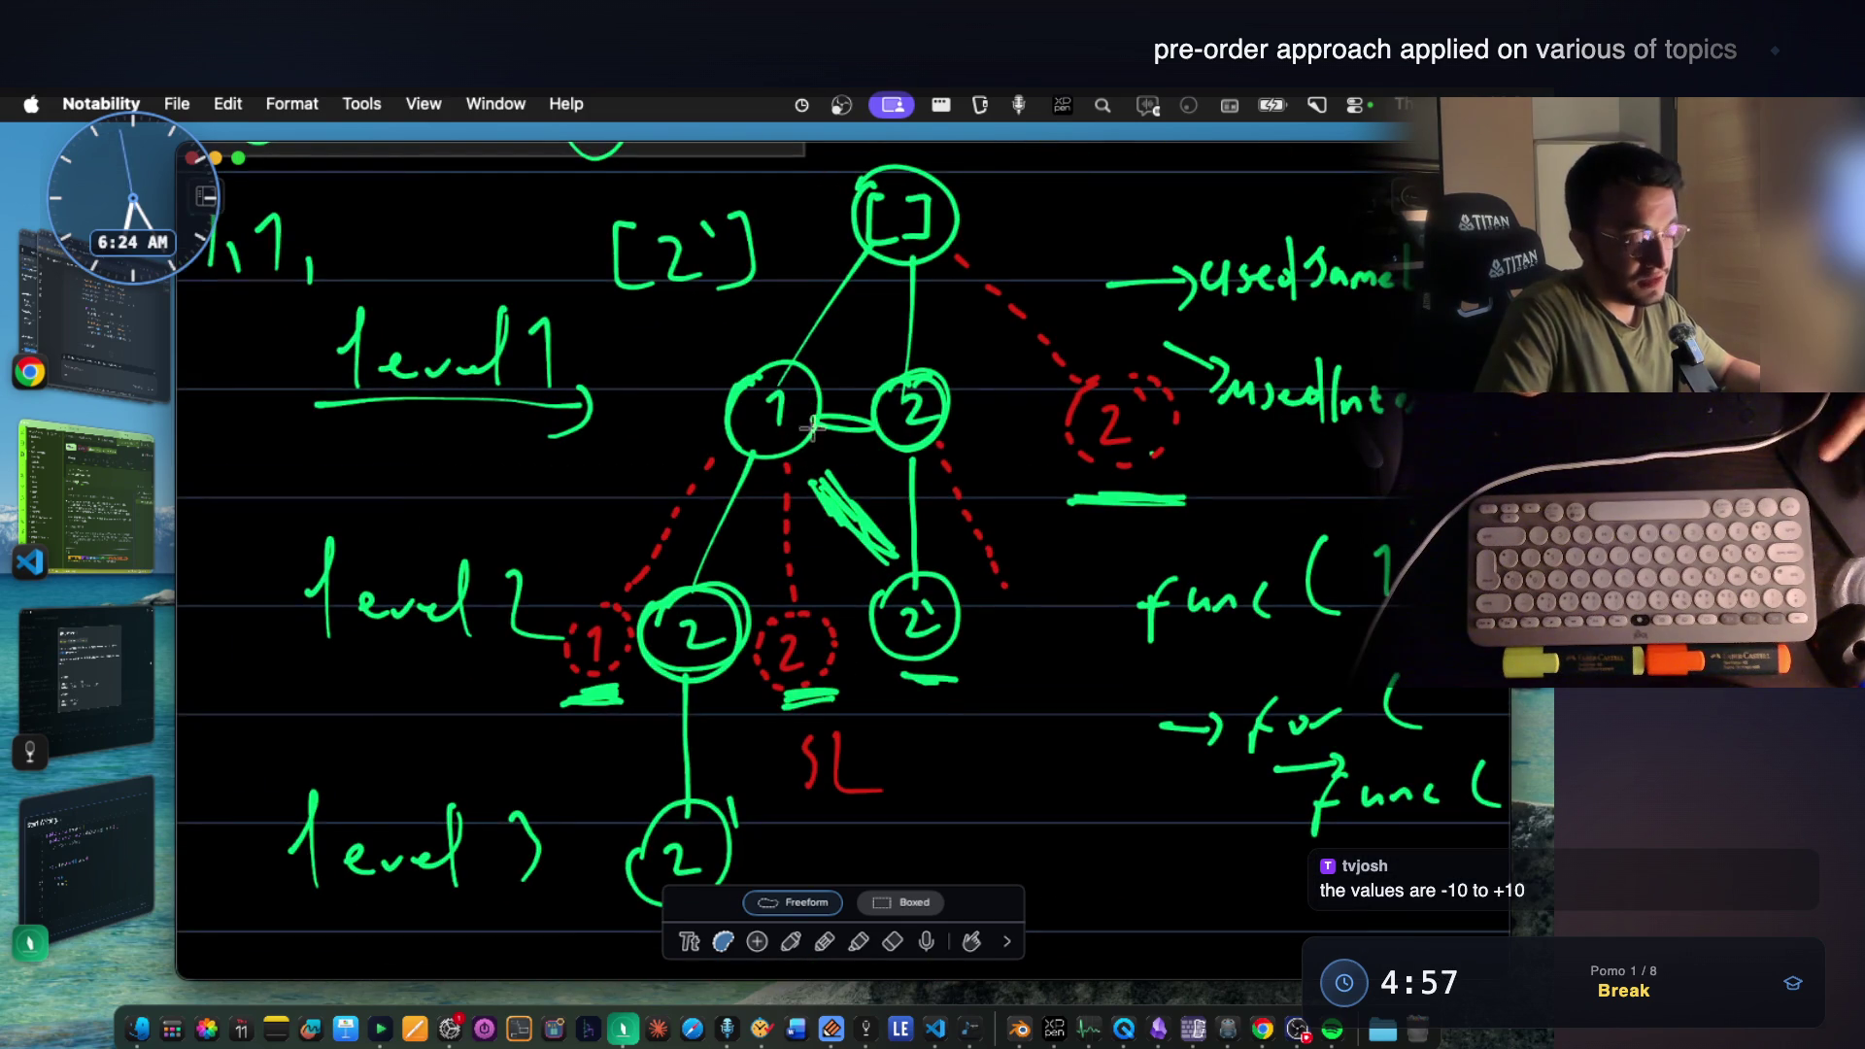
{"action": "scroll", "coordinate": [961, 401], "scroll_direction": "up", "scroll_amount": 3}
{"action": "scroll", "coordinate": [962, 401], "scroll_direction": "left", "scroll_amount": 2}
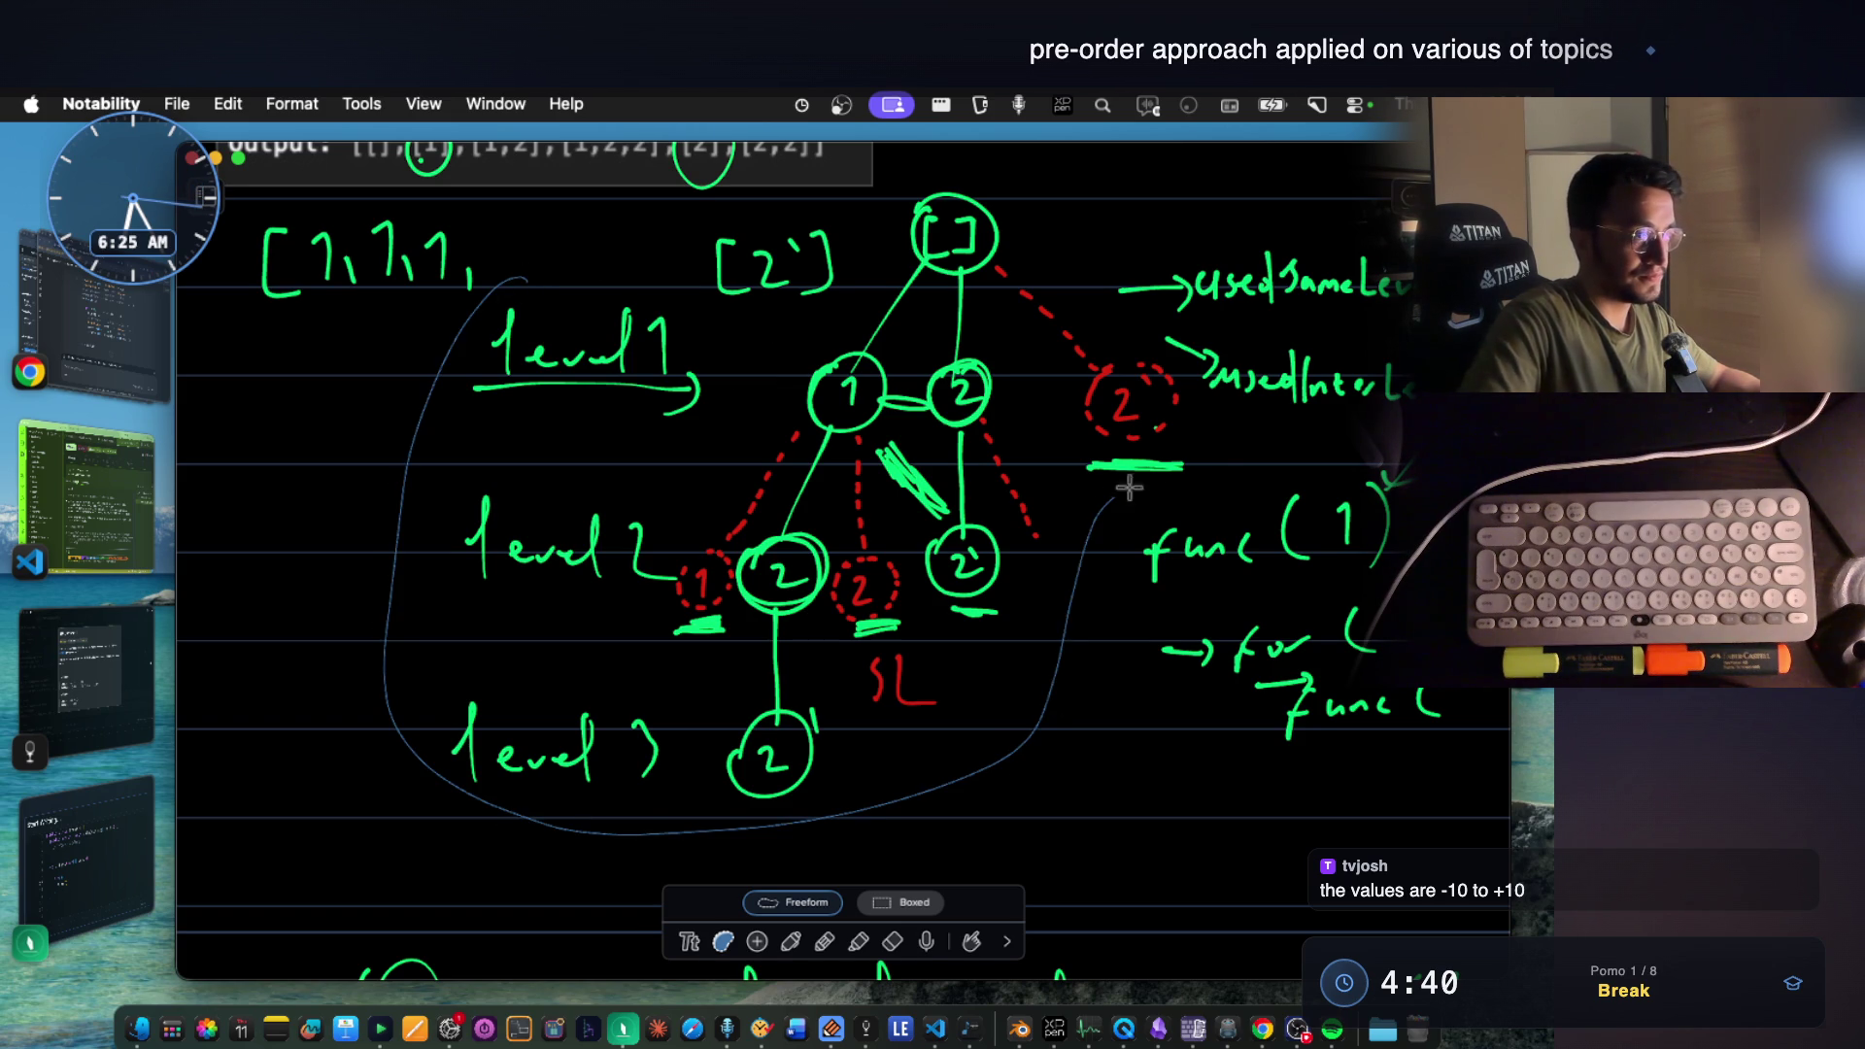
{"action": "left_click_drag", "start_coordinate": [1145, 320], "coordinate": [503, 279]}
{"action": "key", "text": "super+c"}
{"action": "scroll", "coordinate": [870, 566], "scroll_direction": "down", "scroll_amount": 5}
{"action": "scroll", "coordinate": [753, 534], "scroll_direction": "down", "scroll_amount": 5}
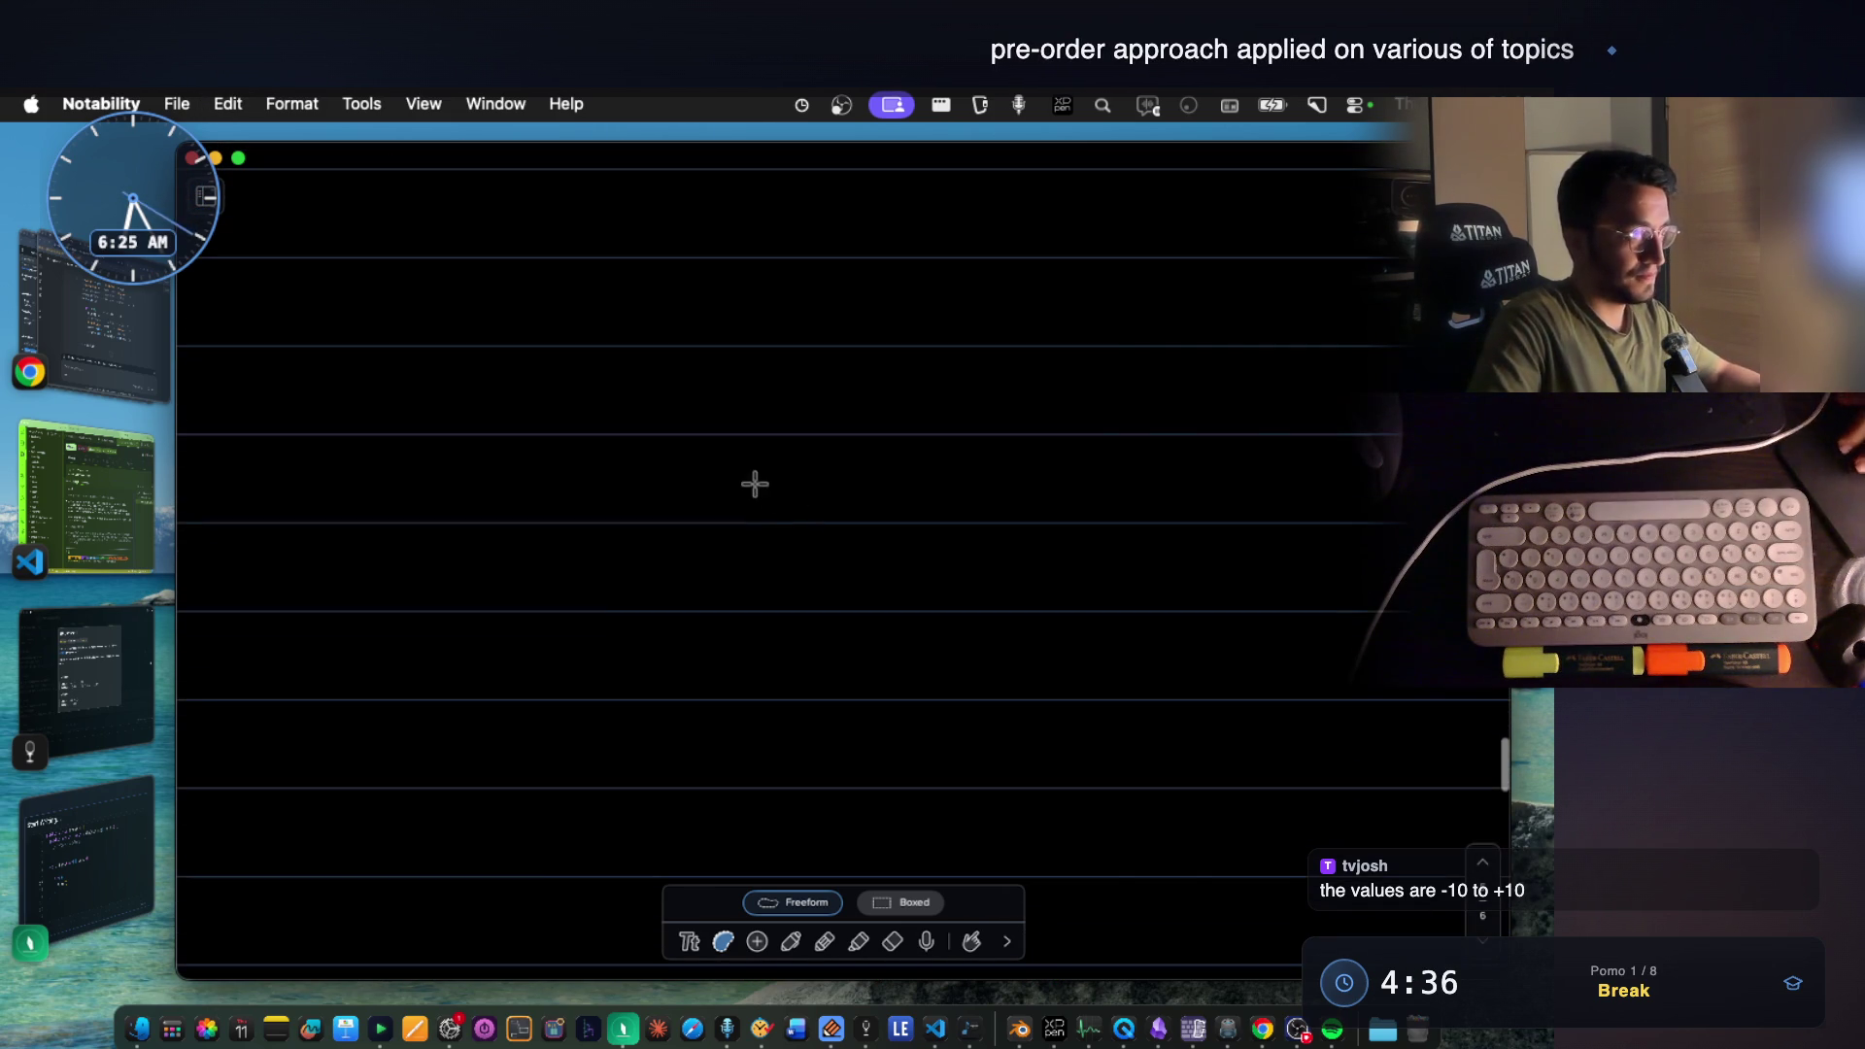
{"action": "scroll", "coordinate": [809, 514], "scroll_direction": "up", "scroll_amount": 10}
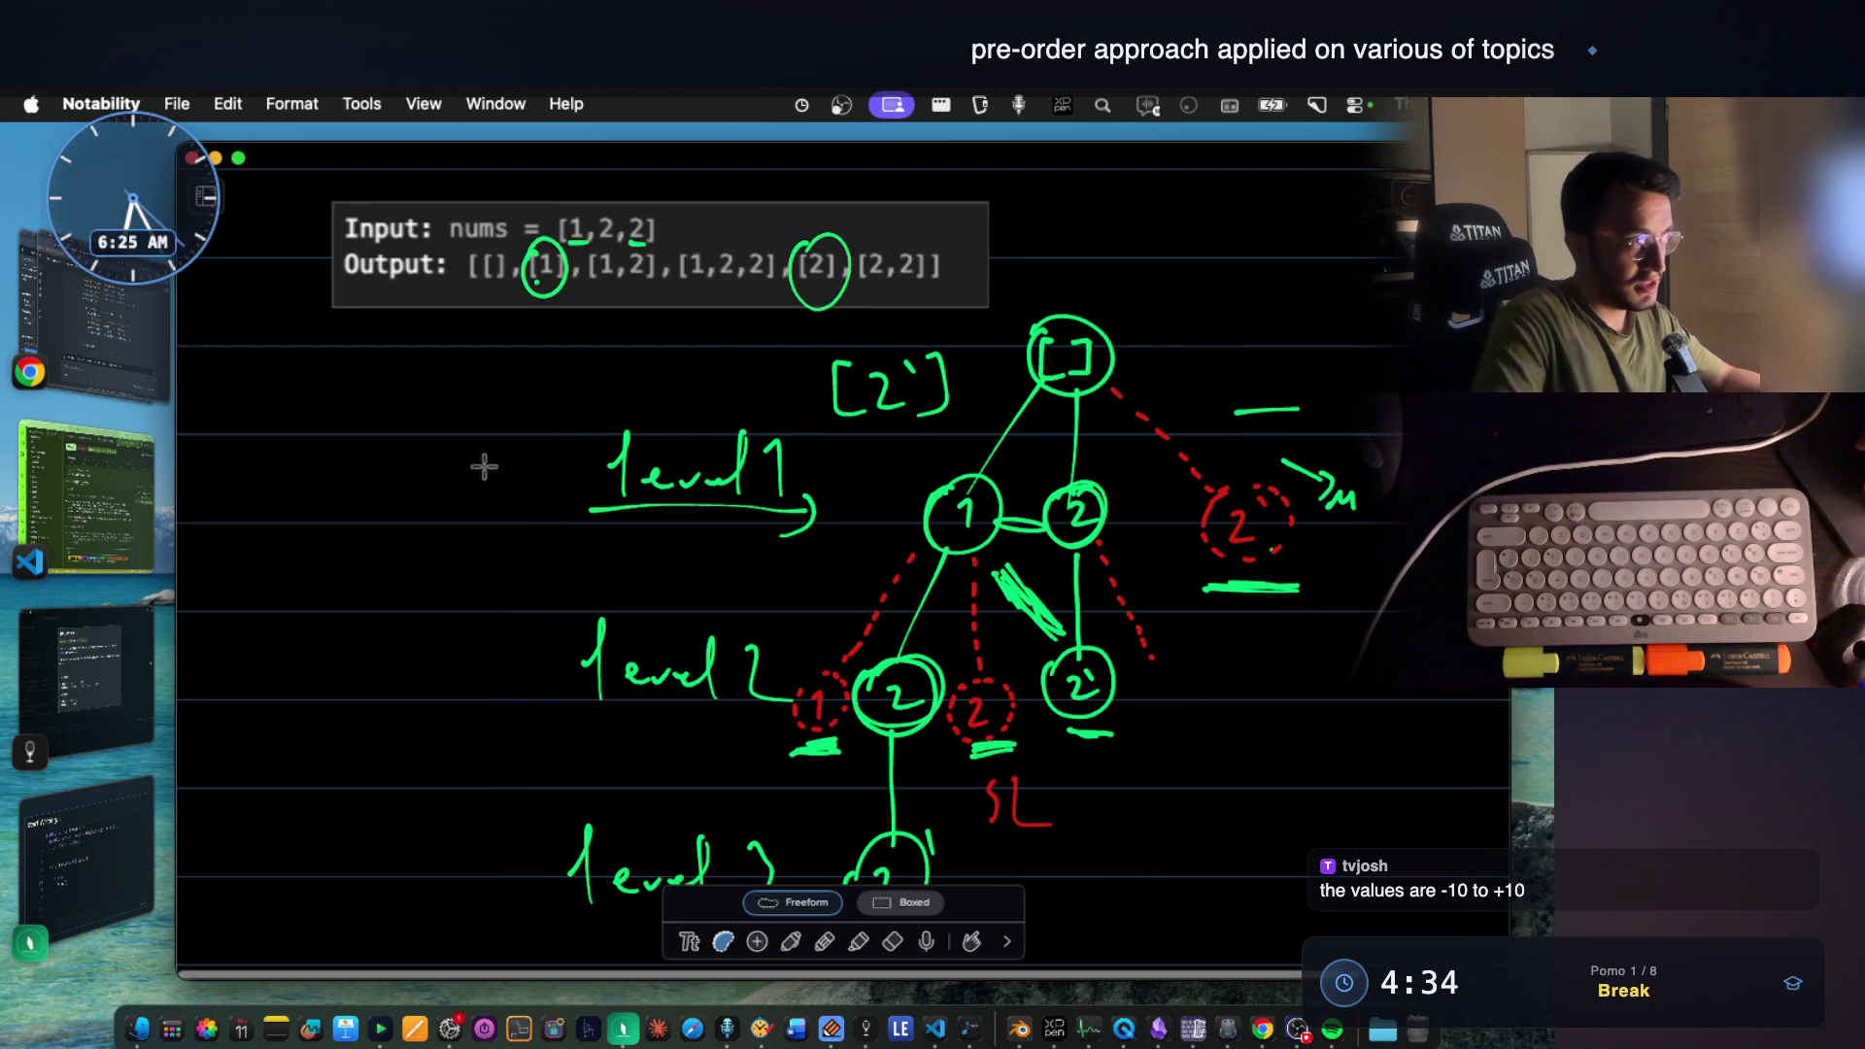
{"action": "scroll", "coordinate": [832, 391], "scroll_direction": "down", "scroll_amount": 1}
{"action": "scroll", "coordinate": [712, 649], "scroll_direction": "down", "scroll_amount": 3}
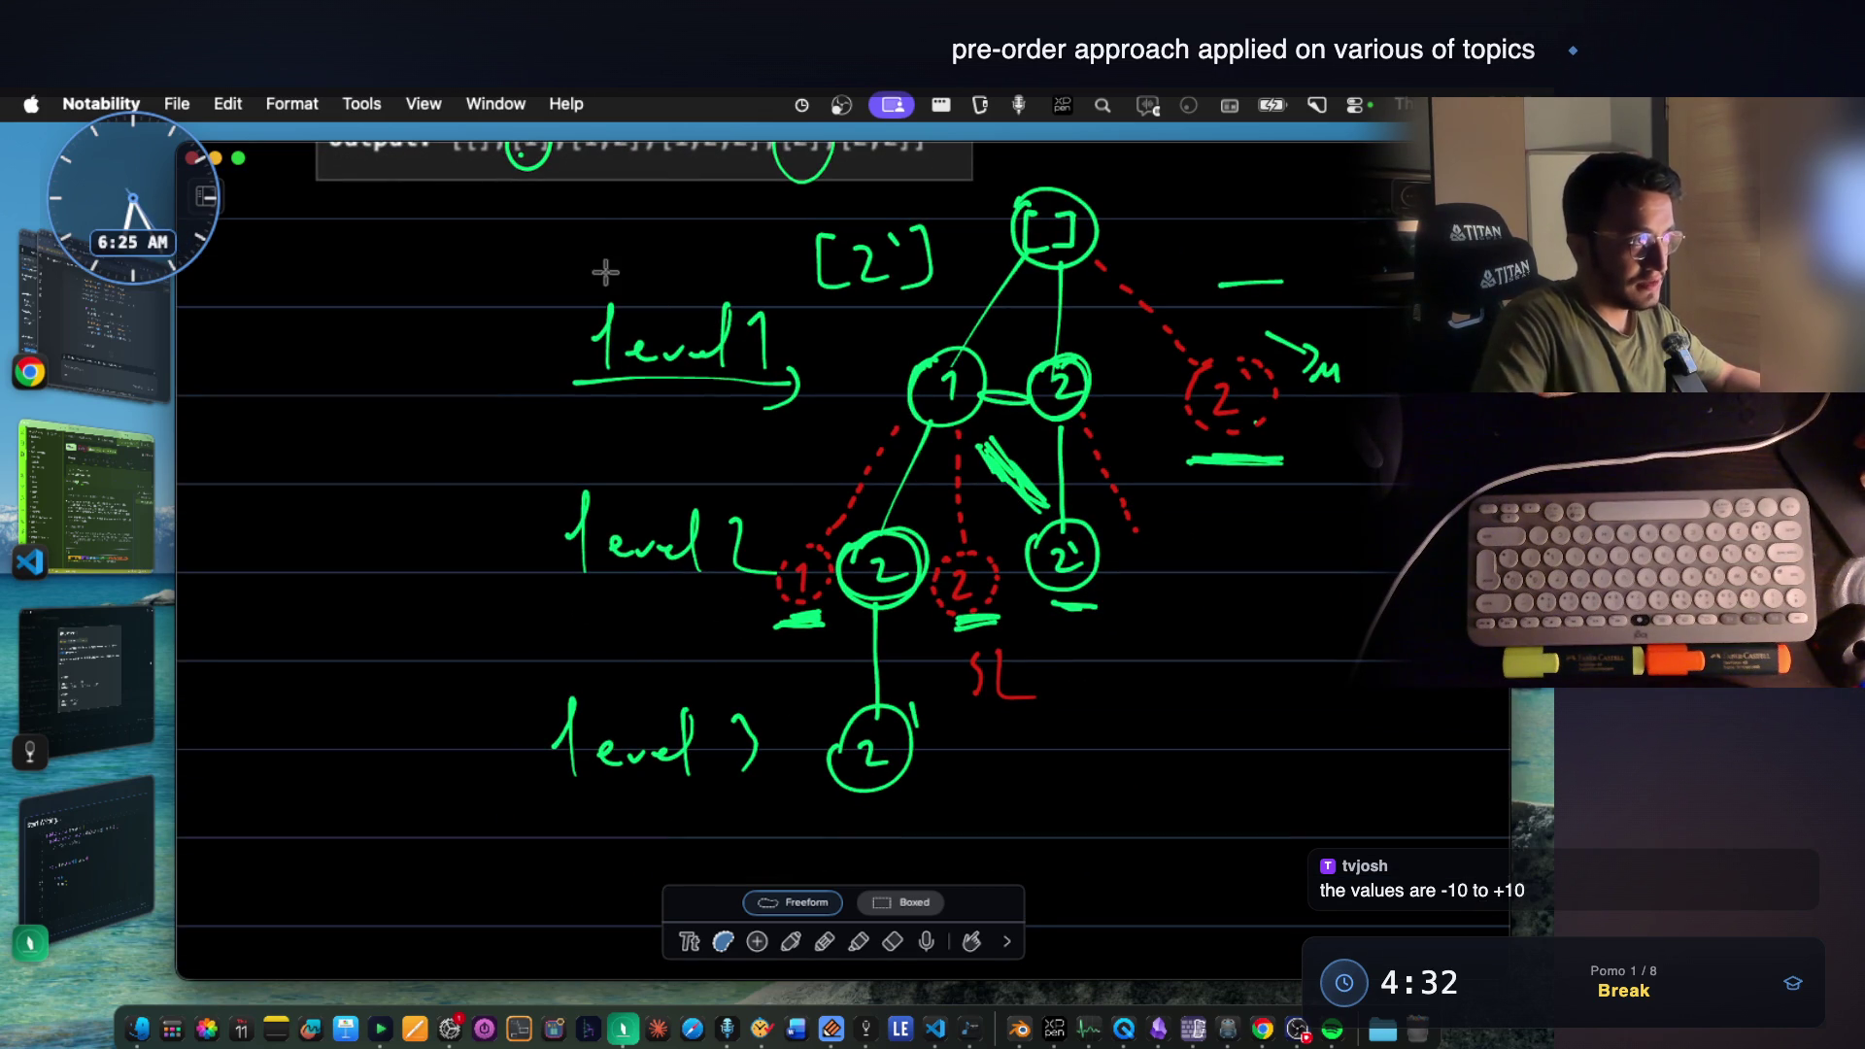
{"action": "left_click_drag", "start_coordinate": [586, 223], "coordinate": [1071, 775]}
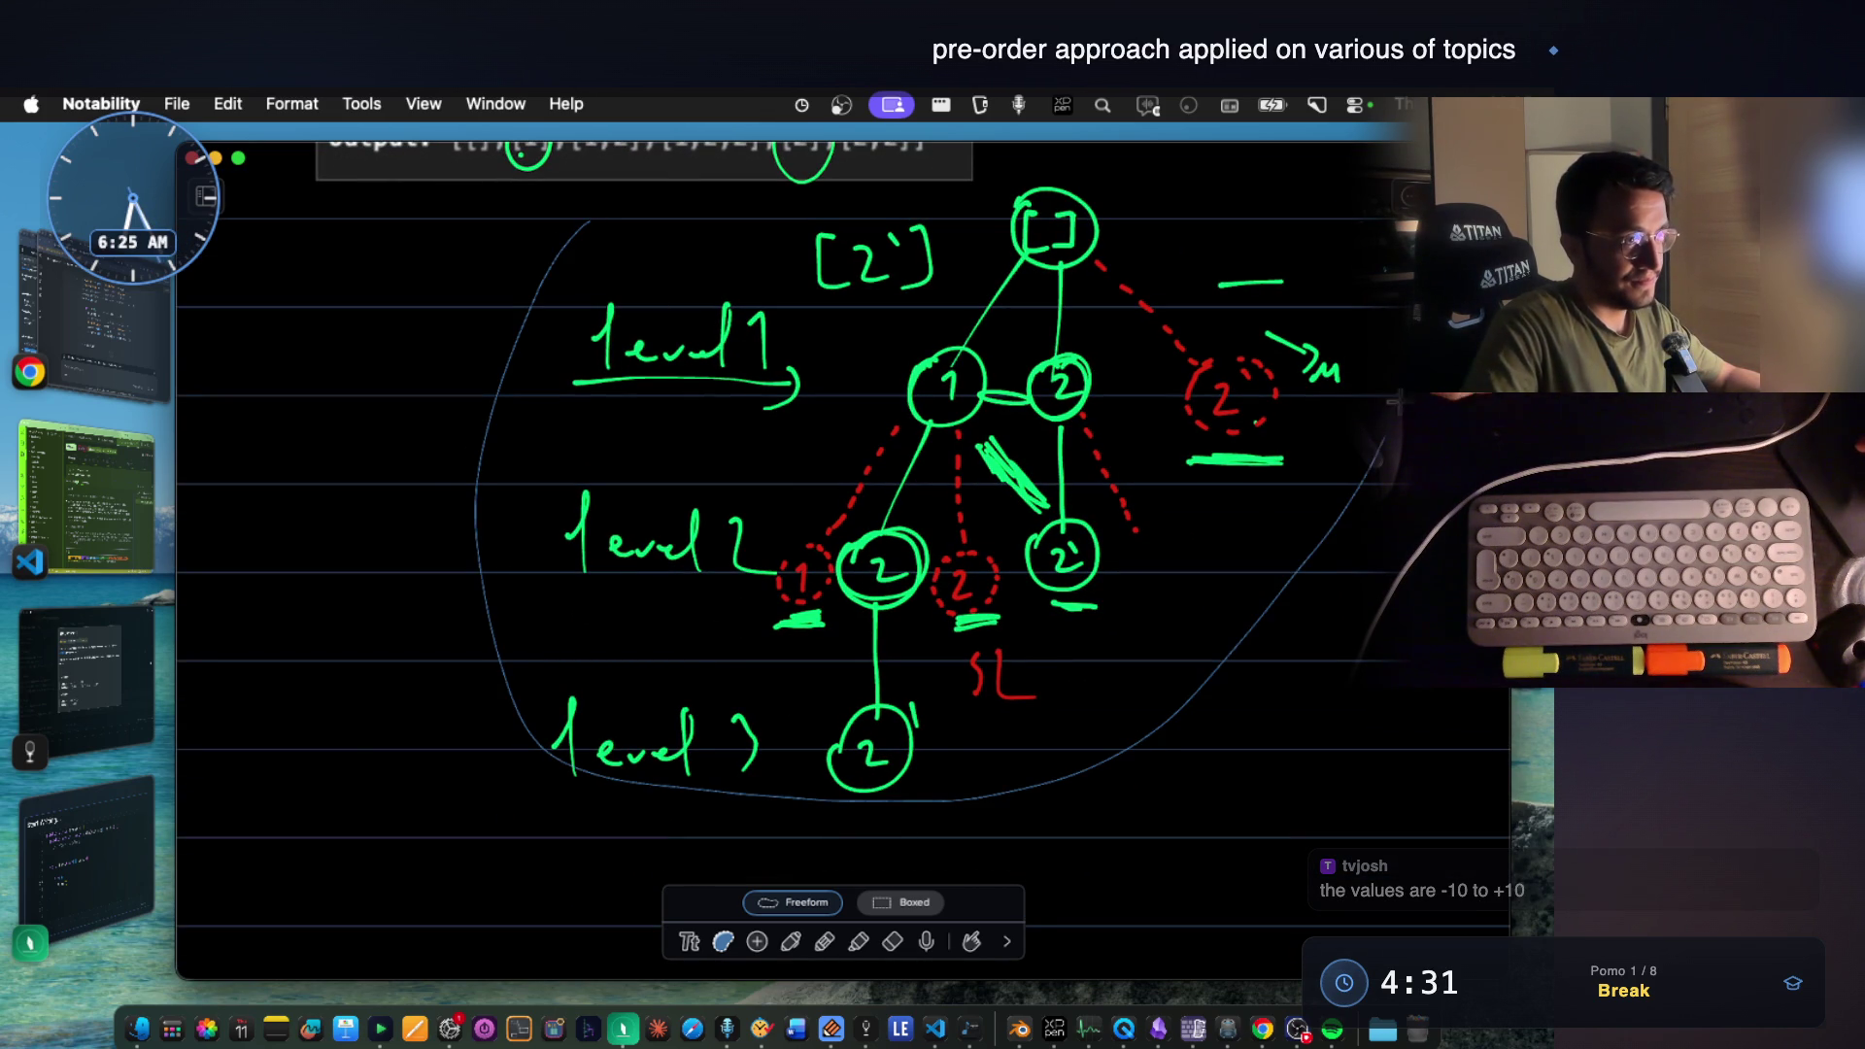
{"action": "left_click_drag", "start_coordinate": [1388, 421], "coordinate": [1209, 183]}
{"action": "scroll", "coordinate": [868, 405], "scroll_direction": "up", "scroll_amount": 2}
{"action": "scroll", "coordinate": [869, 406], "scroll_direction": "right", "scroll_amount": 2}
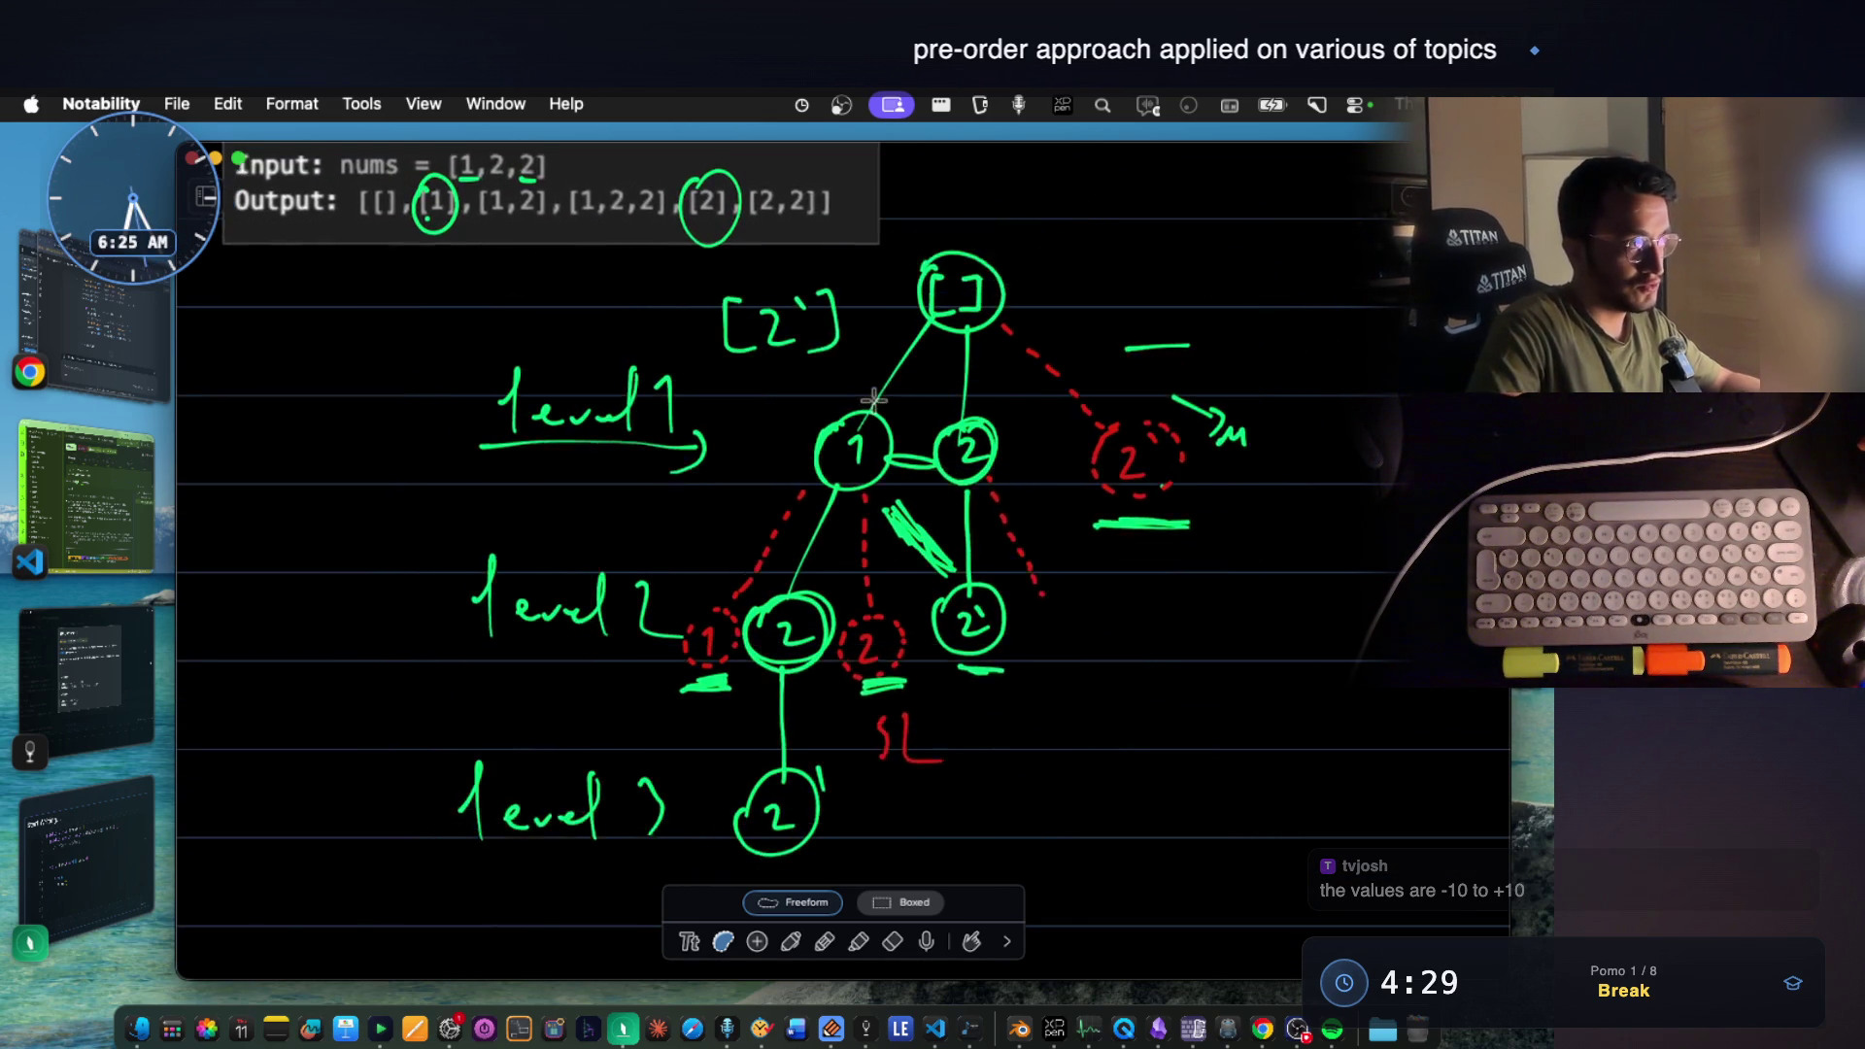
{"action": "scroll", "coordinate": [868, 405], "scroll_direction": "down", "scroll_amount": 1}
Dismiss the selection, switch back to the pen, then bring the FocusWriter Java code forward.
{"action": "left_click", "coordinate": [1203, 668]}
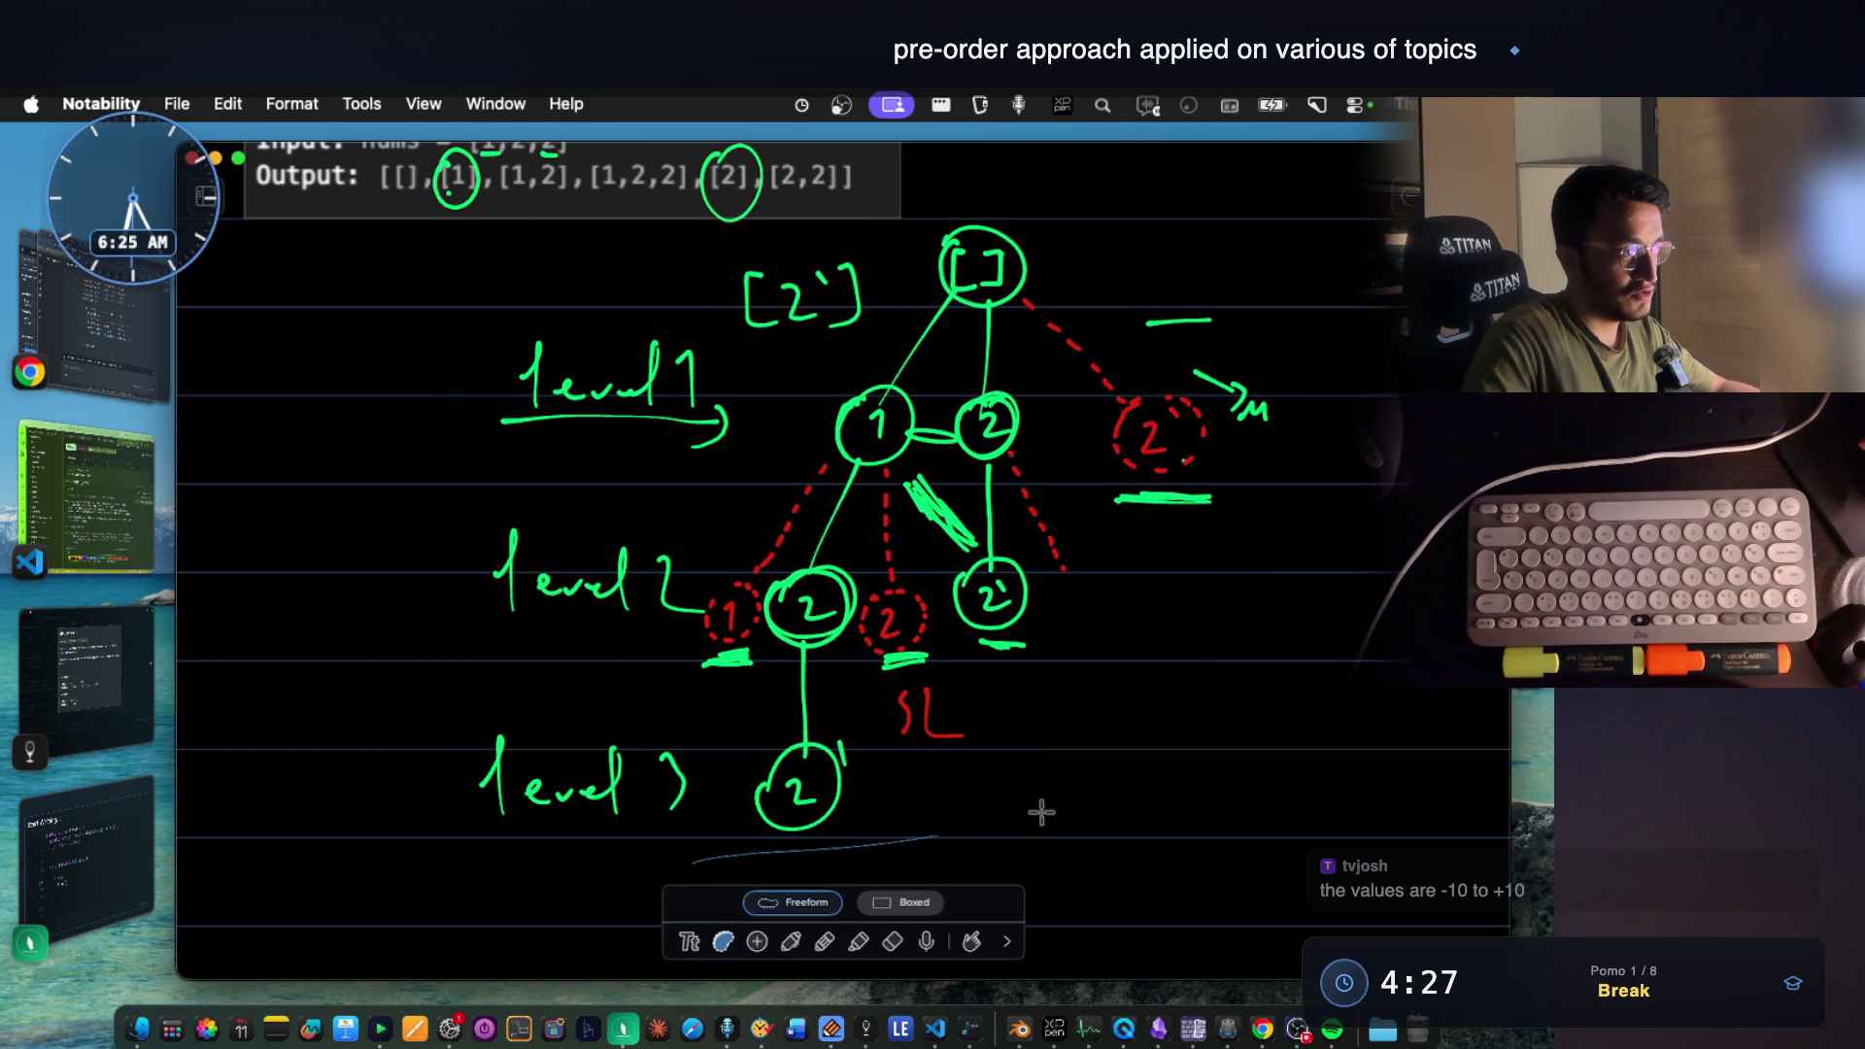
{"action": "left_click_drag", "start_coordinate": [974, 828], "coordinate": [1249, 645]}
{"action": "left_click", "coordinate": [792, 941]}
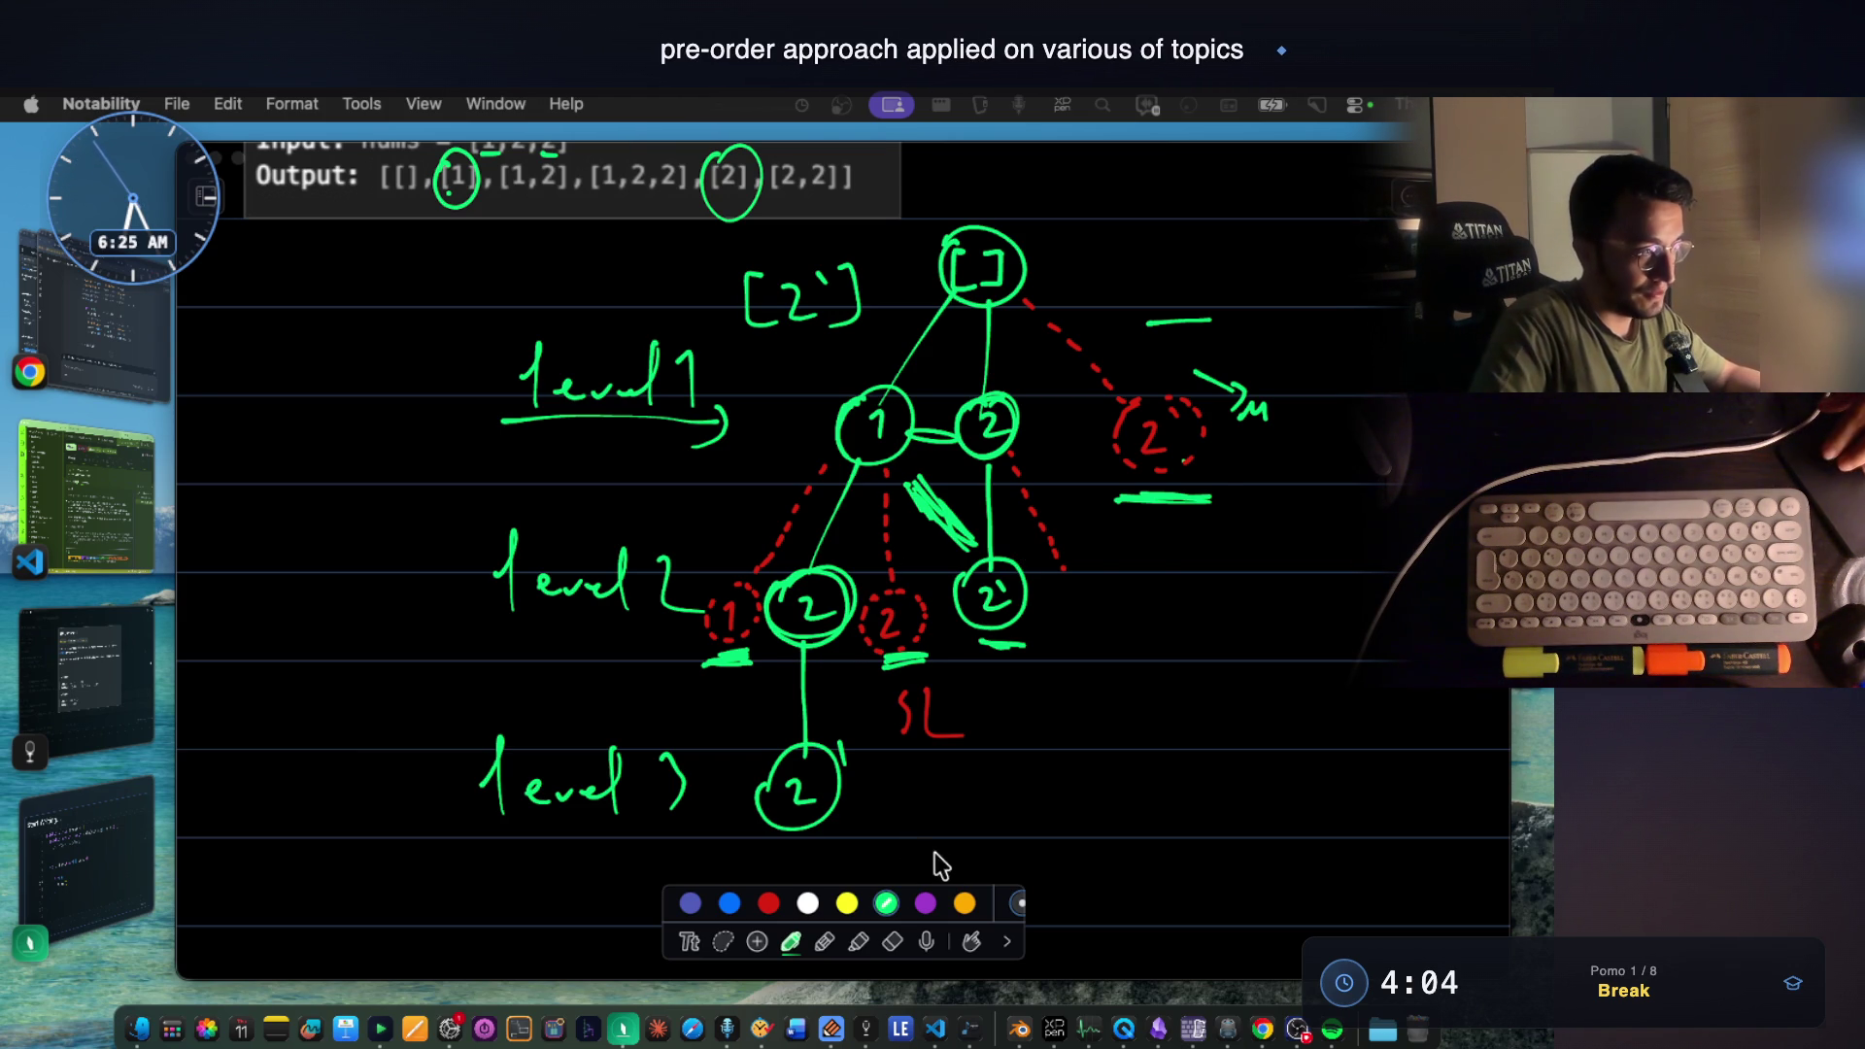
{"action": "scroll", "coordinate": [874, 700], "scroll_direction": "down", "scroll_amount": 5}
{"action": "scroll", "coordinate": [844, 583], "scroll_direction": "up", "scroll_amount": 3}
{"action": "scroll", "coordinate": [830, 582], "scroll_direction": "down", "scroll_amount": 4}
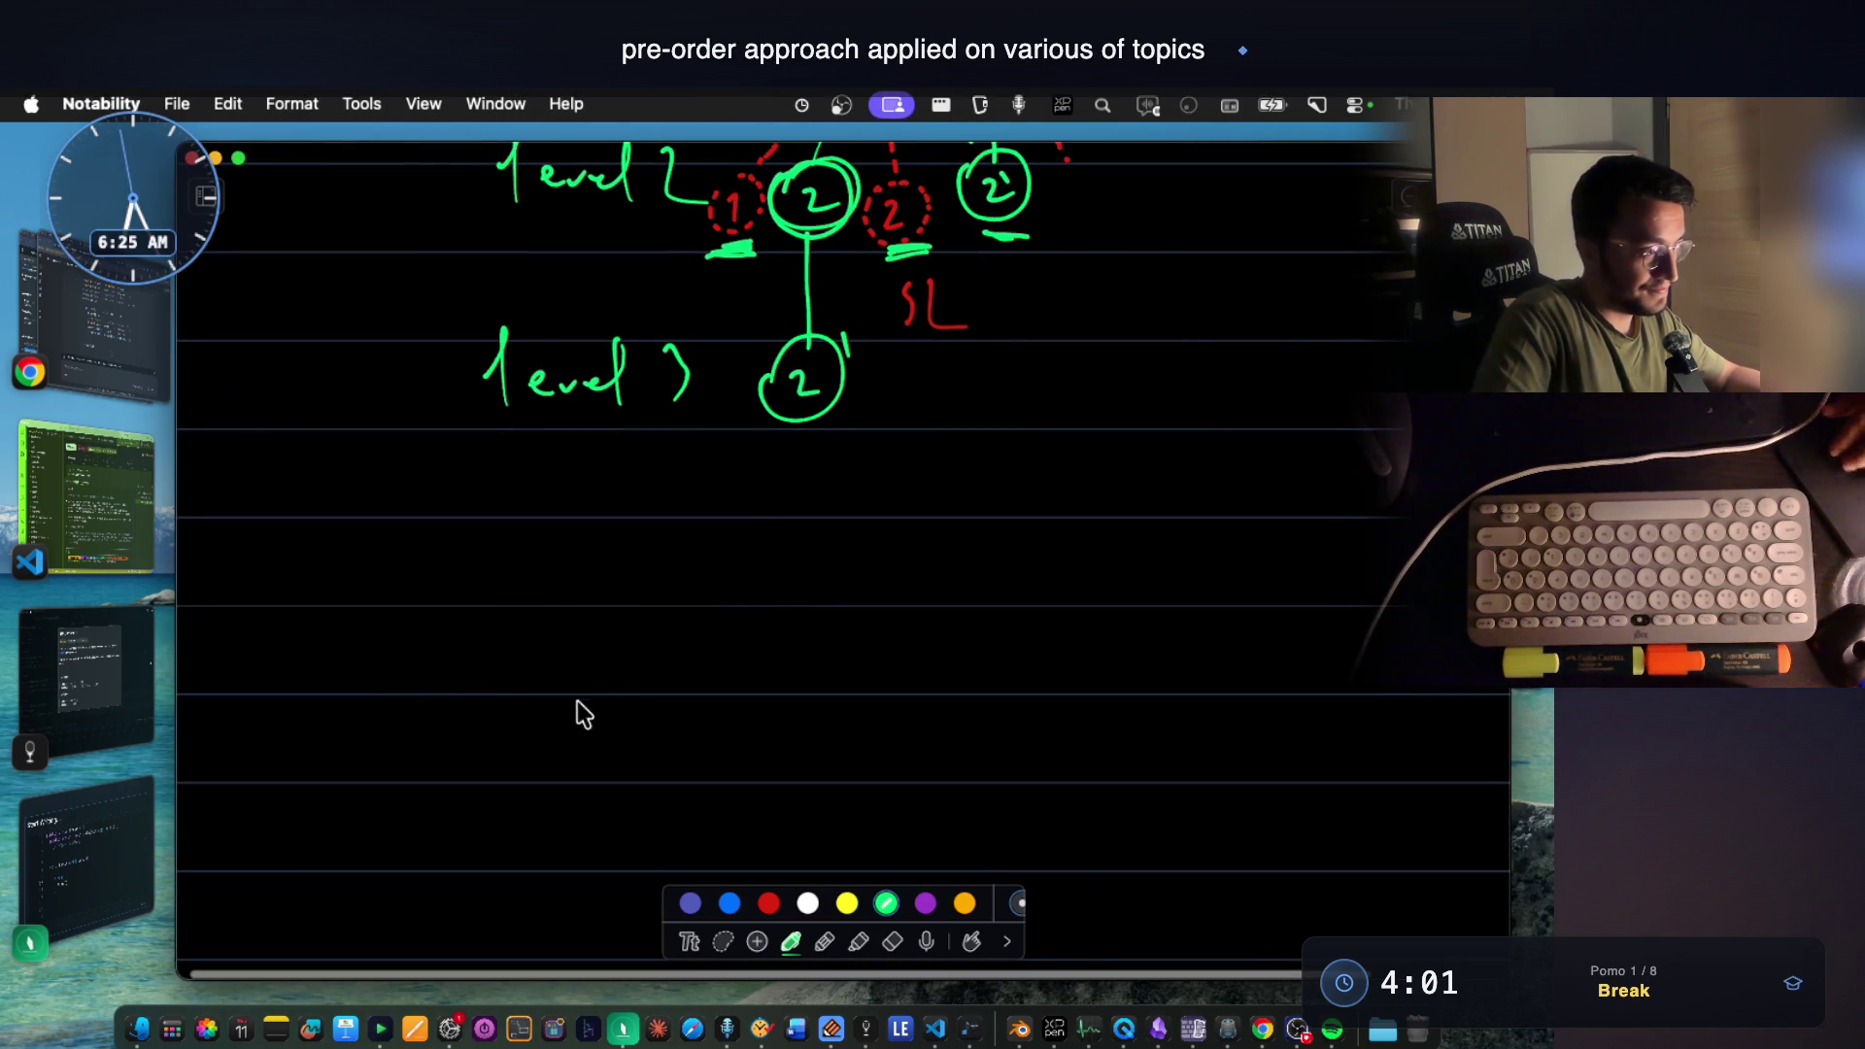
{"action": "scroll", "coordinate": [551, 647], "scroll_direction": "down", "scroll_amount": 2}
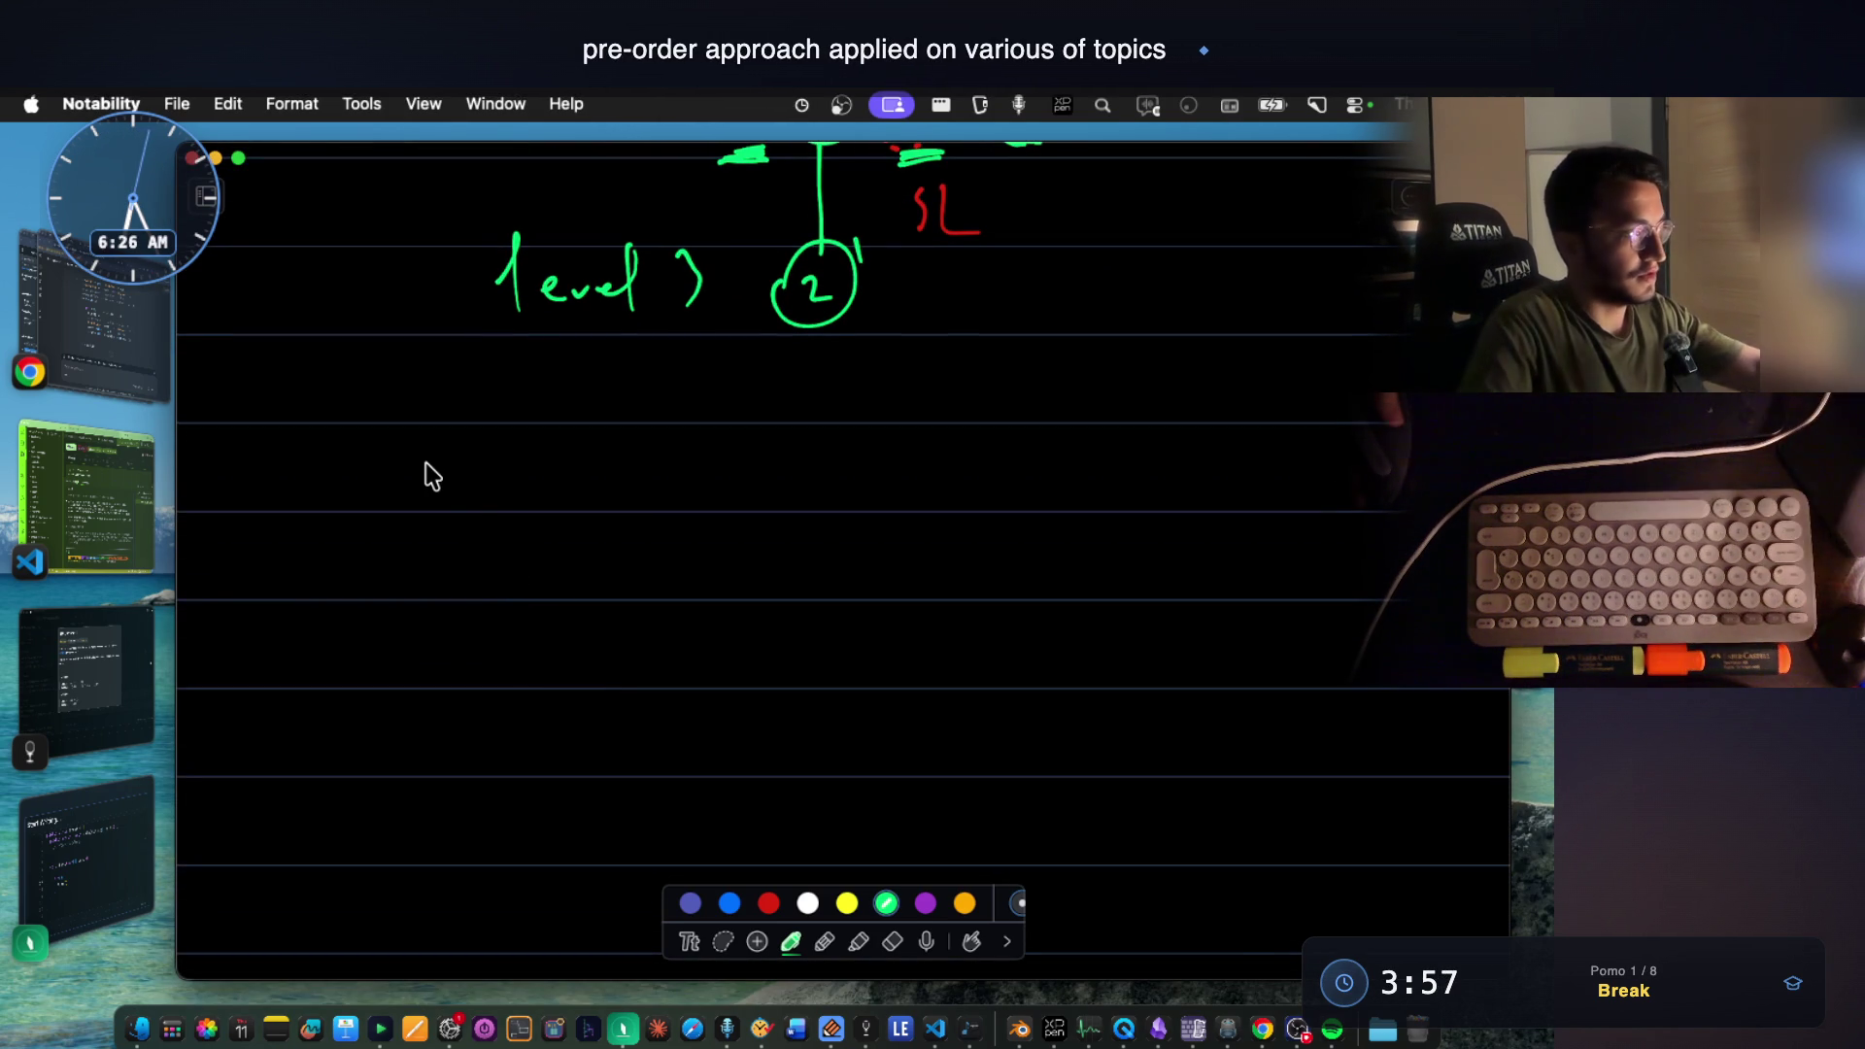
{"action": "left_click", "coordinate": [82, 871]}
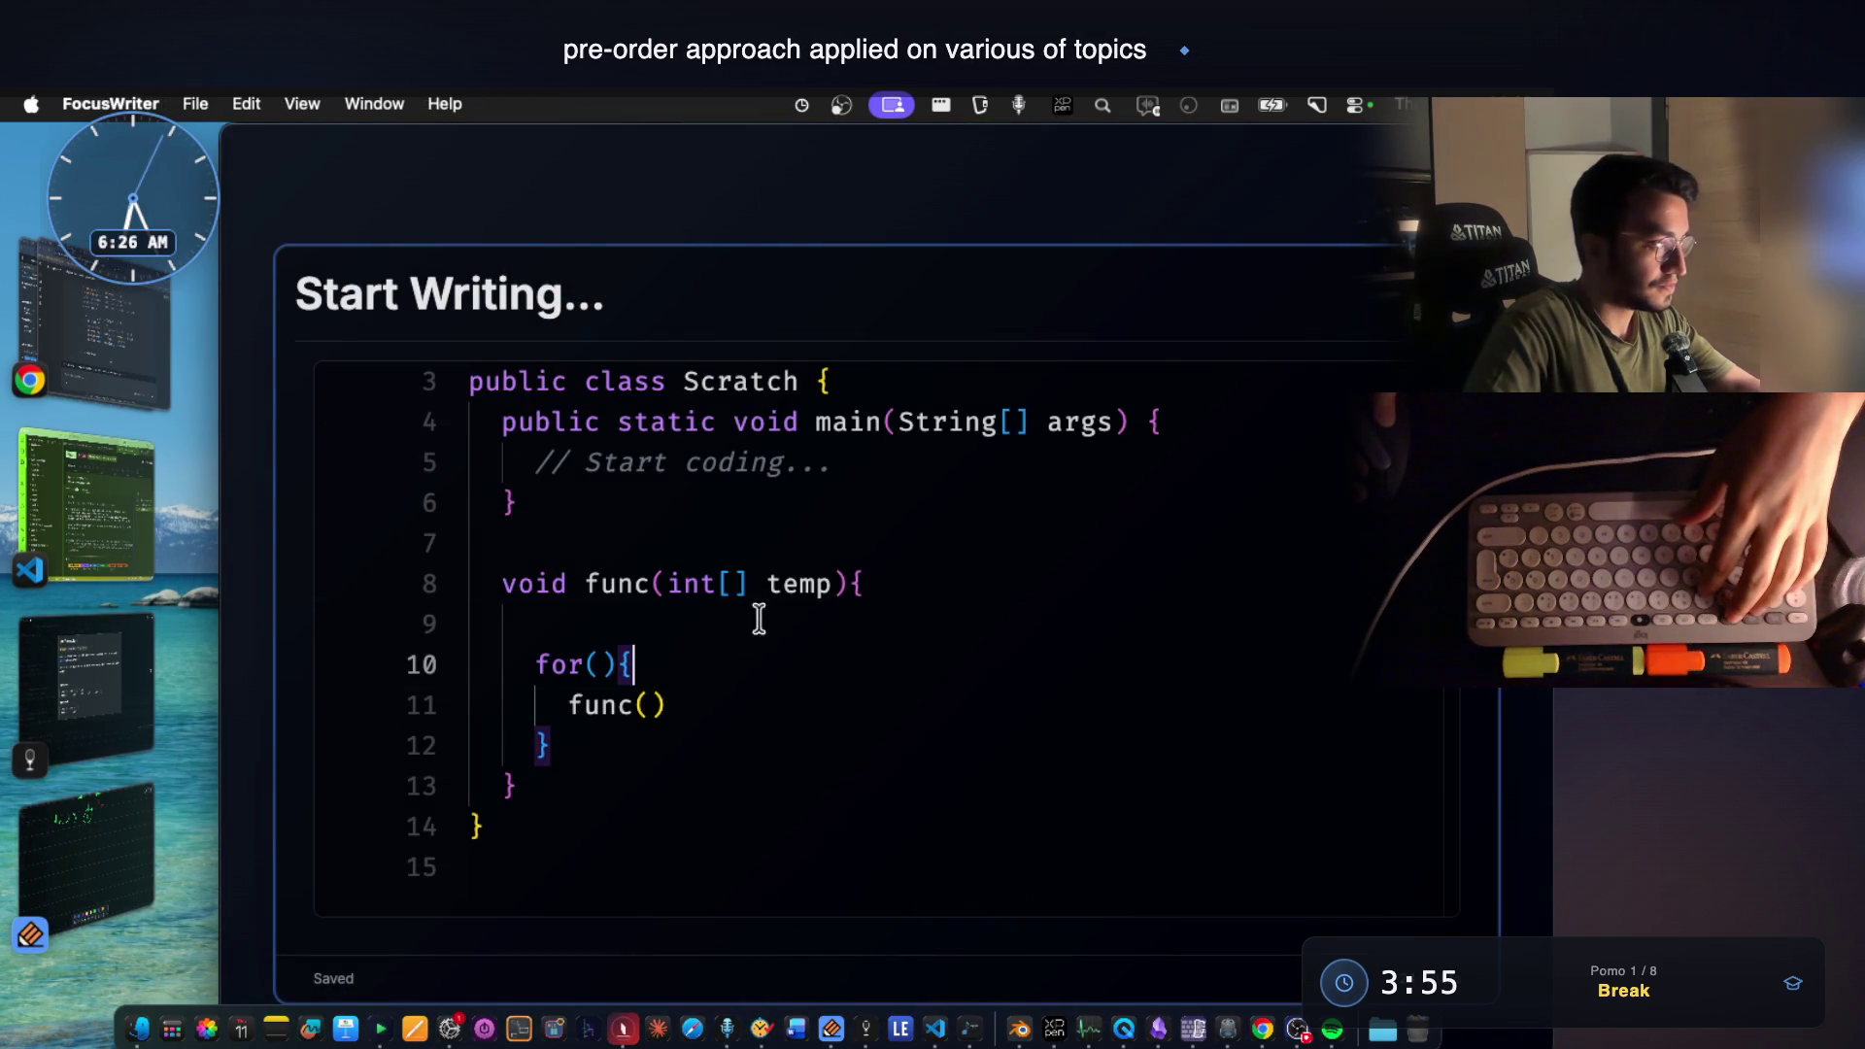
{"action": "scroll", "coordinate": [679, 503], "scroll_direction": "down", "scroll_amount": 3}
{"action": "scroll", "coordinate": [679, 503], "scroll_direction": "up", "scroll_amount": 3}
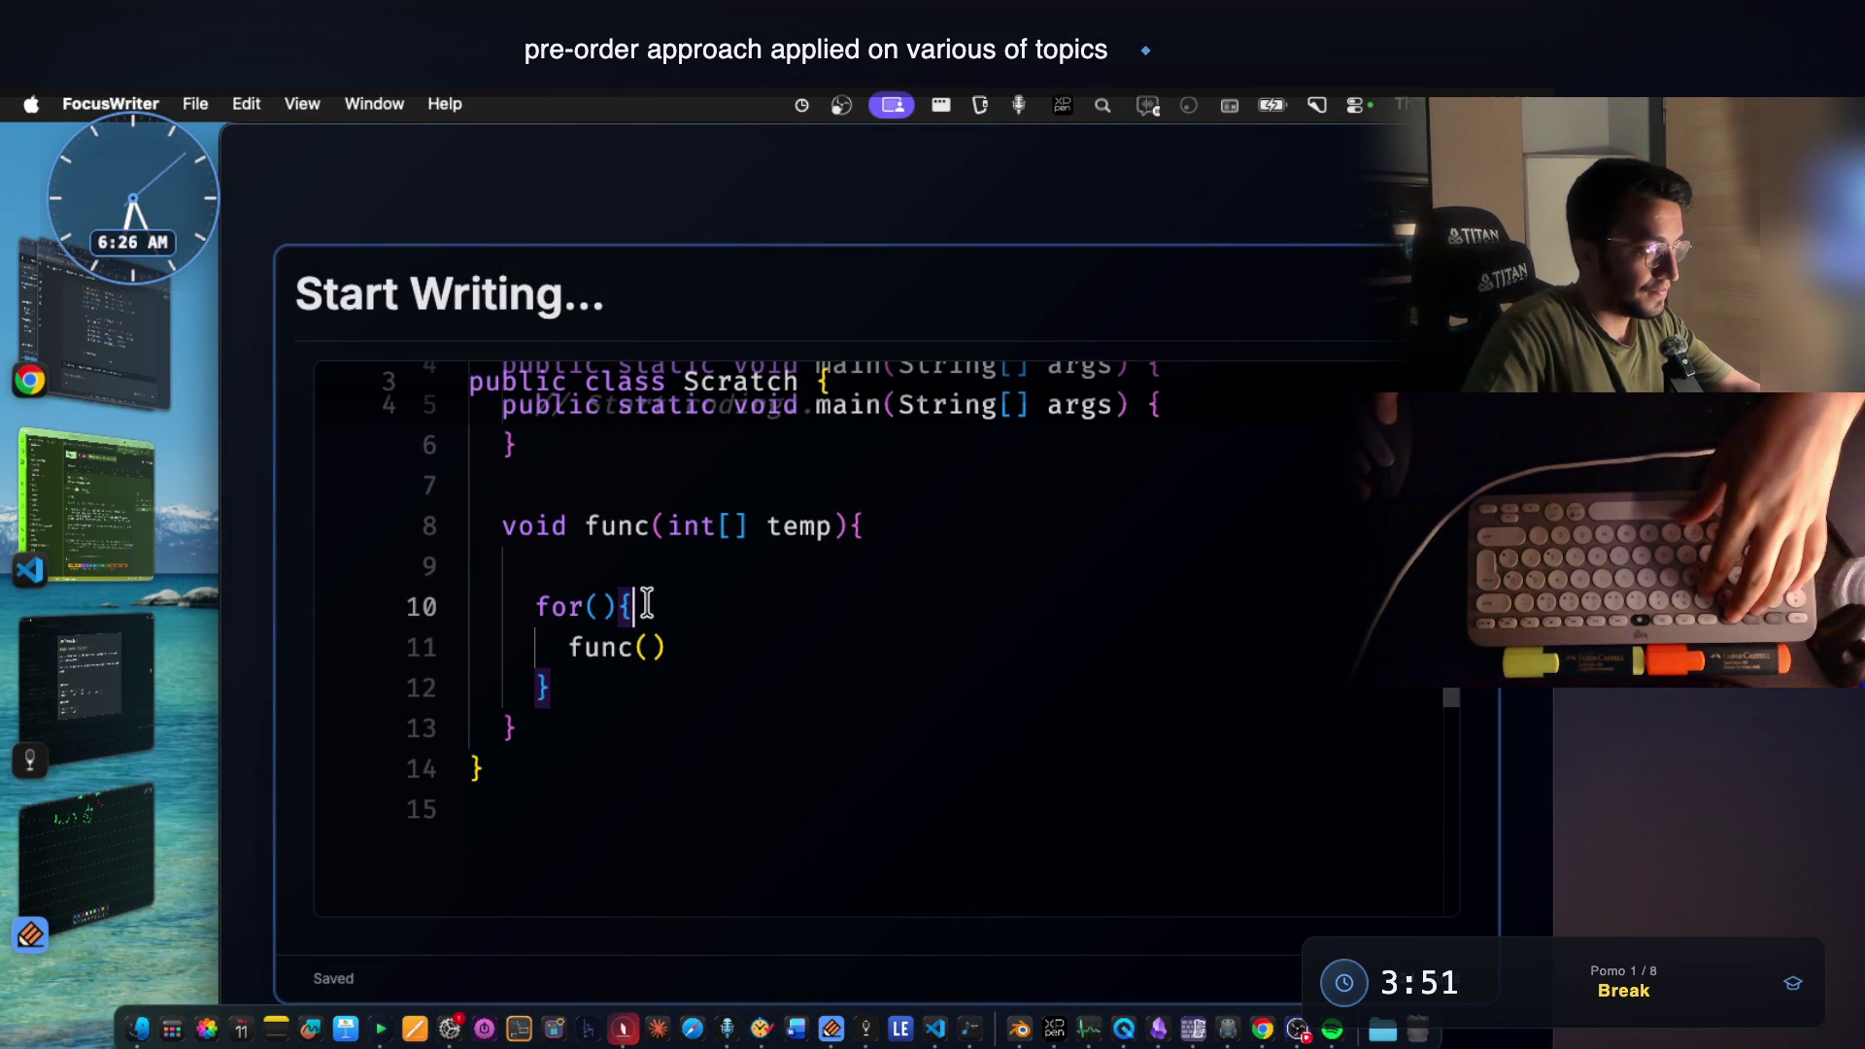
Add used[c]++; in the loop, c: choices in the for header, and an int[] used parameter to func.
{"action": "key", "text": "Return"}
{"action": "type", "text": "used"}
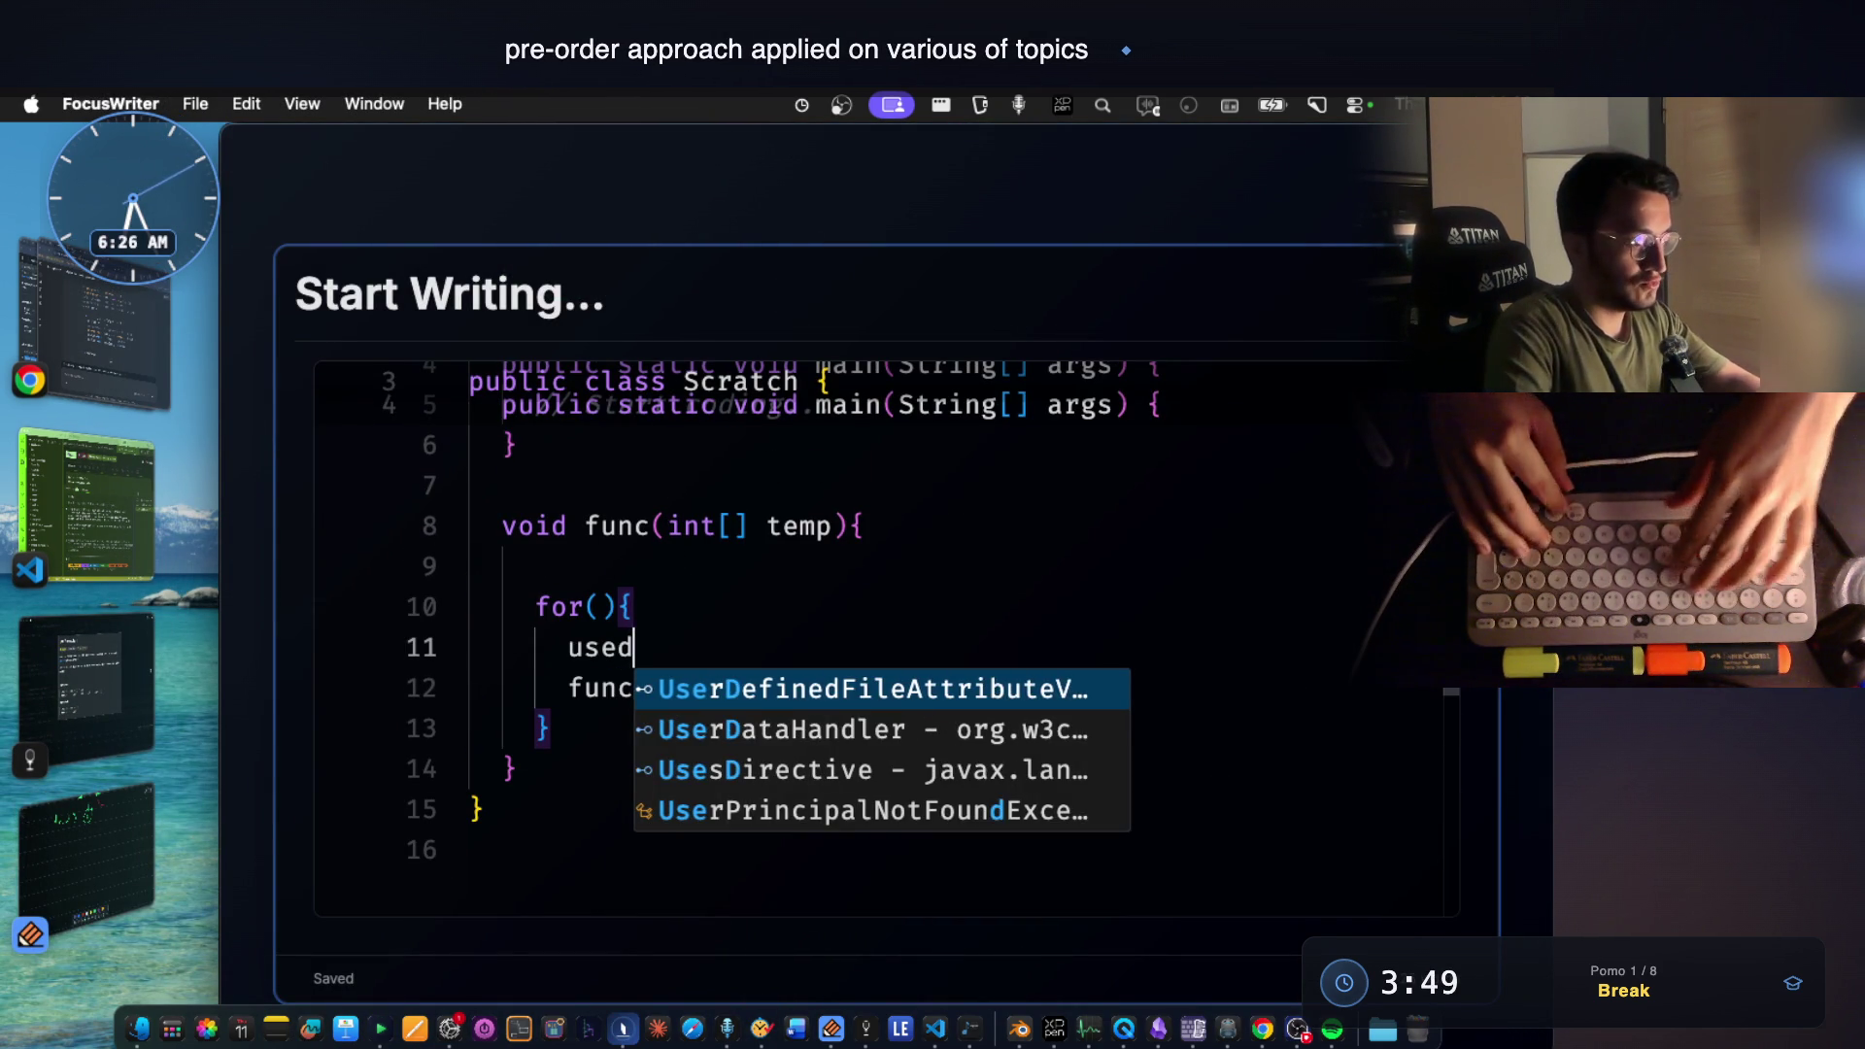
{"action": "type", "text": "["}
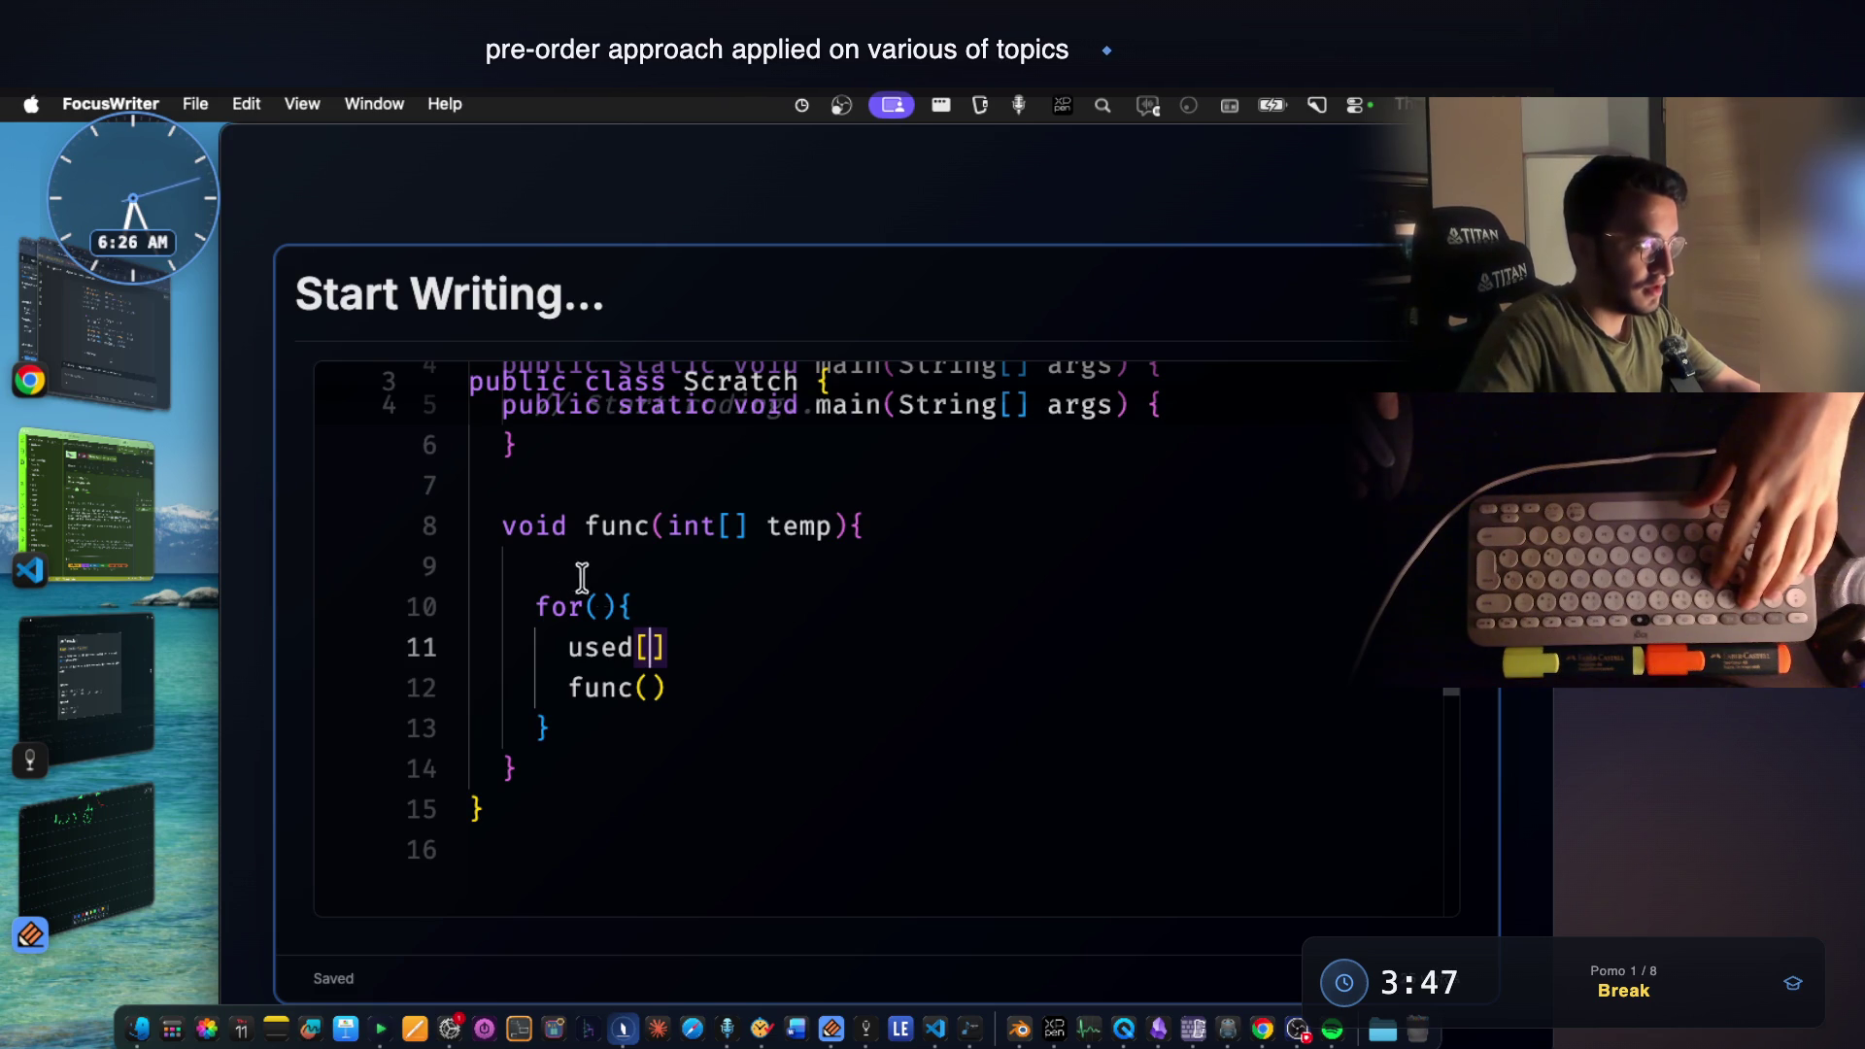
{"action": "left_click", "coordinate": [606, 606]}
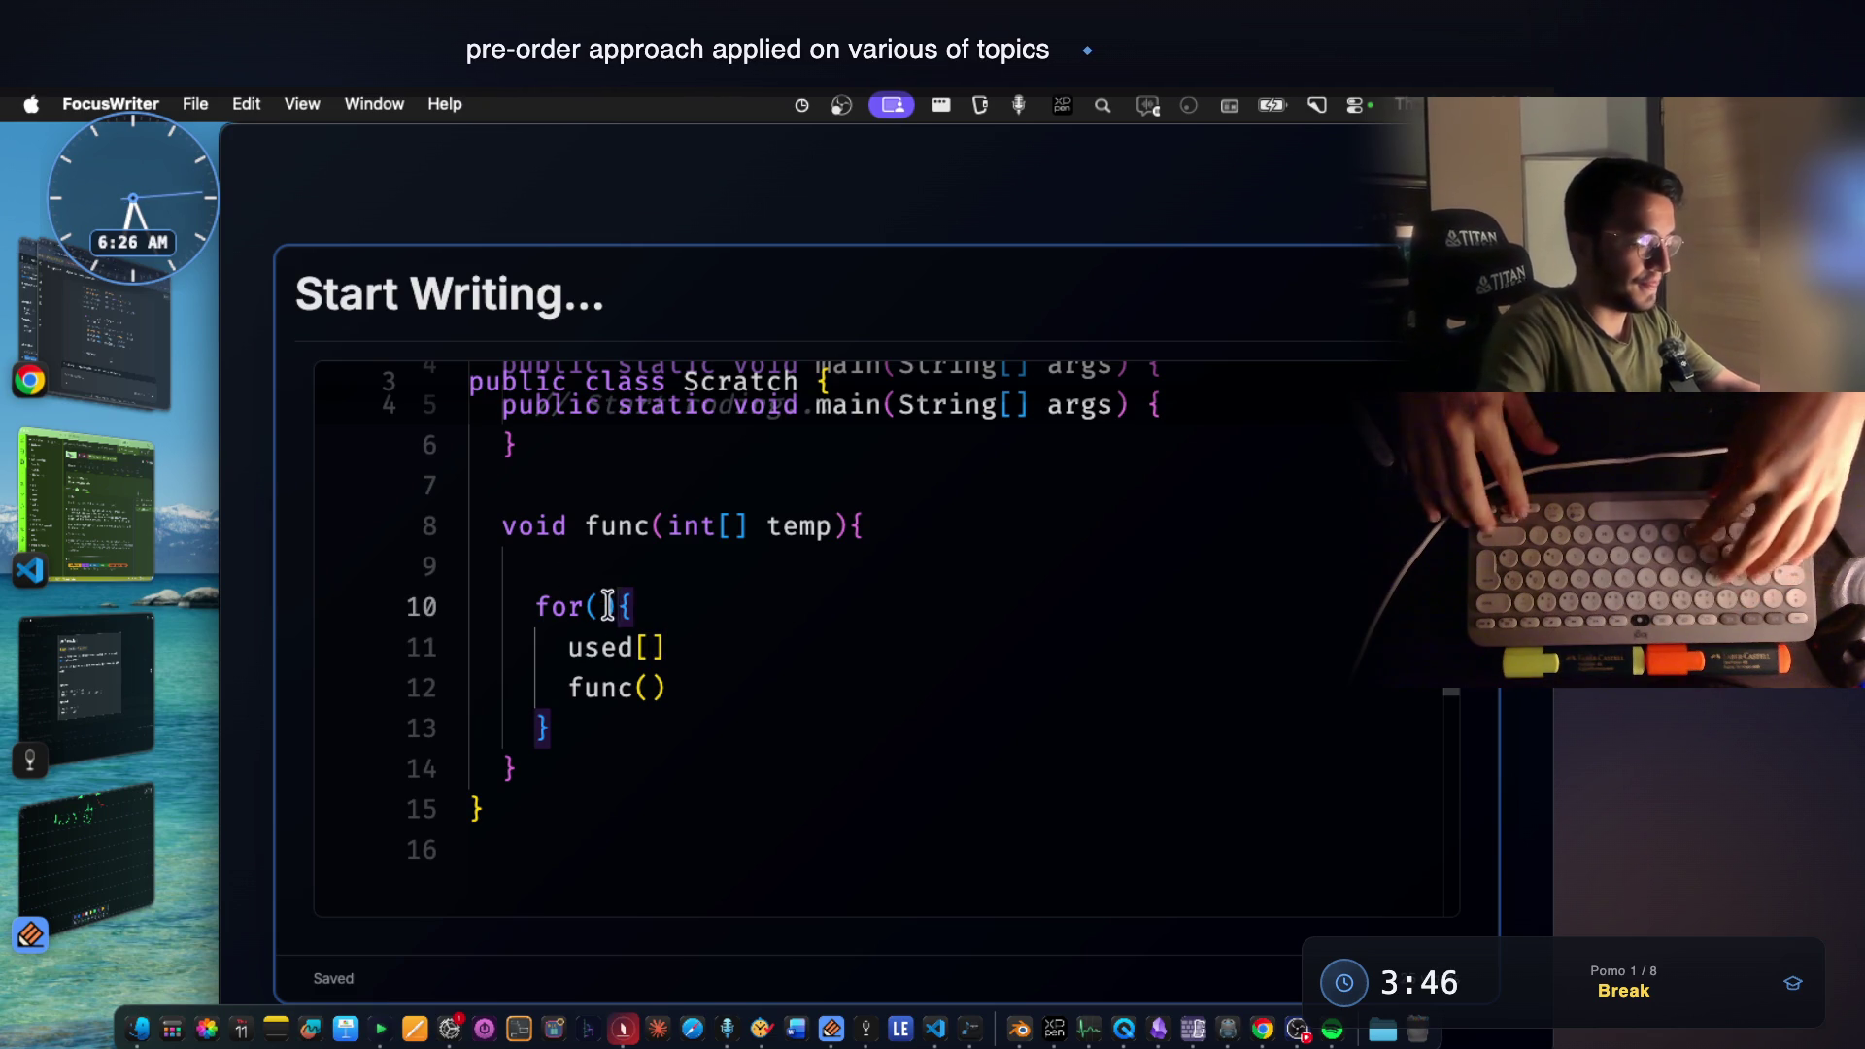
{"action": "type", "text": "c: choices"}
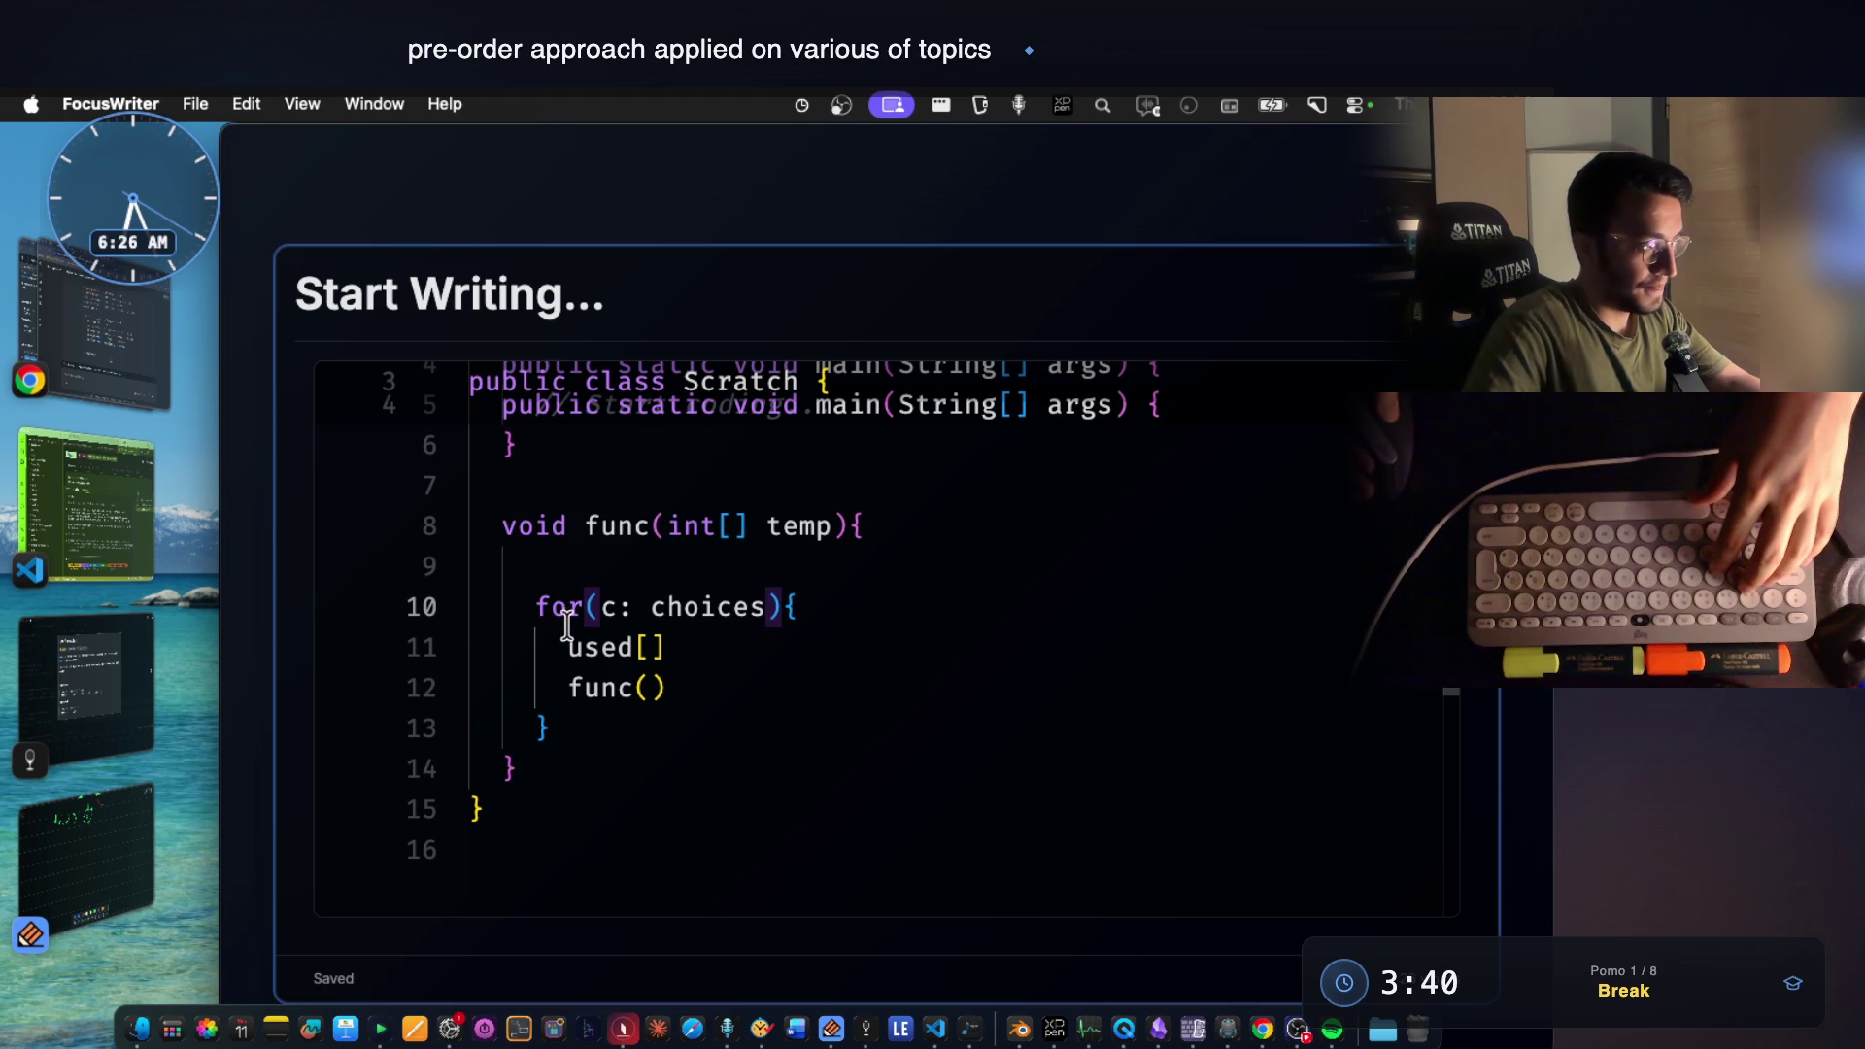
{"action": "left_click", "coordinate": [650, 647]}
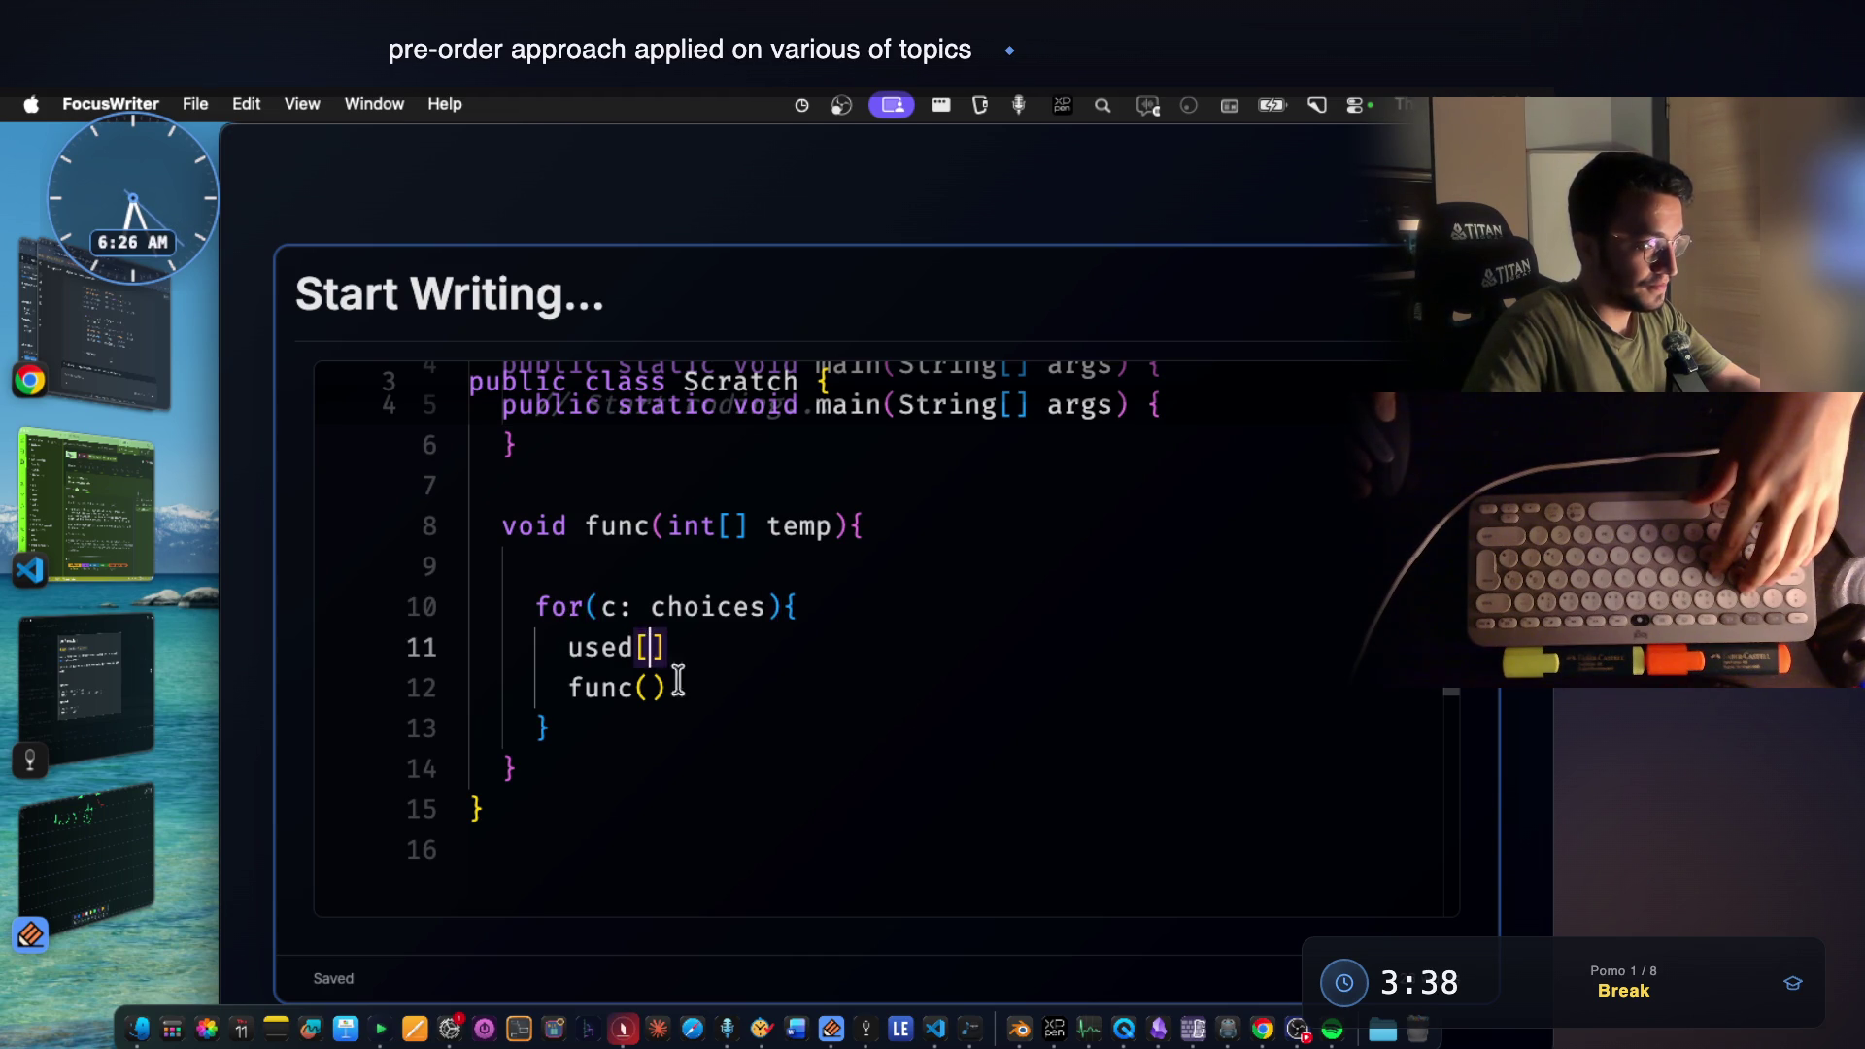
{"action": "left_click", "coordinate": [834, 525]}
{"action": "type", "text": ",int"}
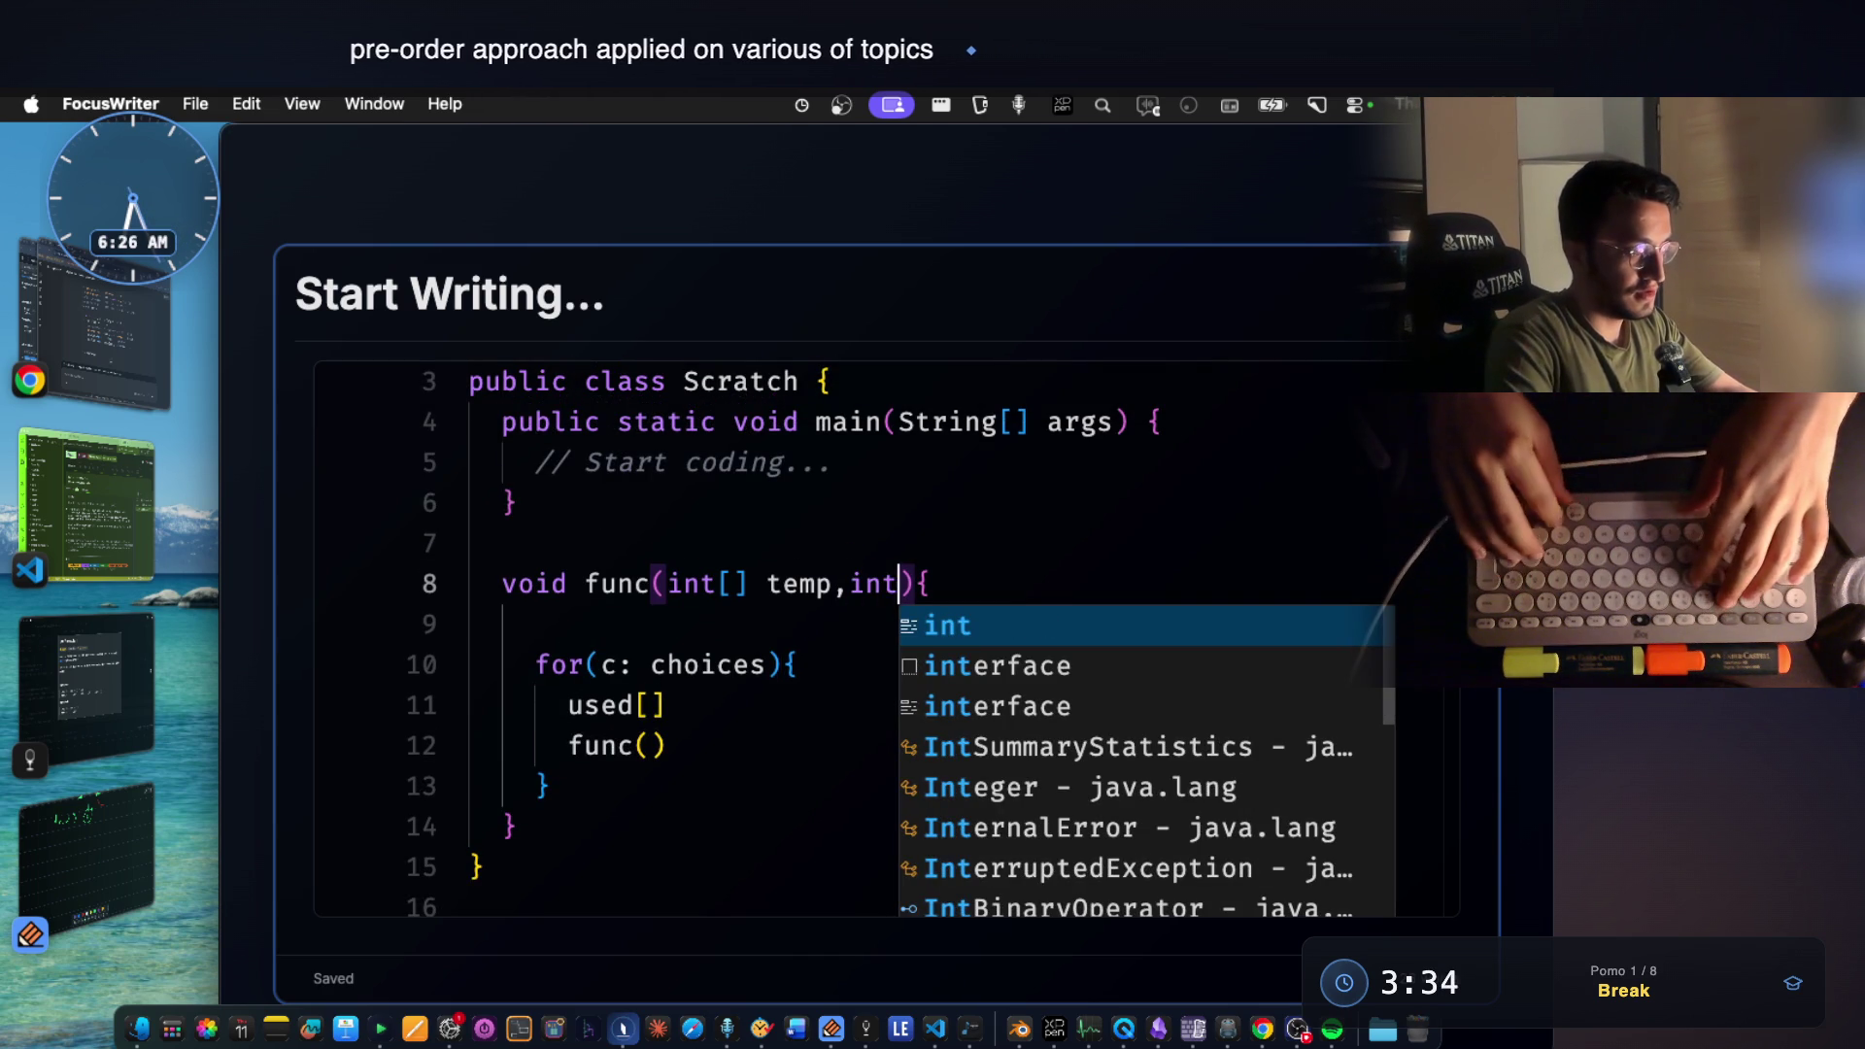
{"action": "type", "text": "[] "}
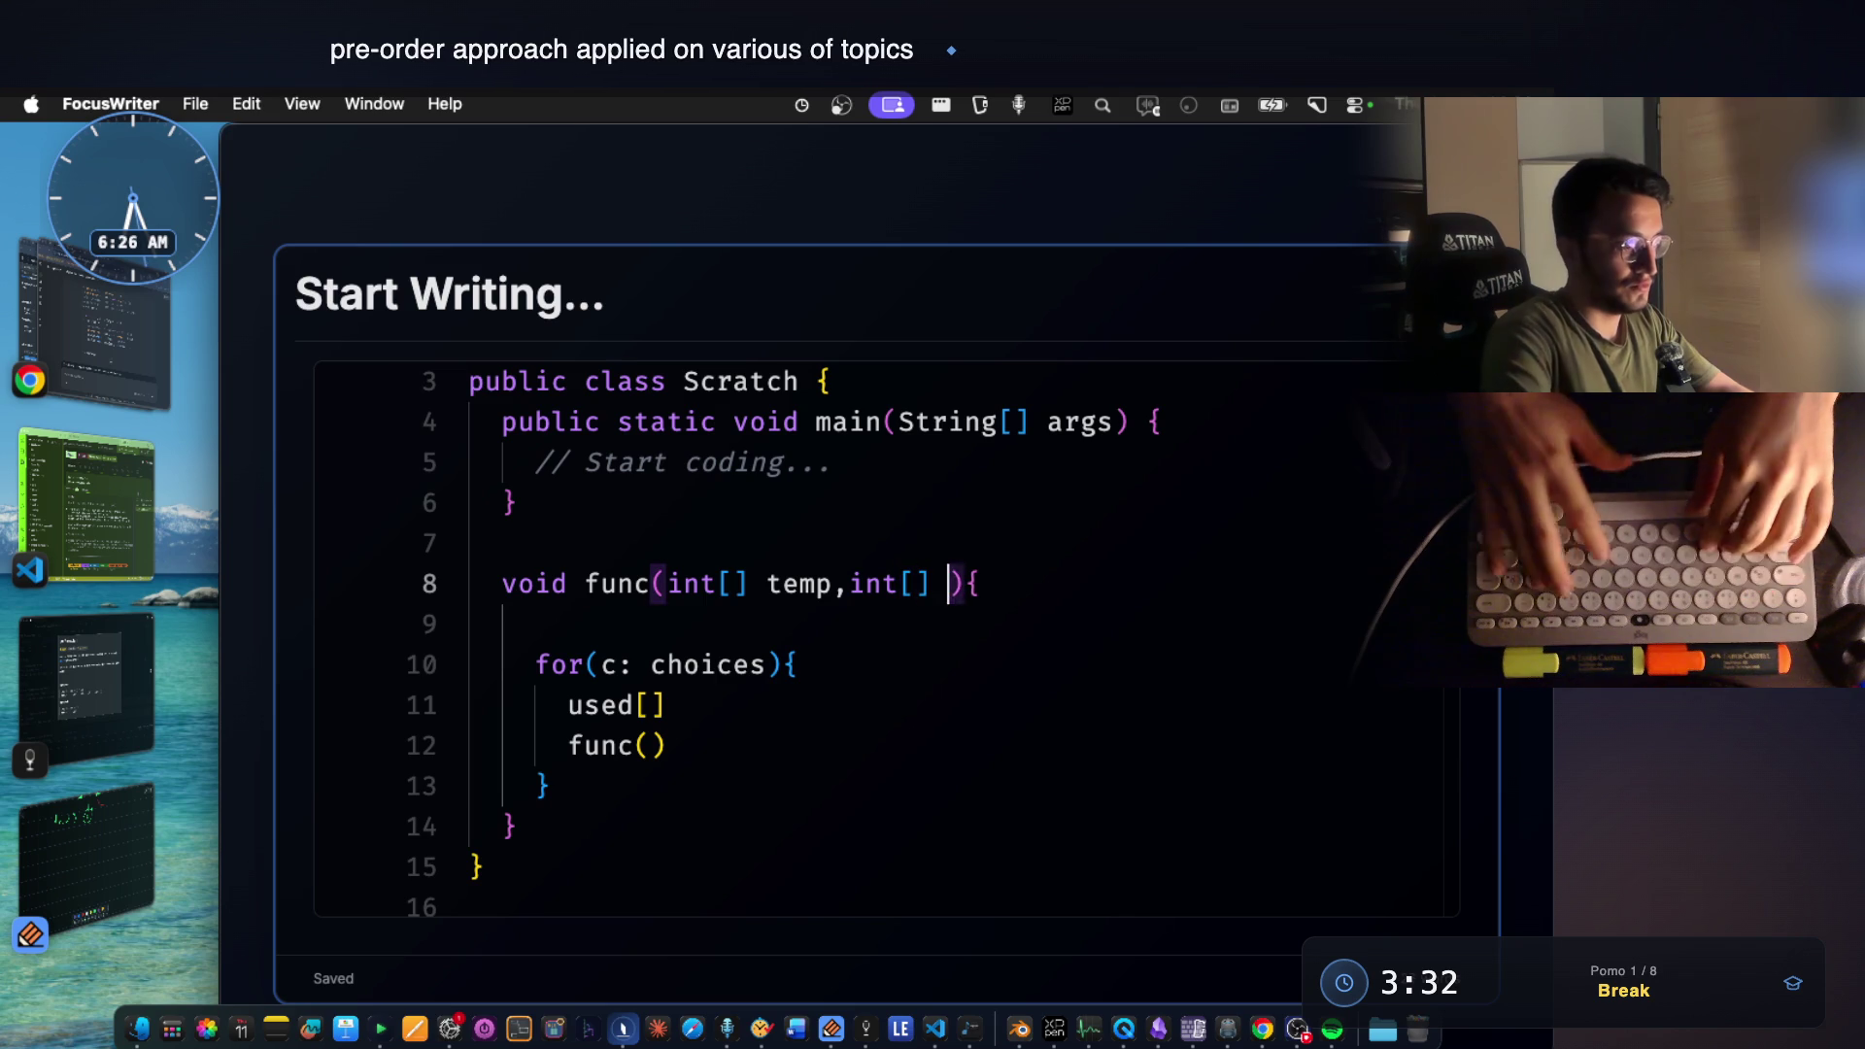
{"action": "type", "text": "used"}
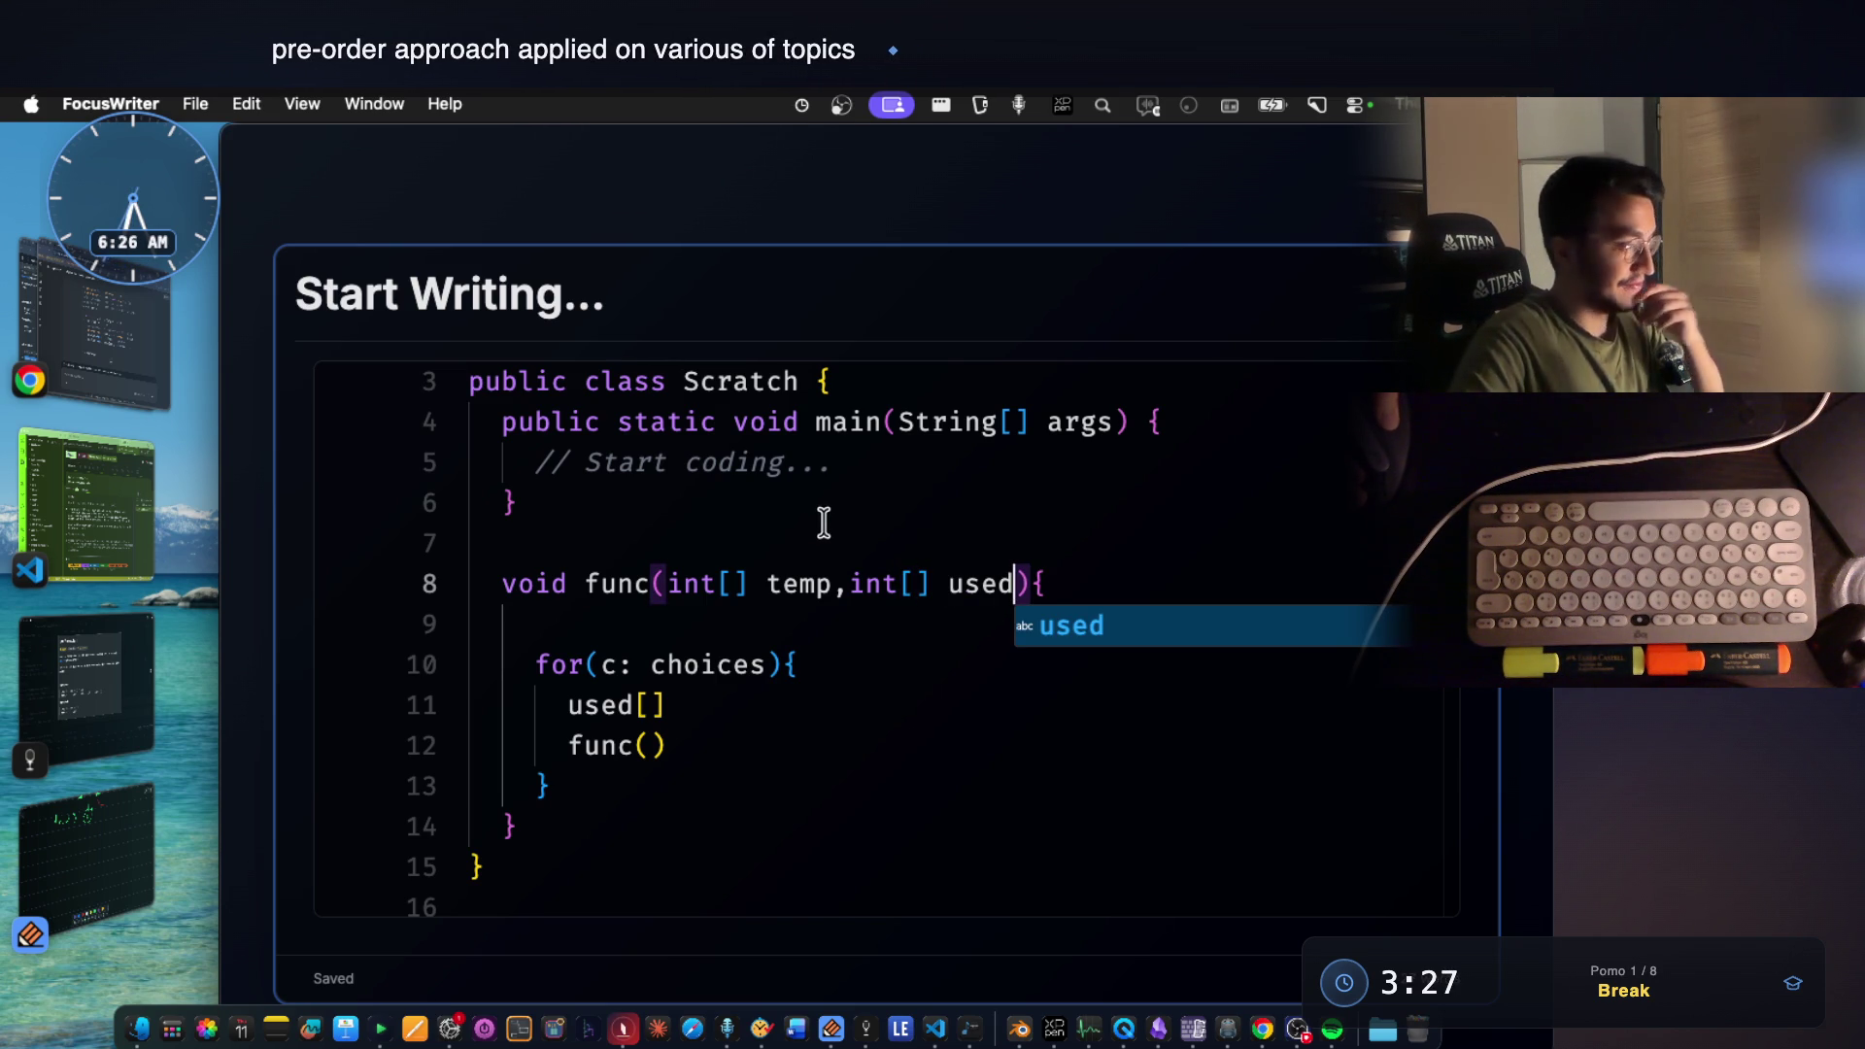
{"action": "scroll", "coordinate": [816, 670], "scroll_direction": "down", "scroll_amount": 1}
{"action": "left_click", "coordinate": [695, 652]}
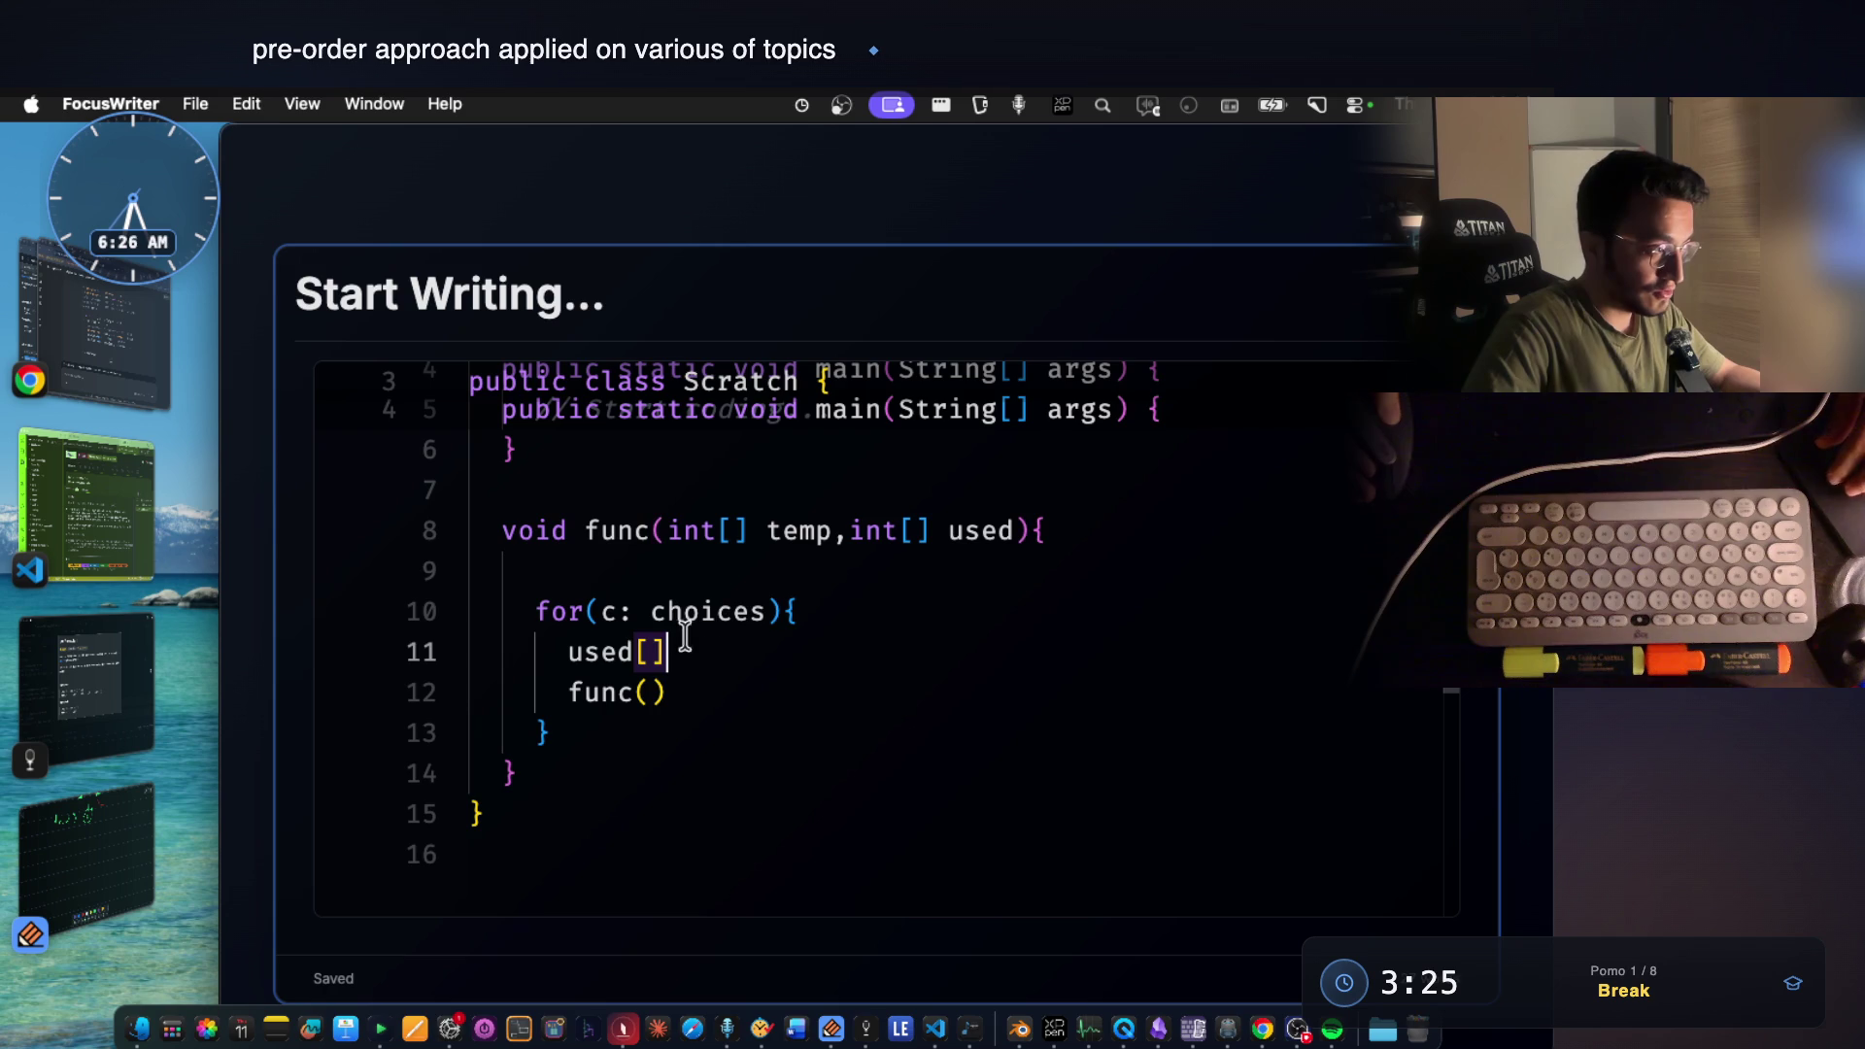
{"action": "left_click", "coordinate": [602, 613]}
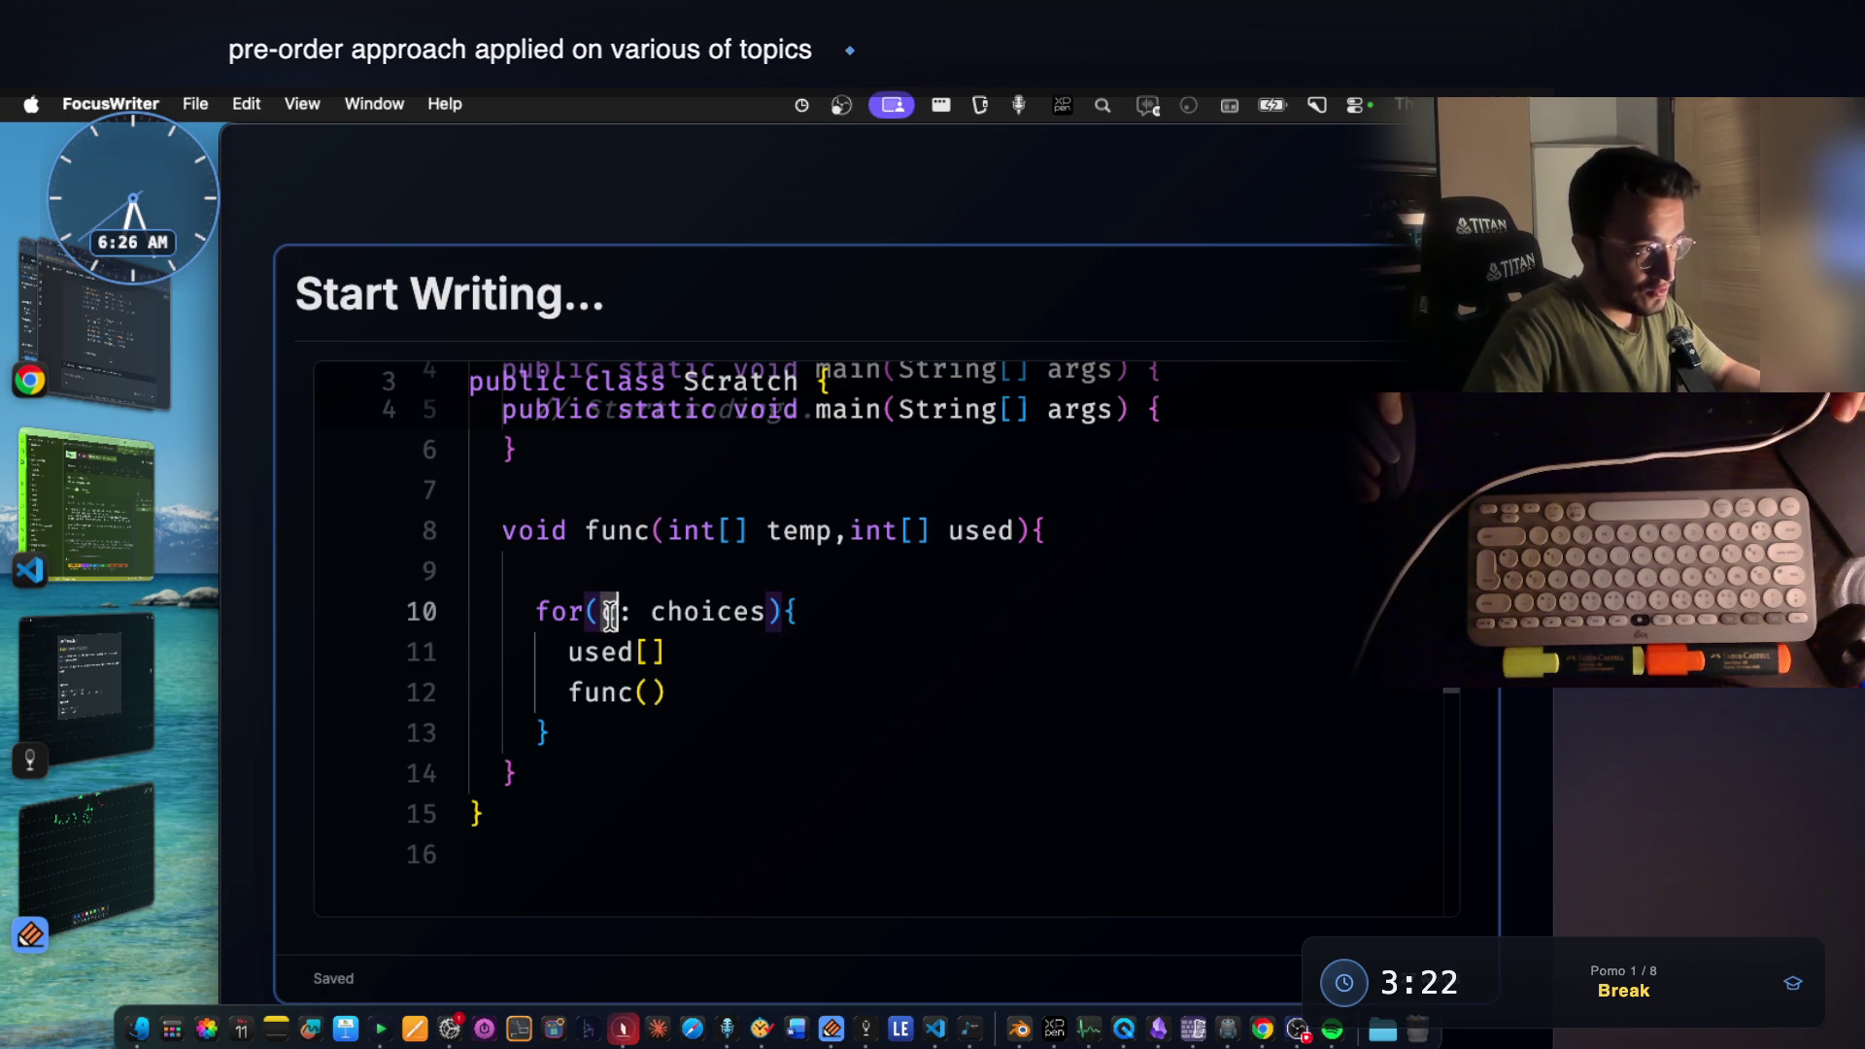
{"action": "left_click", "coordinate": [641, 651]}
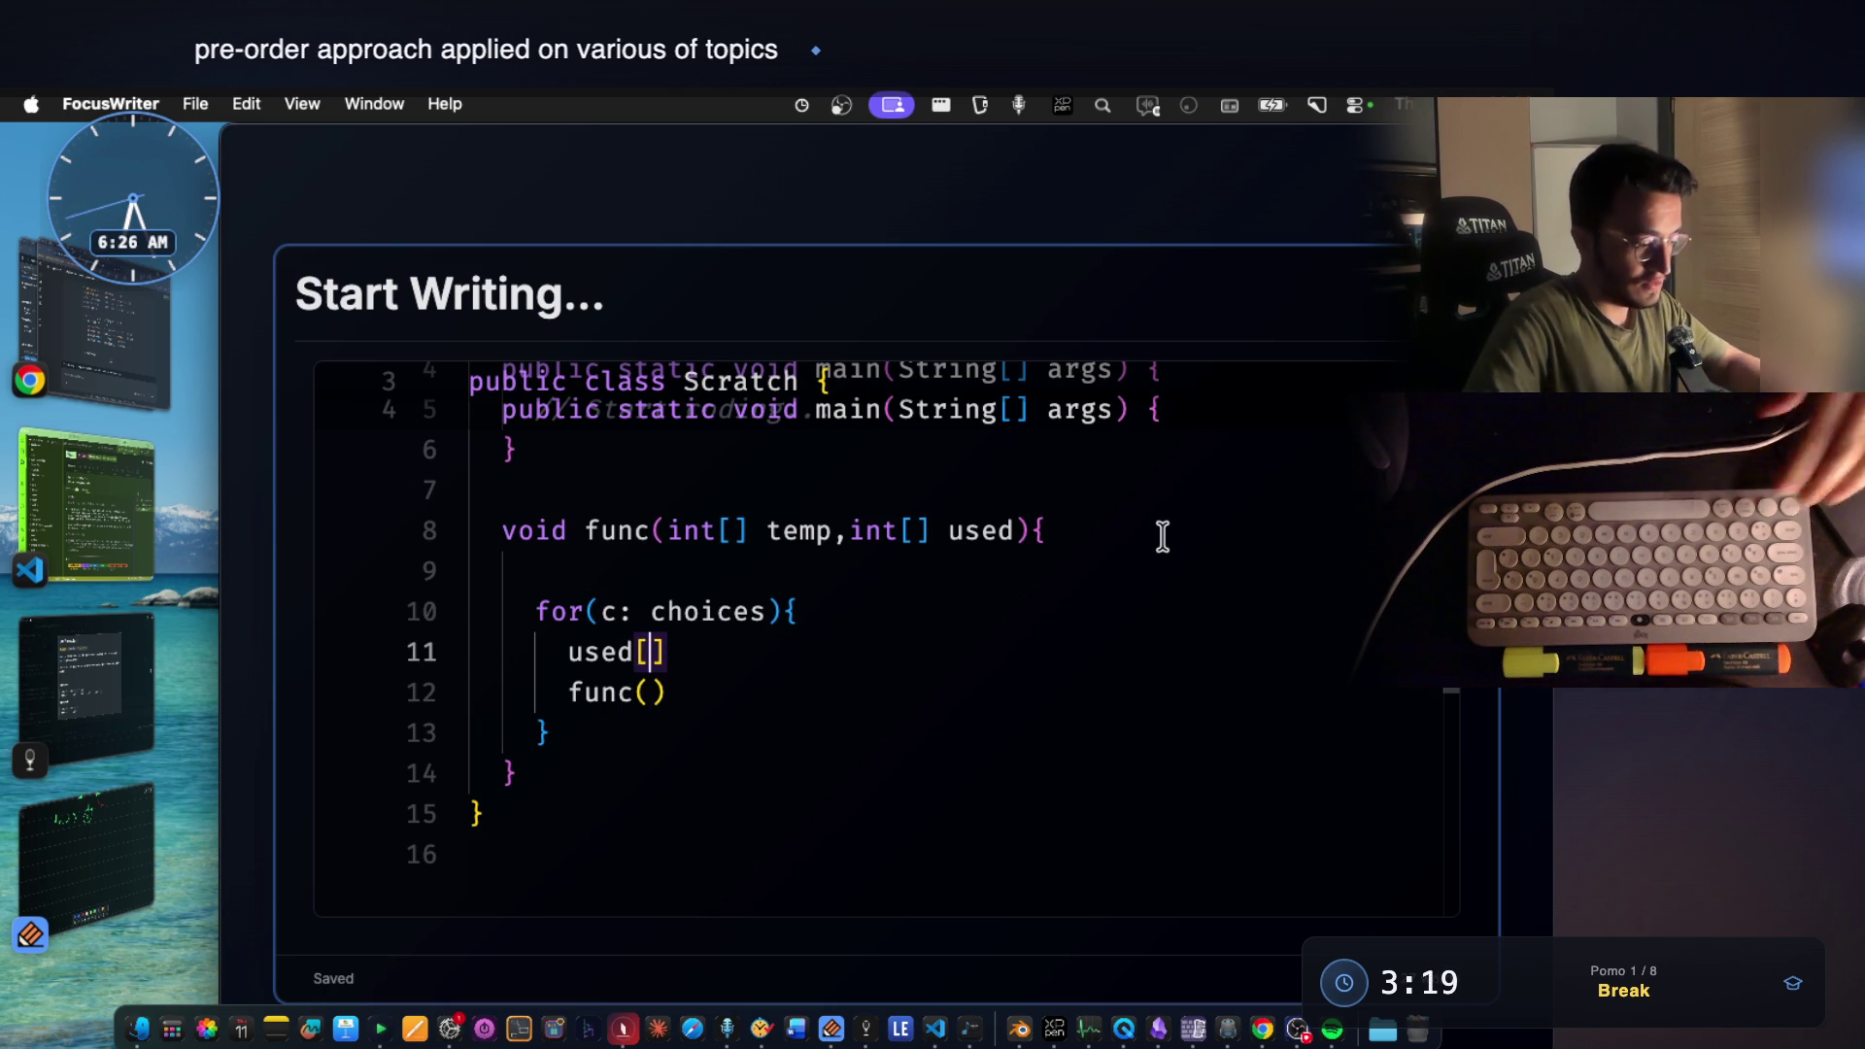
{"action": "type", "text": "c"}
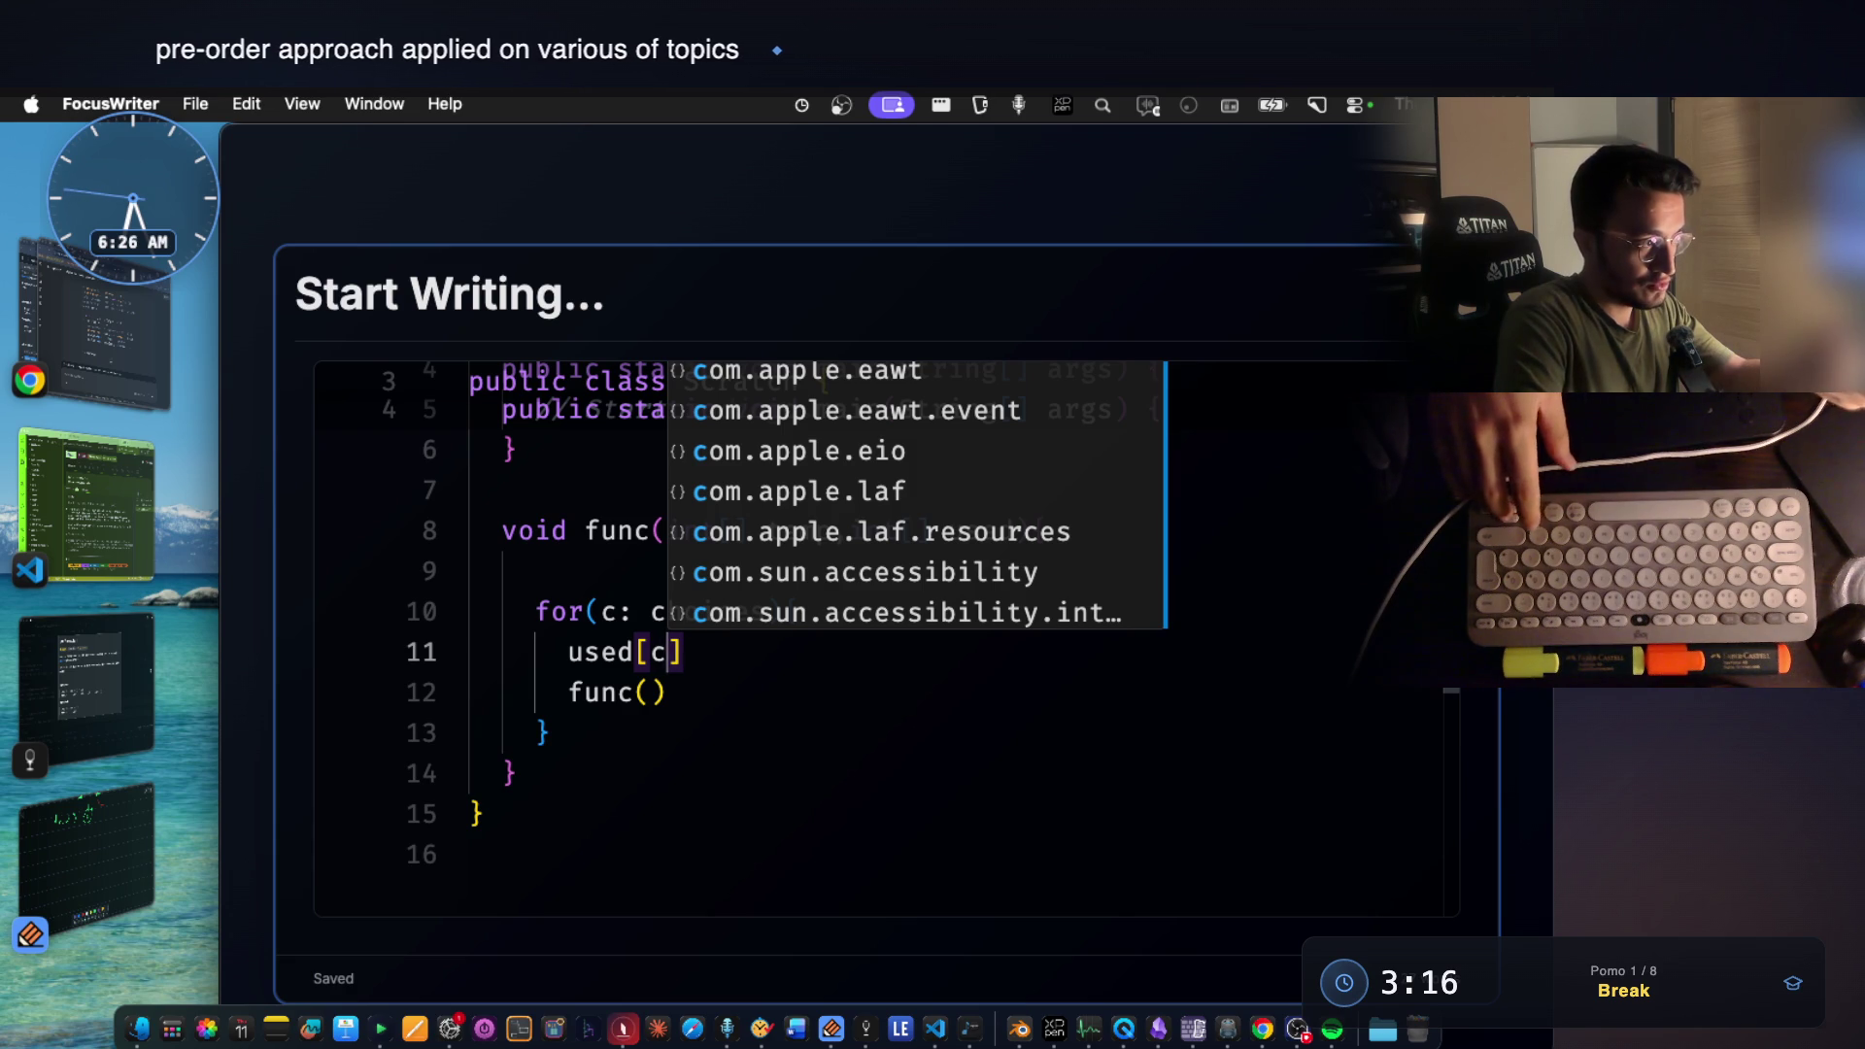
{"action": "type", "text": "]++;"}
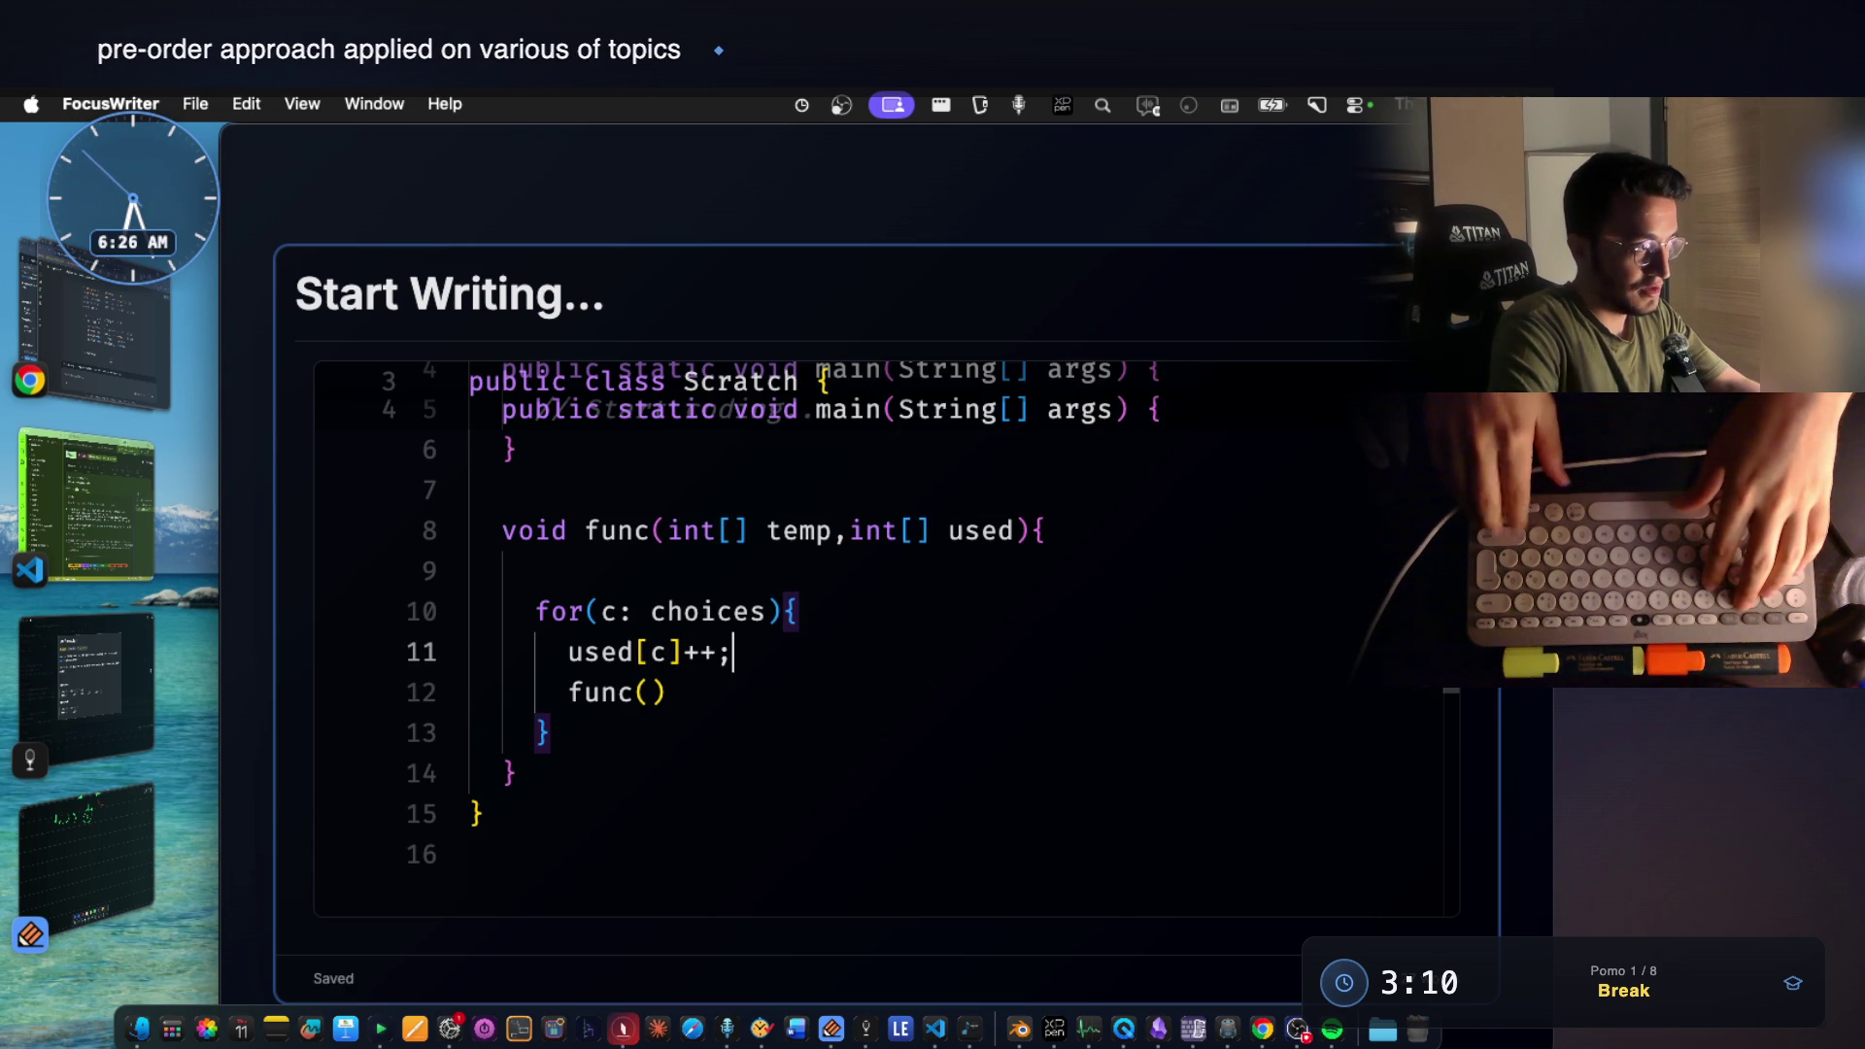
Insert an empty if(){ } block after the used[c] increment and return to fill its condition.
{"action": "key", "text": "Return"}
{"action": "type", "text": "if(){"}
{"action": "key", "text": "Return"}
{"action": "key", "text": "Up"}
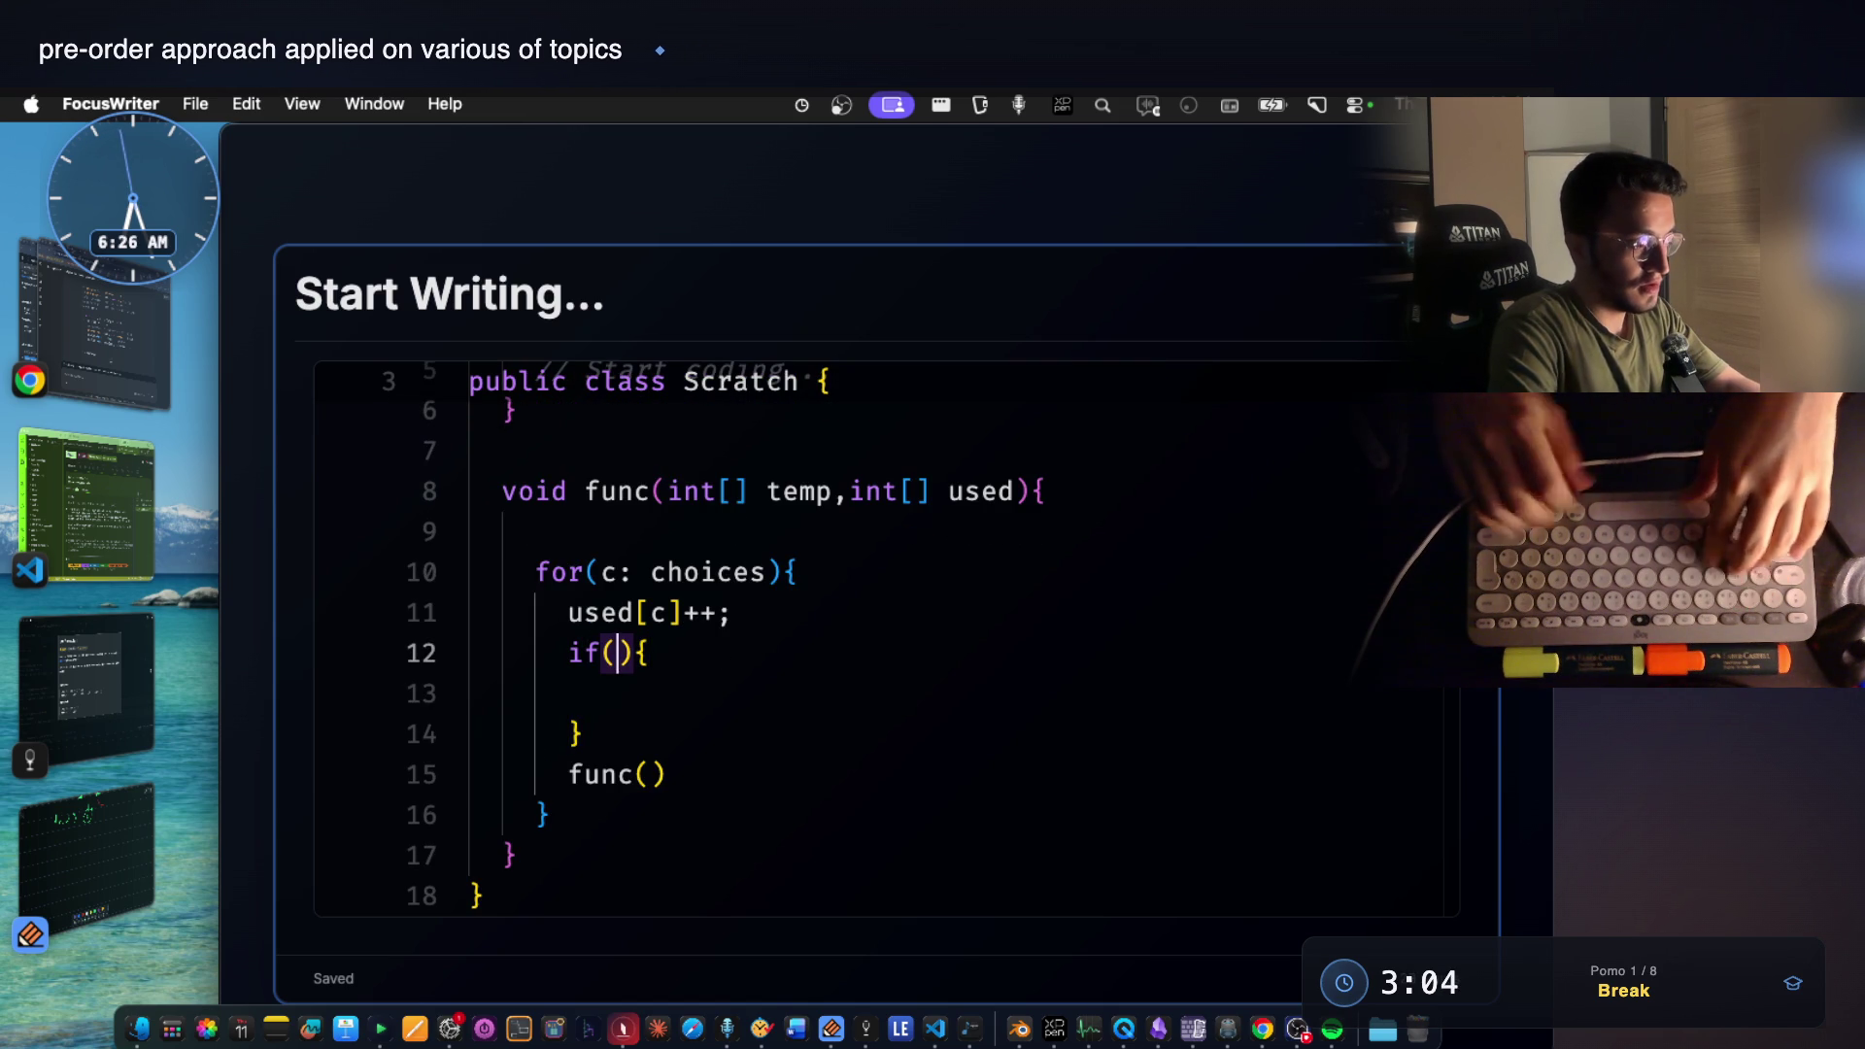
{"action": "type", "text": "used[c]="}
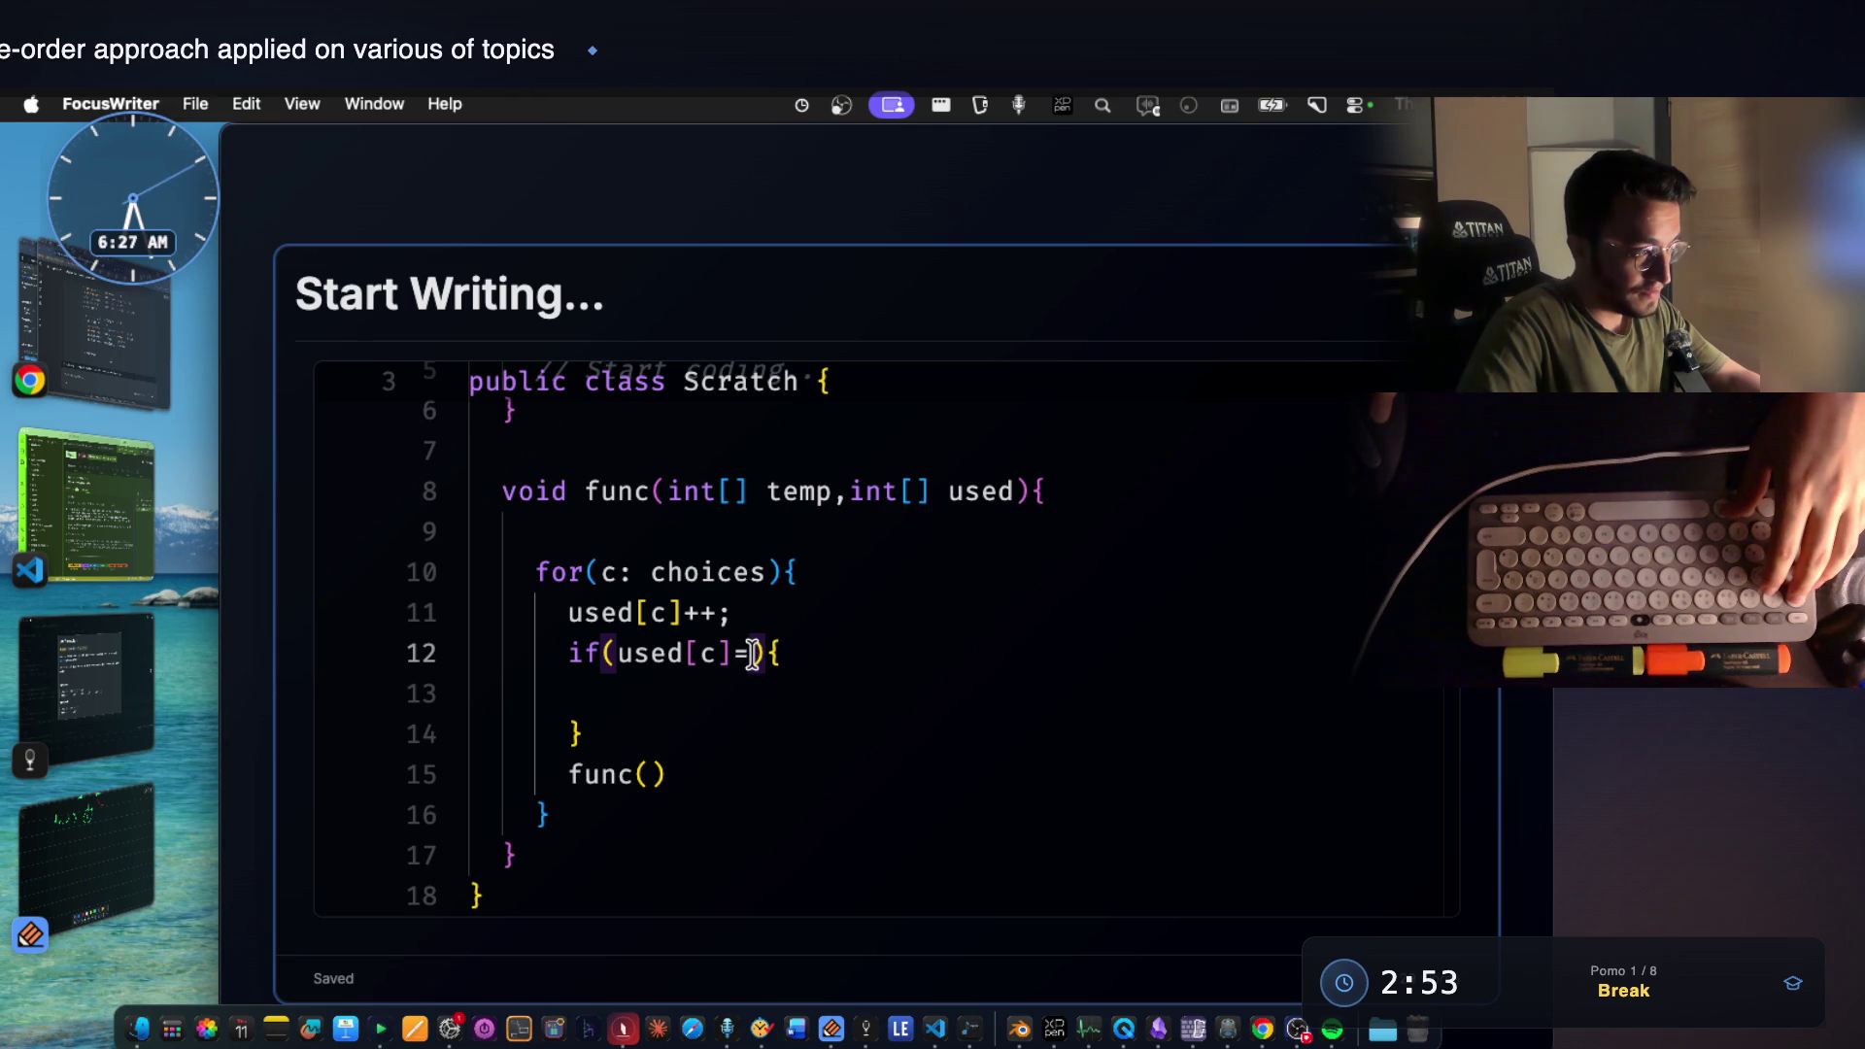
Make the if check used[c]>=0 with continue; in its body and end the func() call with a semicolon.
{"action": "key", "text": "BackSpace"}
{"action": "type", "text": ">=0"}
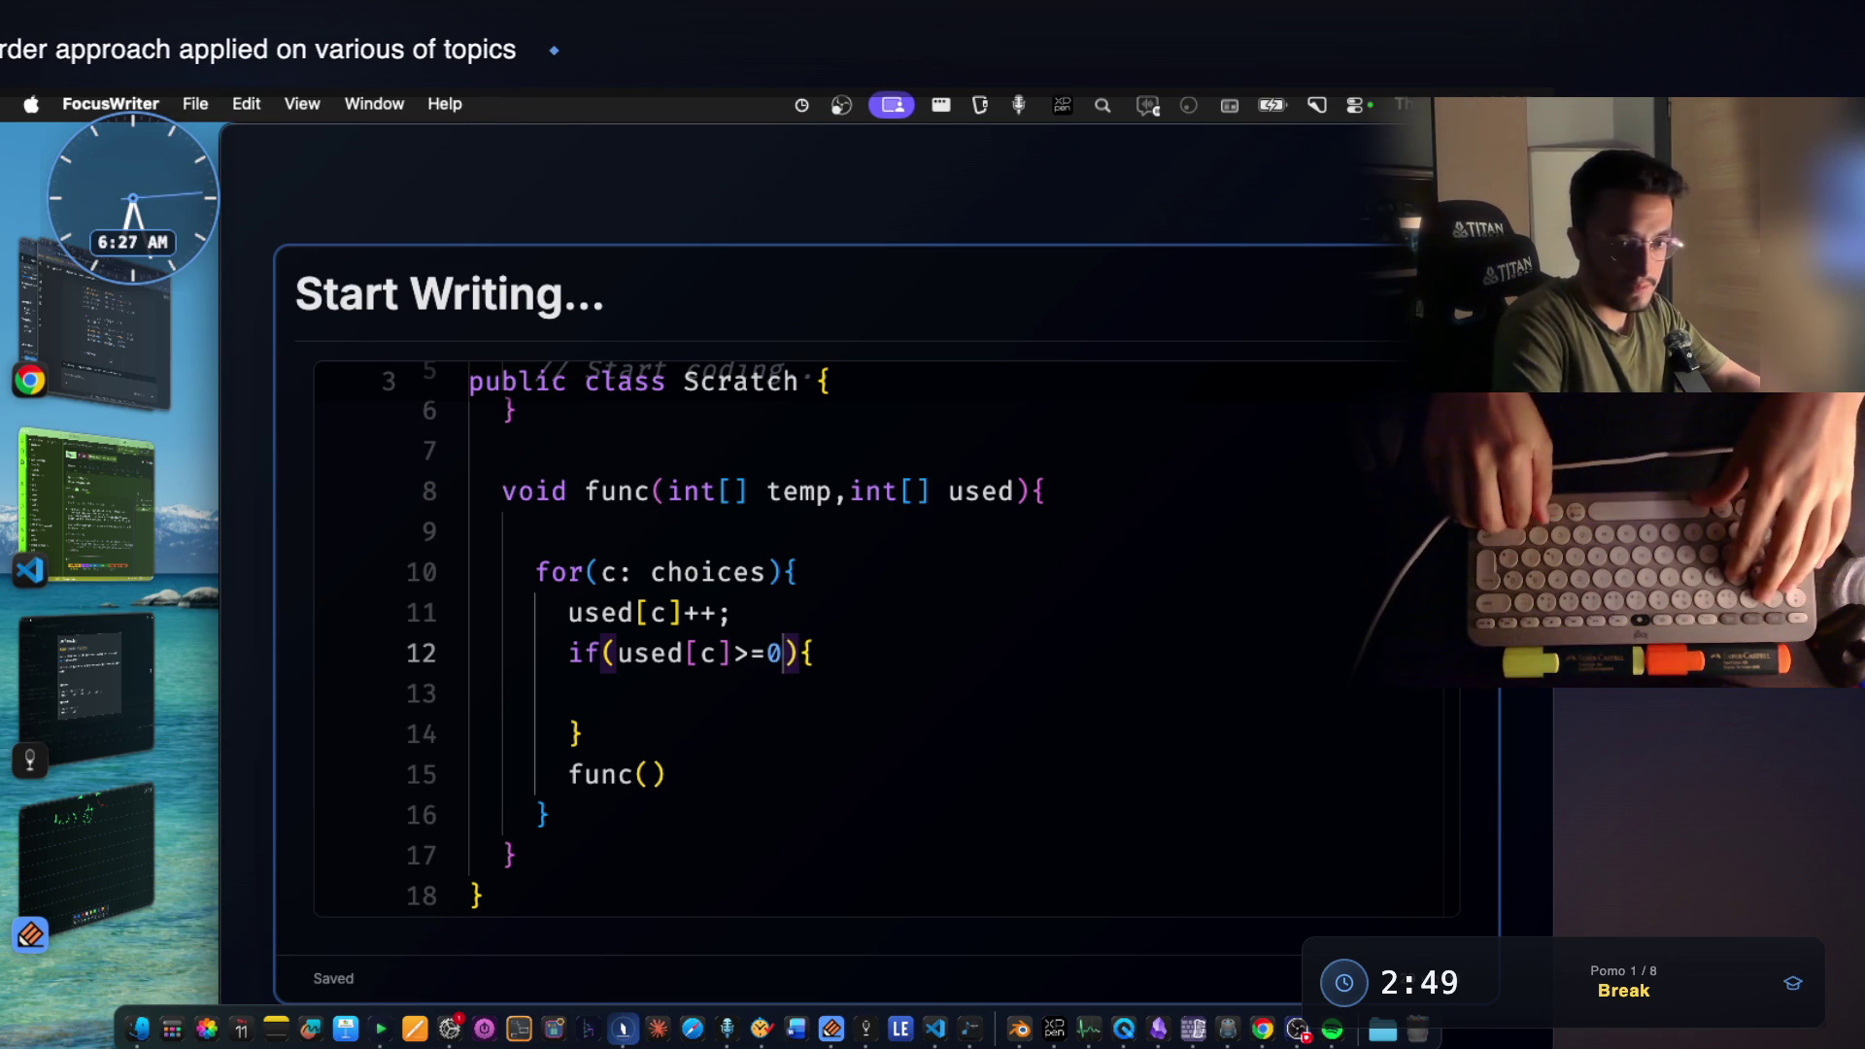
{"action": "key", "text": "Down"}
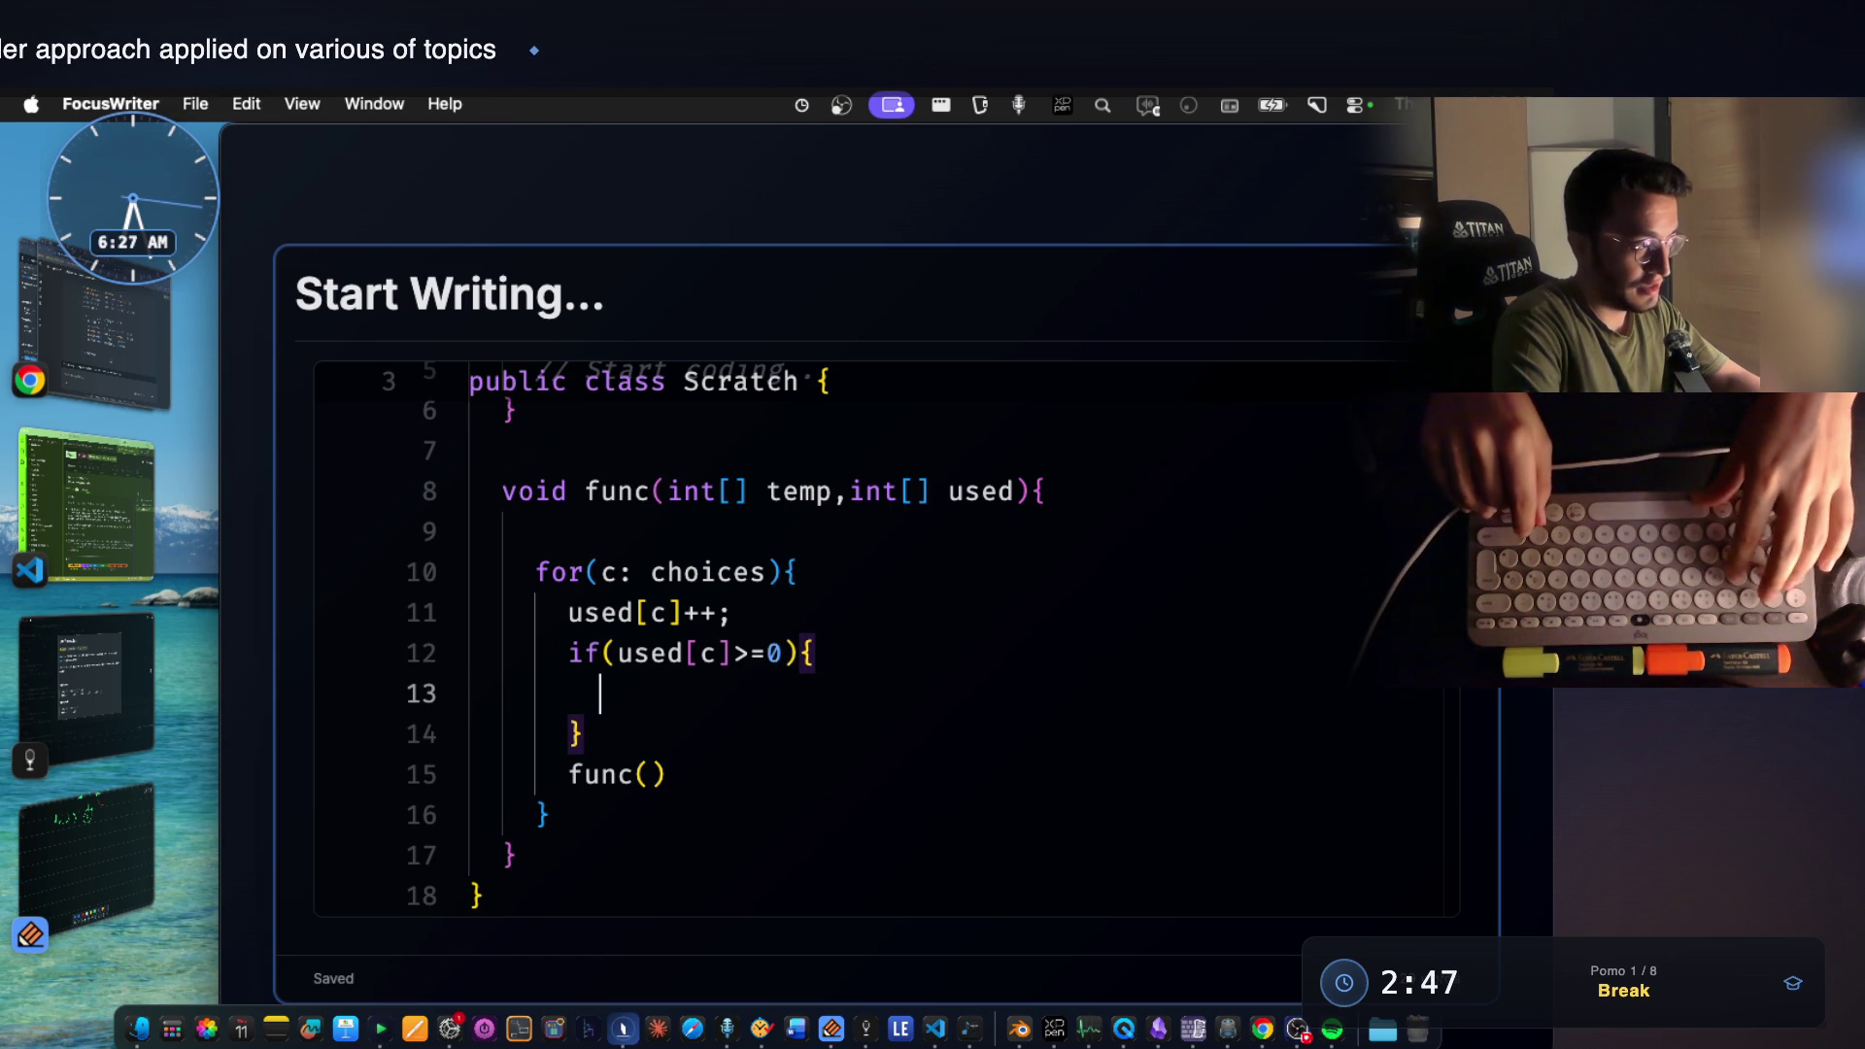
{"action": "type", "text": "continu"}
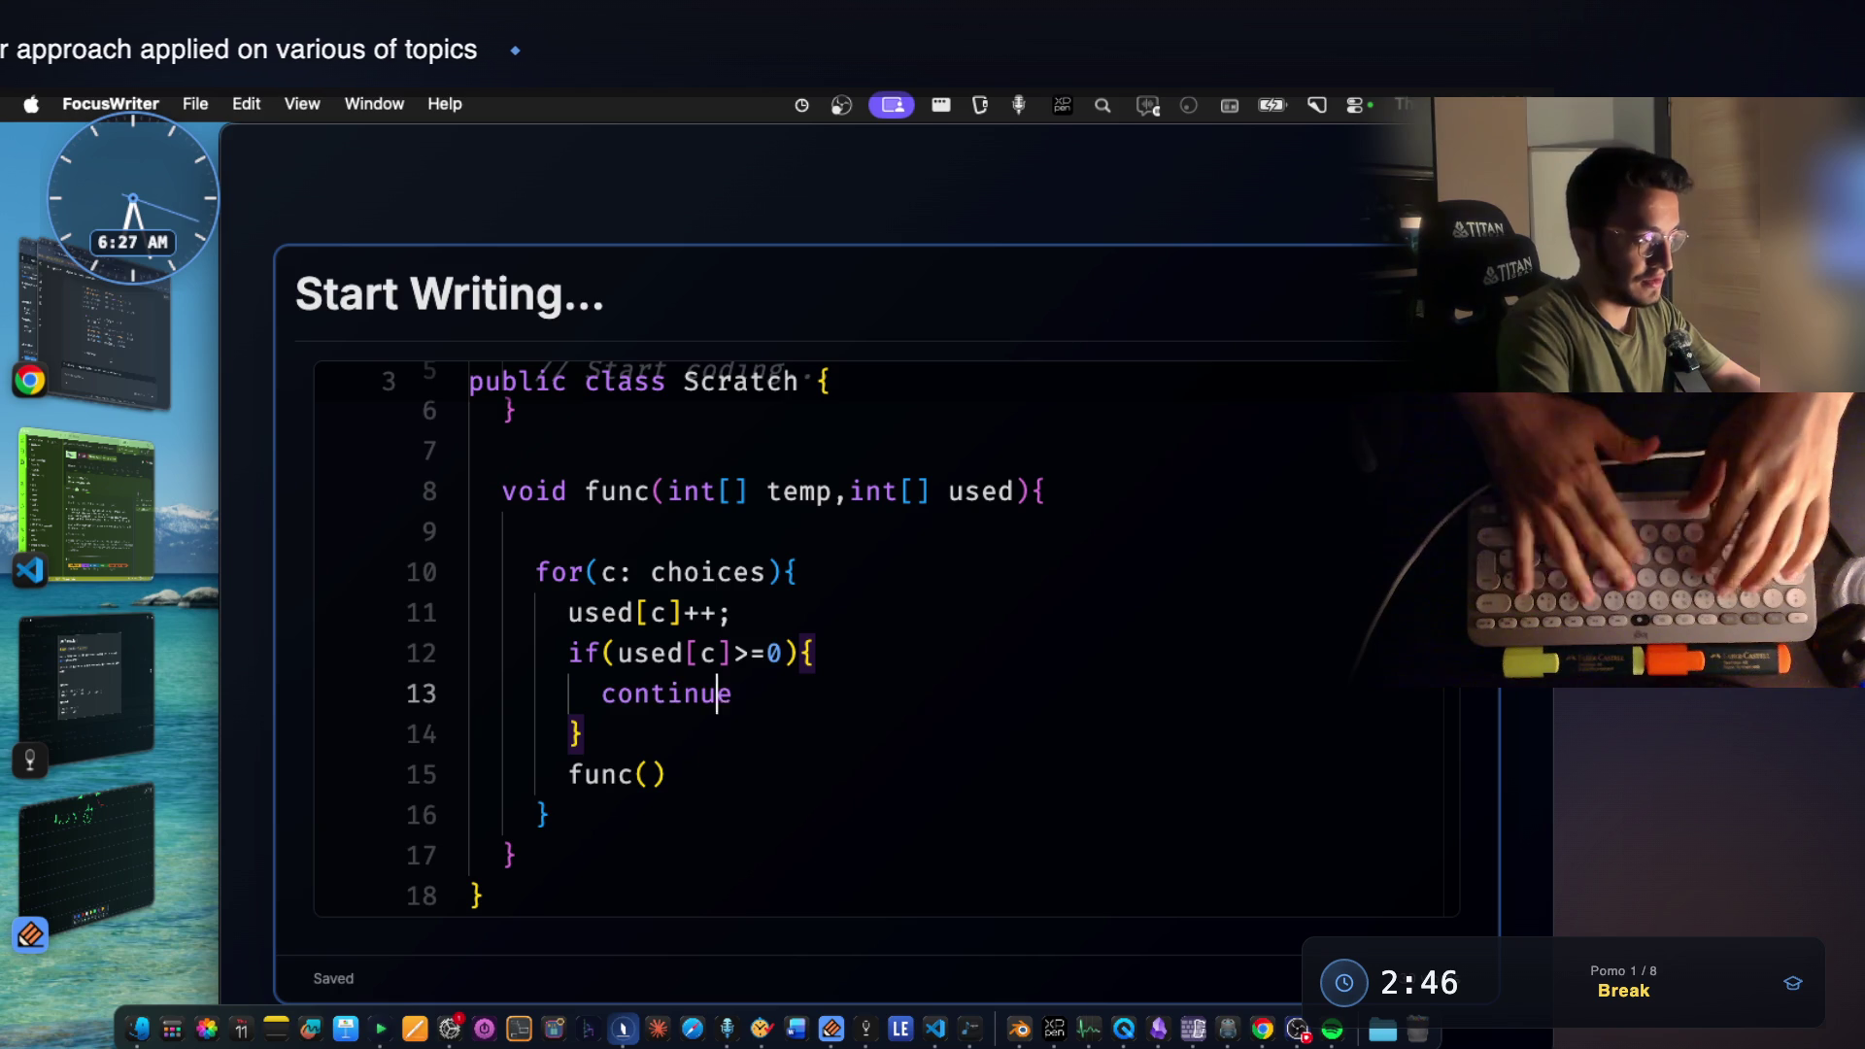
{"action": "type", "text": "e;"}
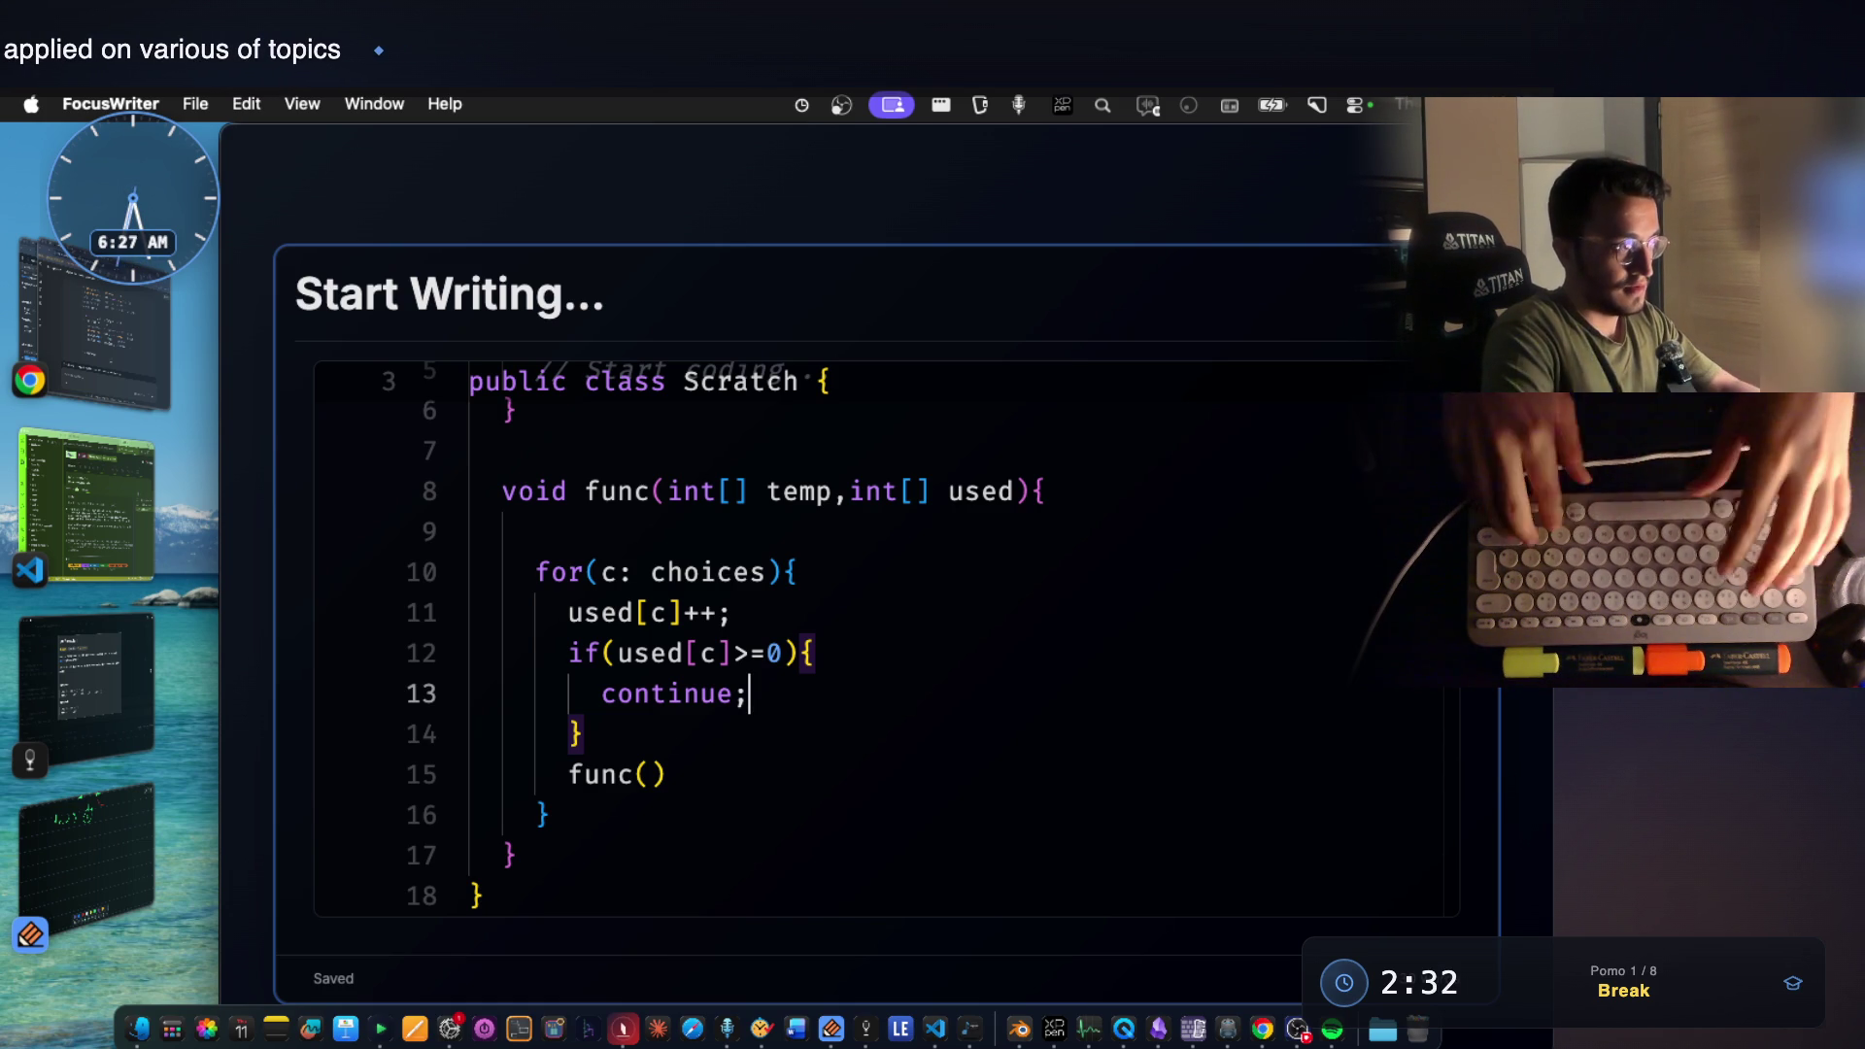
{"action": "key", "text": "Down"}
{"action": "key", "text": "Down"}
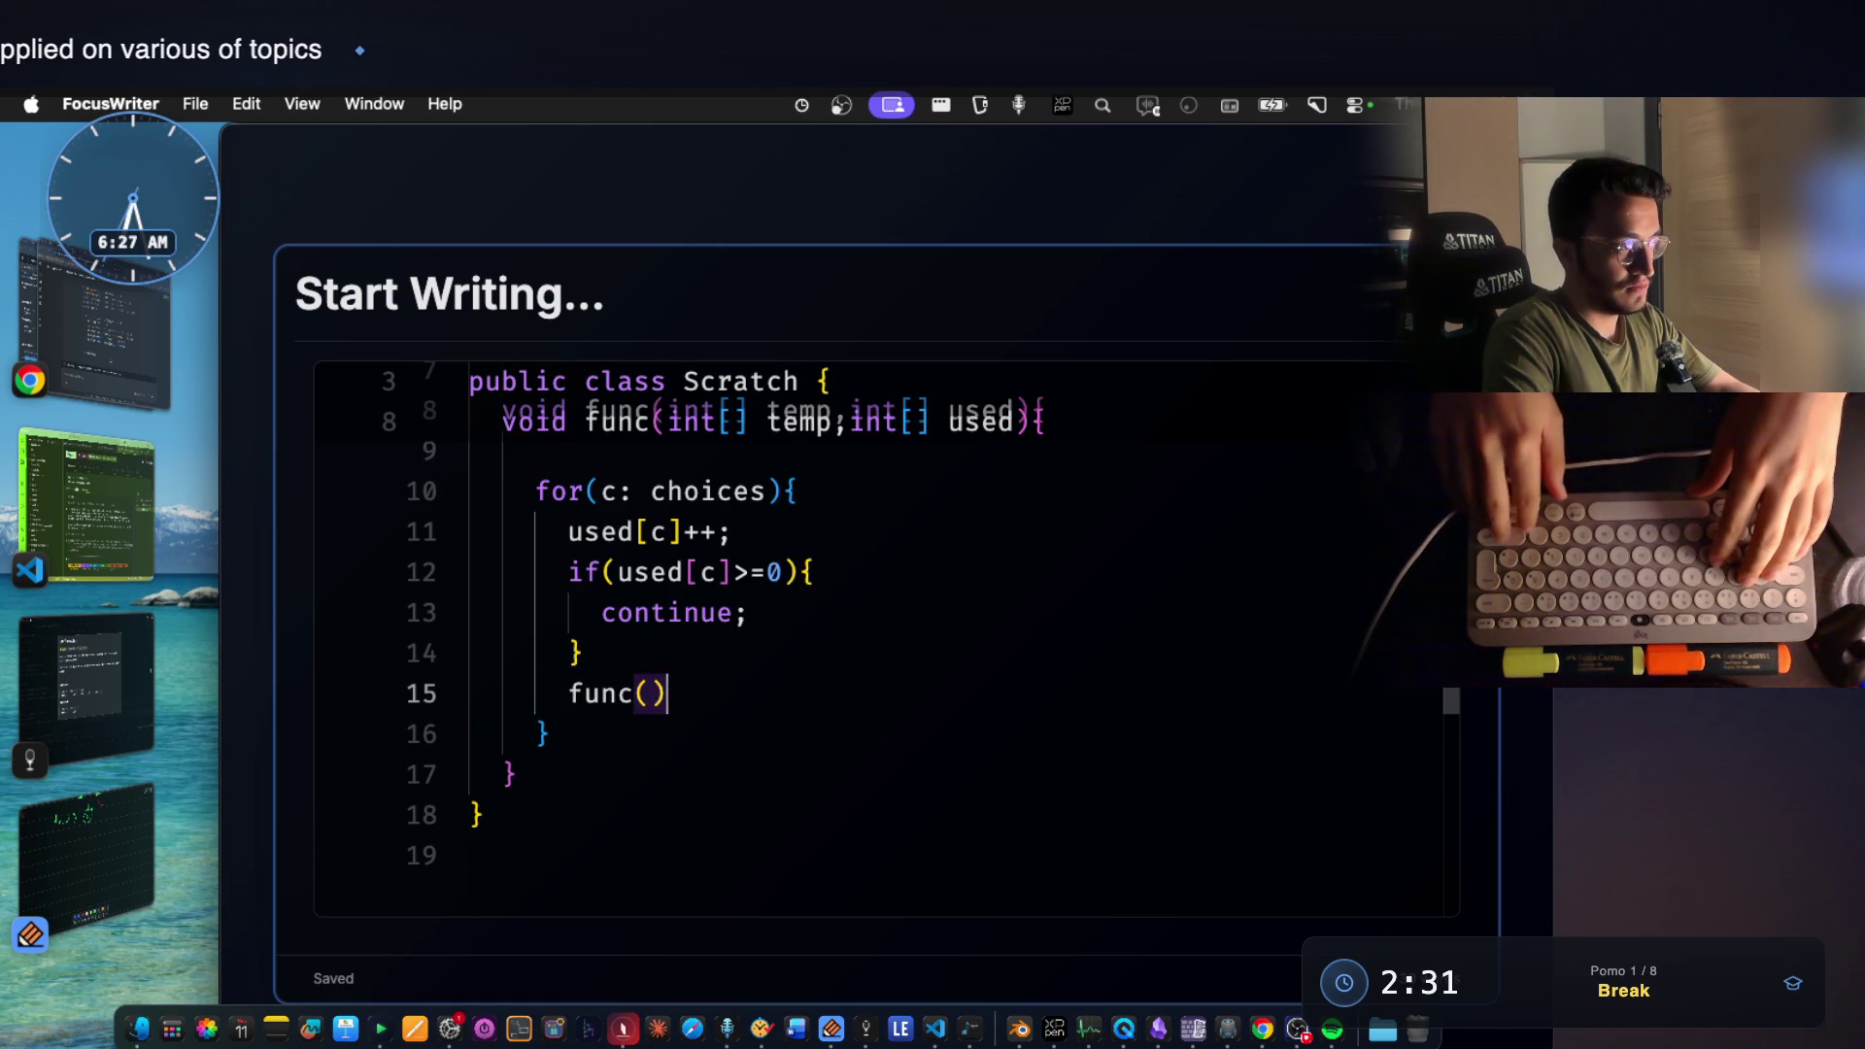
{"action": "type", "text": ";"}
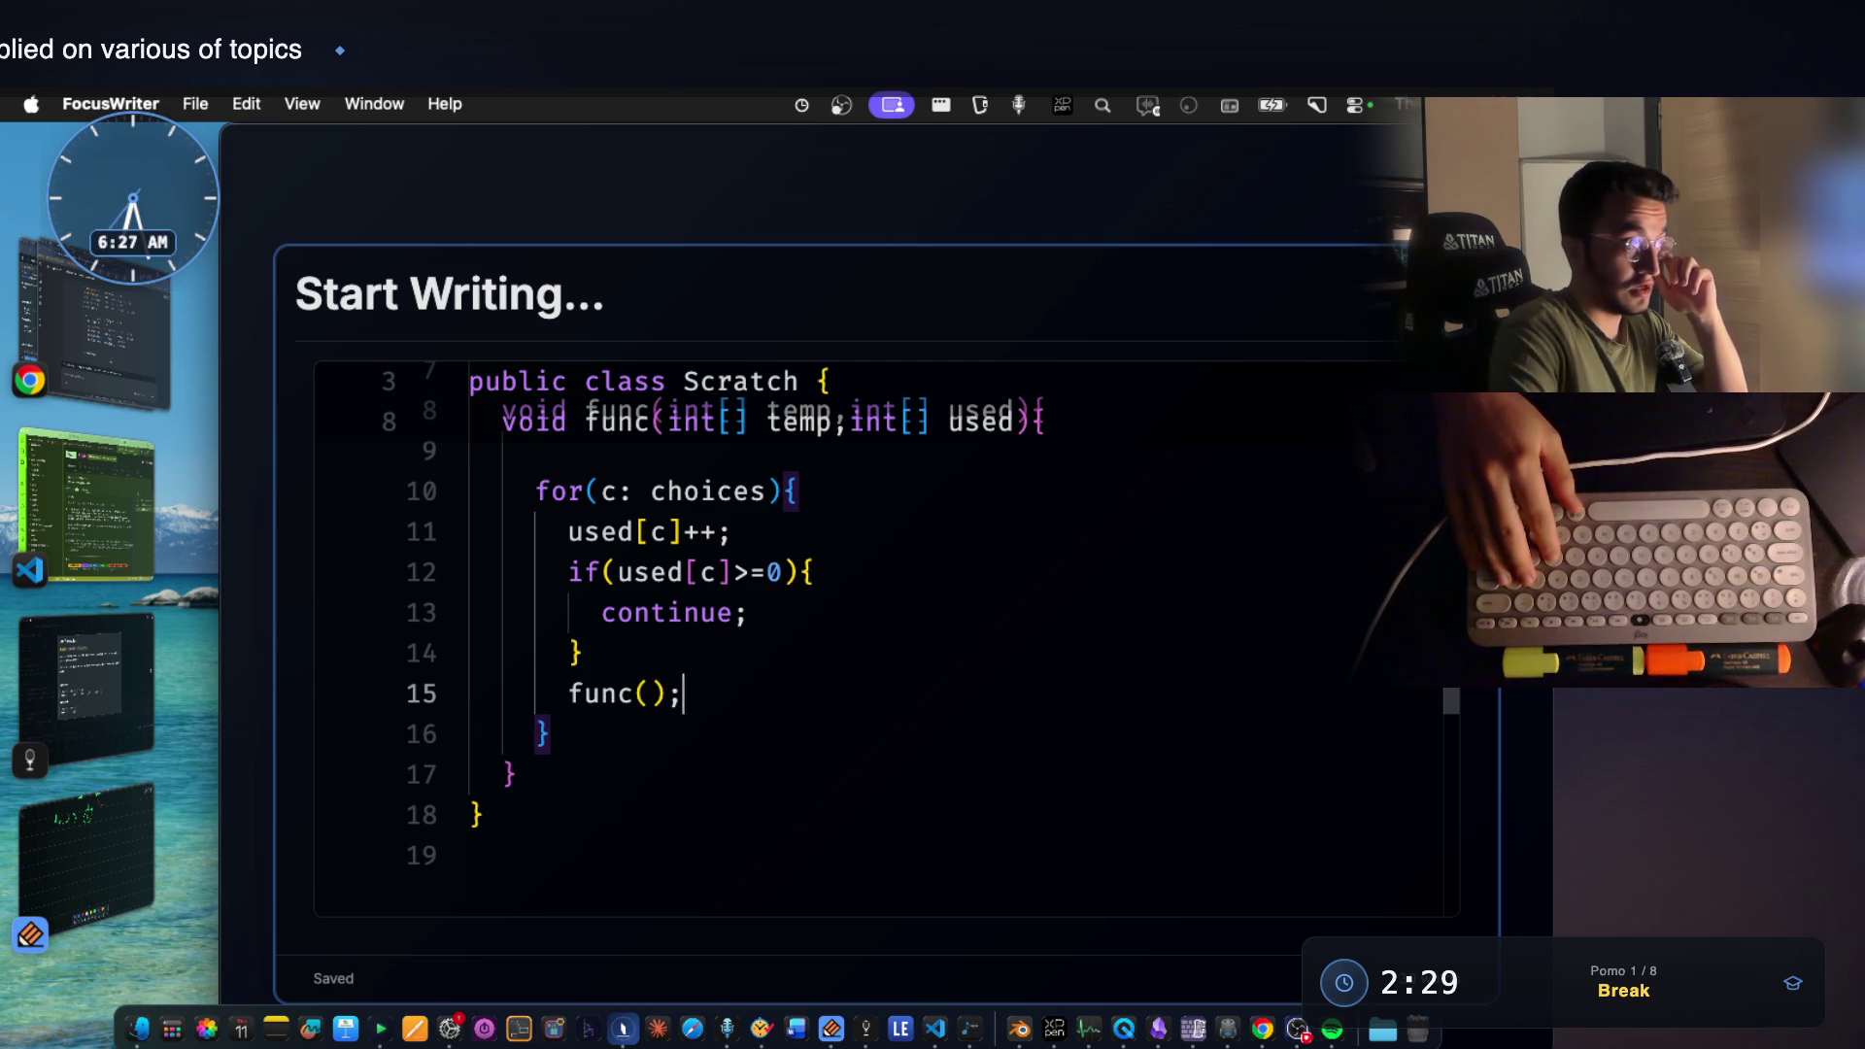
Leave a blank line between the if block's closing brace and the func() call.
{"action": "key", "text": "Up"}
{"action": "key", "text": "Up"}
{"action": "key", "text": "Up"}
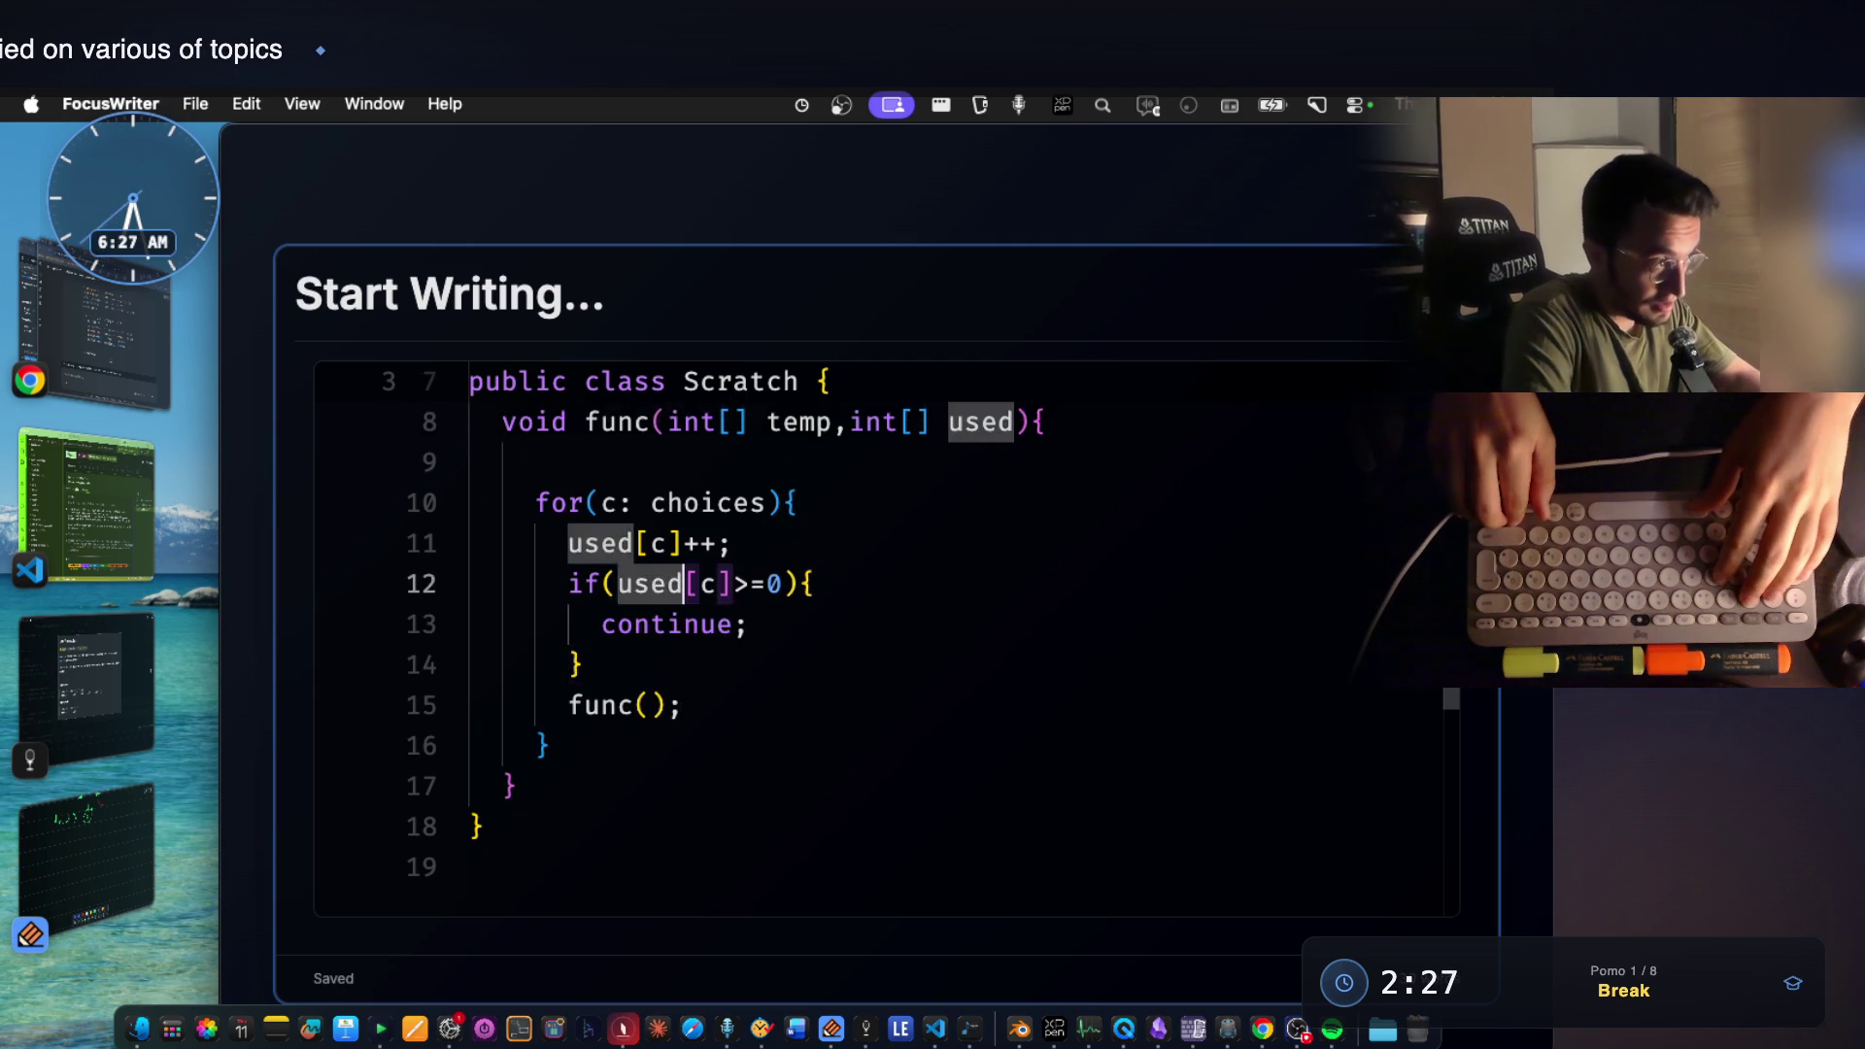
{"action": "key", "text": "Up"}
{"action": "key", "text": "Right"}
{"action": "key", "text": "Right"}
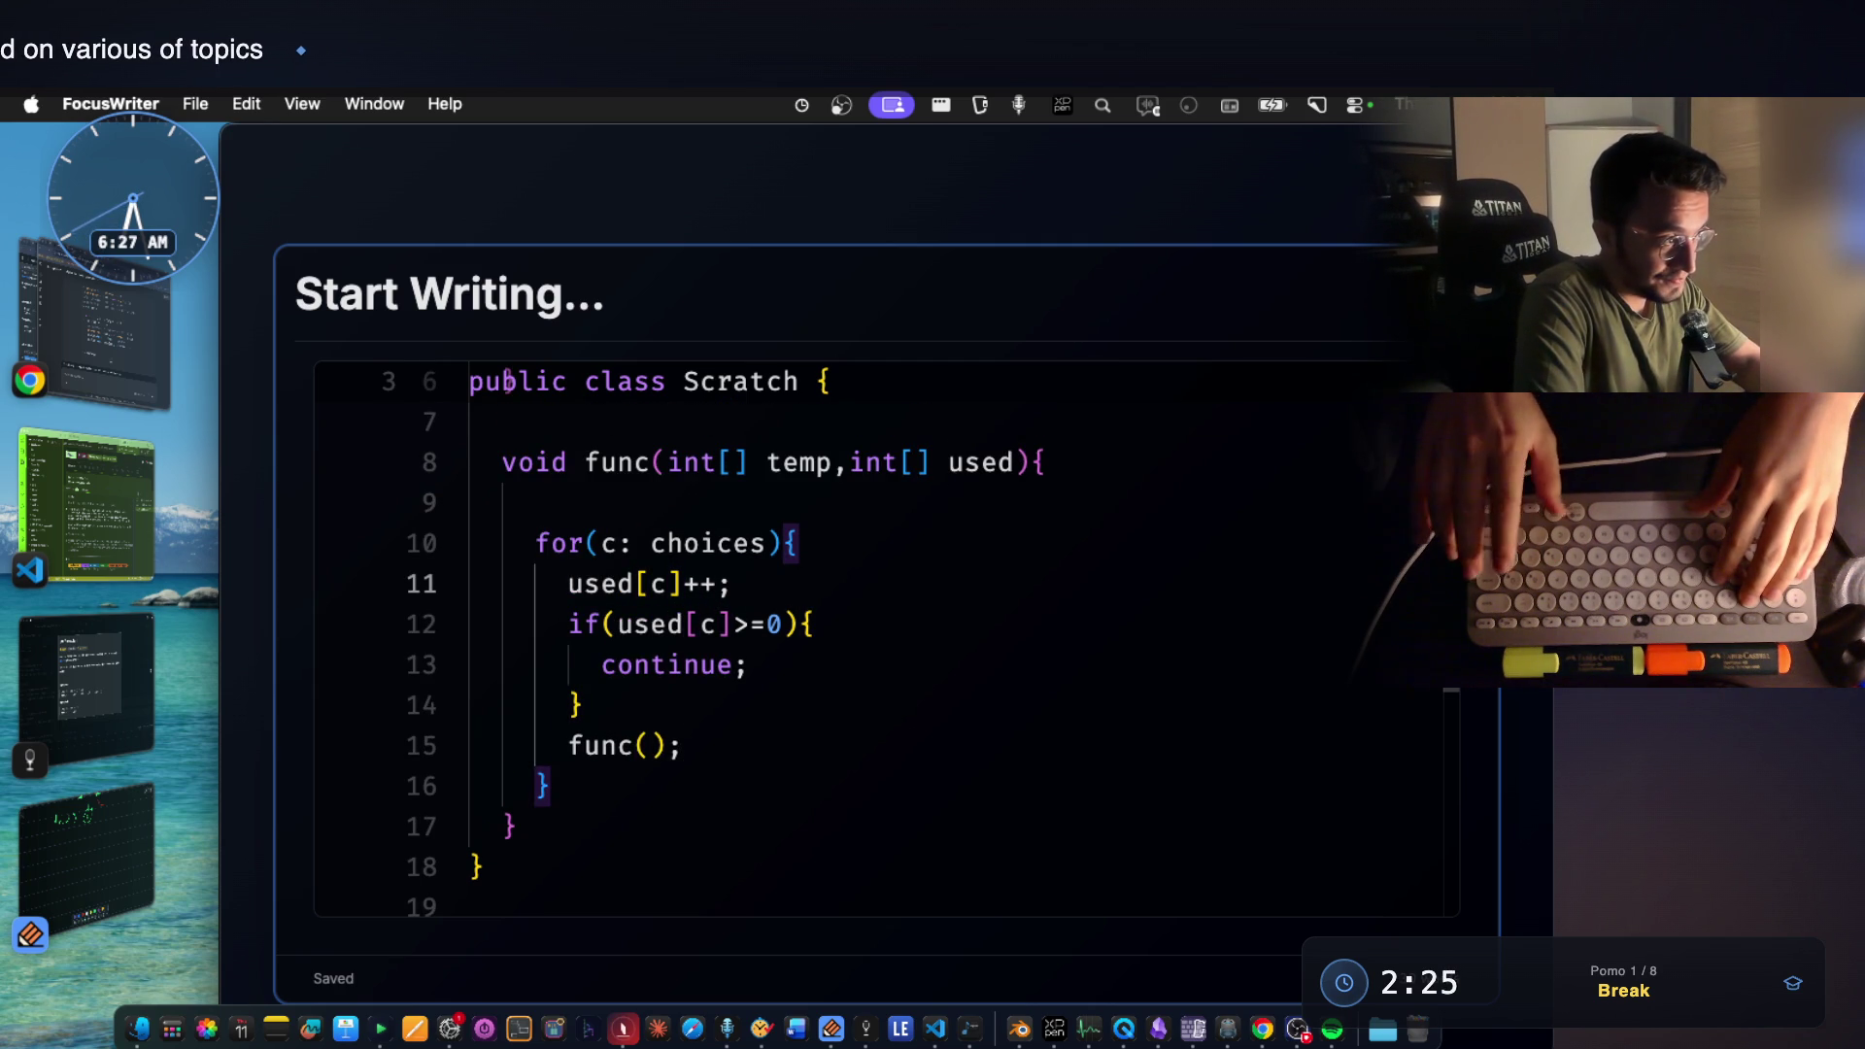
{"action": "key", "text": "Return"}
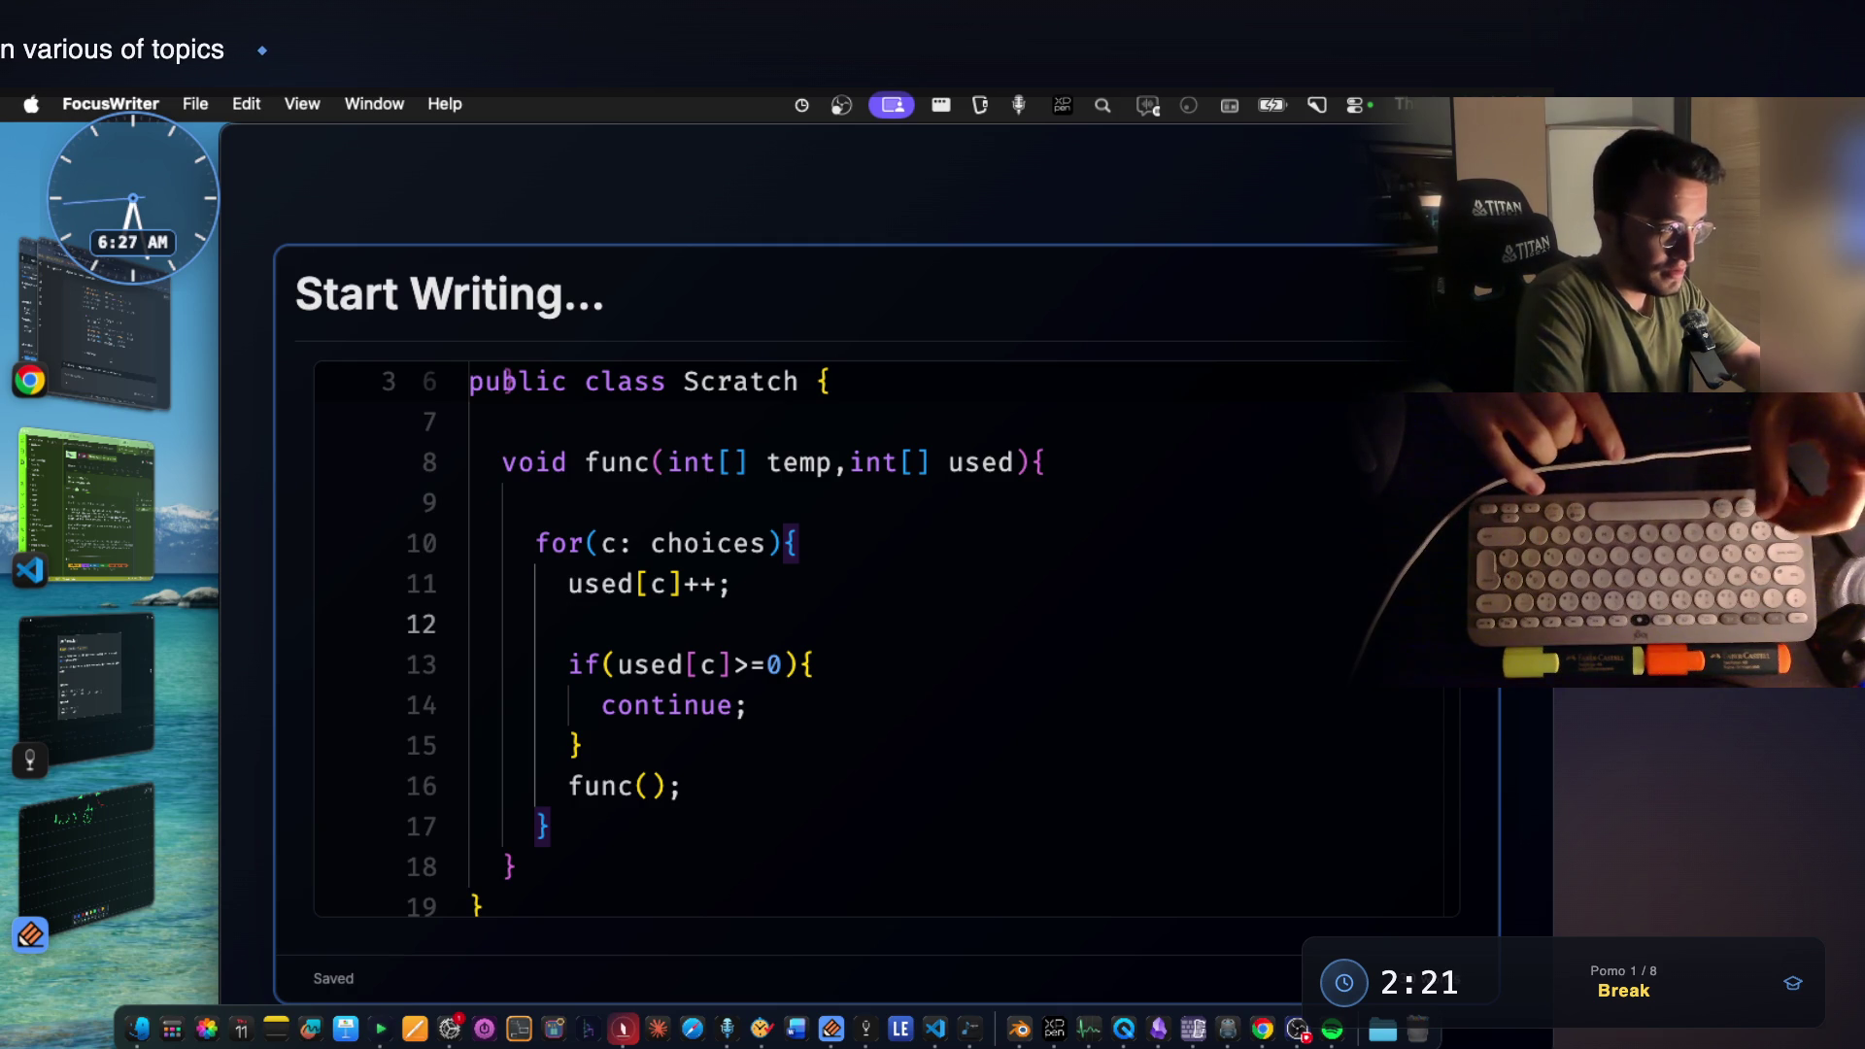
{"action": "key", "text": "BackSpace"}
{"action": "key", "text": "Down"}
{"action": "key", "text": "Down"}
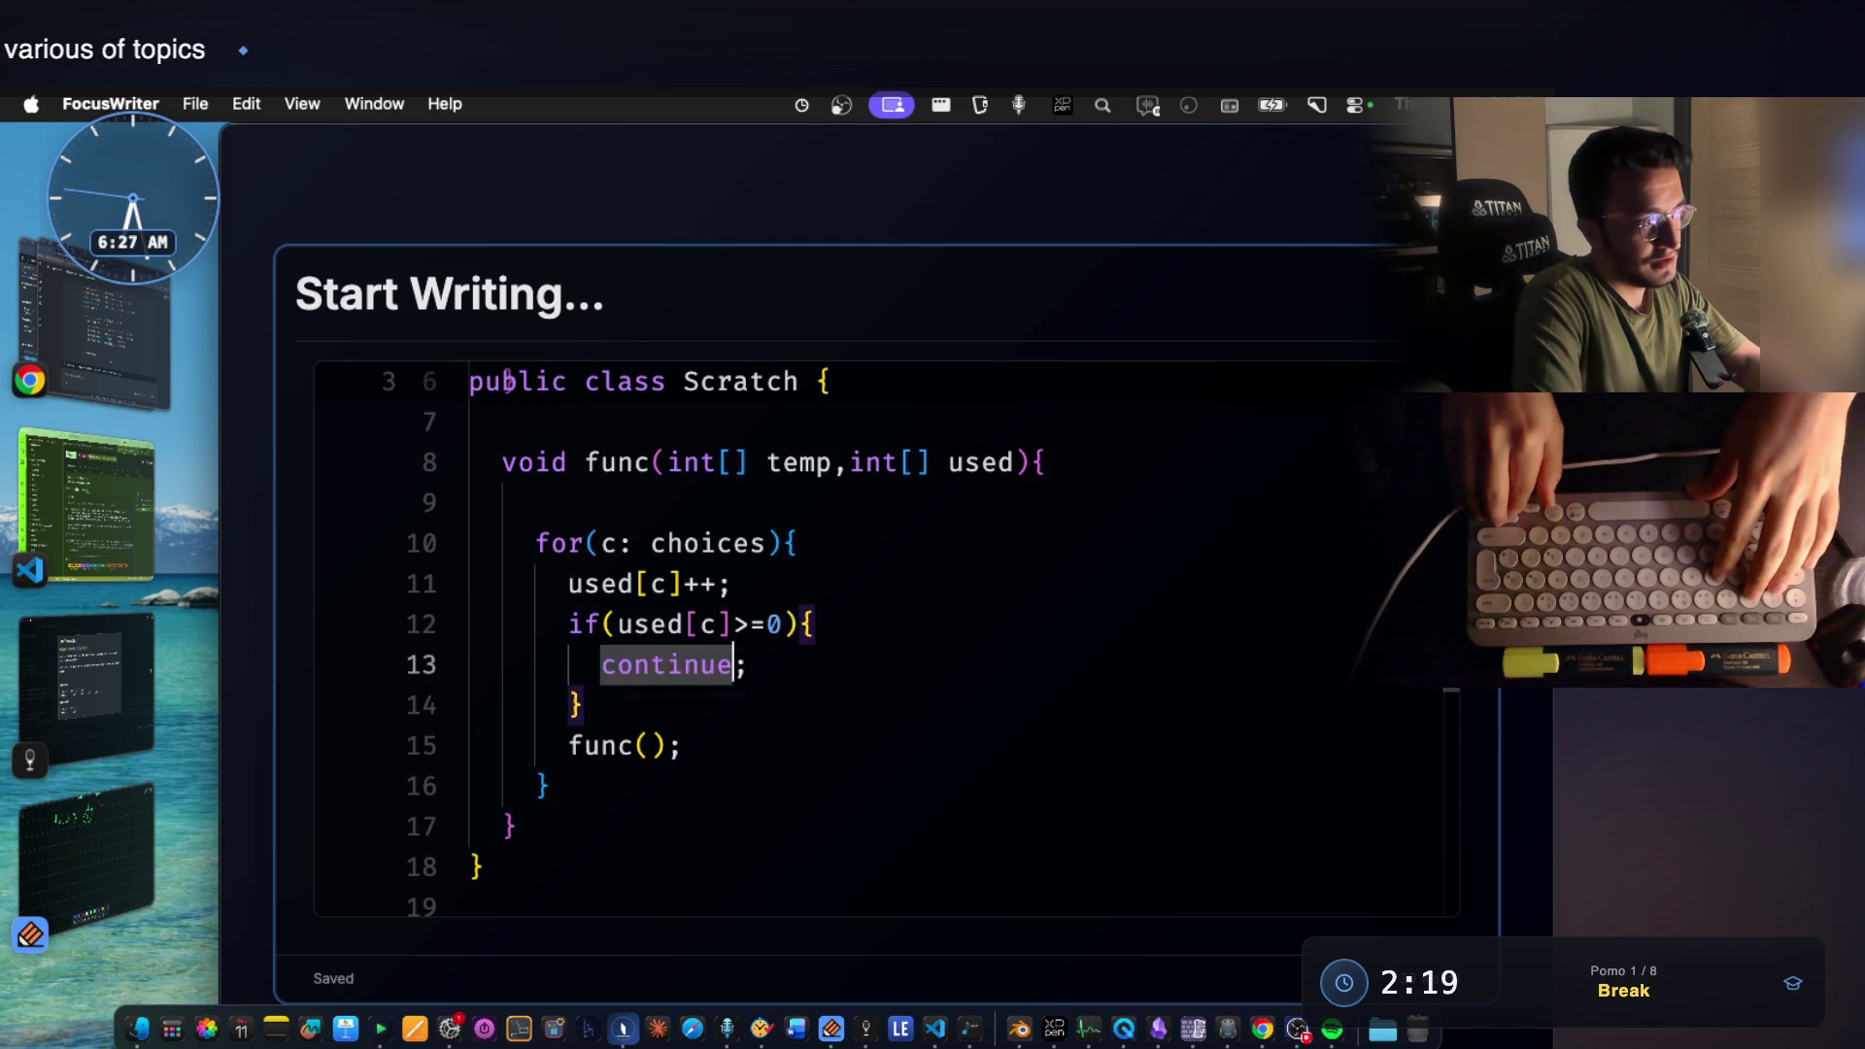
{"action": "key", "text": "Down"}
{"action": "key", "text": "Return"}
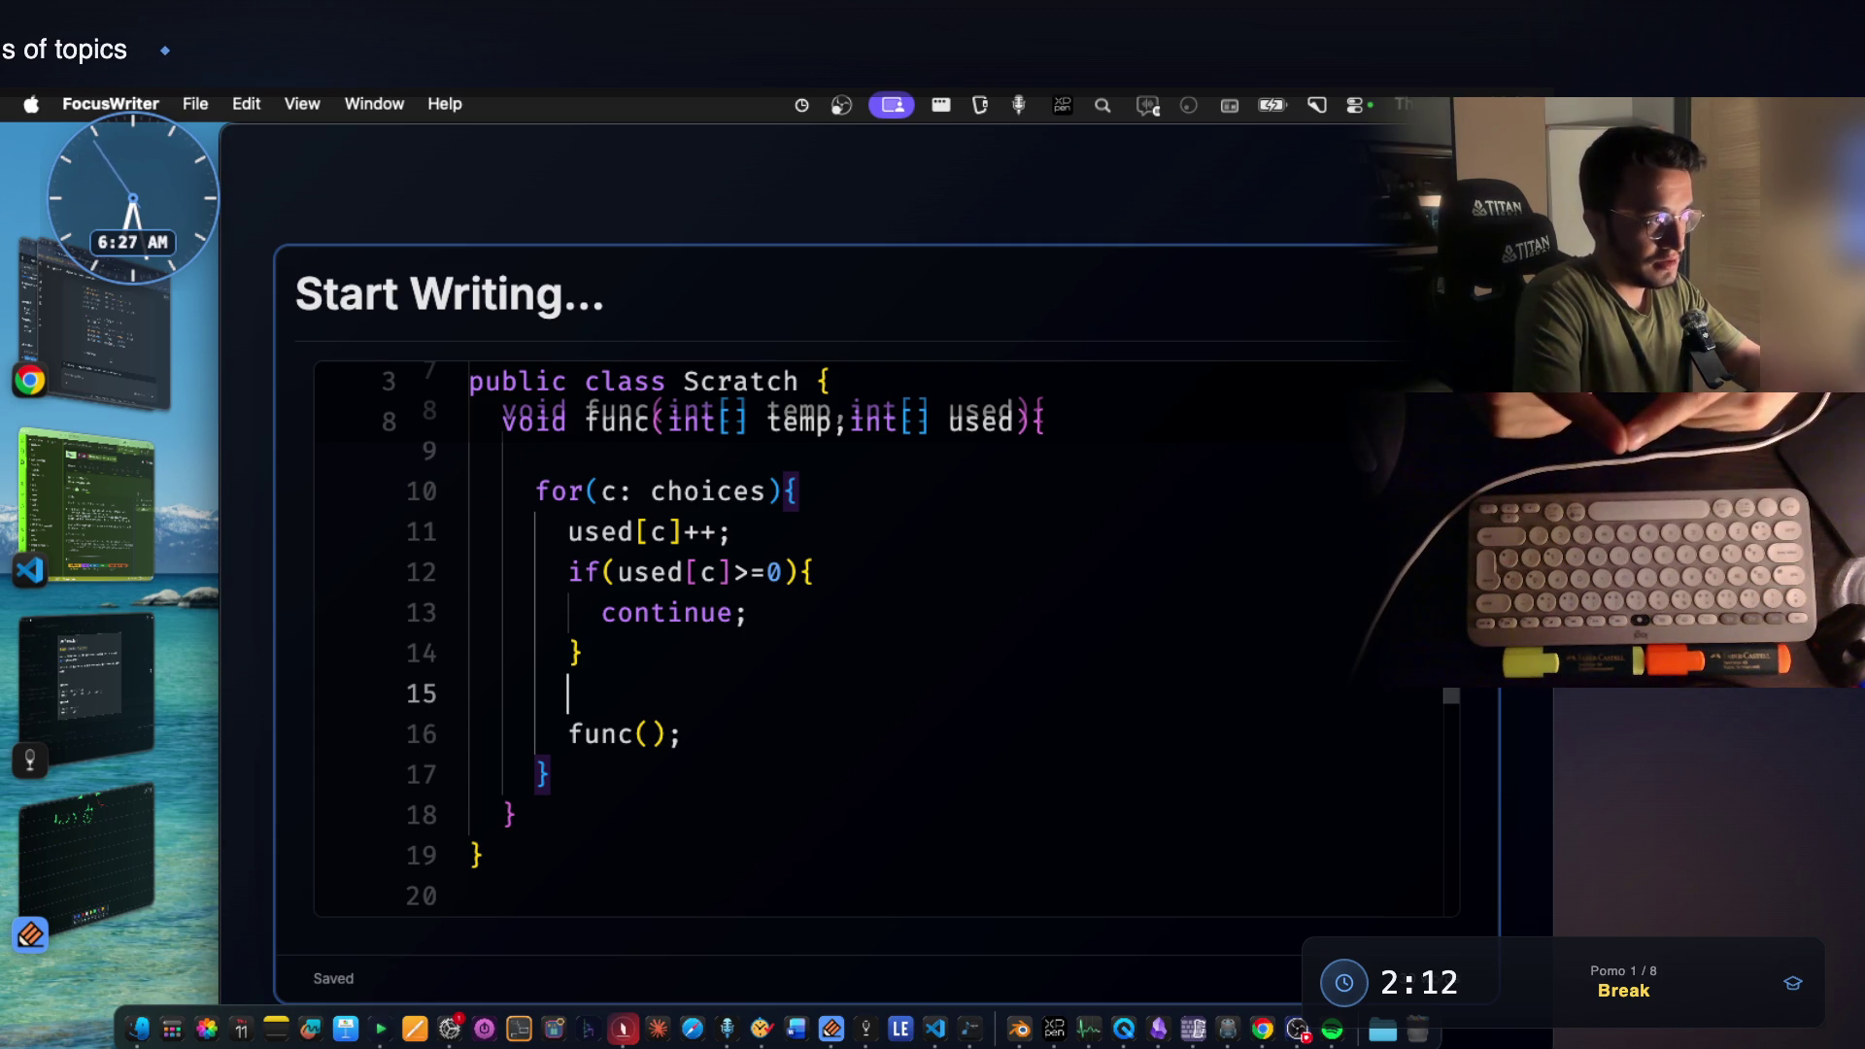
{"action": "scroll", "coordinate": [912, 489], "scroll_direction": "up", "scroll_amount": 3}
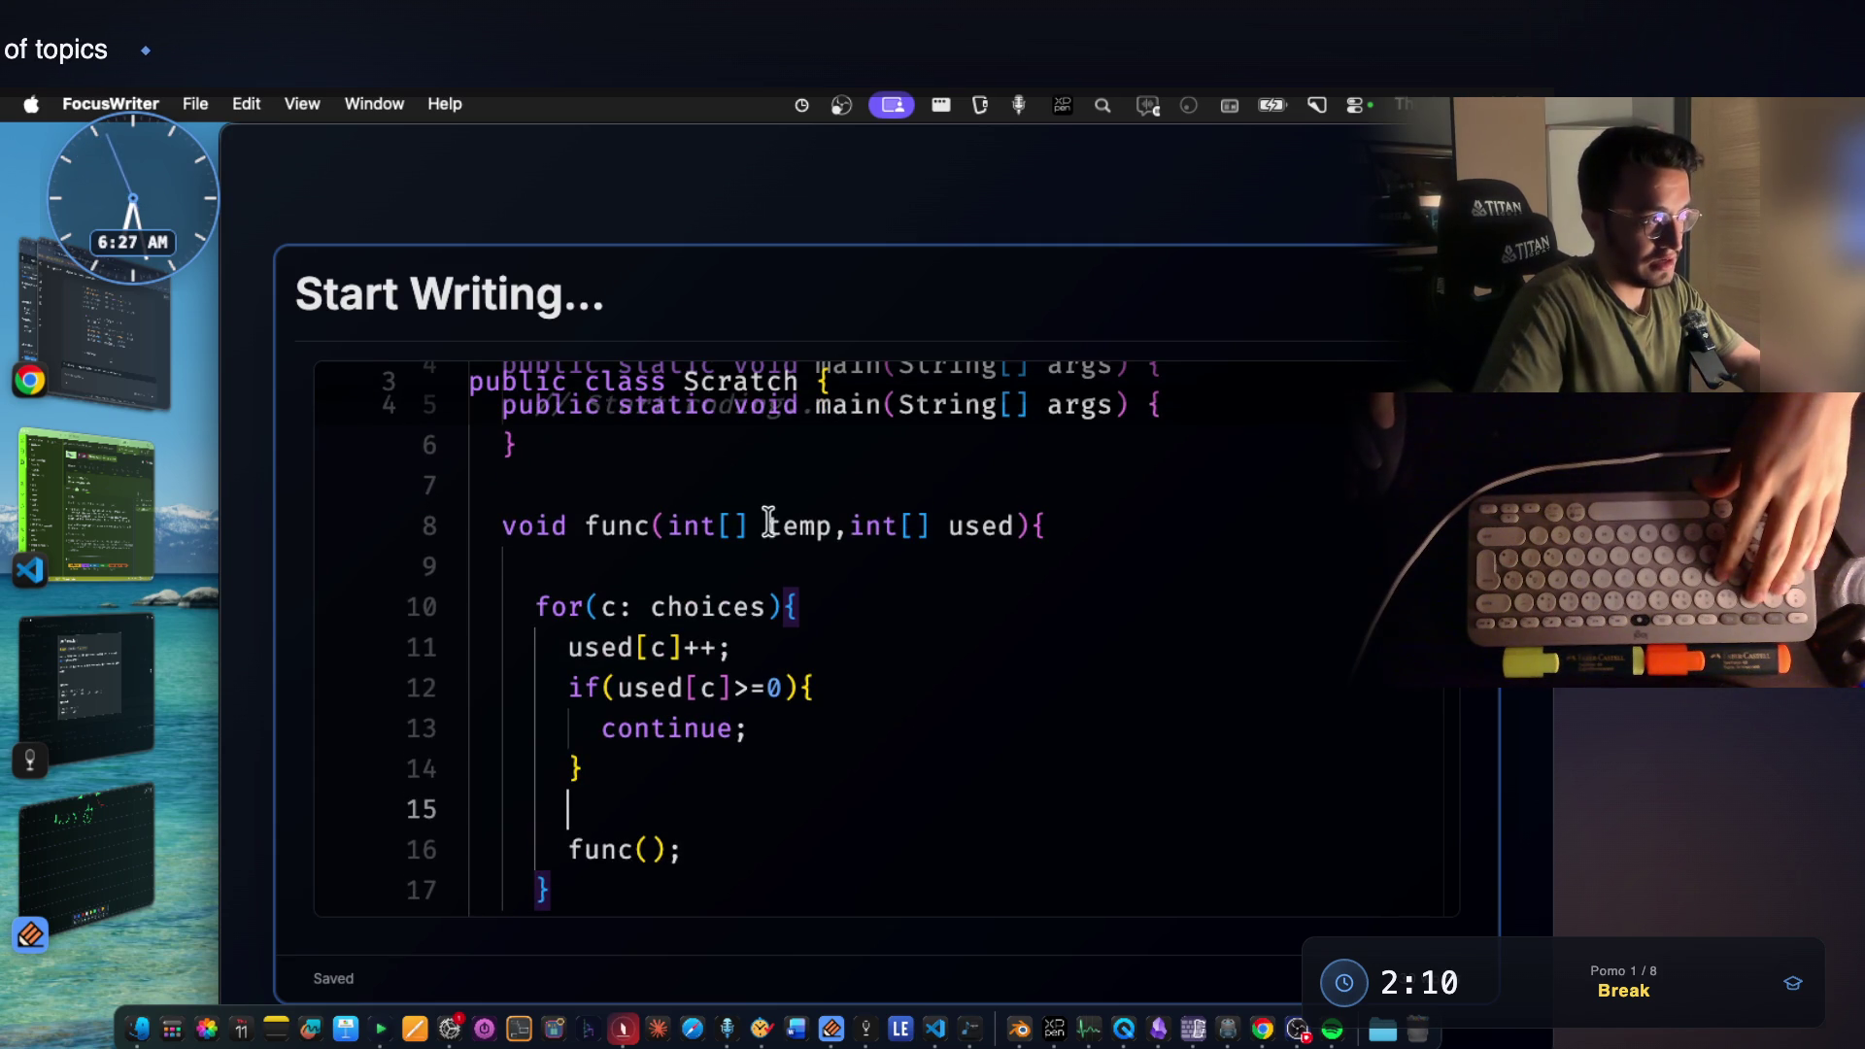
Change temp's parameter type from int[] to List<Integer>.
{"action": "left_click", "coordinate": [746, 526]}
{"action": "mouse_move", "coordinate": [799, 526]}
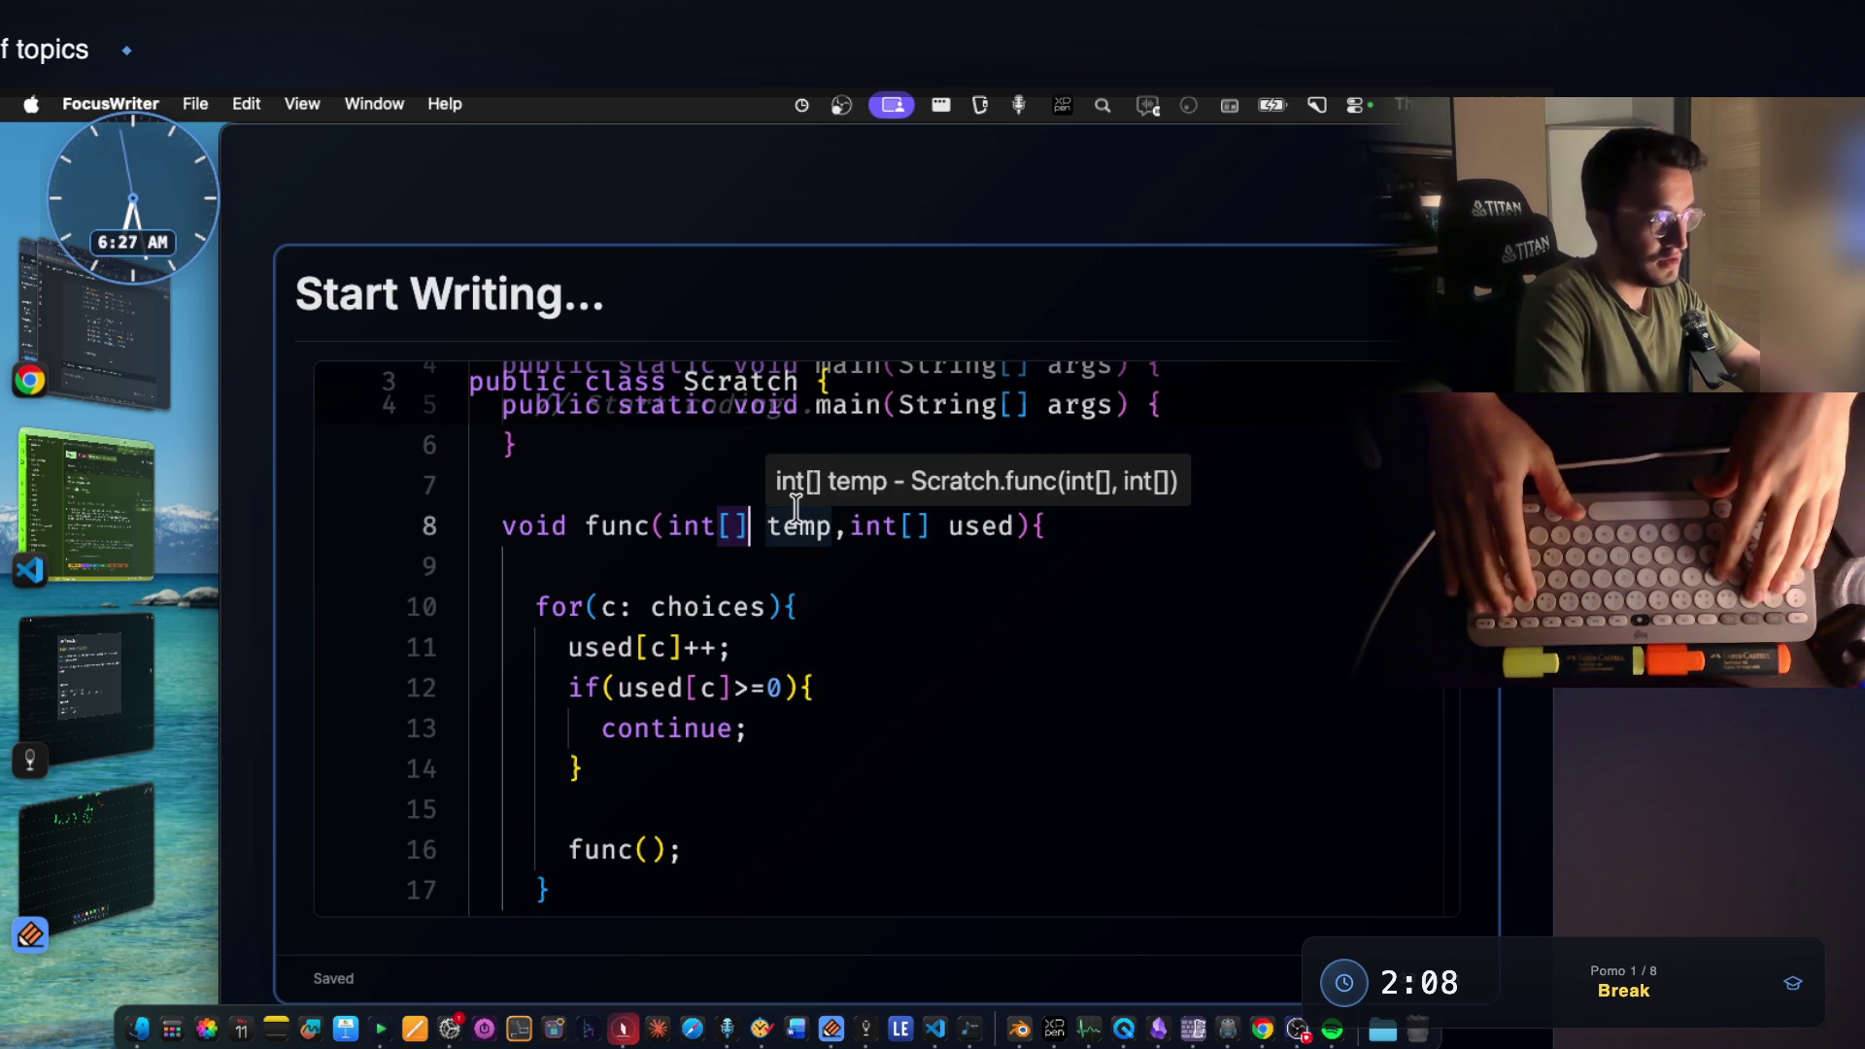
{"action": "key", "text": "BackSpace"}
{"action": "key", "text": "BackSpace"}
{"action": "key", "text": "BackSpace"}
{"action": "key", "text": "BackSpace"}
{"action": "key", "text": "BackSpace"}
{"action": "type", "text": "List"}
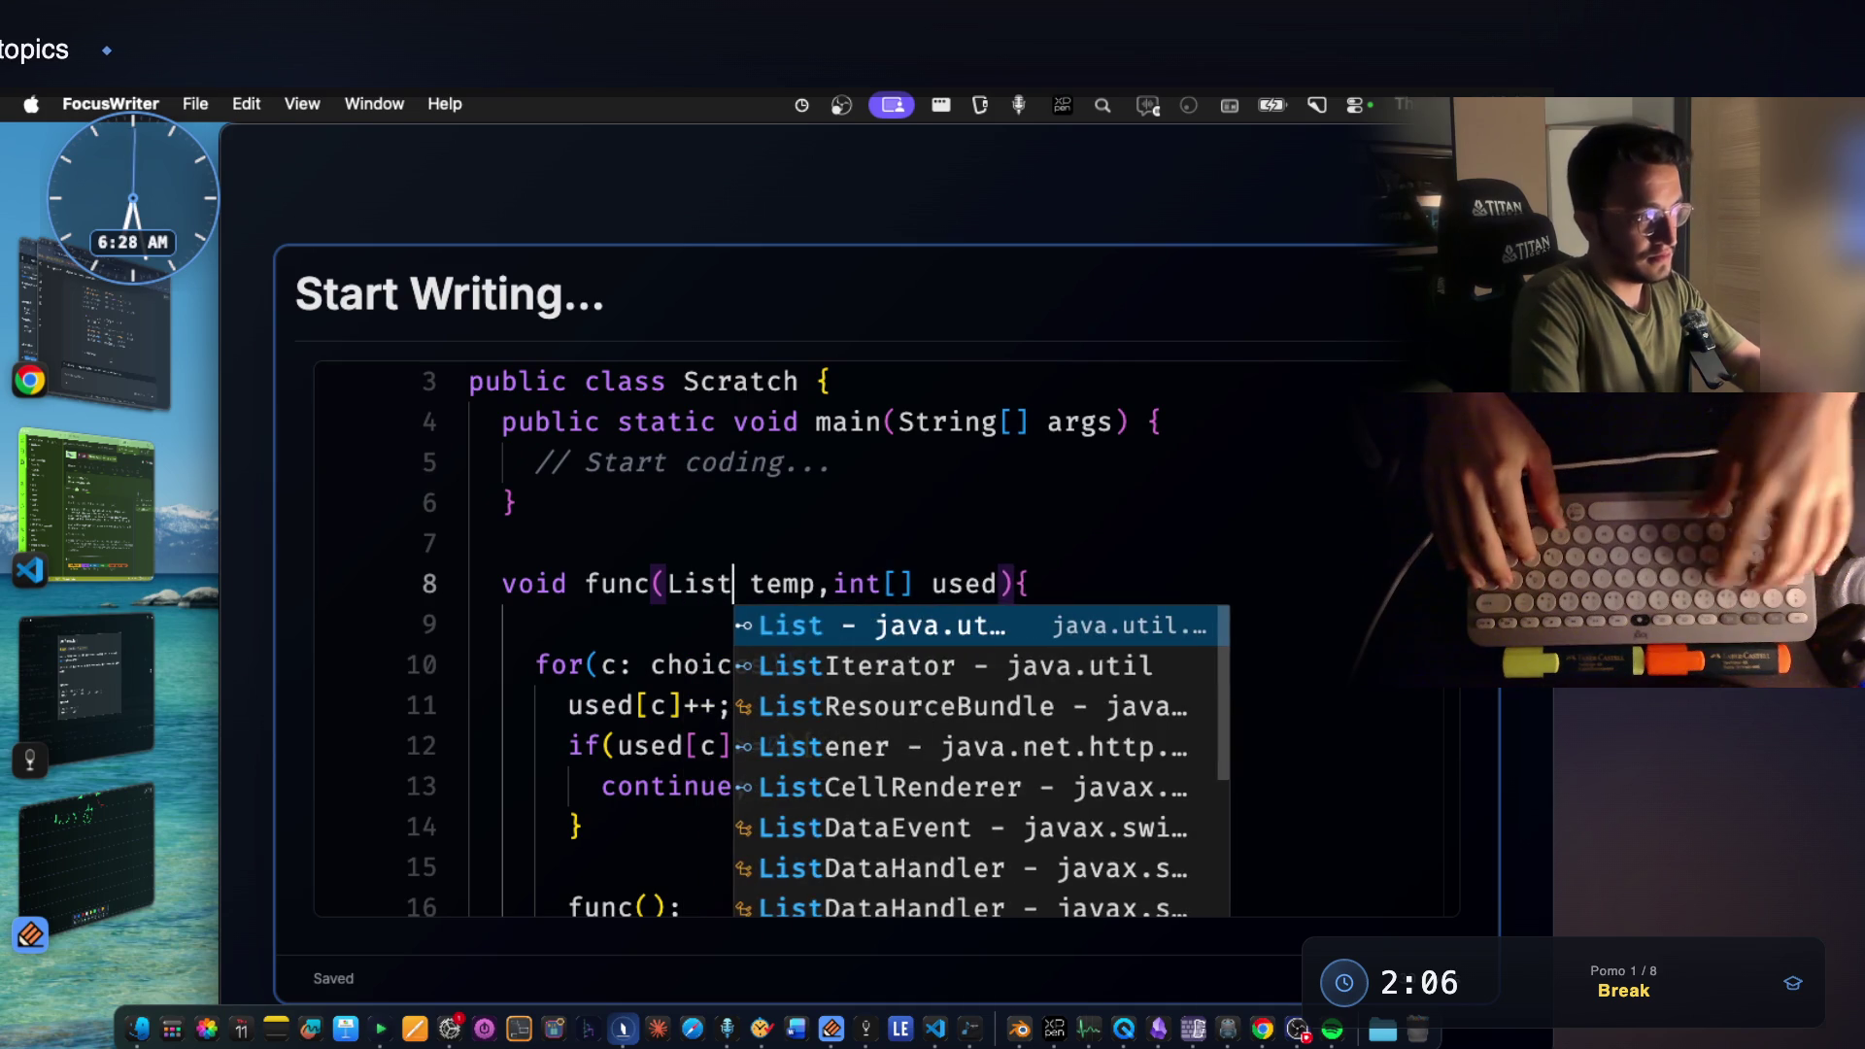
{"action": "type", "text": "<Integer>"}
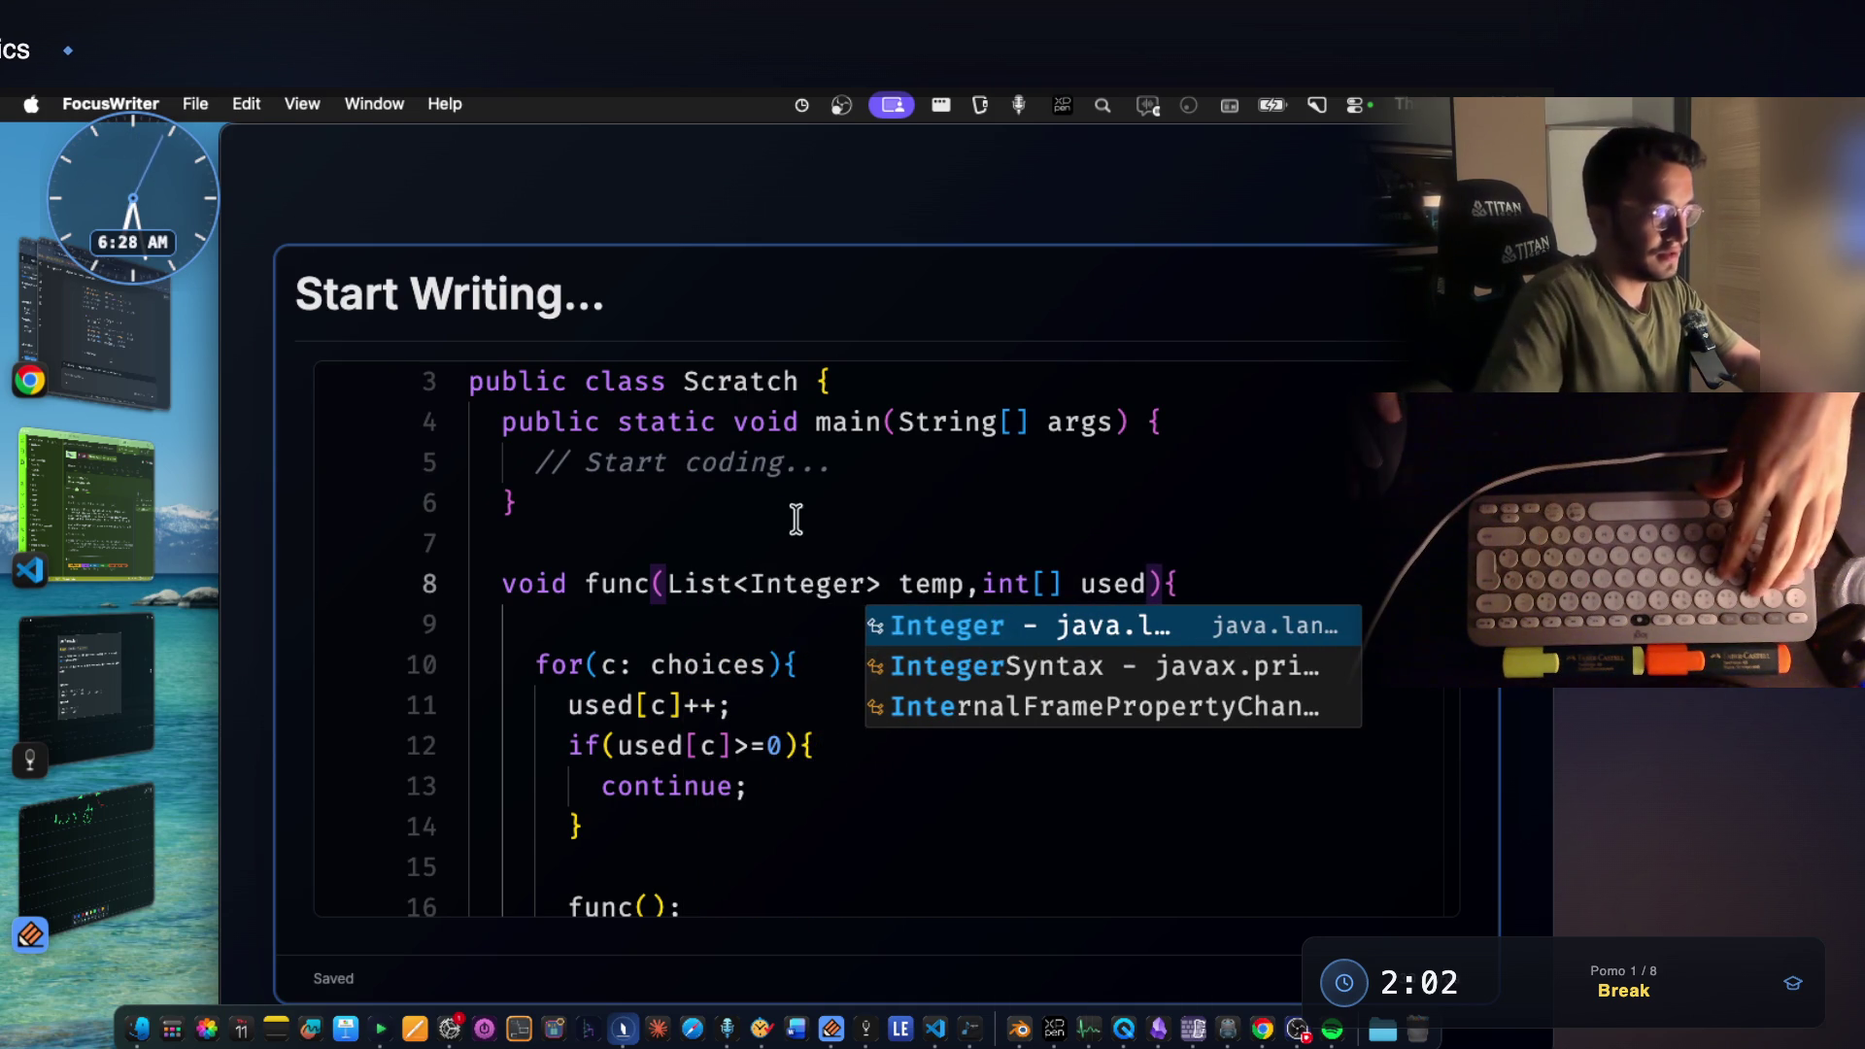
Add temp.append(c); before the recursive call and pass temp, used into func().
{"action": "left_click", "coordinate": [611, 861]}
{"action": "scroll", "coordinate": [612, 861], "scroll_direction": "down", "scroll_amount": 2}
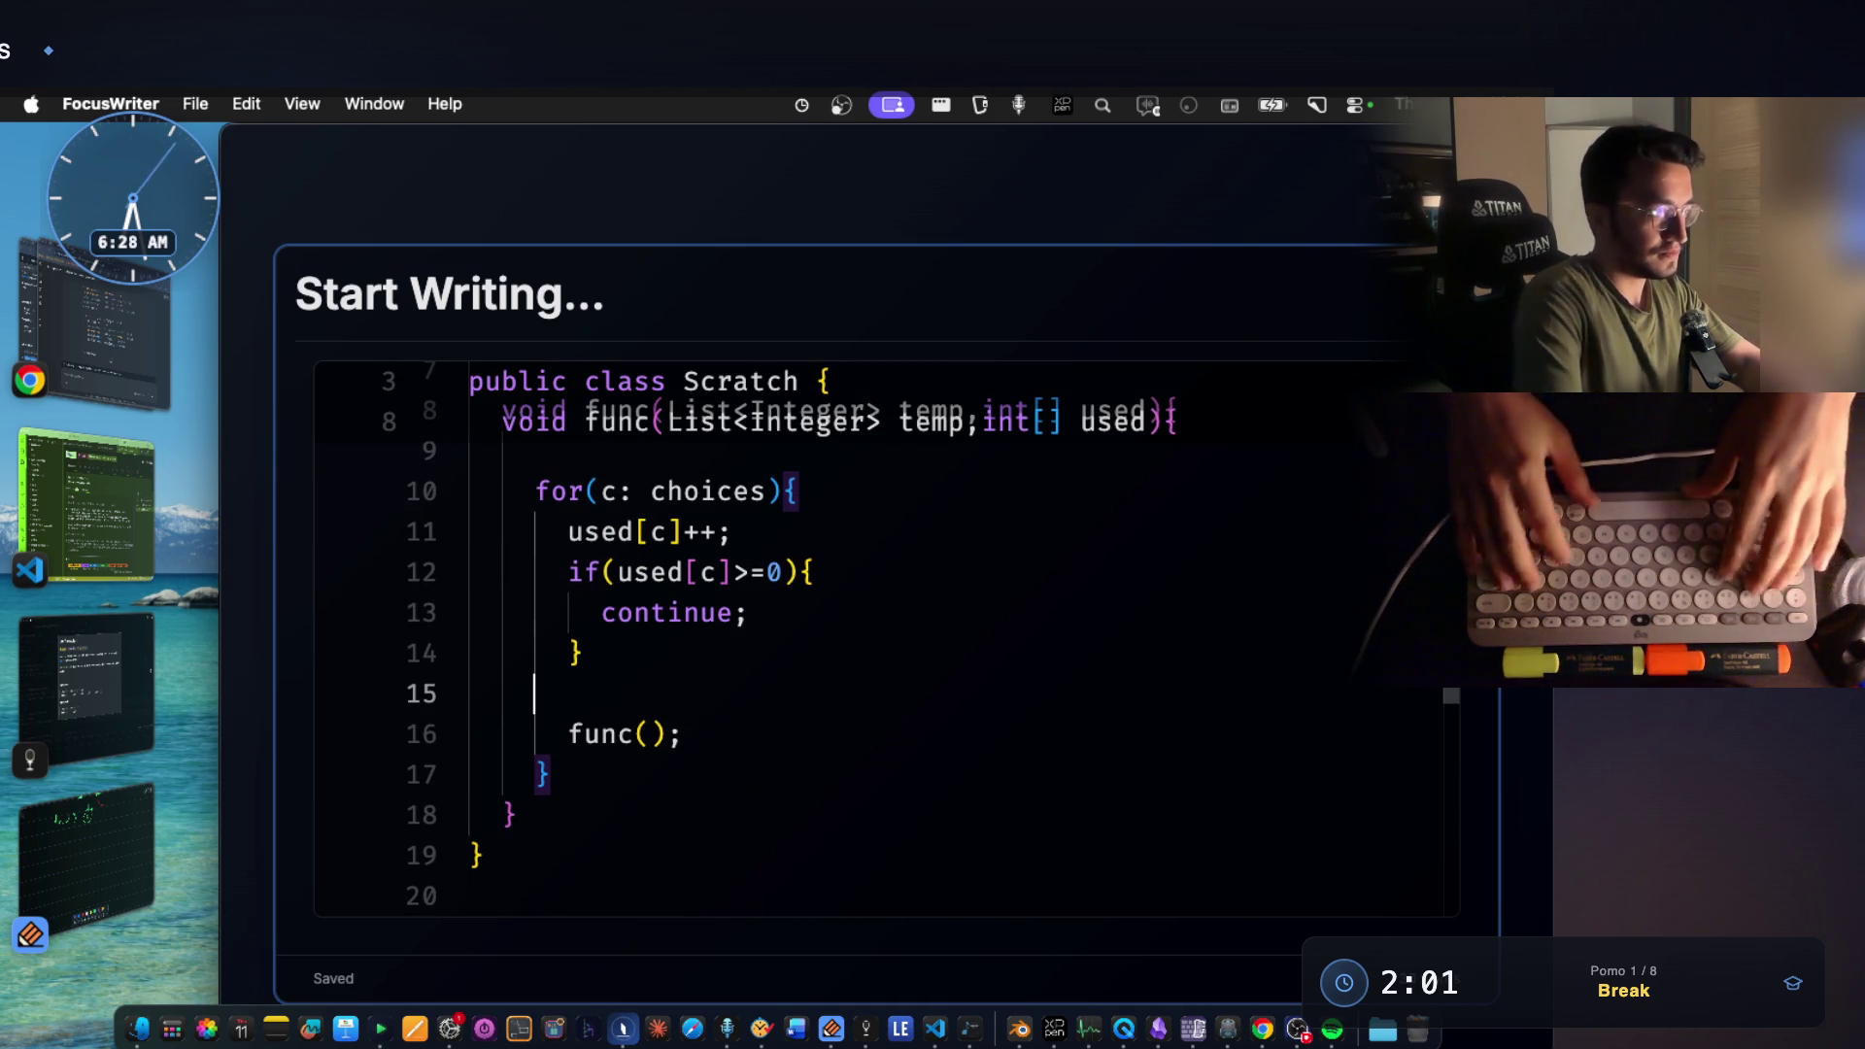
{"action": "type", "text": "temp.a"}
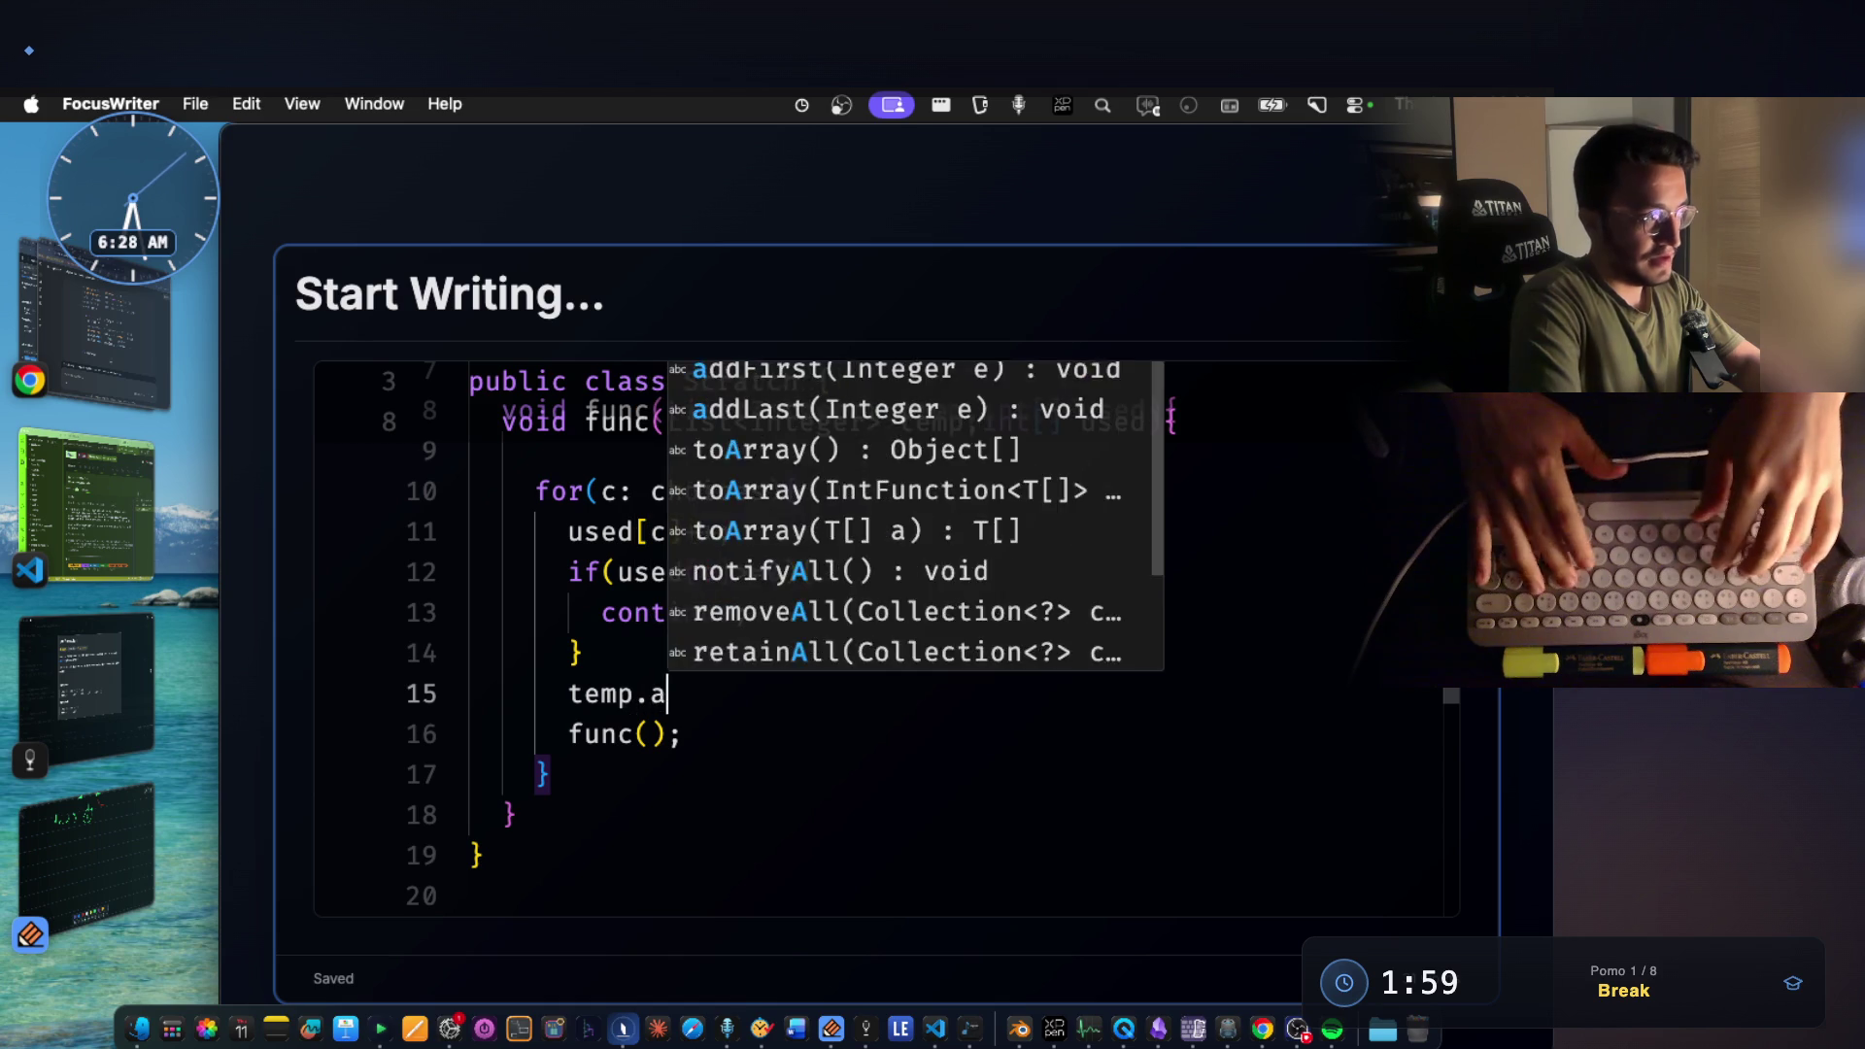
{"action": "type", "text": "ppend("}
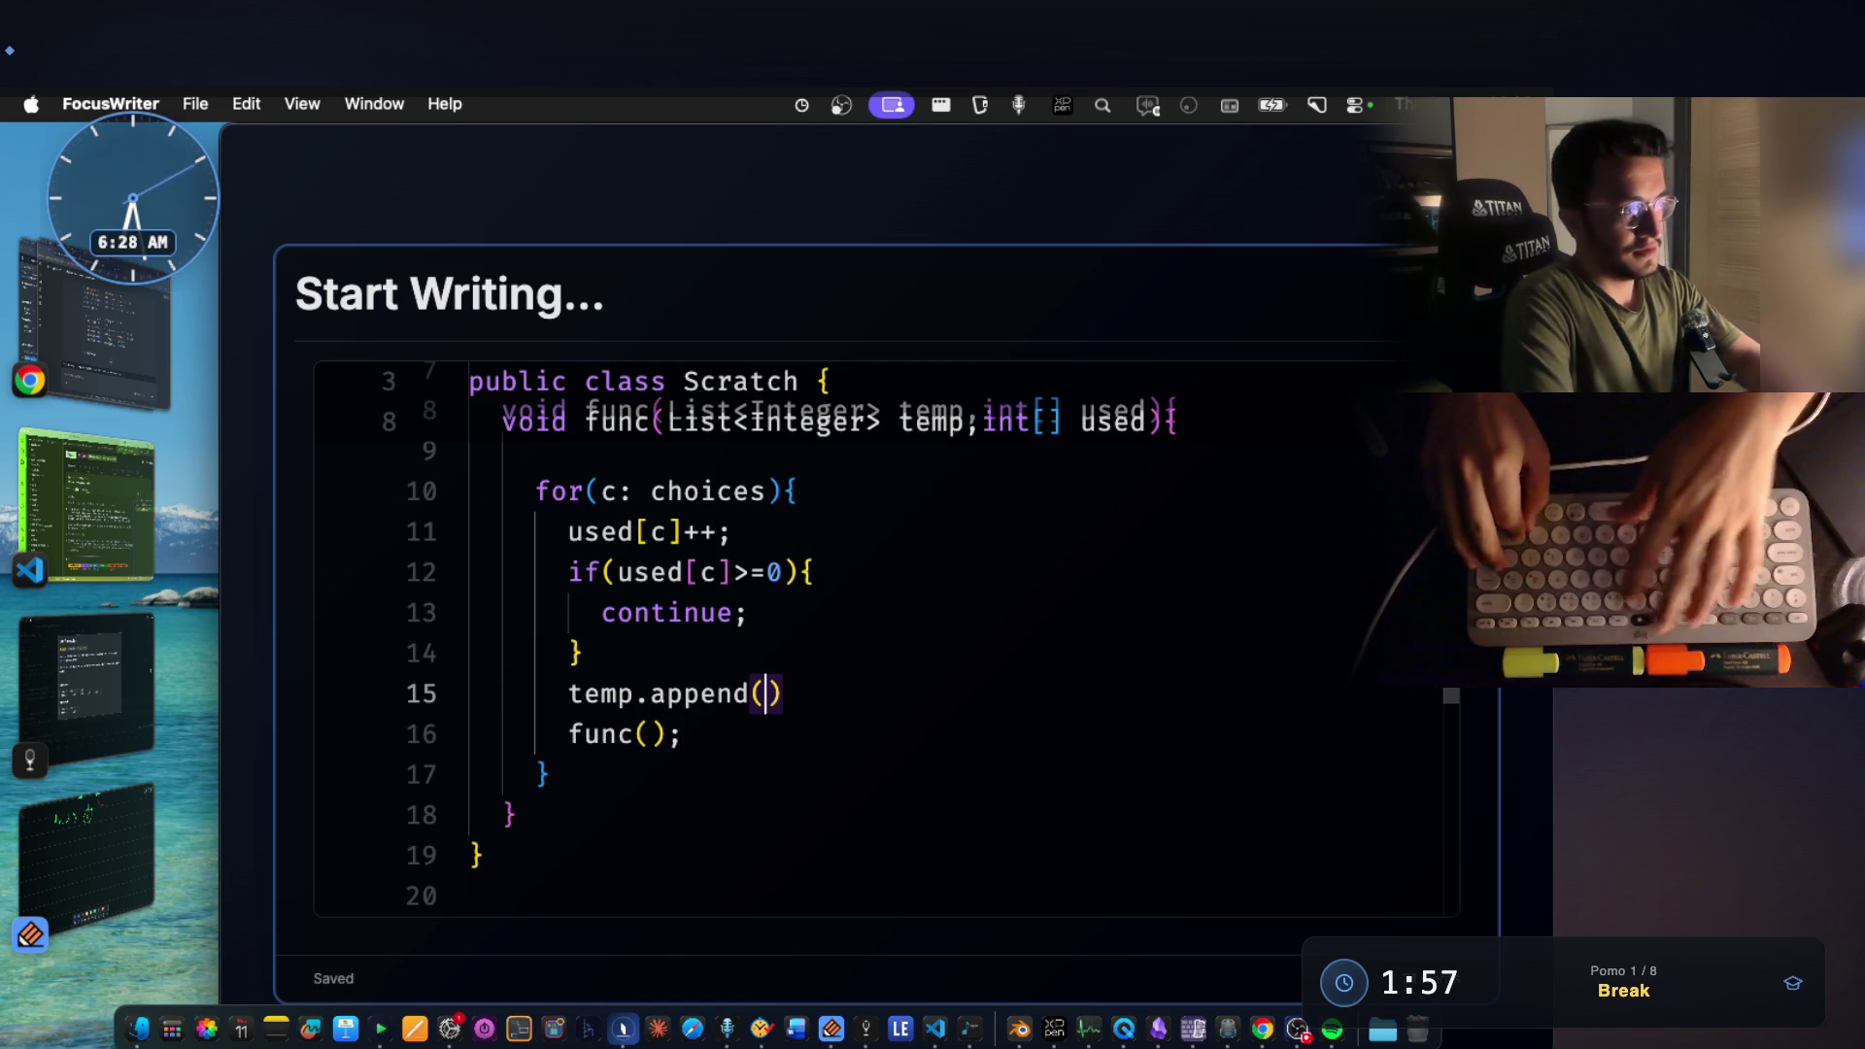
{"action": "type", "text": "c);"}
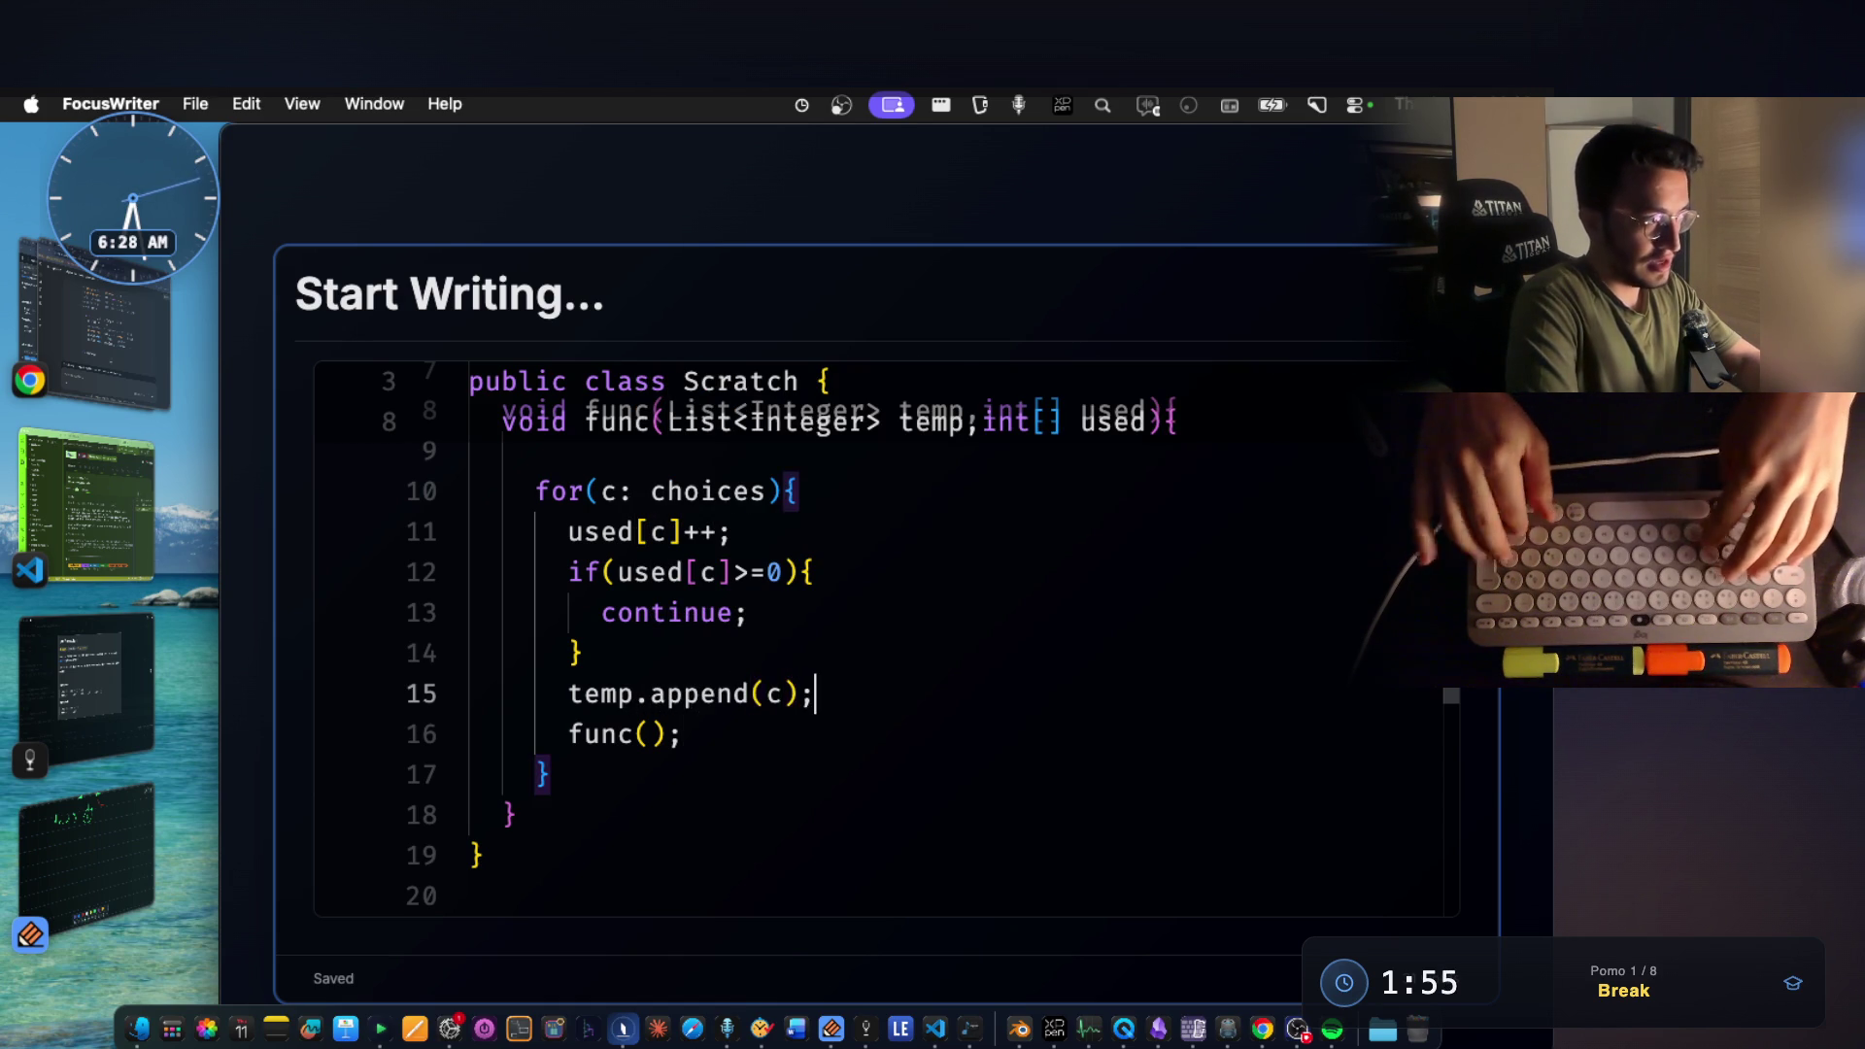
{"action": "key", "text": "Down"}
{"action": "key", "text": "Left"}
{"action": "type", "text": "temp,"}
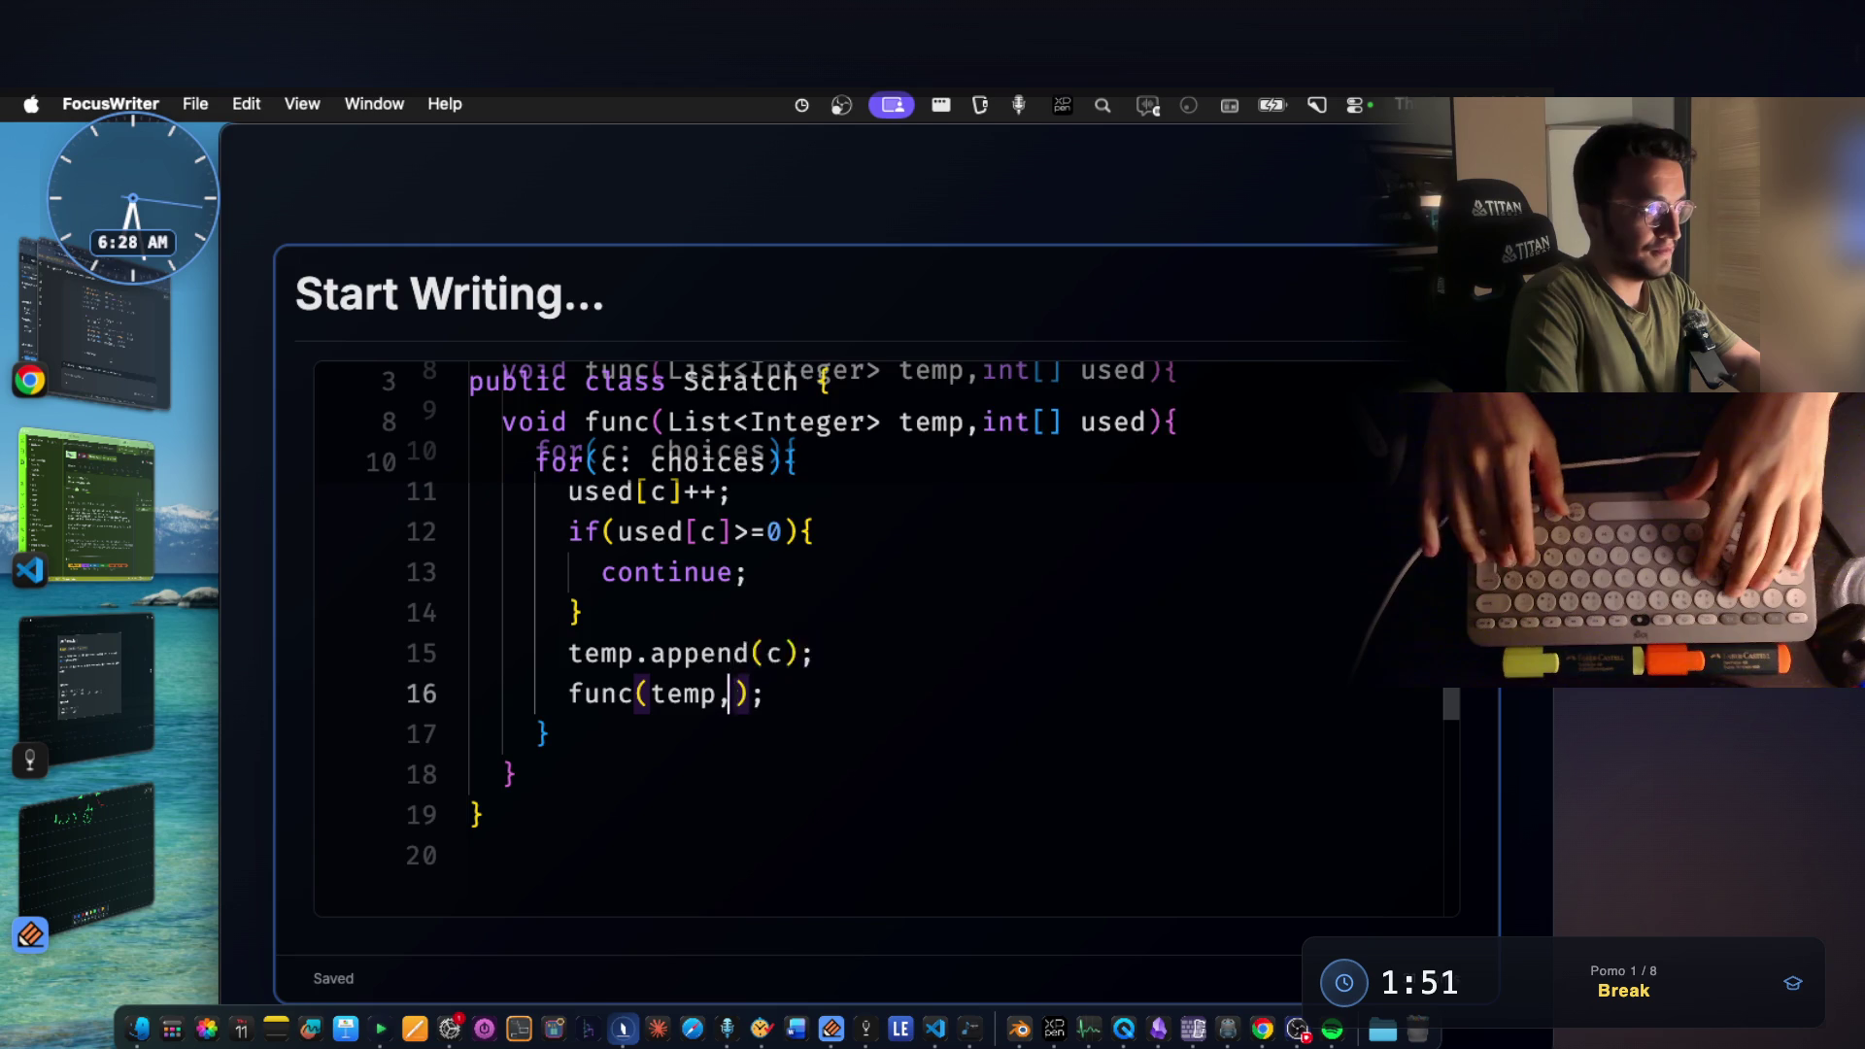
{"action": "type", "text": "used"}
{"action": "key", "text": "Right"}
{"action": "key", "text": "Right"}
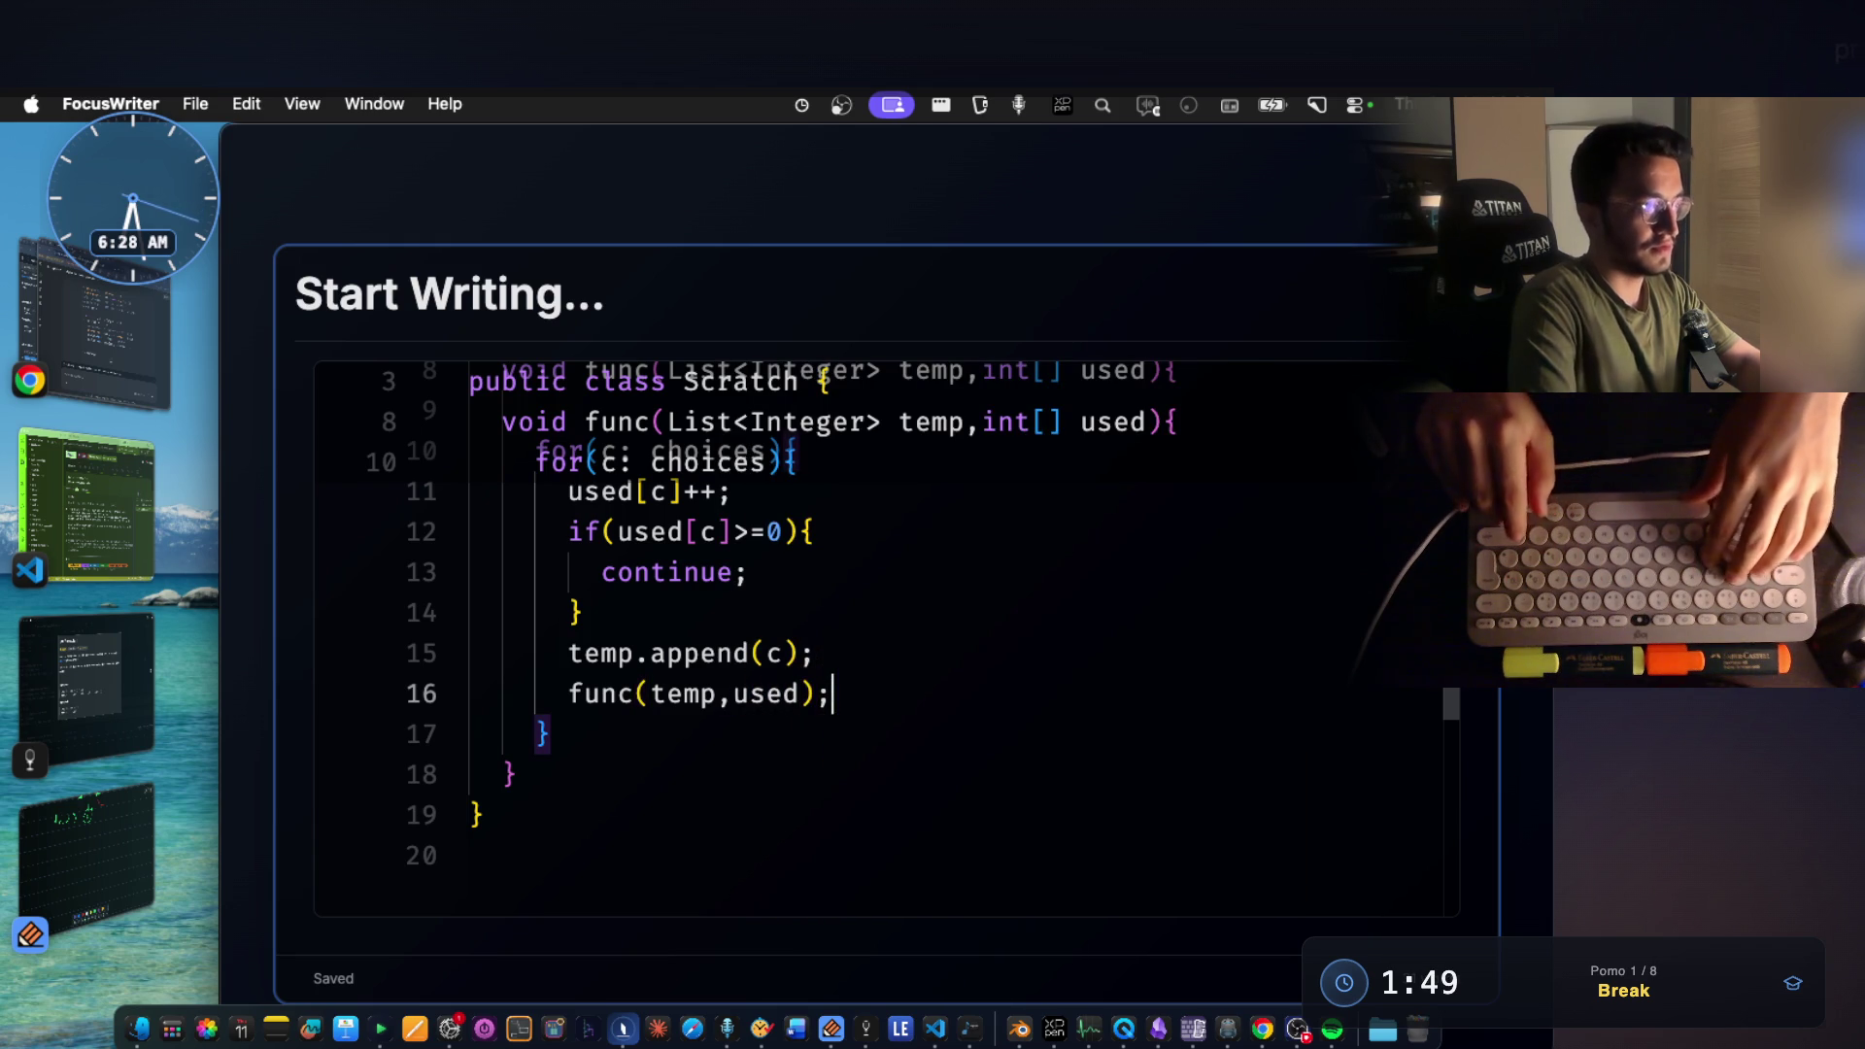
{"action": "scroll", "coordinate": [686, 948], "scroll_direction": "up", "scroll_amount": 3}
{"action": "scroll", "coordinate": [831, 835], "scroll_direction": "up", "scroll_amount": 1}
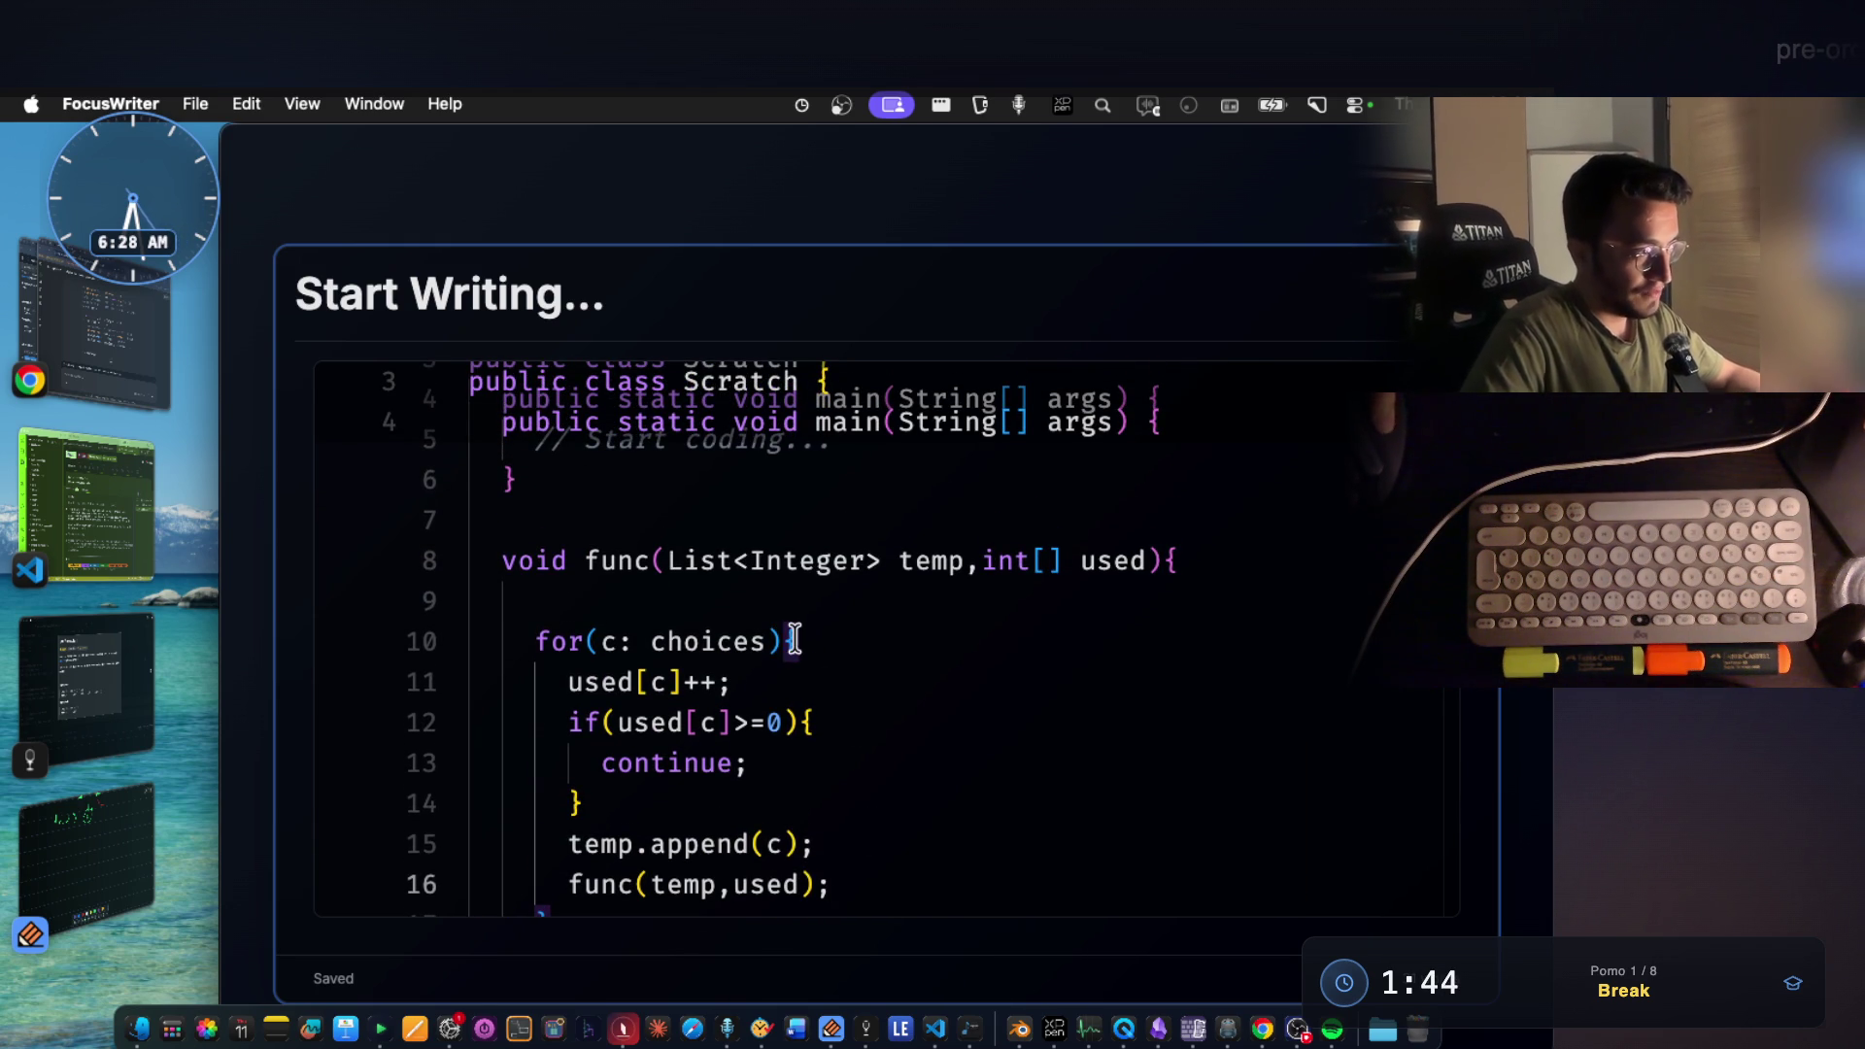
{"action": "left_click_drag", "start_coordinate": [789, 641], "coordinate": [679, 642]}
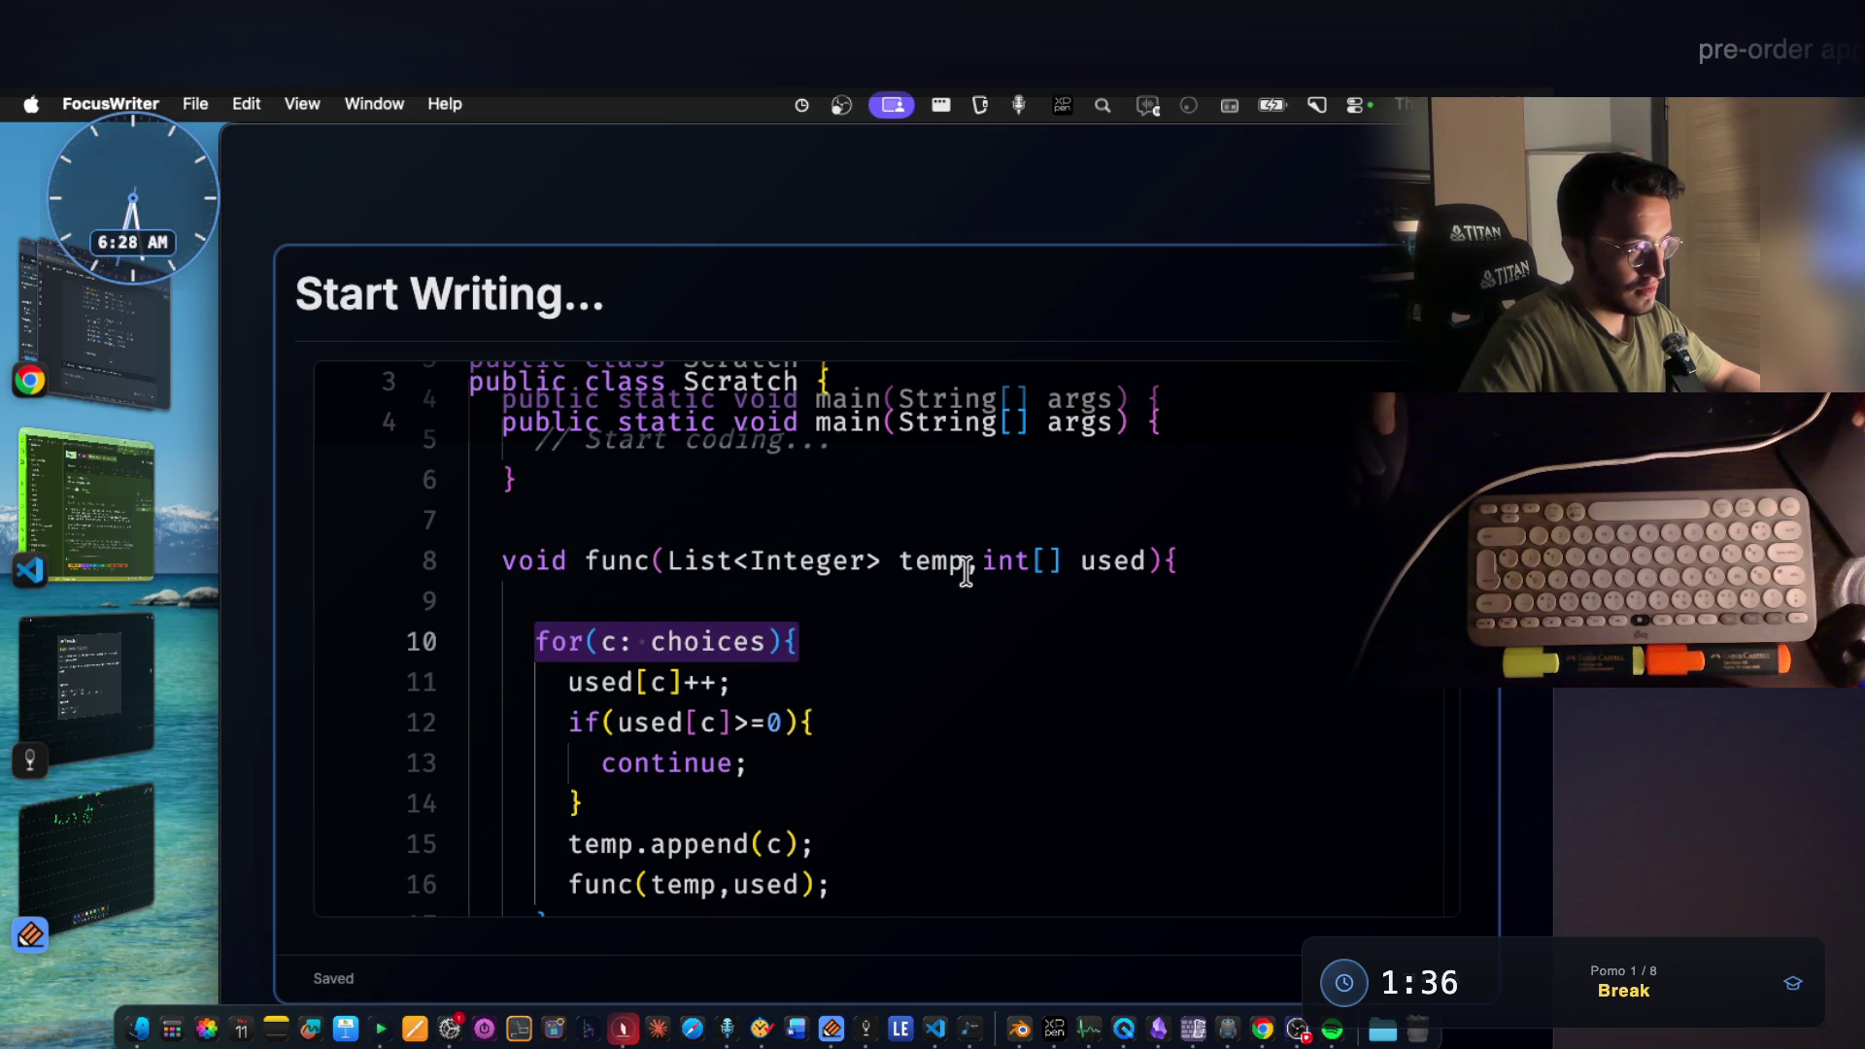
Write a boxed used(2)++ note in green beside the red dashed 2 node.
{"action": "left_click", "coordinate": [139, 819]}
{"action": "scroll", "coordinate": [880, 572], "scroll_direction": "up", "scroll_amount": 5}
{"action": "scroll", "coordinate": [881, 573], "scroll_direction": "up", "scroll_amount": 4}
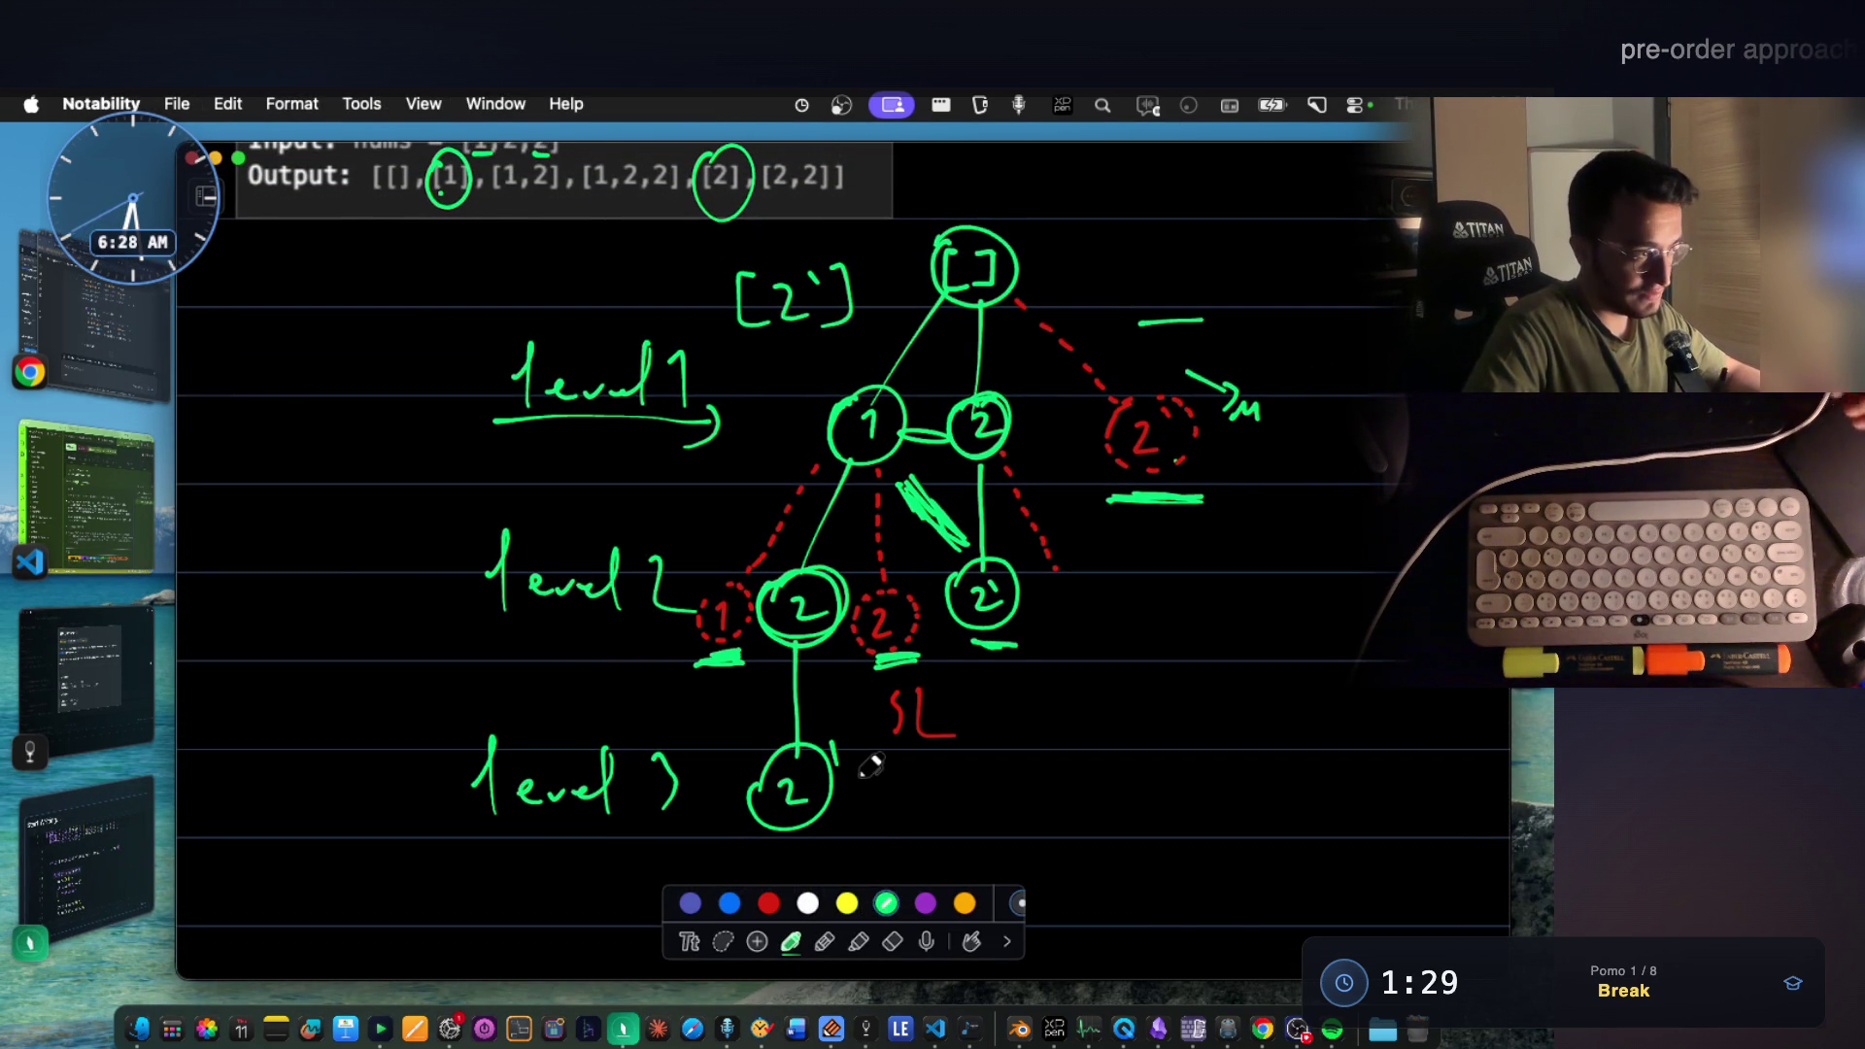
{"action": "scroll", "coordinate": [1005, 380], "scroll_direction": "up", "scroll_amount": 2}
{"action": "scroll", "coordinate": [1006, 380], "scroll_direction": "right", "scroll_amount": 2}
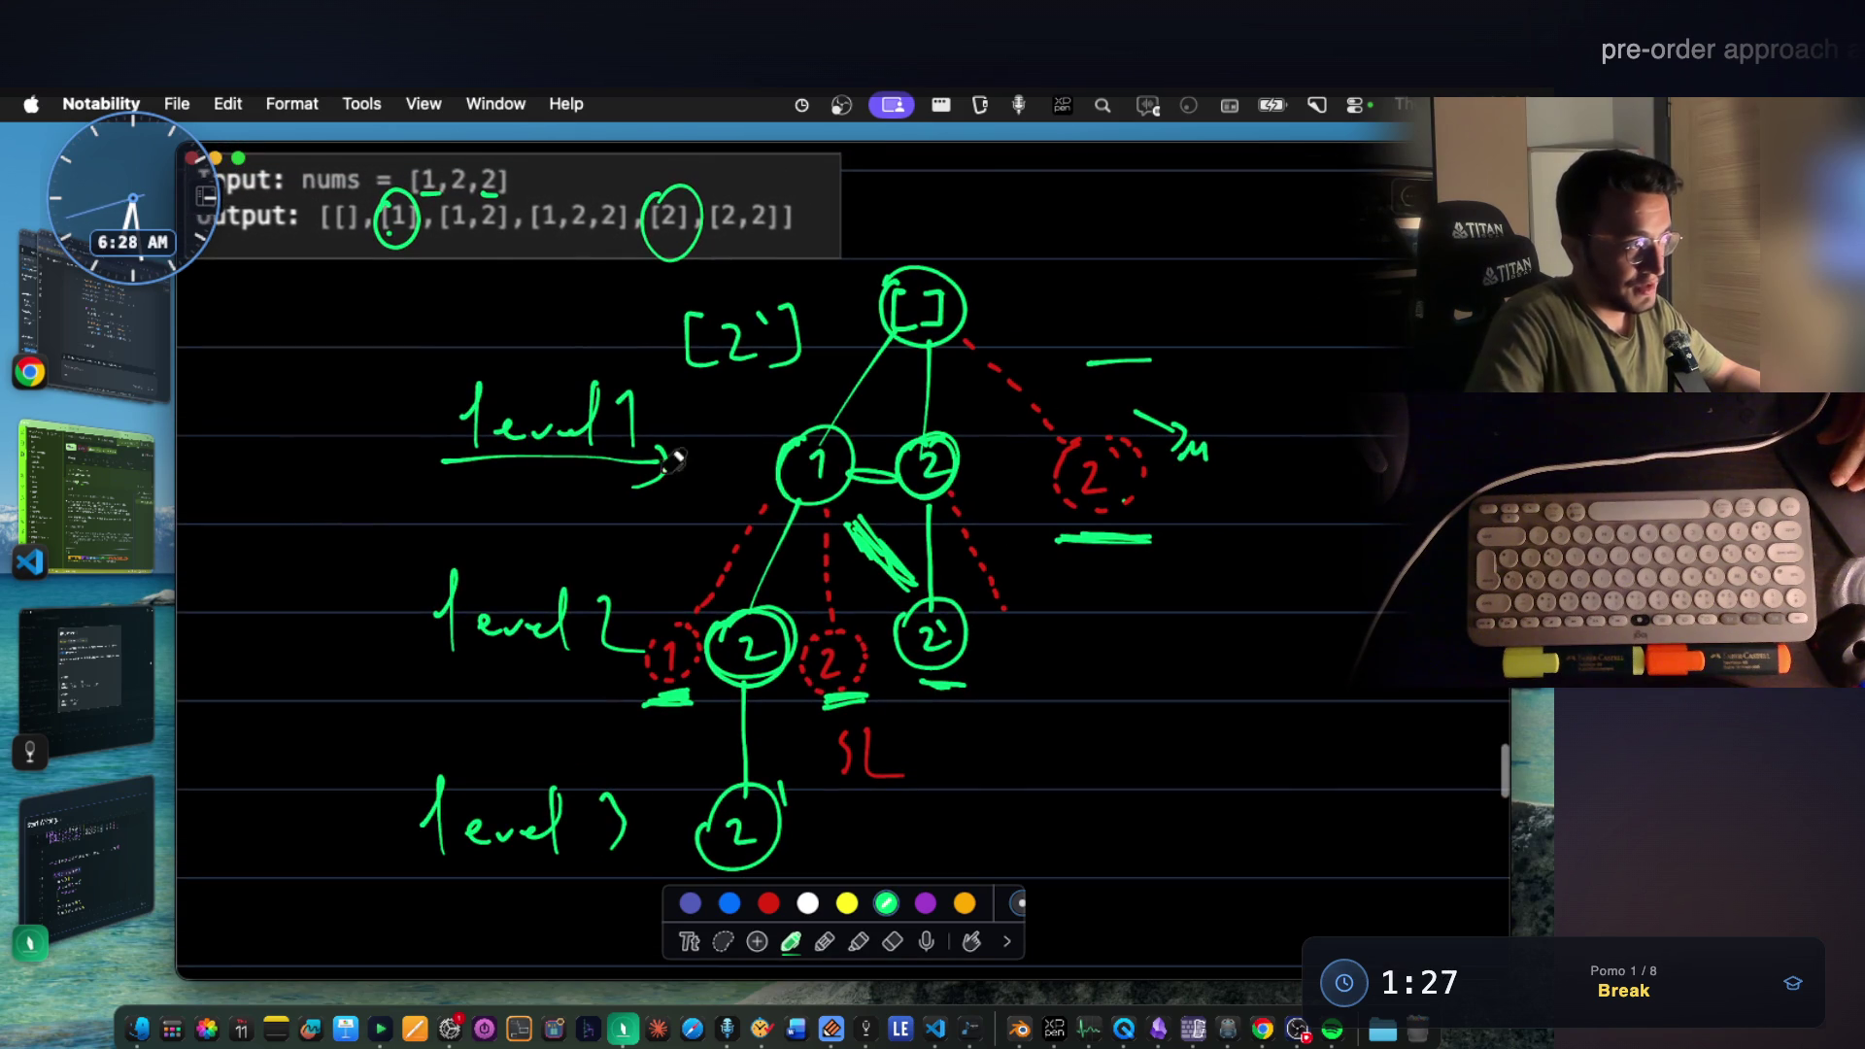
{"action": "scroll", "coordinate": [787, 450], "scroll_direction": "left", "scroll_amount": 1}
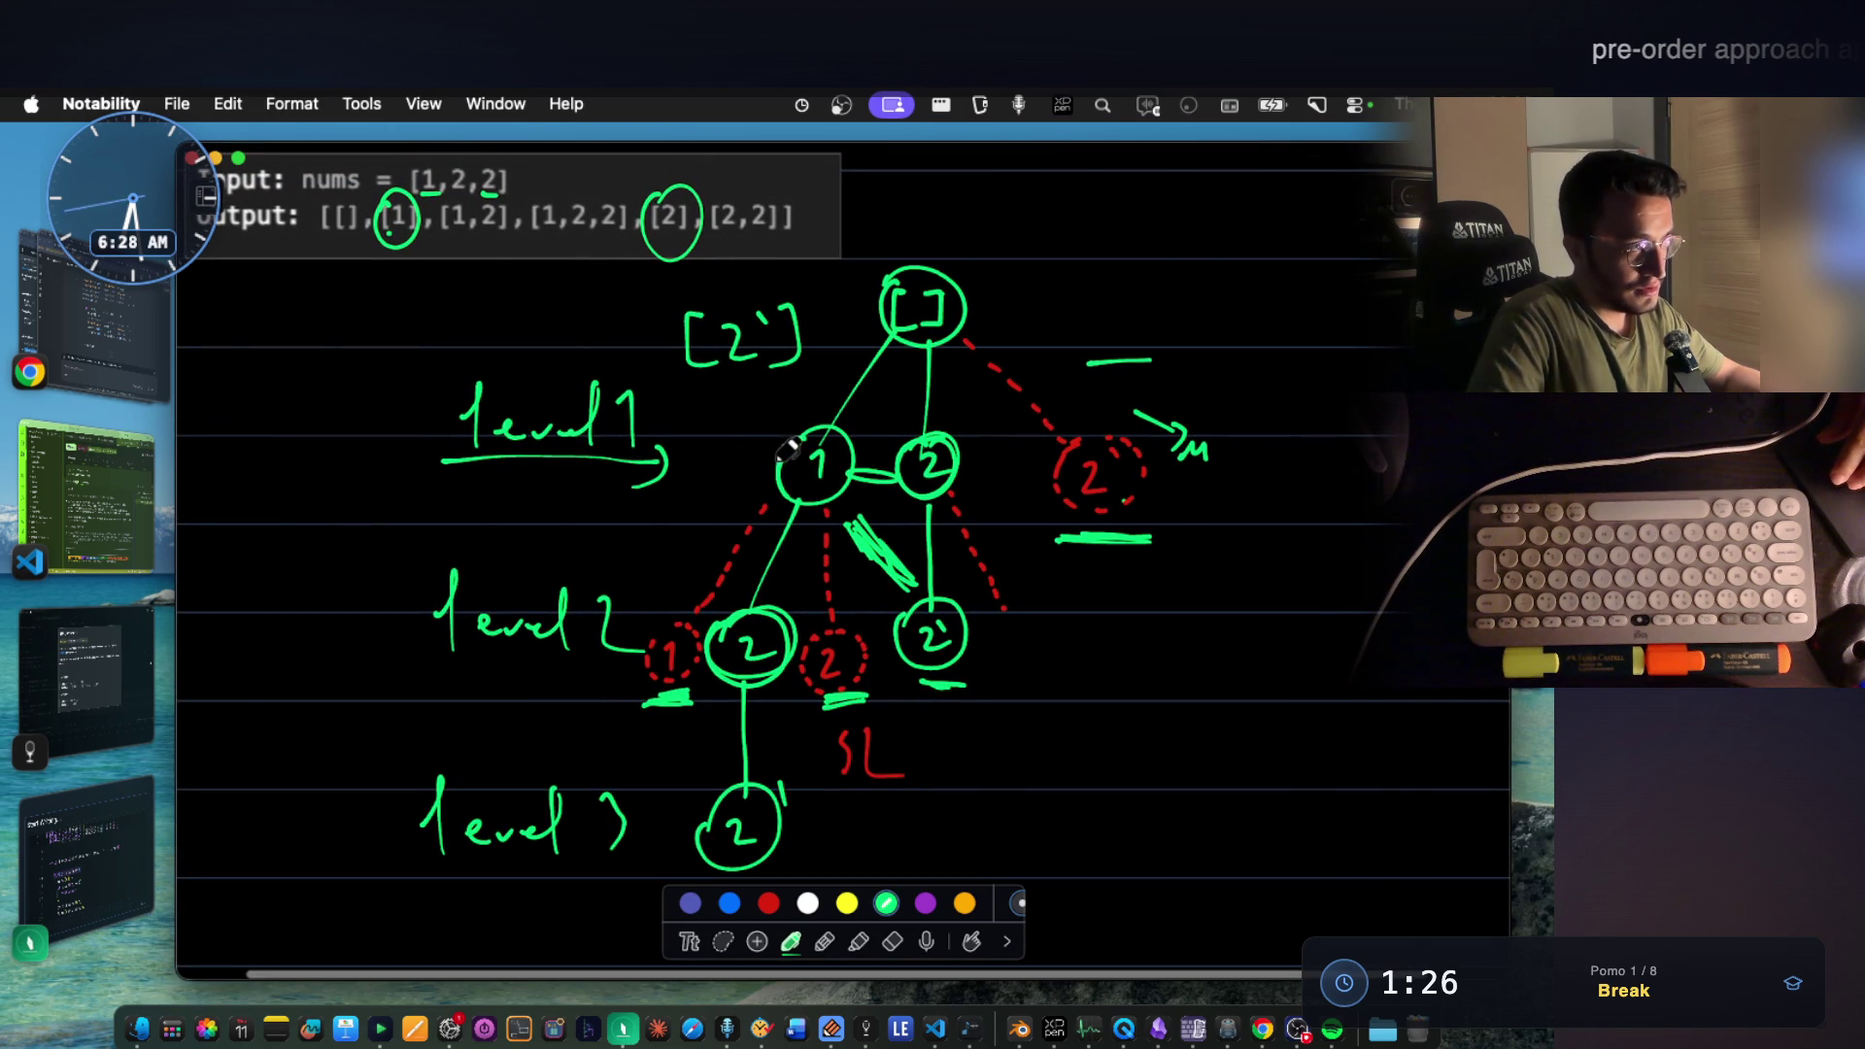
{"action": "left_click", "coordinate": [892, 941]}
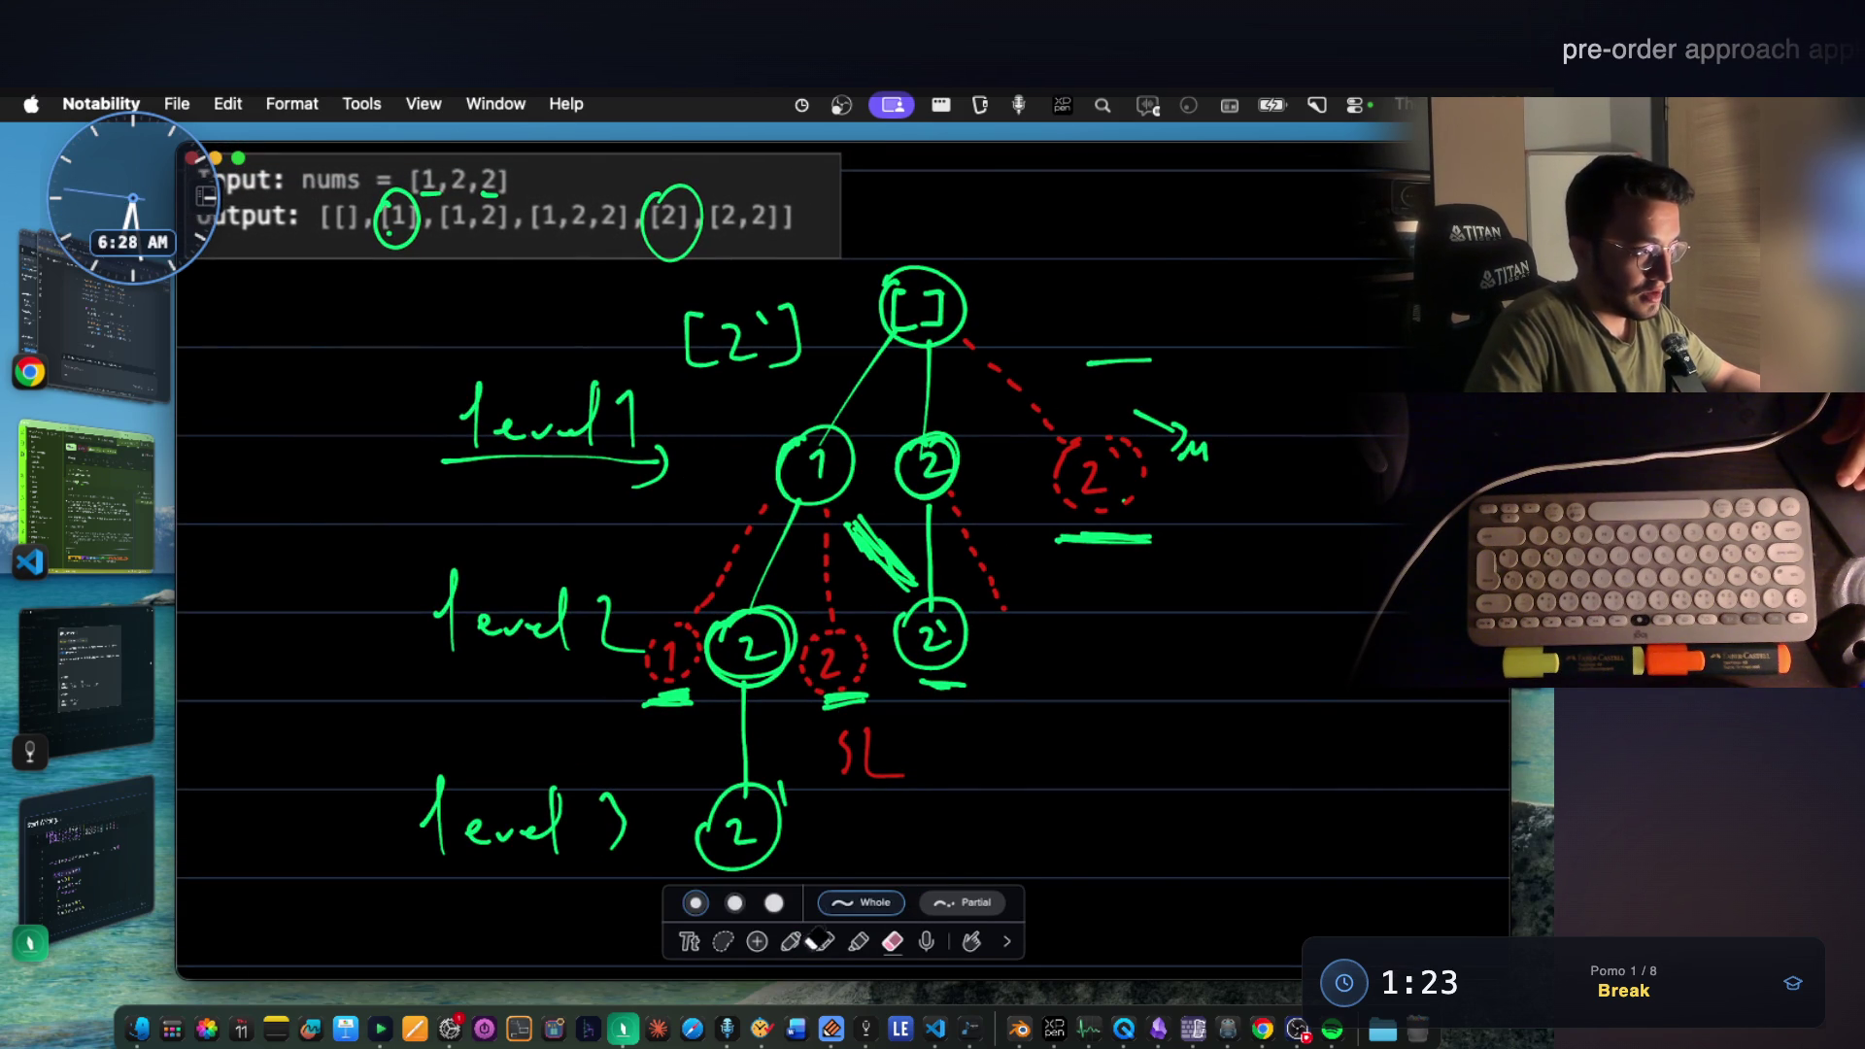
{"action": "left_click", "coordinate": [791, 941]}
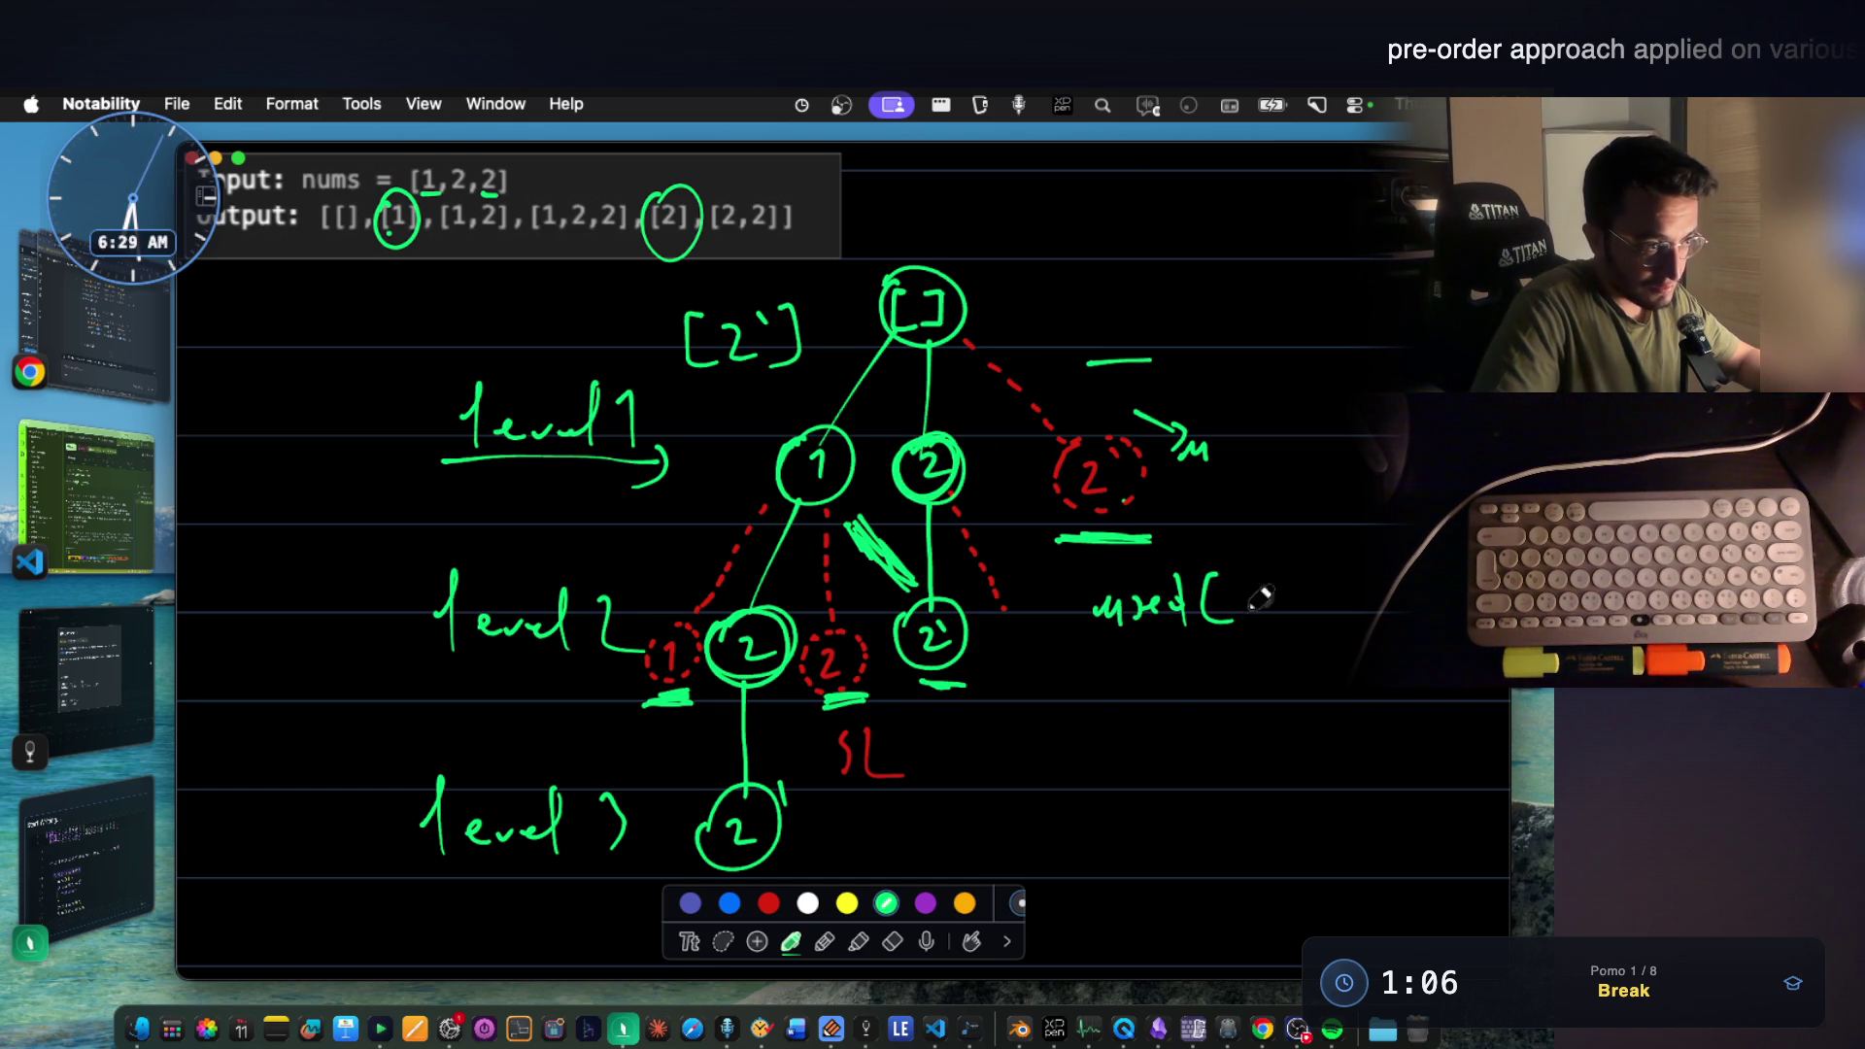
{"action": "left_click_drag", "start_coordinate": [1234, 580], "coordinate": [1258, 618]}
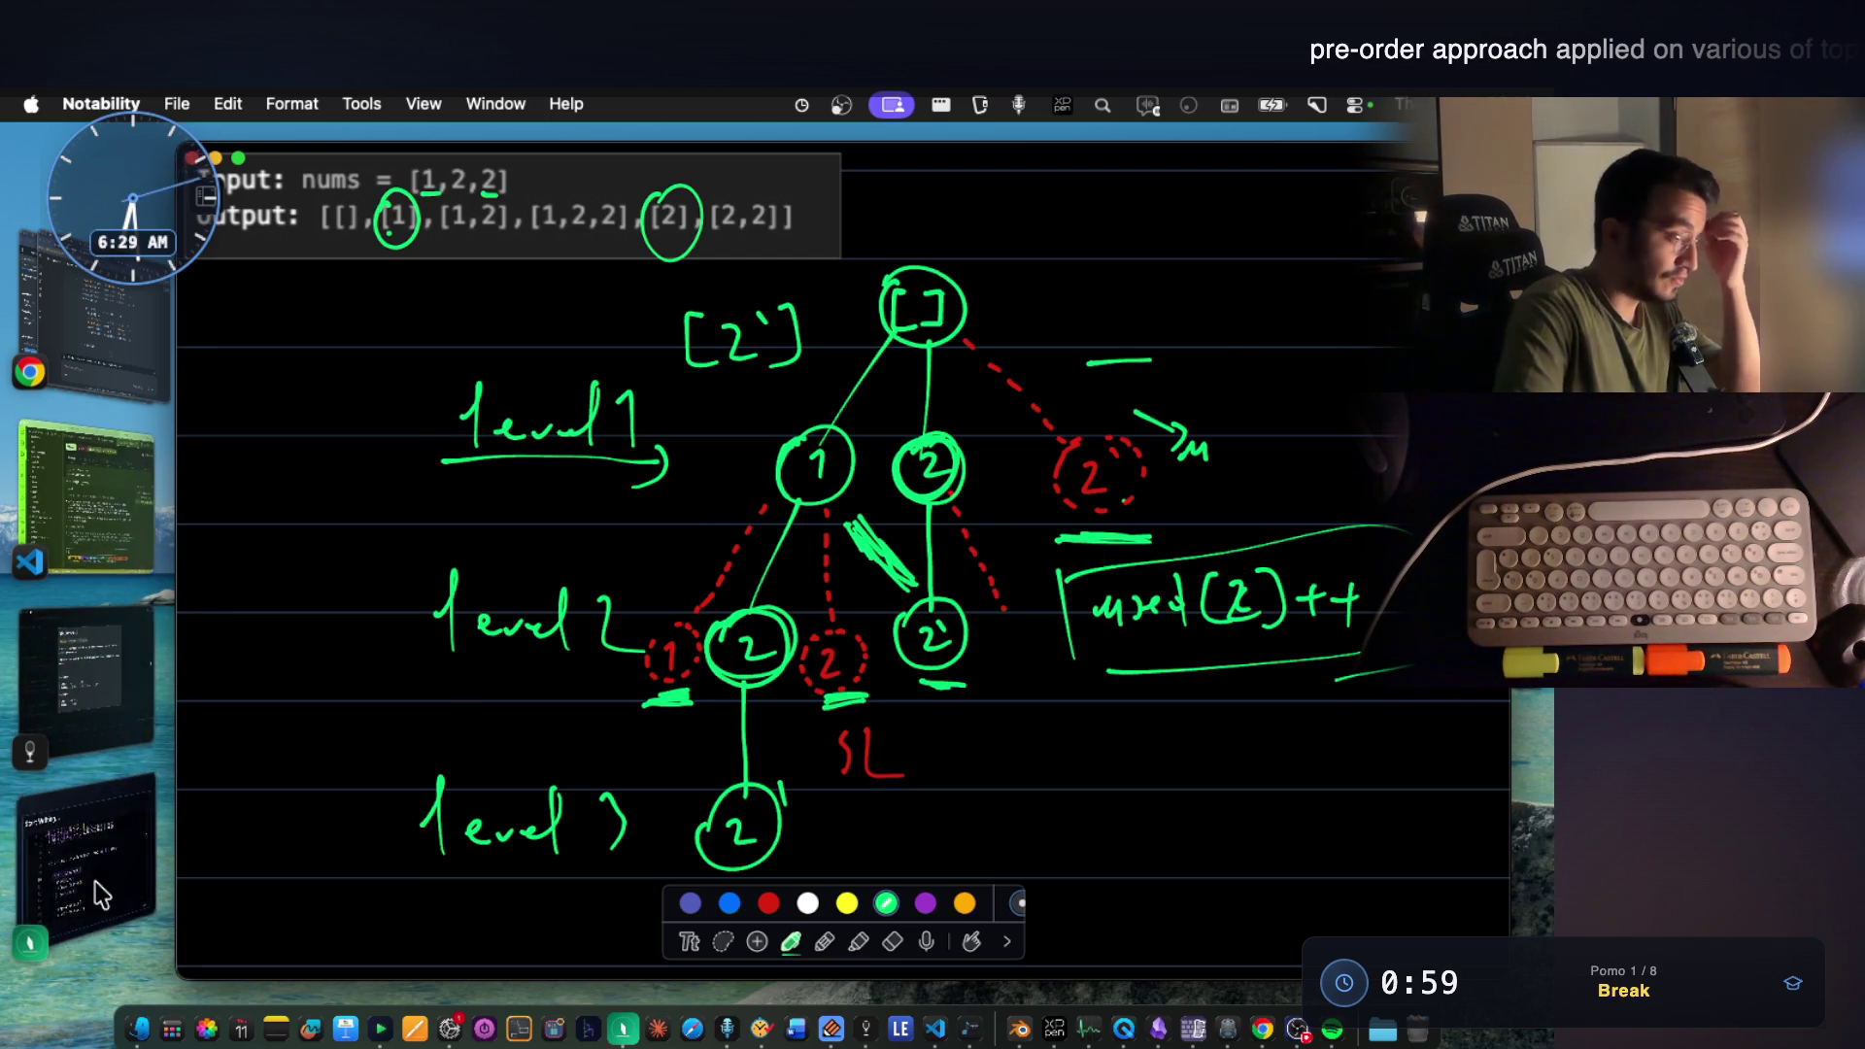
Review the skip-if-used block in the Java code, then return to the tree.
{"action": "left_click", "coordinate": [128, 554]}
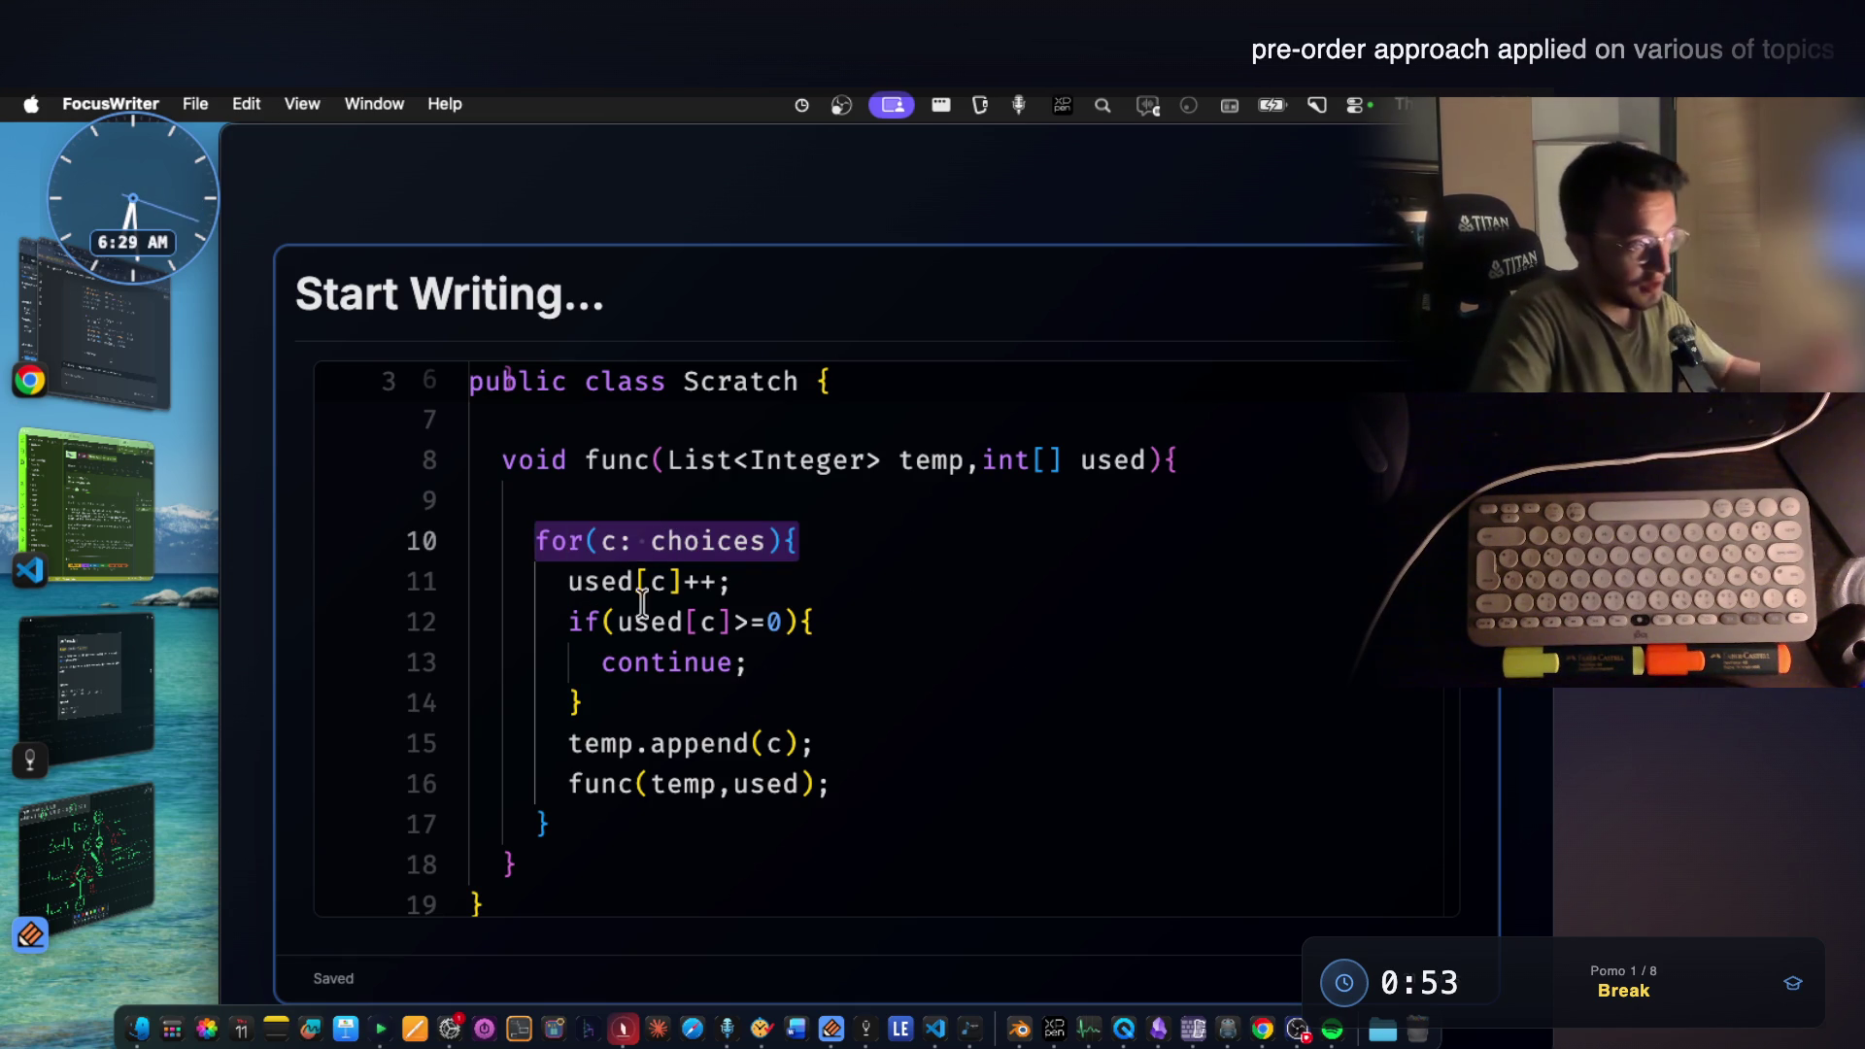
{"action": "left_click_drag", "start_coordinate": [573, 622], "coordinate": [607, 699]}
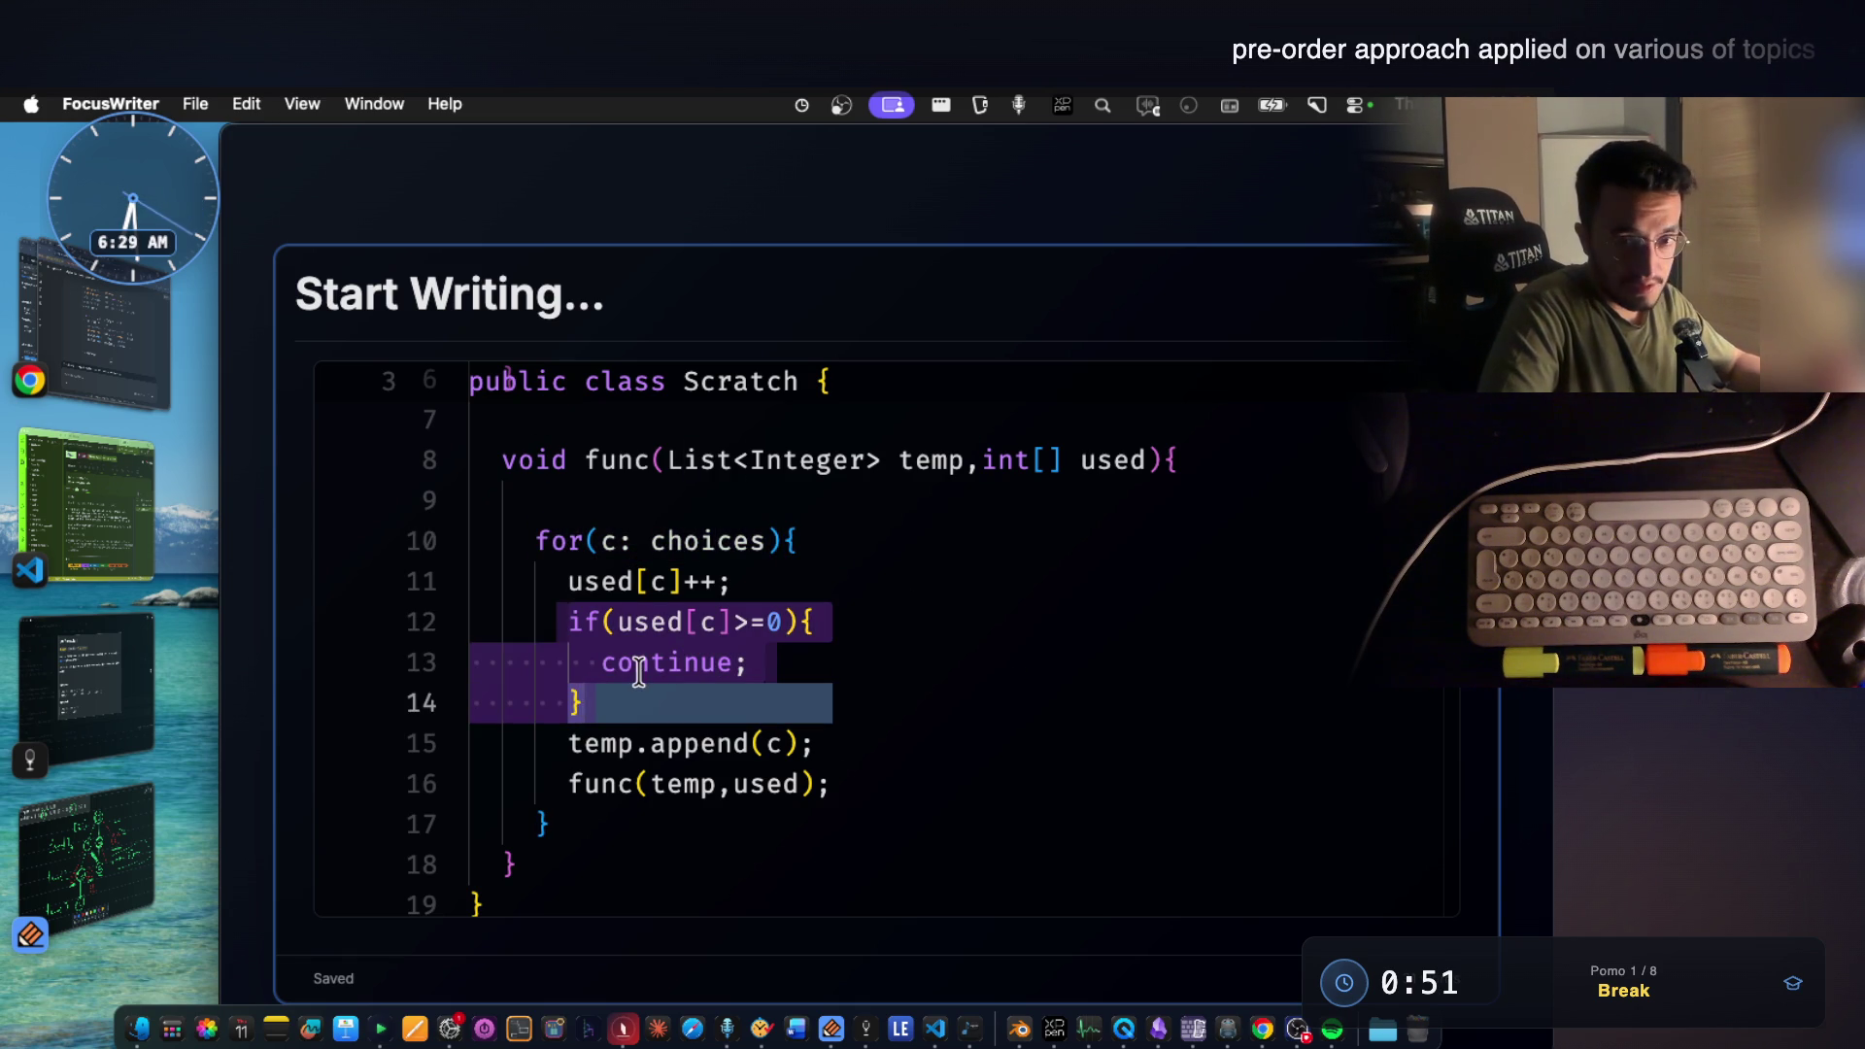
{"action": "left_click", "coordinate": [772, 703]}
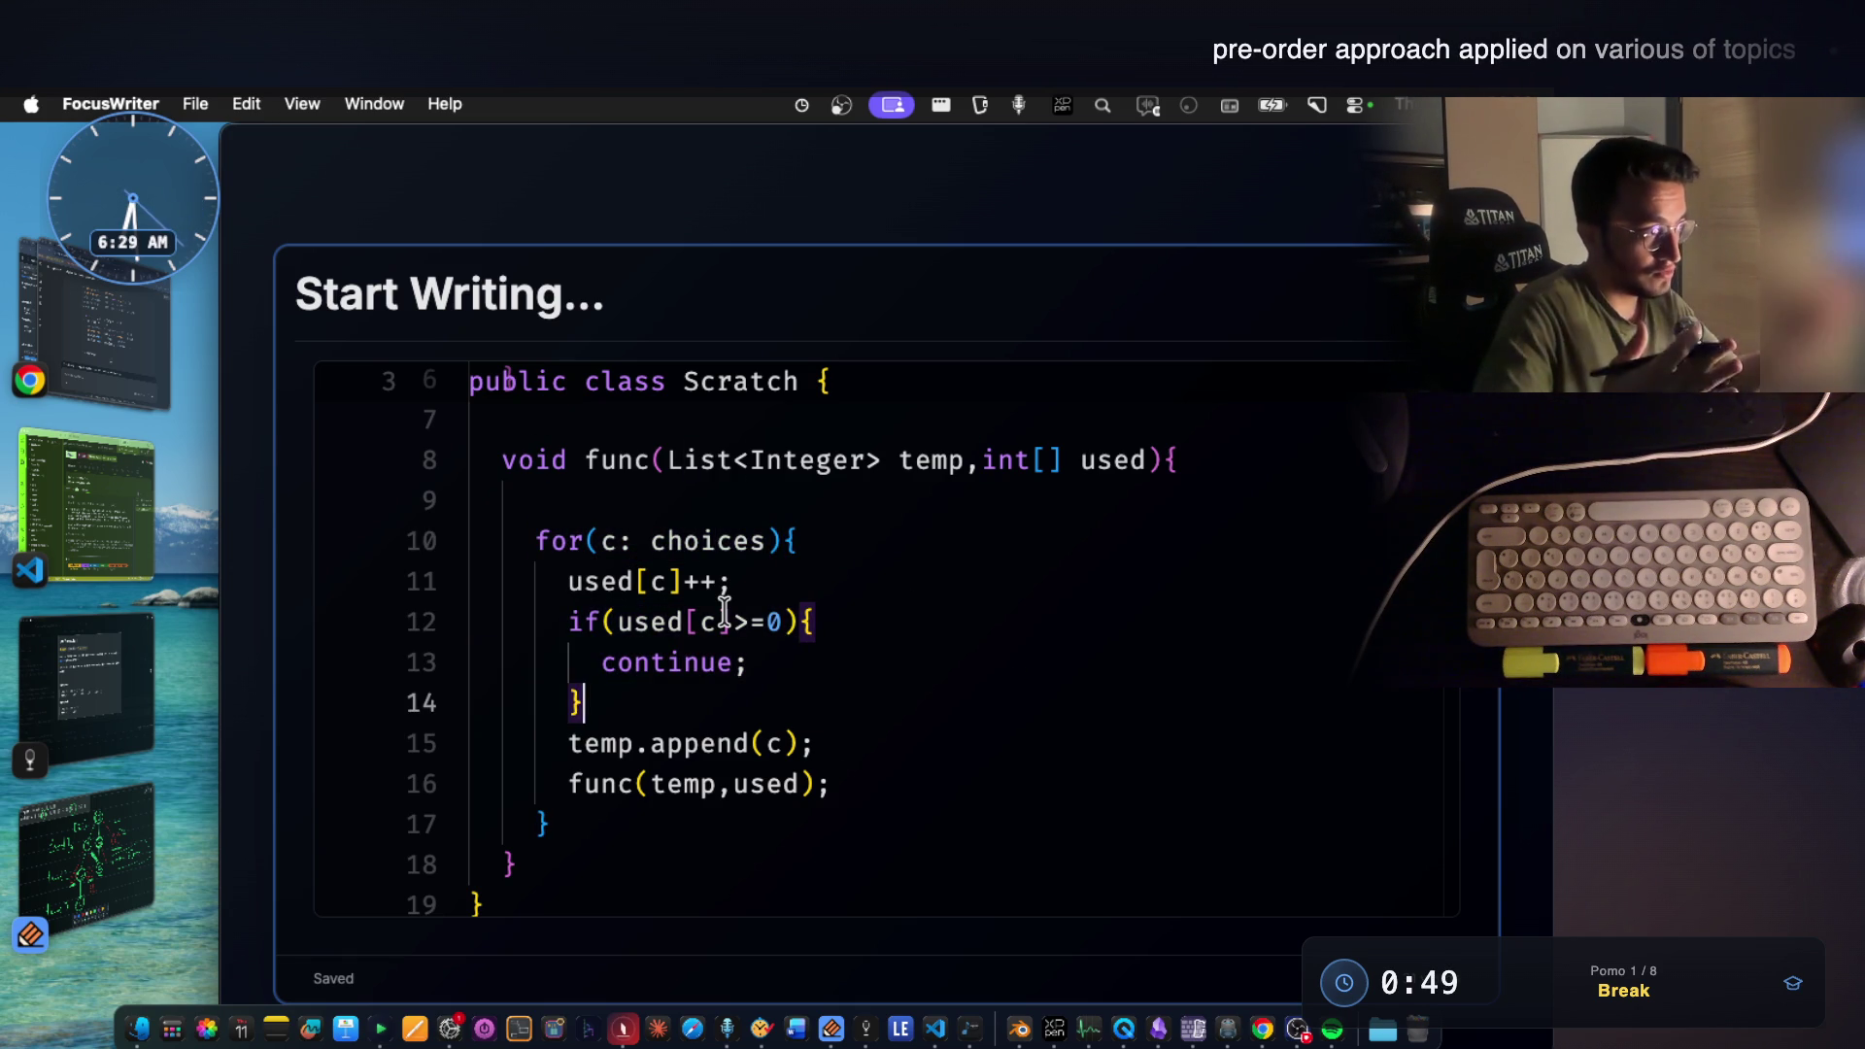
{"action": "left_click", "coordinate": [139, 830]}
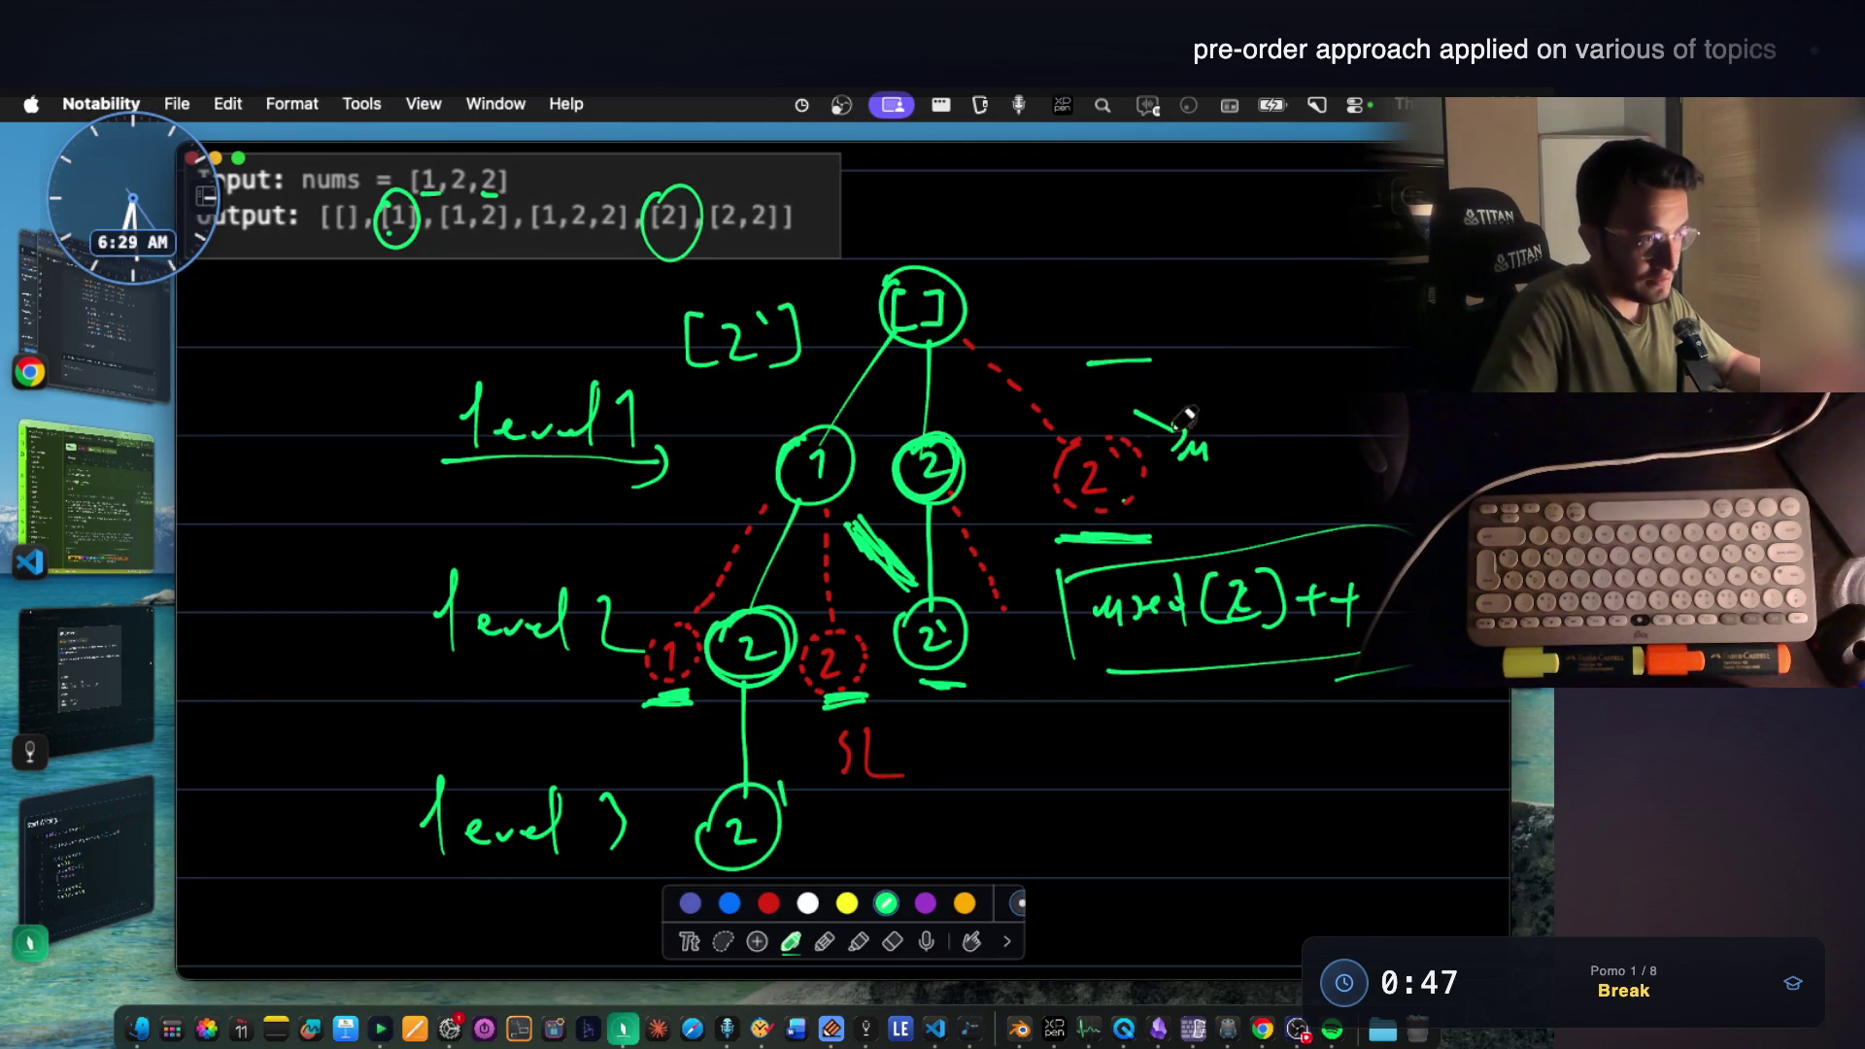
Tick off the red dashed 2 node in green and go back to the Java code.
{"action": "left_click_drag", "start_coordinate": [1012, 445], "coordinate": [1215, 385]}
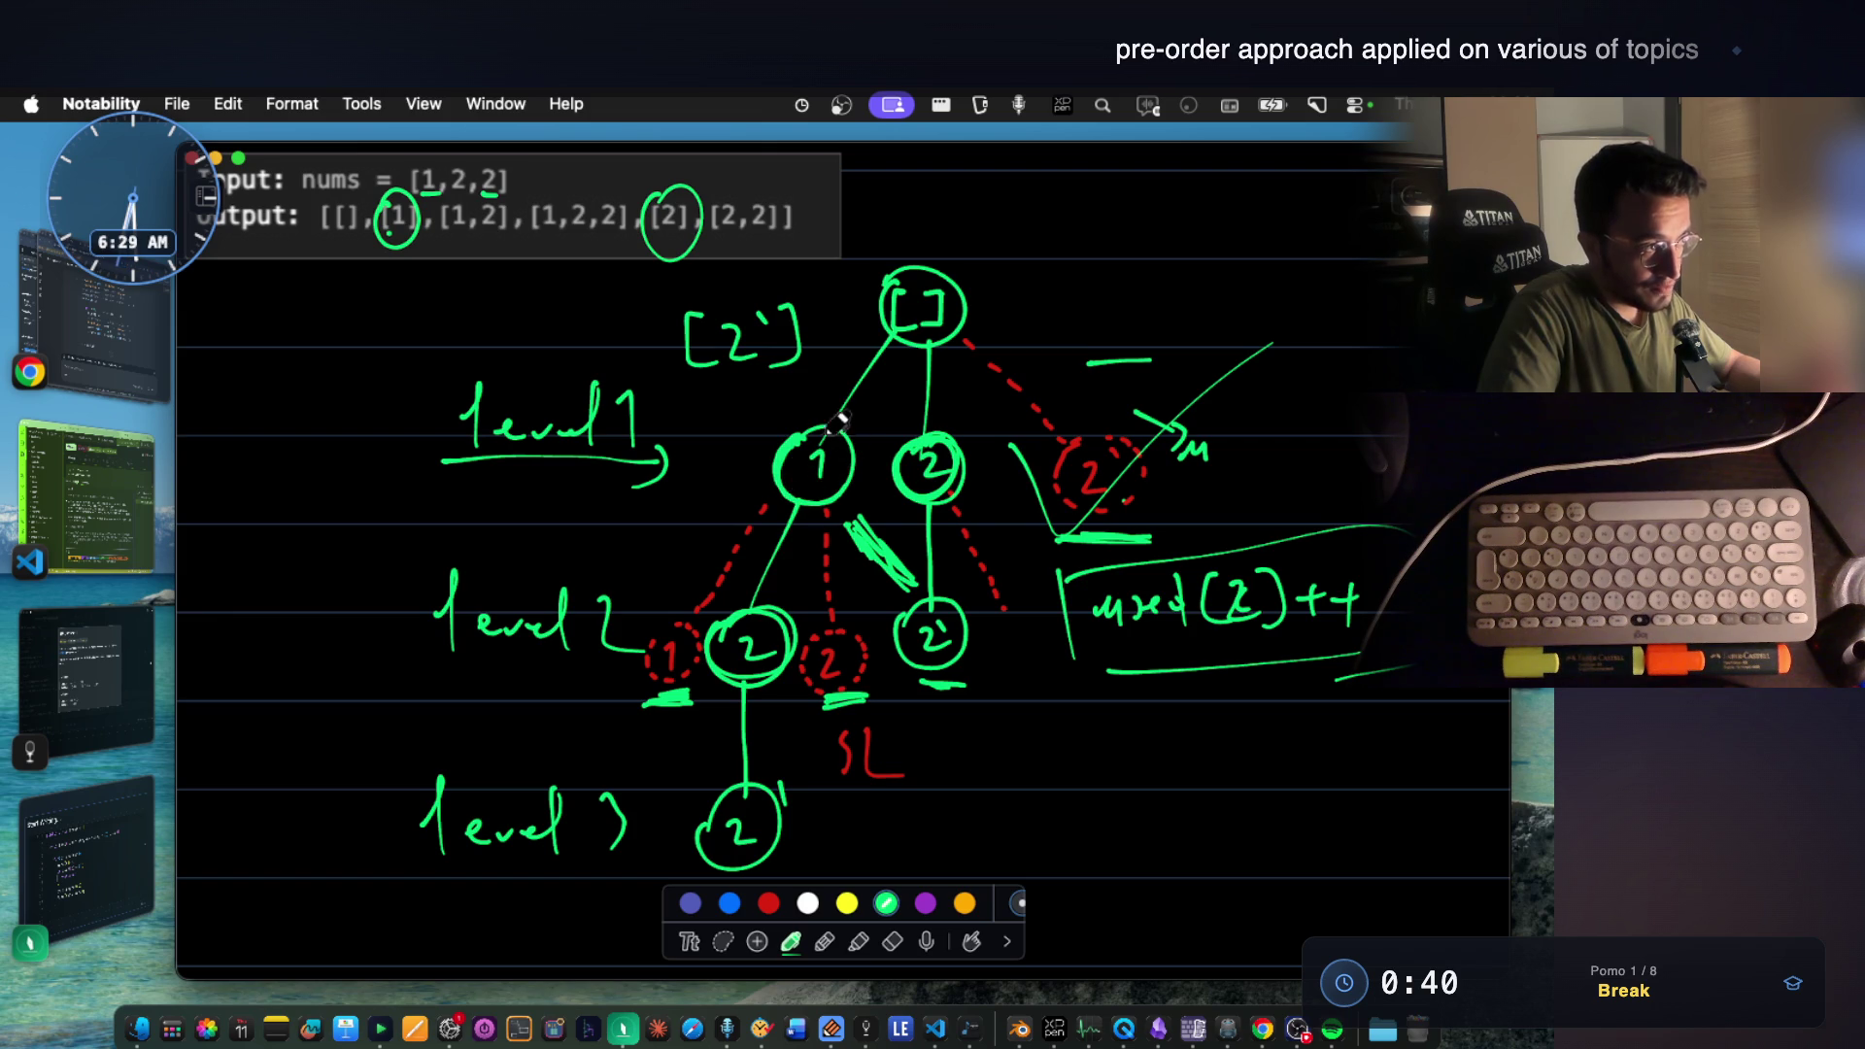
{"action": "left_click", "coordinate": [121, 866]}
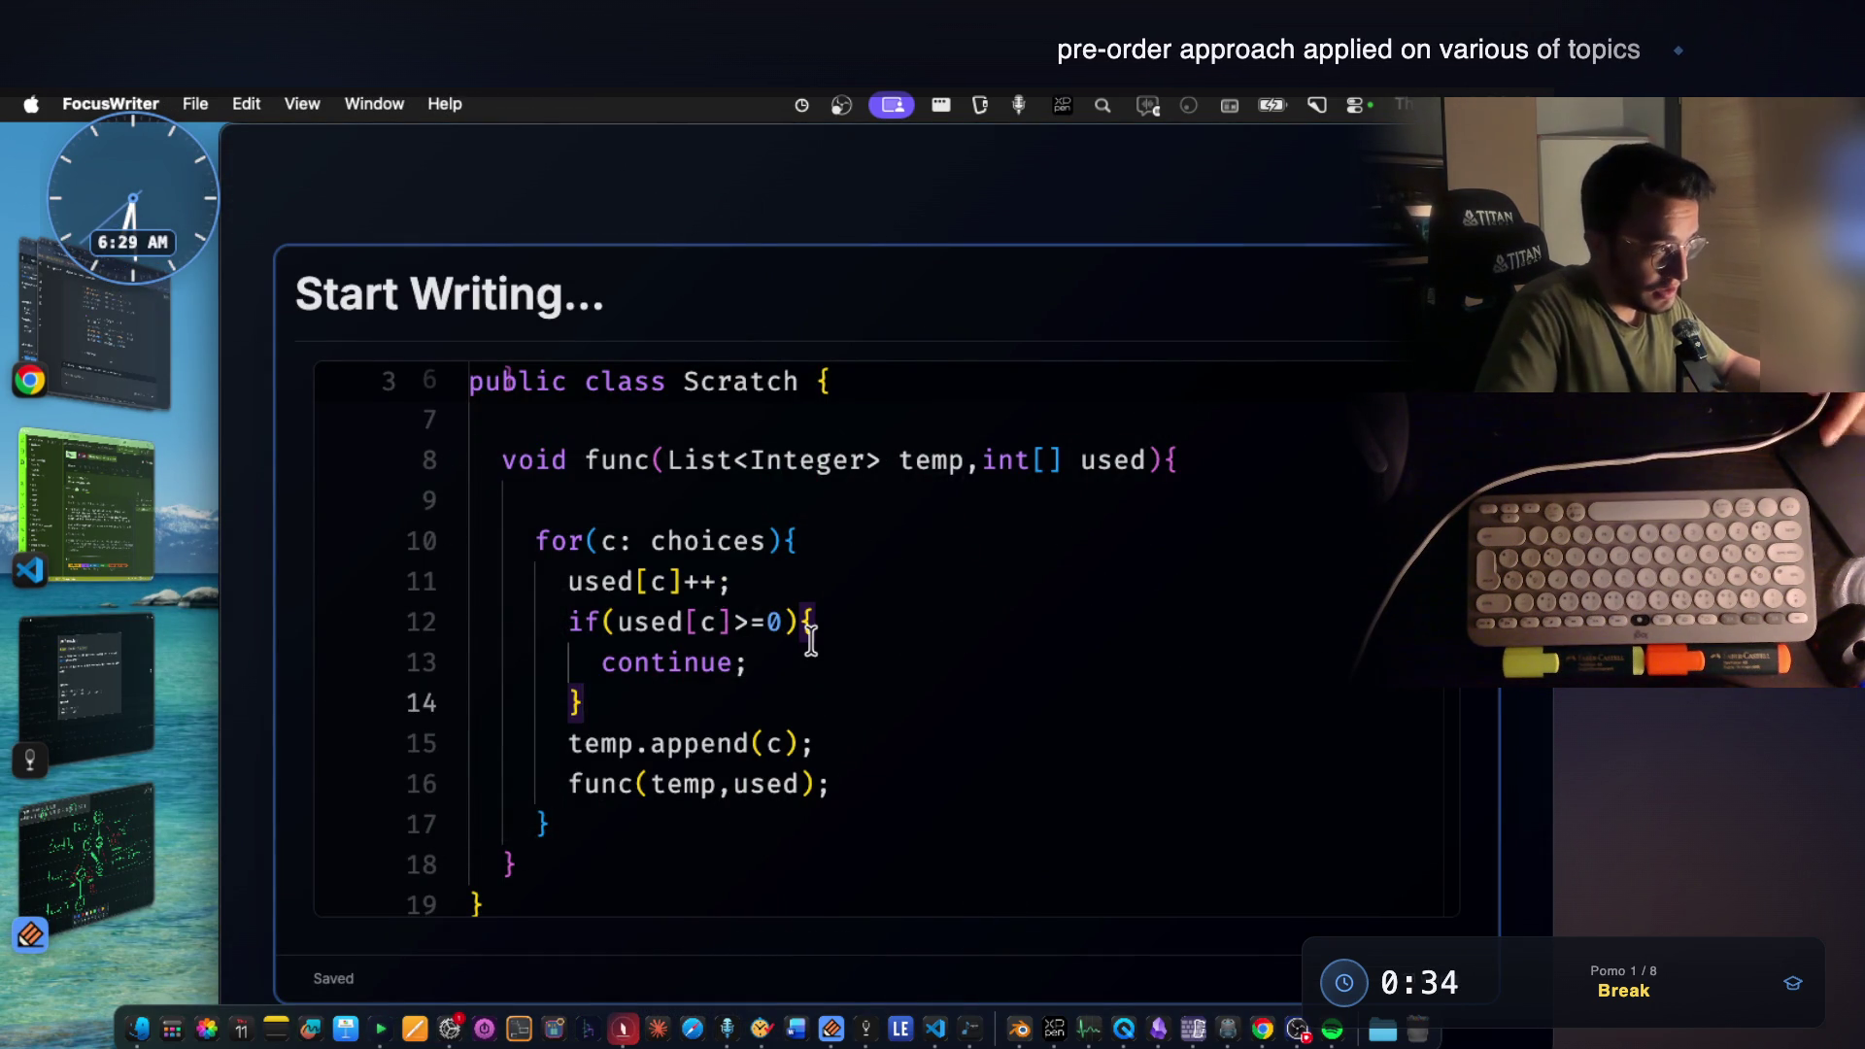
{"action": "scroll", "coordinate": [750, 610], "scroll_direction": "down", "scroll_amount": 1}
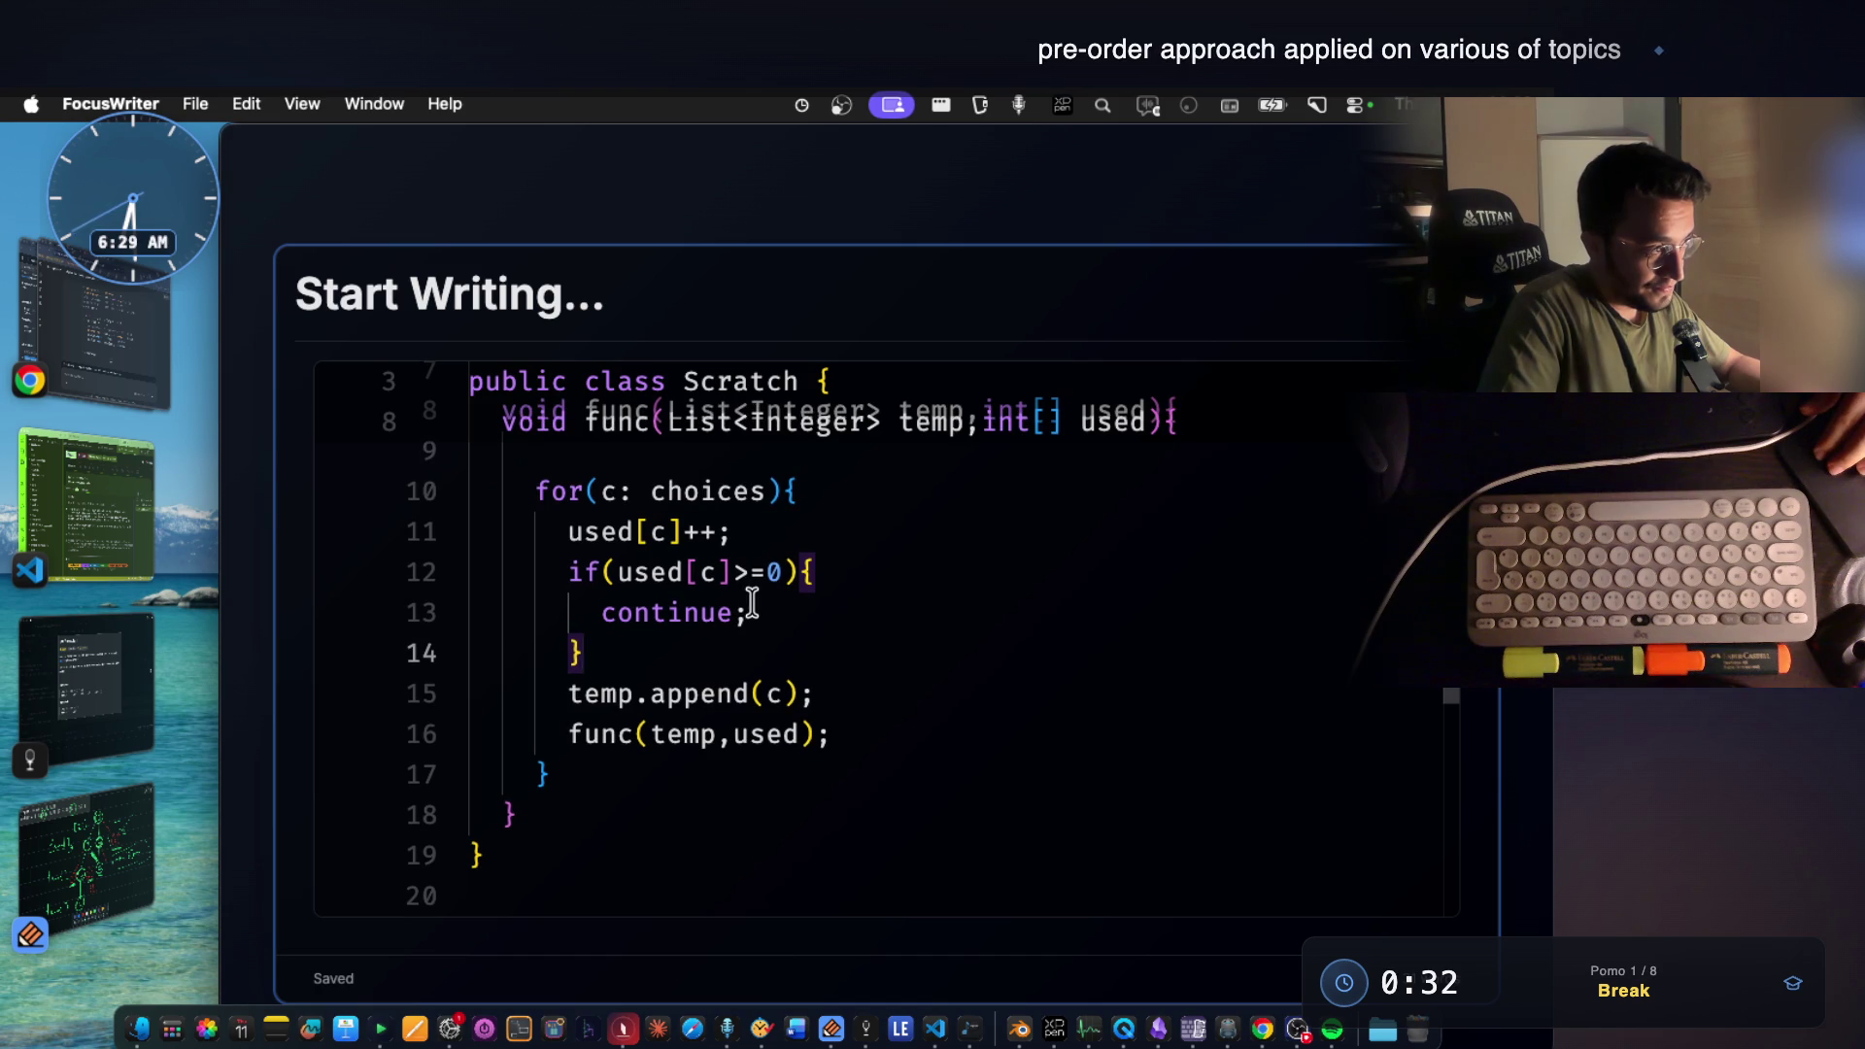
Check the used argument in func(temp,used), then bring the tree drawing forward.
{"action": "left_click", "coordinate": [743, 734]}
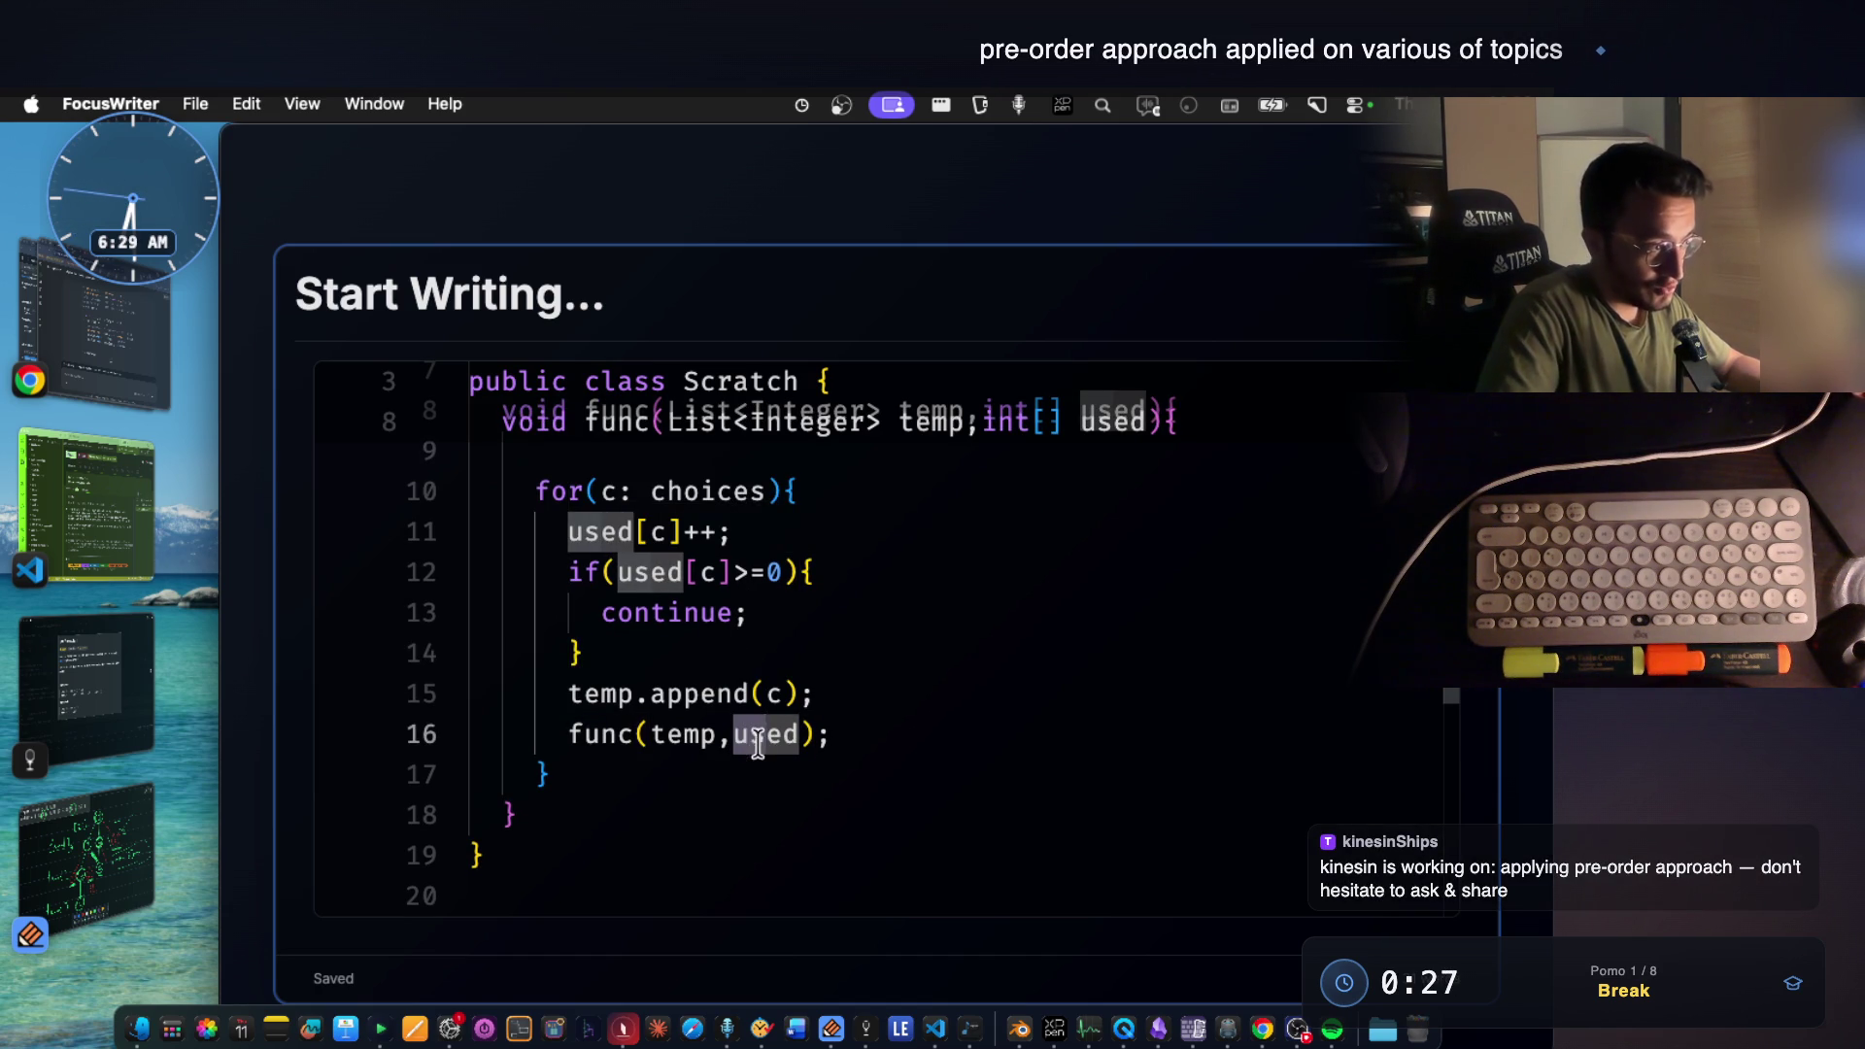
{"action": "left_click", "coordinate": [828, 746]}
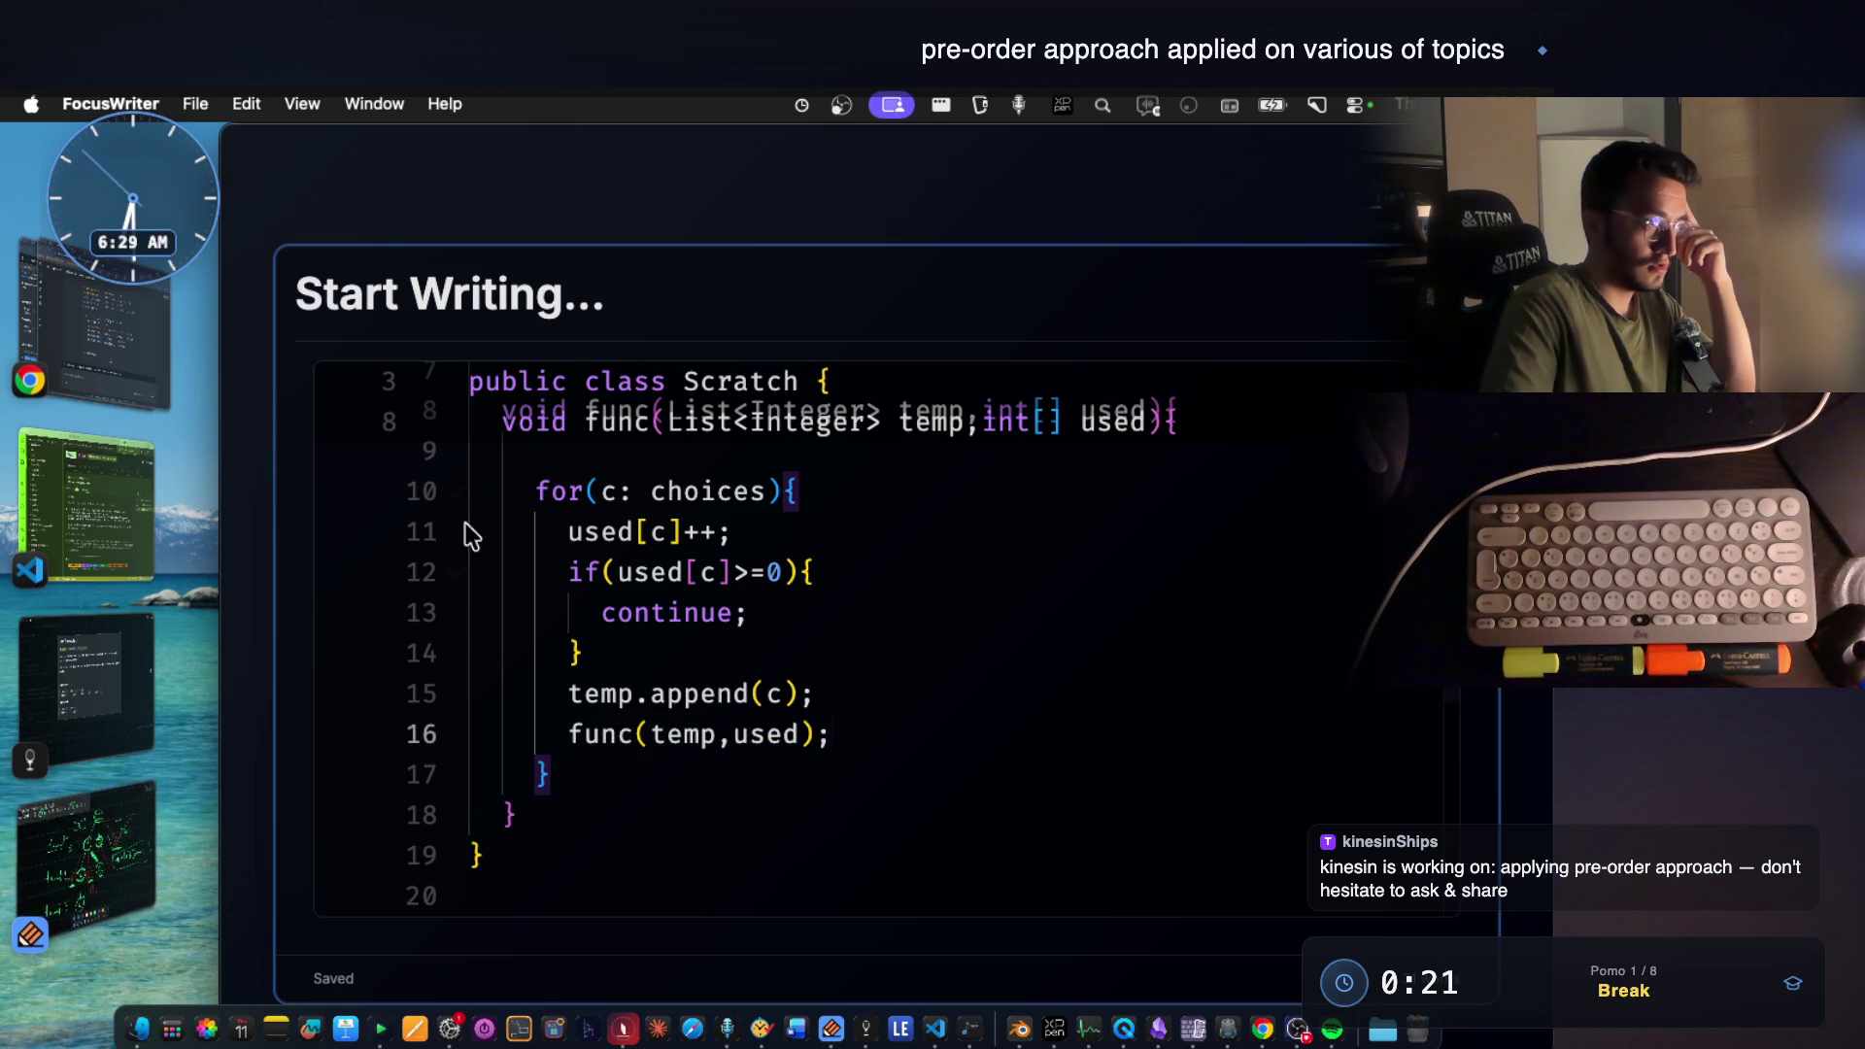
{"action": "left_click", "coordinate": [89, 858]}
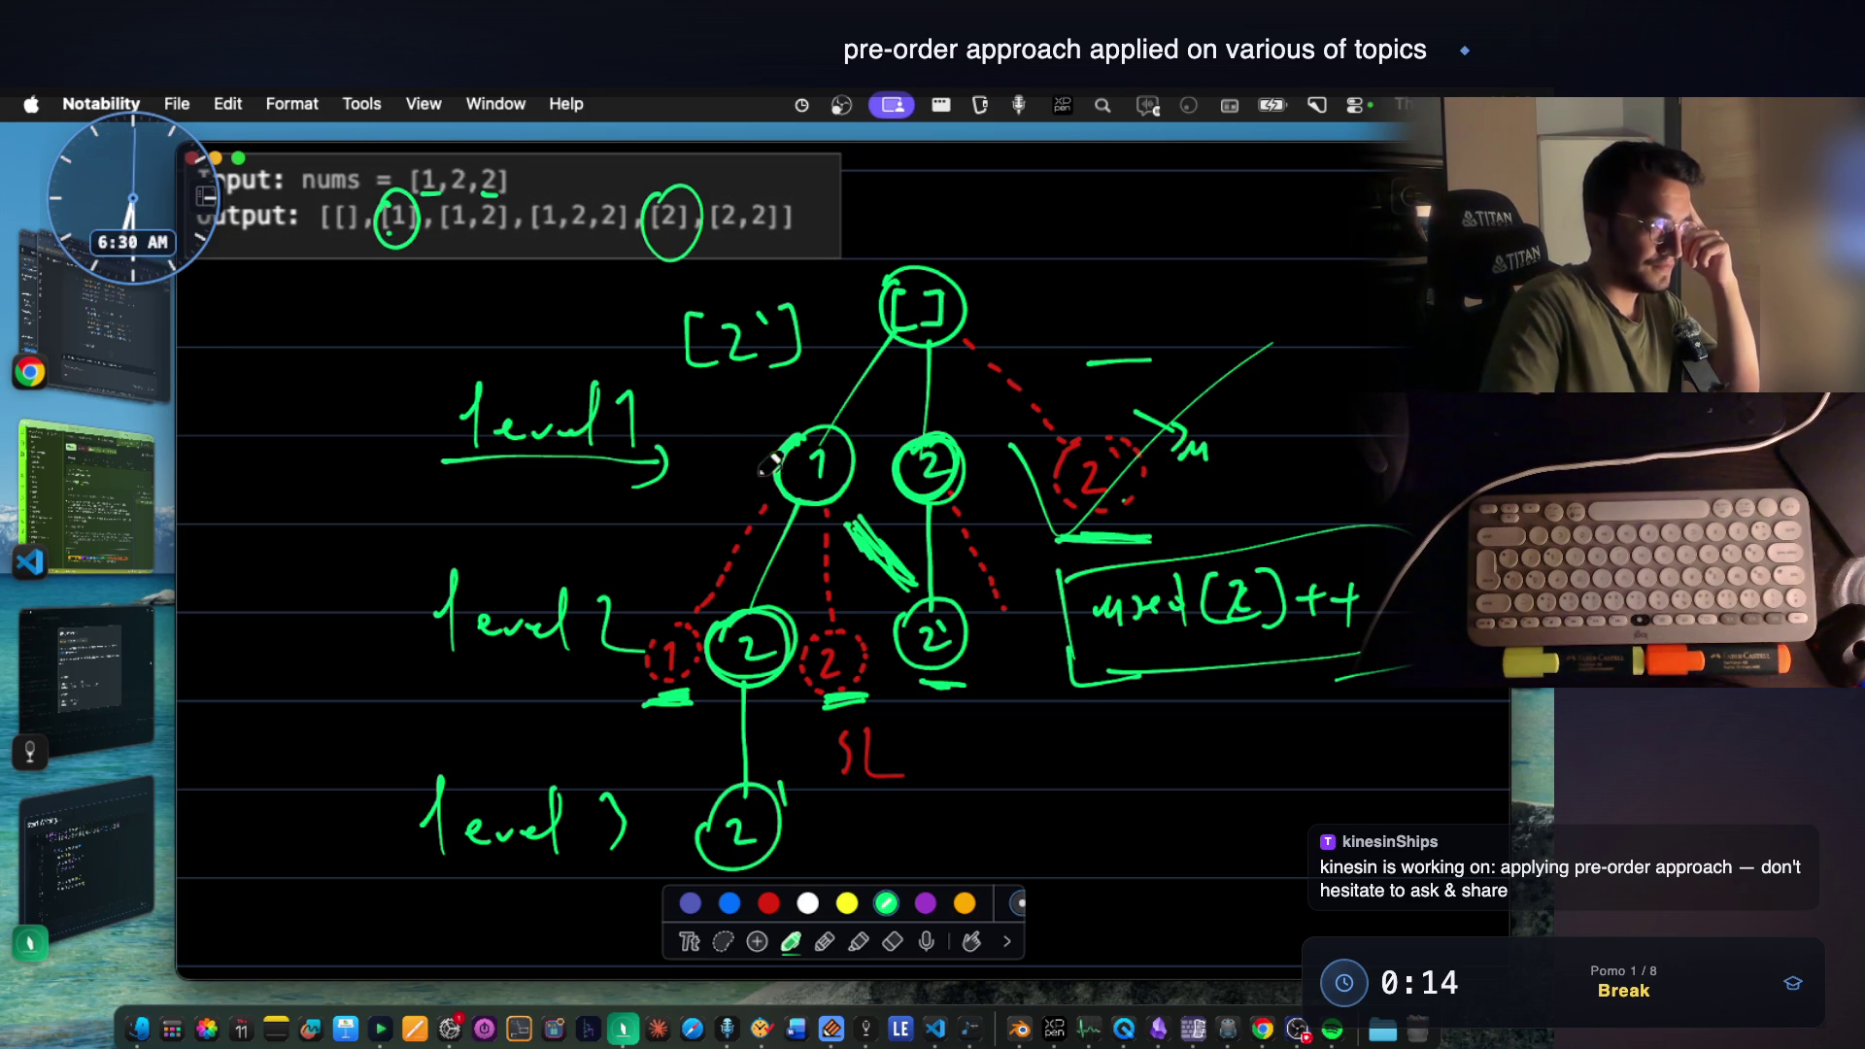
Write used[1]++ beside the level-1 node 1 and return to the Java code.
{"action": "left_click_drag", "start_coordinate": [584, 539], "coordinate": [612, 529]}
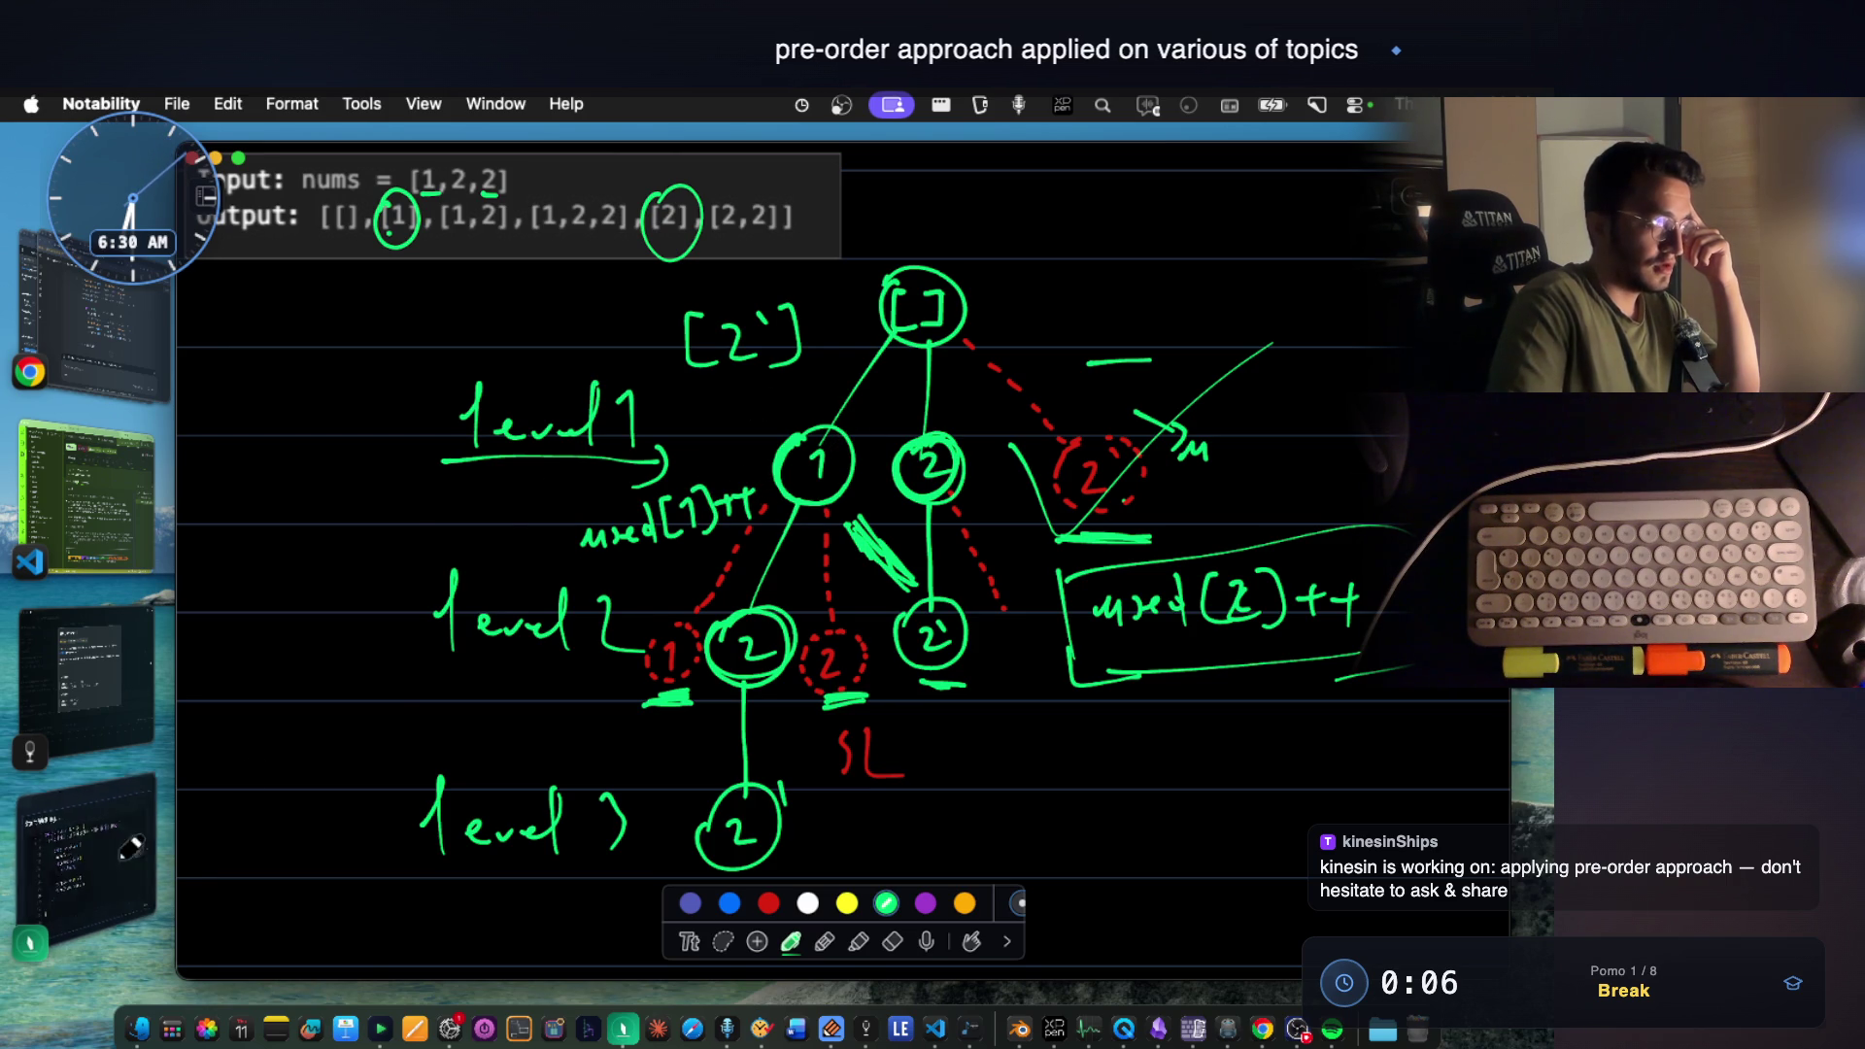
{"action": "left_click", "coordinate": [83, 859]}
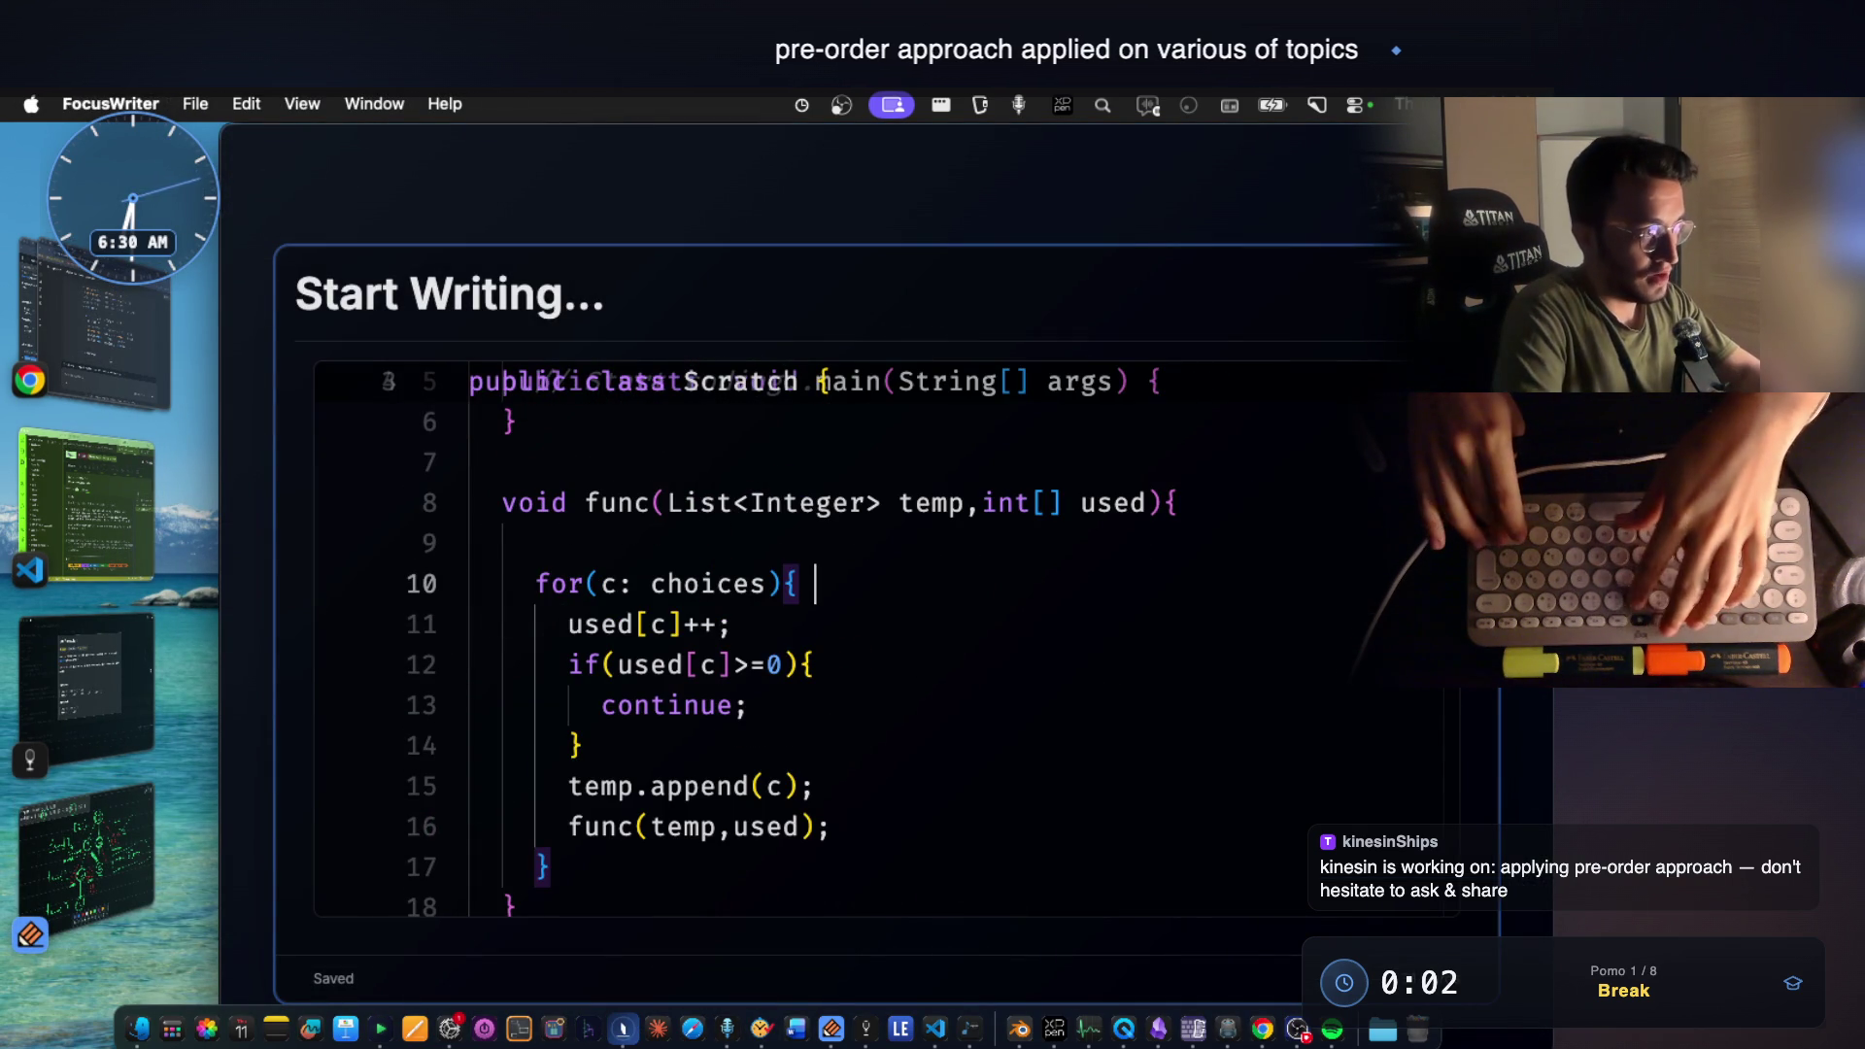
{"action": "type", "text": "// "}
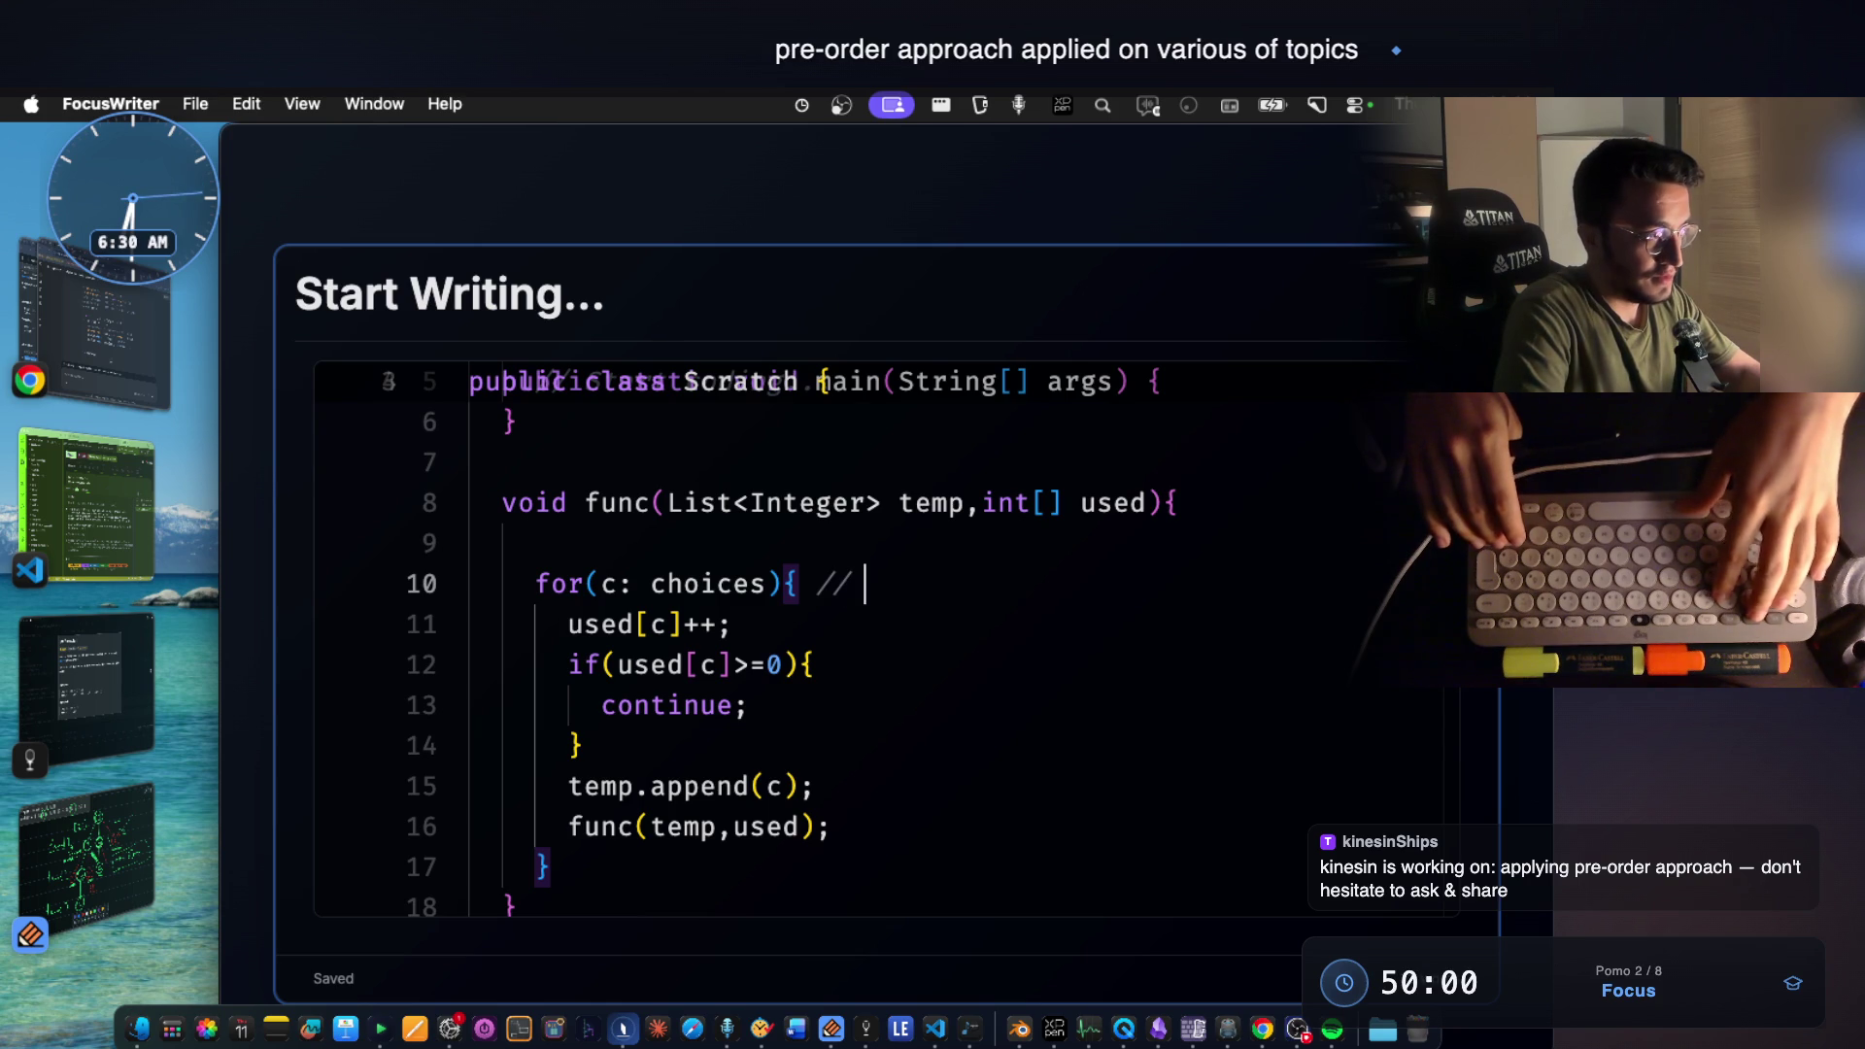
{"action": "type", "text": "1 2 3, elim"}
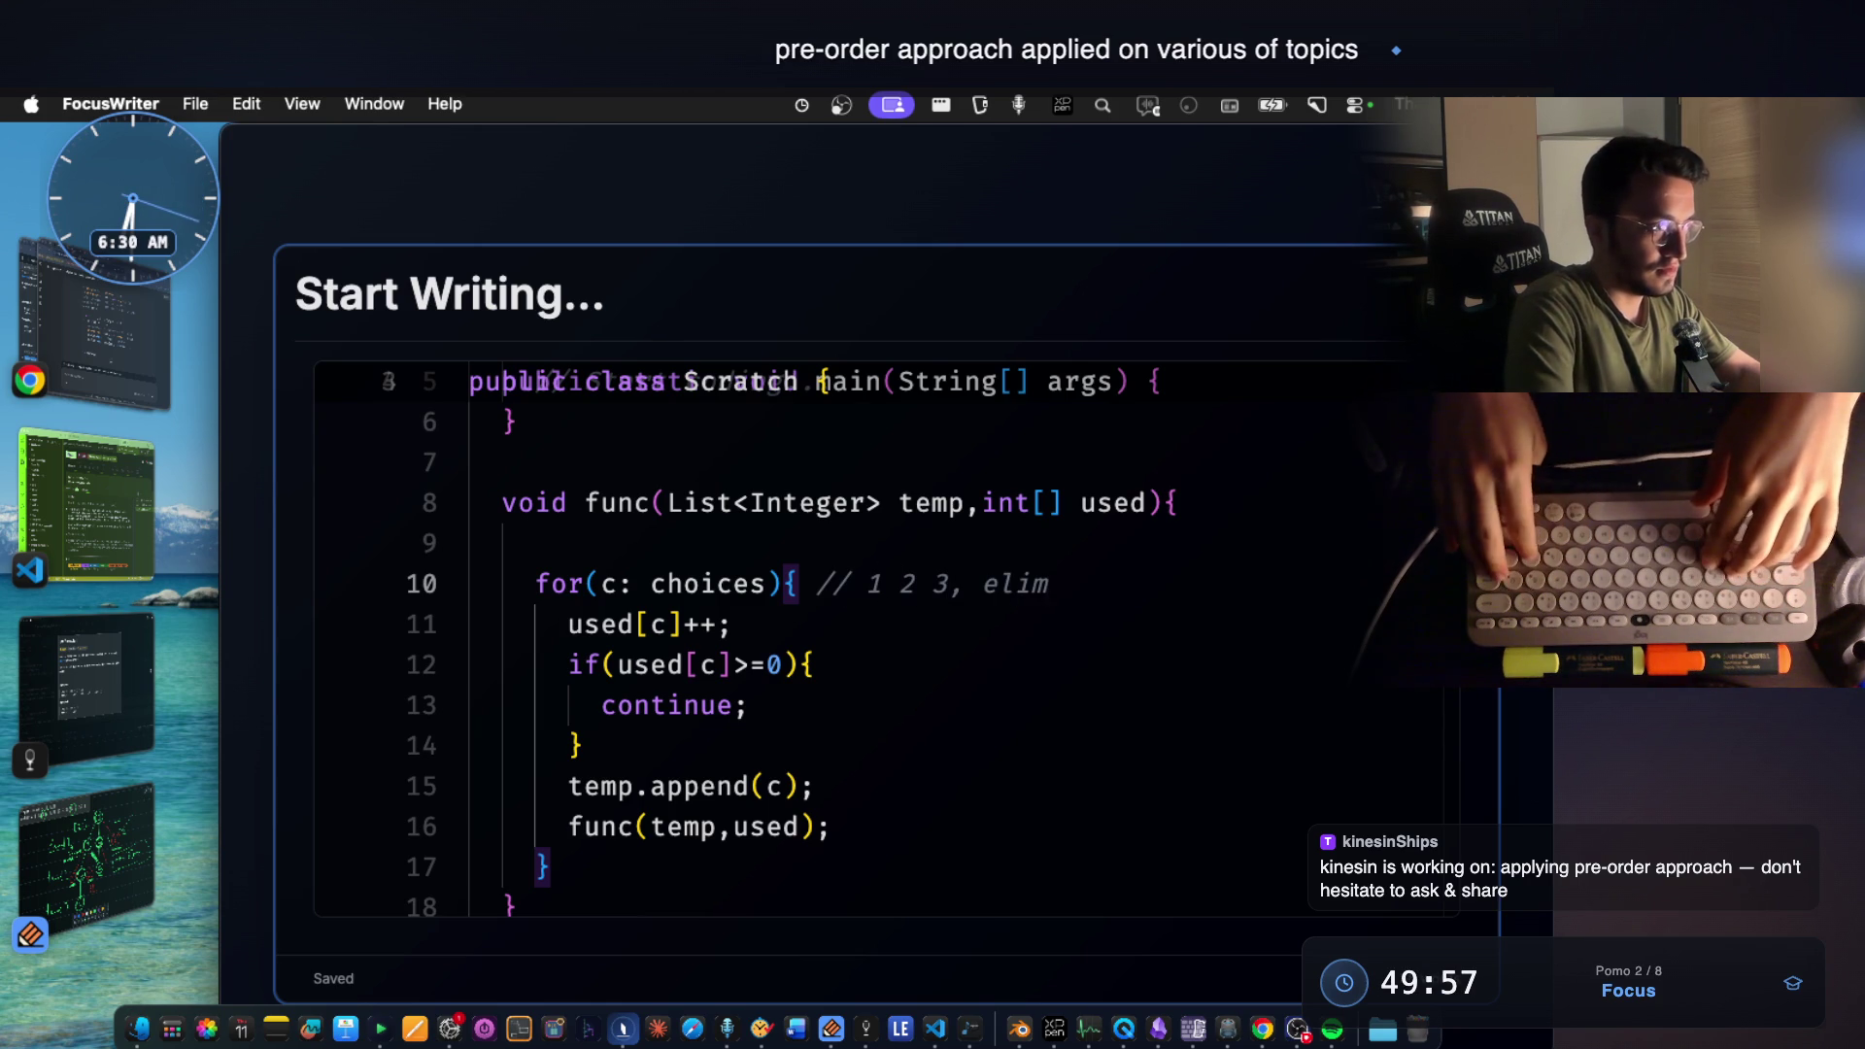
{"action": "type", "text": "inated ="}
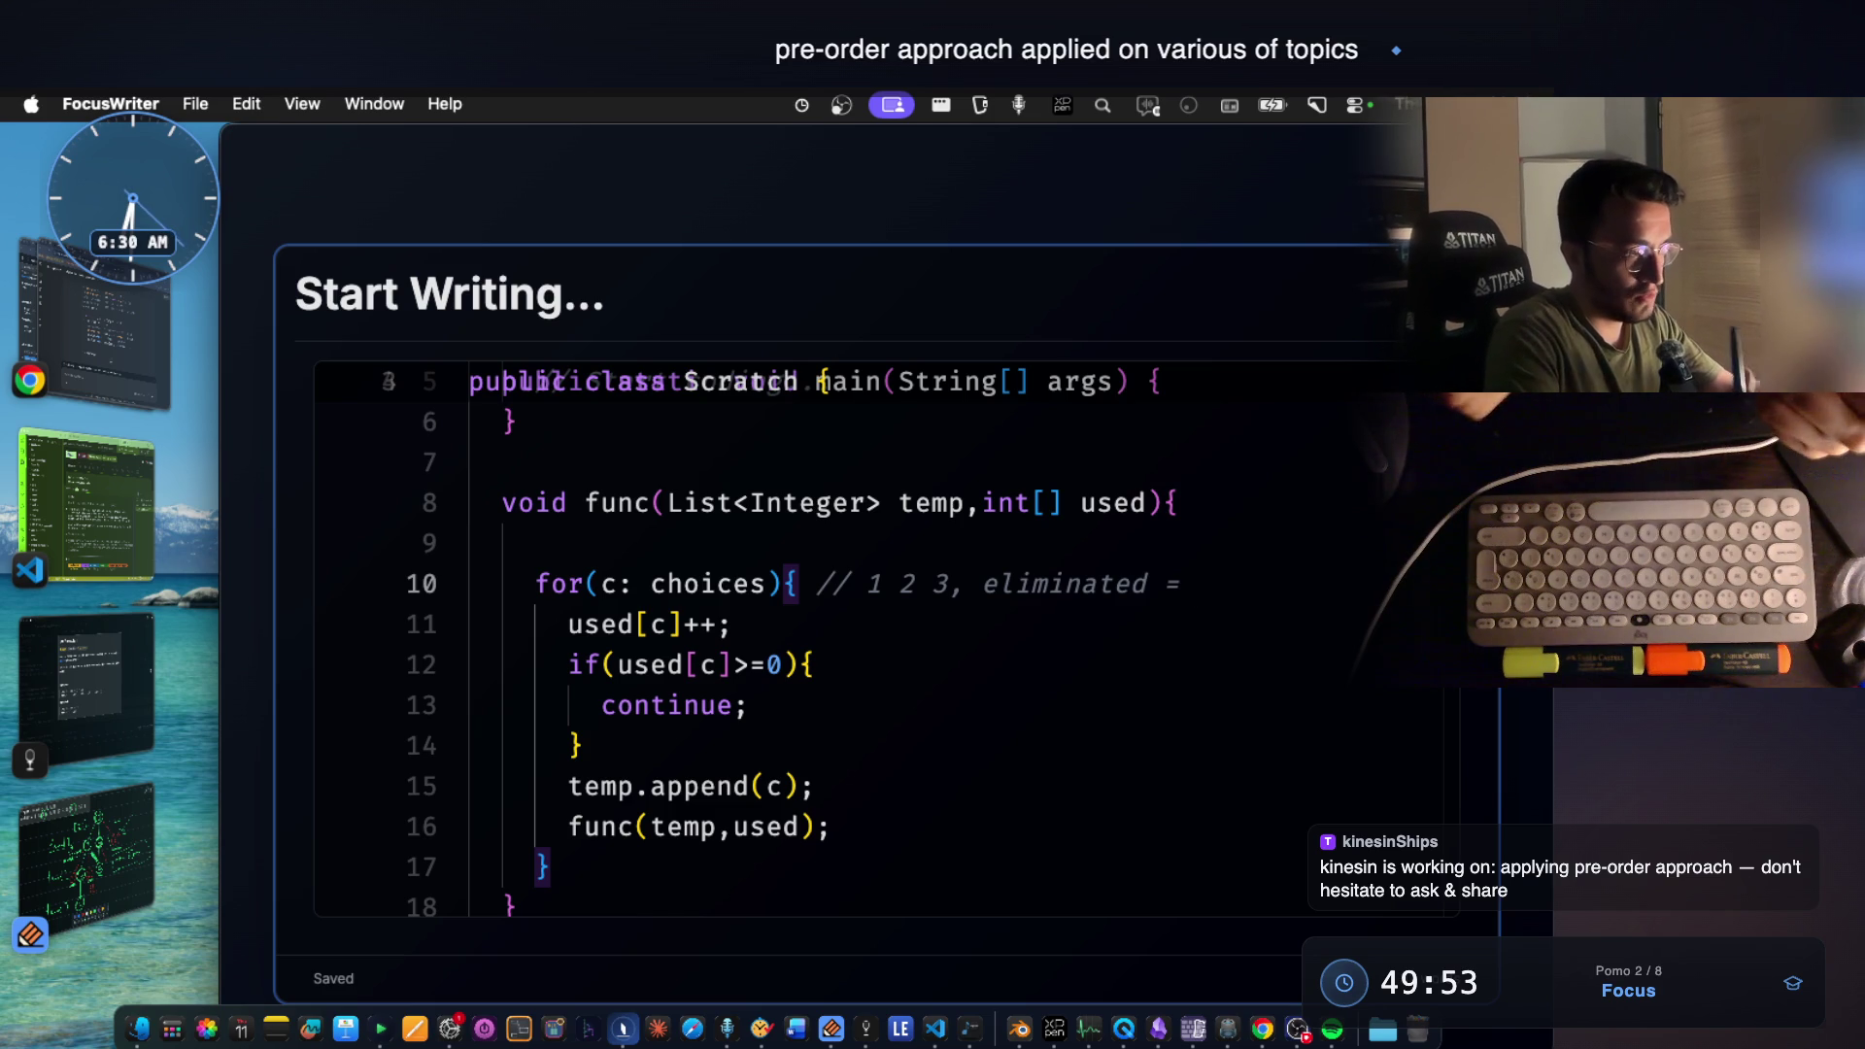
Review the used parameter, the used[c]++ increment and the if check condition.
{"action": "left_click", "coordinate": [1112, 500]}
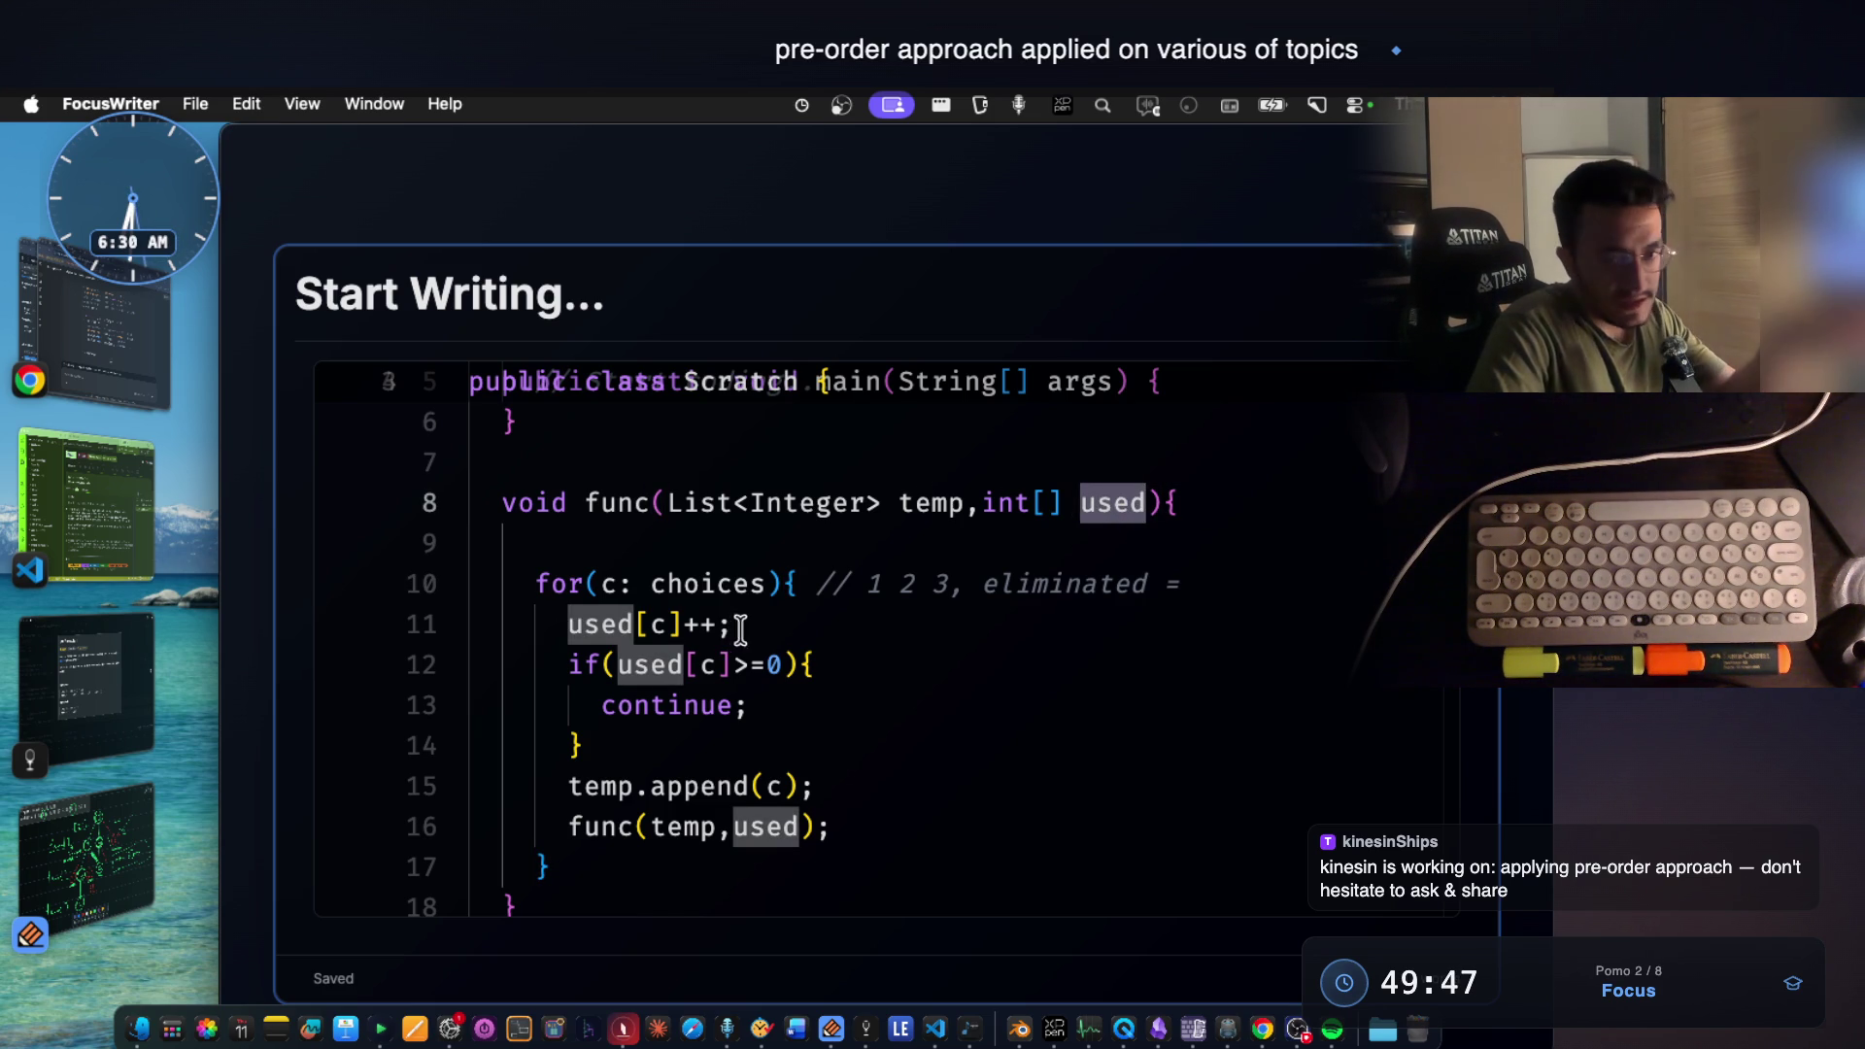
{"action": "left_click_drag", "start_coordinate": [732, 623], "coordinate": [598, 624]}
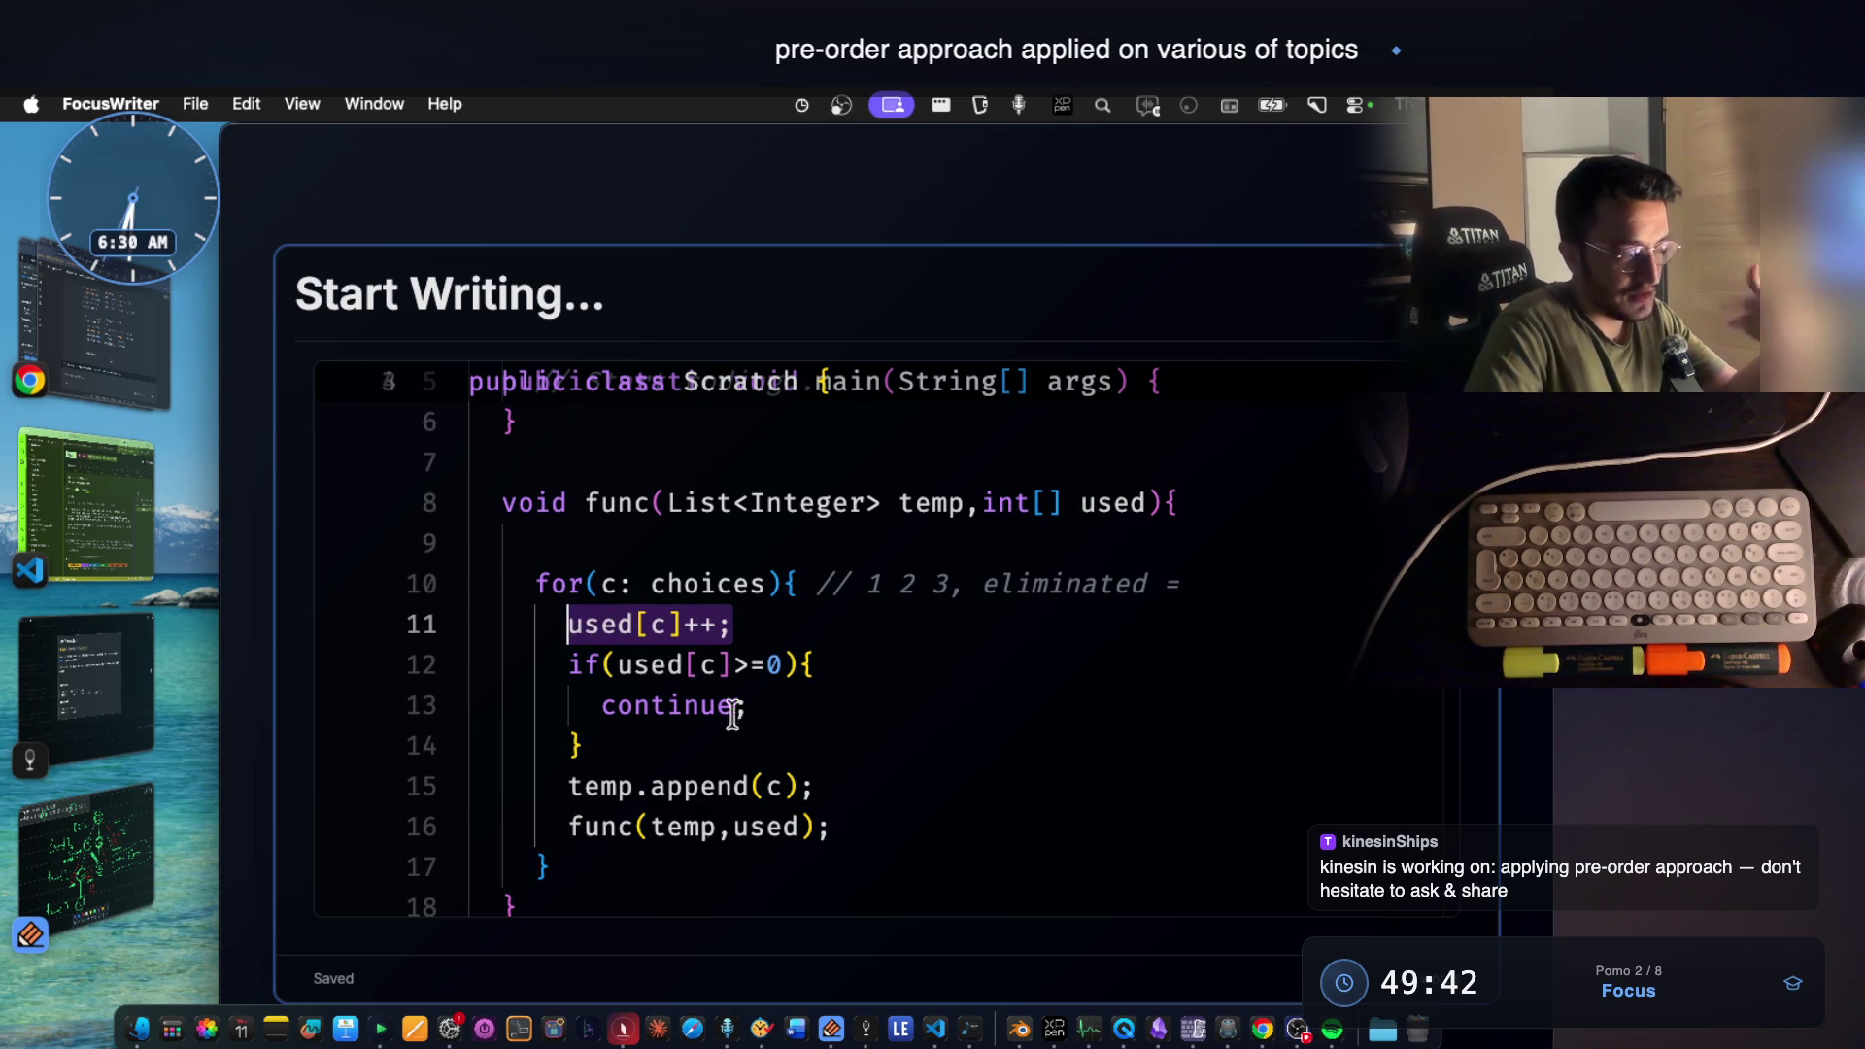
{"action": "left_click", "coordinate": [739, 625]}
{"action": "left_click_drag", "start_coordinate": [814, 666], "coordinate": [587, 705]}
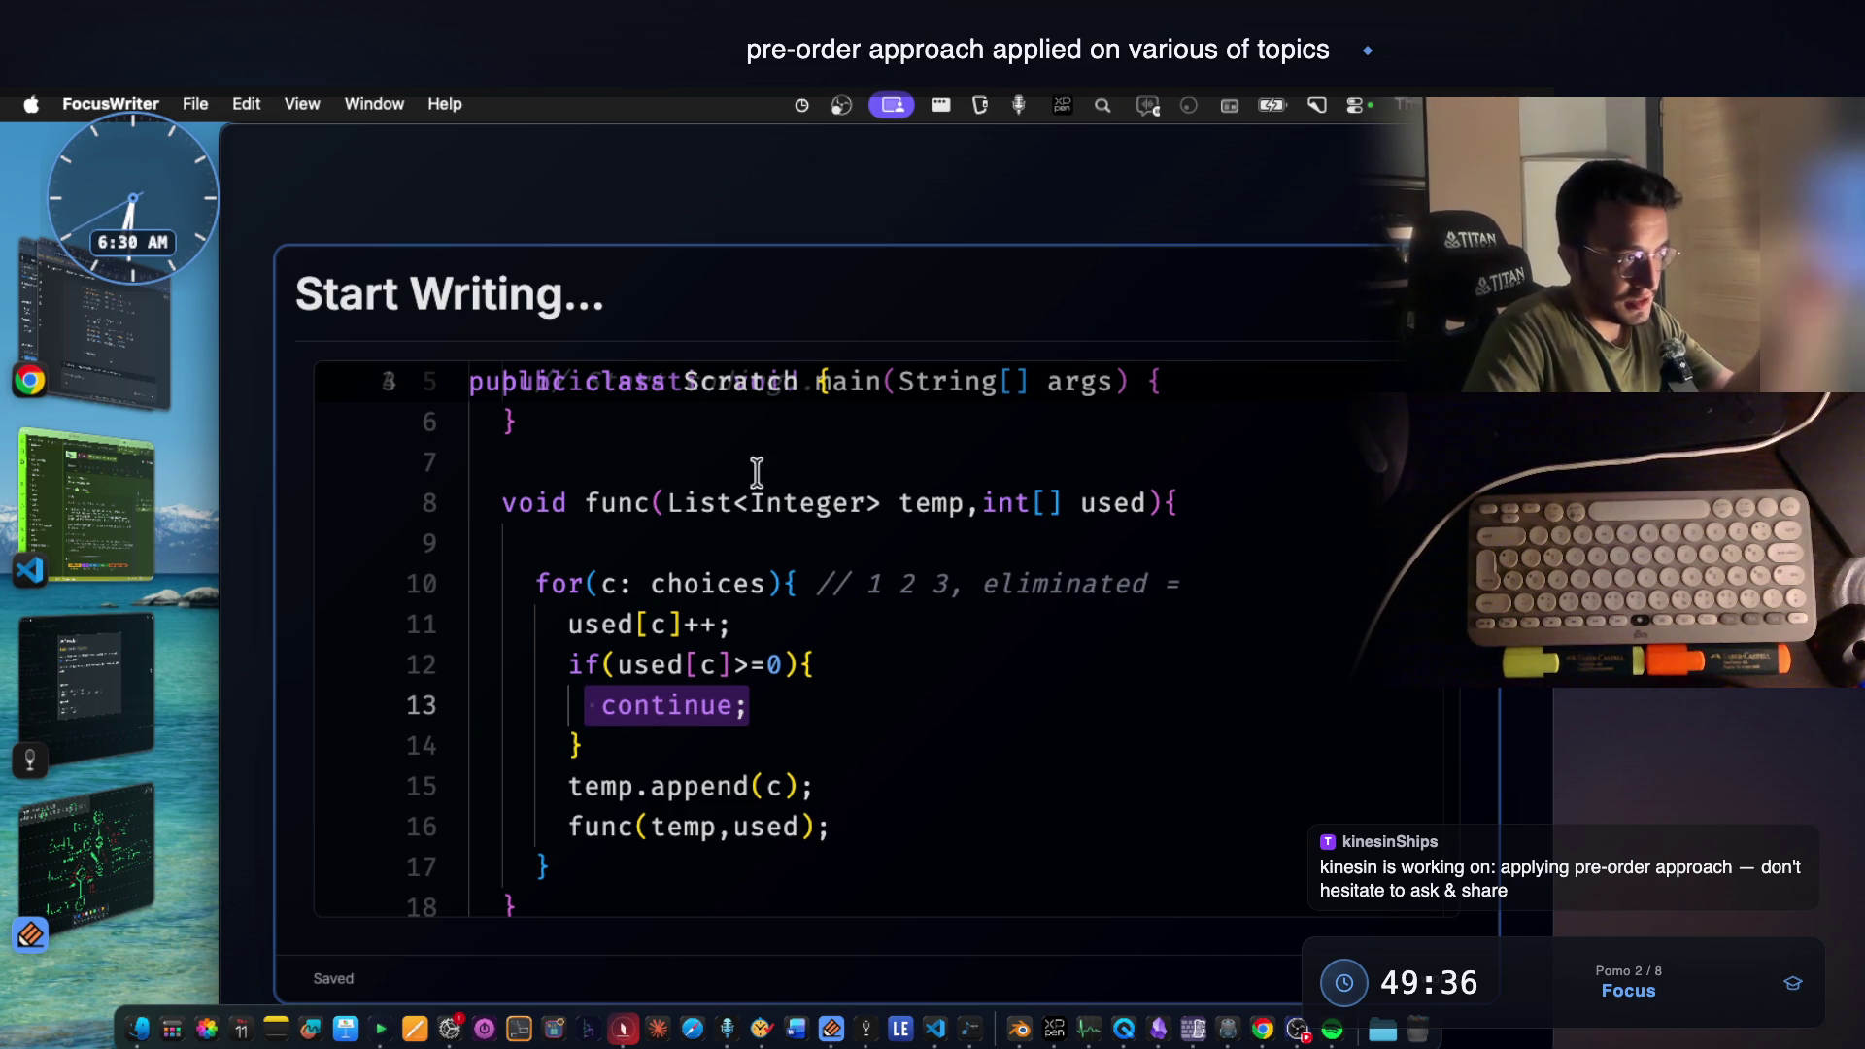
{"action": "mouse_move", "coordinate": [930, 502]}
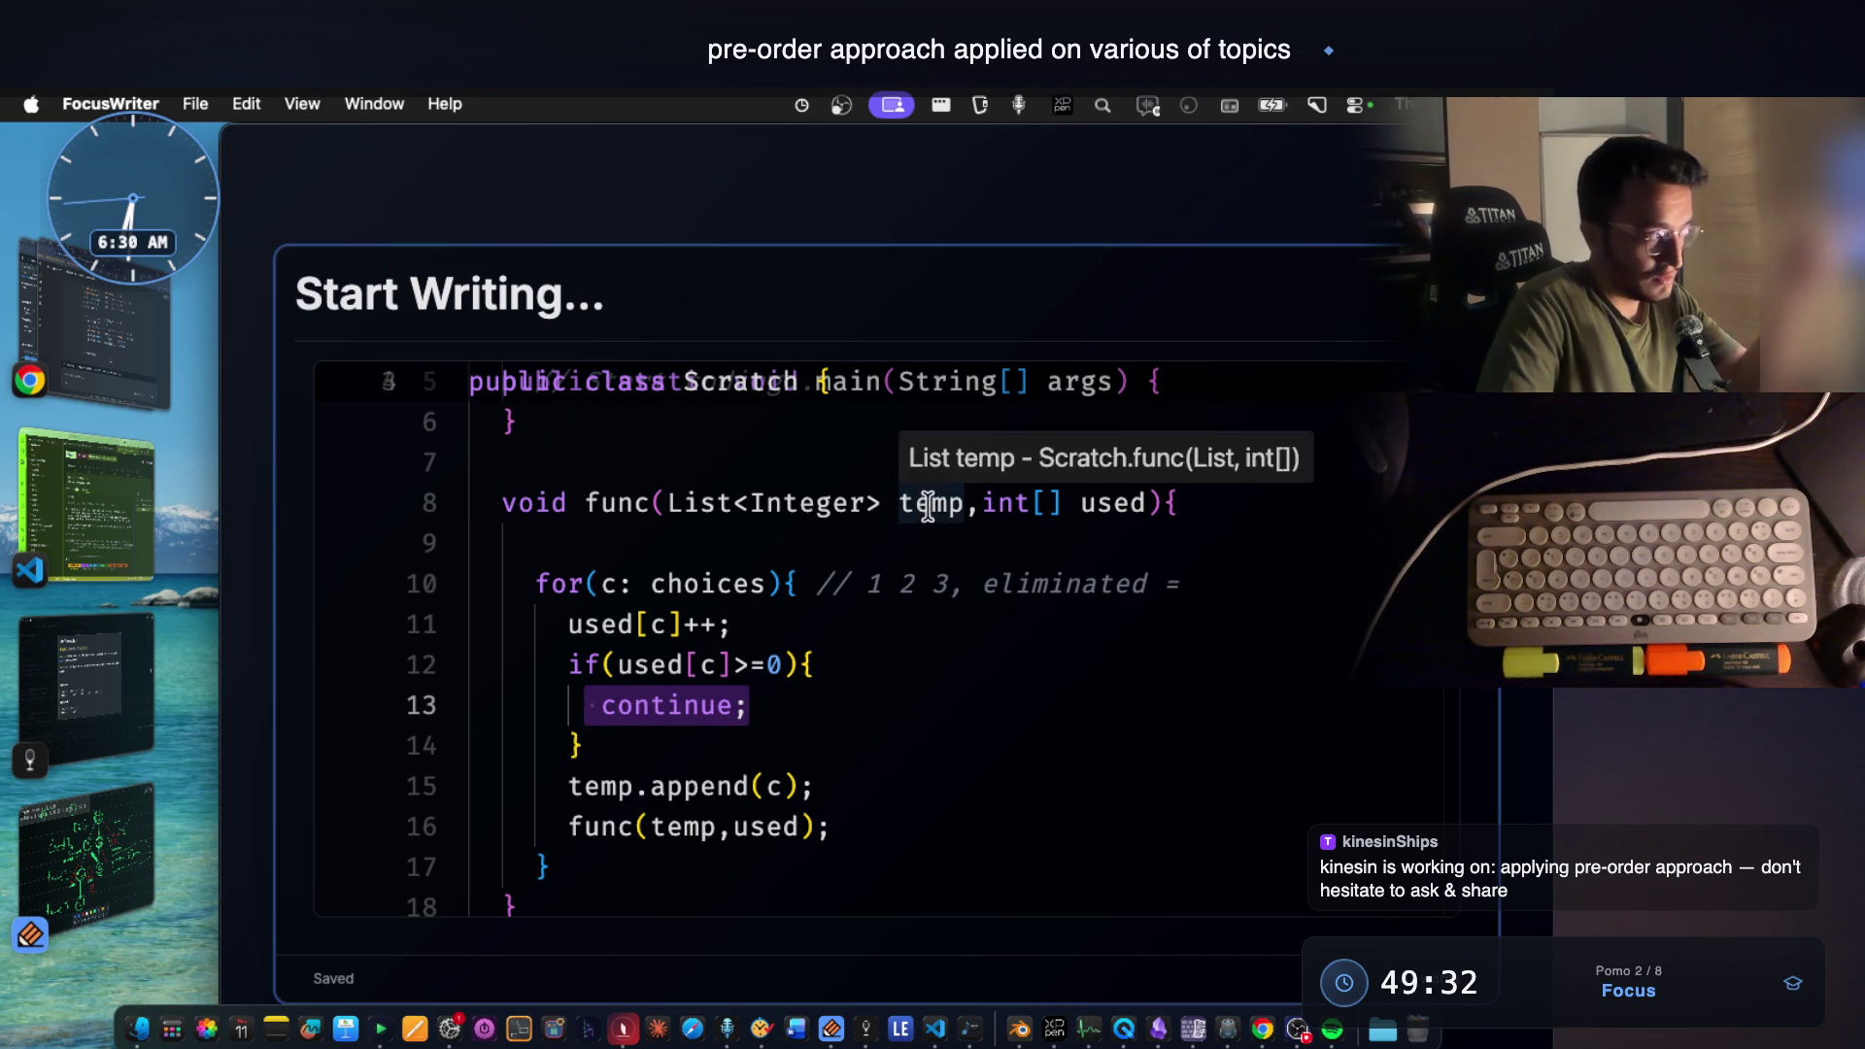
Glance at the tree's used notes in Notability and come back to the loop code.
{"action": "left_click", "coordinate": [146, 876]}
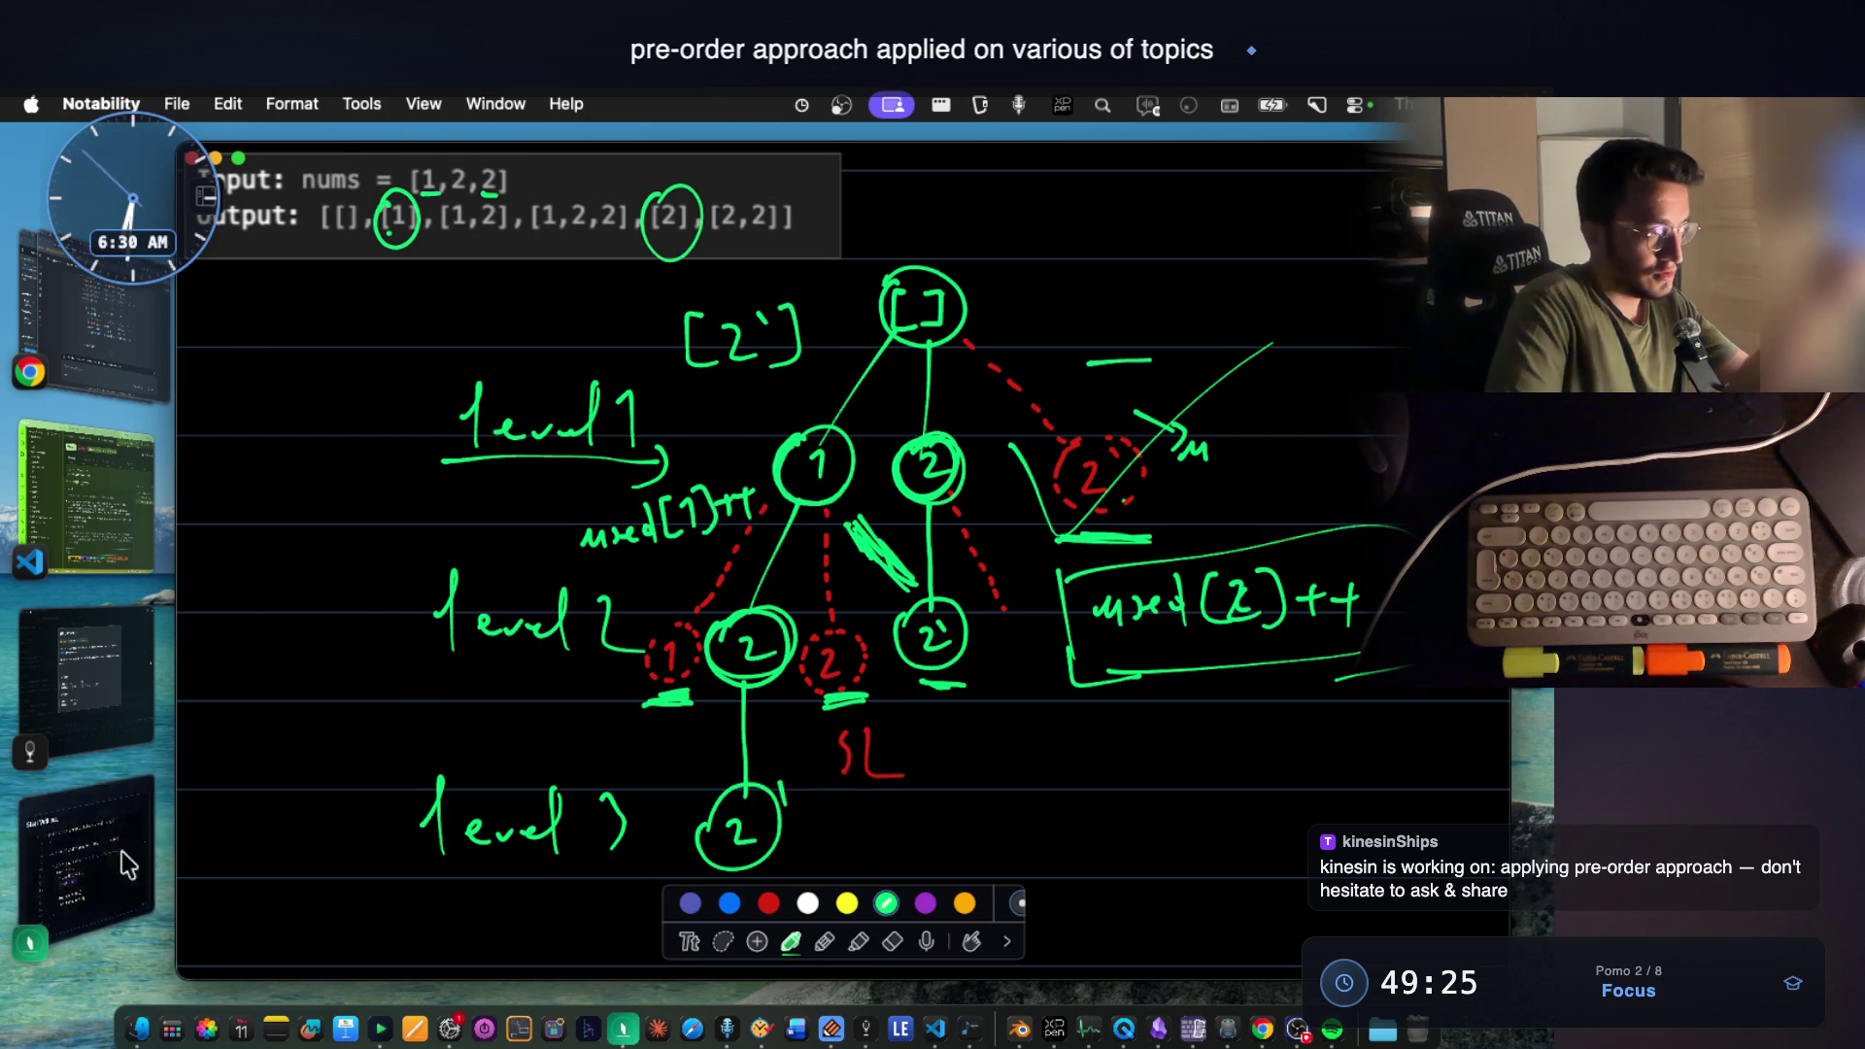
{"action": "left_click", "coordinate": [87, 861]}
{"action": "left_click", "coordinate": [631, 738]}
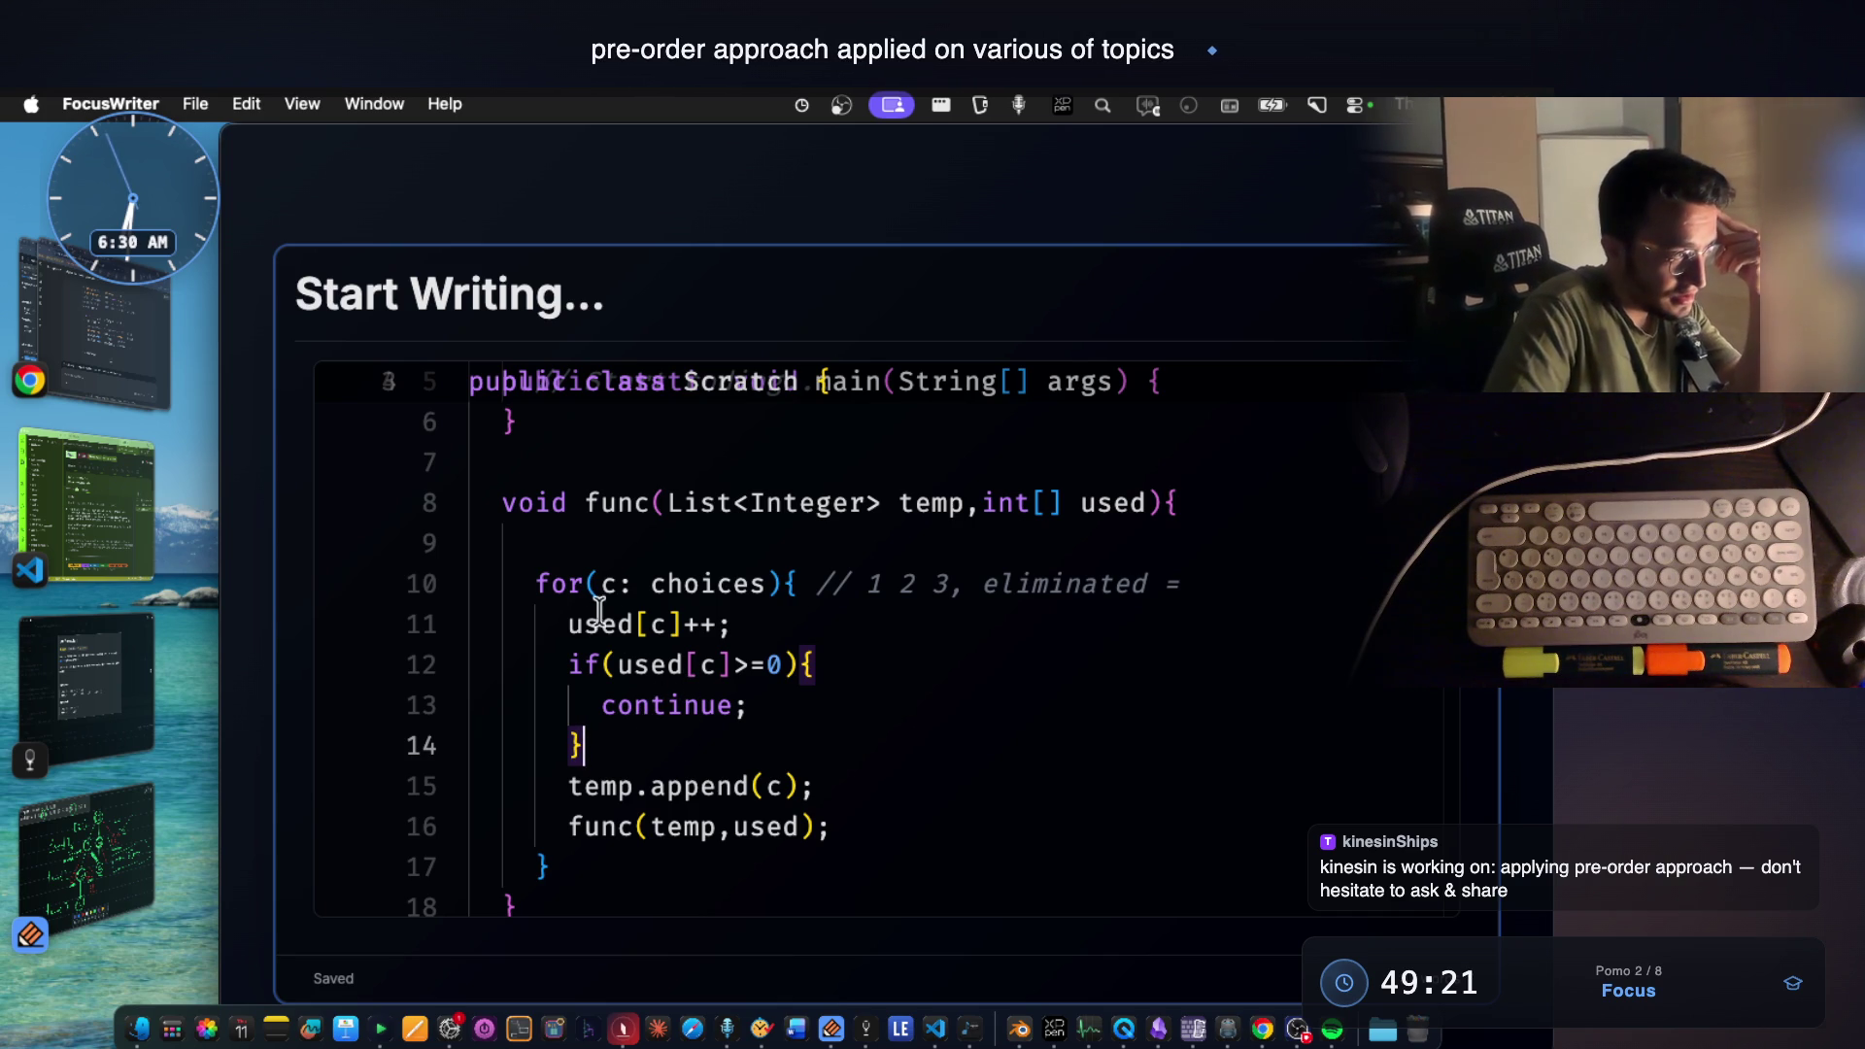
Cut used[c]++ and paste it on a new line after the continue check.
{"action": "left_click_drag", "start_coordinate": [565, 624], "coordinate": [737, 625]}
{"action": "key", "text": "ctrl+c"}
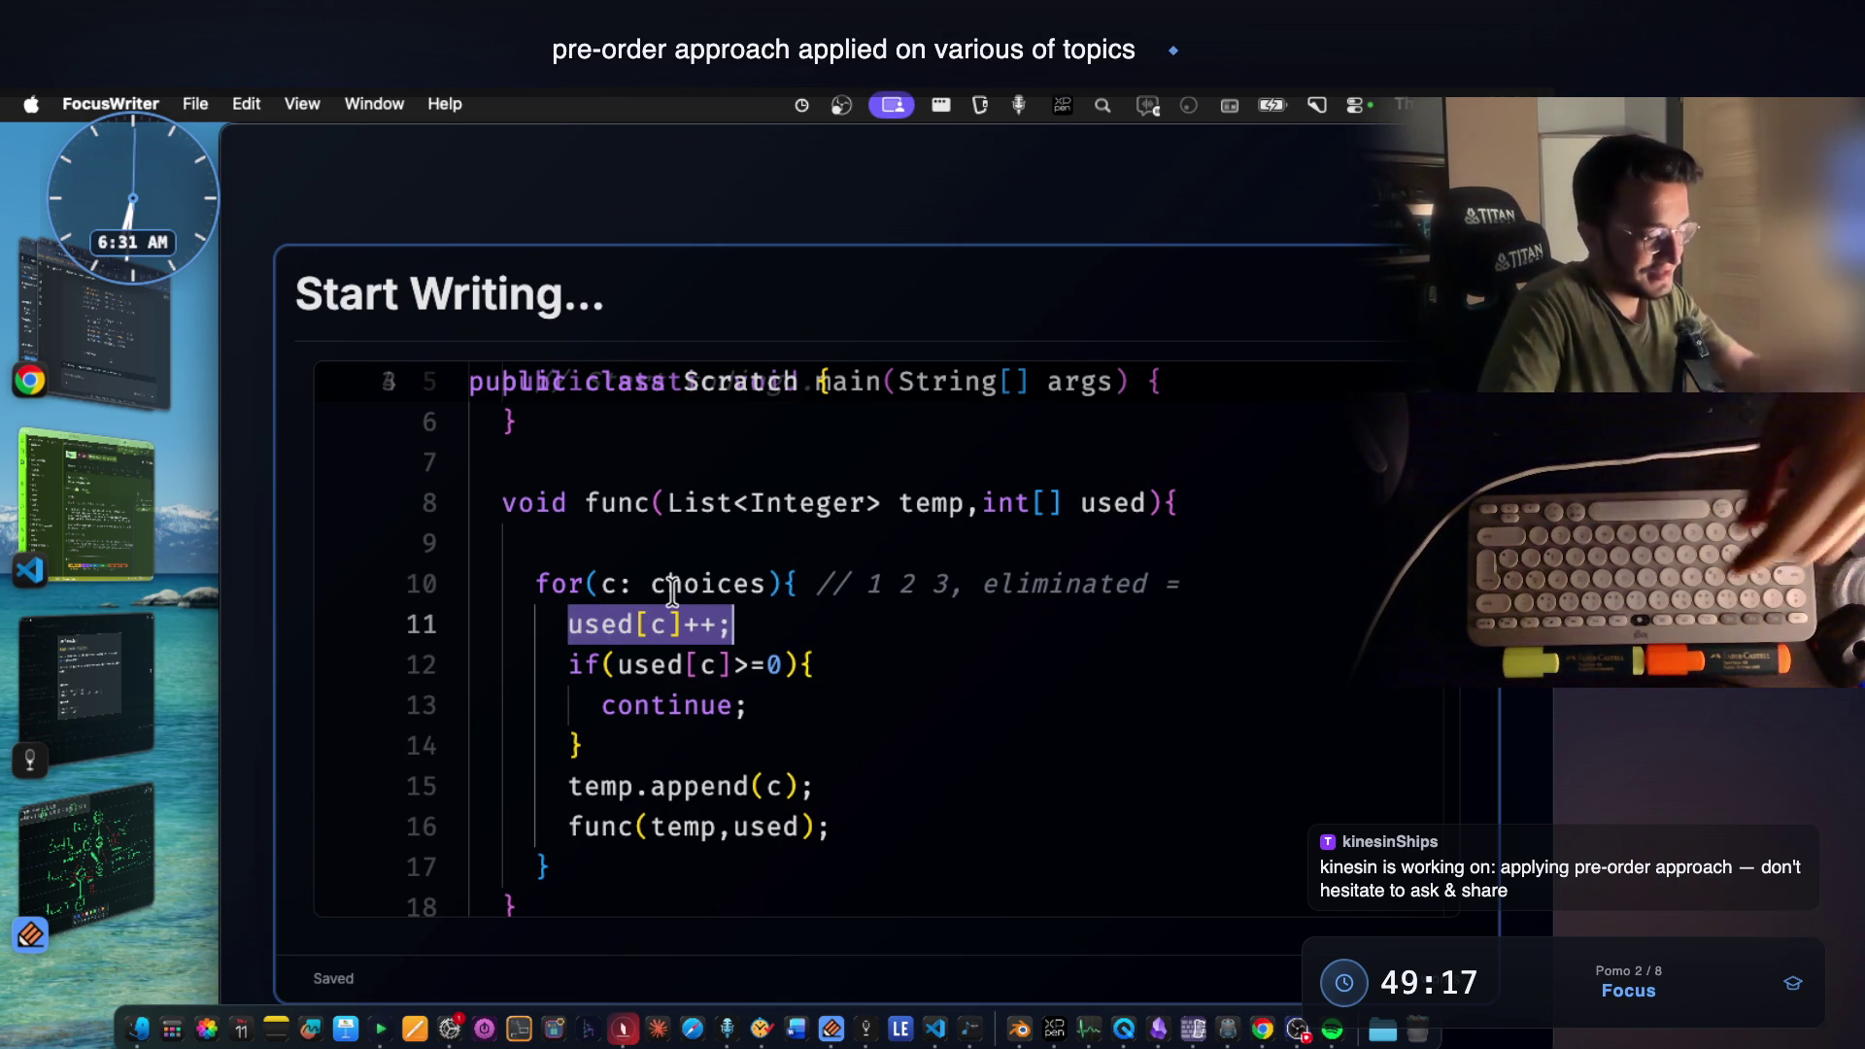
{"action": "key", "text": "BackSpace"}
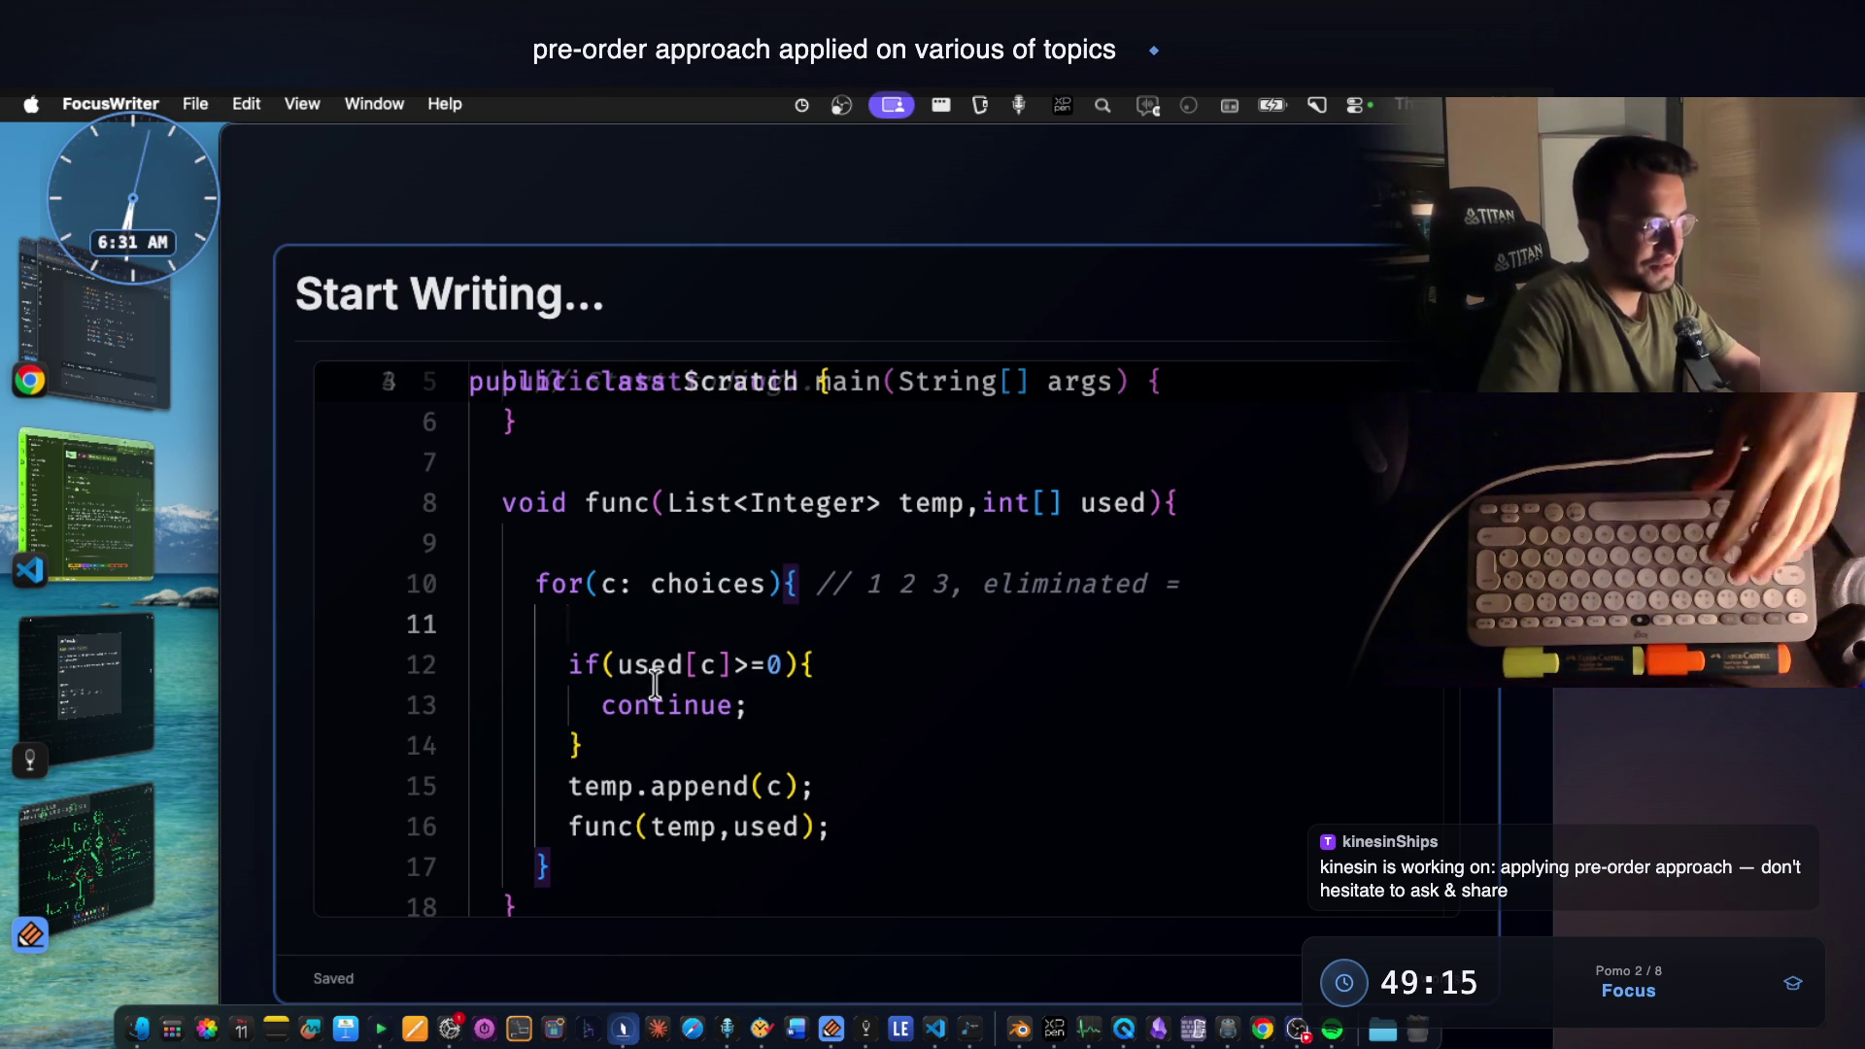
{"action": "left_click", "coordinate": [763, 747]}
{"action": "key", "text": "Return"}
{"action": "key", "text": "ctrl+v"}
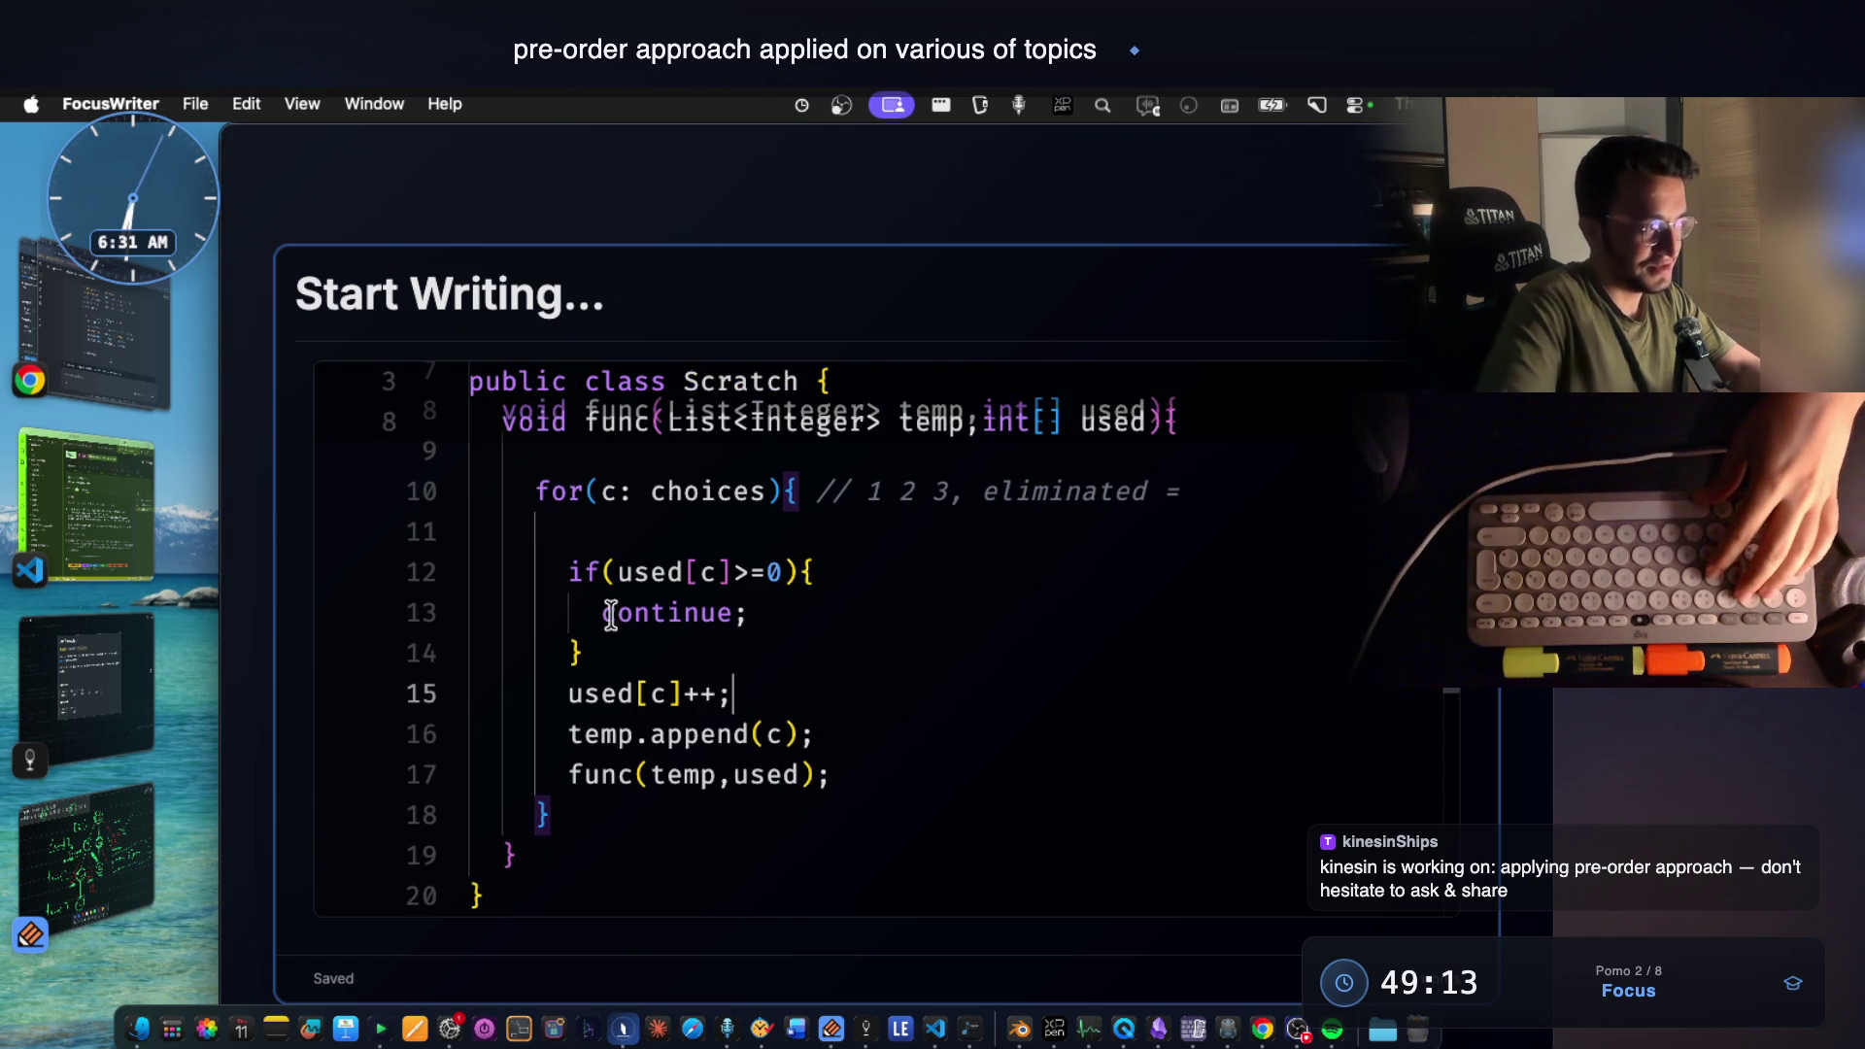
Remove the leftover blank line above the if check, then switch to the tree.
{"action": "left_click_drag", "start_coordinate": [731, 696], "coordinate": [591, 697]}
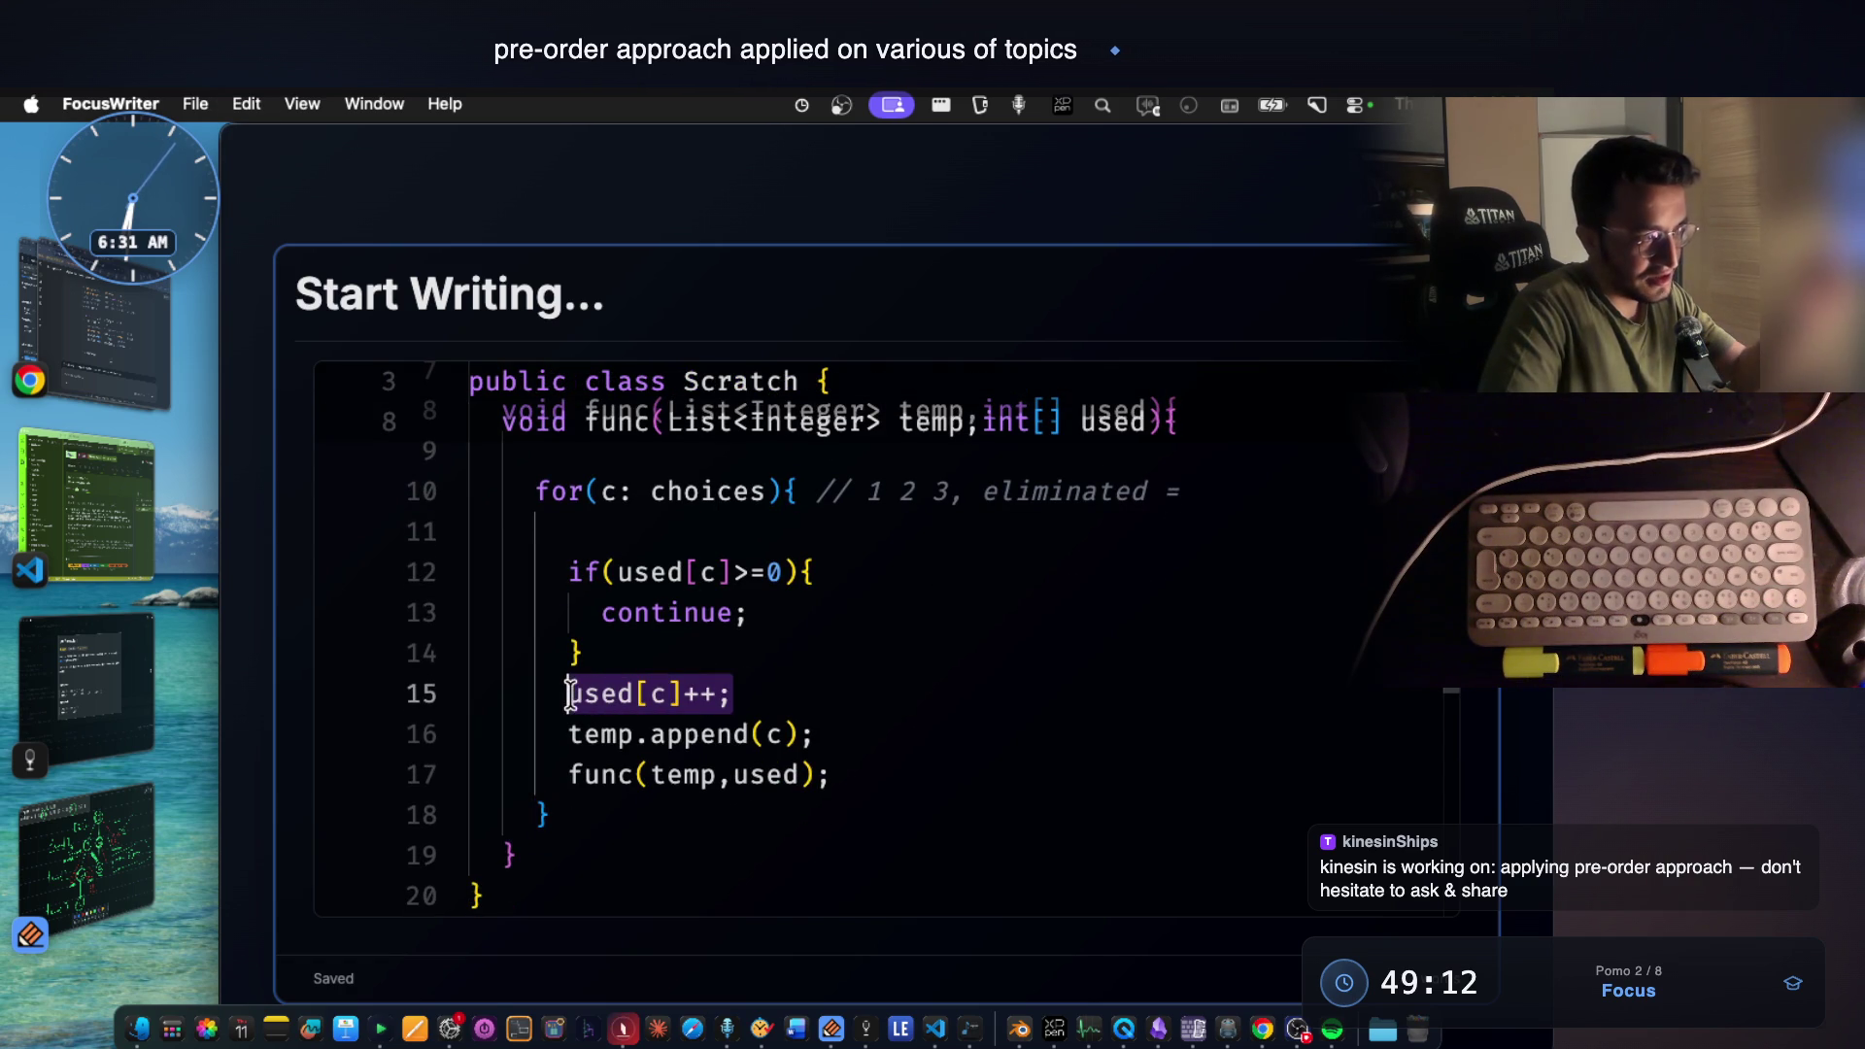
{"action": "left_click", "coordinate": [655, 535]}
{"action": "scroll", "coordinate": [918, 437], "scroll_direction": "up", "scroll_amount": 1}
{"action": "key", "text": "BackSpace"}
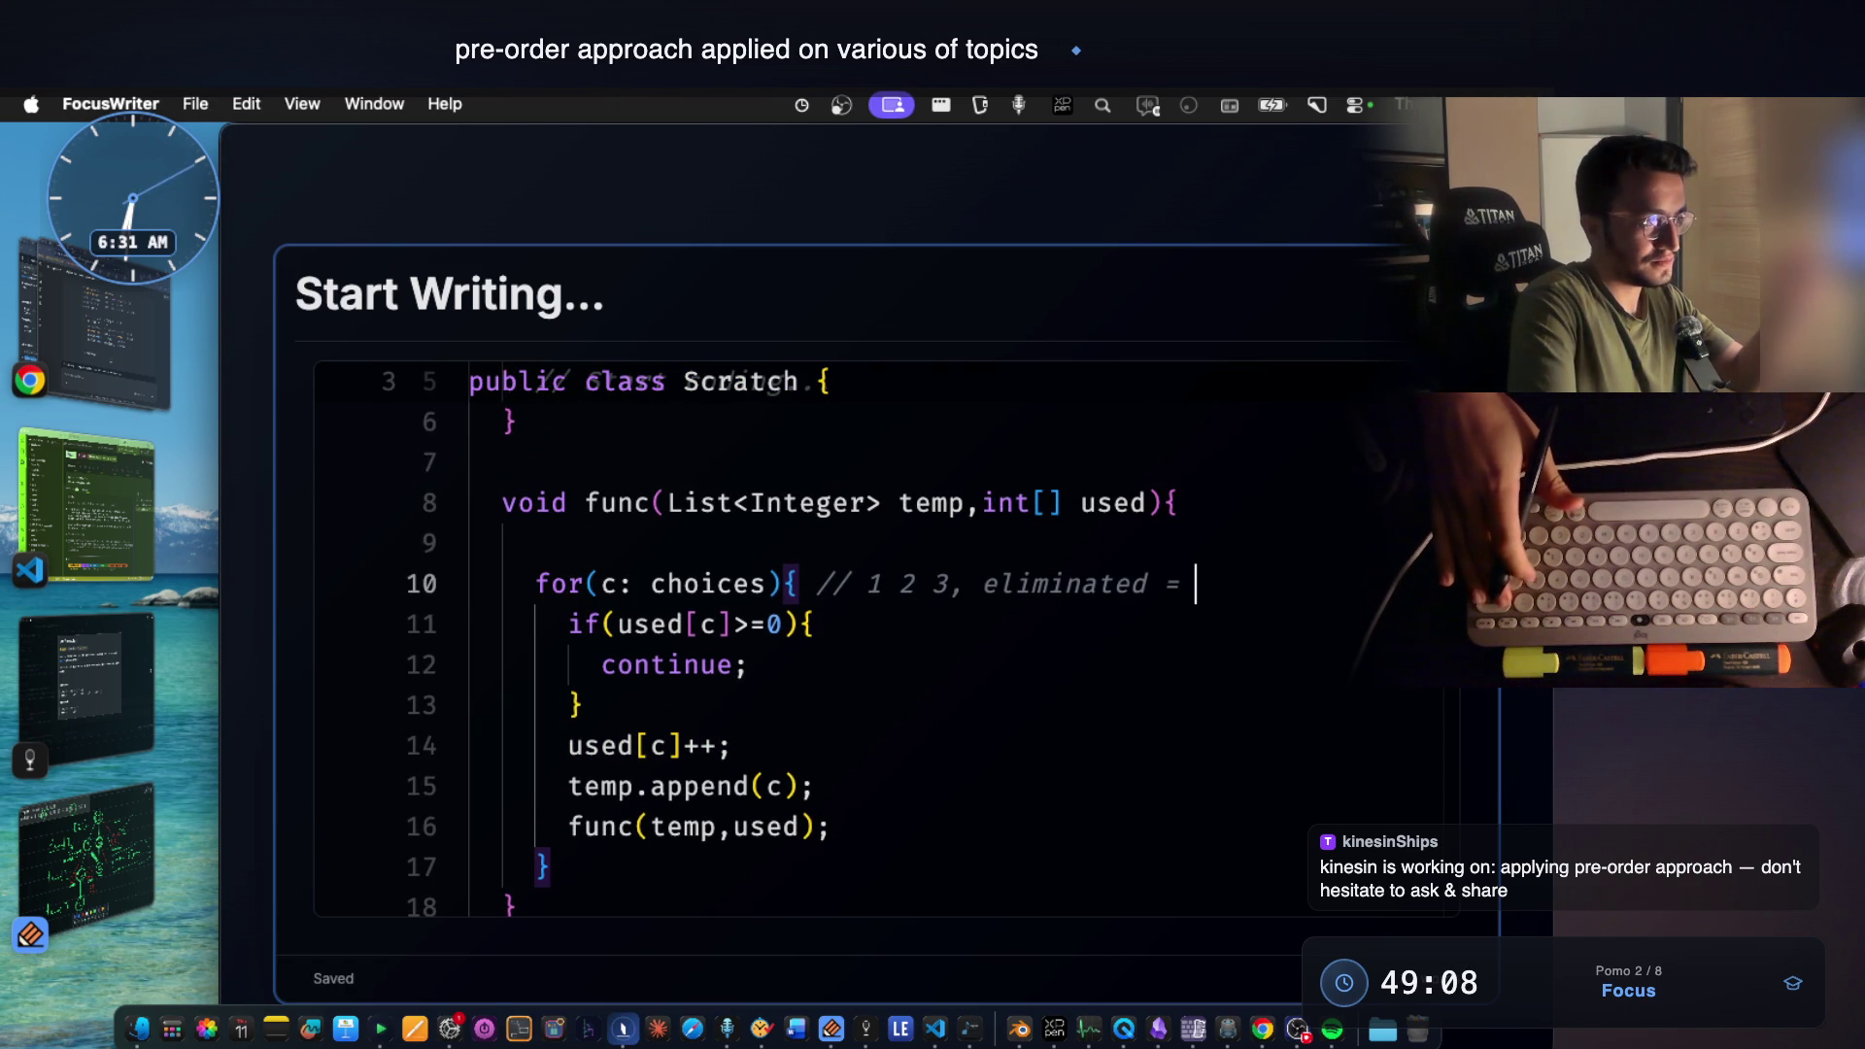
{"action": "left_click", "coordinate": [649, 626]}
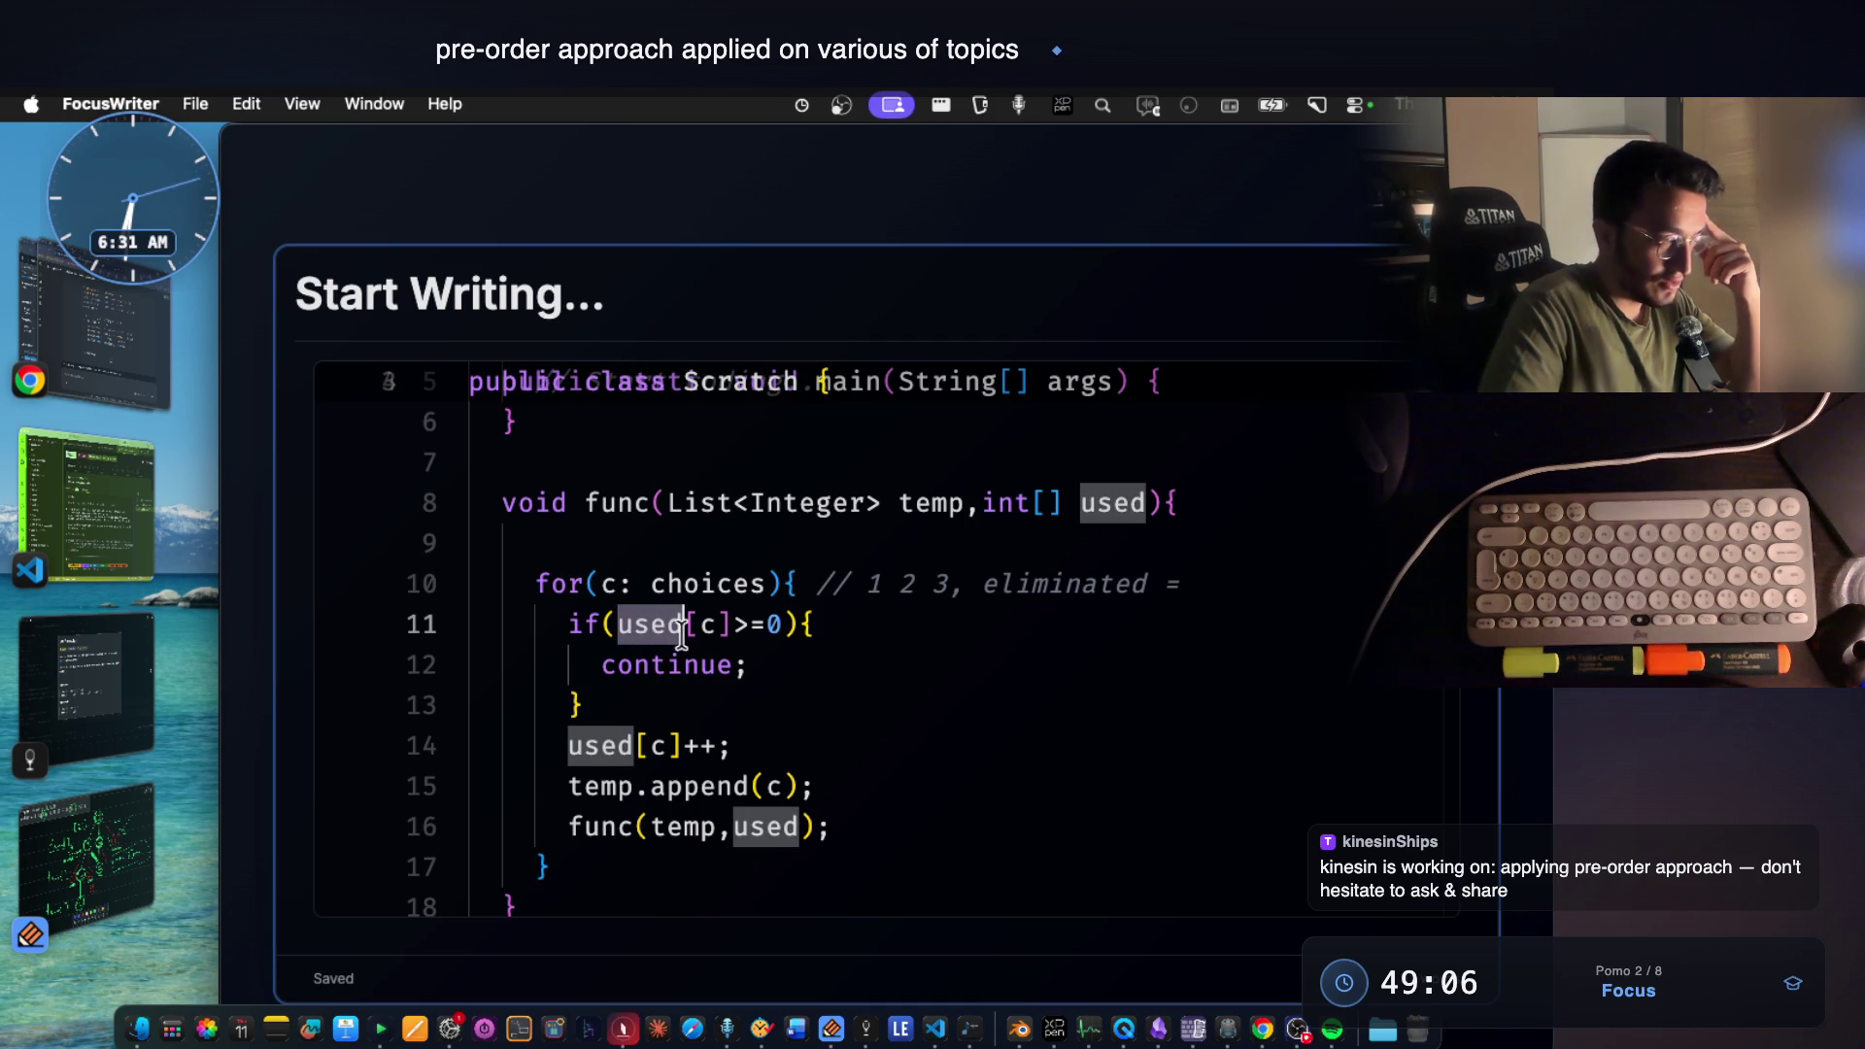
{"action": "left_click", "coordinate": [89, 861]}
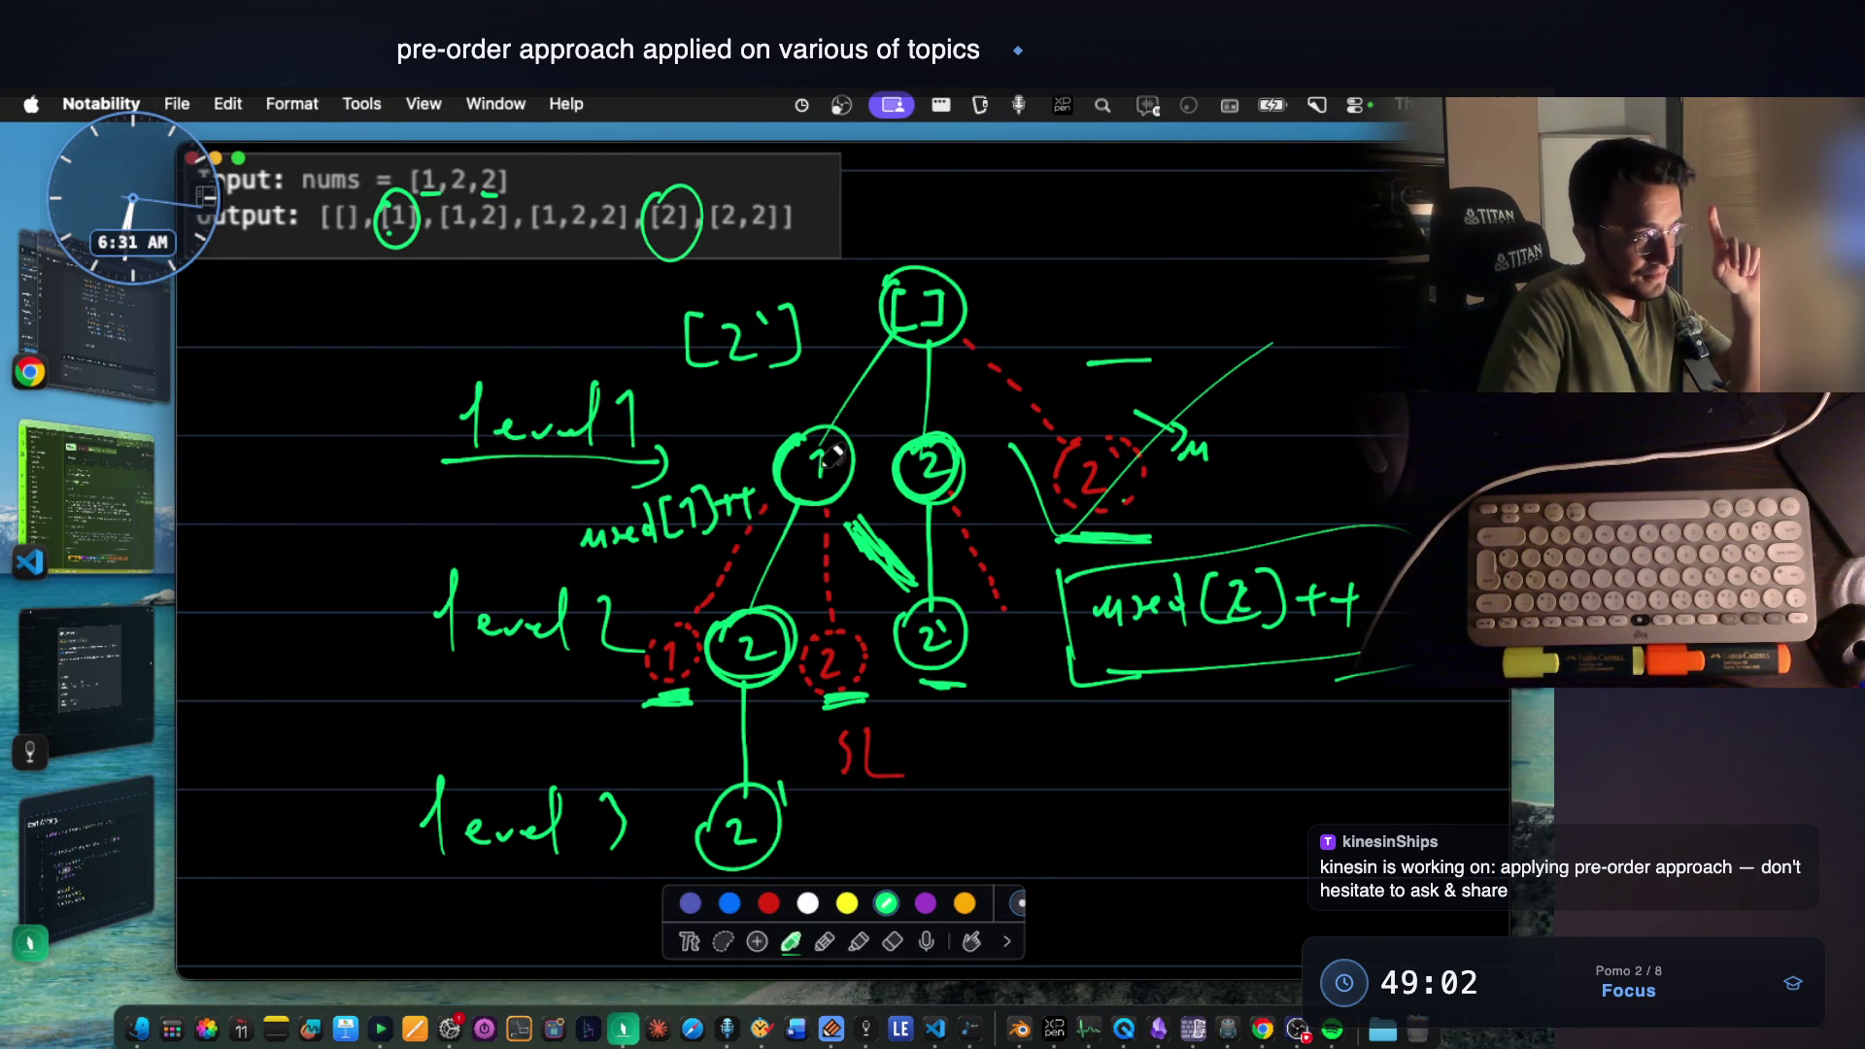
Bring the FocusWriter code window forward from Stage Manager.
{"action": "left_click", "coordinate": [117, 838]}
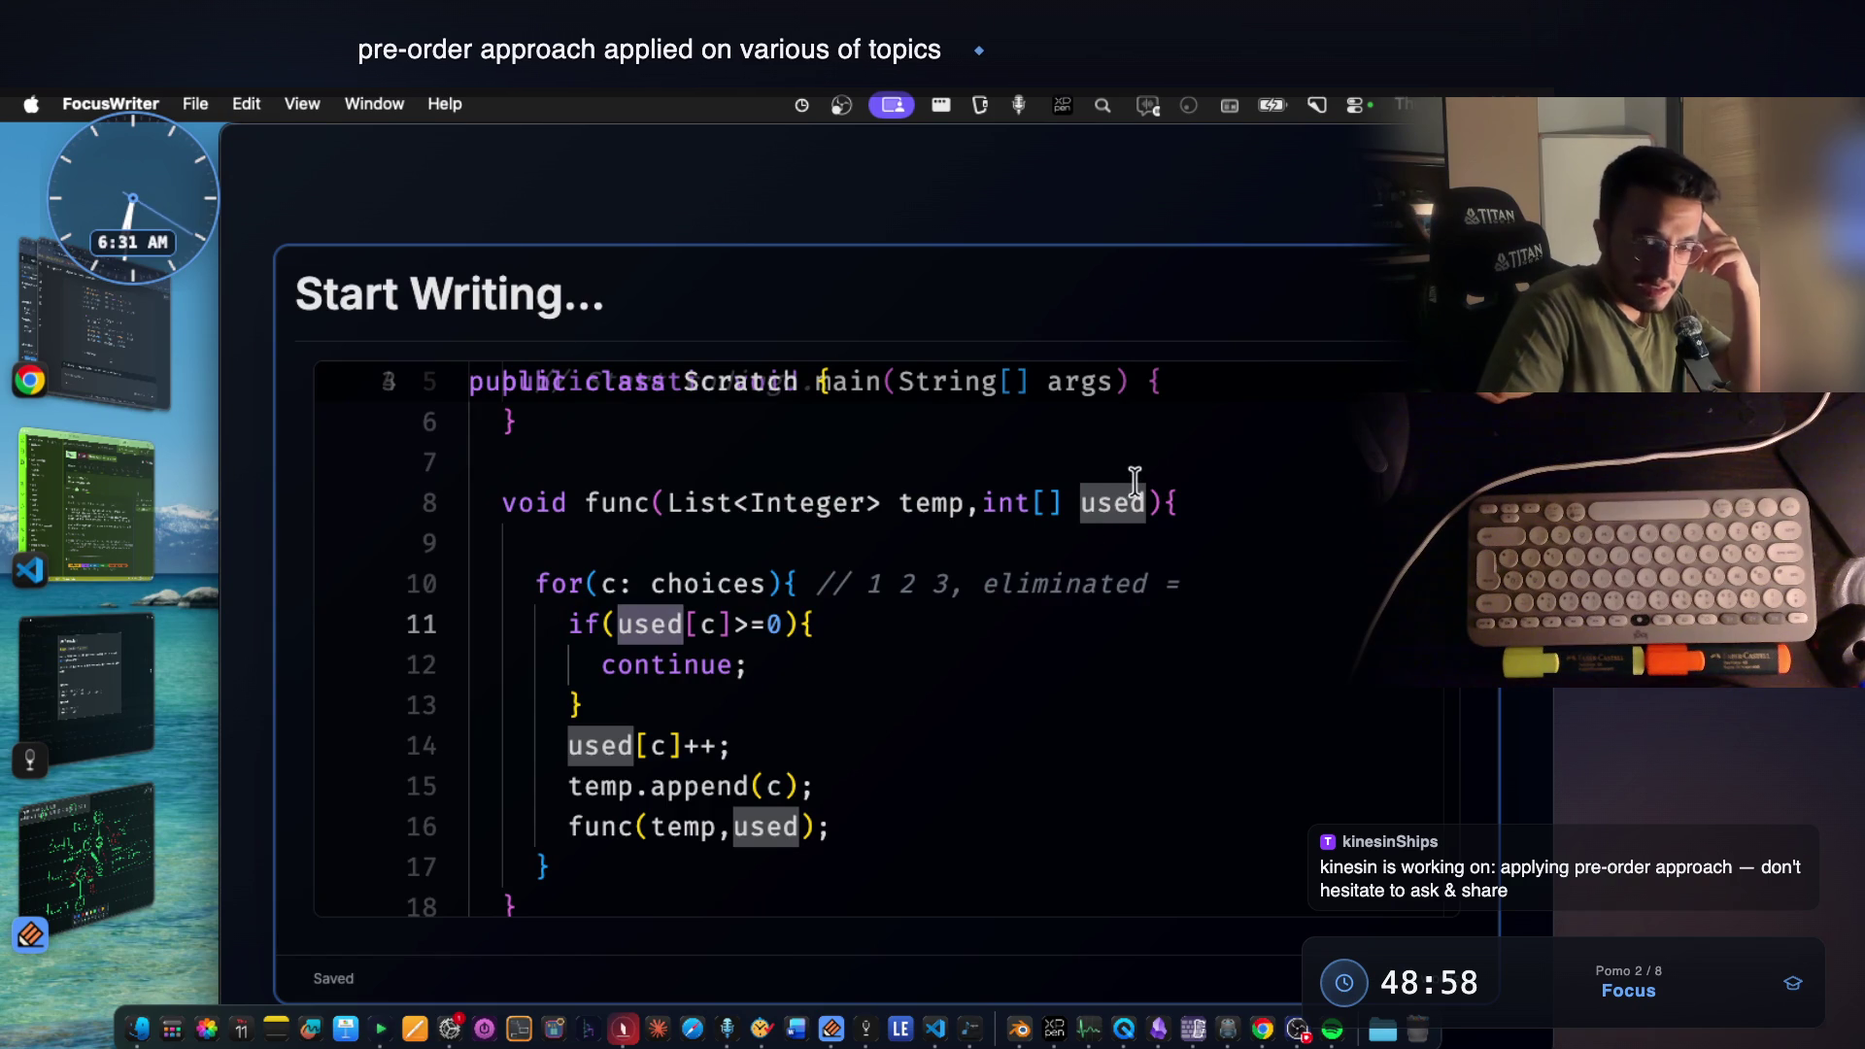
{"action": "mouse_move", "coordinate": [1112, 503]}
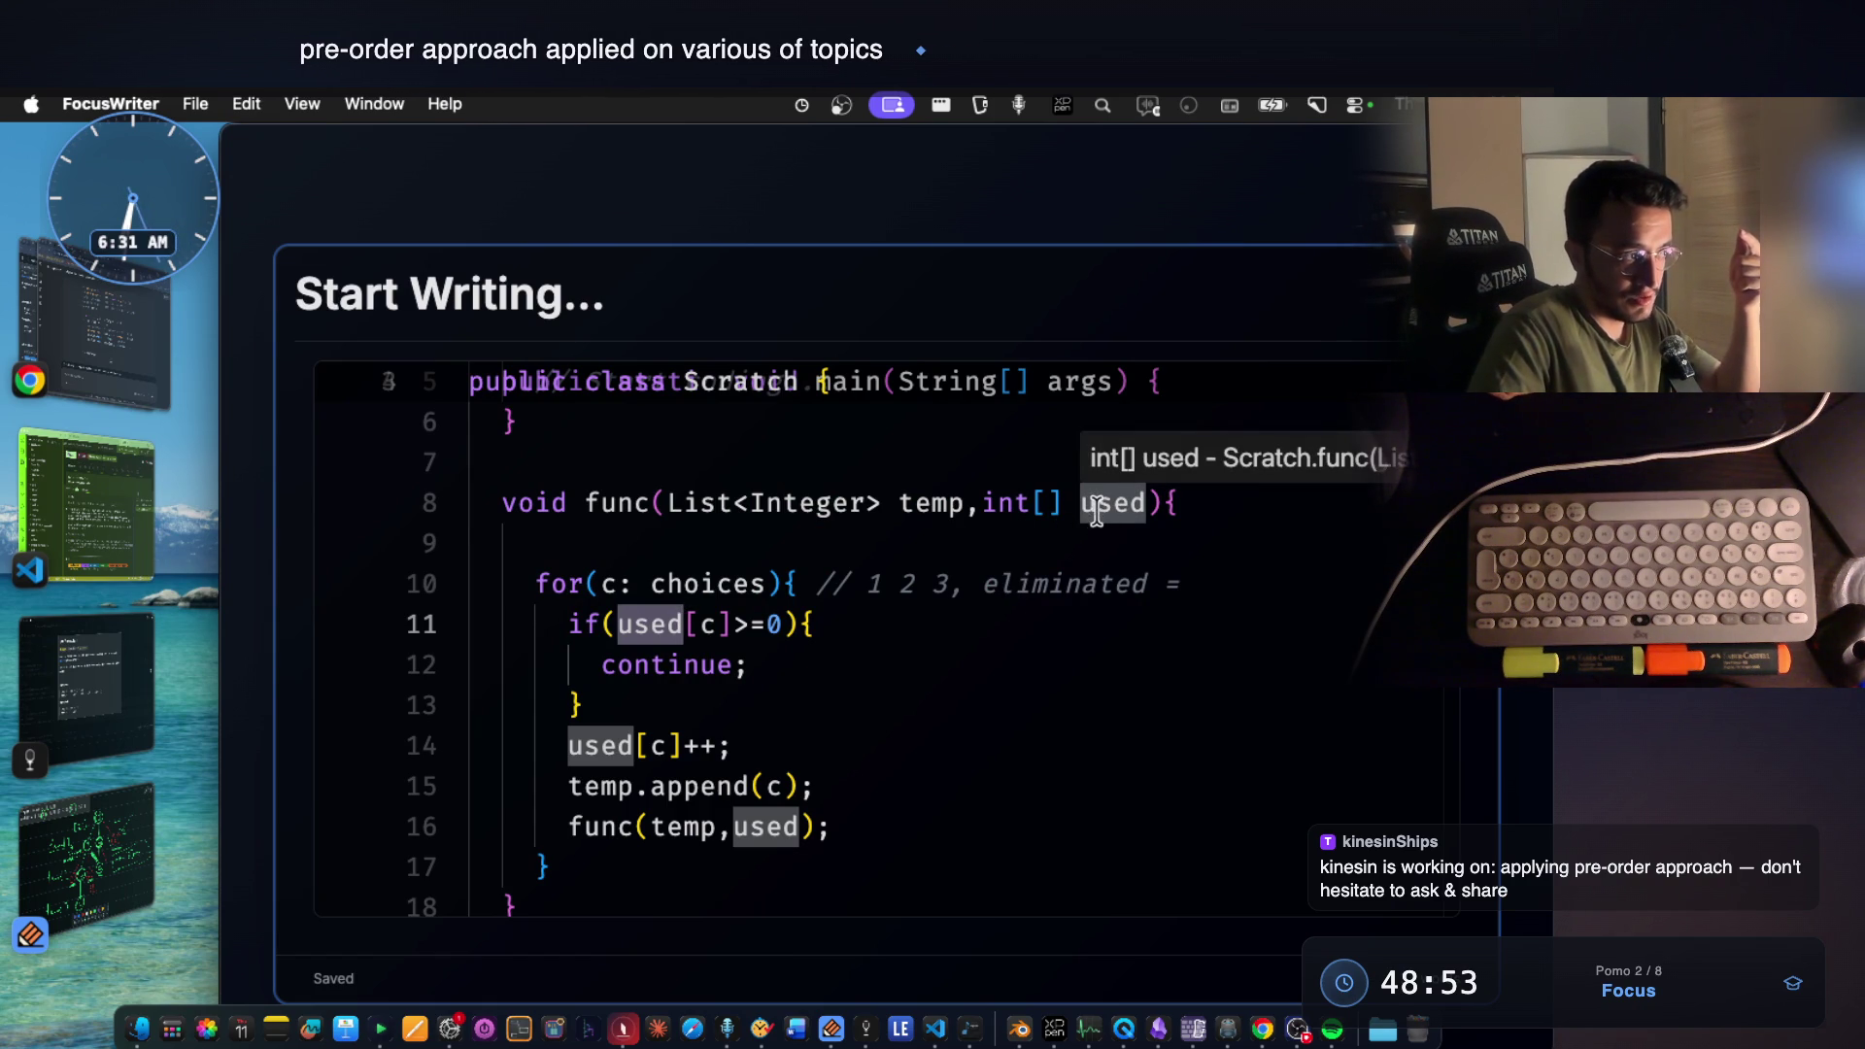
Review the loop header, its 1 2 3 comment and the skip-if-used block.
{"action": "left_click_drag", "start_coordinate": [601, 583], "coordinate": [718, 579]}
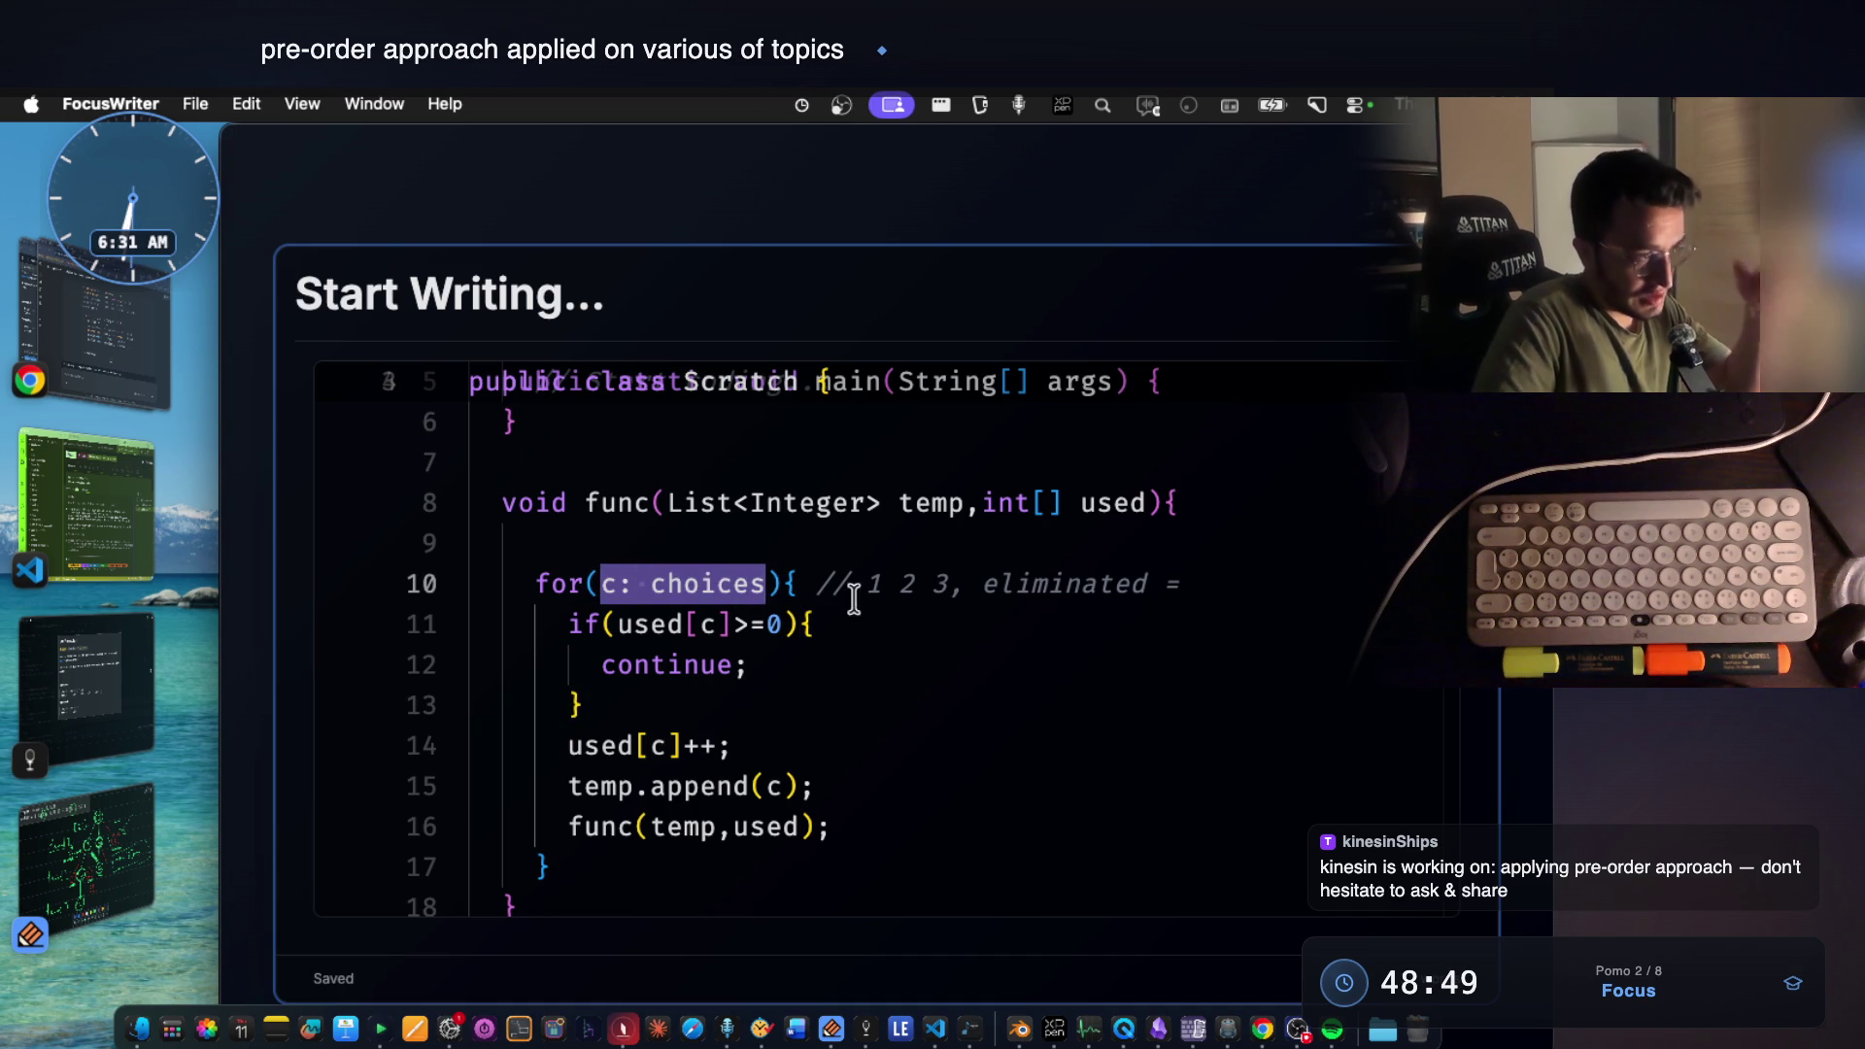
{"action": "left_click_drag", "start_coordinate": [866, 584], "coordinate": [927, 583]}
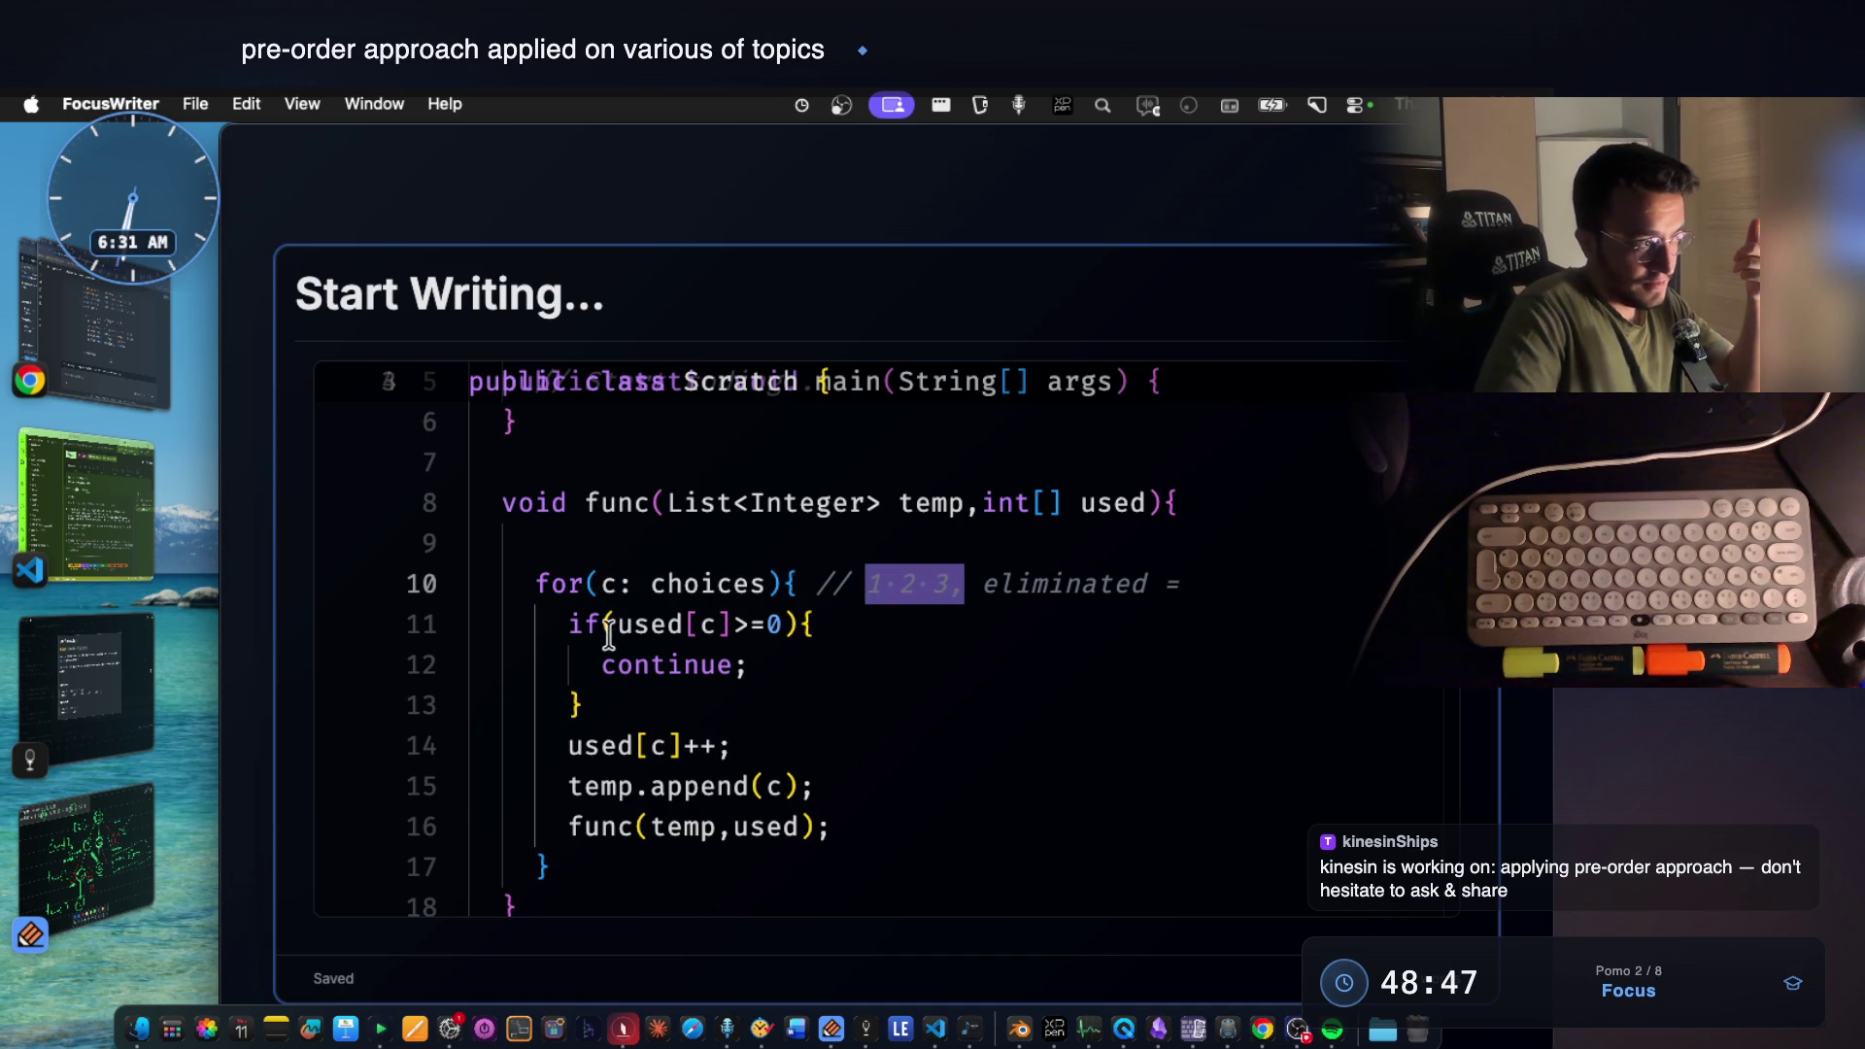
{"action": "left_click", "coordinate": [770, 658]}
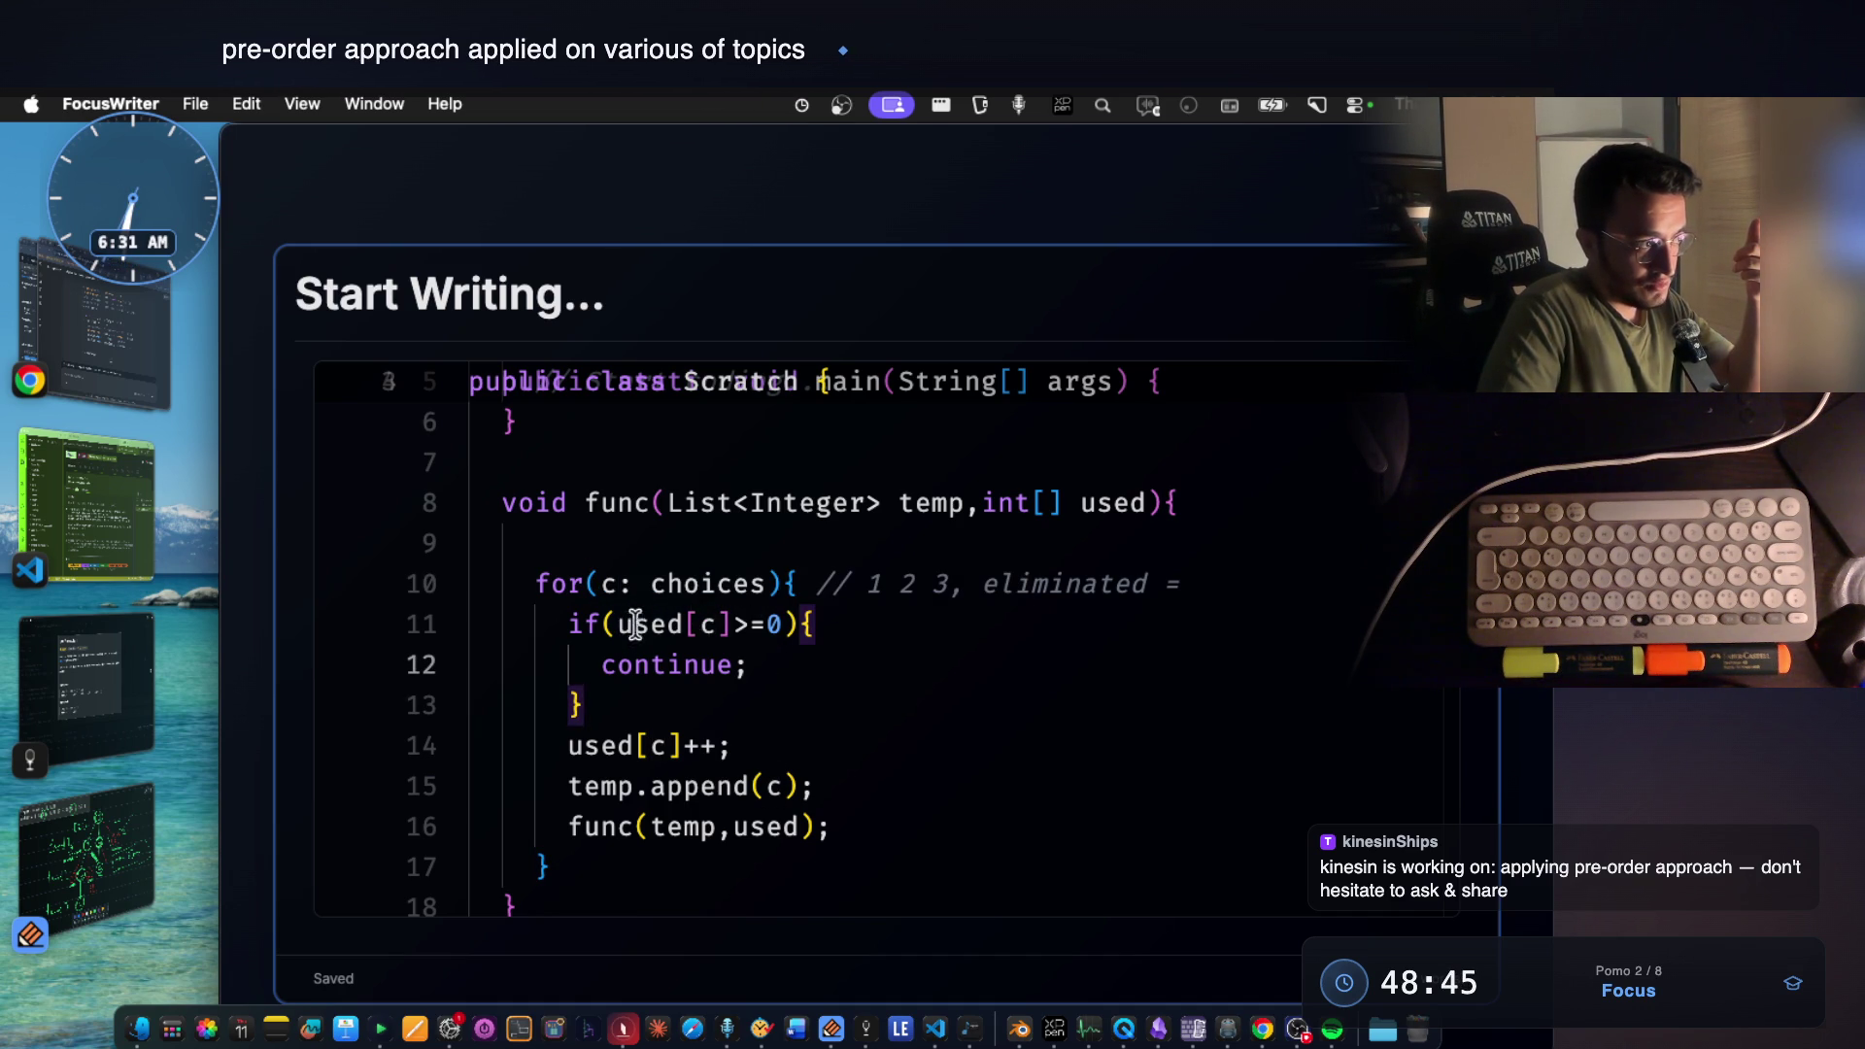
{"action": "left_click_drag", "start_coordinate": [799, 624], "coordinate": [636, 620]}
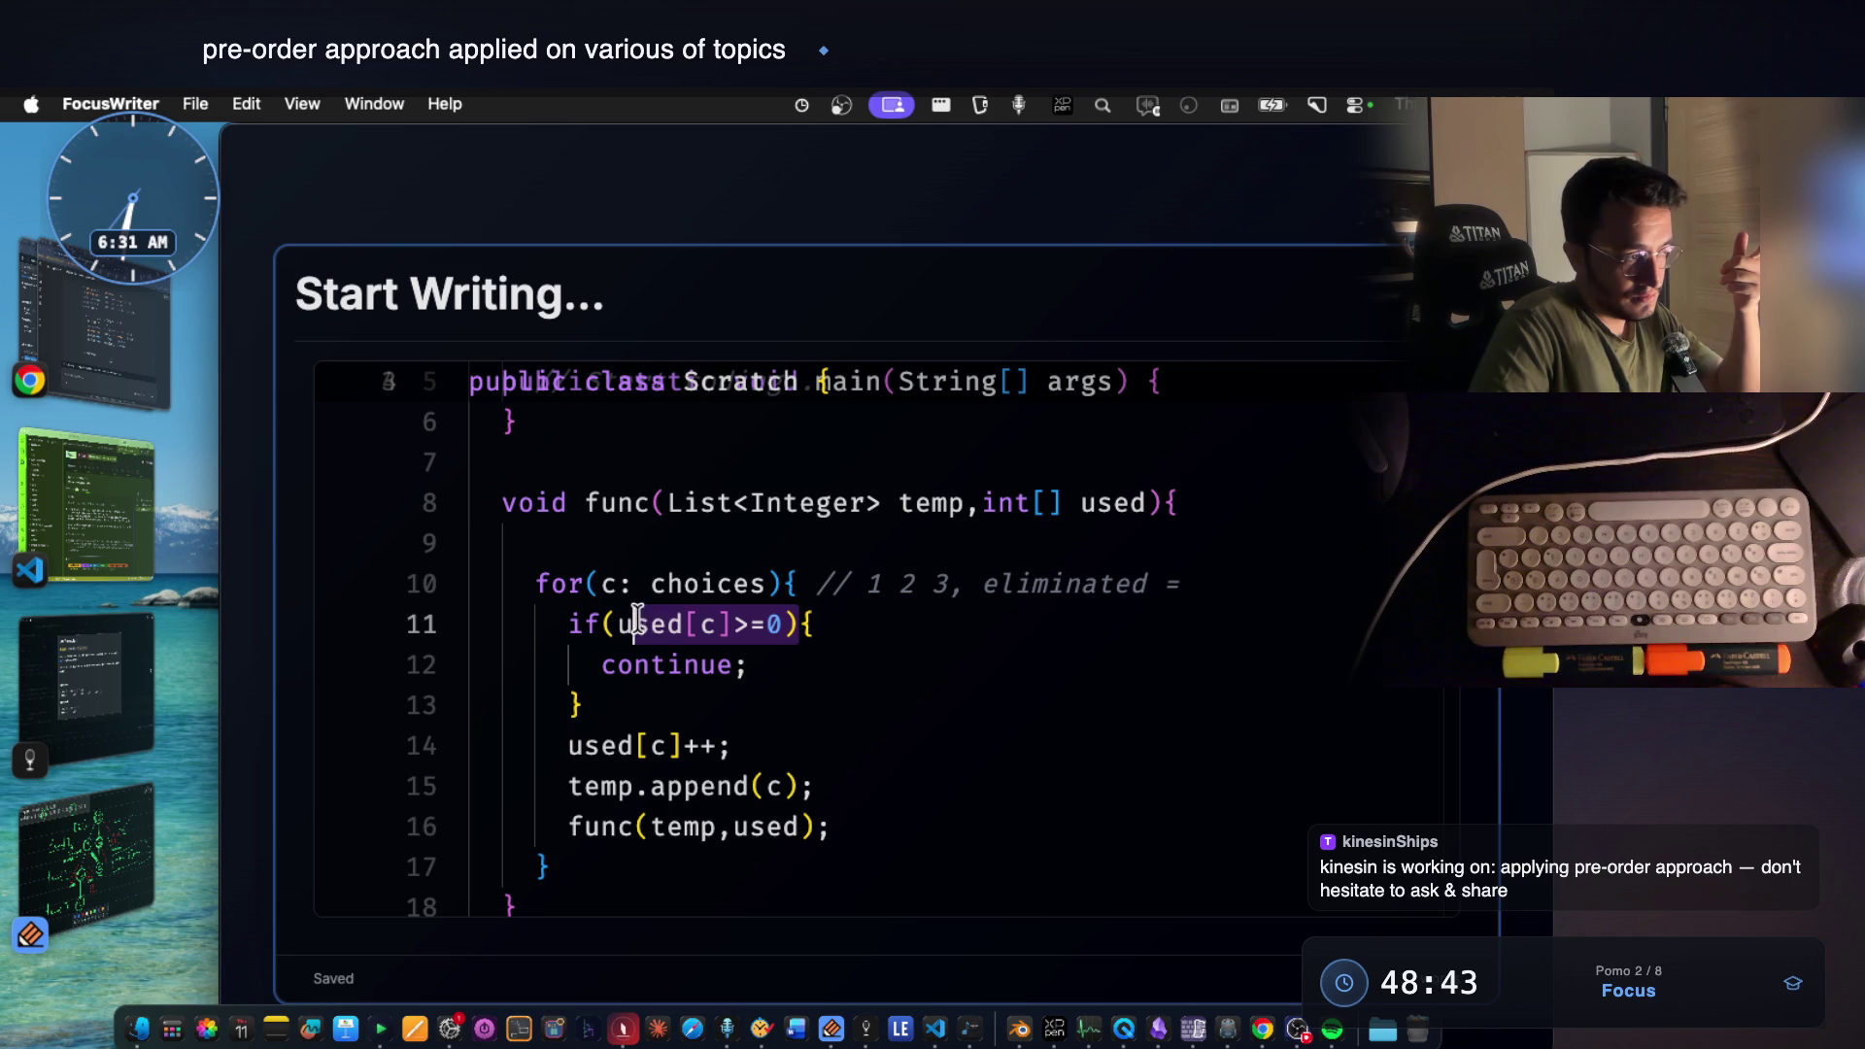
{"action": "left_click_drag", "start_coordinate": [745, 664], "coordinate": [586, 665]}
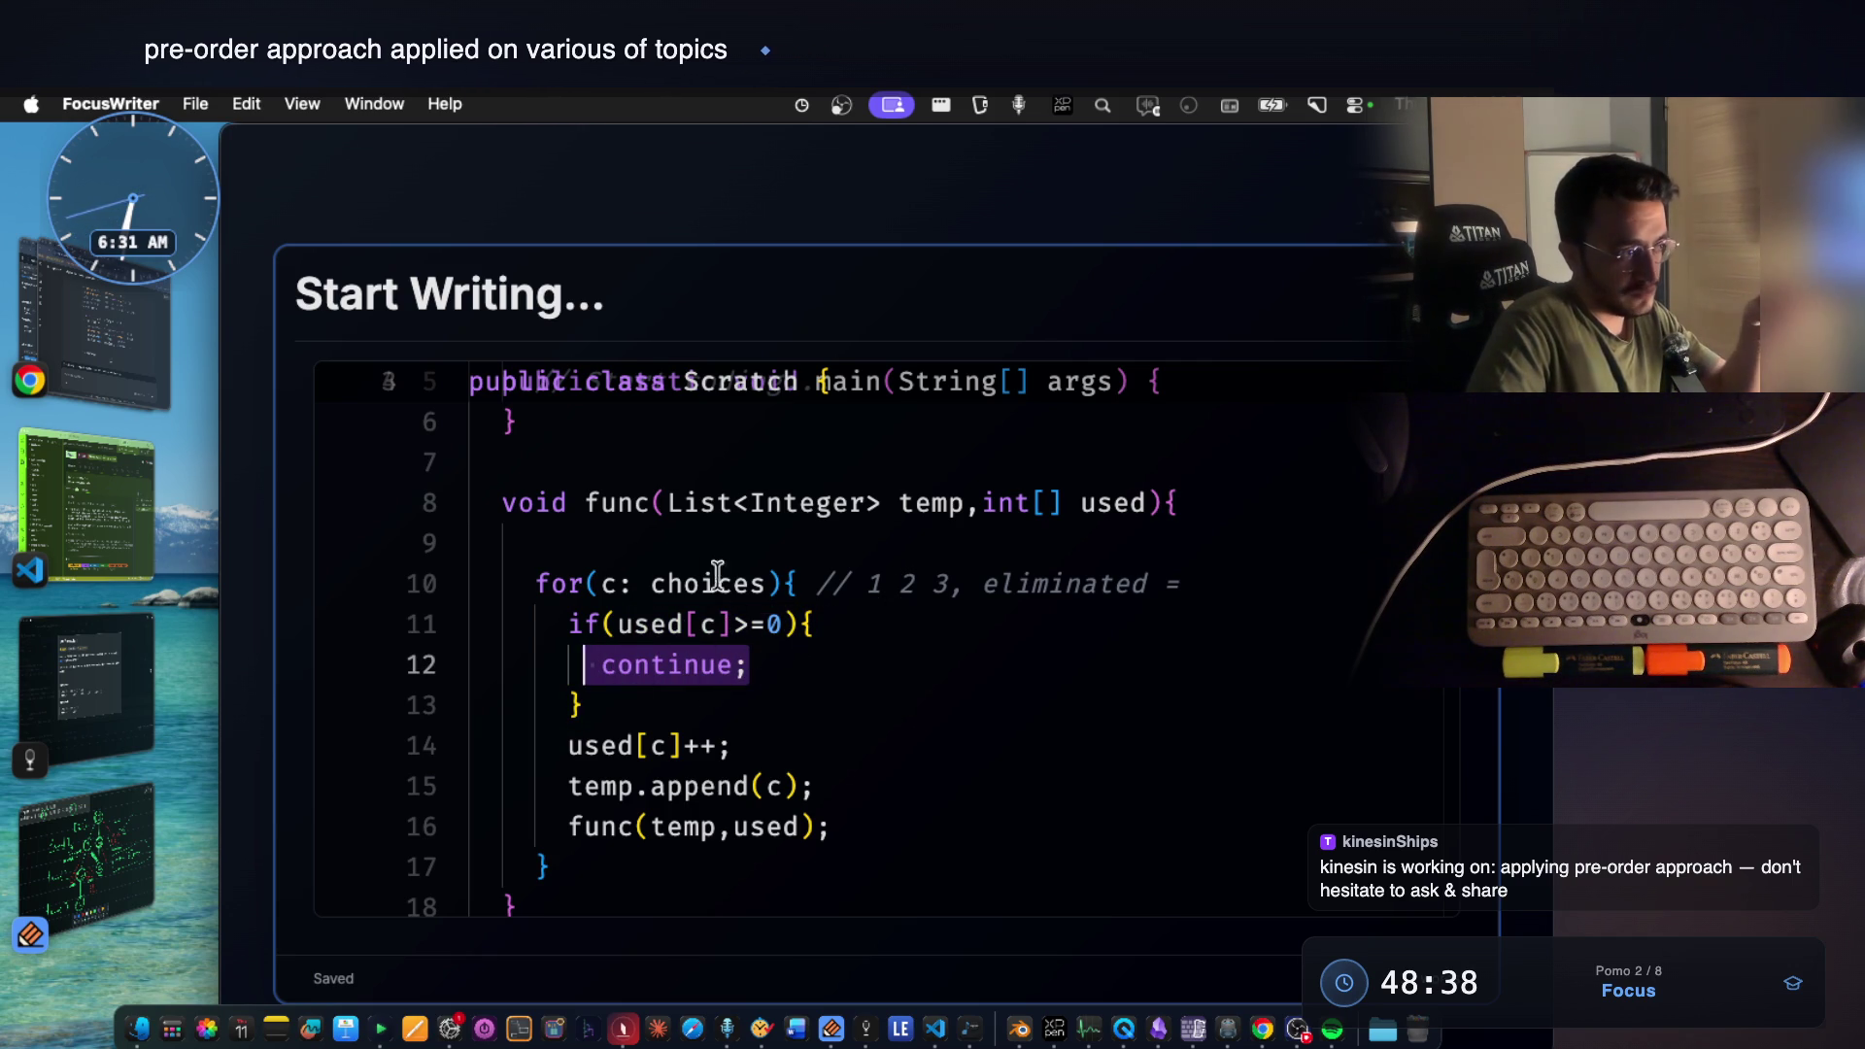
{"action": "double_click", "coordinate": [906, 582]}
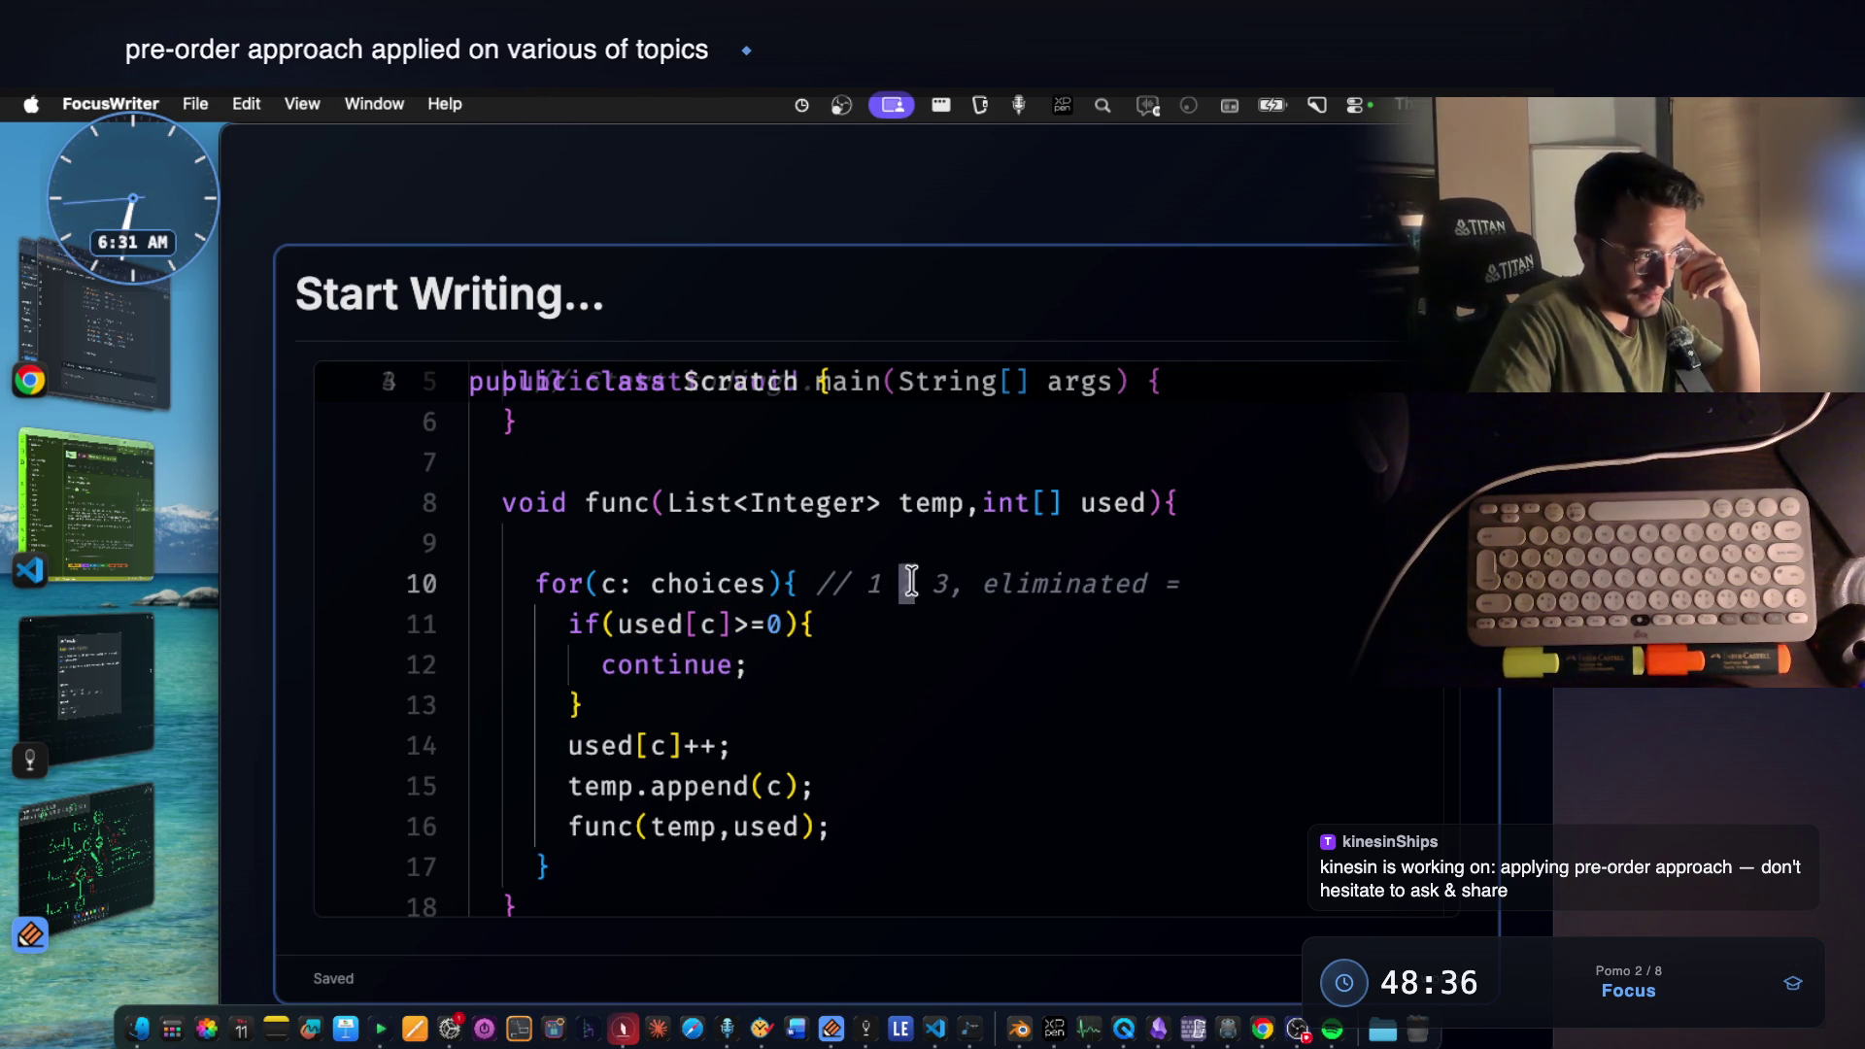
{"action": "left_click_drag", "start_coordinate": [567, 624], "coordinate": [617, 696]}
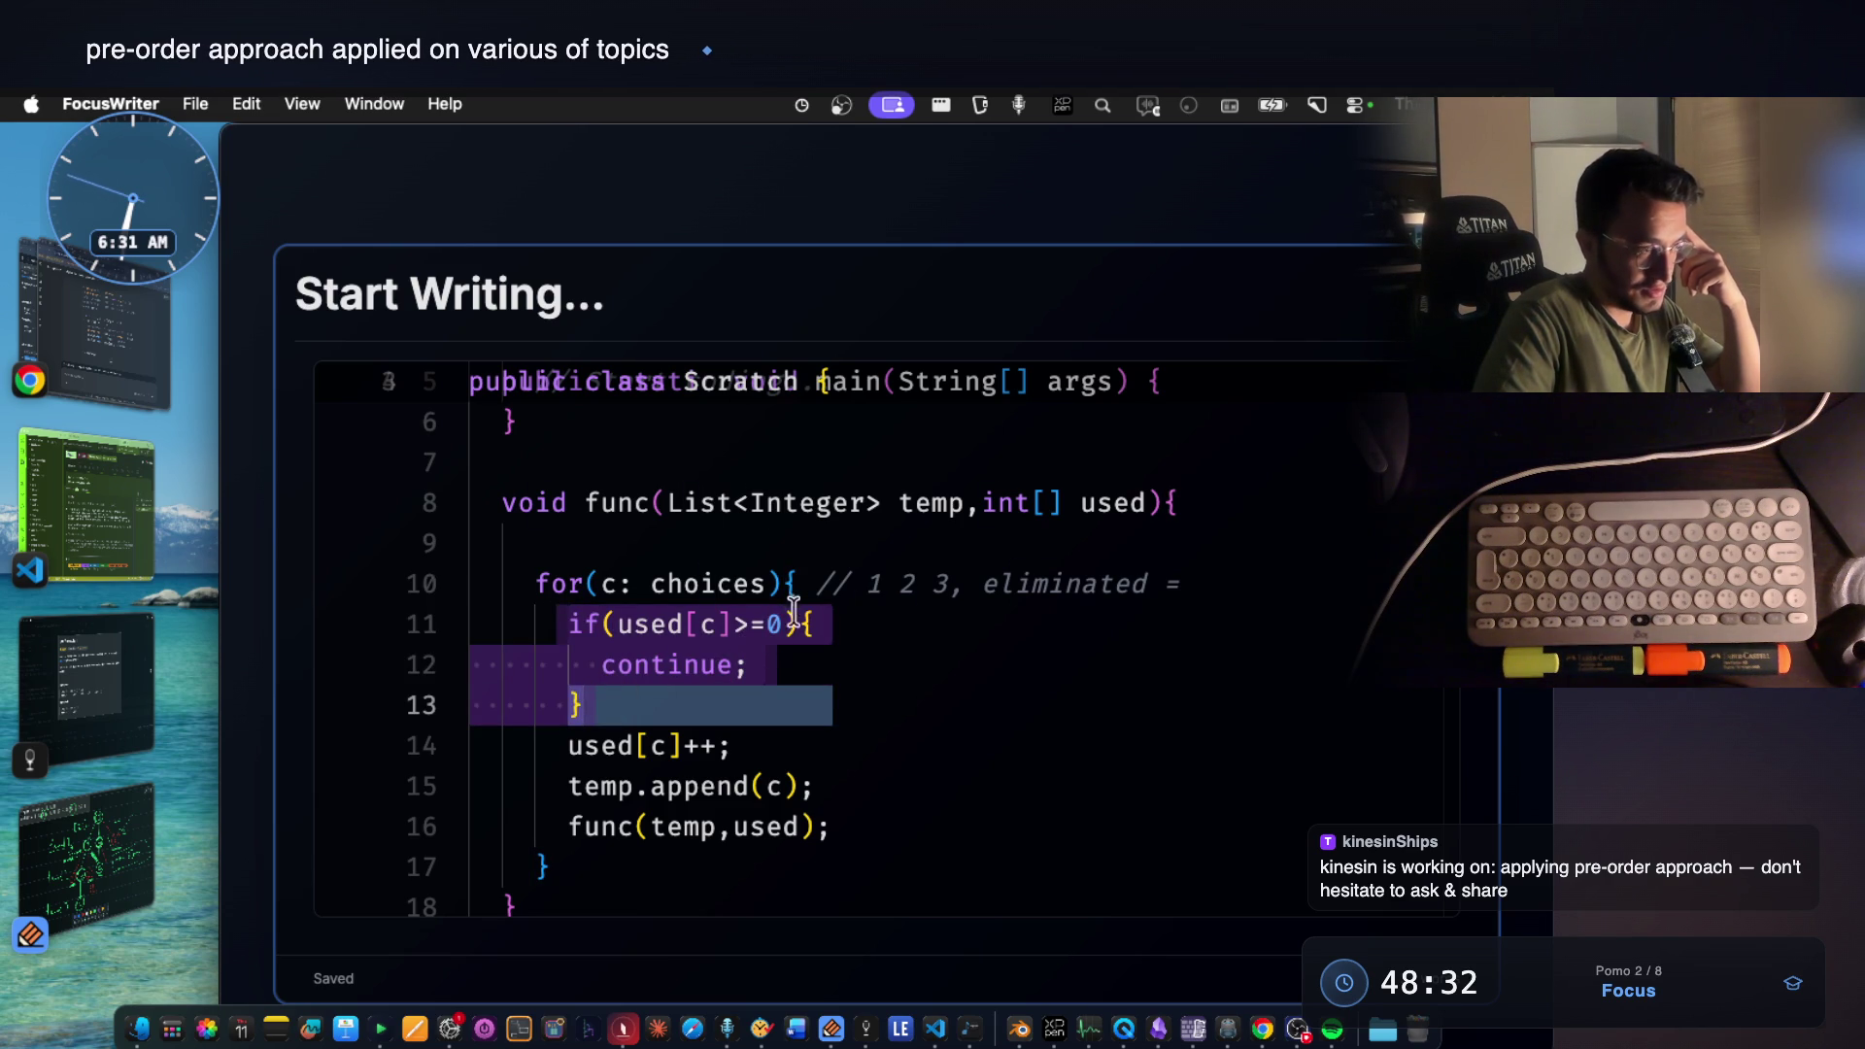
{"action": "scroll", "coordinate": [861, 558], "scroll_direction": "down", "scroll_amount": 2}
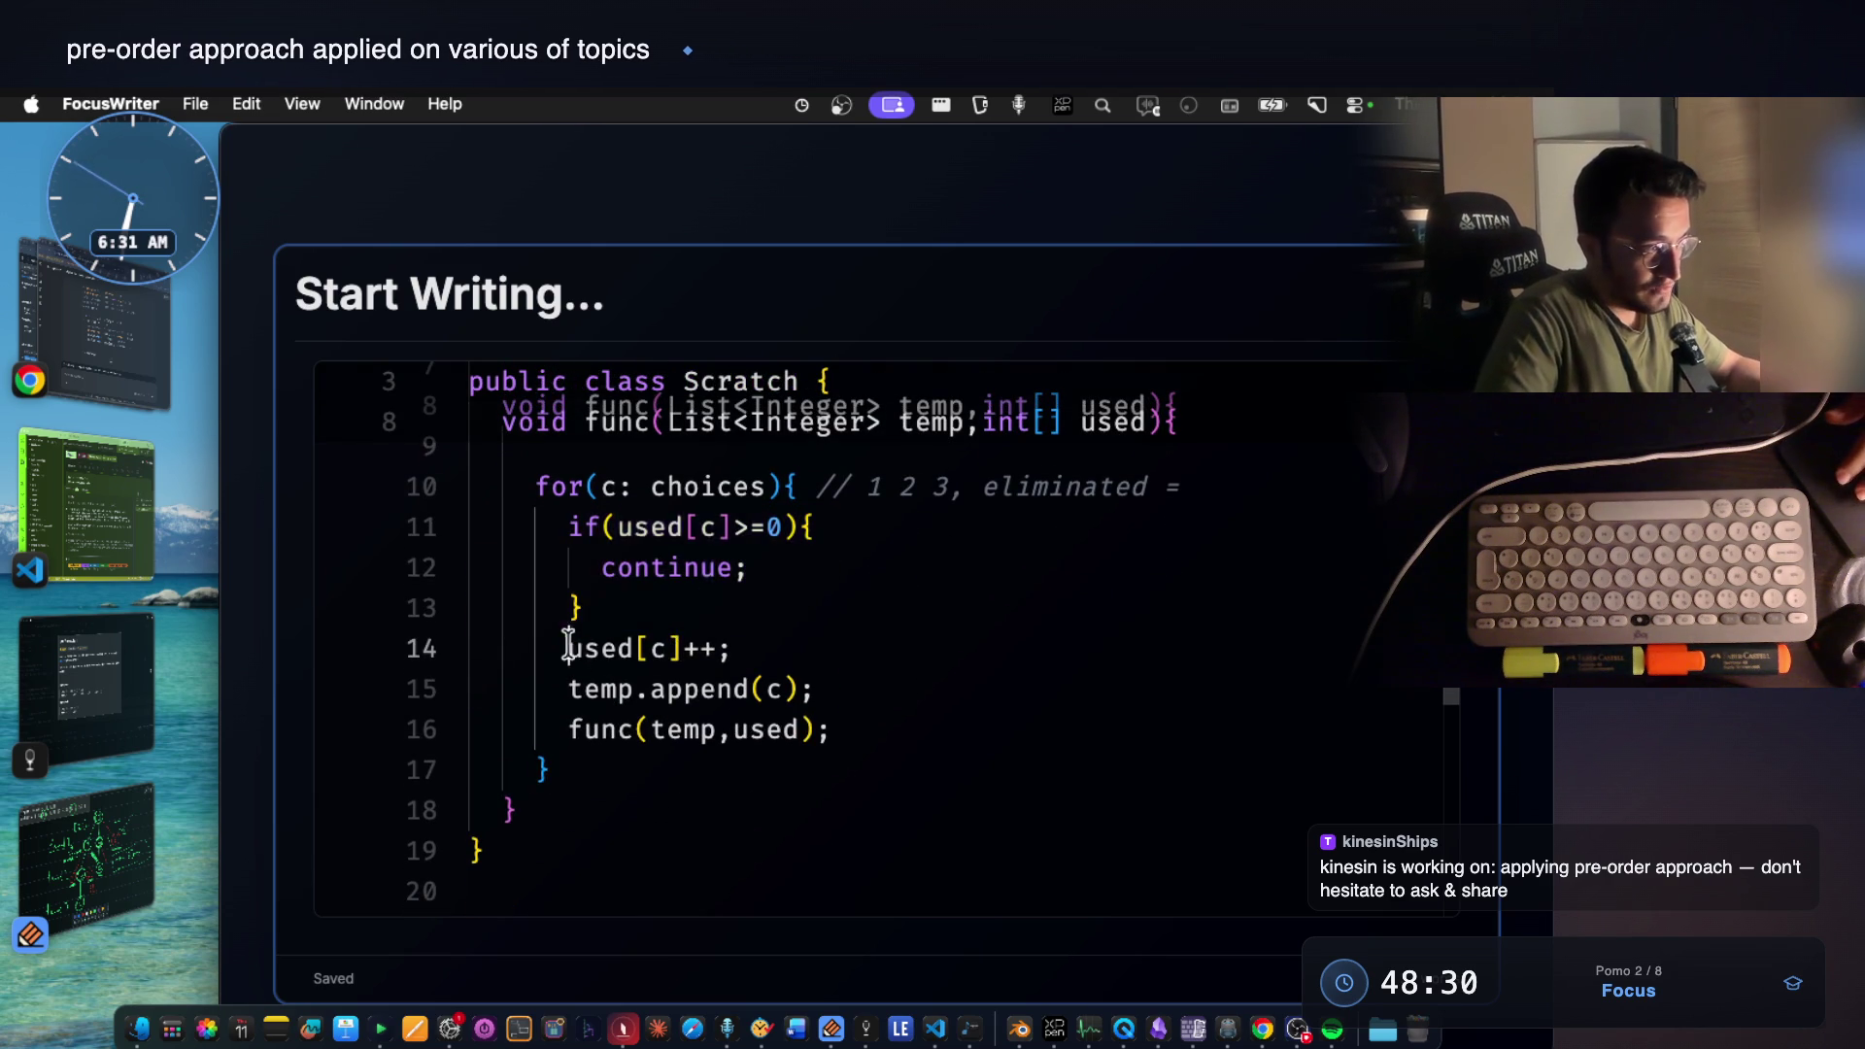
{"action": "left_click_drag", "start_coordinate": [568, 649], "coordinate": [740, 649]}
{"action": "scroll", "coordinate": [755, 648], "scroll_direction": "up", "scroll_amount": 2}
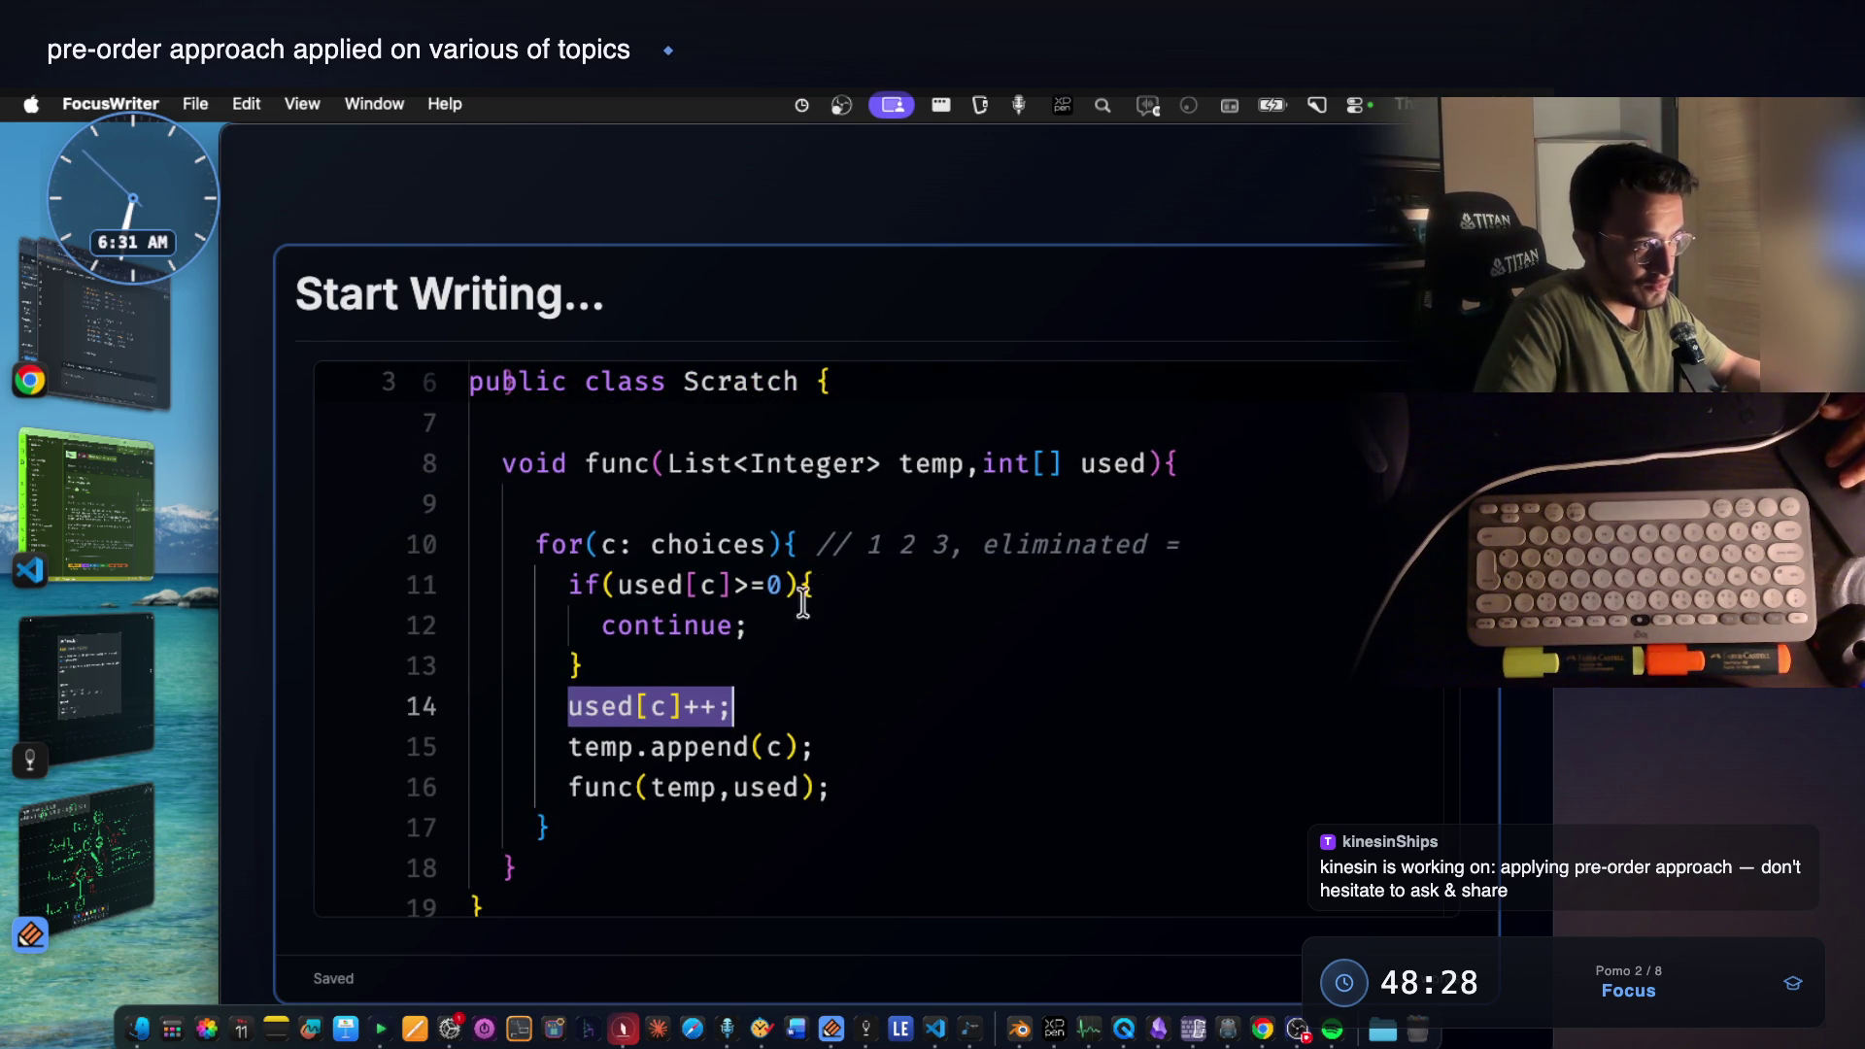
{"action": "scroll", "coordinate": [612, 700], "scroll_direction": "down", "scroll_amount": 1}
Review temp.append(c) and the func call, then change the comment's 3 to 2'.
{"action": "double_click", "coordinate": [586, 711]}
{"action": "left_click_drag", "start_coordinate": [617, 709], "coordinate": [804, 709]}
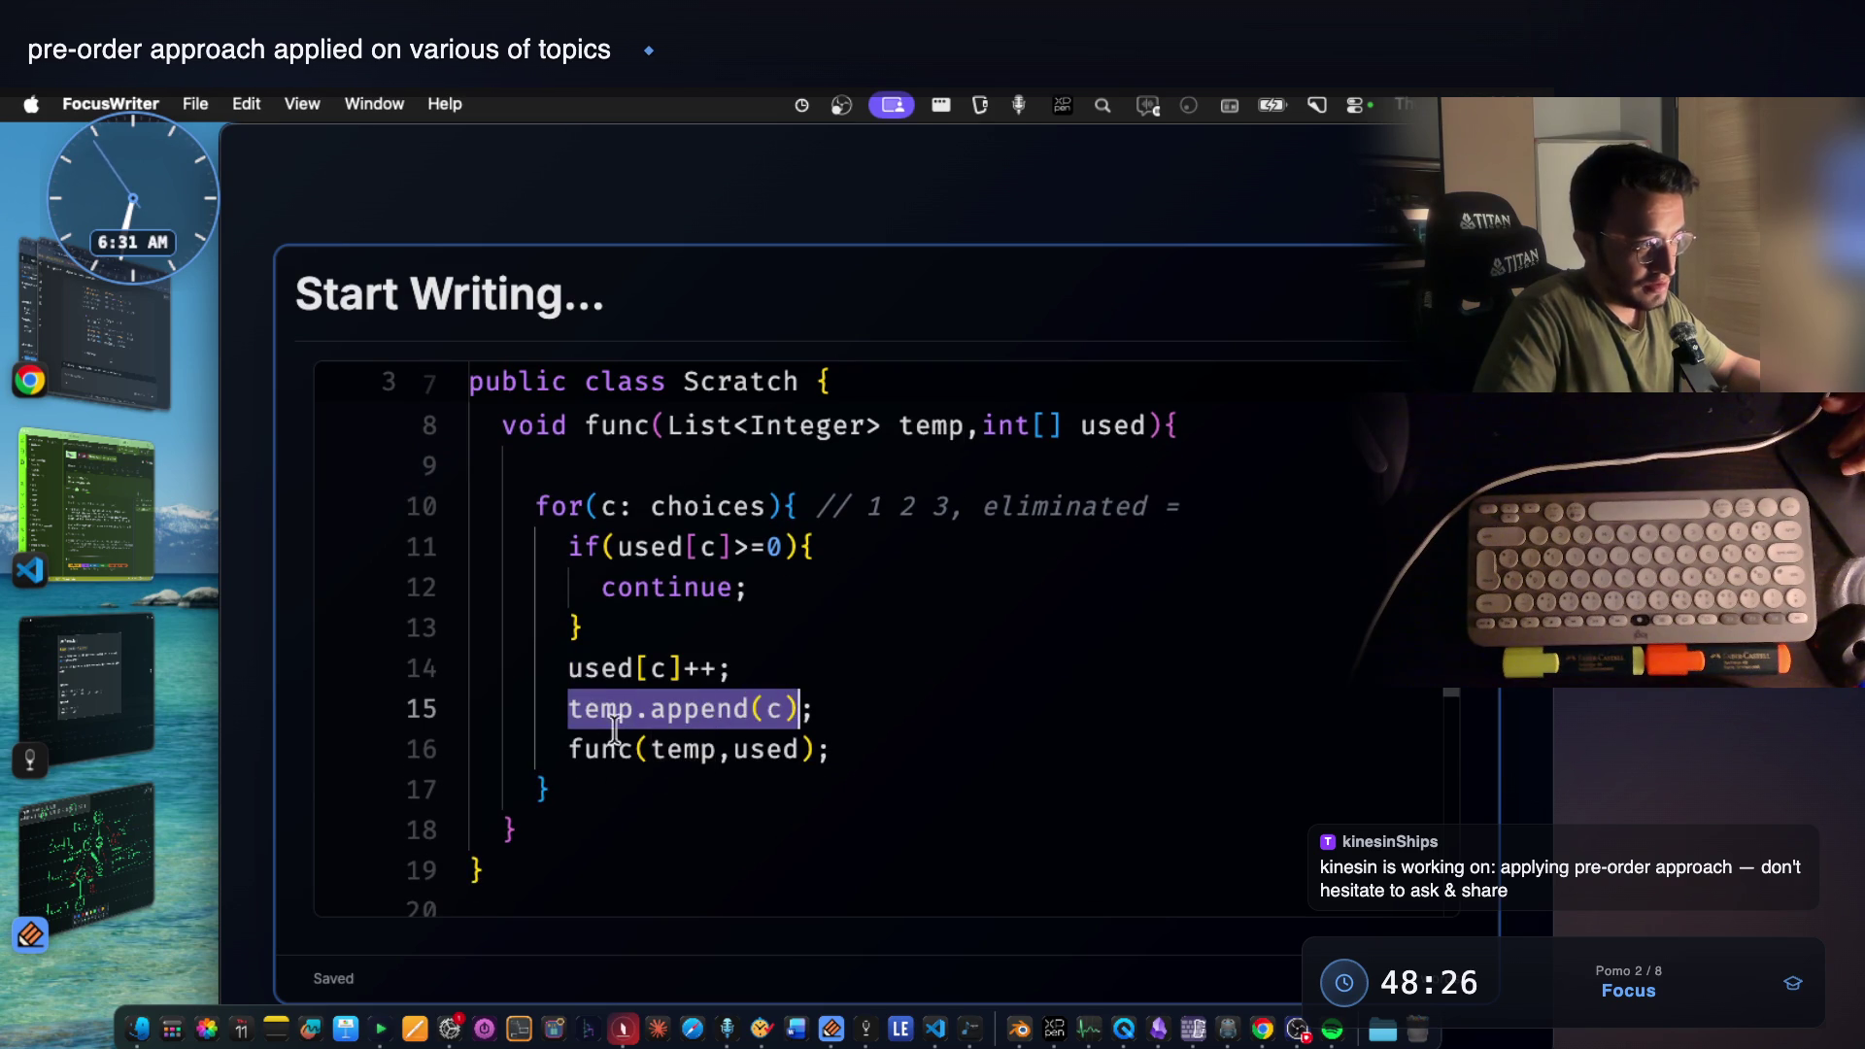
{"action": "left_click_drag", "start_coordinate": [551, 749], "coordinate": [767, 750]}
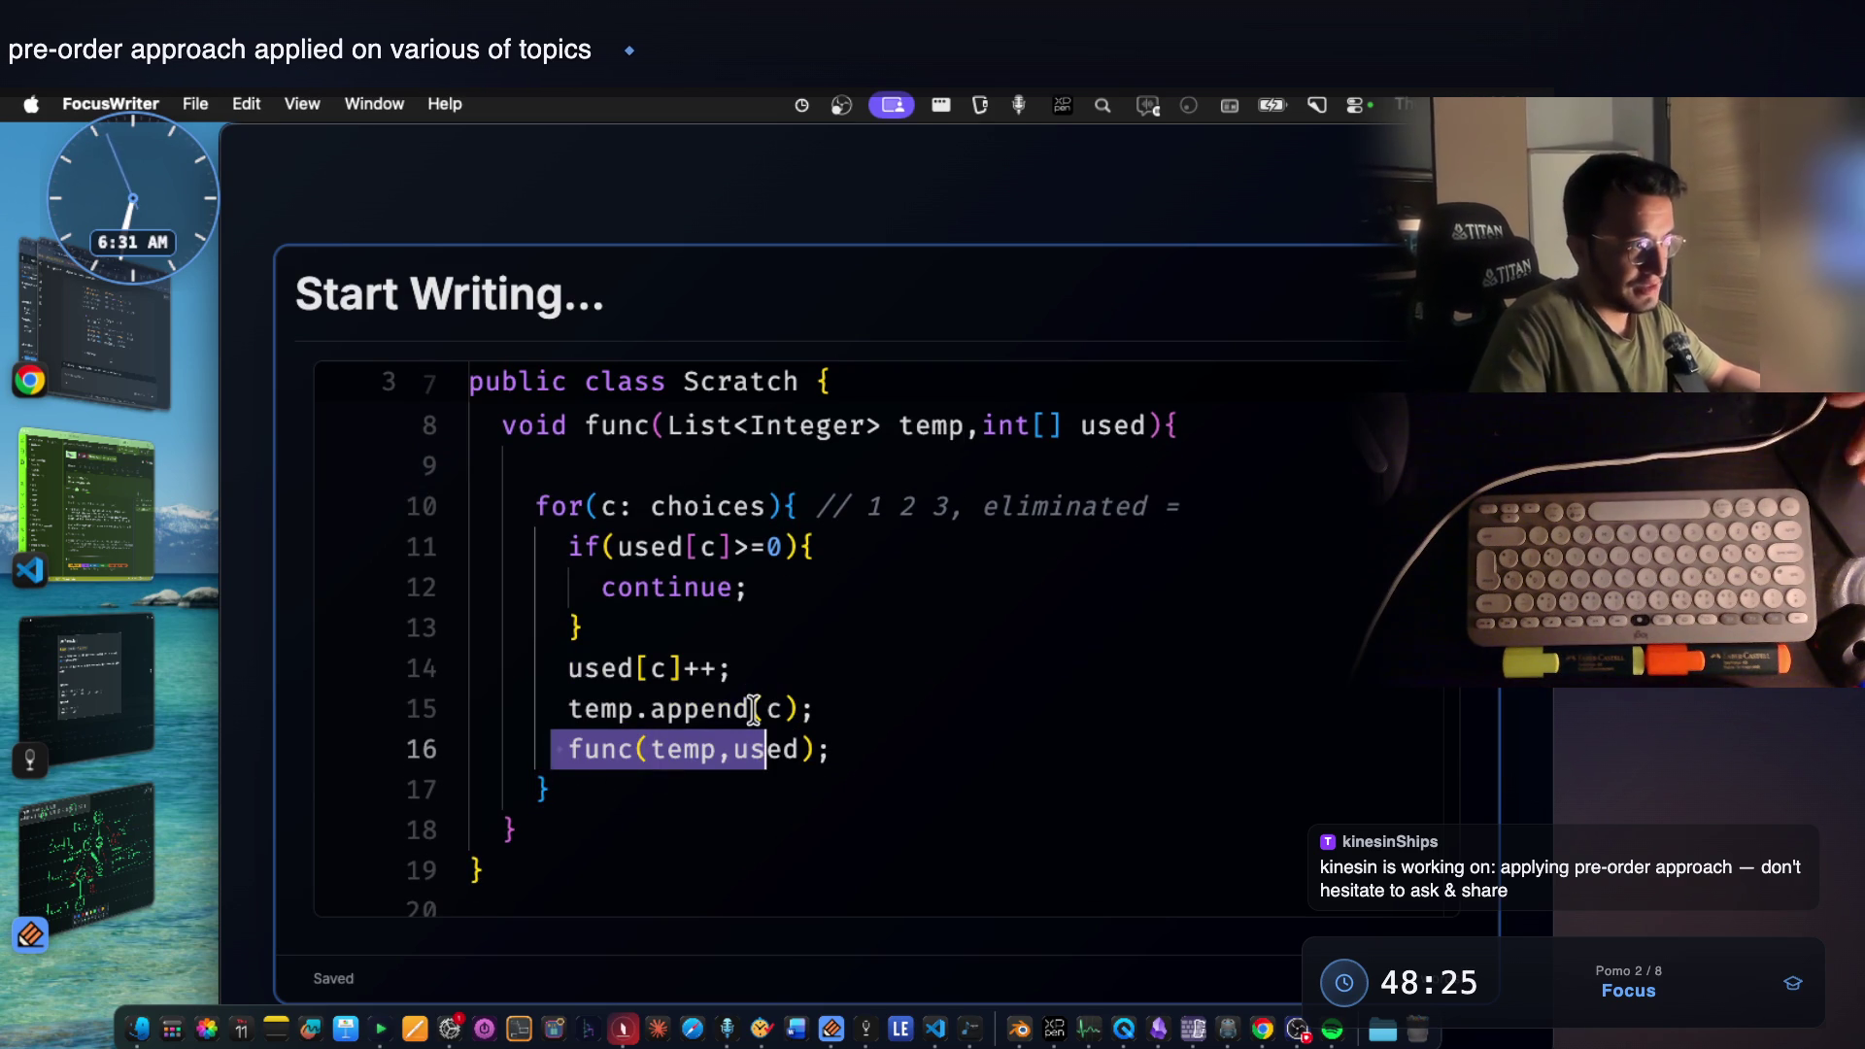
{"action": "scroll", "coordinate": [874, 613], "scroll_direction": "up", "scroll_amount": 3}
{"action": "double_click", "coordinate": [949, 617]}
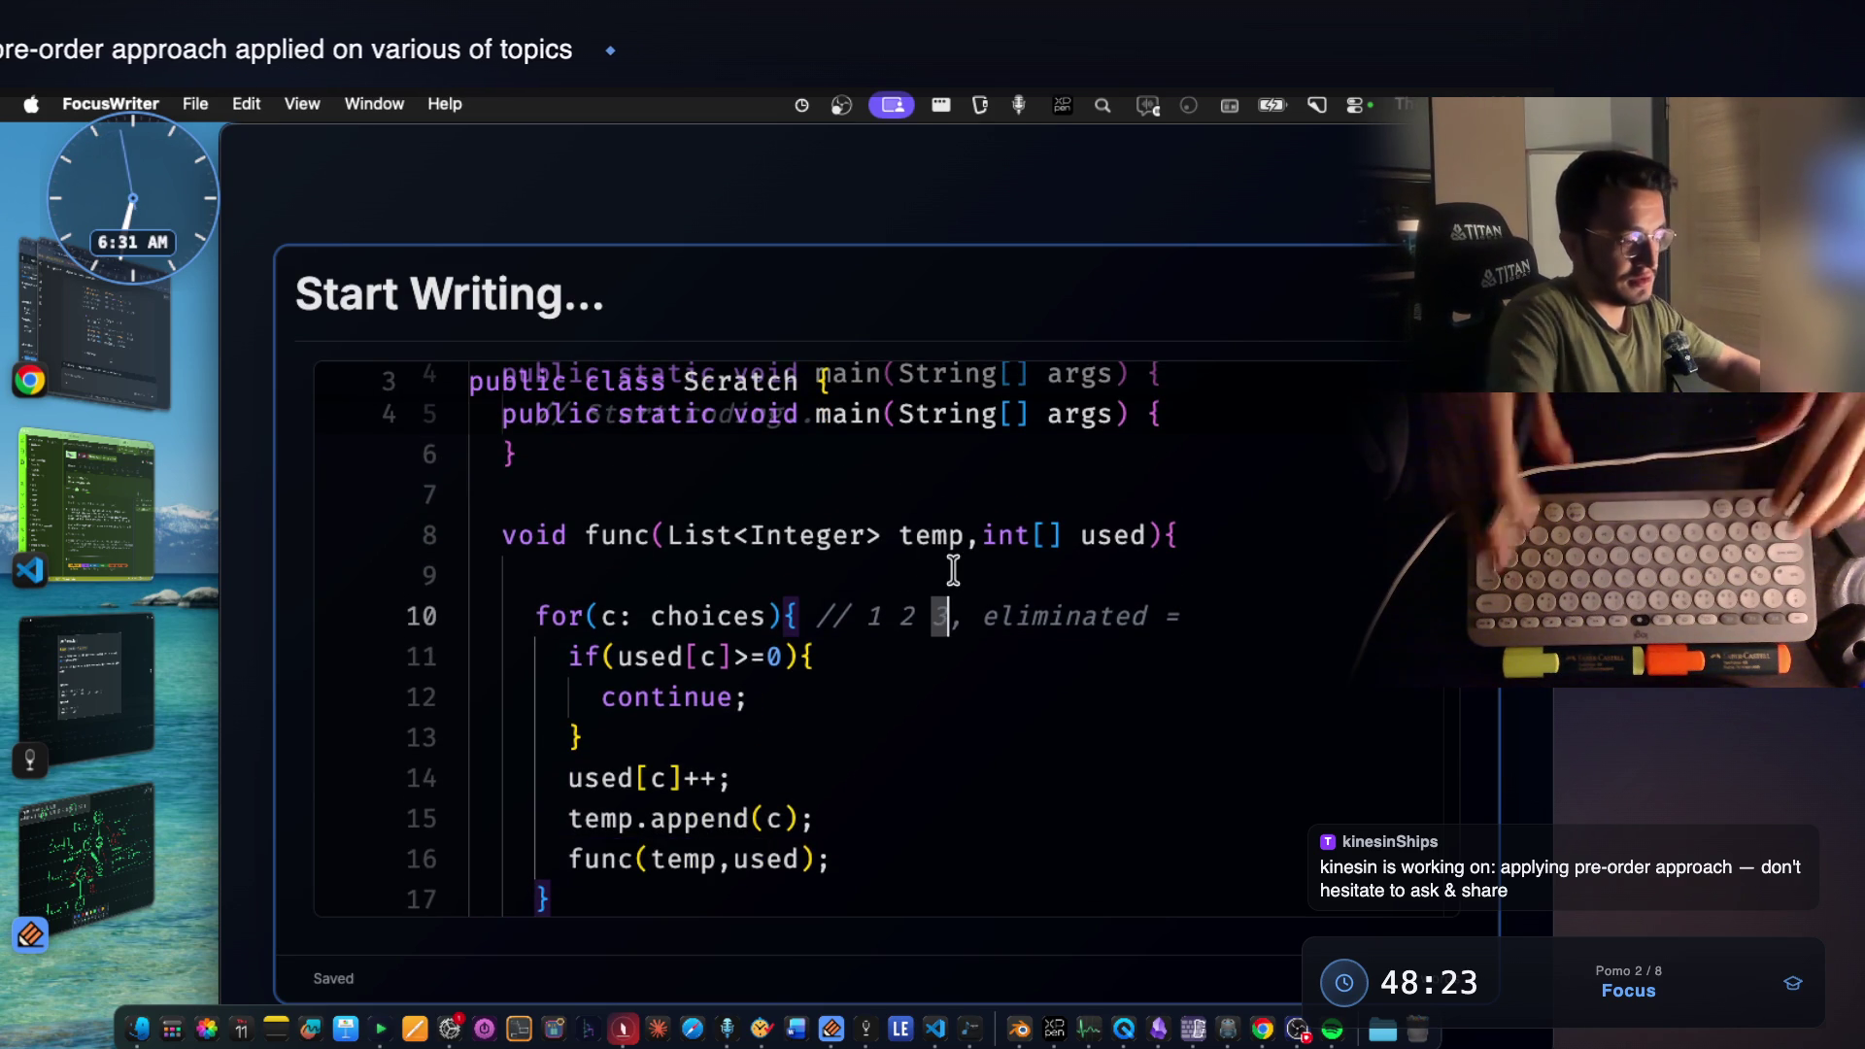
{"action": "key", "text": "BackSpace"}
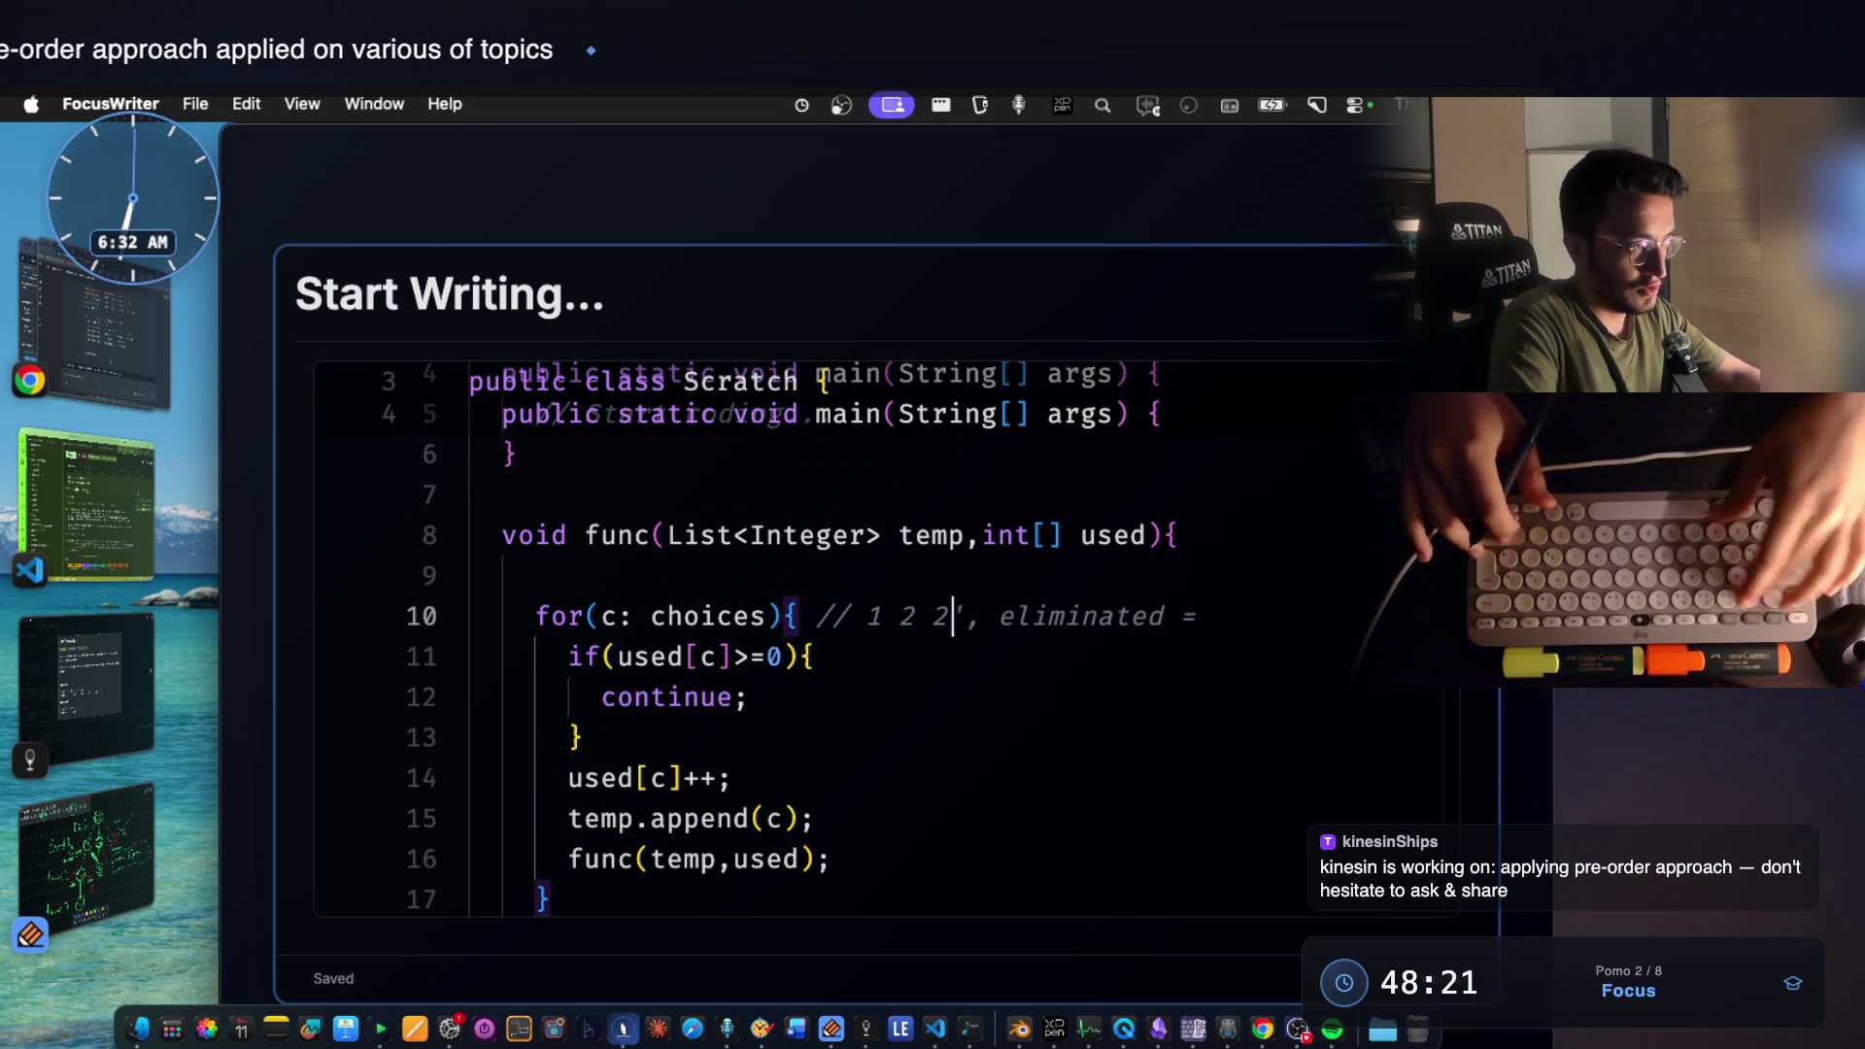
{"action": "type", "text": "2'"}
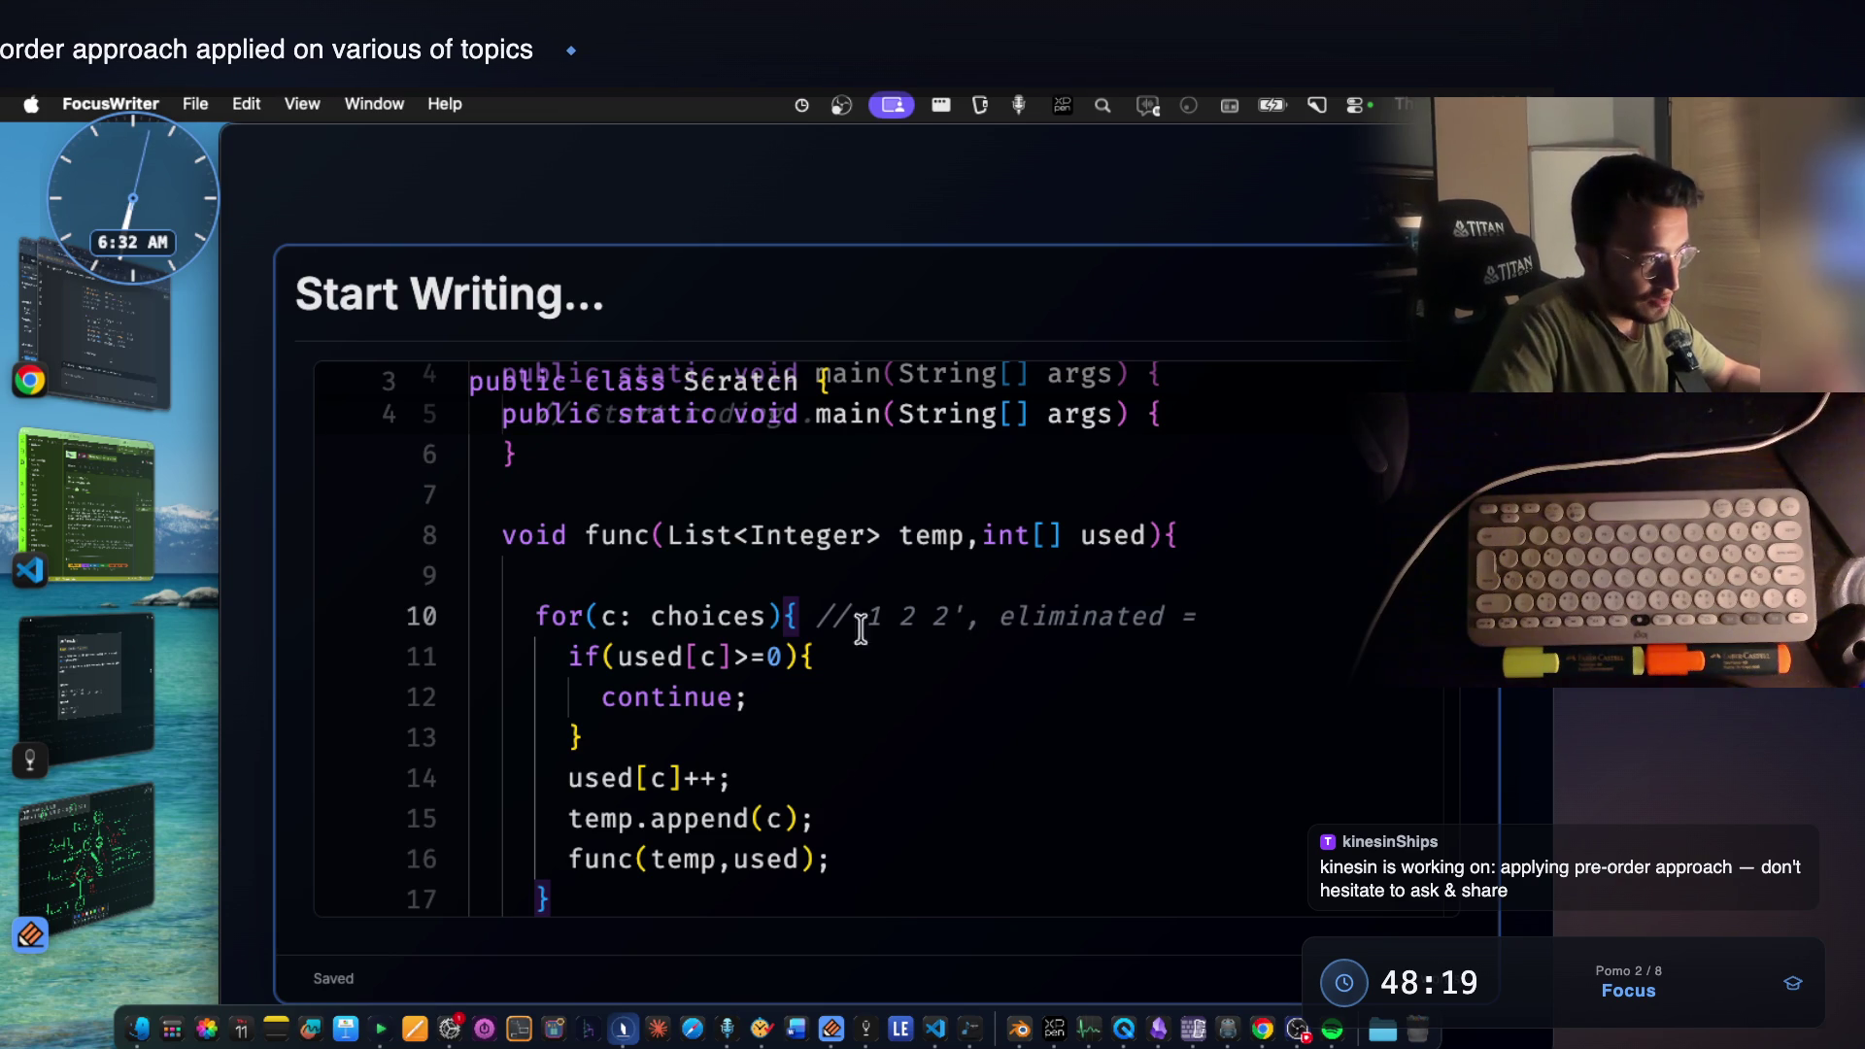
{"action": "double_click", "coordinate": [940, 616]}
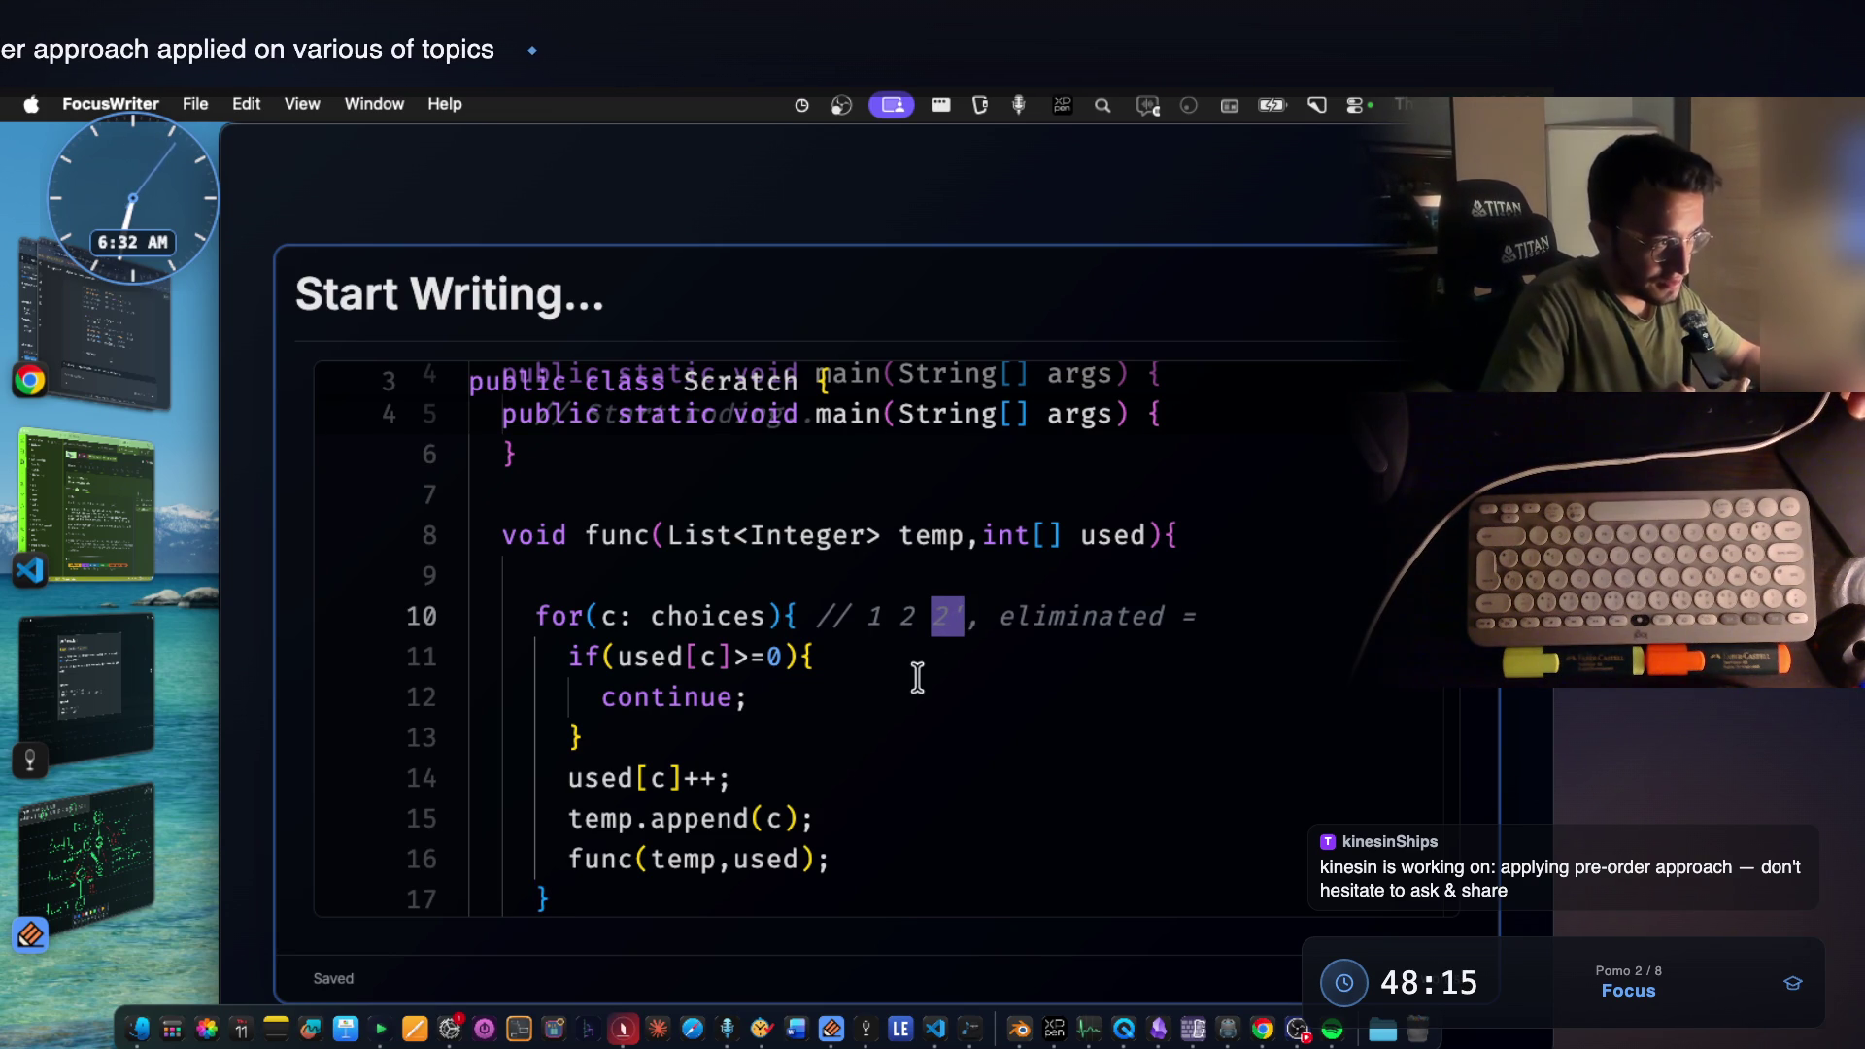
Check the used array references and >=0 condition, then switch to the tree.
{"action": "left_click", "coordinate": [686, 663]}
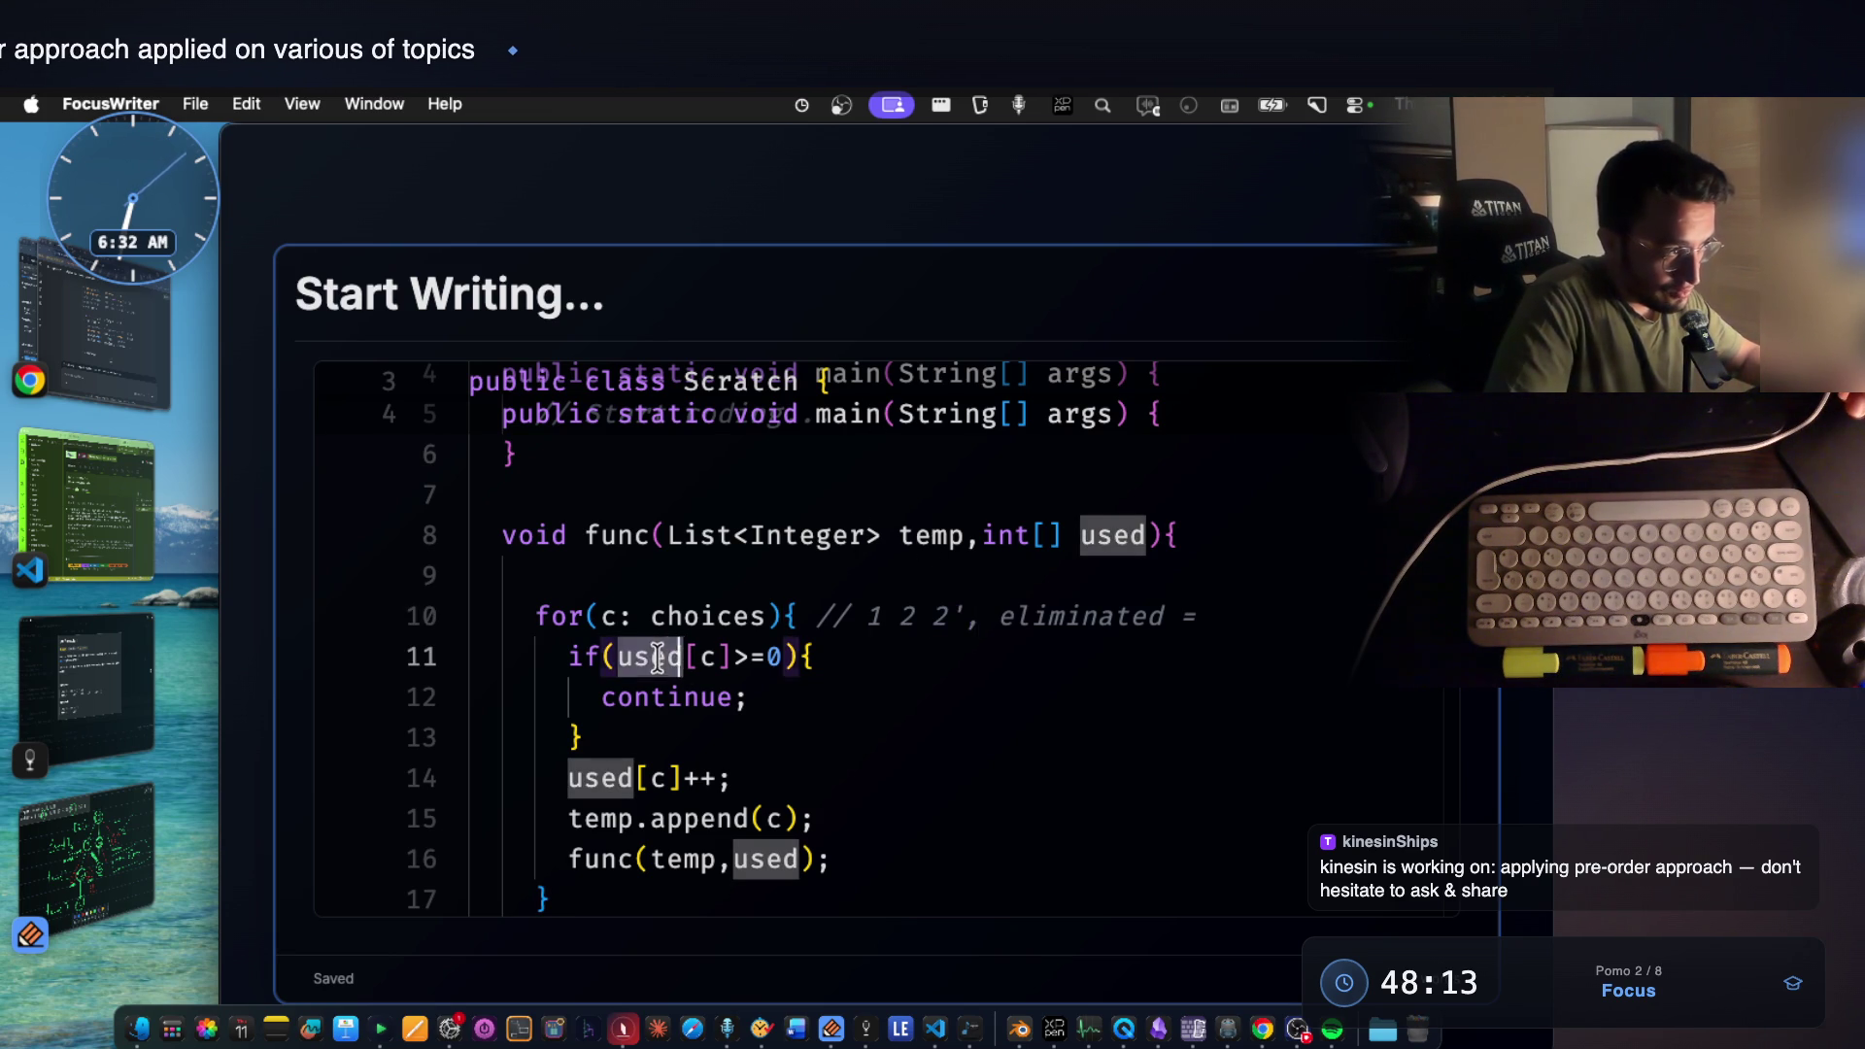
{"action": "left_click_drag", "start_coordinate": [780, 657], "coordinate": [722, 658]}
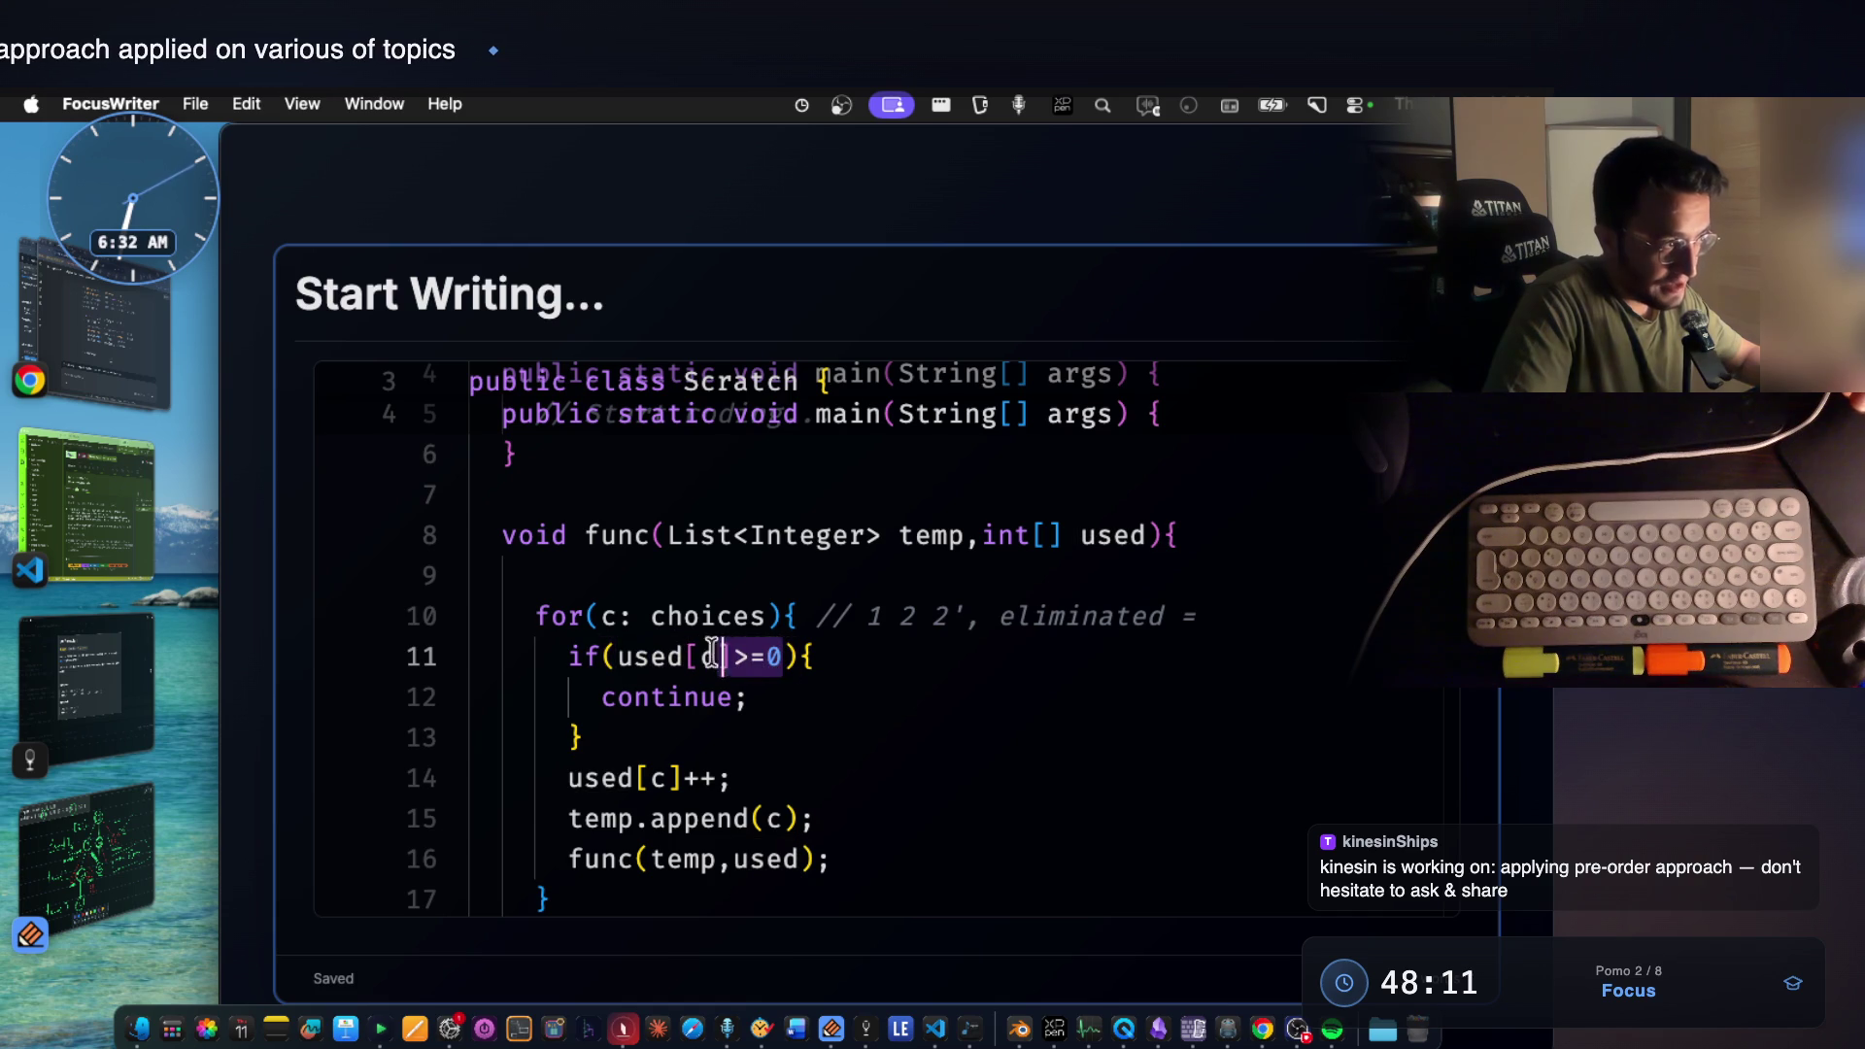
{"action": "left_click", "coordinate": [765, 698]}
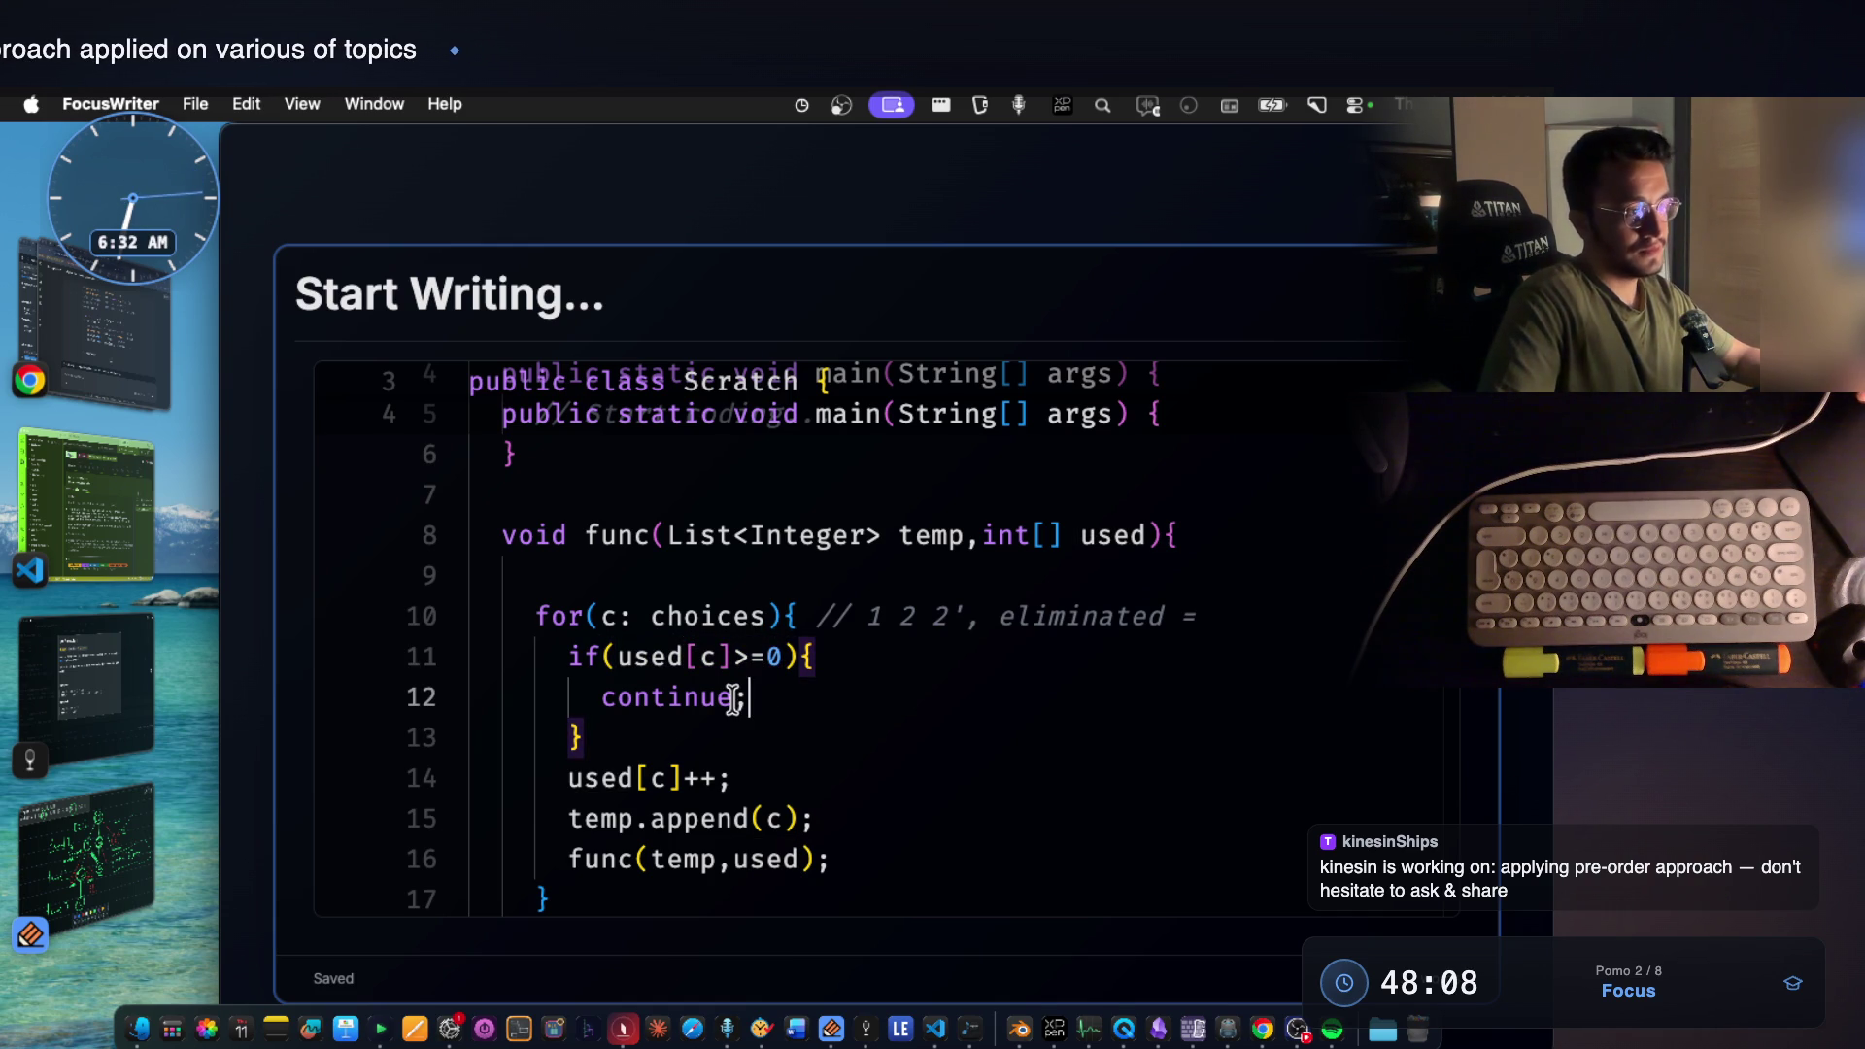
{"action": "left_click", "coordinate": [88, 860]}
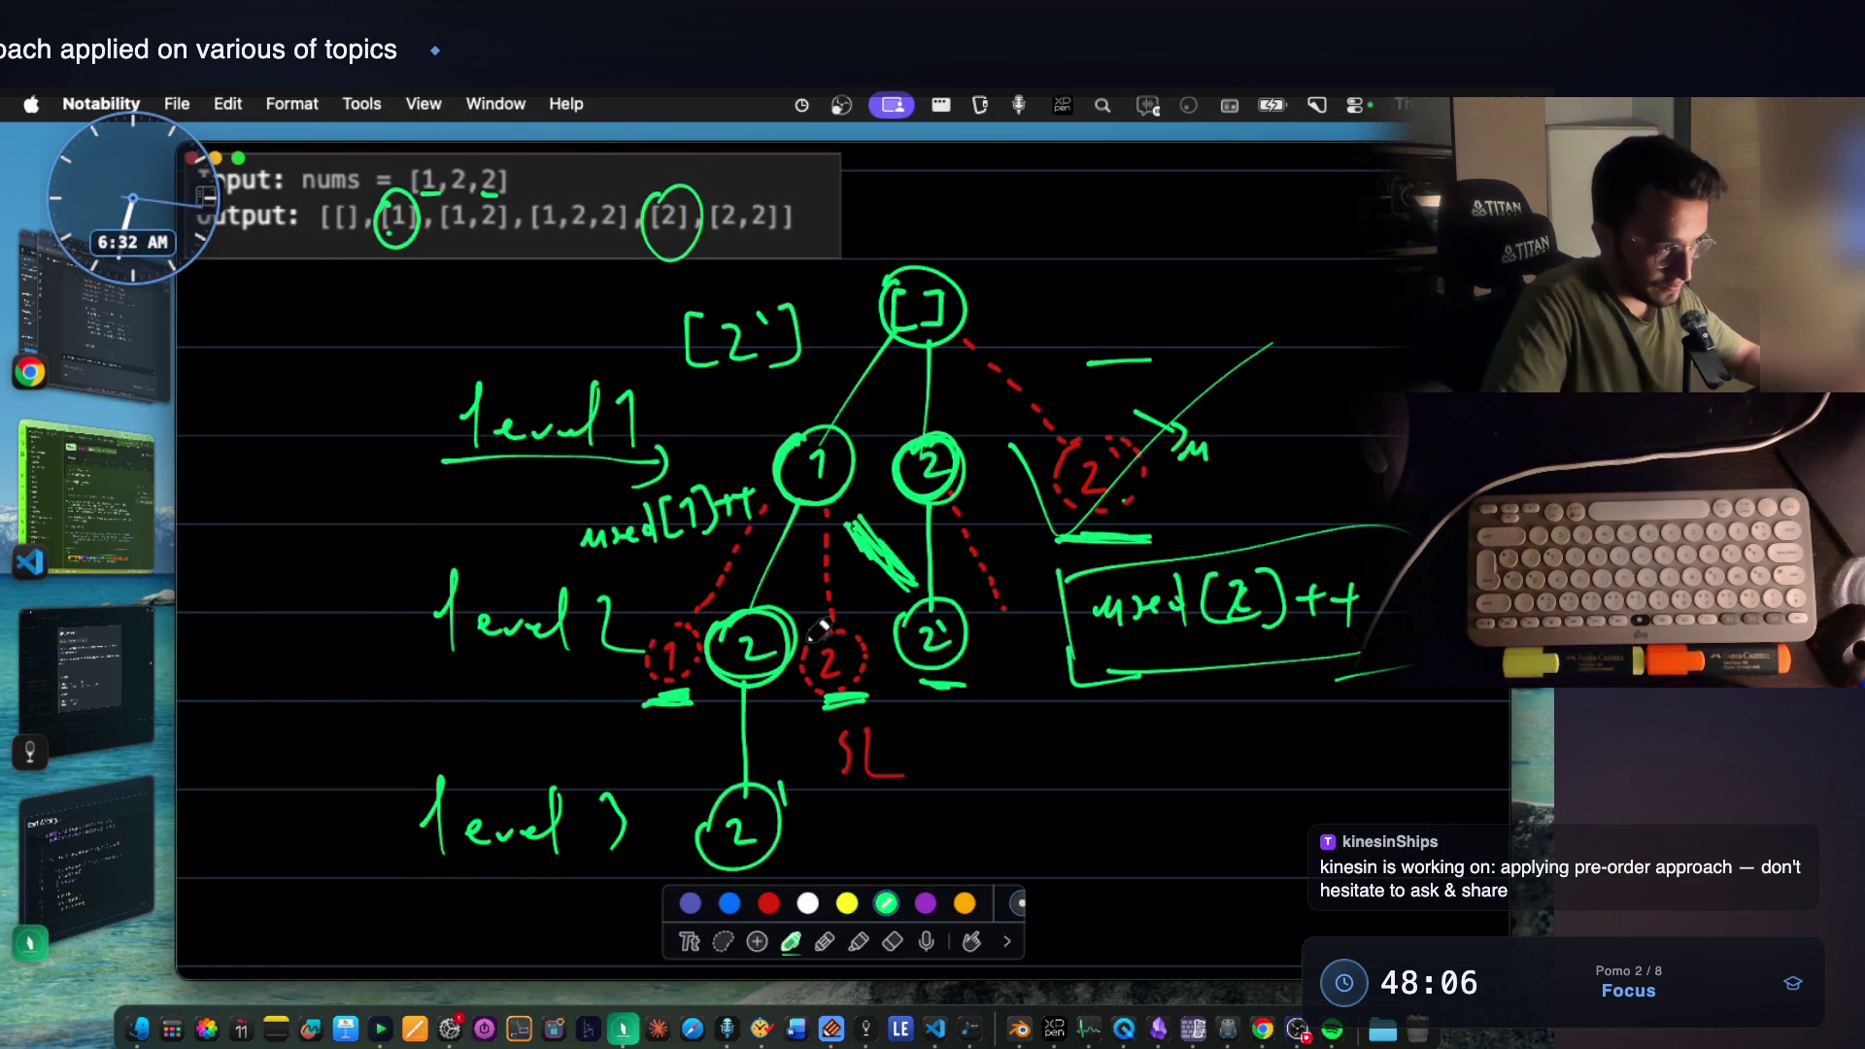
{"action": "scroll", "coordinate": [822, 633], "scroll_direction": "down", "scroll_amount": 2}
{"action": "scroll", "coordinate": [831, 583], "scroll_direction": "down", "scroll_amount": 1}
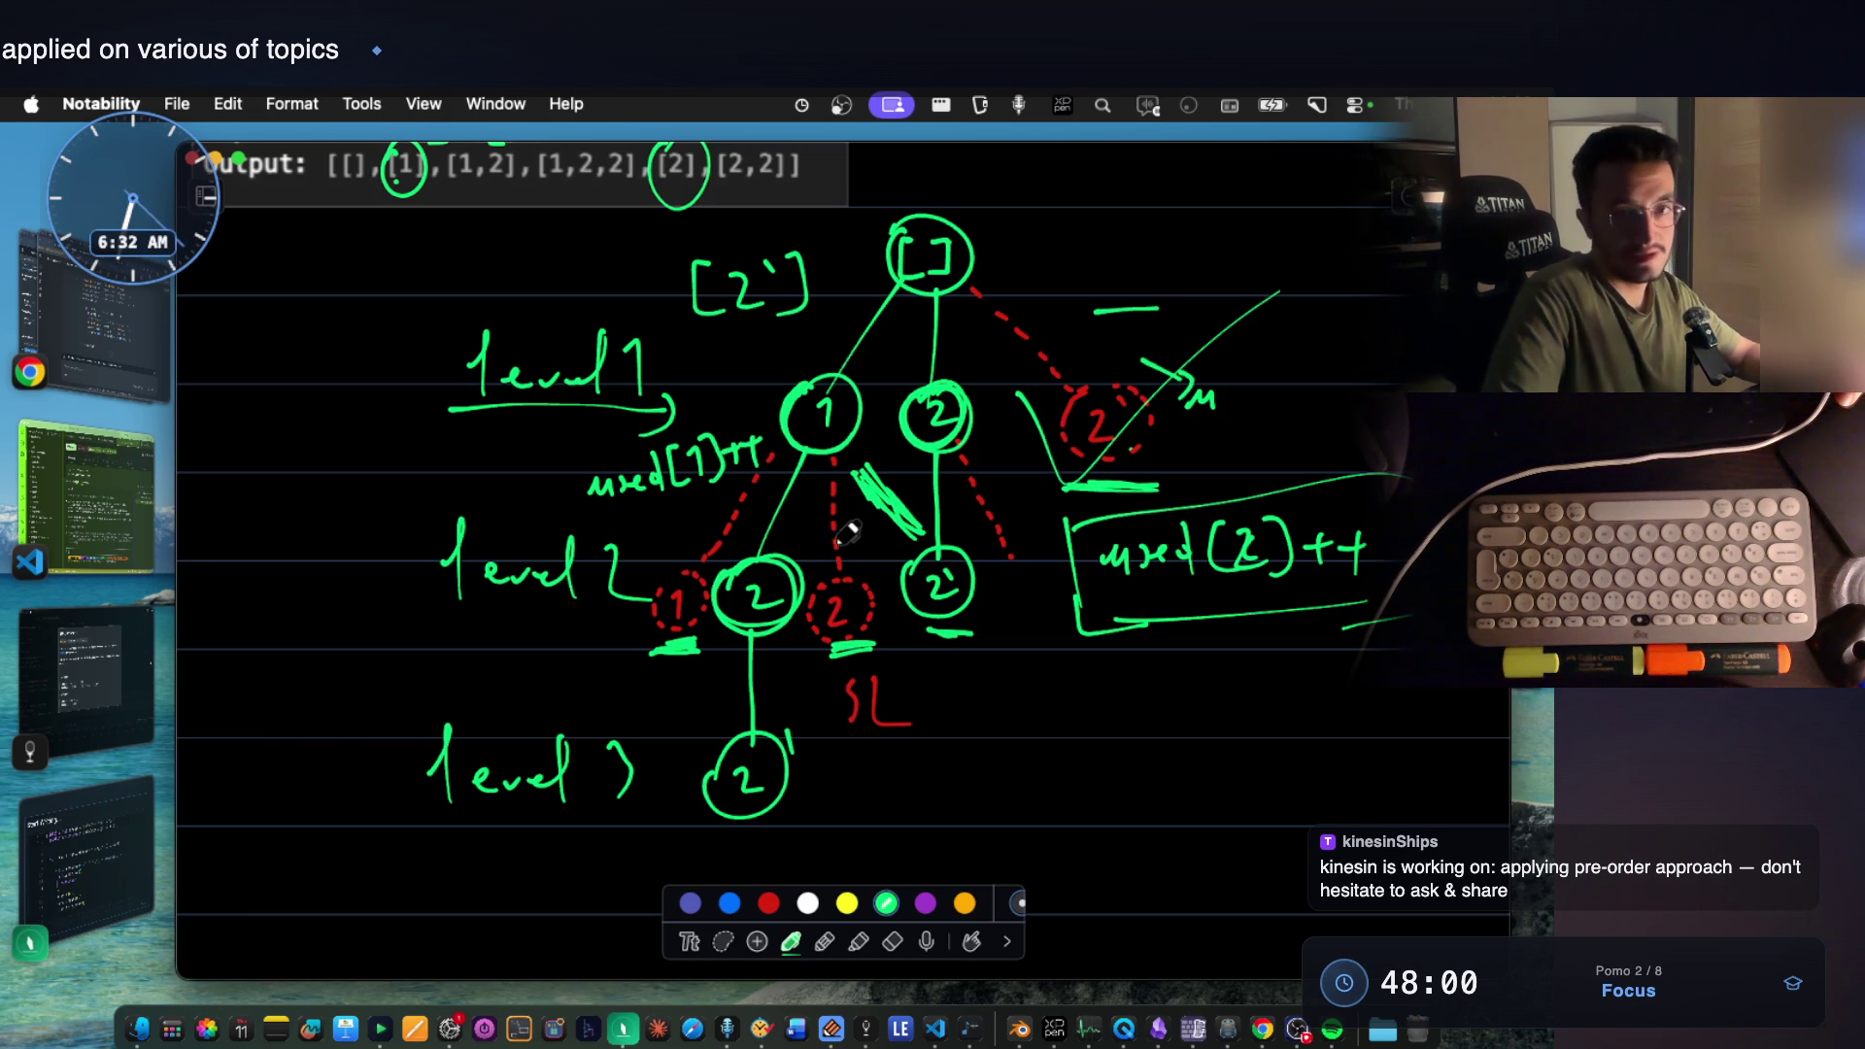
{"action": "scroll", "coordinate": [801, 816], "scroll_direction": "down", "scroll_amount": 1}
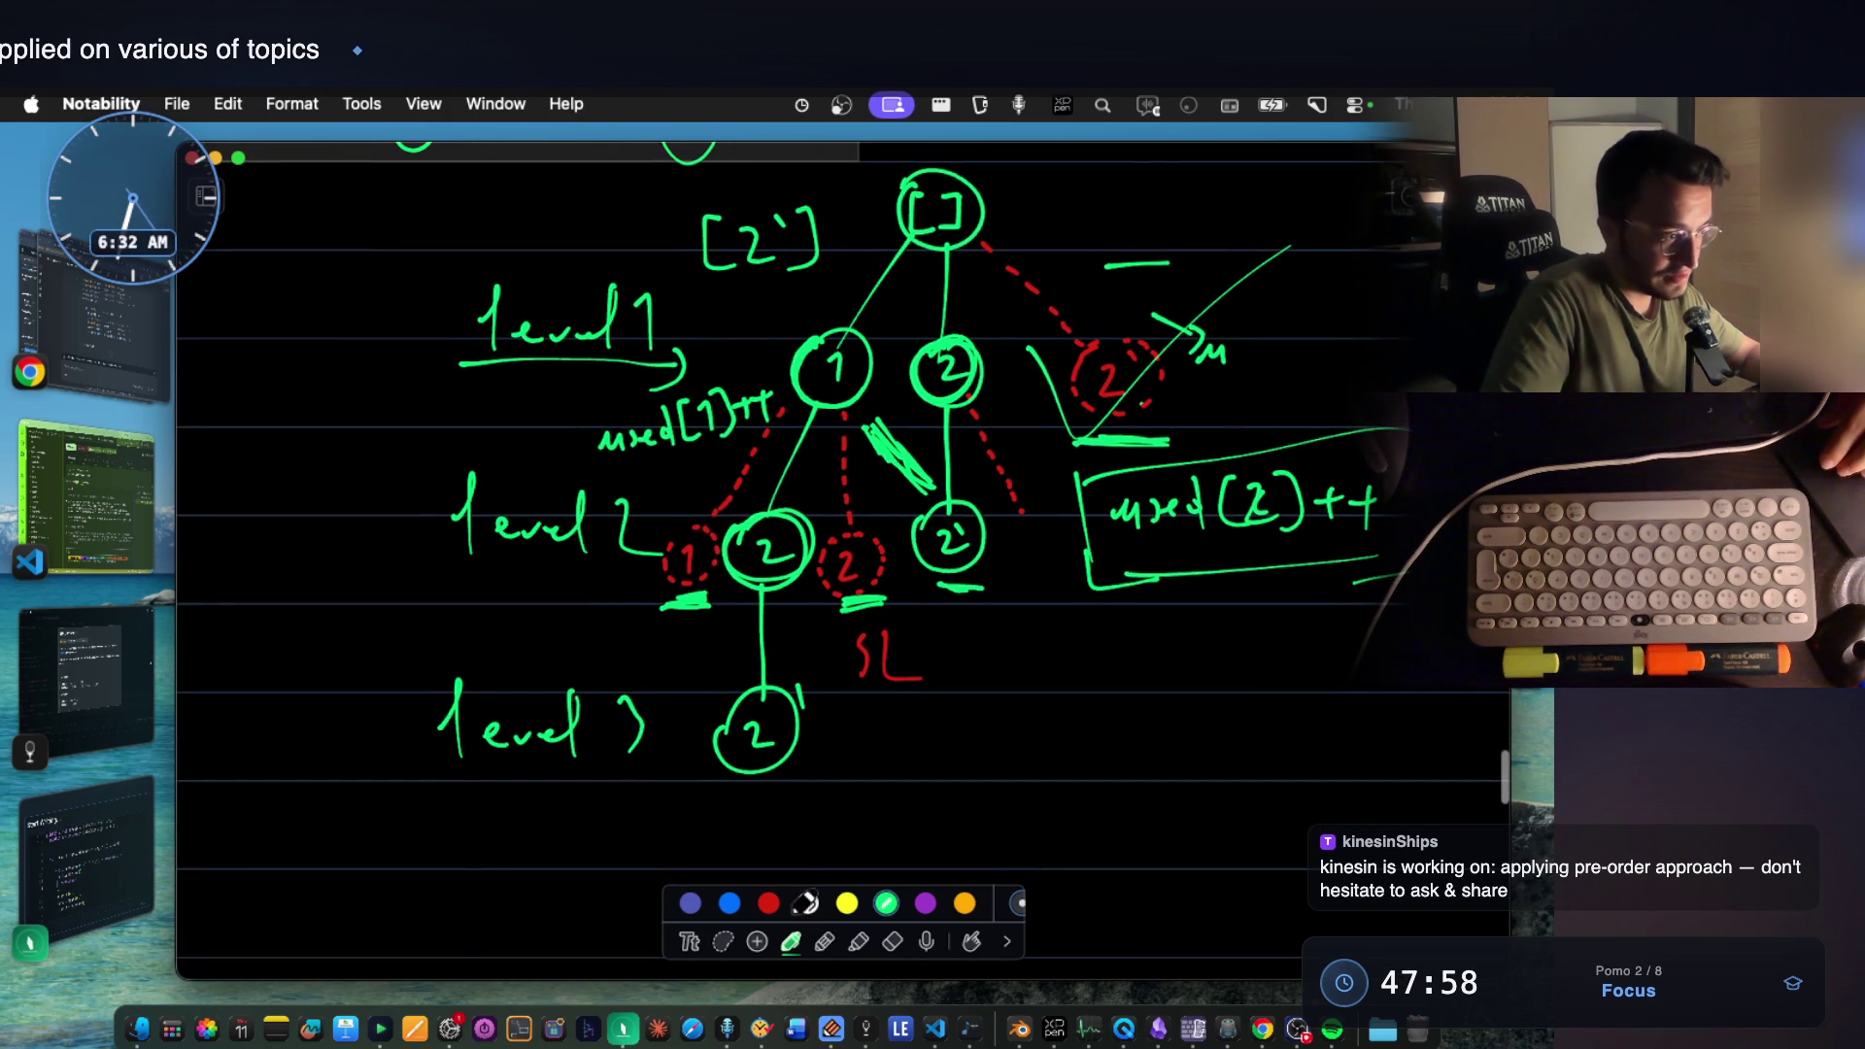
Box the level-3 2' node in red and underline the used(2)++ note.
{"action": "left_click", "coordinate": [769, 903]}
{"action": "mouse_move", "coordinate": [696, 676]}
{"action": "left_mouse_down"}
{"action": "mouse_move", "coordinate": [688, 804]}
{"action": "mouse_move", "coordinate": [833, 728]}
{"action": "left_mouse_up"}
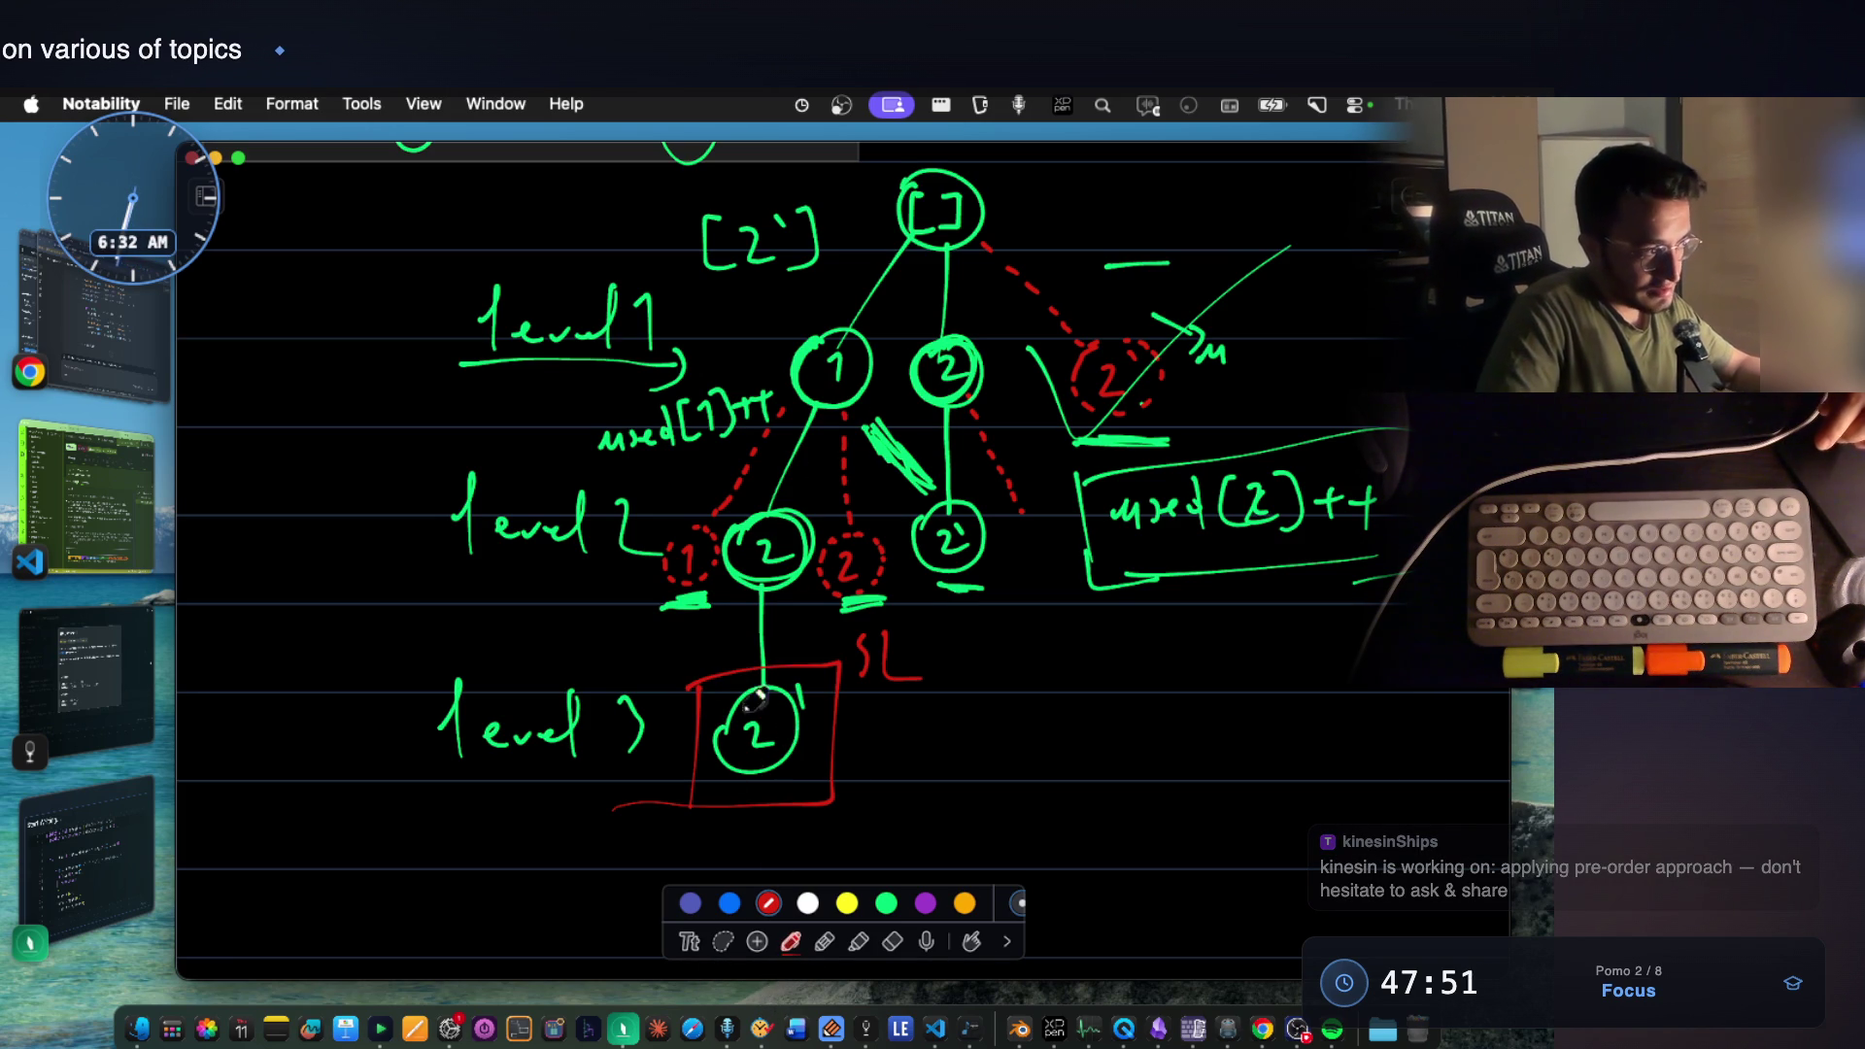
{"action": "scroll", "coordinate": [780, 702], "scroll_direction": "down", "scroll_amount": 2}
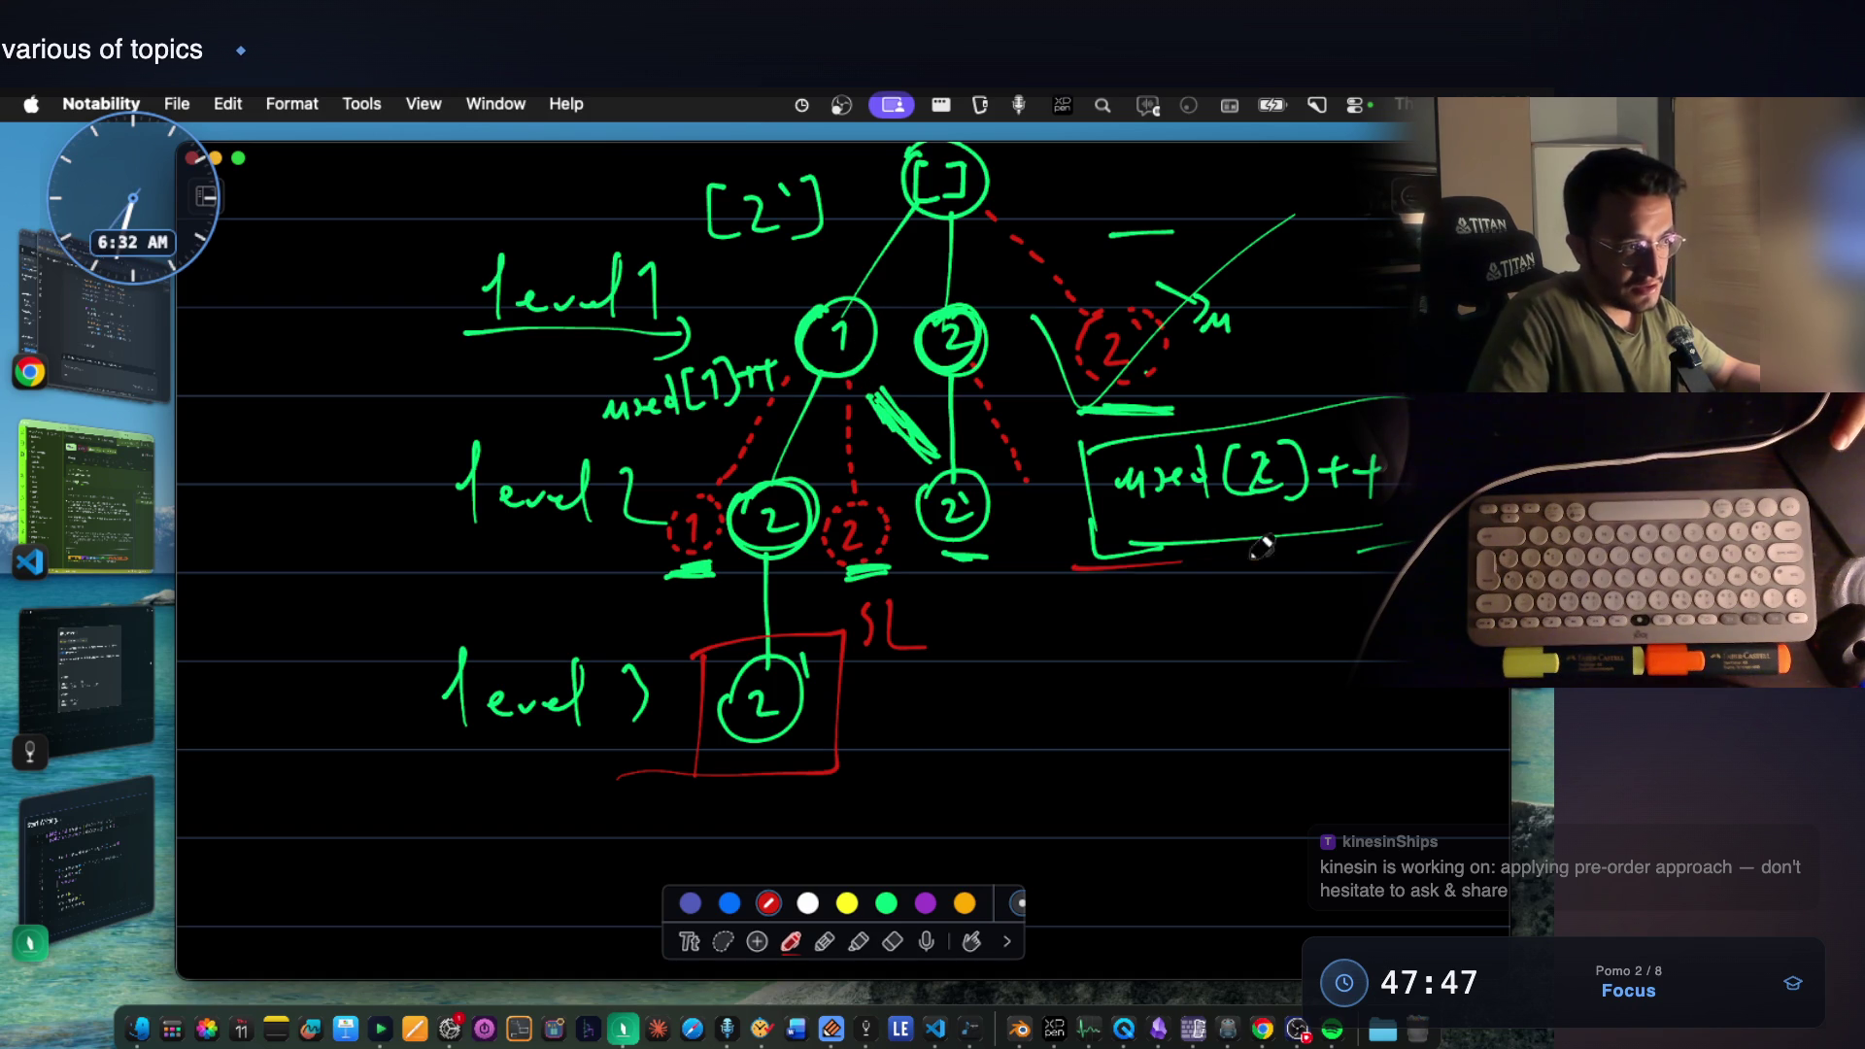
{"action": "left_click_drag", "start_coordinate": [1293, 551], "coordinate": [1171, 560]}
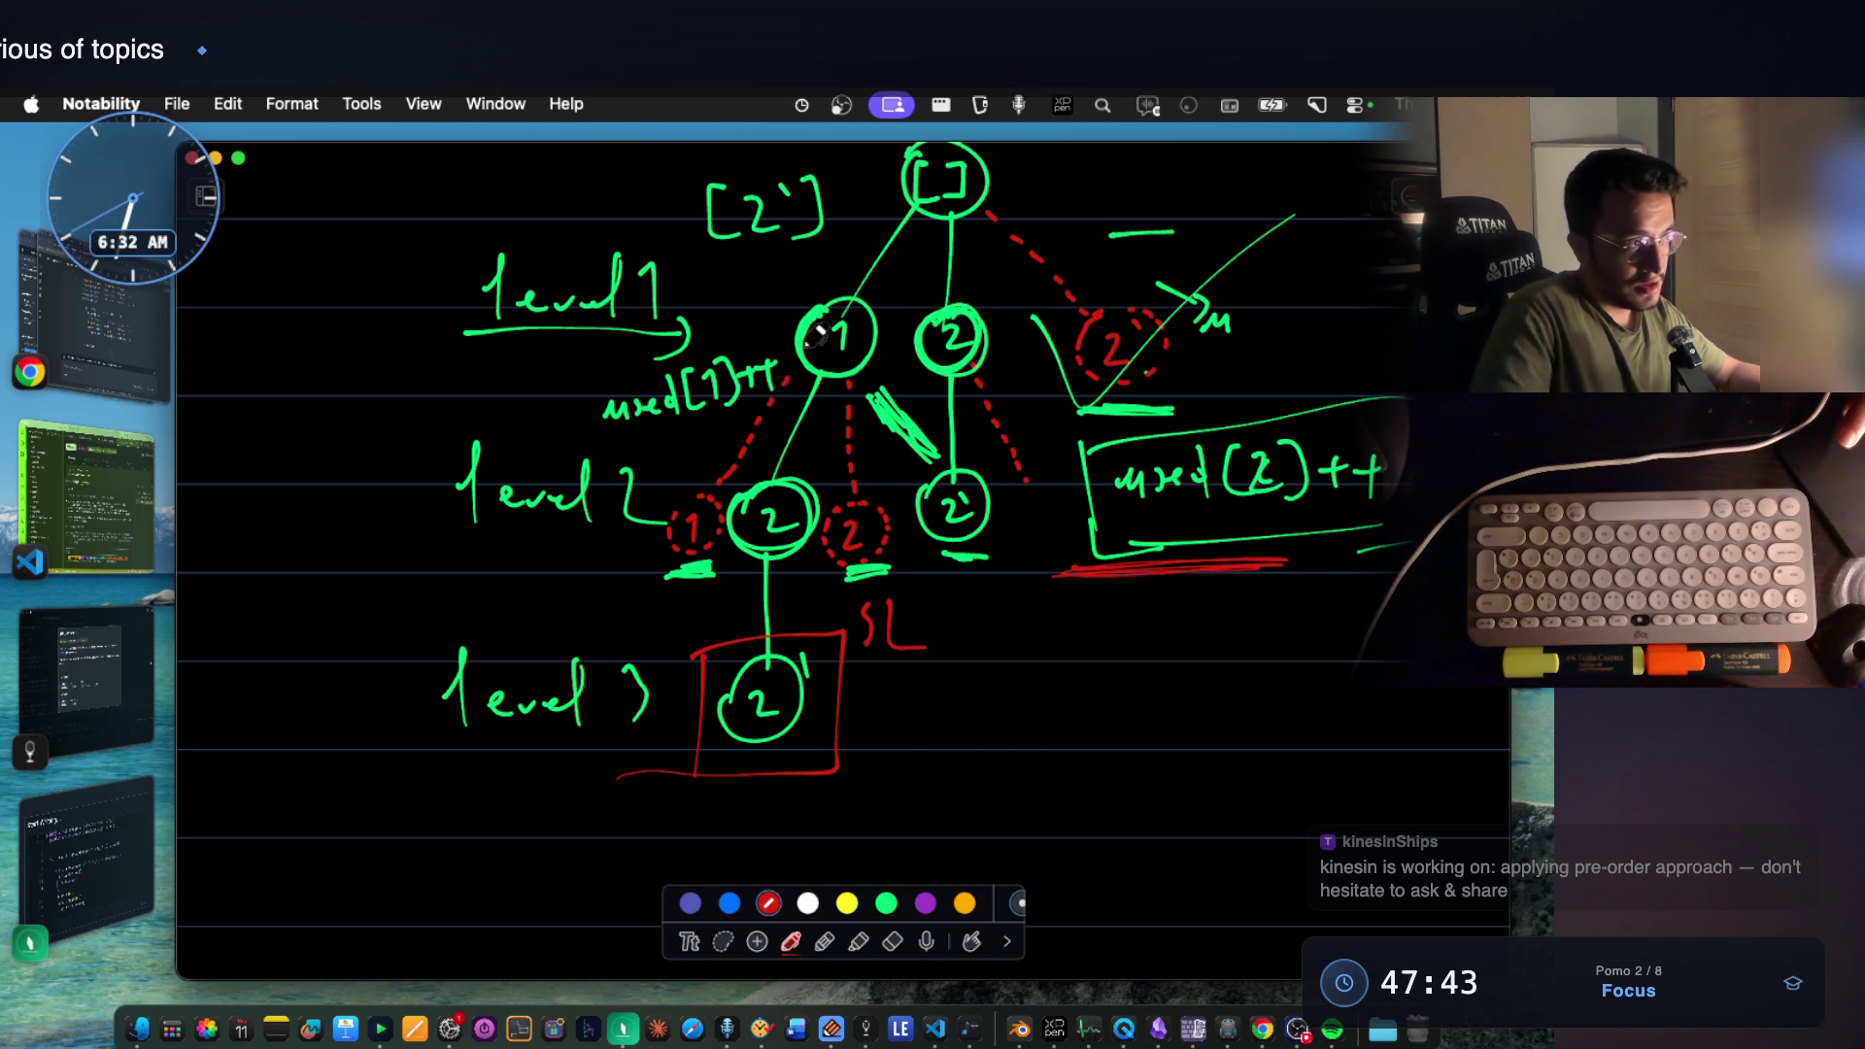
Handwrite used[1]++ and used[2]++ in red beside the node, then return to the code.
{"action": "mouse_move", "coordinate": [983, 698]}
{"action": "left_mouse_down"}
{"action": "mouse_move", "coordinate": [996, 714]}
{"action": "mouse_move", "coordinate": [1036, 696]}
{"action": "left_mouse_up"}
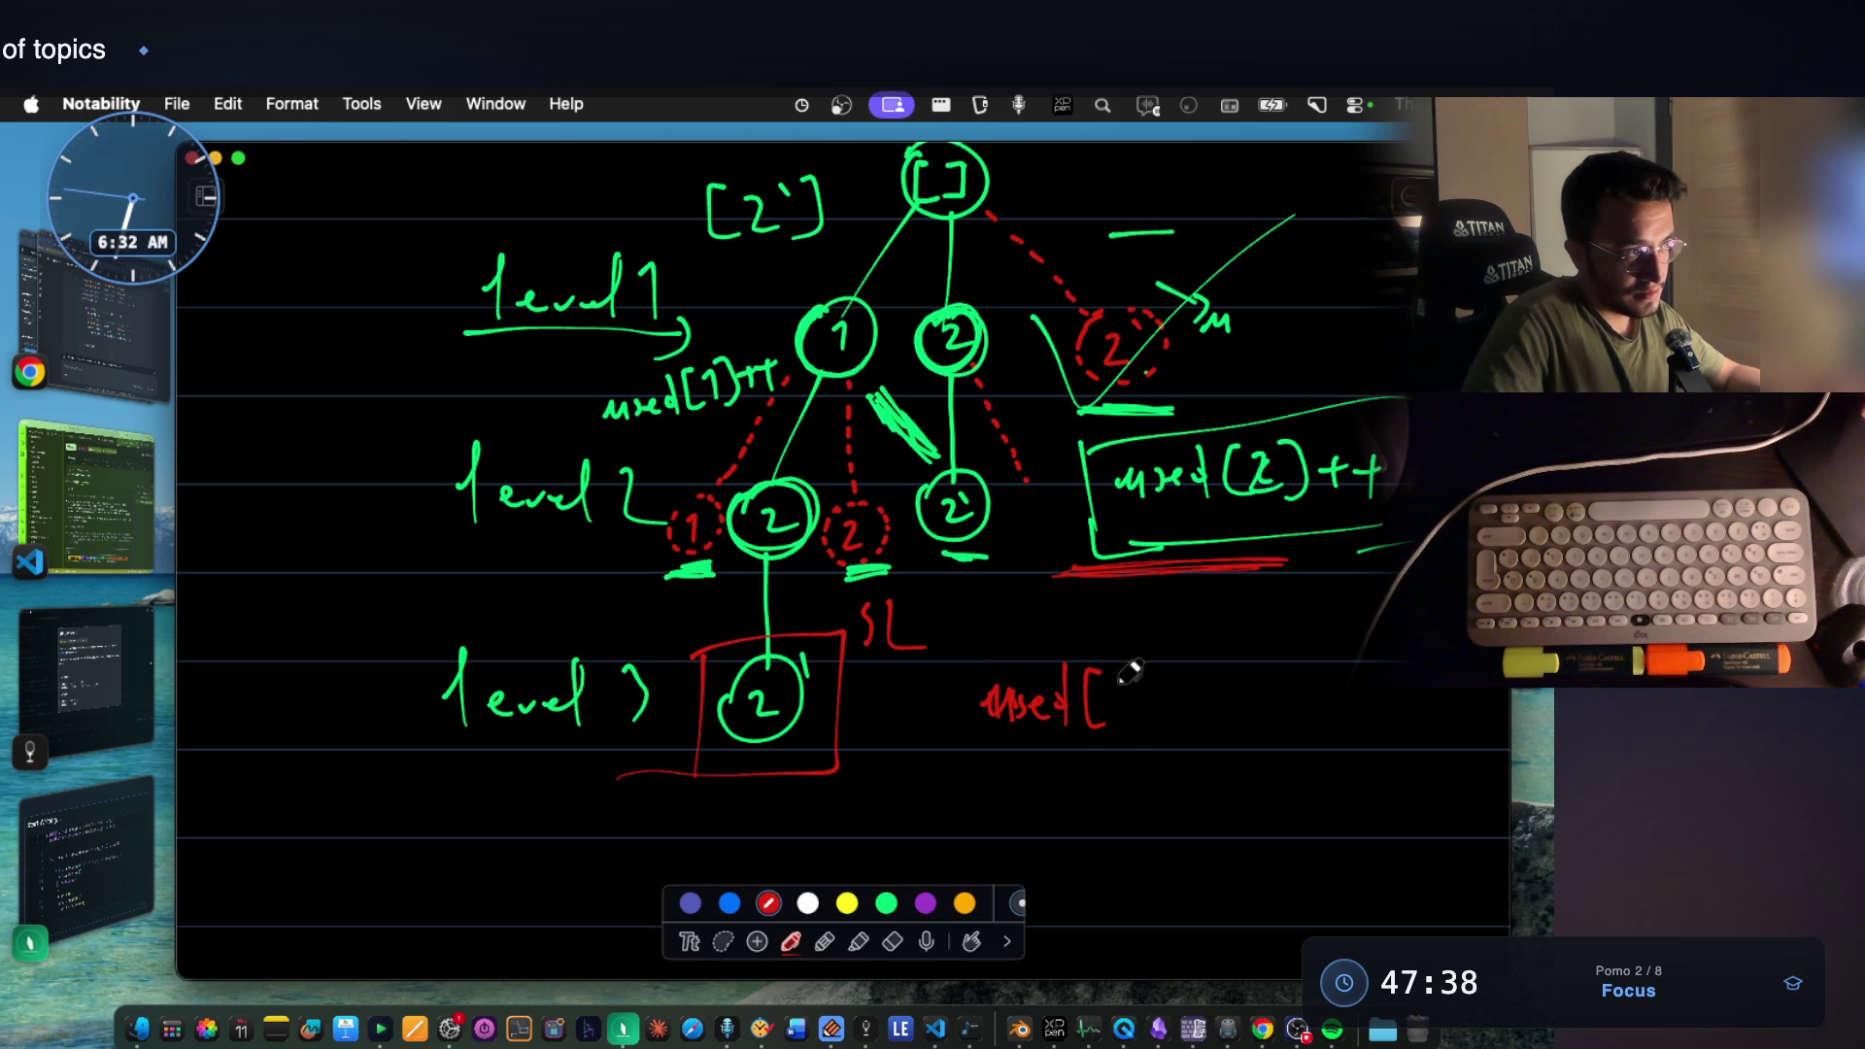
{"action": "left_click_drag", "start_coordinate": [1257, 689], "coordinate": [1240, 714]}
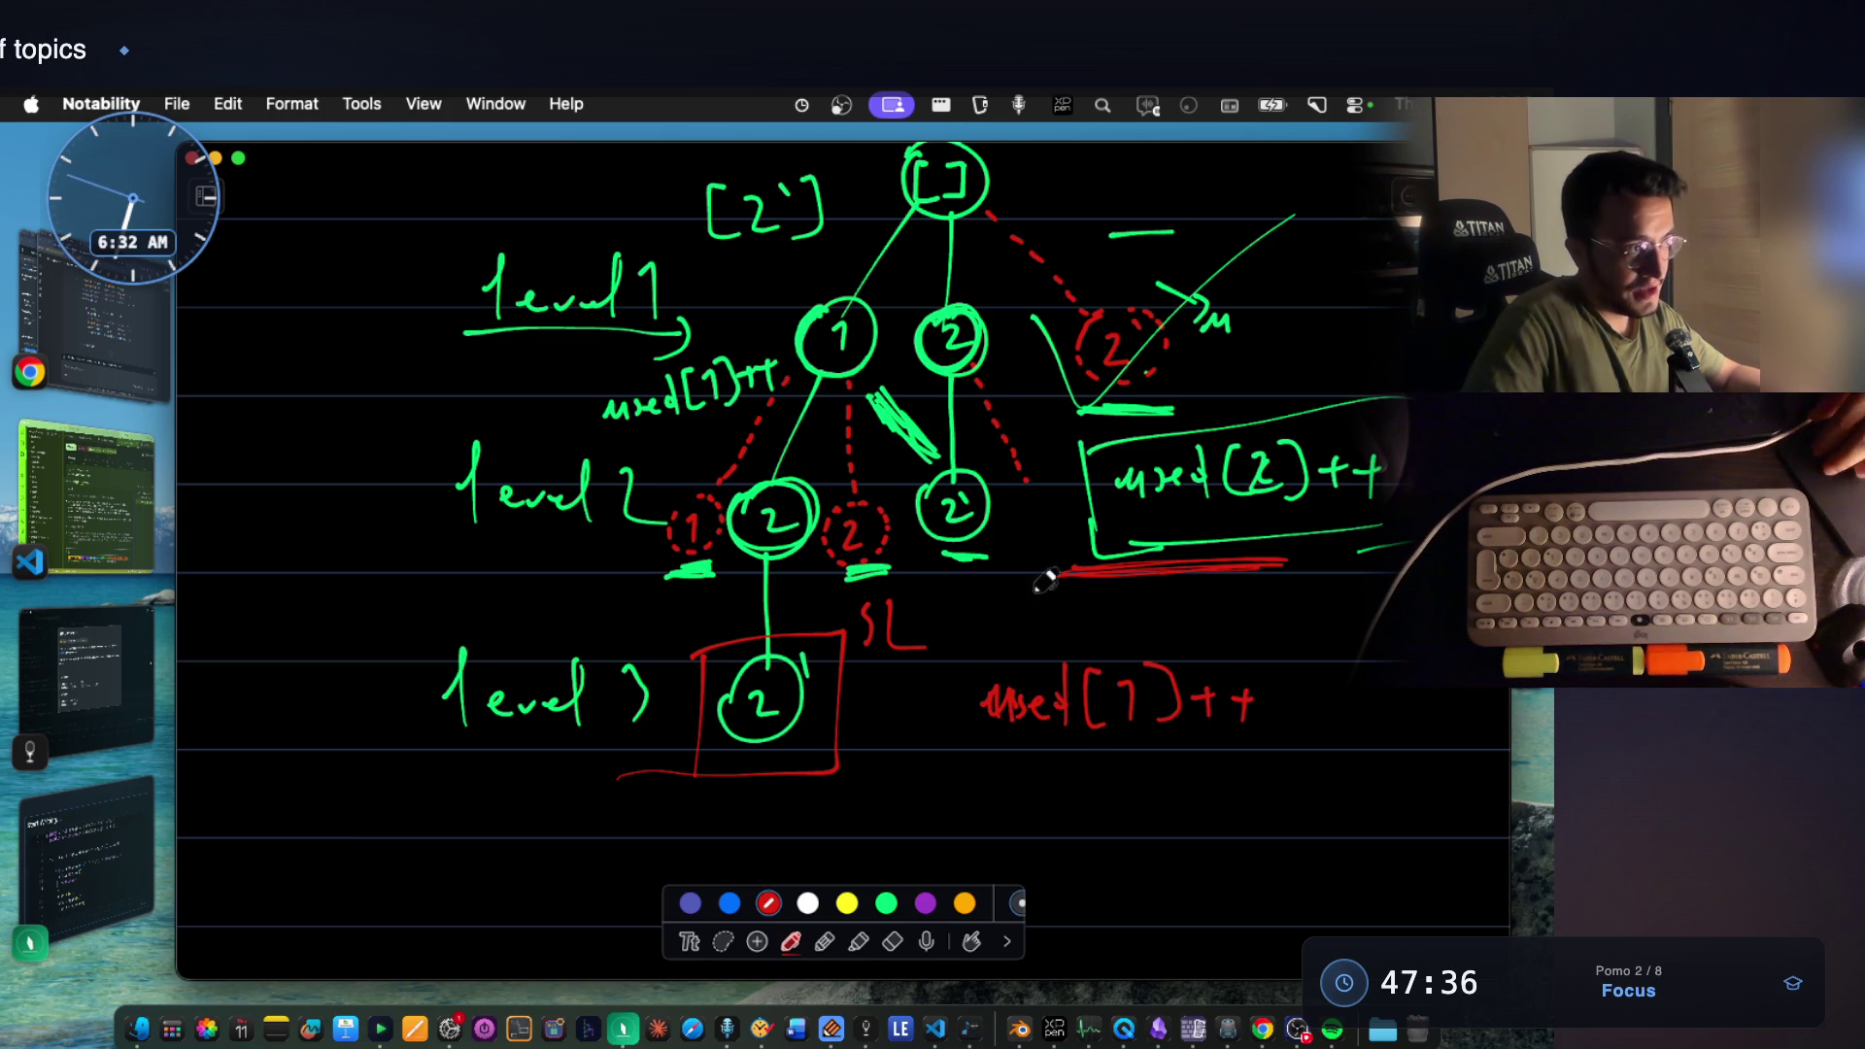
{"action": "scroll", "coordinate": [1019, 736], "scroll_direction": "down", "scroll_amount": 2}
{"action": "mouse_move", "coordinate": [989, 728]}
{"action": "left_mouse_down"}
{"action": "mouse_move", "coordinate": [1033, 733]}
{"action": "mouse_move", "coordinate": [1087, 691]}
{"action": "mouse_move", "coordinate": [1155, 763]}
{"action": "left_mouse_up"}
{"action": "left_click_drag", "start_coordinate": [1190, 737], "coordinate": [1243, 756]}
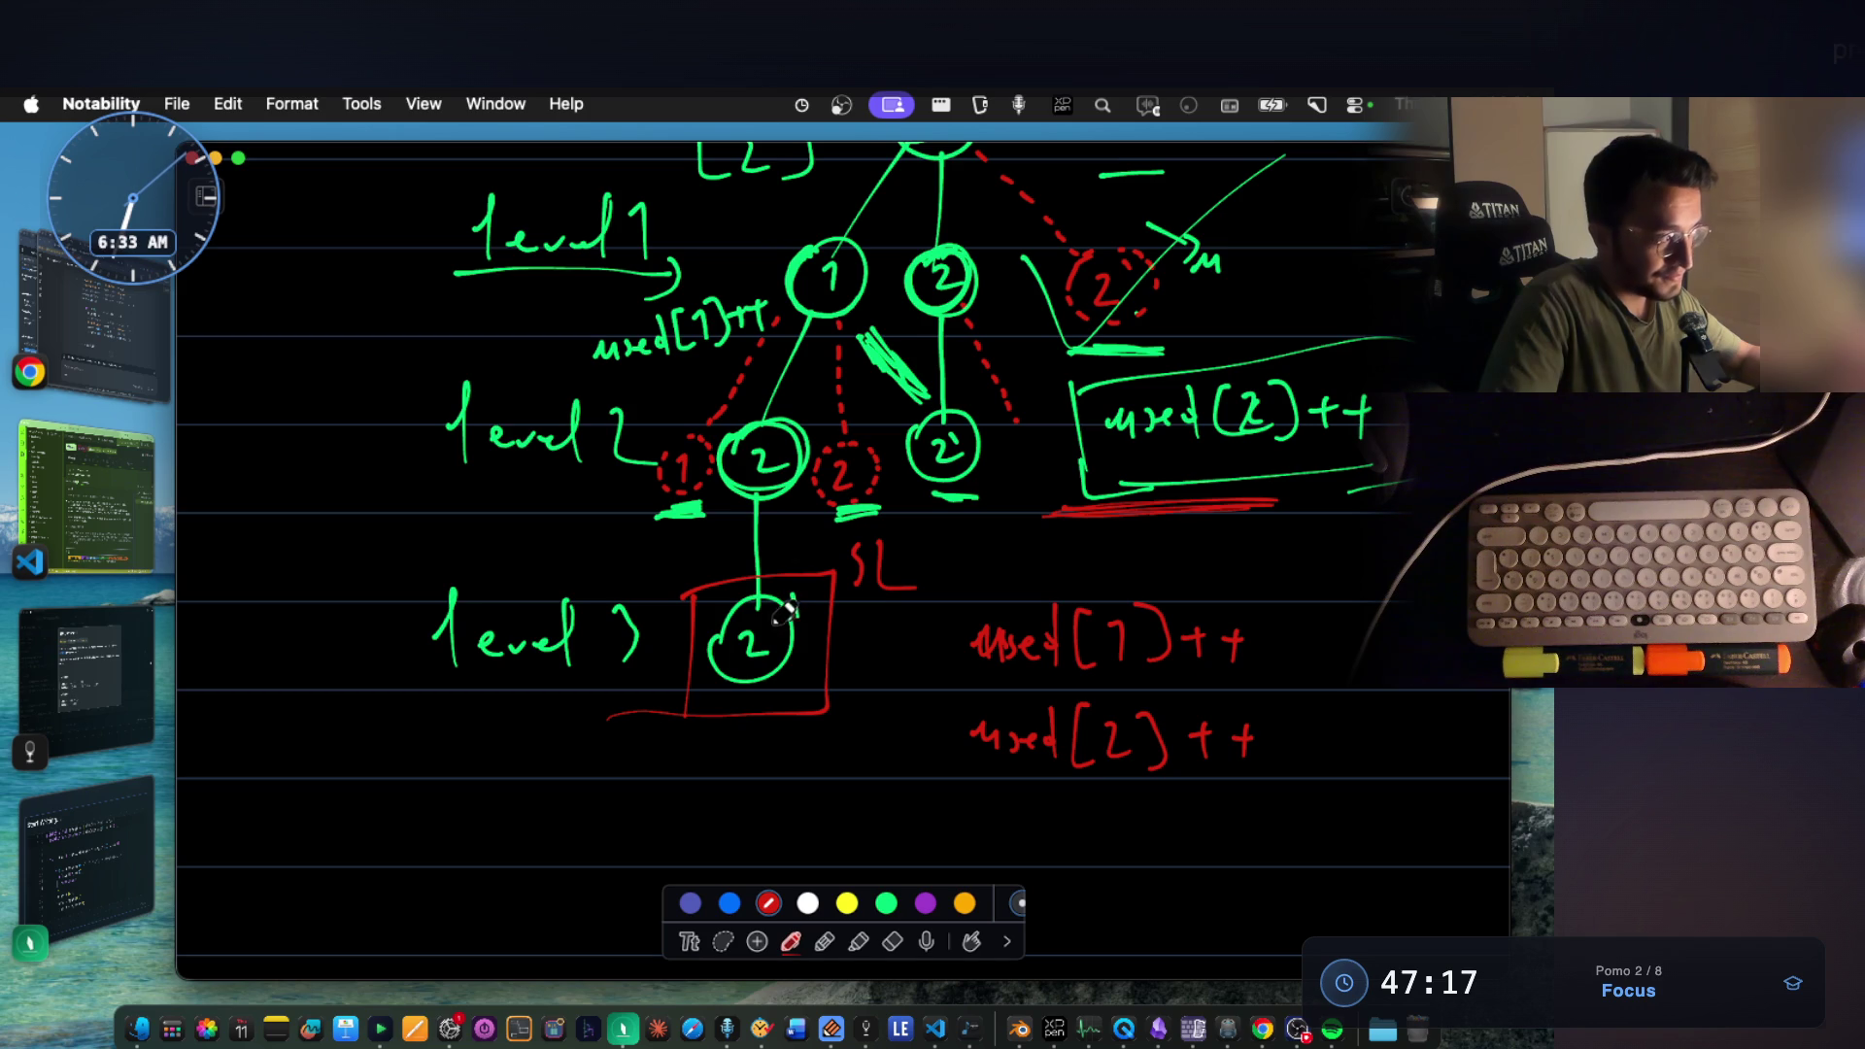
{"action": "left_click", "coordinate": [85, 861]}
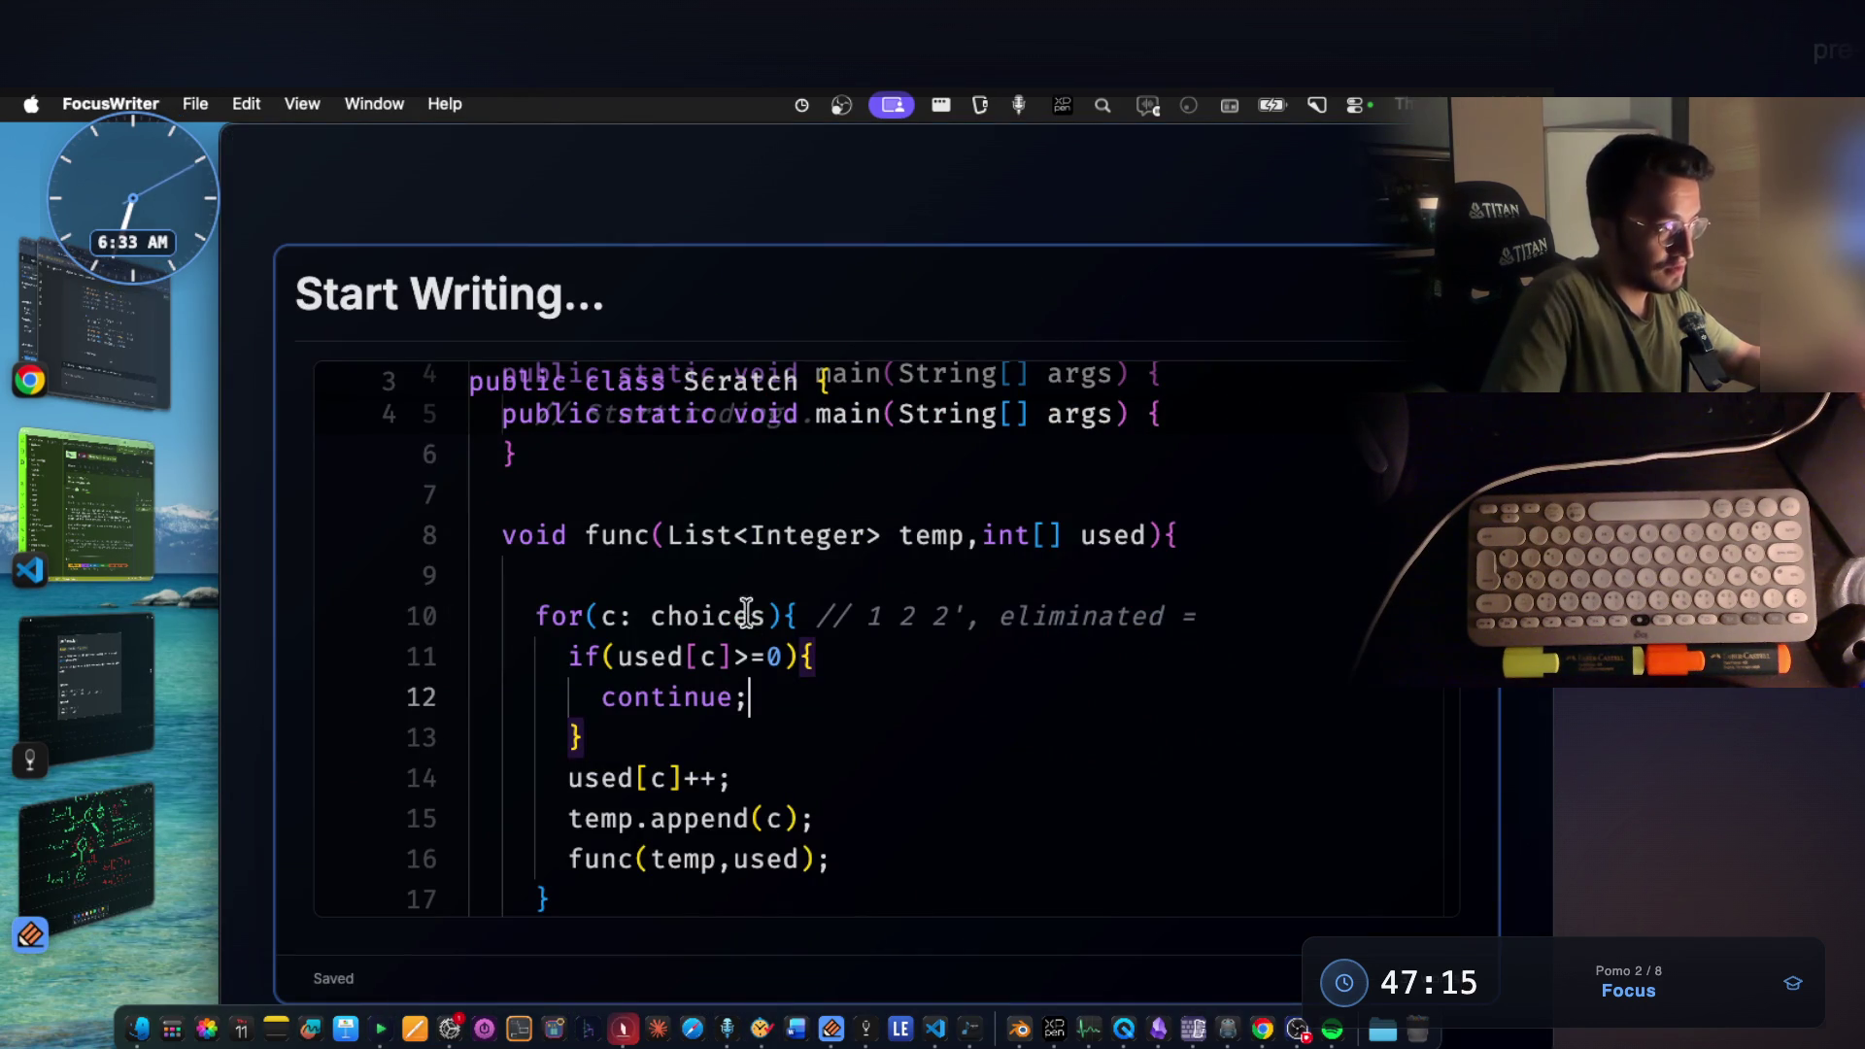
Review the used[c] check, glance at the tree notes, and return to the Java code at the signature's used parameter.
{"action": "left_click_drag", "start_coordinate": [607, 657], "coordinate": [816, 658]}
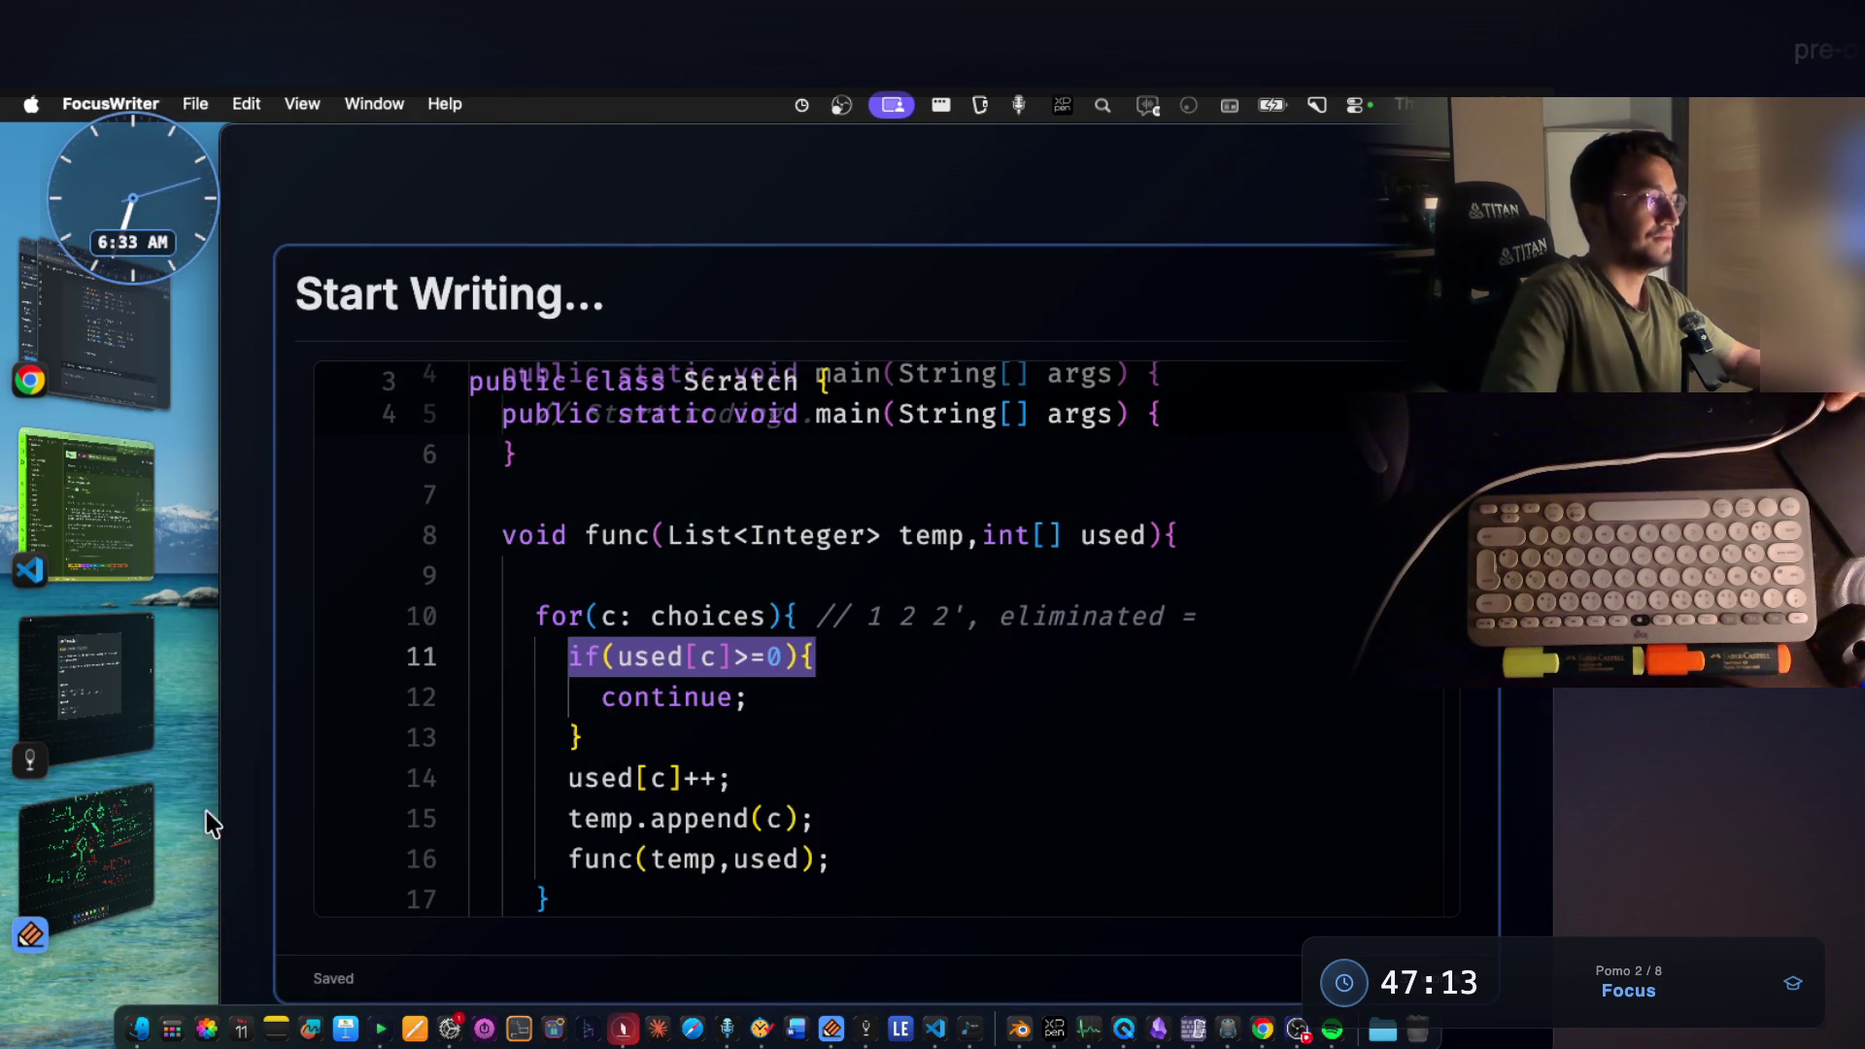
{"action": "left_click", "coordinate": [87, 825]}
{"action": "left_click", "coordinate": [80, 852]}
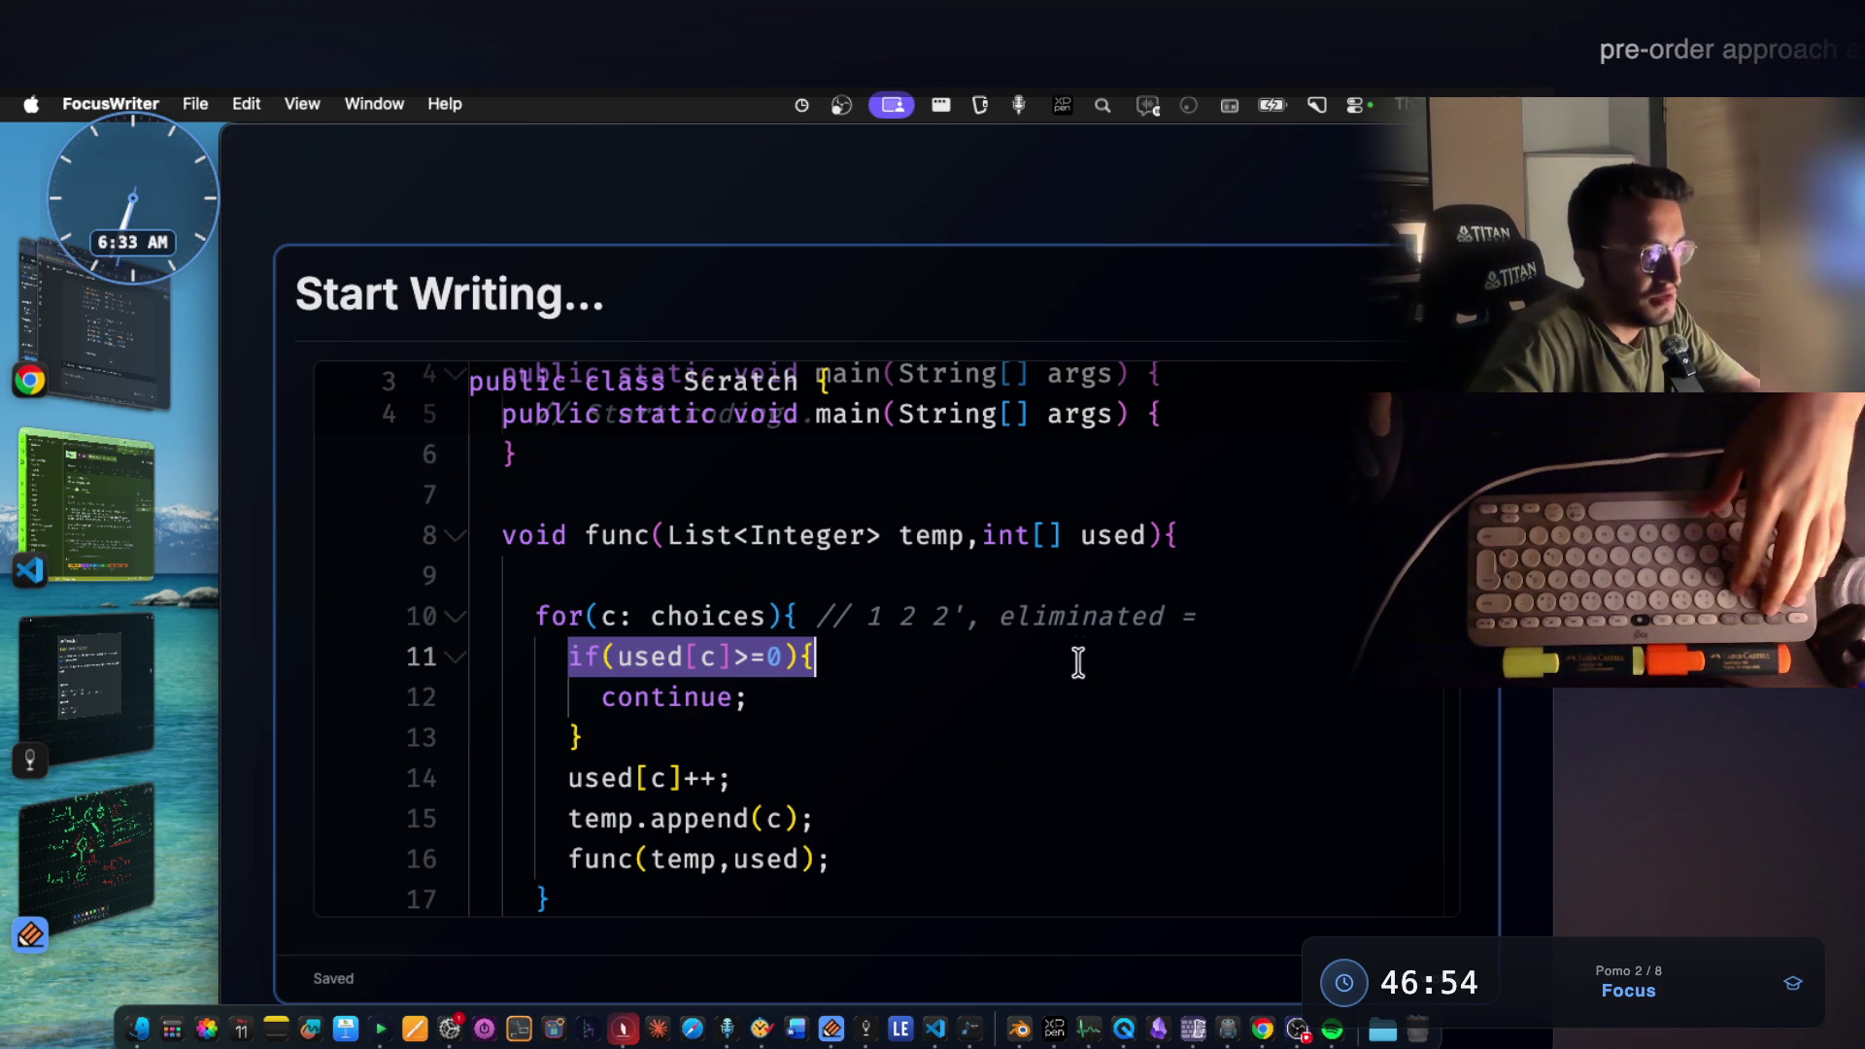
{"action": "left_click", "coordinate": [1151, 534]}
{"action": "type", "text": ","}
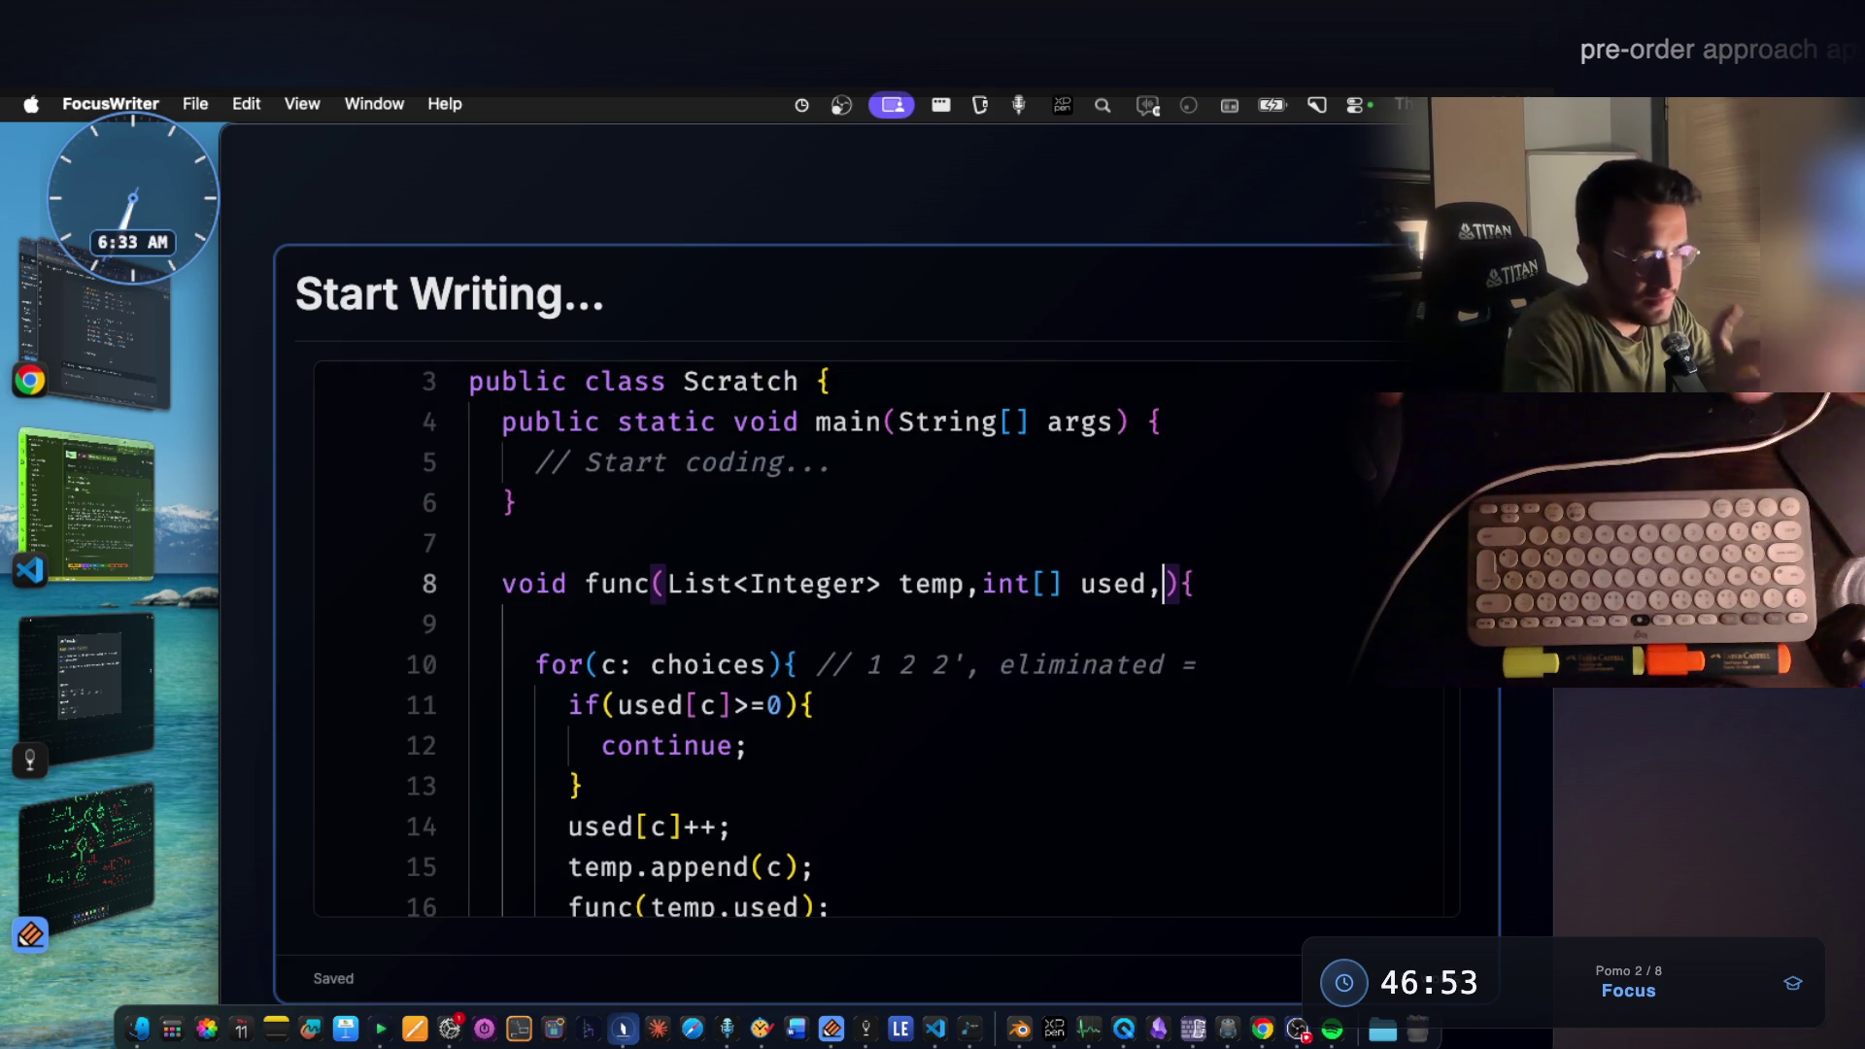
{"action": "type", "text": "int[]"}
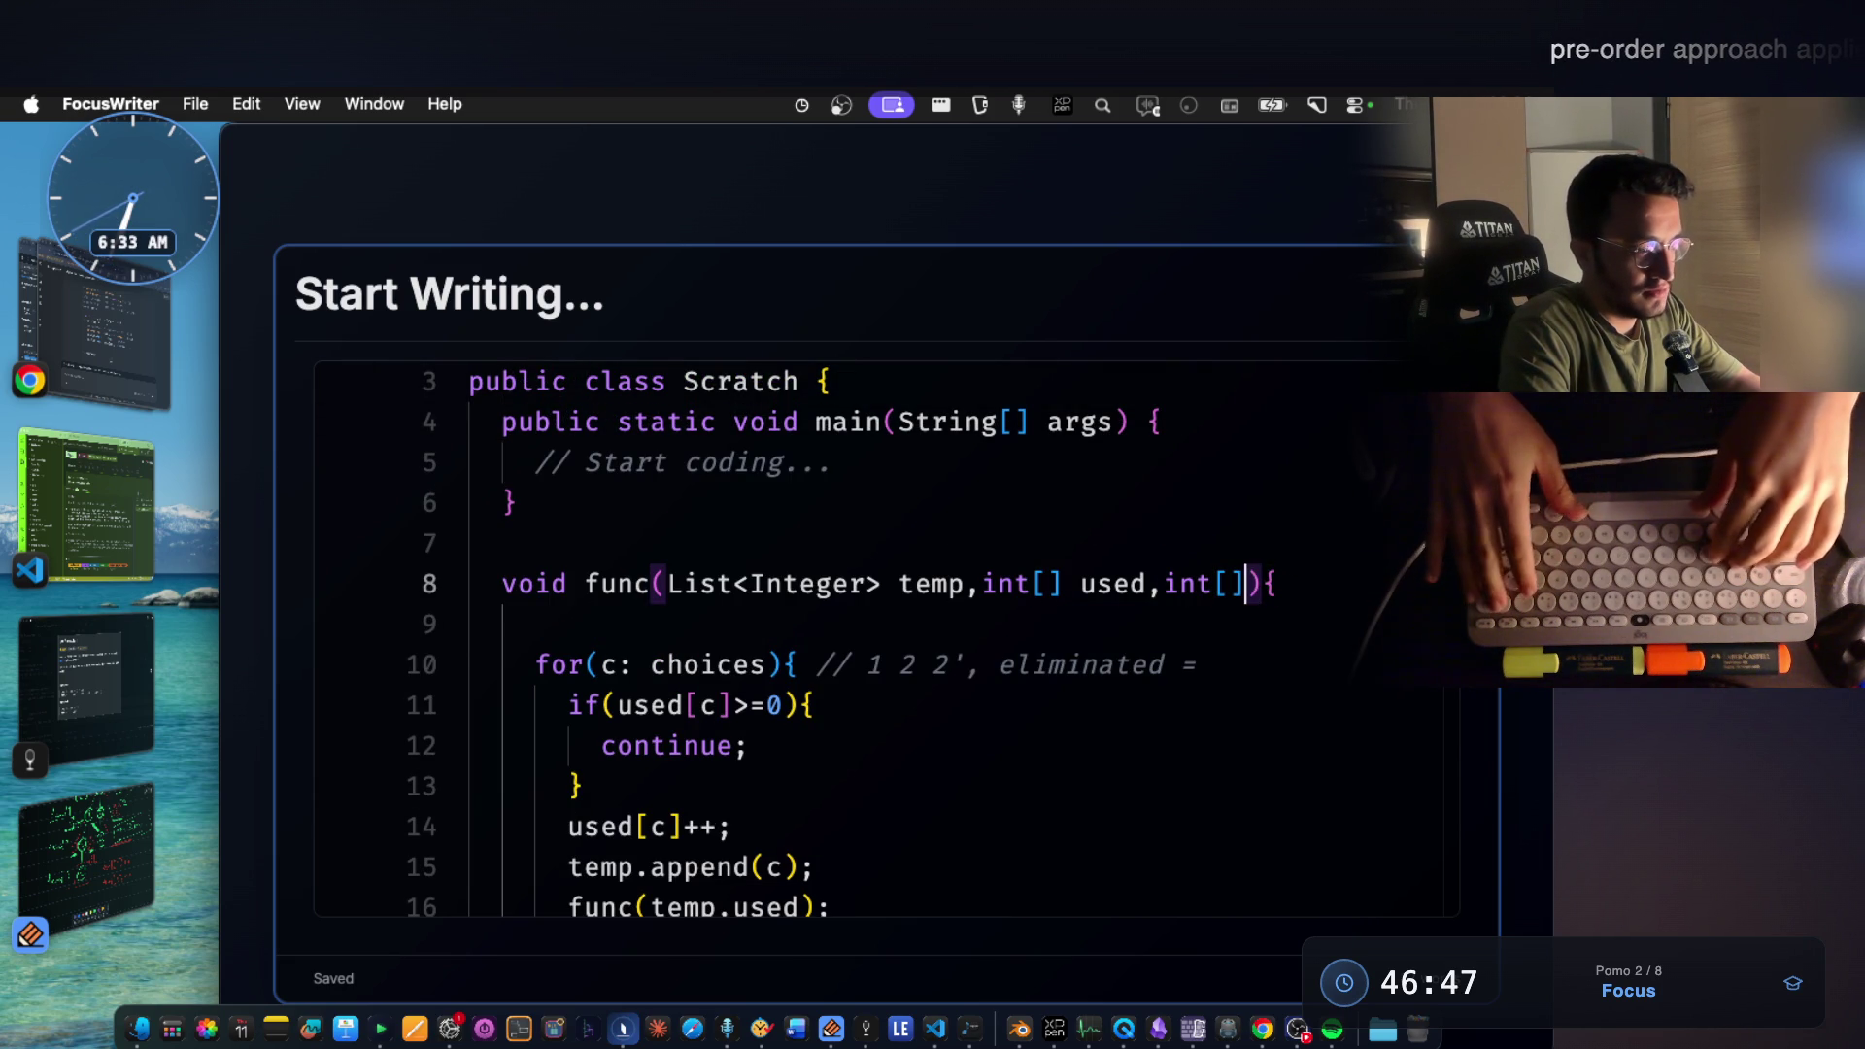
{"action": "type", "text": " usedAcro"}
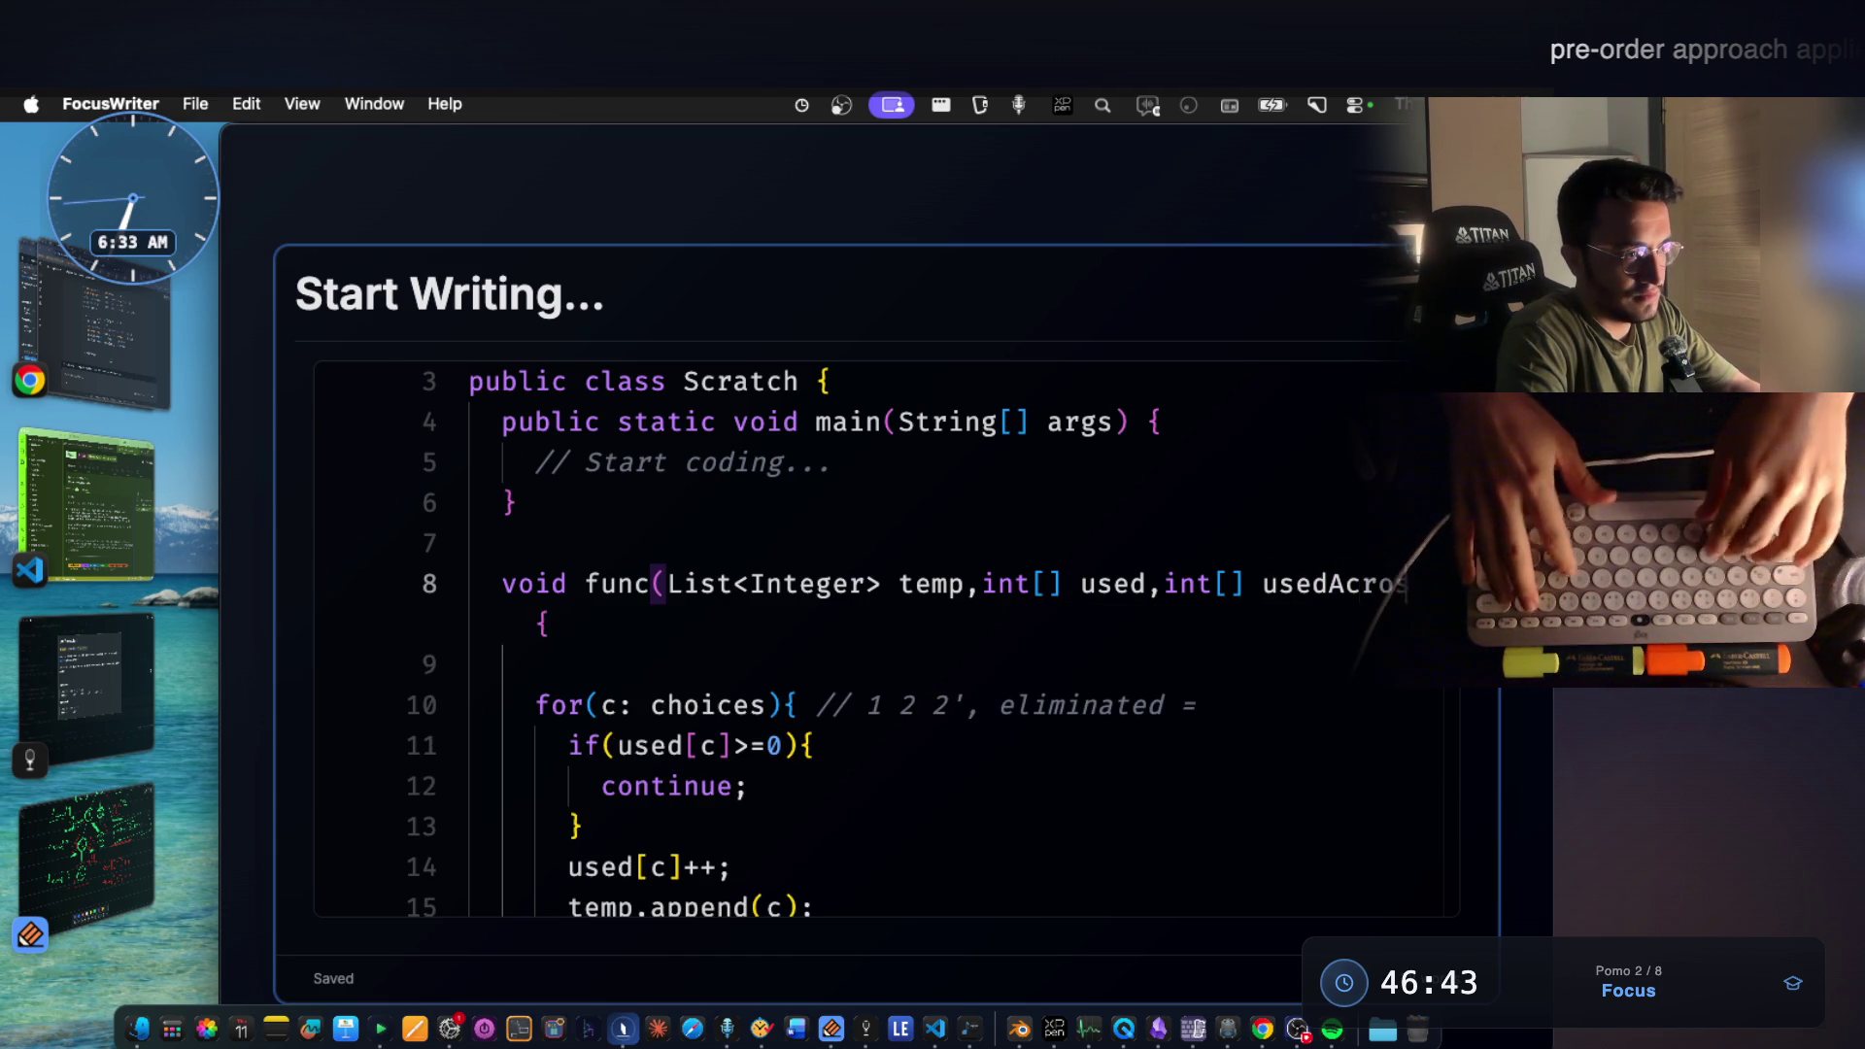
{"action": "type", "text": "ss"}
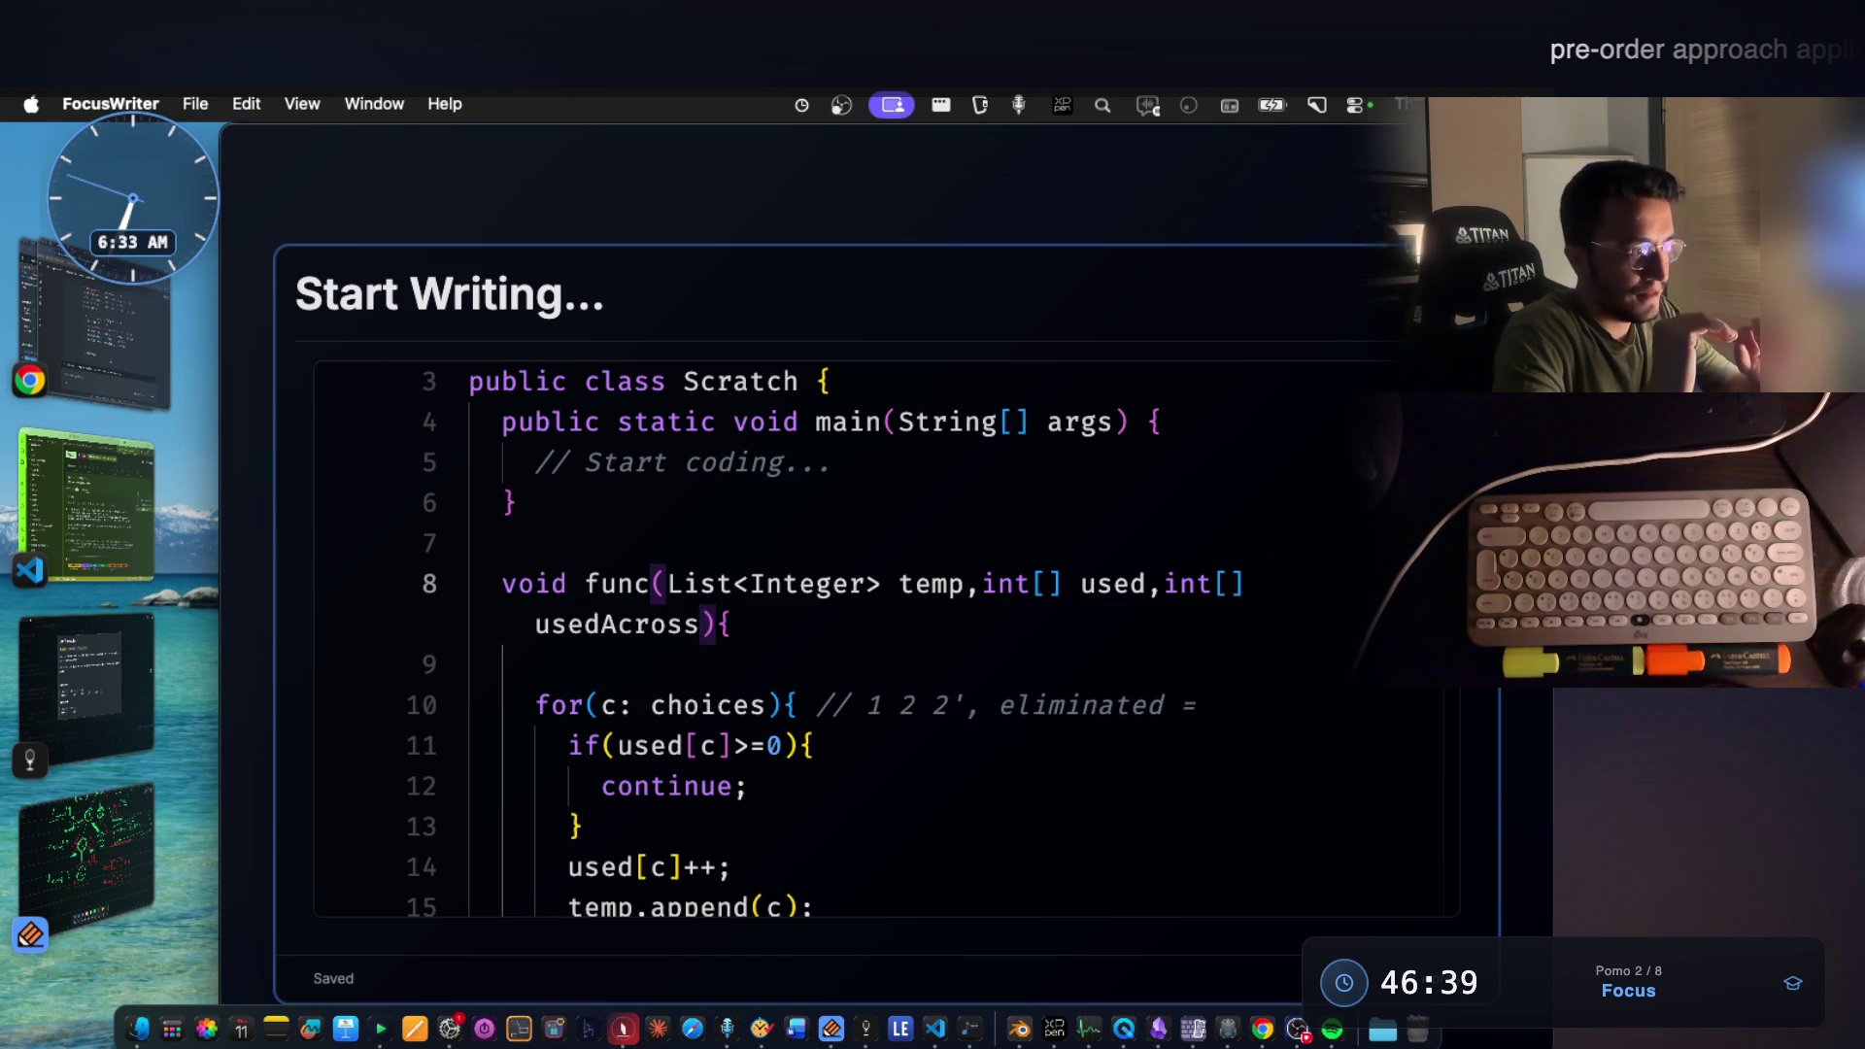
{"action": "scroll", "coordinate": [1182, 500], "scroll_direction": "down", "scroll_amount": 2}
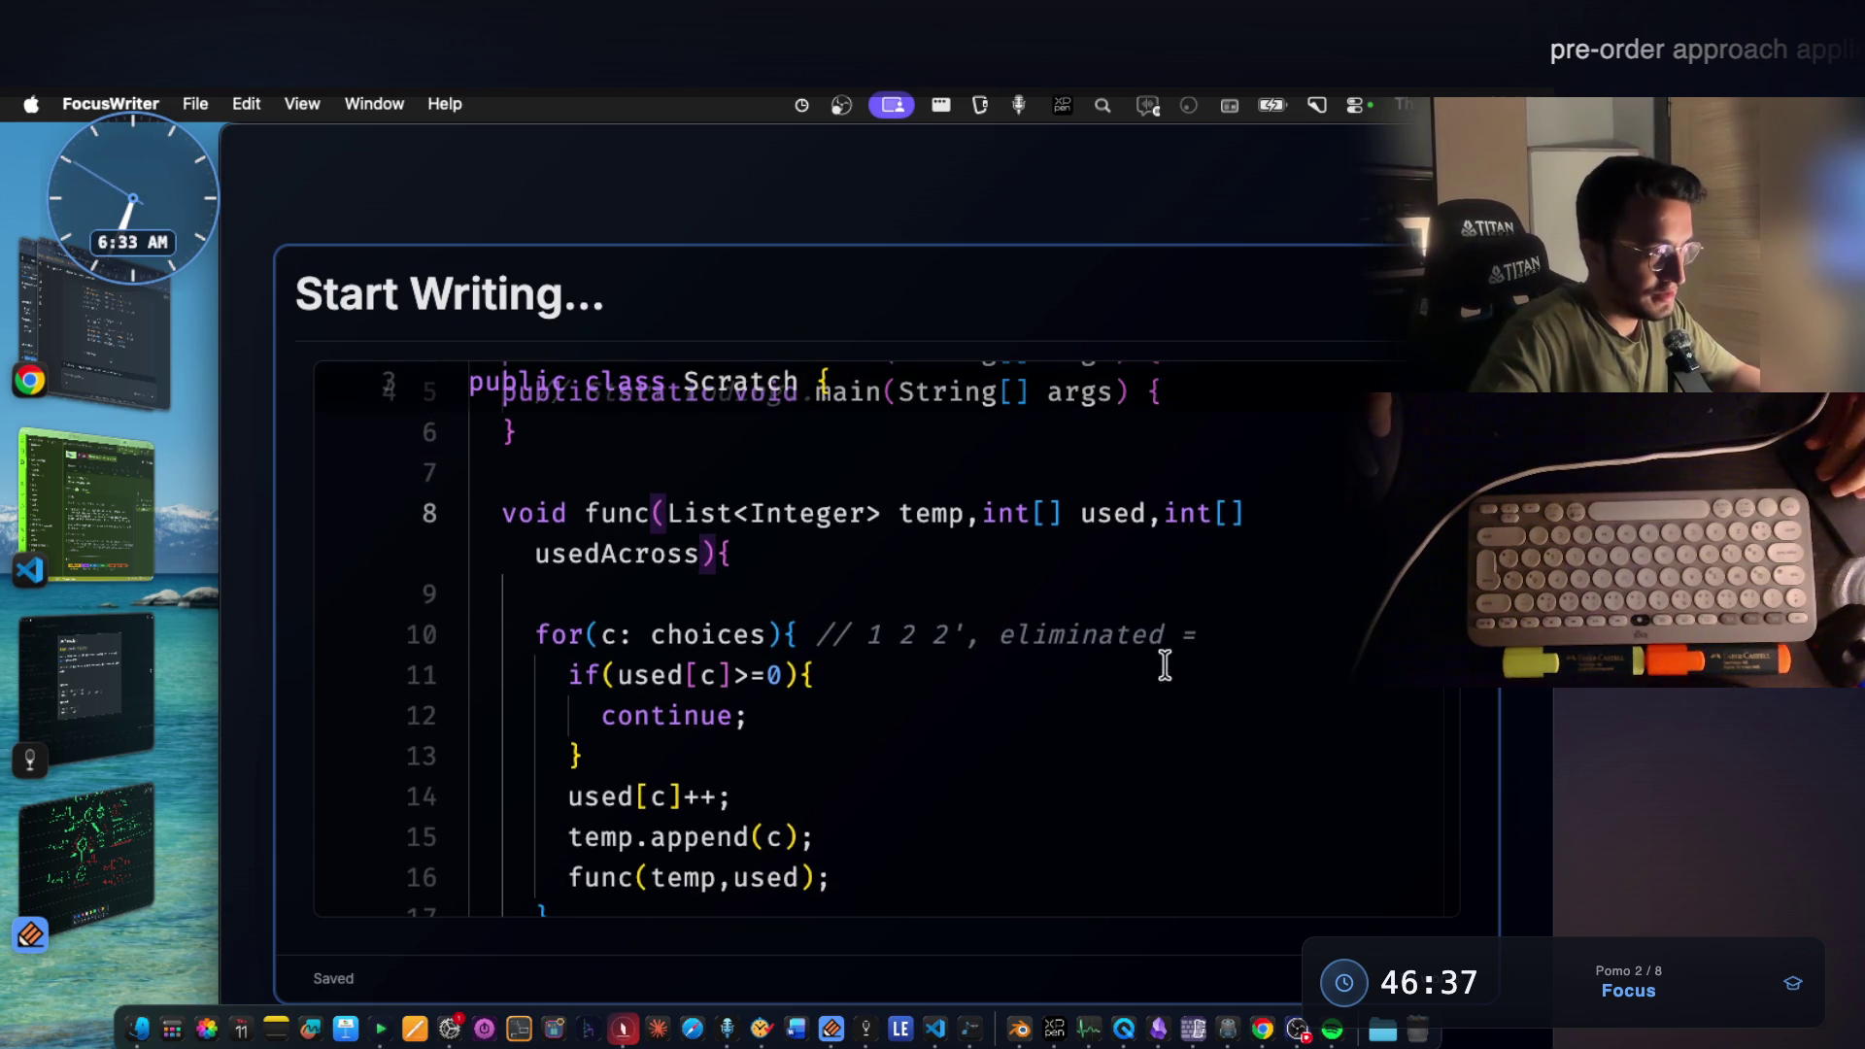
Delete the leftover 'eliminated =' text so the loop comment reads // 1 2 2', checking the tree notes once.
{"action": "left_click_drag", "start_coordinate": [1221, 634], "coordinate": [1058, 638]}
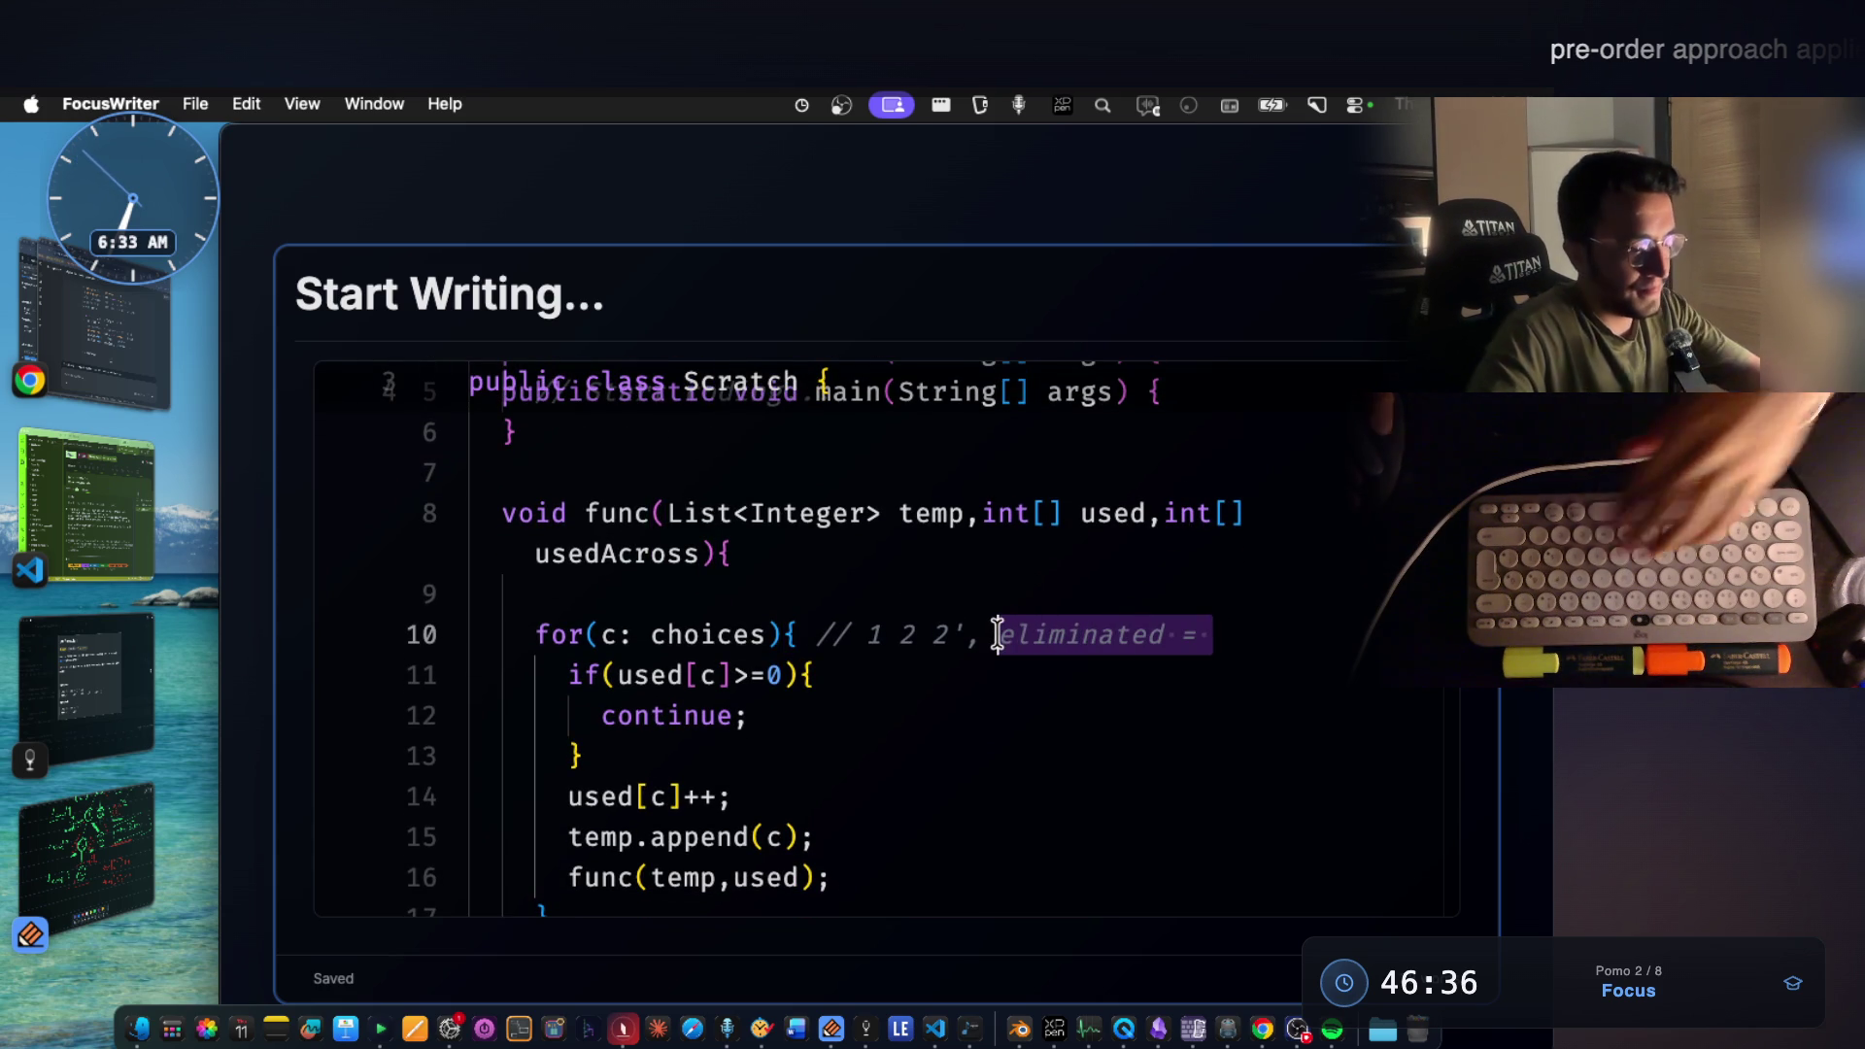
{"action": "key", "text": "BackSpace"}
{"action": "key", "text": "BackSpace"}
{"action": "key", "text": "BackSpace"}
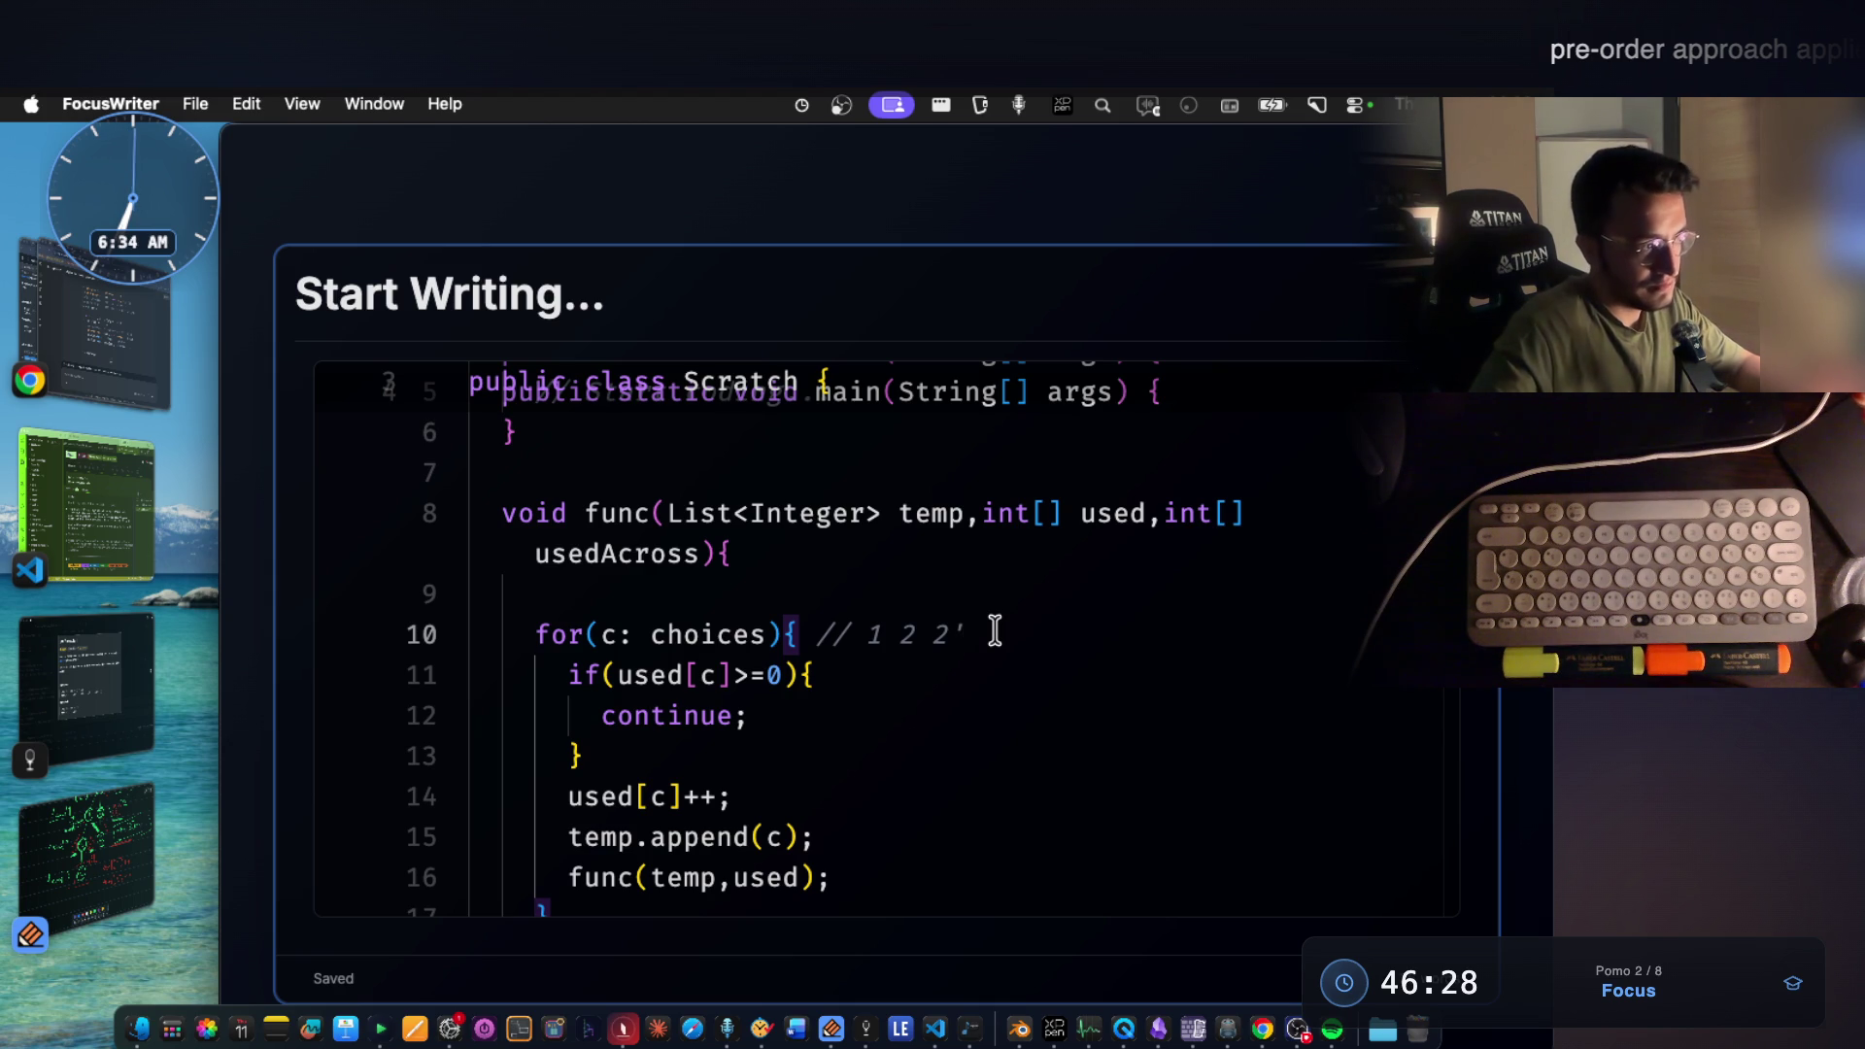
{"action": "scroll", "coordinate": [994, 632], "scroll_direction": "down", "scroll_amount": 1}
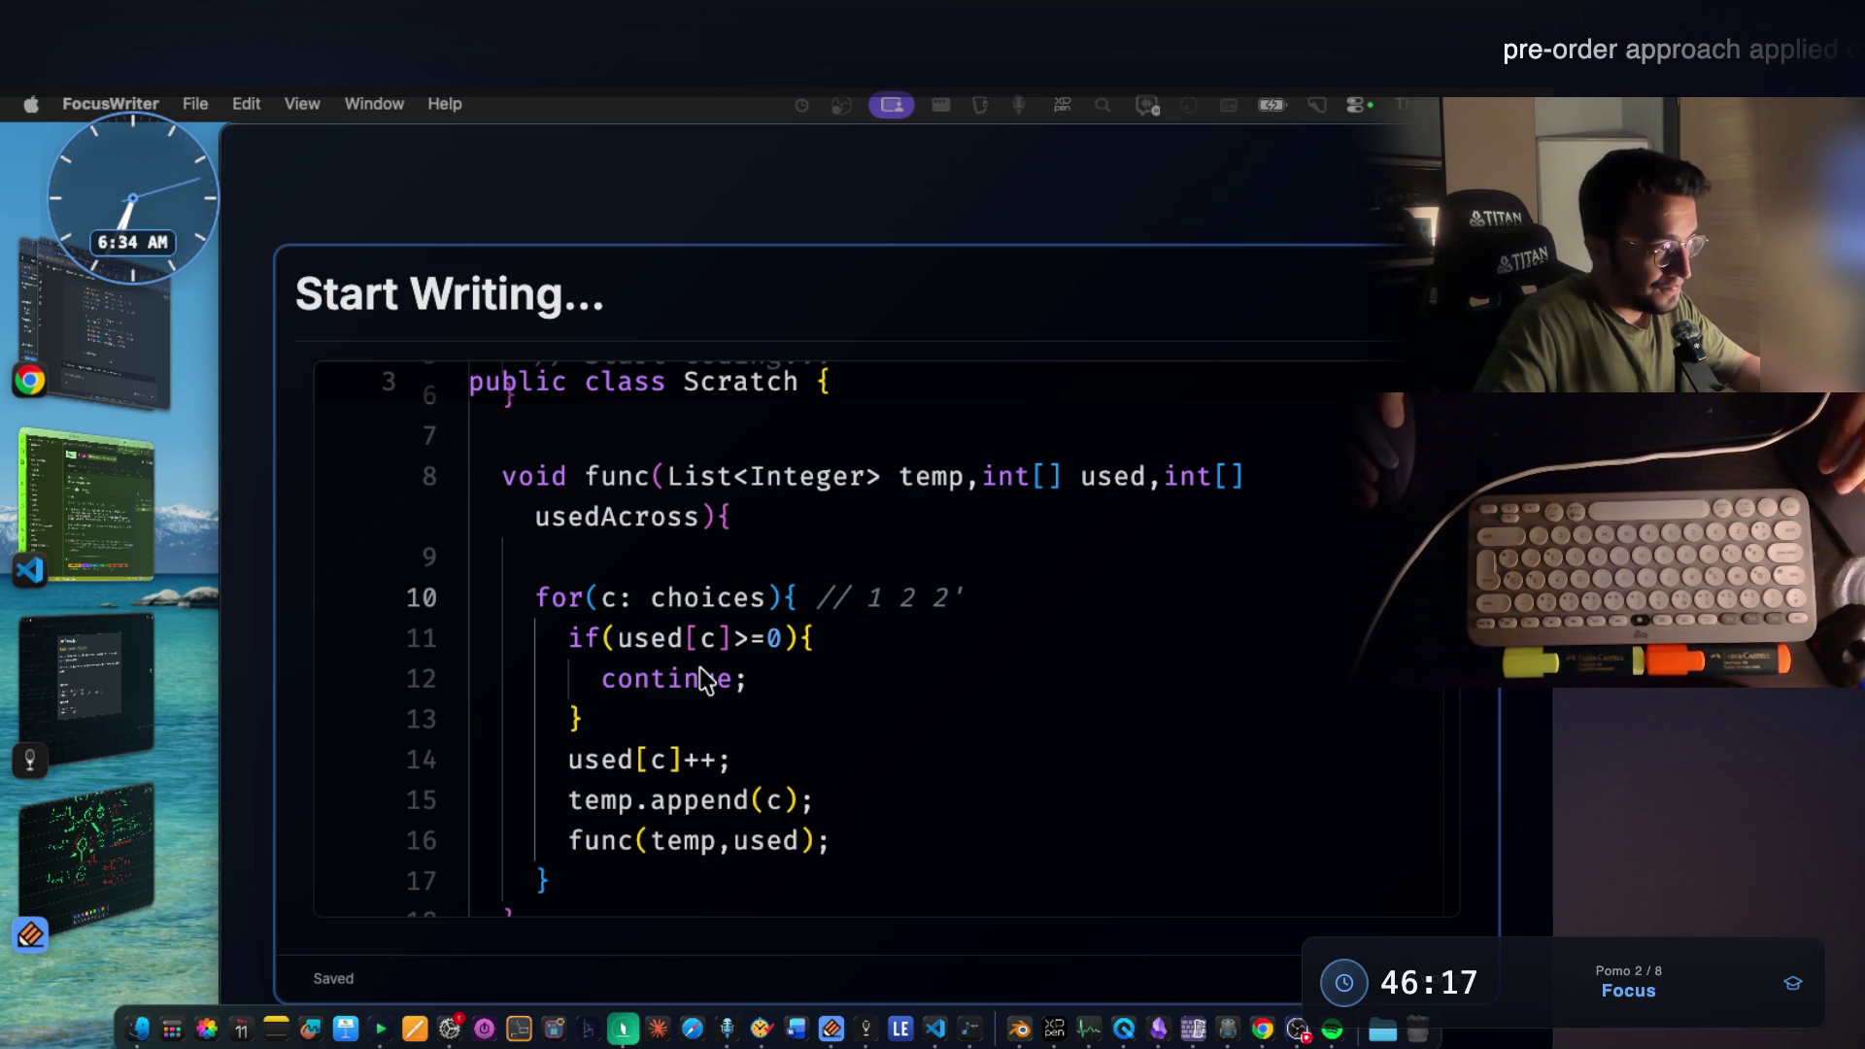
{"action": "left_click", "coordinate": [101, 816]}
{"action": "scroll", "coordinate": [612, 581], "scroll_direction": "up", "scroll_amount": 2}
{"action": "scroll", "coordinate": [583, 540], "scroll_direction": "up", "scroll_amount": 3}
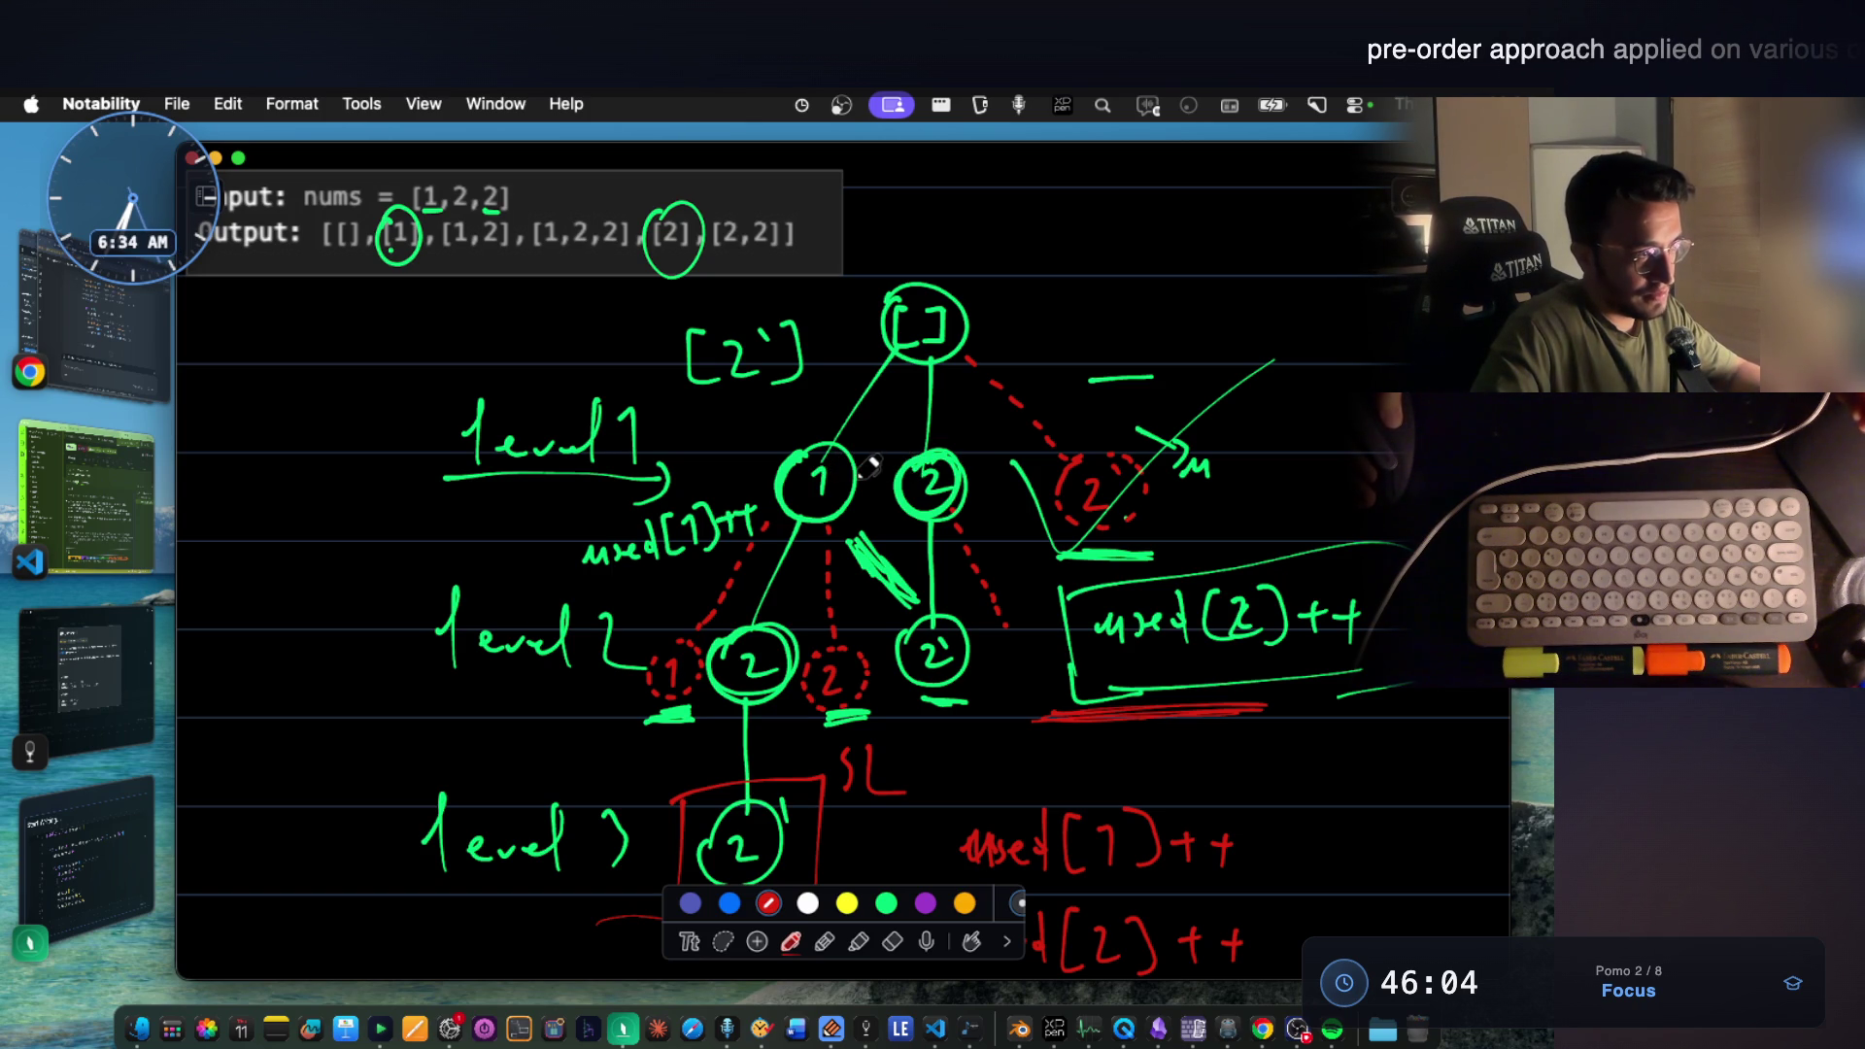
{"action": "left_click", "coordinate": [87, 859]}
{"action": "scroll", "coordinate": [627, 612], "scroll_direction": "down", "scroll_amount": 1}
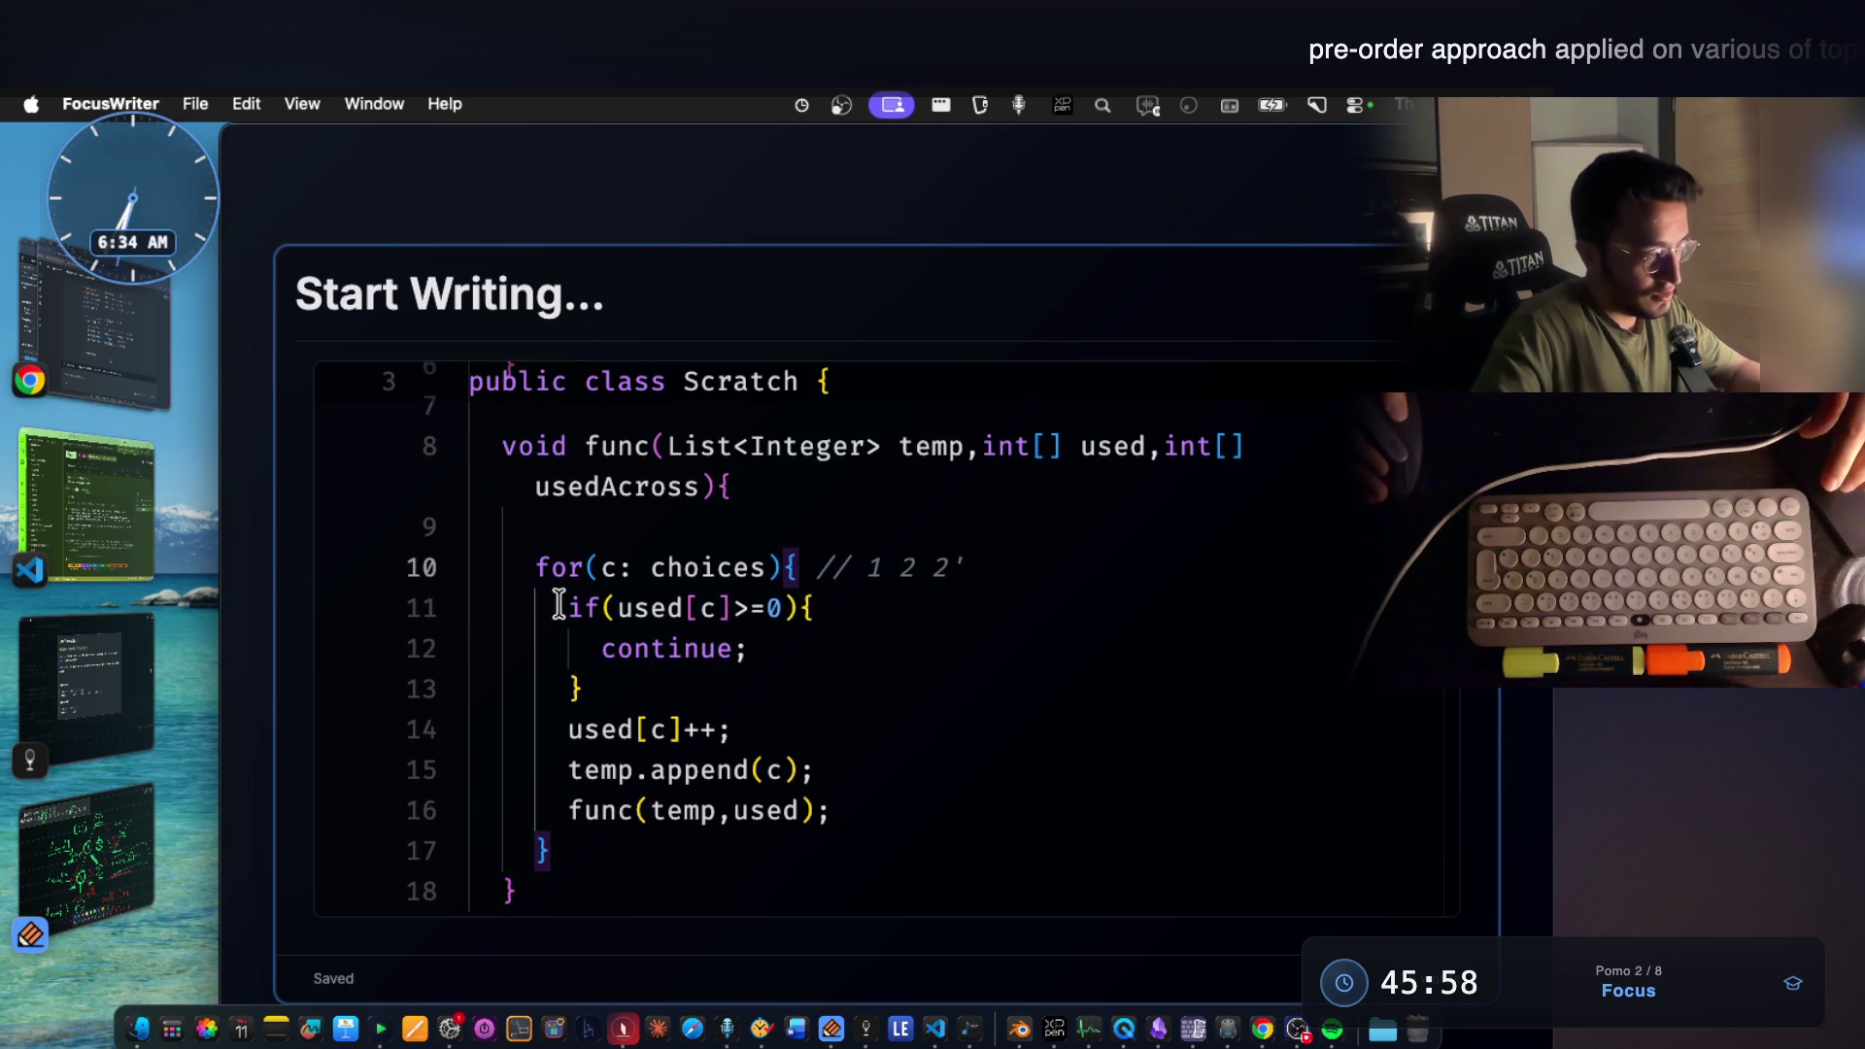
Review the used check on lines 11-13 and start a new line after the recursive func(temp,used) call.
{"action": "left_click_drag", "start_coordinate": [600, 627], "coordinate": [610, 673]}
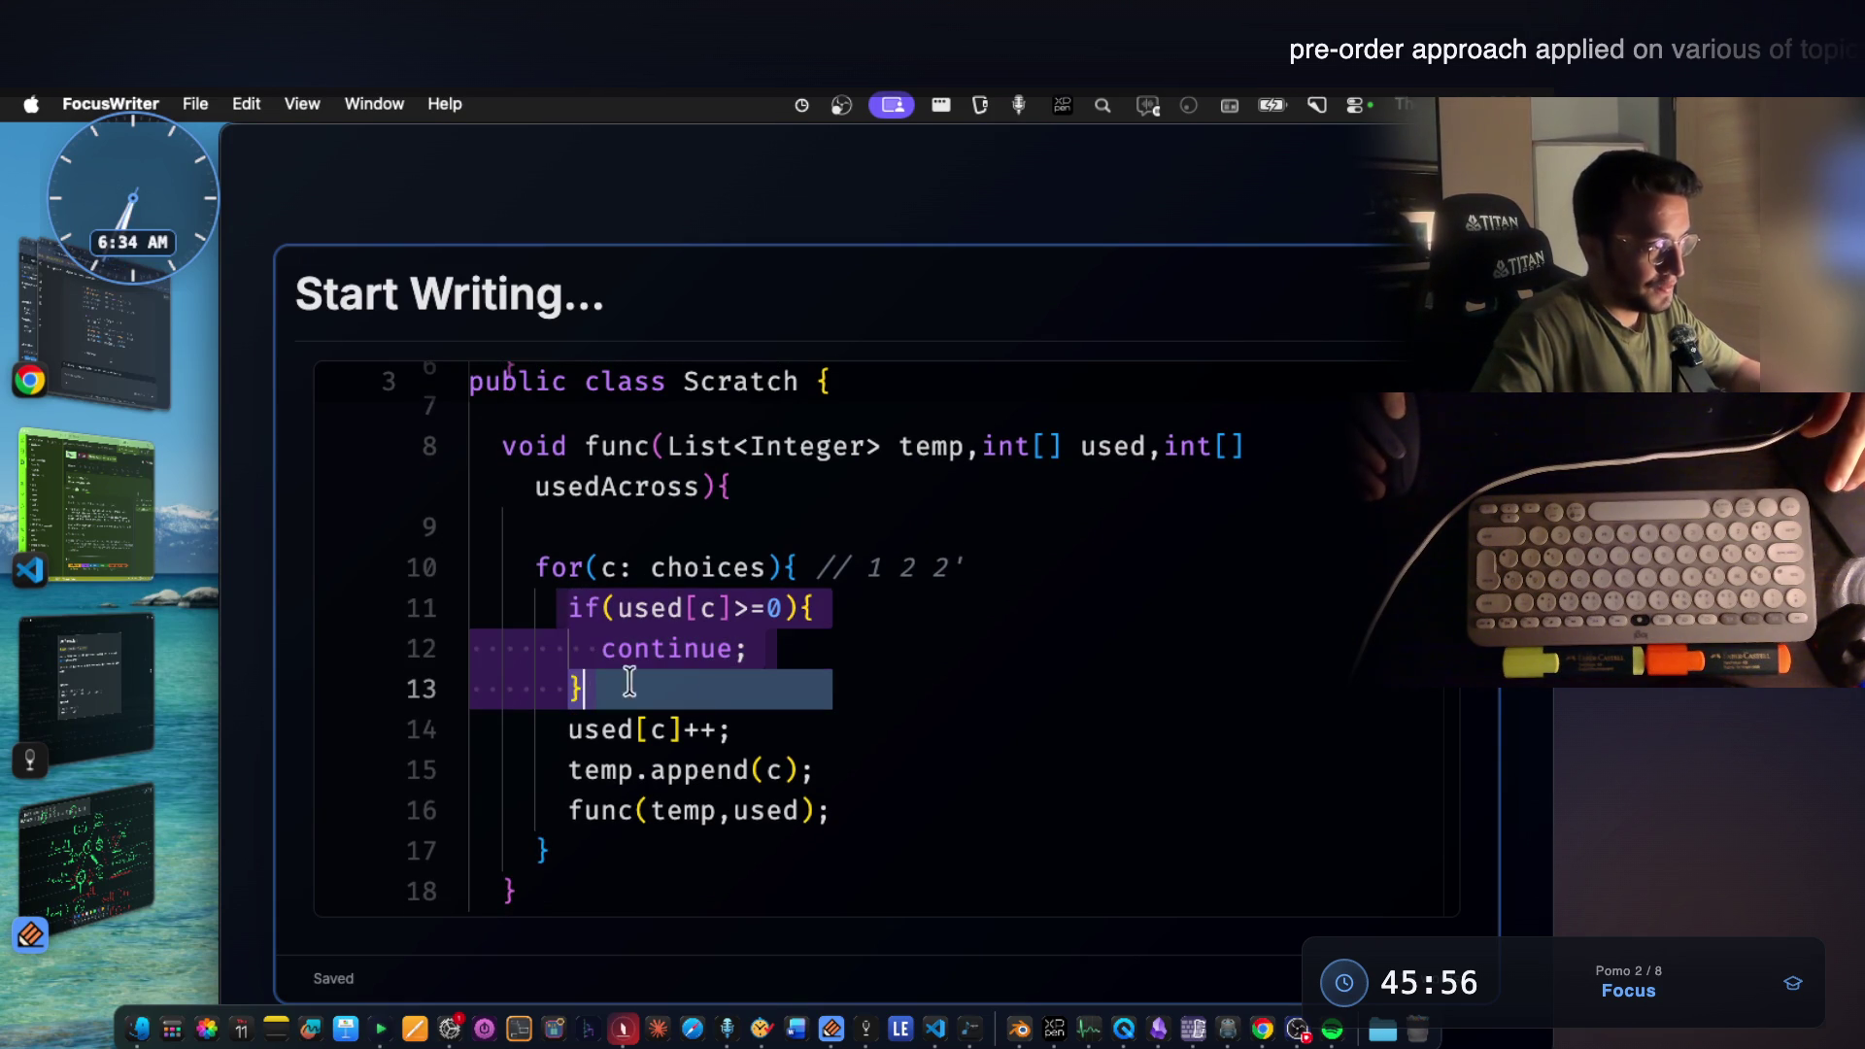
{"action": "left_click", "coordinate": [568, 728]}
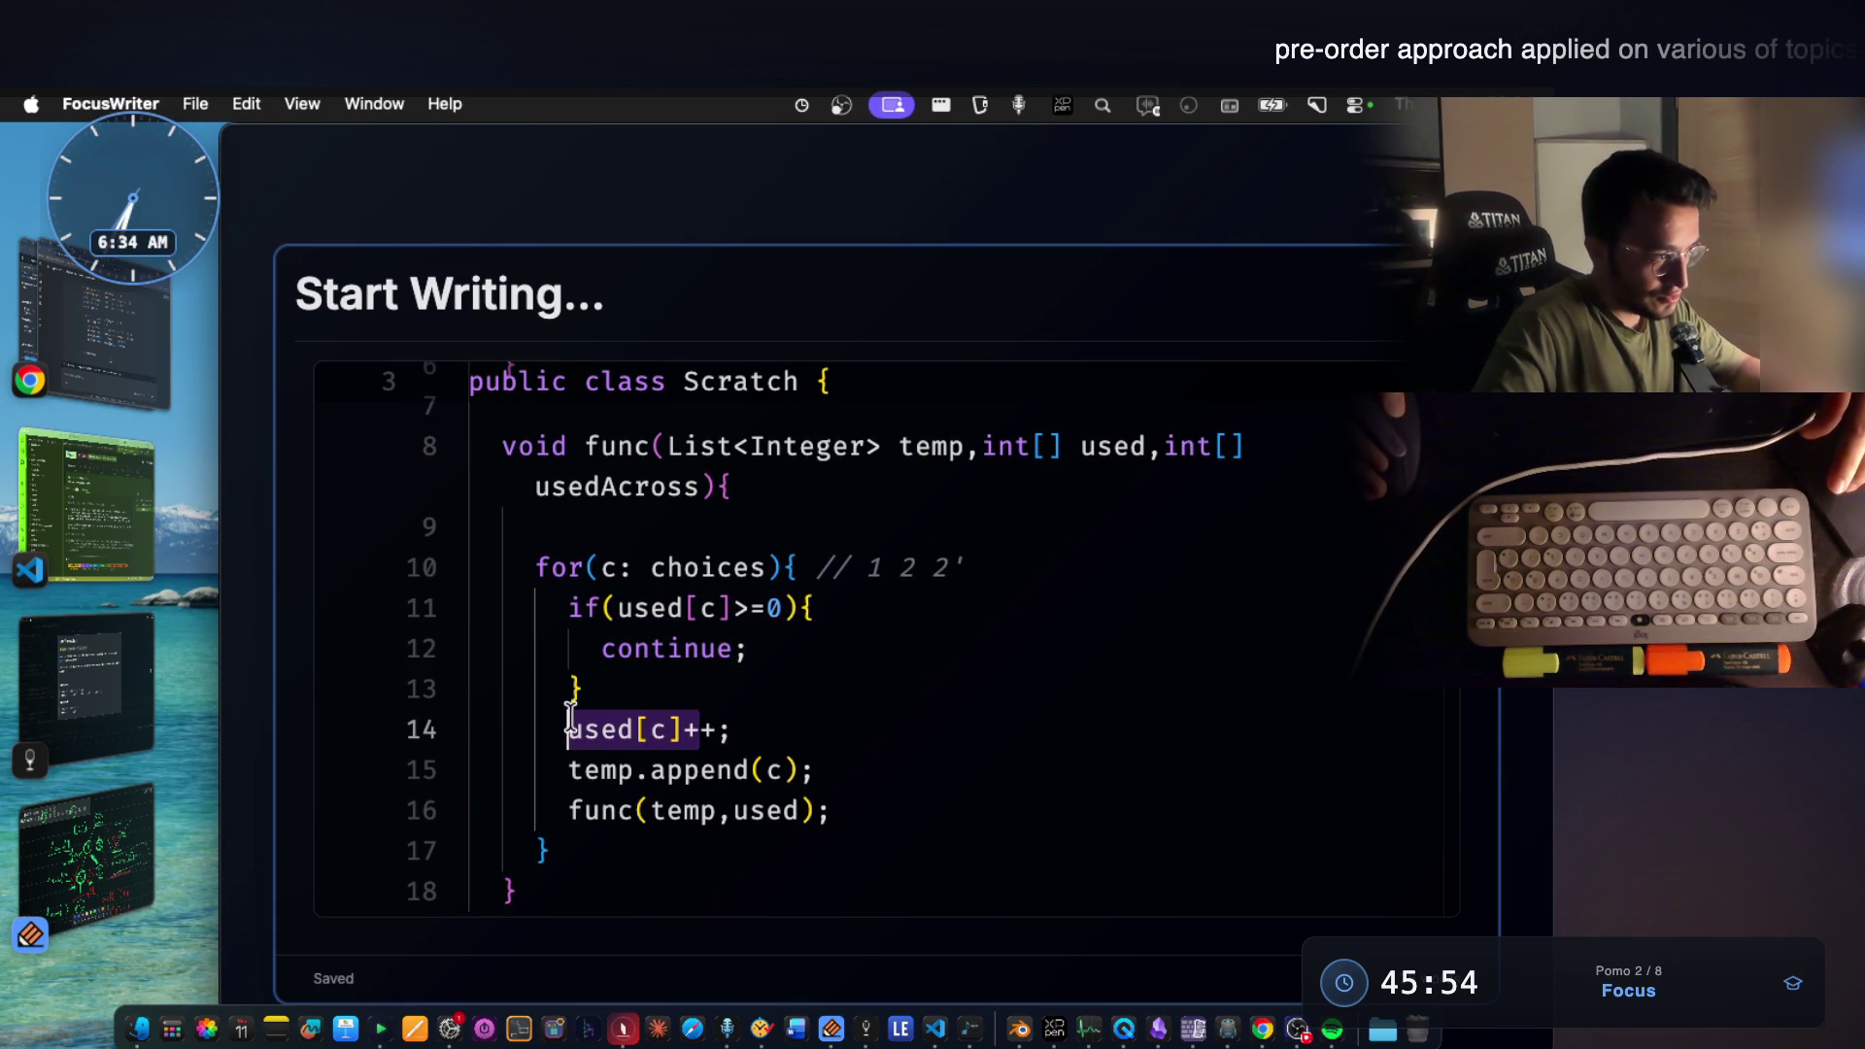
{"action": "left_click", "coordinate": [817, 769]}
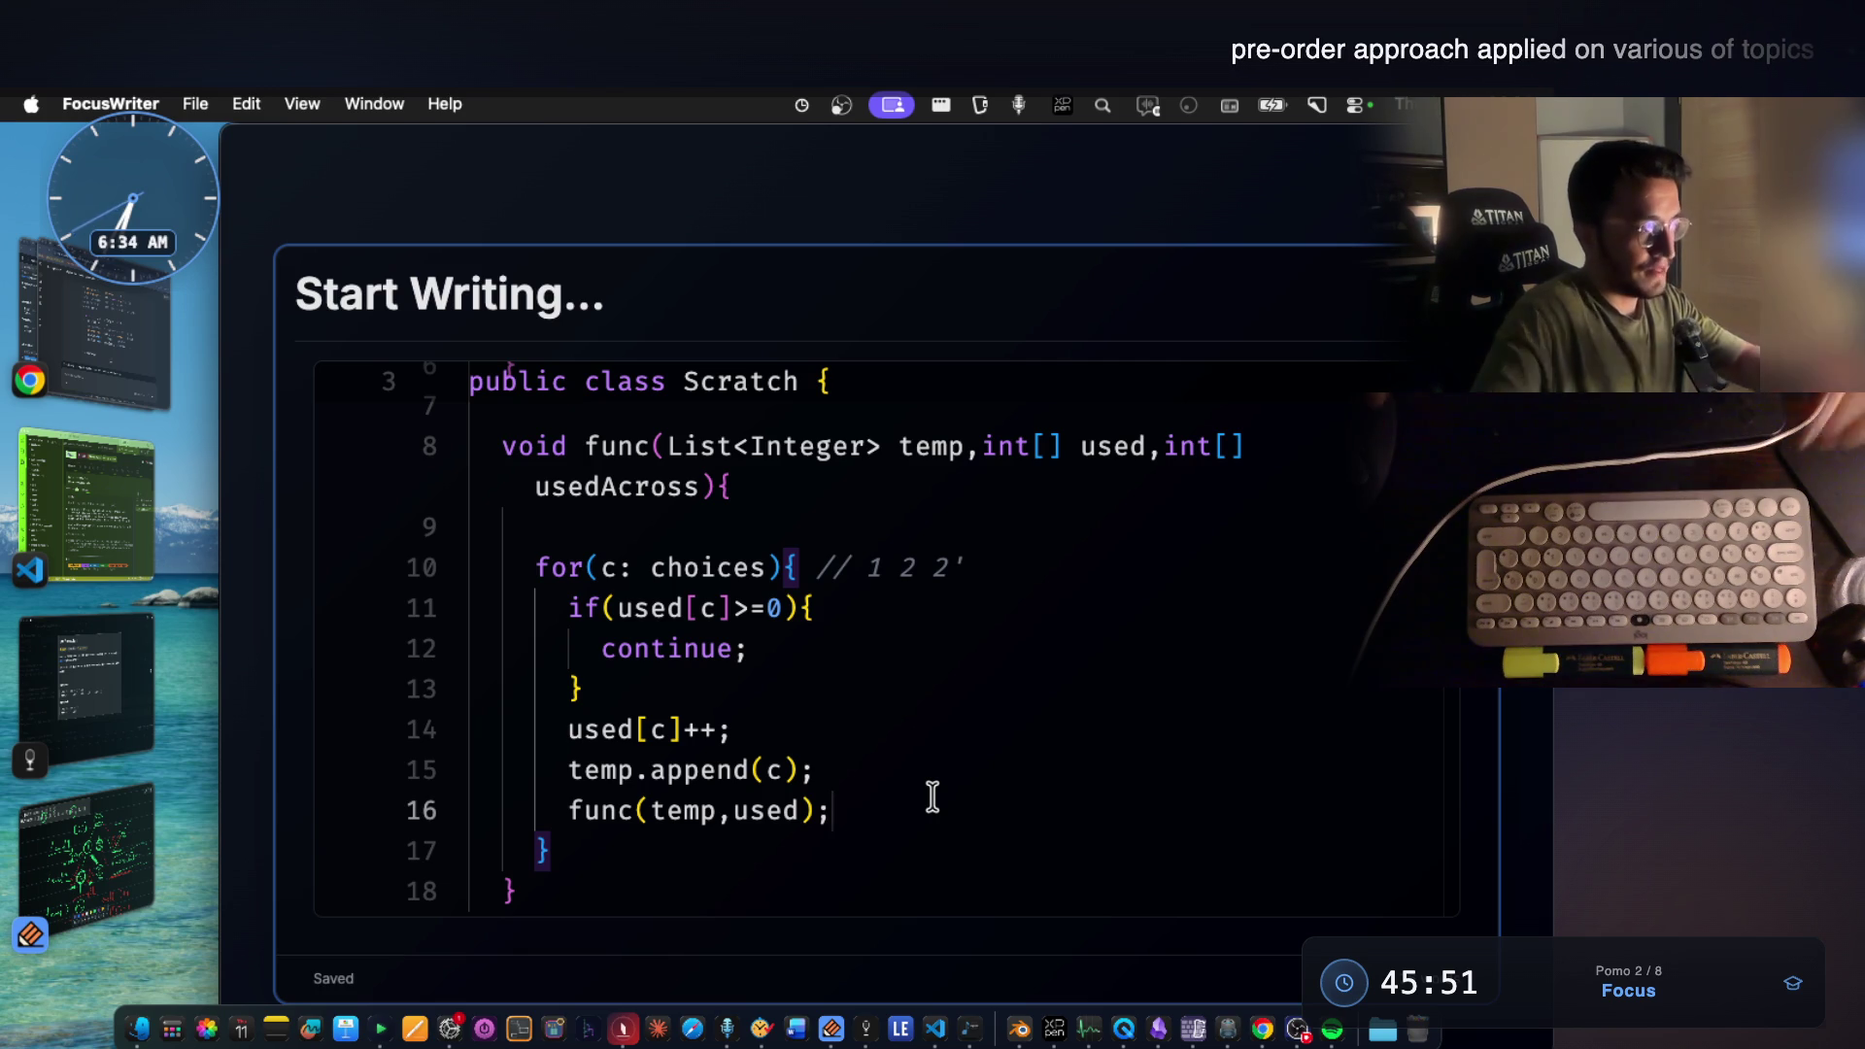
{"action": "key", "text": "Return"}
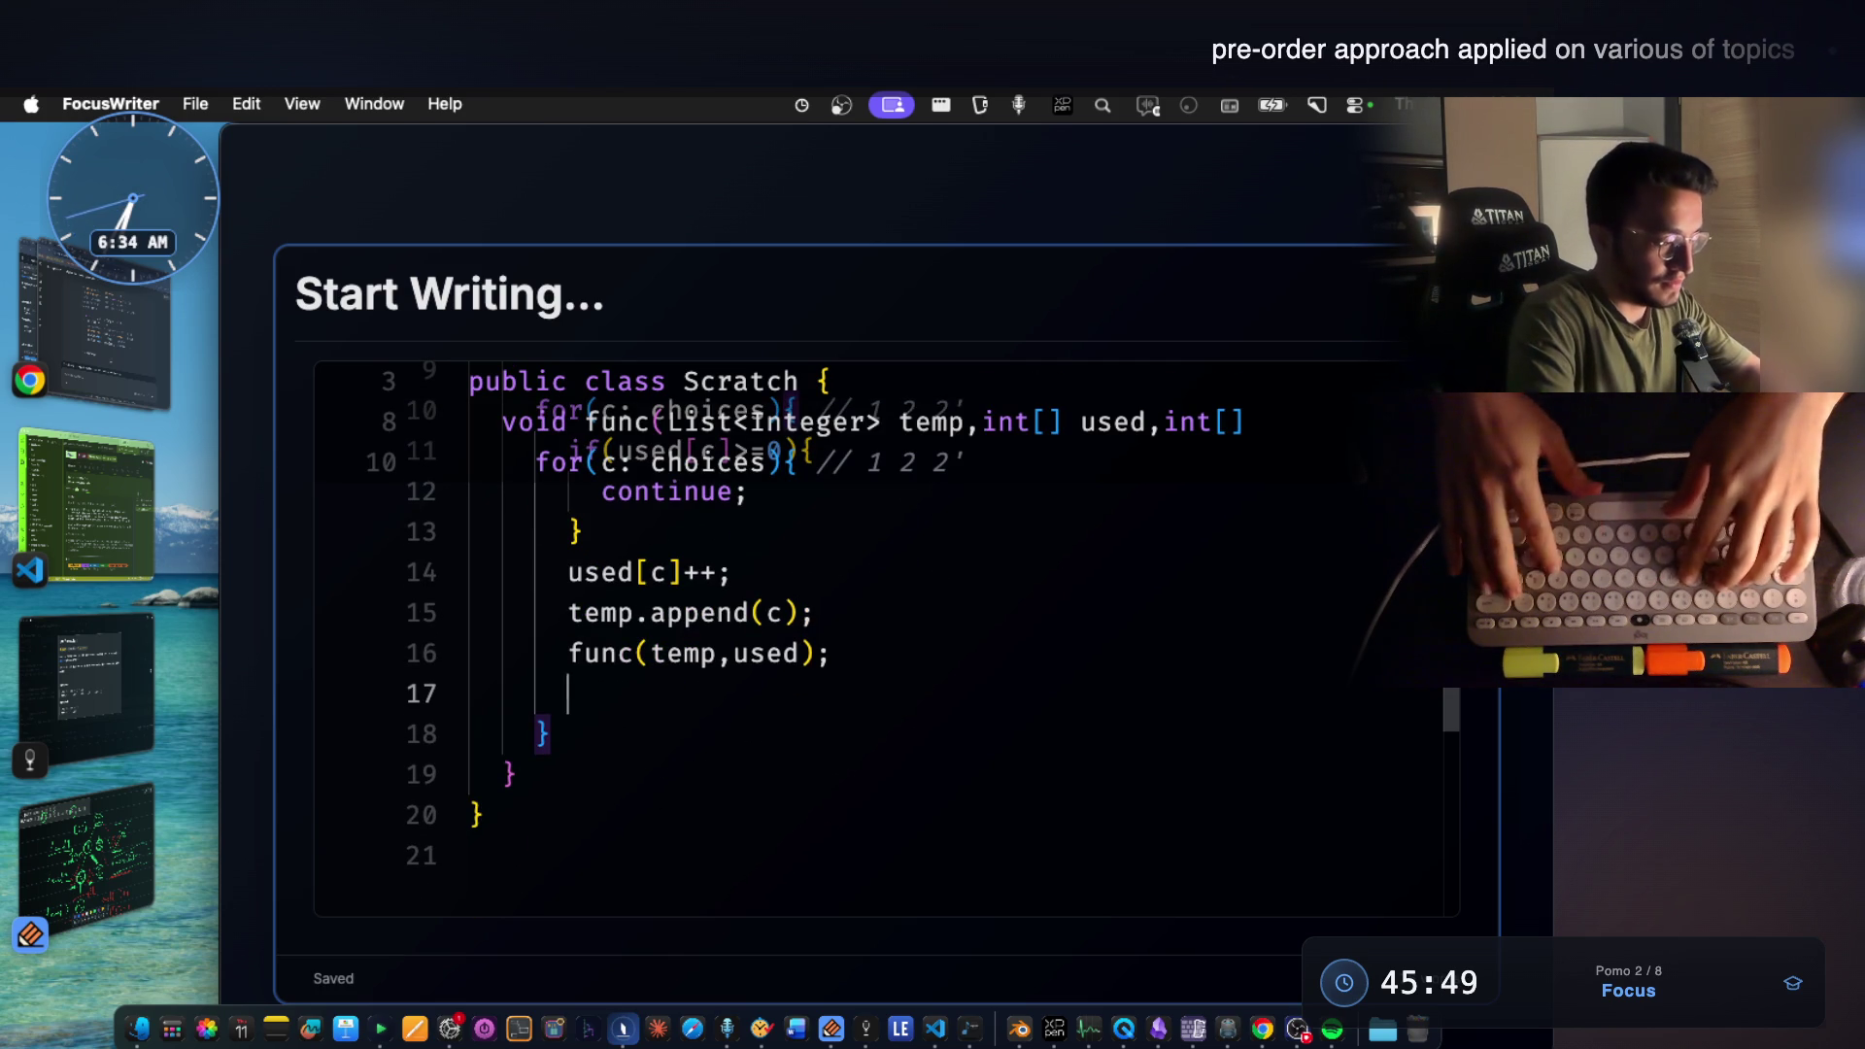
{"action": "type", "text": "temp.ren"}
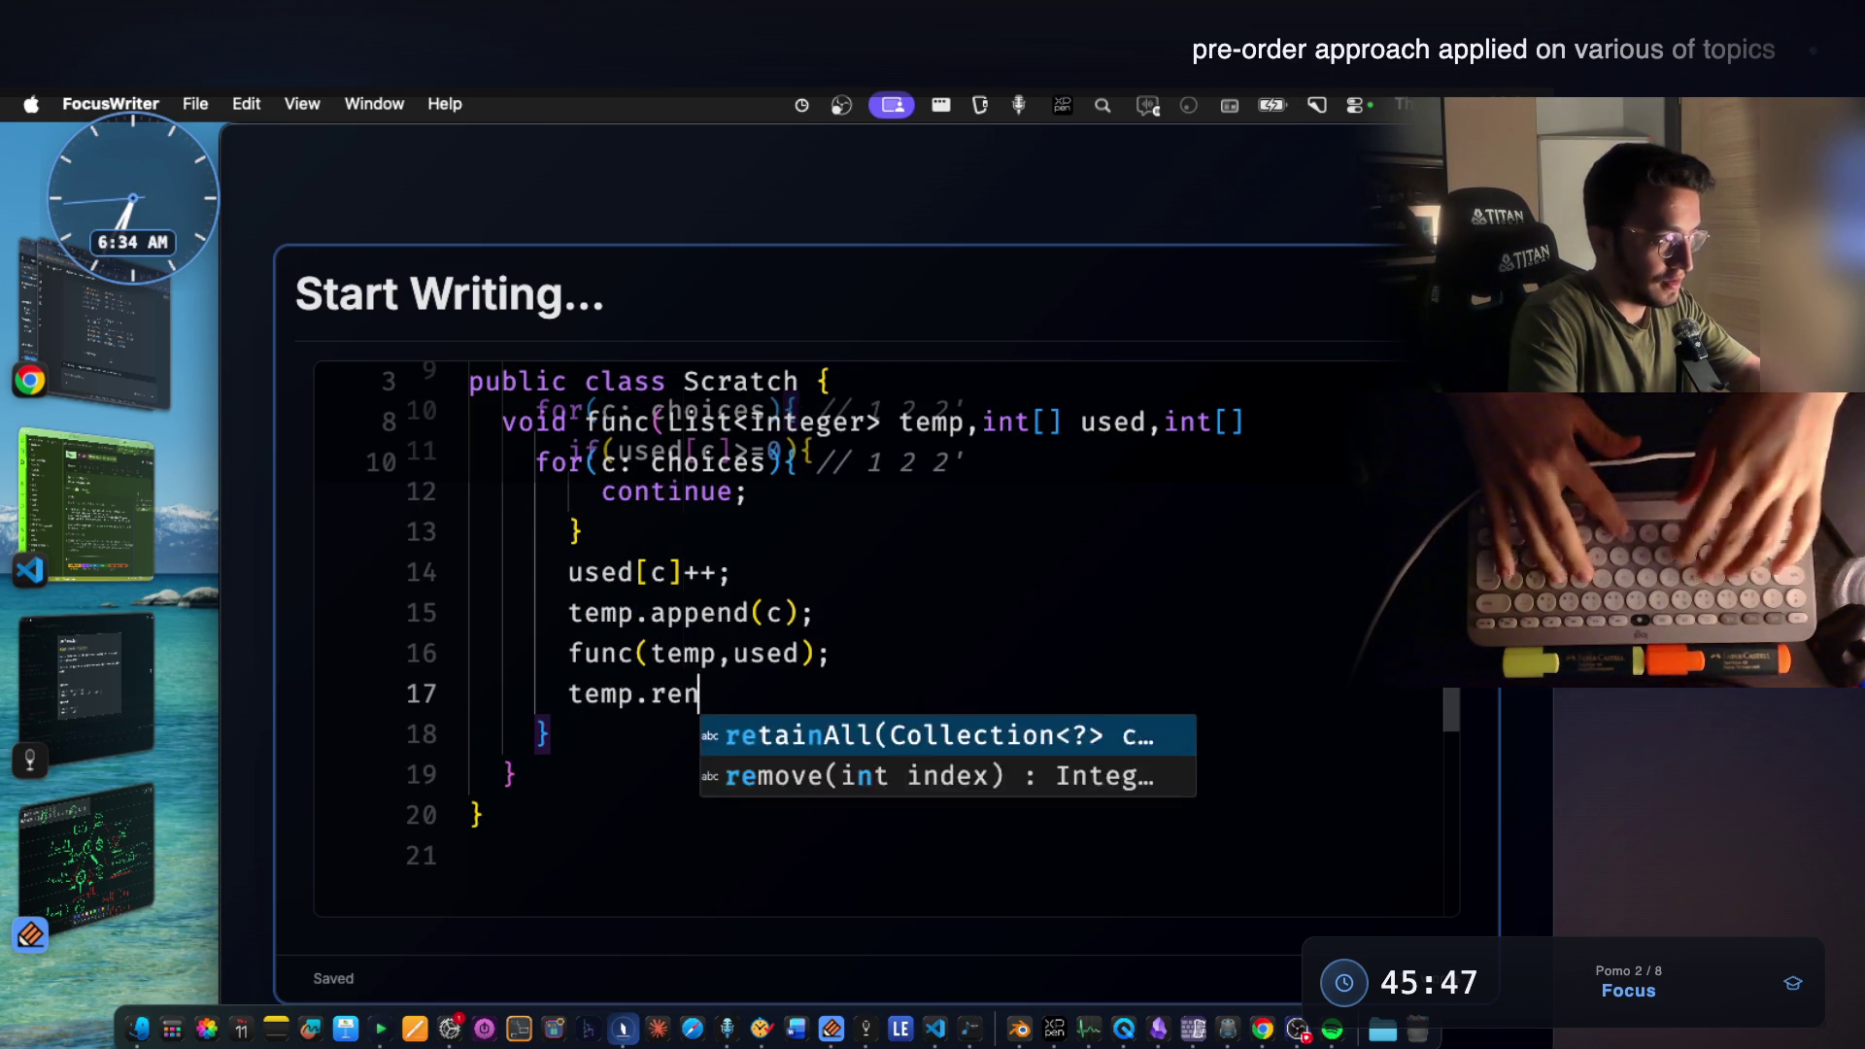
{"action": "type", "text": "o"}
Write temp.remove(temp.size()-1); on the new line, correcting typos along the way.
{"action": "key", "text": "BackSpace"}
{"action": "key", "text": "BackSpace"}
{"action": "type", "text": "move"}
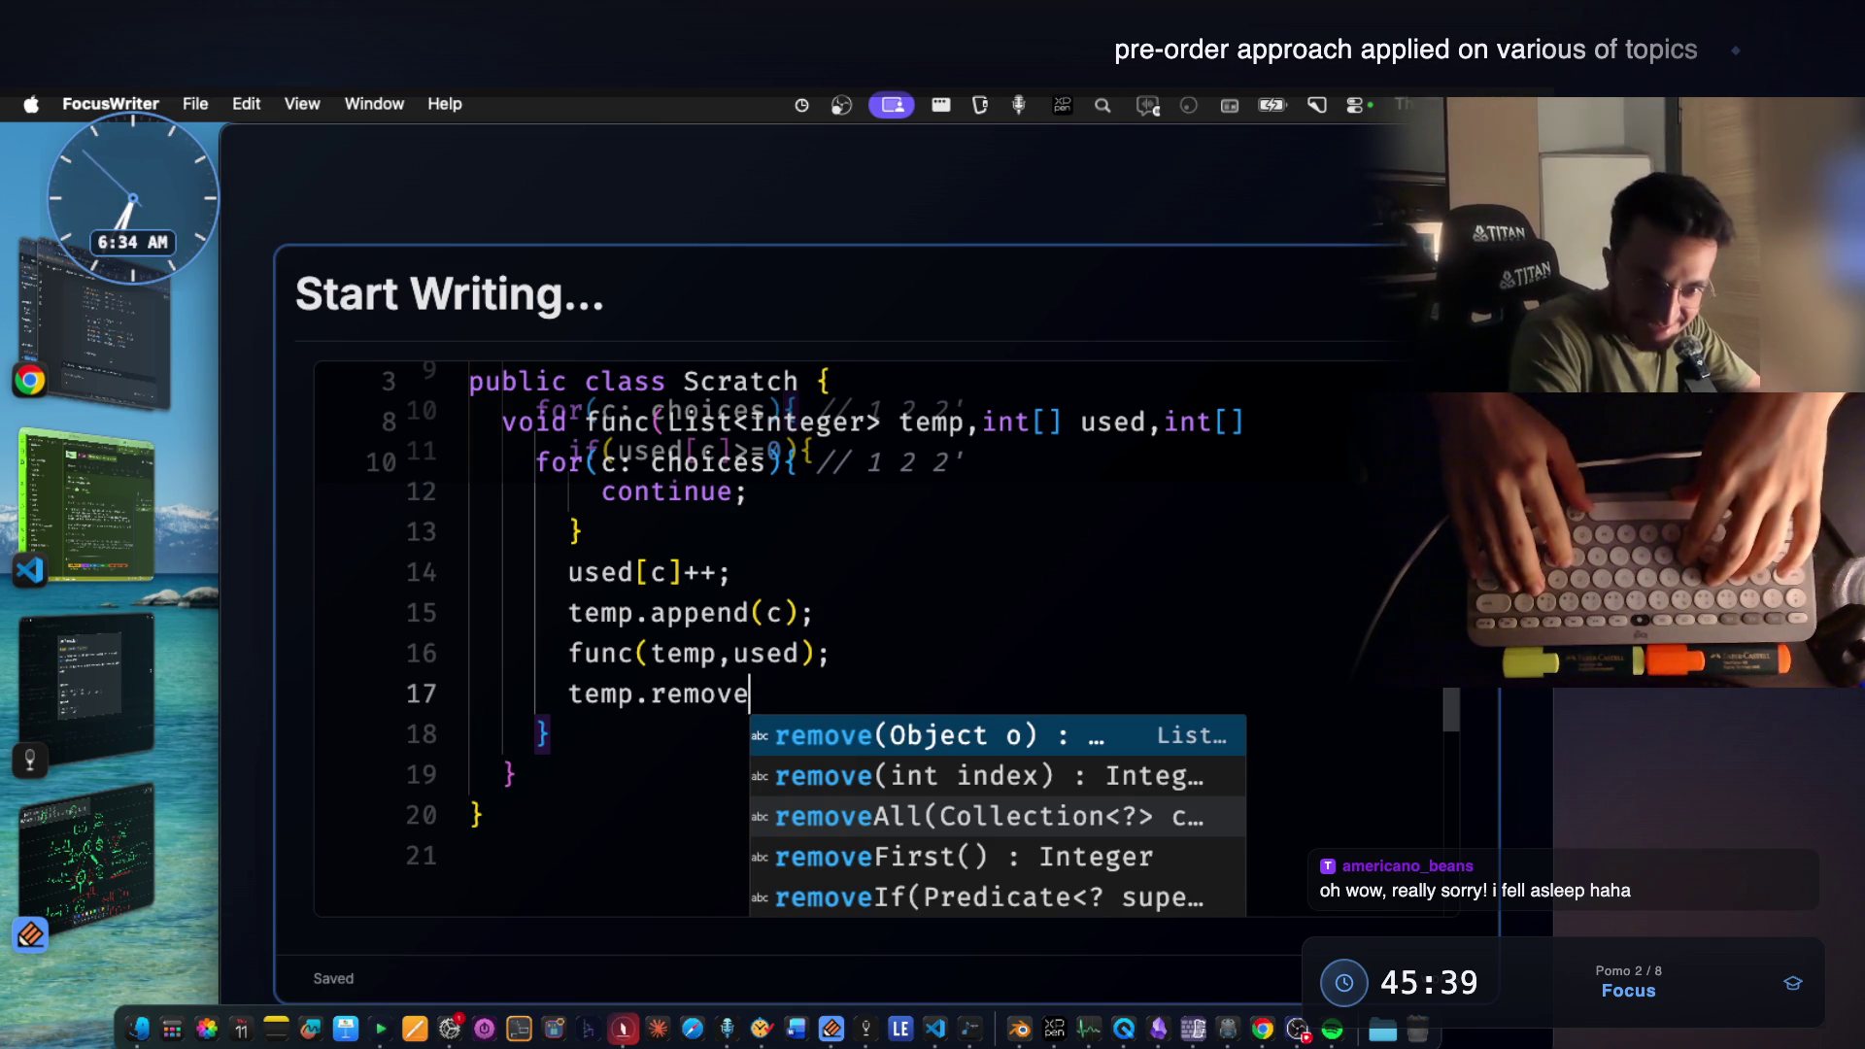
{"action": "type", "text": "();"}
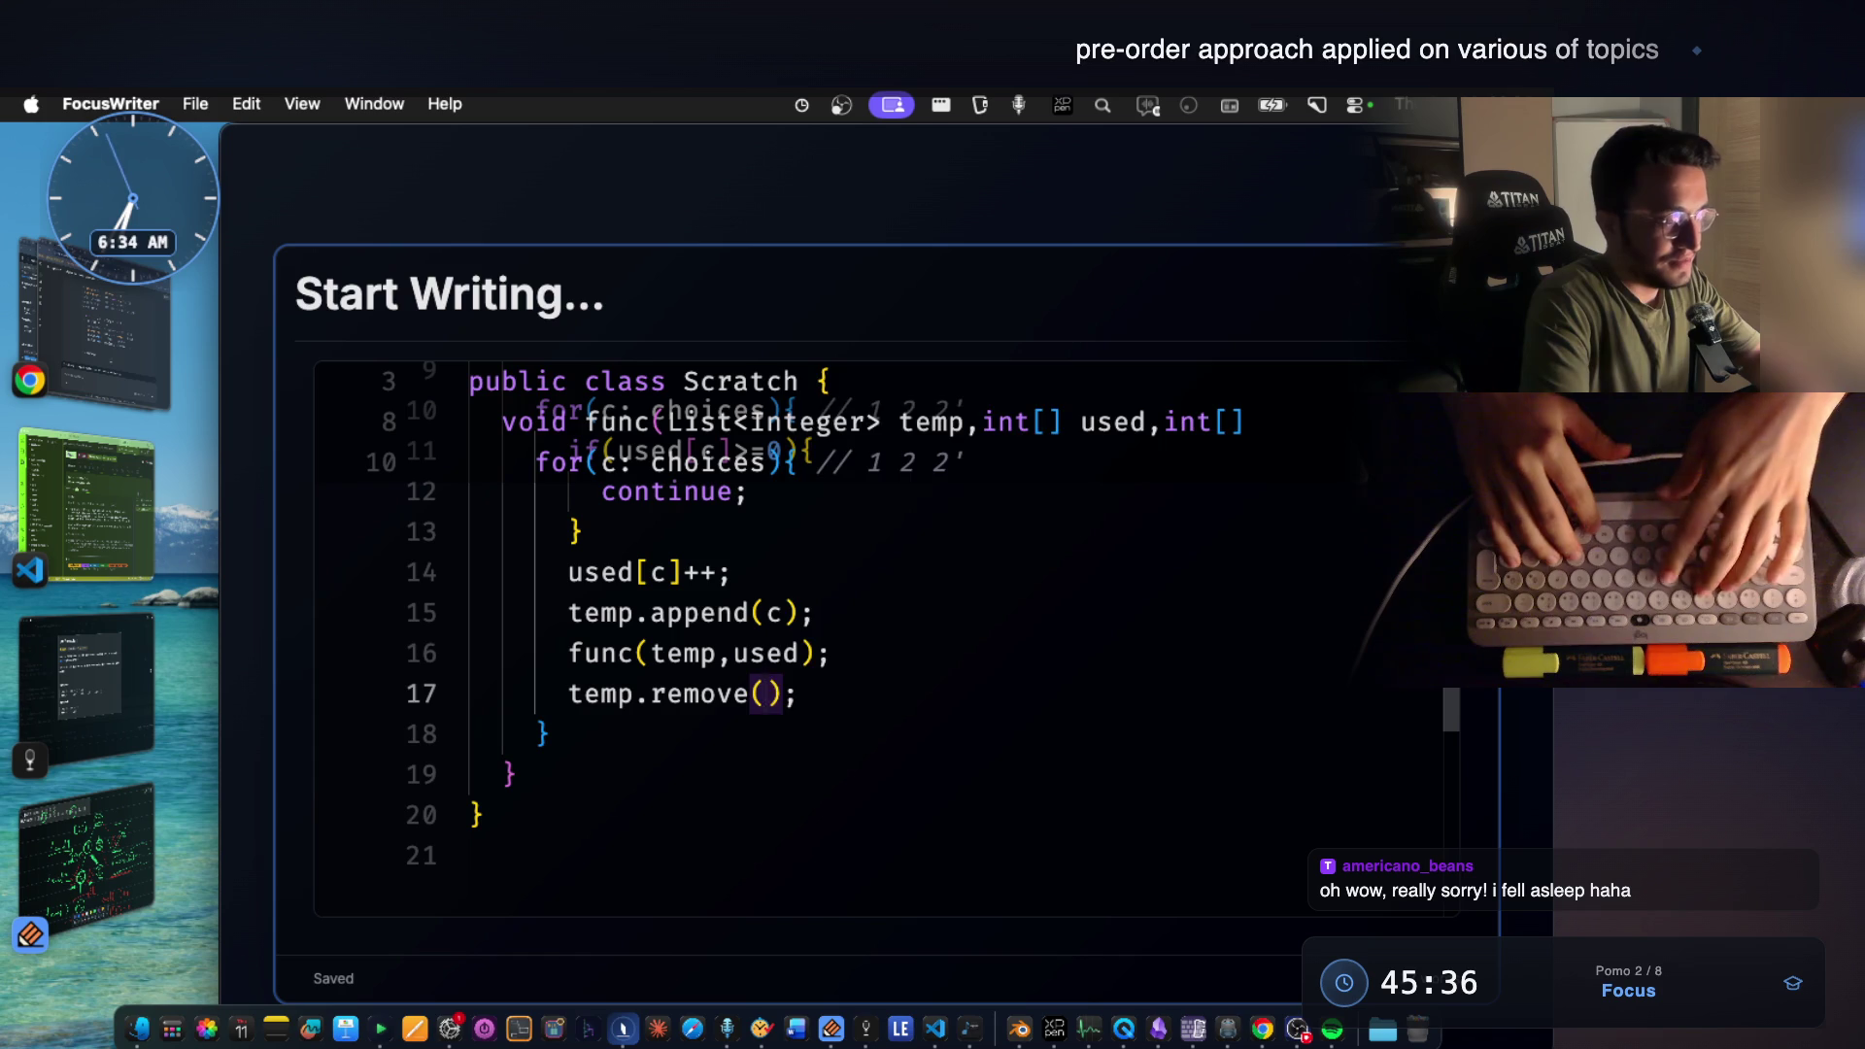
{"action": "type", "text": "temp.len"}
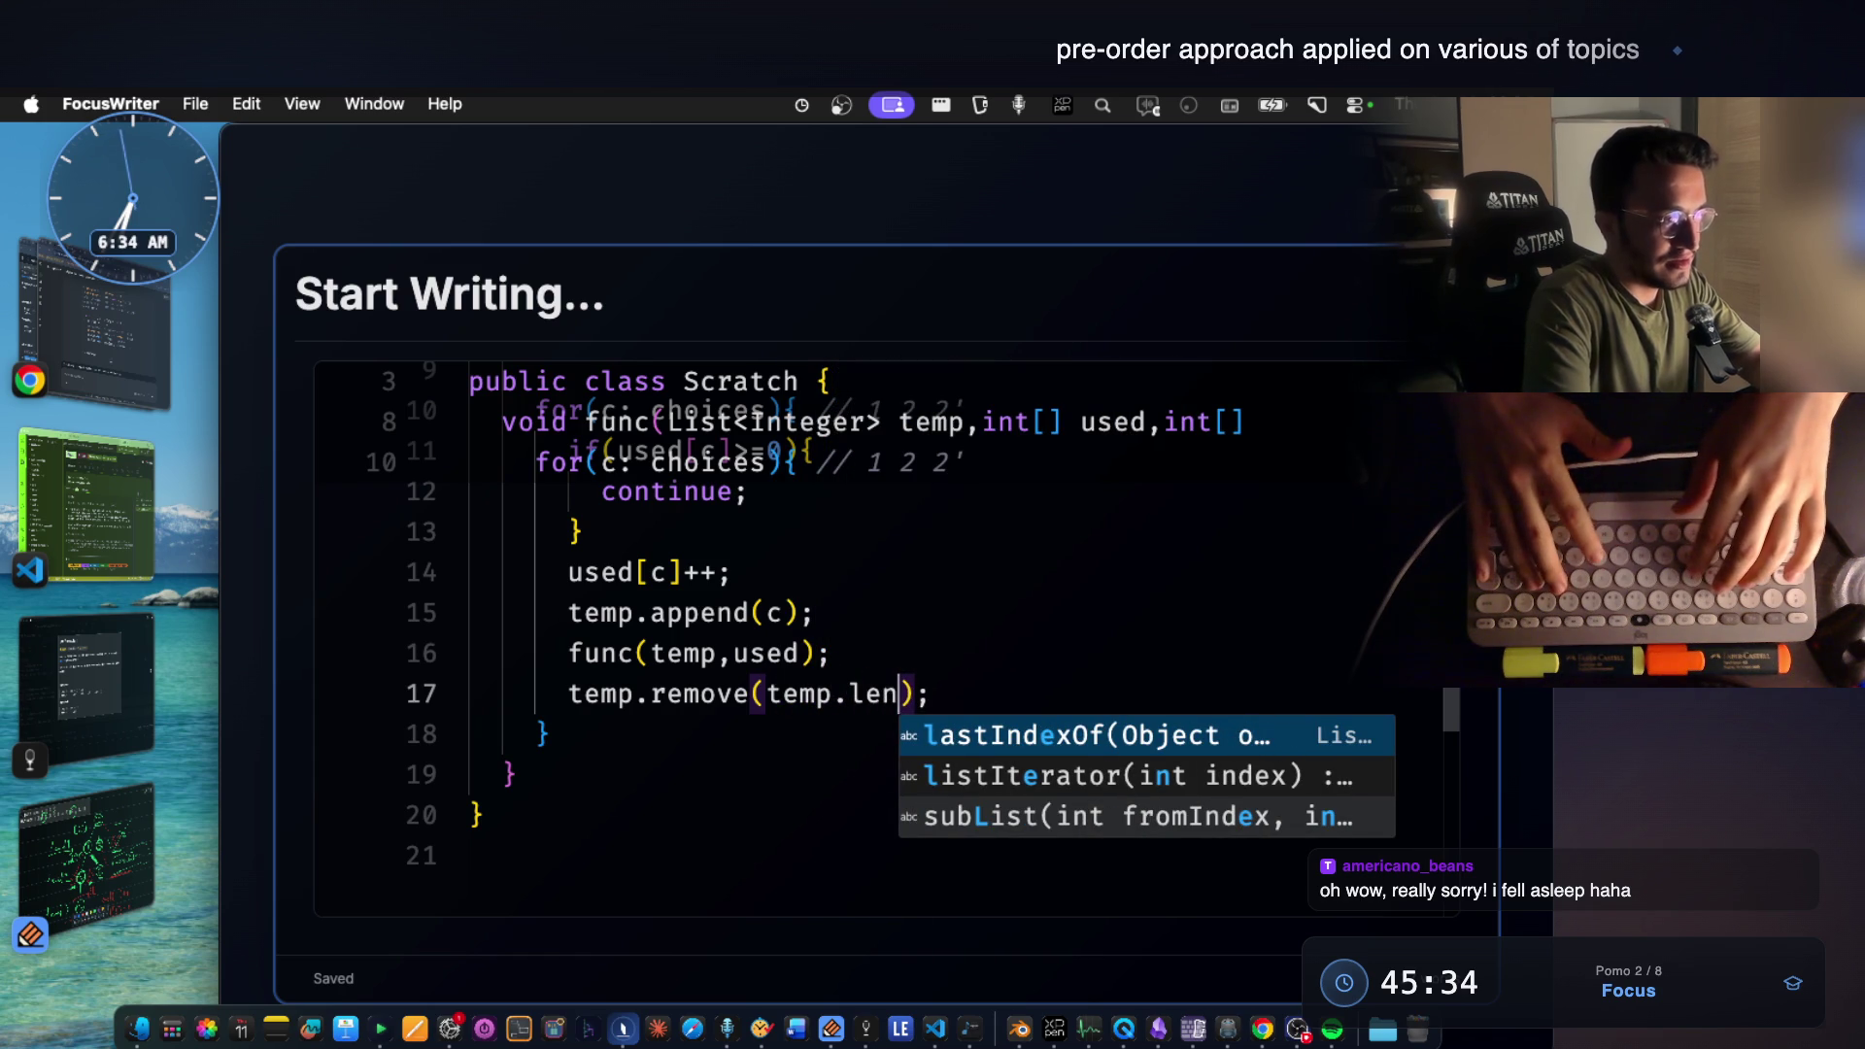
{"action": "key", "text": "BackSpace"}
{"action": "key", "text": "BackSpace"}
{"action": "key", "text": "BackSpace"}
{"action": "type", "text": "size"}
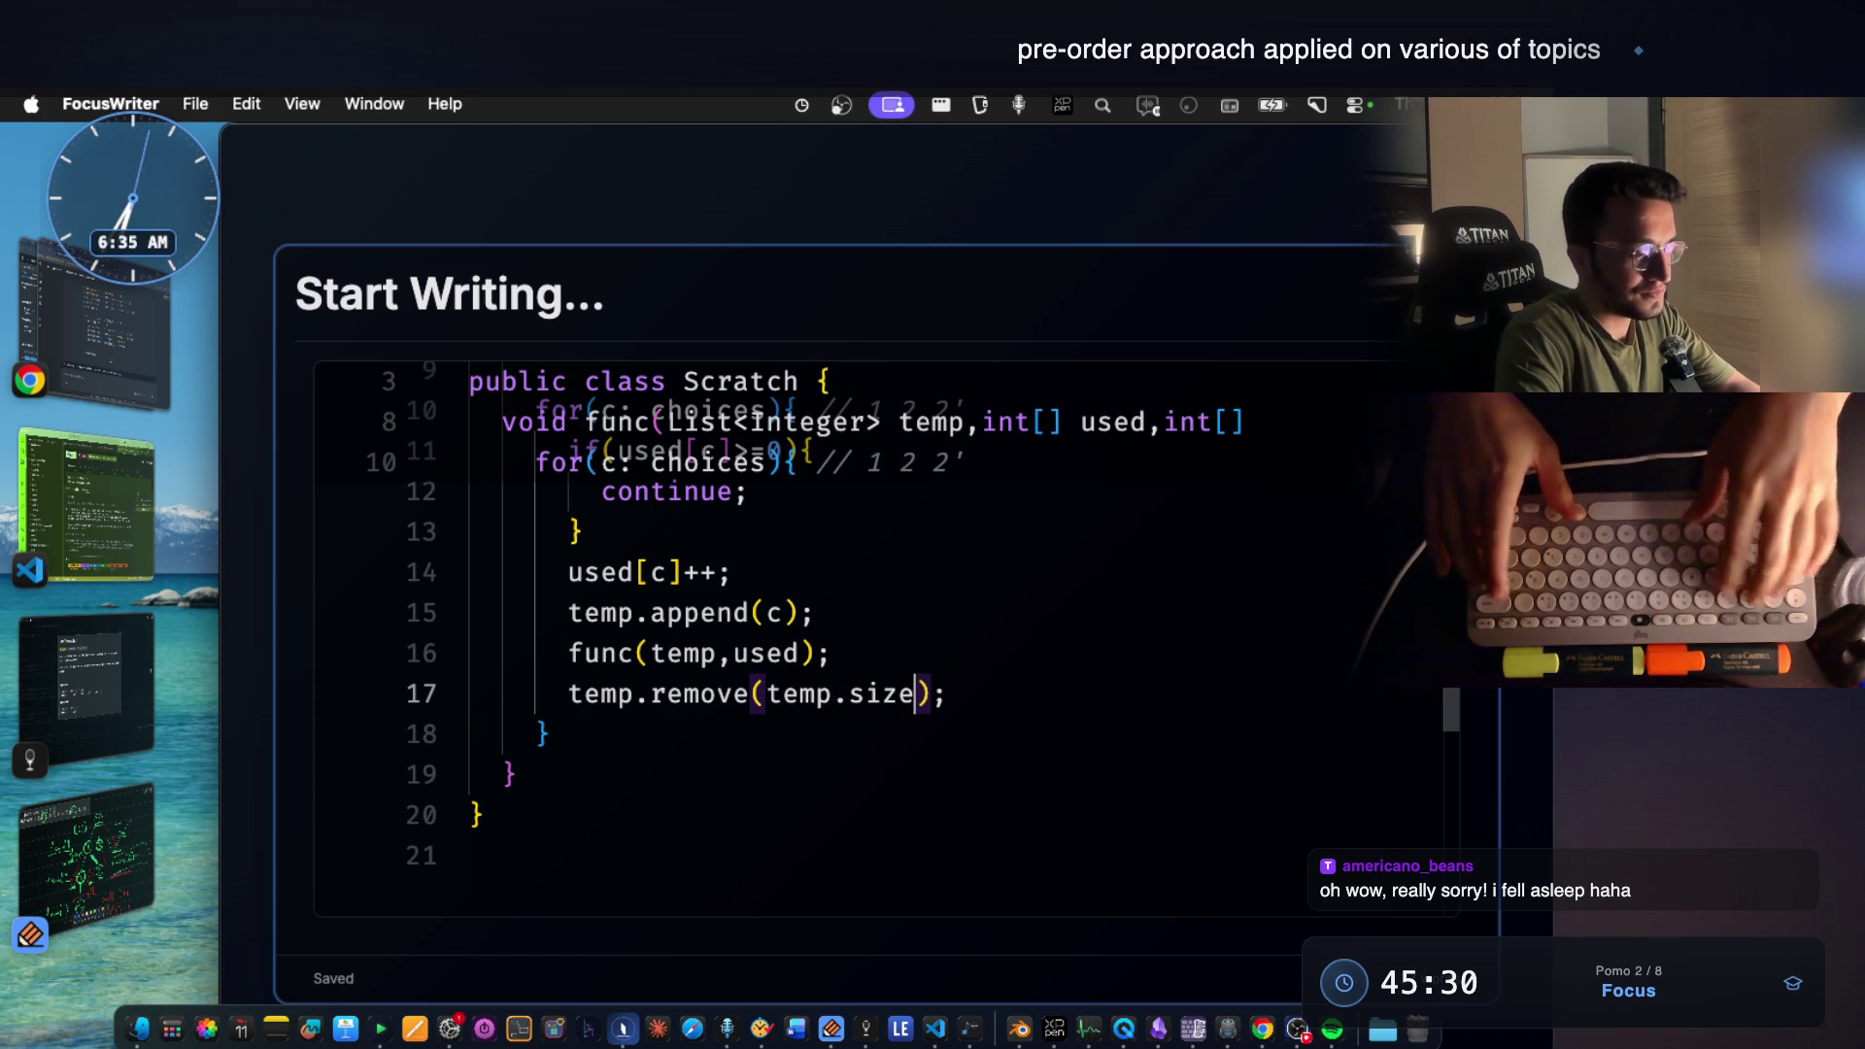
{"action": "type", "text": "("}
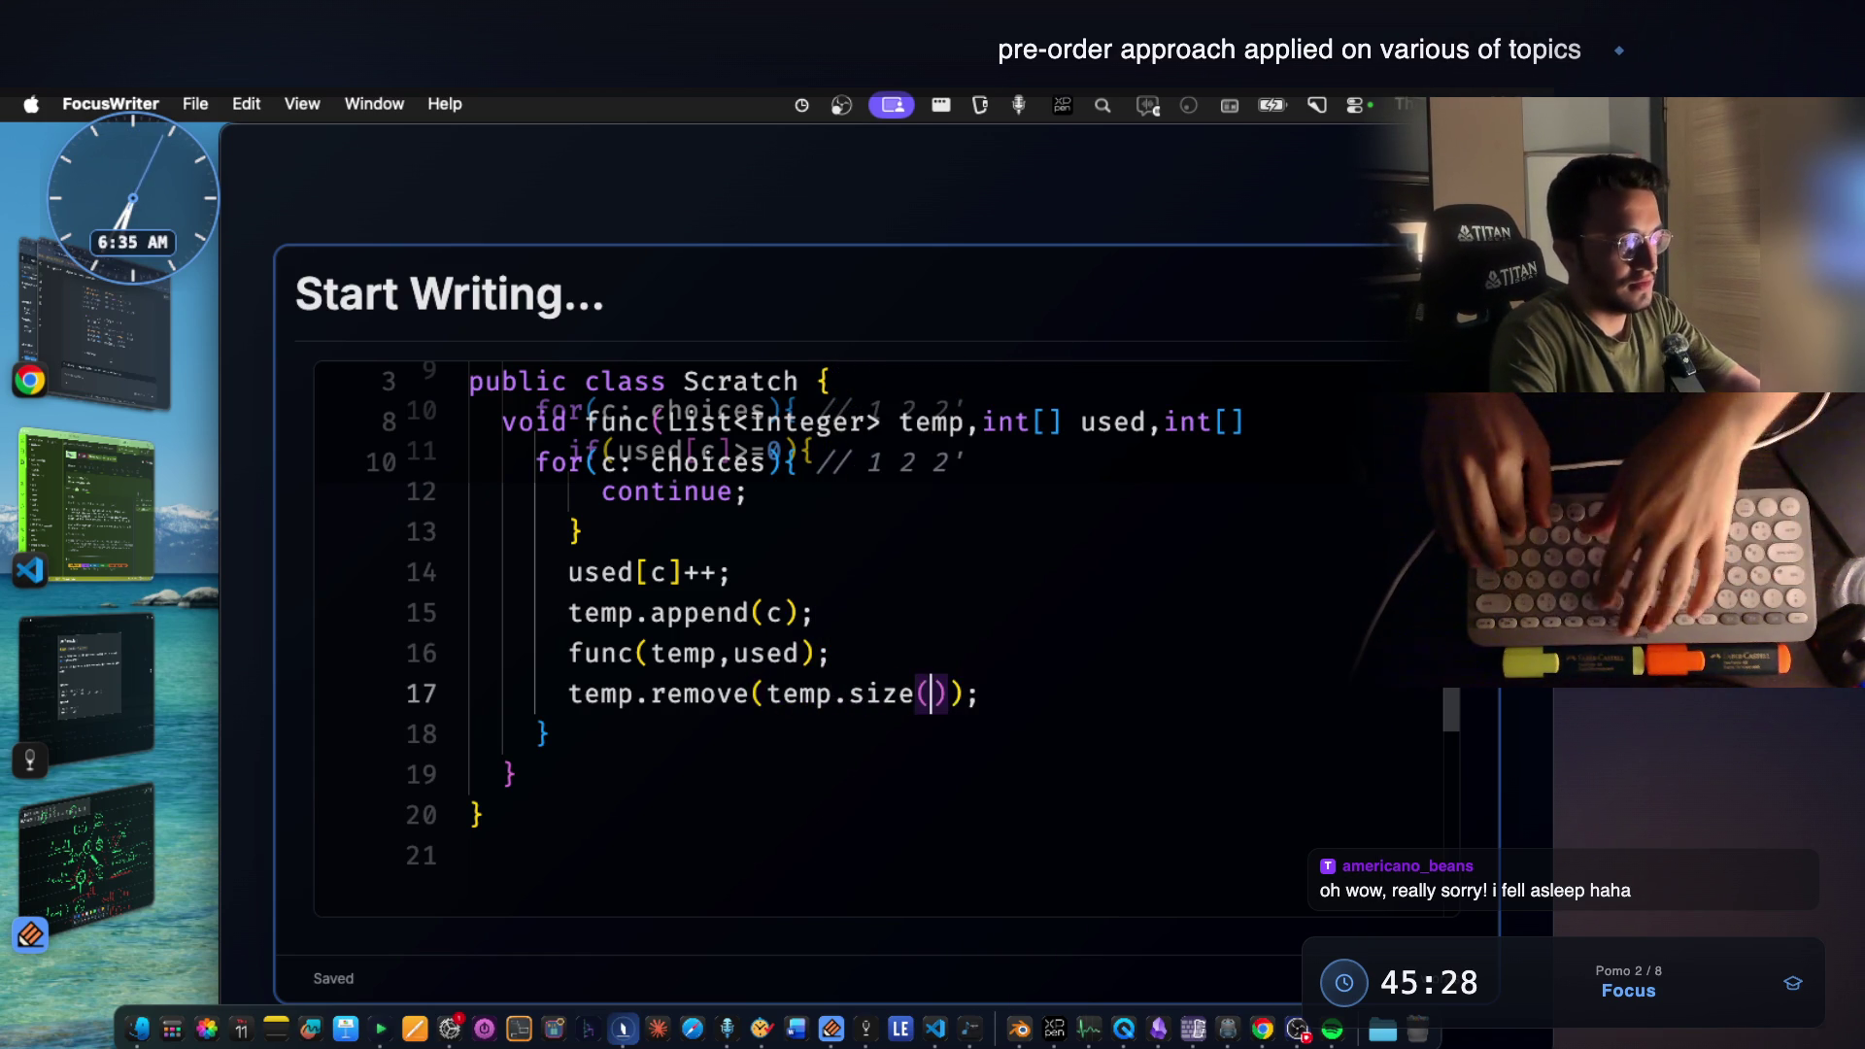
{"action": "type", "text": ")-1"}
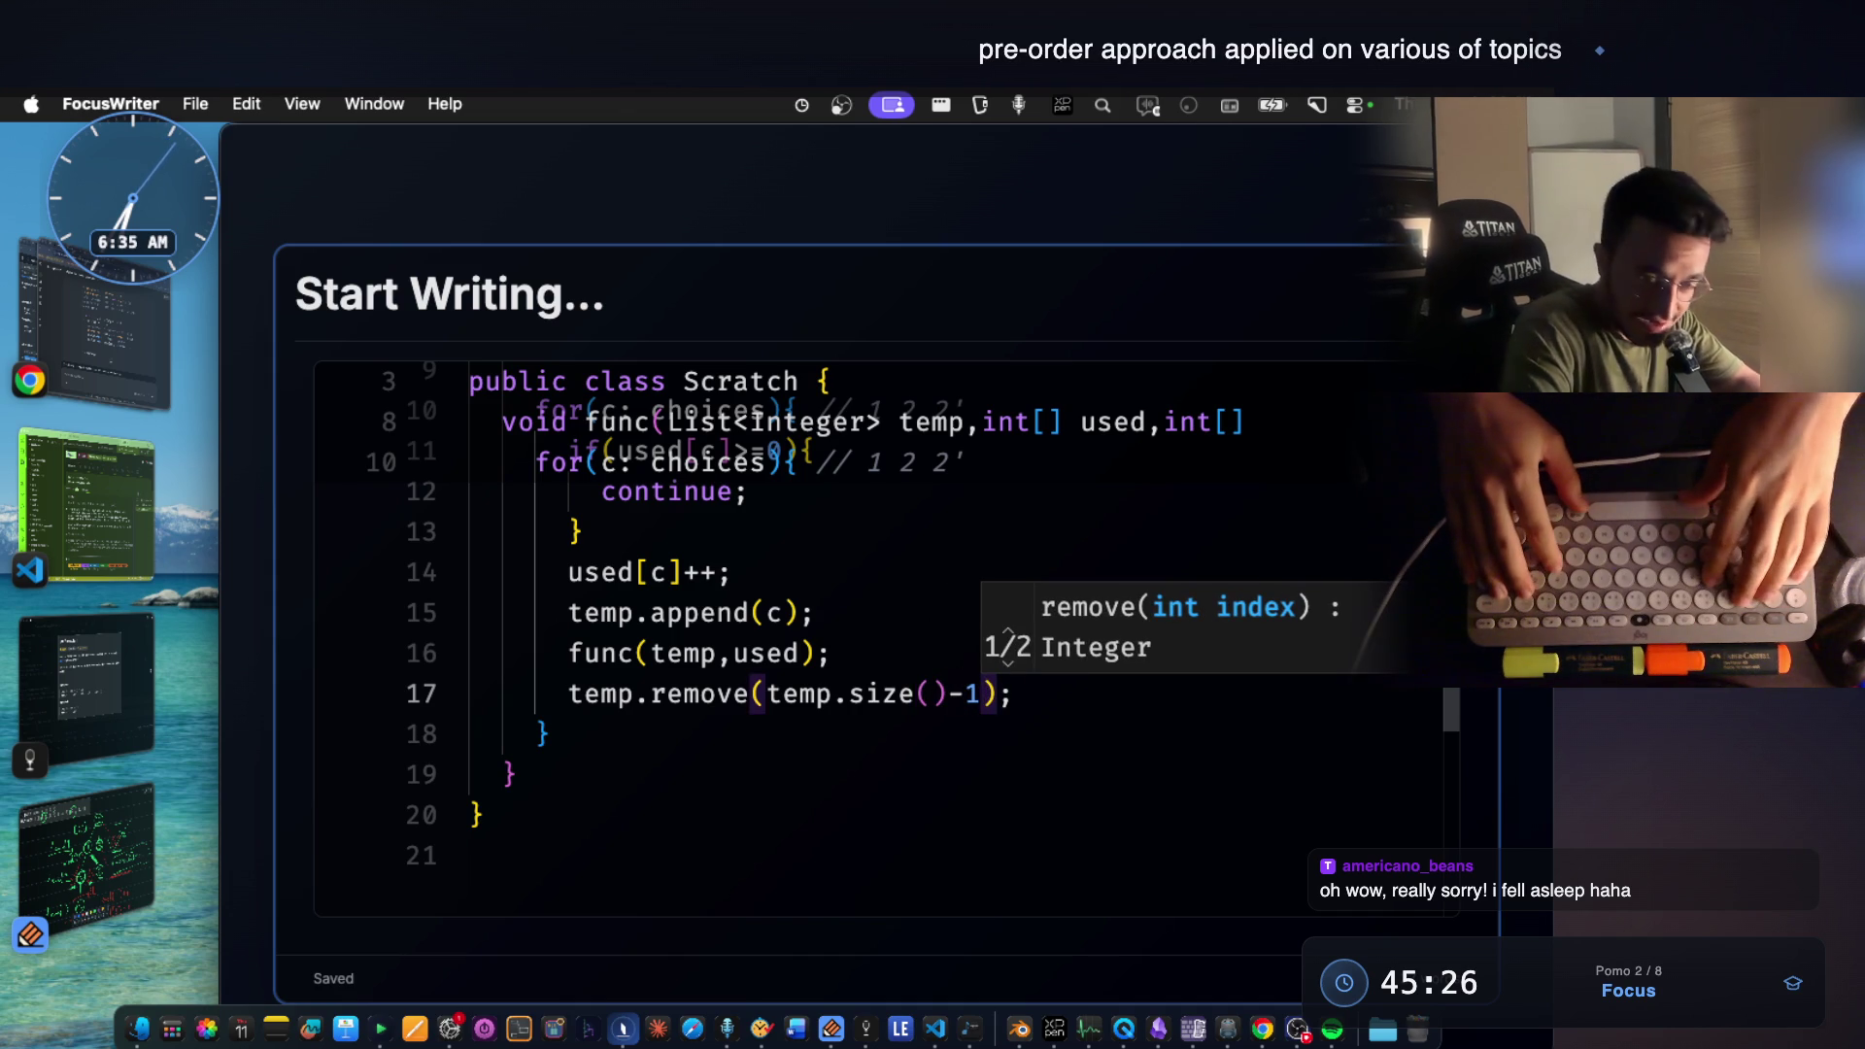
{"action": "left_click", "coordinate": [876, 767]}
{"action": "mouse_move", "coordinate": [798, 694]}
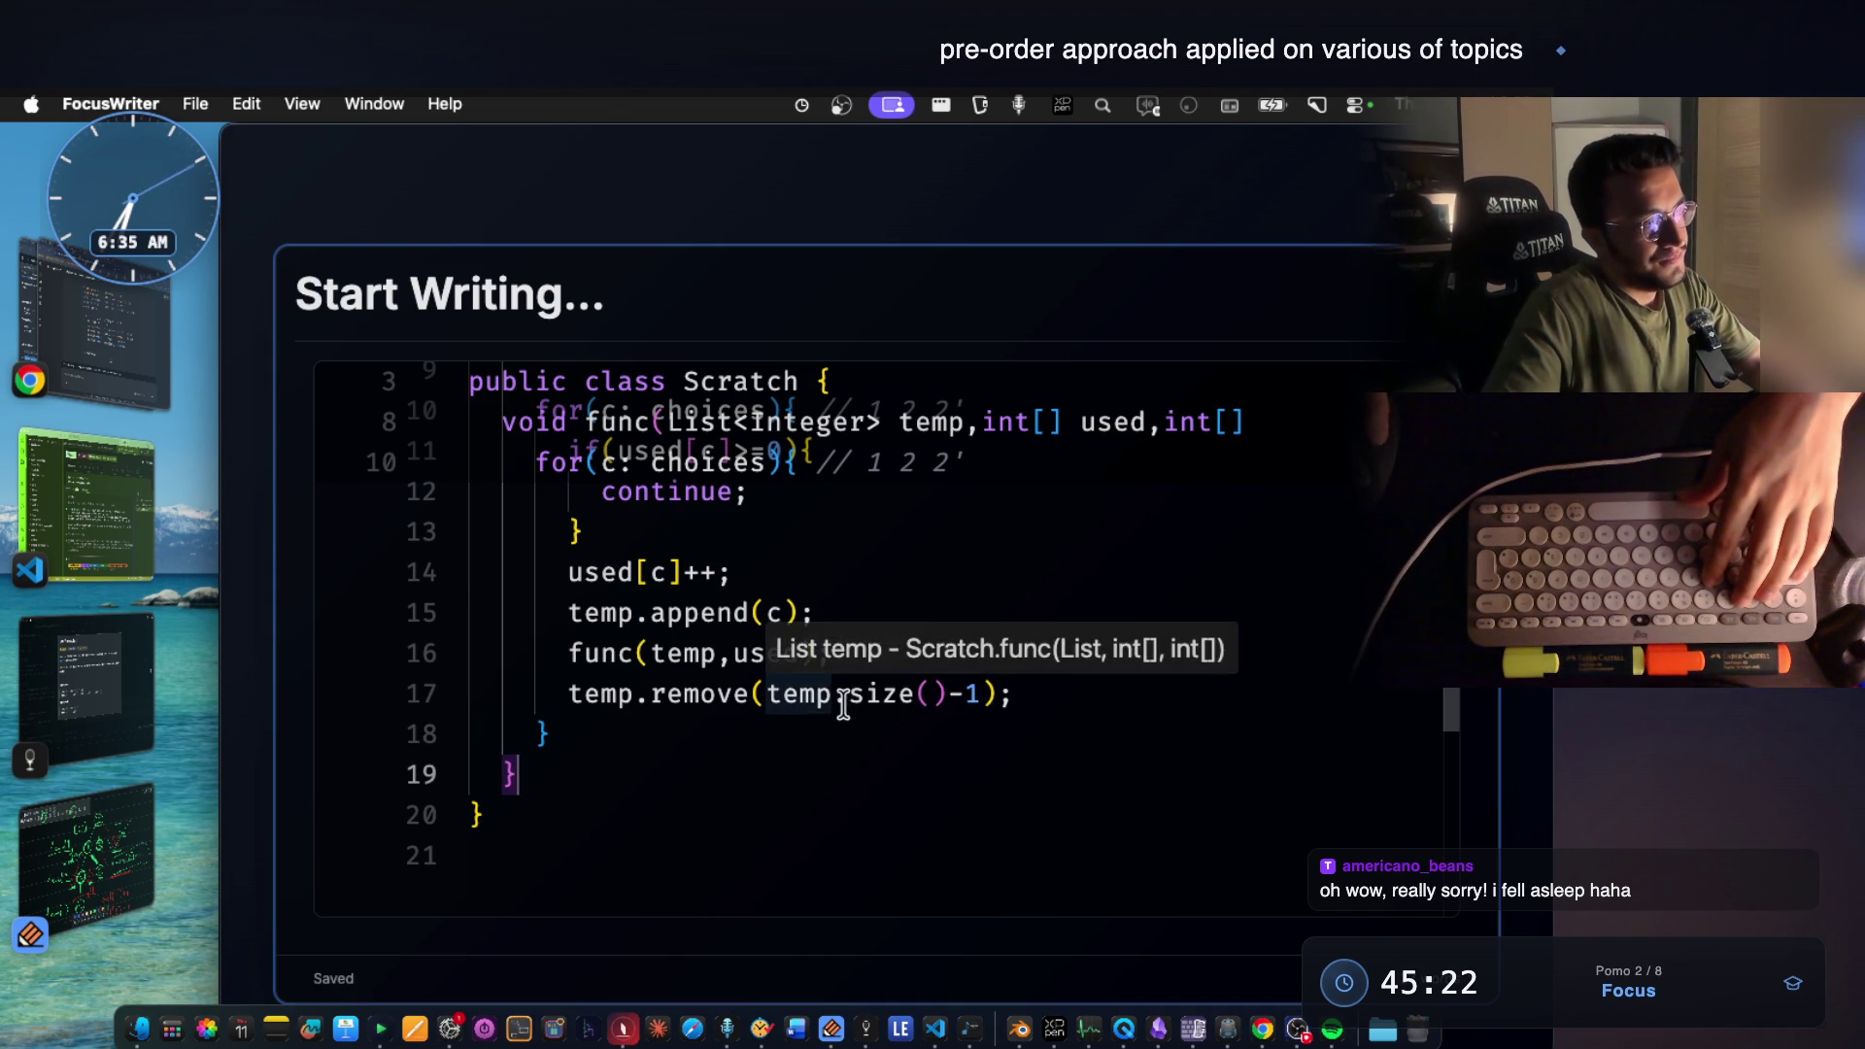